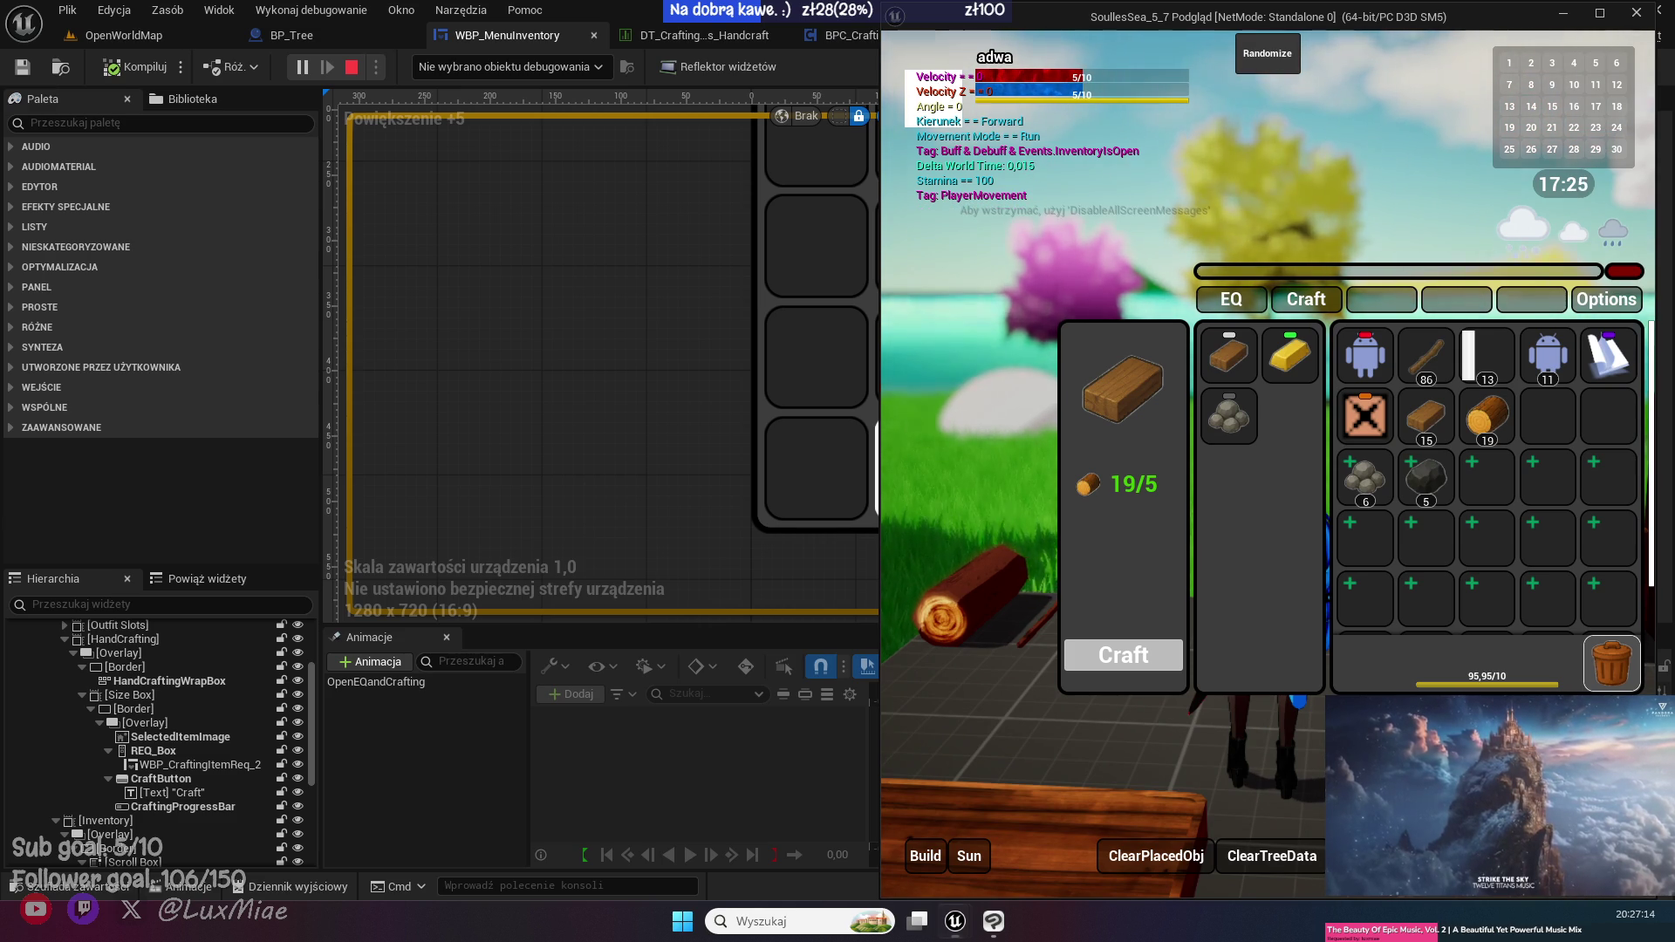
- Collapse the running game's inventory and crafting panel with the EQ tab to reveal the character
left_click(1264, 288)
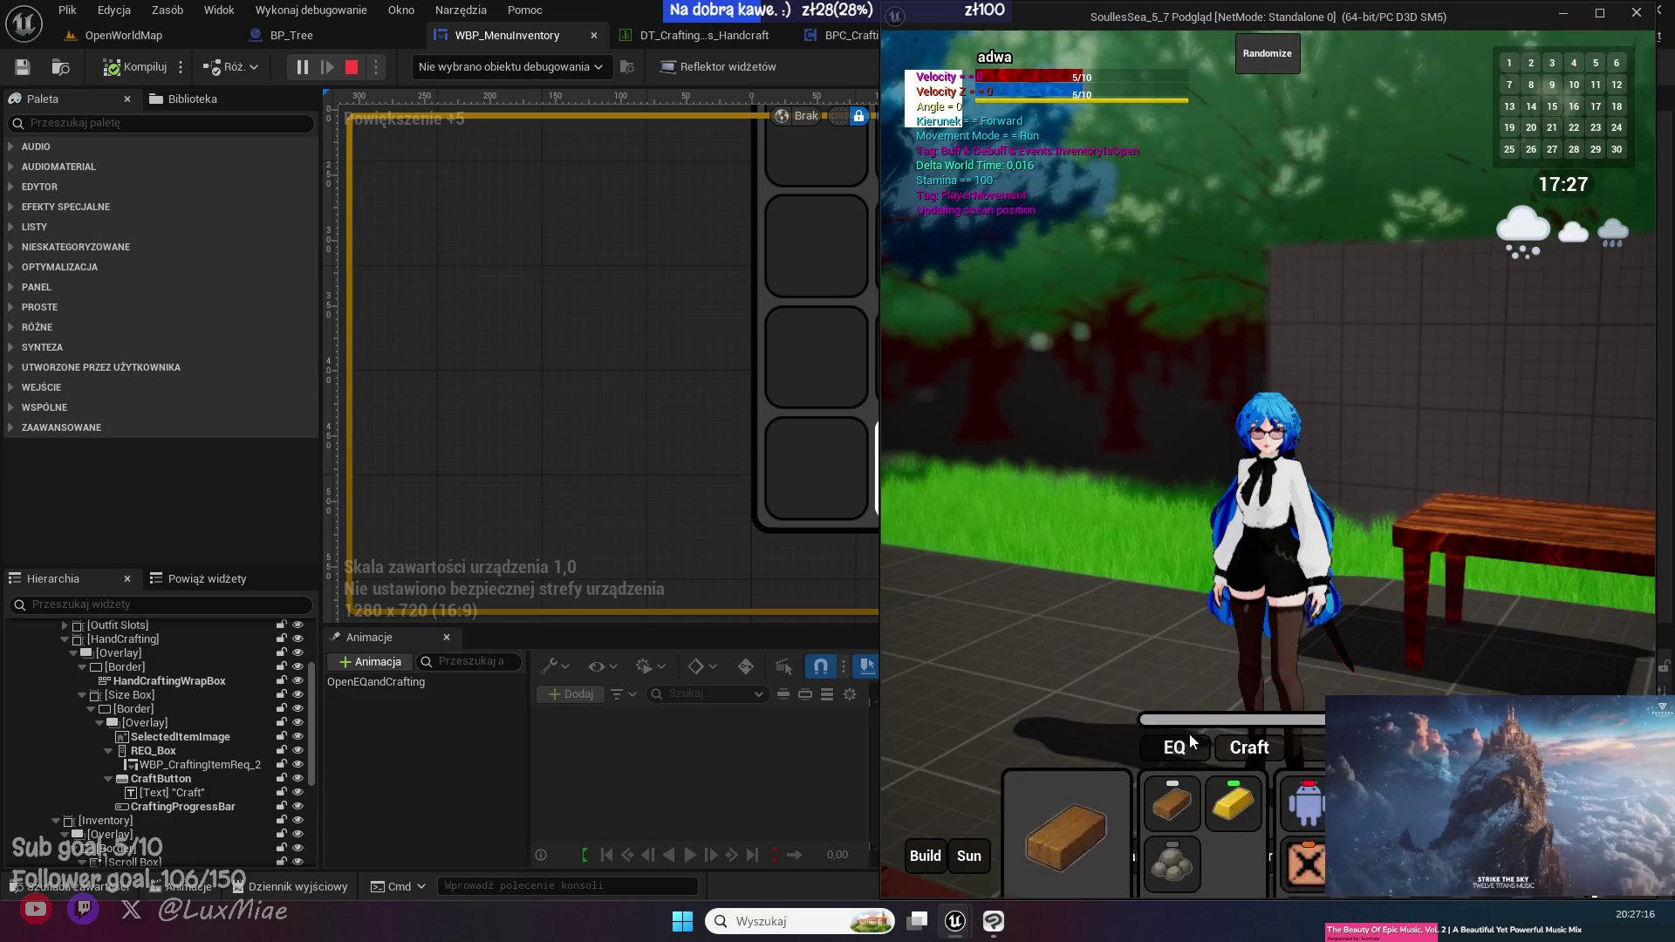
scroll(1076, 745, "up", 5)
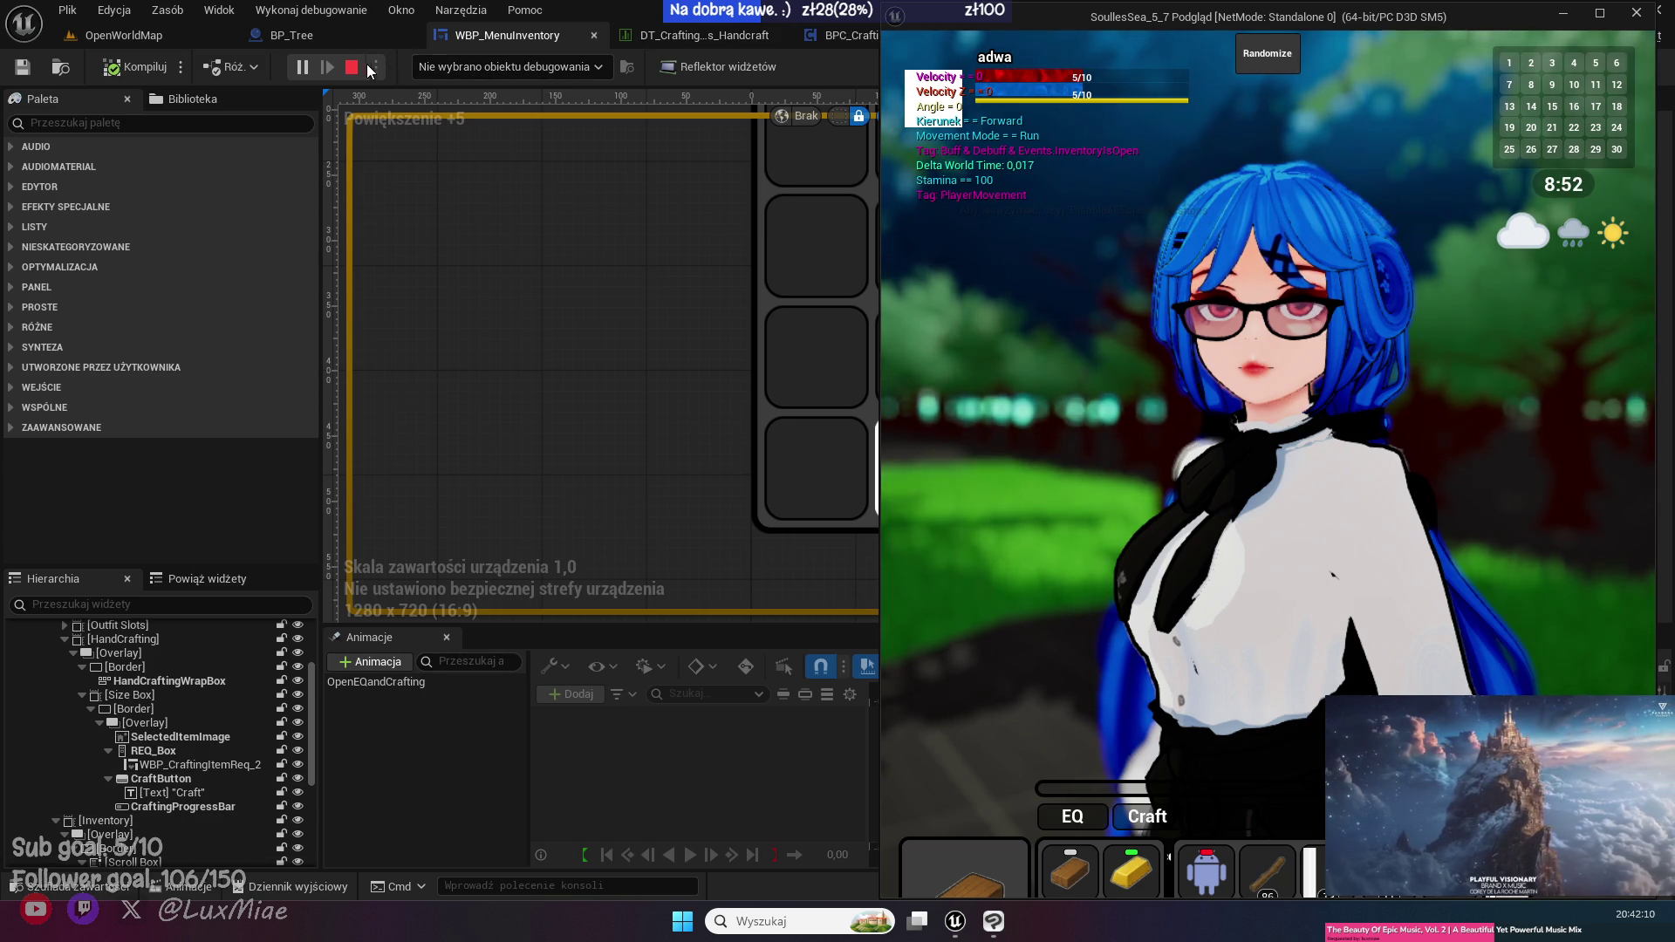
- Stop the game preview and browse the Content Drawer to the Inventory/SFX folder
left_click(354, 67)
left_click(113, 35)
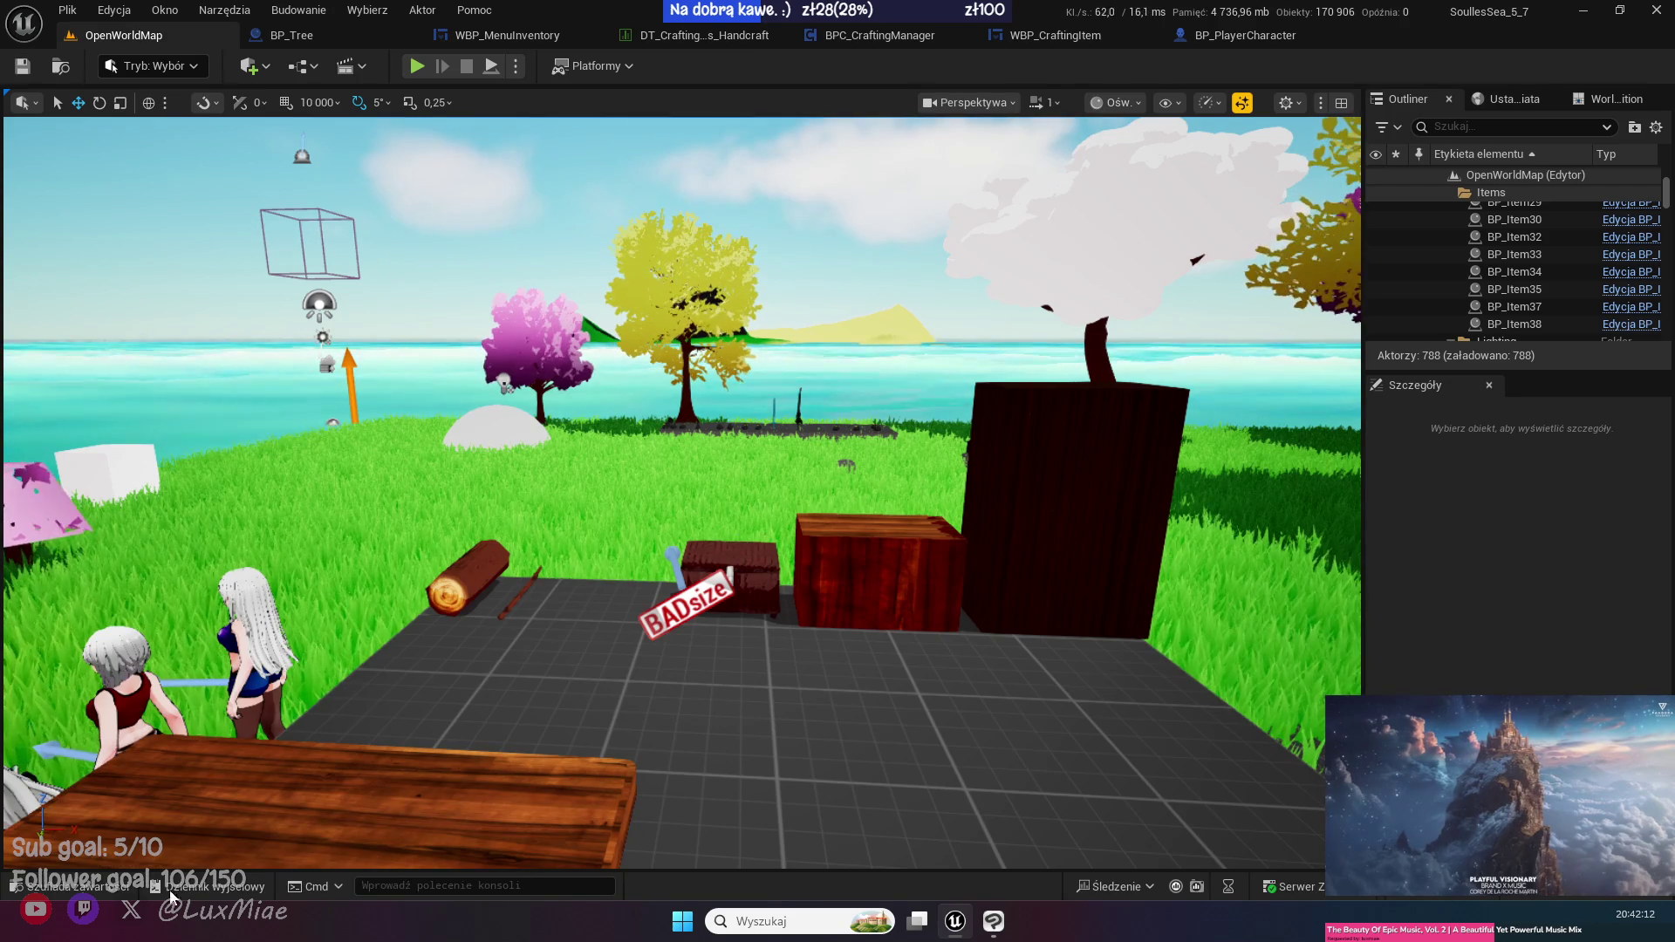
left_click(70, 887)
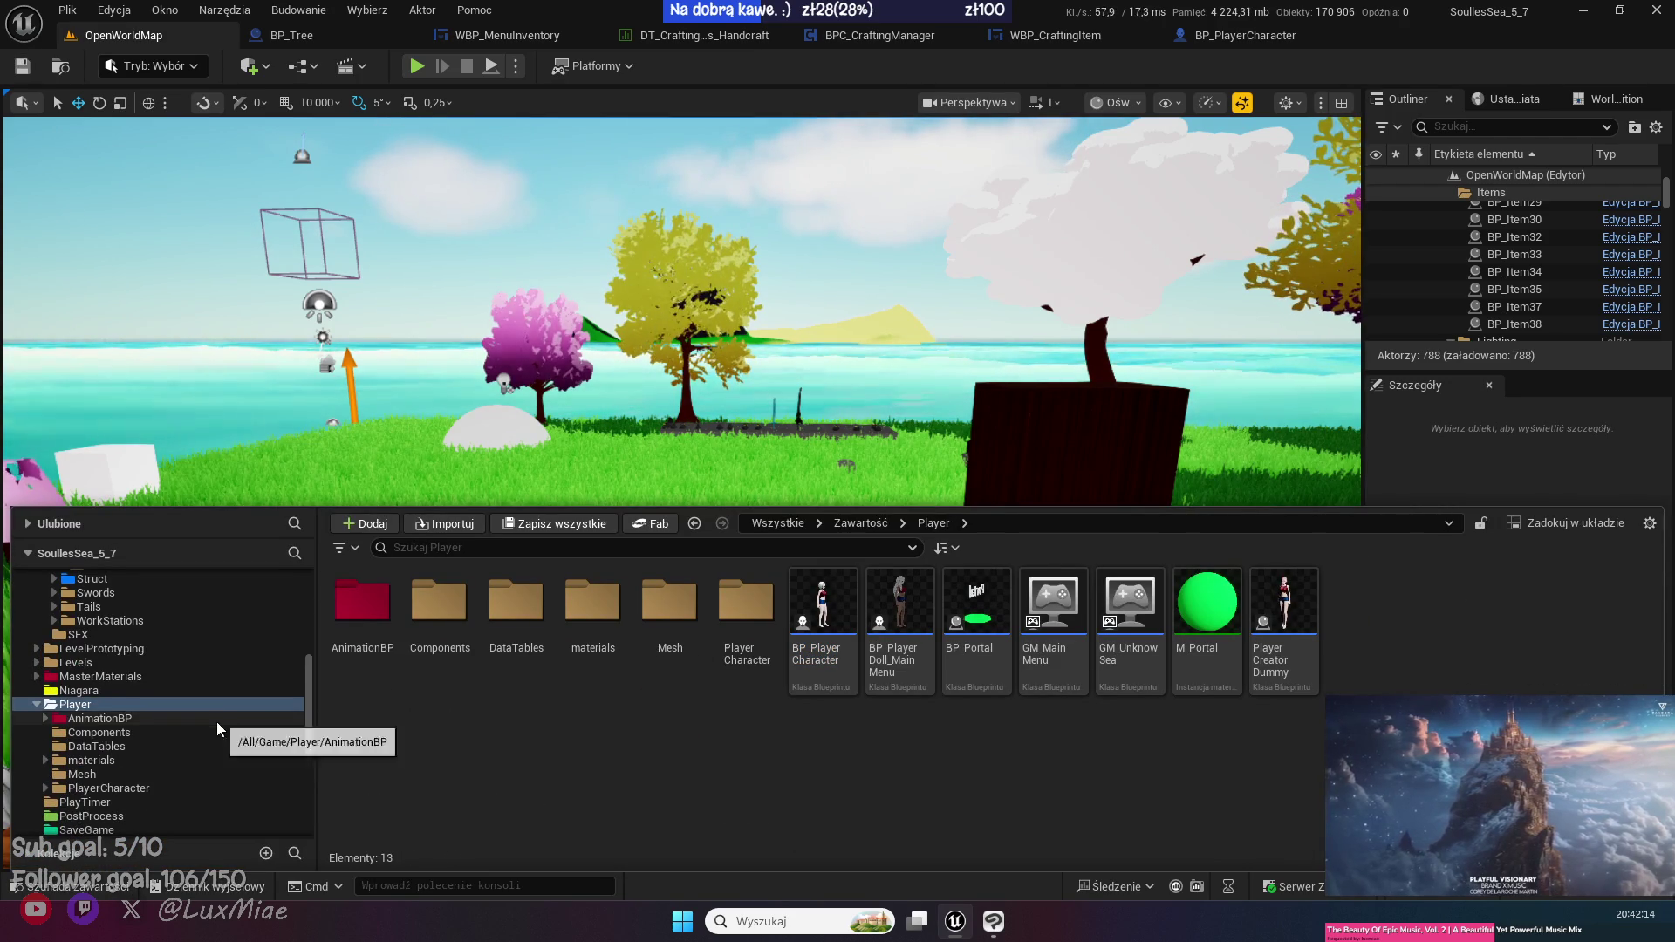
scroll(207, 743, "down", 5)
scroll(183, 791, "up", 5)
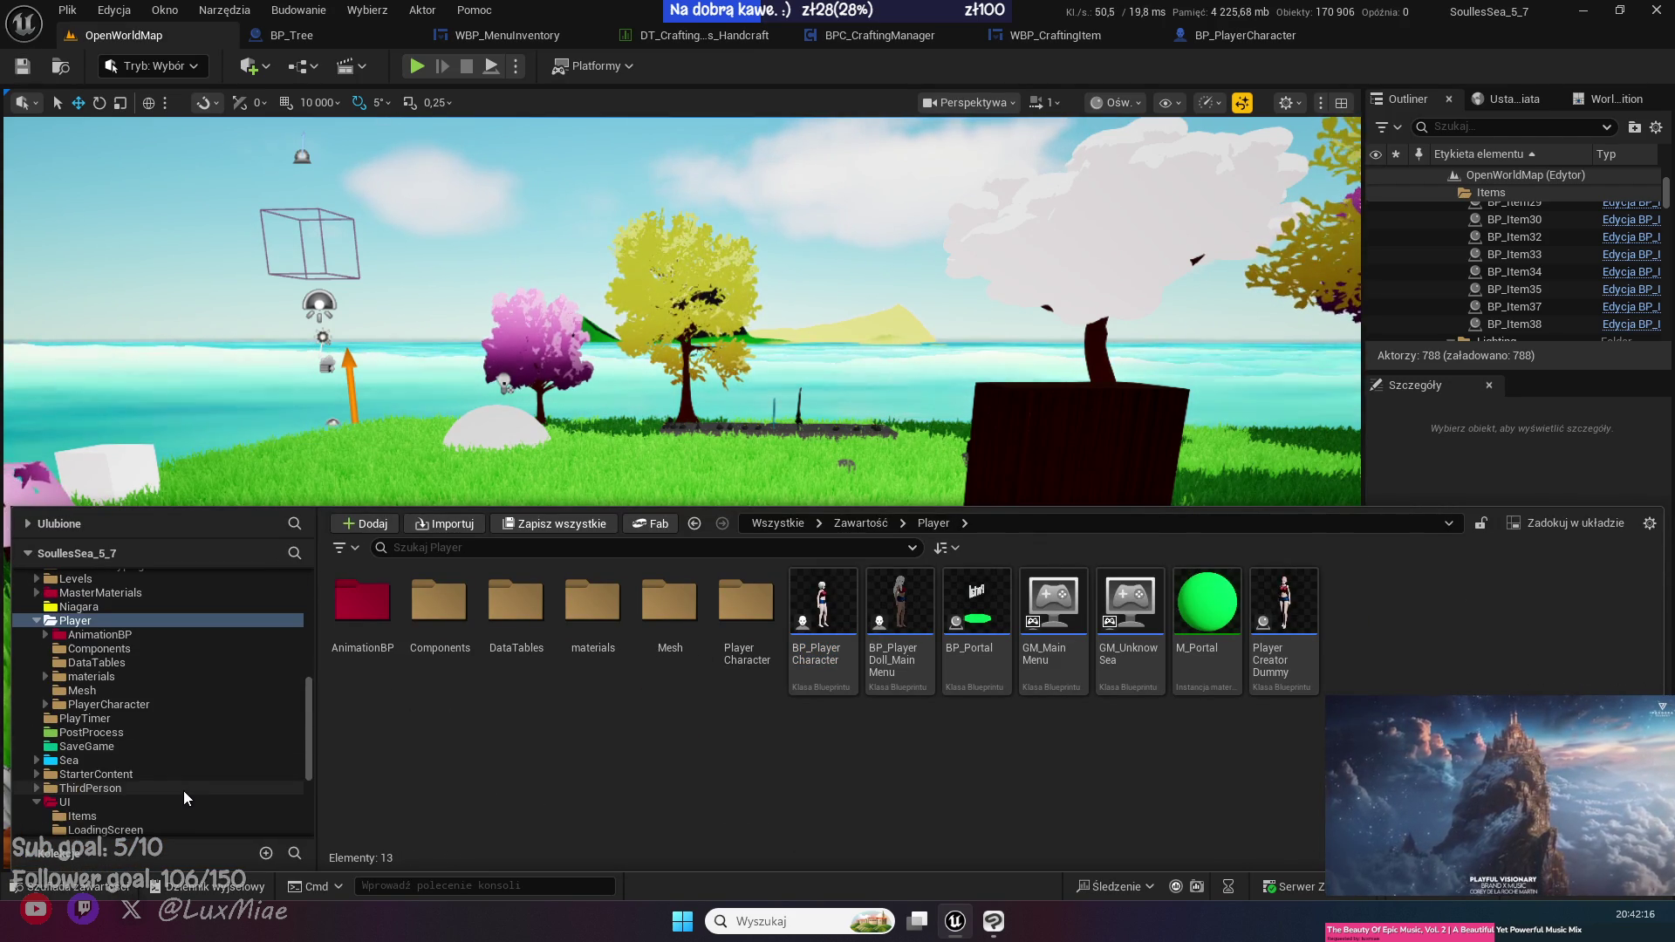
scroll(215, 802, "up", 5)
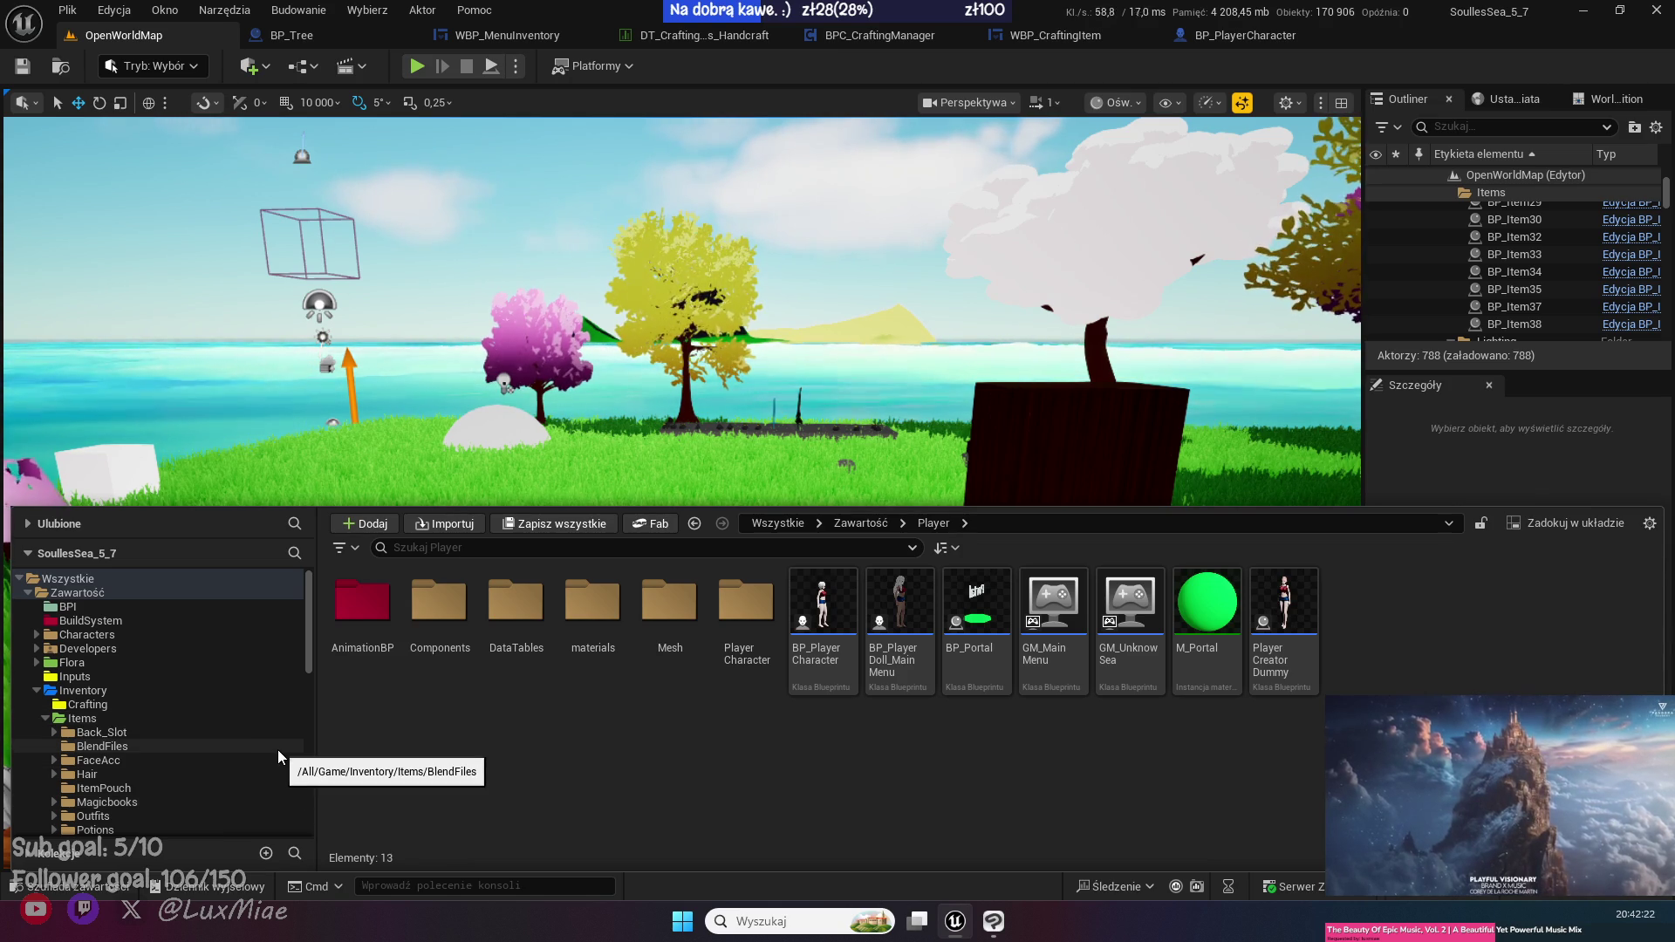
scroll(278, 750, "down", 2)
scroll(278, 750, "down", 2)
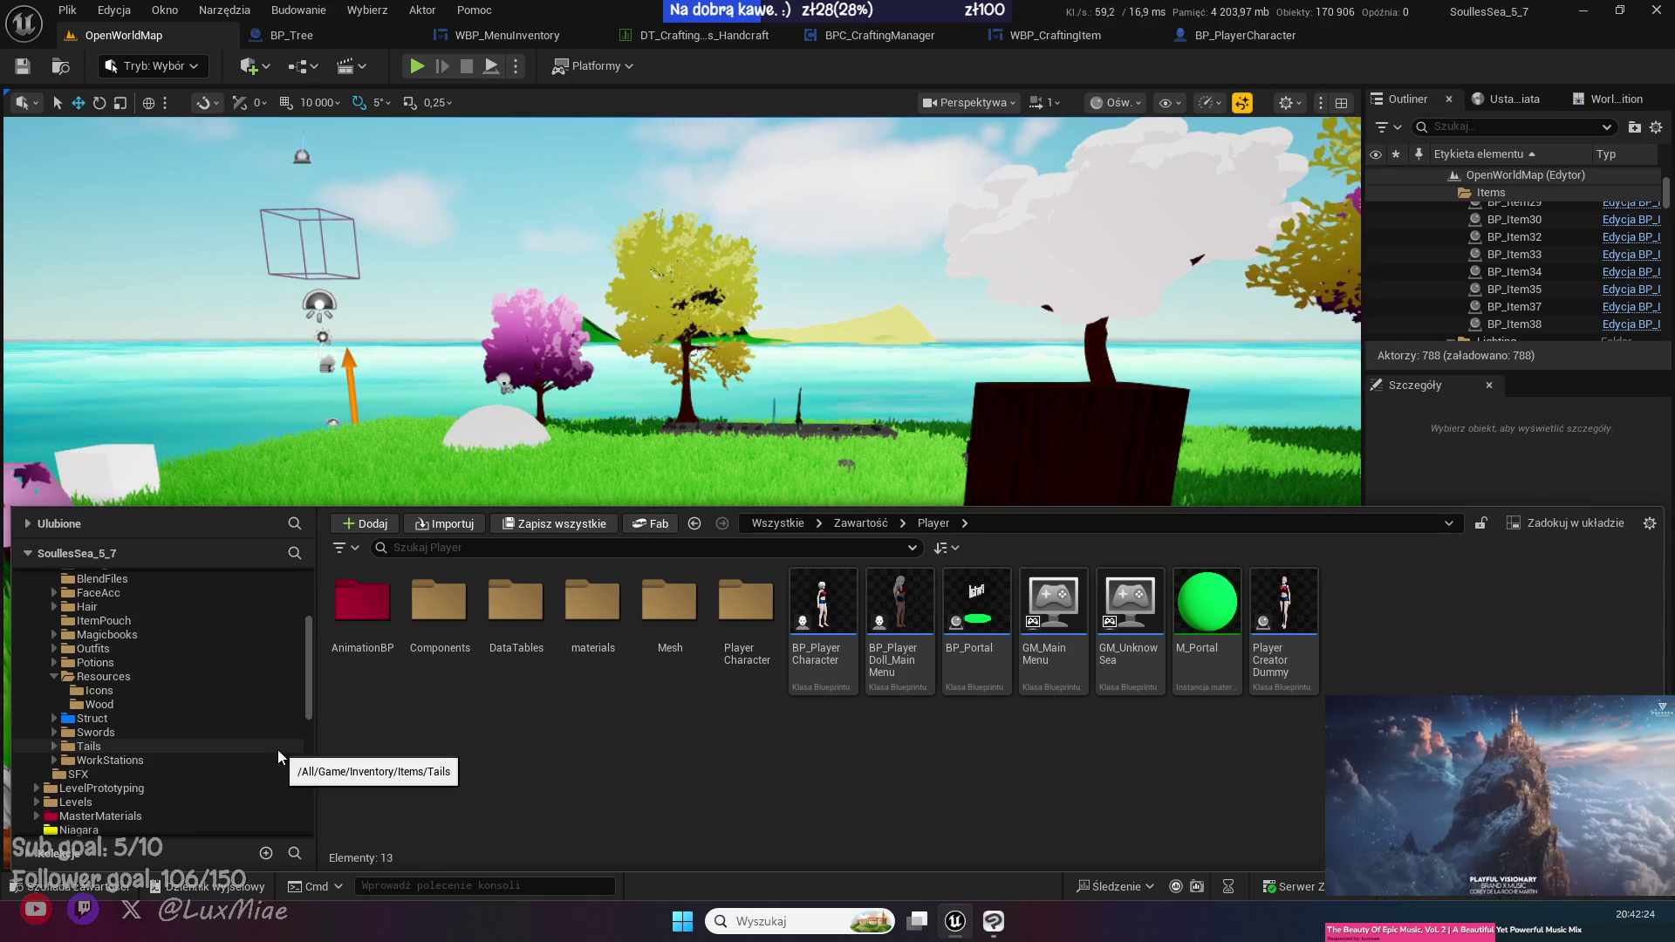
left_click(195, 774)
left_click(420, 778)
- Import the Short_soft_handcraft sound into SFX and create a 'crafting' subfolder
left_click_drag(625, 794, 624, 793)
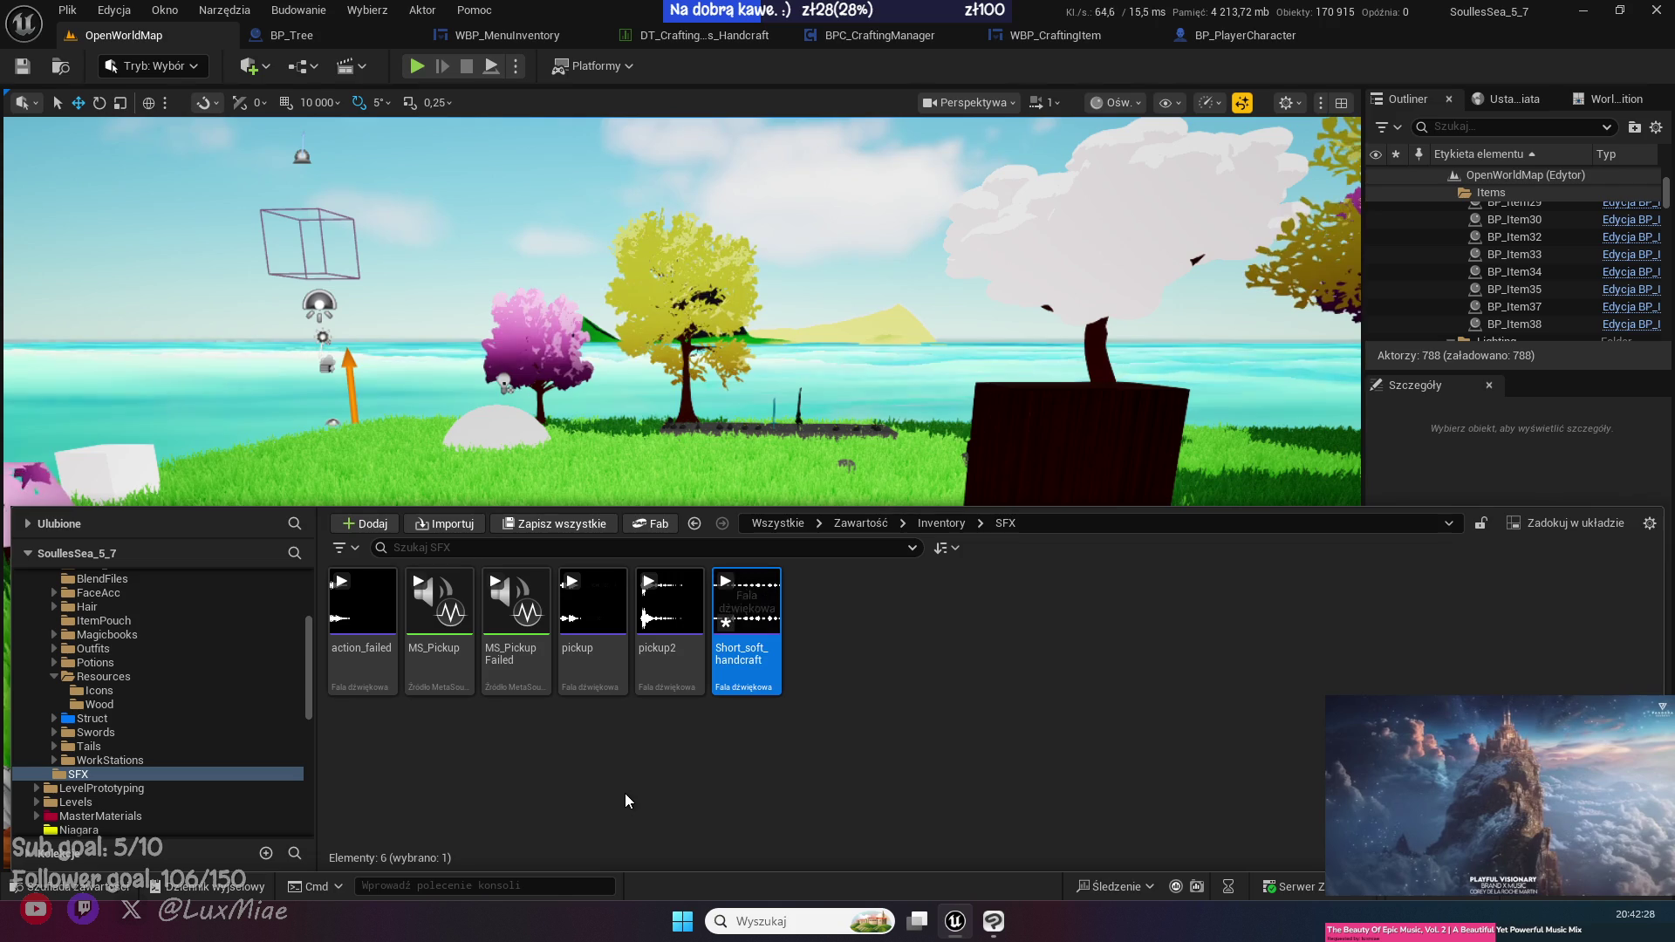
right_click(663, 756)
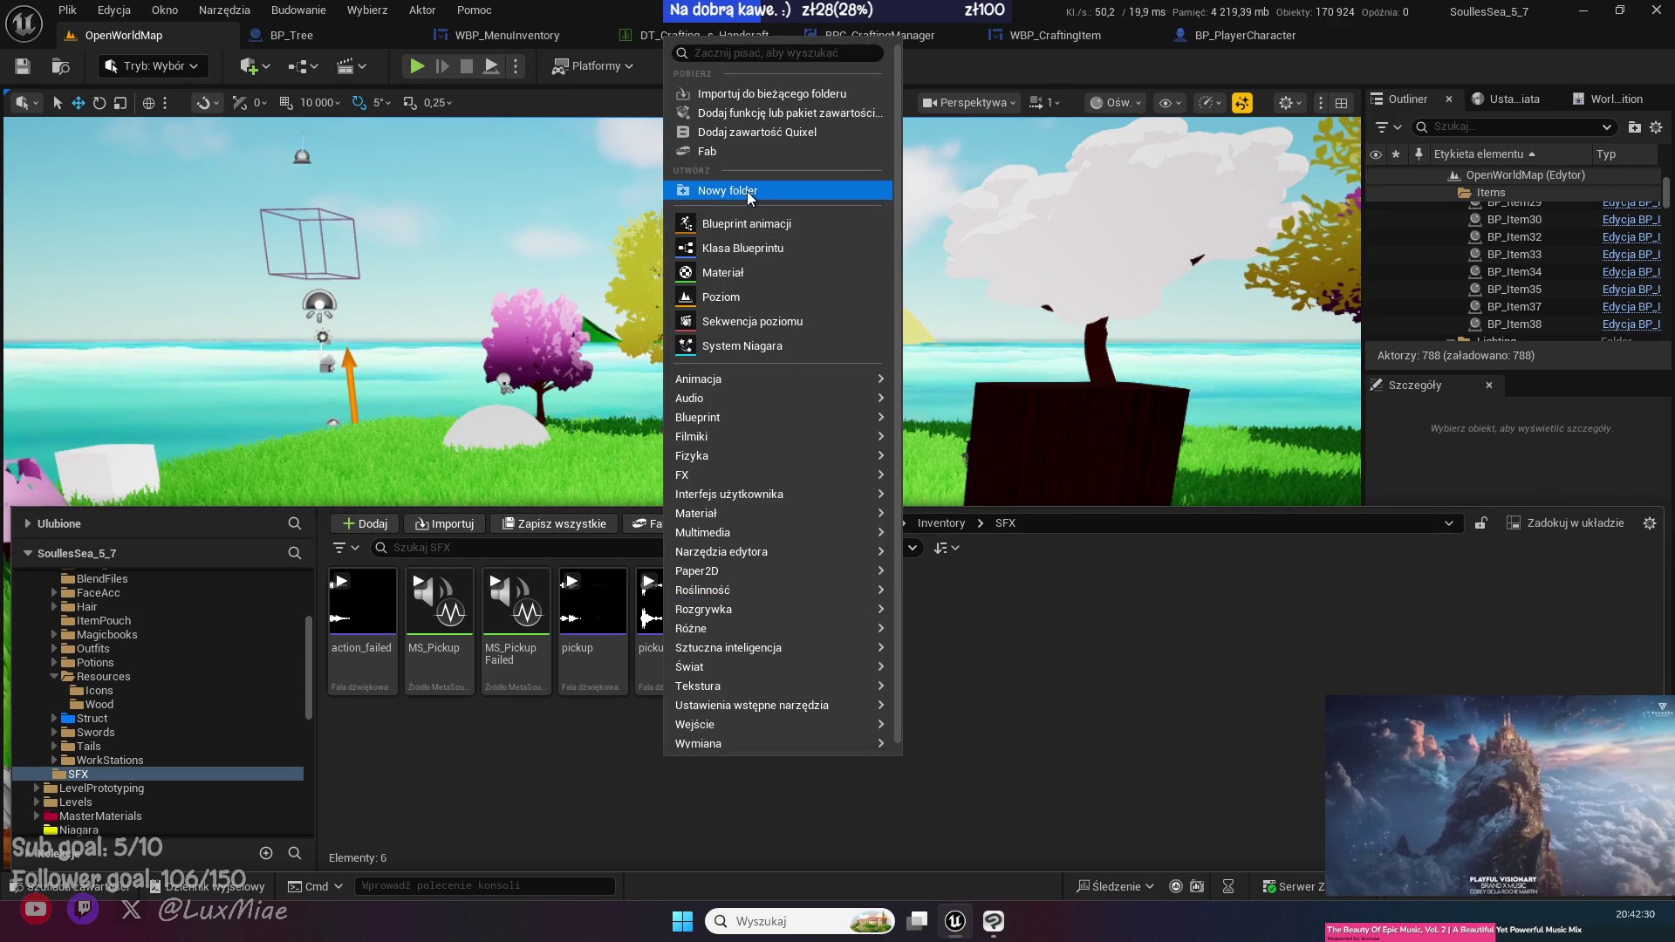
left_click(759, 186)
type("crafting")
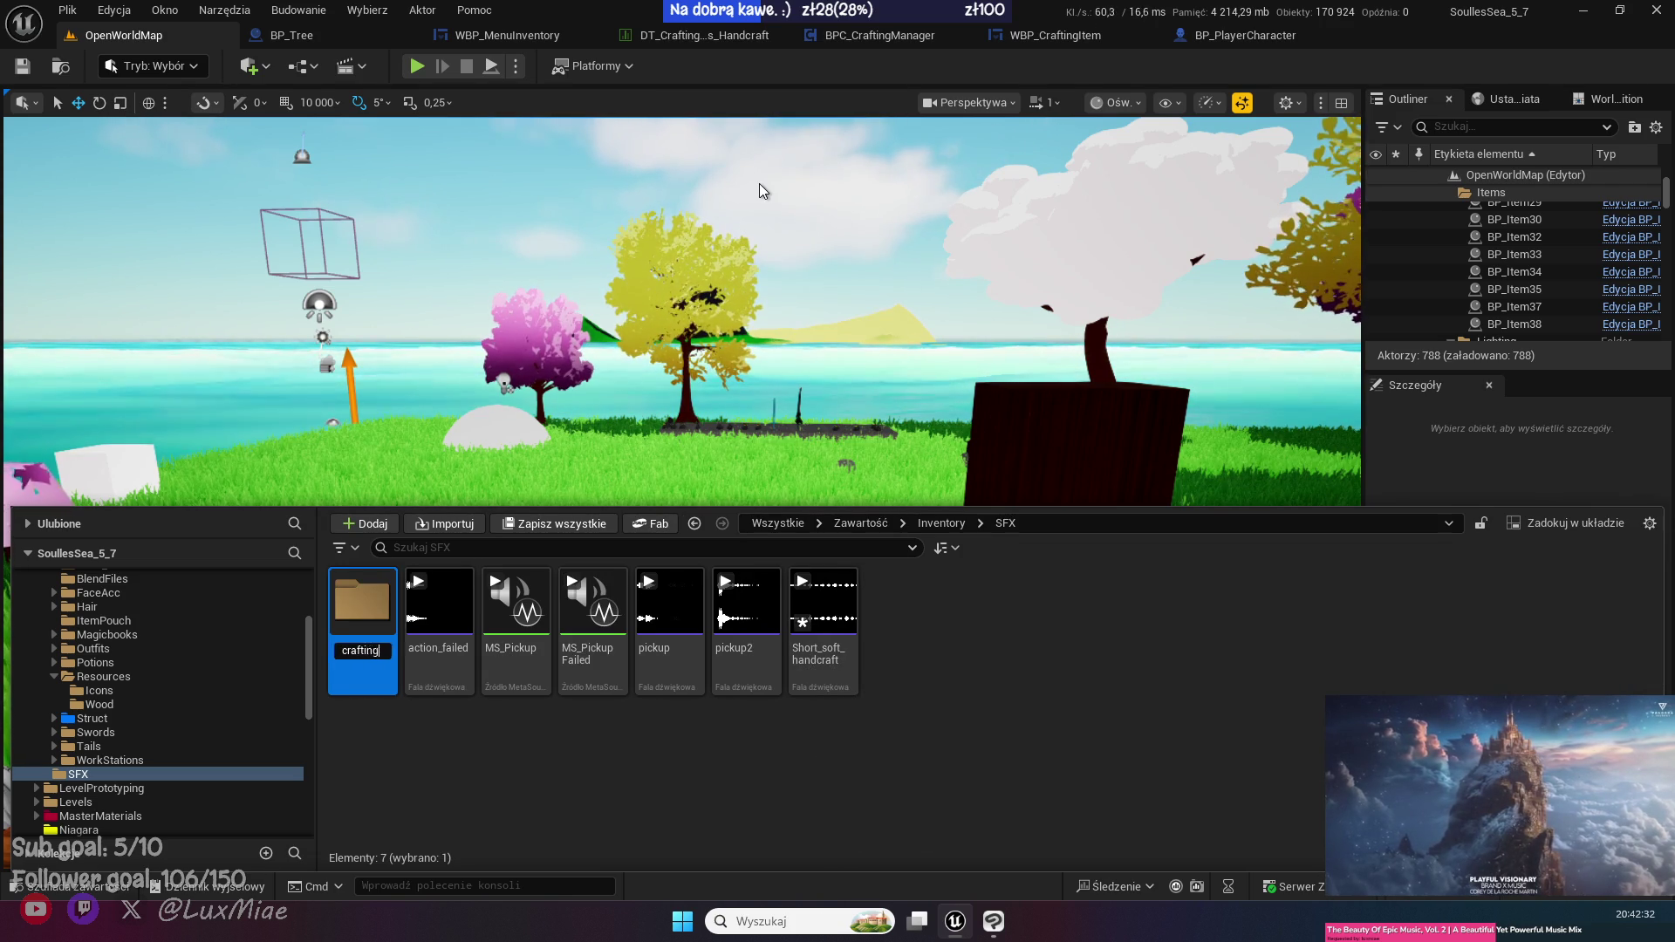
left_click(830, 646)
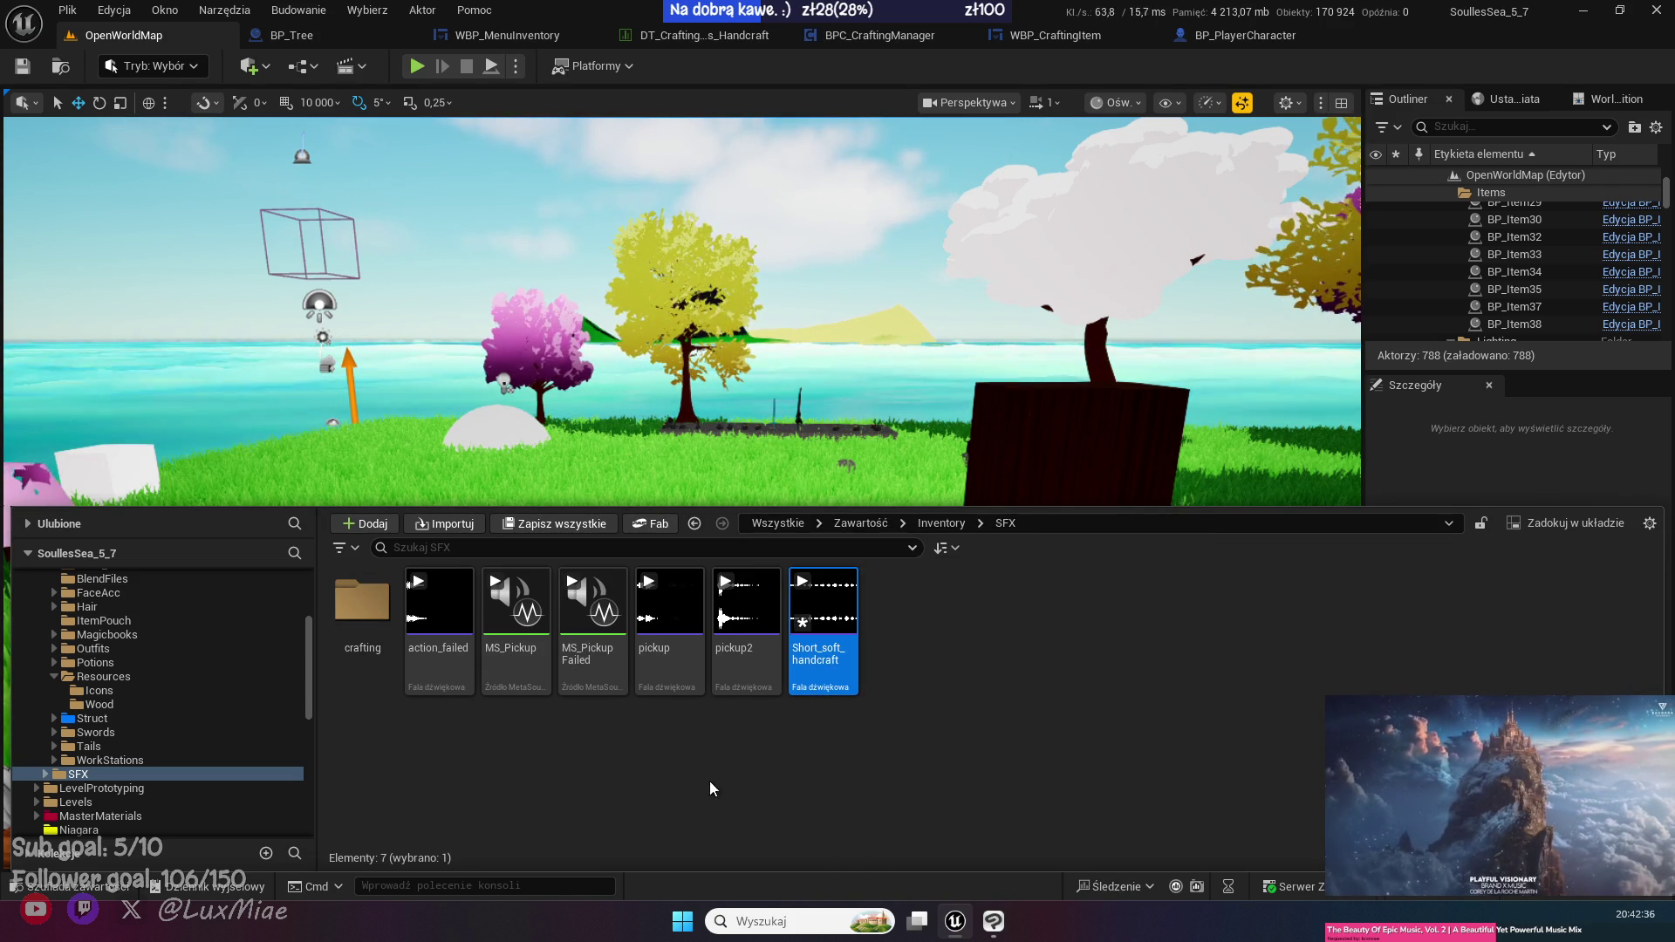
- Move Short_soft_handcraft and a duplicate of MS_PickupFailed into the crafting folder
left_click(541, 750)
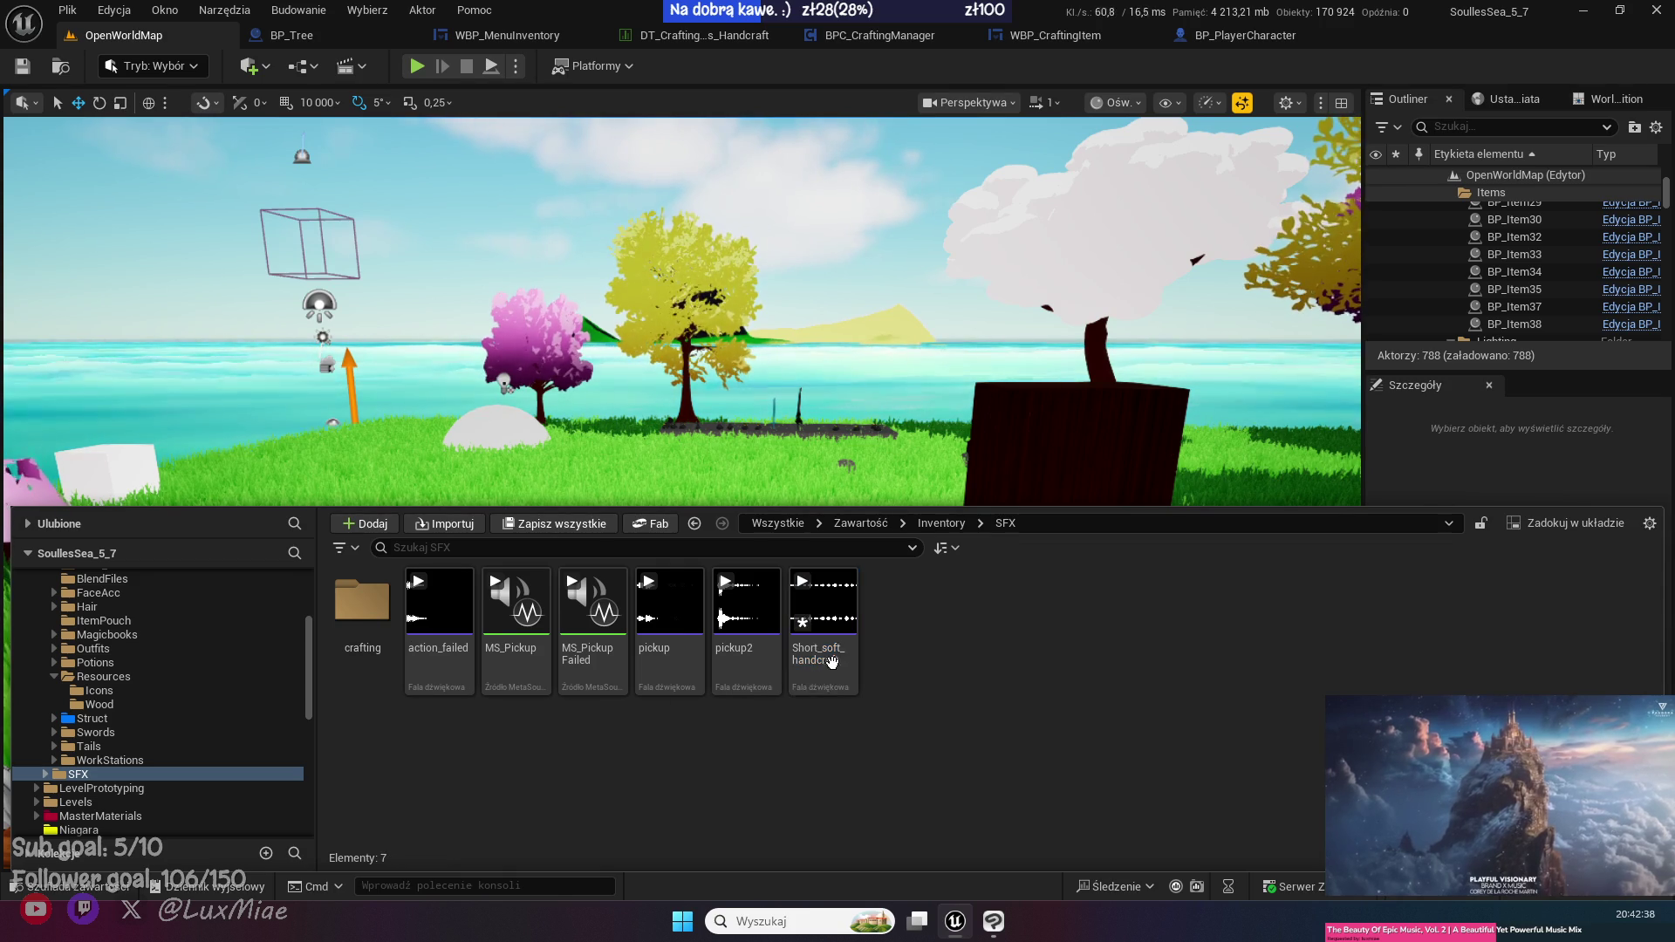
mouse_move(840, 602)
left_mouse_down()
mouse_move(860, 642)
mouse_move(641, 702)
mouse_move(353, 600)
left_mouse_up()
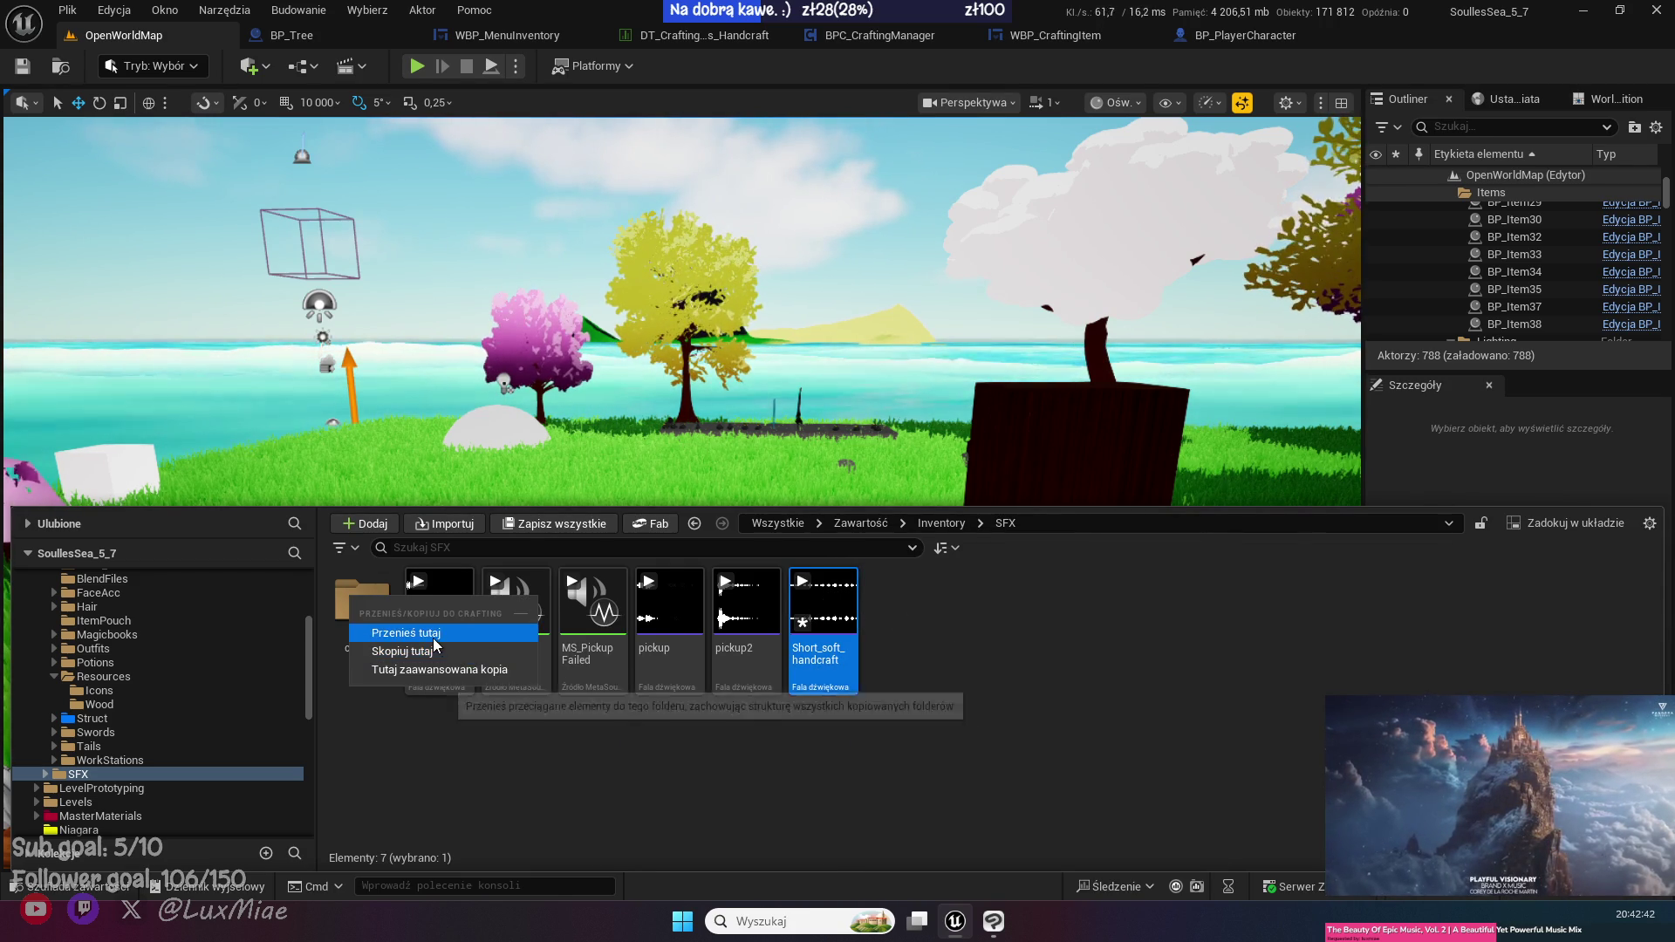
left_click(434, 635)
key("ctrl+d")
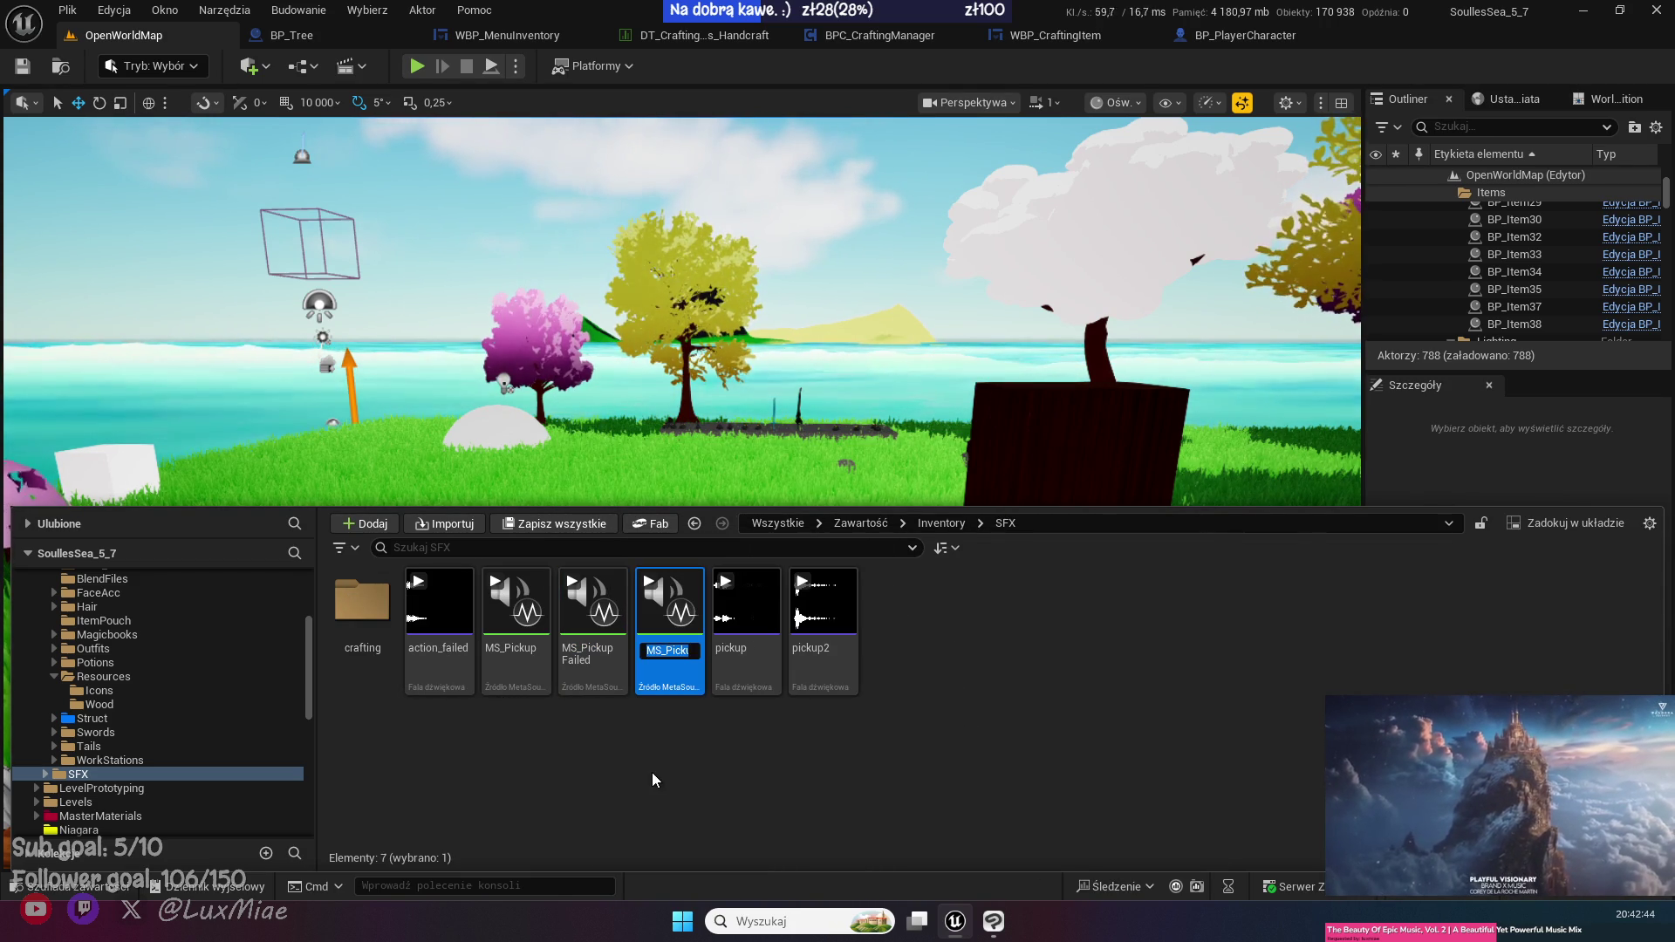
left_click_drag(668, 611, 372, 621)
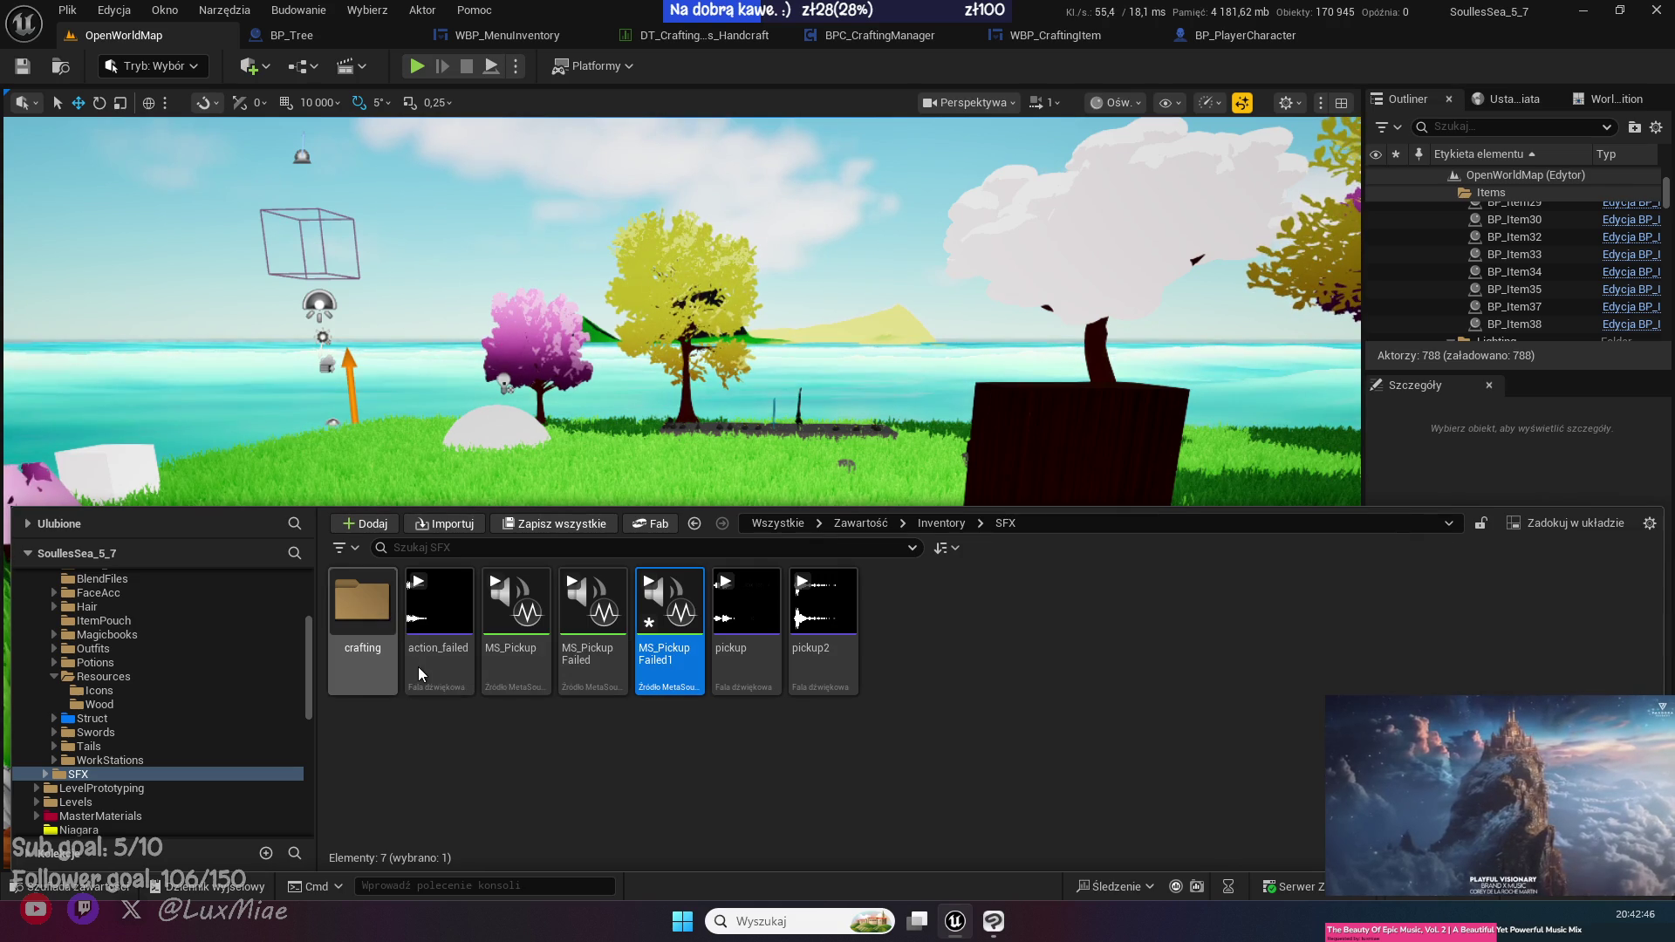
left_click(421, 672)
- Rename the duplicated MetaSound in crafting to MS_ShortHandcrafting
double_click(366, 604)
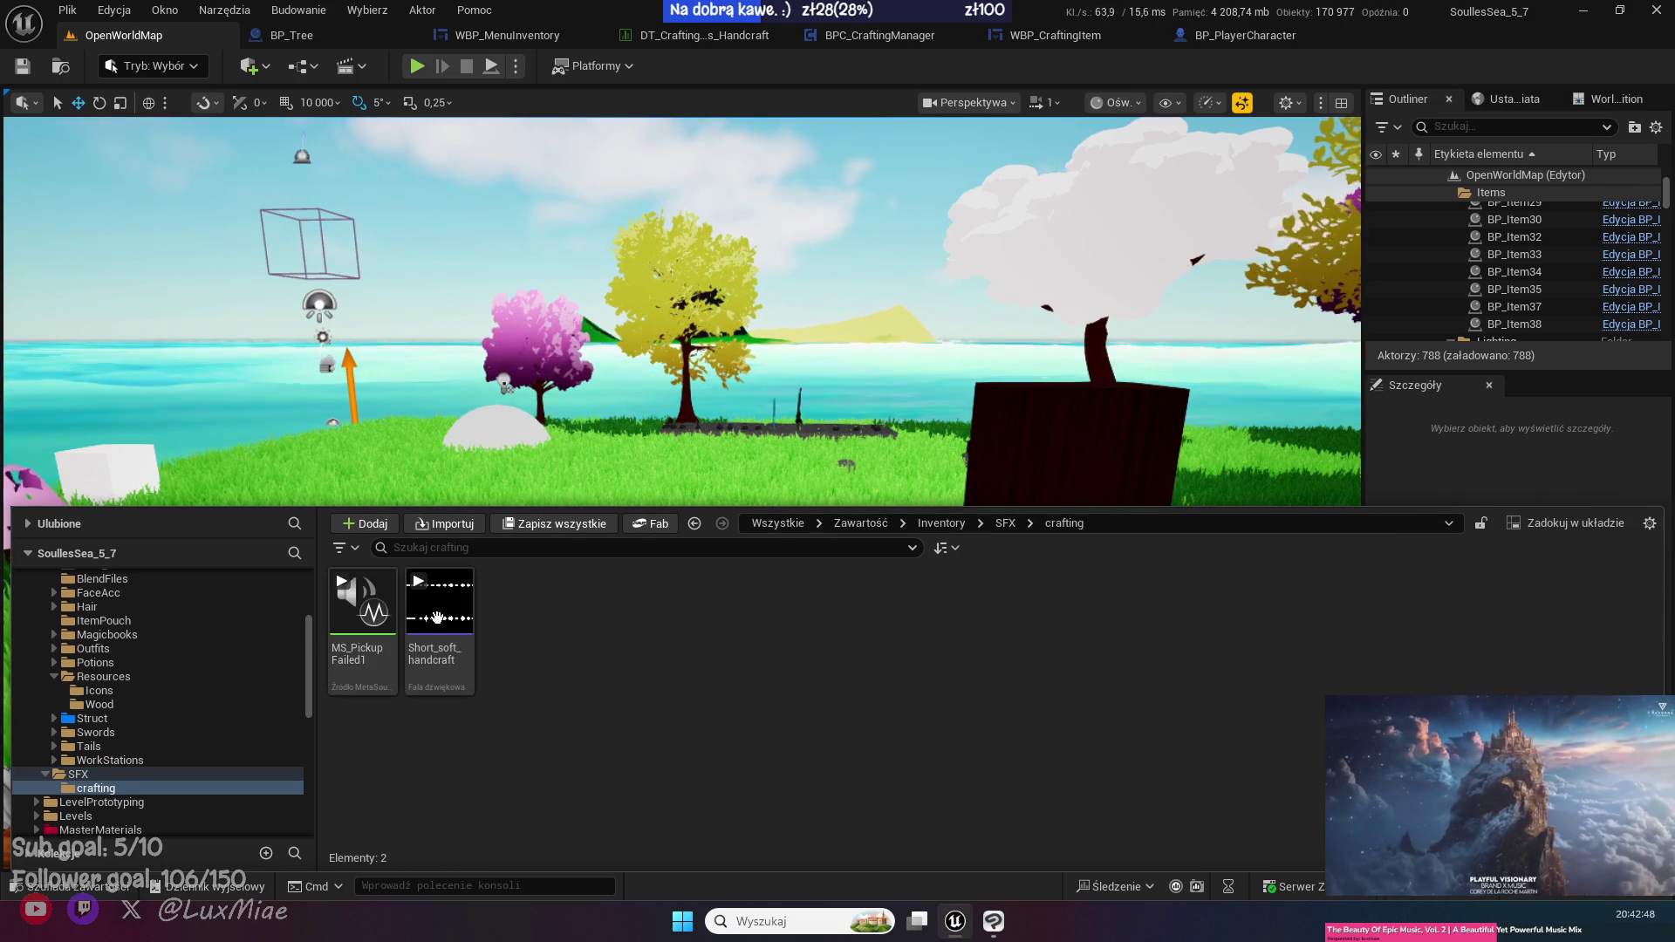
key("F2")
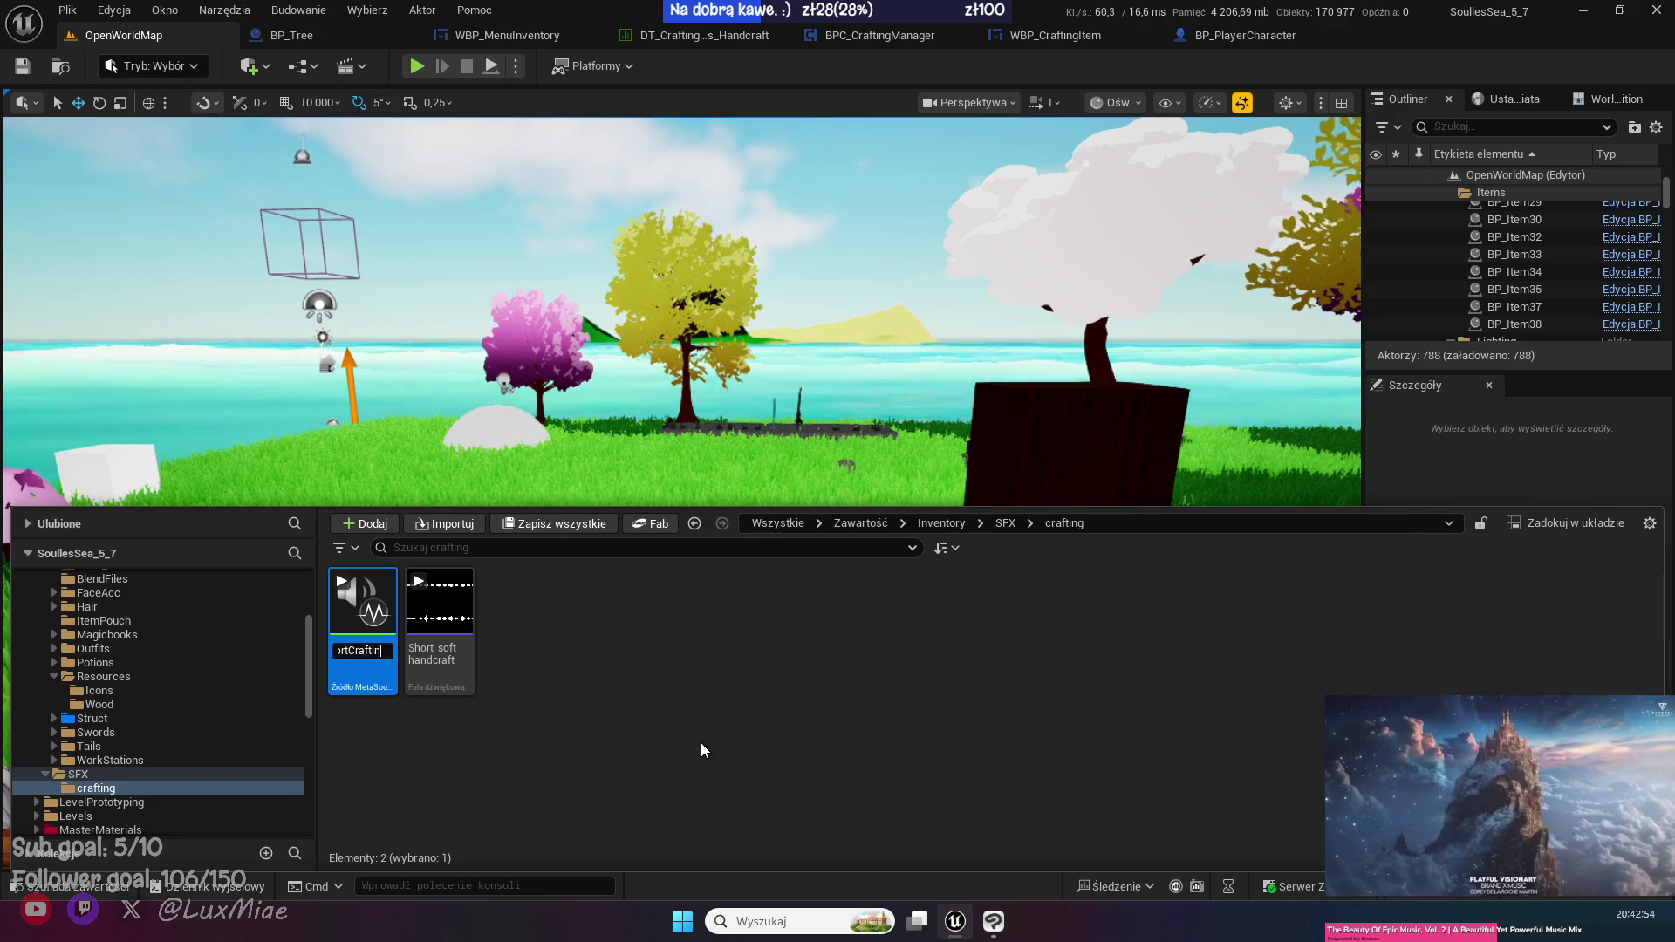
key("Home")
type("dcrafting")
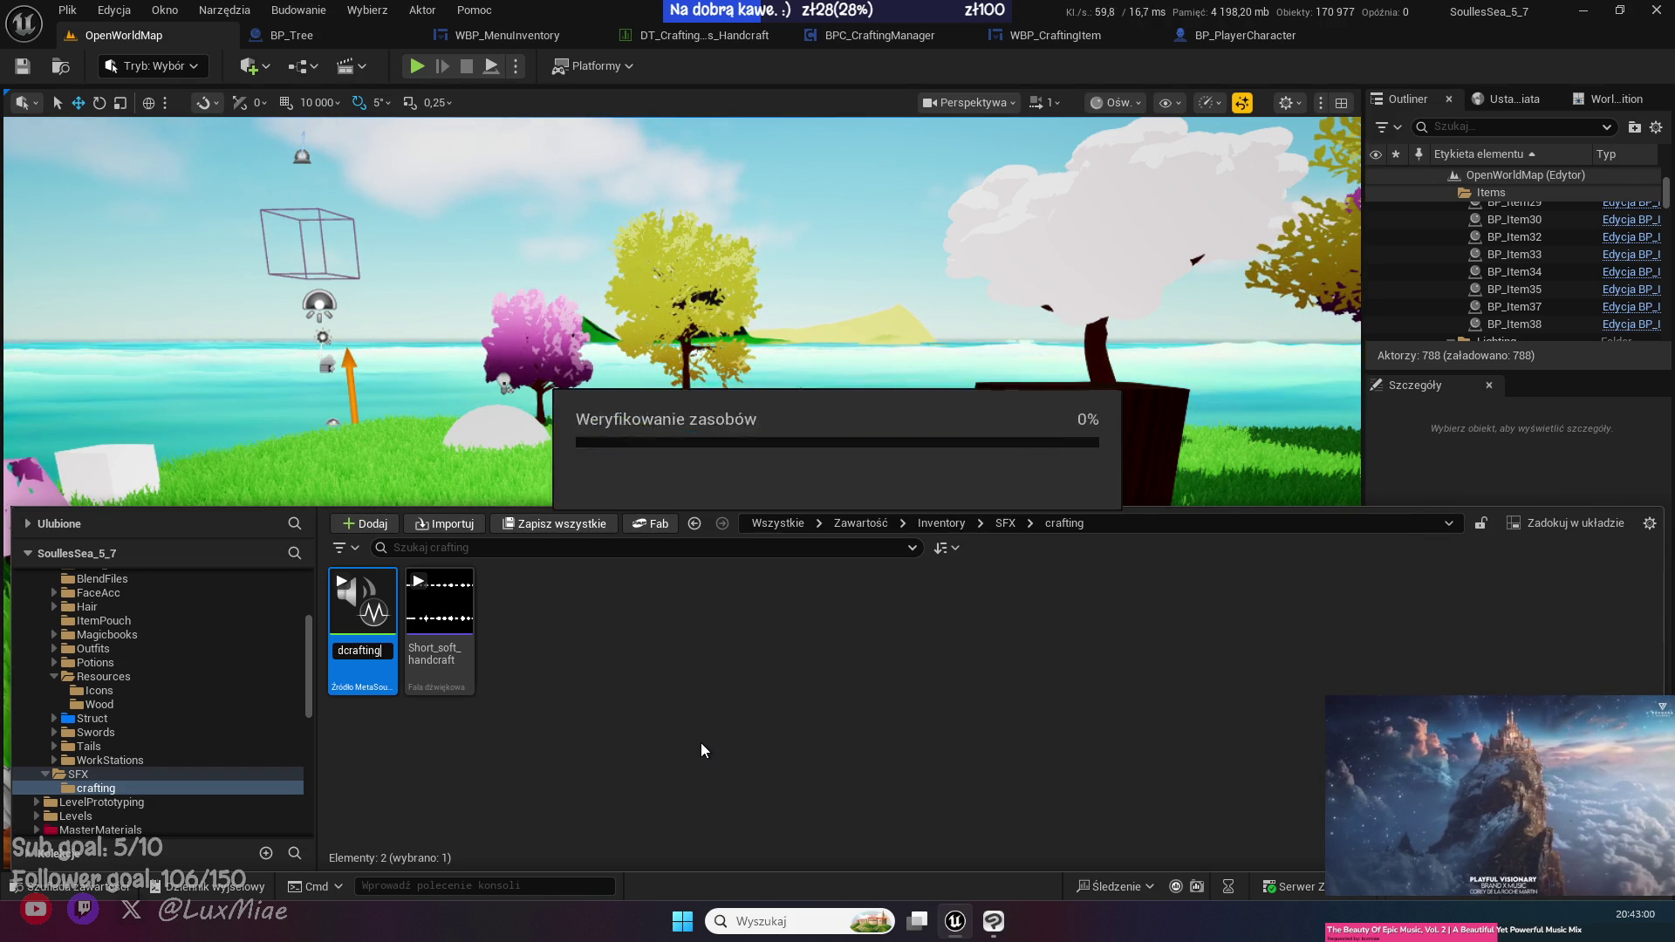
key("Return")
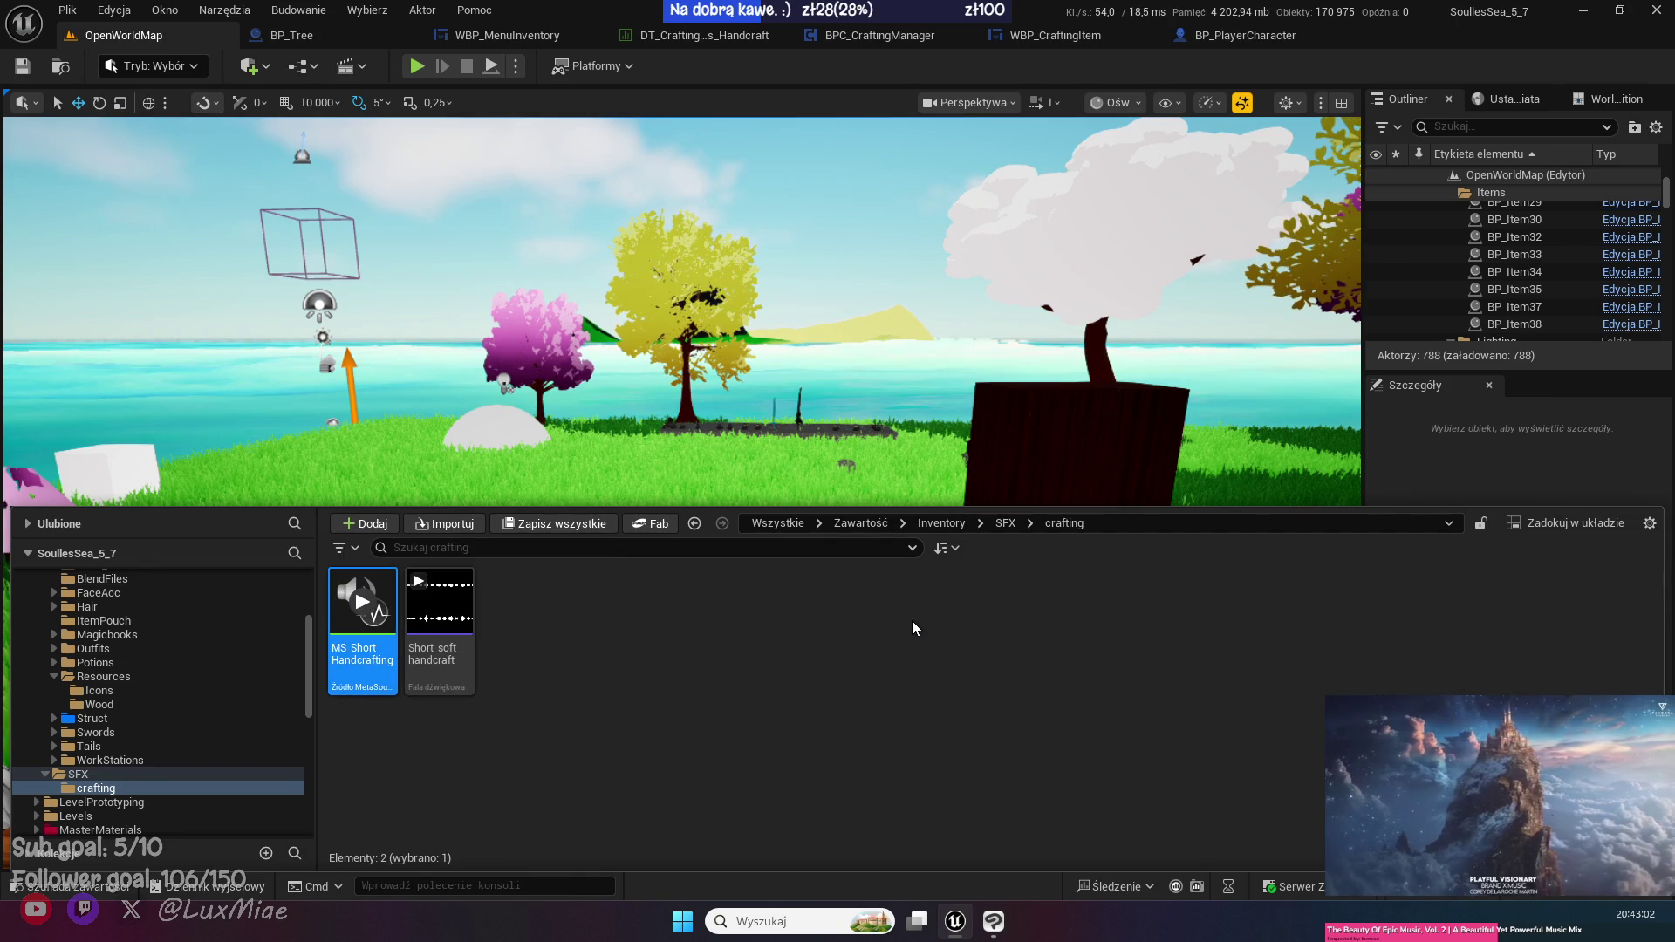
key("Return")
- Set MS_ShortHandcrafting's Wave Player asset to Short_soft_handcraft, preview it, save and close
left_click(1008, 388)
type("hand")
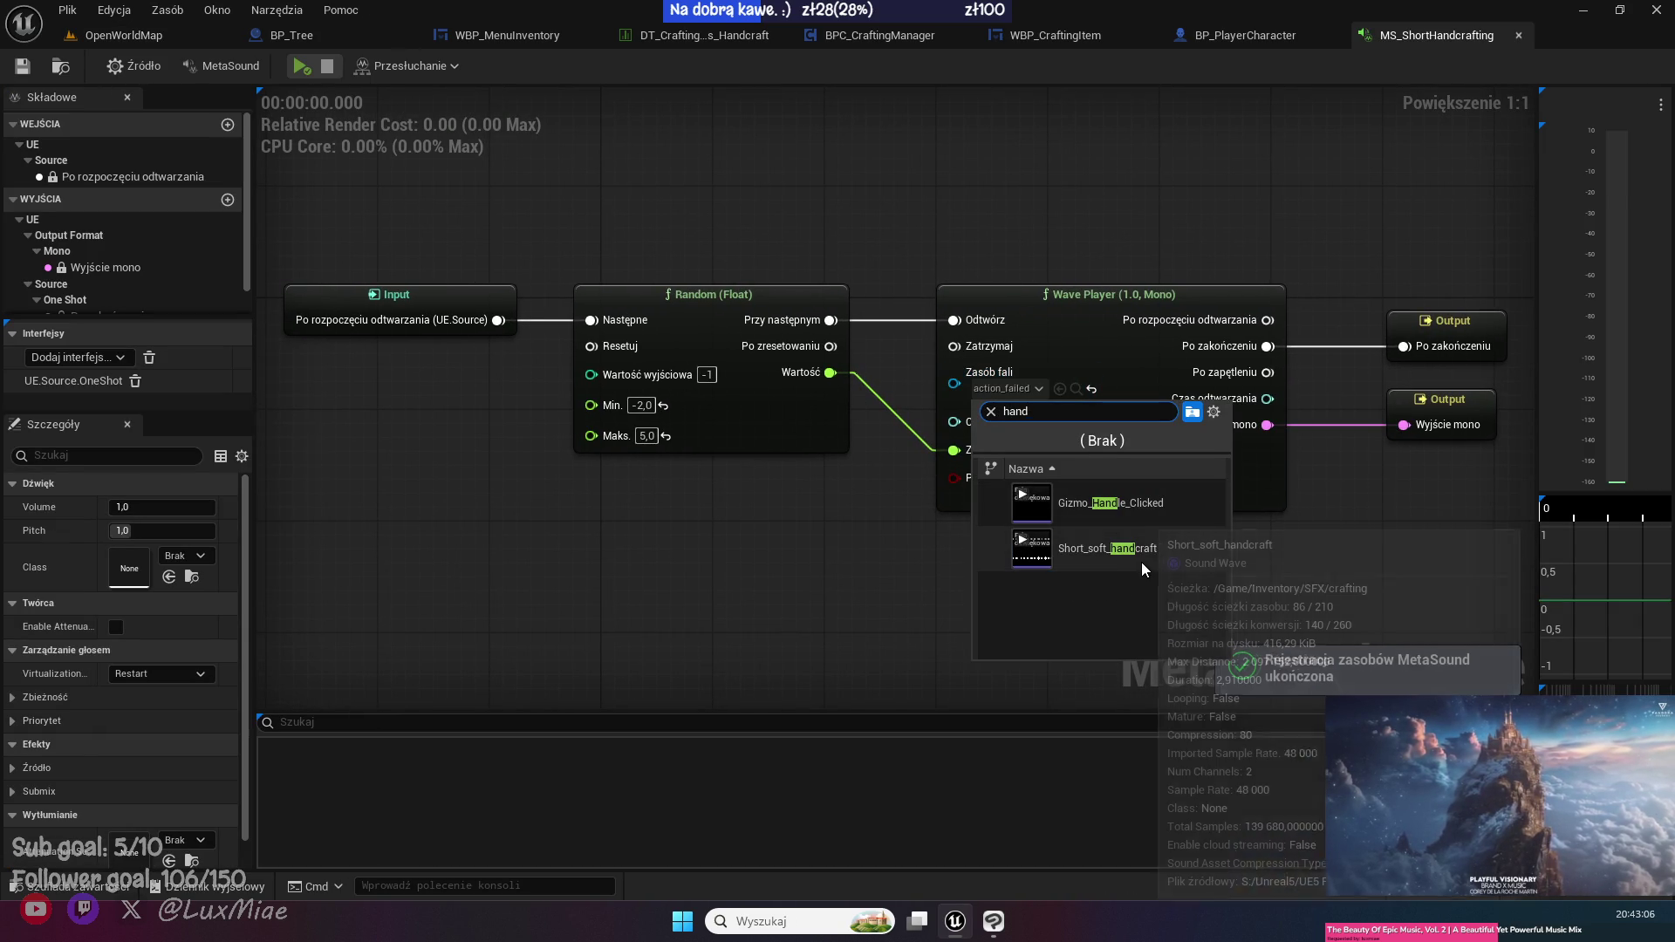
left_click(1126, 548)
left_click(300, 67)
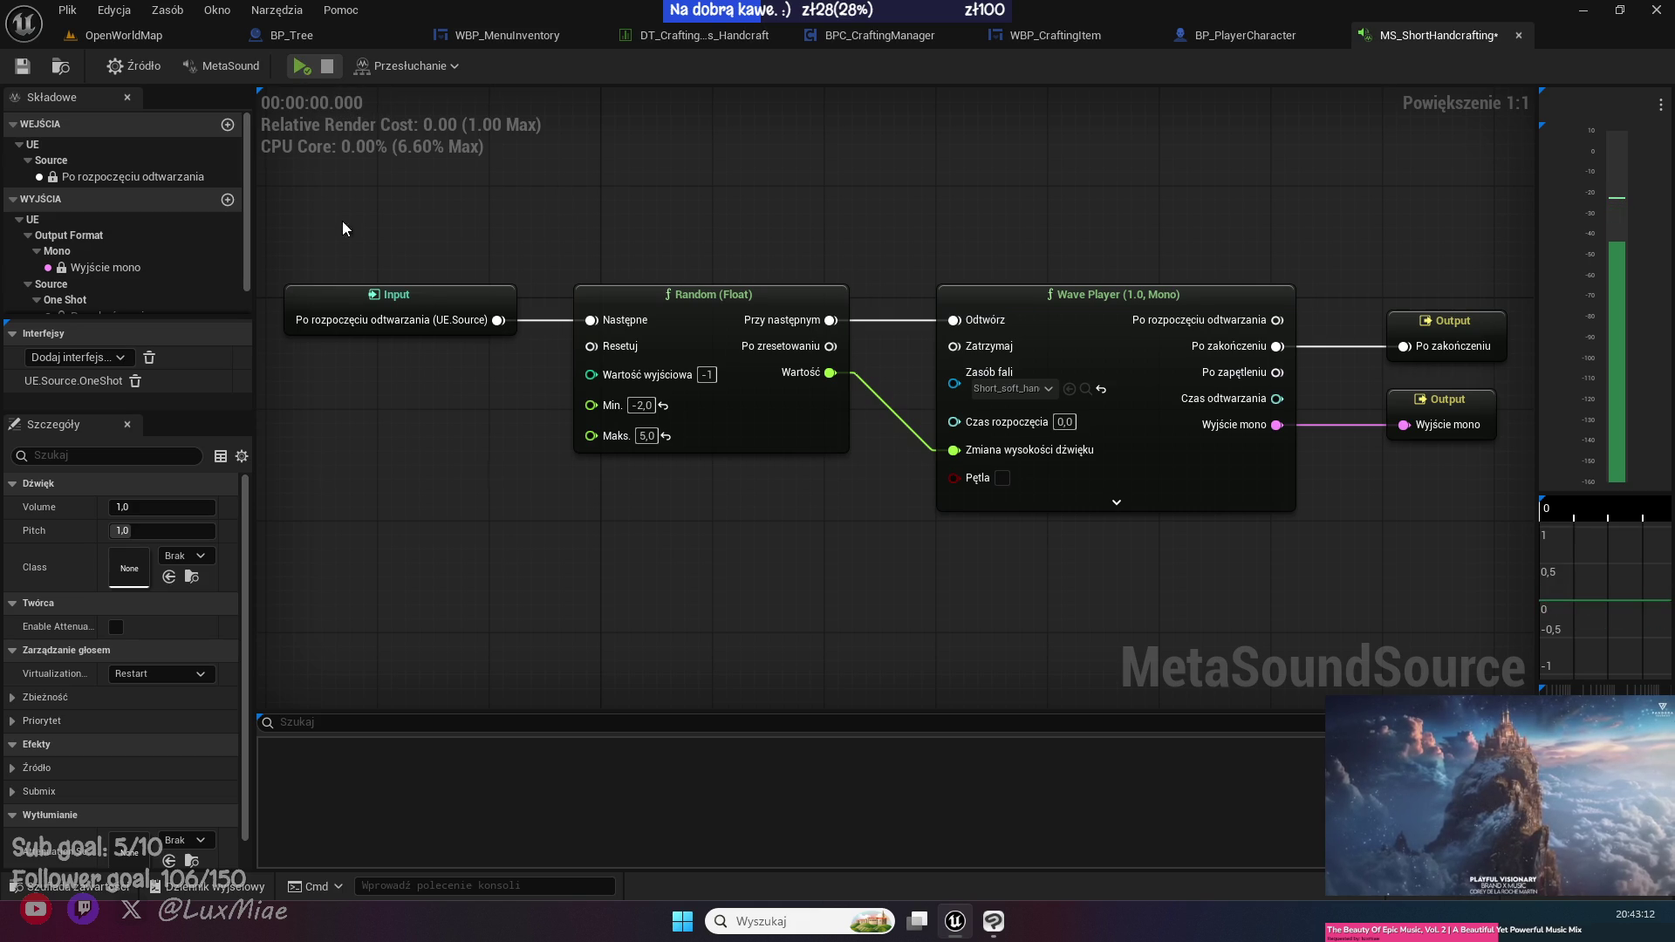
left_click(23, 65)
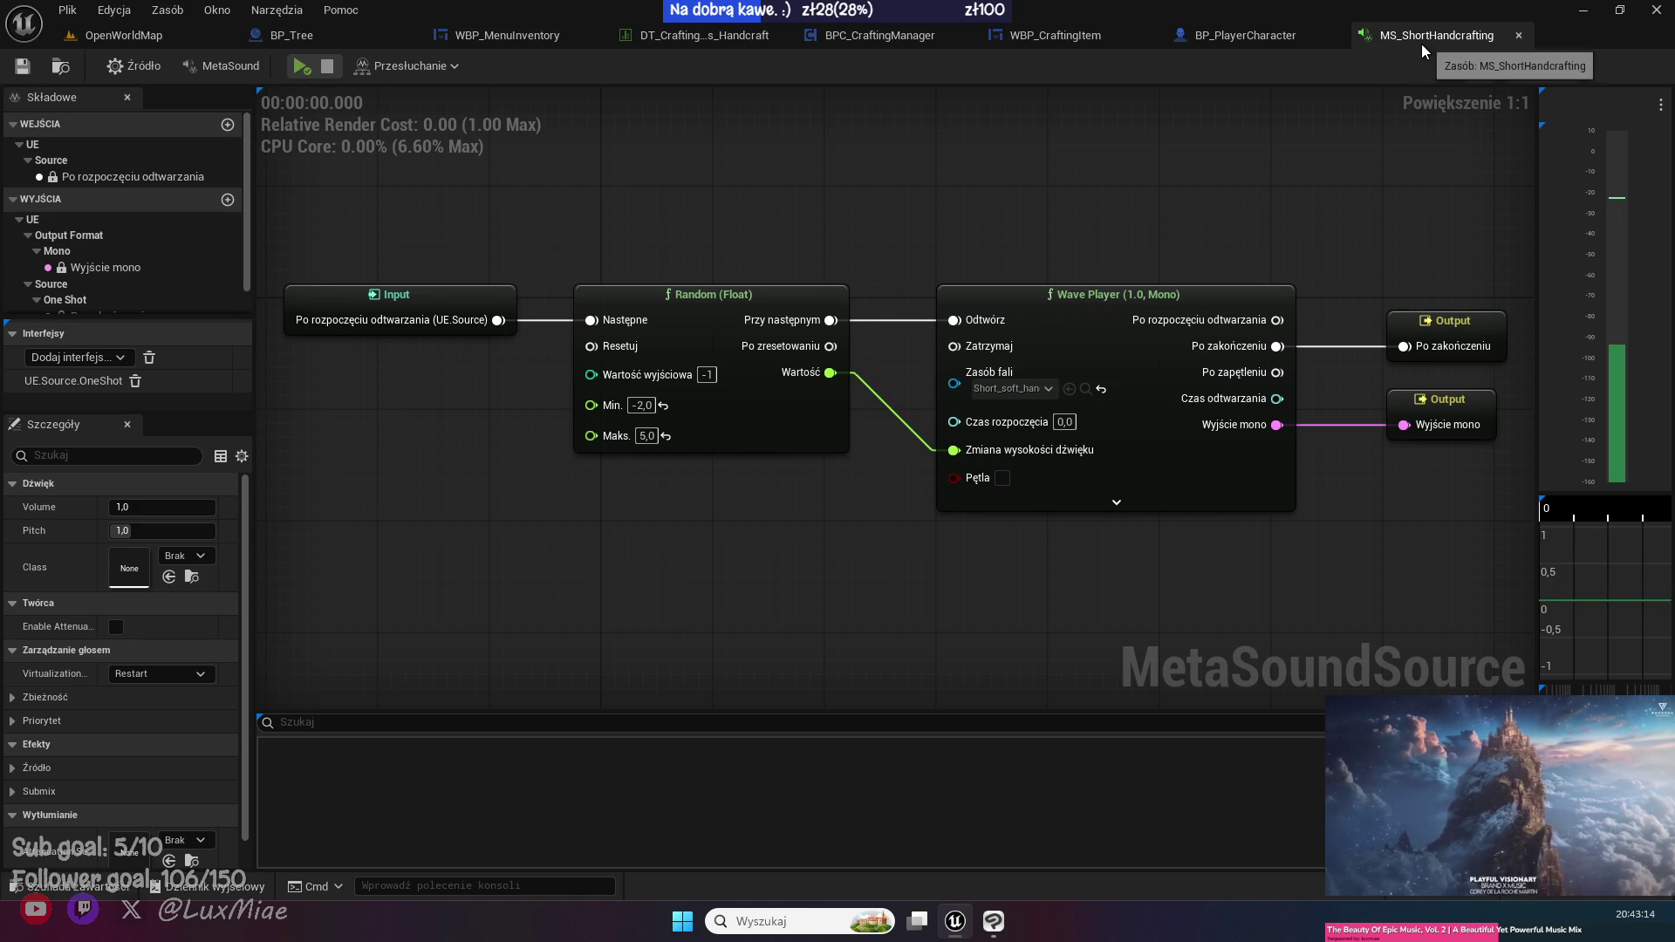
left_click(1519, 35)
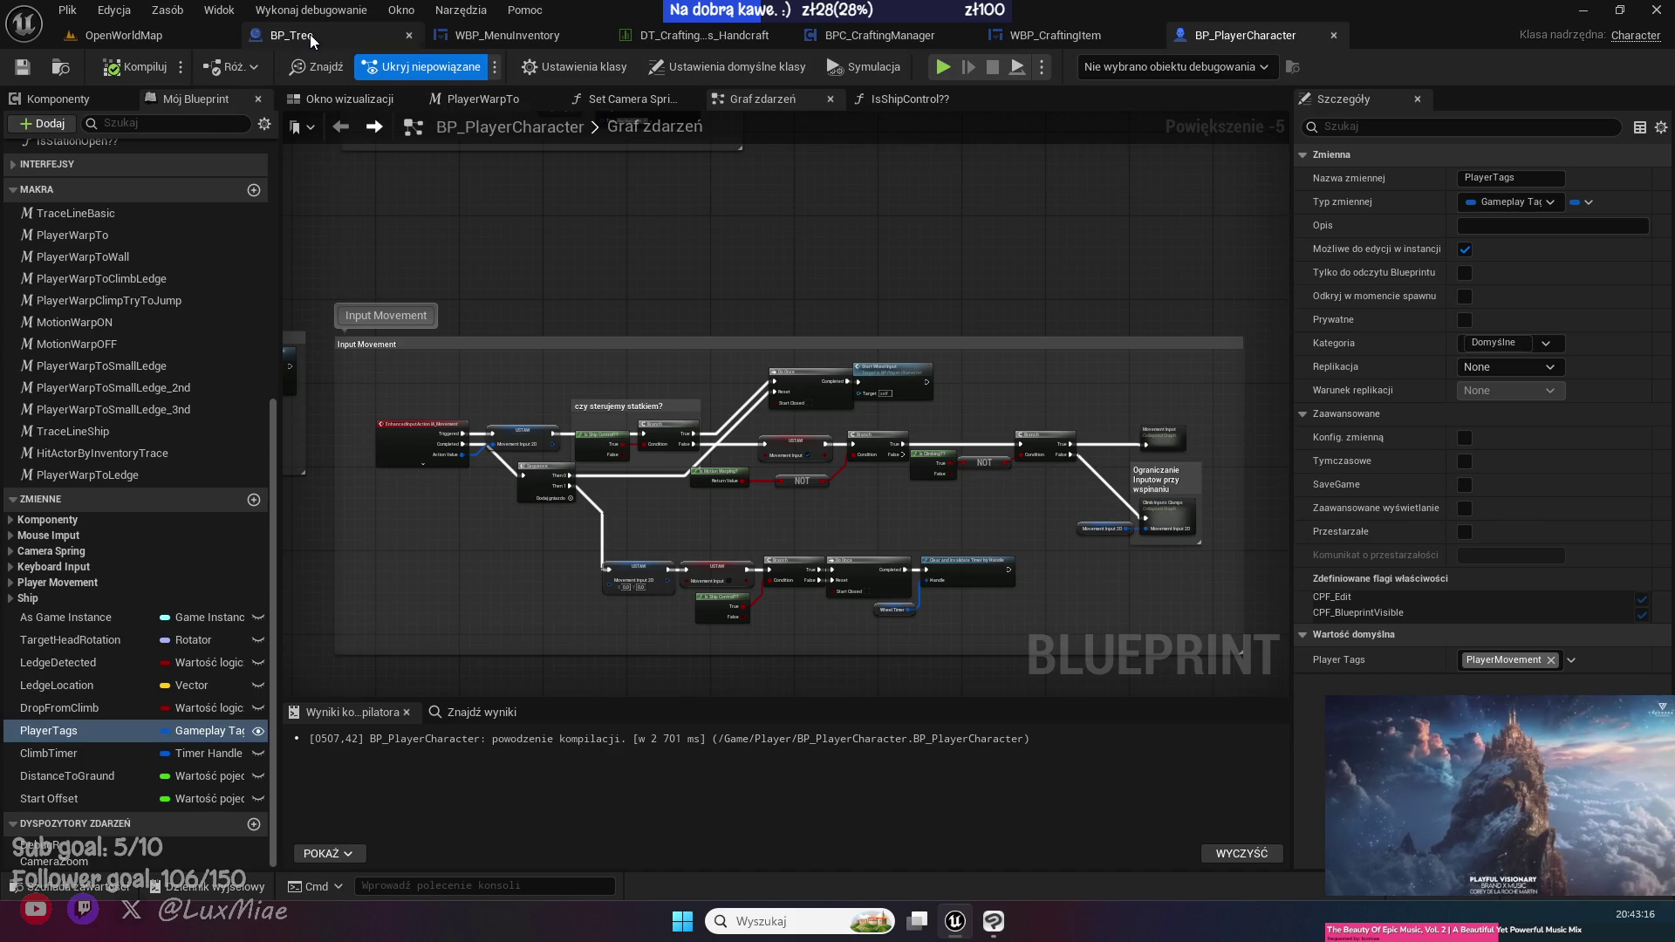
- Select BP_Tree's PlaySoundEffect function and go to WBP_MenuInventory's event graph
left_click(316, 39)
left_click(129, 568)
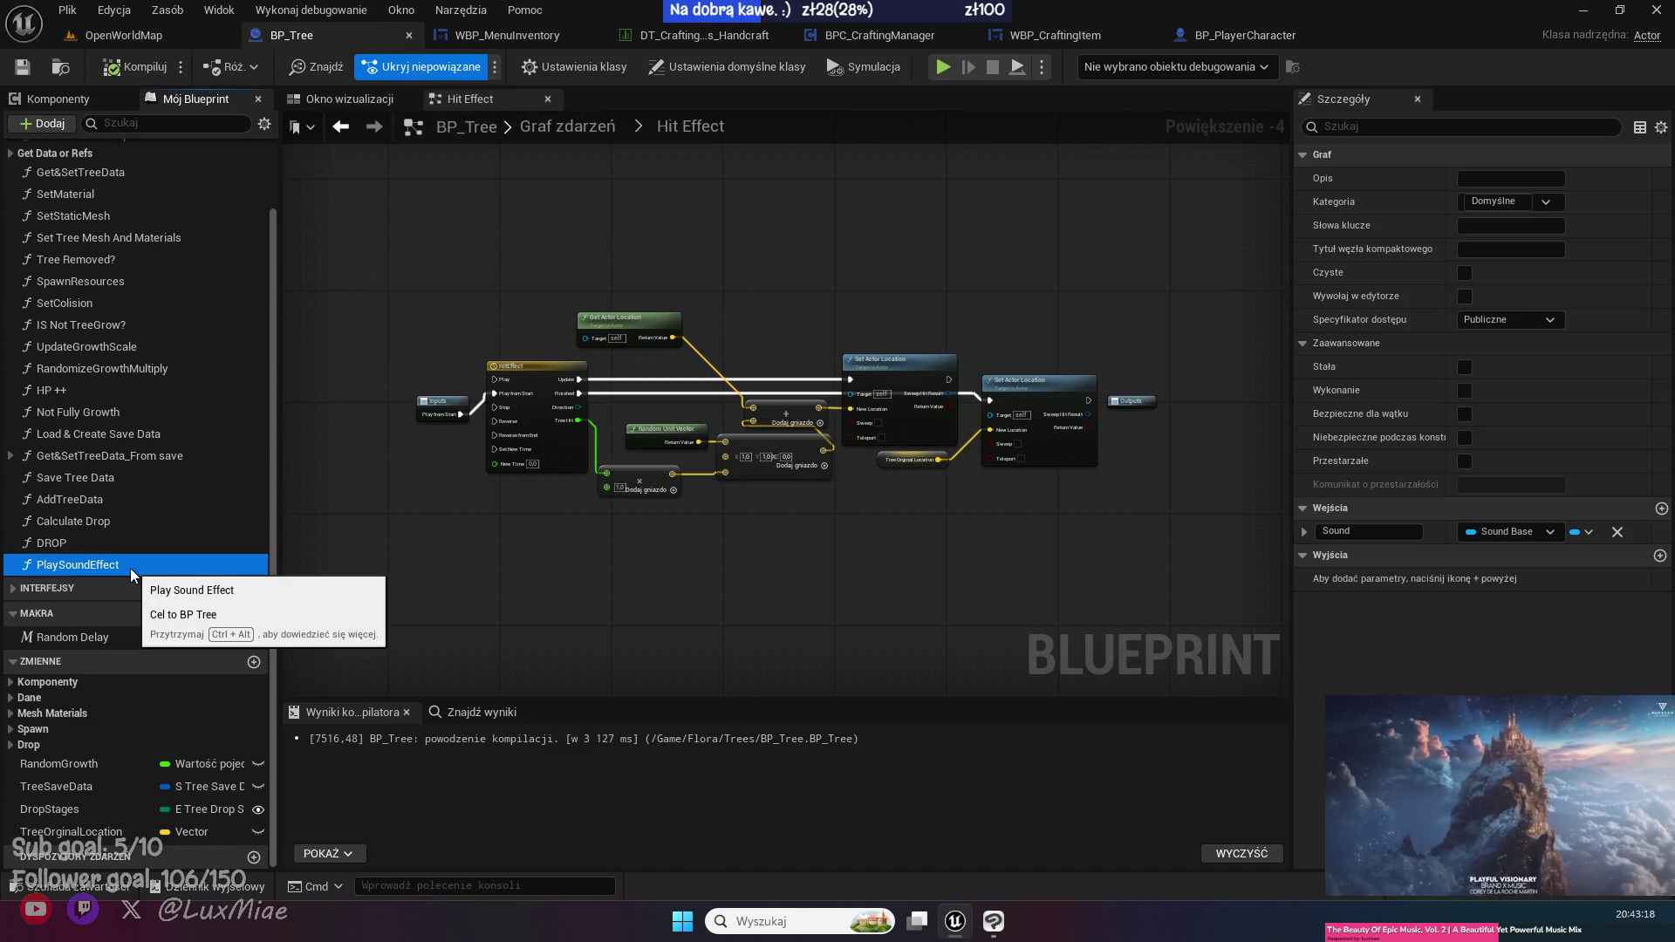
left_click_drag(755, 217, 671, 287)
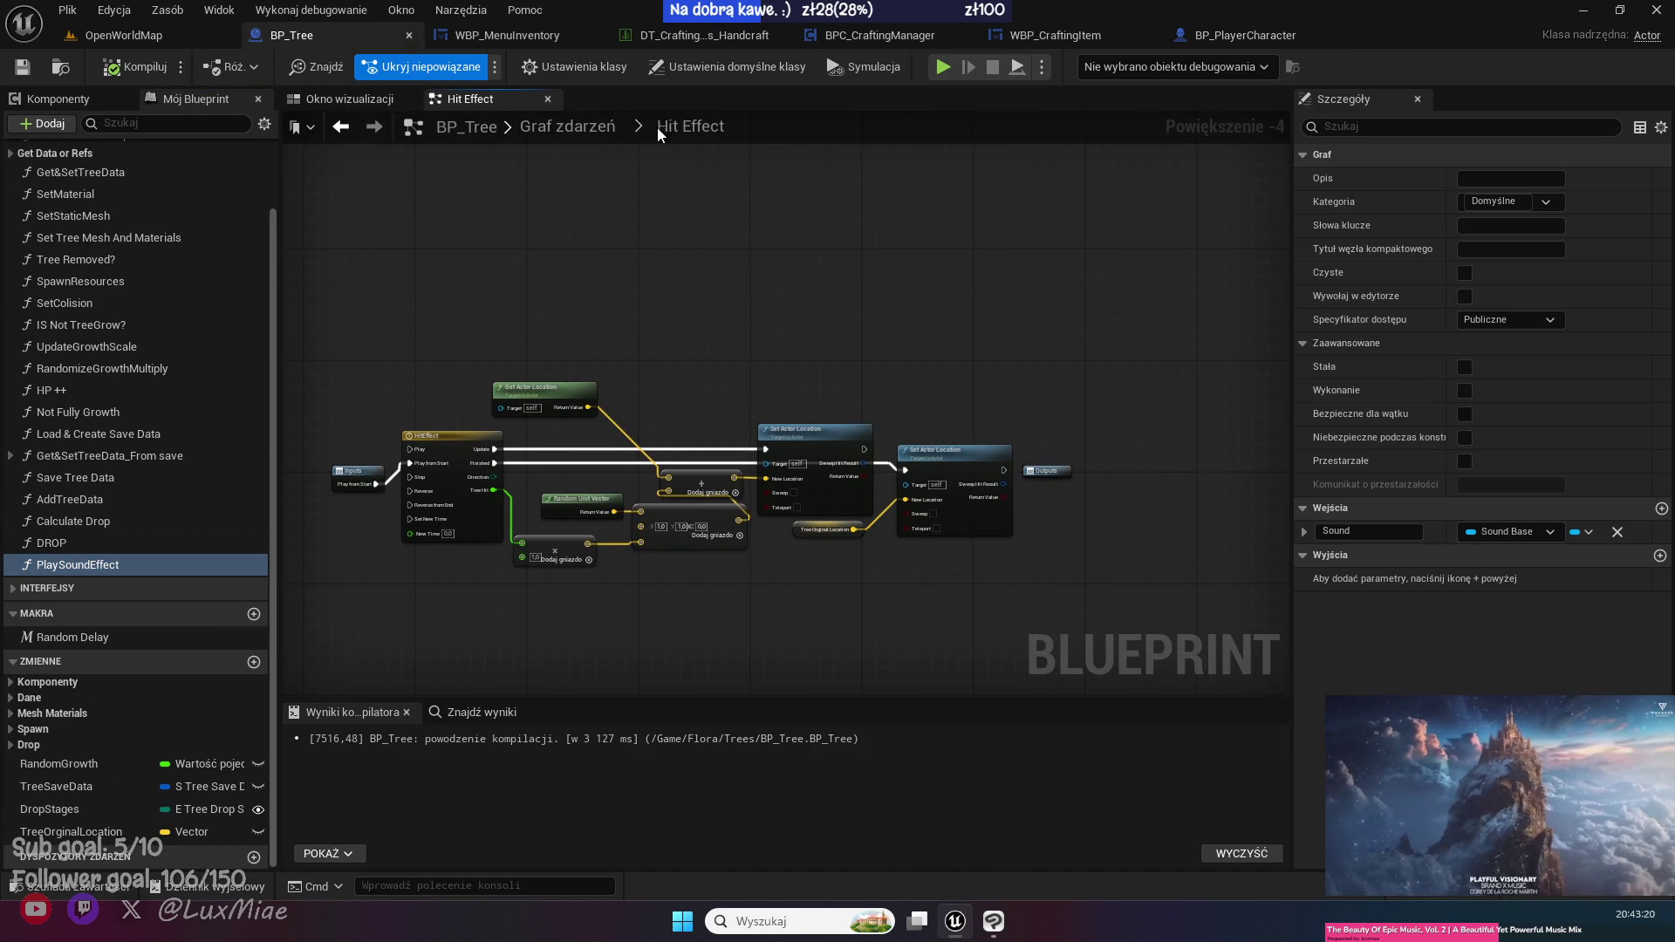
left_click(534, 33)
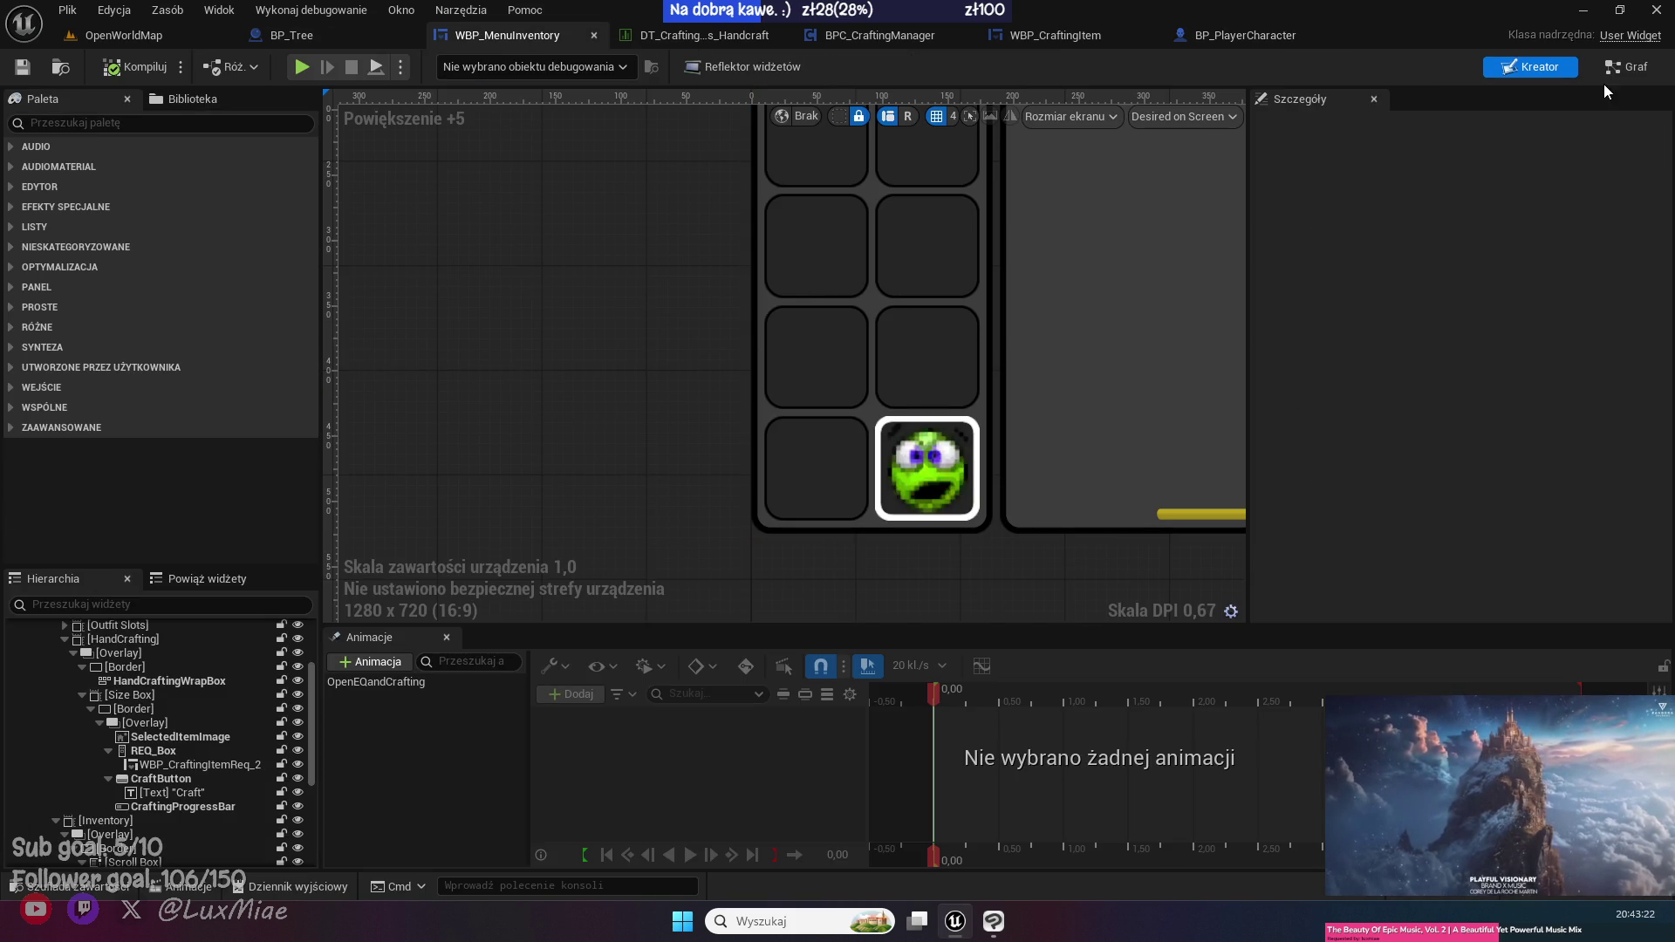
left_click(1625, 68)
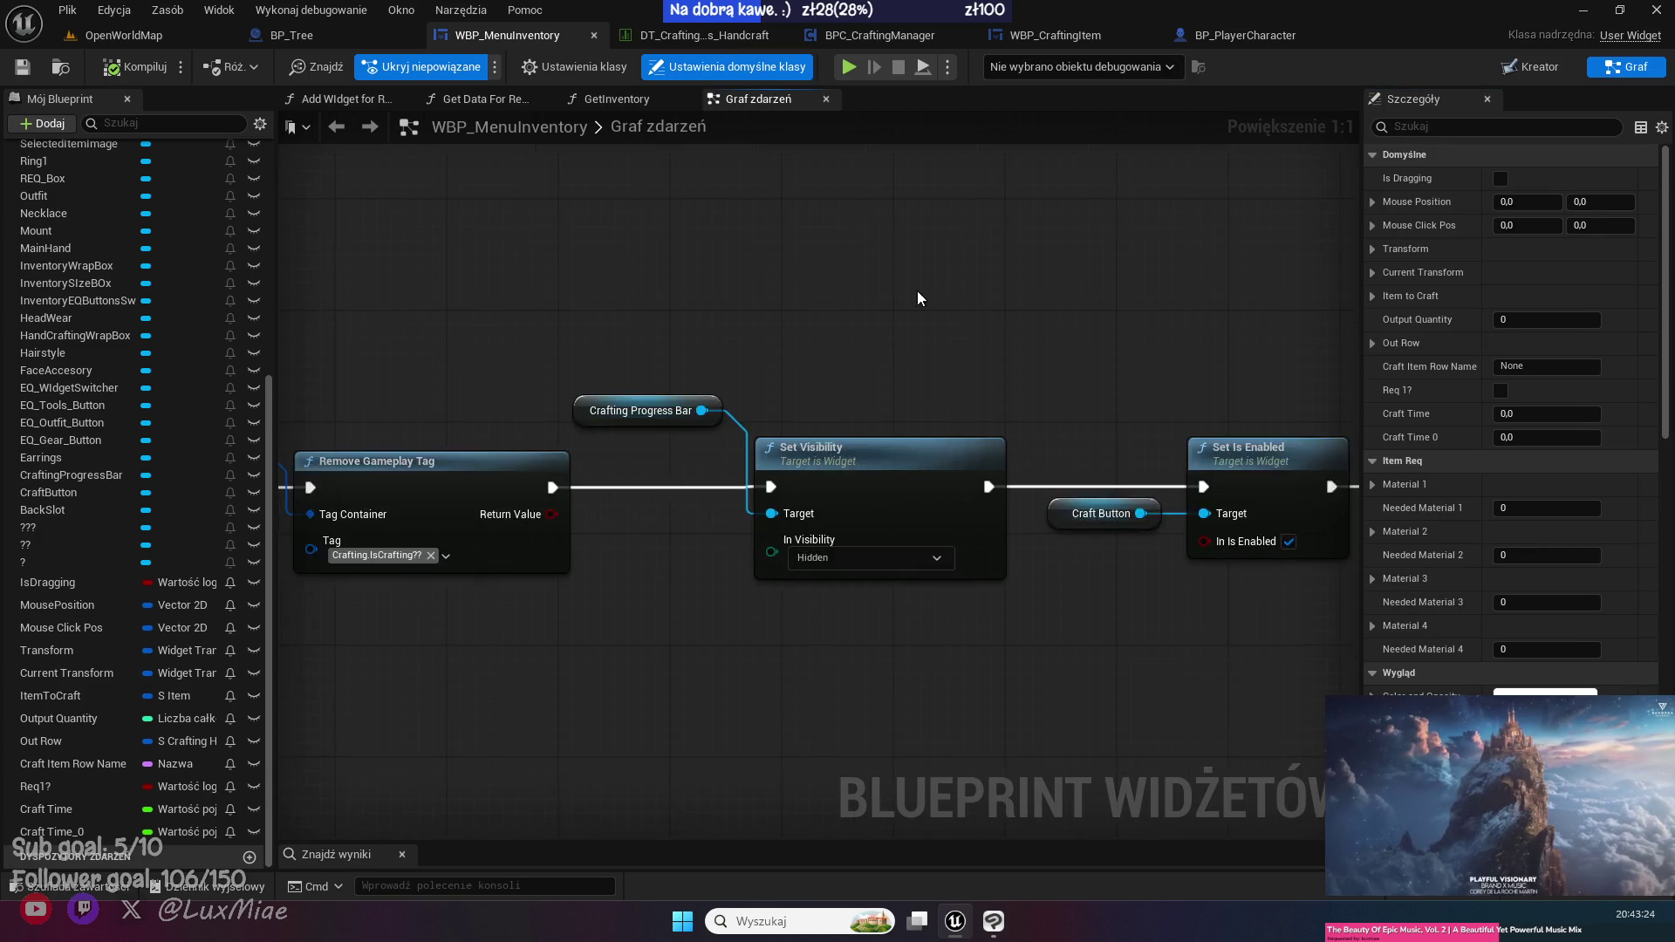
scroll(928, 288, "down", 5)
scroll(846, 482, "up", 6)
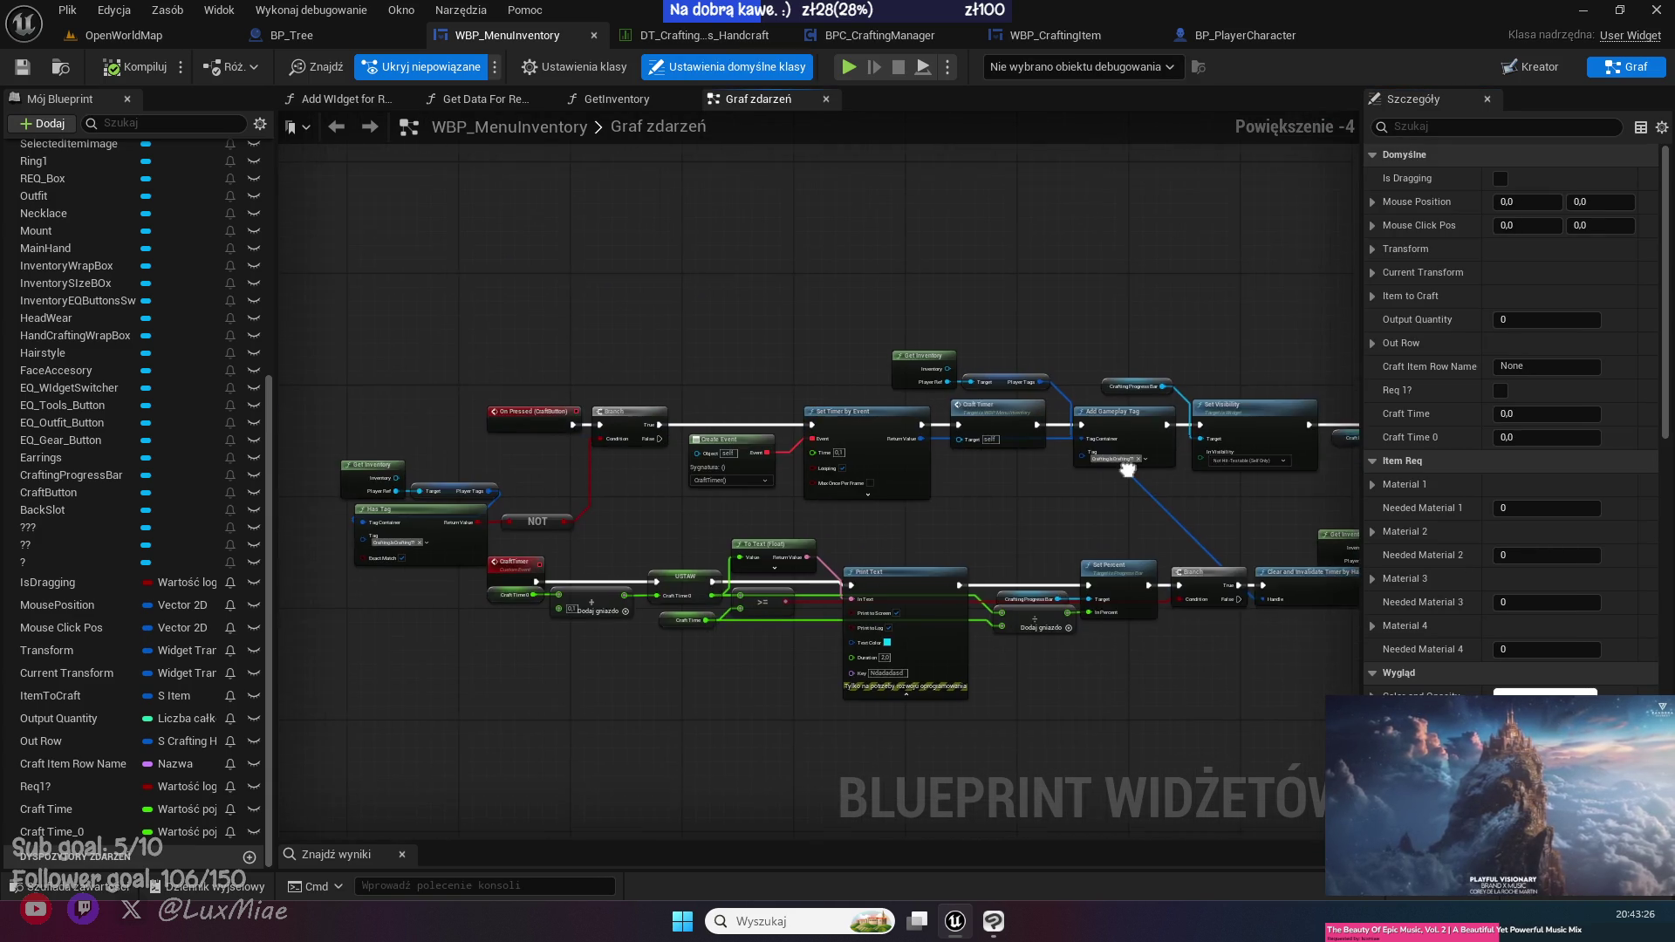
left_click_drag(1022, 381, 816, 430)
- Paste the PlaySoundEffect call and create a matching PlaySoundEffect function in the widget blueprint
key("ctrl+v")
left_click(923, 377)
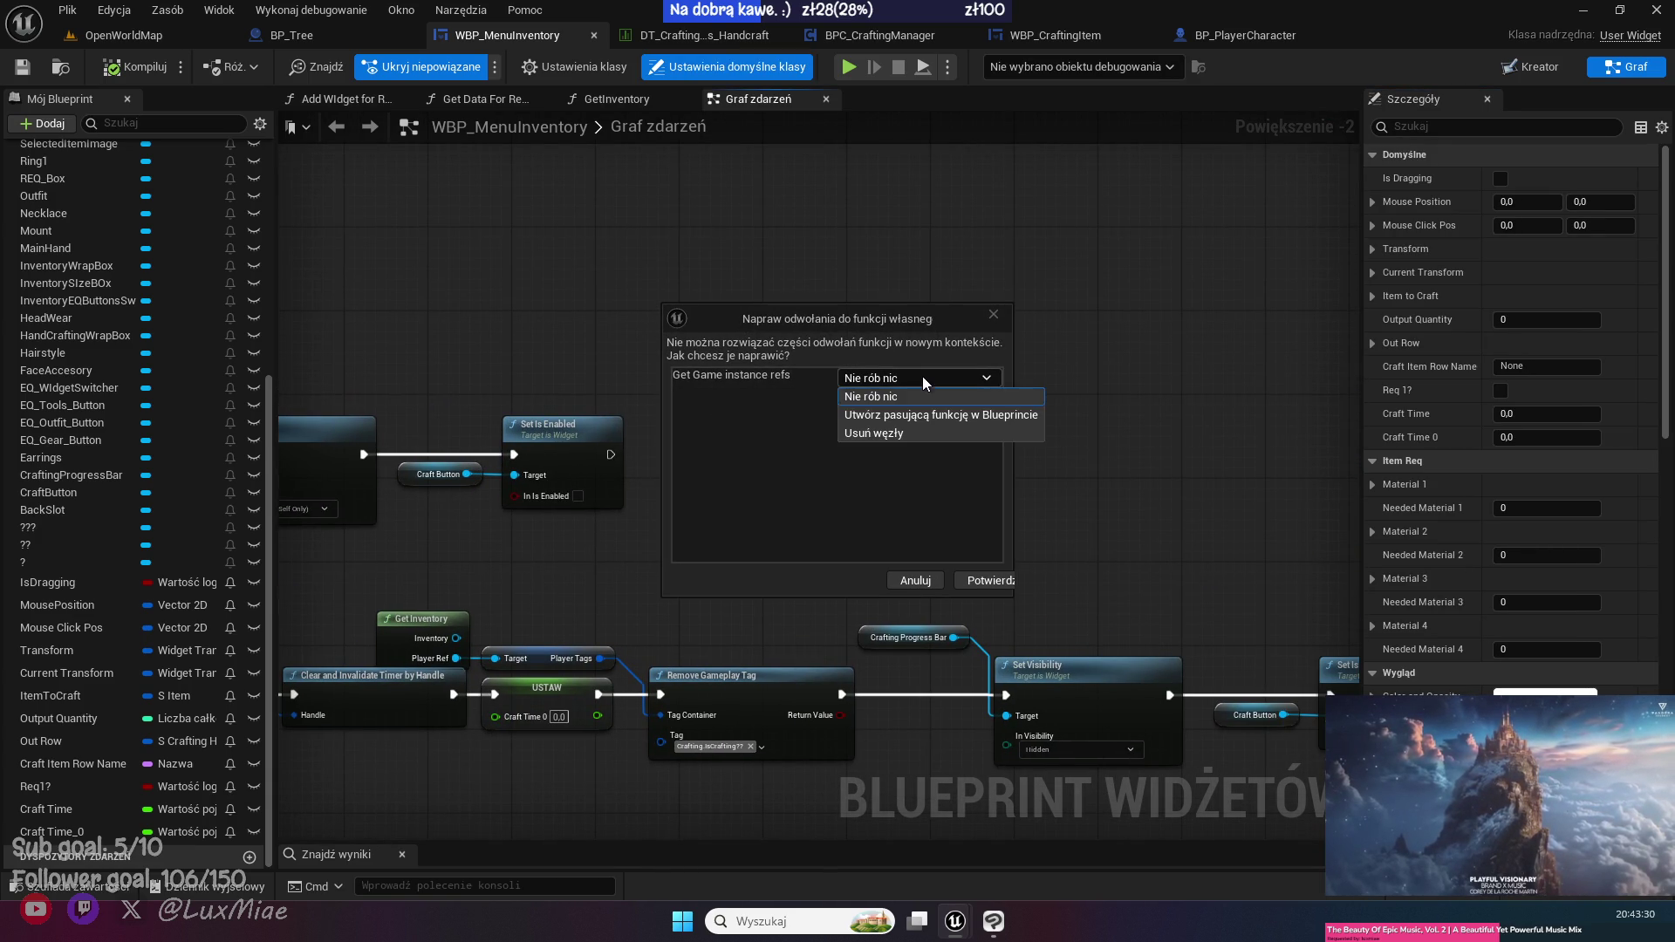
left_click(1012, 416)
left_click(993, 580)
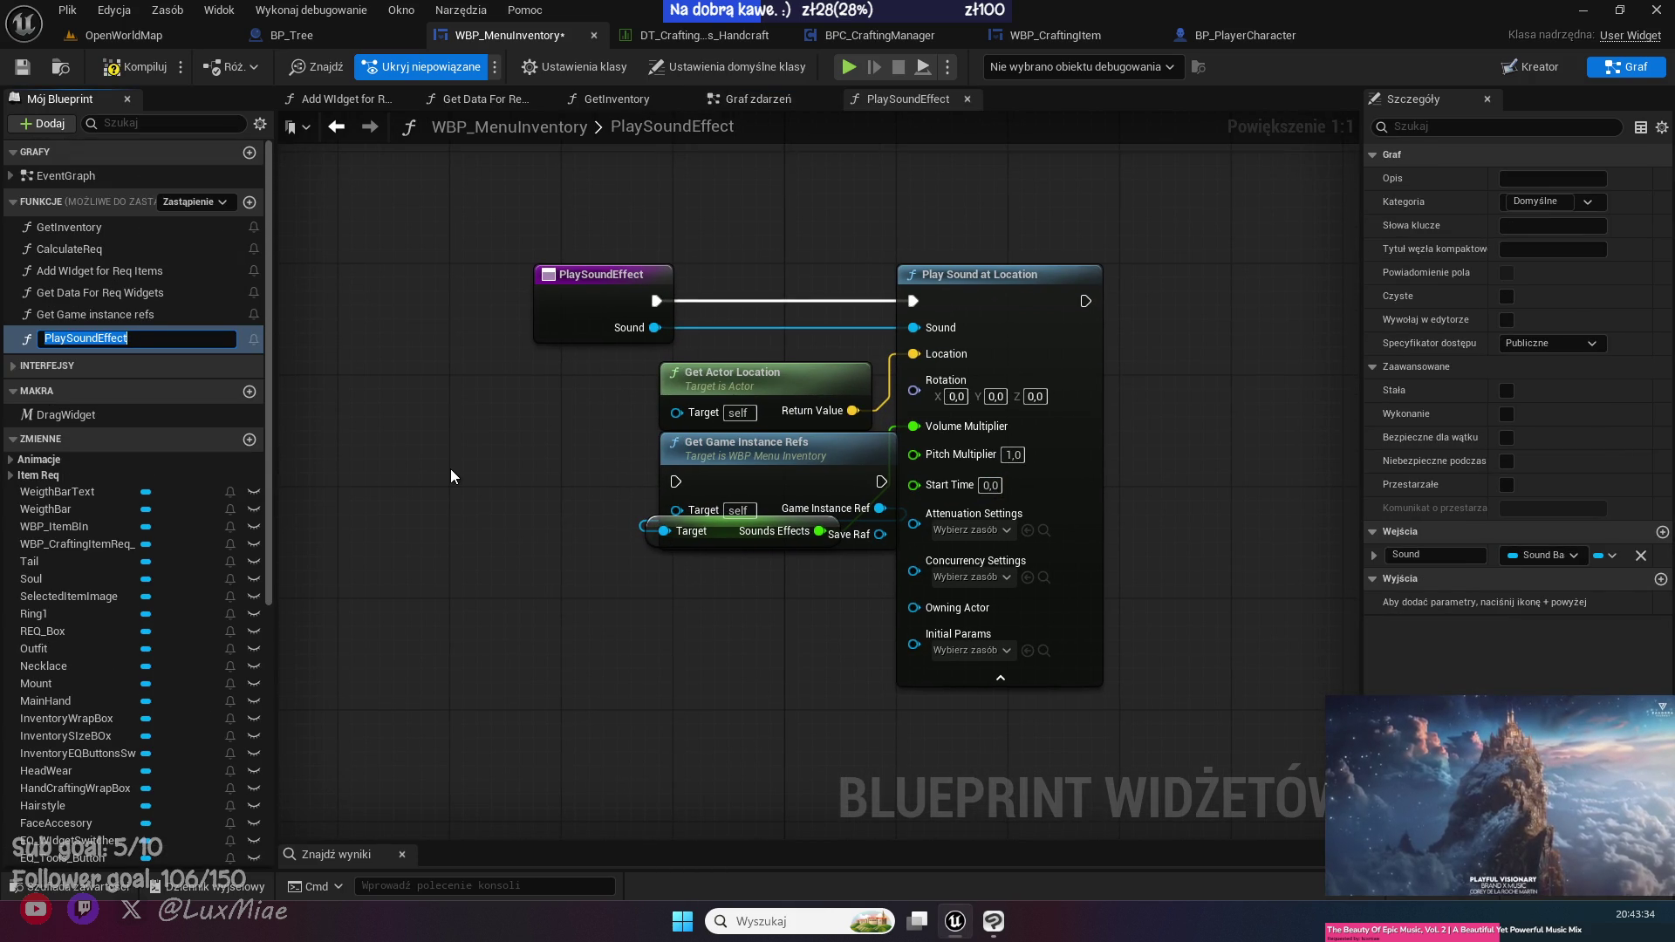
key("Return")
- Rearrange the new PlaySoundEffect function's nodes, moving the entry node to the far left
left_click_drag(572, 452, 447, 526)
left_click(659, 559)
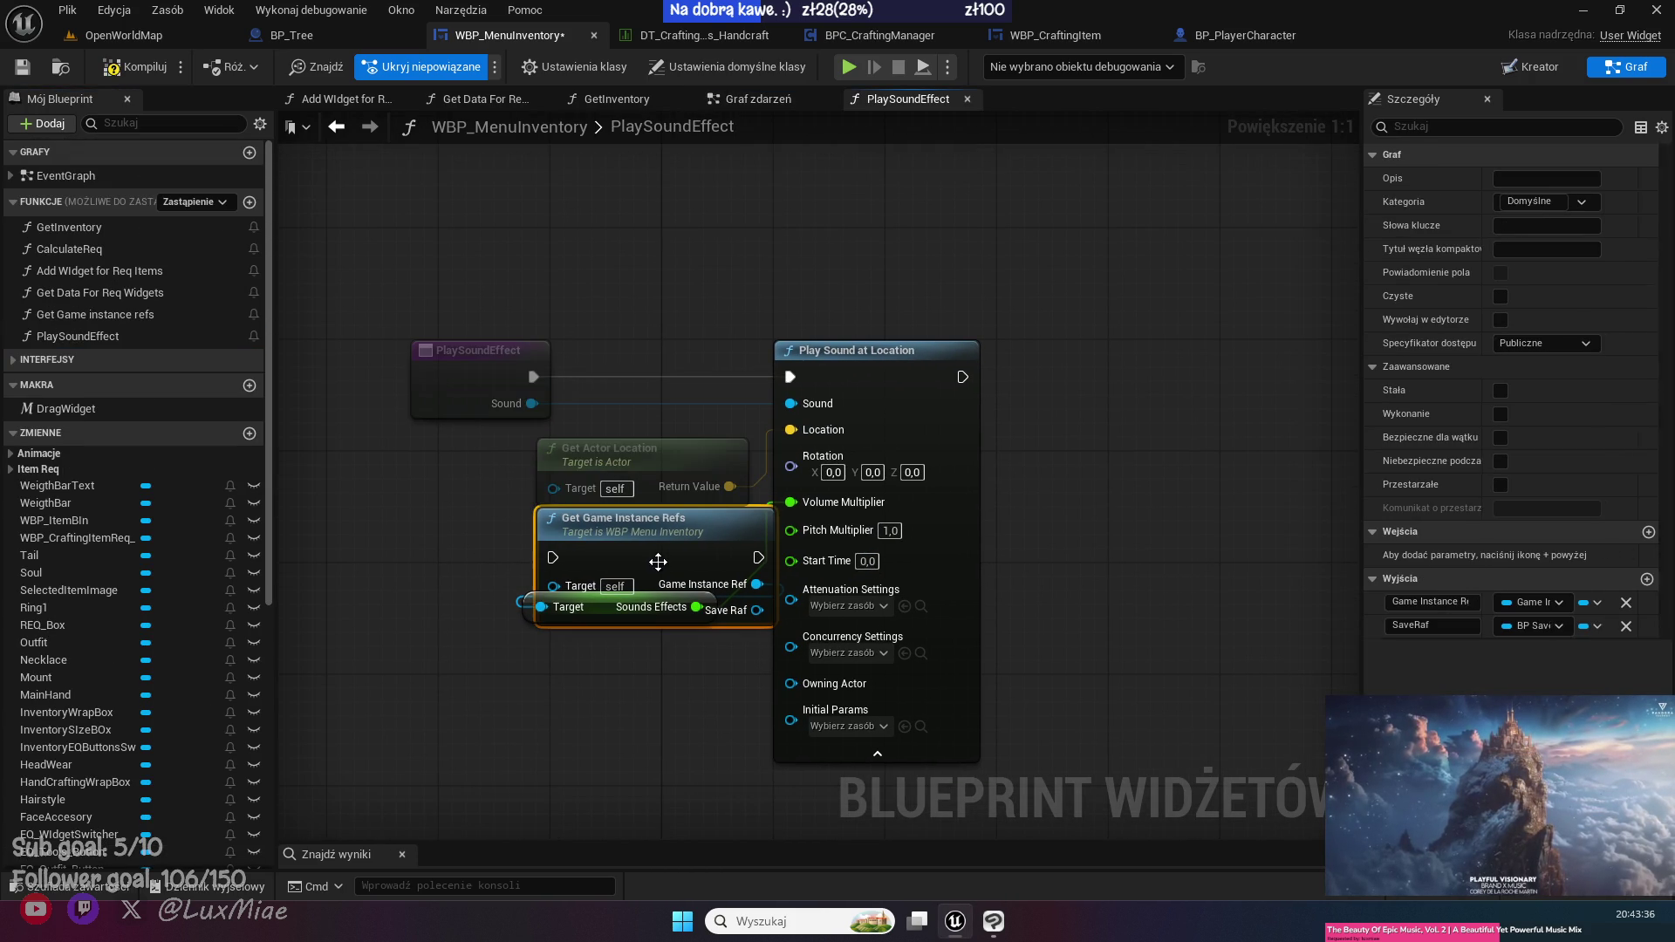
mouse_move(659, 558)
left_mouse_down()
mouse_move(511, 569)
mouse_move(365, 544)
mouse_move(687, 546)
left_mouse_up()
left_click_drag(757, 433, 431, 436)
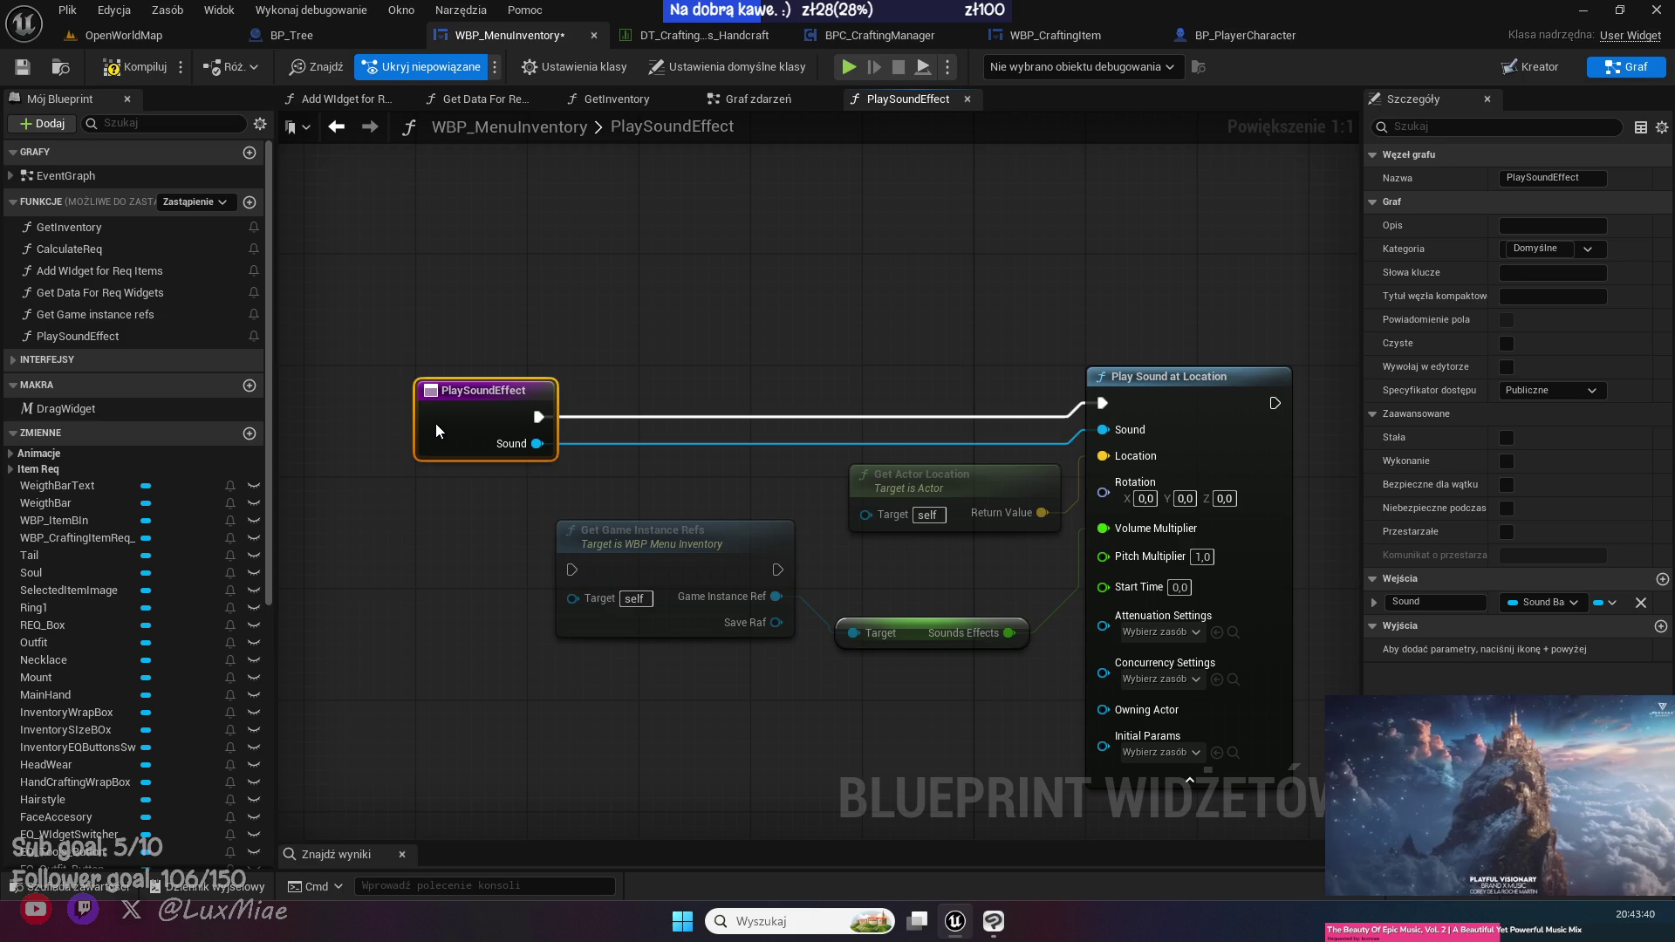
left_click(522, 595)
double_click(464, 574)
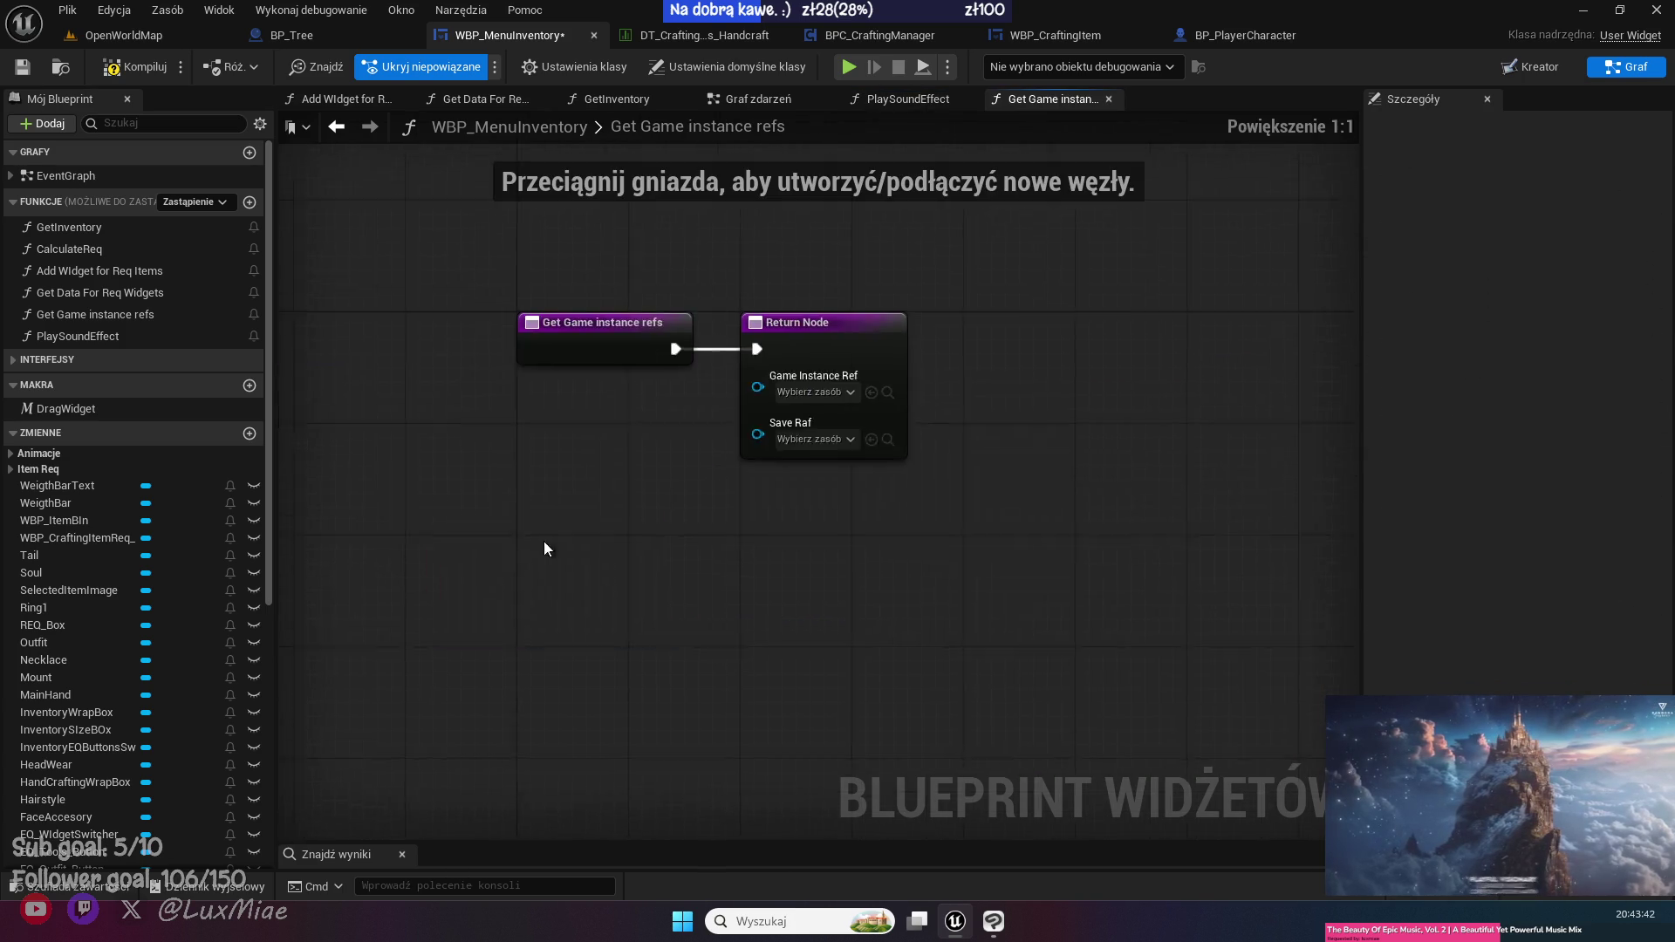
left_click(337, 128)
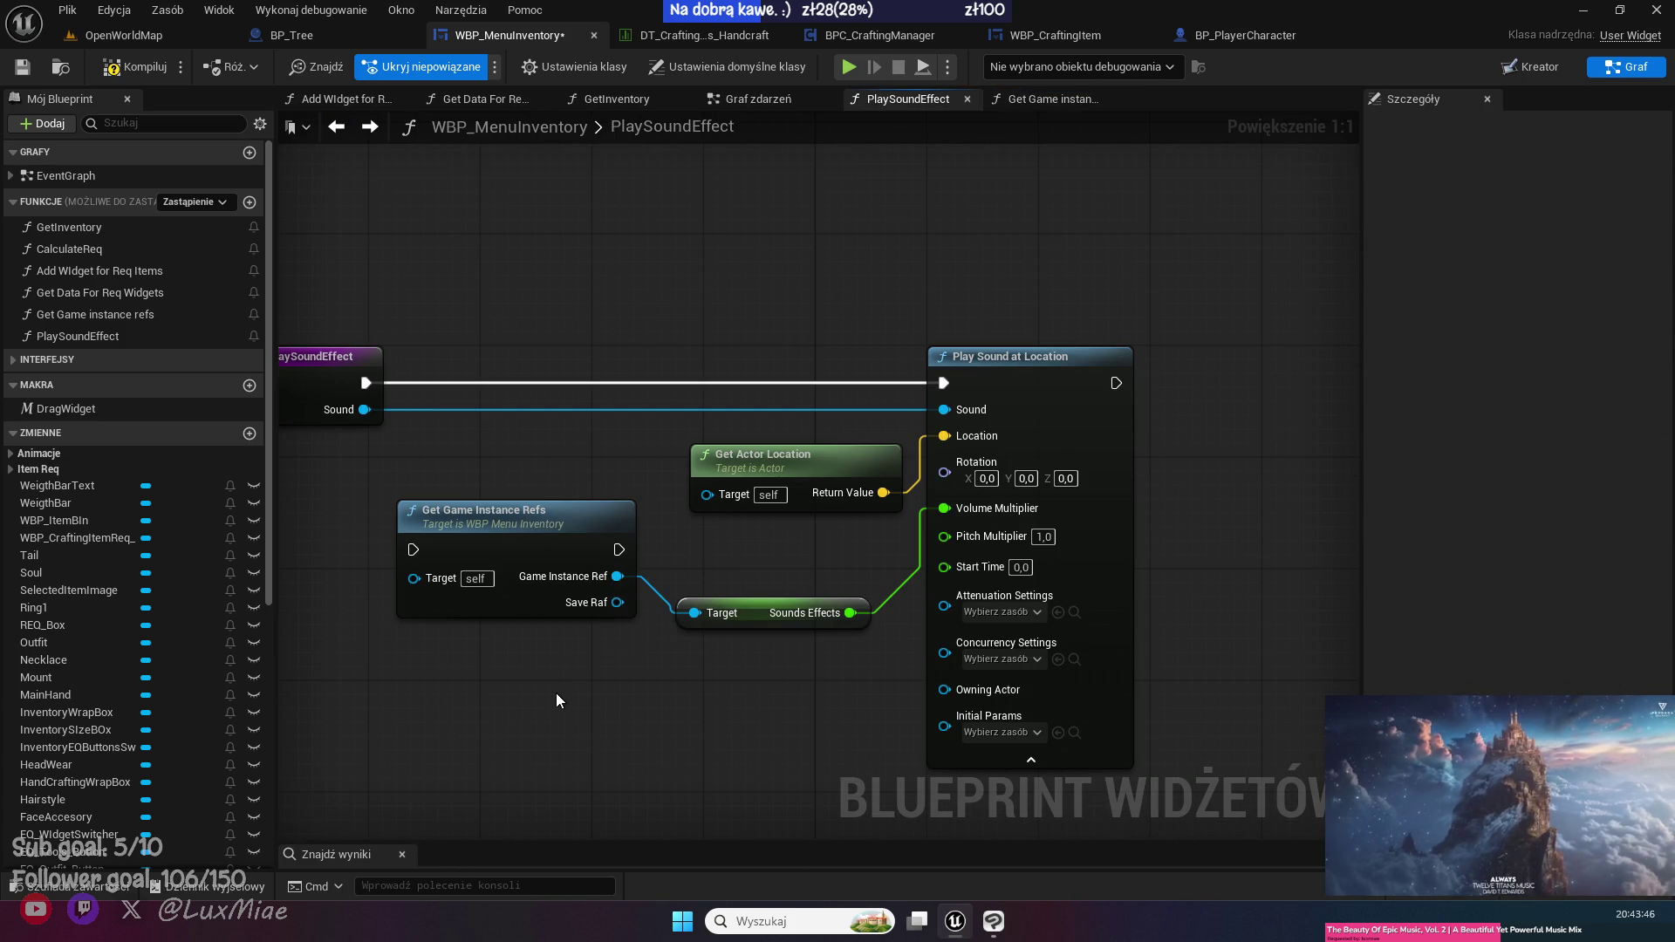
left_click_drag(577, 267, 605, 217)
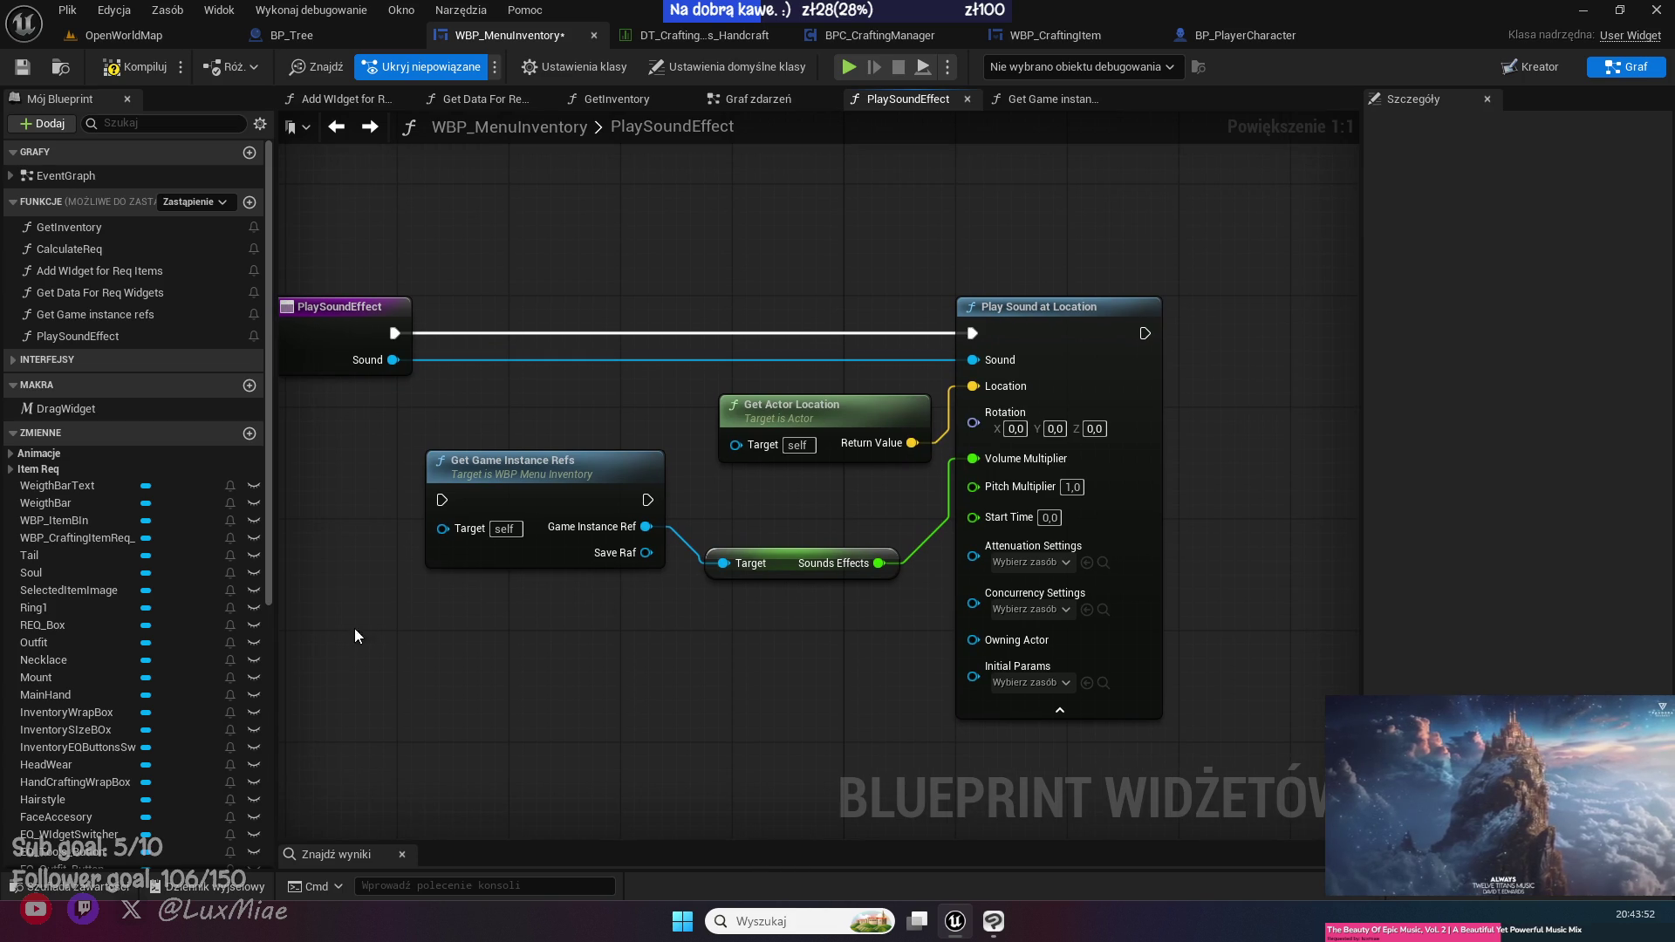
- Compare against BP_Tree's PlaySoundEffect and delete an accidental duplicate Get Game Instance Refs node
left_click_drag(366, 626, 515, 605)
left_click(616, 428)
left_click(363, 44)
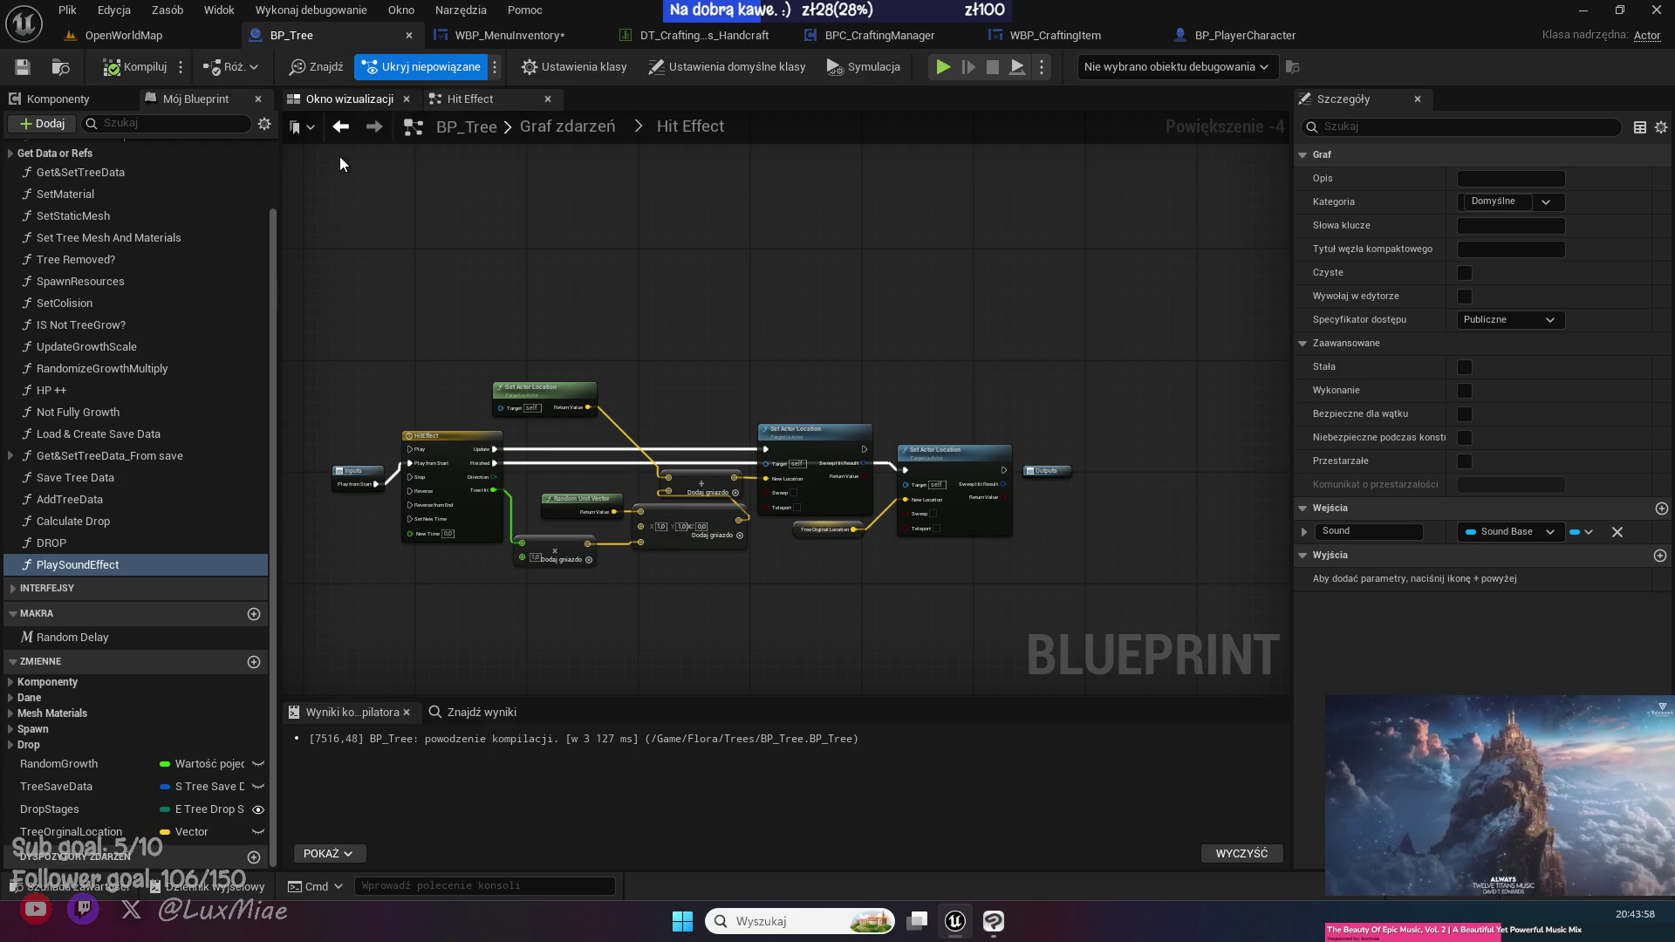
double_click(95, 570)
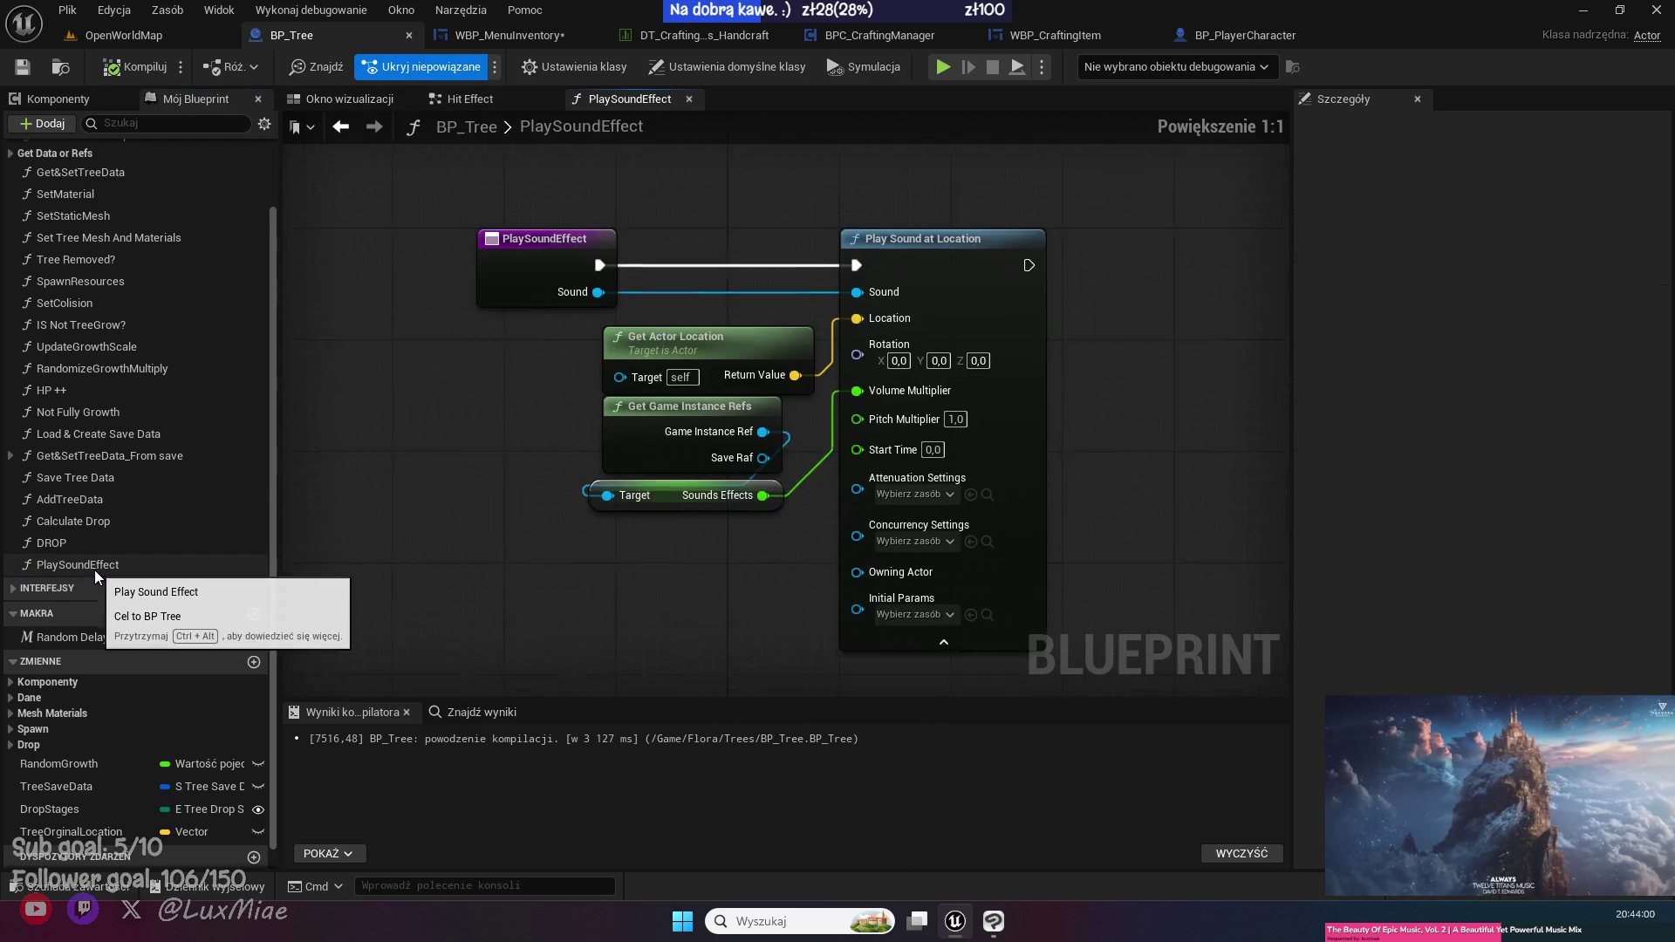
left_click(652, 398)
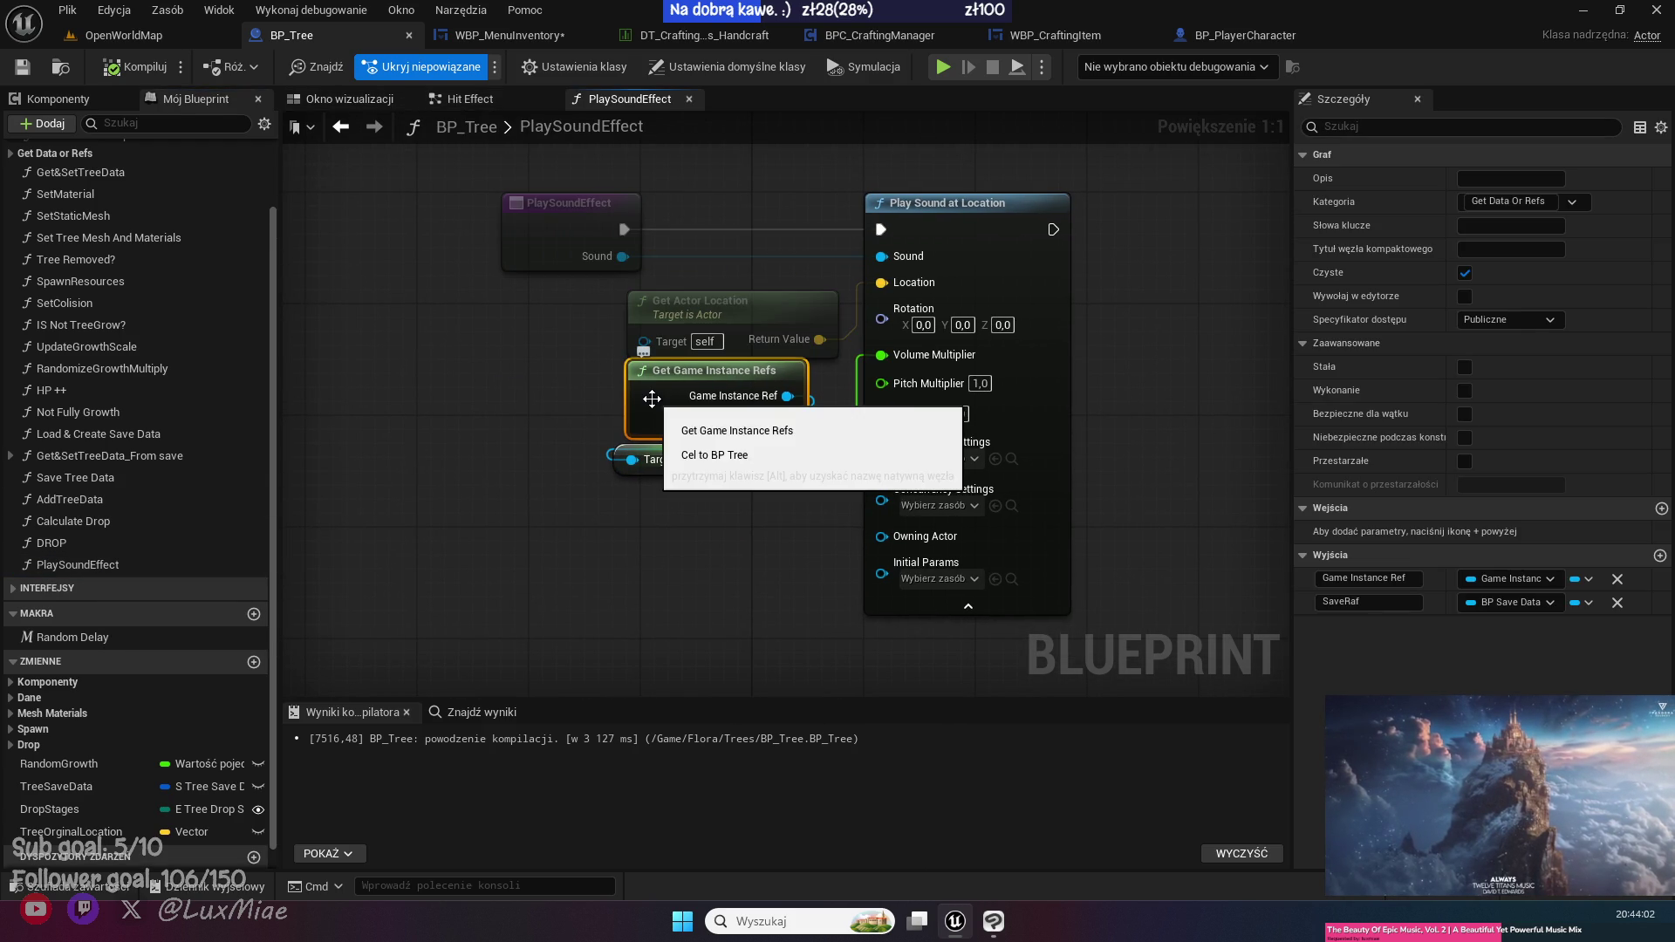
left_click(449, 399)
left_click(523, 35)
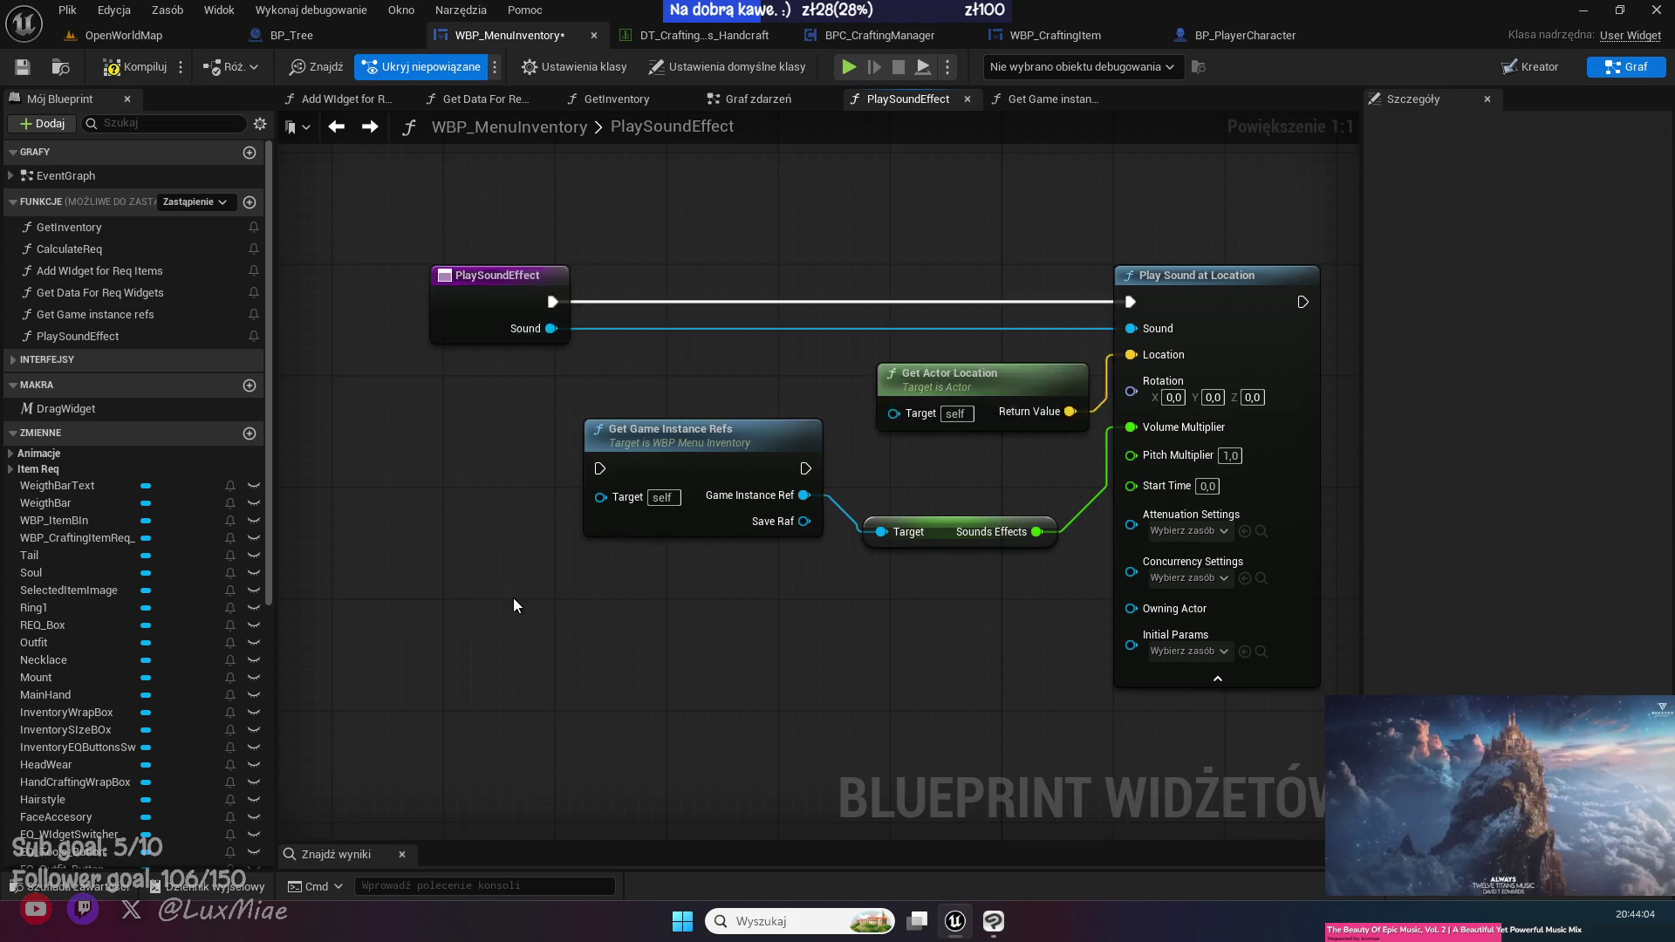
key("ctrl+c")
key("ctrl+v")
left_click(469, 546)
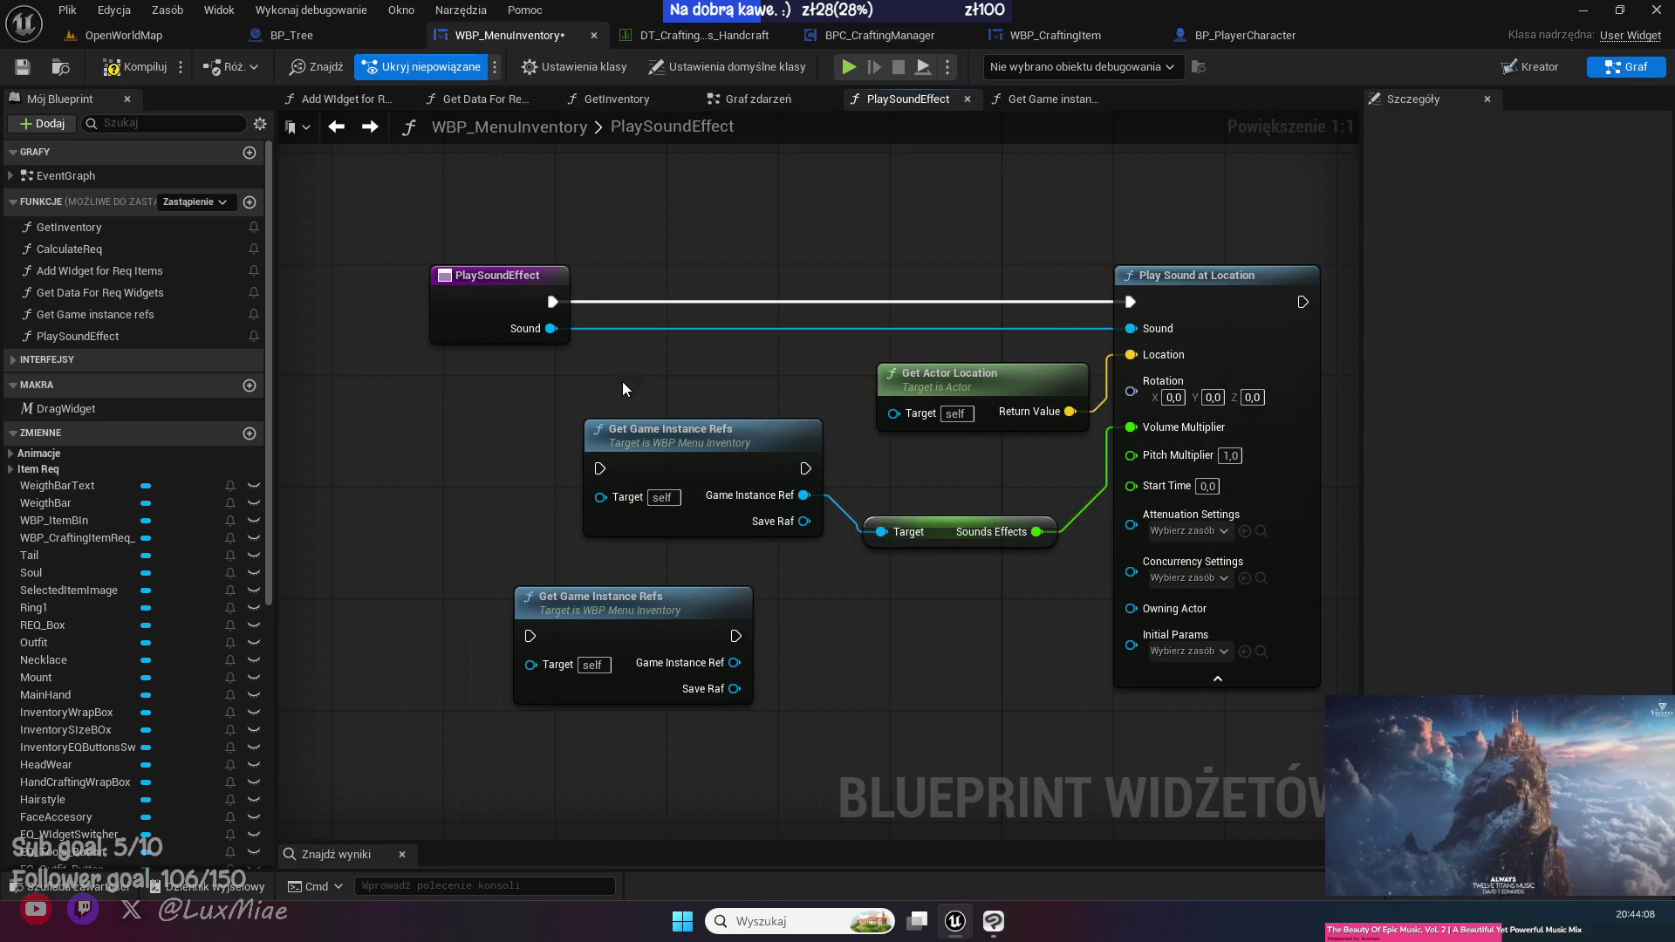
left_click_drag(645, 769, 572, 636)
key("Delete")
- Copy Get Save Ref and Get Game Instance from BP_Tree's Get Game instance refs into the widget's version
double_click(711, 454)
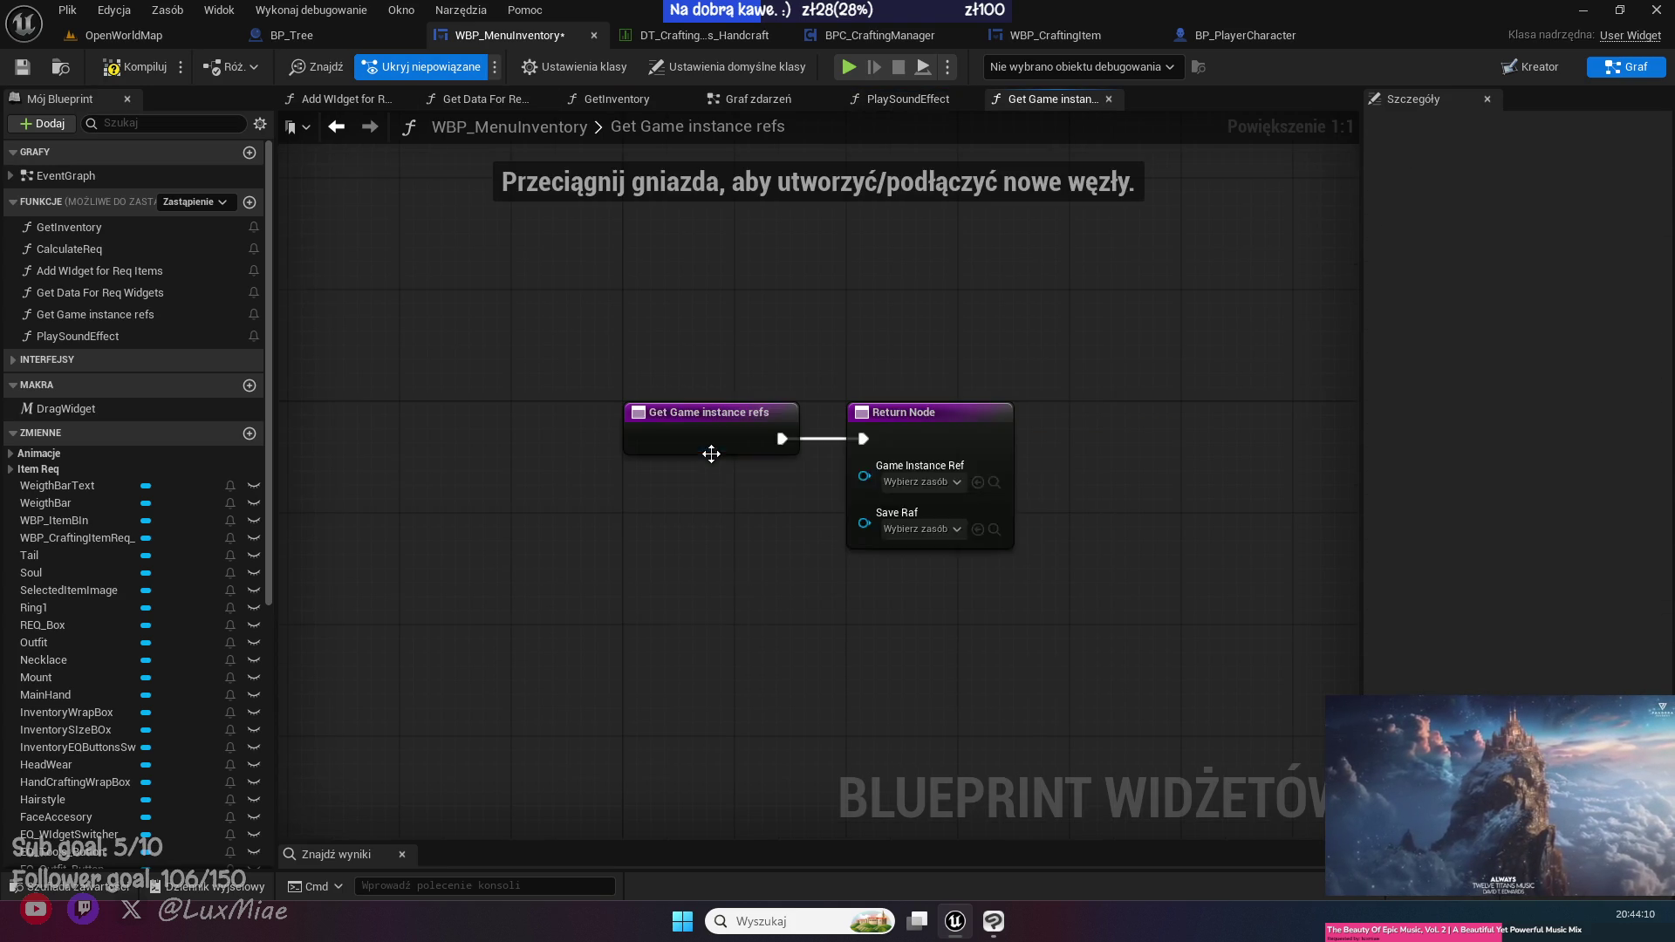
left_click(349, 35)
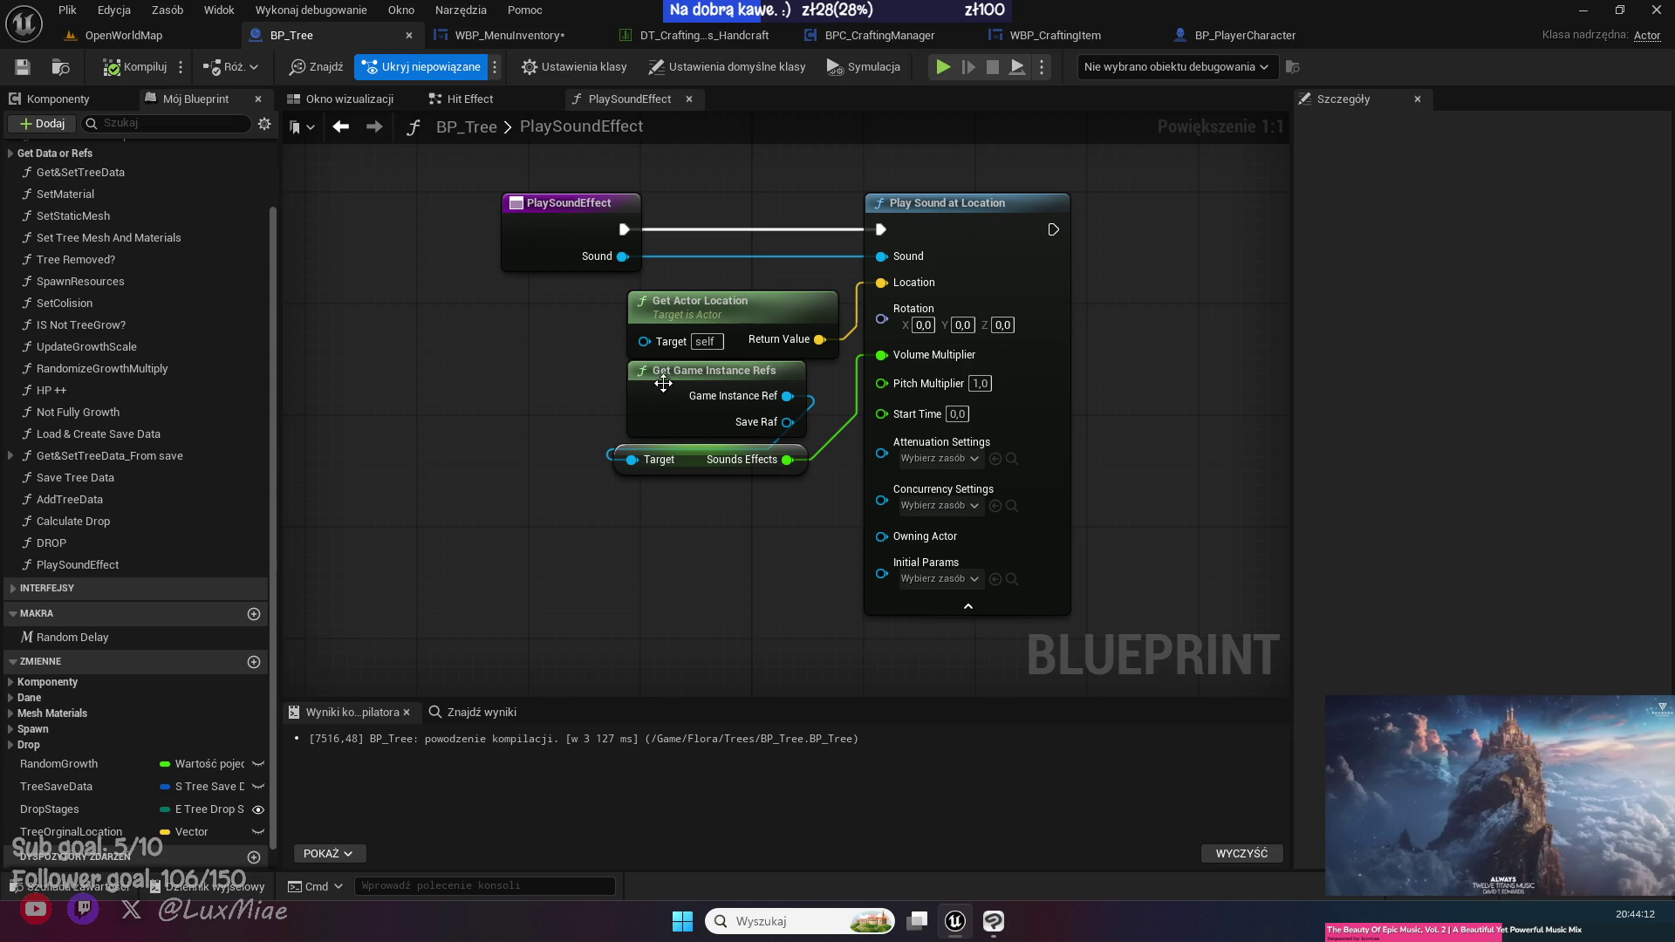
double_click(664, 382)
left_click_drag(957, 218, 656, 536)
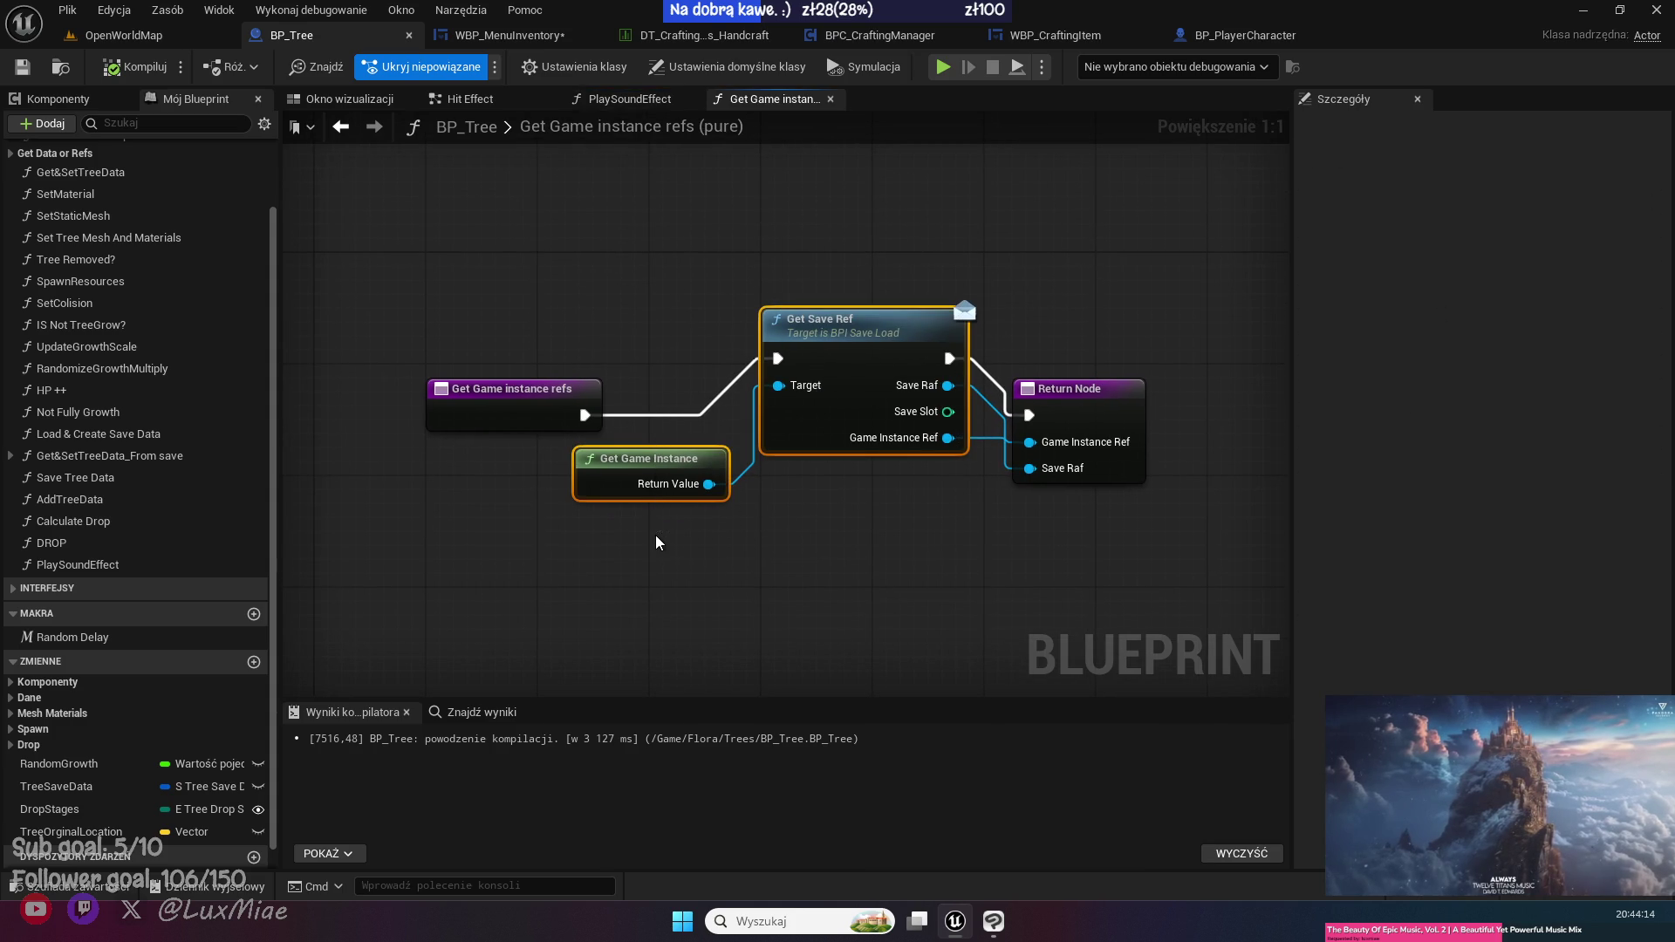
left_click(490, 35)
key("ctrl+v")
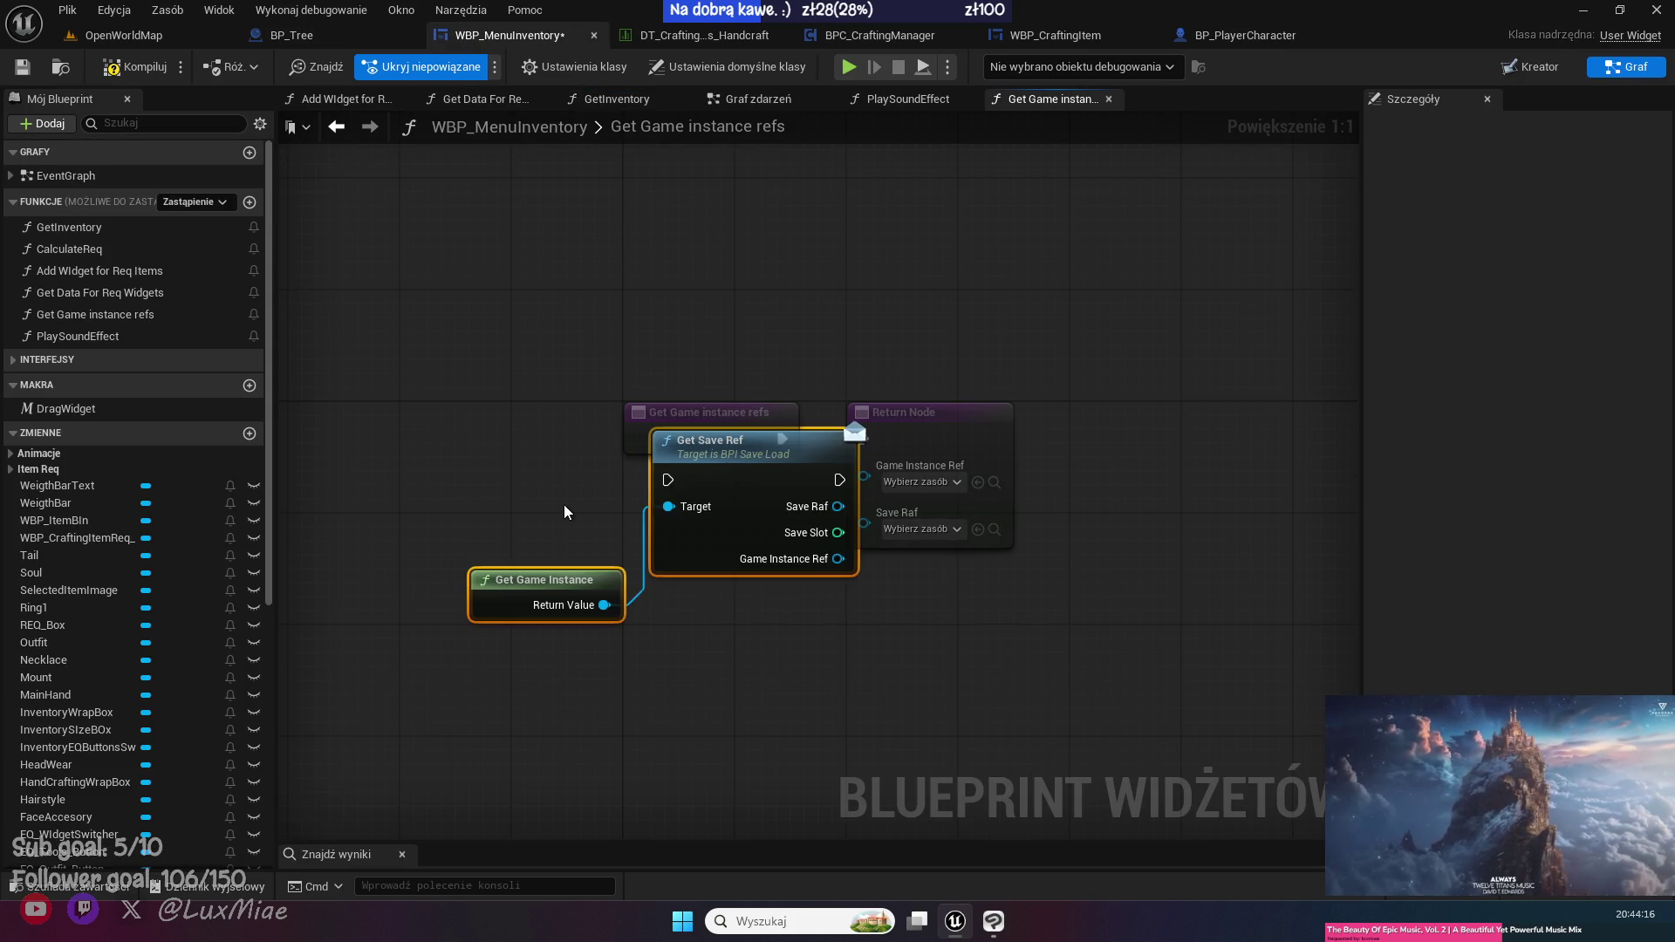
- Wire Get Save Ref's execution, Save Raf and Game Instance Ref outputs into the Return Node
left_click_drag(772, 482, 715, 553)
mouse_move(683, 438)
left_mouse_down()
mouse_move(453, 438)
mouse_move(536, 441)
mouse_move(612, 549)
left_mouse_up()
left_click_drag(781, 550, 864, 438)
left_click_drag(782, 576, 864, 523)
left_click_drag(782, 628, 863, 475)
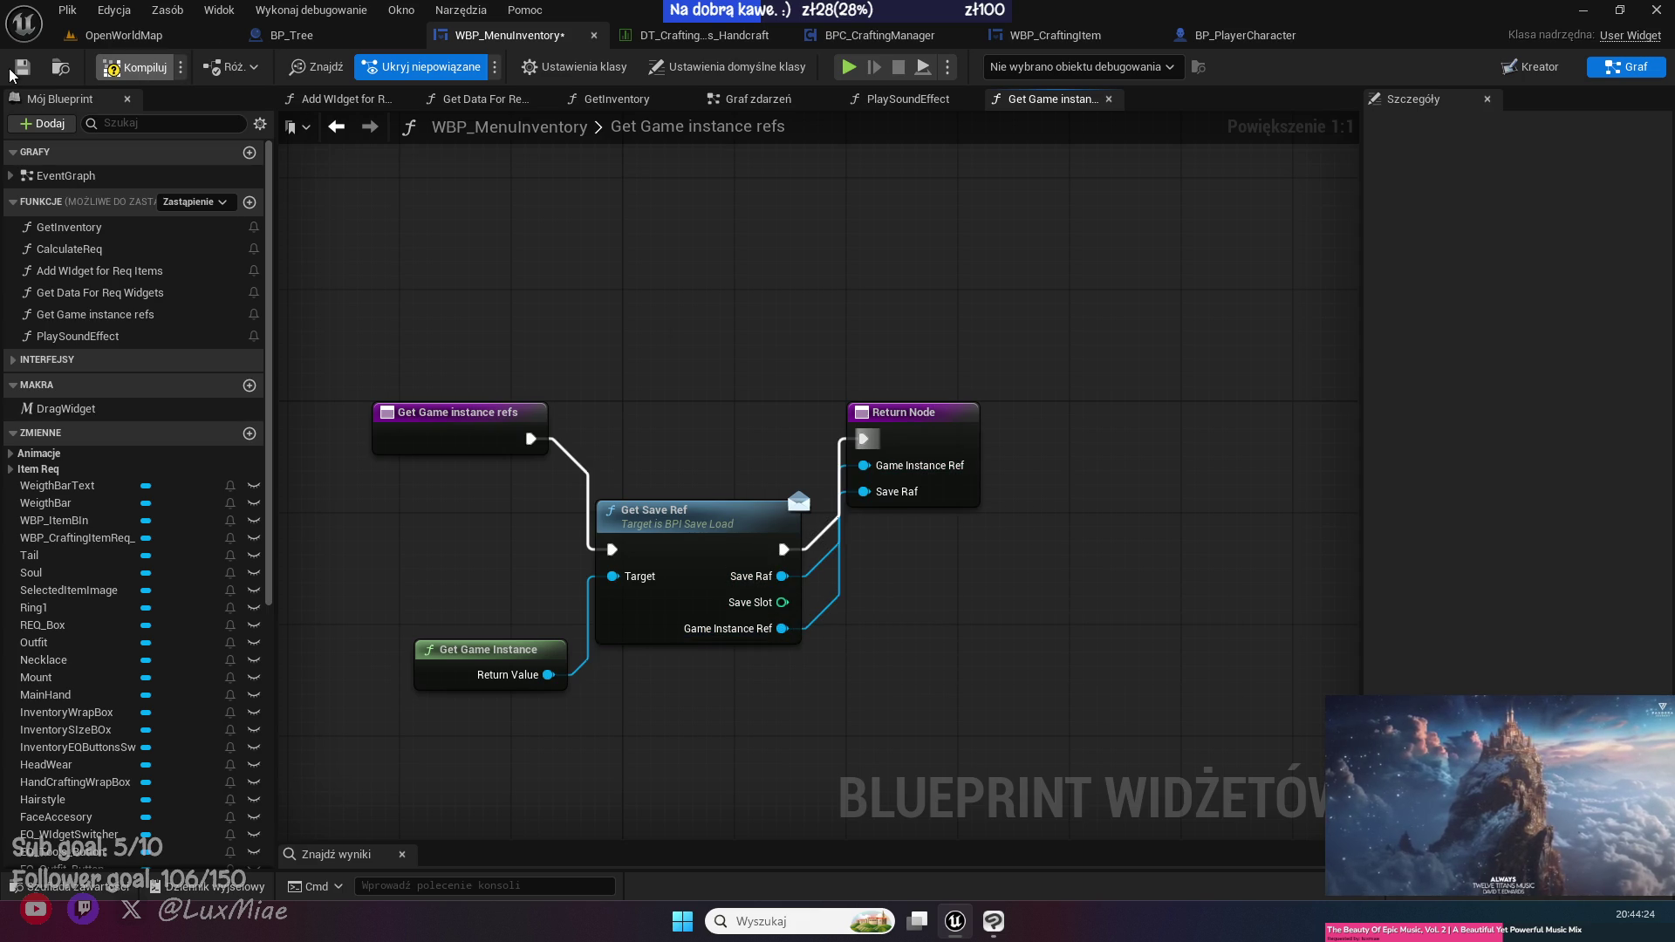
- Compile, then add Get Player Character as the target of Get Actor Location
left_click(11, 70)
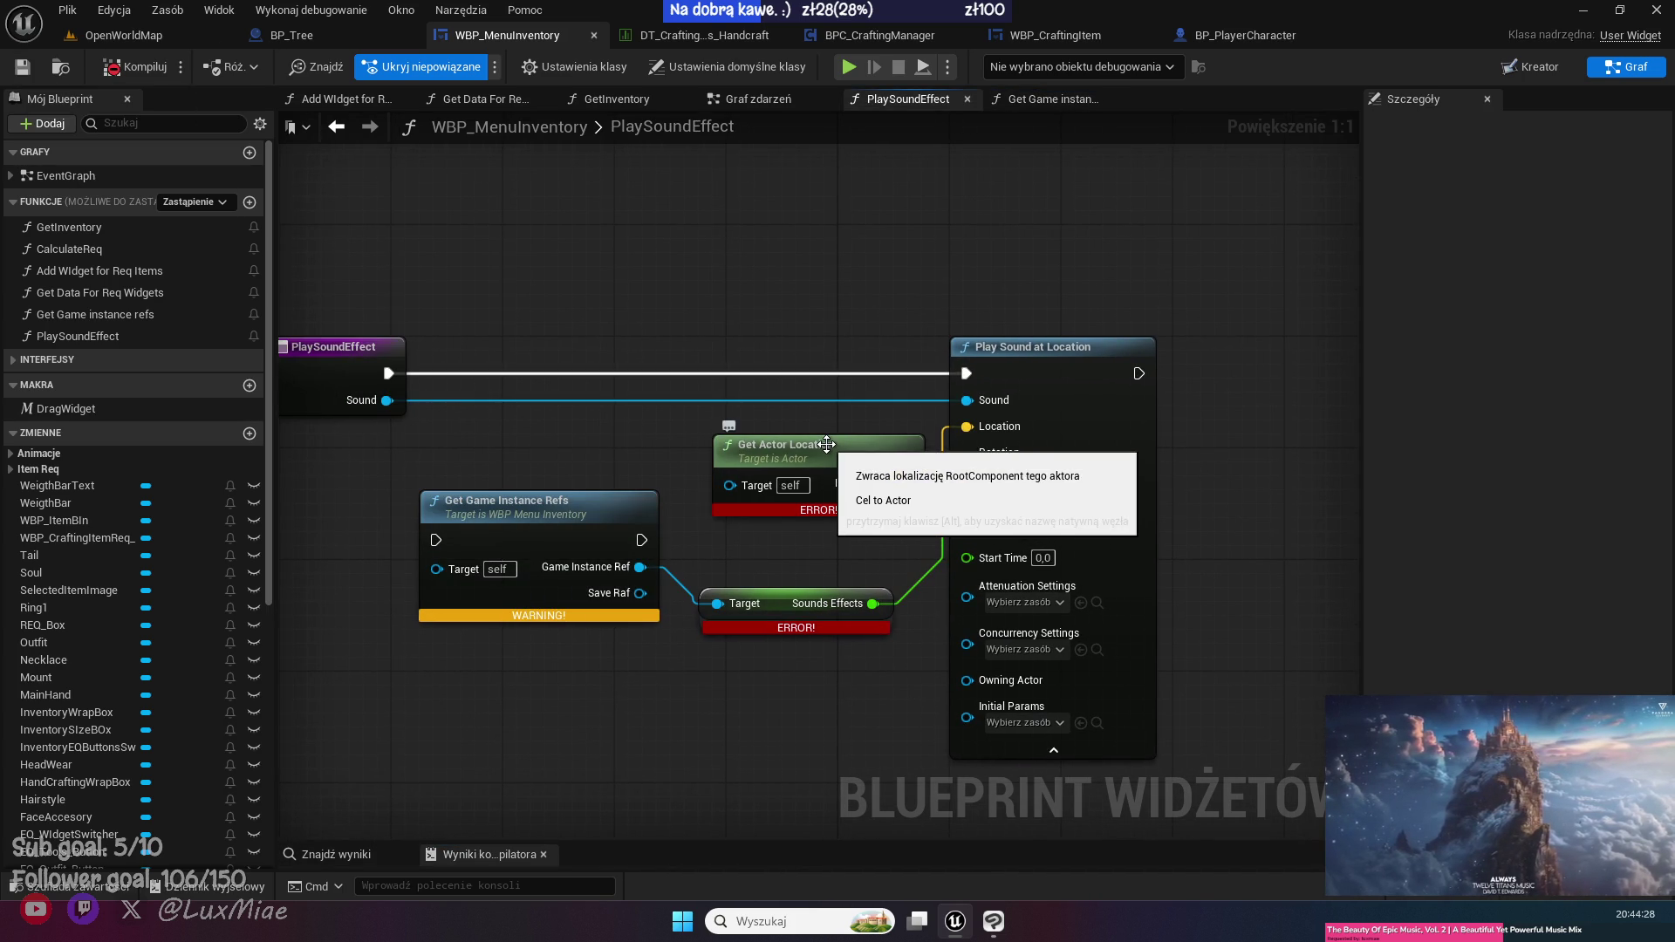
left_click_drag(784, 265, 680, 275)
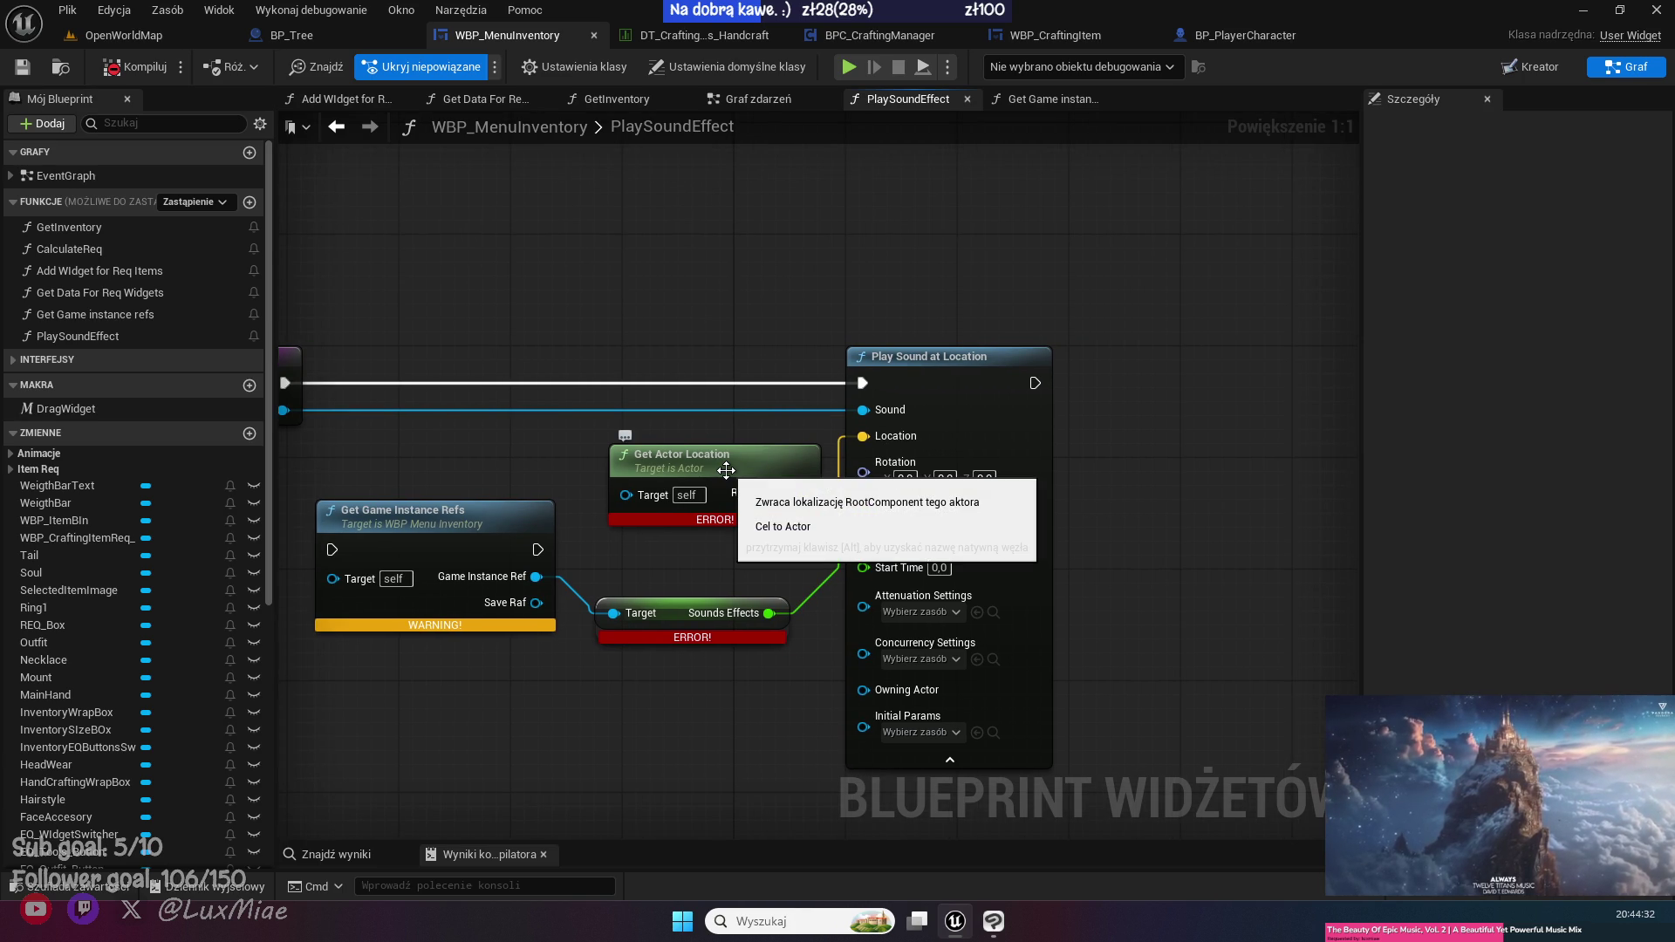
left_click_drag(506, 279, 564, 314)
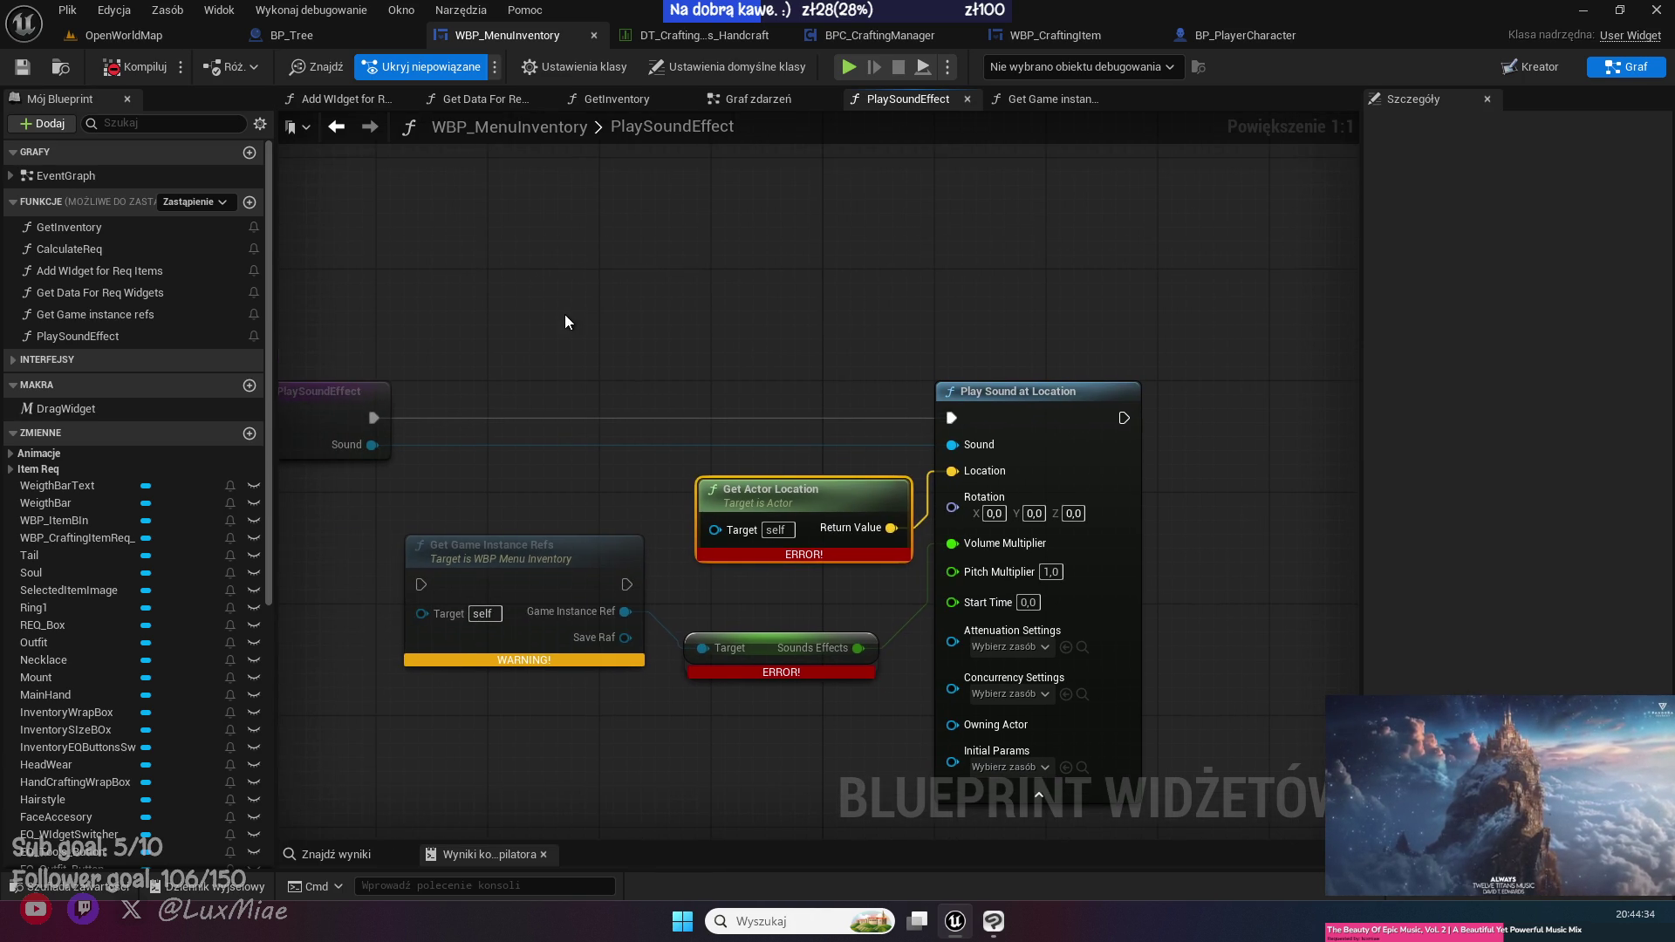
right_click(532, 315)
type("get player chara")
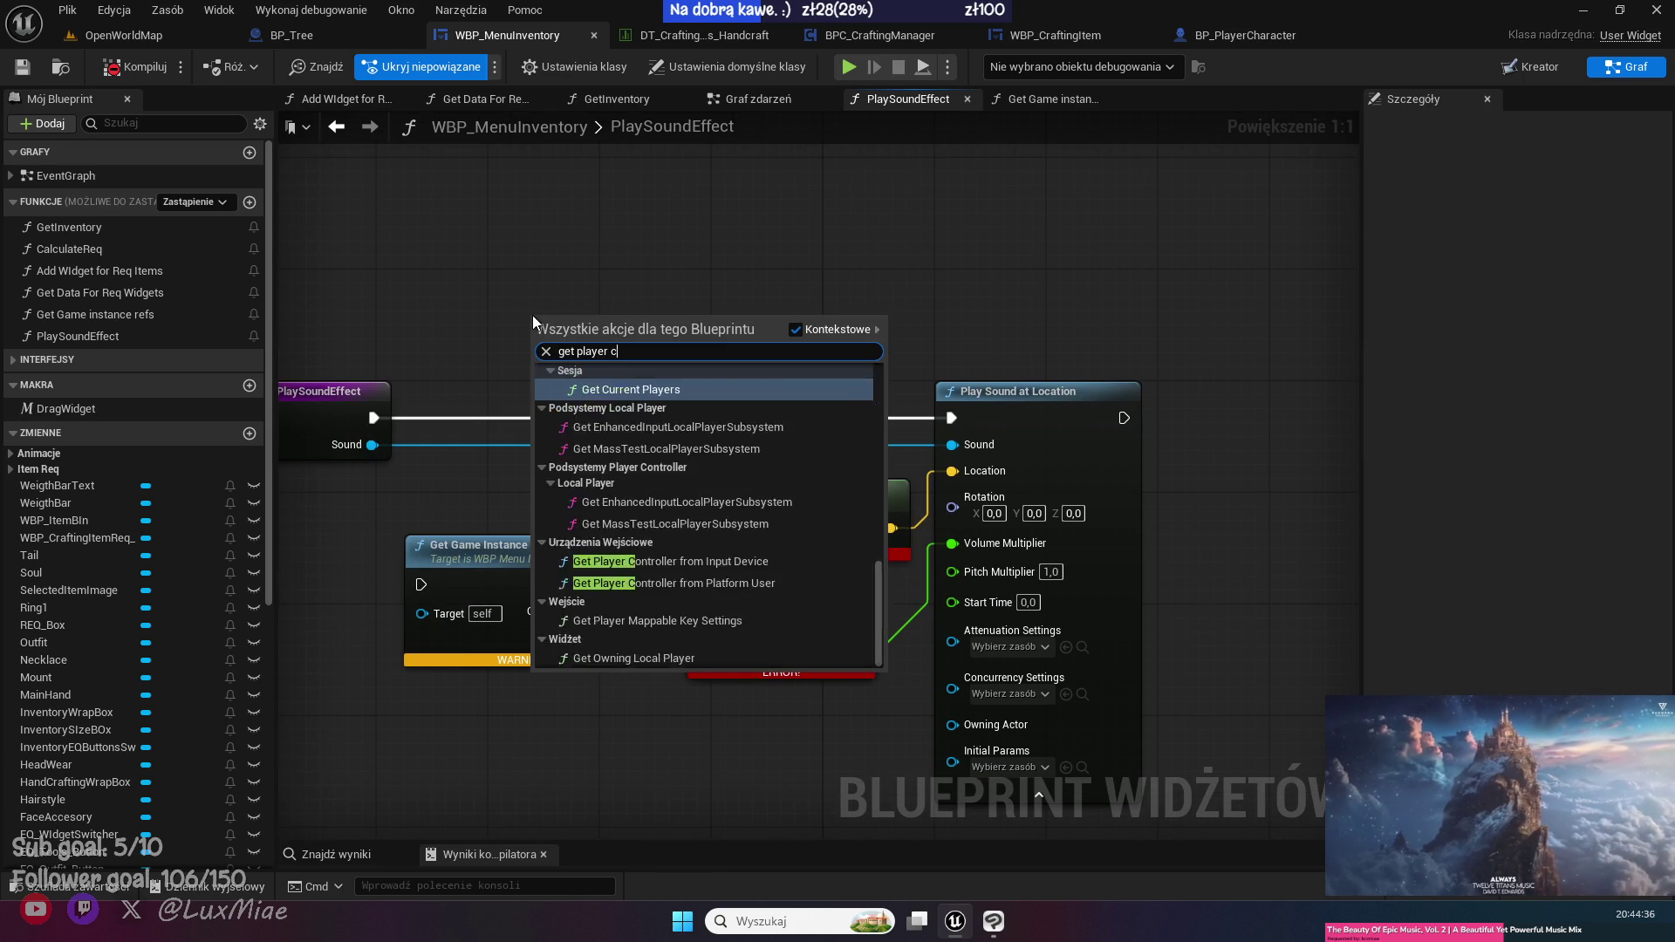
key("Return")
mouse_move(733, 347)
left_mouse_down()
mouse_move(725, 578)
mouse_move(672, 384)
left_mouse_up()
left_click(486, 447)
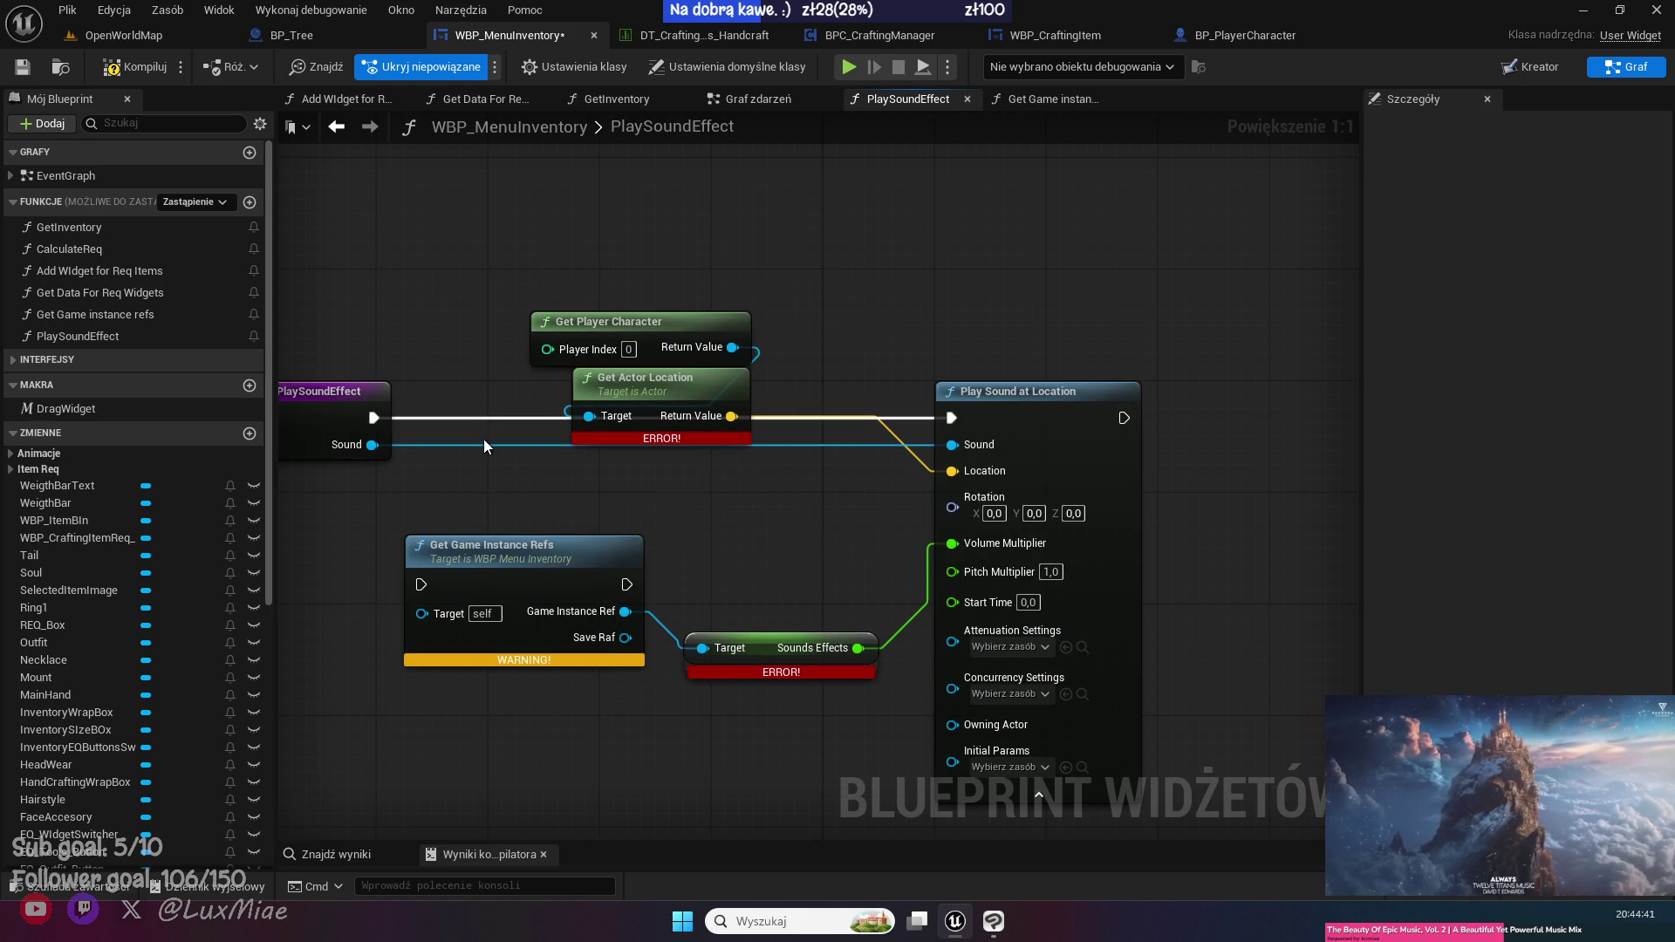
- Make Get Game Instance Refs pure, recompile error-free, and tidy the node layout
right_click(531, 582)
left_click(1507, 296)
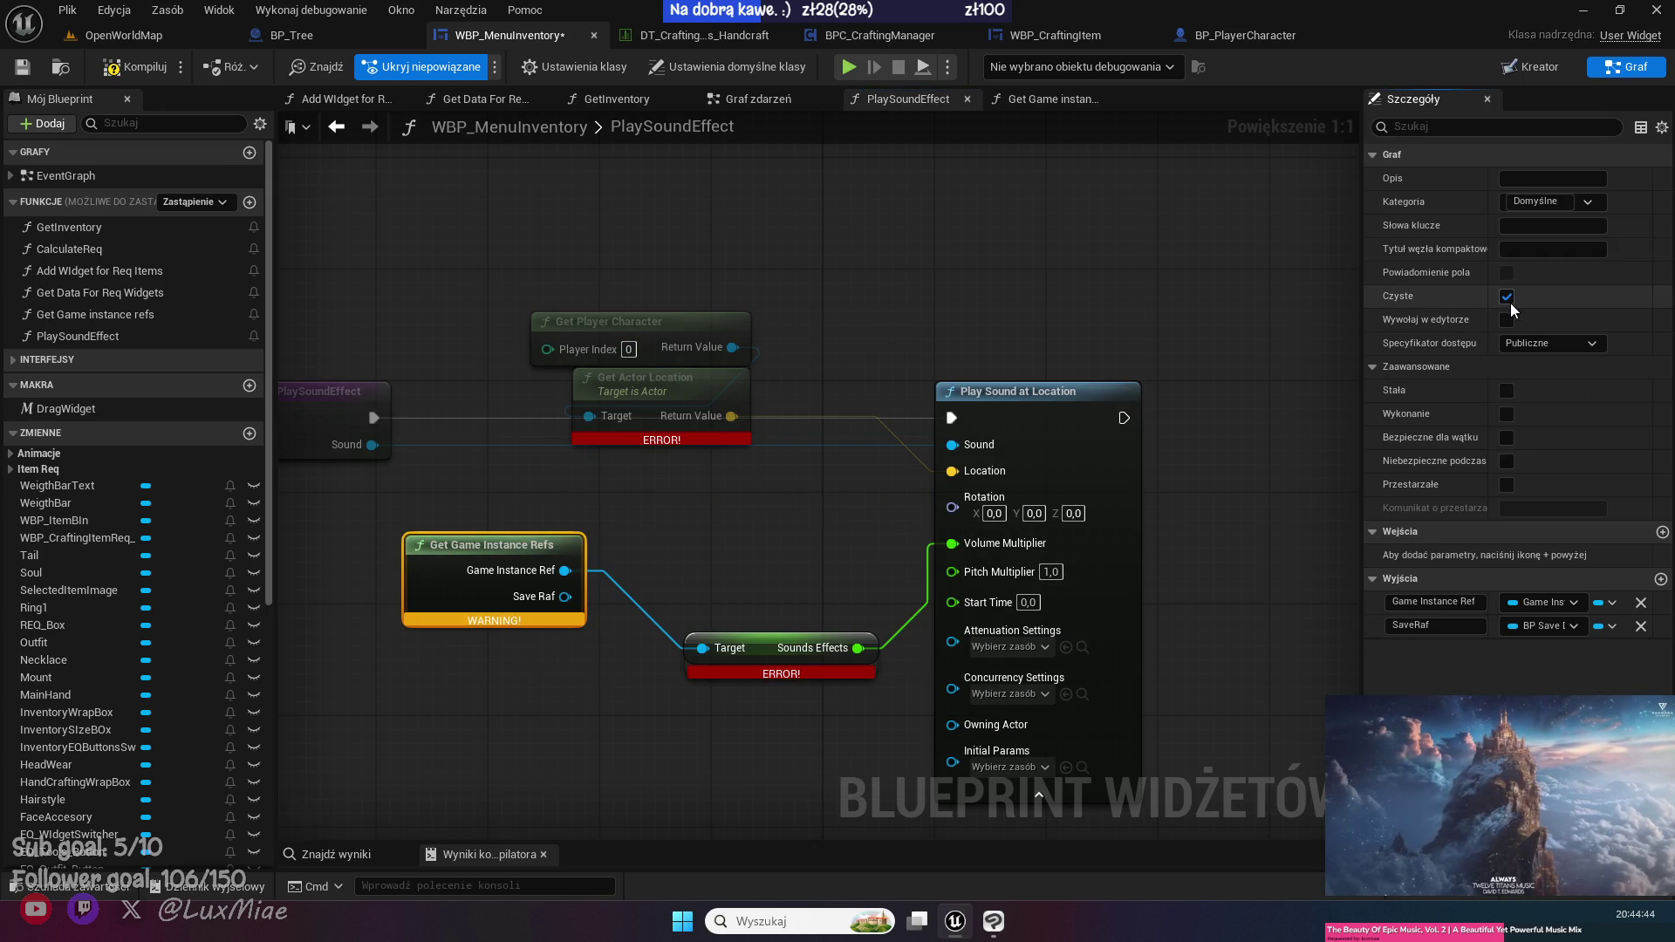
left_click(130, 67)
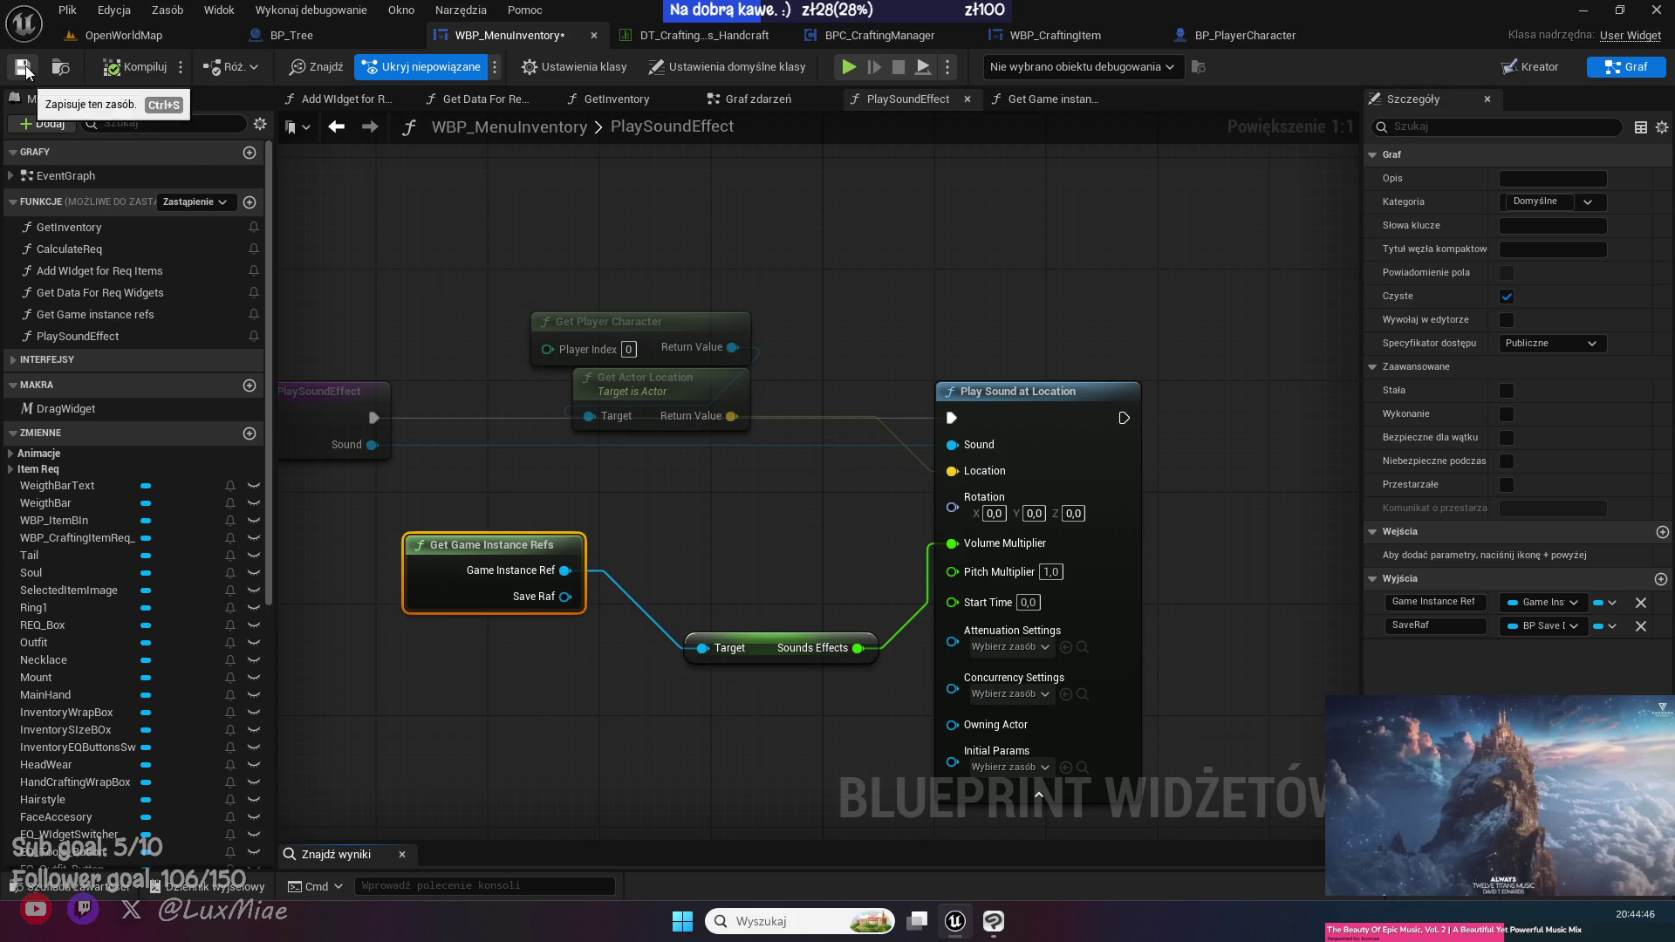
left_click_drag(761, 704, 490, 496)
key("q")
left_click_drag(768, 665, 761, 567)
mouse_move(809, 295)
left_mouse_down()
mouse_move(611, 402)
mouse_move(678, 330)
left_mouse_up()
left_click(858, 255)
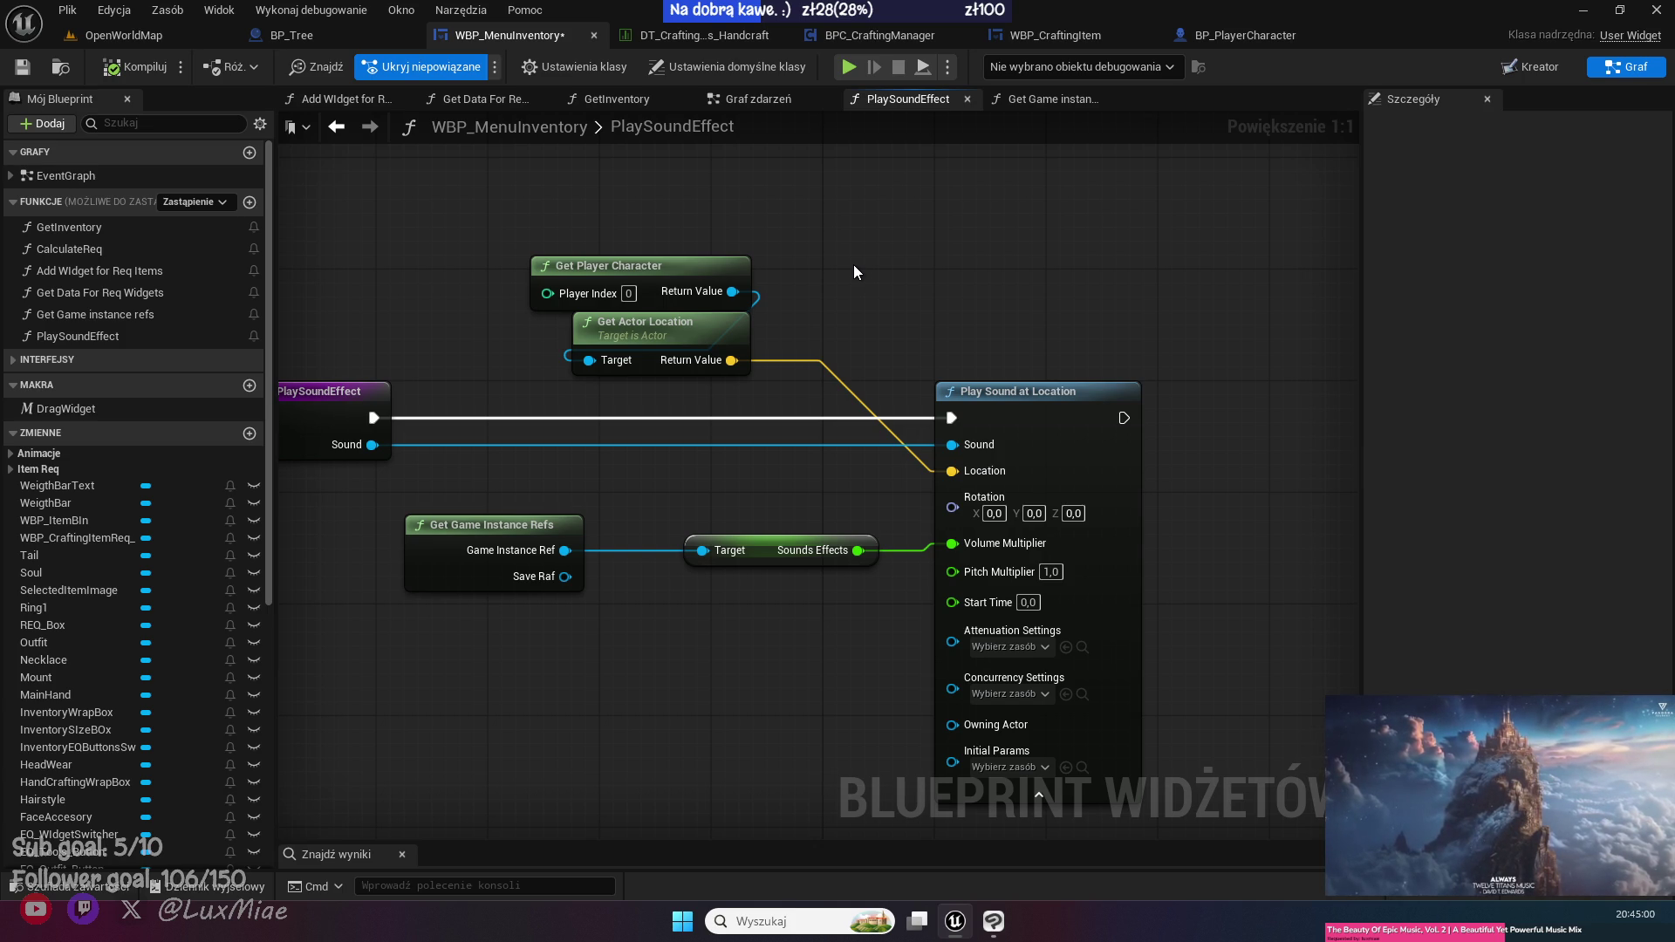
- Browse the Content Drawer to the SaveGame folder and open the GameInstance blueprint
left_click(102, 886)
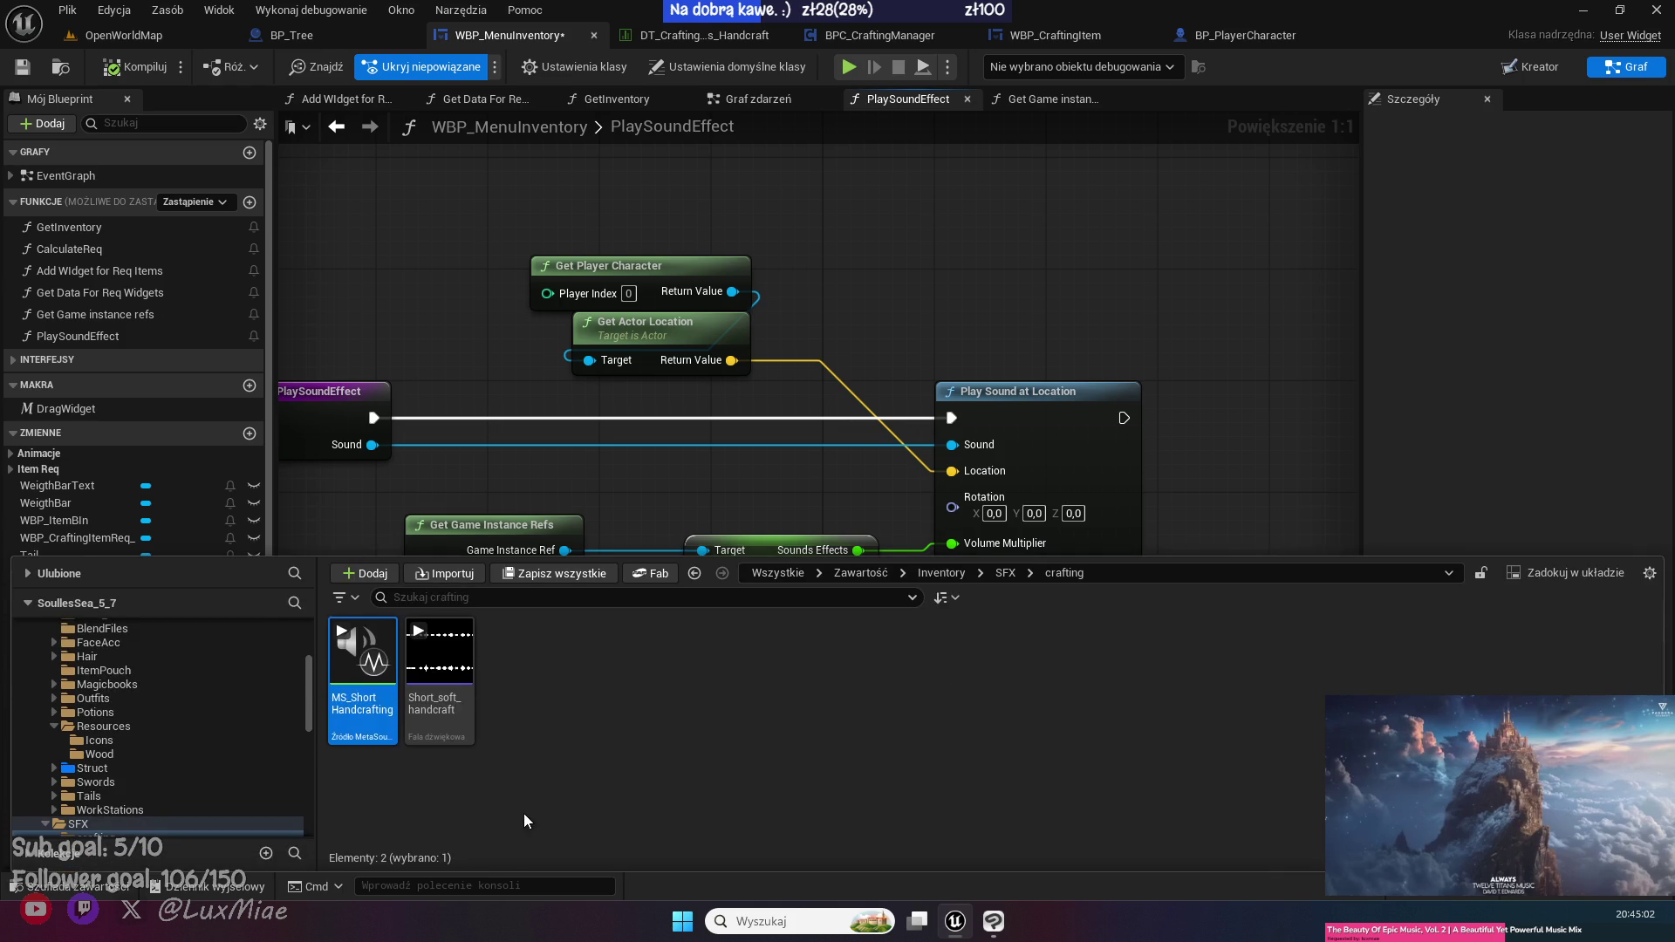
scroll(168, 764, "down", 3)
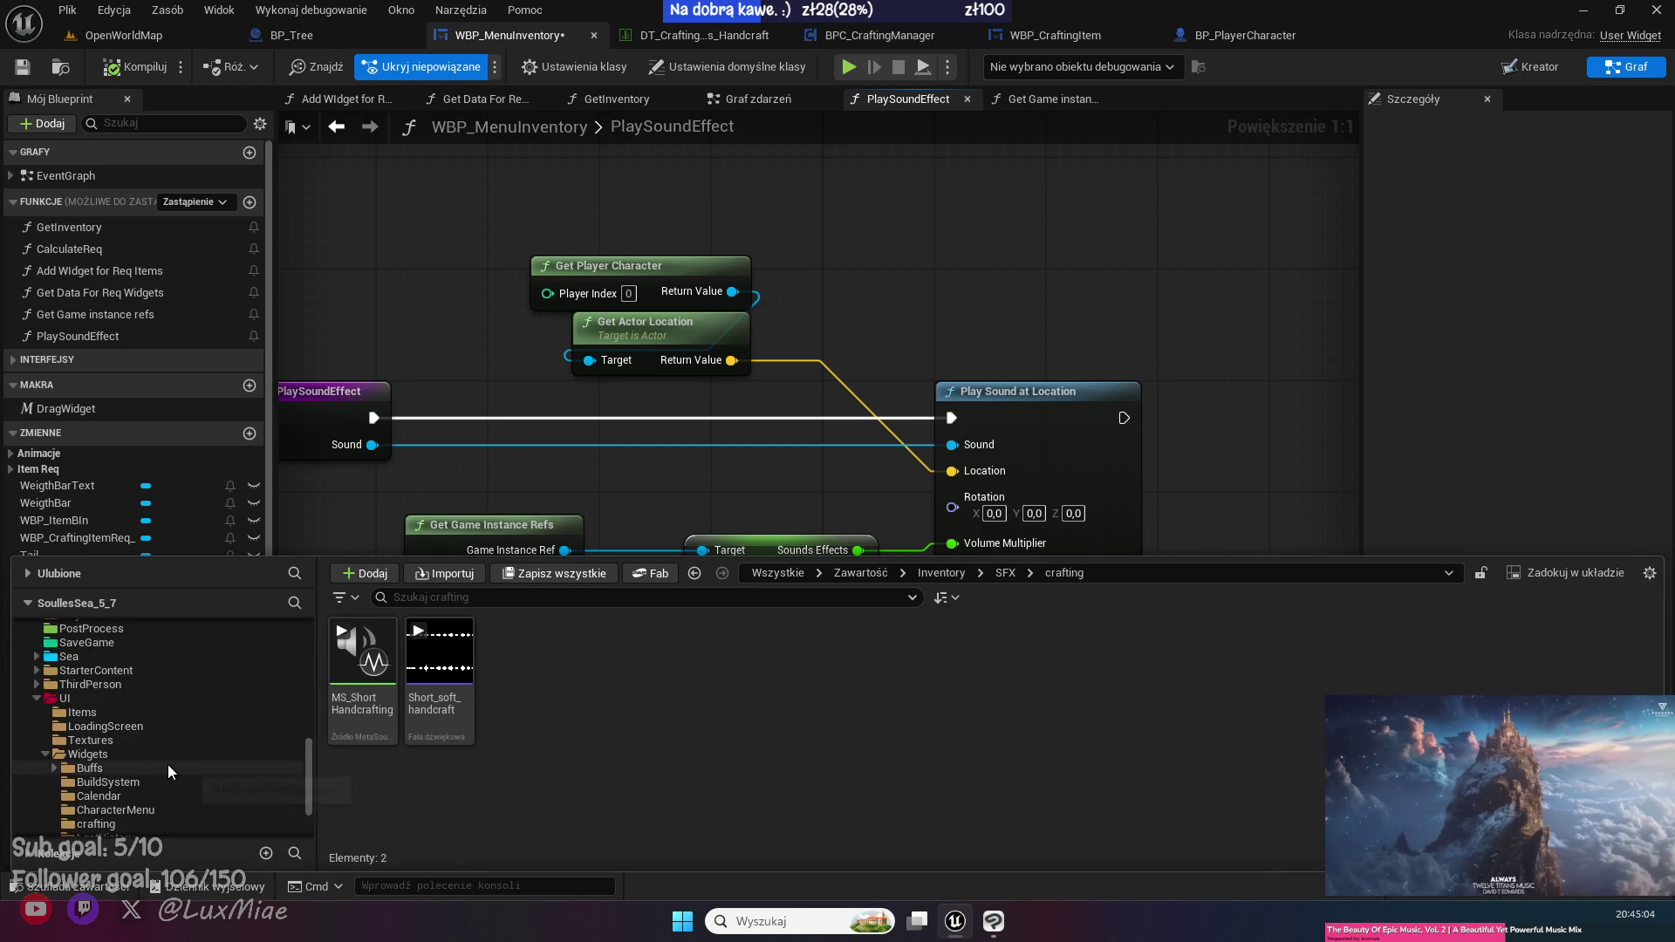
scroll(168, 764, "down", 3)
scroll(190, 756, "down", 2)
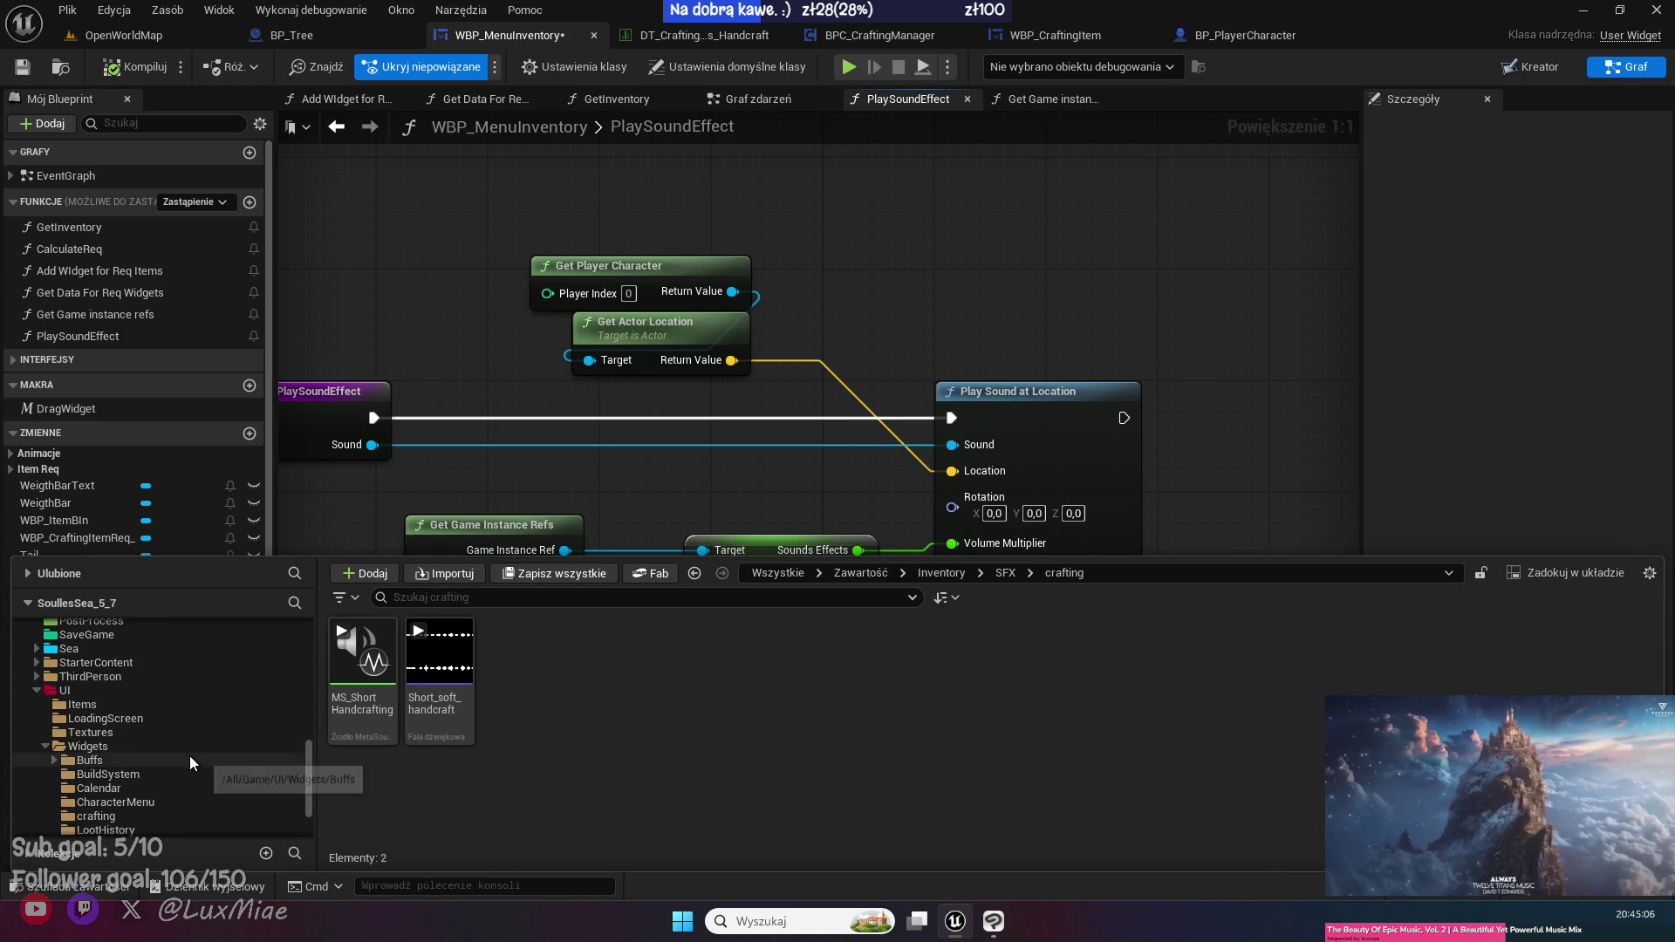
left_click(86, 634)
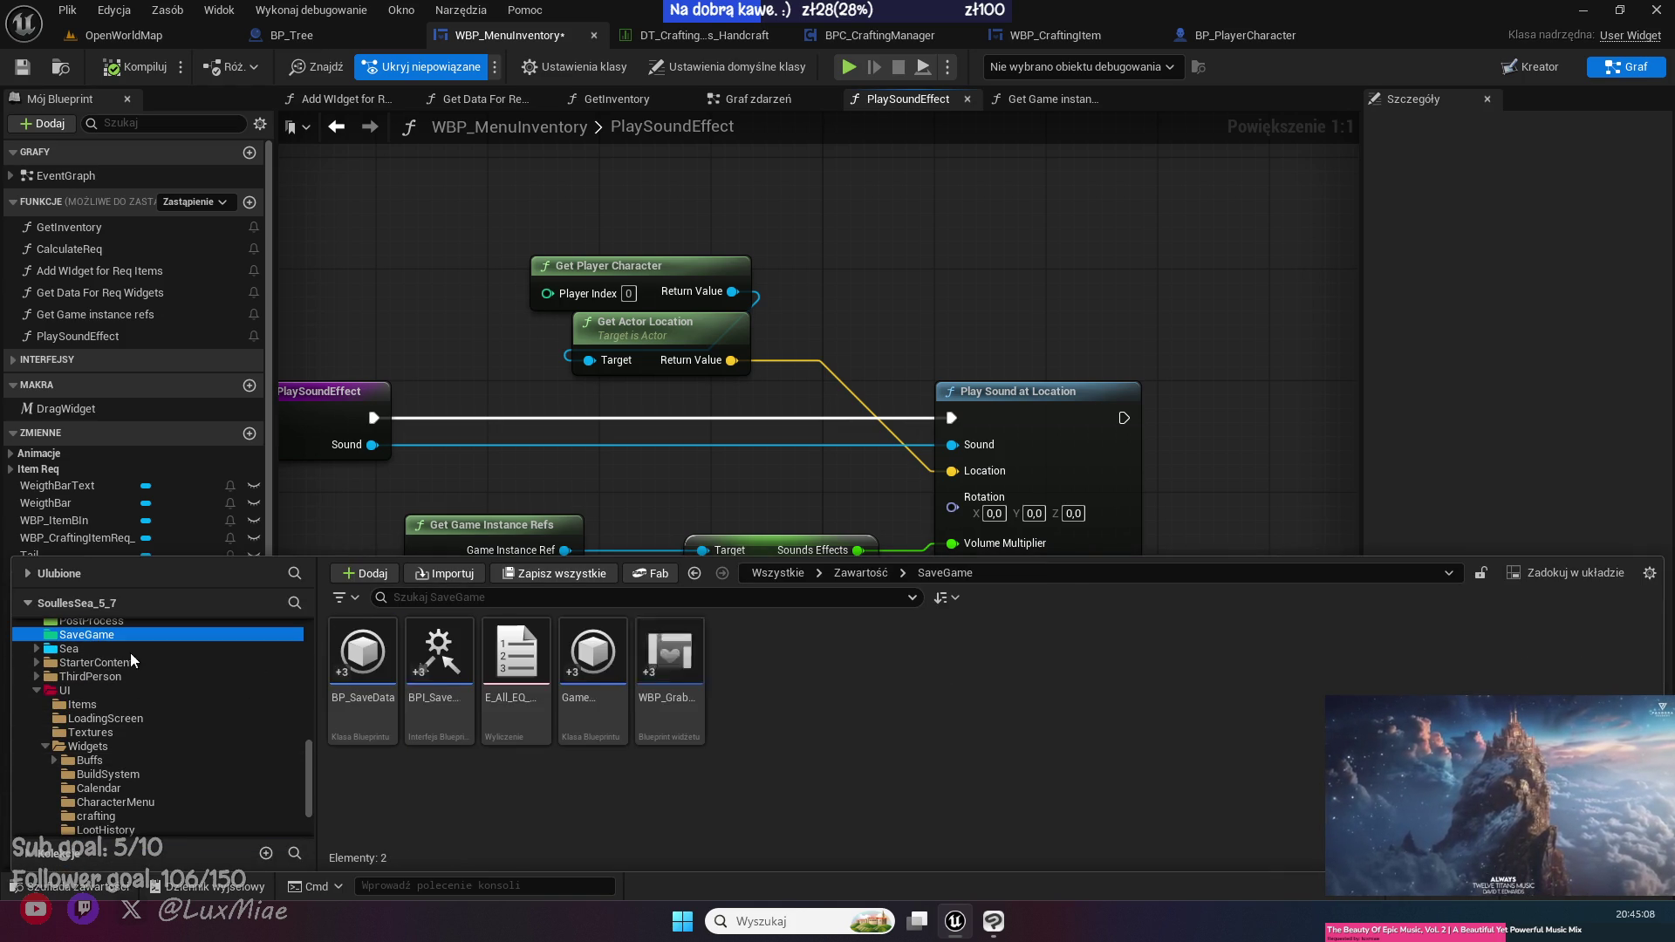
double_click(593, 663)
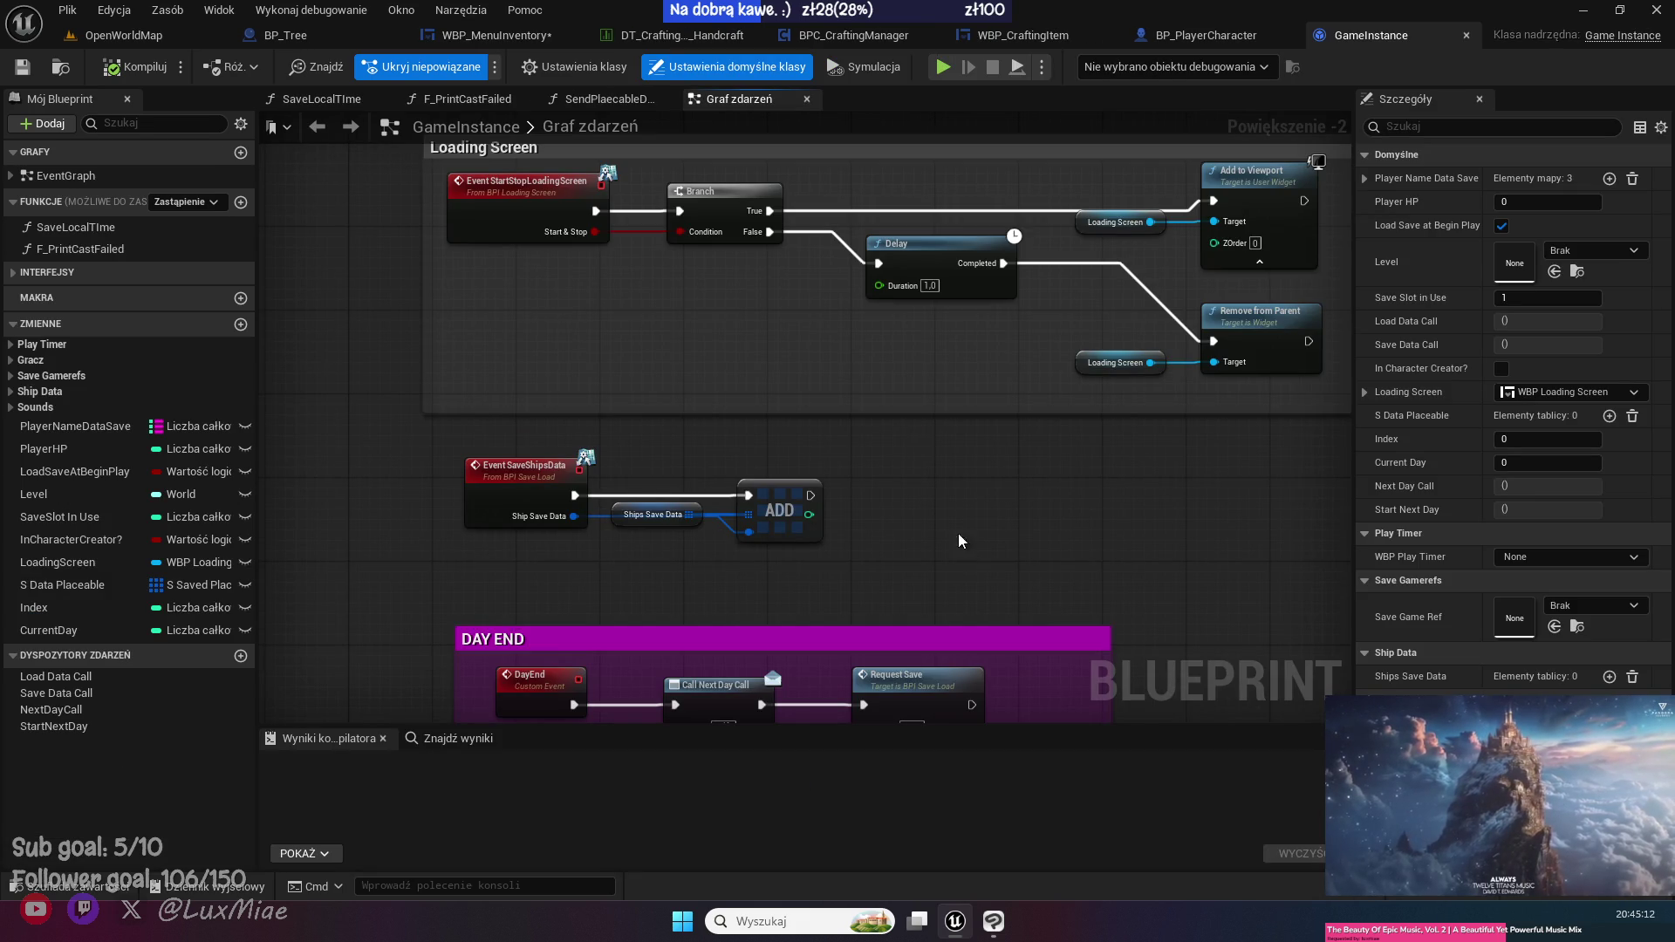
- Add a PlaySoundAtLocation function to GameInstance containing a Sounds_Effects getter
left_click_drag(537, 528, 394, 361)
left_click(240, 201)
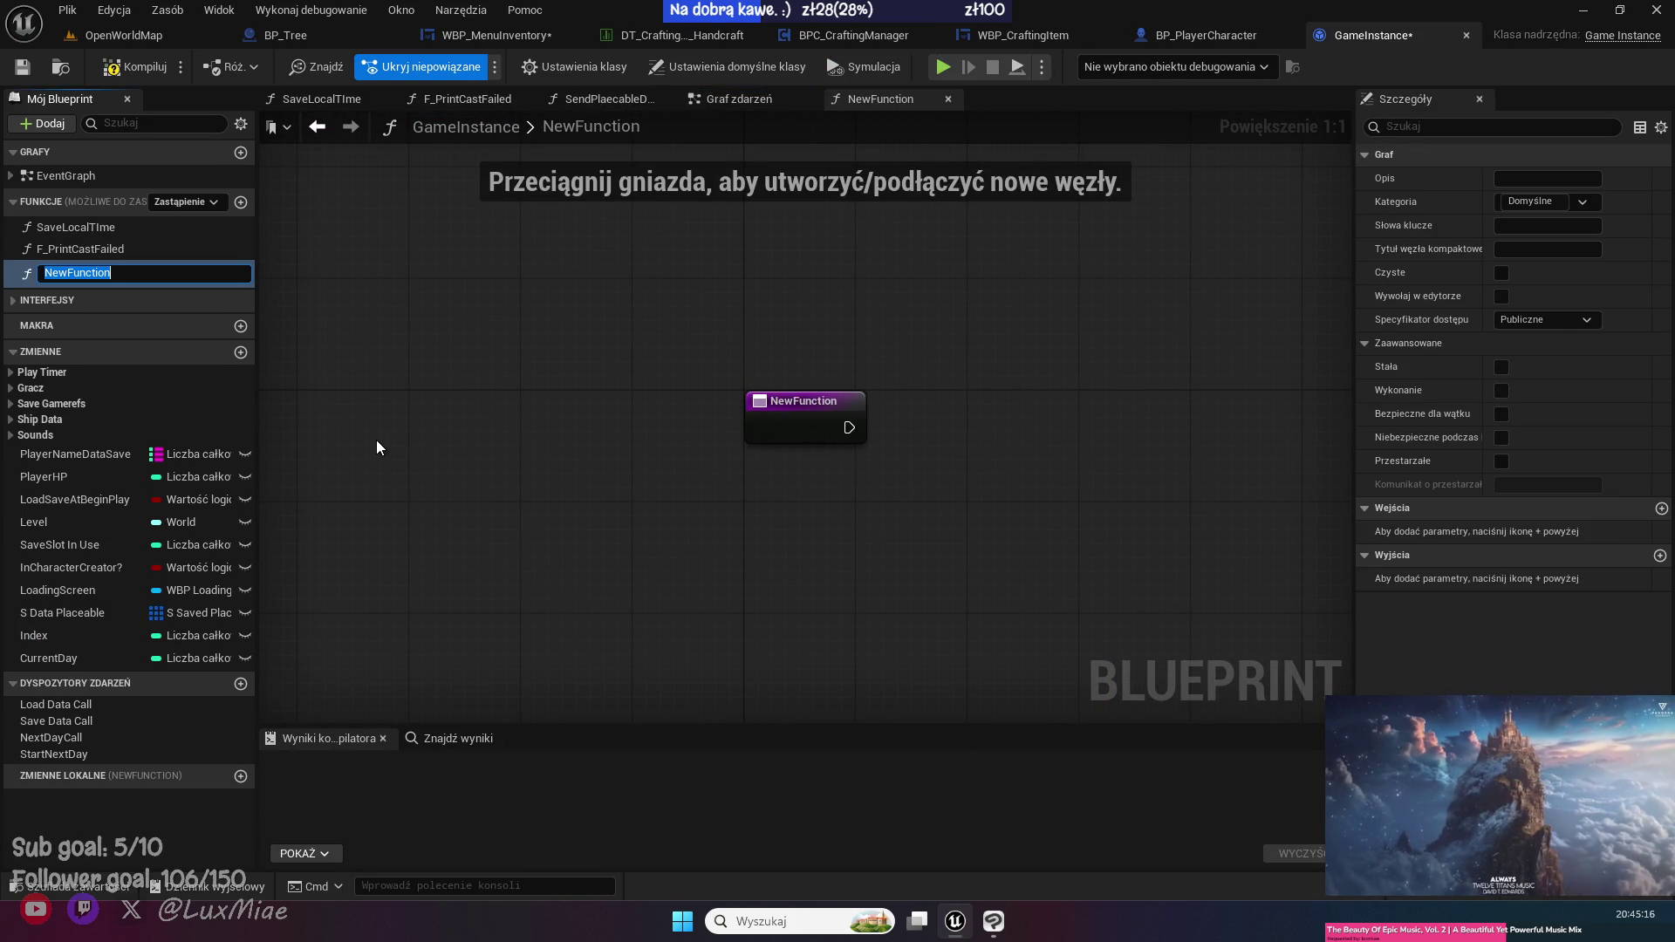
type("PlaySoundAt")
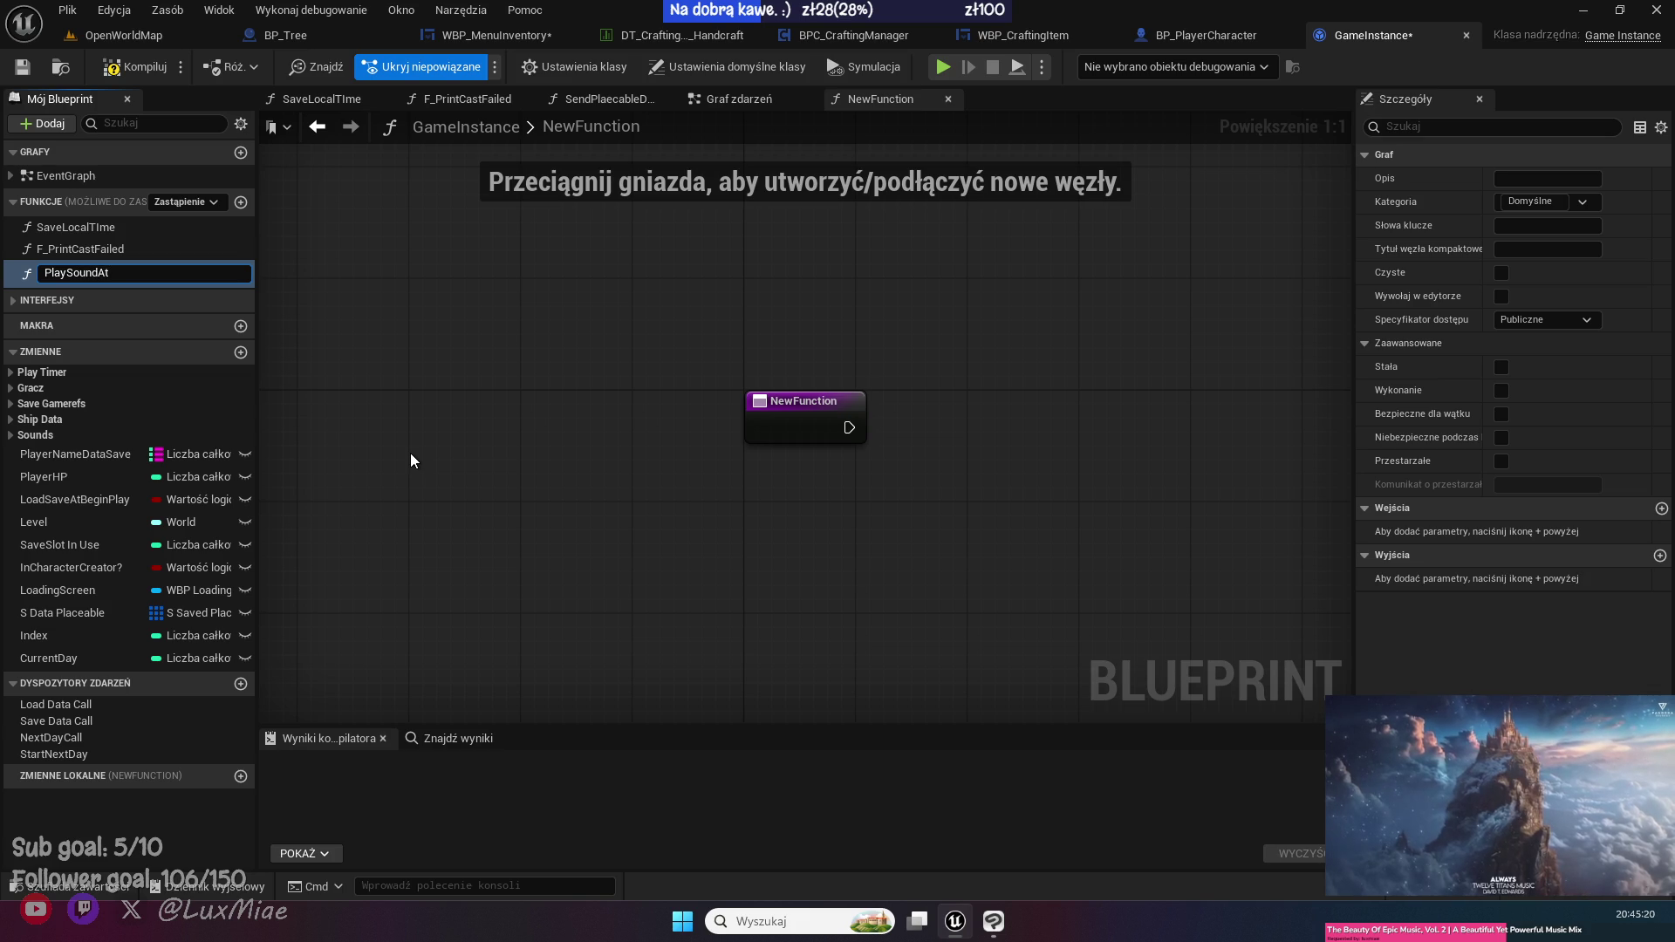
type("ion")
key("Return")
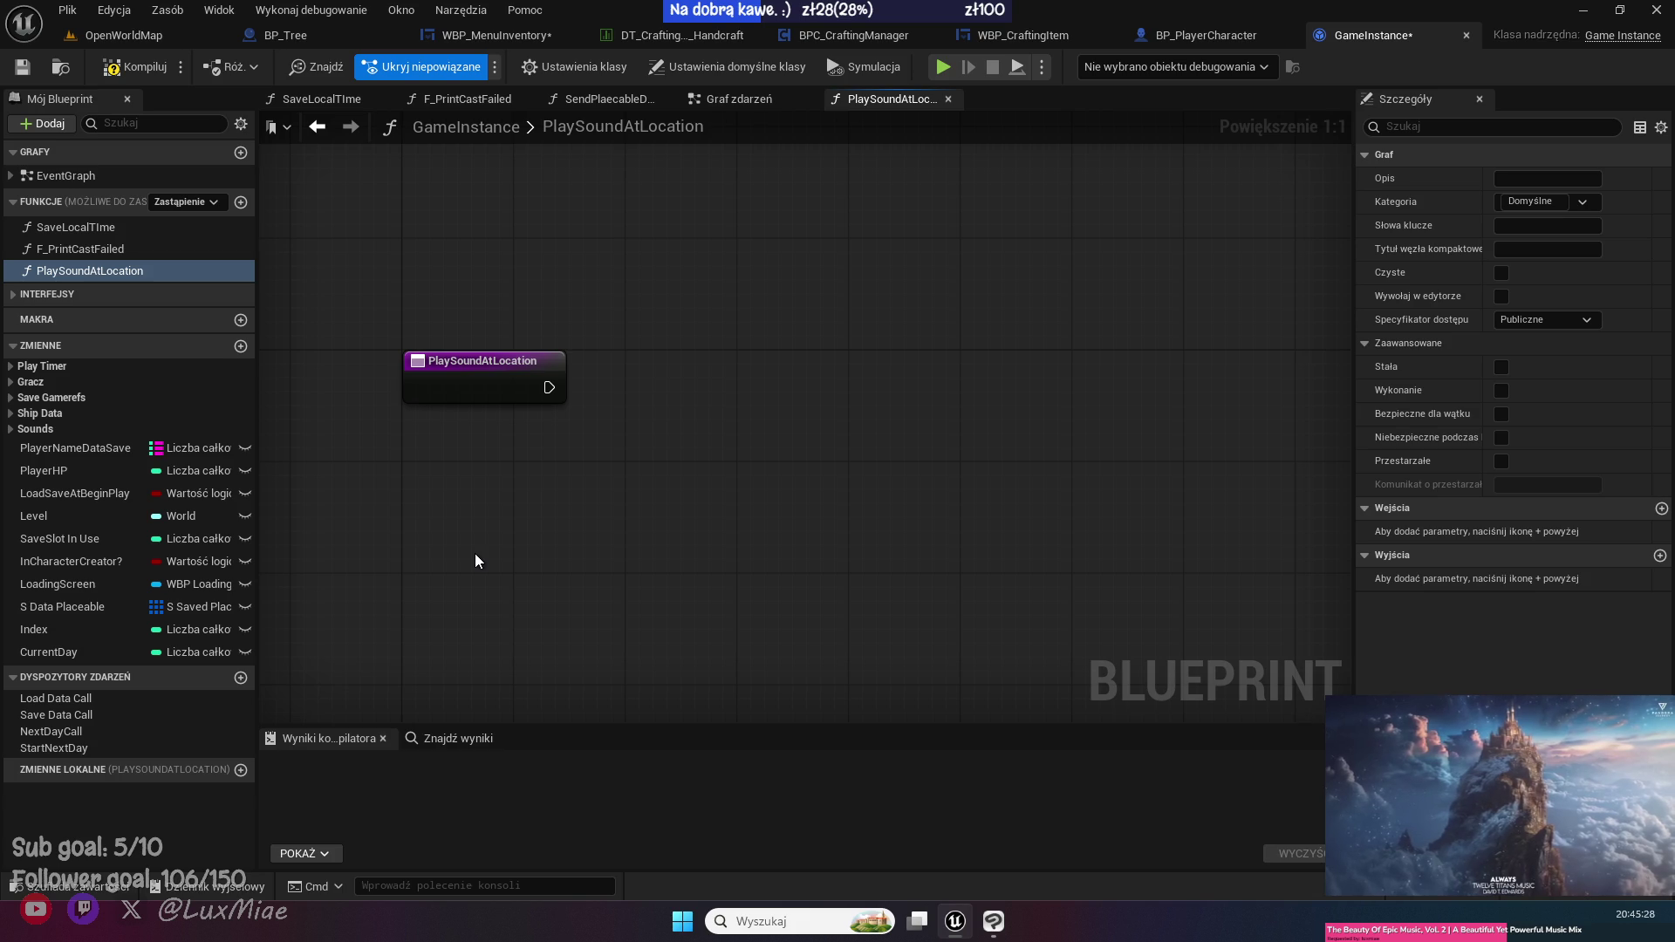
left_click(10, 428)
mouse_move(61, 448)
left_mouse_down()
mouse_move(562, 483)
mouse_move(593, 522)
left_mouse_up()
left_click(593, 521)
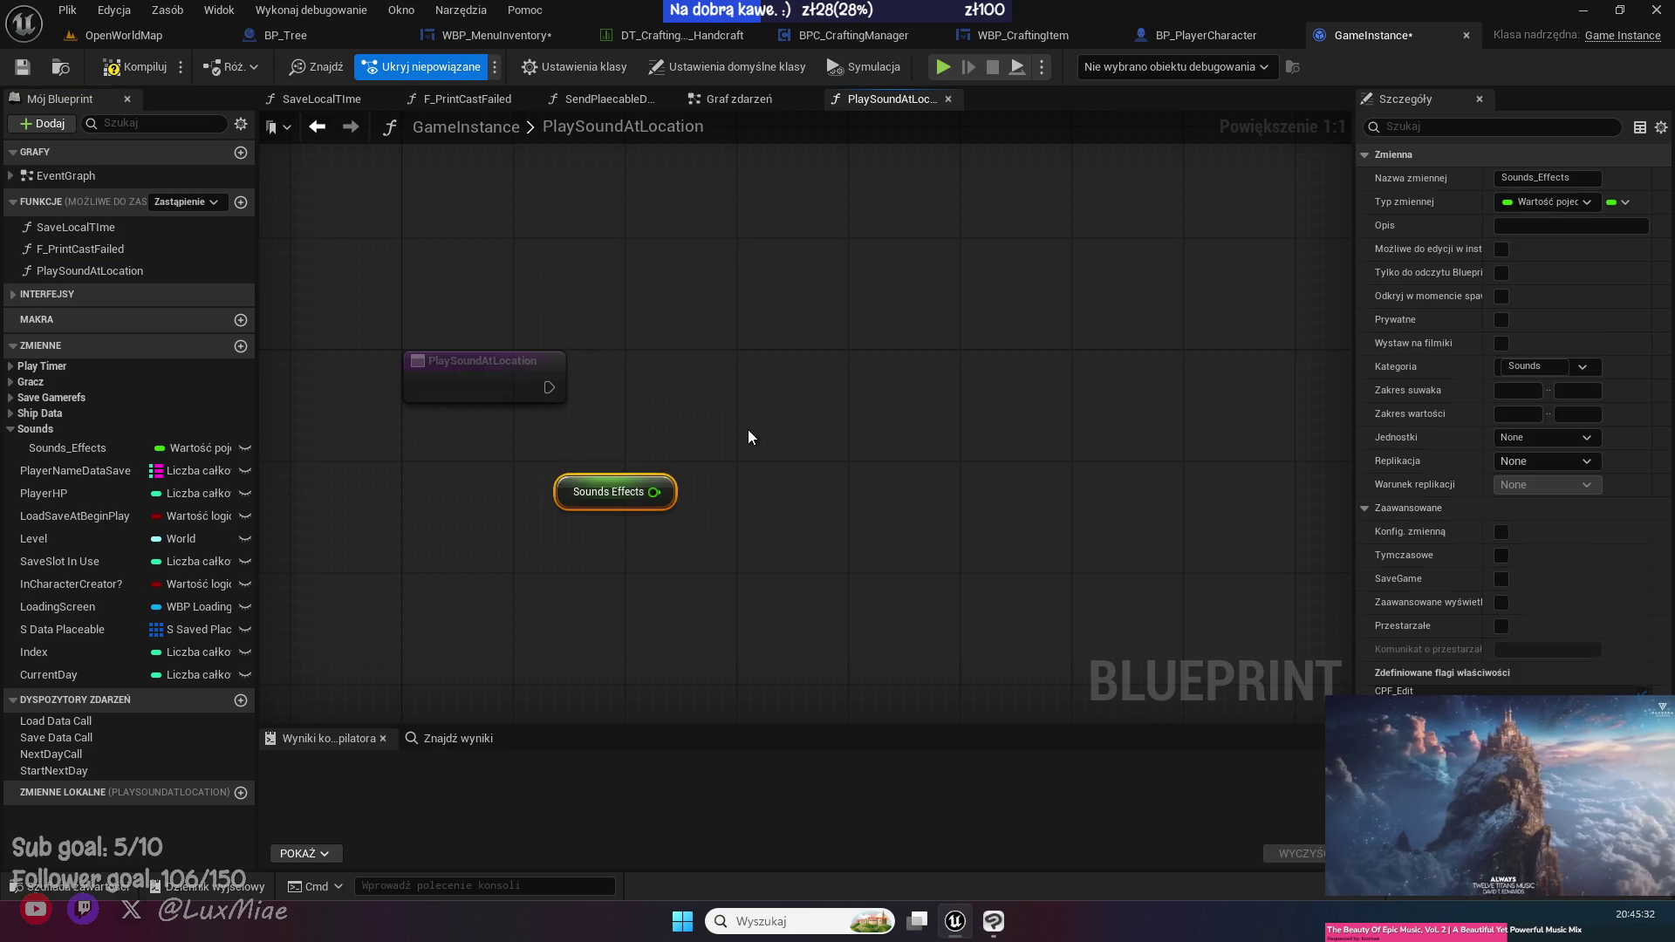
- Add Play Sound at Location with Sound and Location inputs and Sounds Effects as Volume Multiplier
right_click(818, 400)
type("play sound")
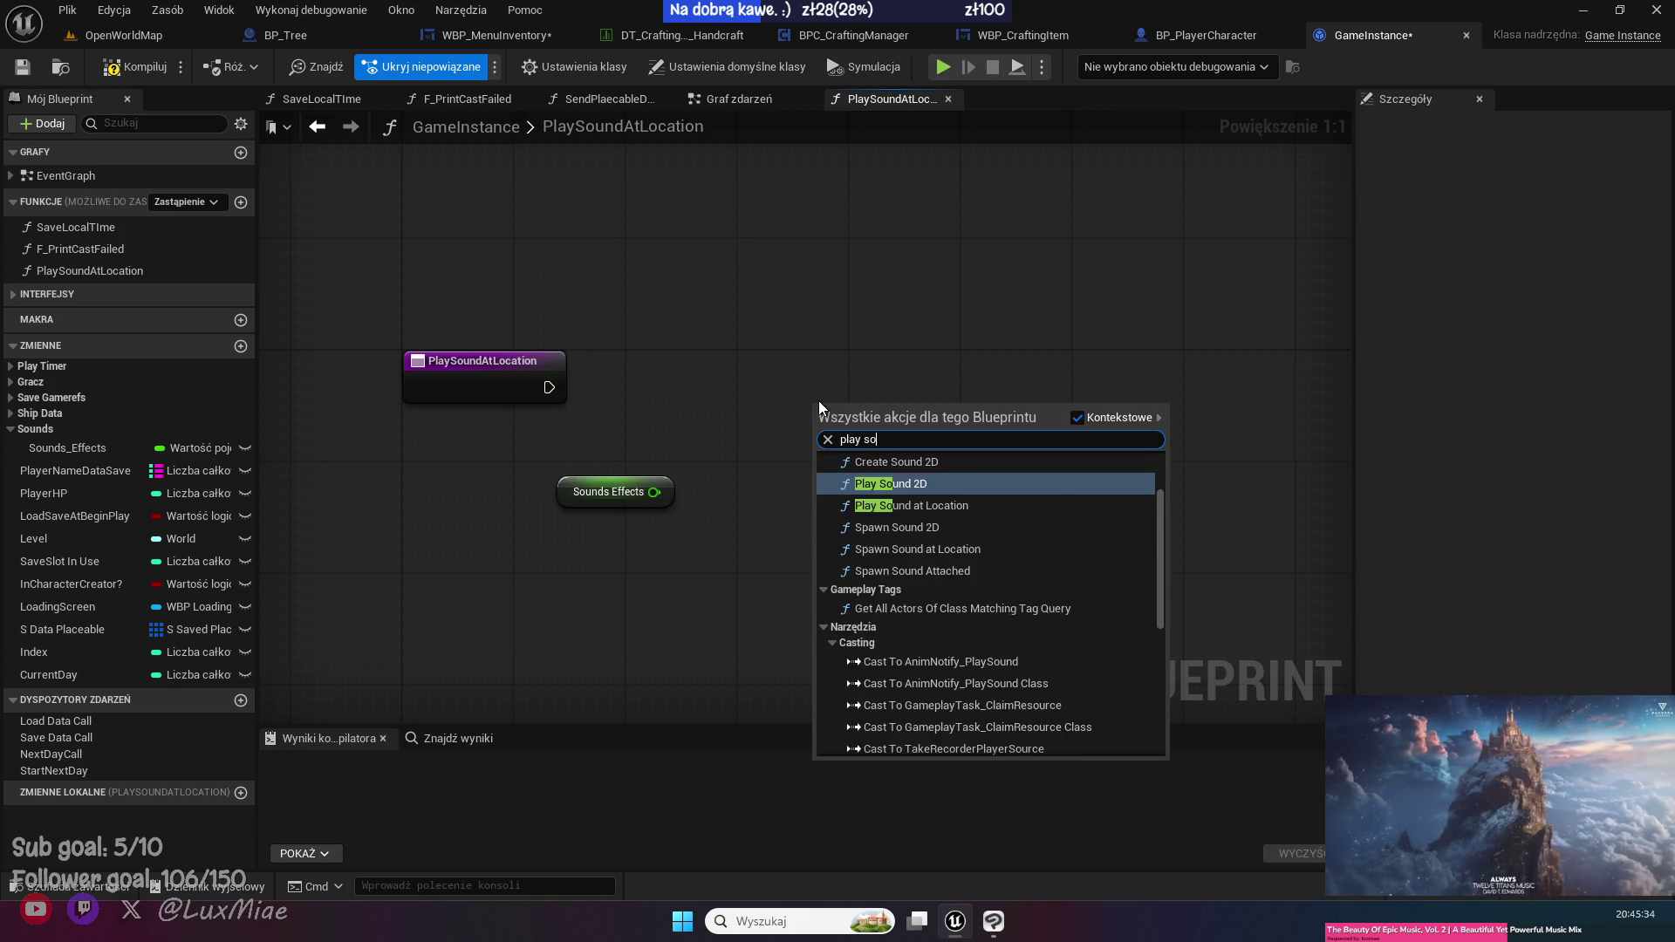
key("Down")
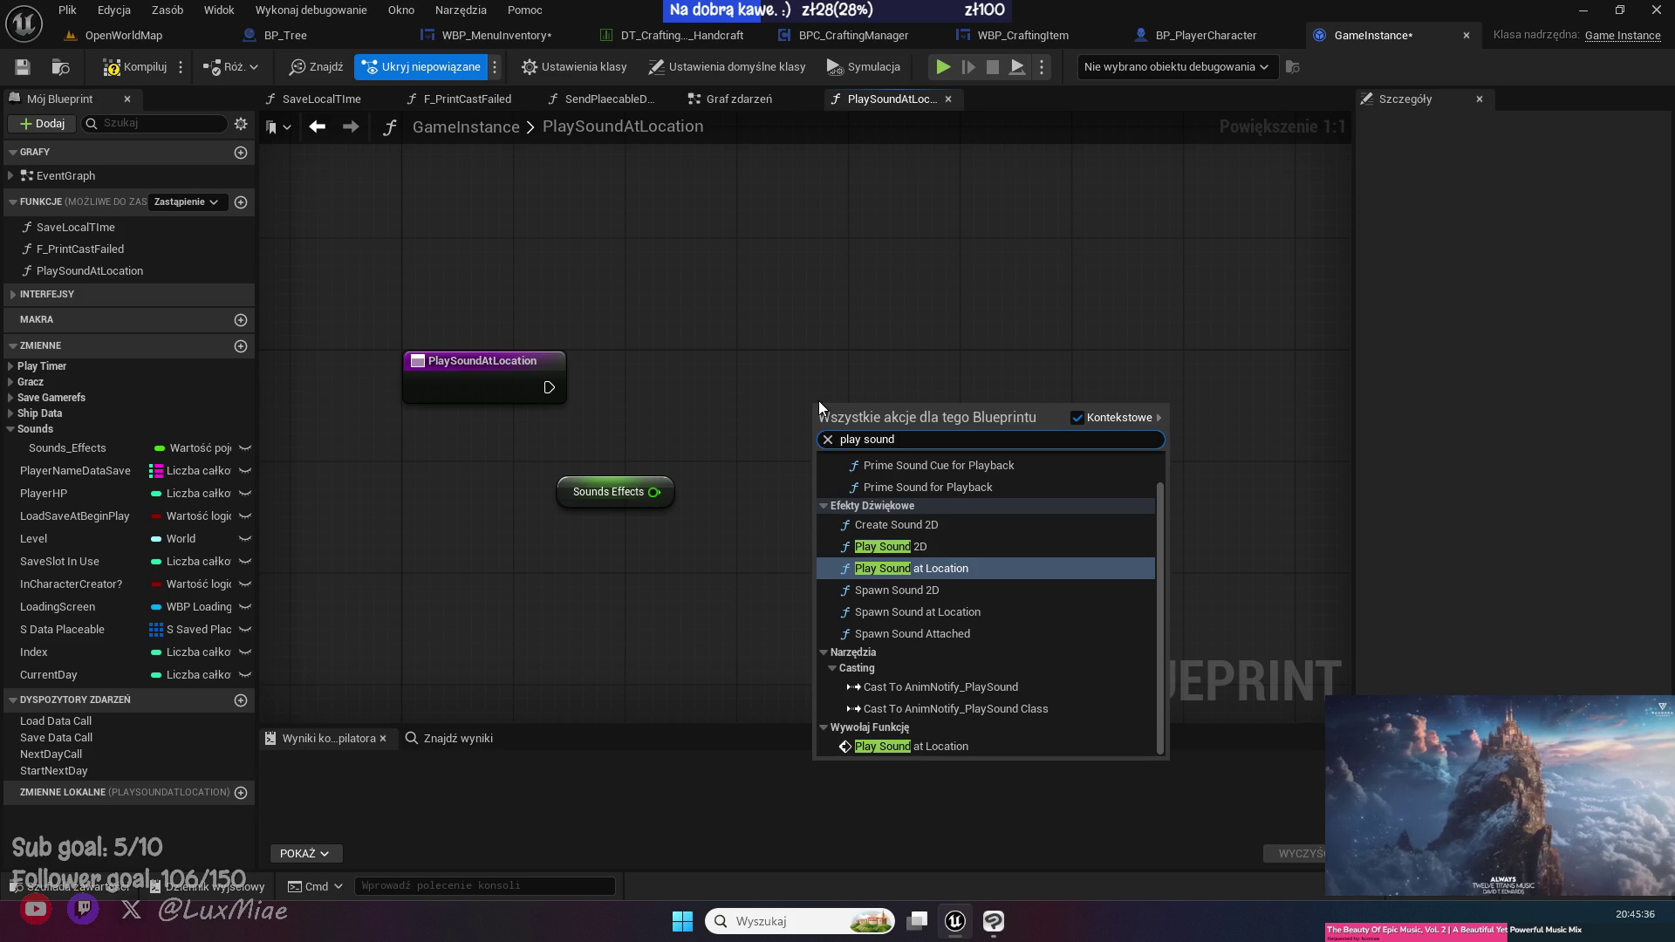
key("Return")
left_click_drag(819, 400, 1028, 362)
mouse_move(922, 425)
left_mouse_down()
mouse_move(496, 460)
mouse_move(468, 401)
left_mouse_up()
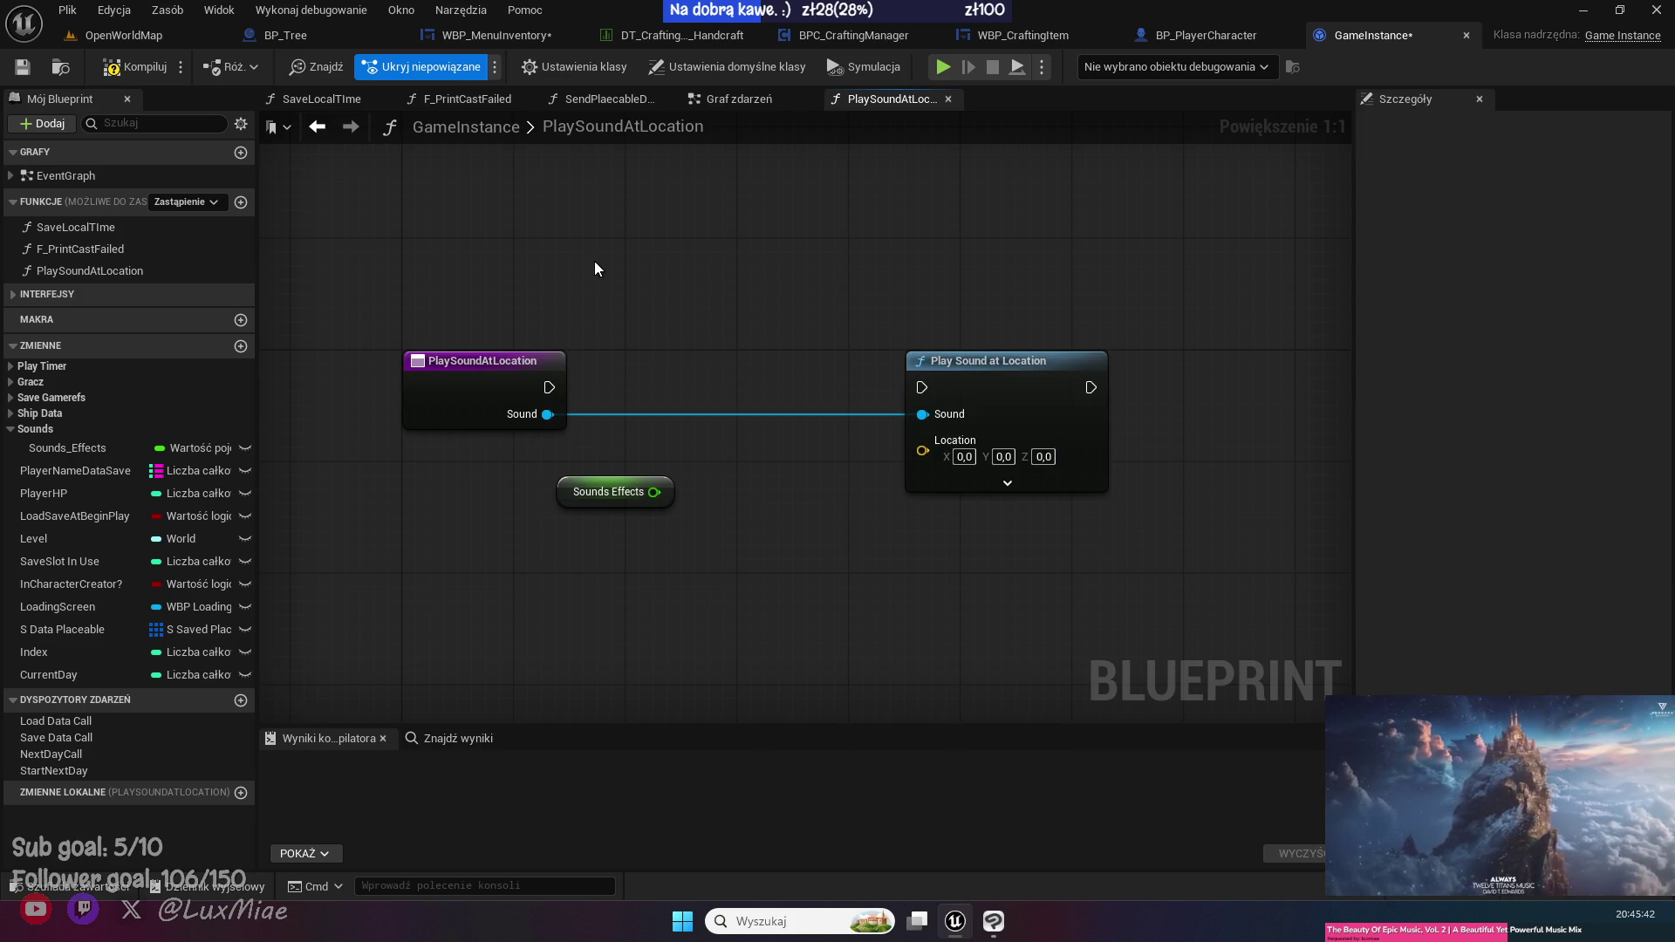
left_click_drag(562, 491, 548, 575)
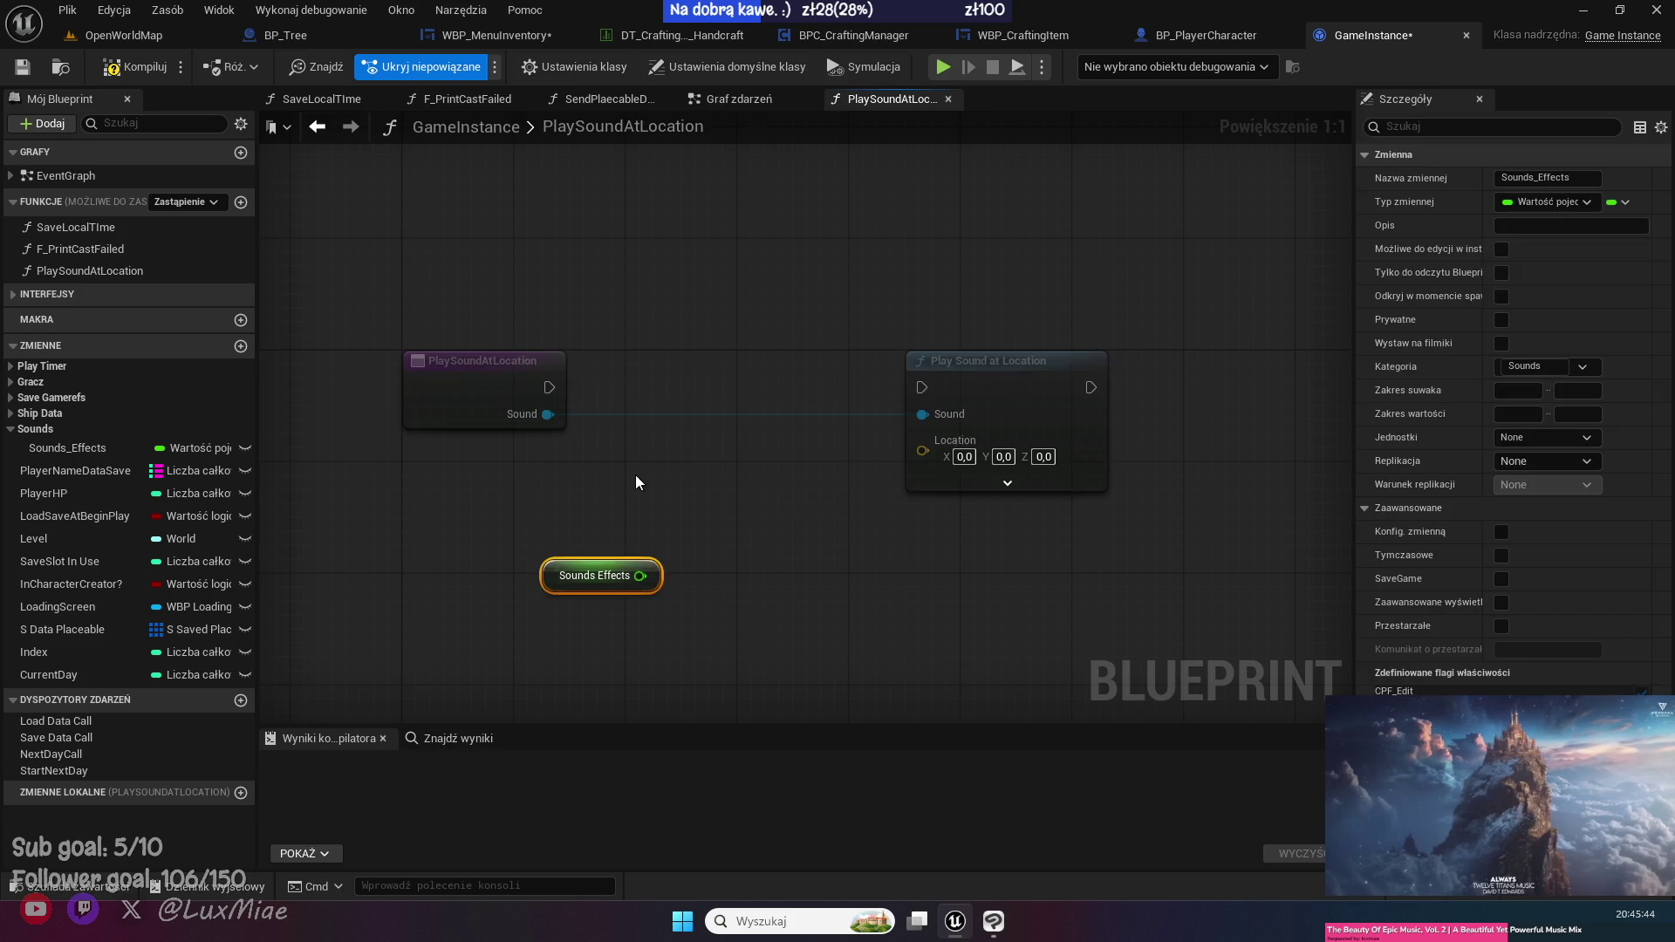
left_click_drag(922, 450, 417, 415)
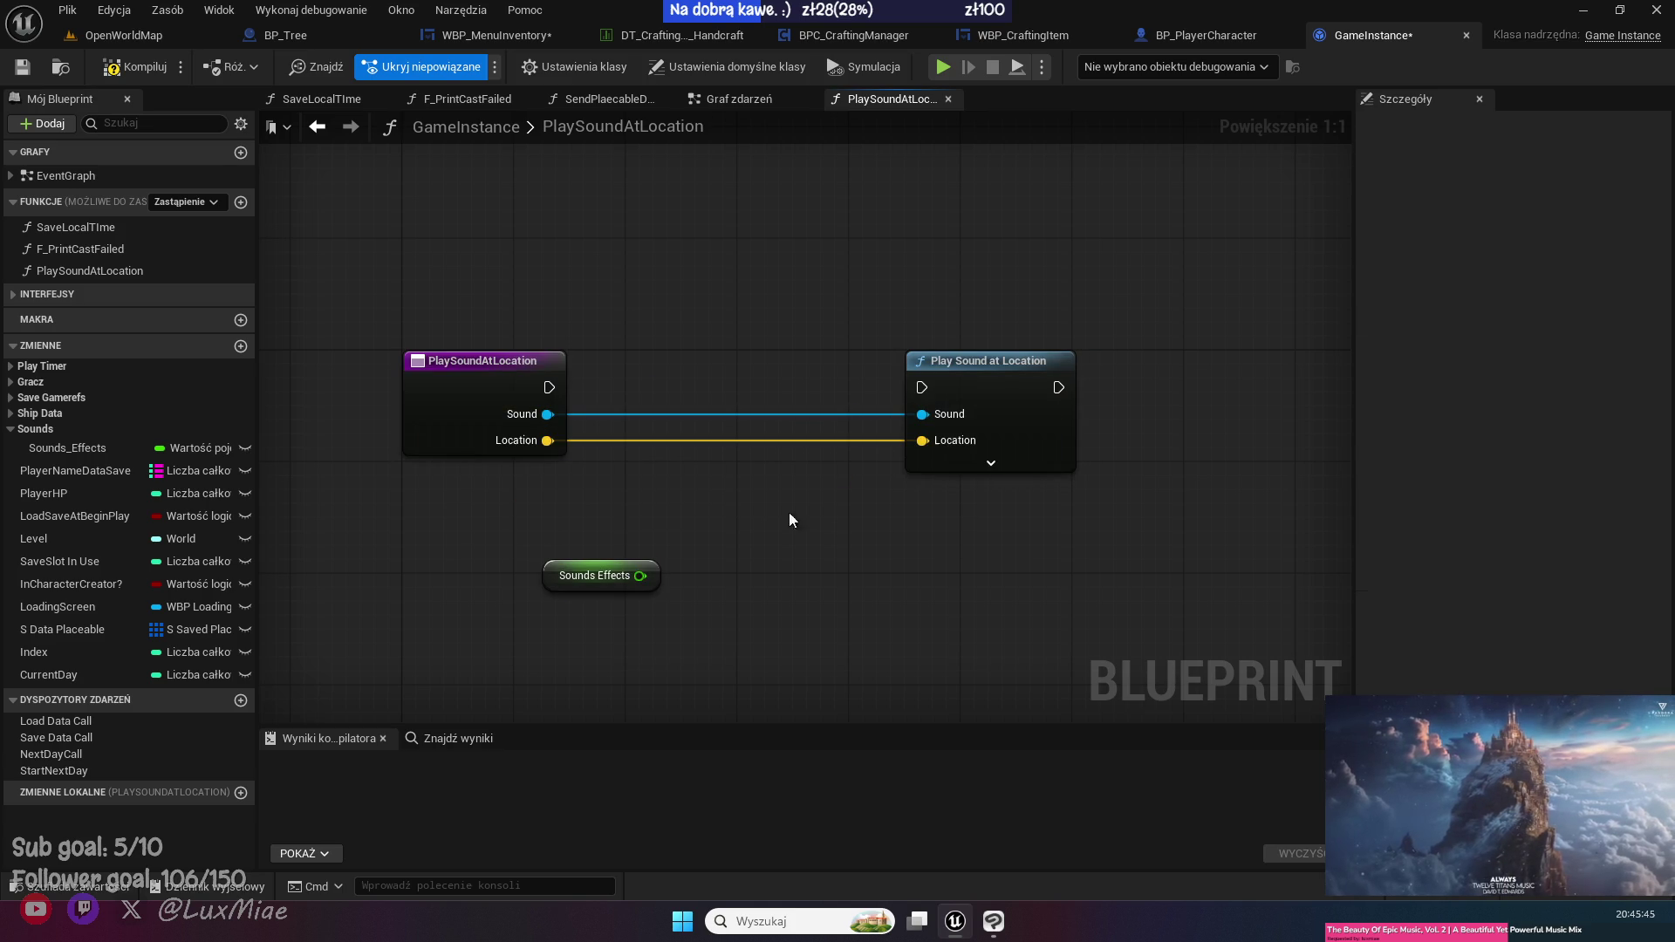
left_click(994, 465)
mouse_move(643, 566)
left_mouse_down()
mouse_move(654, 479)
mouse_move(815, 464)
mouse_move(911, 432)
left_mouse_up()
left_click_drag(551, 489, 786, 426)
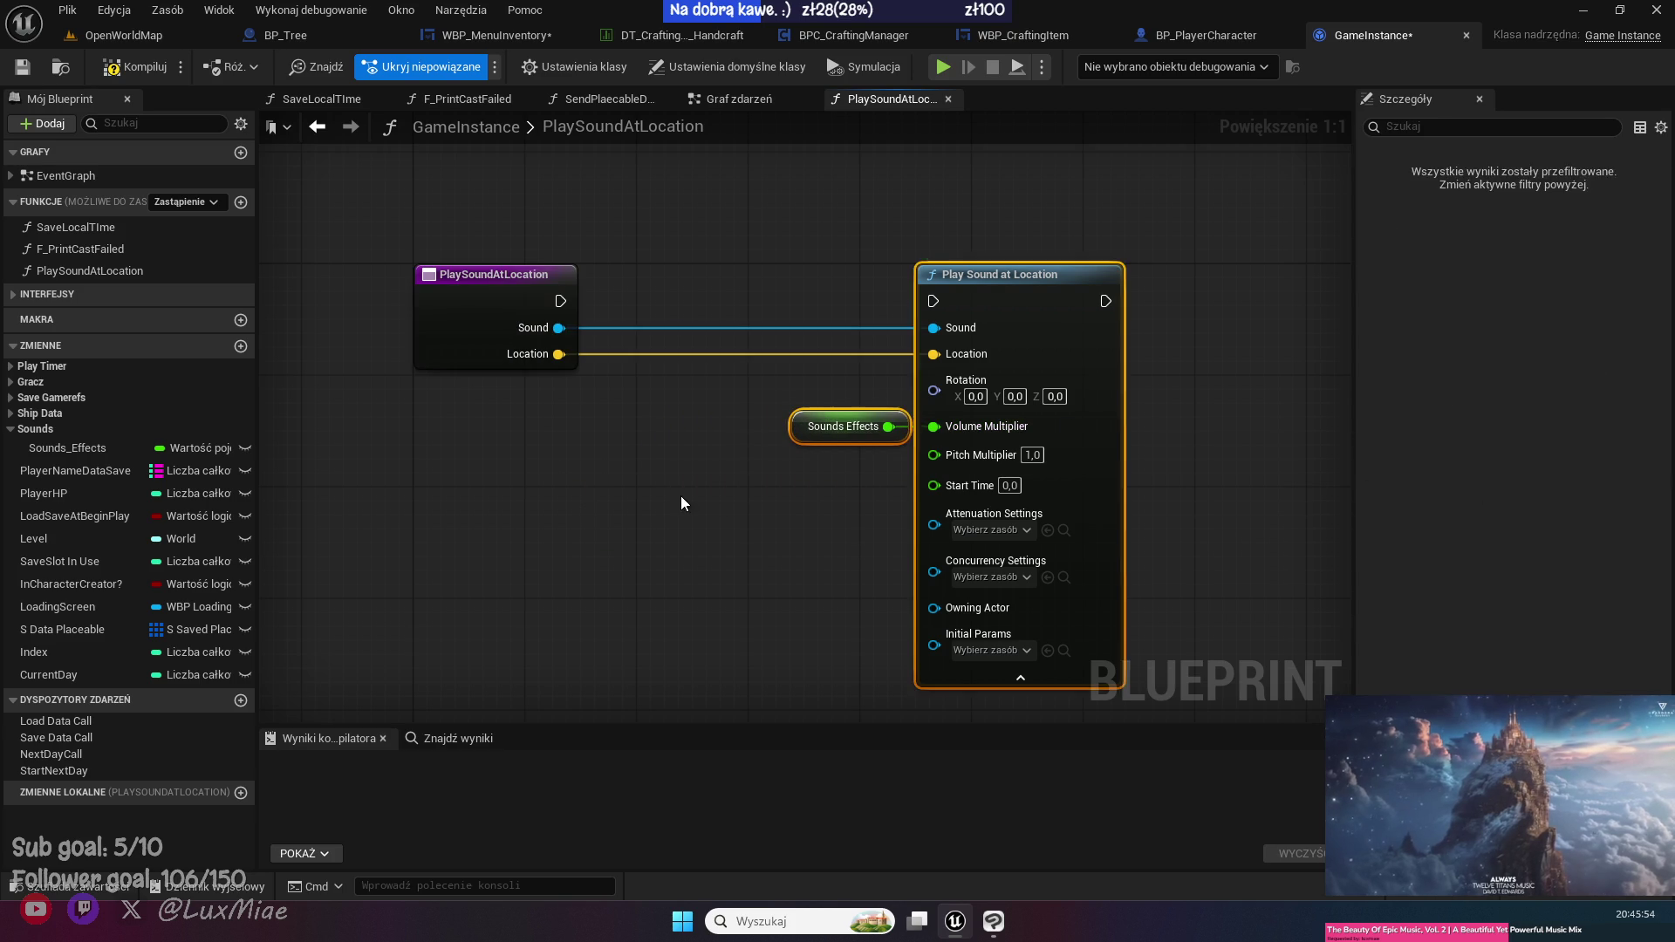
- Rename the function to PlaySoundEffectAtLocation and connect its execution to Play Sound at Location
left_click(680, 504)
left_click(149, 271)
left_click(70, 273)
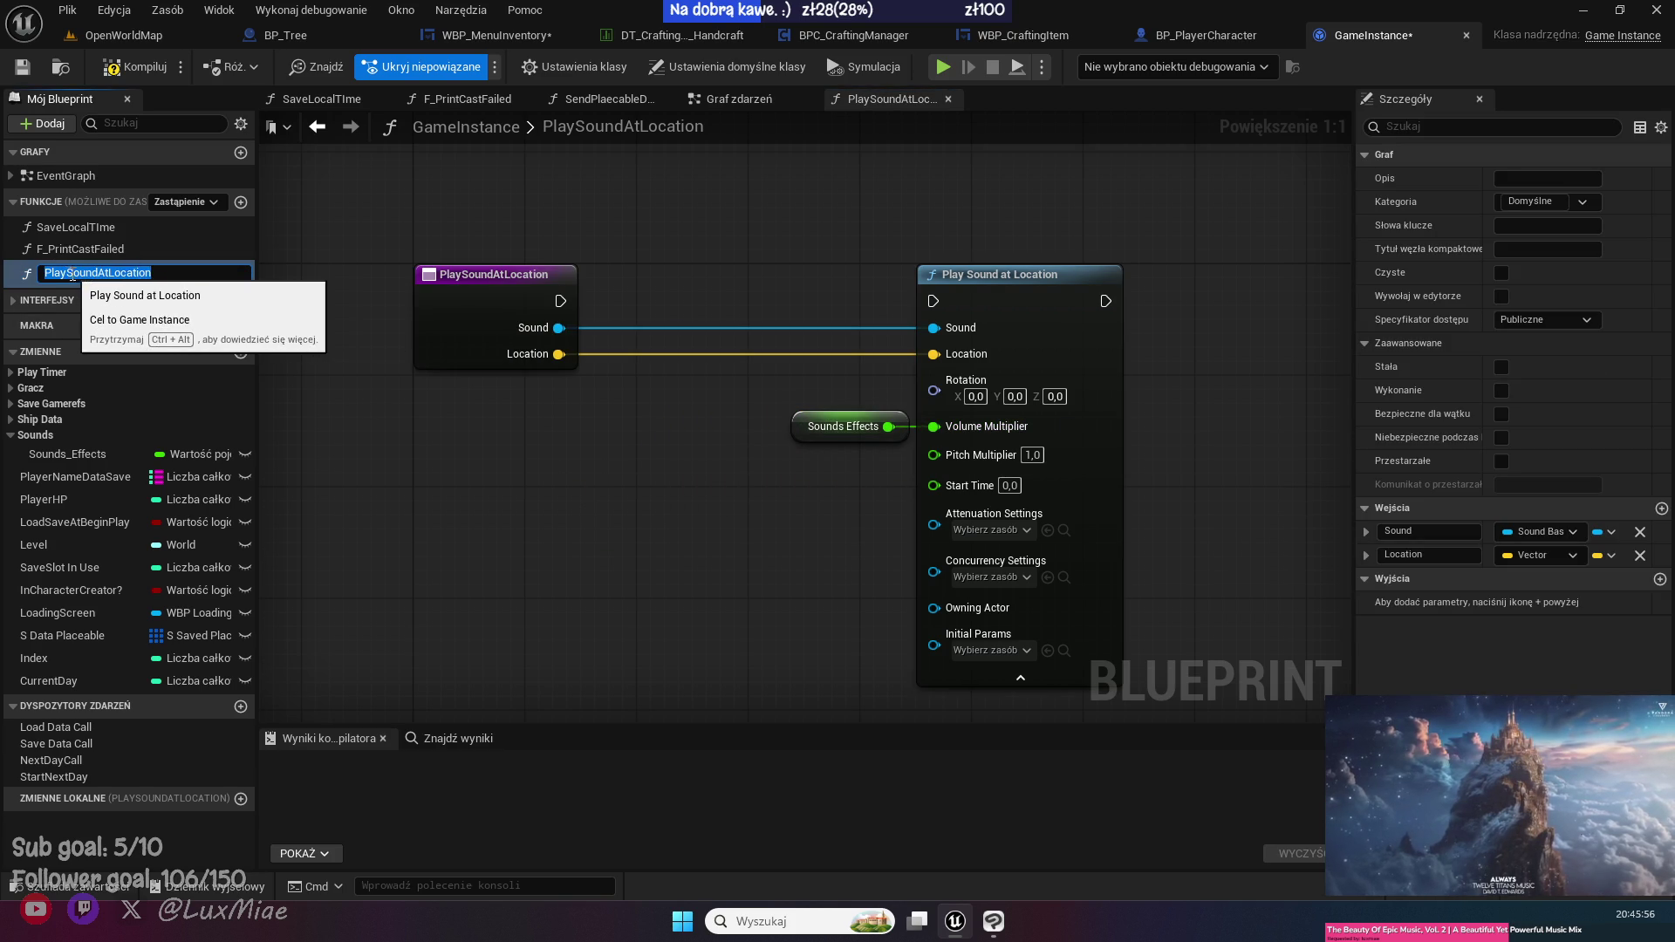
left_click(97, 273)
type("Effe")
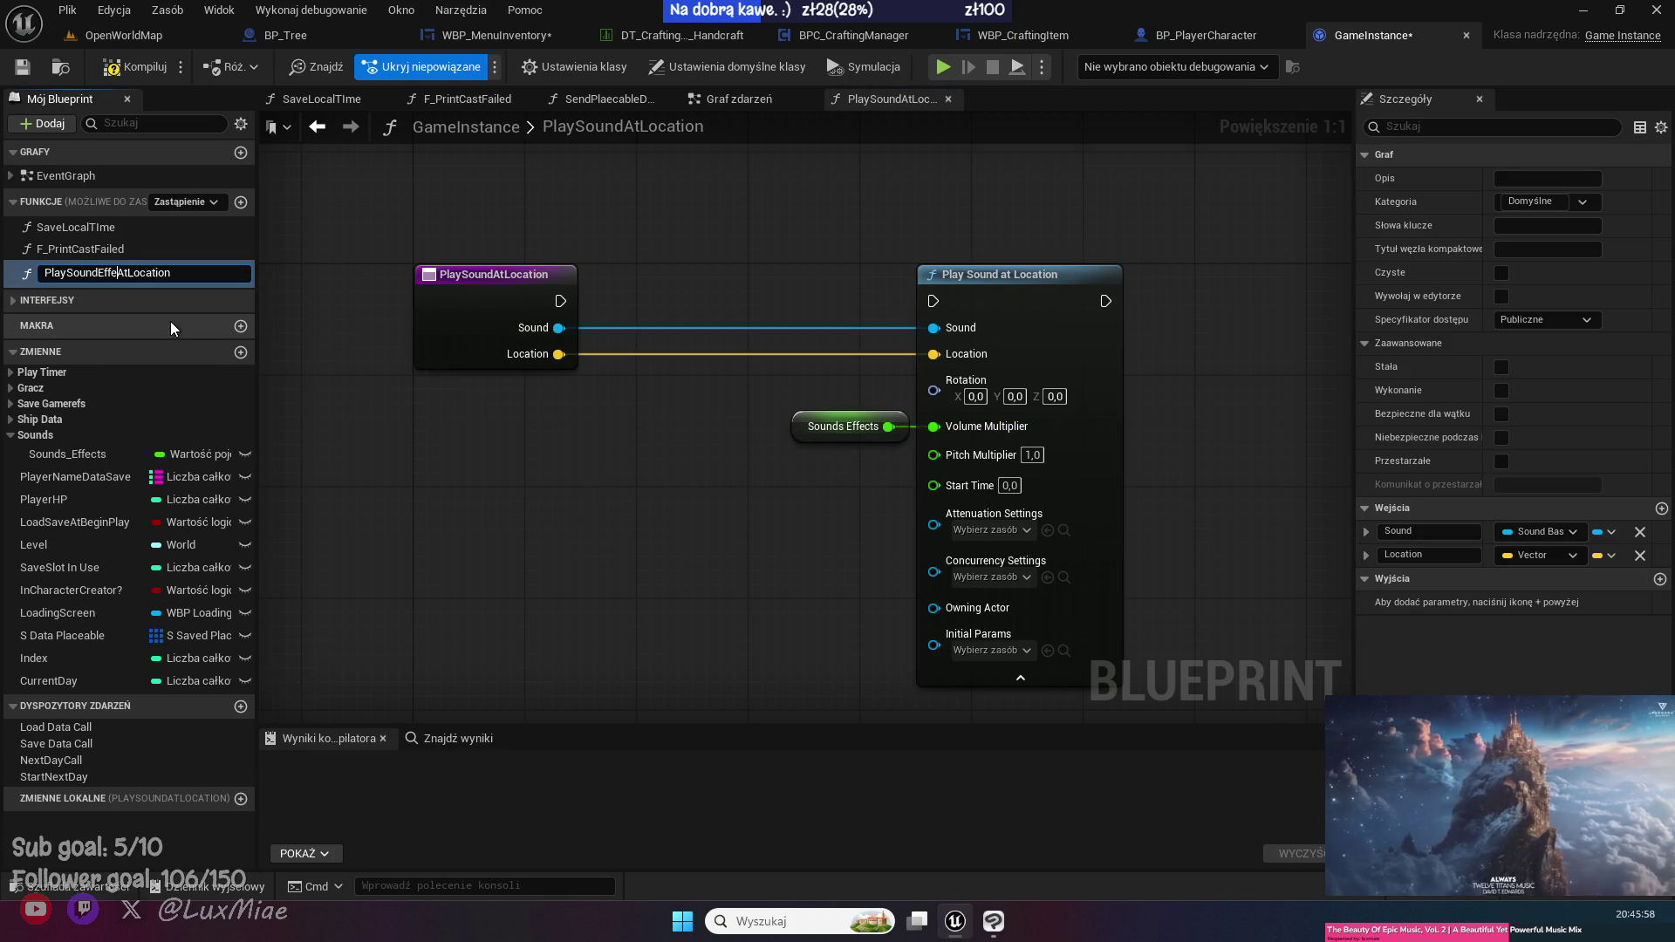
type("ct")
key("Return")
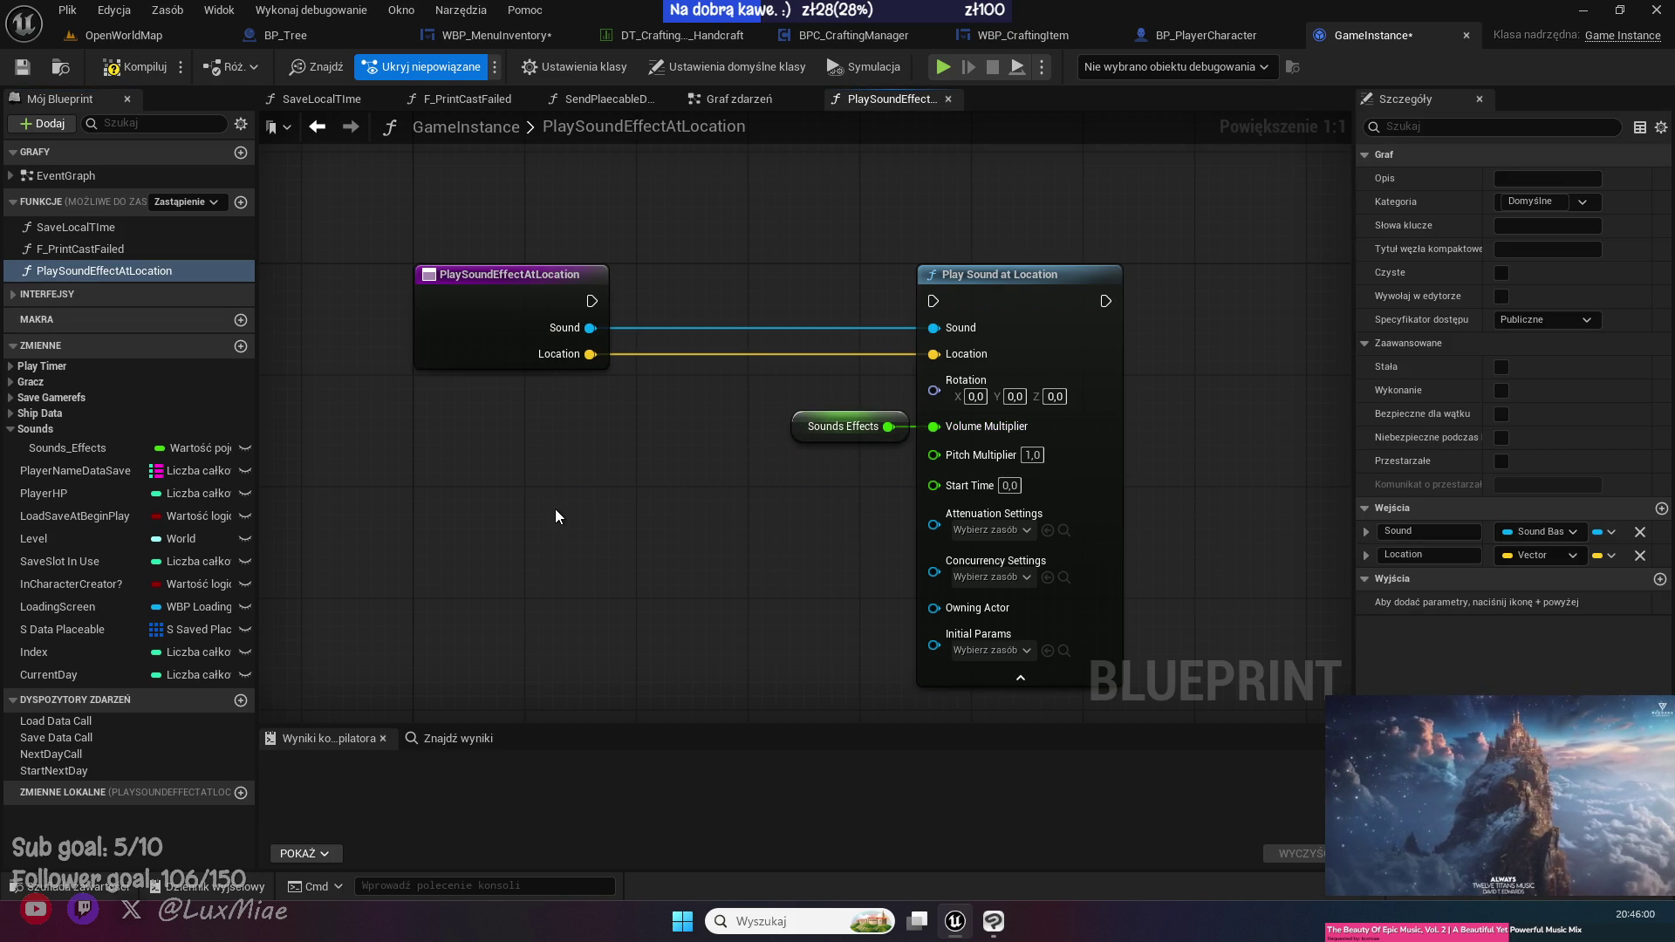
mouse_move(559, 388)
left_mouse_down()
mouse_move(808, 373)
mouse_move(904, 388)
left_mouse_up()
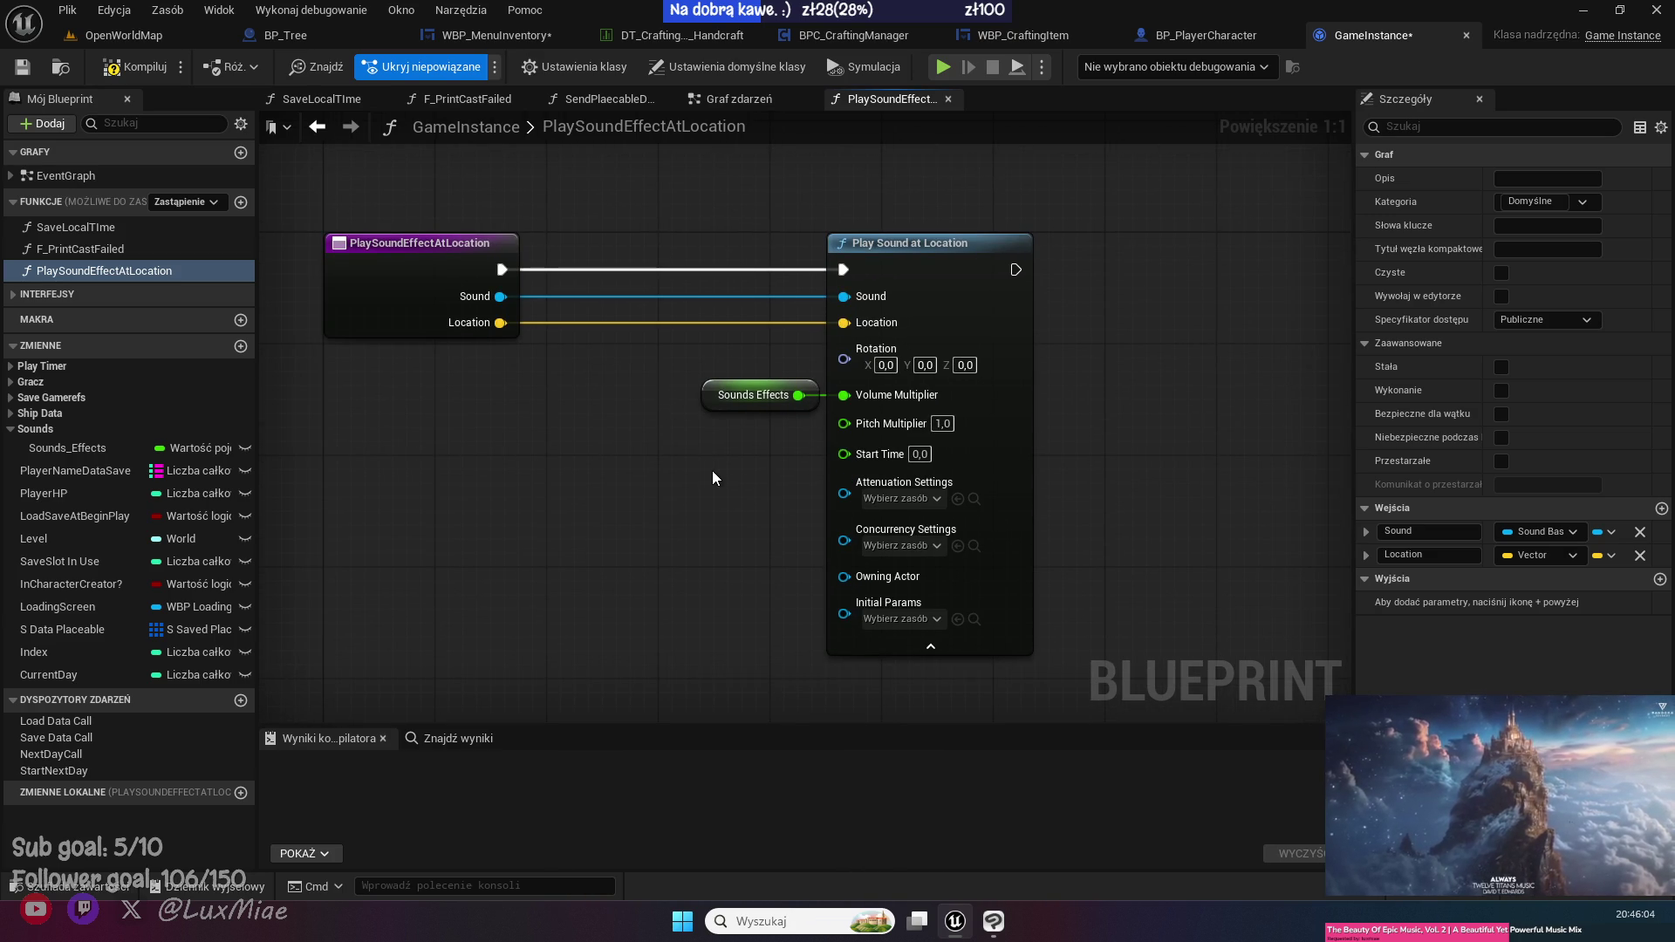
left_click_drag(710, 469, 828, 594)
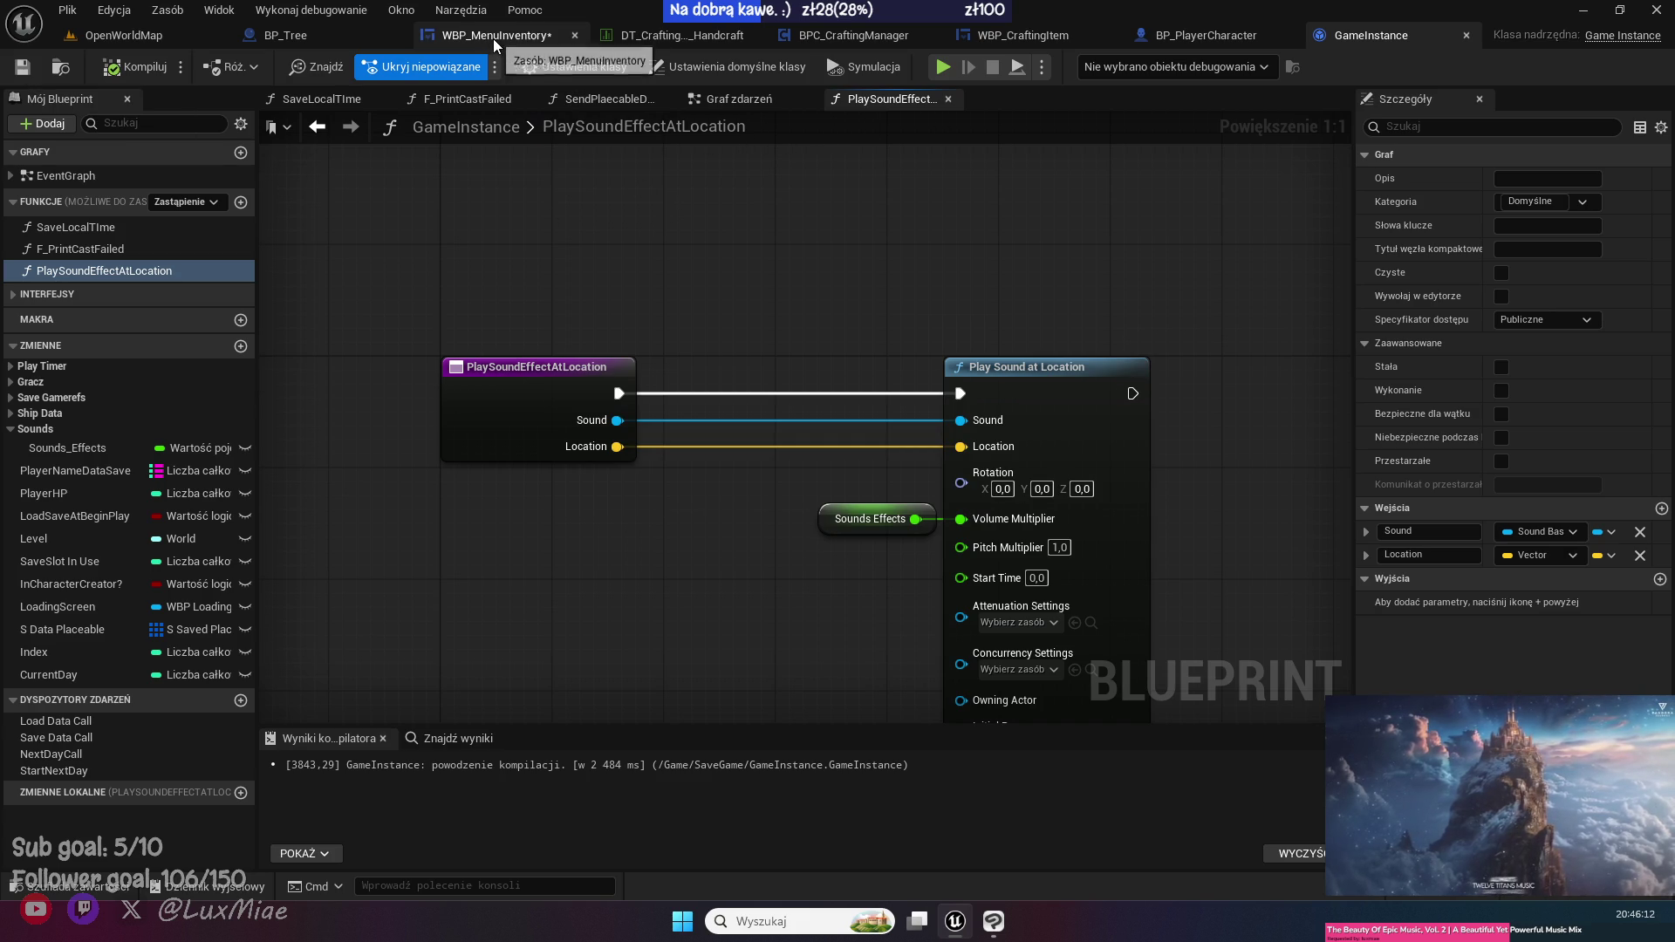
left_click(452, 39)
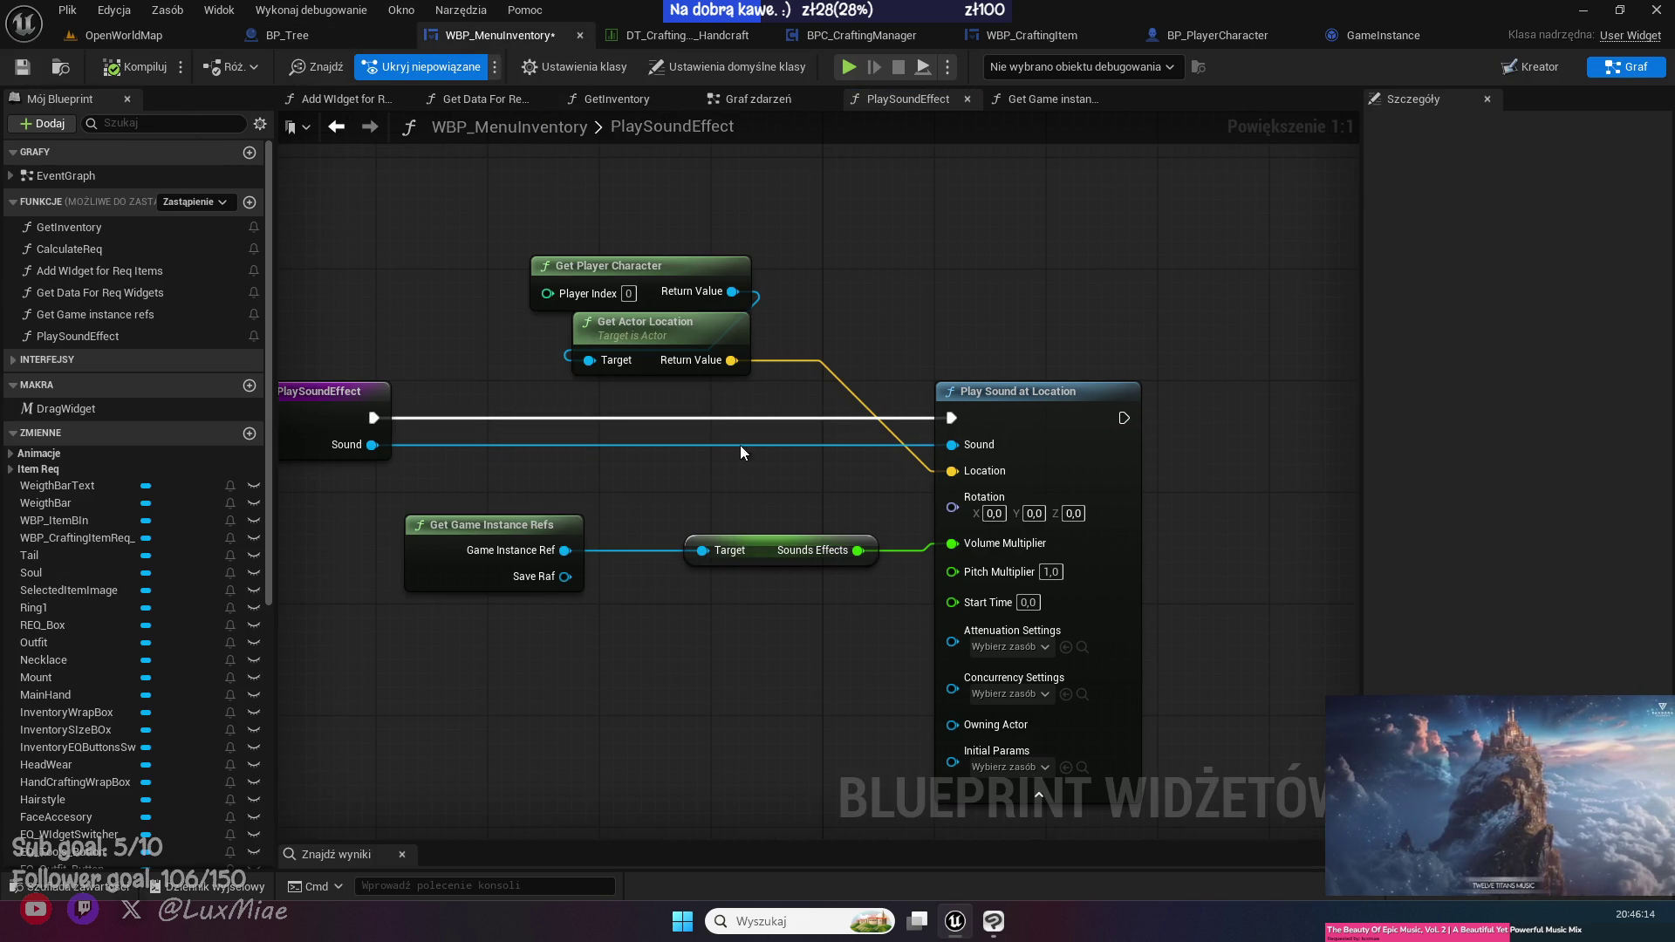
- Delete the PlaySoundEffect function from the blueprint
scroll(420, 358, "down", 1)
left_click(133, 336)
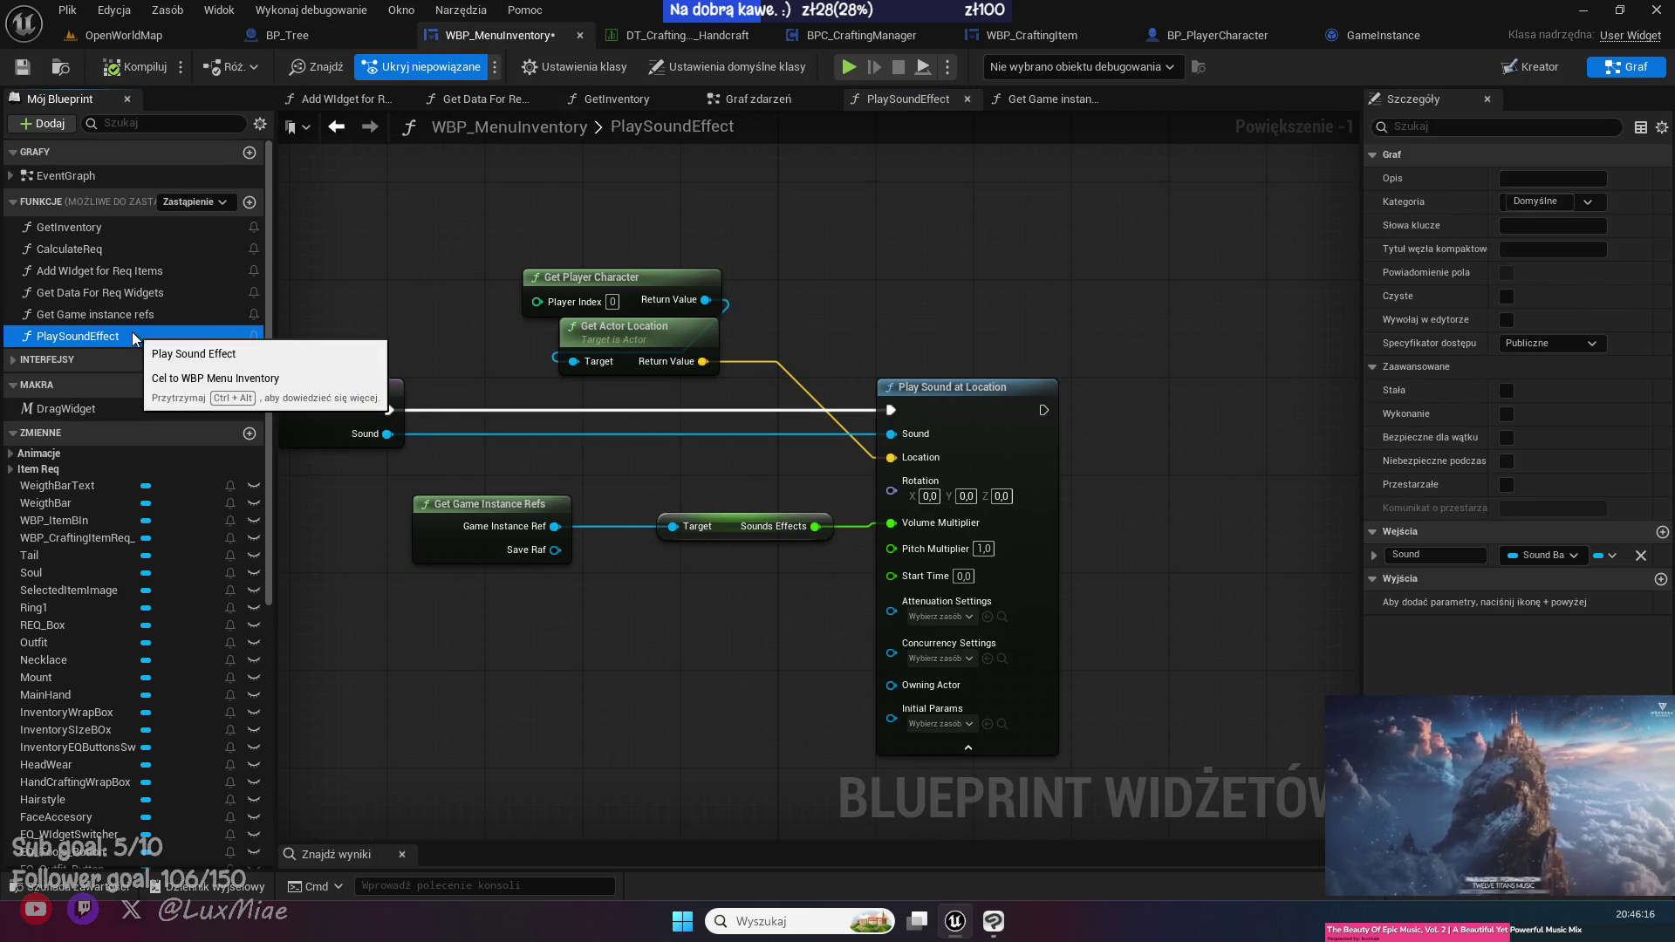
key("Delete")
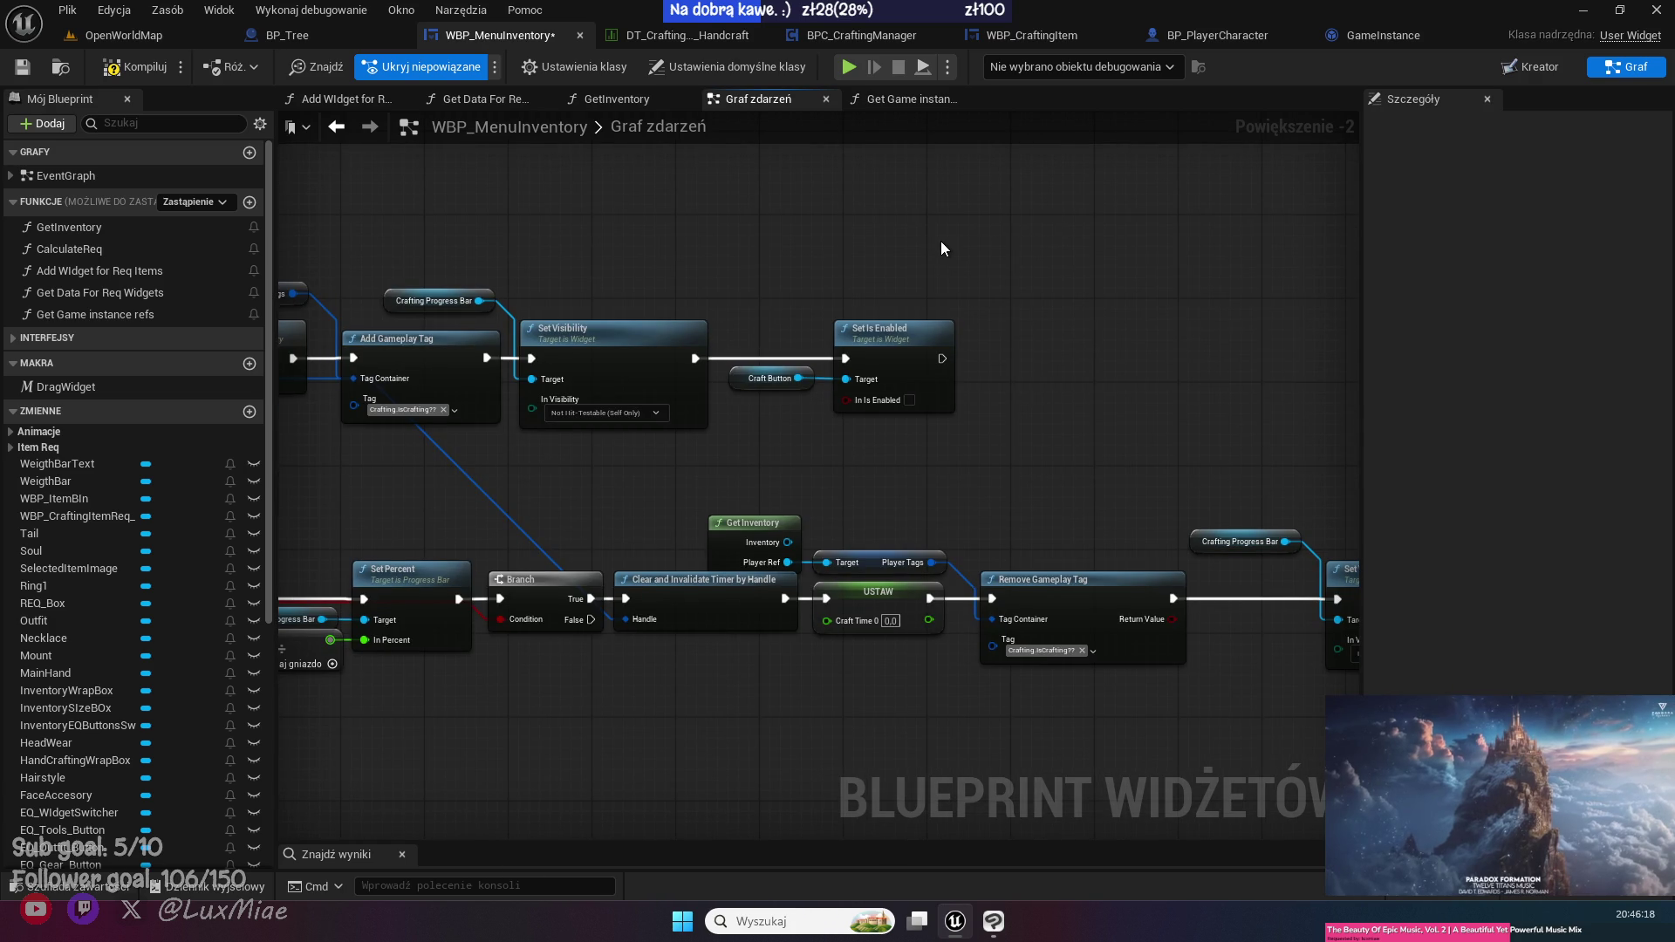
scroll(728, 338, "up", 2)
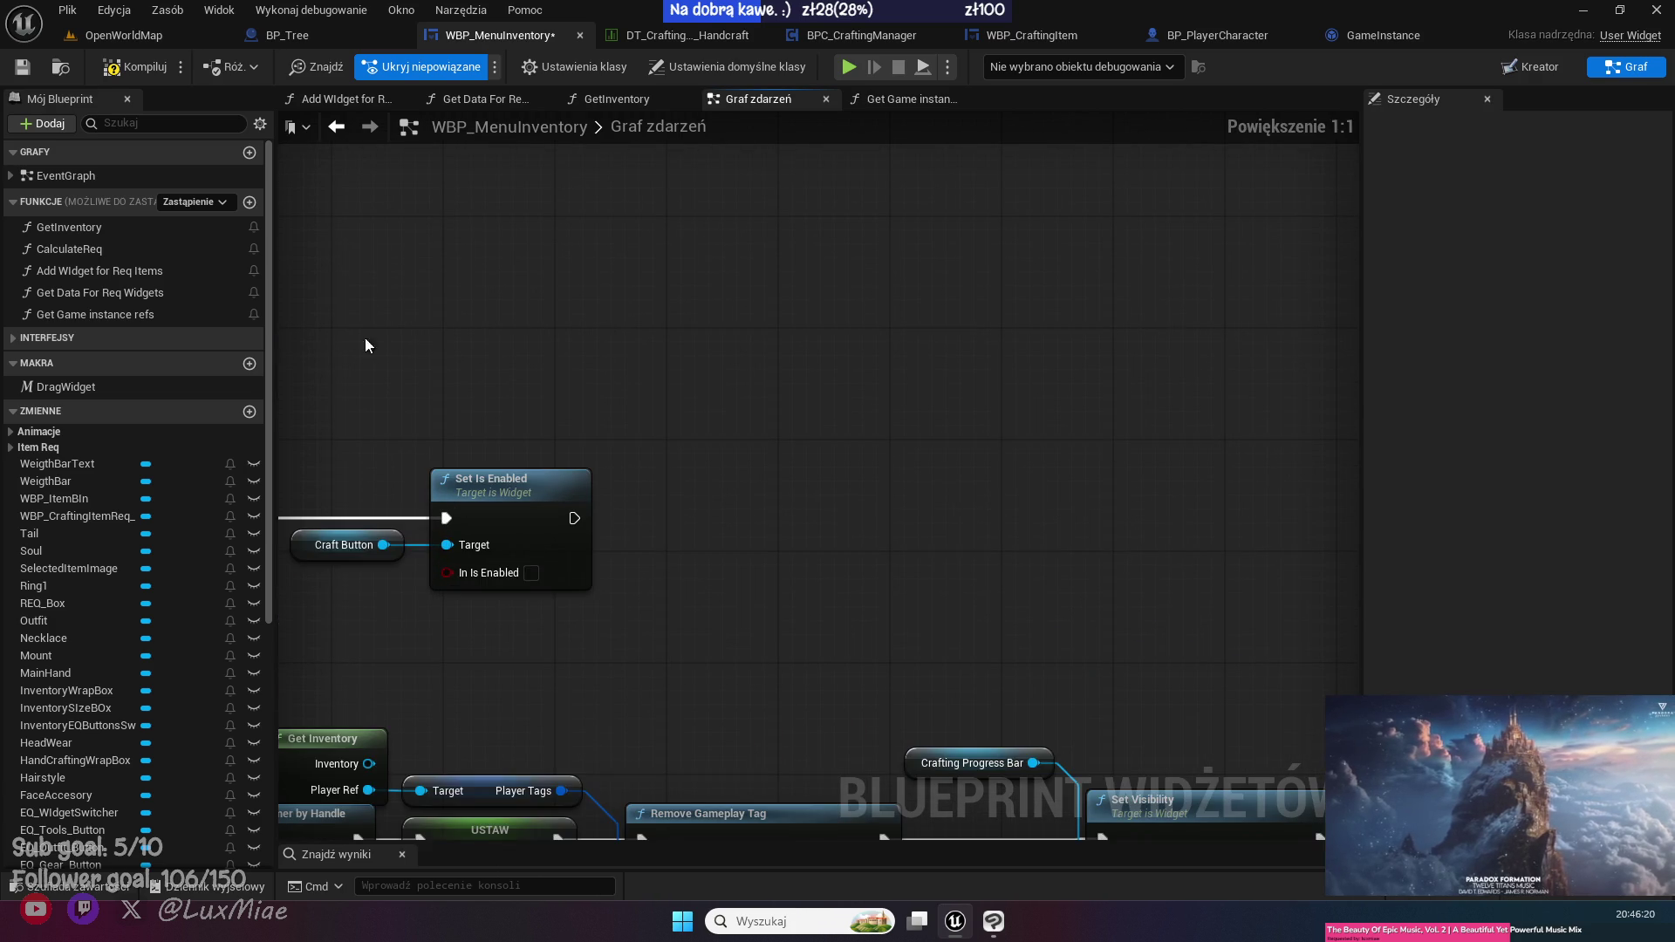
- Add Play Sound Effect at Location from Get Game Instance Refs after Set Is Enabled, Sound MS_ShortHand
left_click_drag(83, 311, 472, 393)
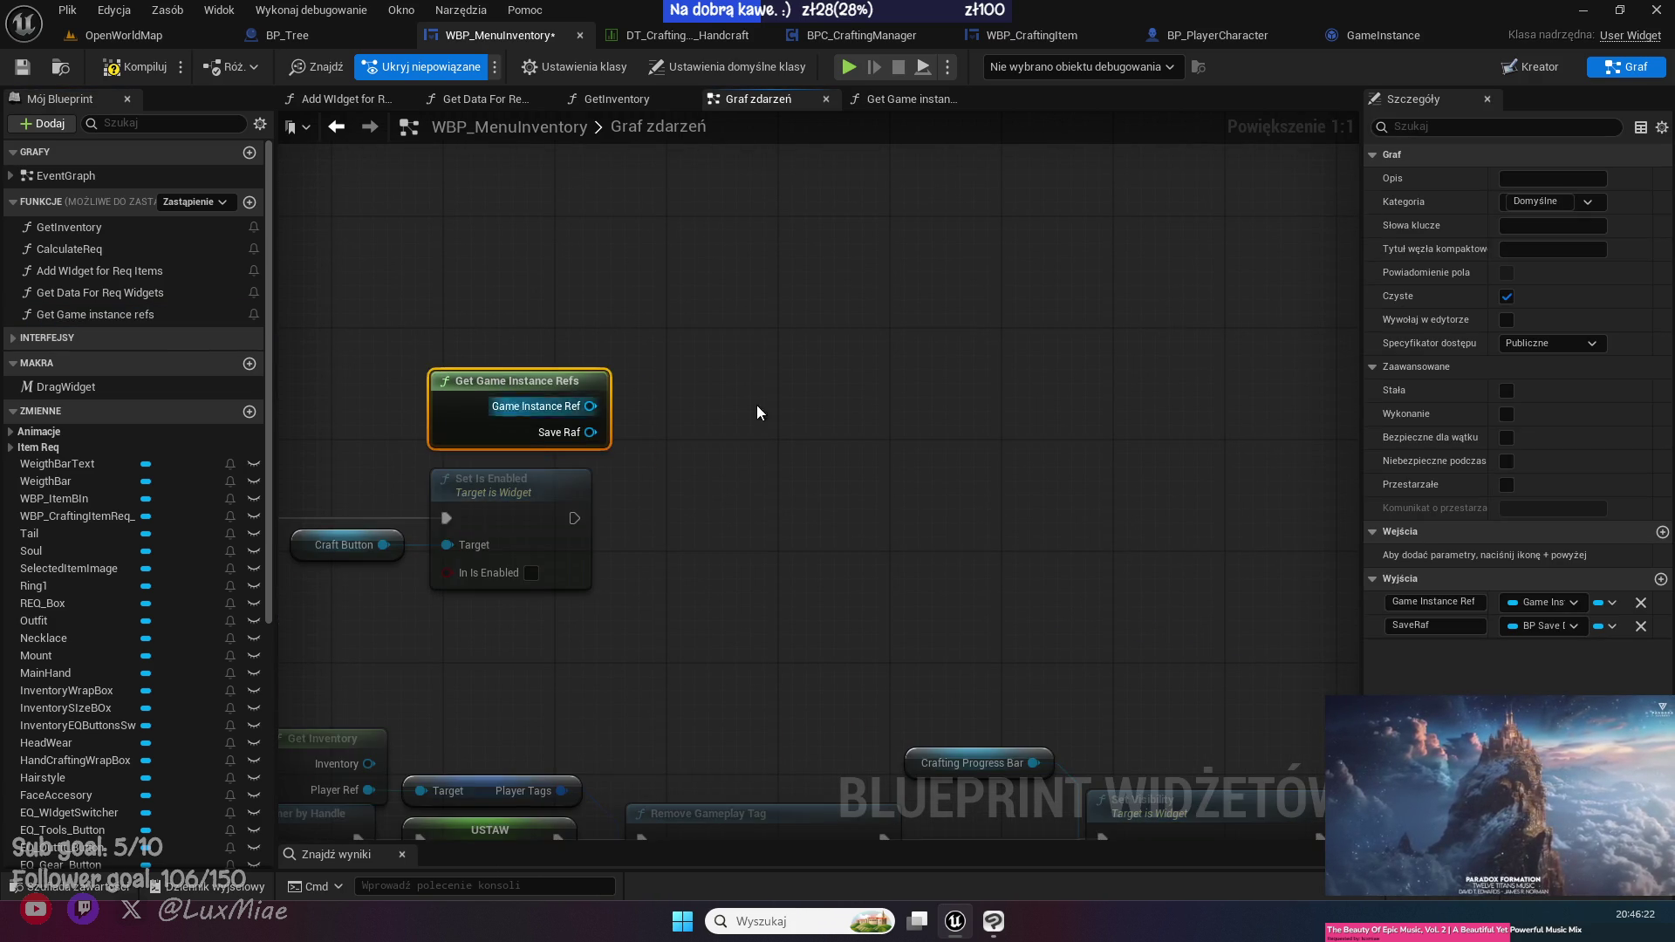
left_click_drag(581, 408, 730, 506)
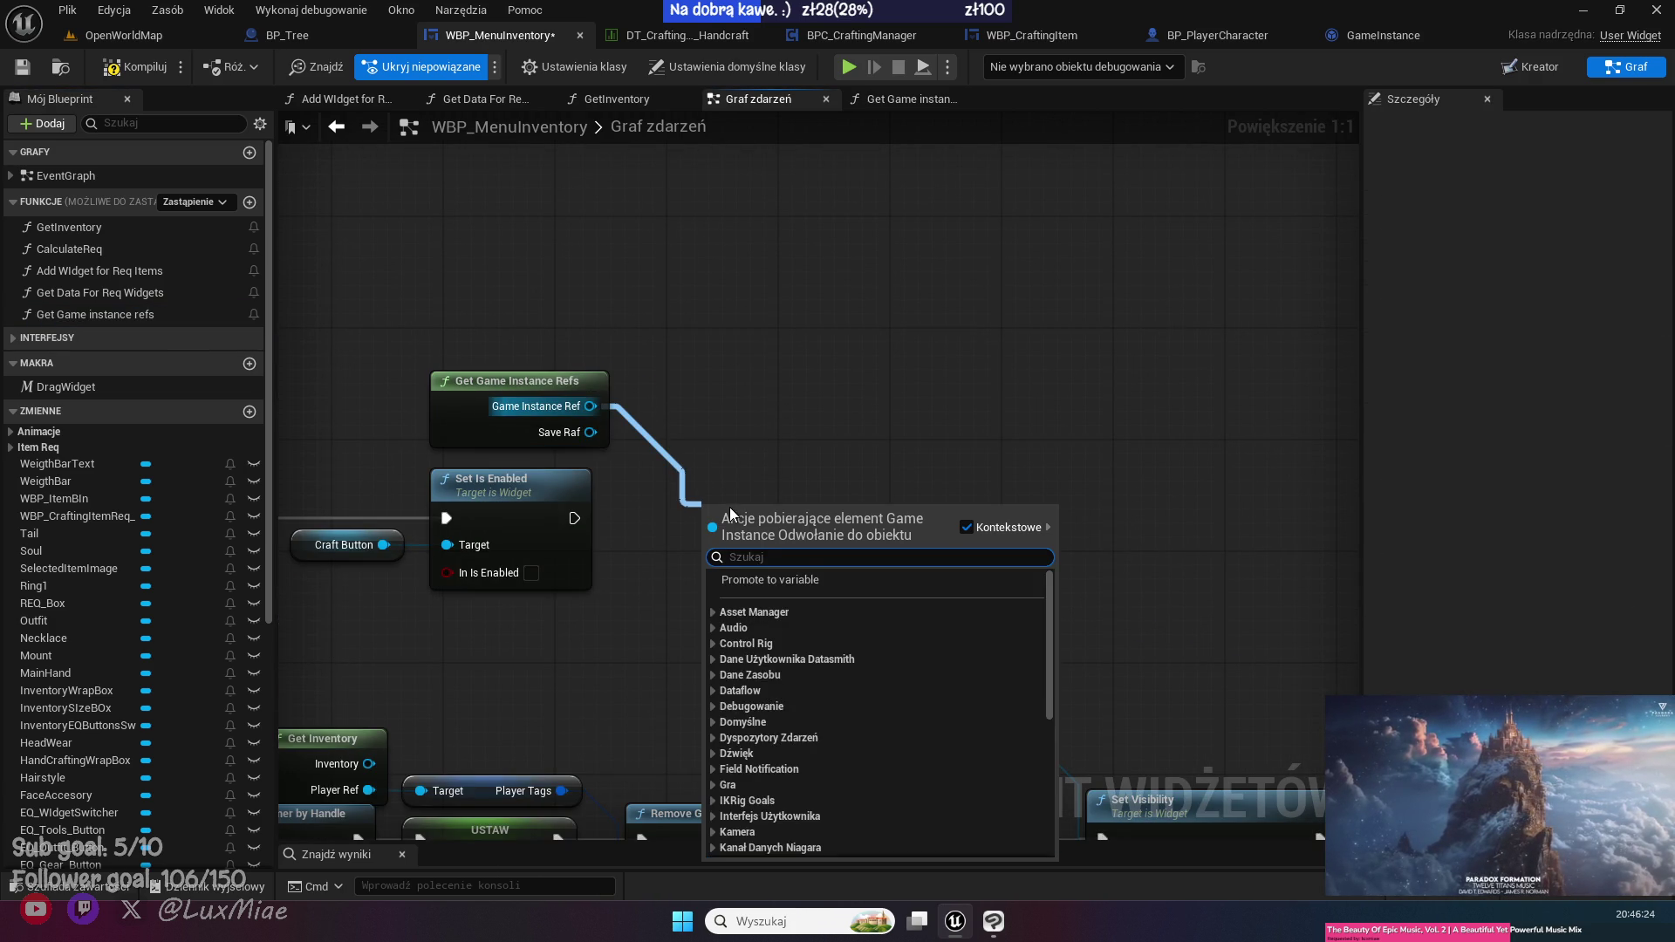
type("play")
key("Return")
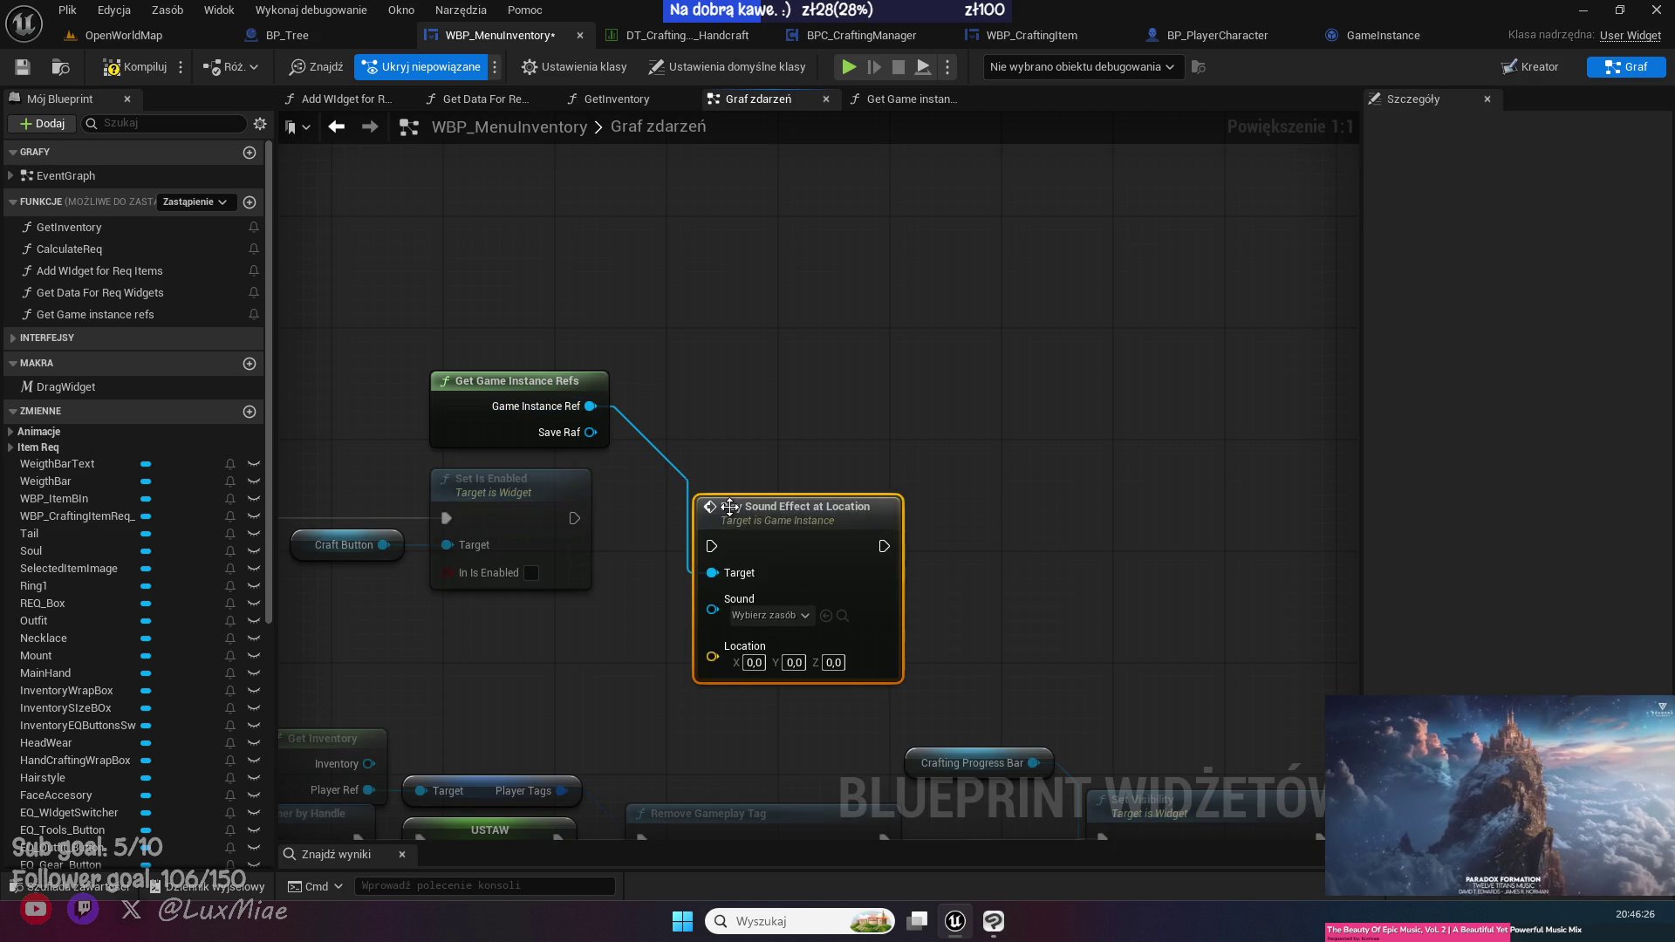
left_click_drag(740, 526, 951, 497)
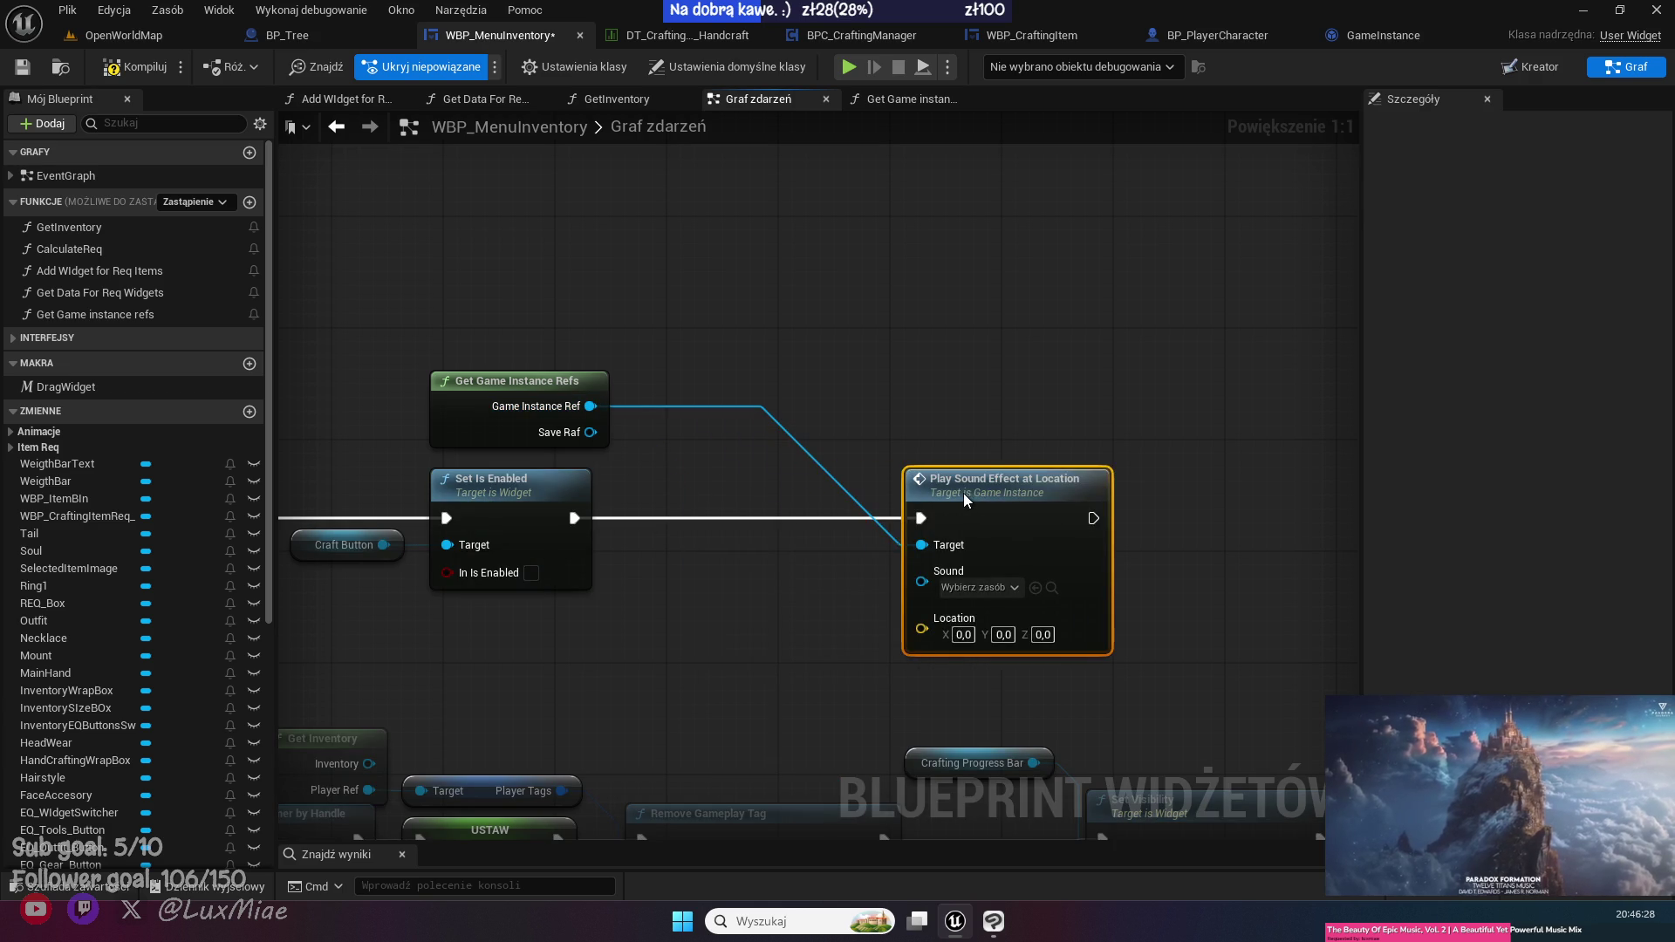
left_click_drag(541, 380, 776, 390)
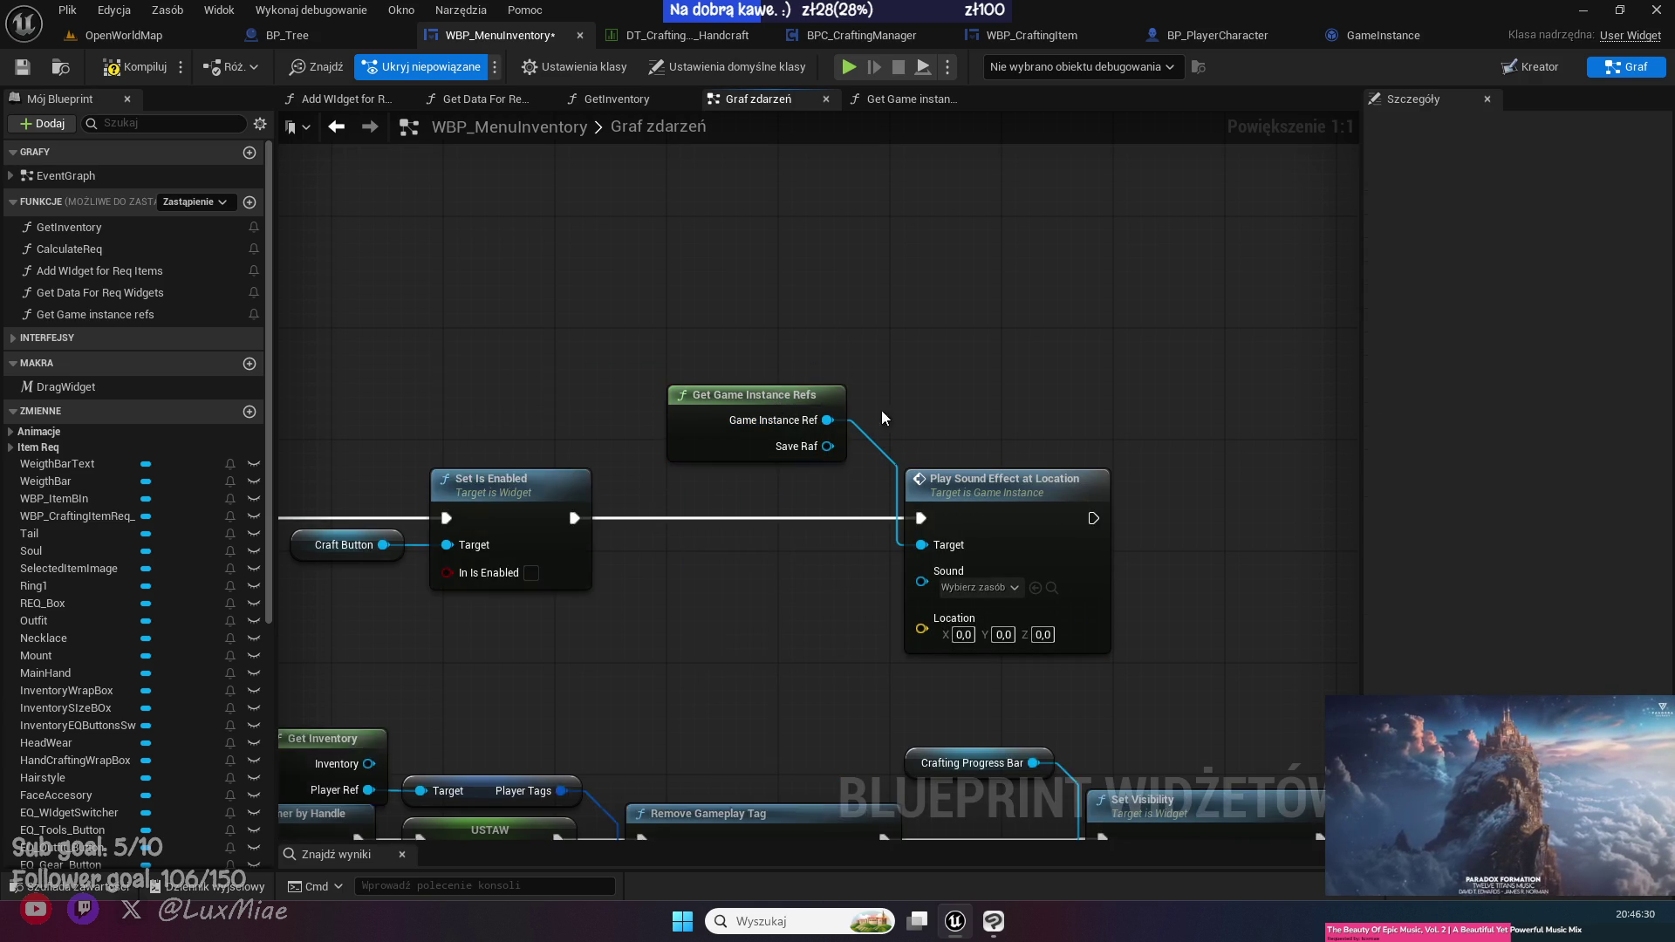
left_click(861, 351)
left_click(882, 496)
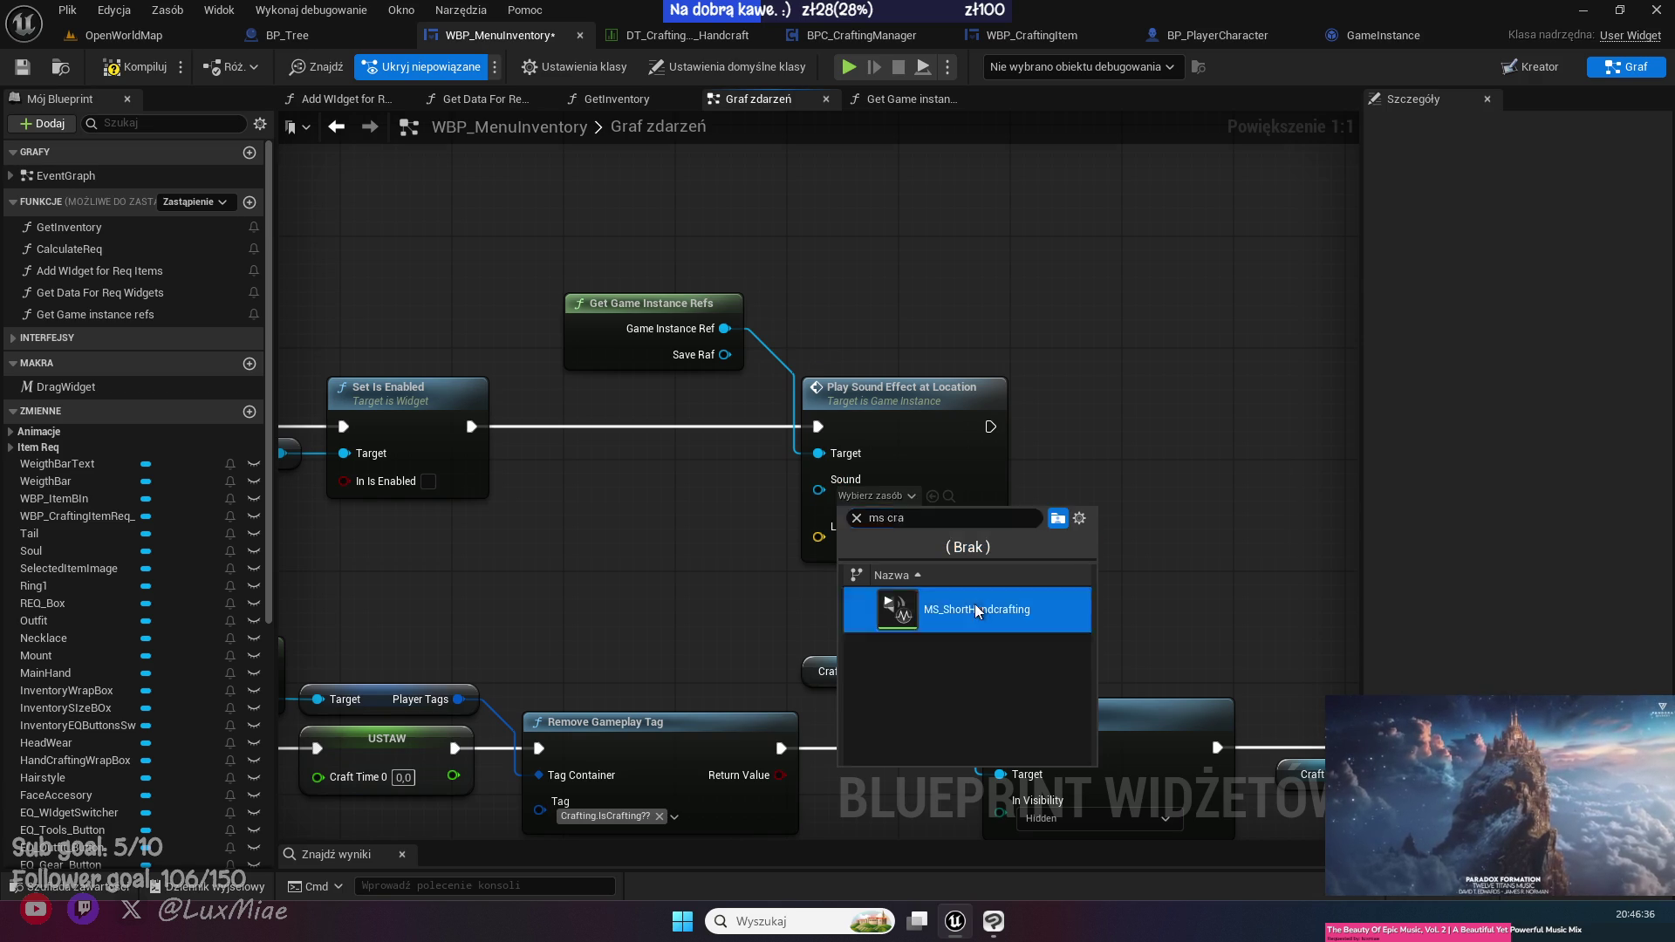
left_click(881, 608)
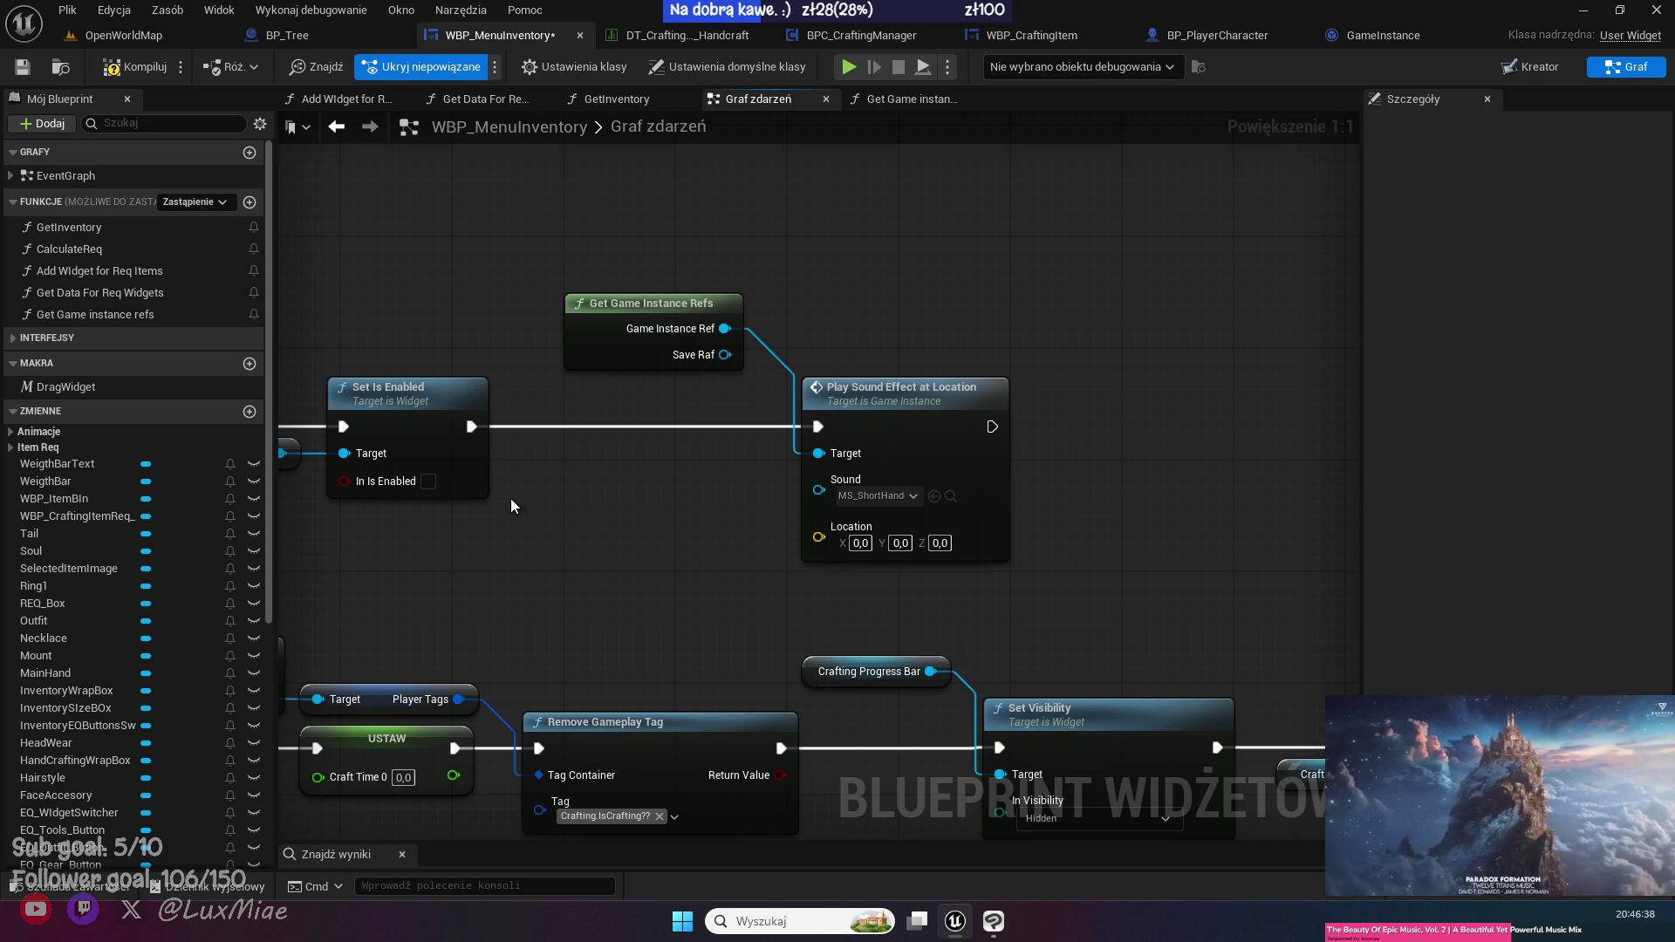
- Search for Get Player Character, then open the Get Game Instance Refs function to inspect it
right_click(472, 547)
type("get playe")
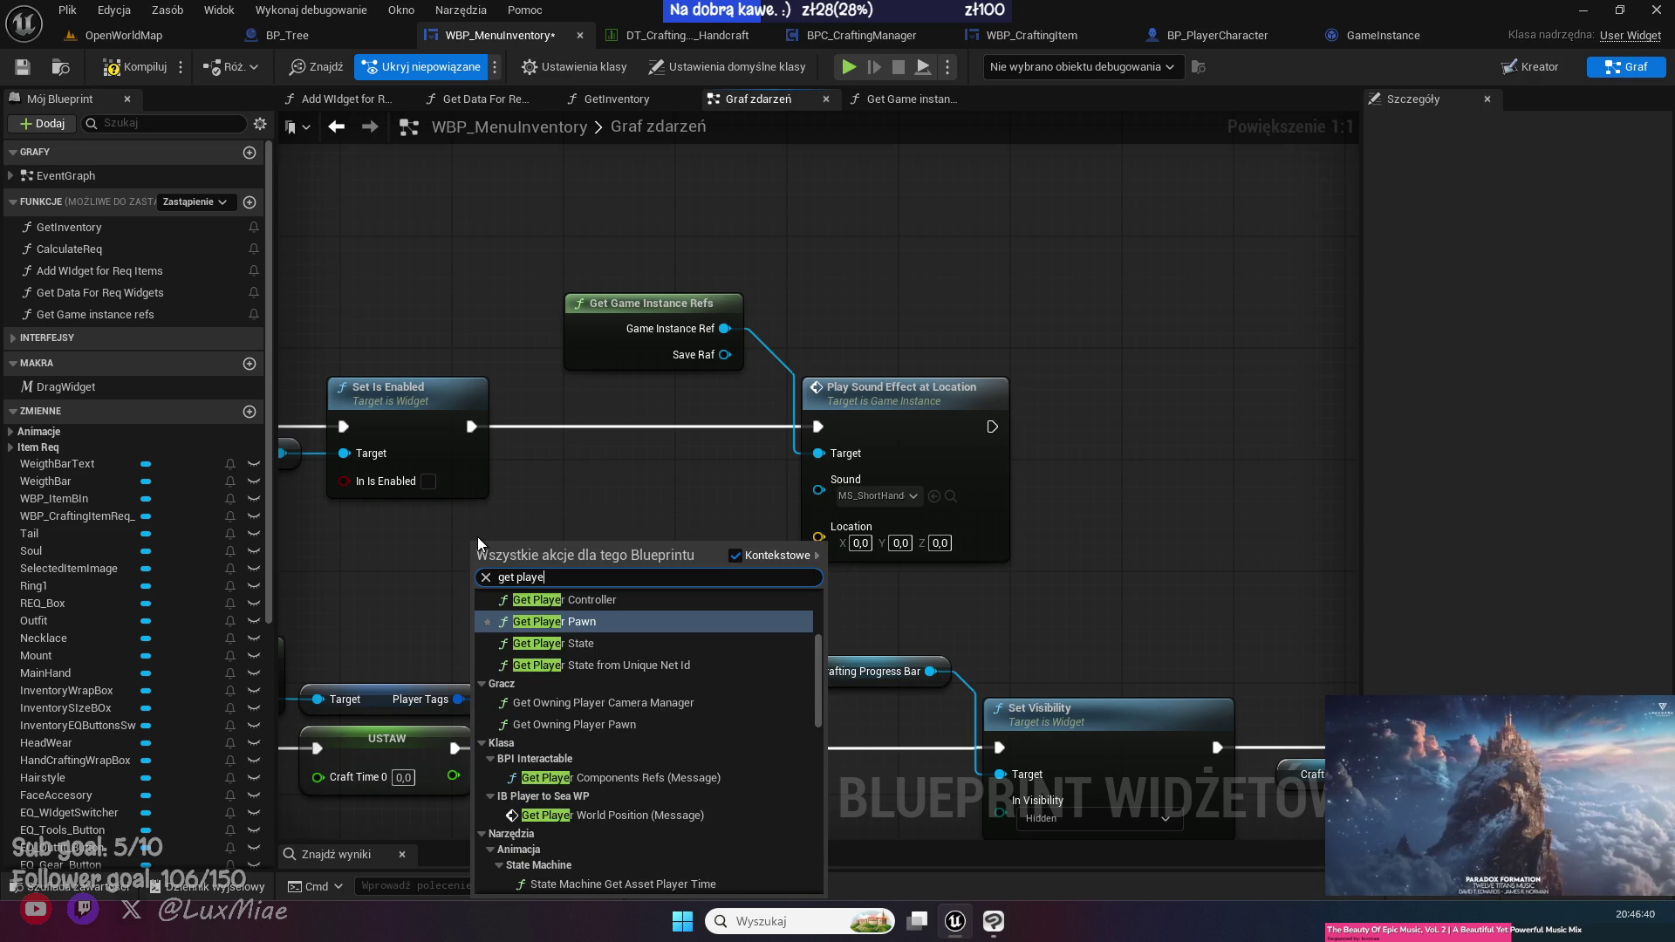
type("r chara")
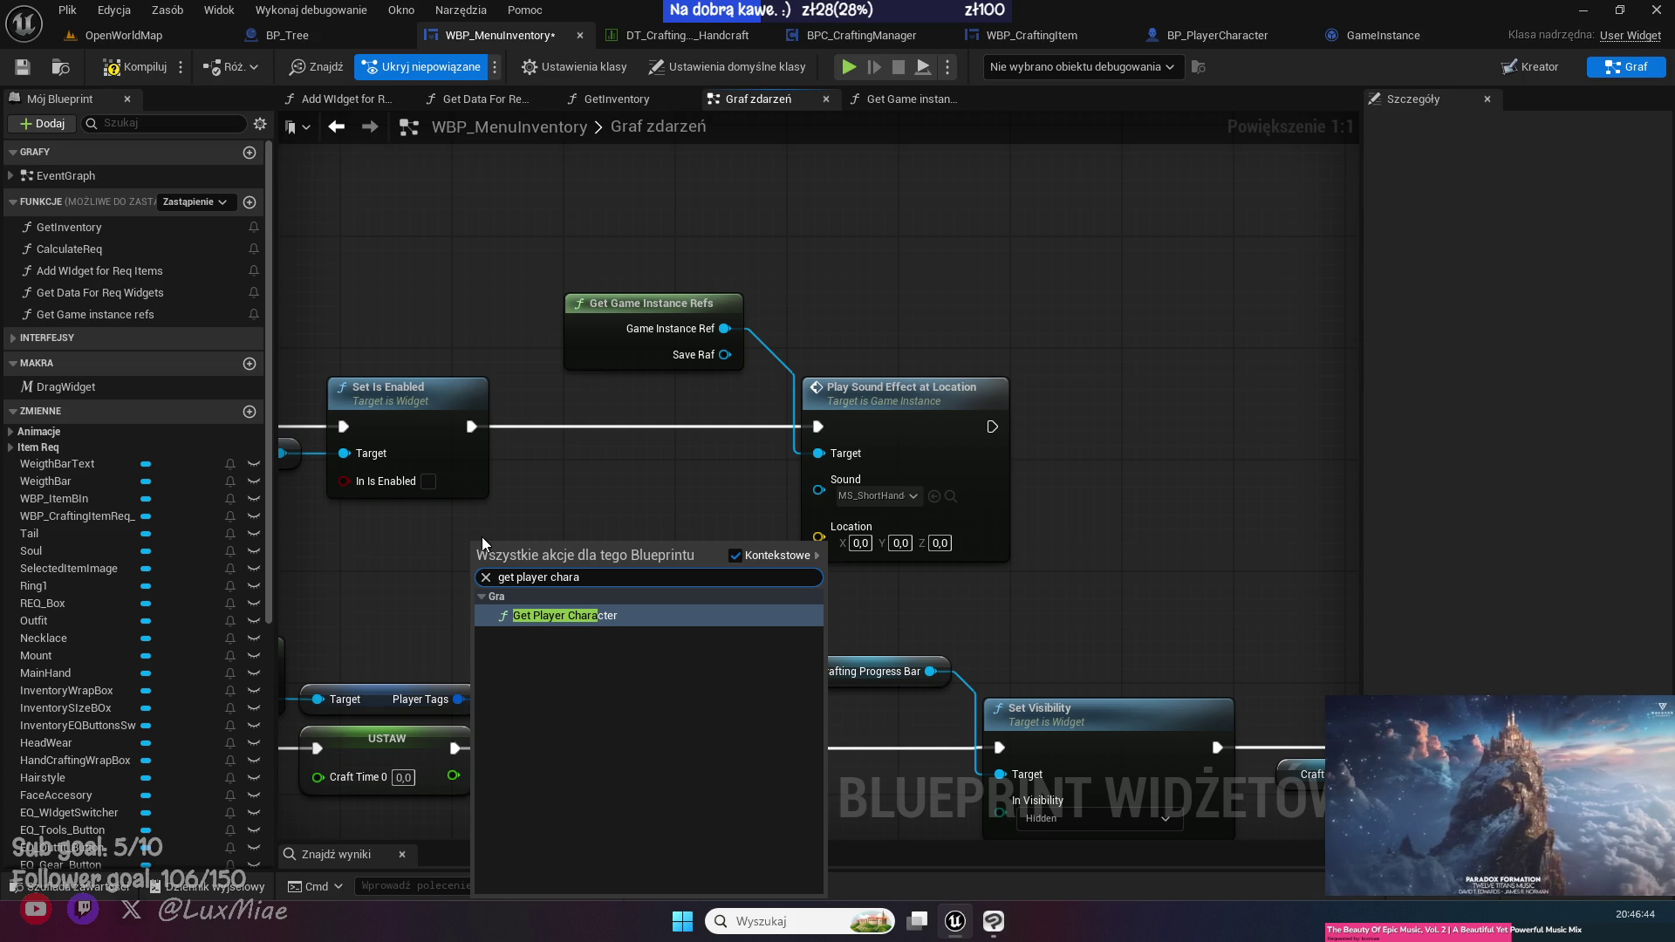
left_click(561, 348)
left_click(599, 345)
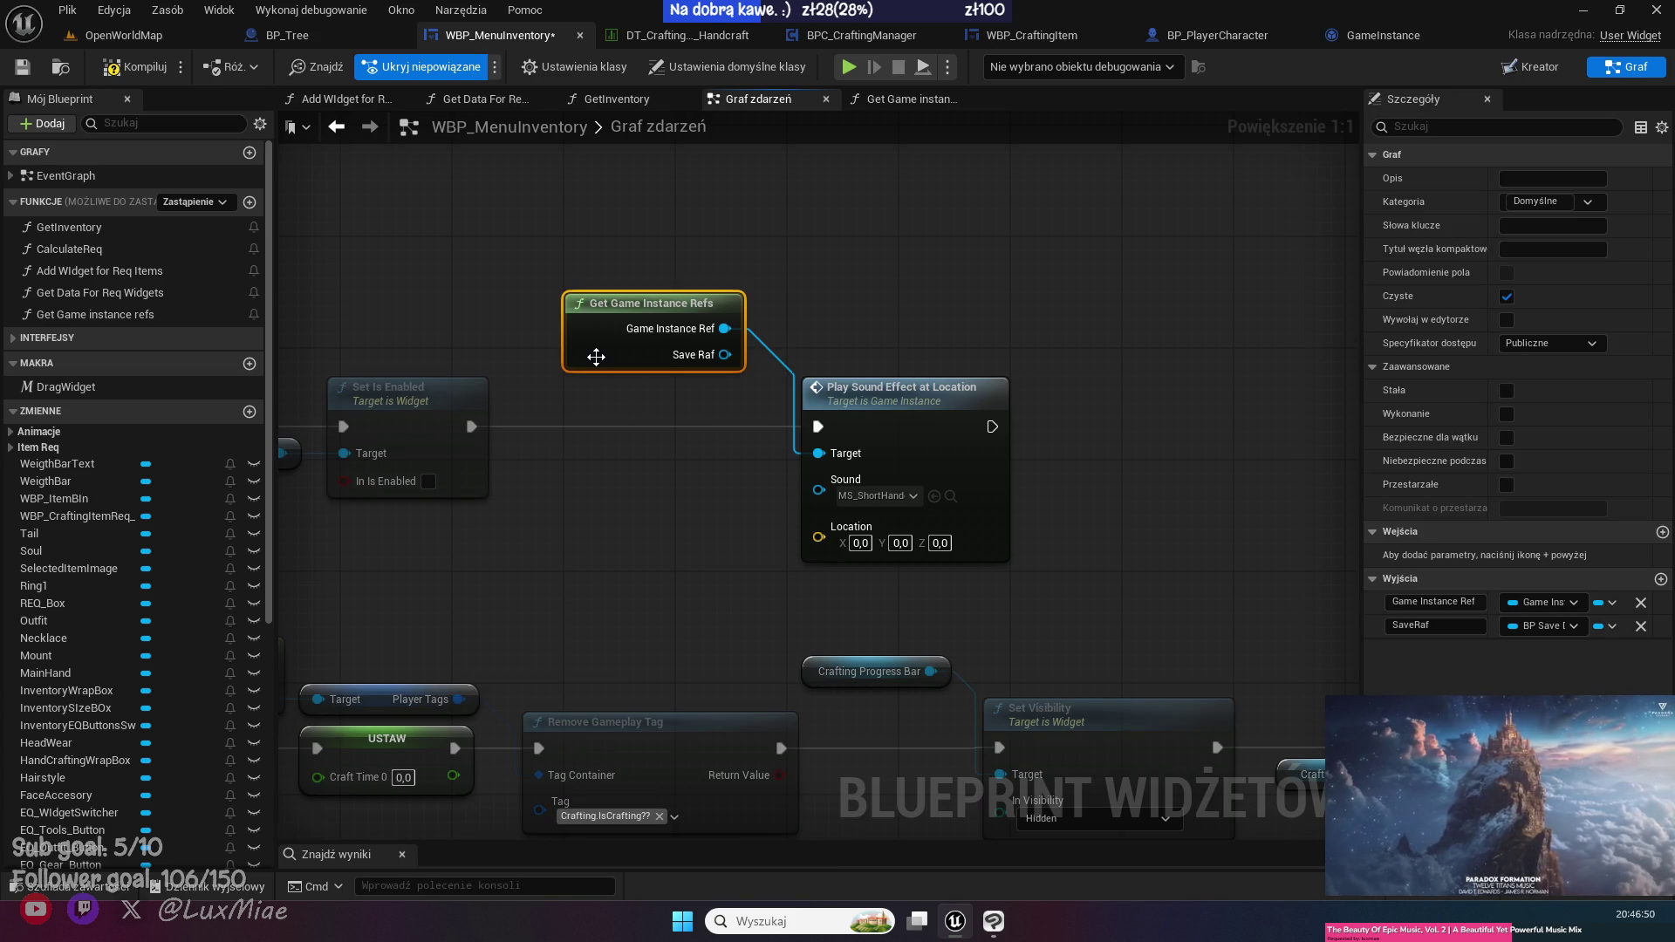
double_click(596, 356)
- Tidy the Return Node in Get Game Instance Refs and go back to the event graph
mouse_move(934, 427)
left_mouse_down()
mouse_move(1022, 434)
mouse_move(1095, 511)
mouse_move(1073, 539)
mouse_move(991, 546)
left_mouse_up()
left_click(868, 718)
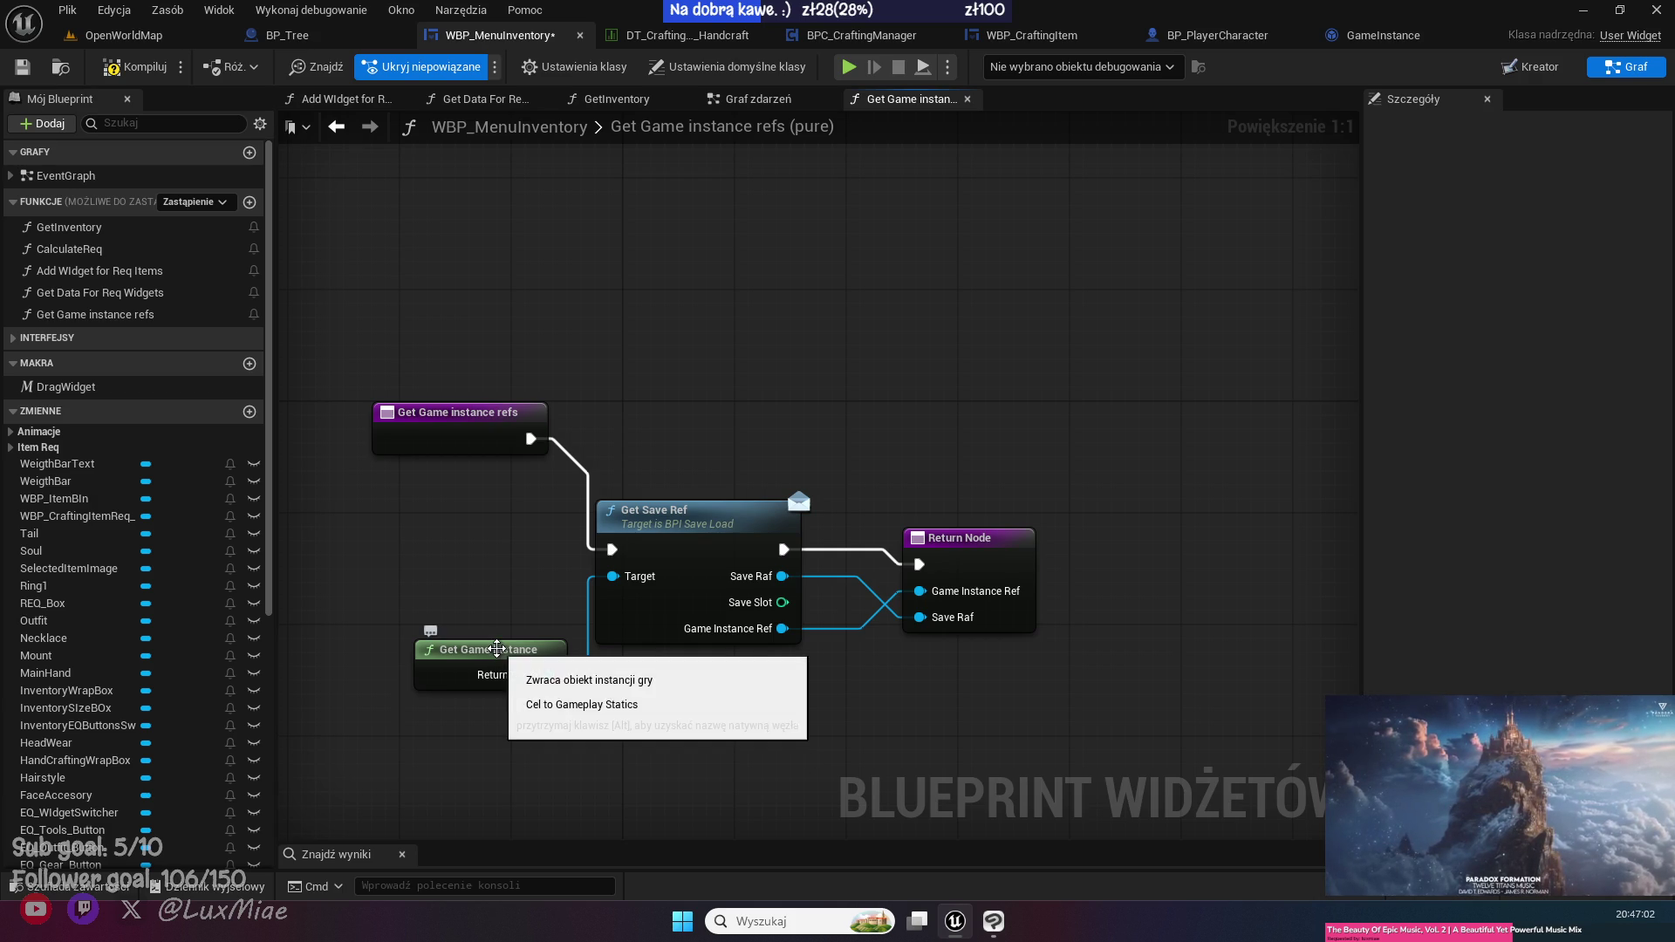
left_click(336, 129)
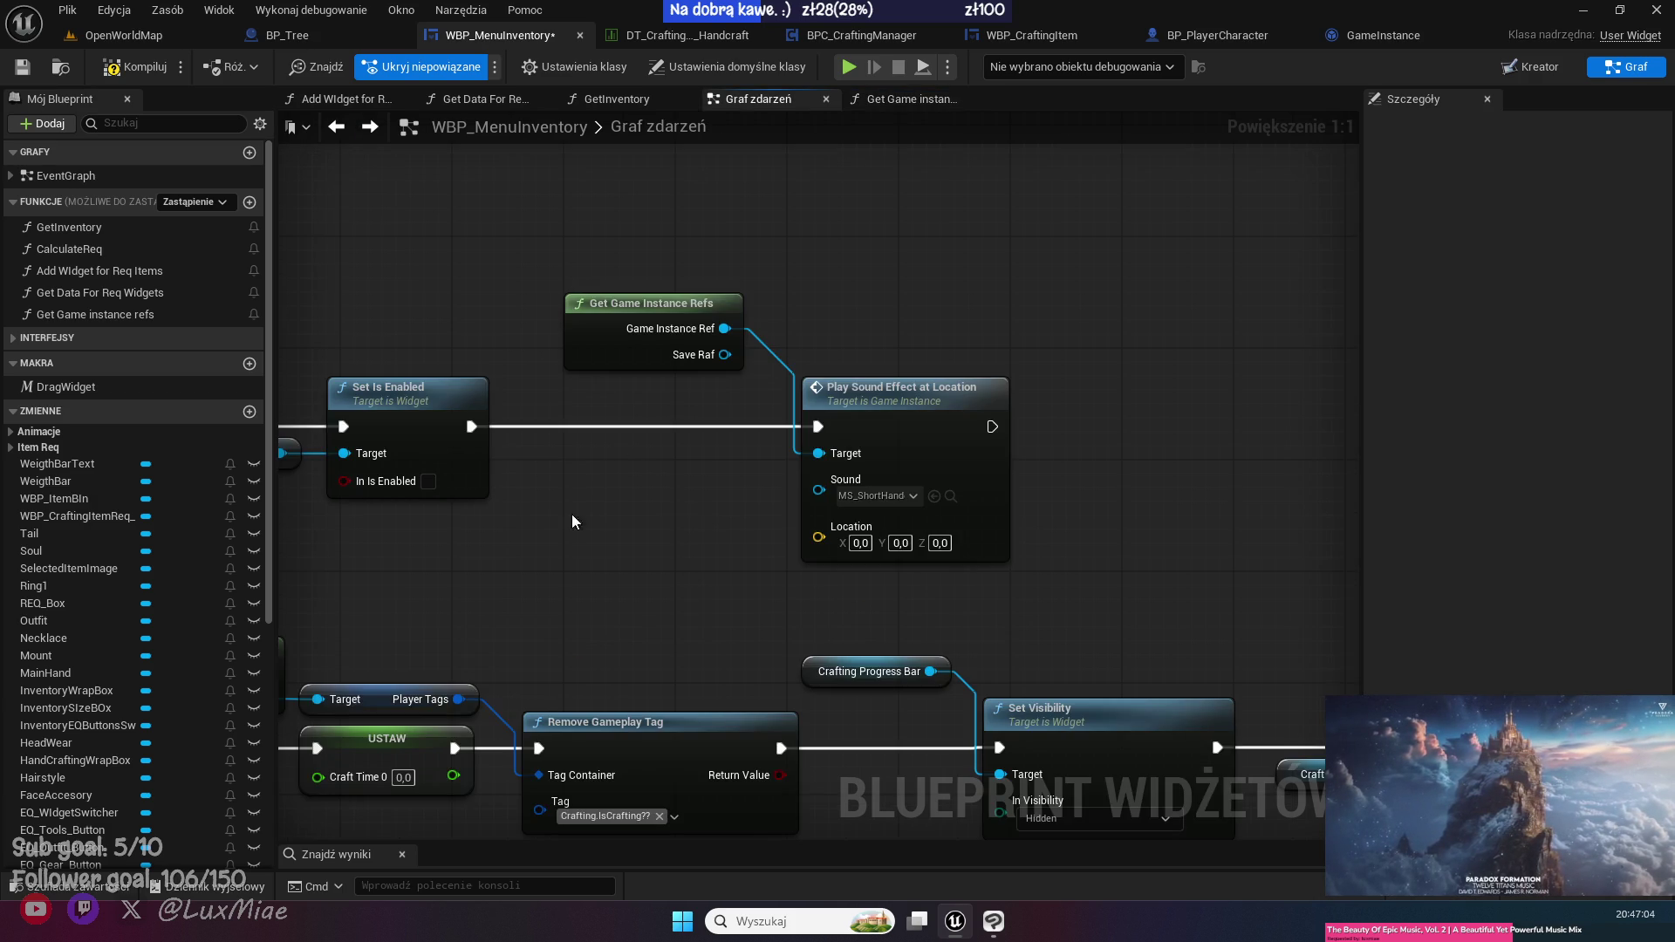
- Feed Get Actor Location of Get Player Character into the sound's Location pin
right_click(451, 573)
type("get play")
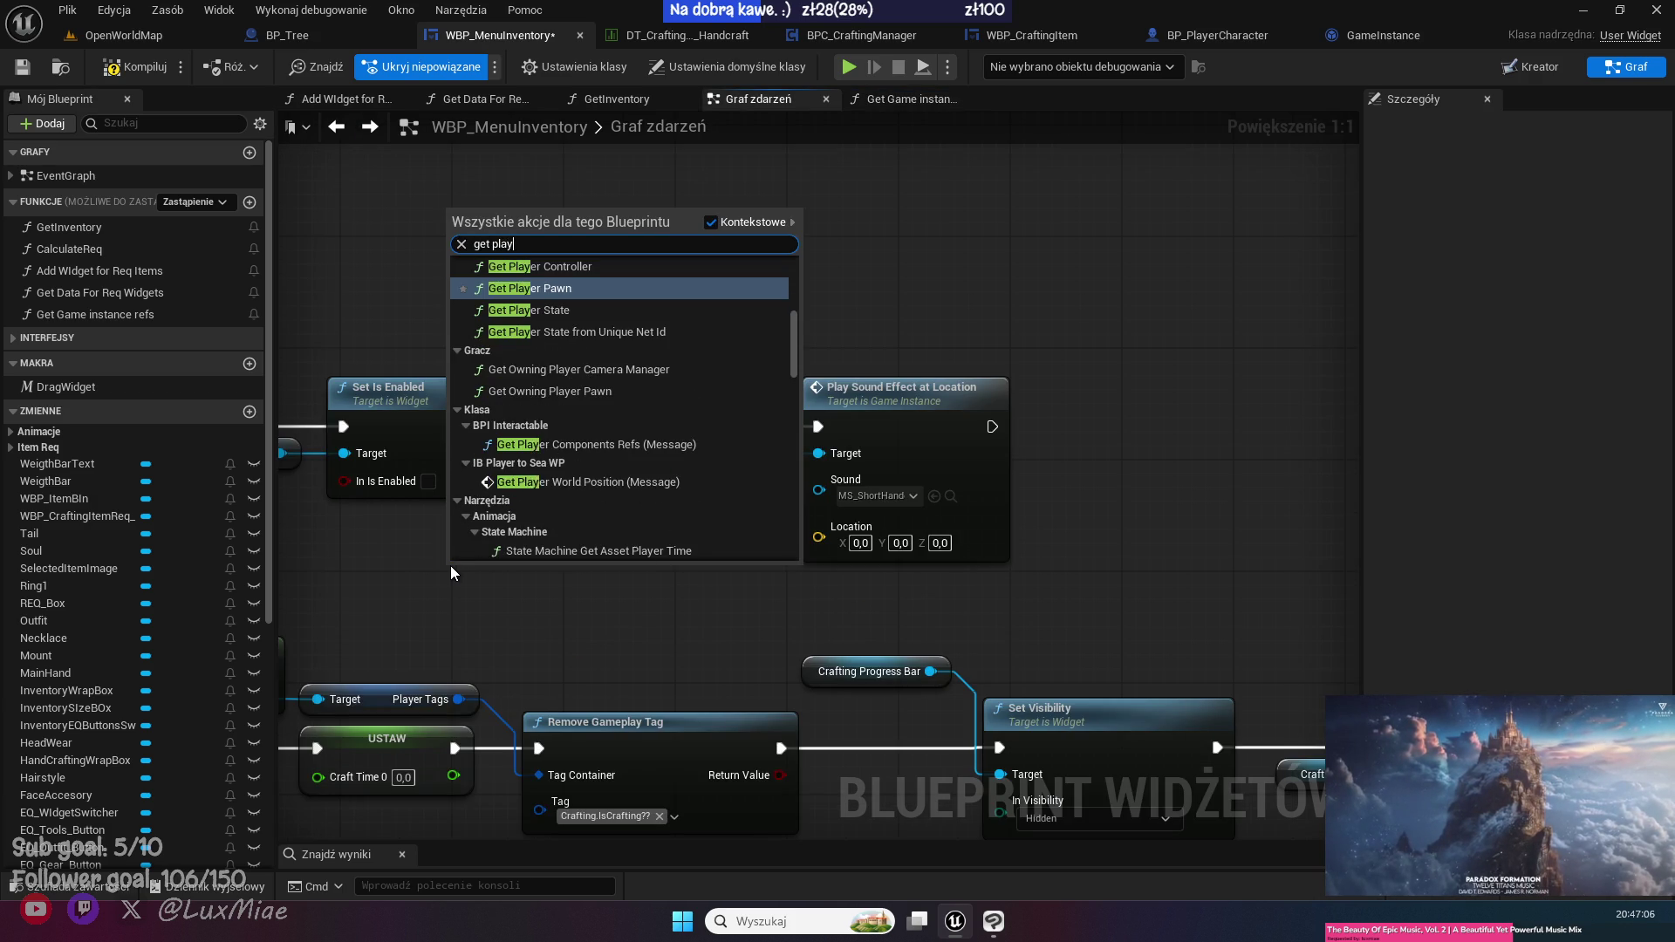
type("er chara")
key("Return")
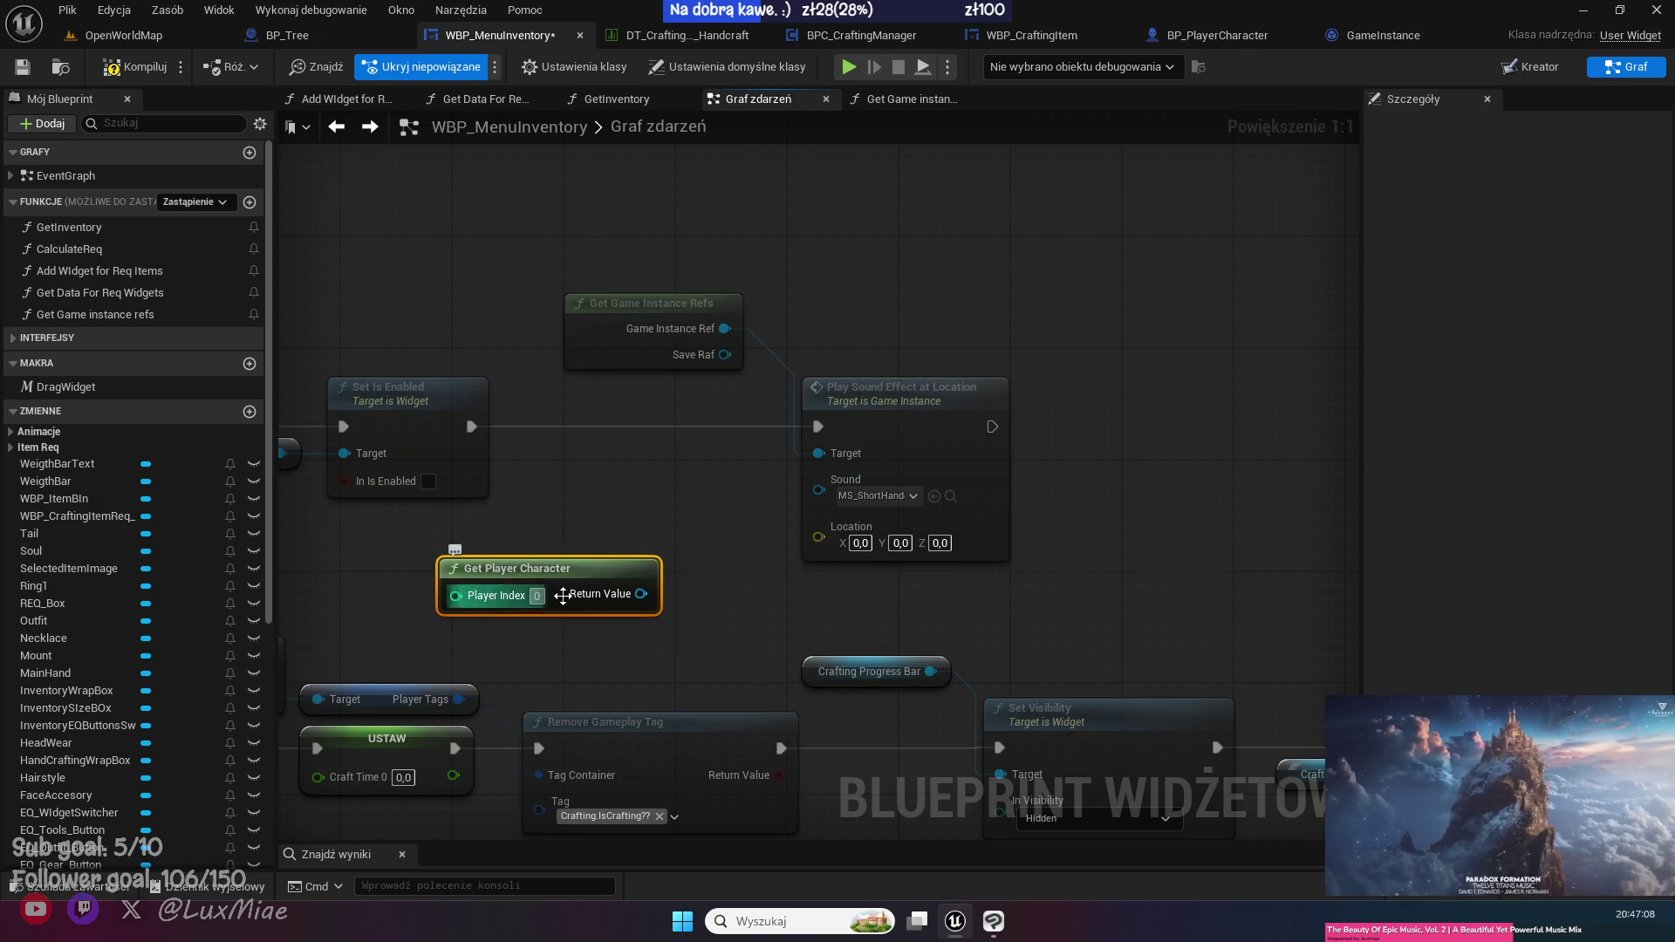
mouse_move(570, 580)
left_mouse_down()
mouse_move(515, 524)
mouse_move(454, 604)
left_mouse_up()
type("get locat")
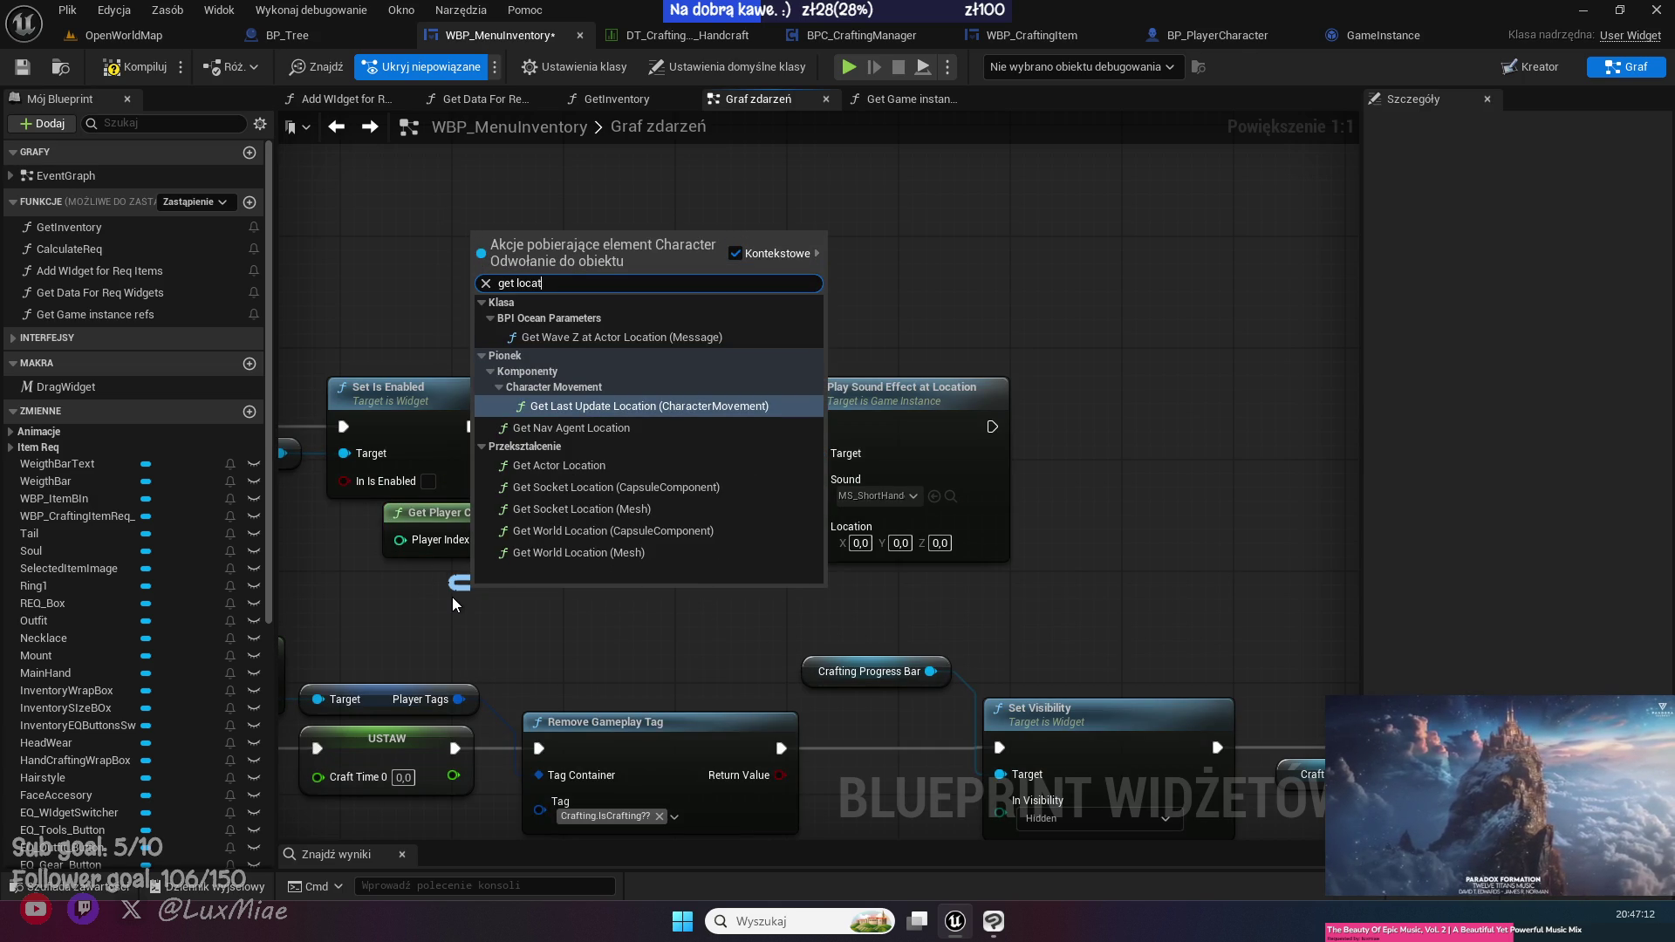
key("Down")
key("Down")
key("Return")
left_click_drag(626, 634, 818, 541)
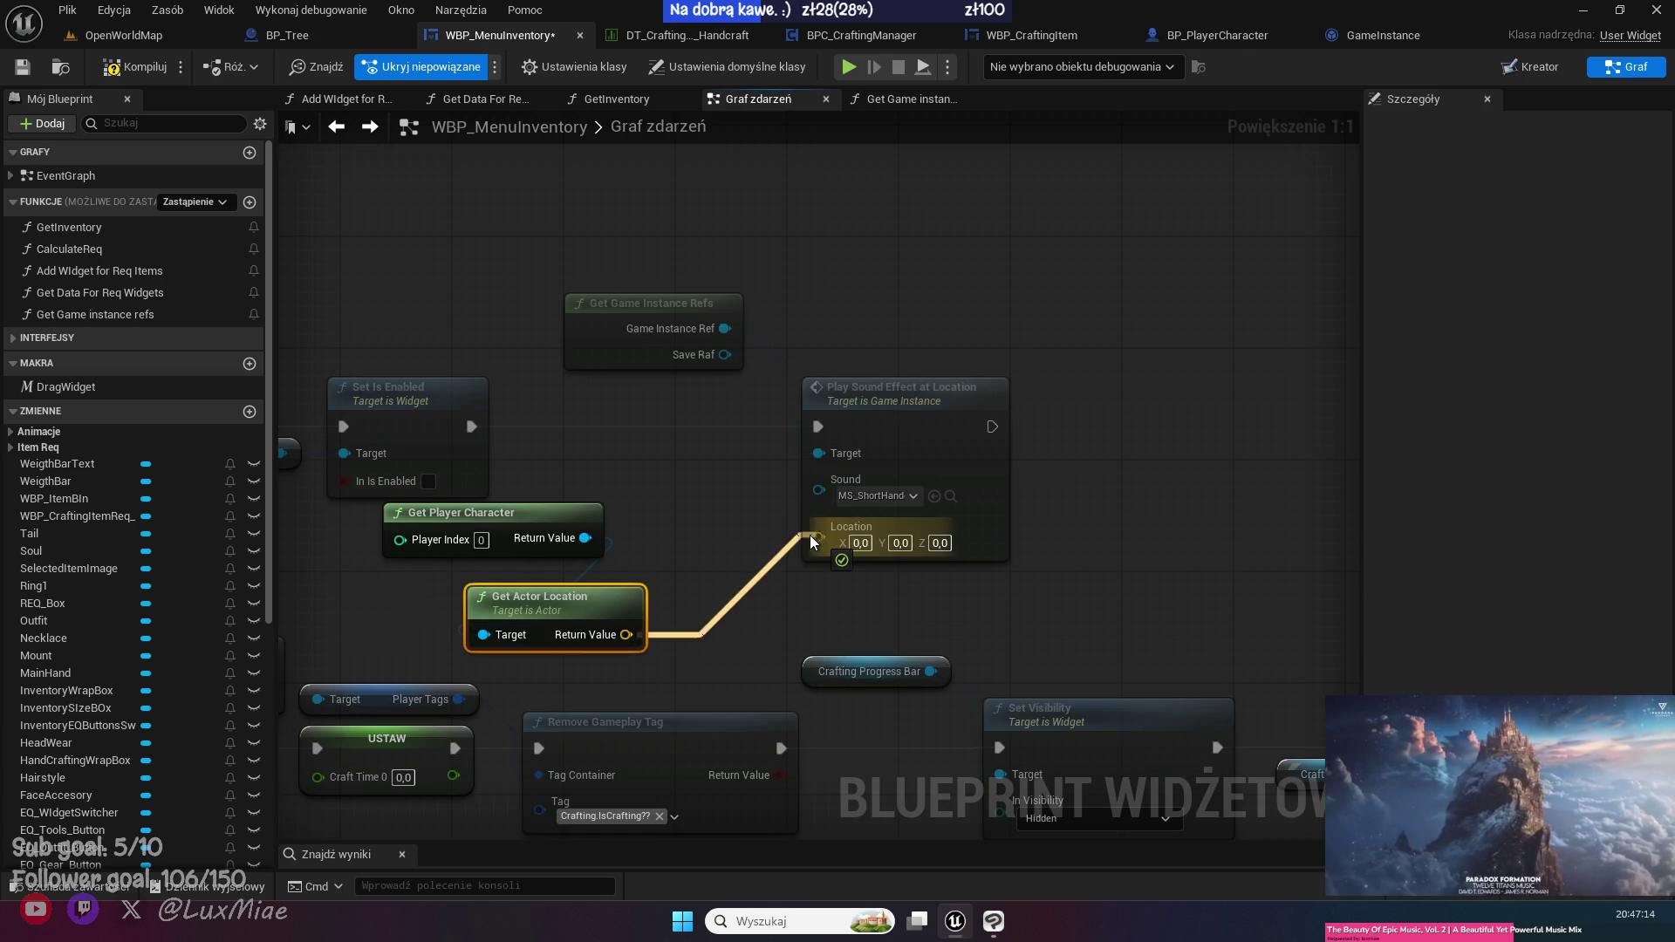
- Arrange the character, location, game instance and Play Sound nodes together, then save
mouse_move(595, 608)
left_mouse_down()
mouse_move(539, 583)
mouse_move(731, 503)
left_mouse_up()
left_click(462, 513, "shift")
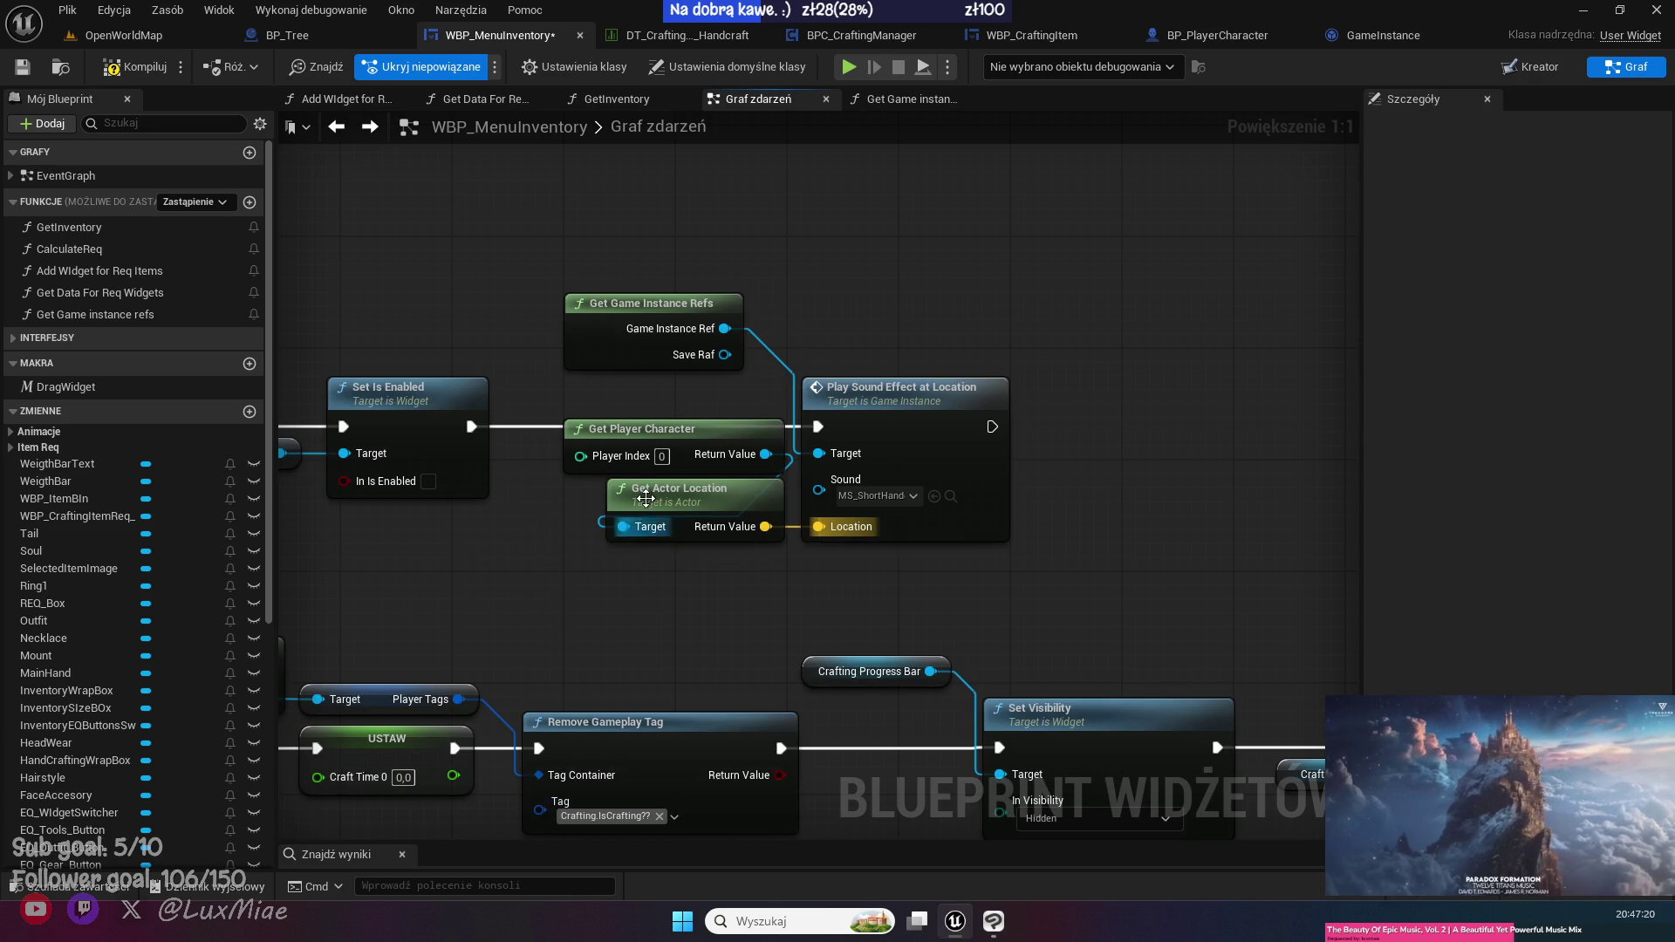
mouse_move(651, 304)
left_mouse_down()
mouse_move(697, 364)
mouse_move(679, 347)
mouse_move(693, 349)
left_mouse_up()
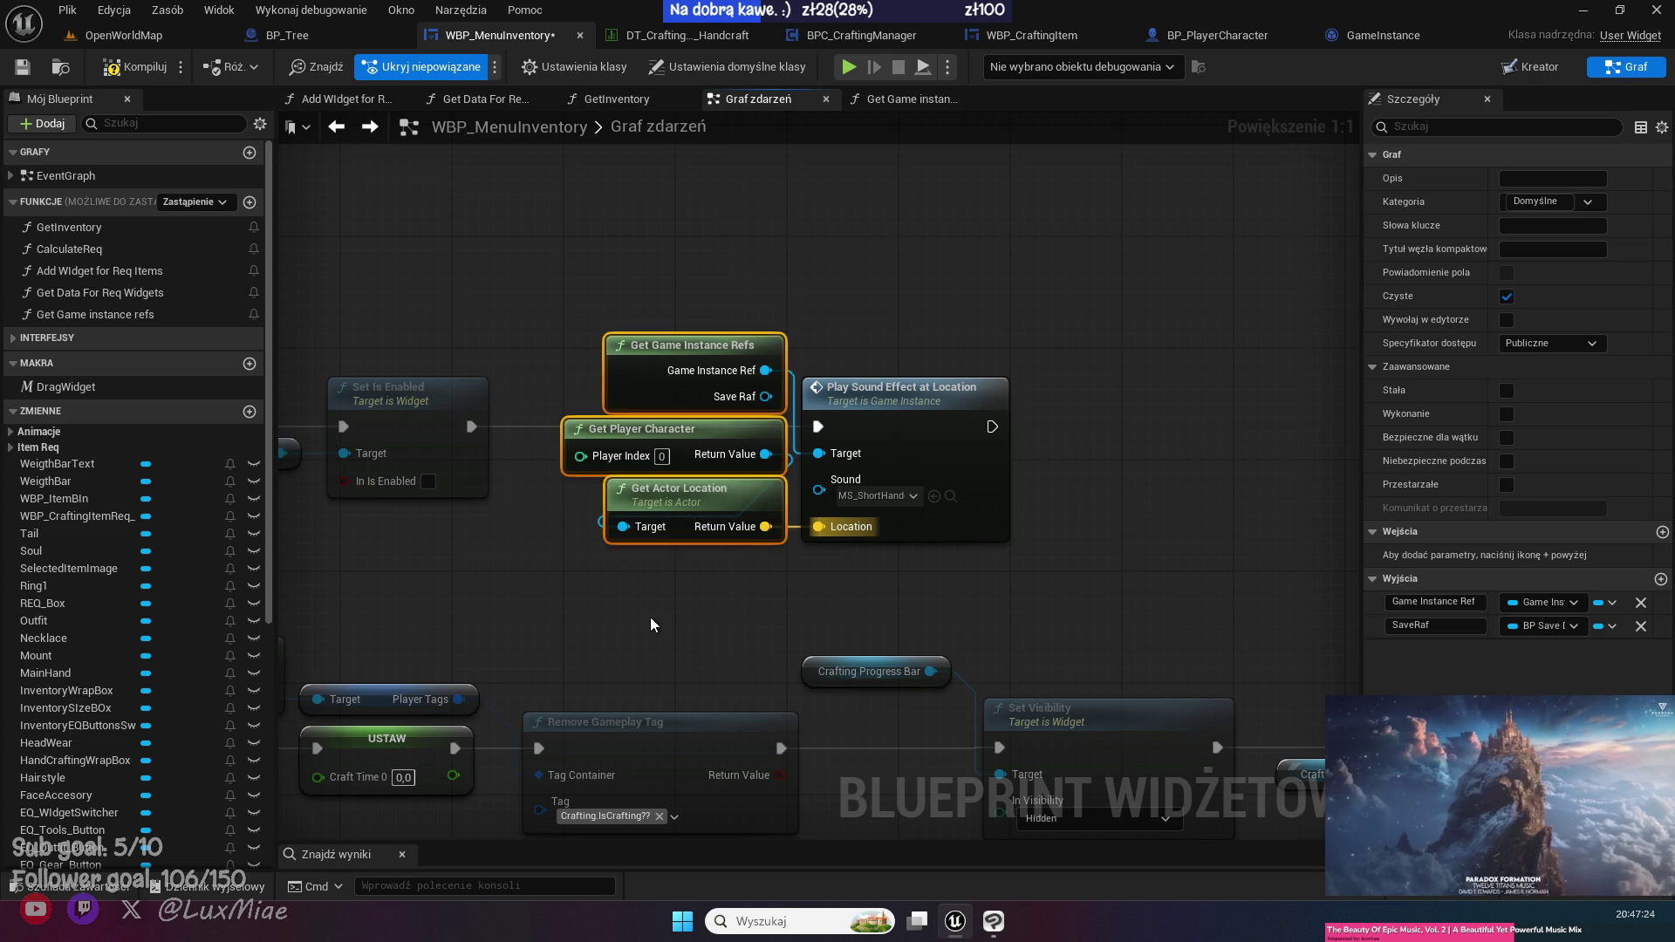
left_click(974, 449)
left_click_drag(975, 449, 989, 449)
left_click(801, 268)
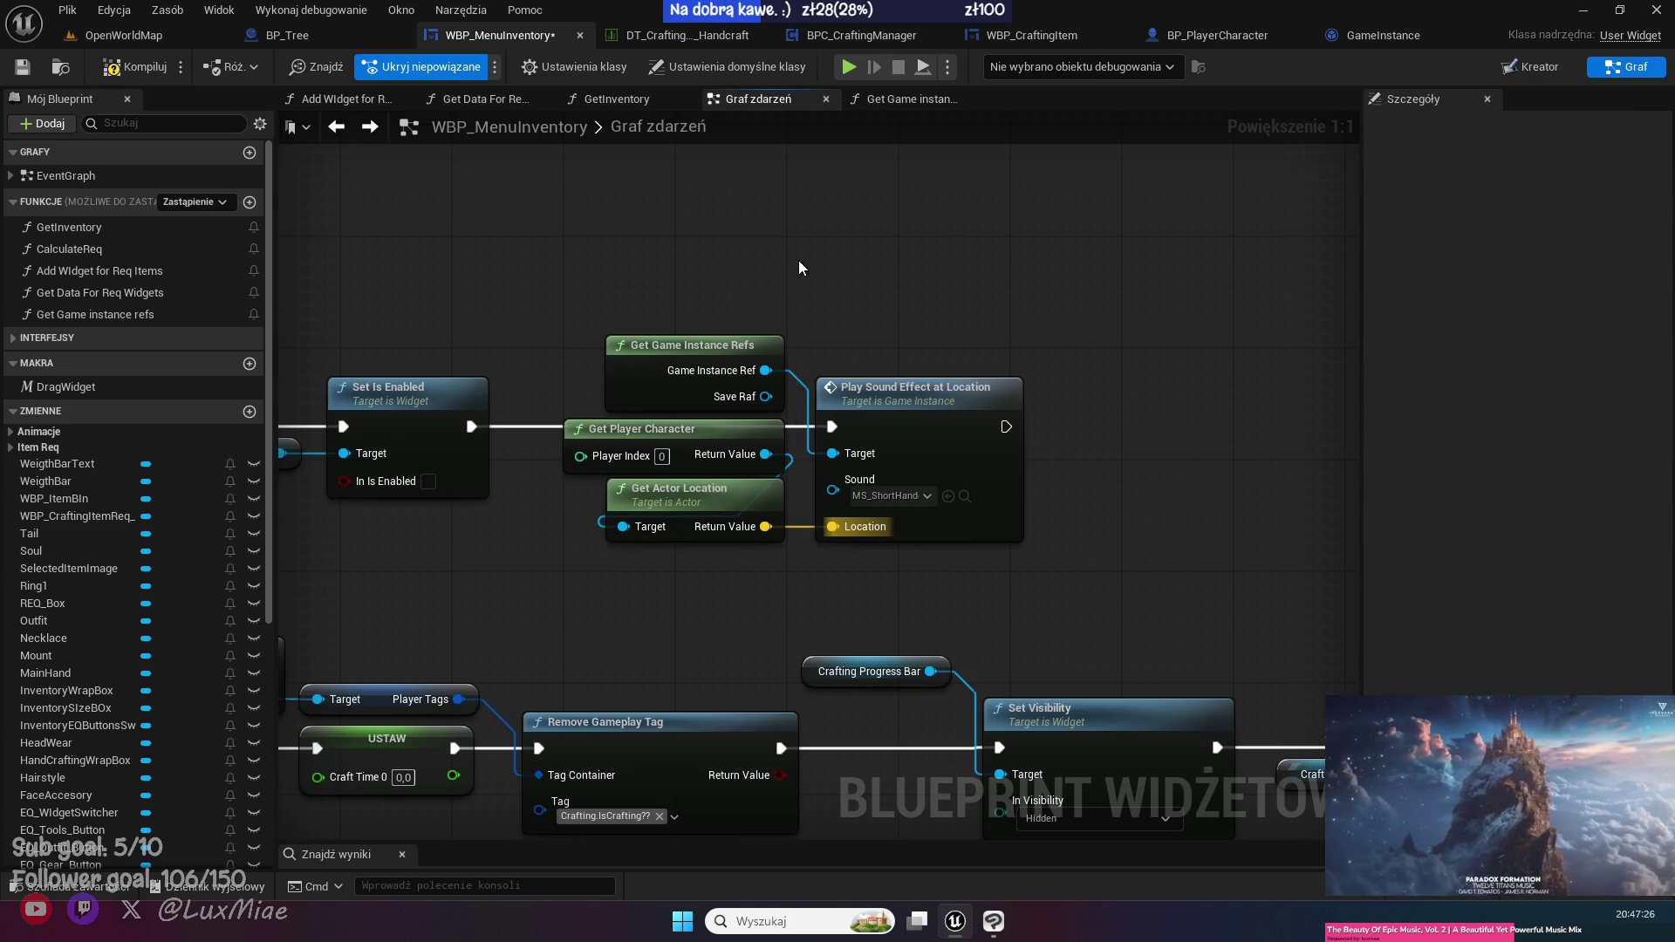
key("ctrl+s")
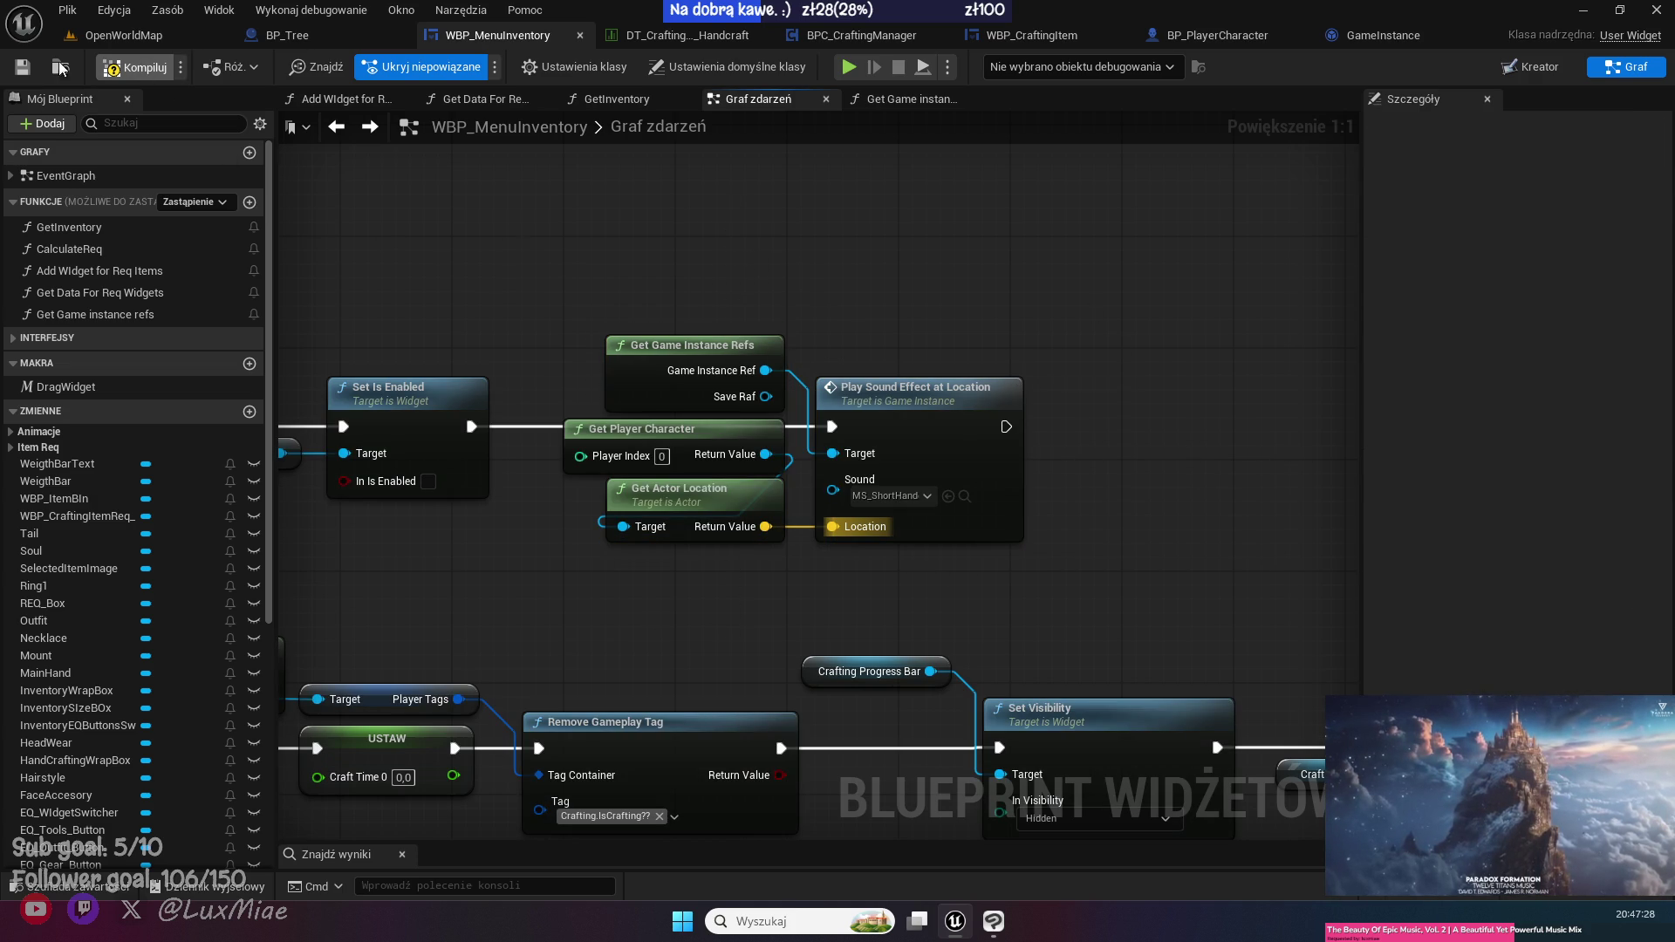
- Compile WBP_MenuInventory and switch to the OpenWorldMap level tab
key("F7")
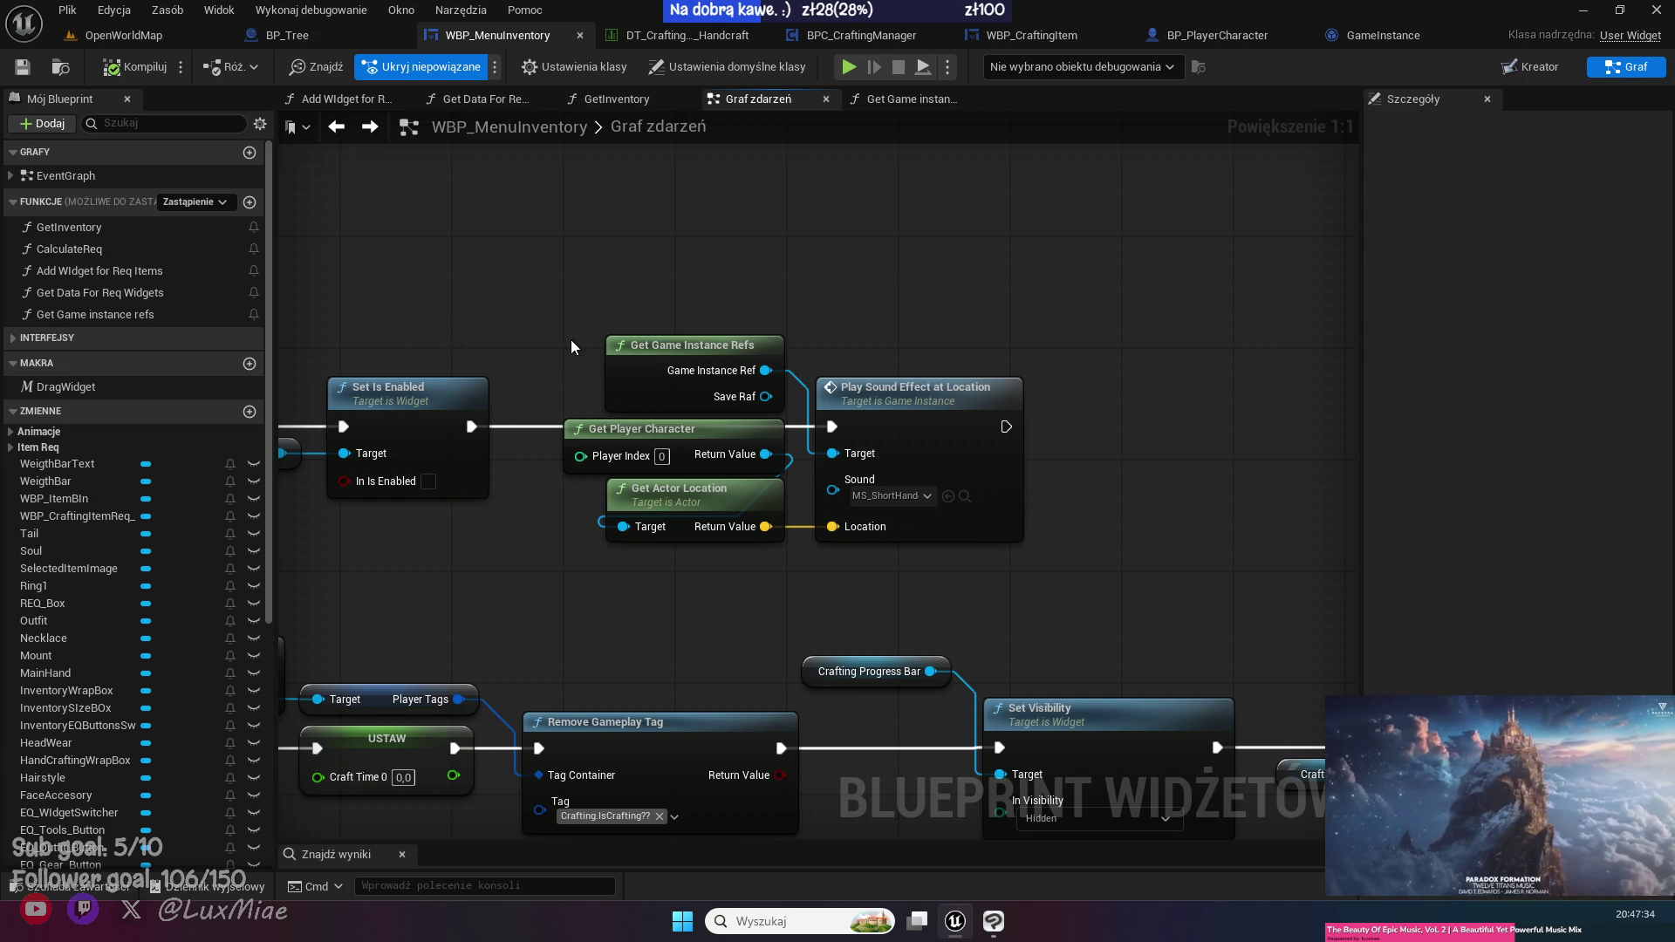
mouse_move(485, 301)
left_mouse_down()
mouse_move(841, 262)
mouse_move(576, 293)
left_mouse_up()
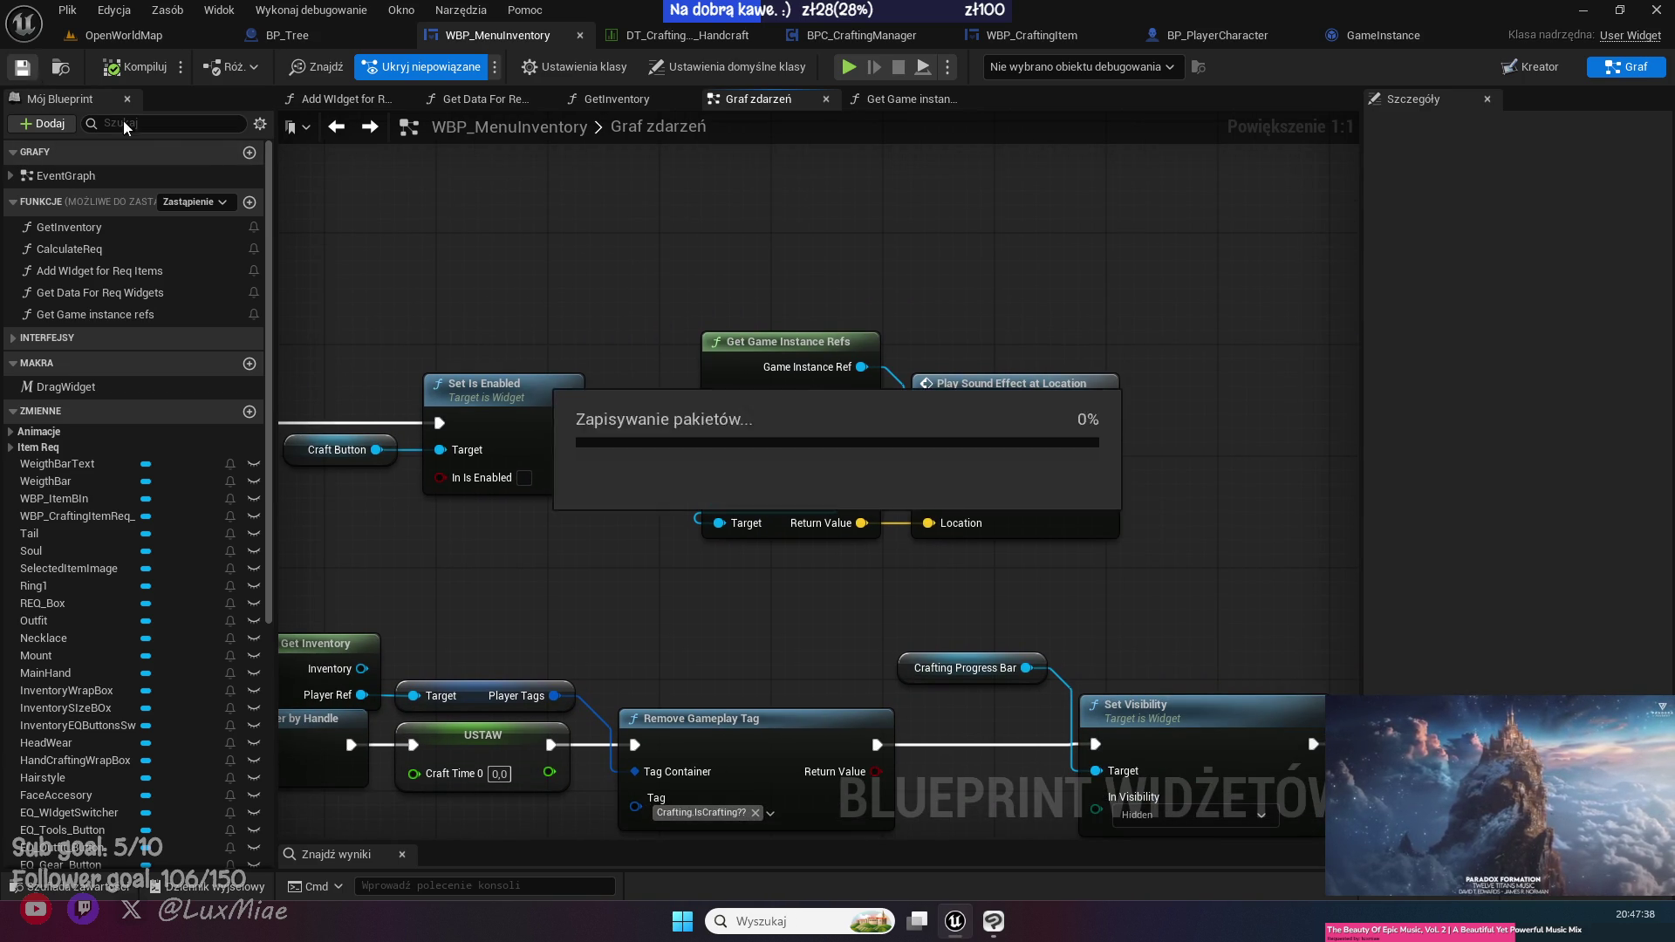
left_click(144, 44)
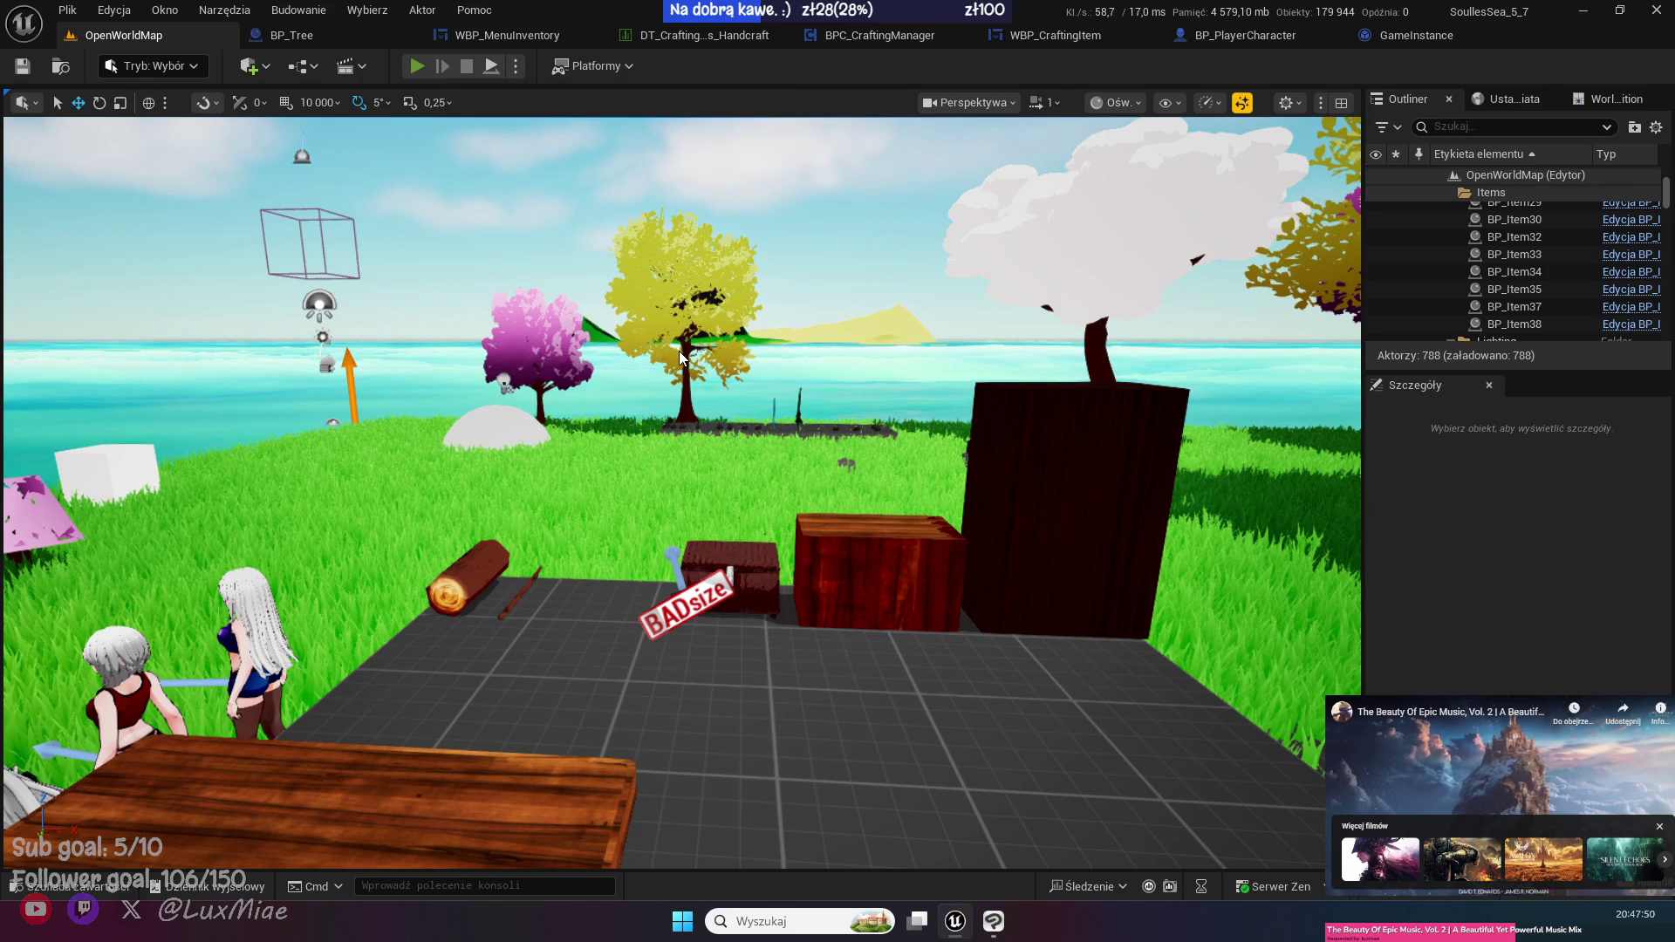
- Start a play-in-editor test and set the time of day to 10 for daylight
key("alt+p")
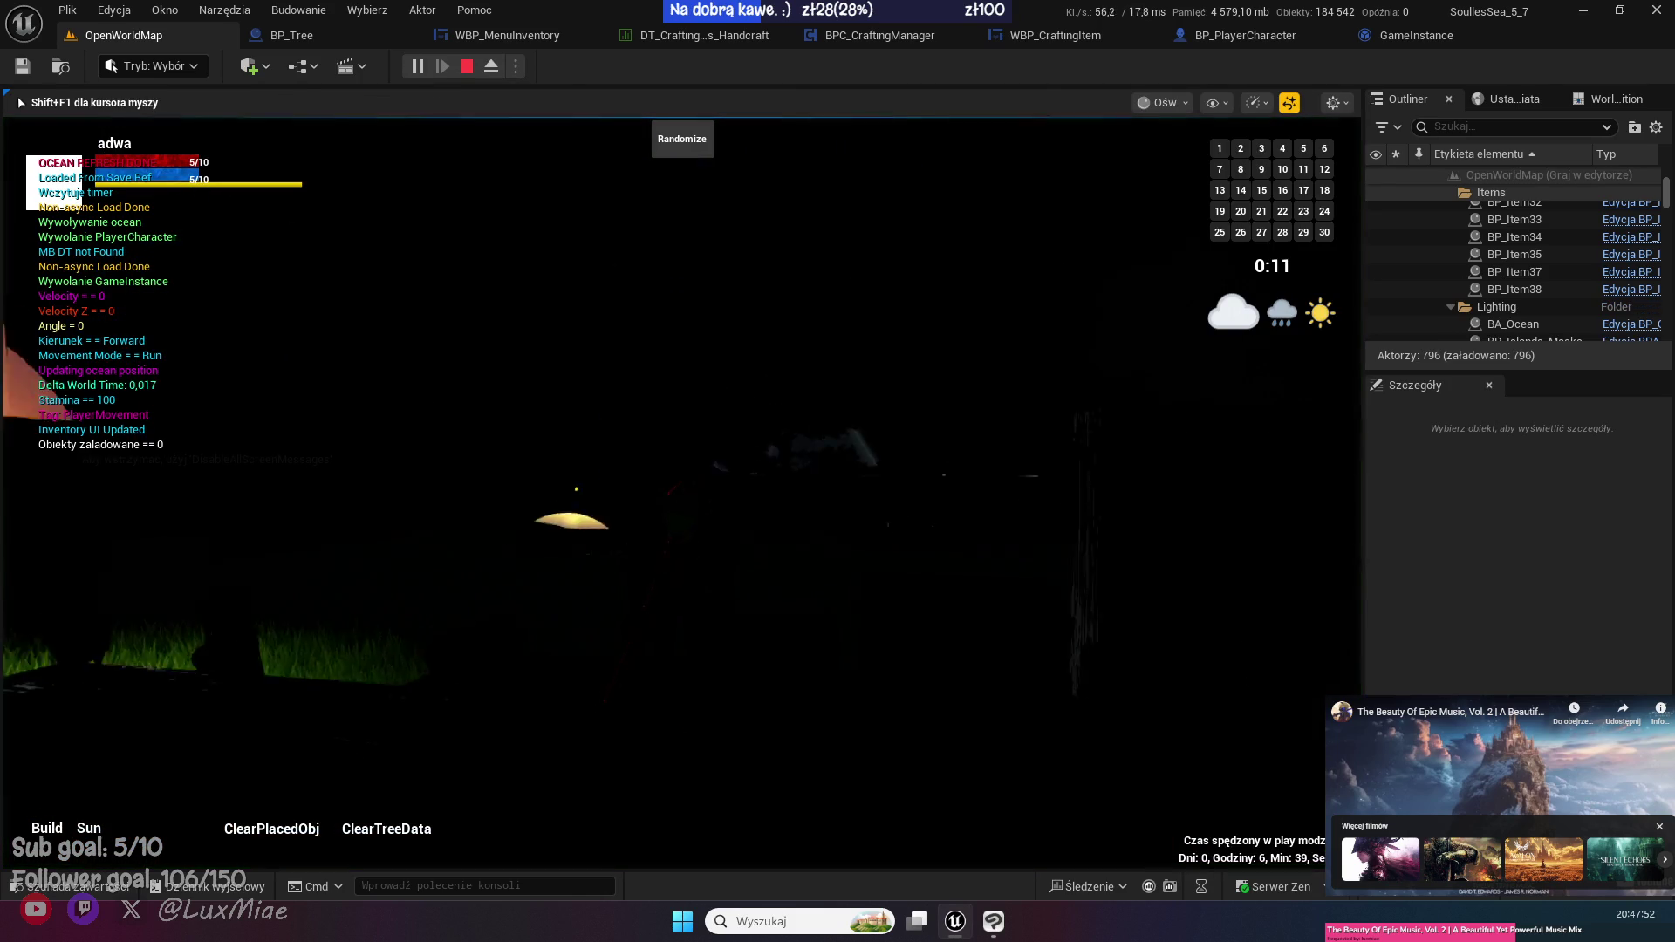
key("shift+F1")
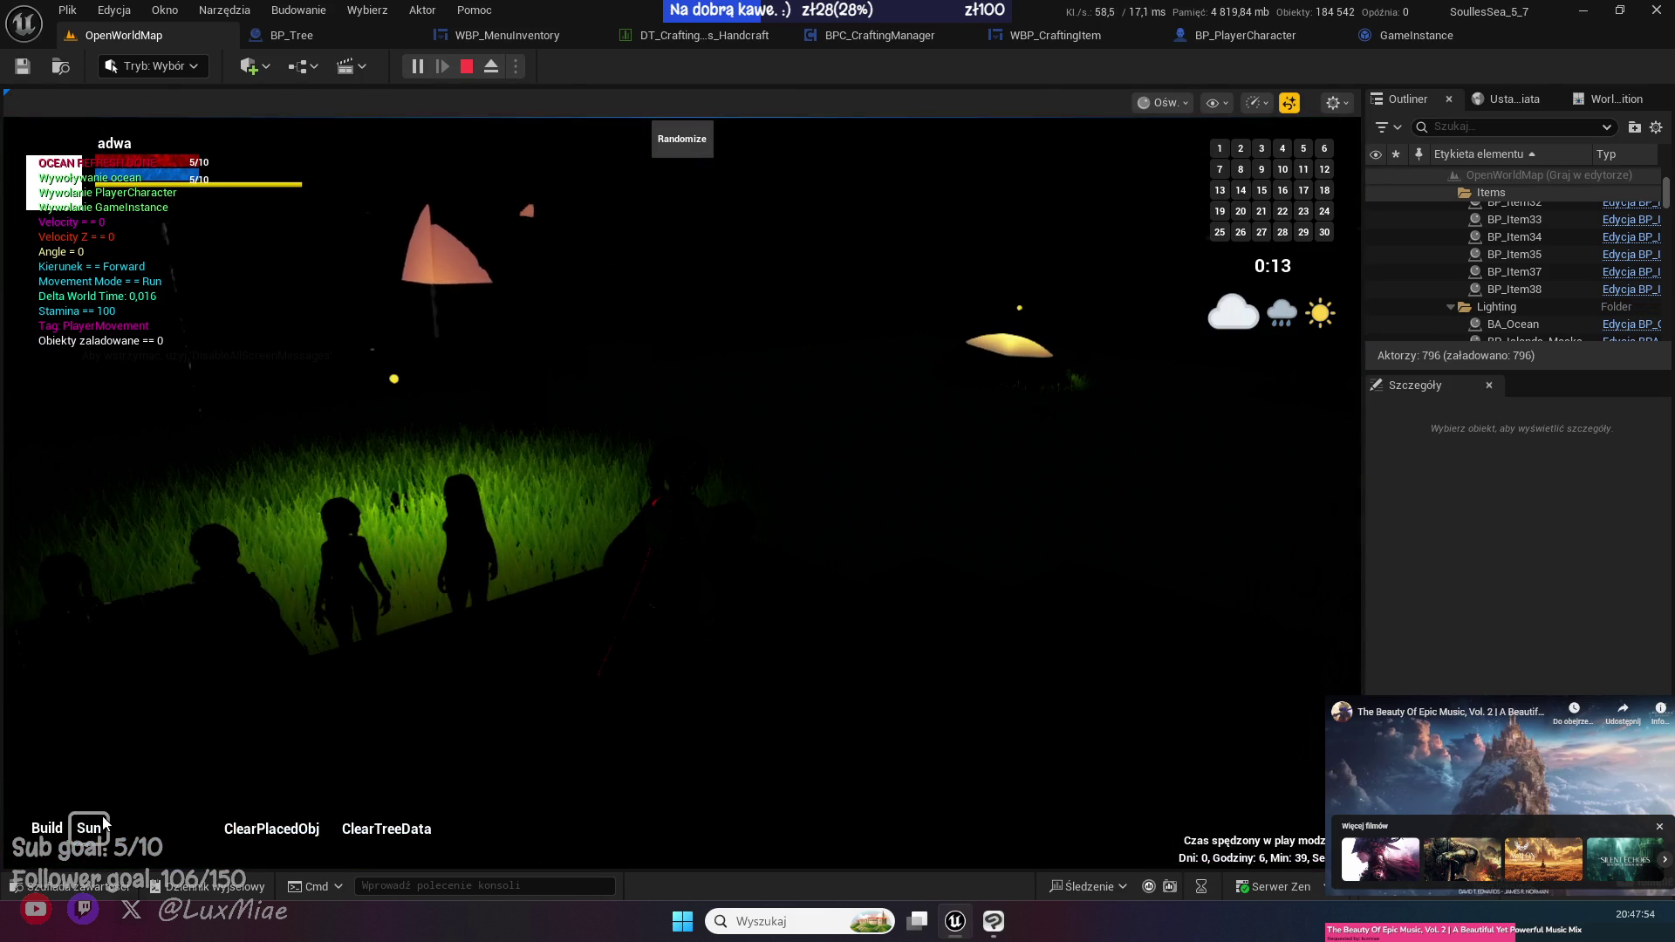
left_click(89, 828)
left_click(234, 497)
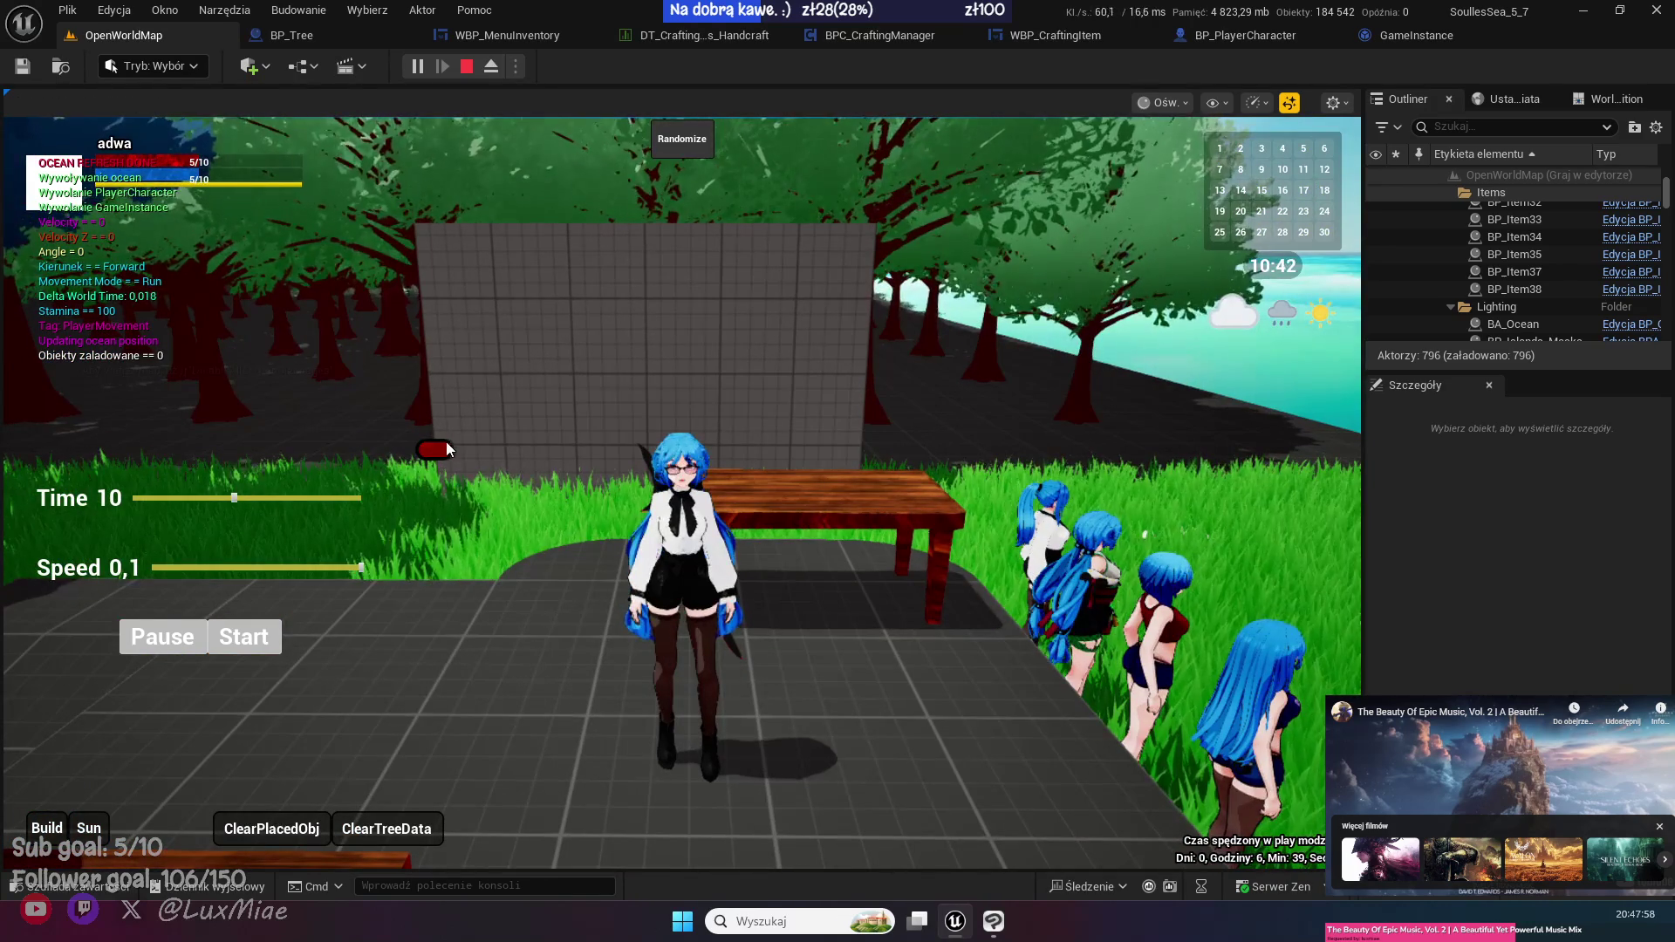
- Craft a Plank from the inventory's Craft tab, then stop the play session
key("i")
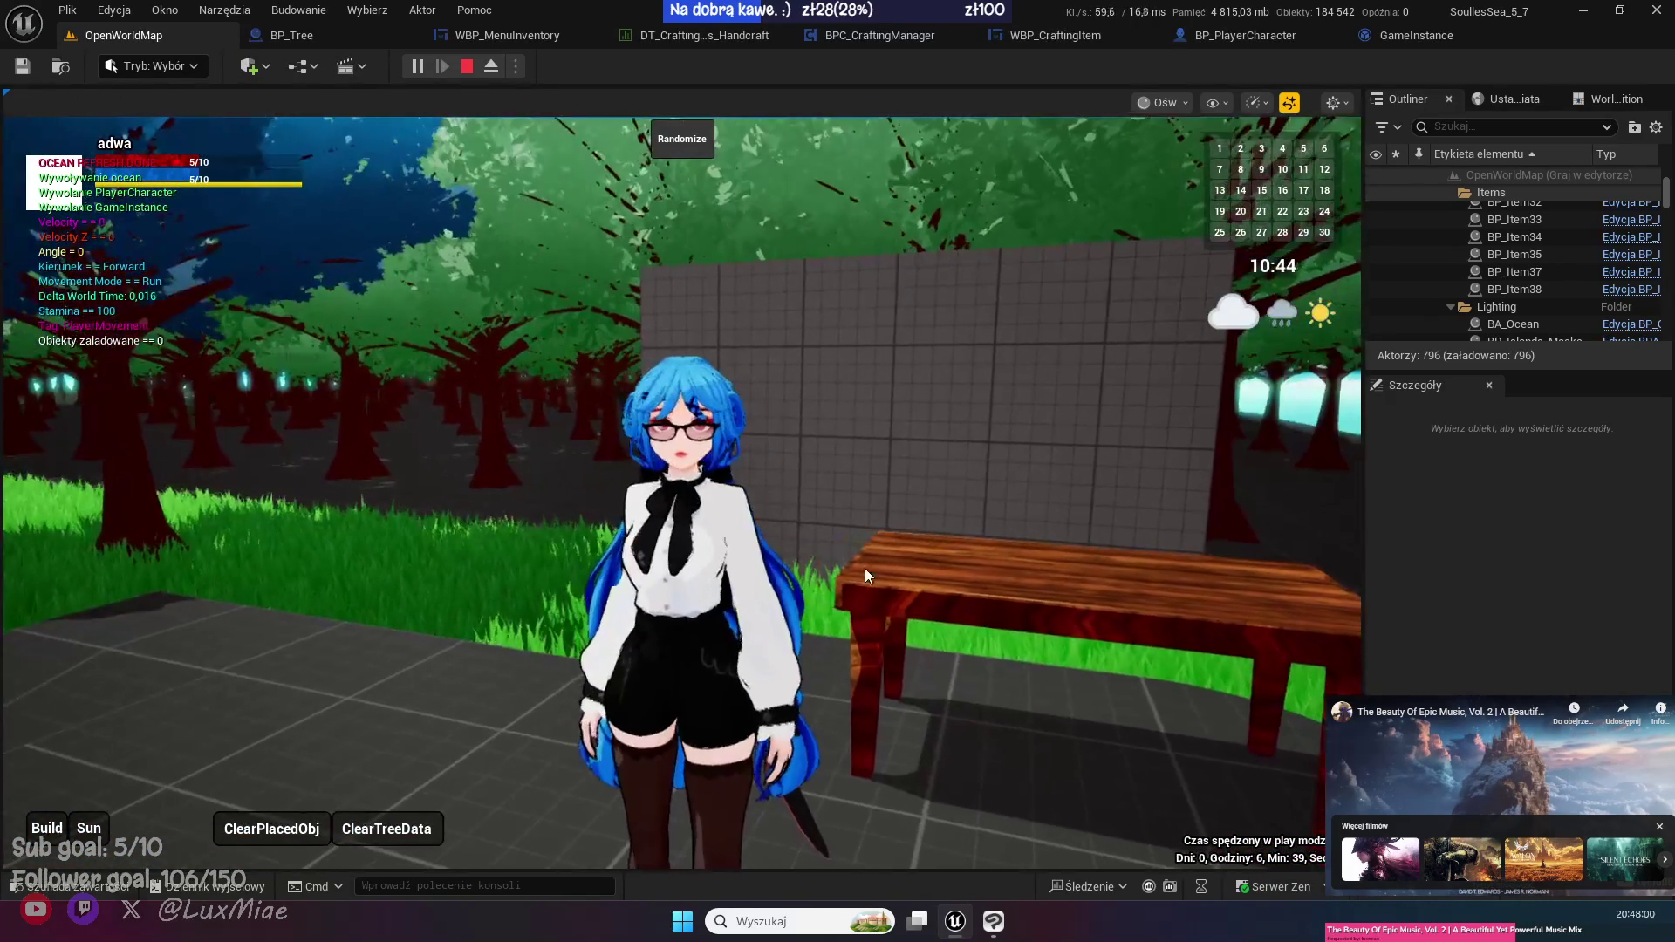
left_click(946, 304)
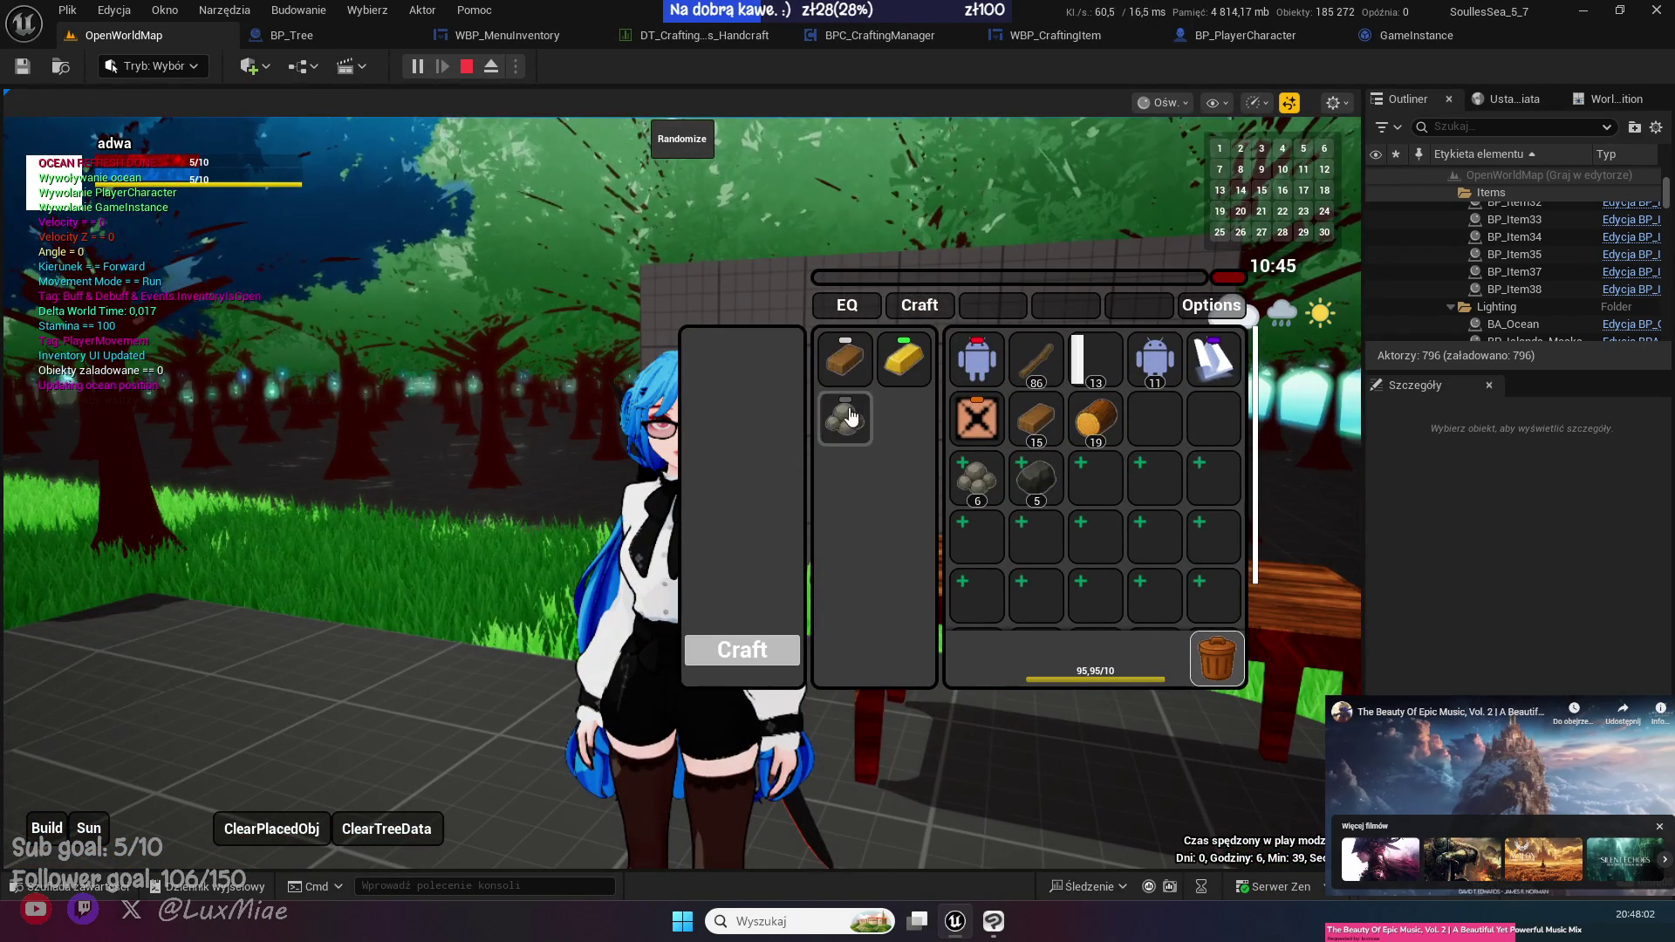
left_click(756, 655)
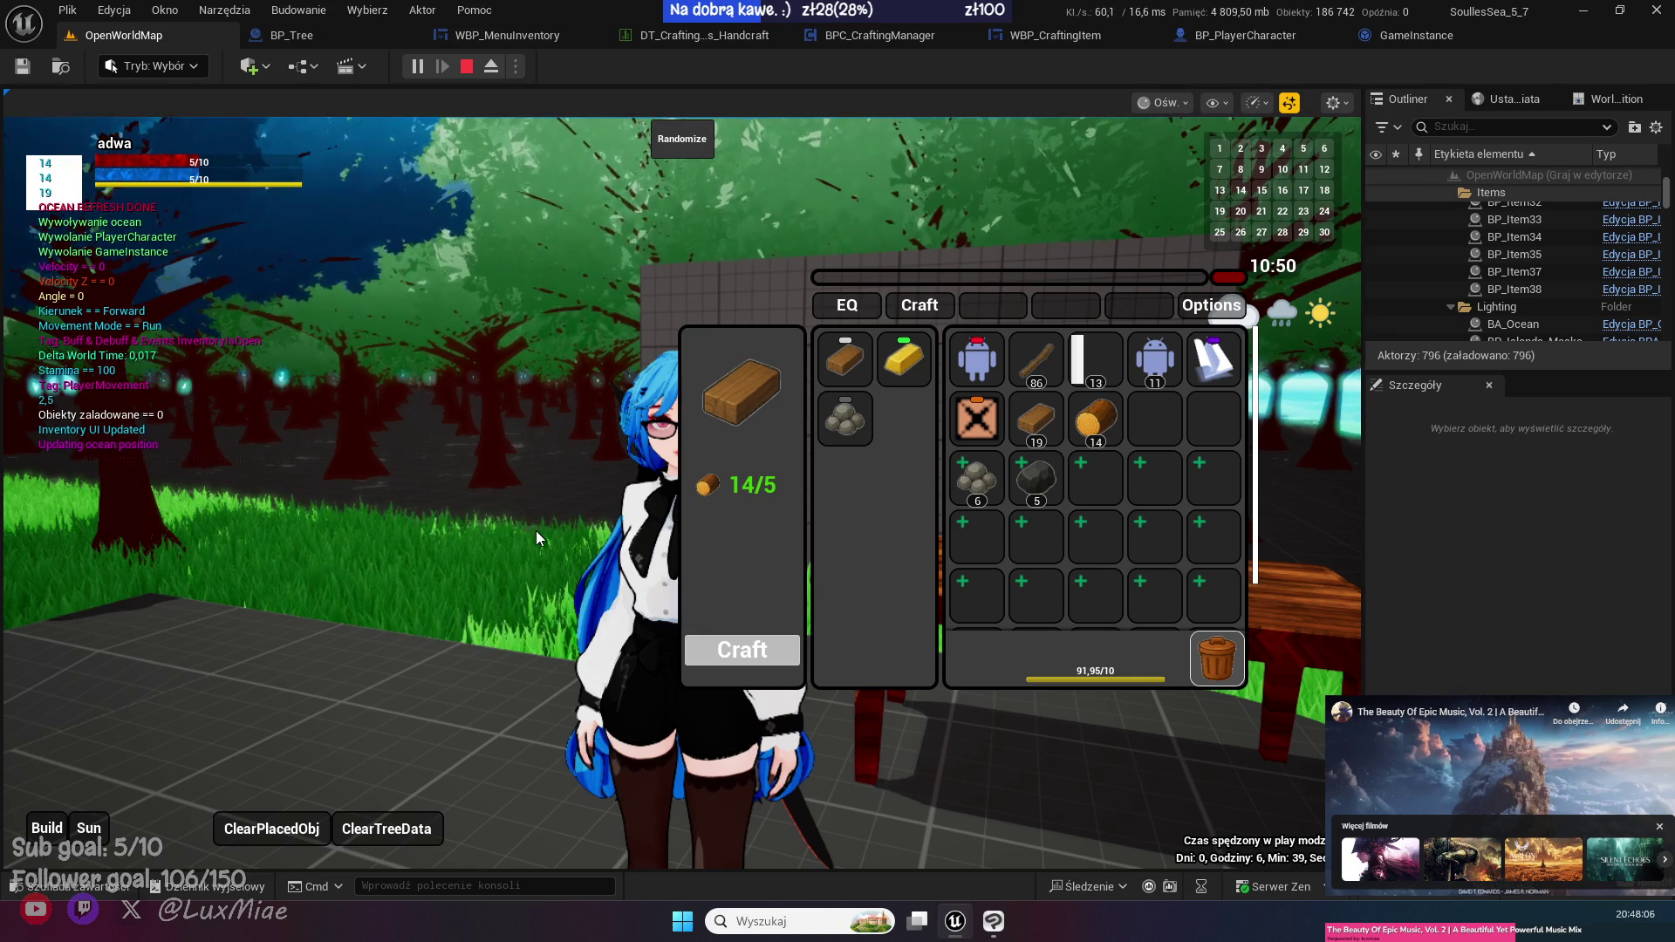
mouse_move(929, 277)
left_mouse_down()
mouse_move(1056, 414)
mouse_move(986, 309)
left_mouse_up()
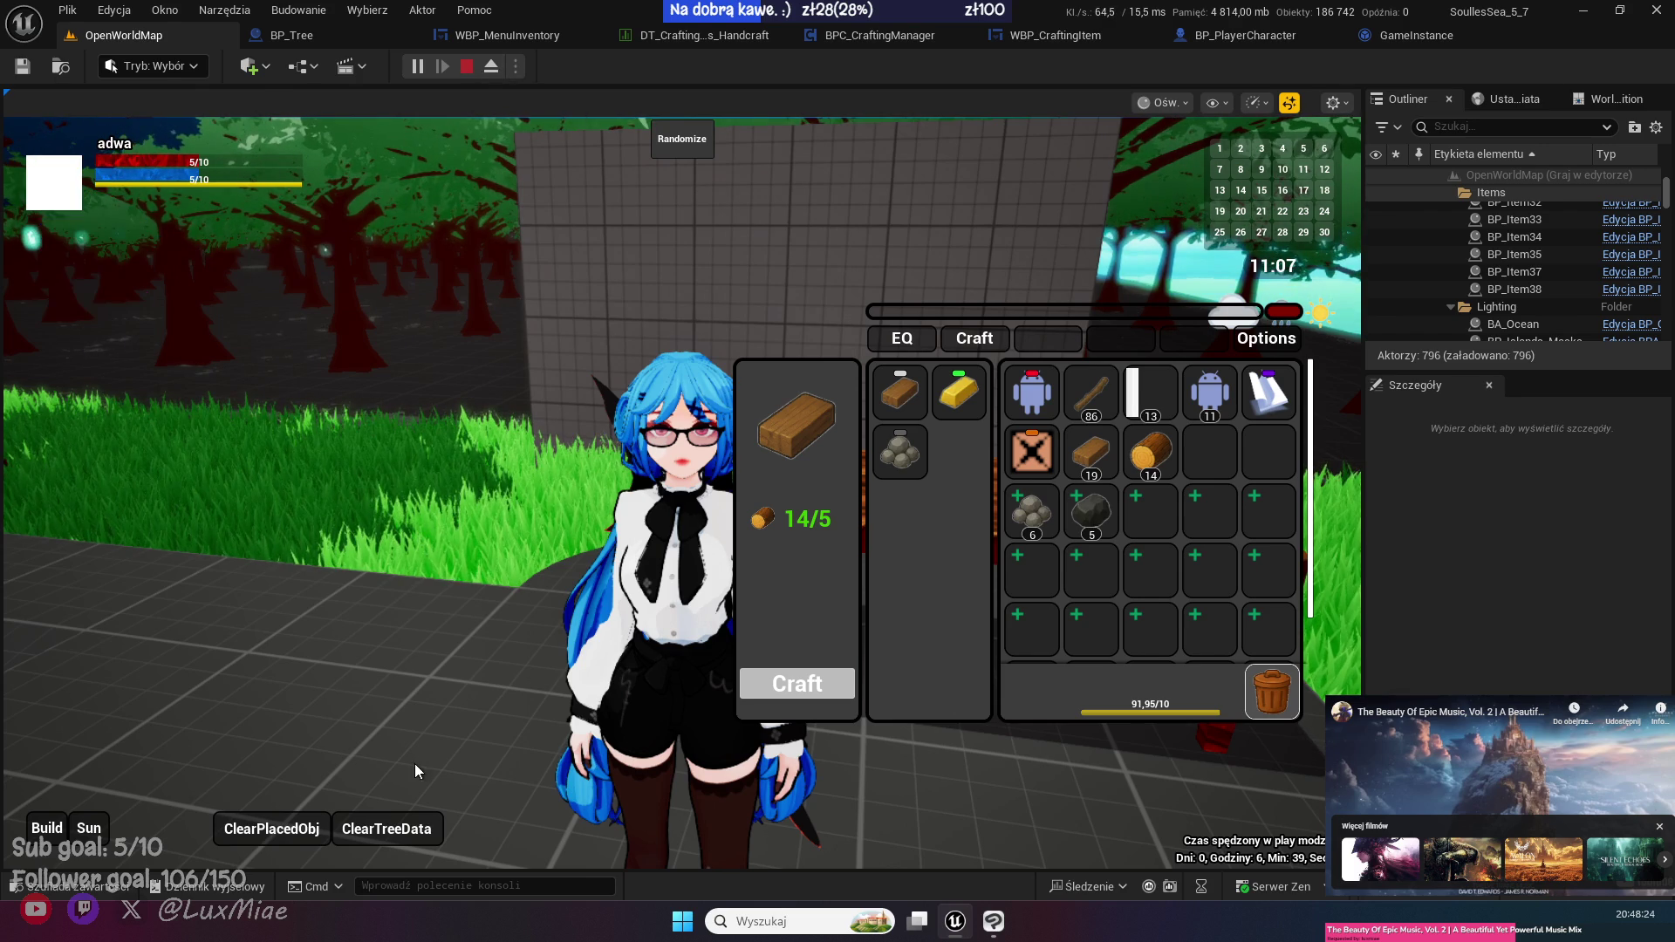
key("Escape")
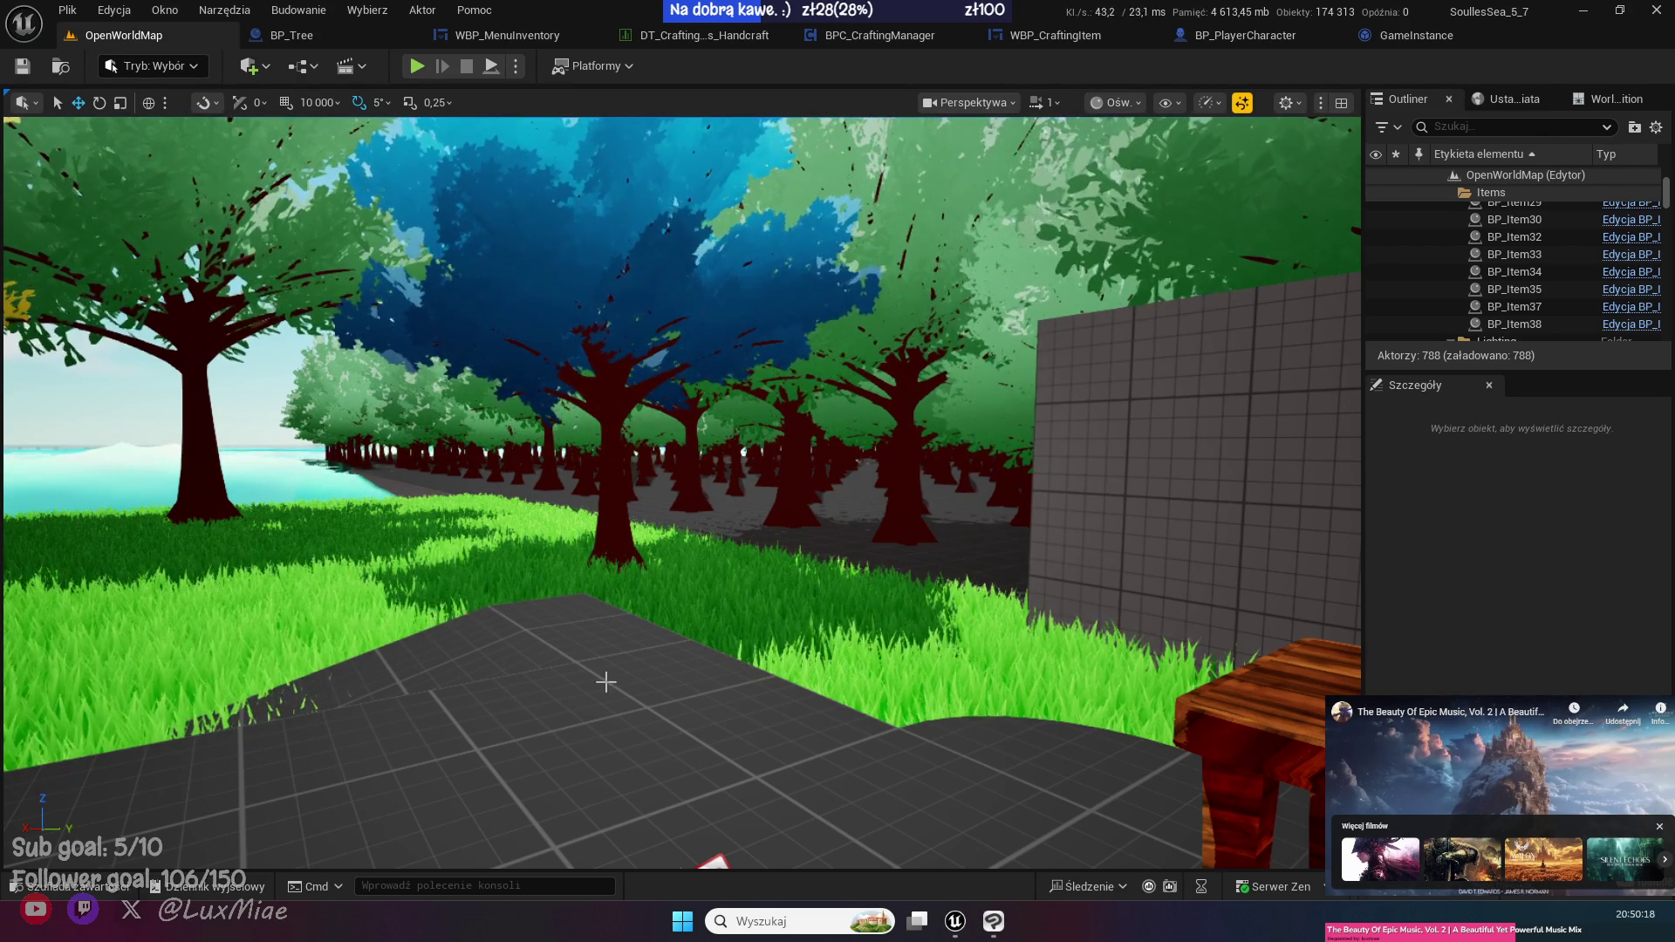
- Import the new crafting sound into SFX > crafting, close the Content Drawer, and start play again
key("ctrl+space")
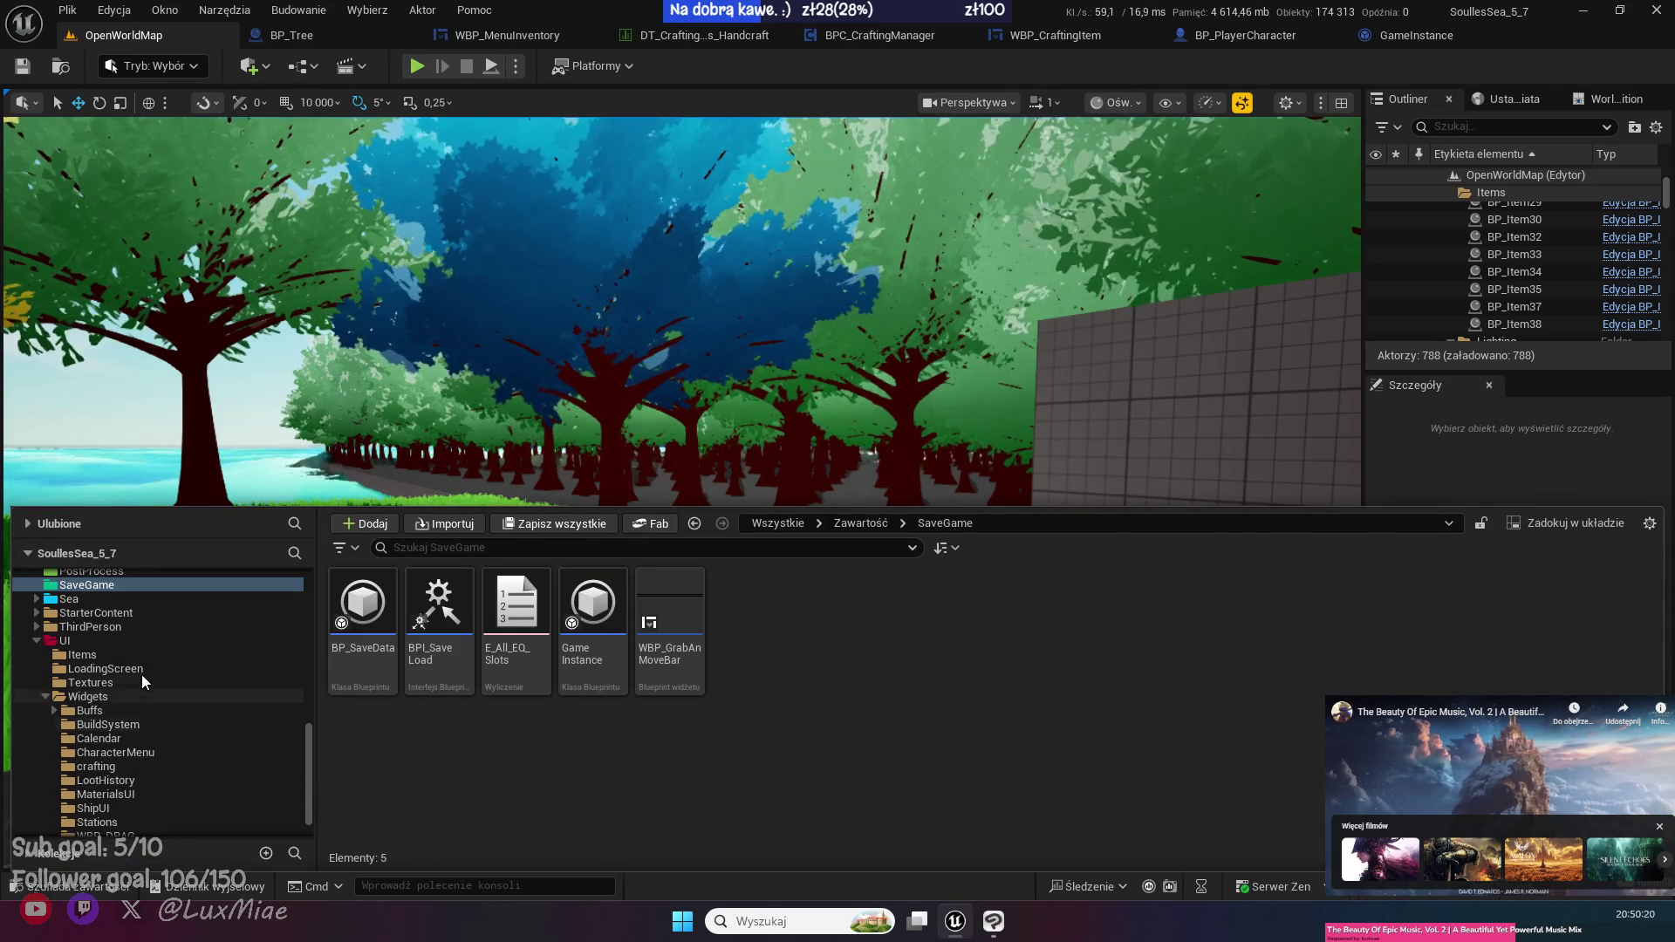
scroll(179, 725, "up", 5)
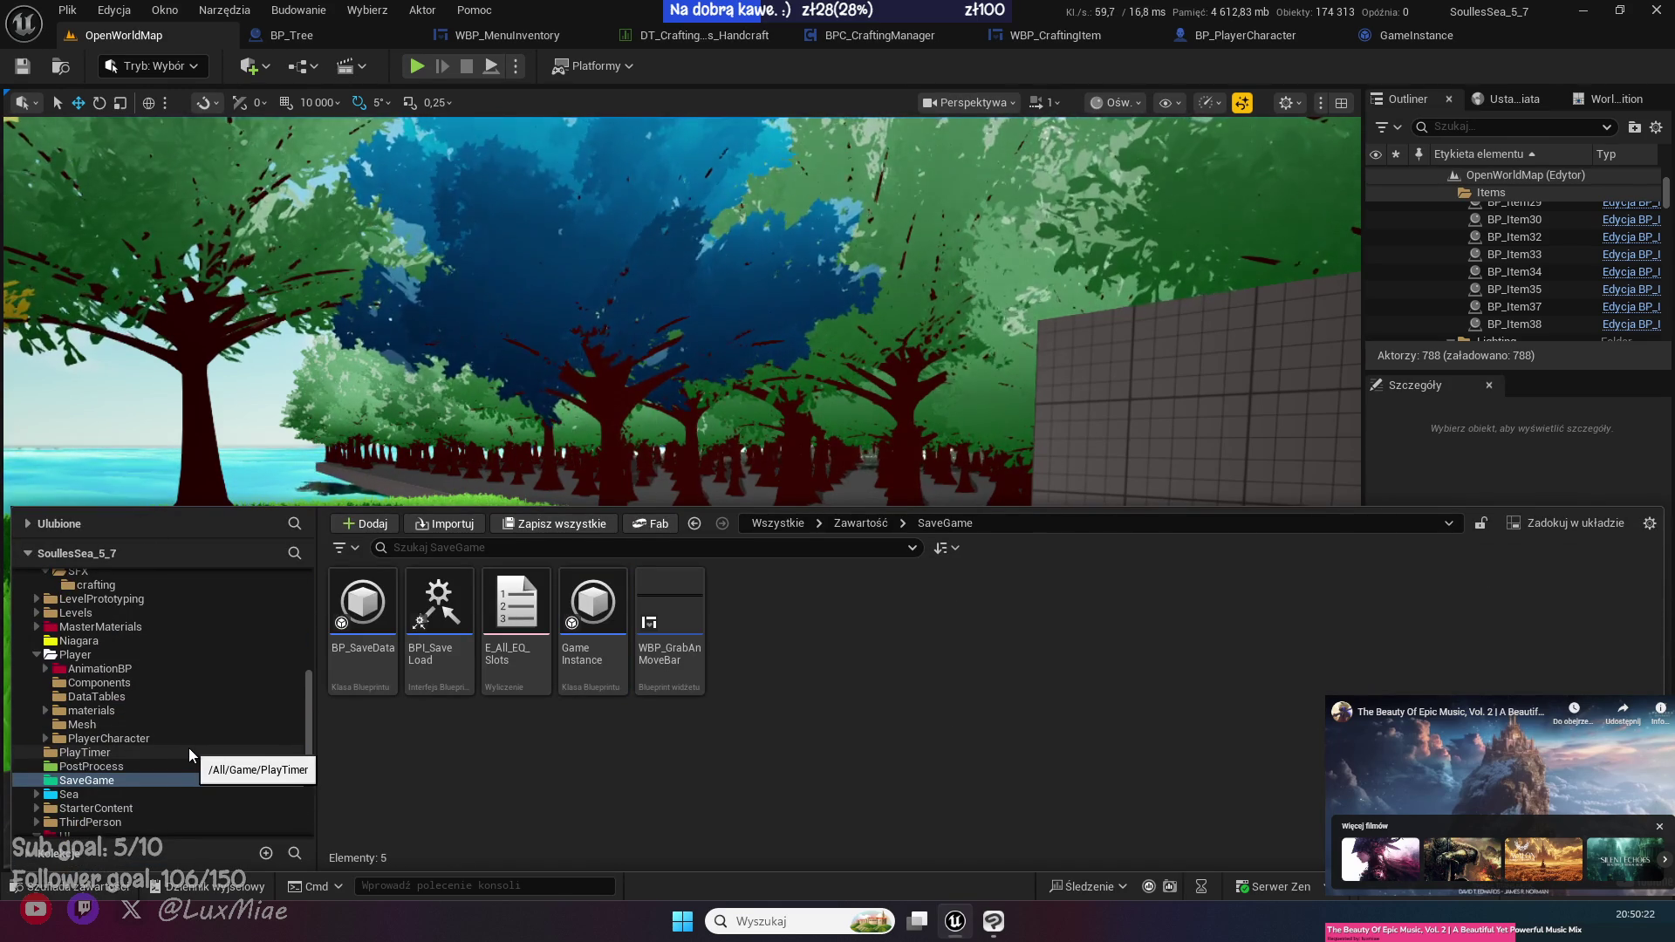
scroll(188, 746, "up", 6)
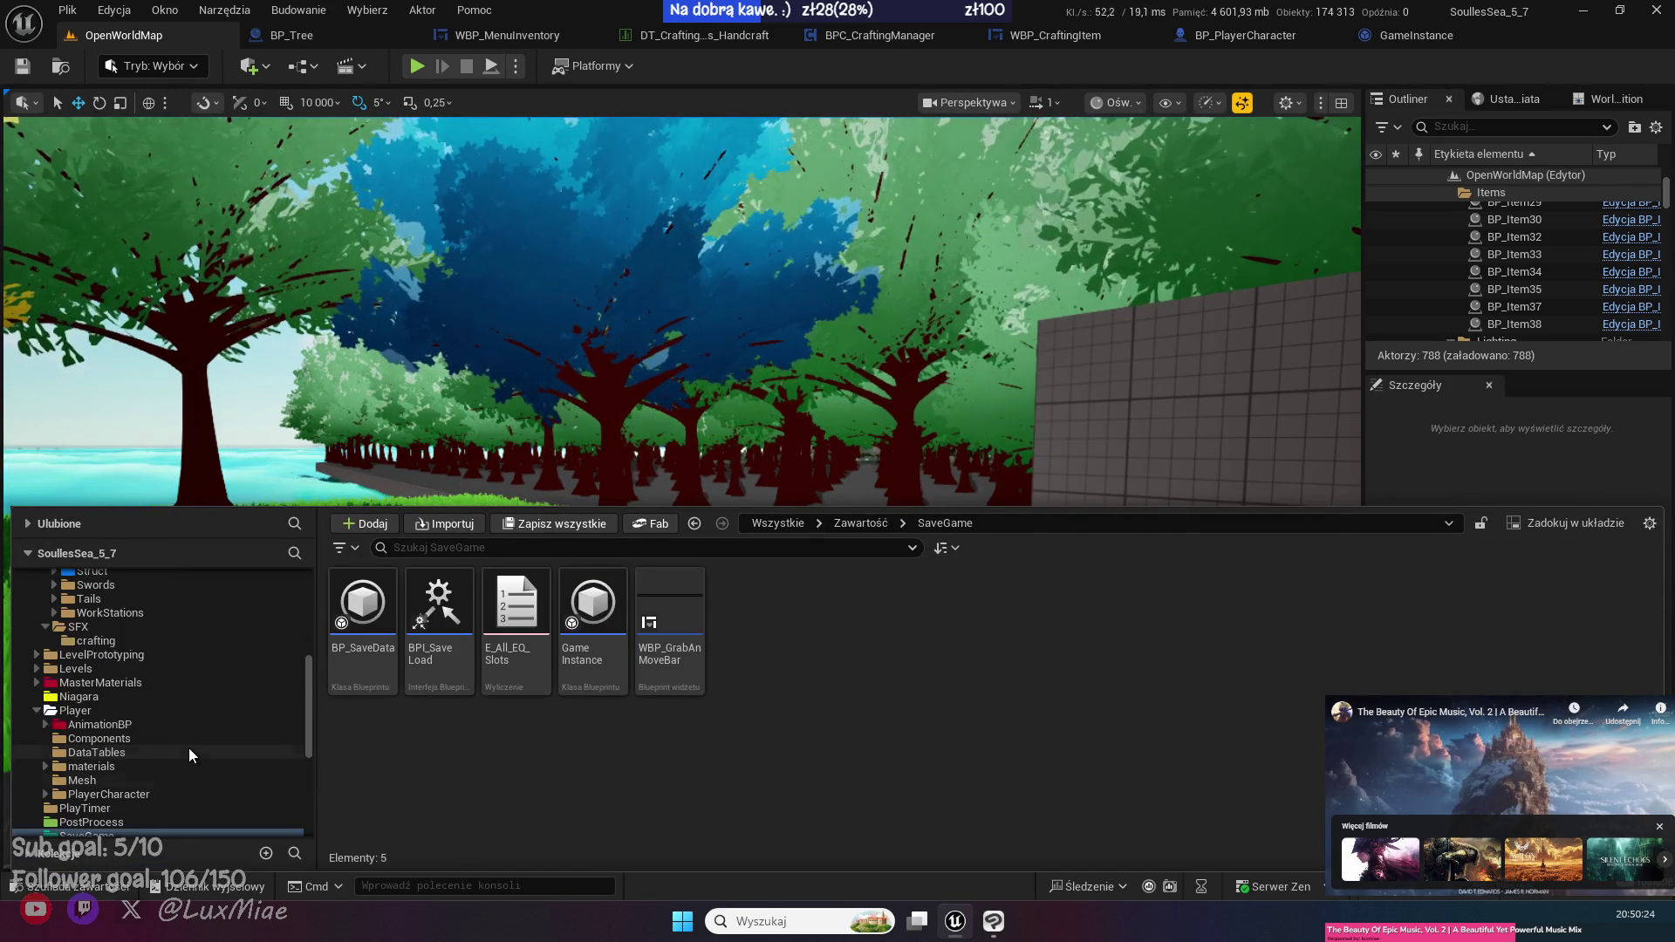
left_click(117, 740)
left_click(97, 752)
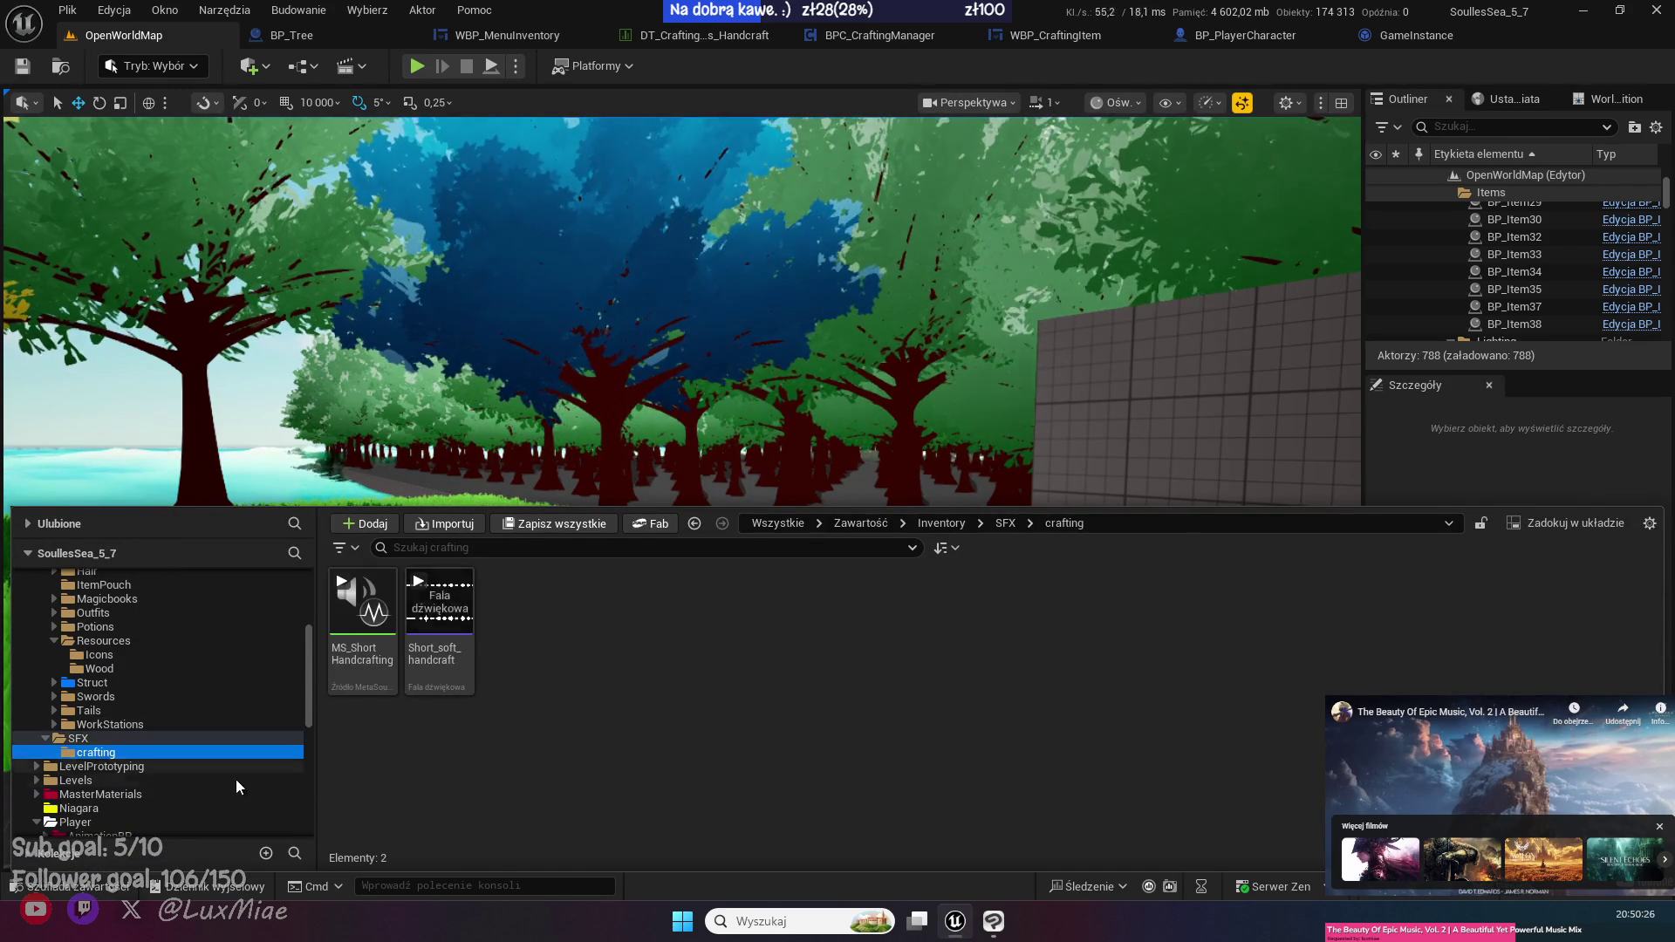
left_click_drag(529, 788, 527, 788)
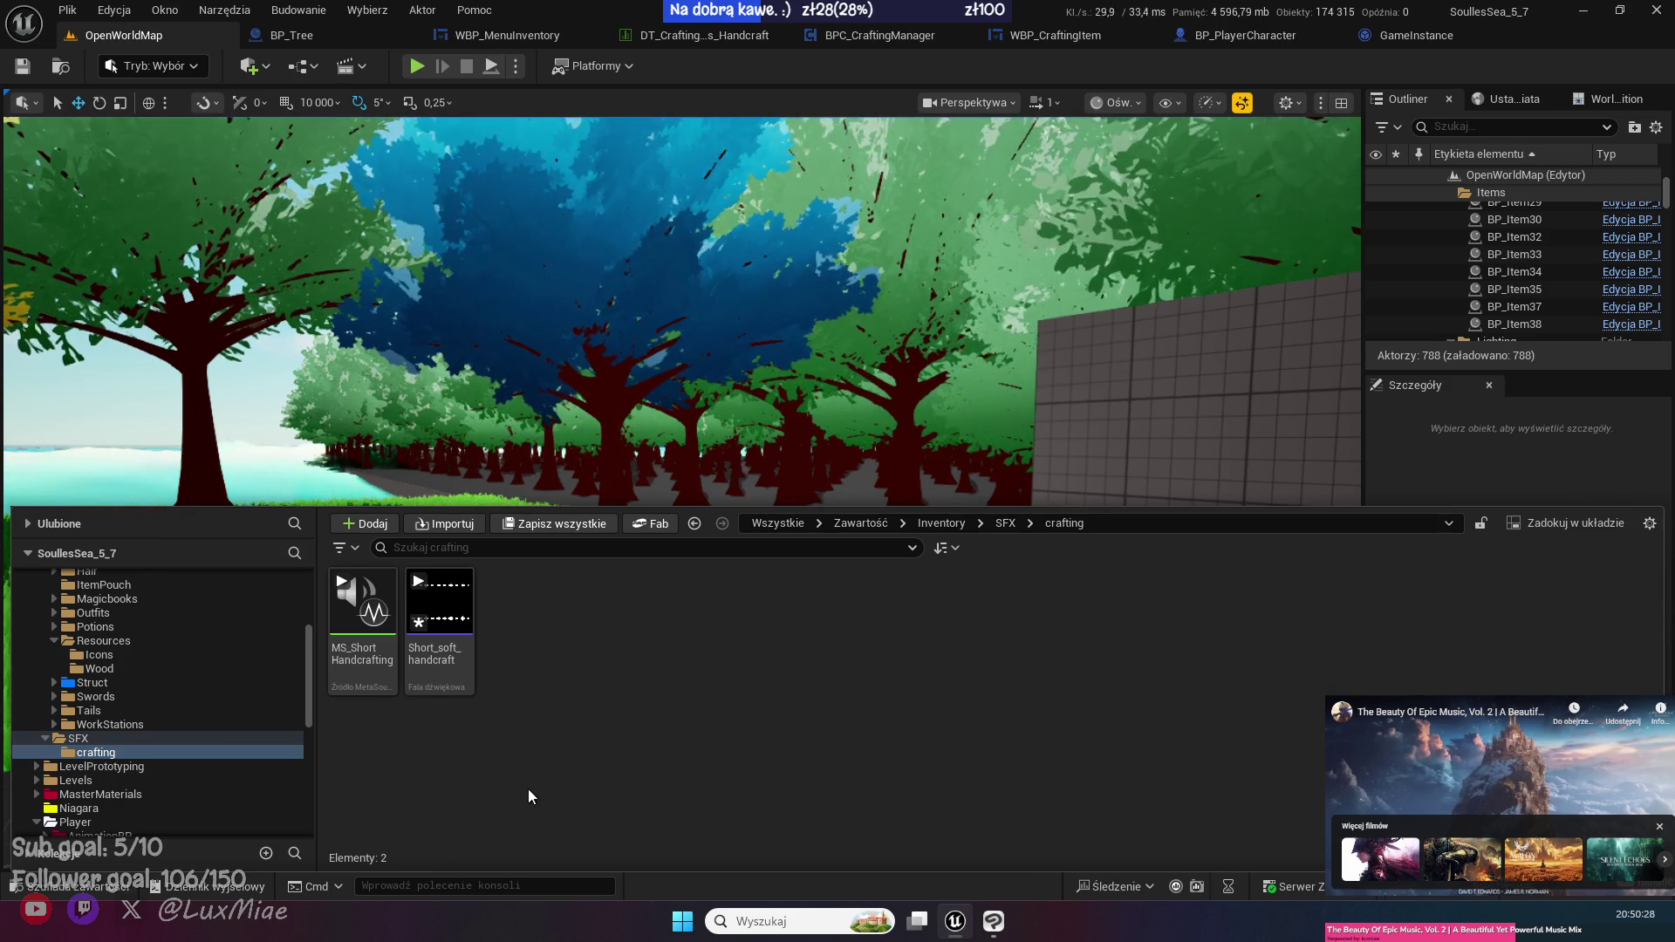
left_click(677, 151)
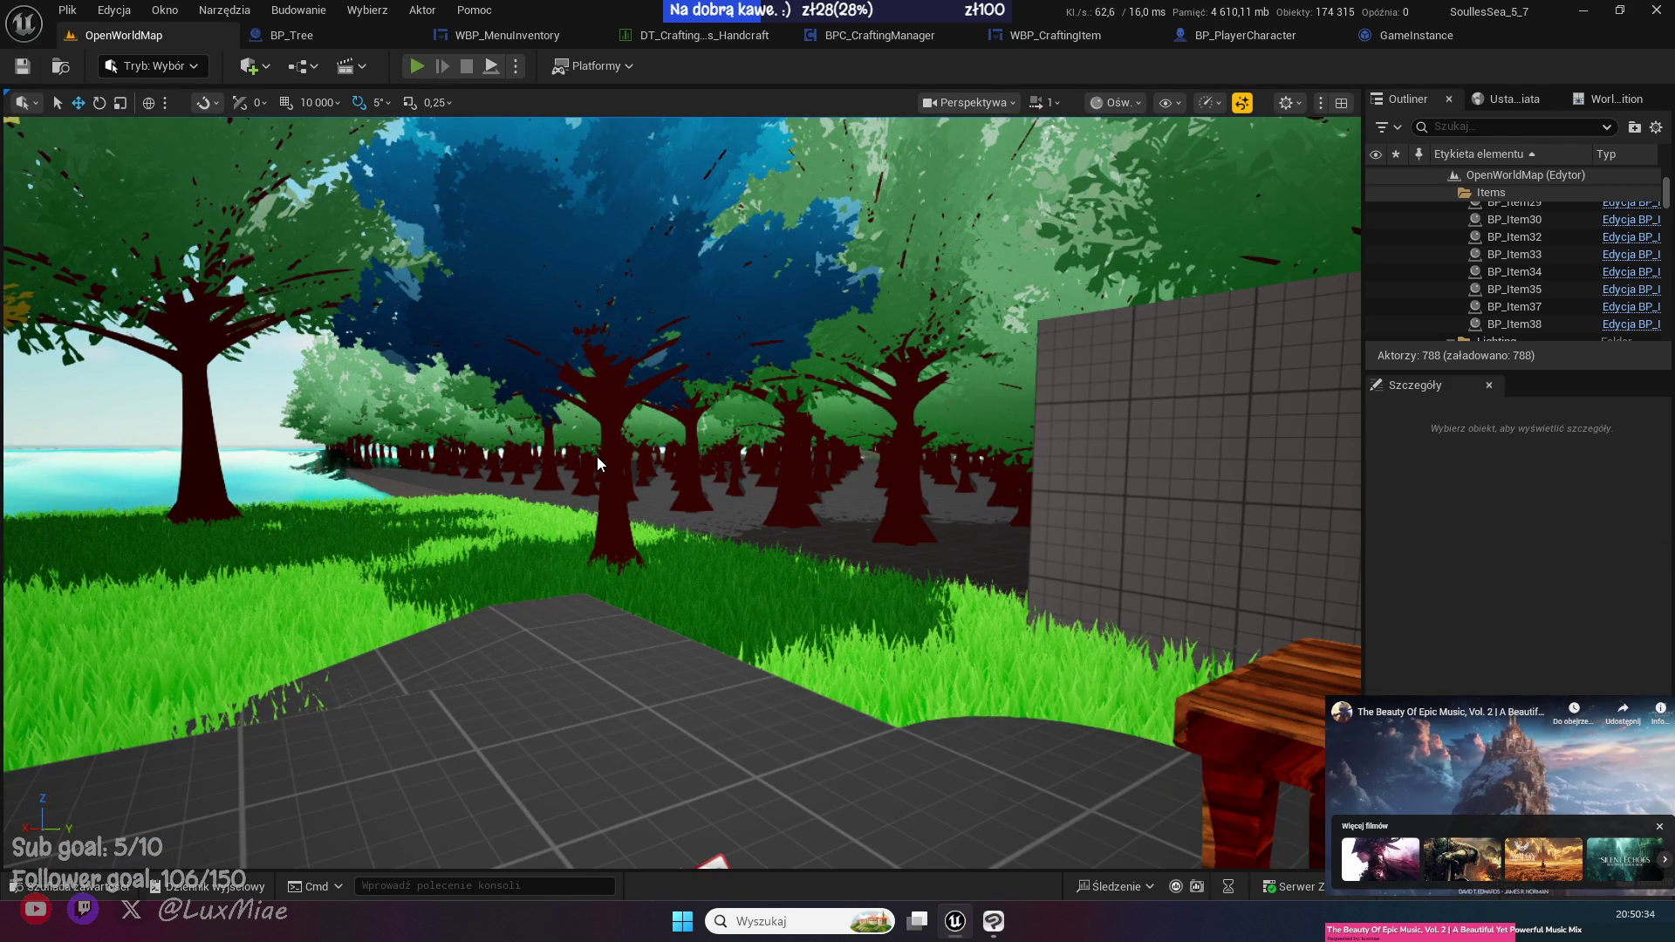
key("alt+p")
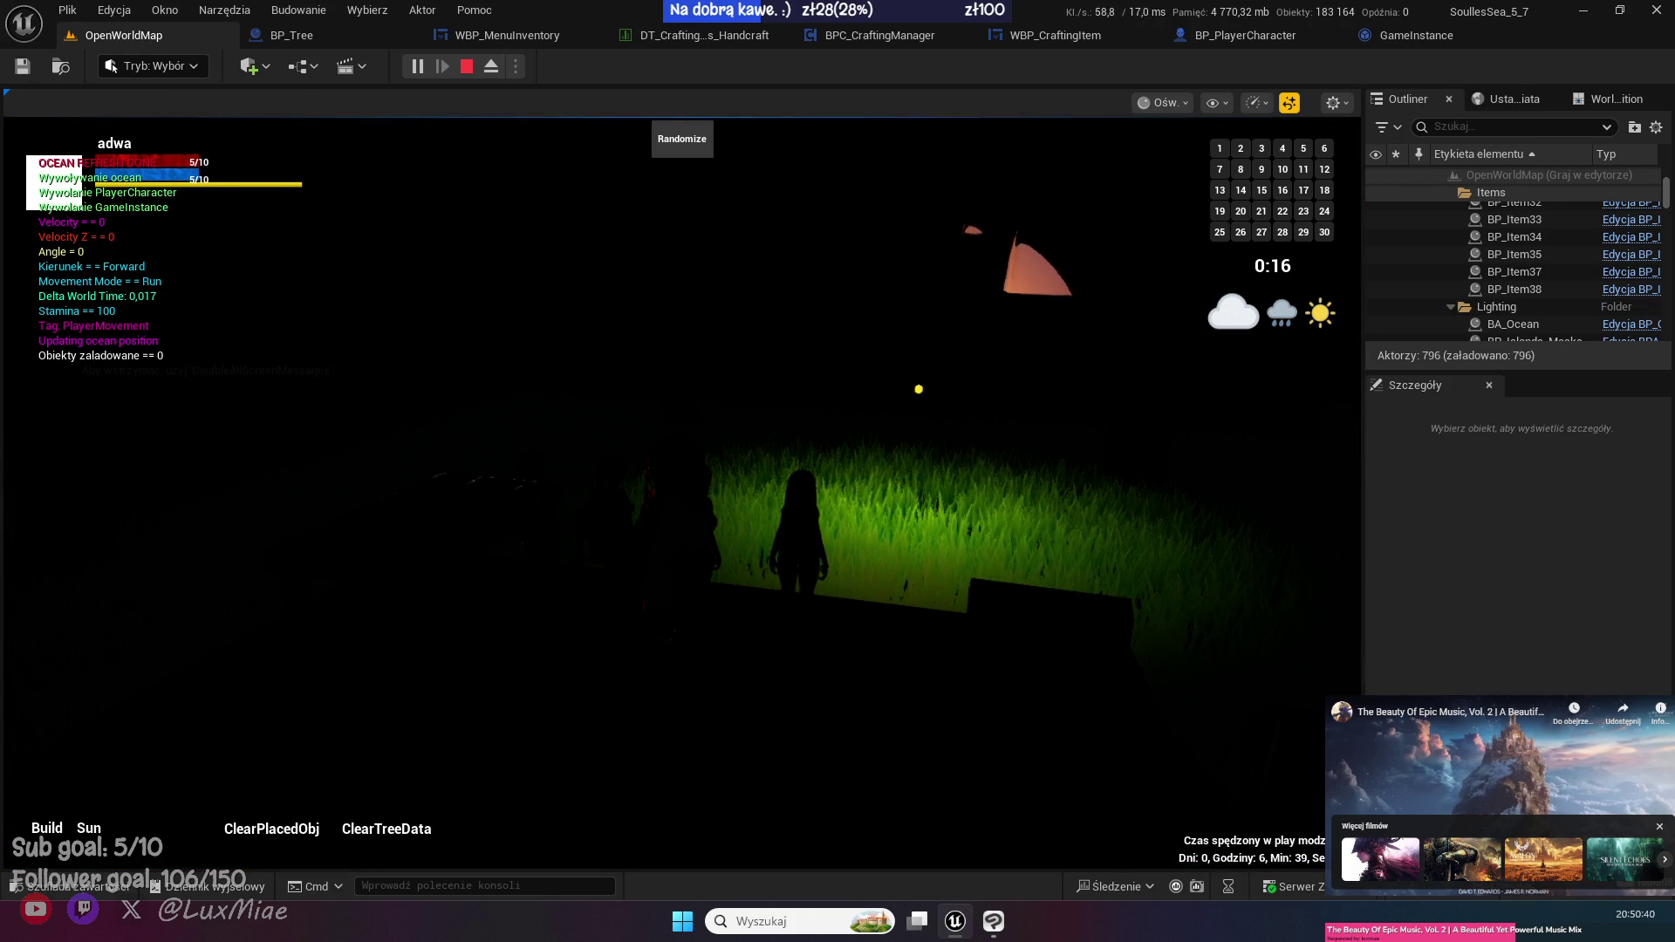
- Open the inventory with Tab and craft a Plank from the Craft tab
key("Tab")
left_click(795, 303)
left_click(696, 353)
left_click(649, 633)
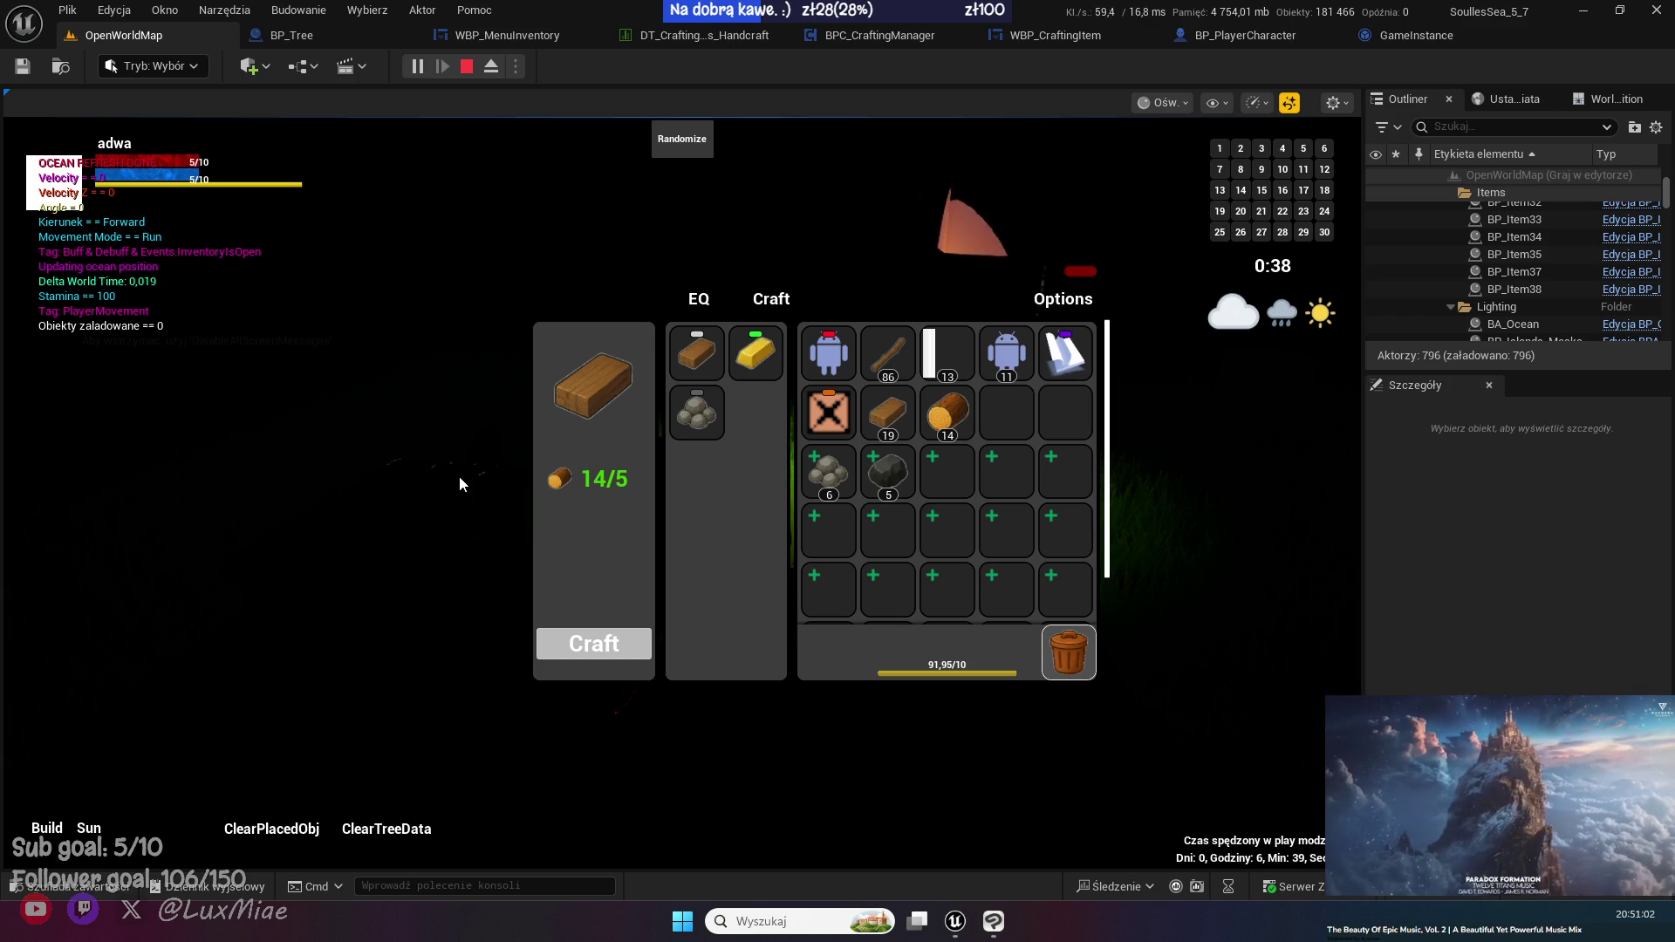
- Set the Sun panel's Time to 7 and Speed to 0,01
left_click(85, 828)
left_click(157, 498)
left_click(179, 567)
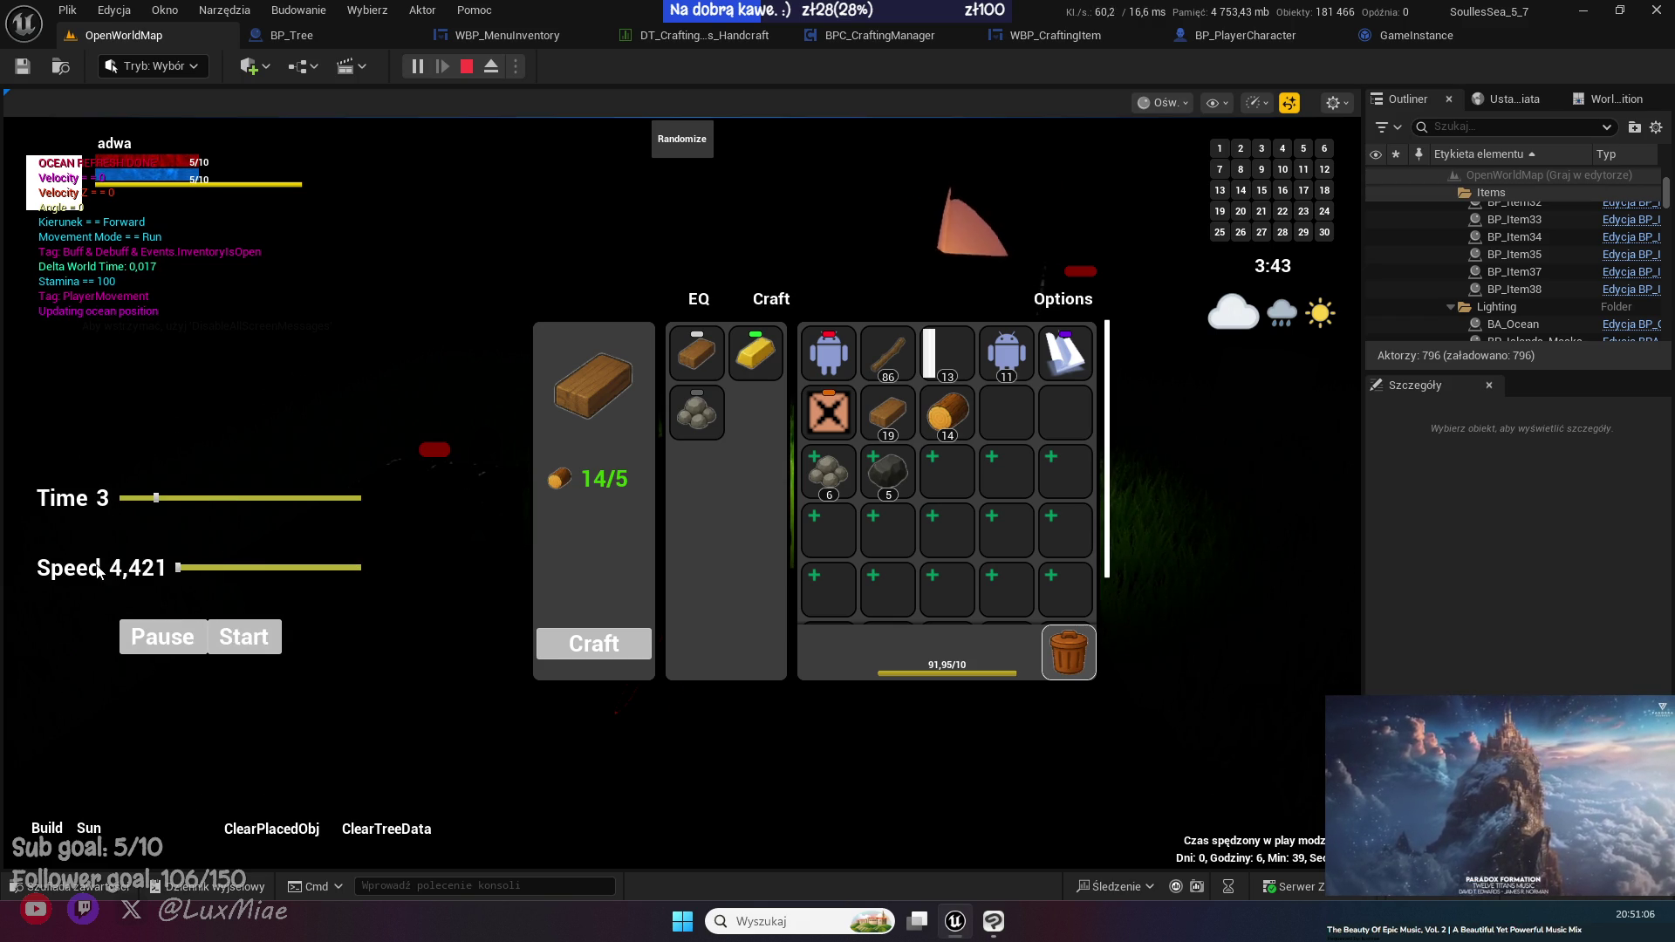
left_click(164, 568)
left_click(198, 497)
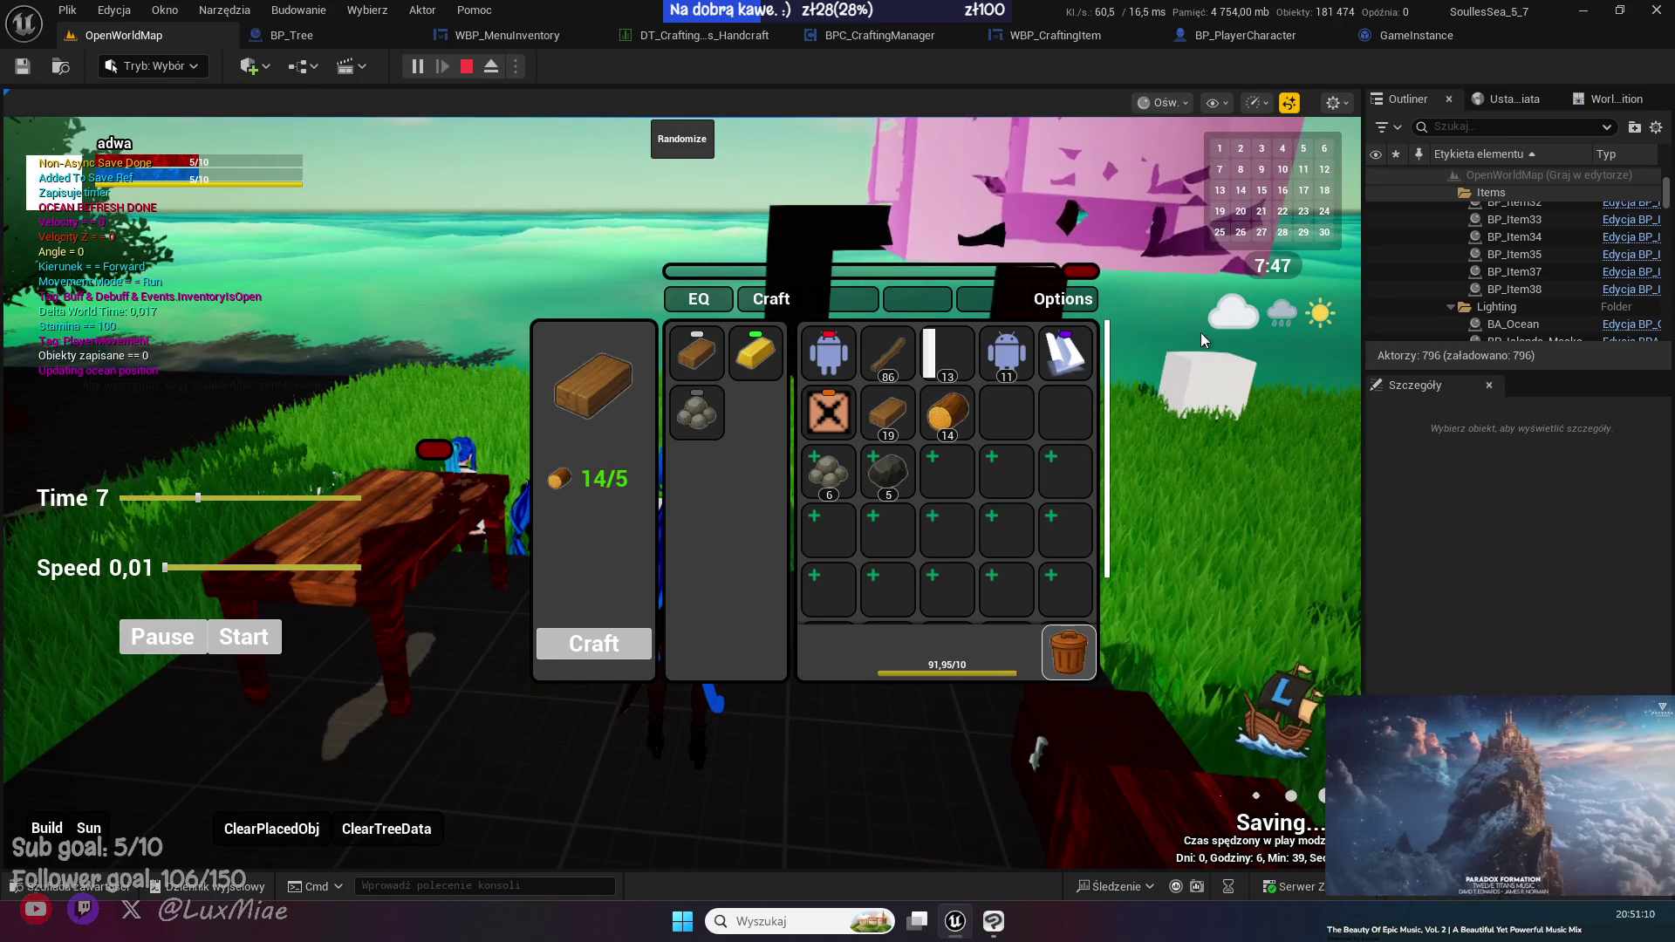
- Close the inventory, walk the character back, and reopen the inventory
left_click(1082, 272)
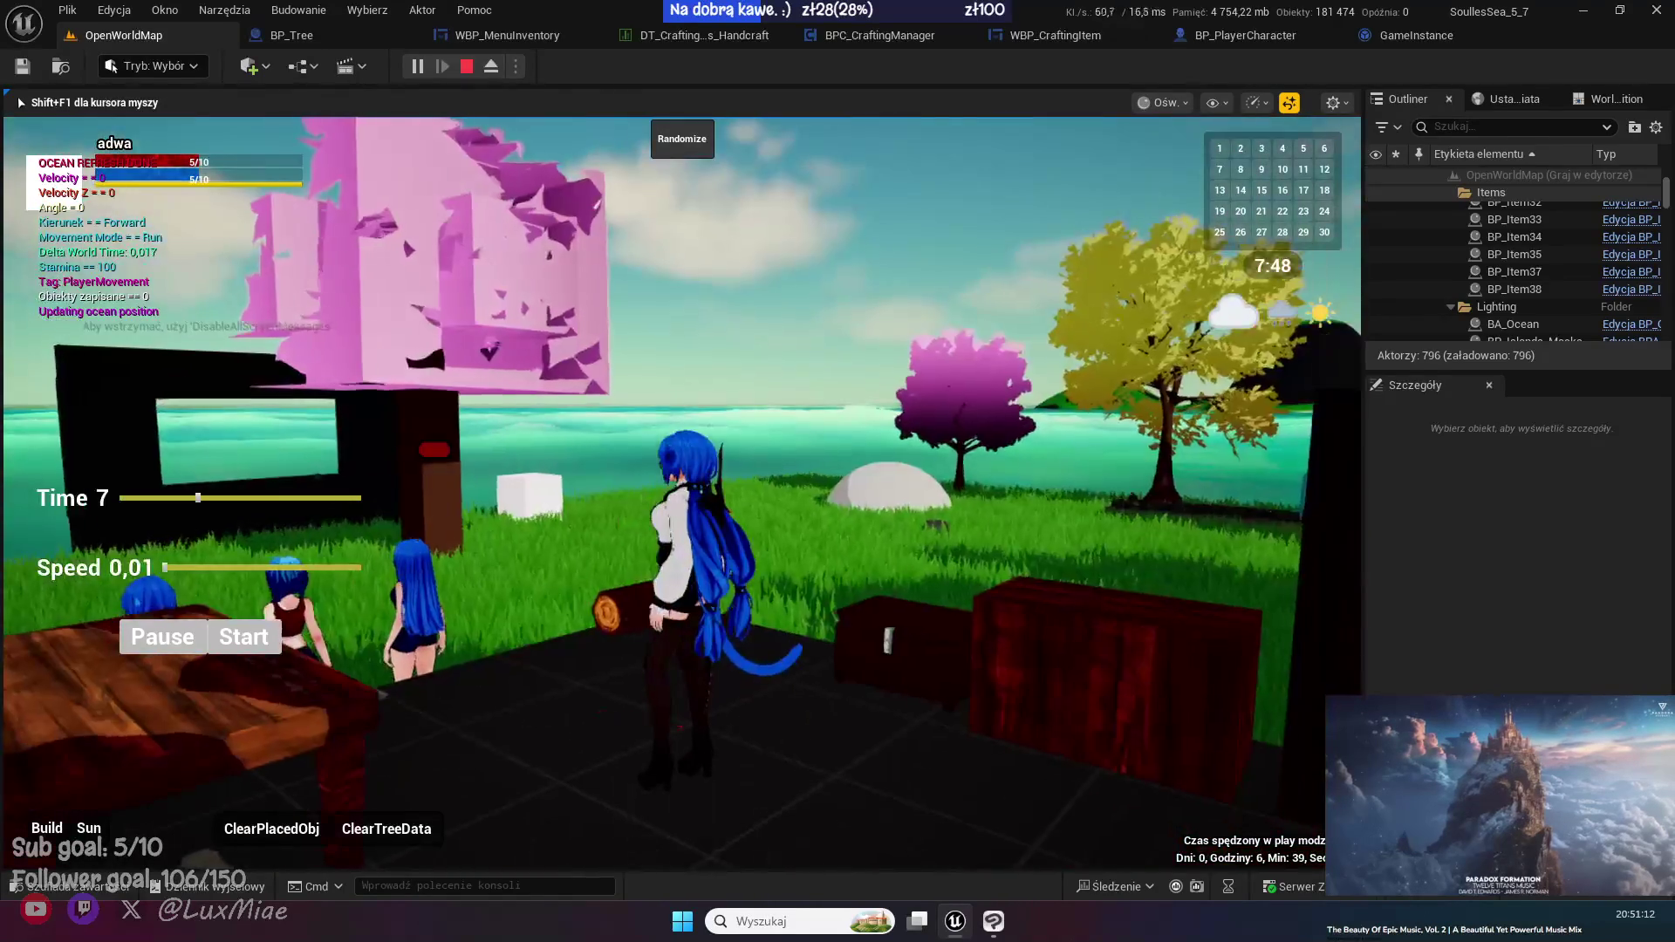
key("s")
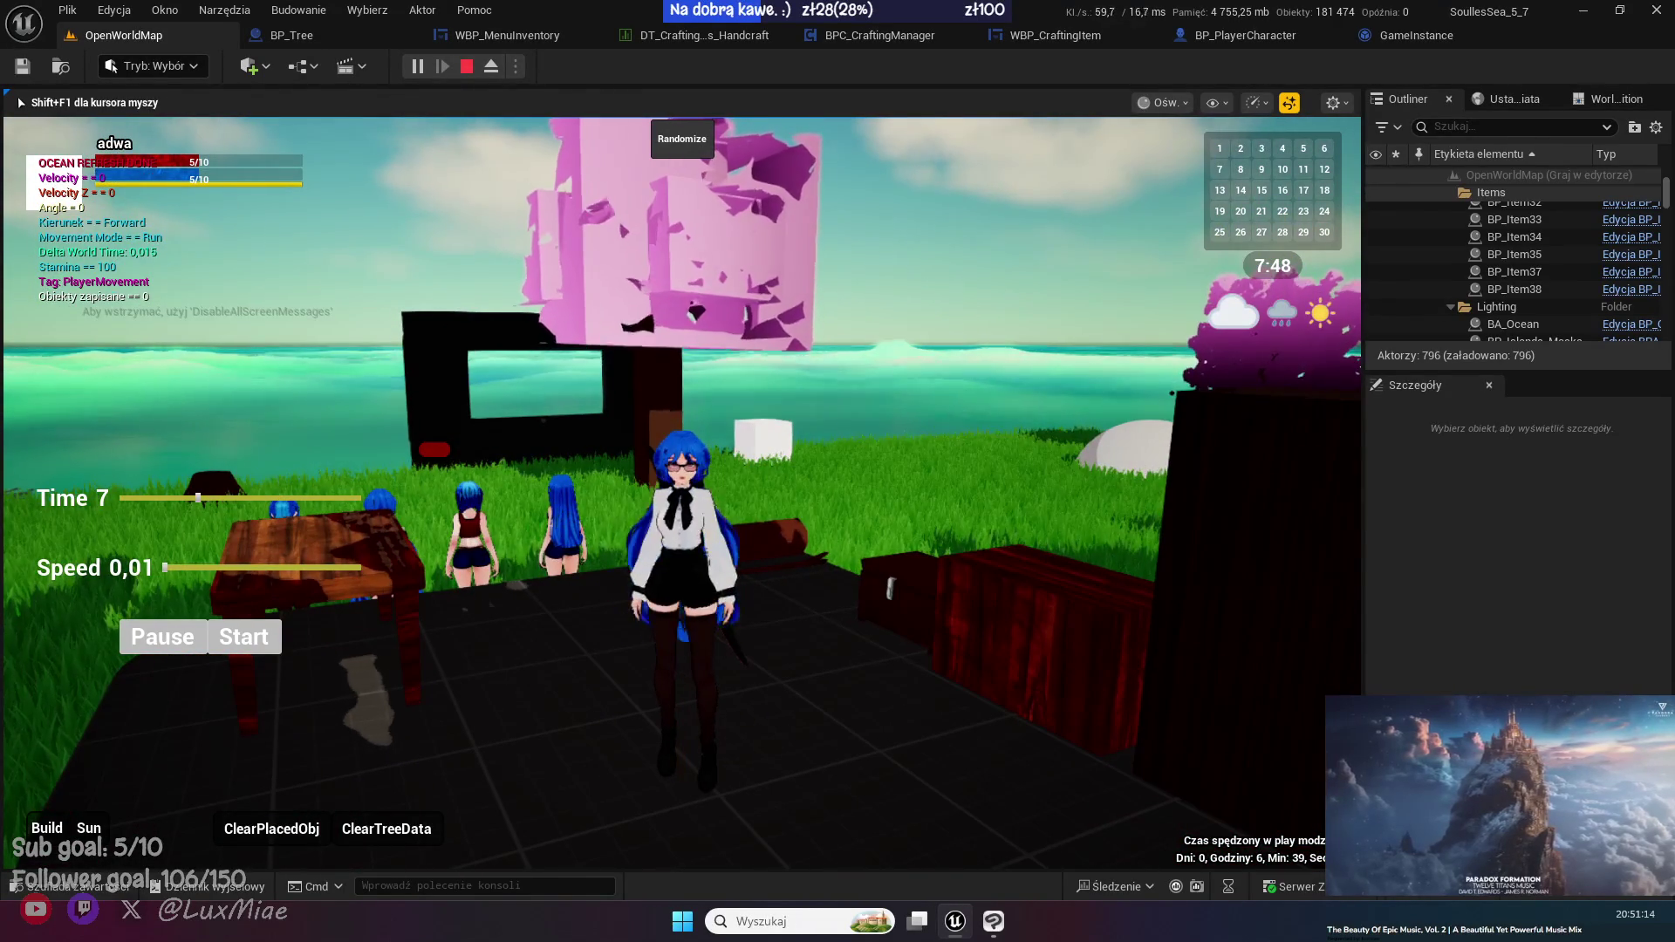
key("i")
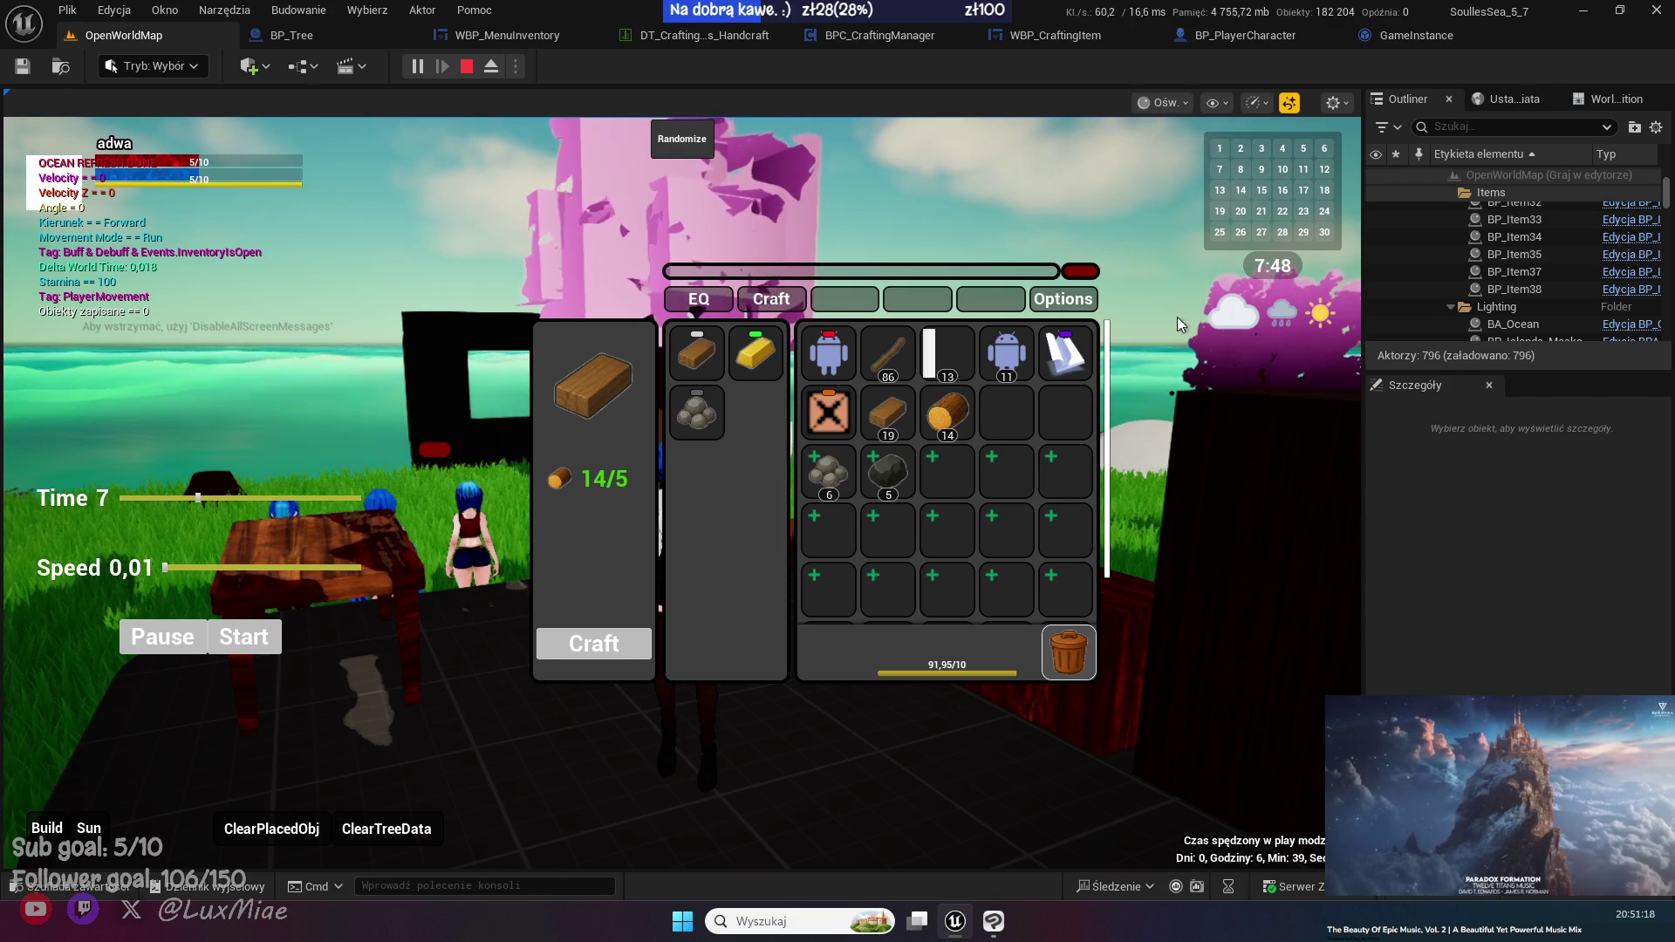
left_click_drag(871, 274, 562, 227)
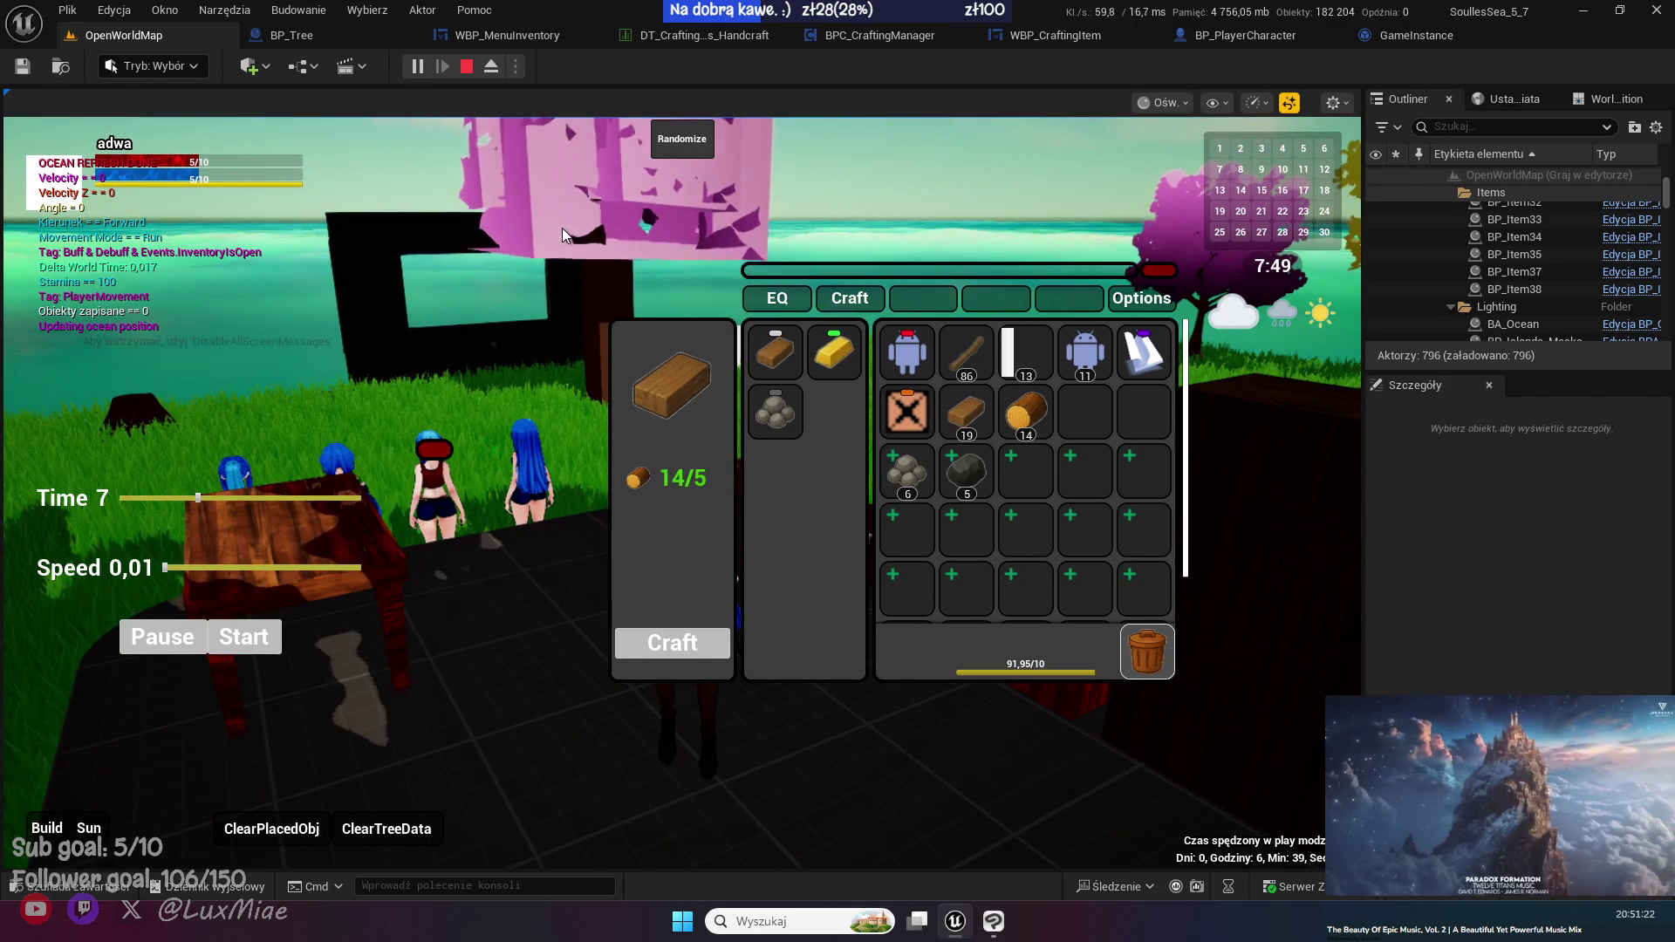
- Craft four gold bars from the gold bar recipe
left_click(834, 353)
left_click(689, 644)
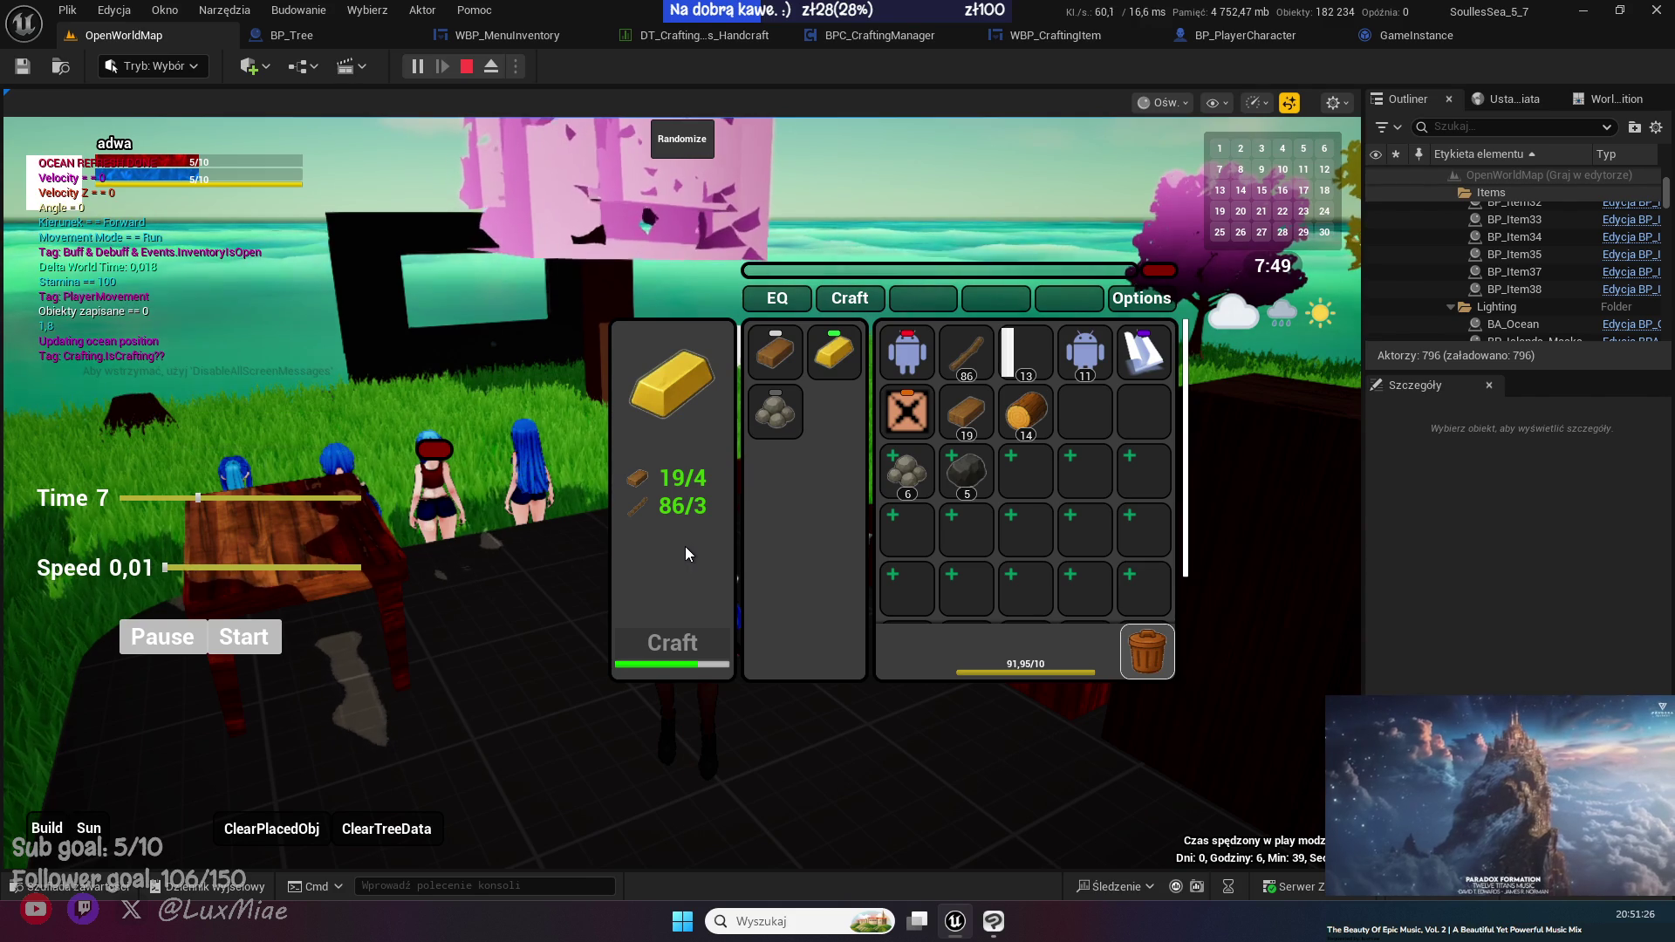
left_click(678, 644)
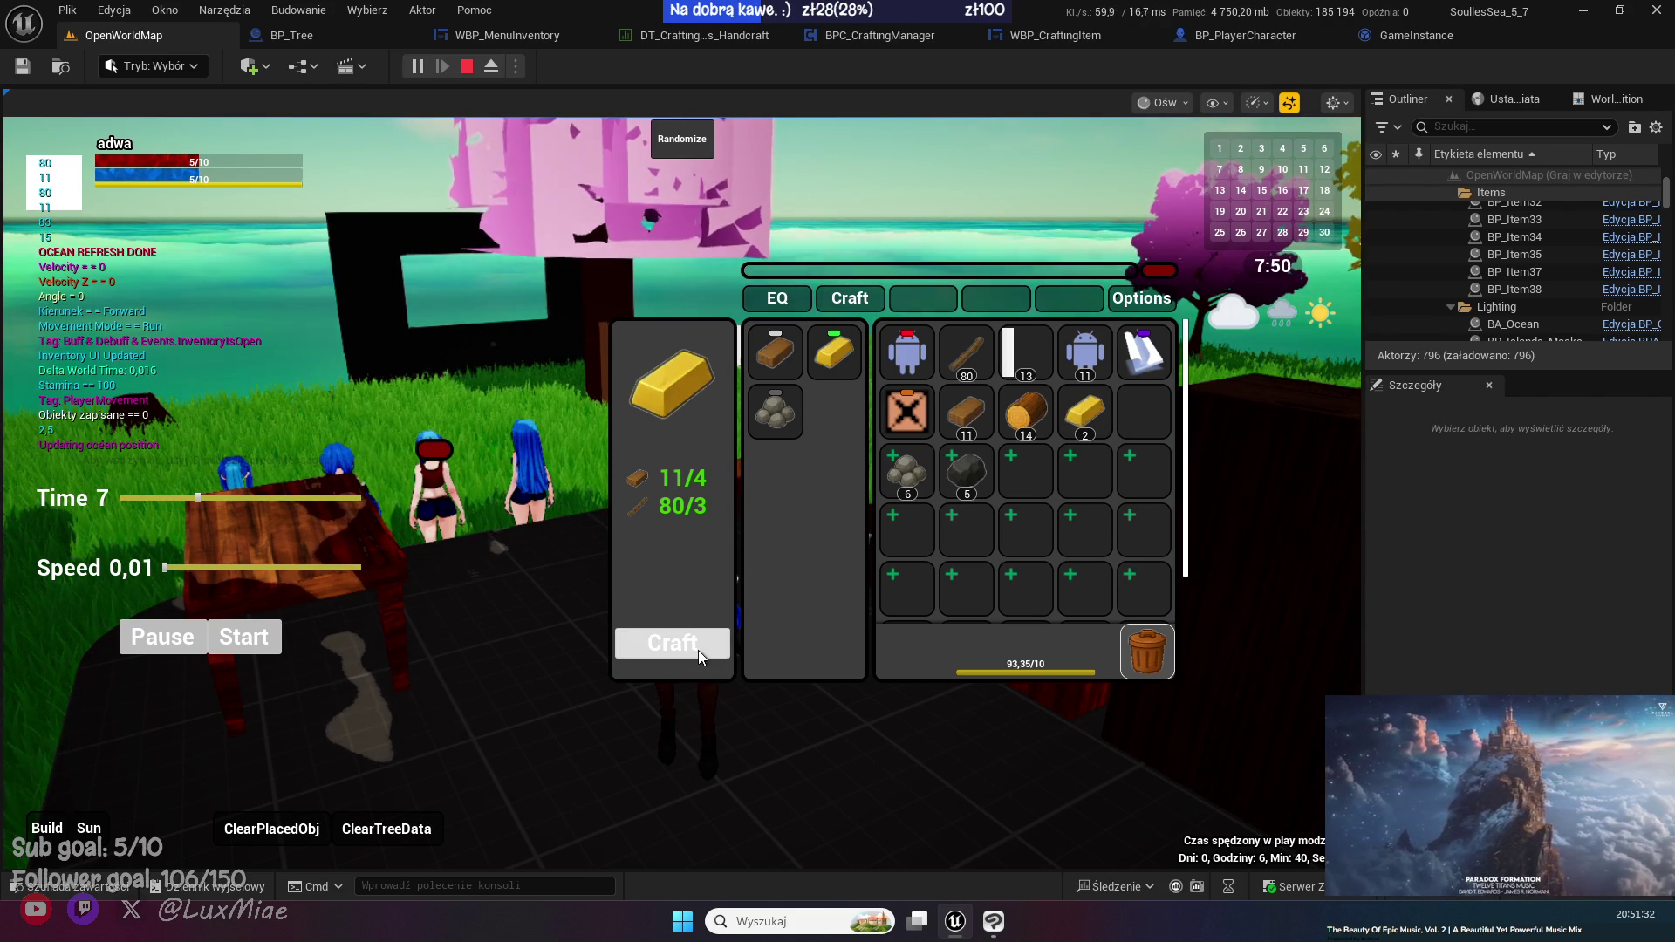
left_click(698, 651)
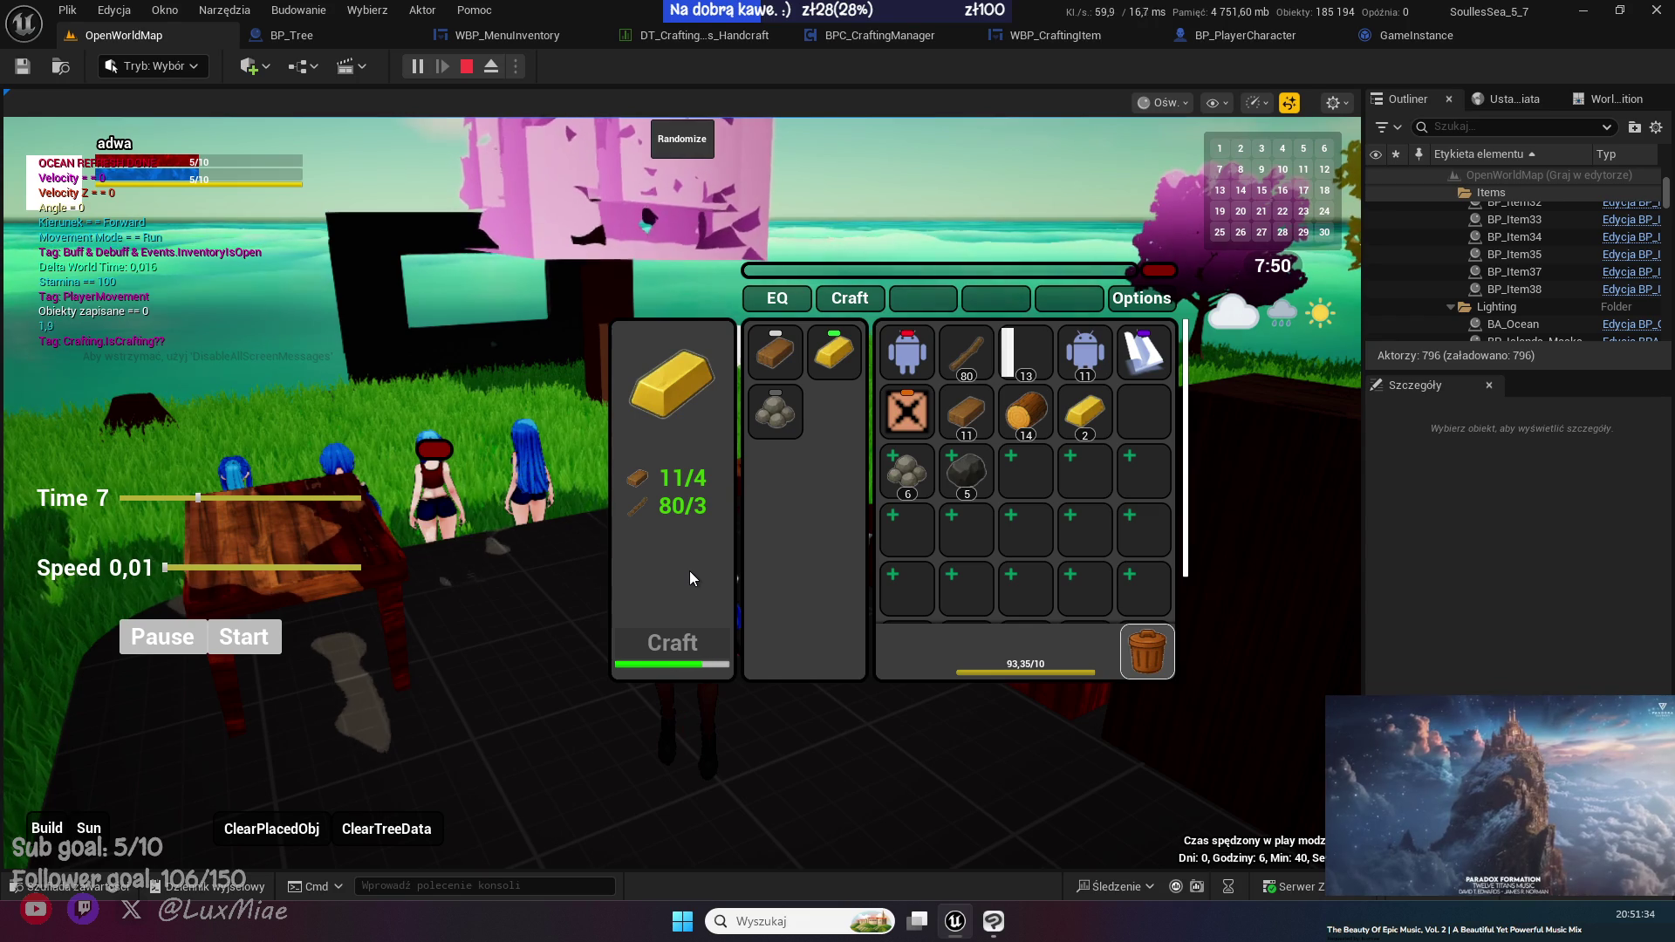
left_click(688, 657)
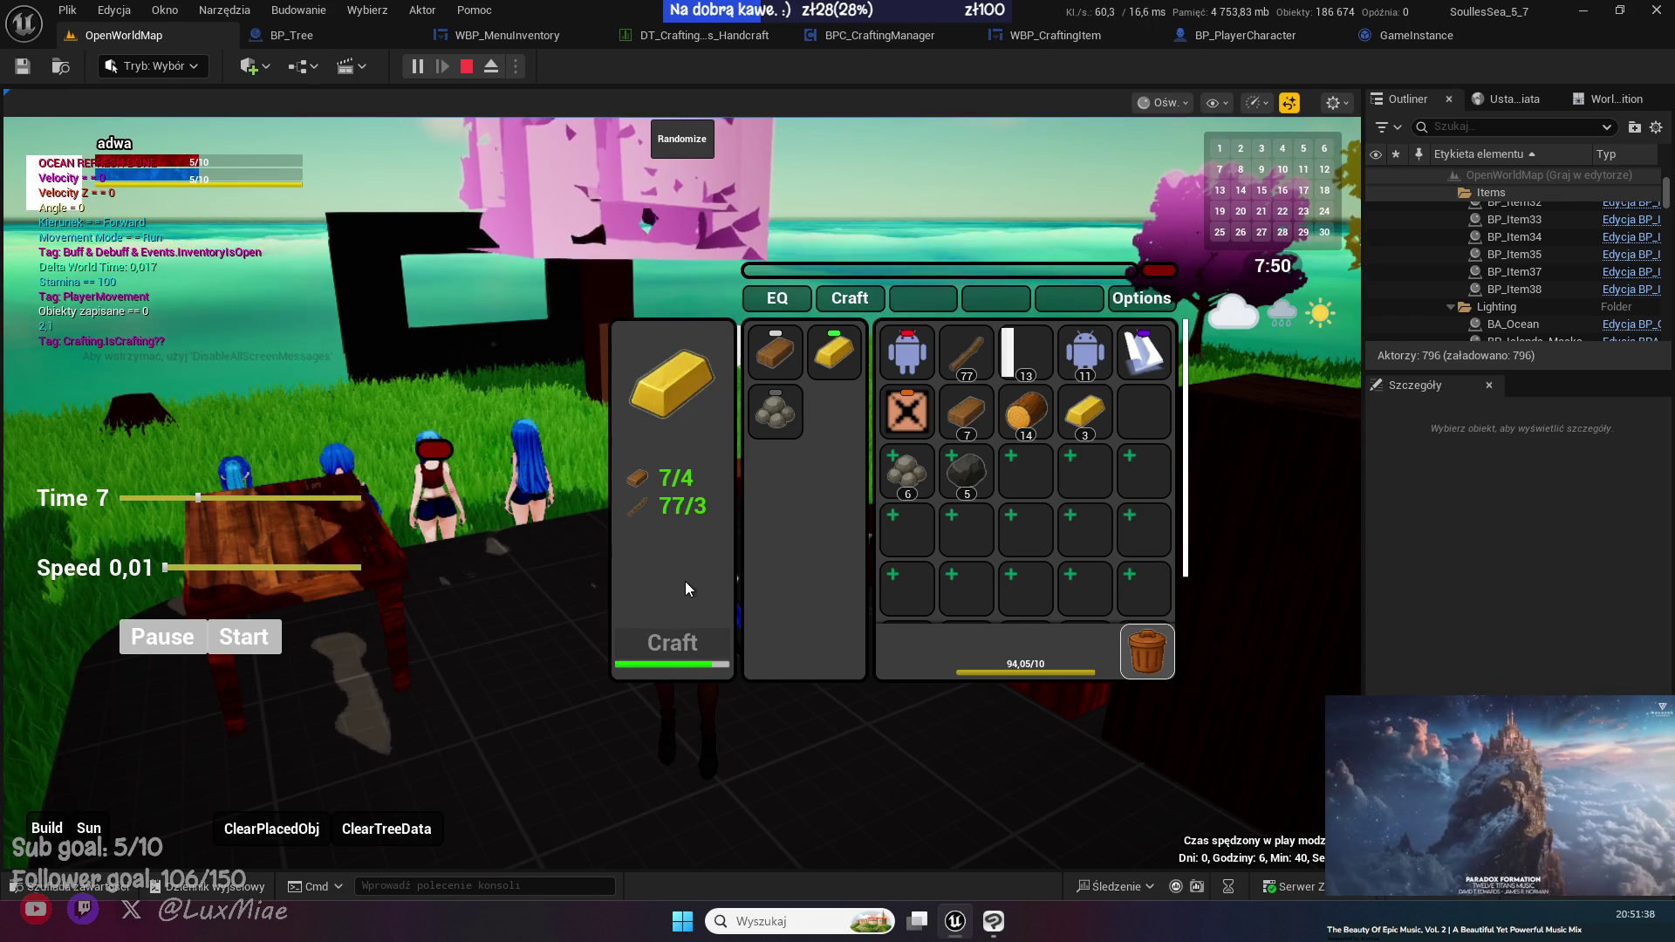
- Craft two batches of stones, move the window aside, and close the inventory
left_click(785, 403)
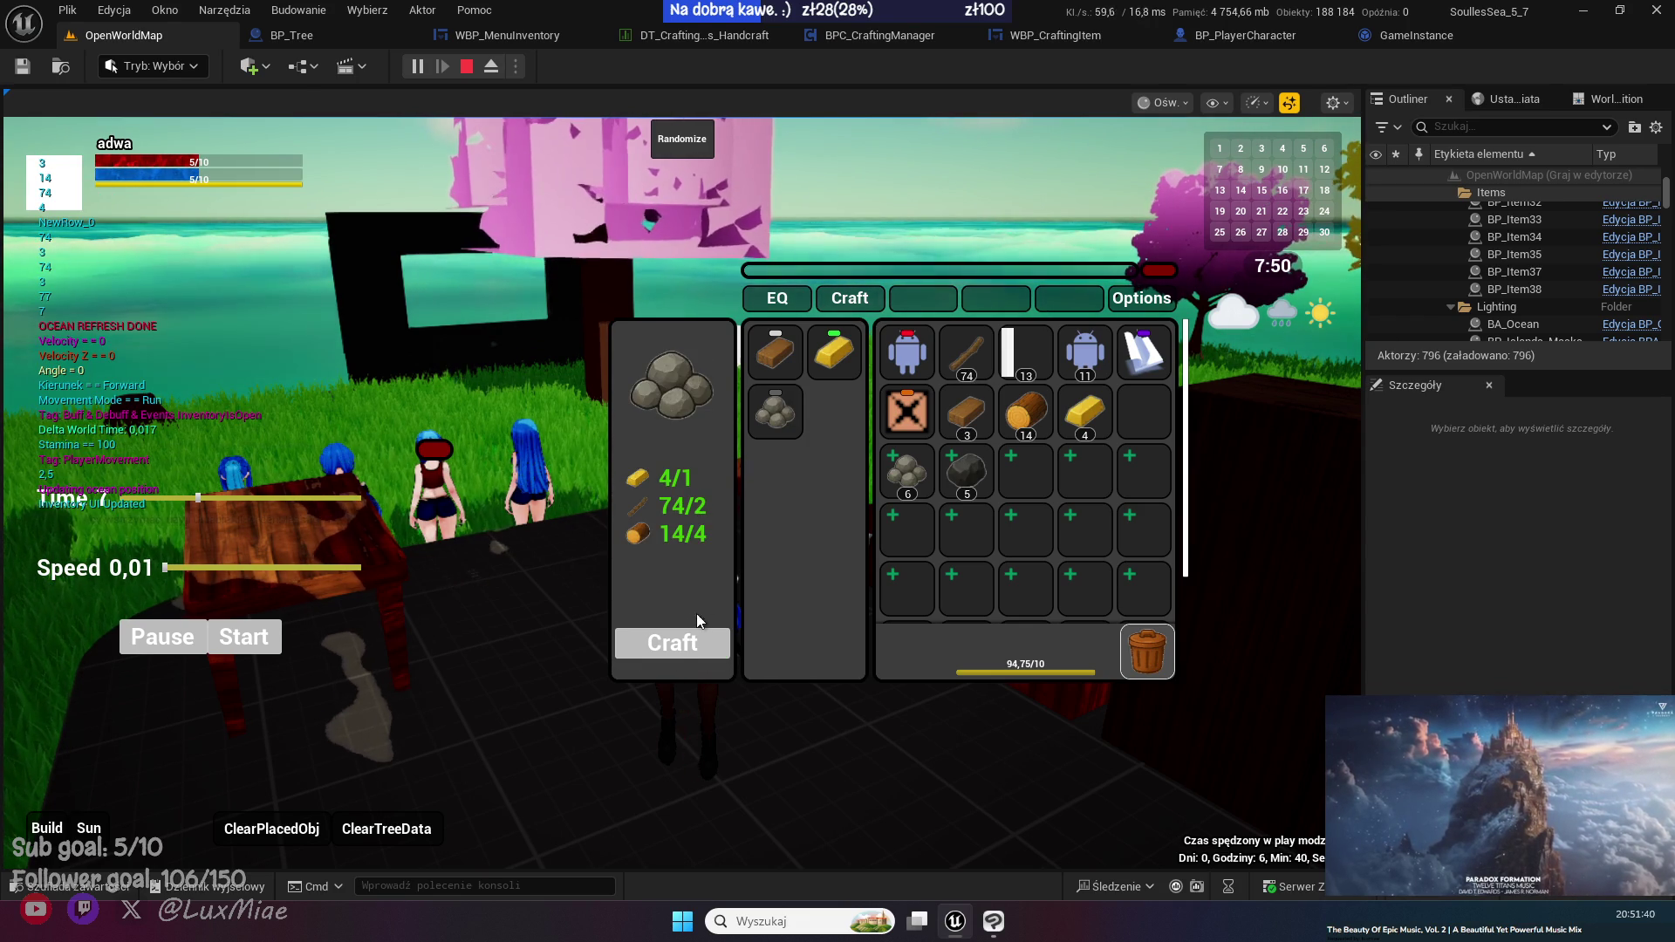
left_click(684, 646)
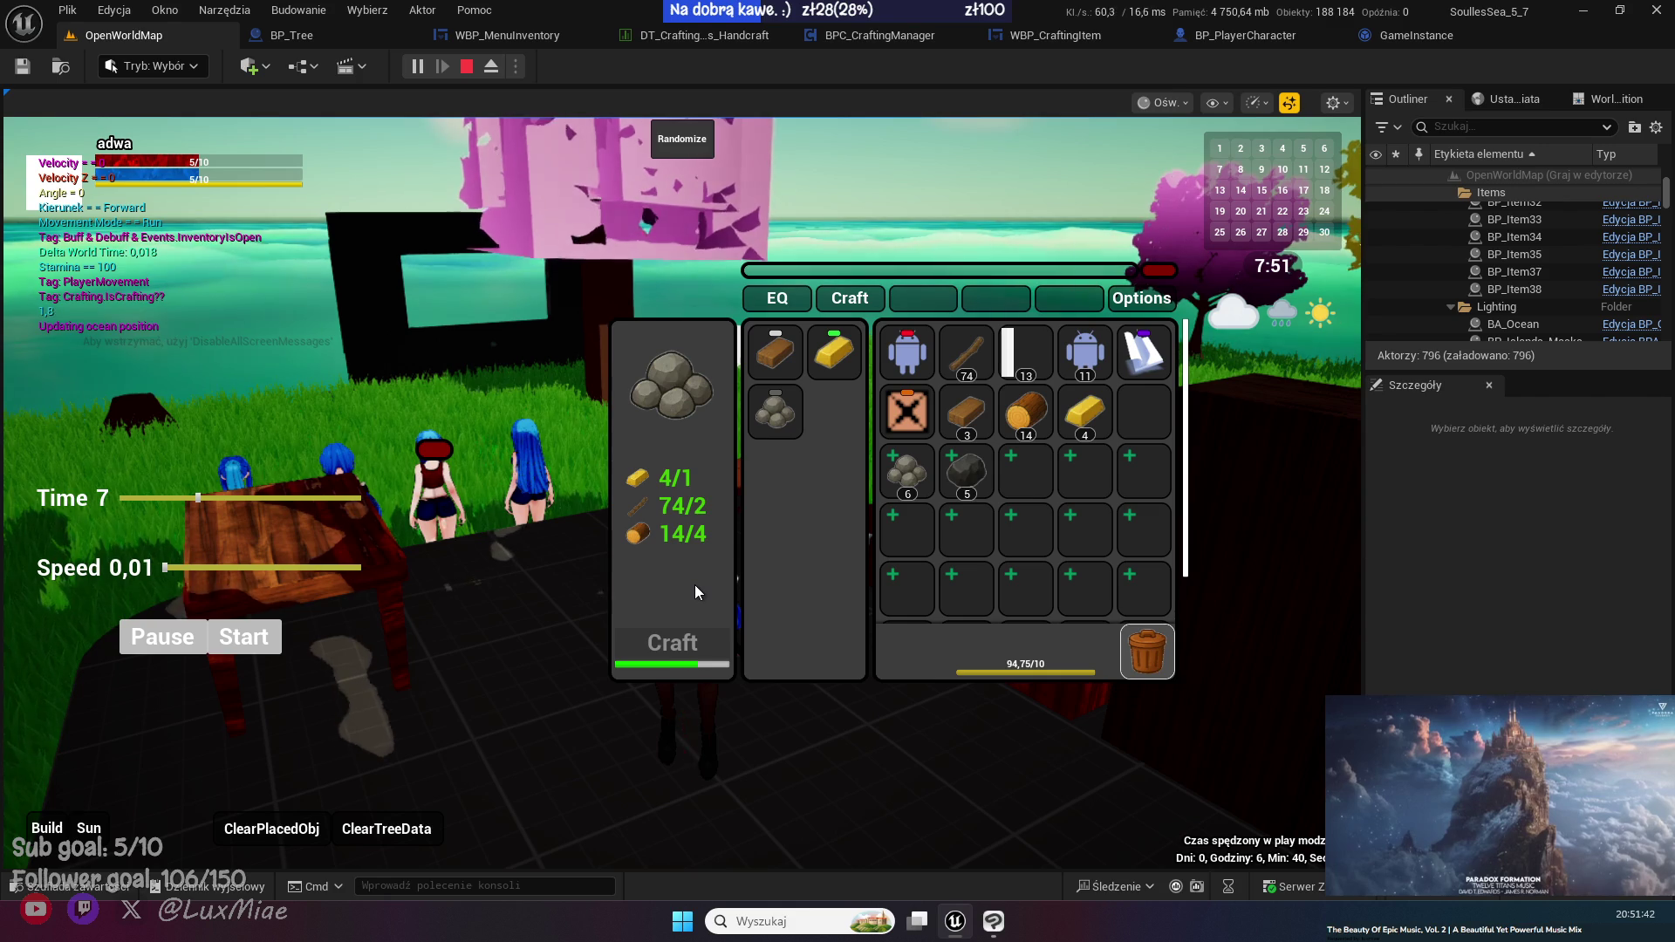
left_click(685, 643)
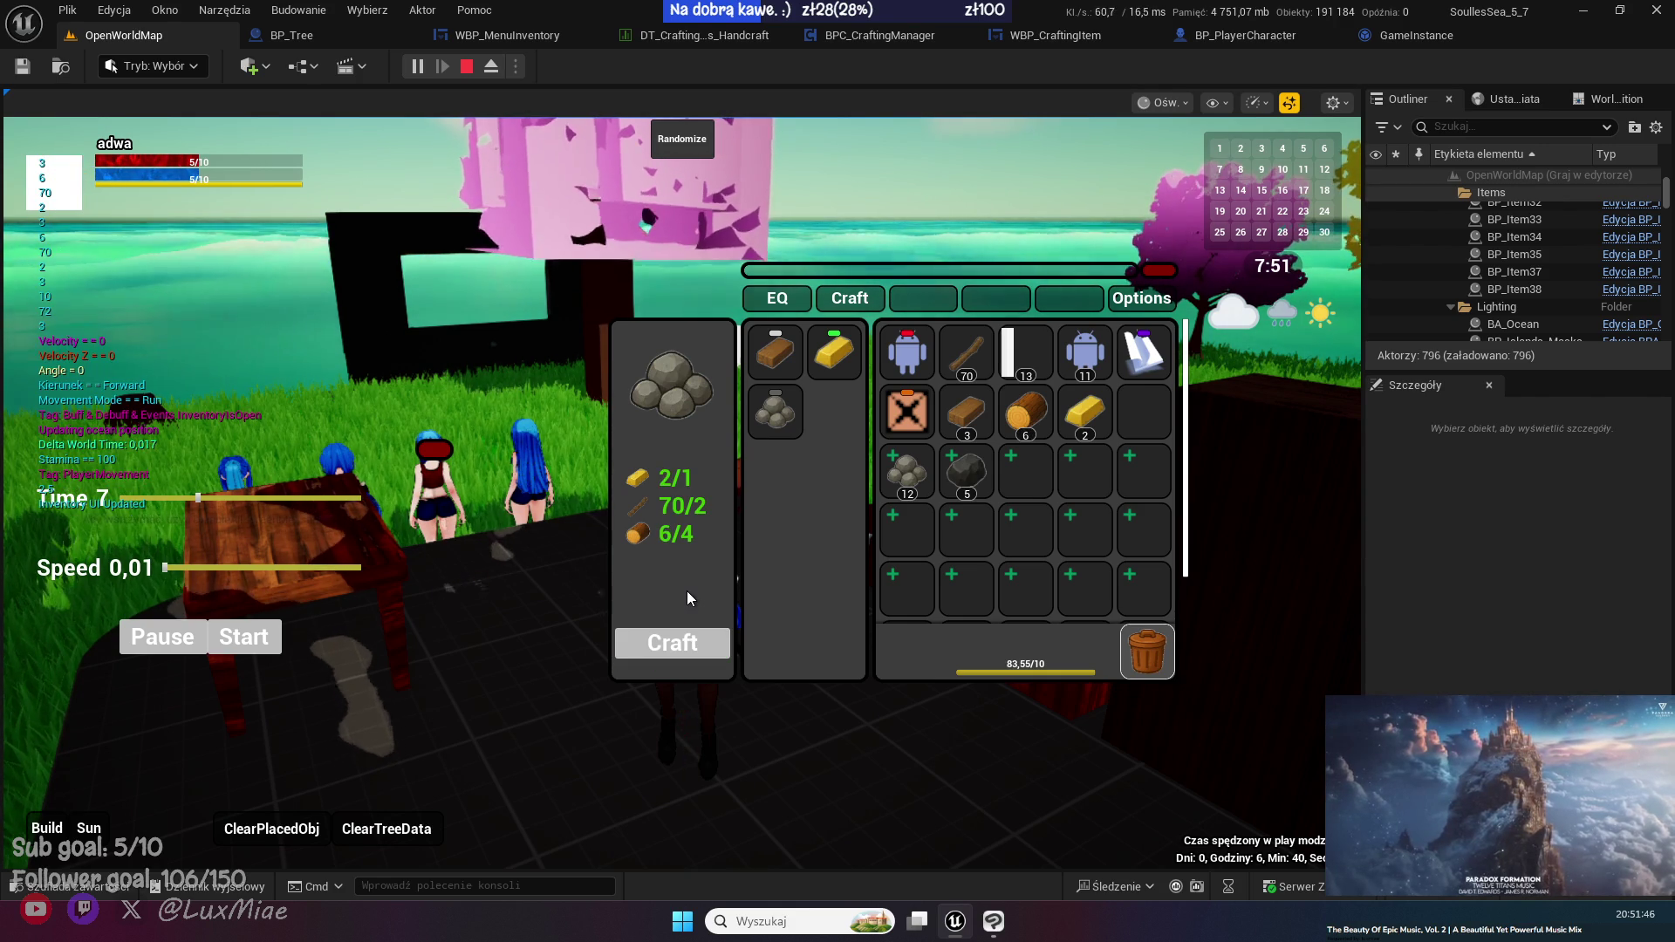
mouse_move(772, 269)
left_mouse_down()
mouse_move(981, 411)
mouse_move(838, 281)
mouse_move(818, 285)
left_mouse_up()
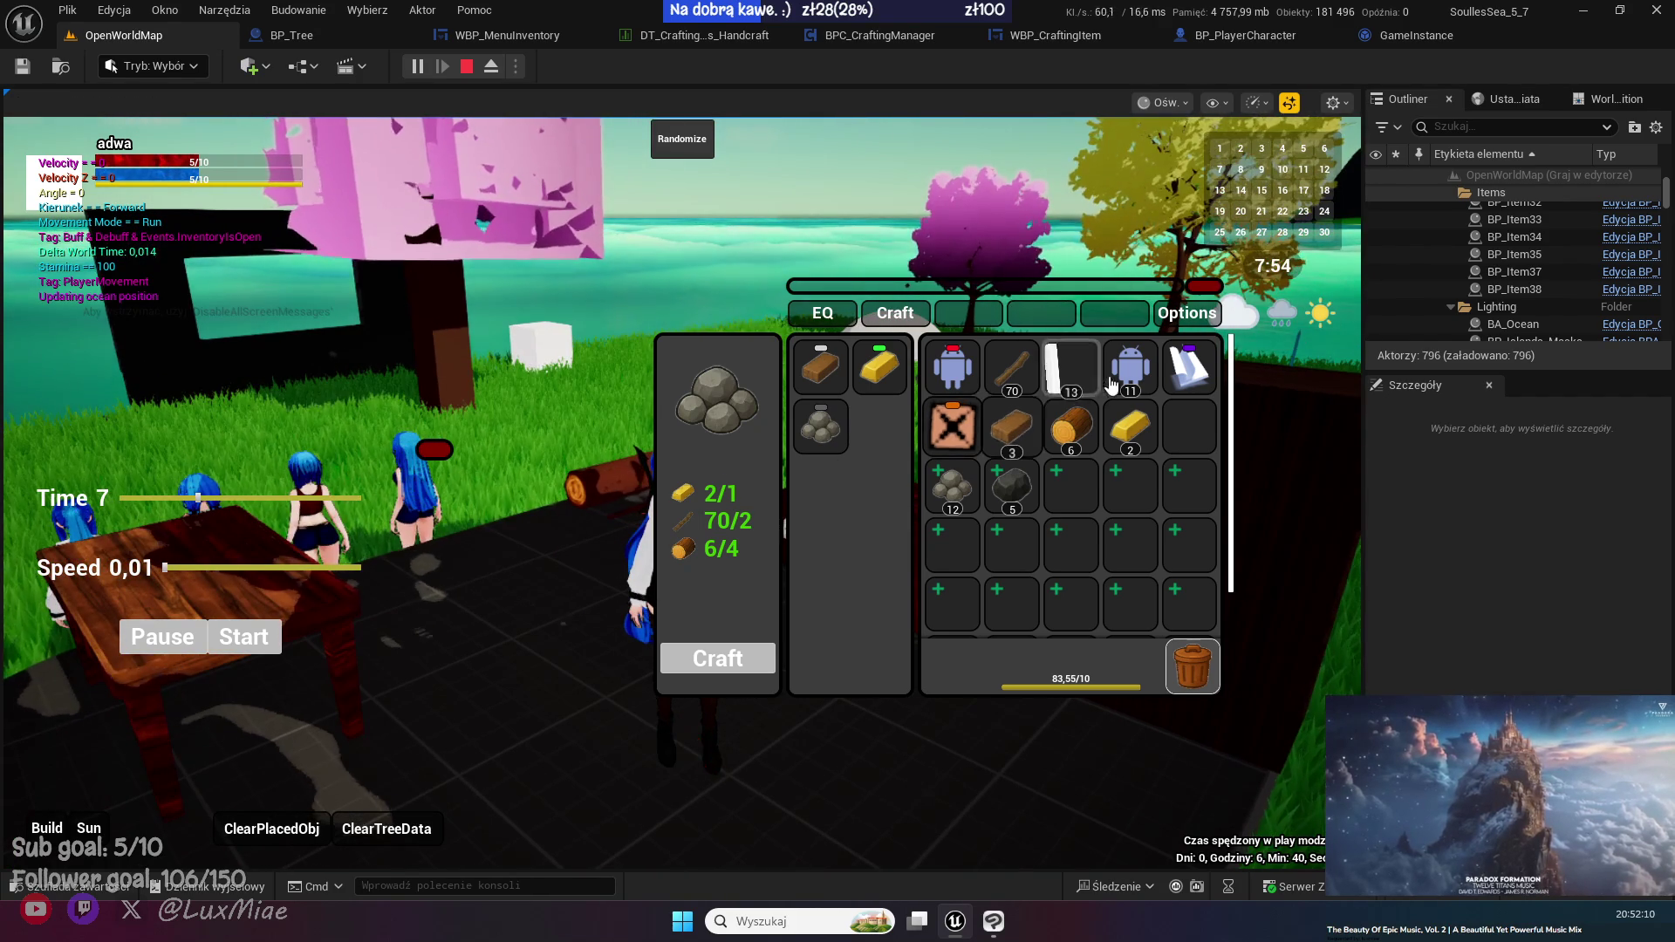
key("Tab")
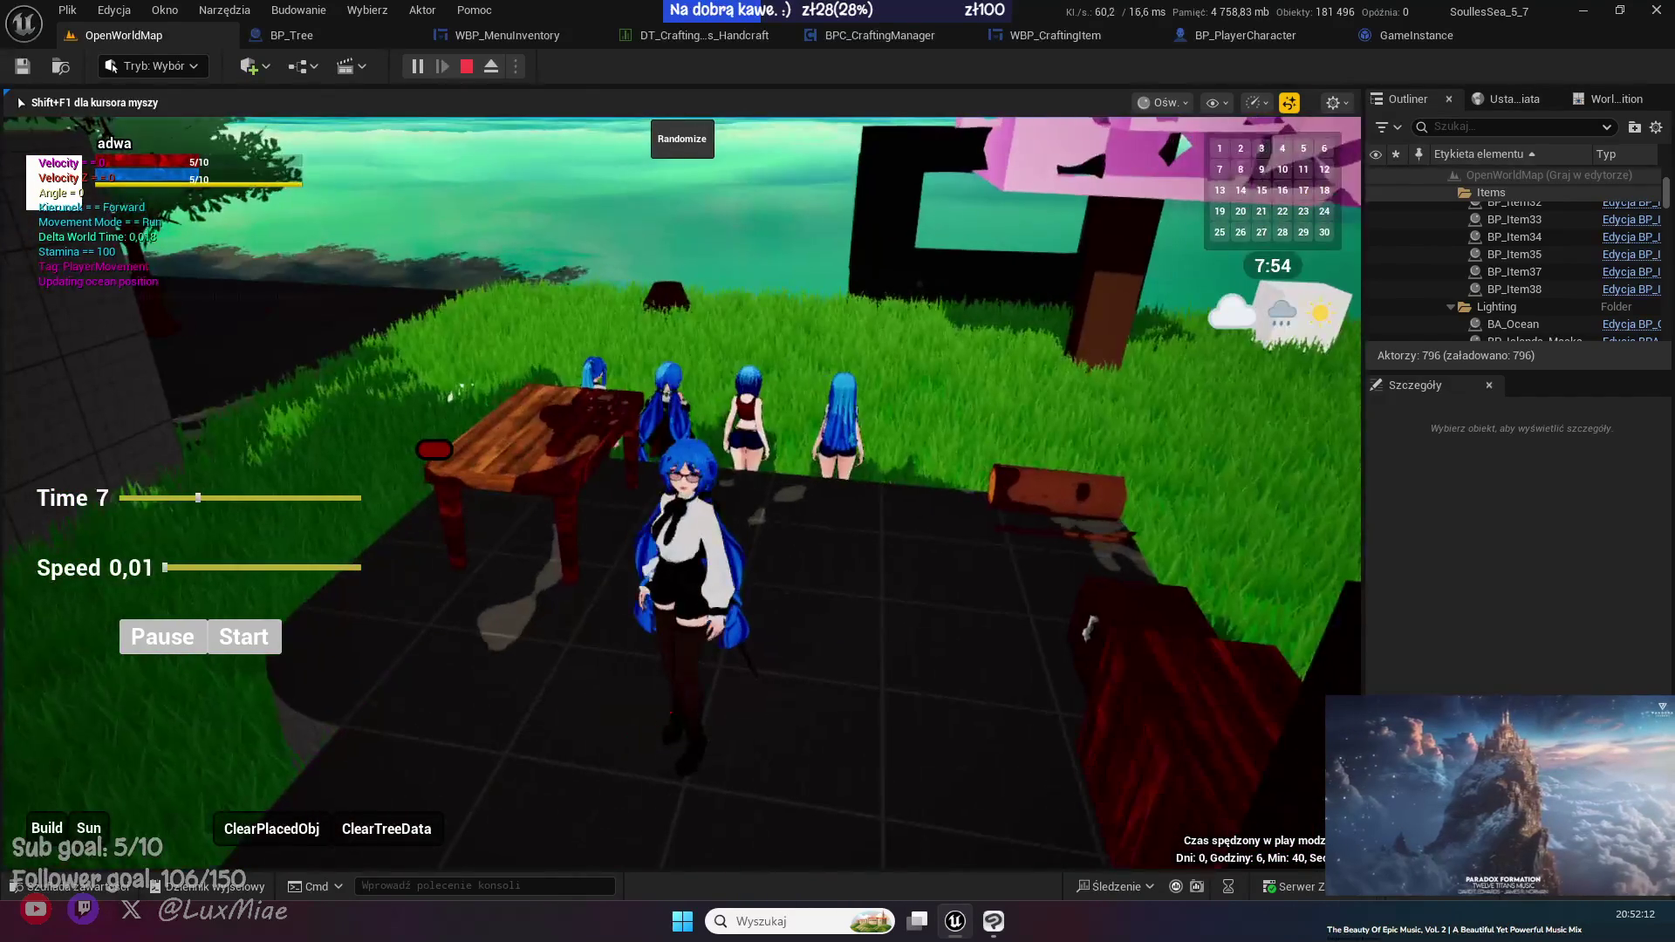
- Stop play, focus on the white ShipSpawner cube, and open the Level Blueprint
key("Escape")
left_click_drag(714, 478, 714, 478)
left_click(650, 460)
key("f")
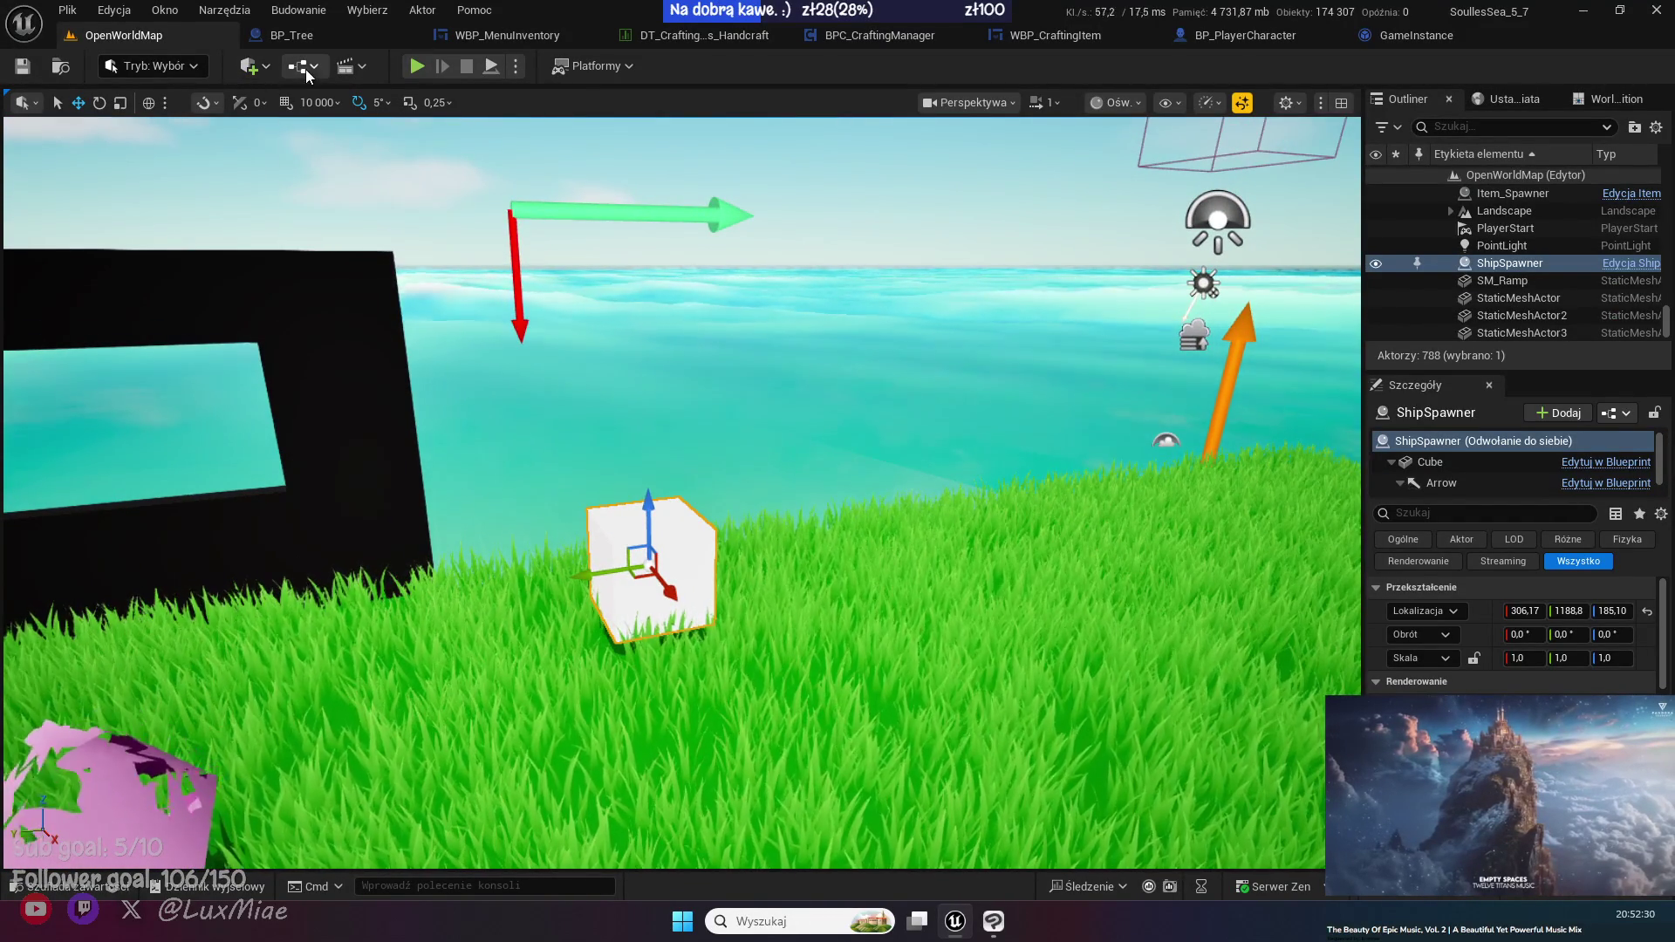
left_click(306, 70)
left_click(424, 190)
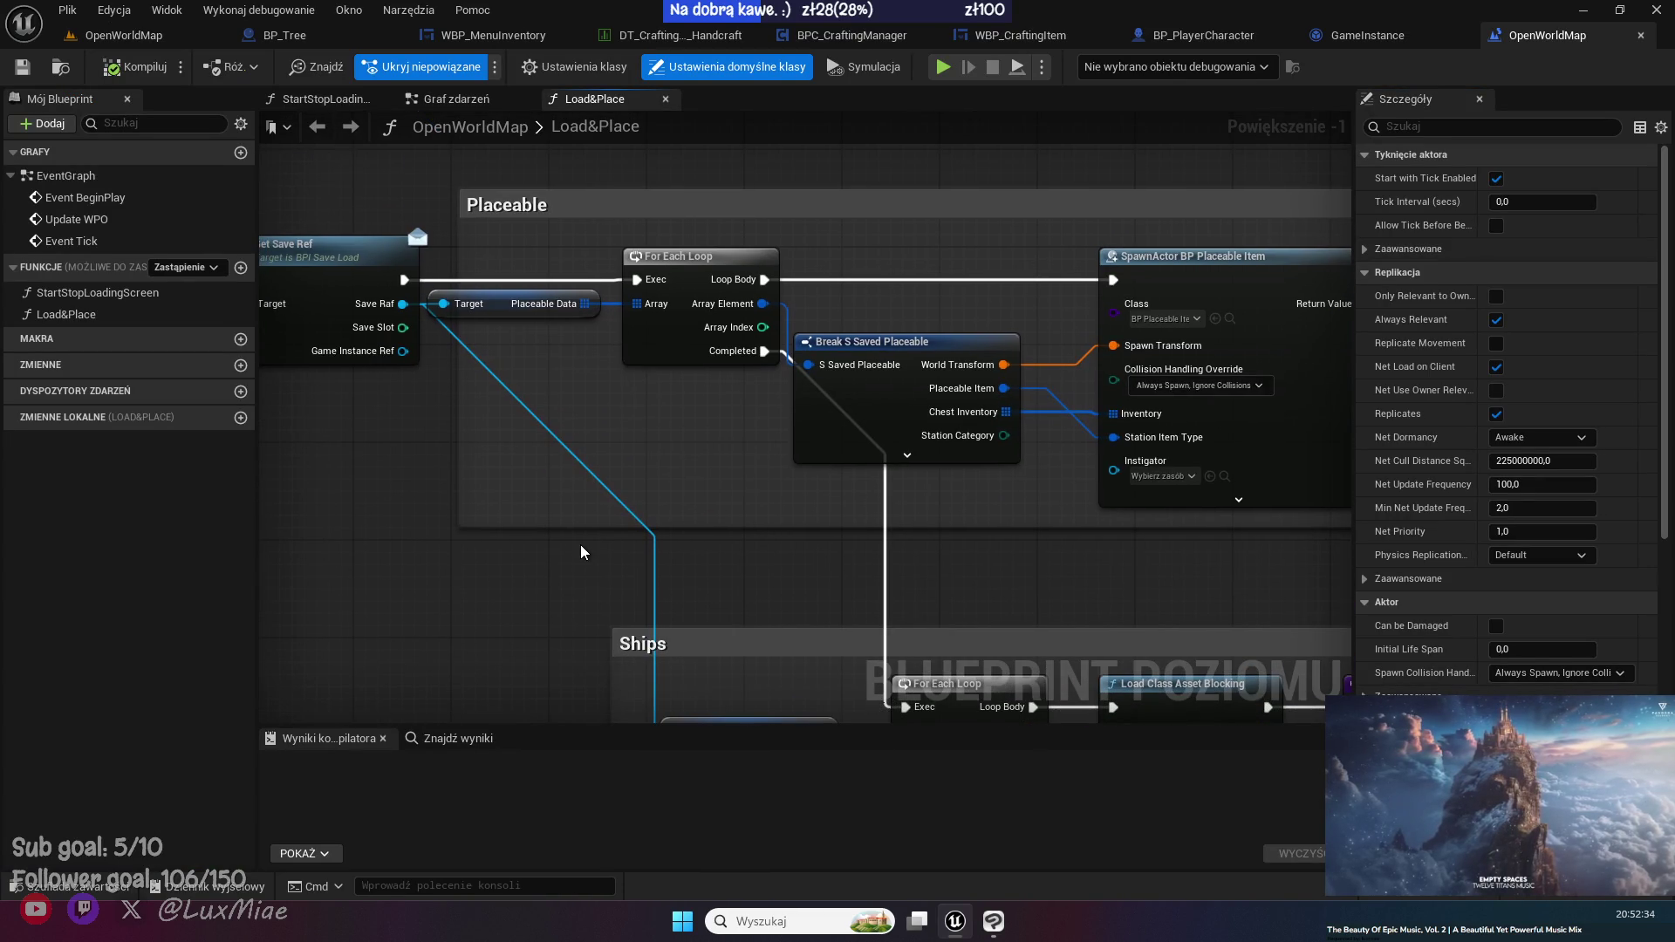
- In the level Event Graph, disconnect Sequence Then 1 from Load&Place
scroll(557, 509, "down", 3)
left_click(475, 99)
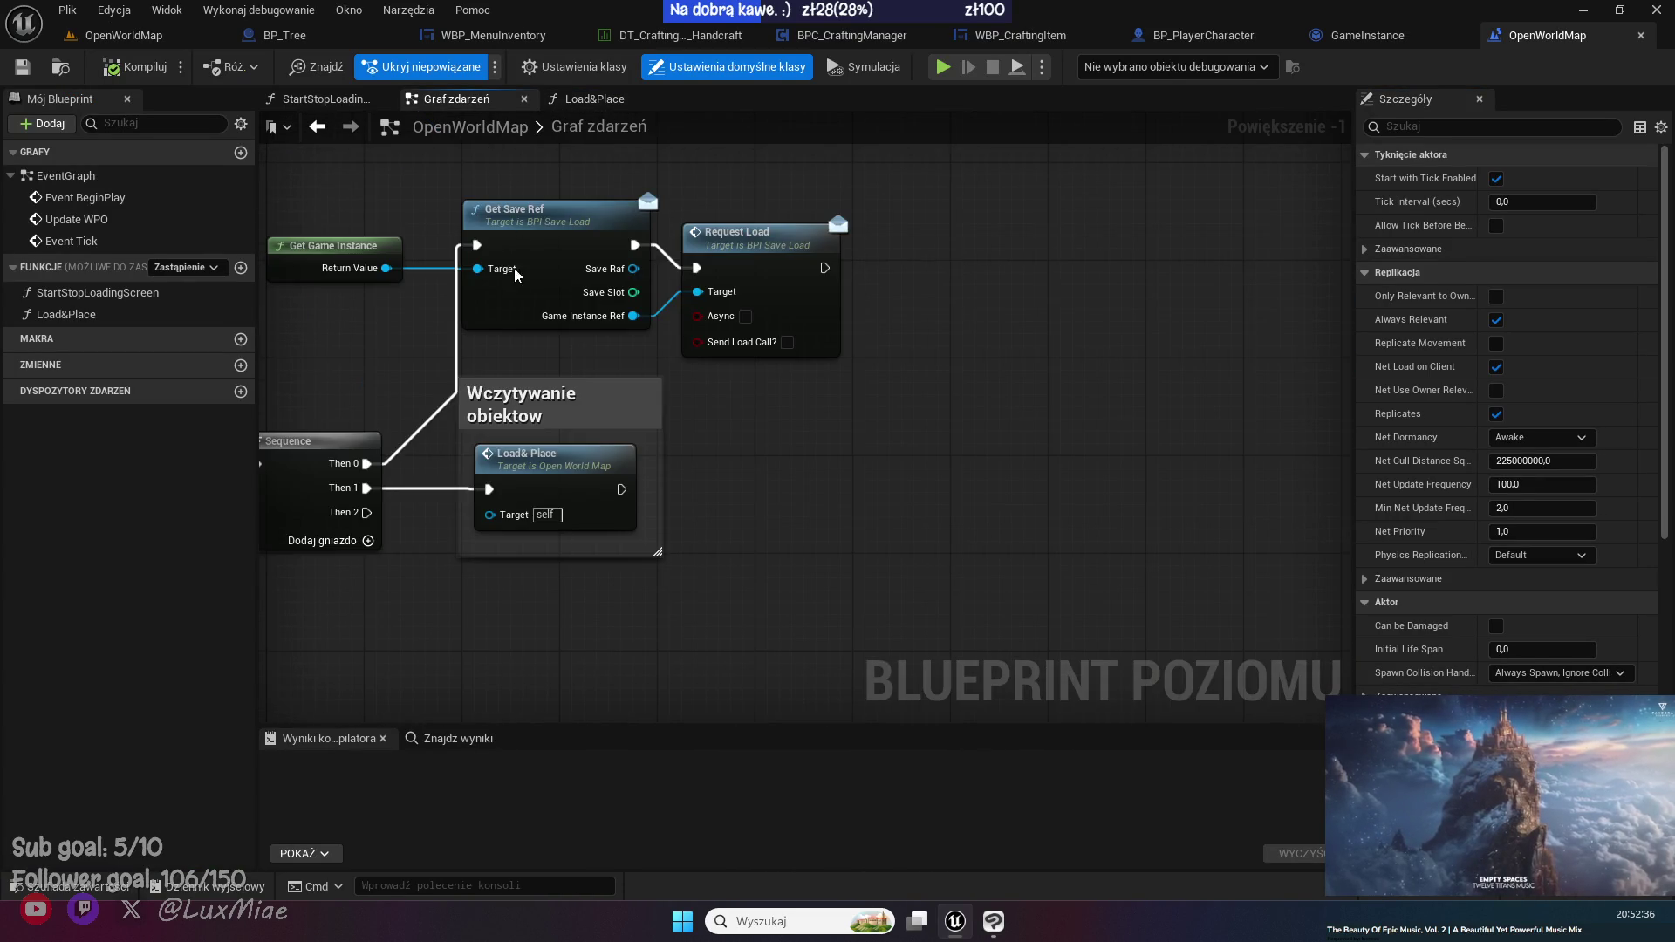
left_click_drag(858, 290, 656, 218)
mouse_move(800, 240)
left_mouse_down()
mouse_move(728, 357)
mouse_move(902, 531)
left_mouse_up()
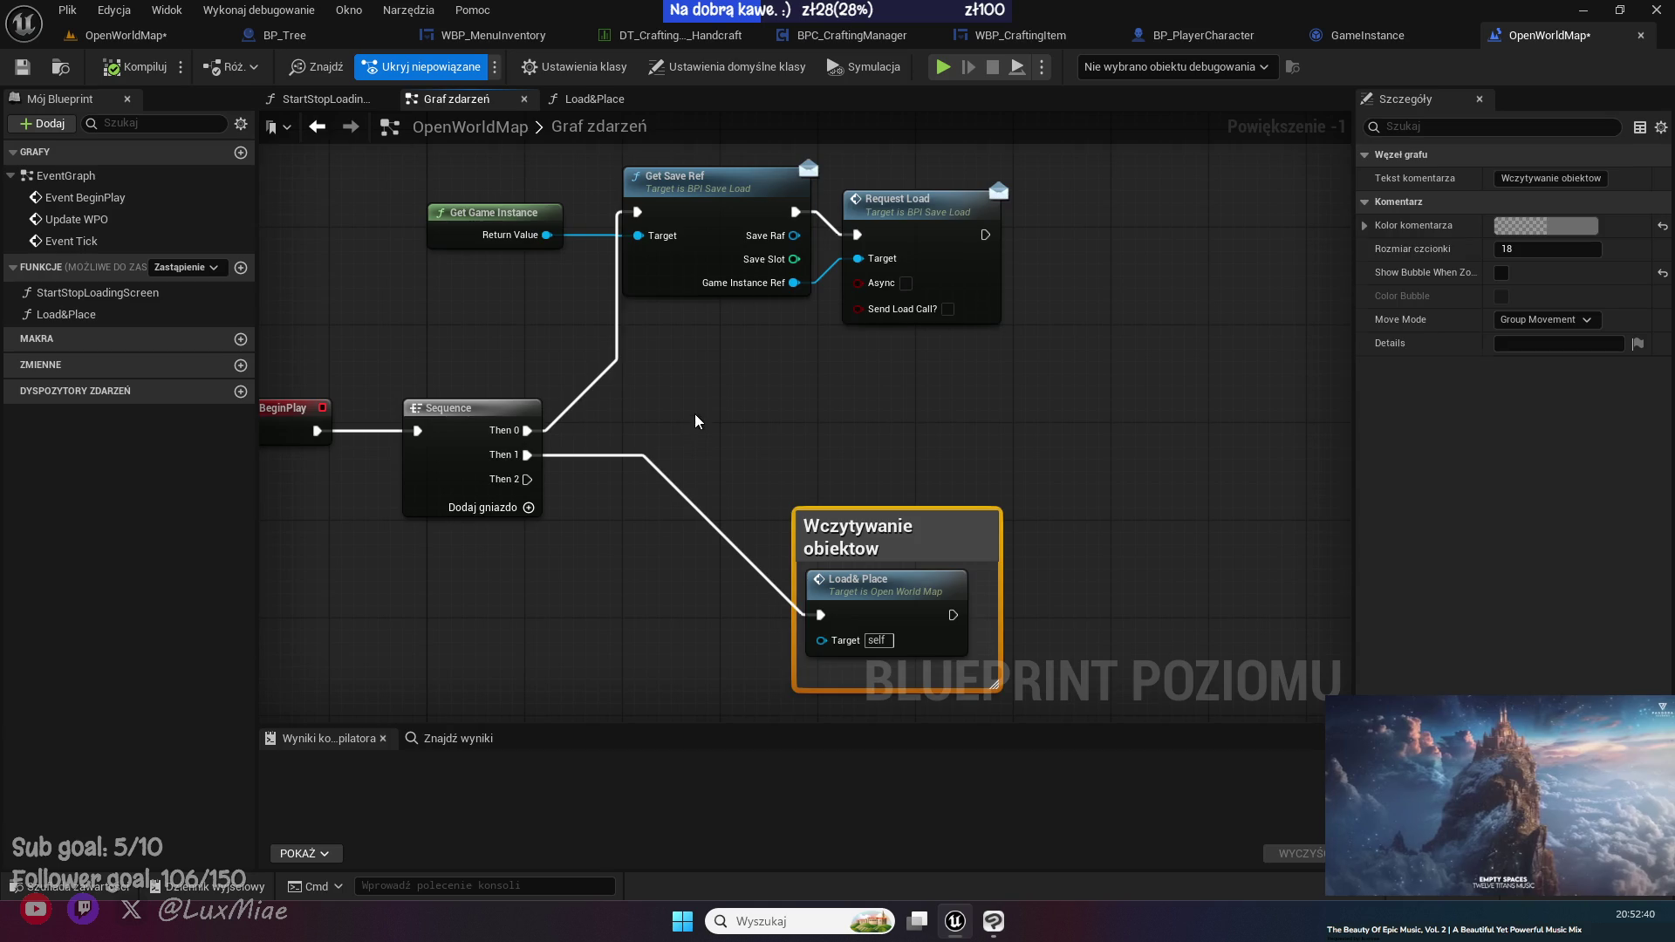
left_click_drag(695, 419, 820, 344)
left_click_drag(664, 408, 712, 338)
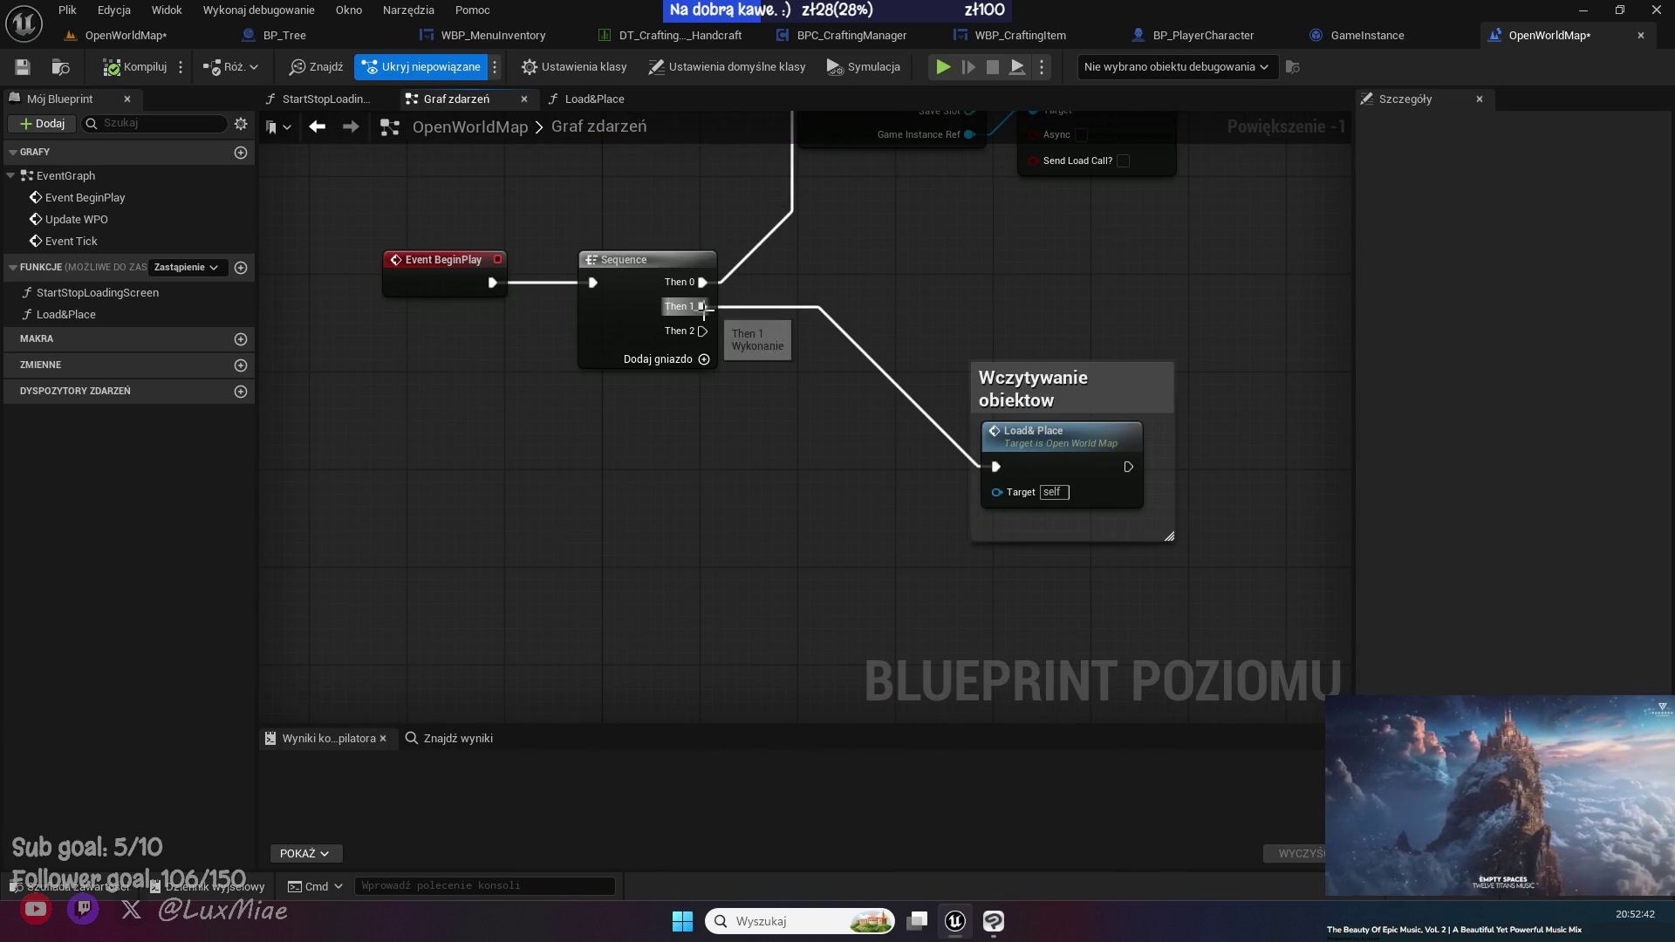
left_click(704, 307, "alt")
- Add a 'Load Actors & Objects' custom event driving Load&Place and reposition its comment box
right_click(492, 497)
type("custom event")
key("Return")
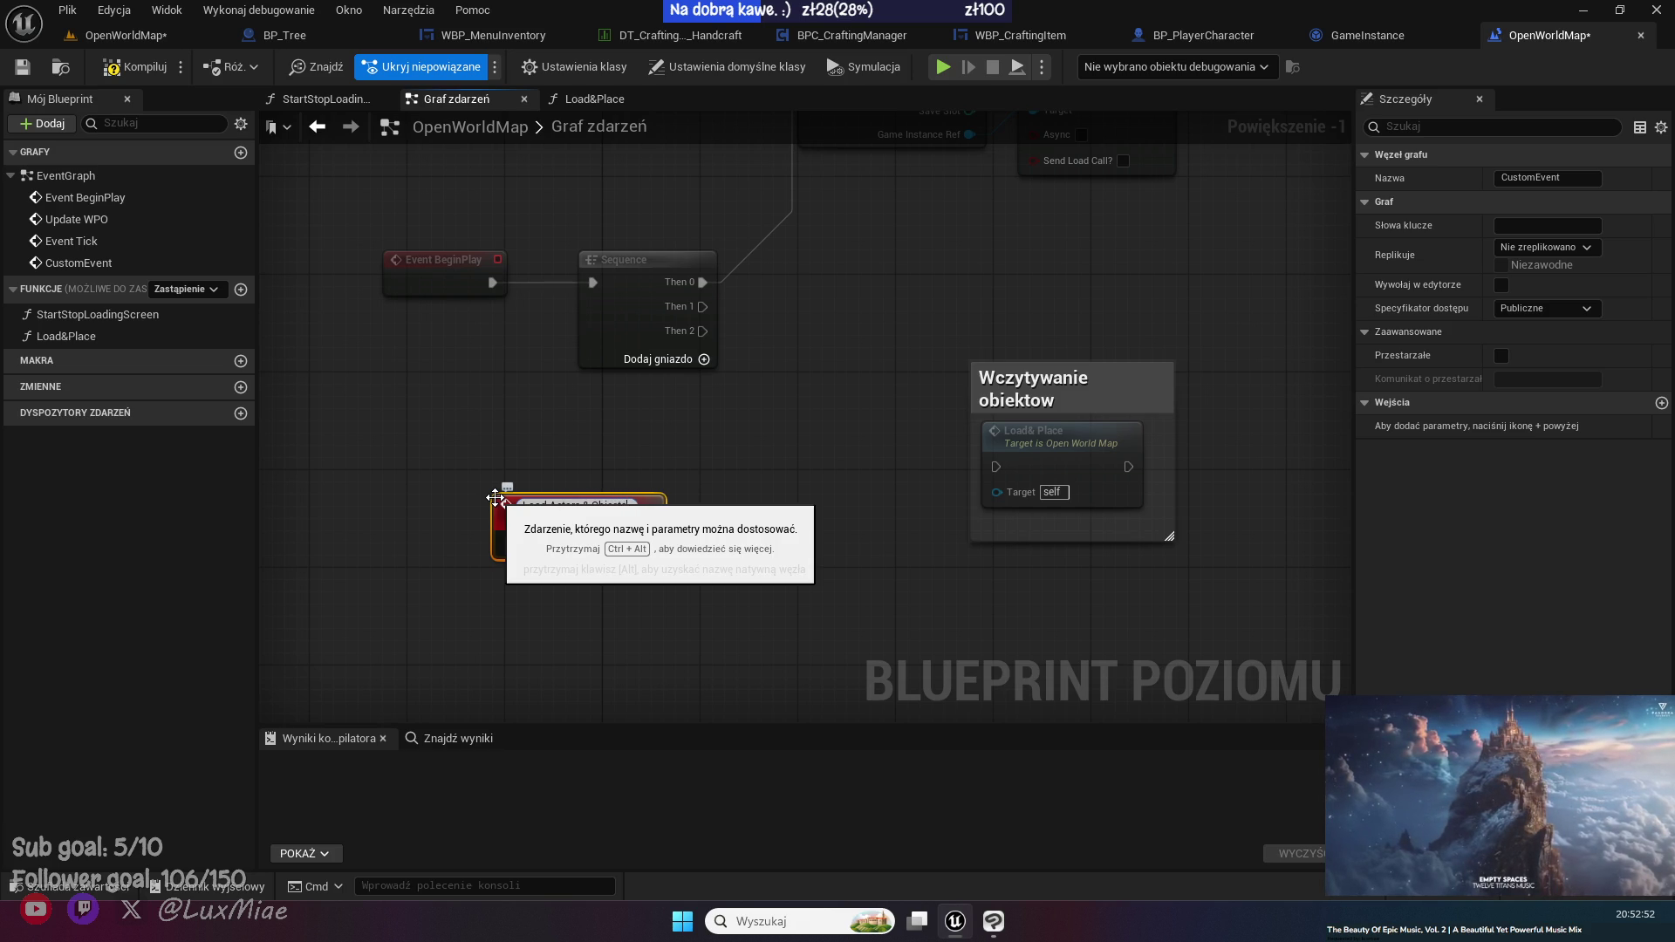
key("Return")
mouse_move(642, 533)
left_mouse_down()
mouse_move(680, 568)
mouse_move(995, 467)
left_mouse_up()
left_click(1108, 403)
left_click_drag(1108, 403, 826, 473)
- Call Load Actors & Objects from Sequence Then 1
left_click_drag(700, 305, 808, 319)
type("load")
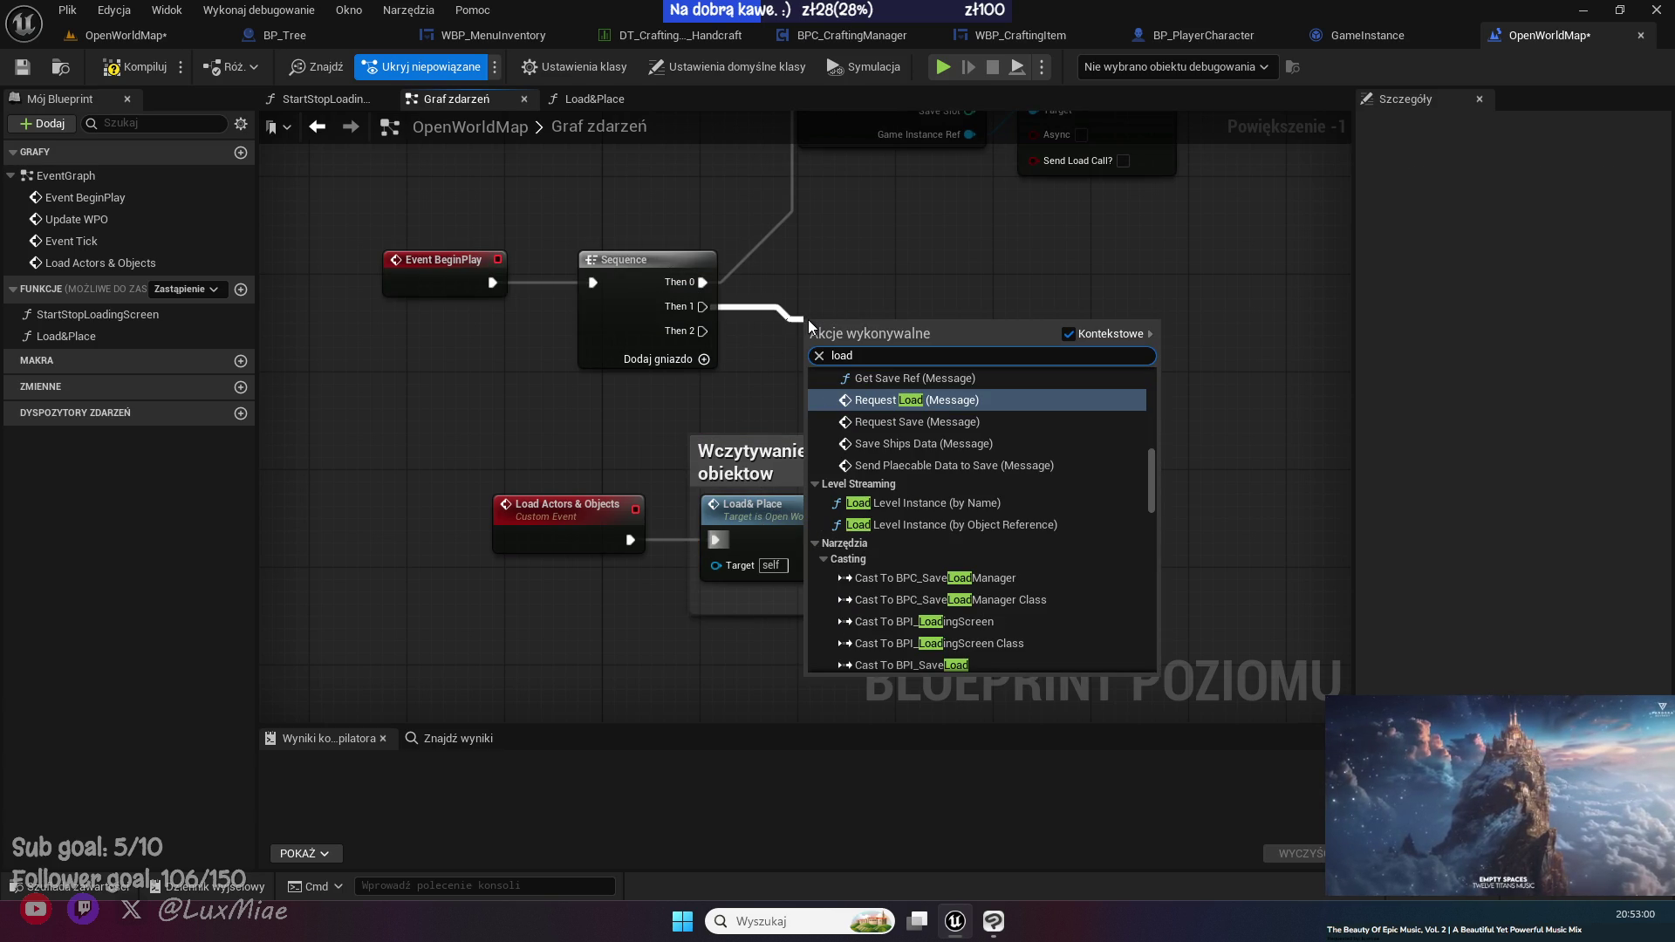
type(" actors")
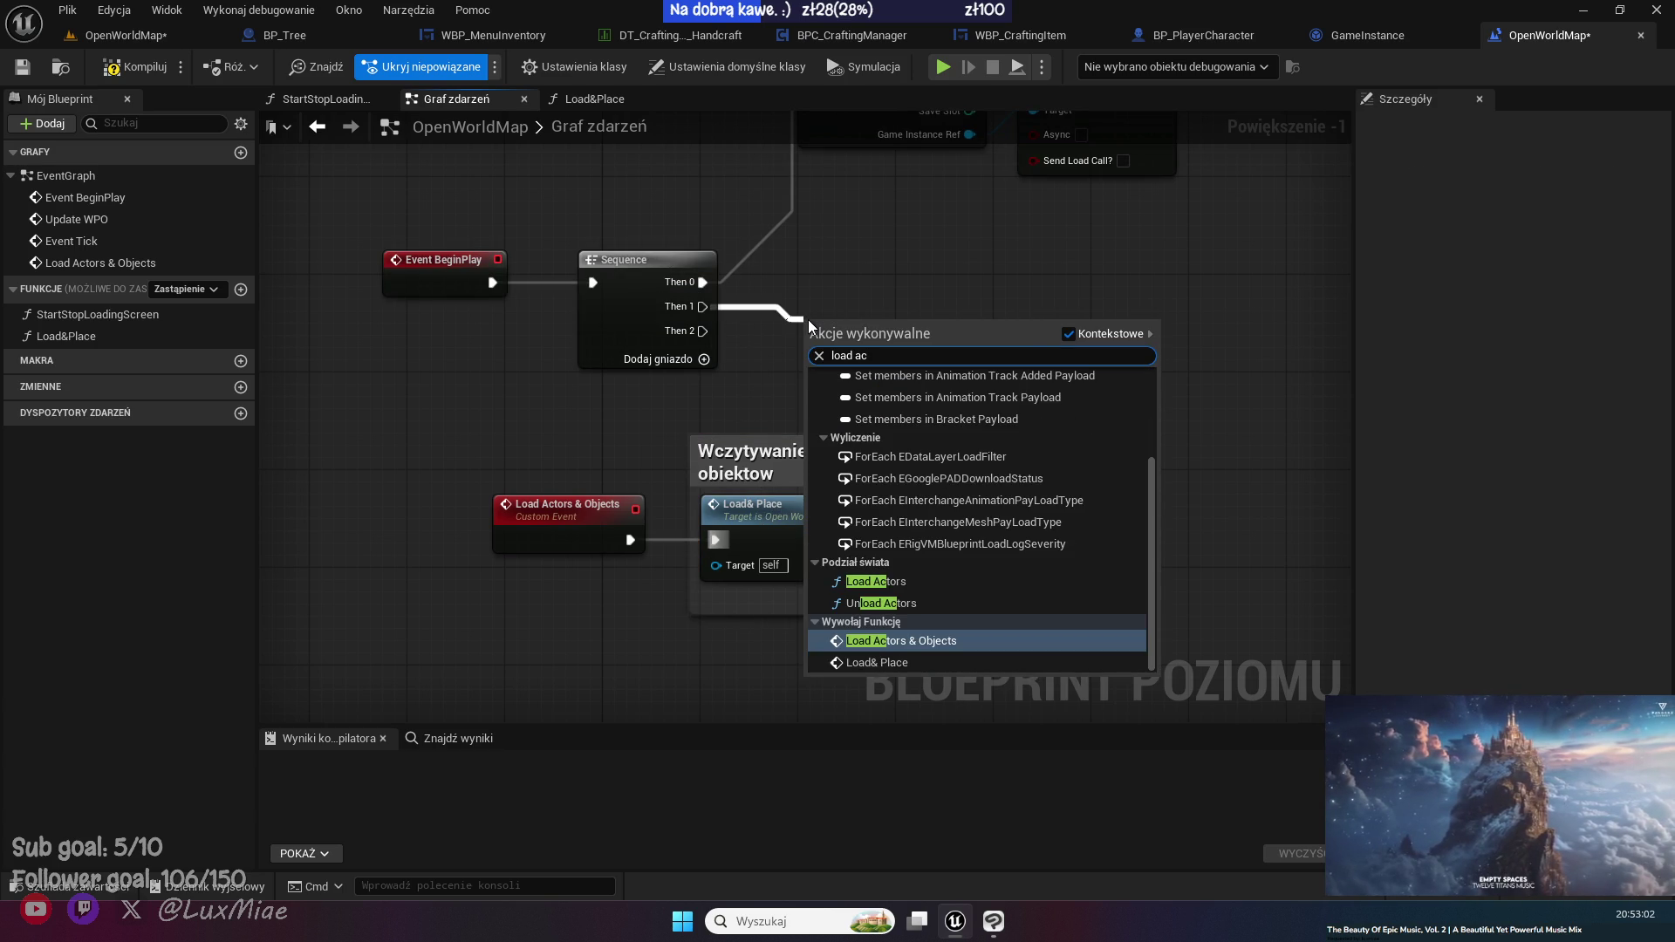
key("Return")
left_click_drag(831, 328, 843, 267)
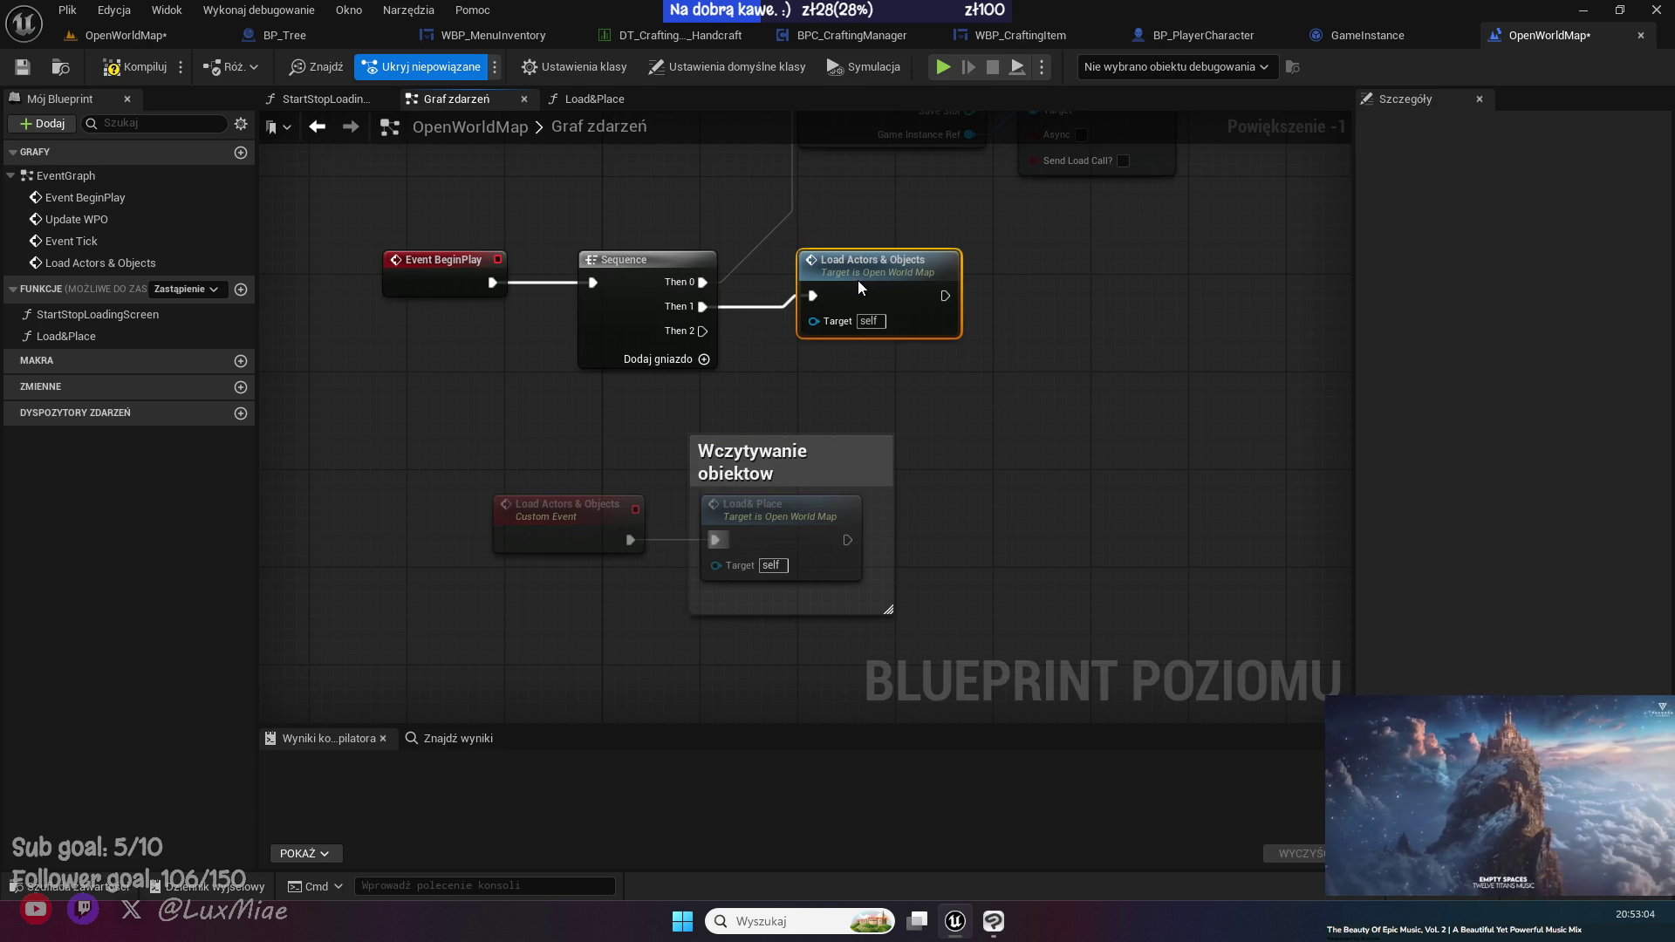
left_click(609, 318)
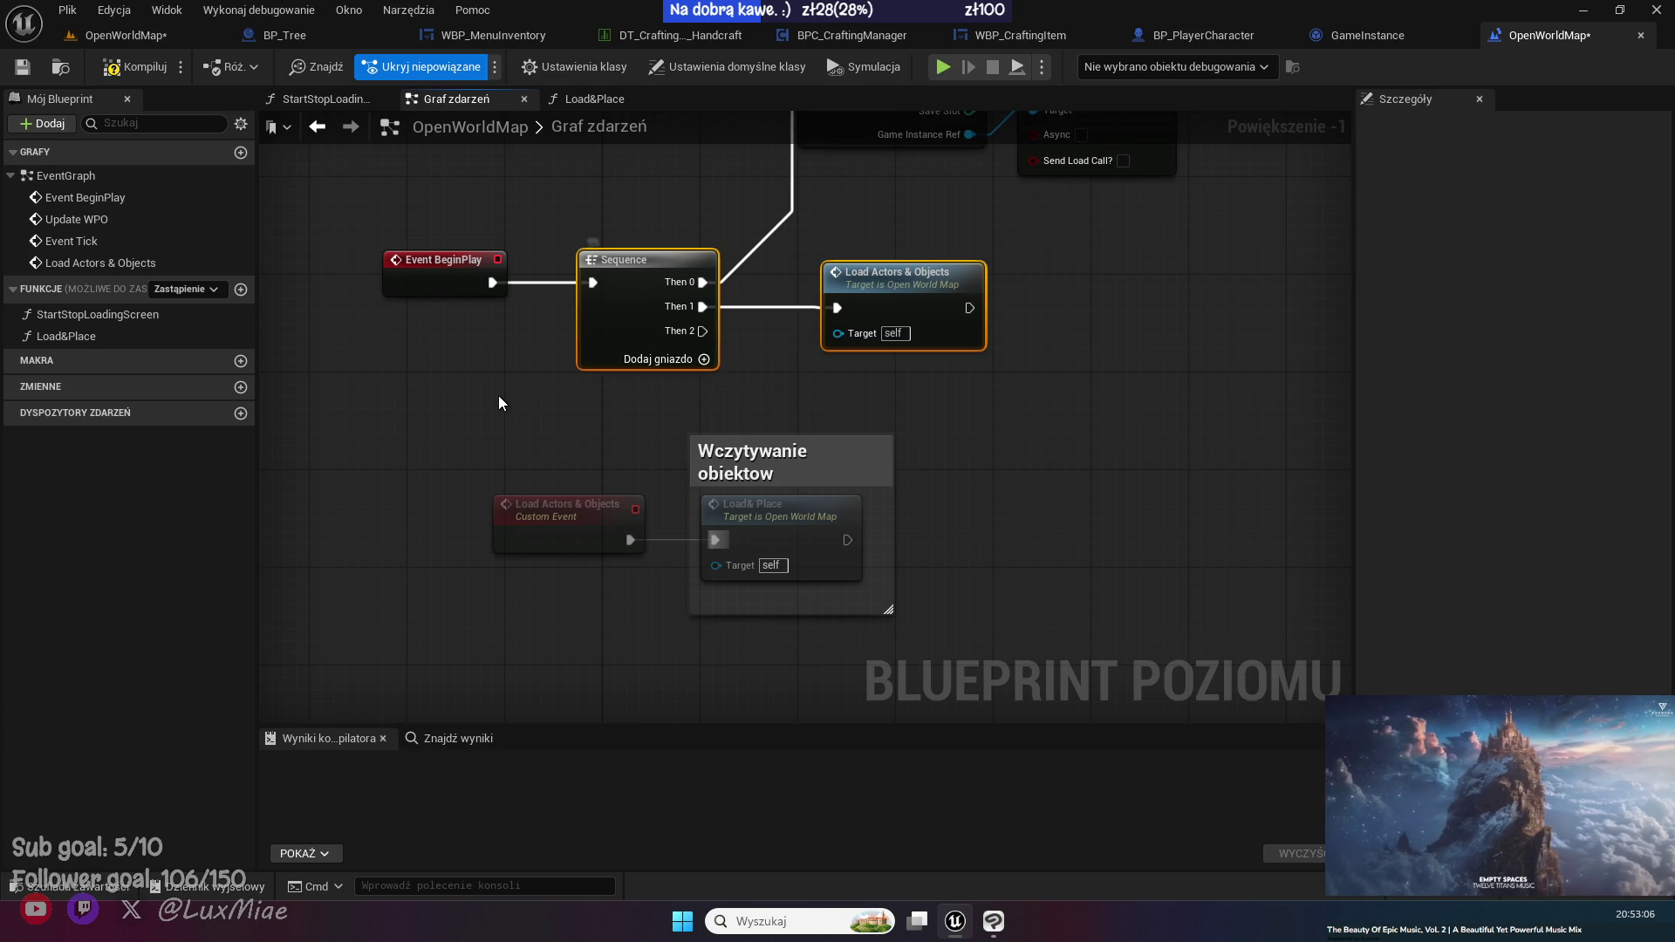
left_click(499, 396)
- Save and compile the level blueprint, then run a quick play test
key("ctrl+s")
left_click(113, 66)
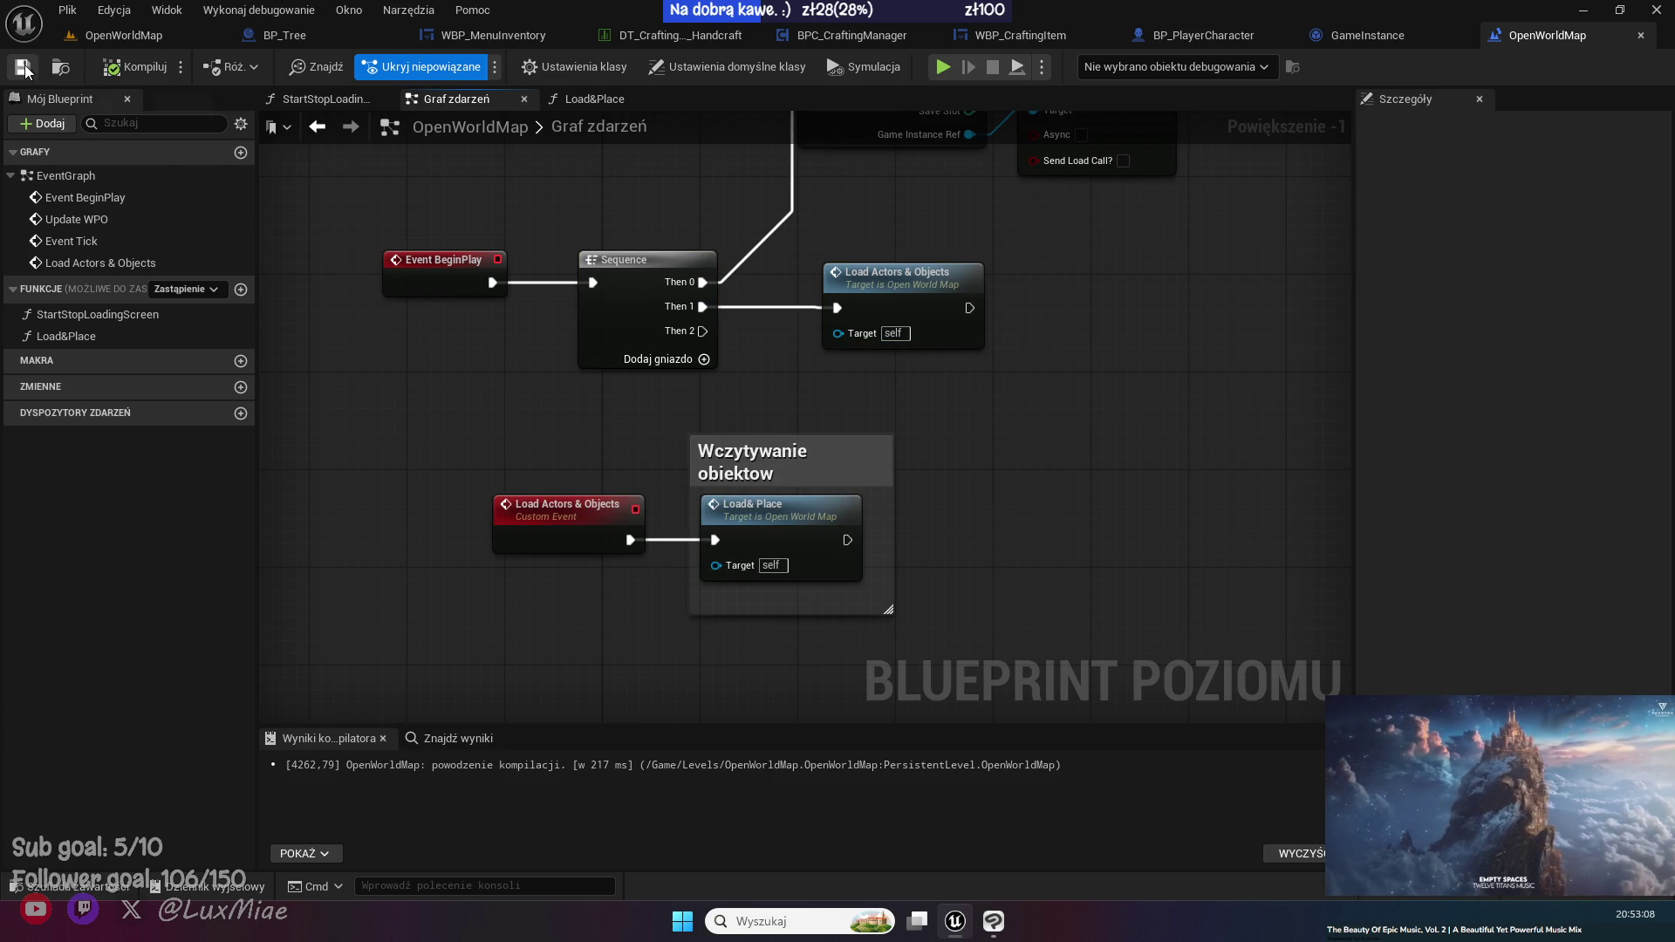
left_click(101, 37)
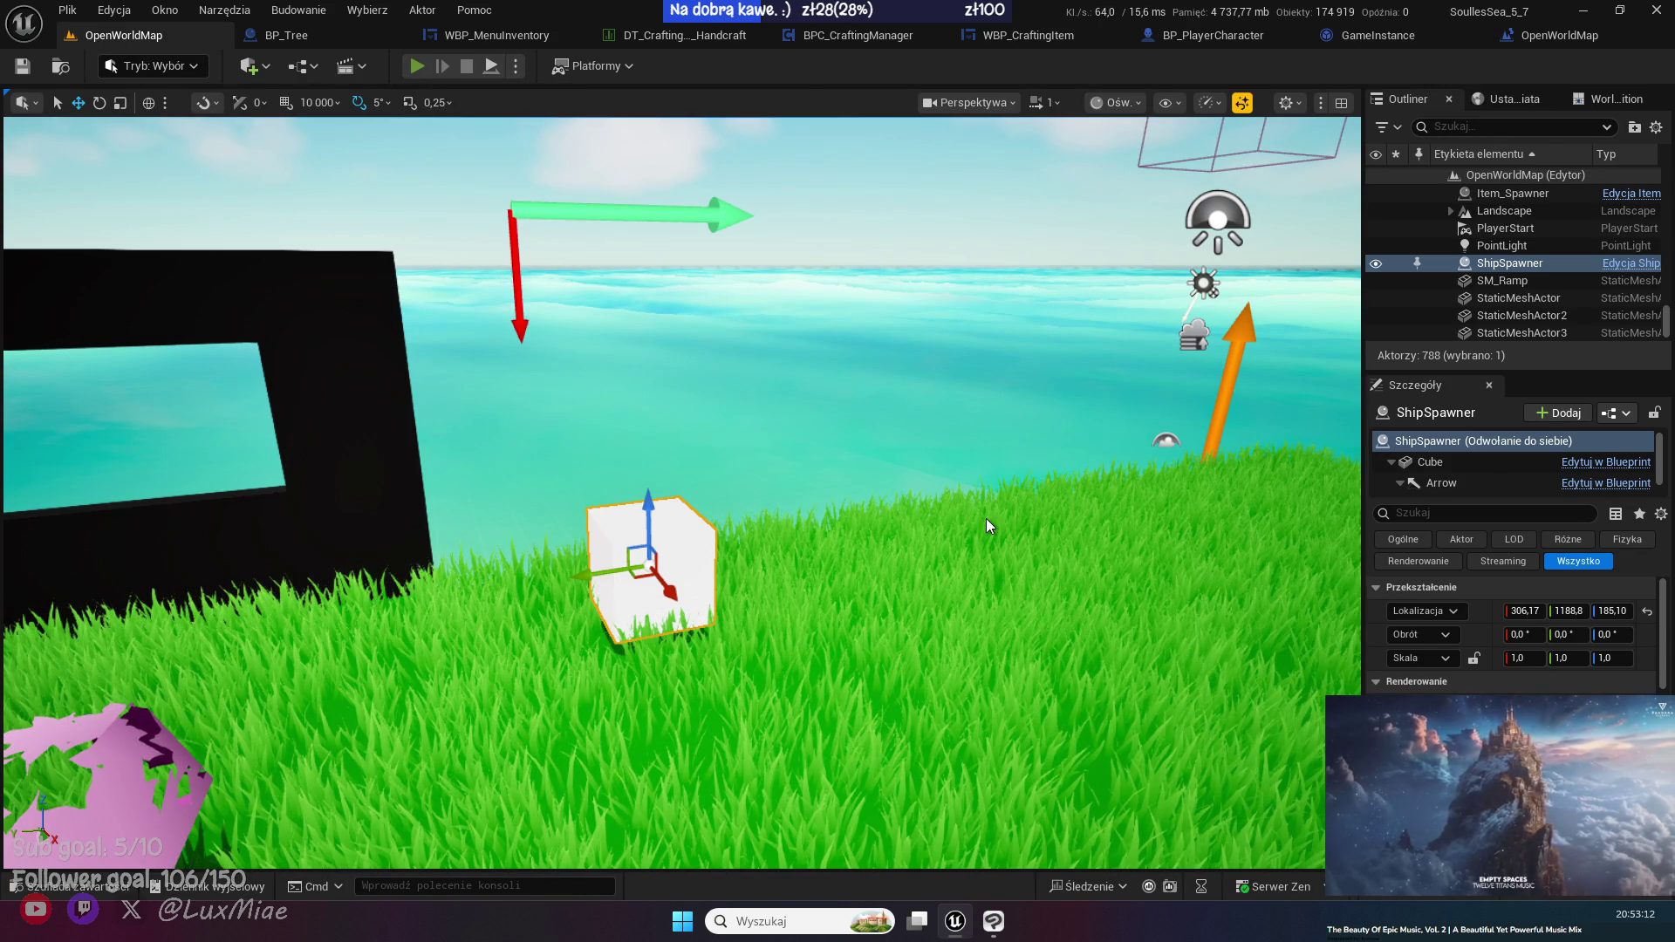
key("alt+p")
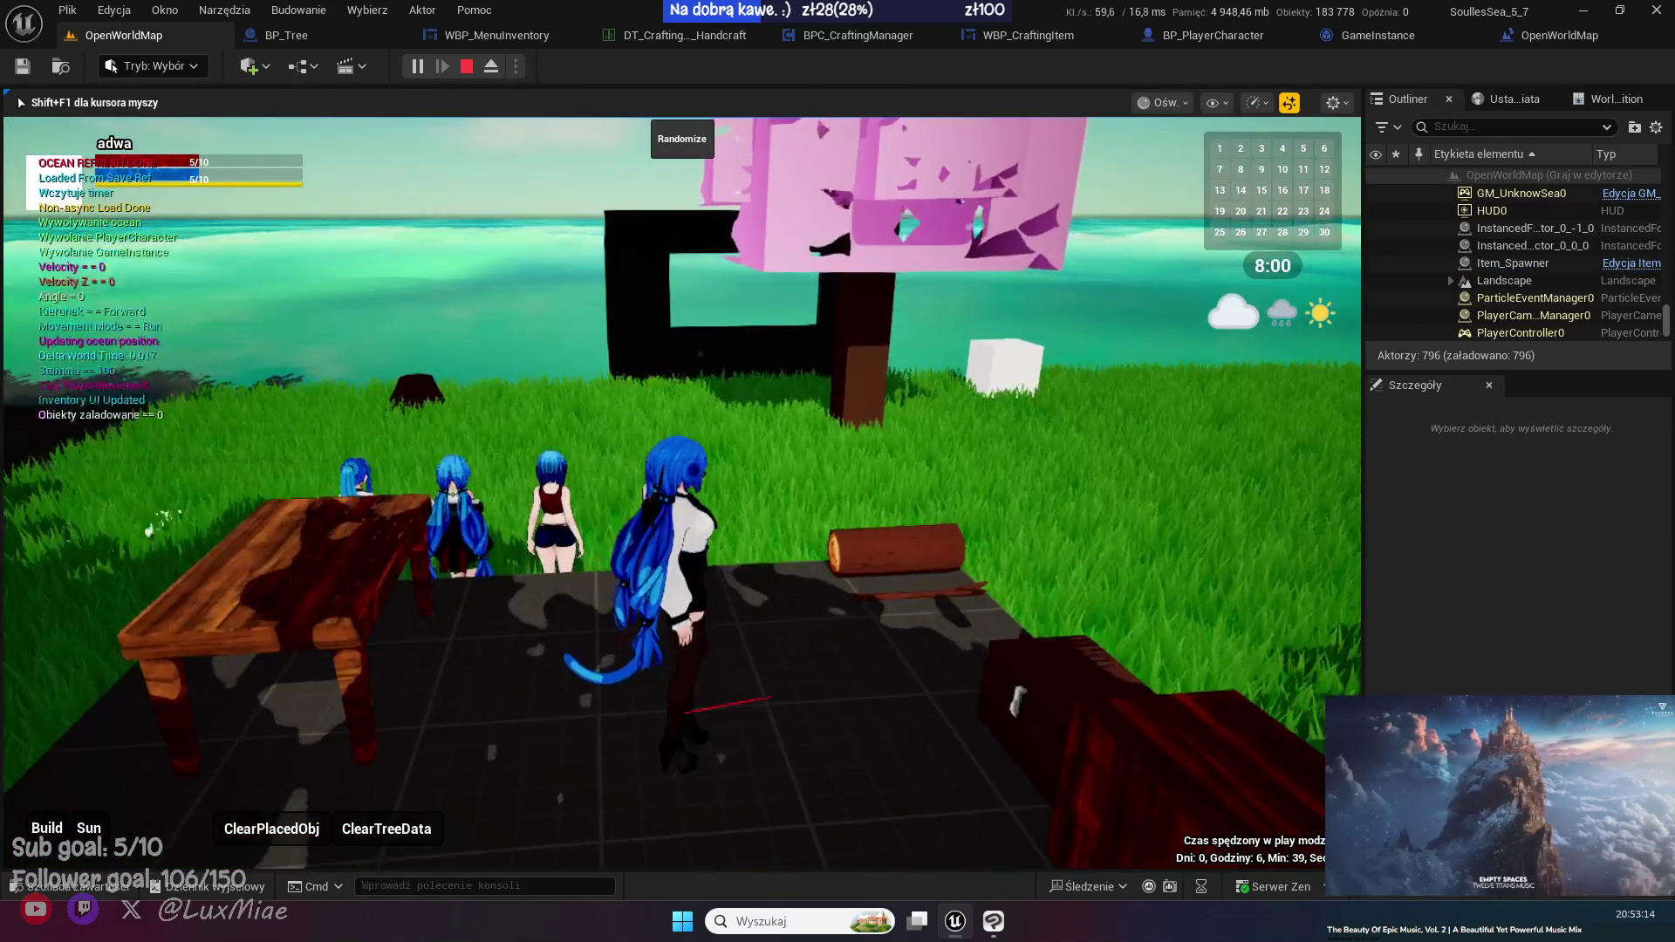
key("Escape")
- Browse the open blueprint tabs, then open the Load&Place function graph
left_click(467, 36)
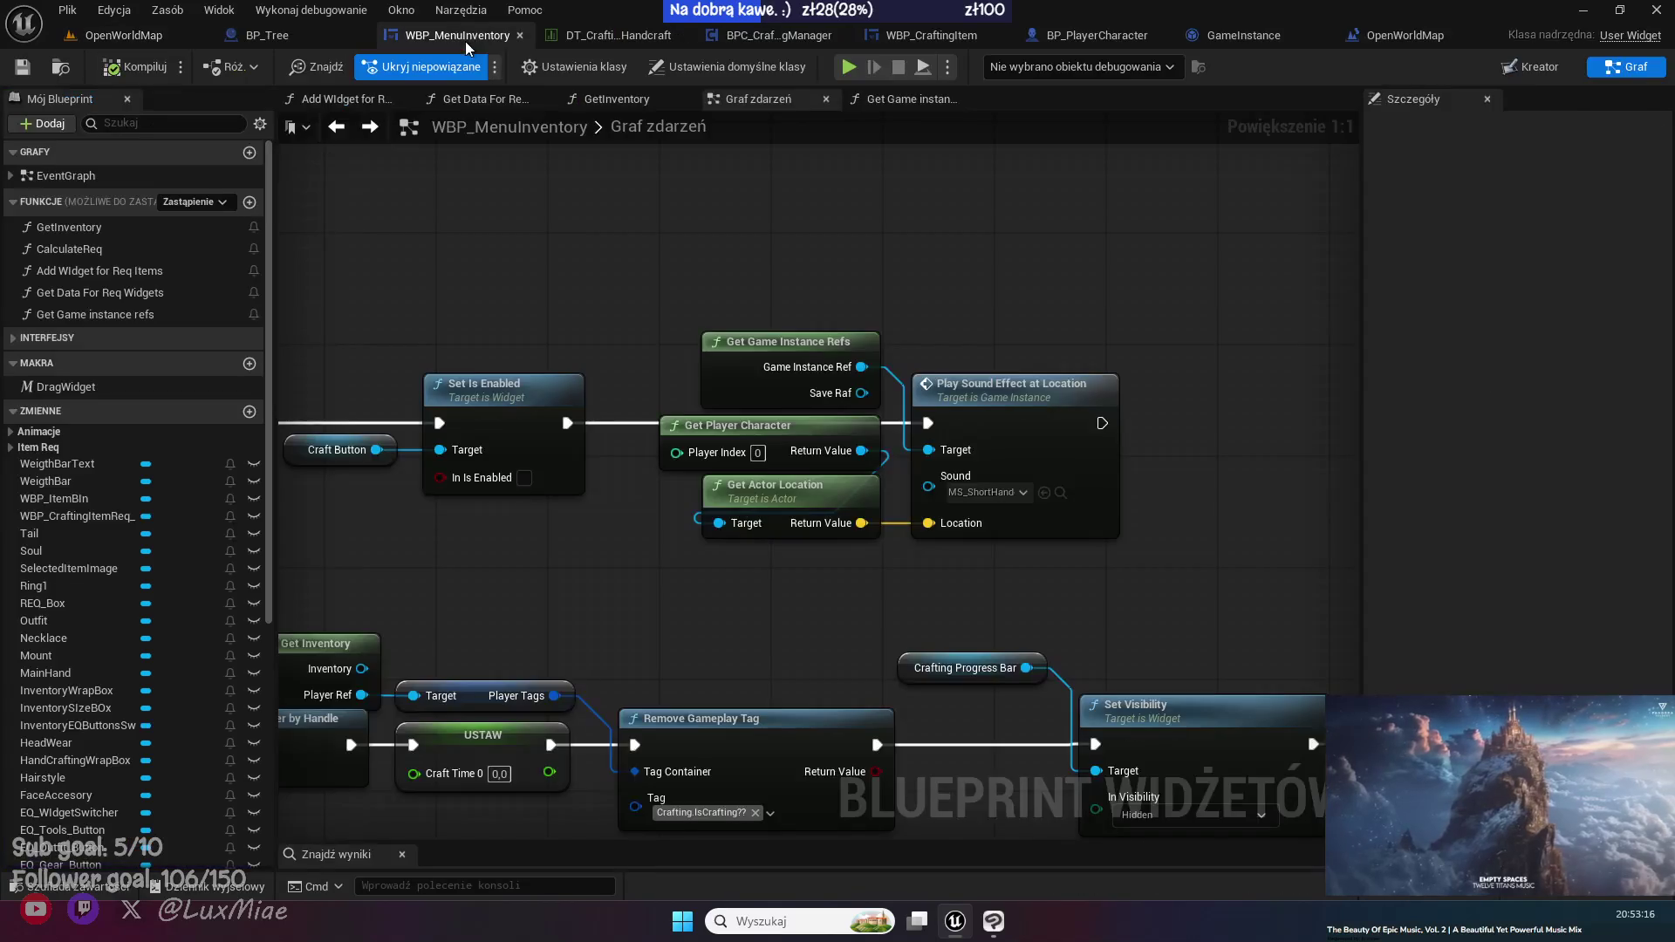
scroll(719, 356, "down", 3)
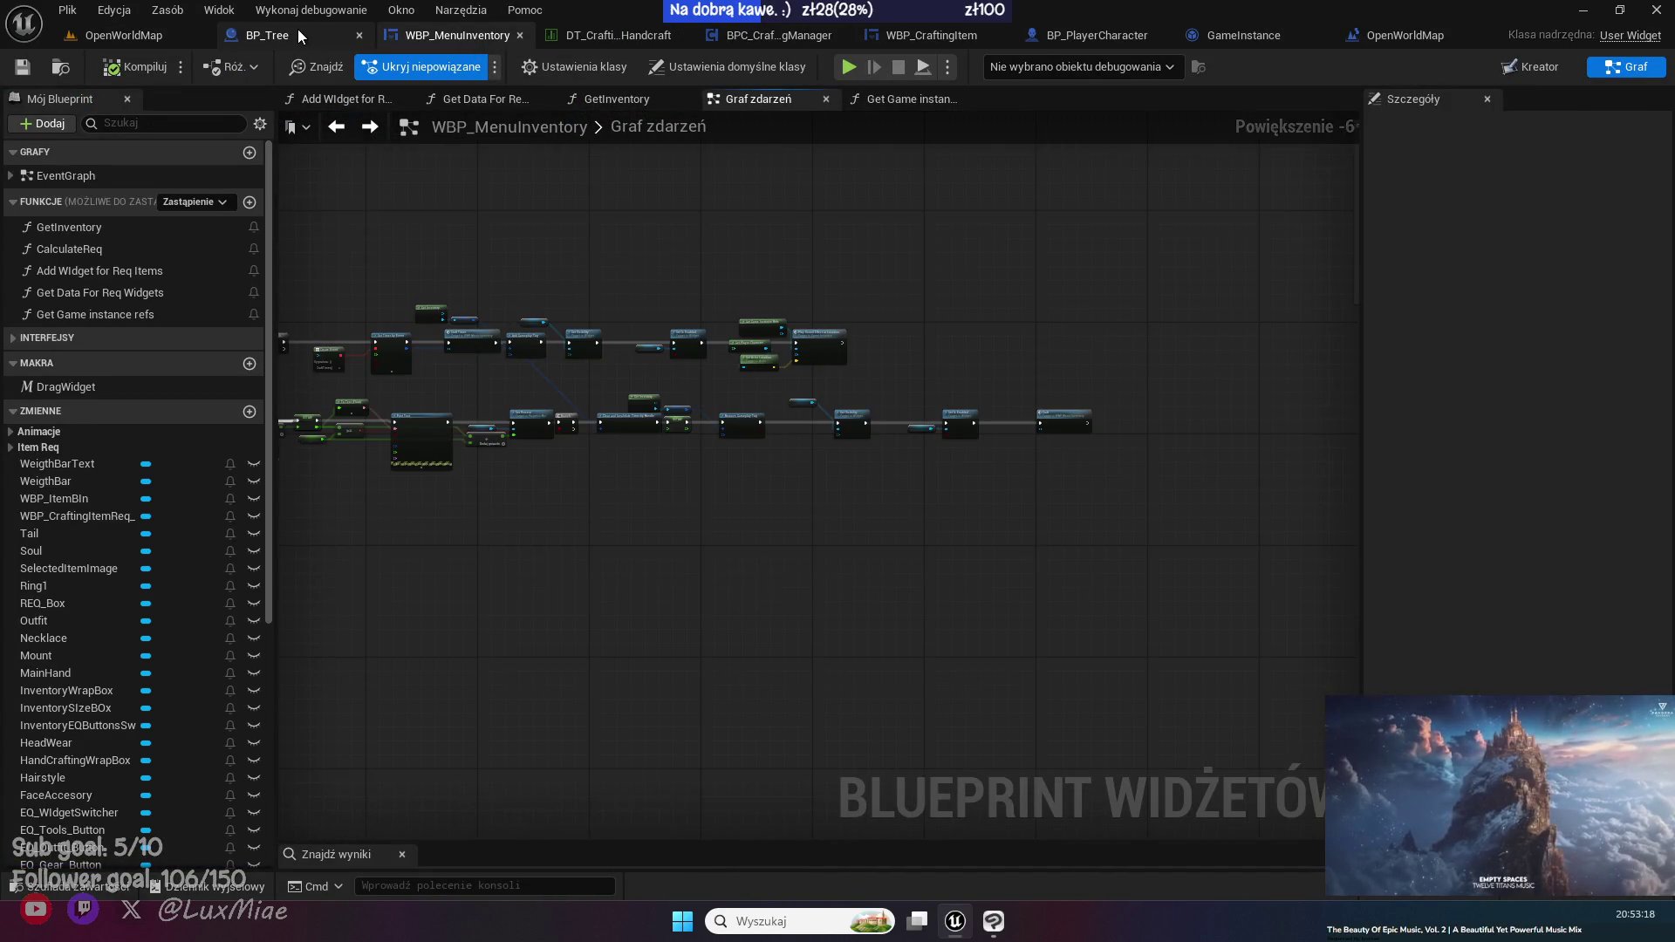
left_click(262, 35)
left_click(1440, 35)
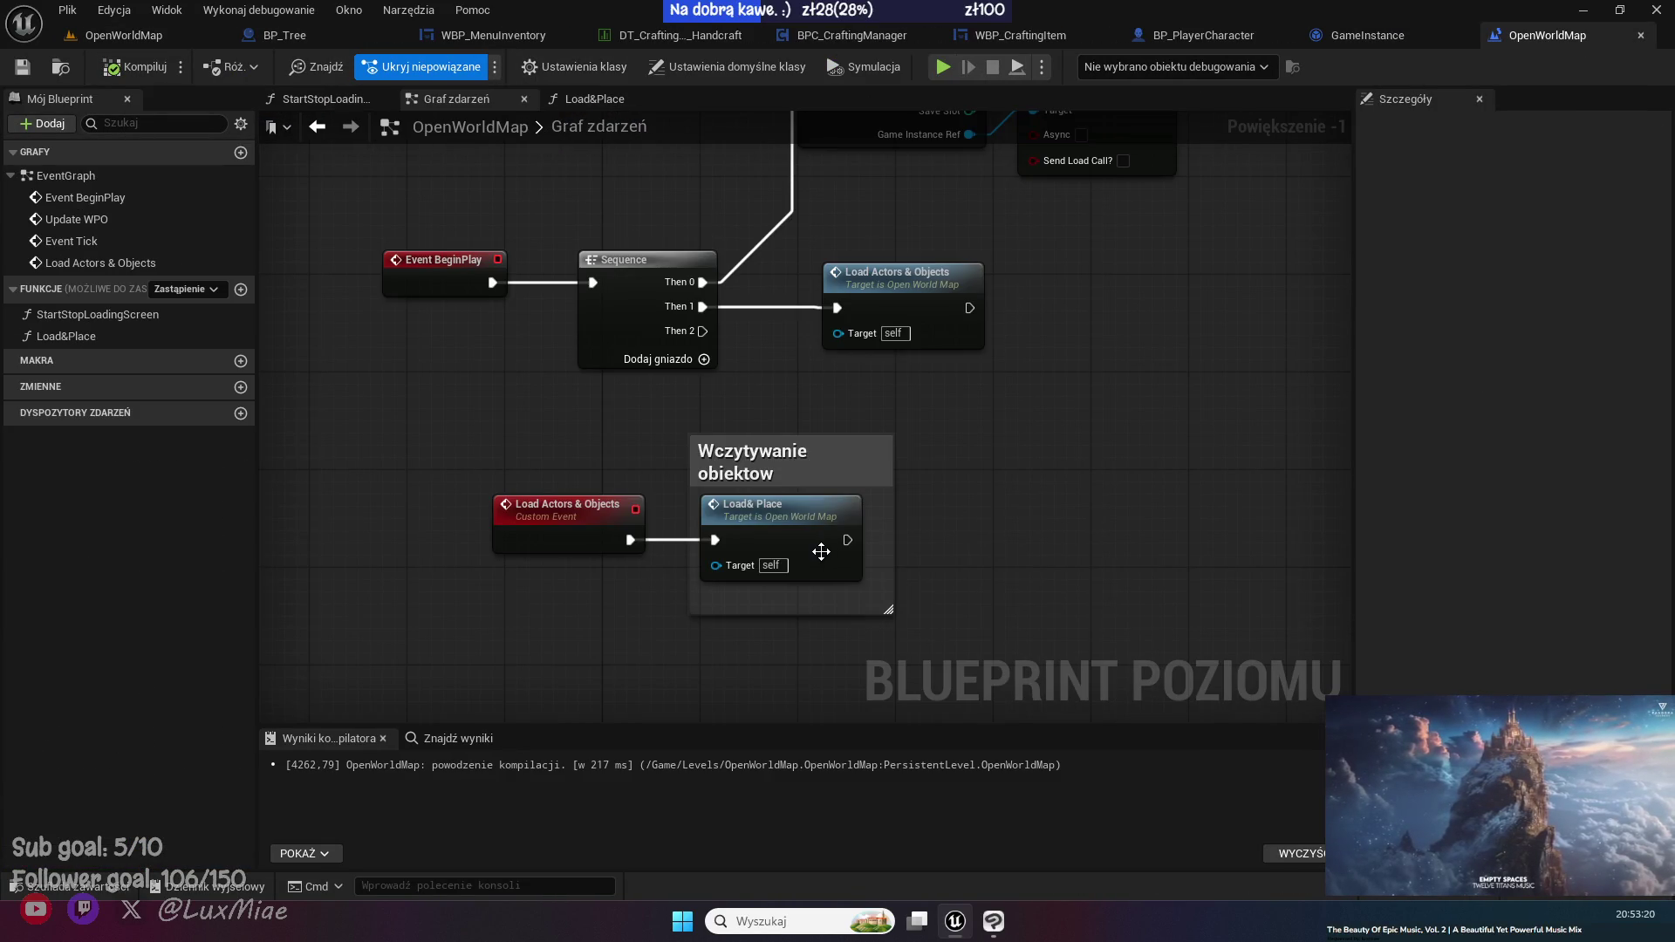
double_click(767, 513)
- In the Load&Place graph, widen the Ships comment box so it encloses SpawnActor
scroll(459, 488, "up", 4)
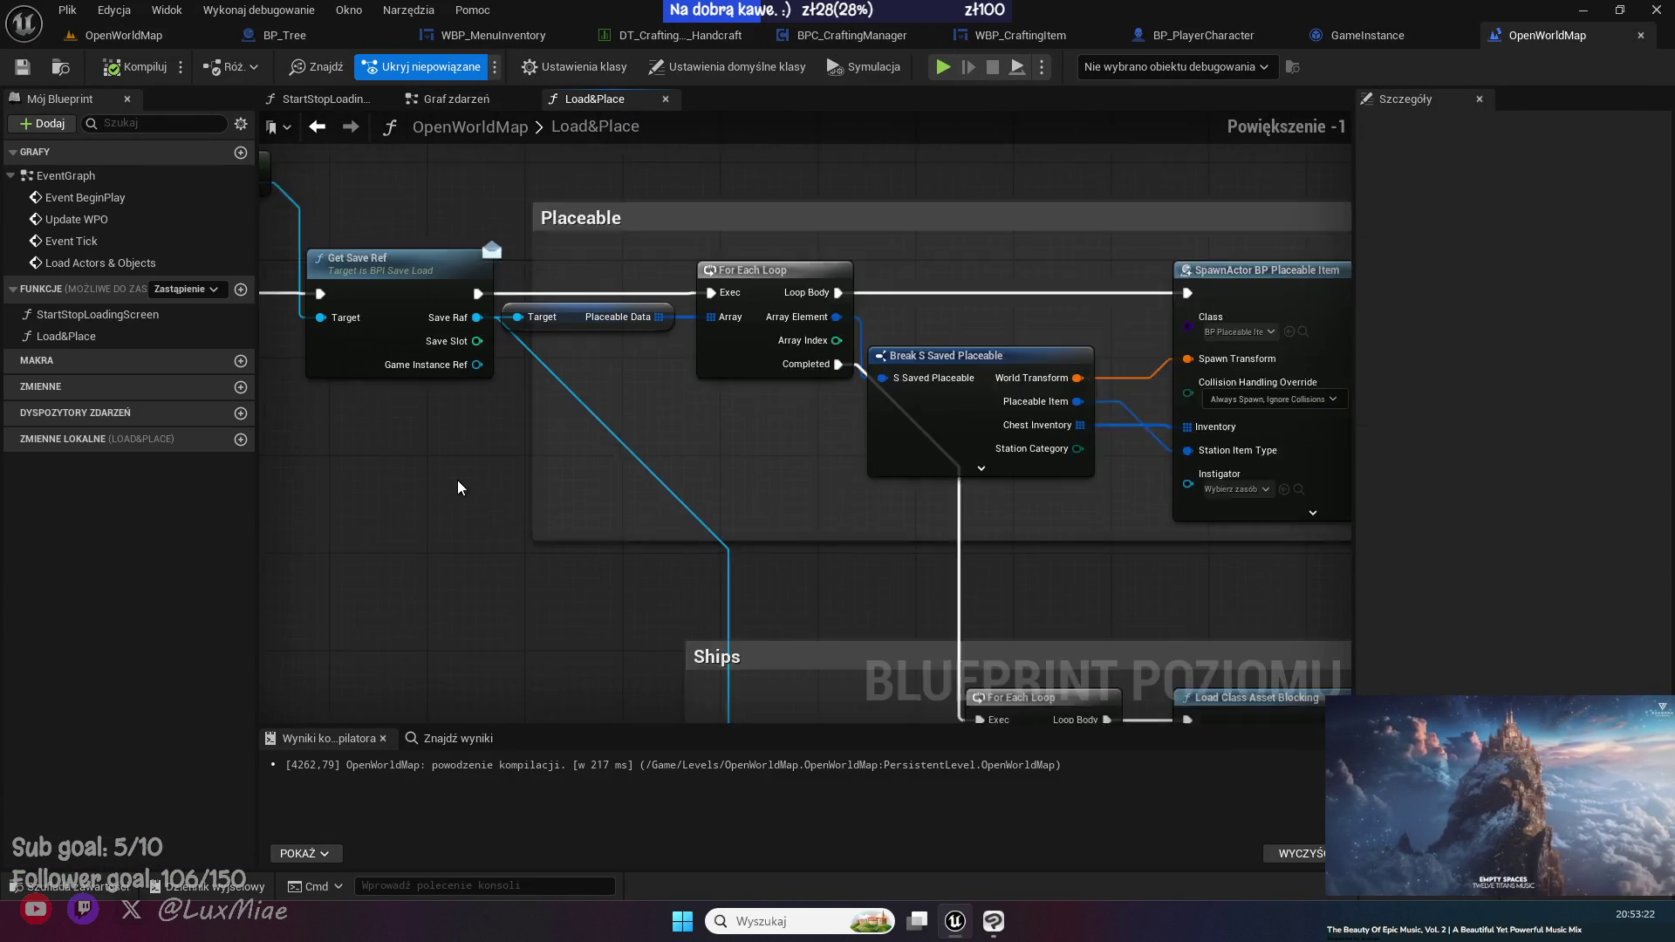
scroll(437, 527, "down", 2)
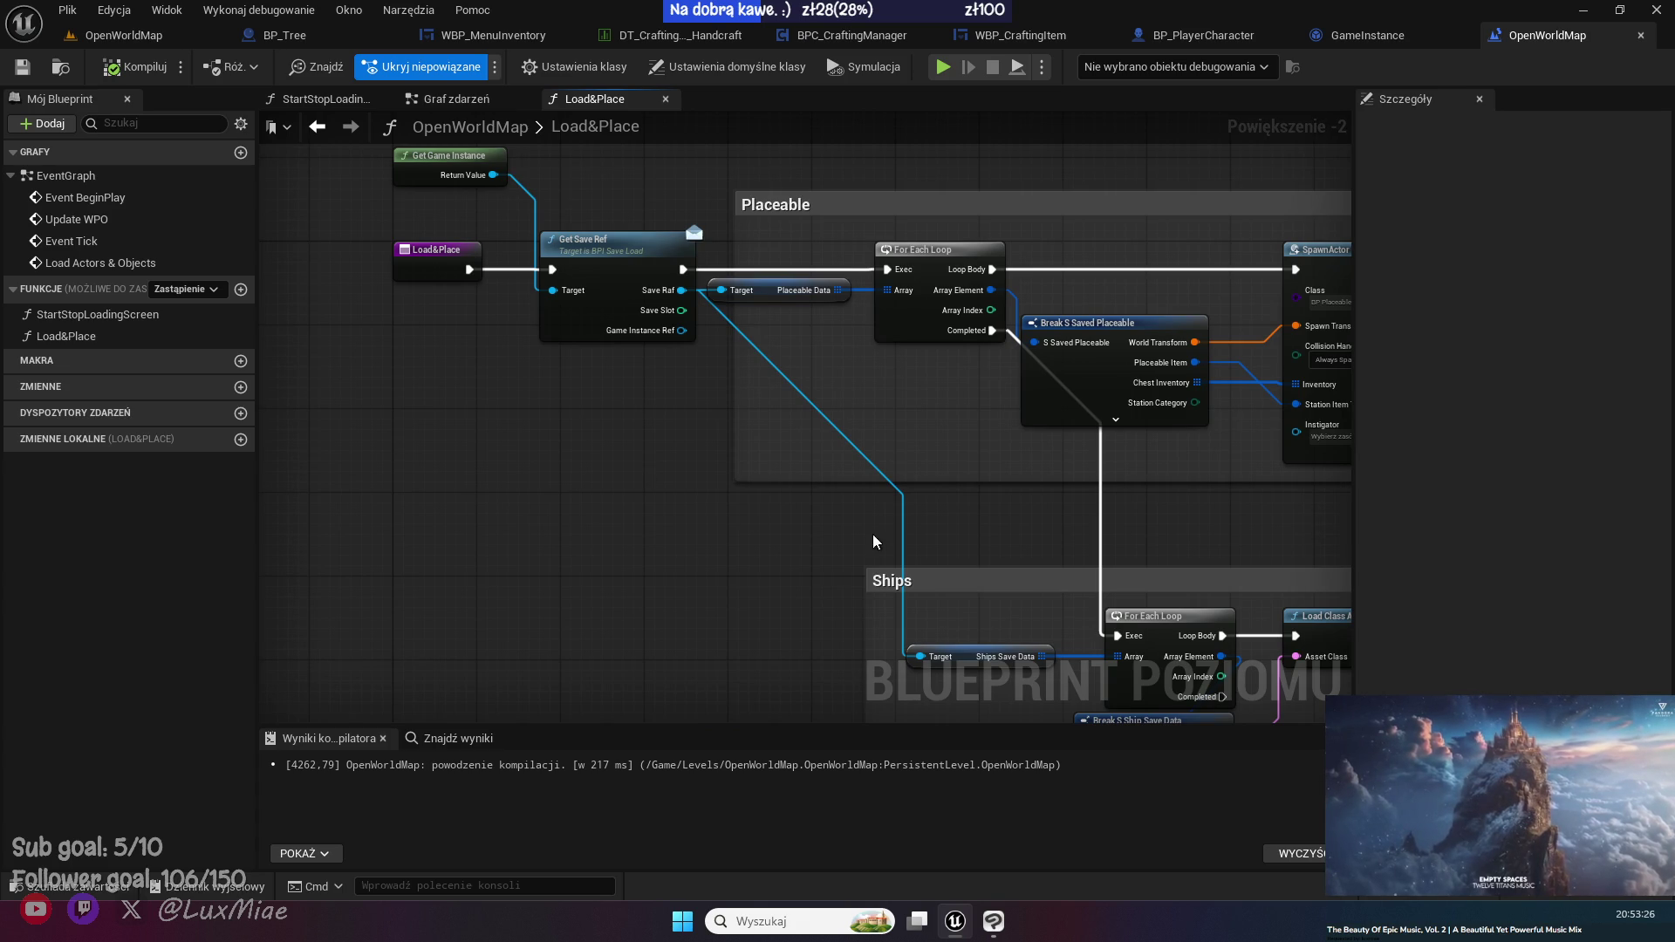
left_click_drag(873, 542, 522, 504)
left_click_drag(456, 551, 342, 385)
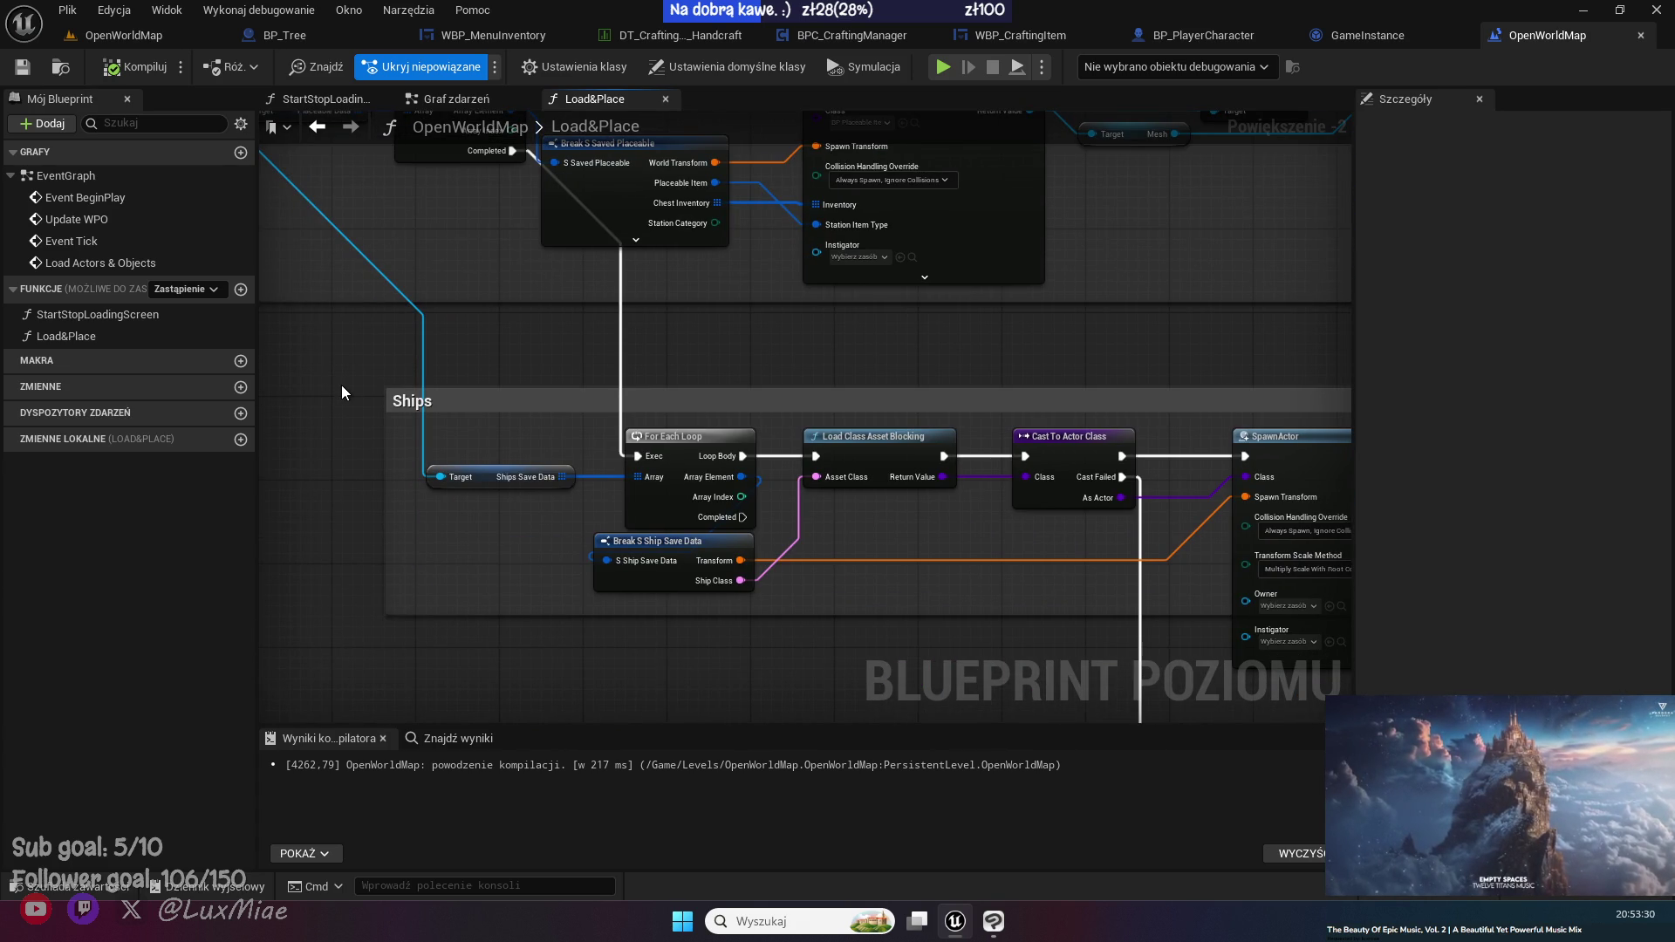
mouse_move(1019, 651)
left_mouse_down()
mouse_move(774, 579)
mouse_move(534, 599)
left_mouse_up()
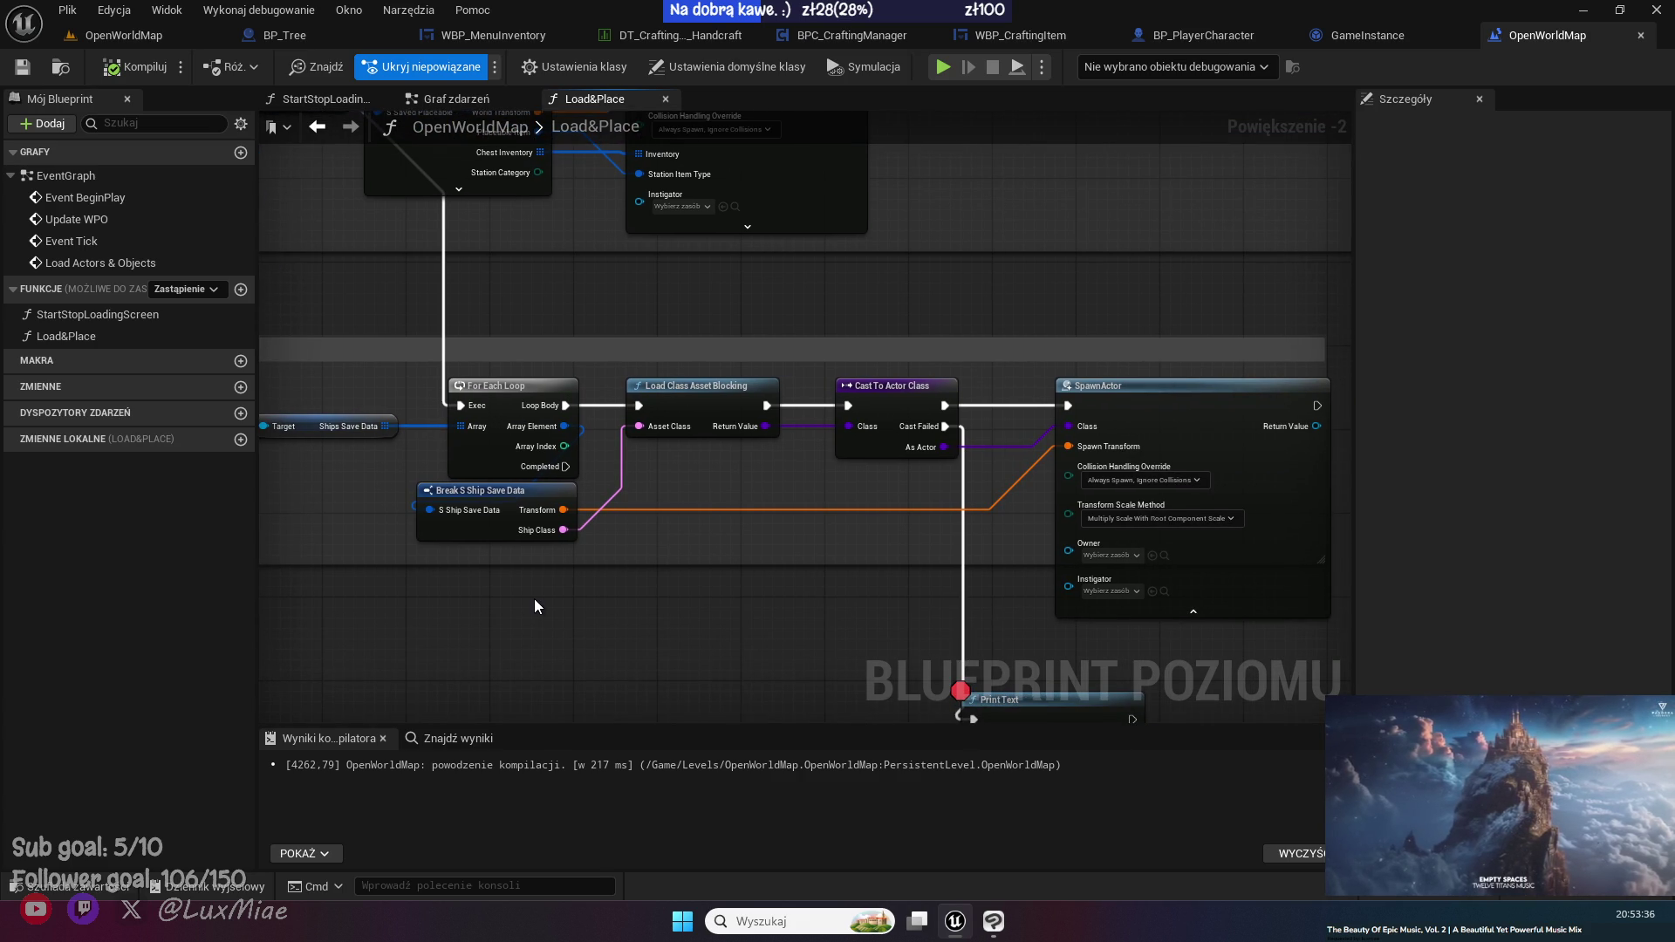
scroll(773, 619, "up", 2)
left_click_drag(773, 619, 369, 567)
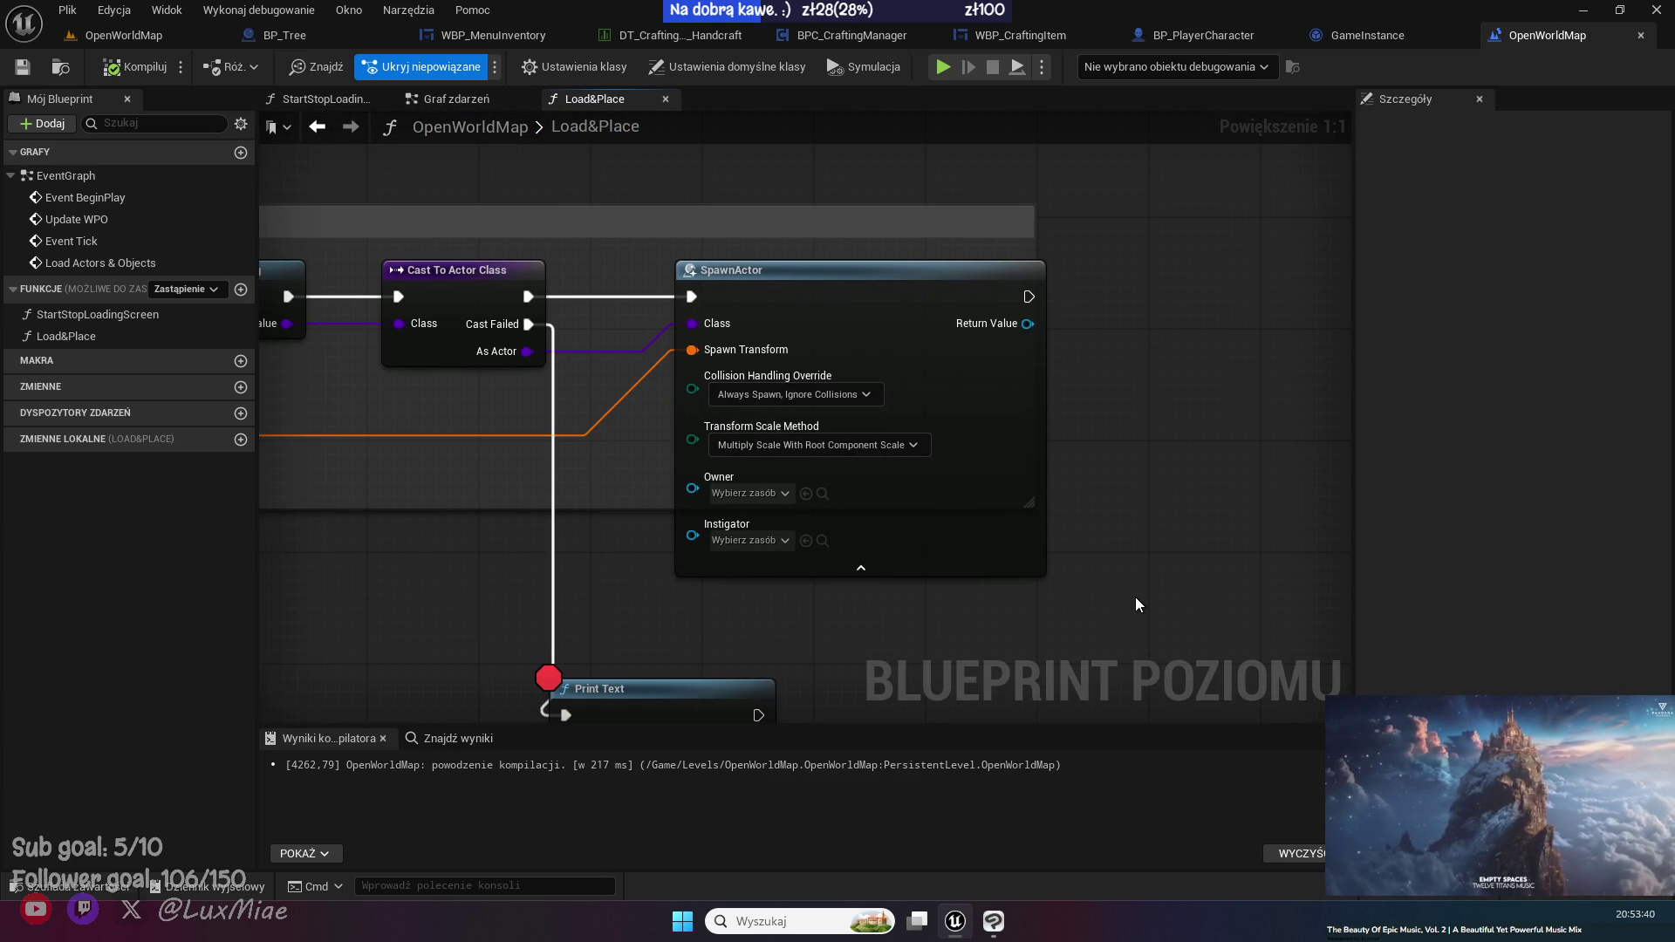
left_click_drag(1099, 225, 1200, 223)
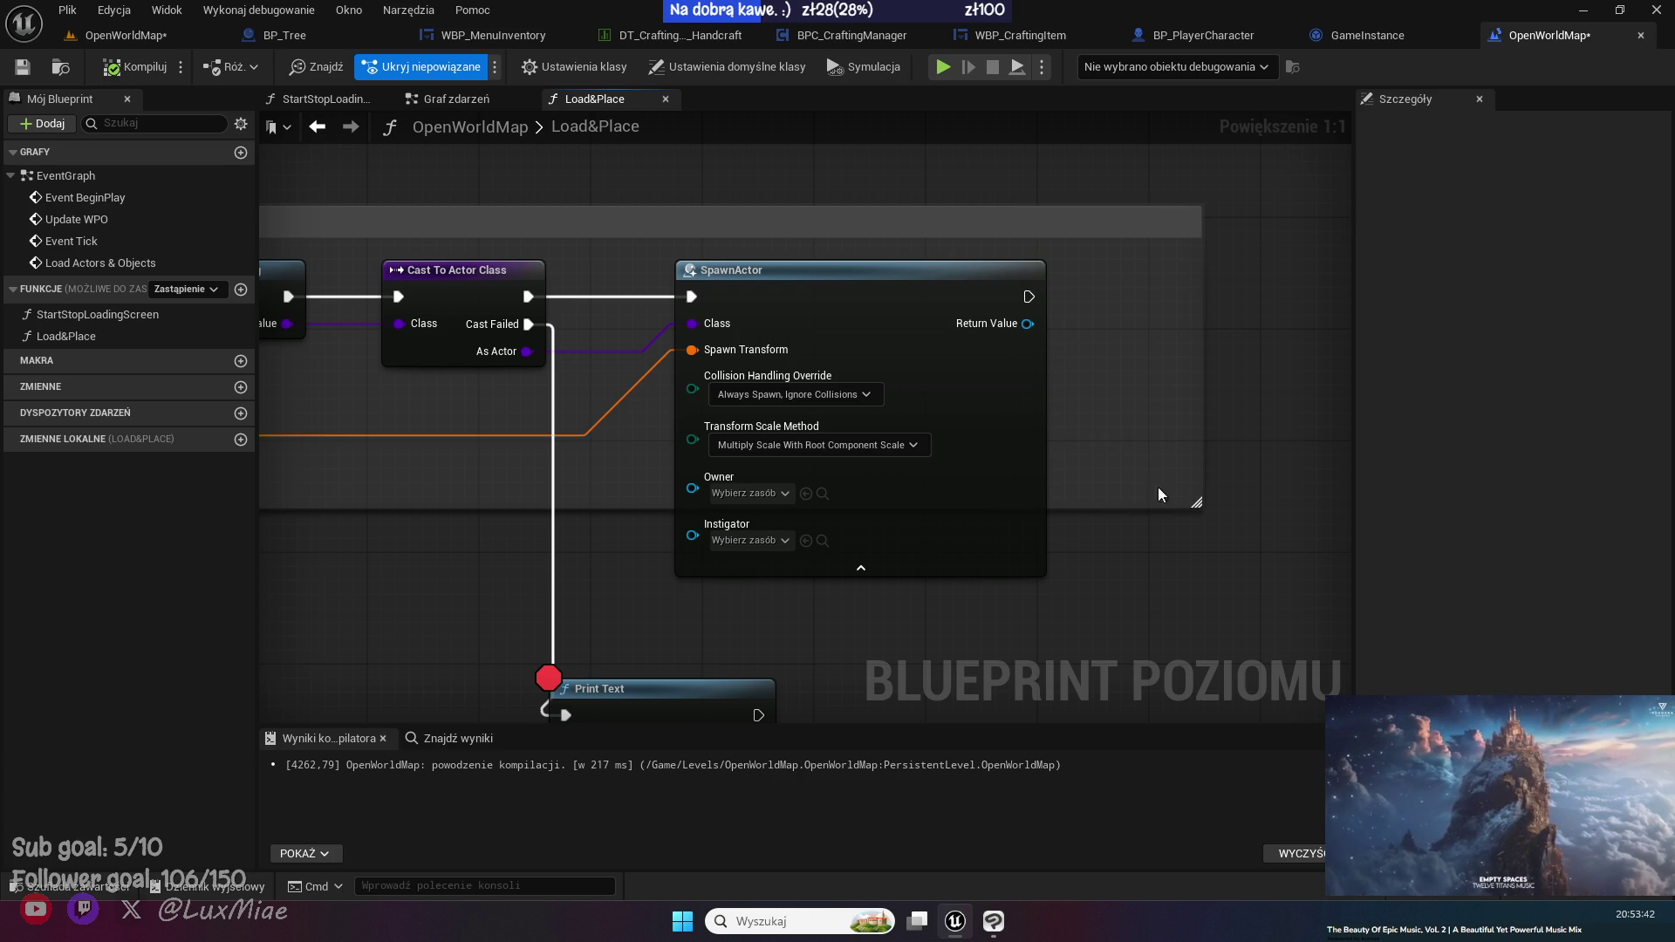
- Check the Ships node chain, save the level blueprint, and return to the OpenWorldMap level
left_click_drag(311, 537, 820, 530)
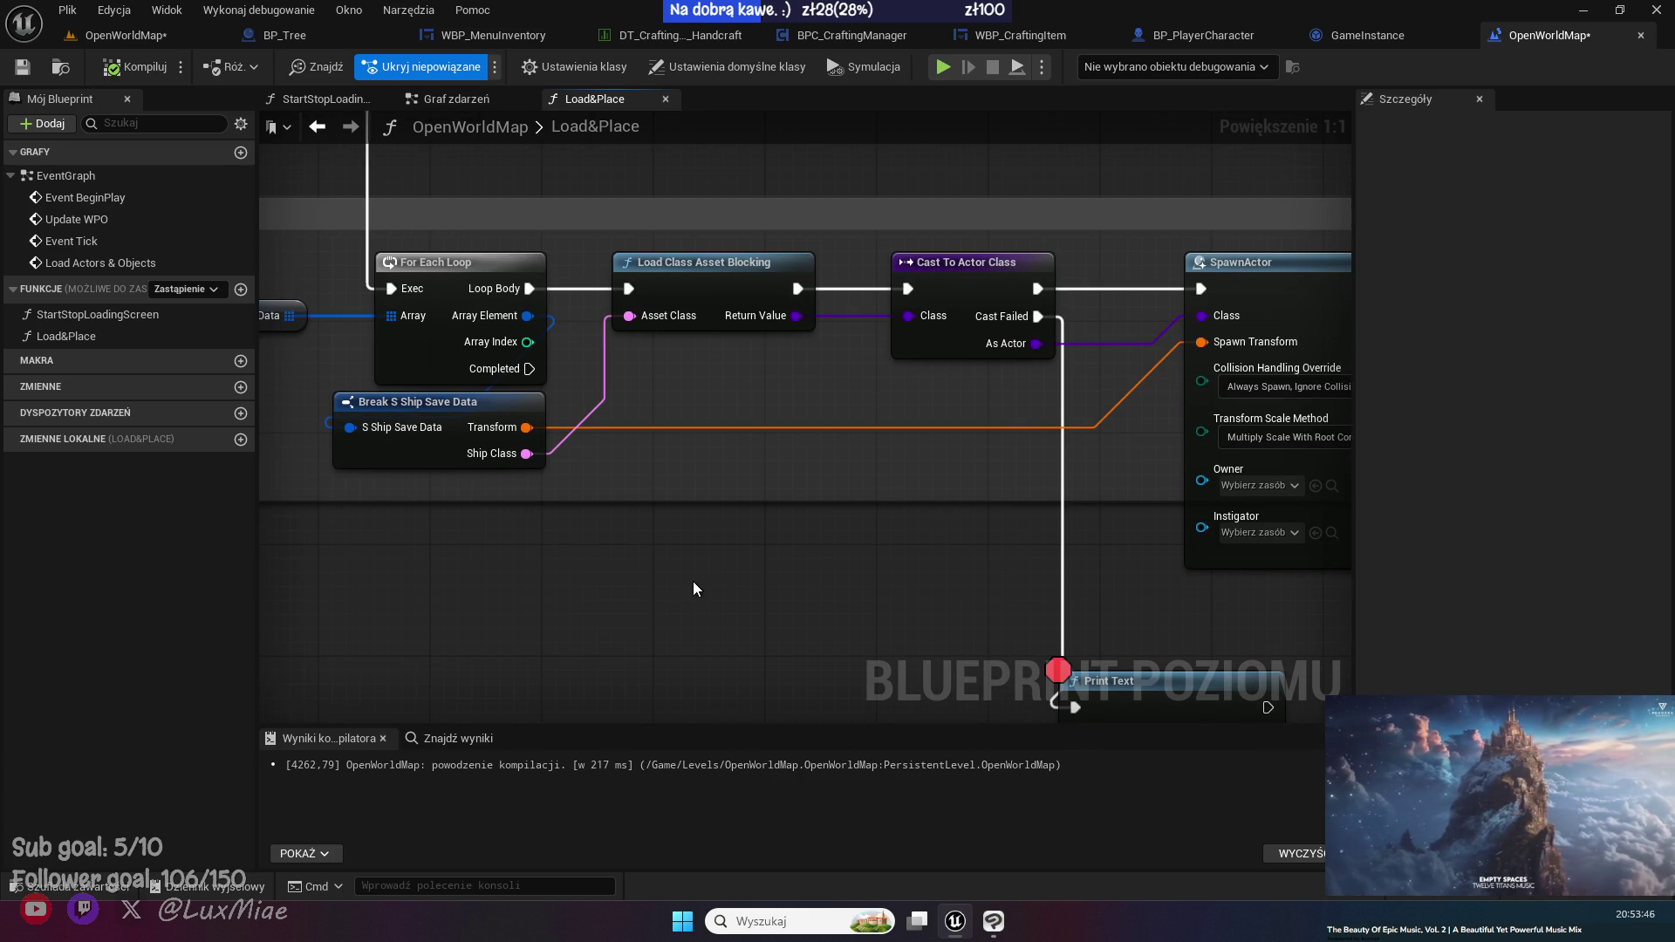
mouse_move(692, 581)
left_mouse_down()
mouse_move(713, 280)
mouse_move(657, 568)
mouse_move(937, 509)
mouse_move(683, 522)
left_mouse_up()
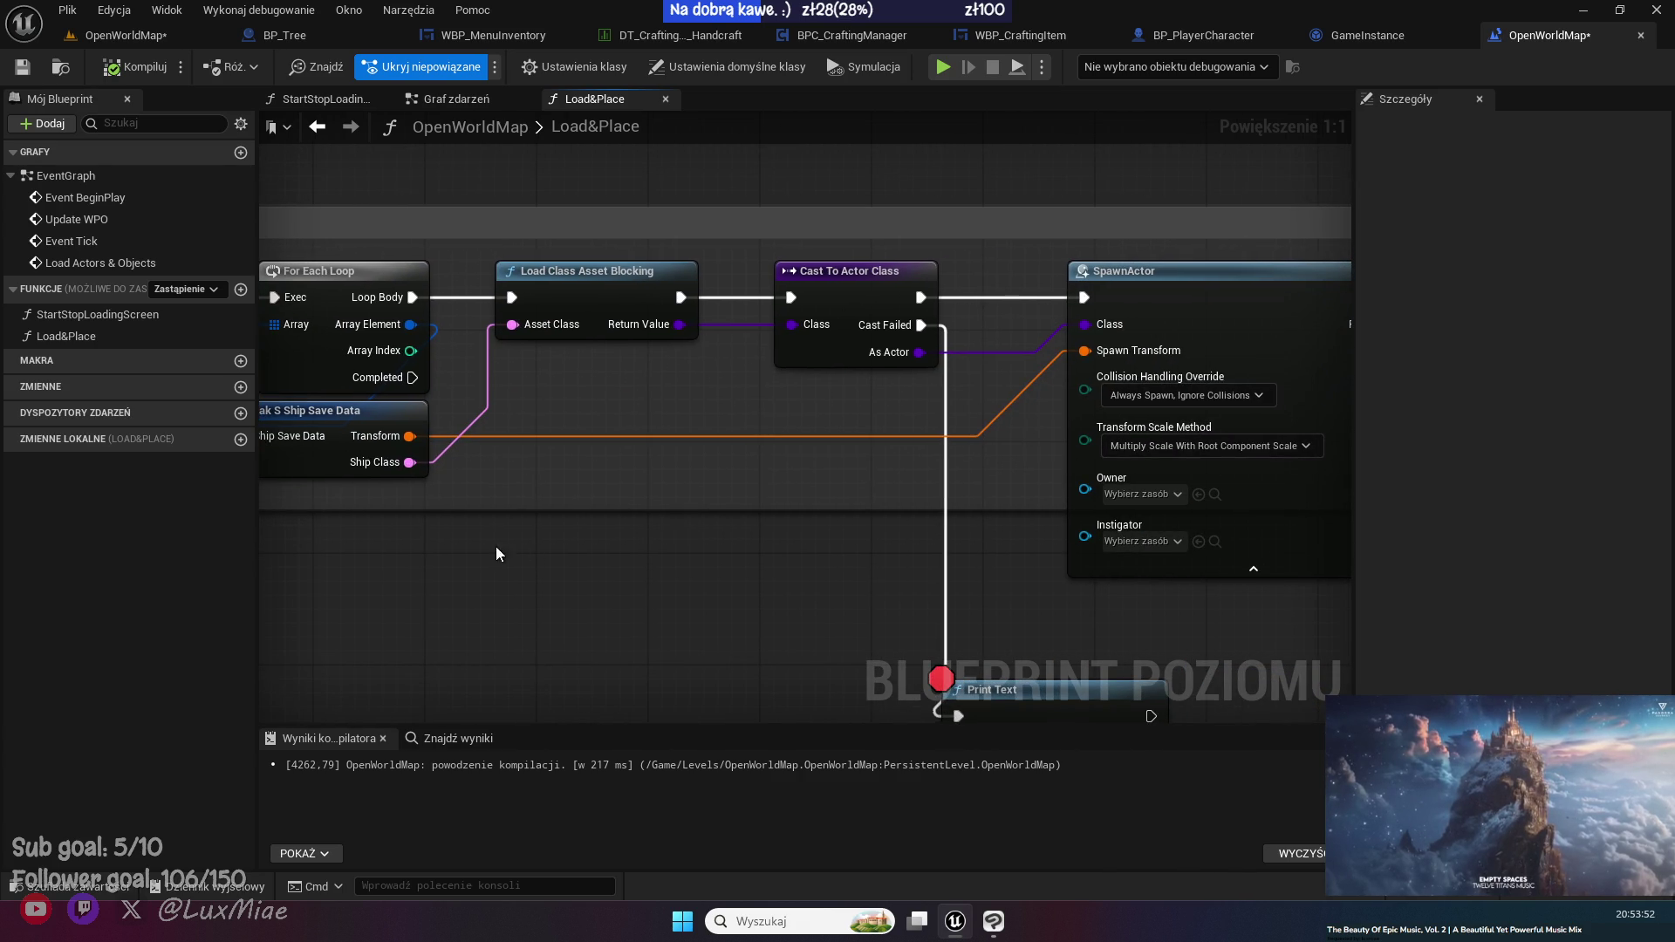
left_click_drag(496, 546, 755, 581)
scroll(1030, 624, "down", 4)
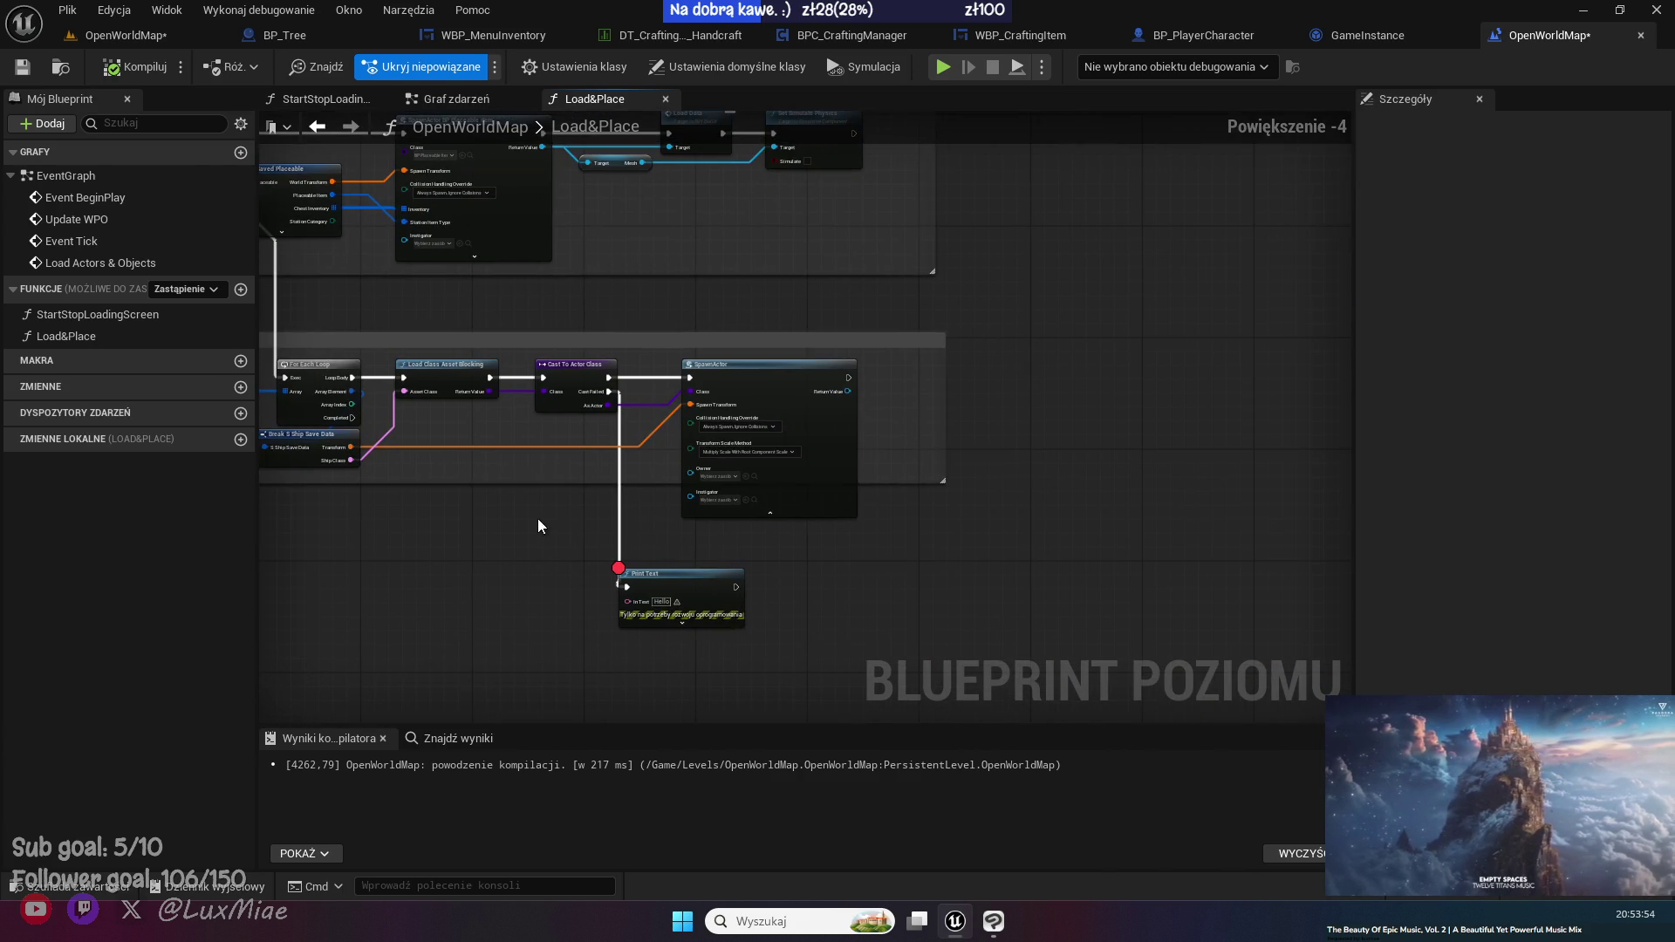
scroll(770, 565, "up", 2)
left_click_drag(417, 495, 651, 506)
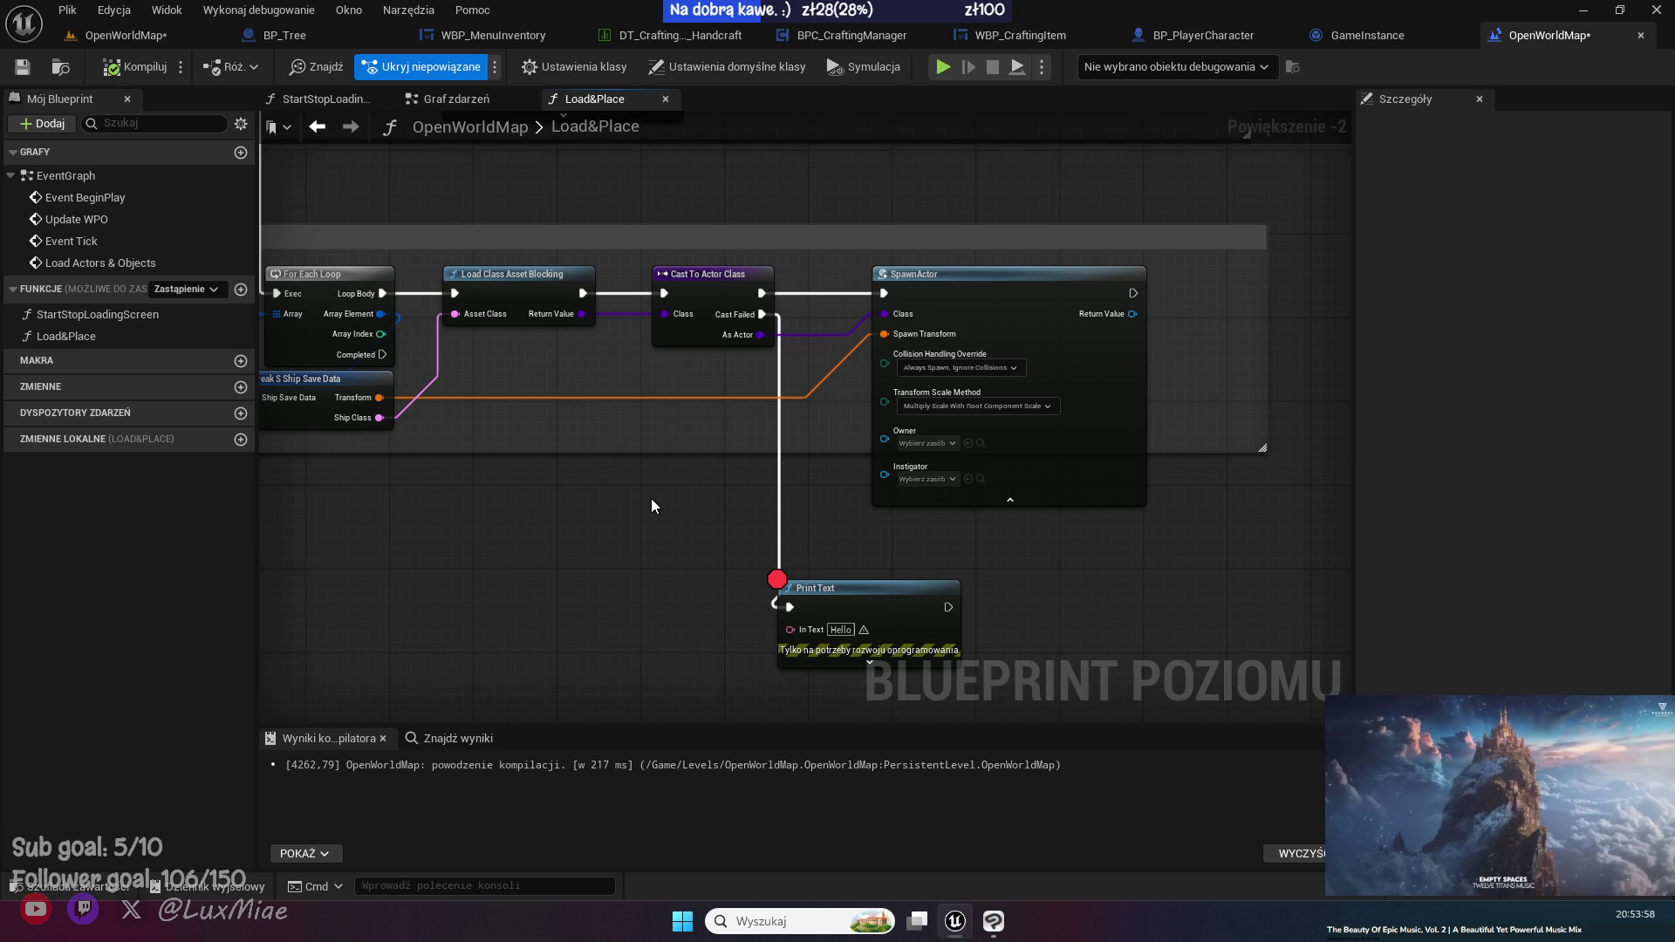
mouse_move(478, 497)
left_mouse_down()
mouse_move(684, 546)
mouse_move(615, 489)
left_mouse_up()
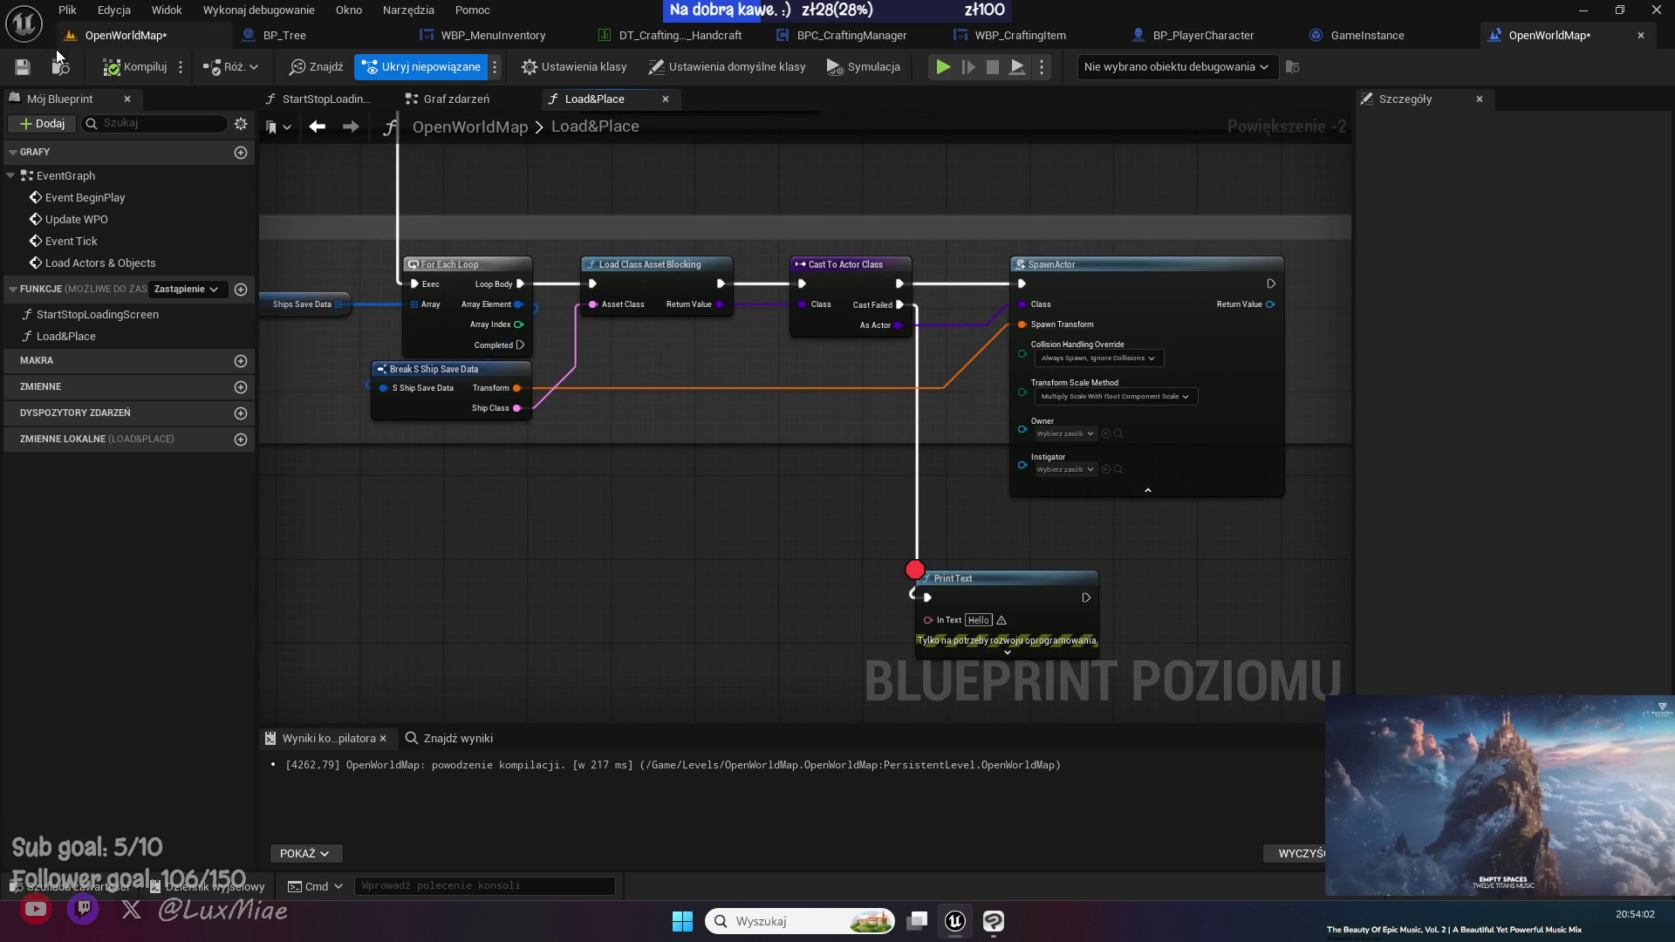
left_click(22, 66)
left_click(112, 37)
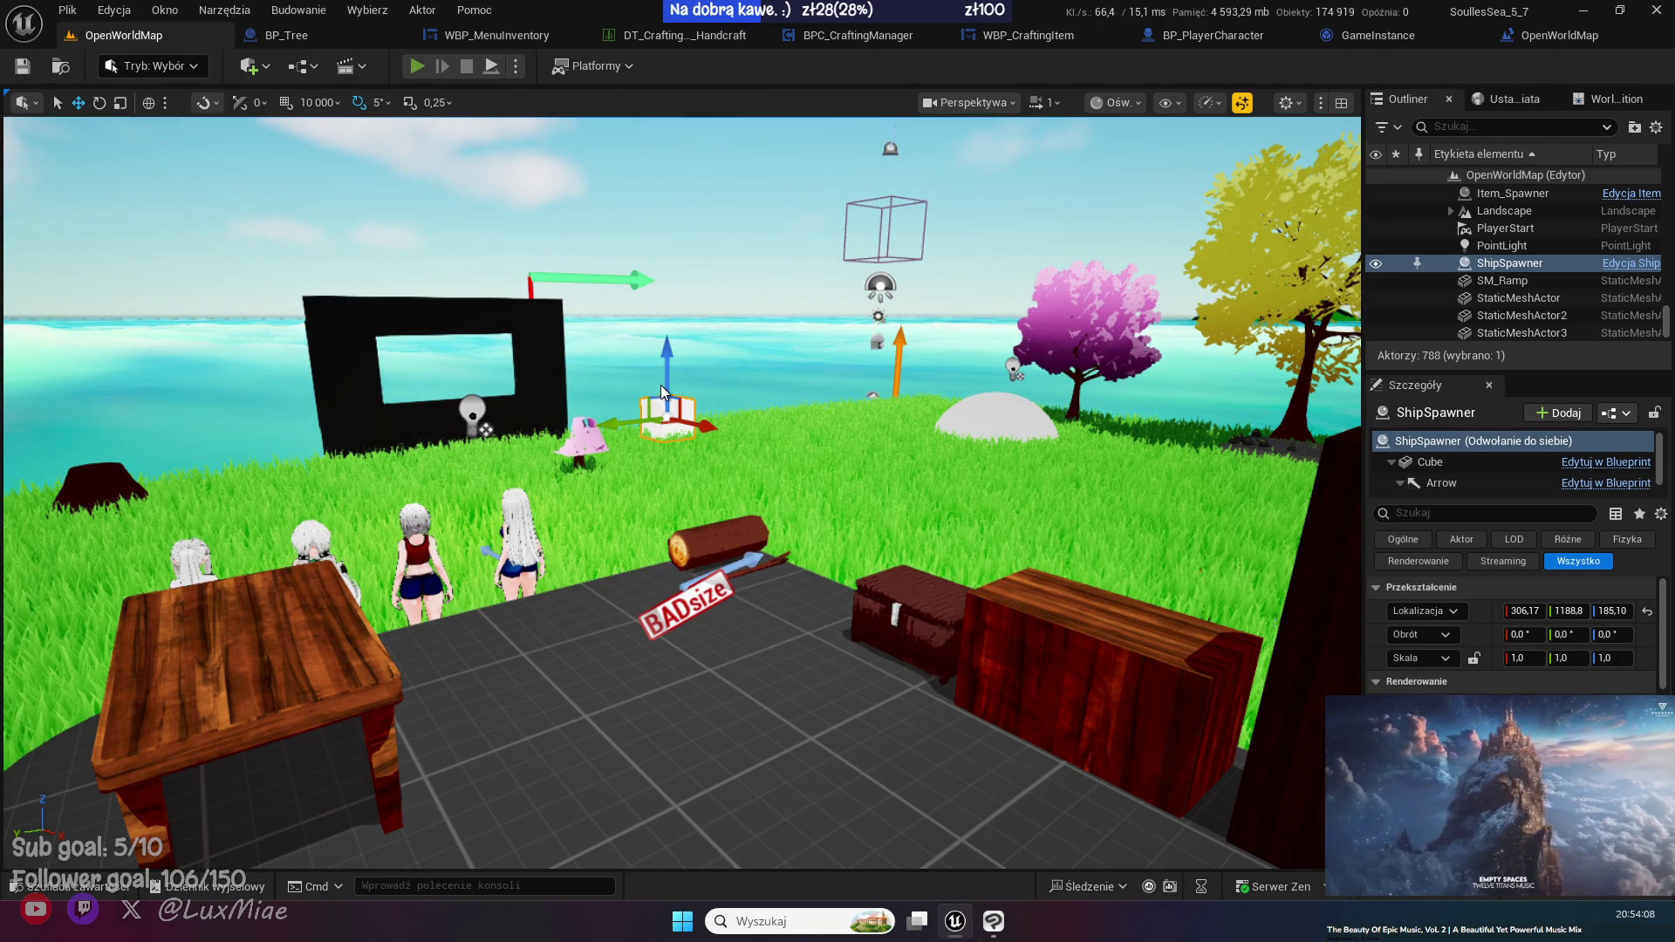
- Run a test play session, moving the character around the grass with WASD, then stop it
key("alt+p")
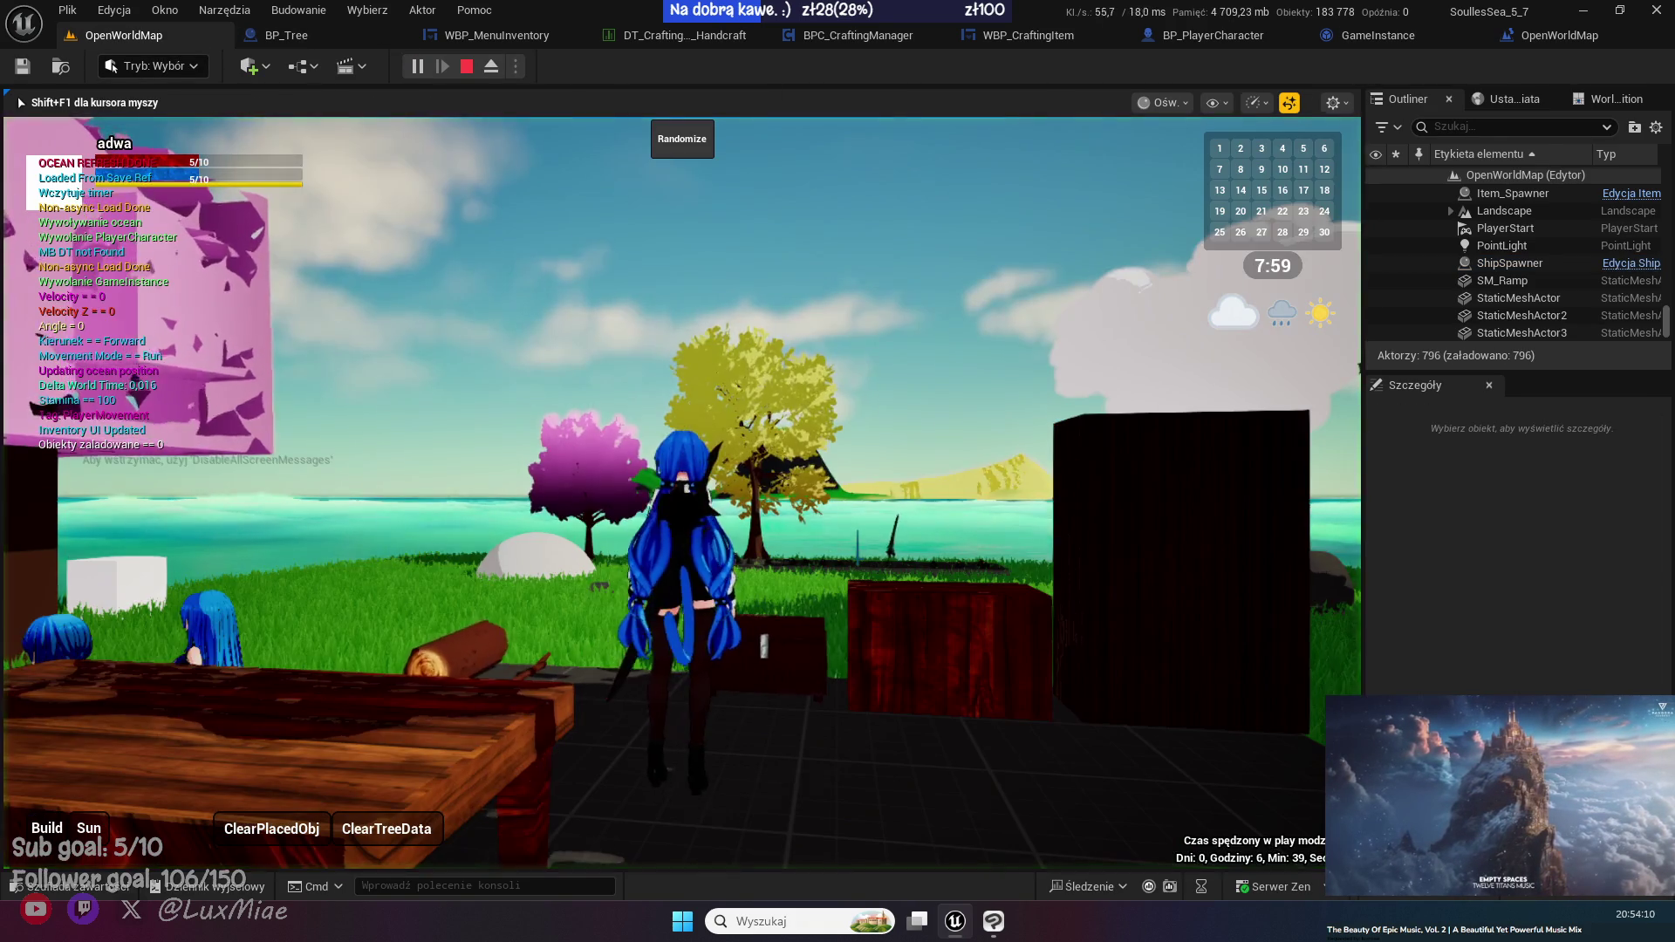
key("w")
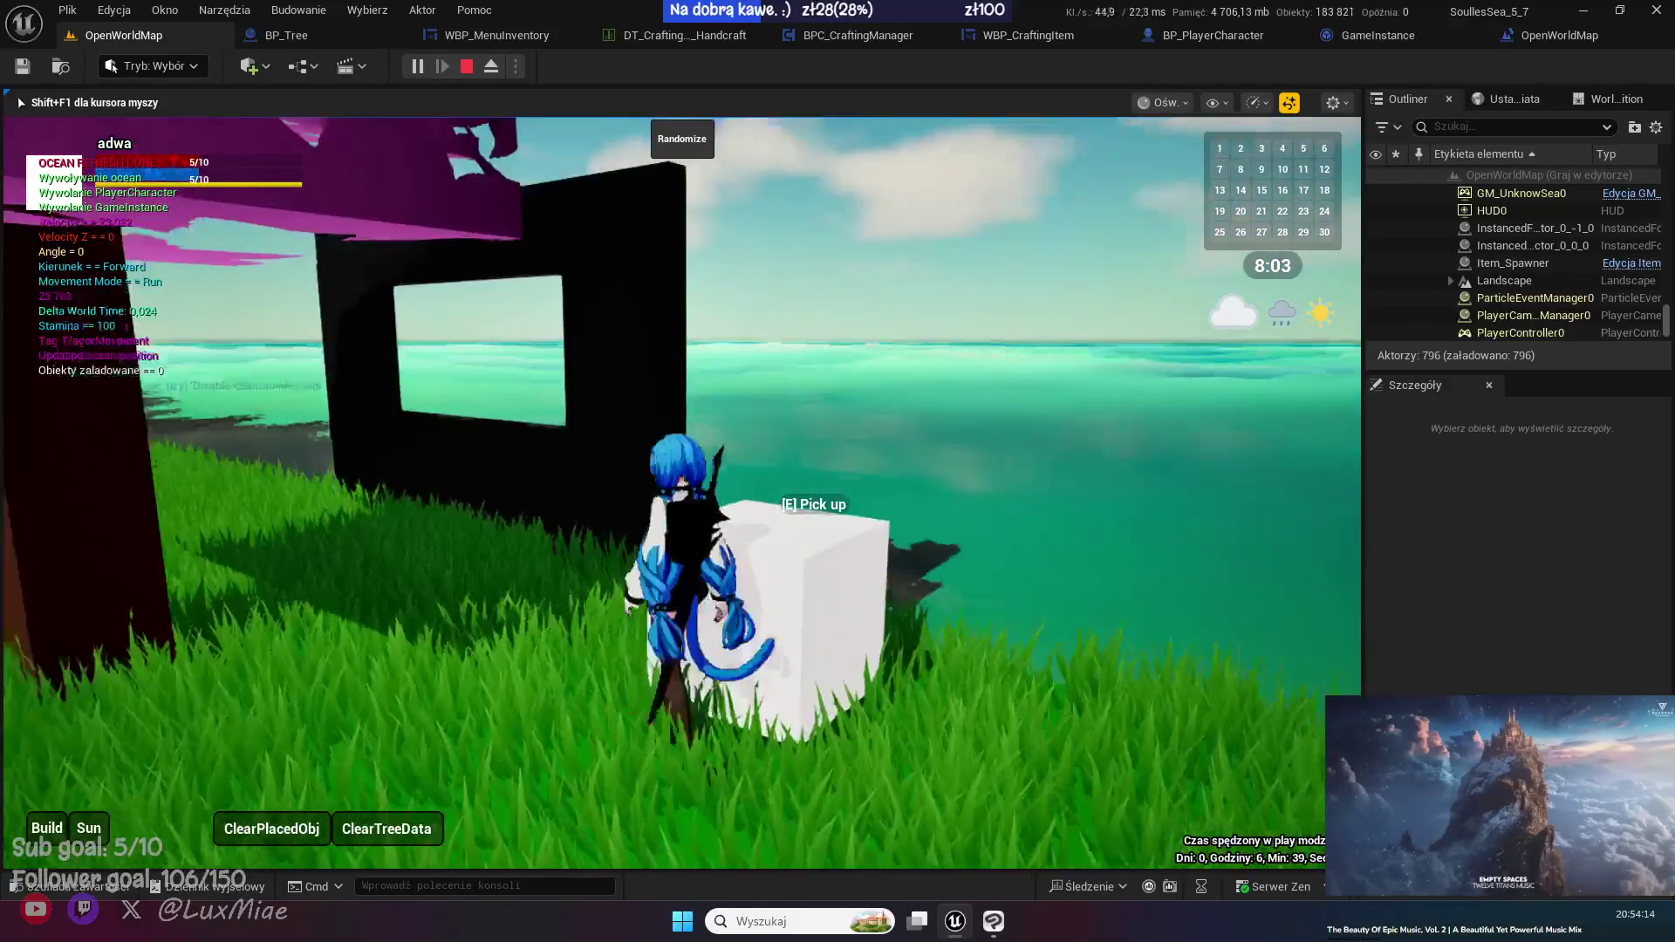
key("s")
key("a")
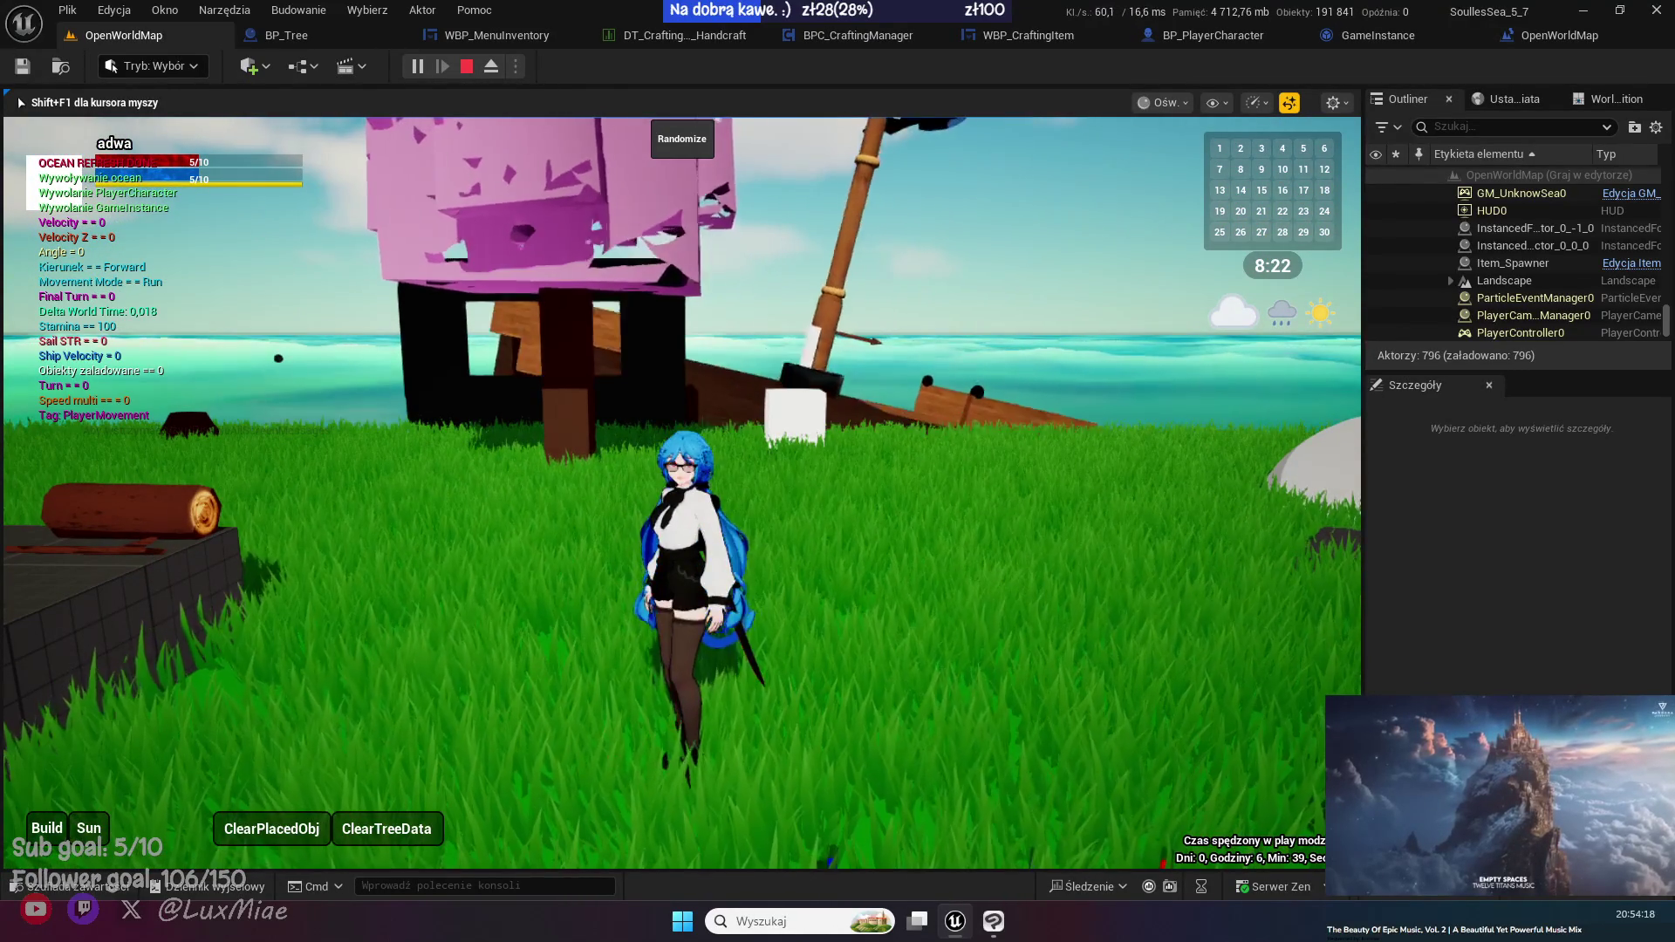
key("w")
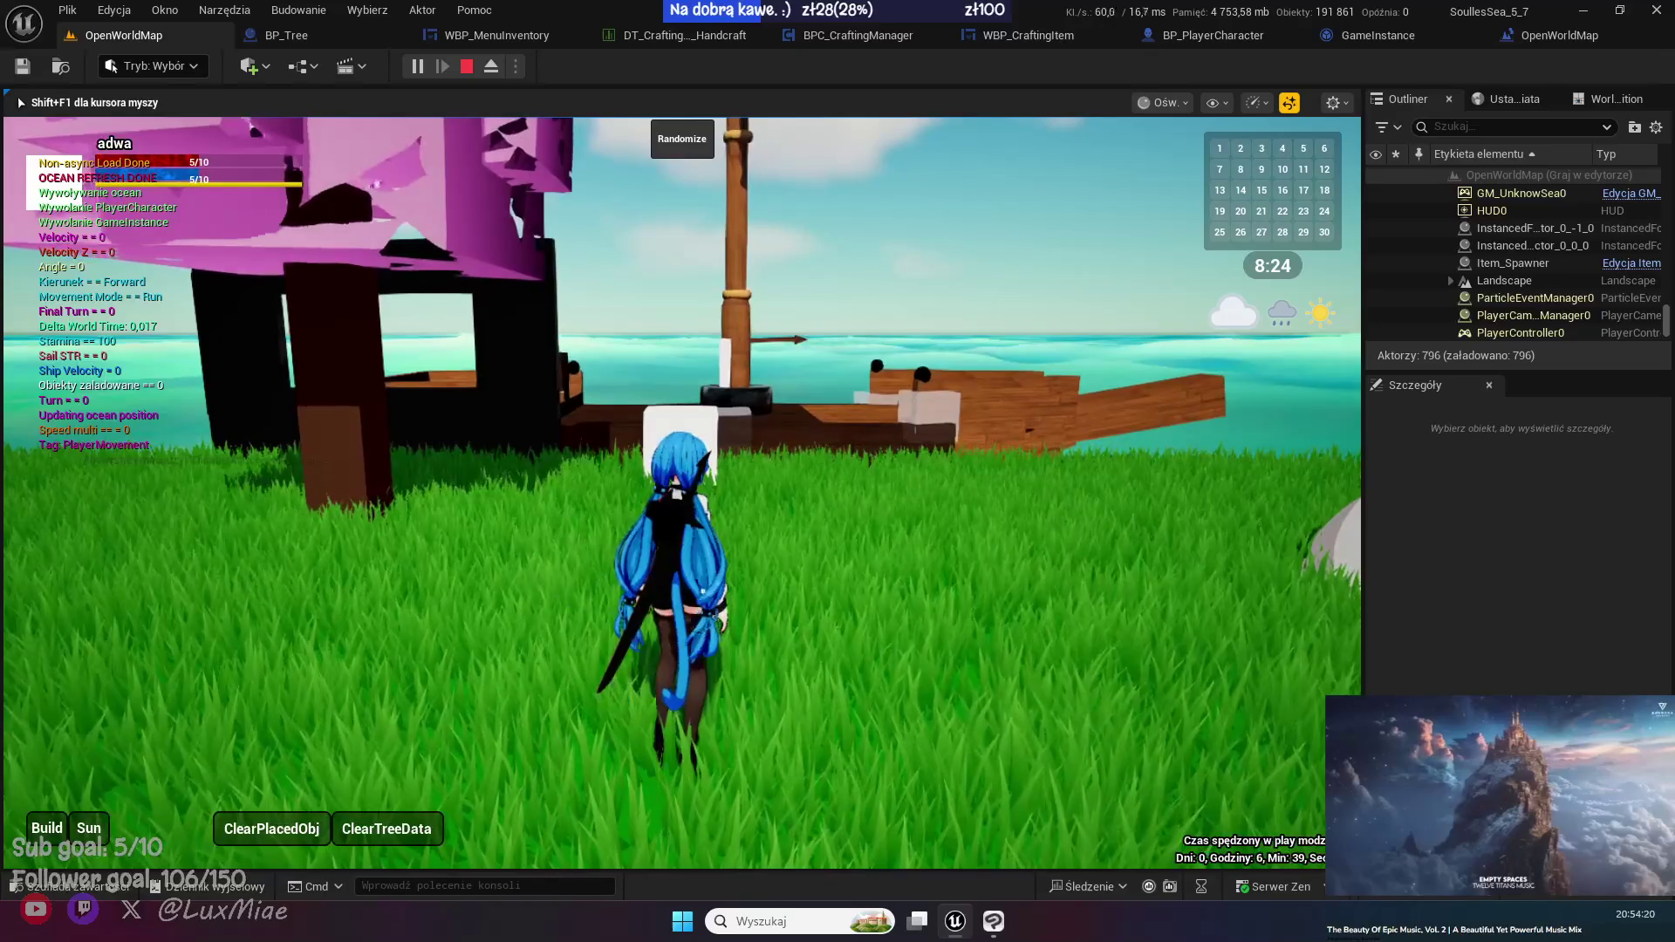
key("a")
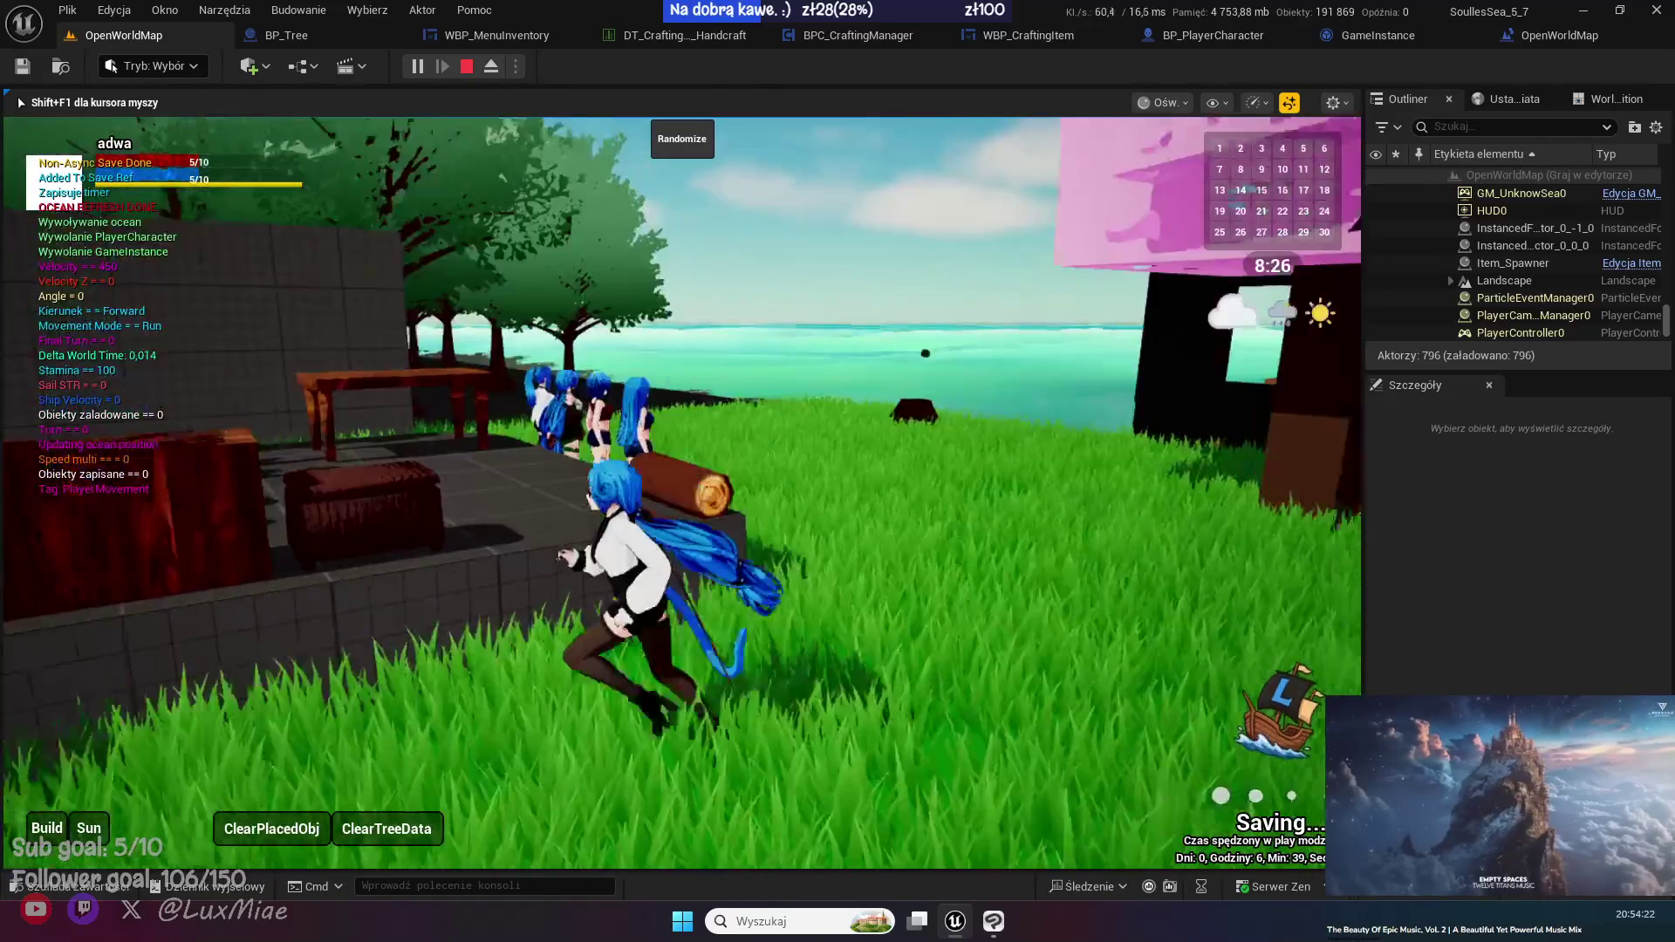
key("Escape")
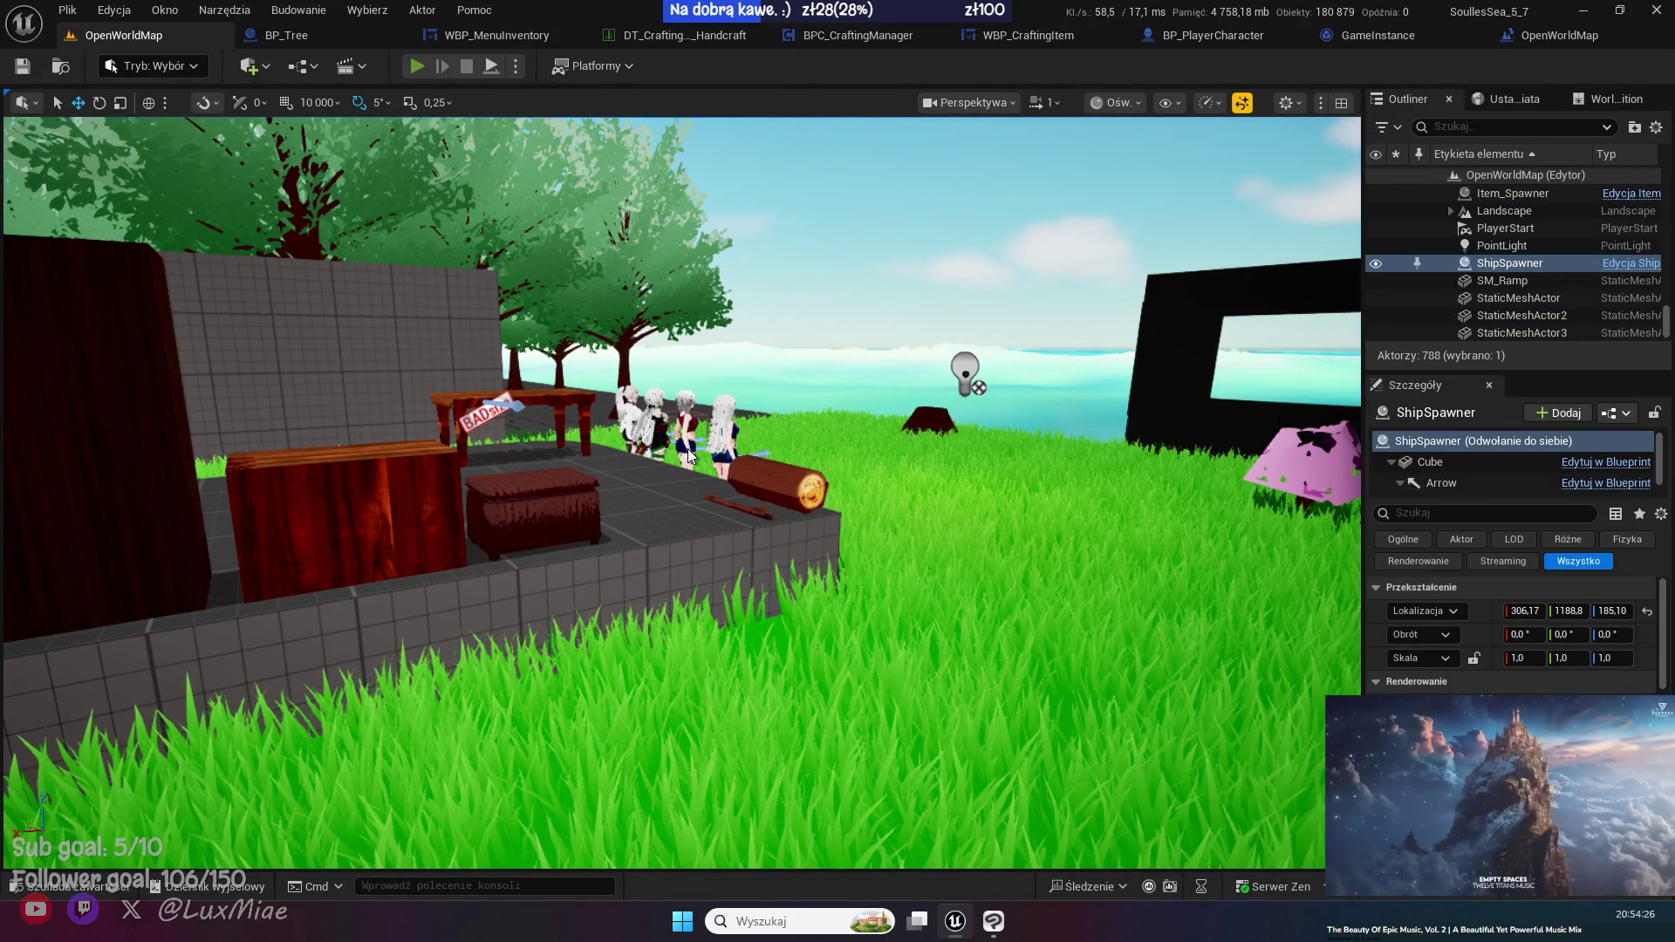
- Replay the game, walk to the pink tree and chop it down for oak logs
key("alt+p")
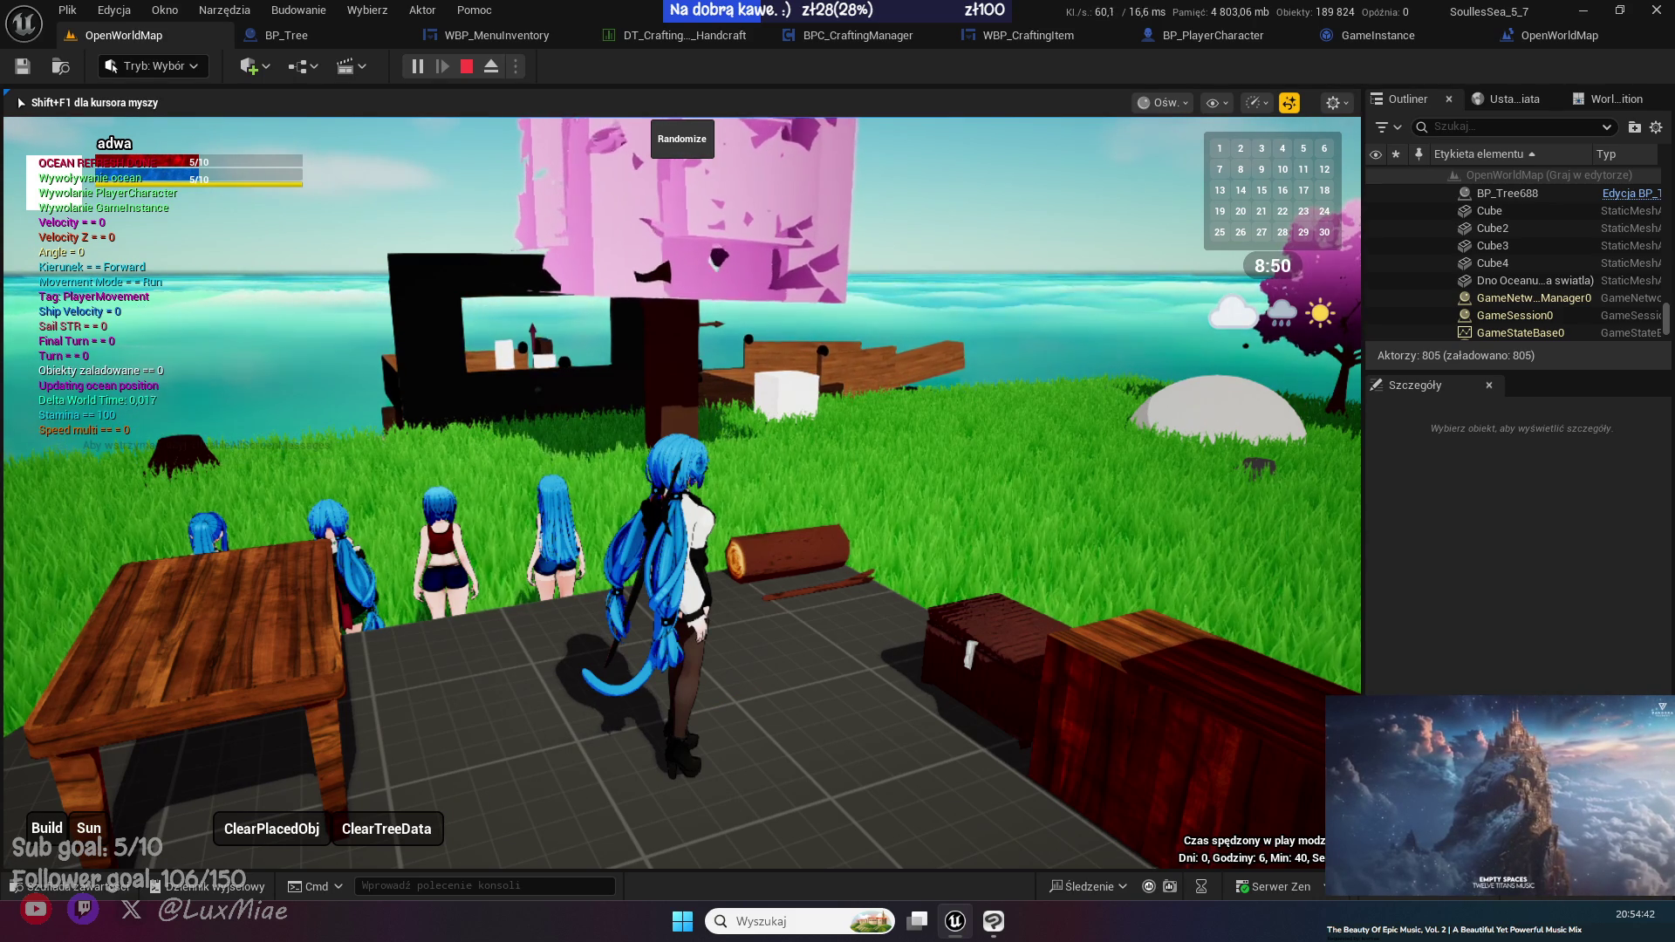
key("w")
key("a")
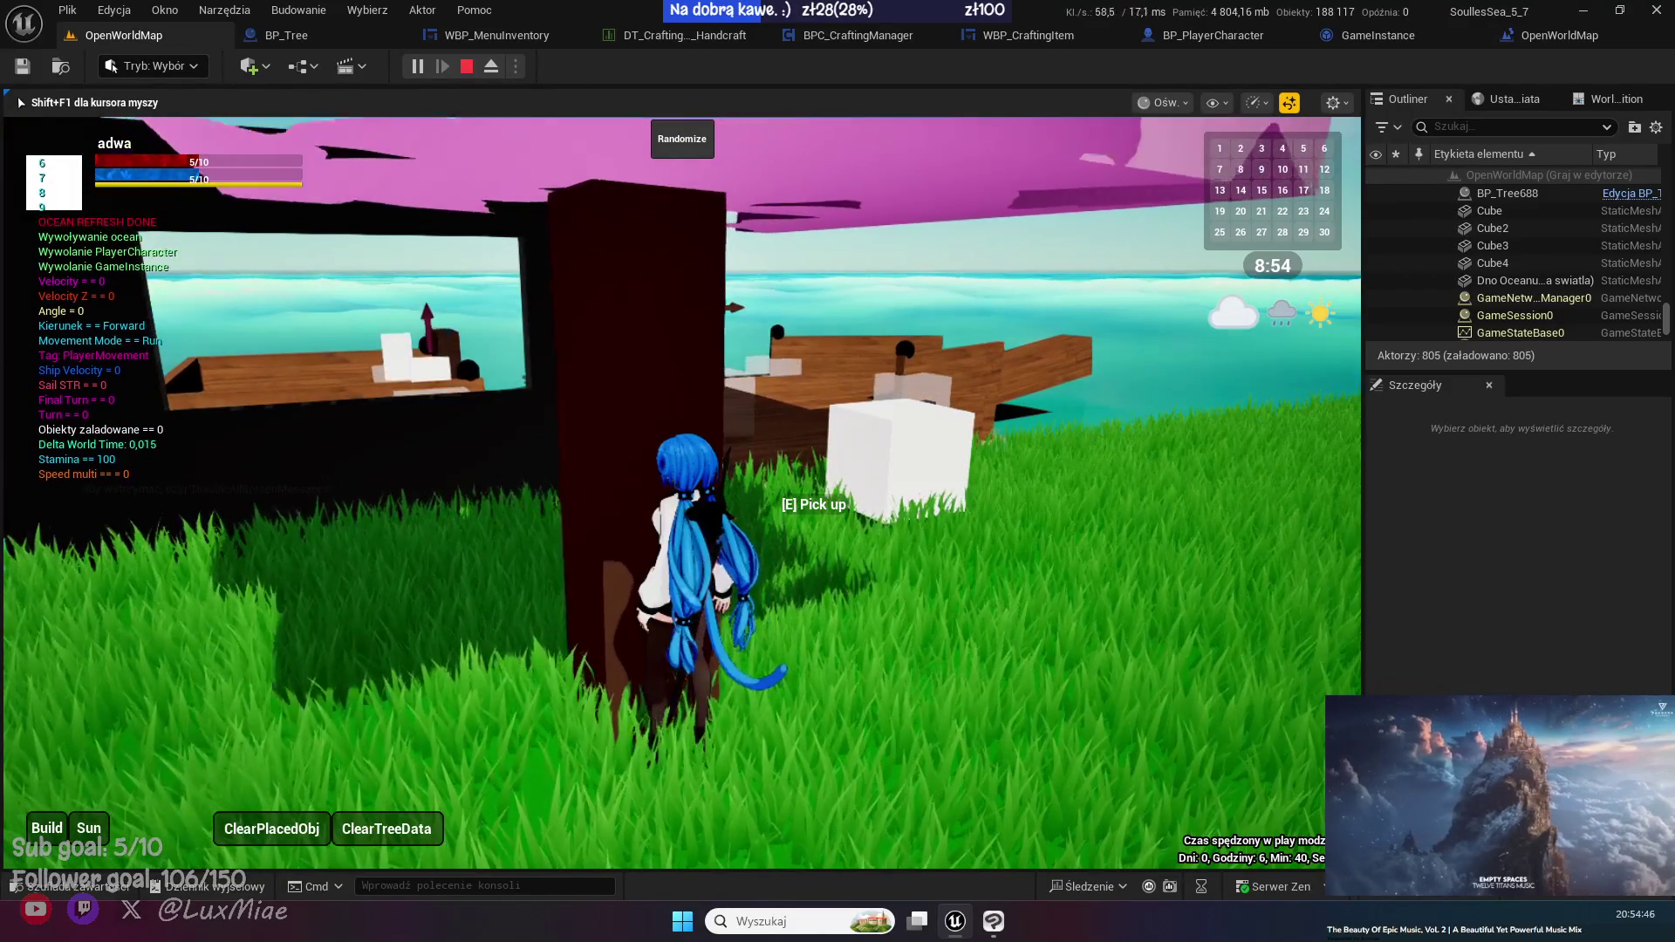
key("e")
key("e")
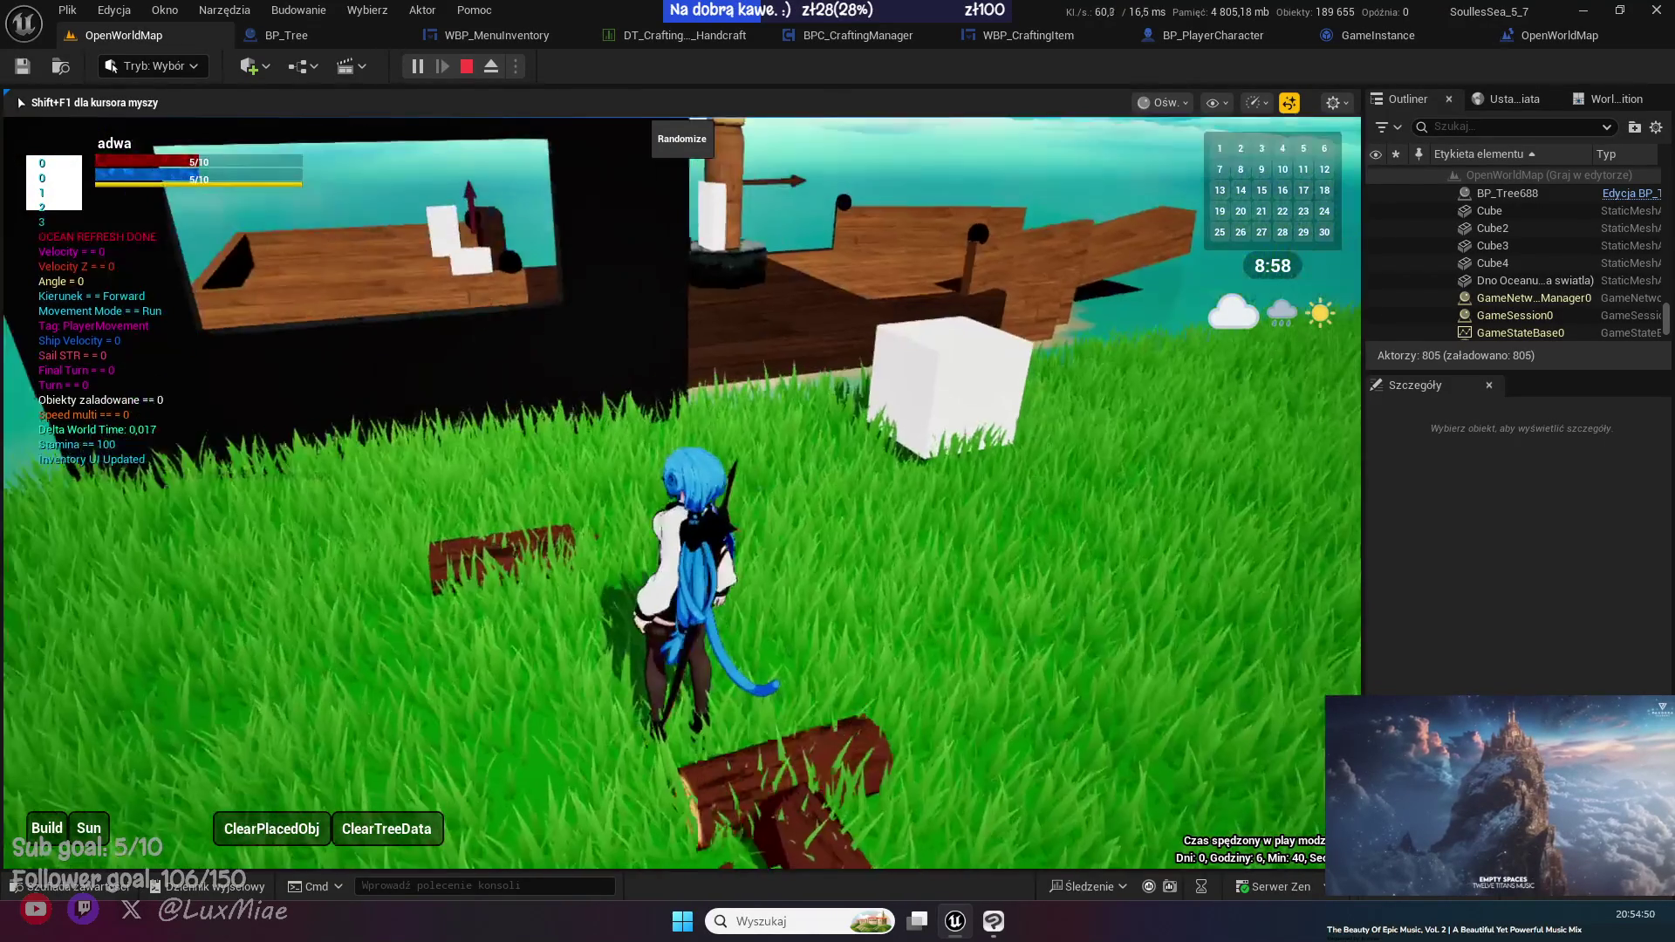
key("w")
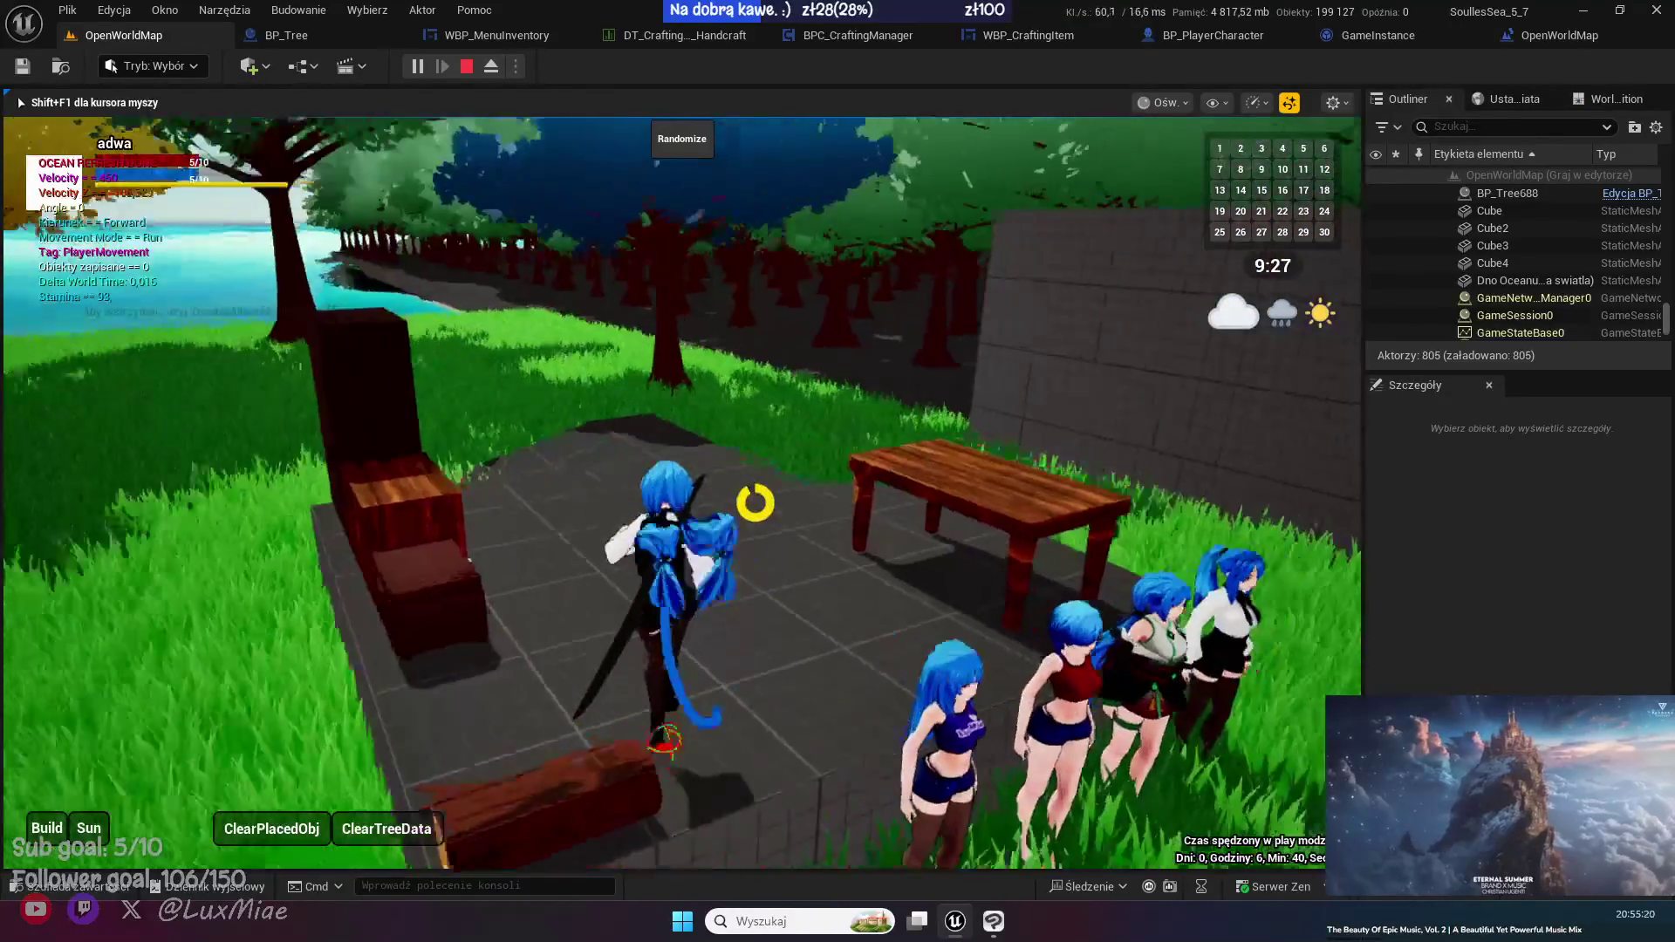
- Open the in-game inventory and free the mouse from the game view with Shift+F1
key("s")
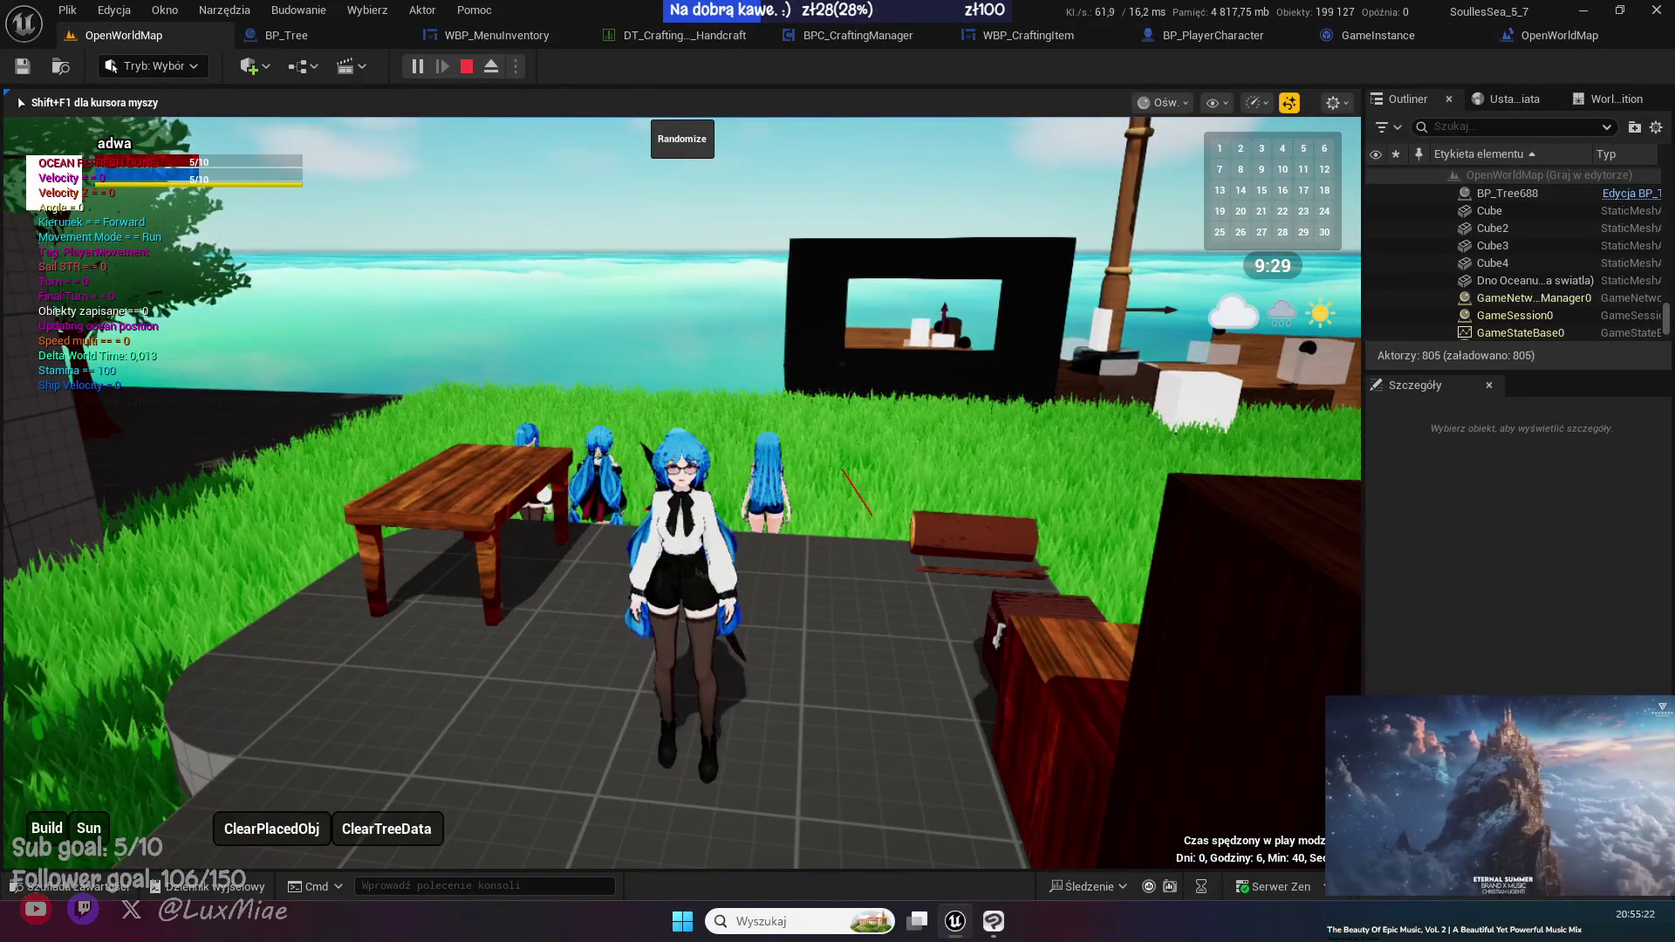
key("i")
left_click(1175, 546)
key("shift+F1")
- On the Craft page, view the stones, gold bar, plank and stones recipes in turn
left_click(776, 300)
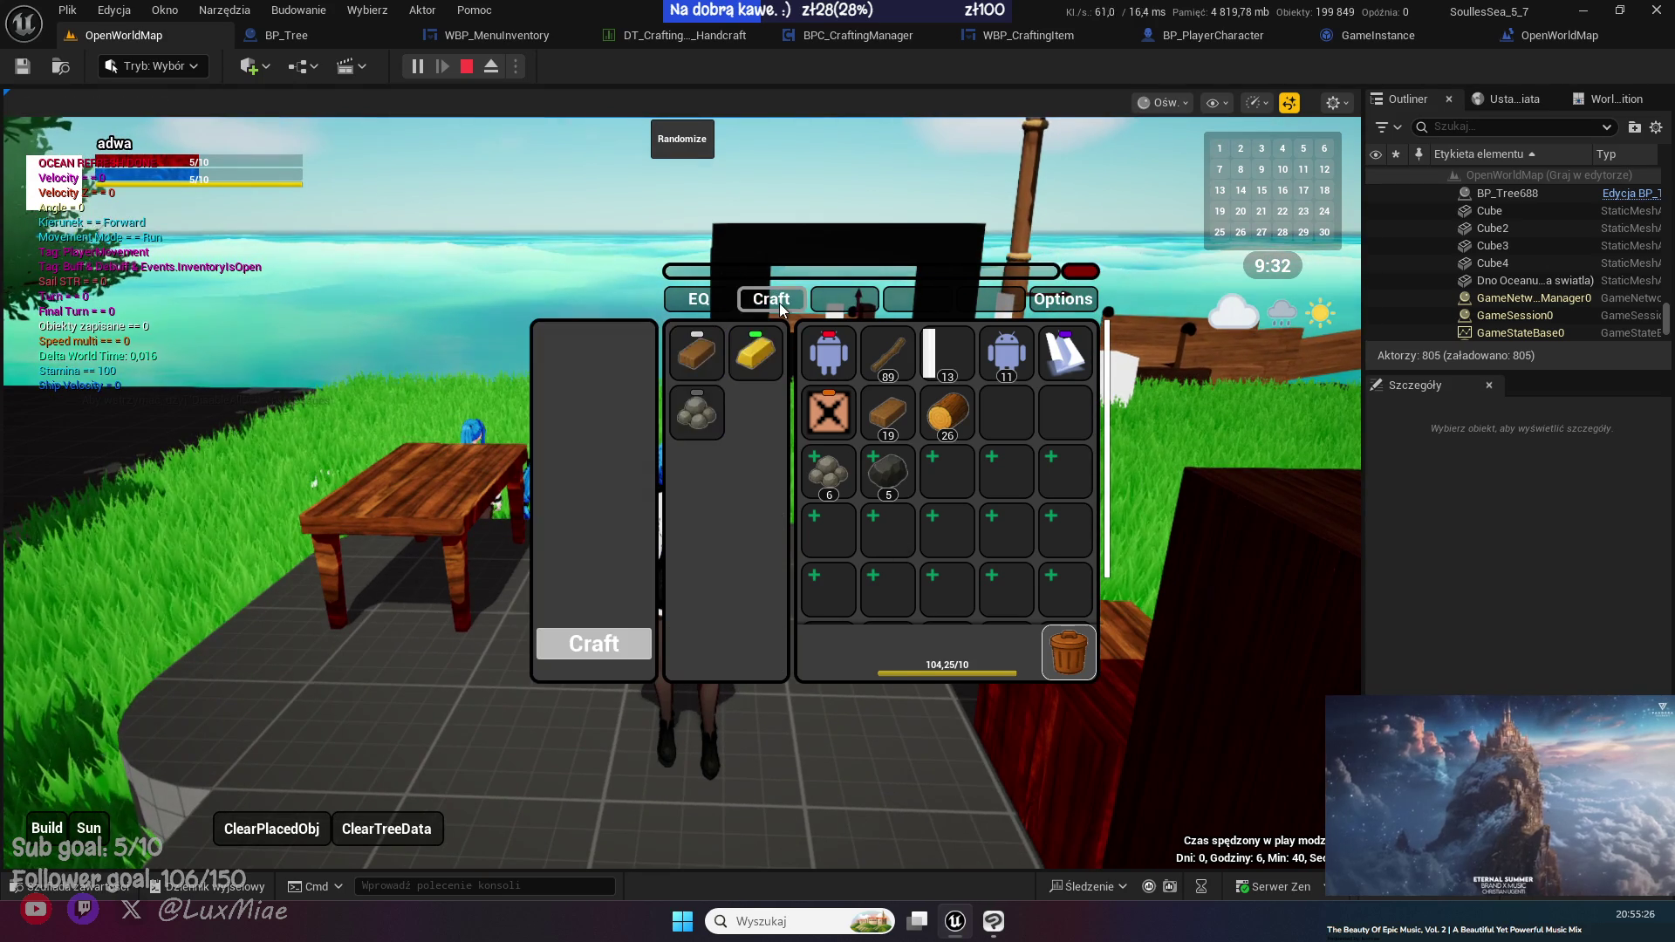
left_click(705, 412)
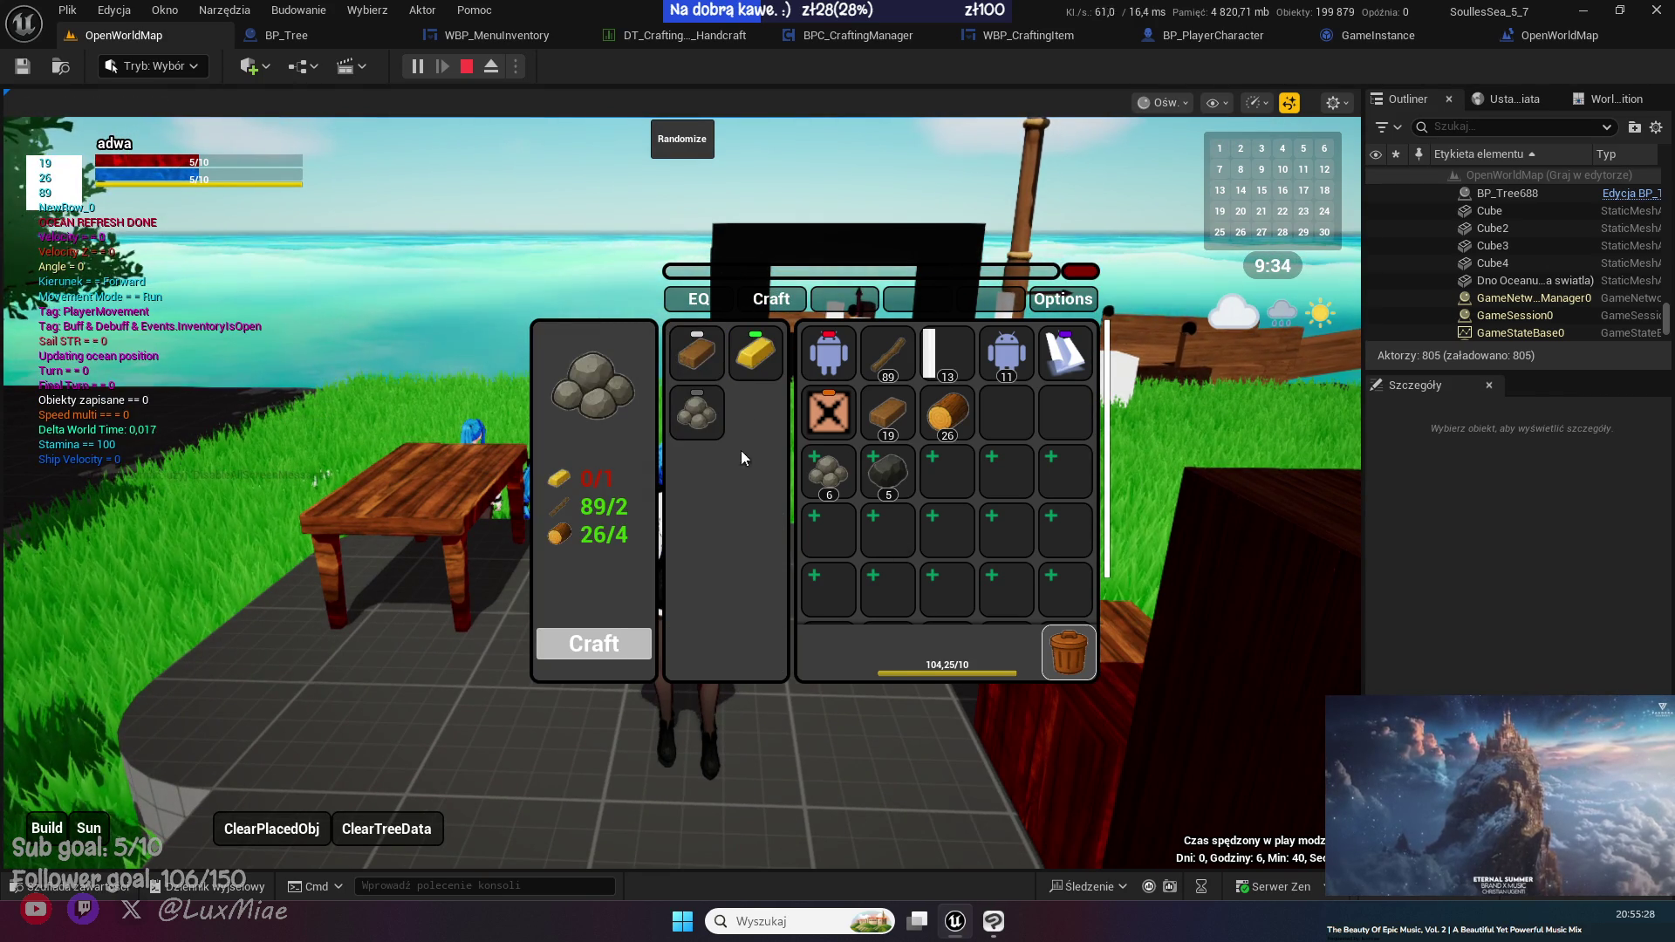
left_click(755, 354)
left_click(696, 353)
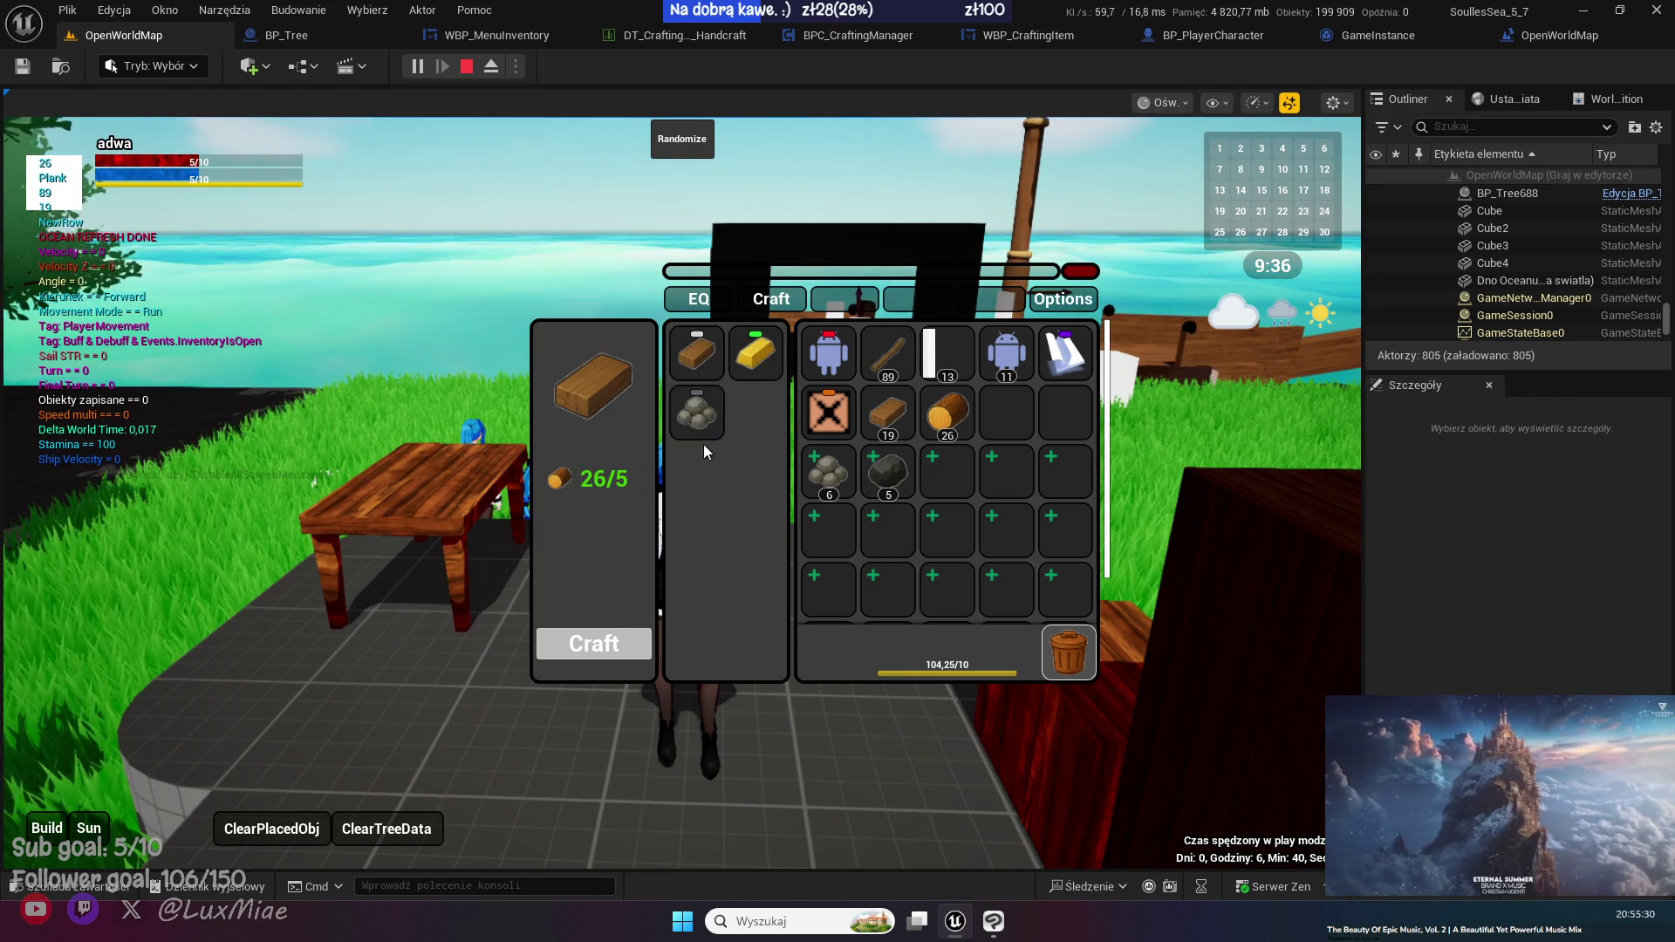
left_click(700, 428)
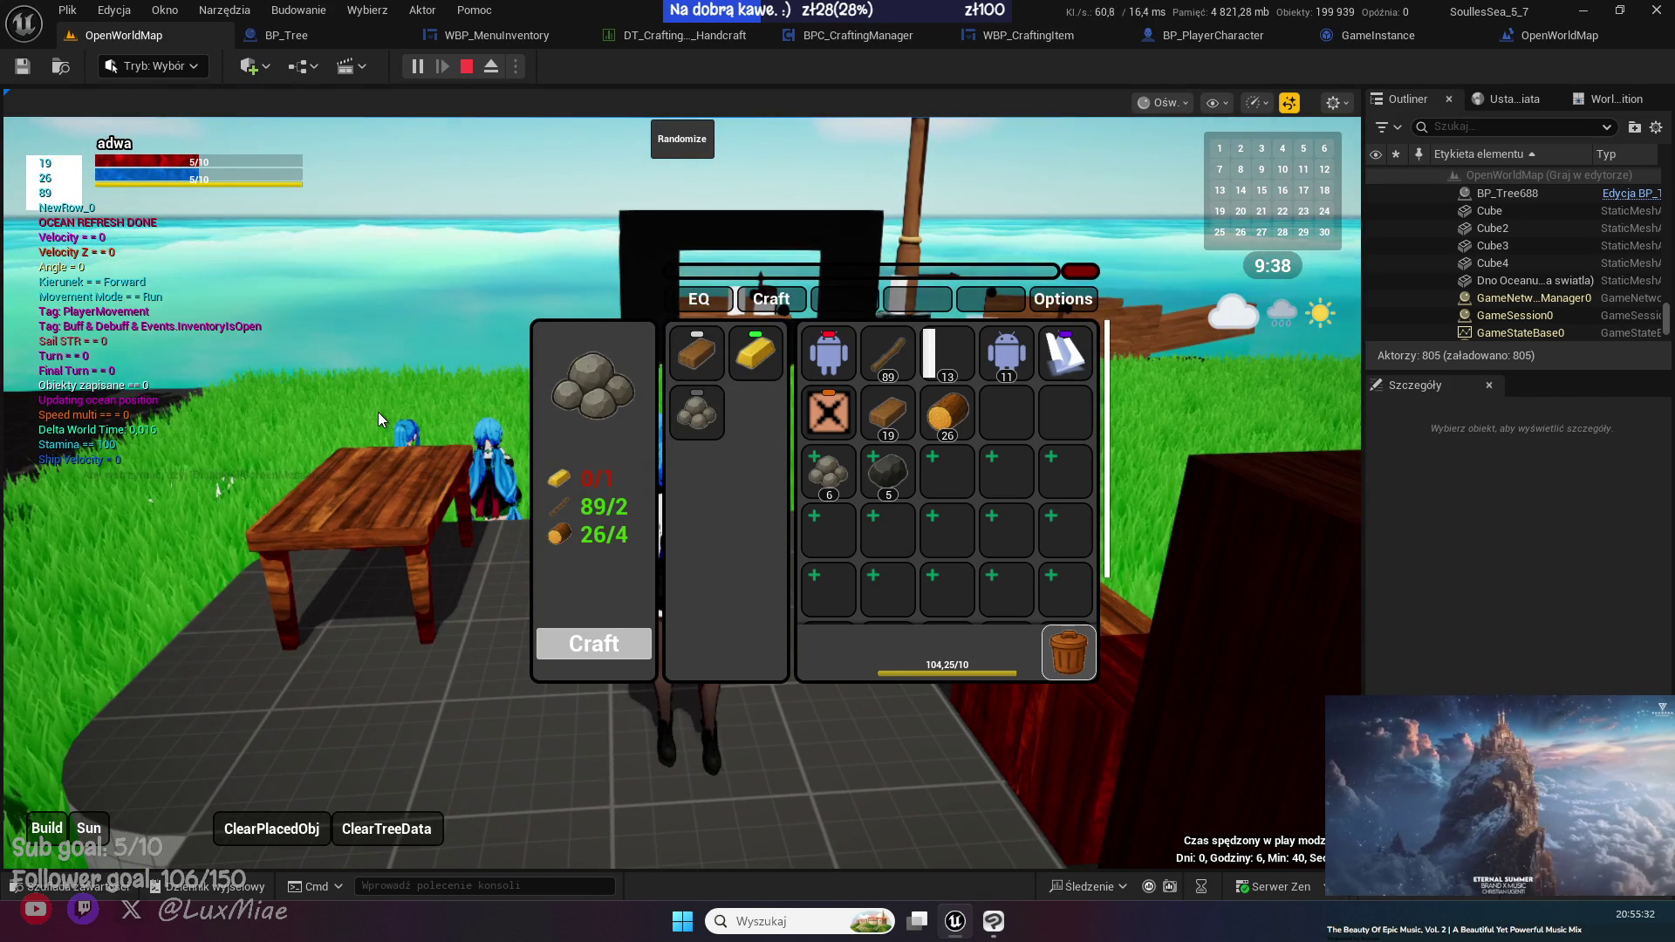
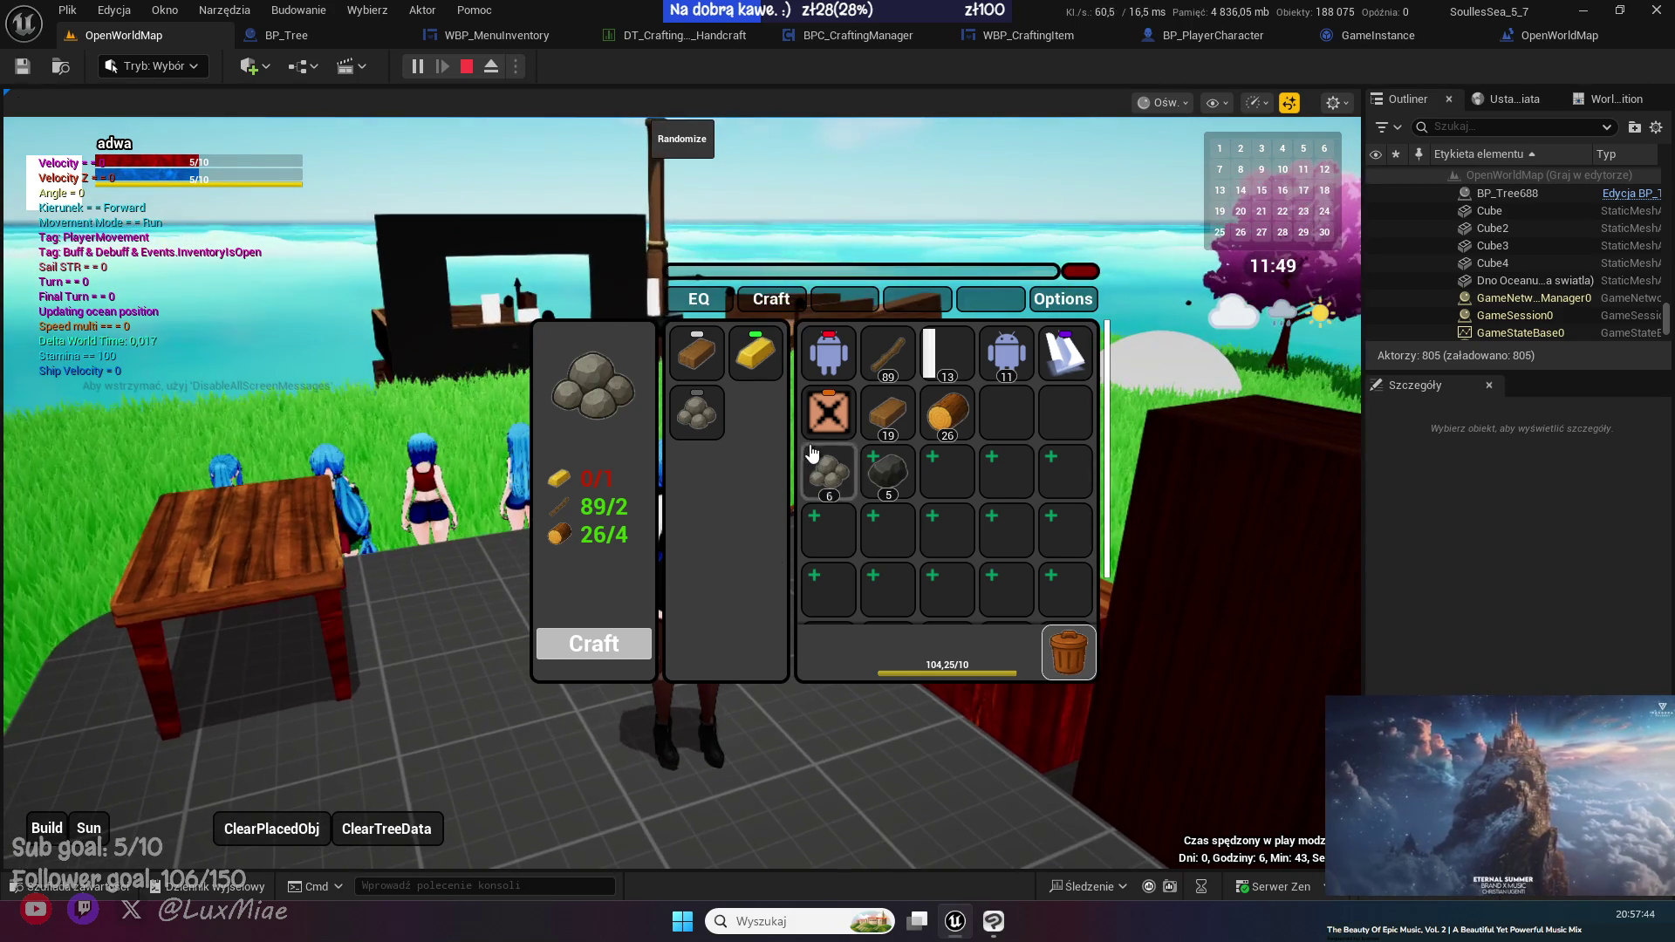
- In the equipment panel, swap the crossed-box and white-figure items, then unequip the black-and-white dress
left_click(835, 410)
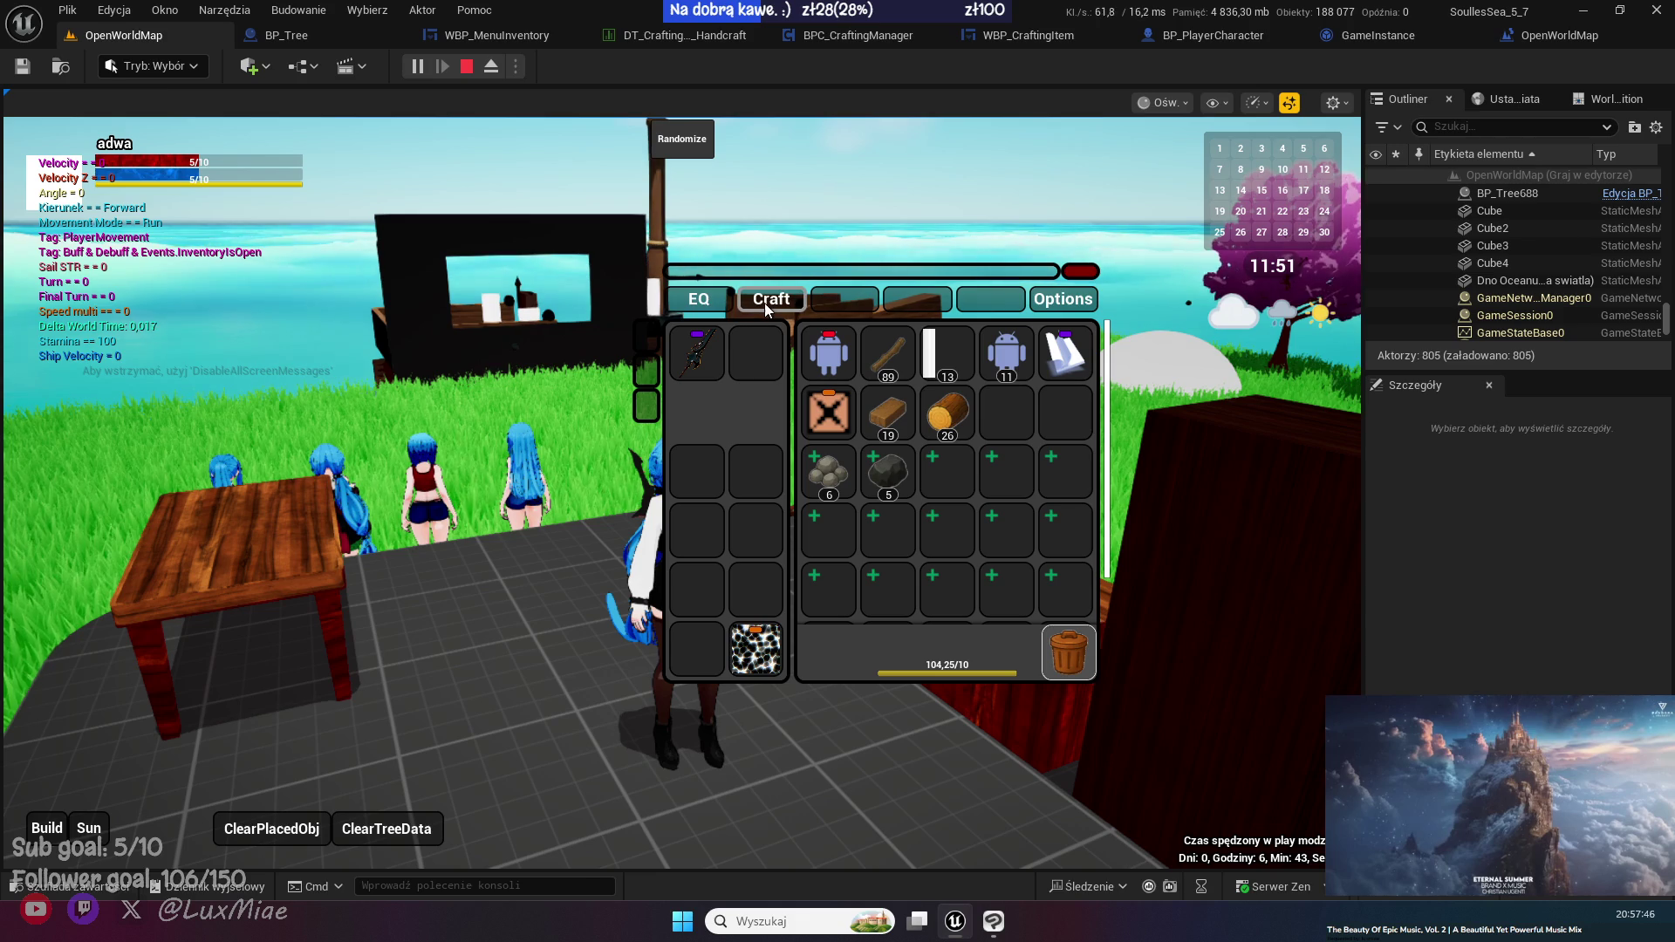
left_click(835, 427)
left_click(835, 428)
left_click(835, 427)
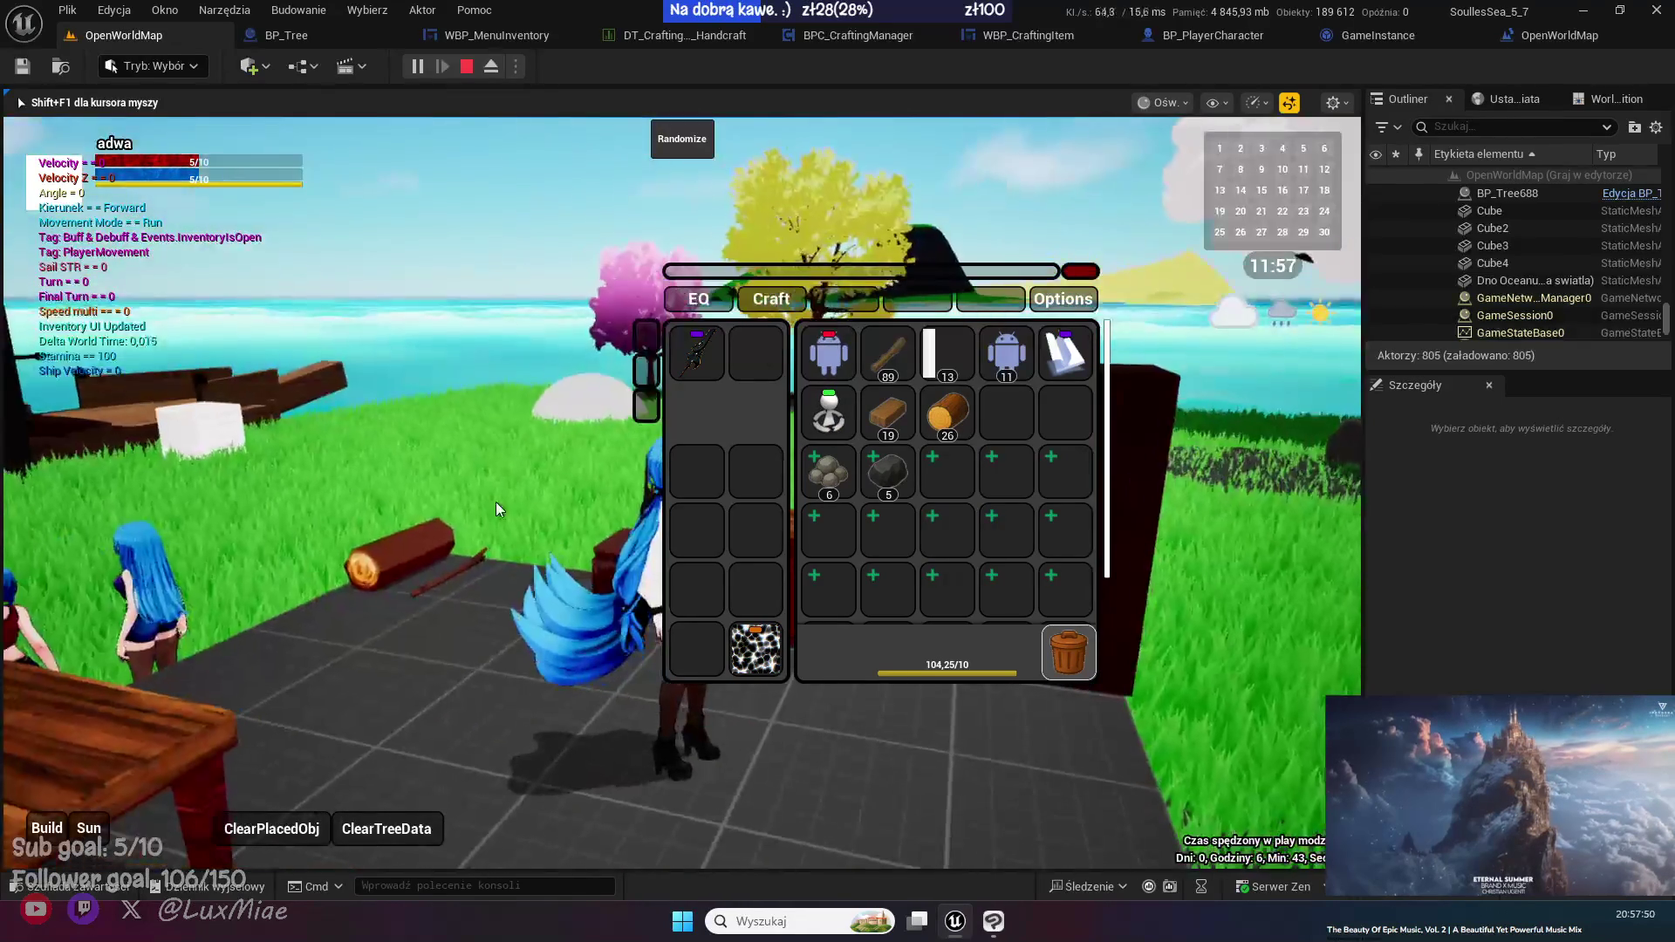
left_click(828, 412)
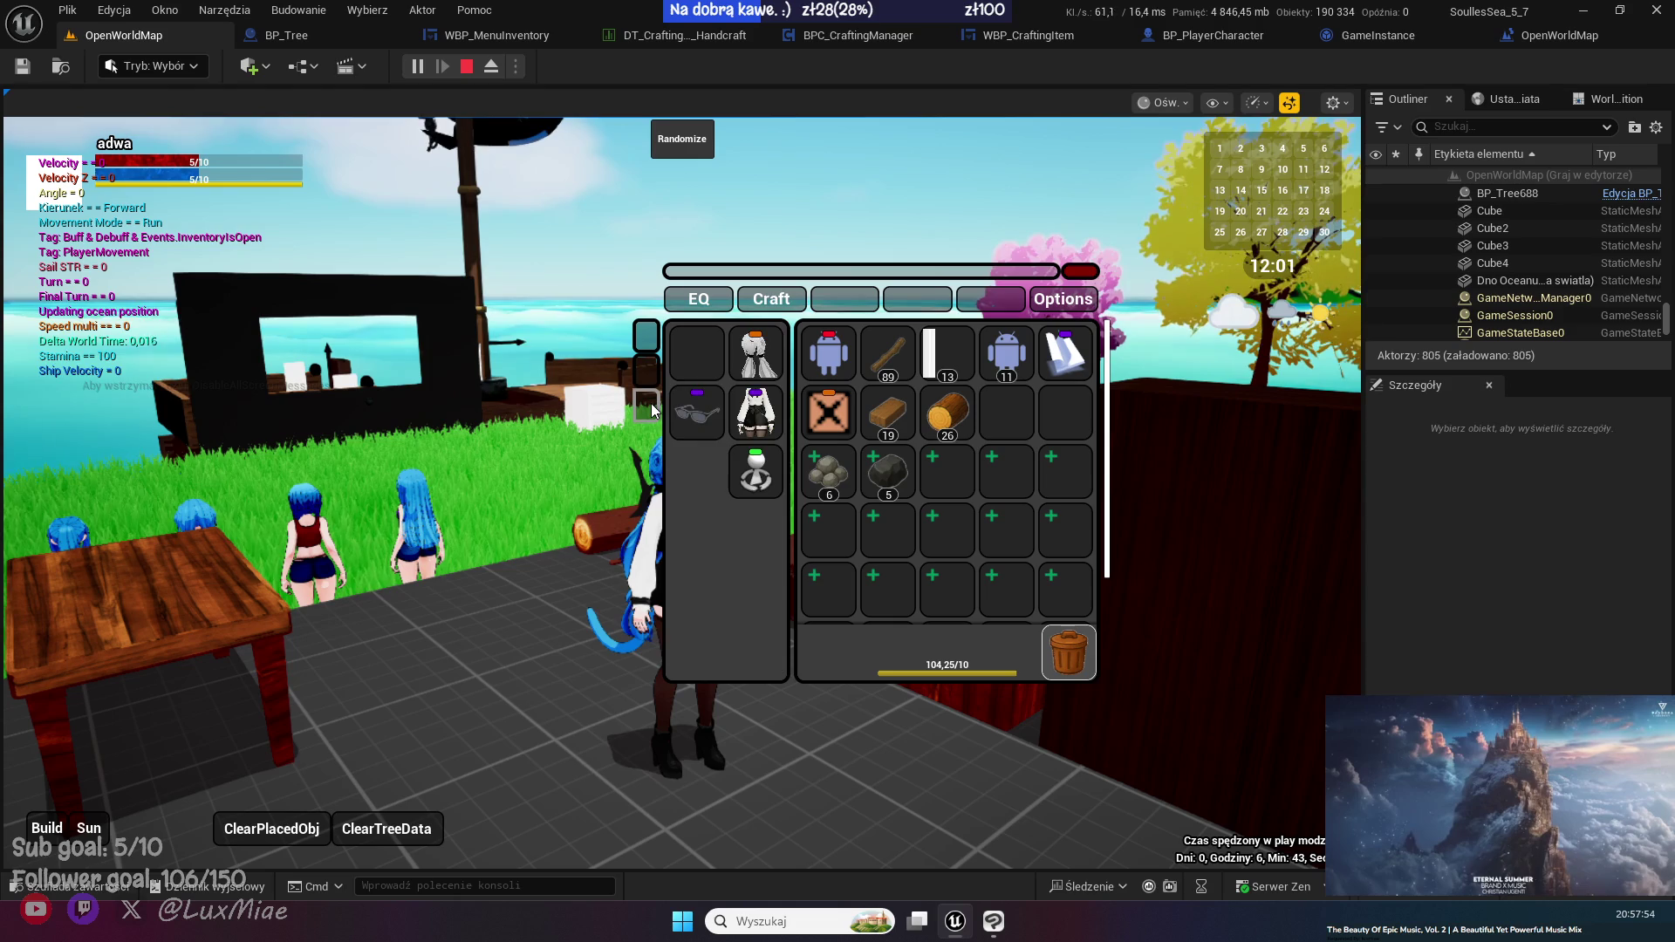
left_click(756, 411)
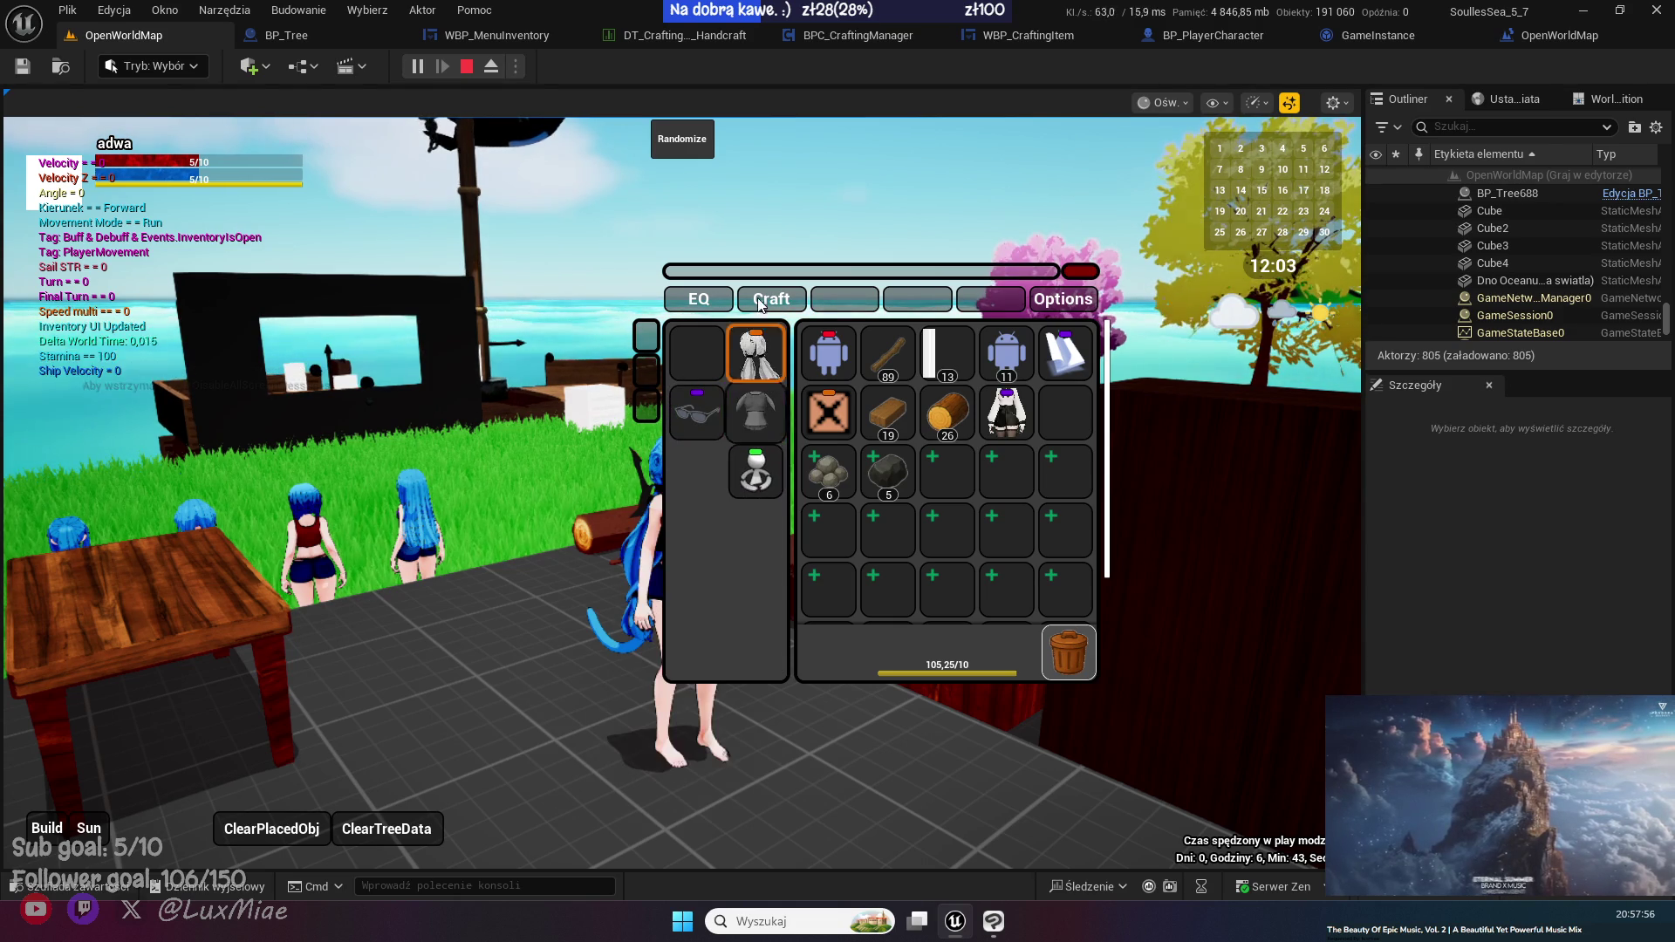
- Move the inventory window further right and free the mouse from the game view
mouse_move(741, 272)
left_mouse_down()
mouse_move(993, 259)
mouse_move(923, 260)
left_mouse_up()
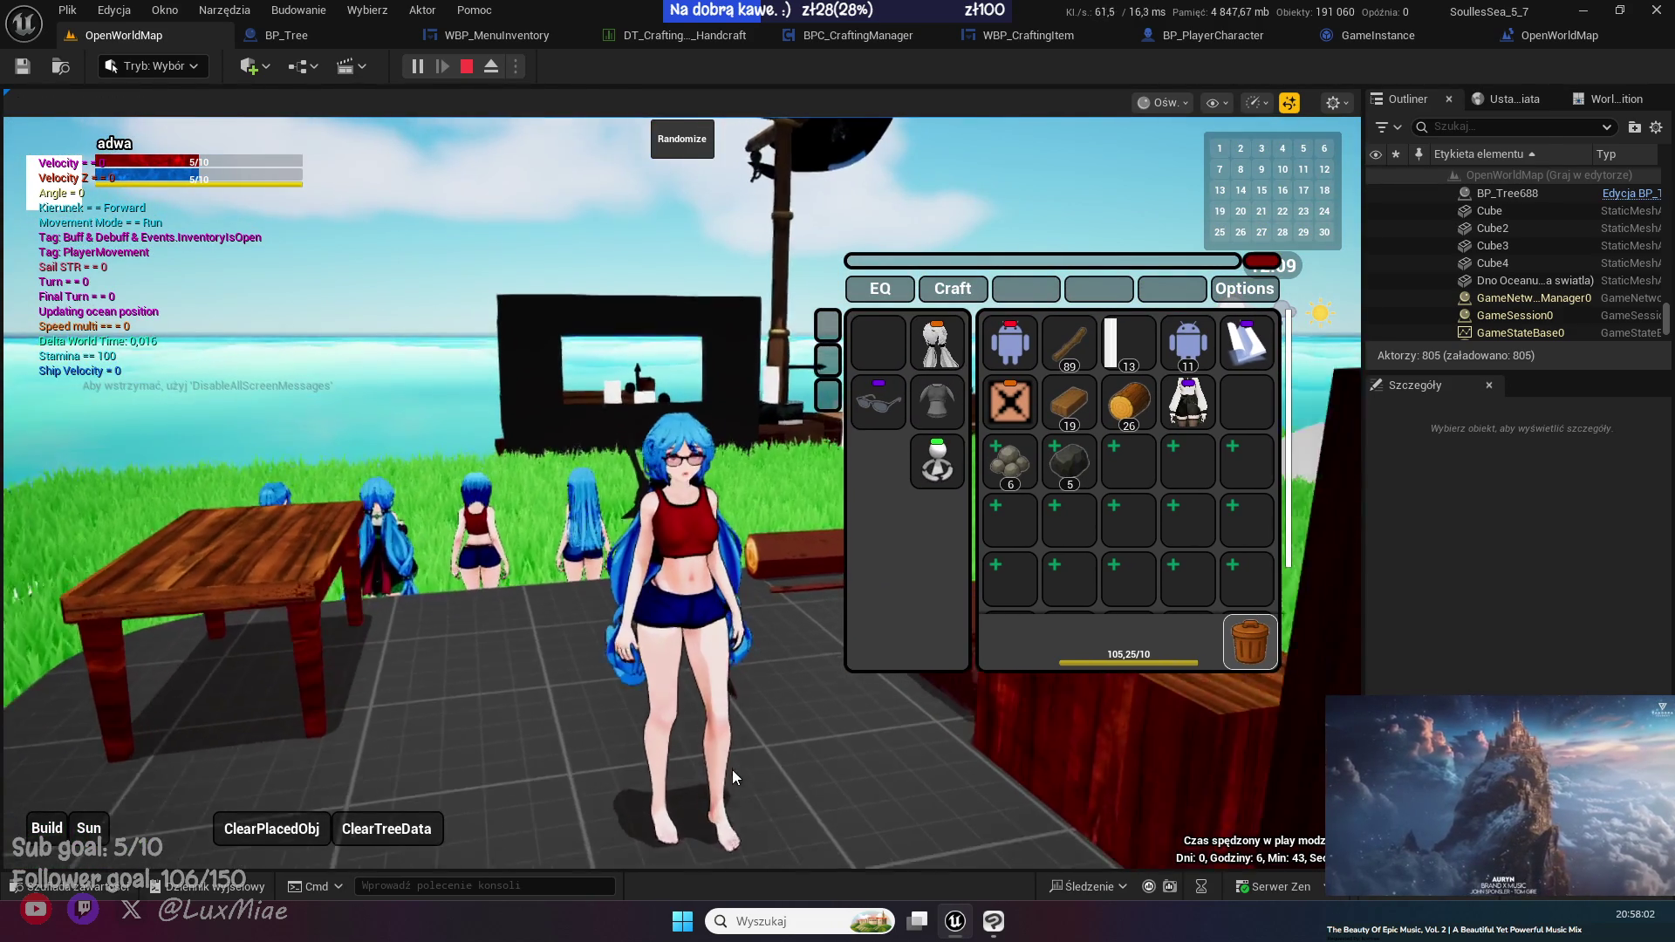
scroll(733, 772, "up", 5)
scroll(734, 768, "down", 5)
scroll(735, 769, "up", 5)
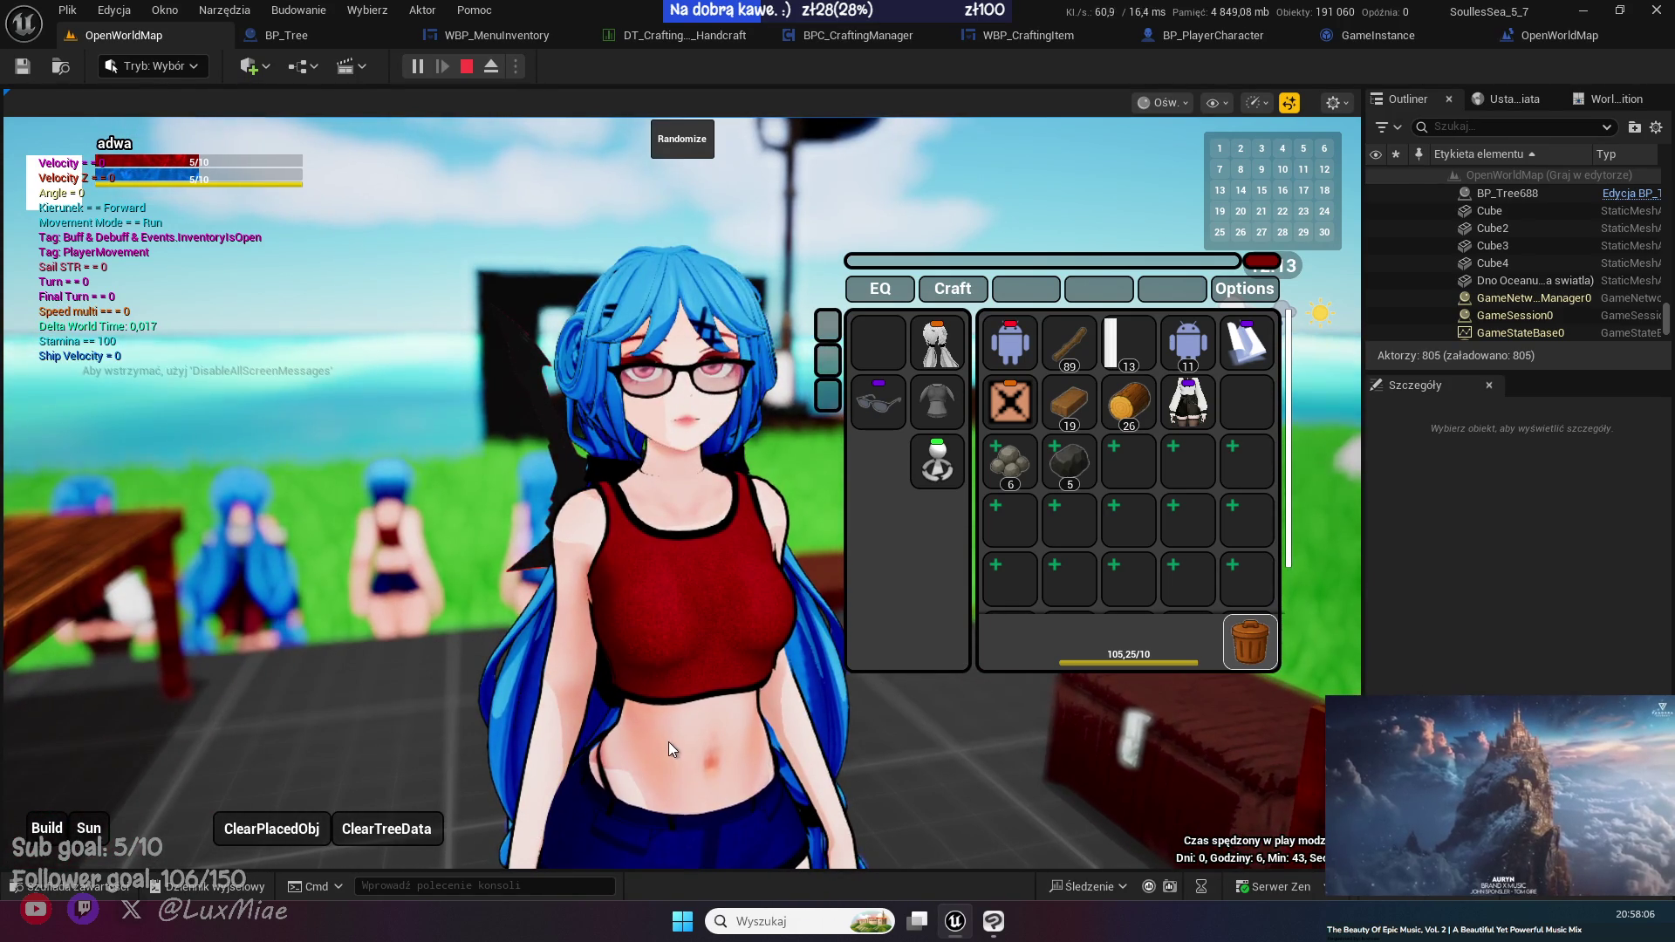
left_click(668, 741)
key("shift+F1")
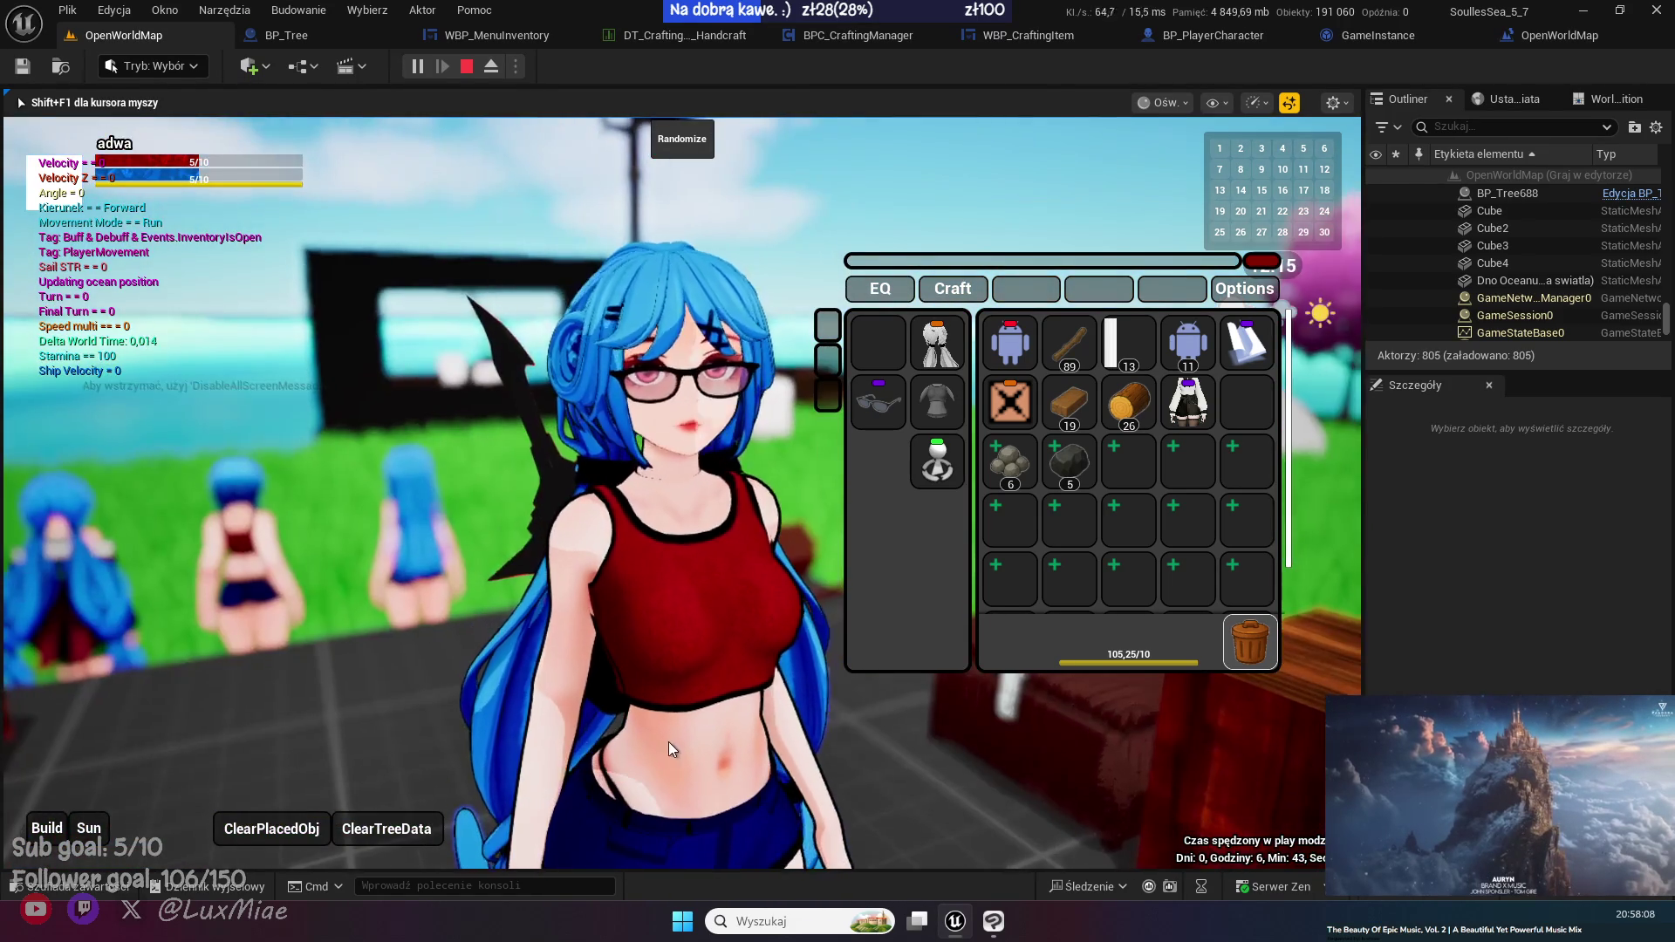
scroll(668, 743, "down", 3)
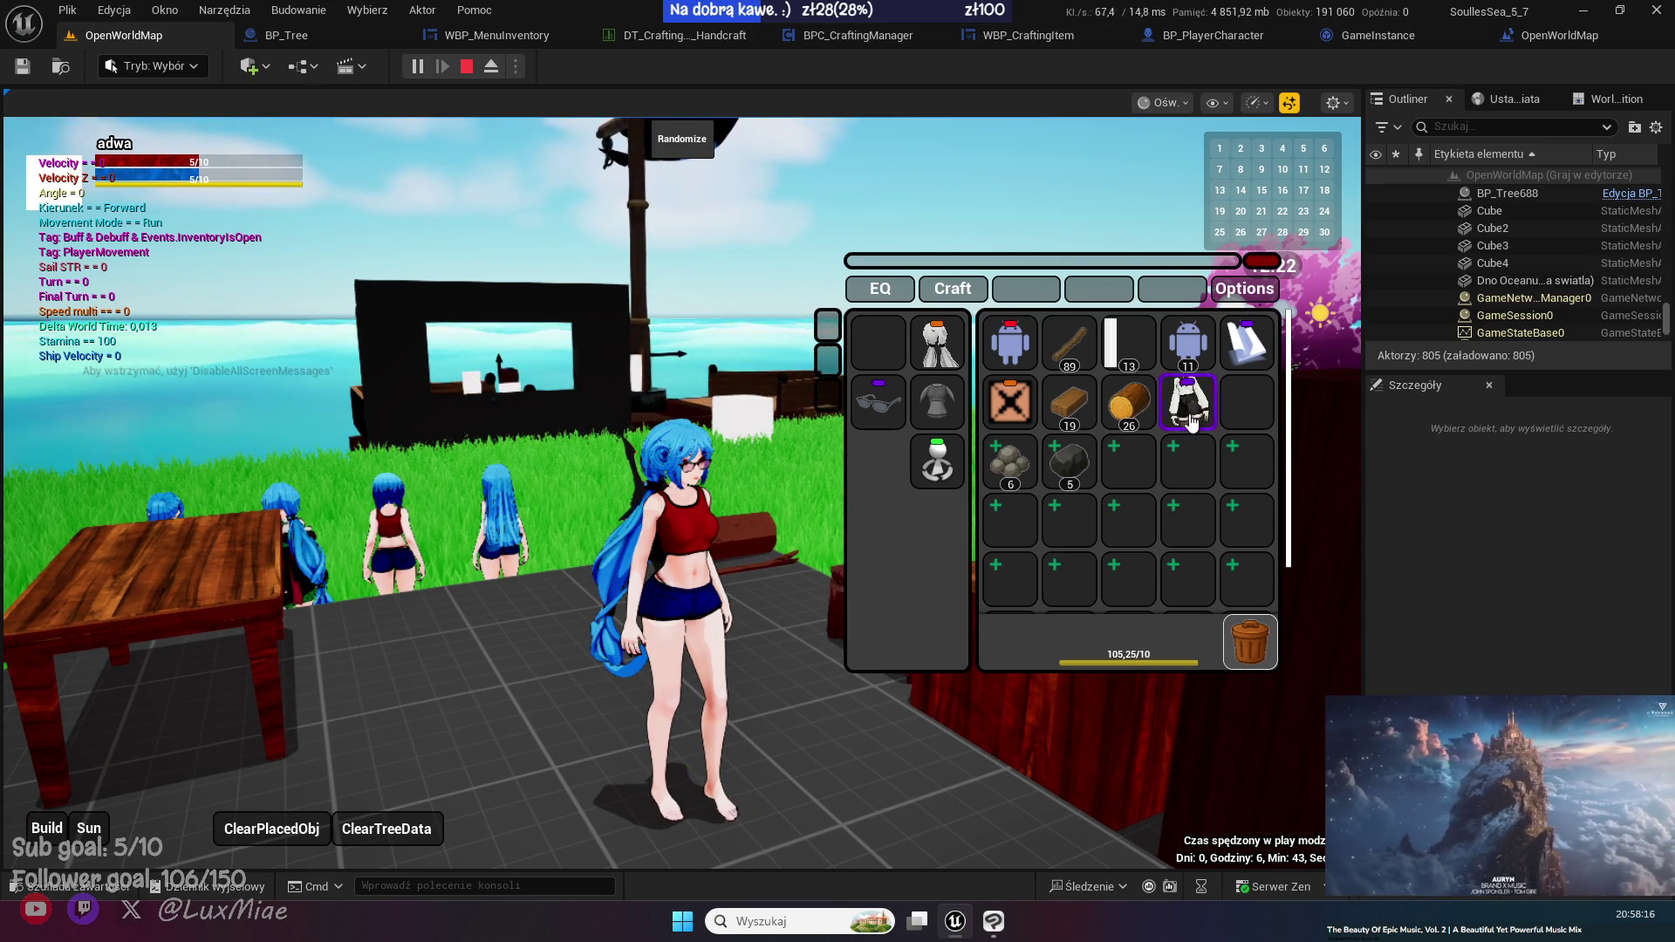
- Equip the white-and-black outfit, reset the equipment slots to empty, and stop the play session
left_click_drag(1188, 401, 937, 401)
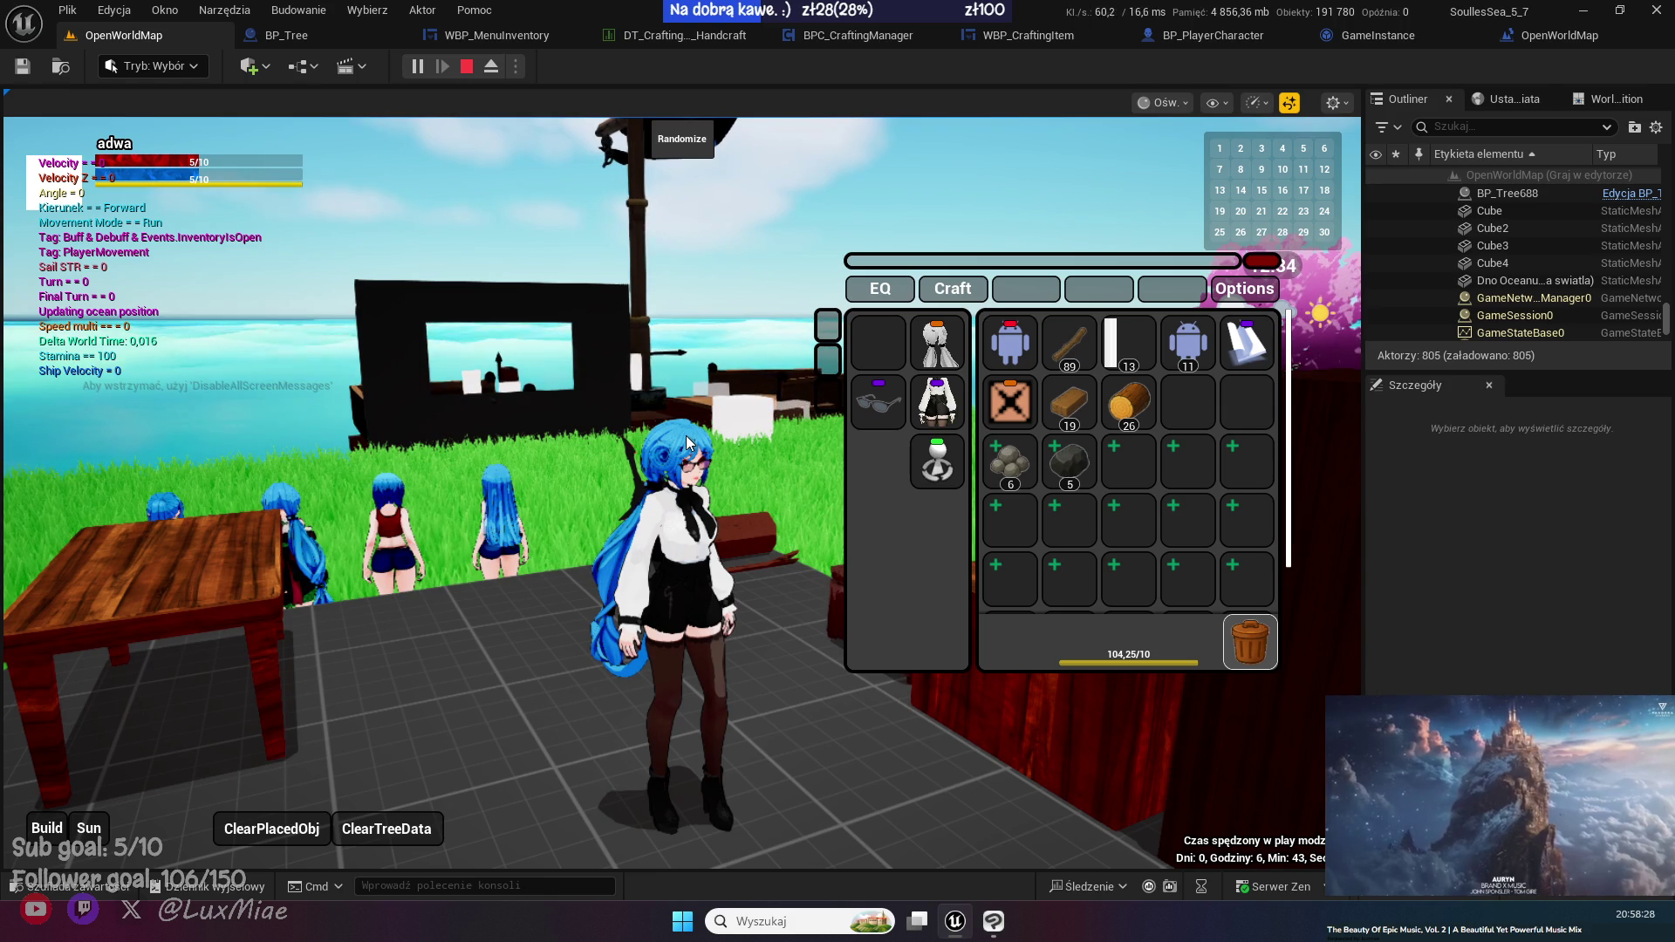
left_click(1253, 370)
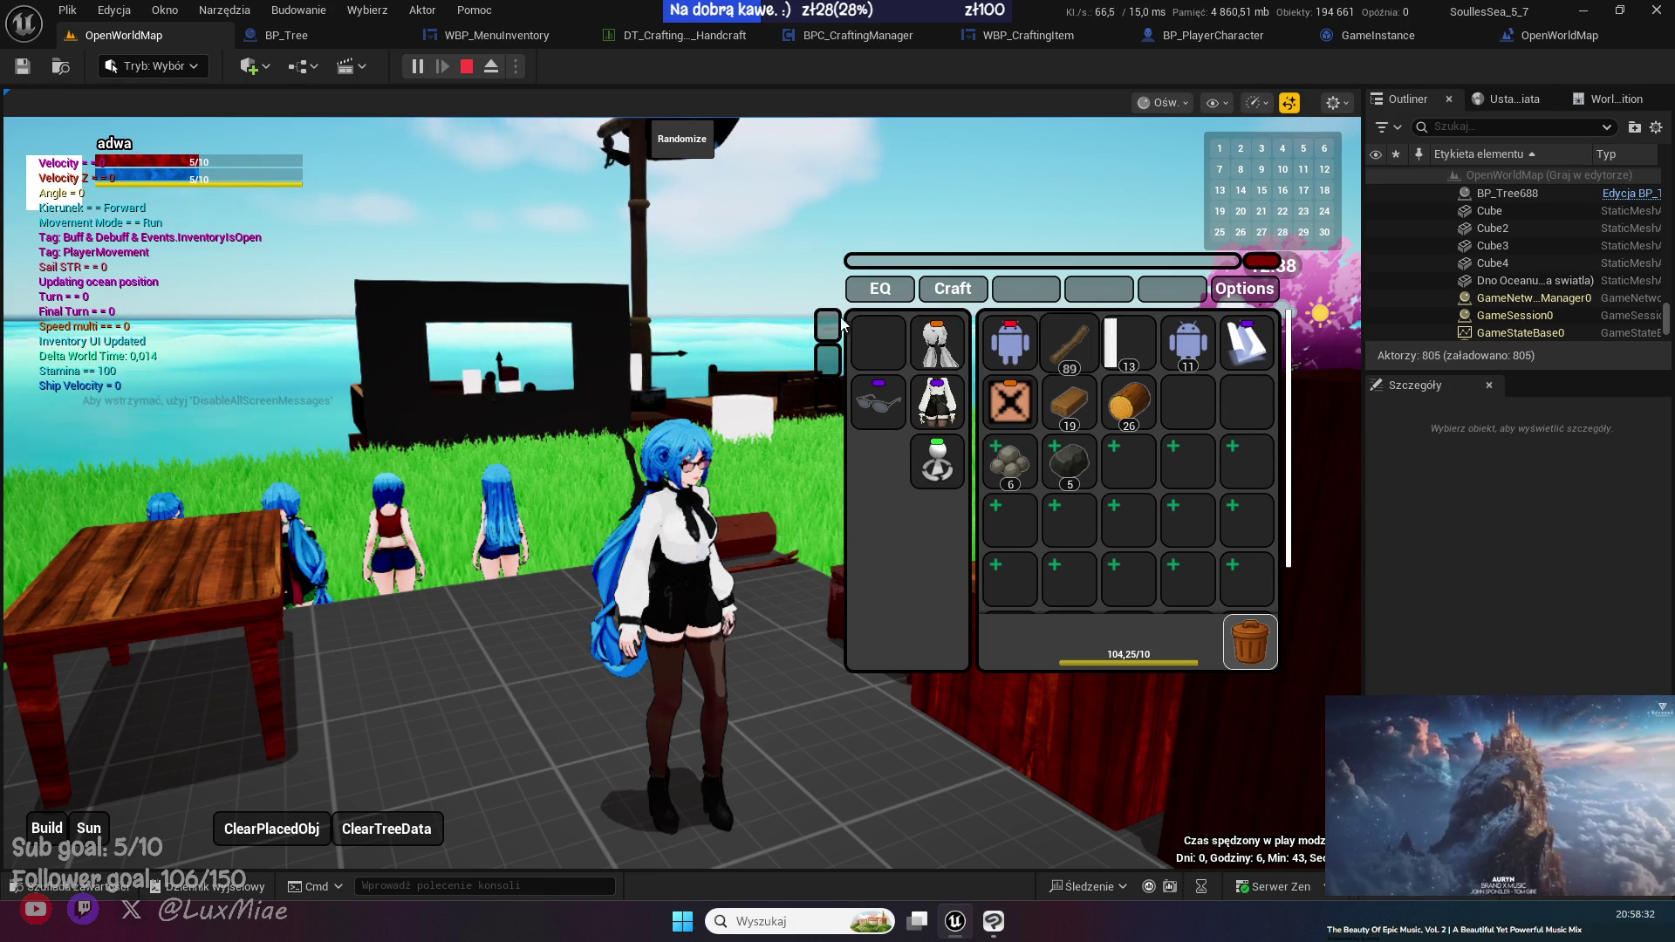
left_click(877, 340)
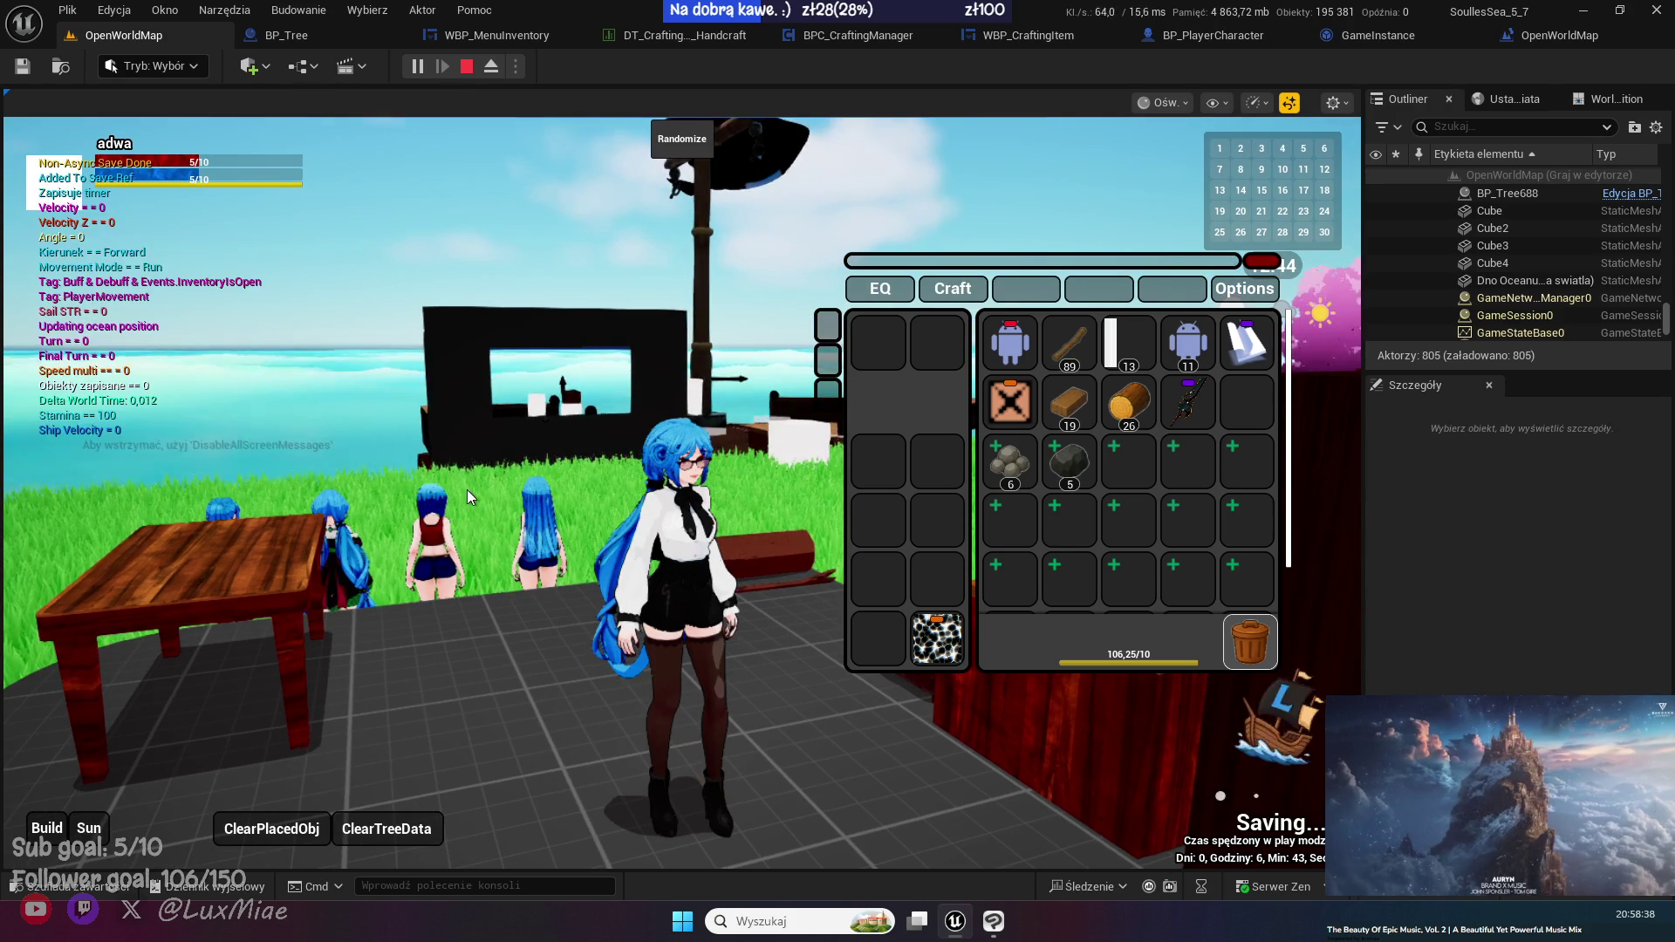
key("Escape")
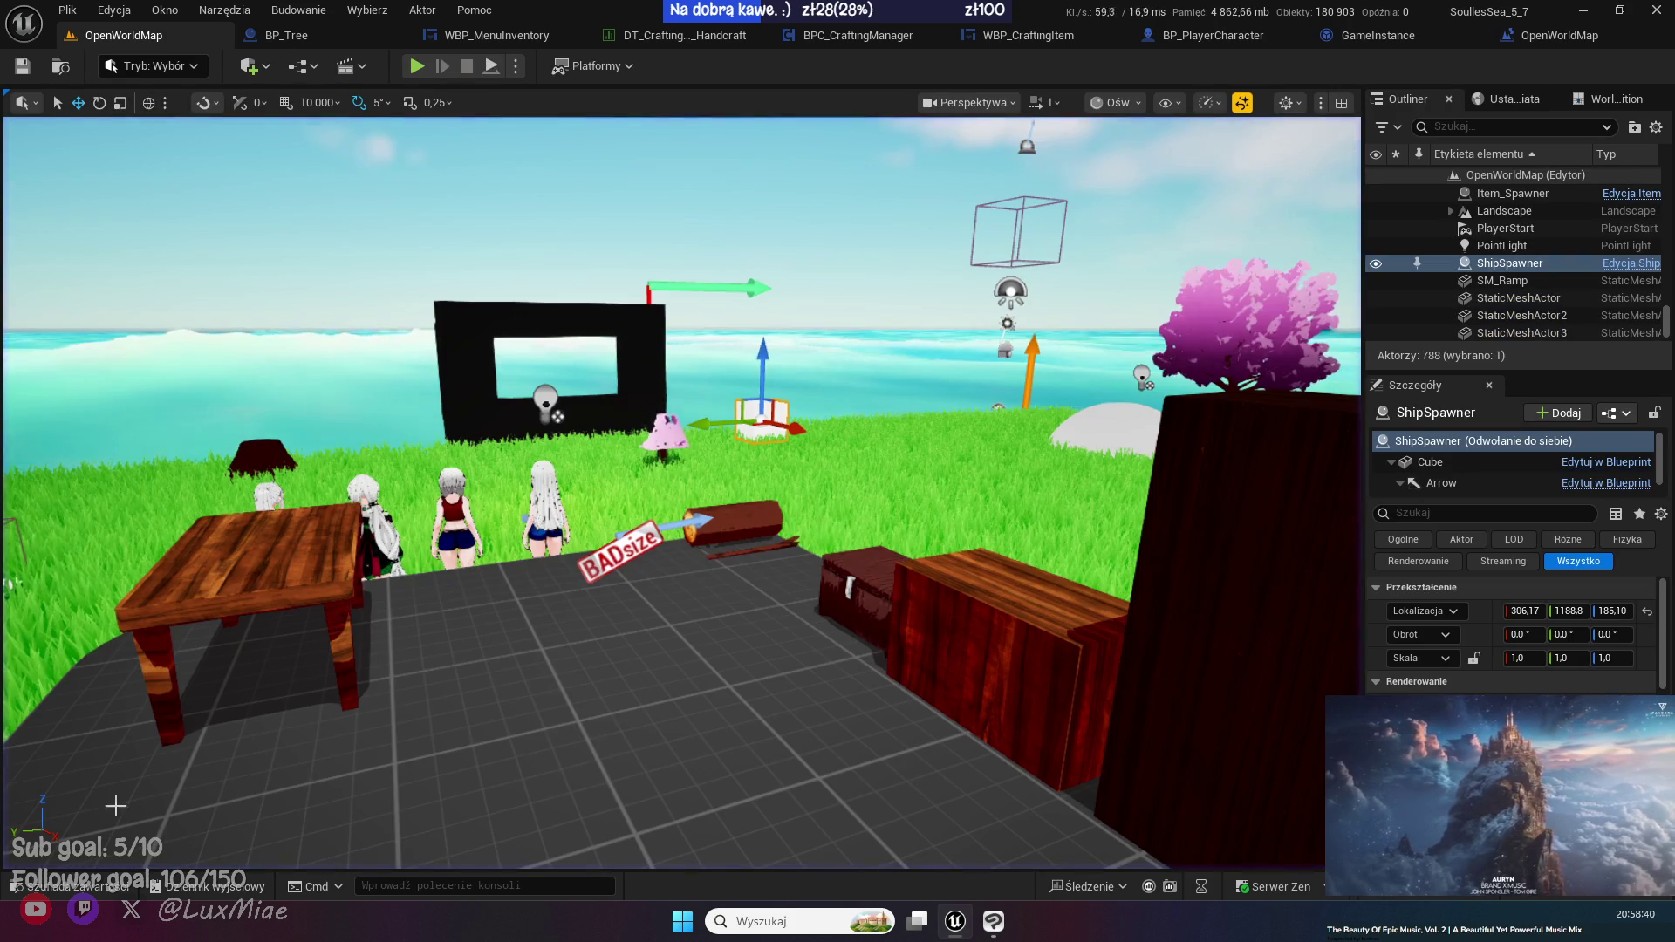
- Open BPC_PlayerInventory from Player > Components and close the ConsumeRequiredItems, Loop and RemoveMaterials graphs
left_click(99, 889)
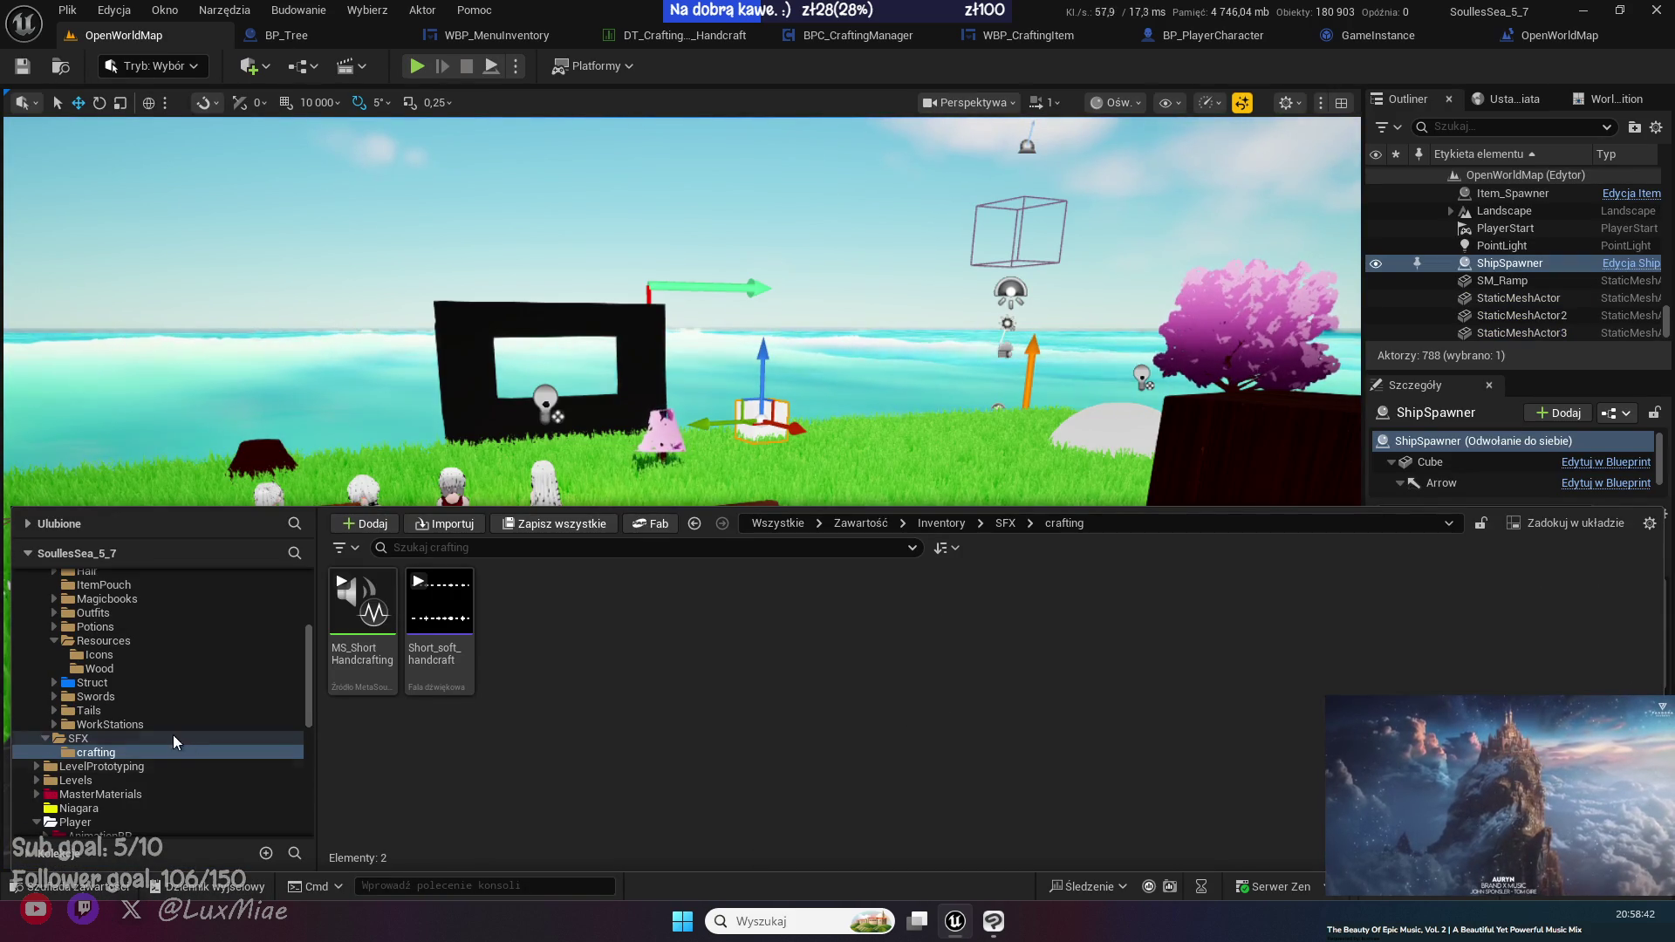
left_click(96, 824)
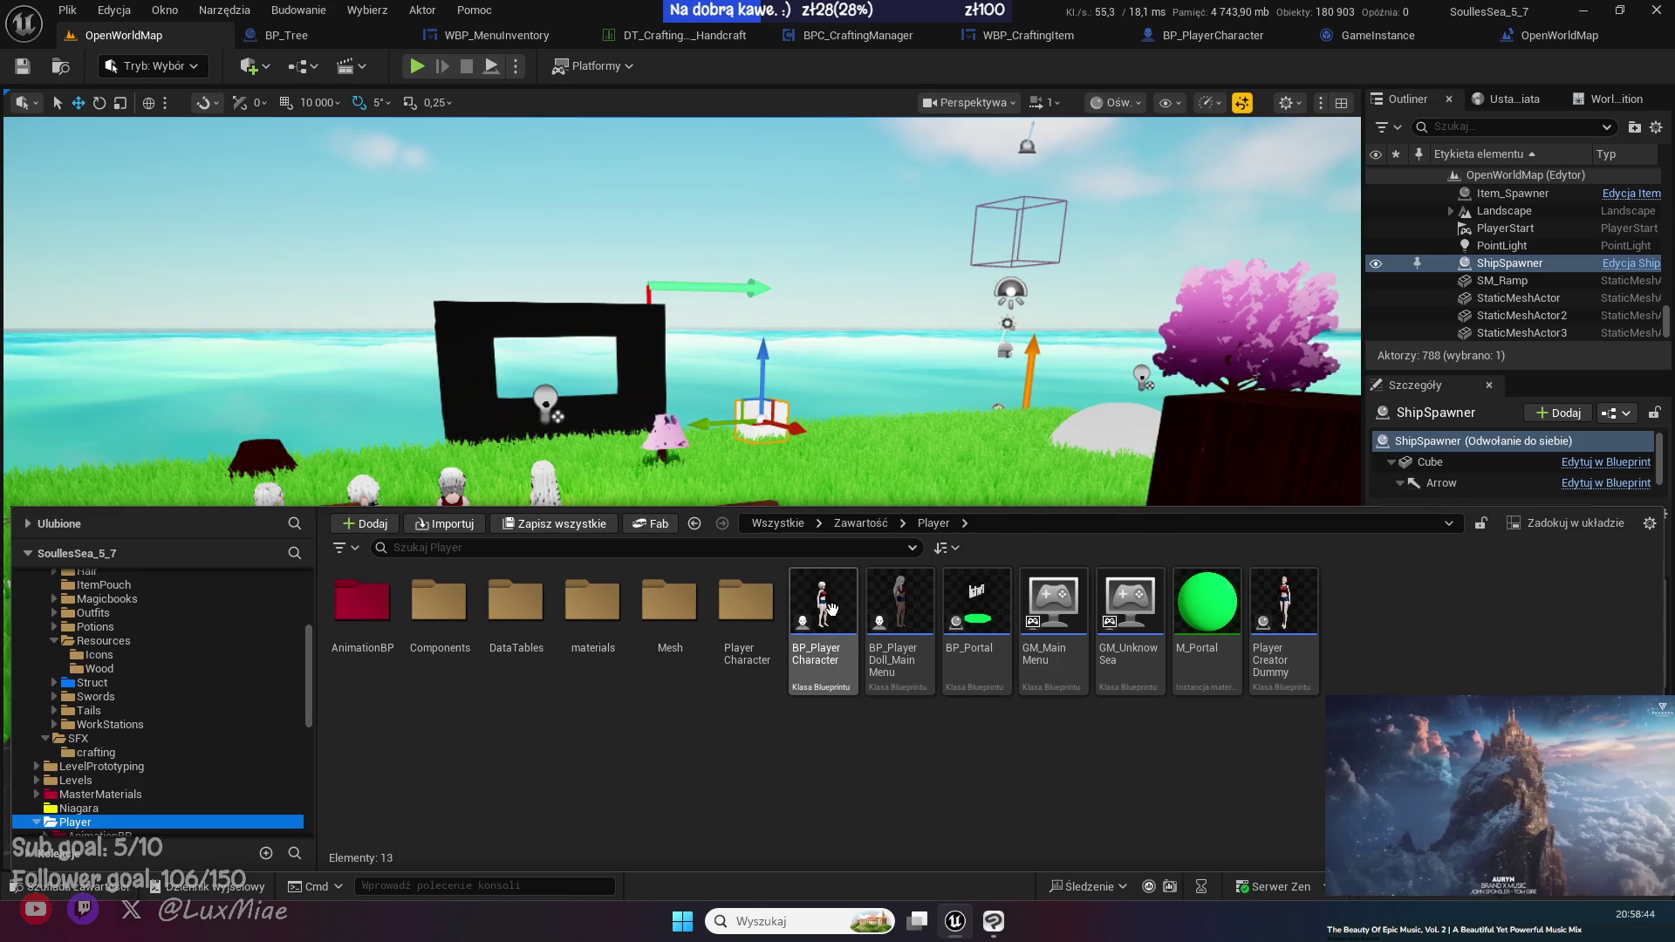
double_click(434, 611)
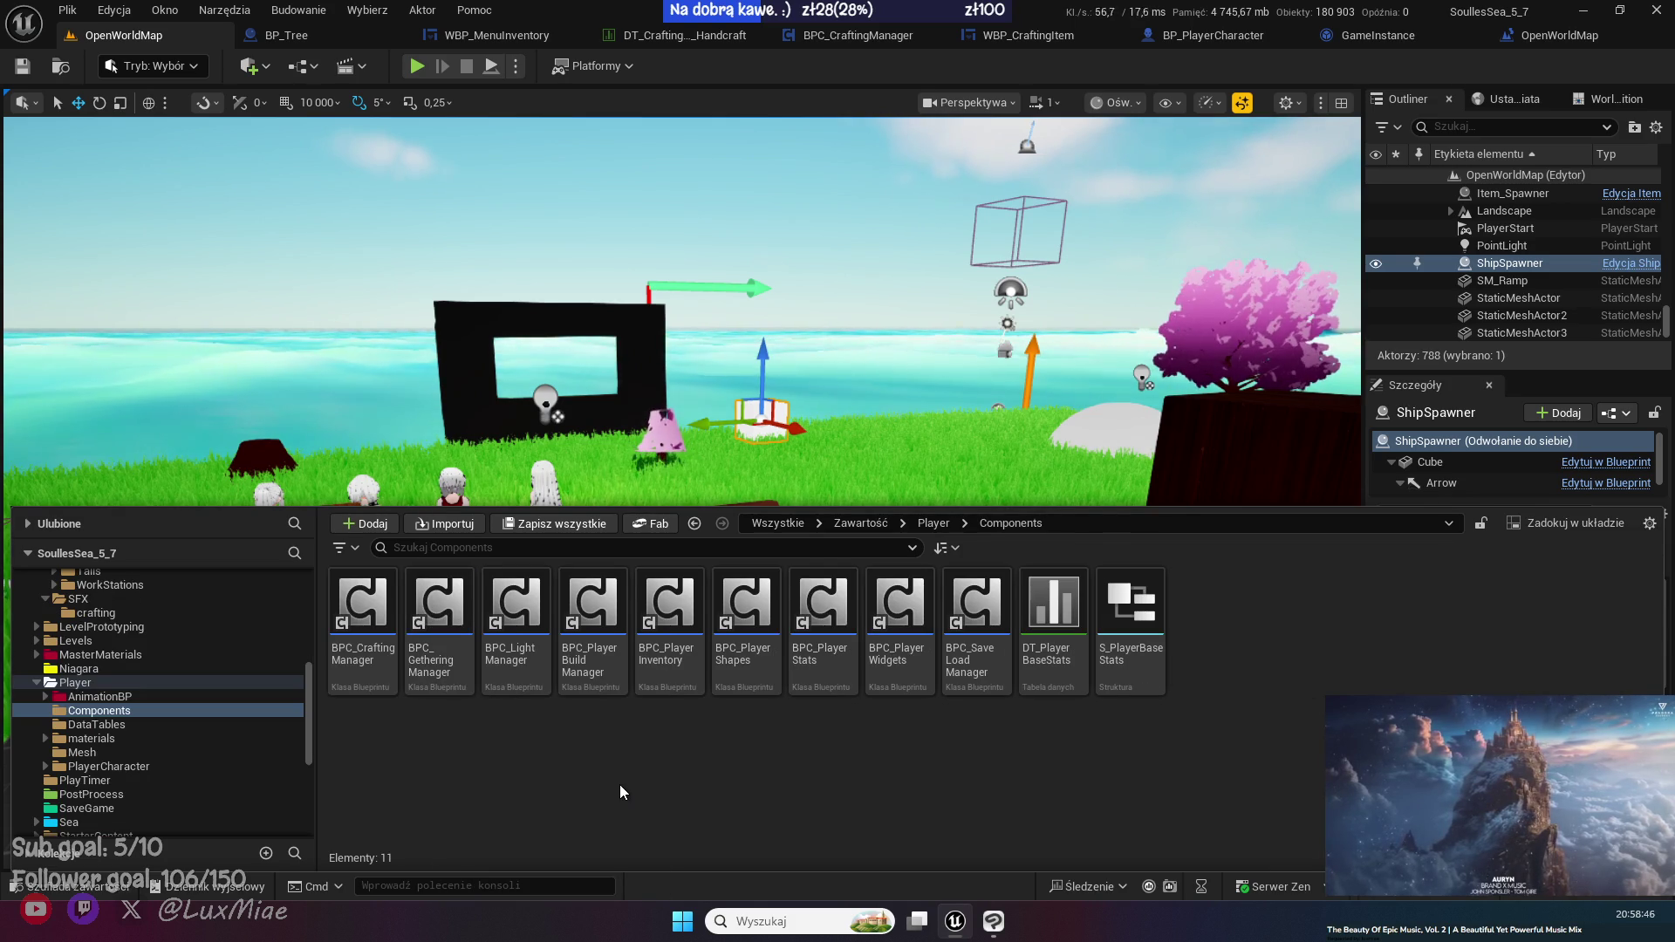
double_click(668, 624)
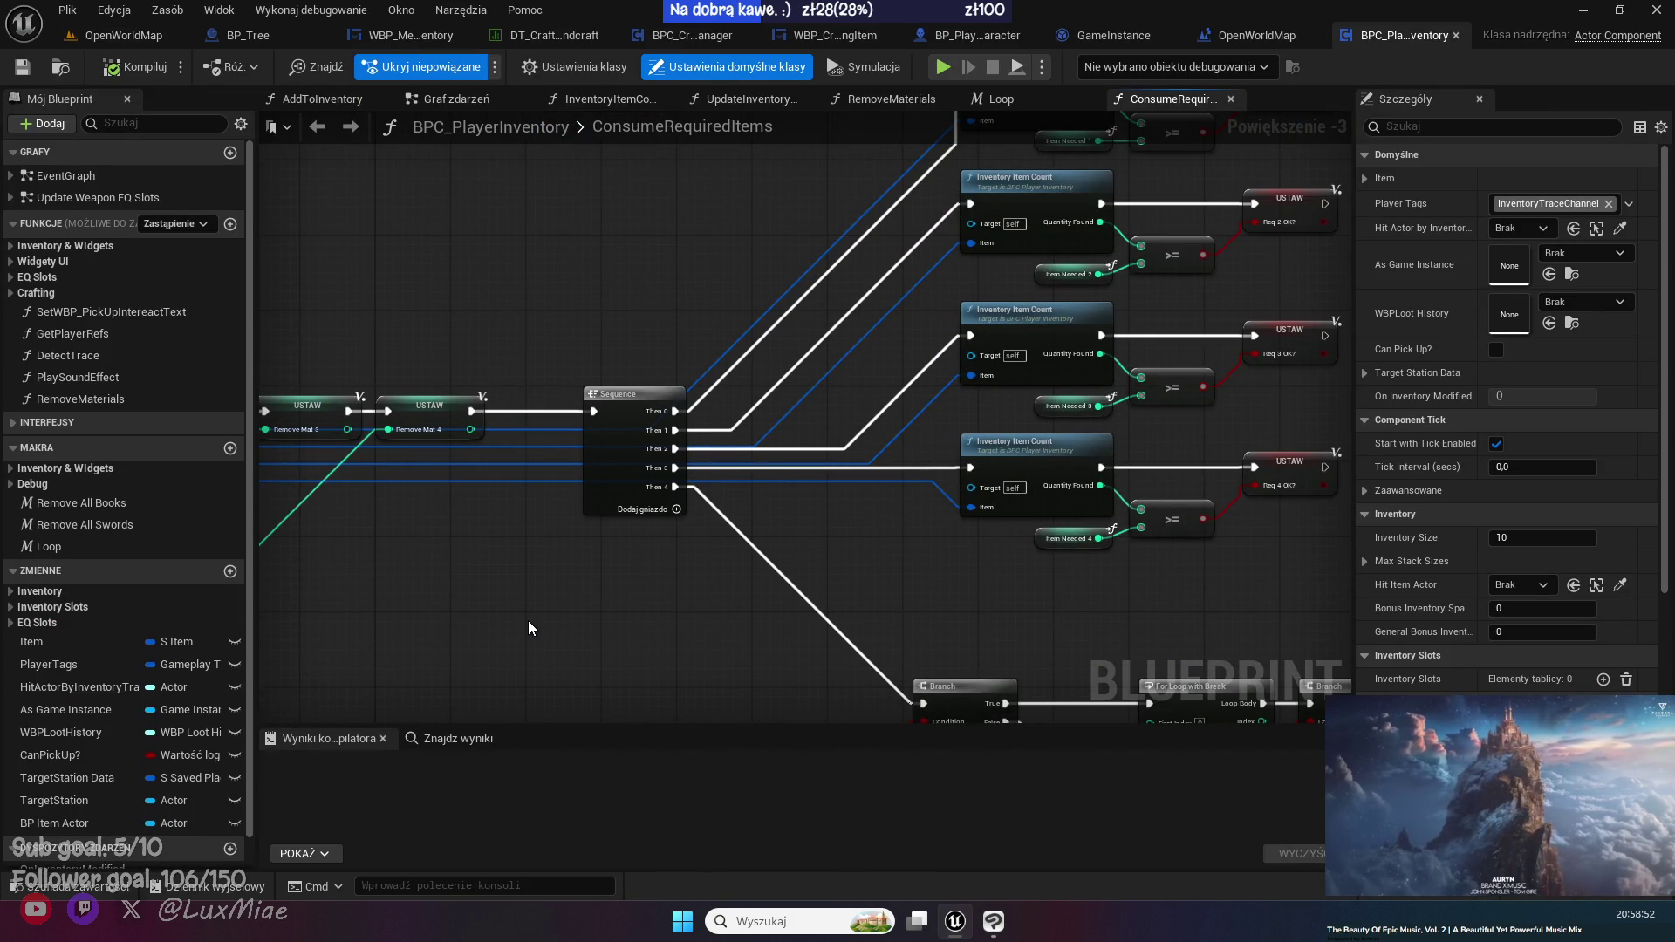
scroll(527, 621, "down", 1)
left_click_drag(527, 620, 409, 316)
left_click_drag(576, 498, 986, 664)
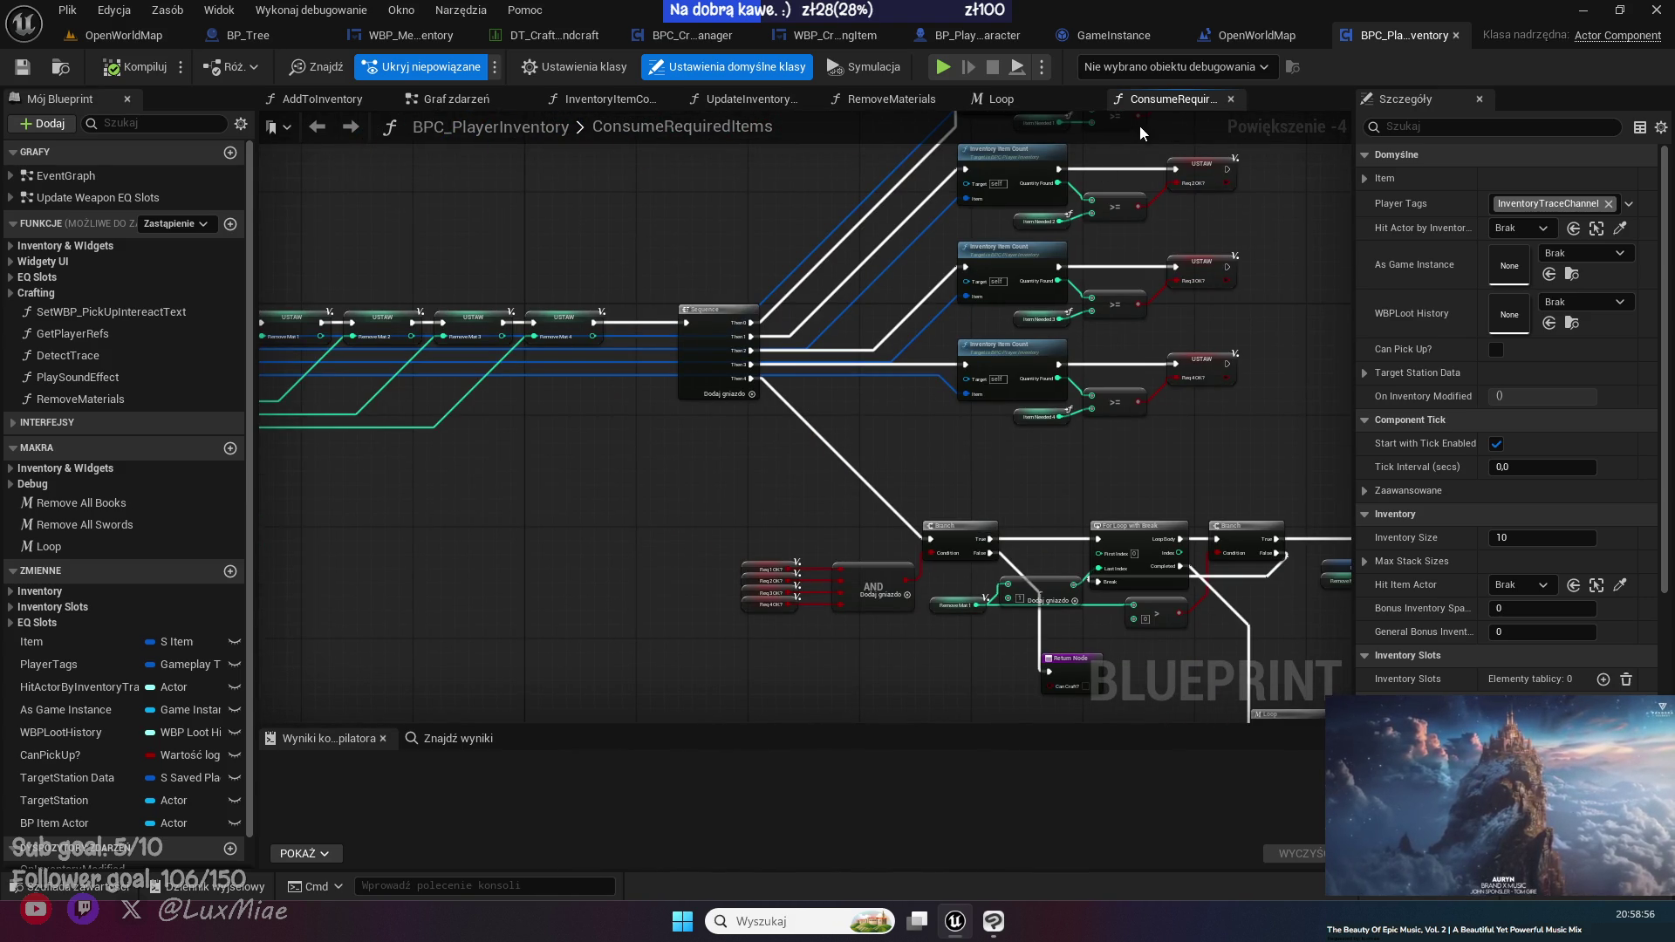
middle_click(1166, 96)
middle_click(1049, 96)
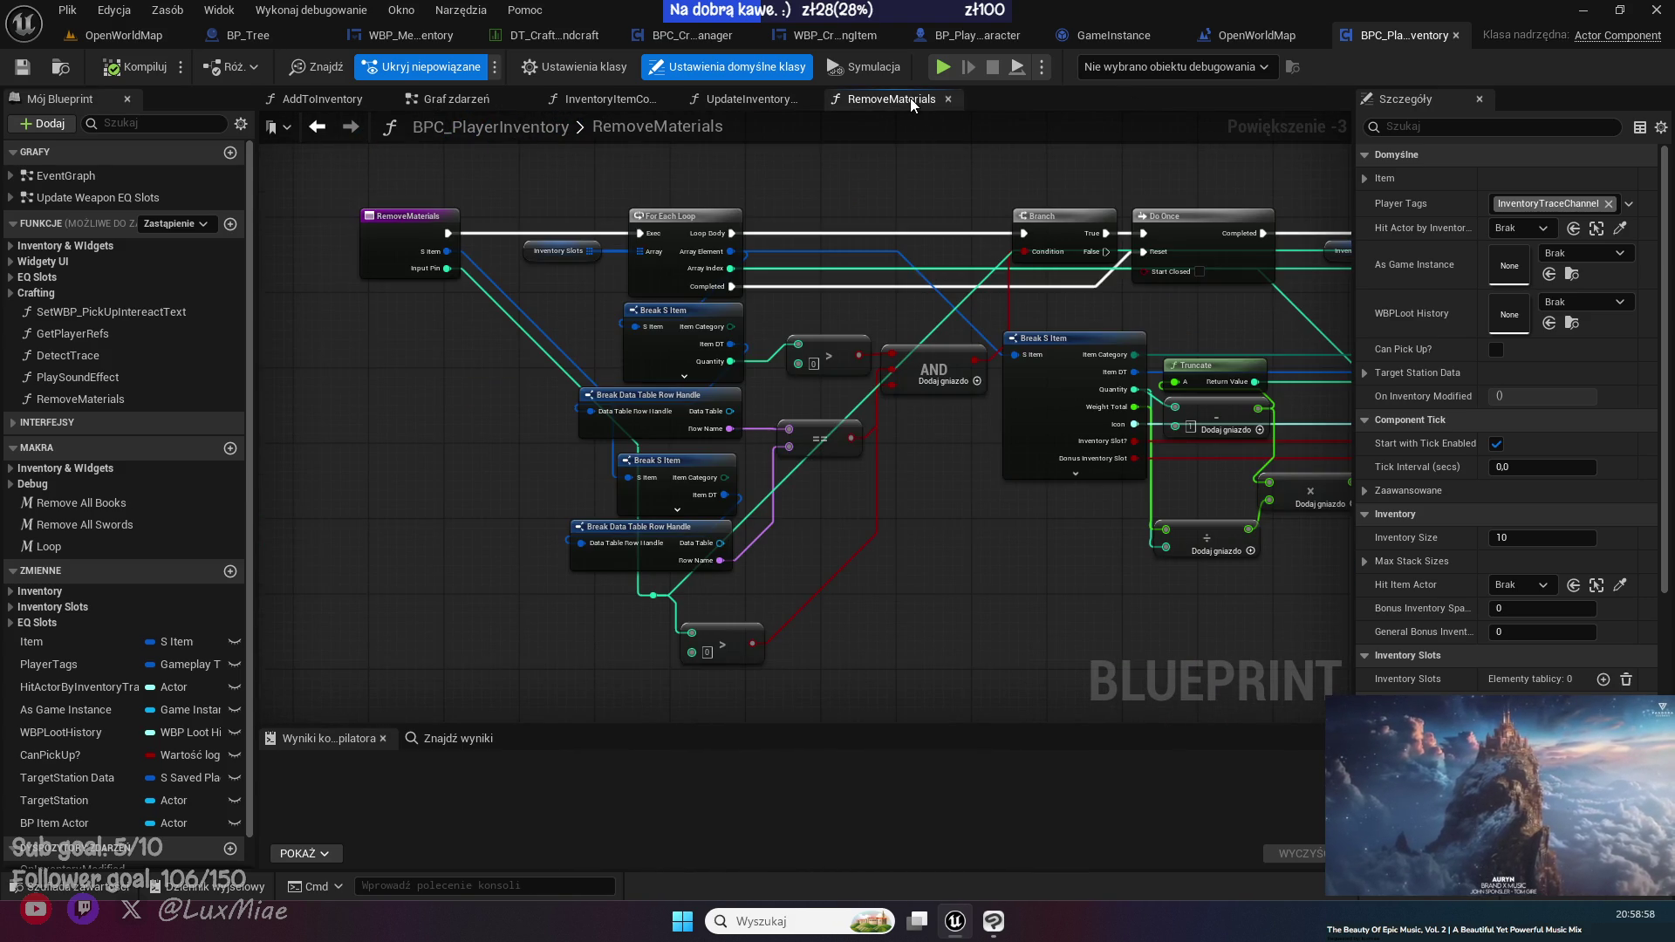
middle_click(909, 97)
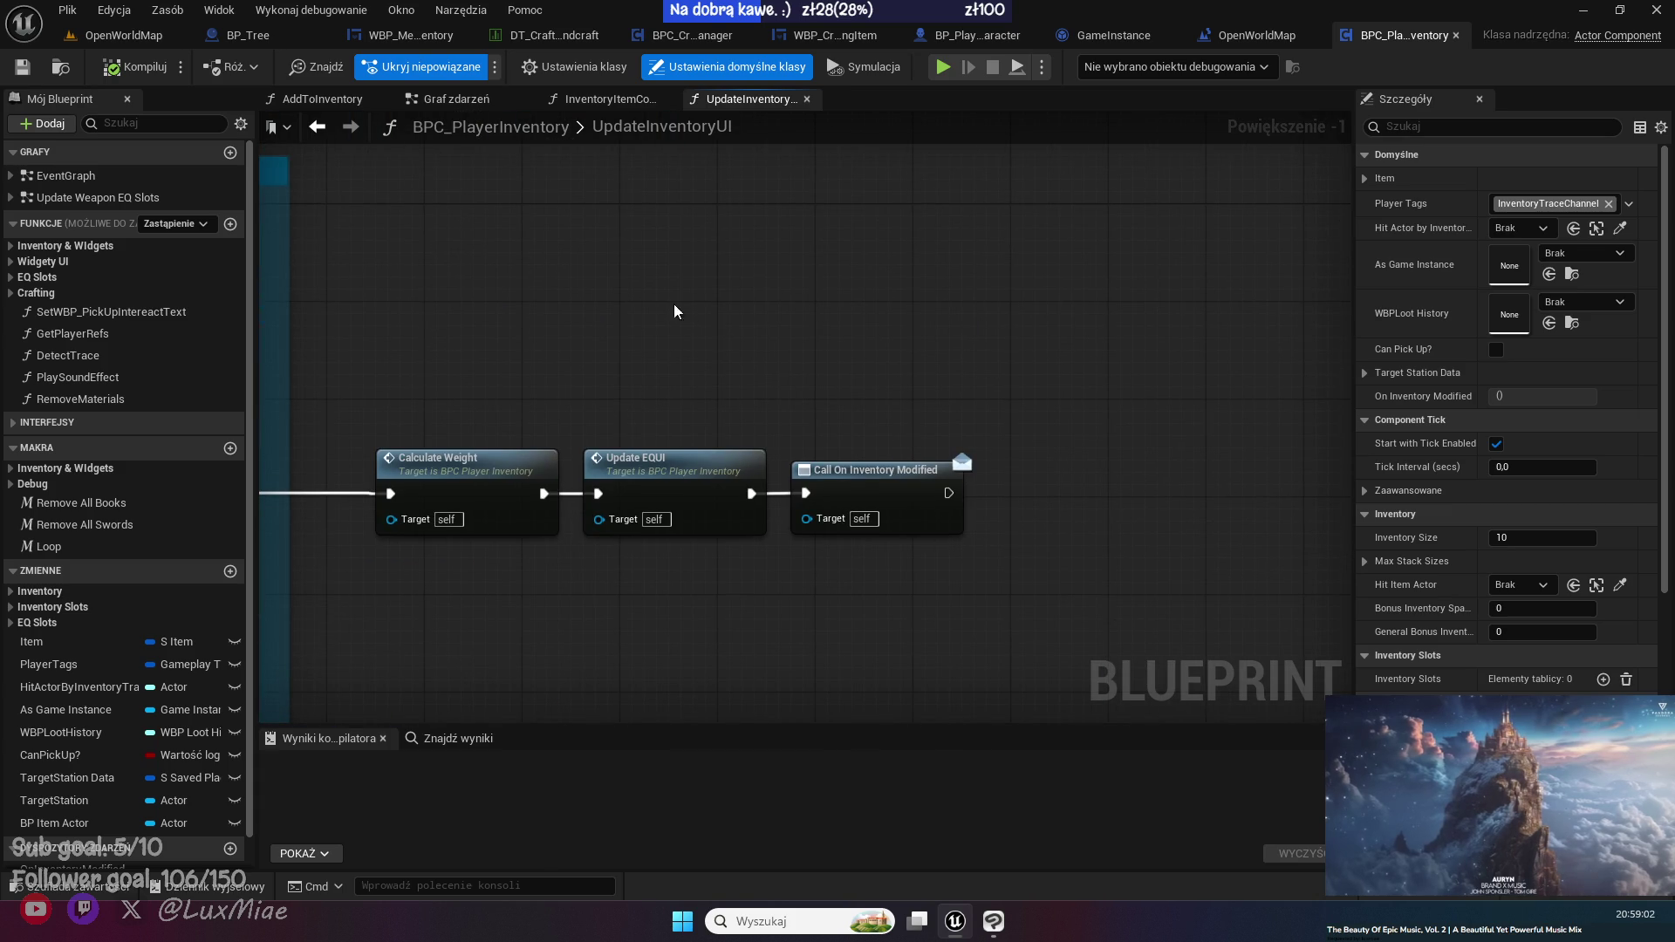
- Inspect the UpdateEQUI function's slot getters and refresh nodes, then return to UpdateInventoryUI
double_click(690, 497)
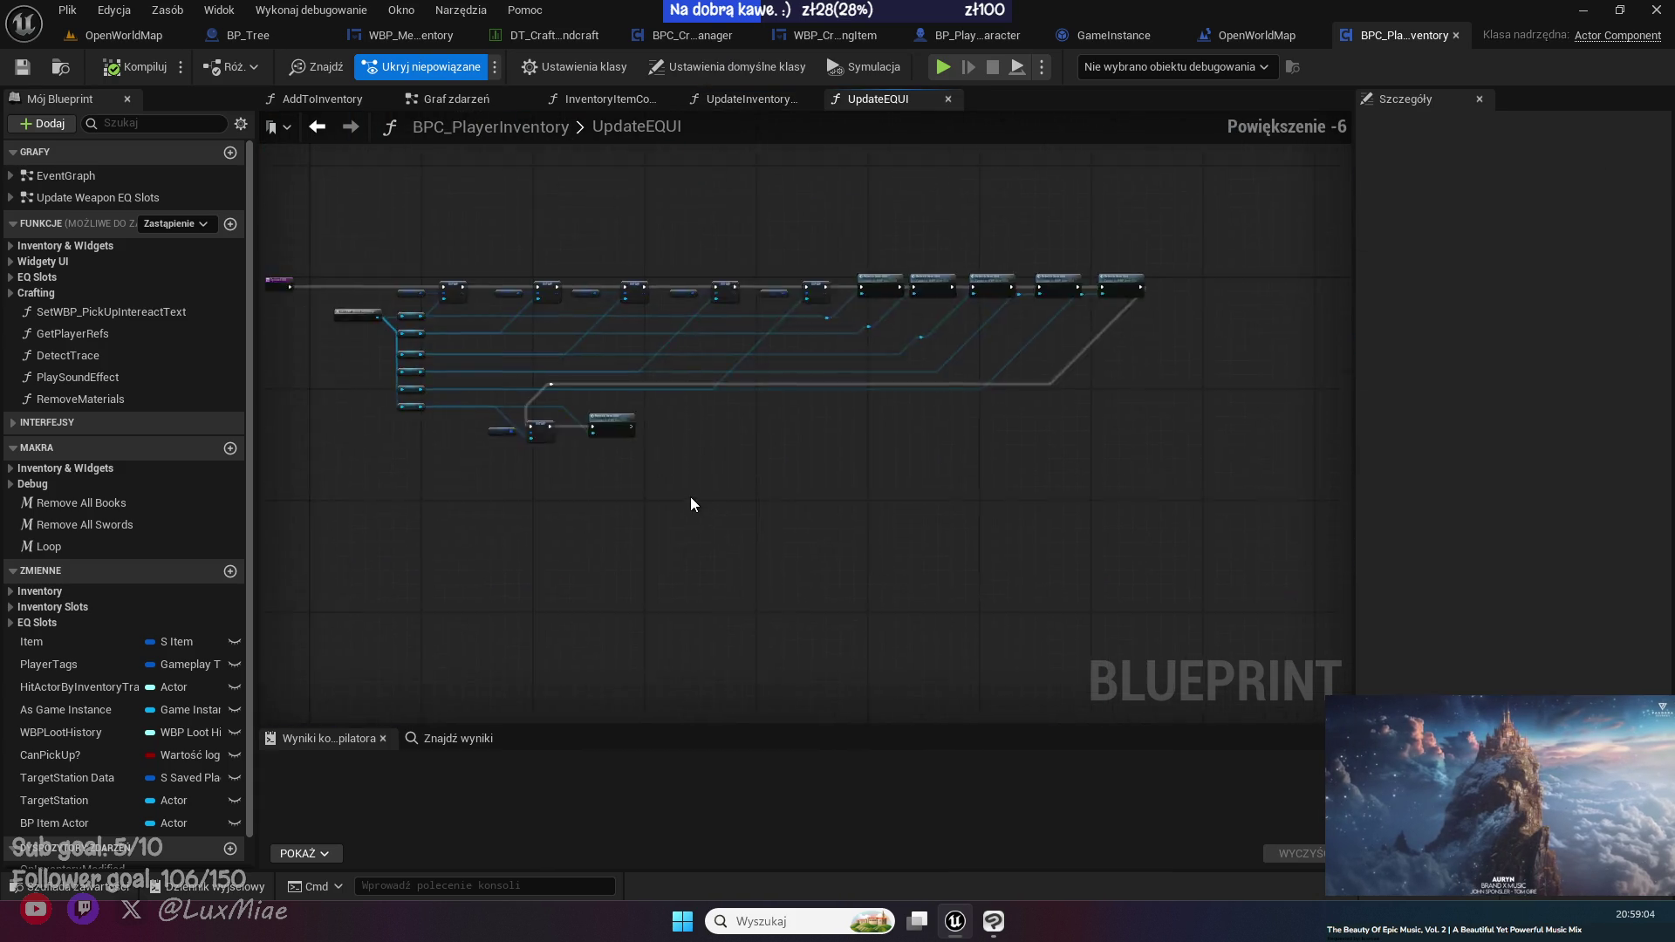
scroll(635, 389, "up", 1)
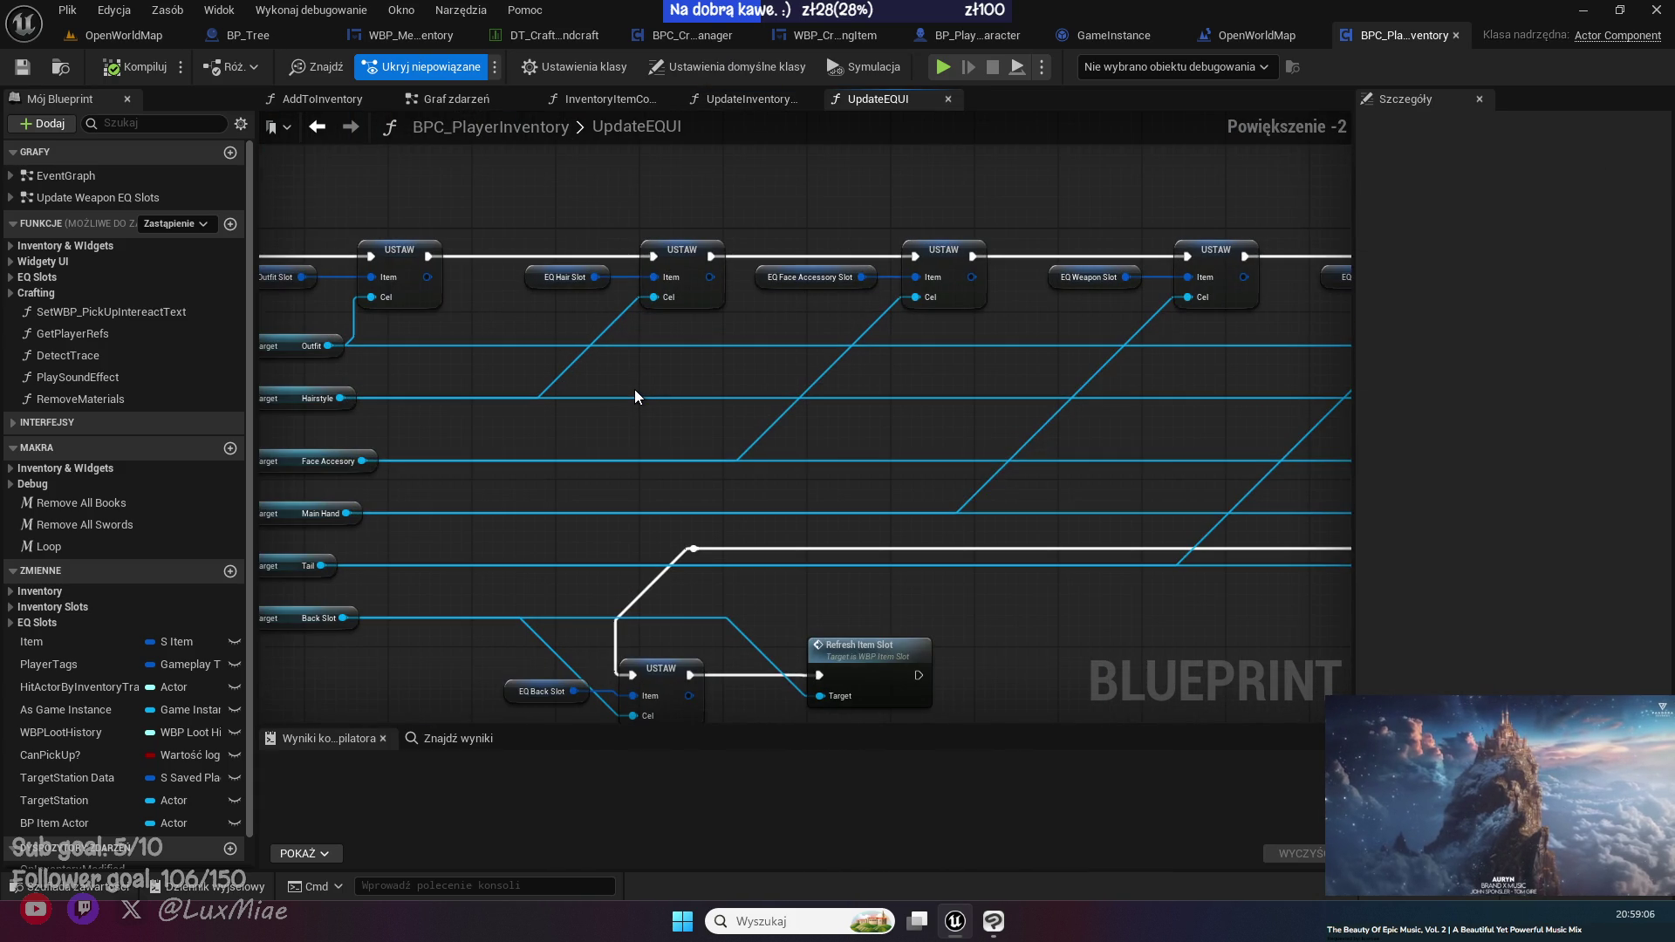
left_click_drag(635, 389, 843, 363)
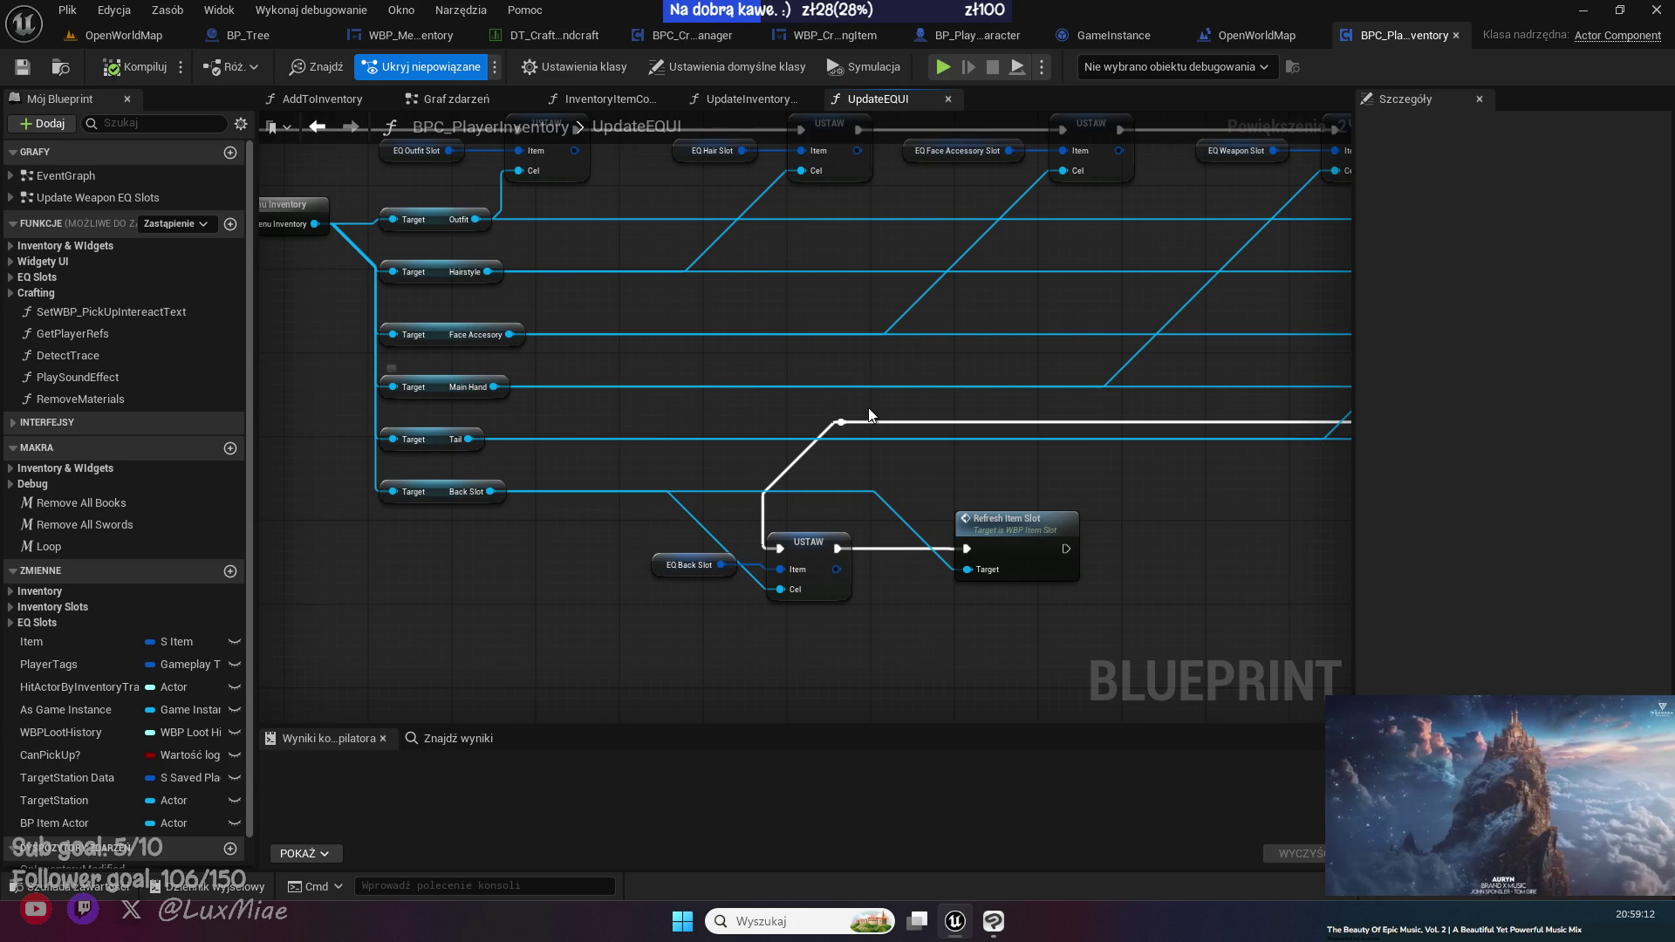
left_click(443, 390)
left_click_drag(1047, 456, 460, 522)
mouse_move(965, 576)
left_mouse_down()
mouse_move(357, 623)
mouse_move(684, 625)
mouse_move(1118, 512)
mouse_move(1158, 479)
mouse_move(806, 579)
mouse_move(570, 621)
mouse_move(442, 618)
mouse_move(960, 583)
left_mouse_up()
left_click_drag(522, 559, 794, 475)
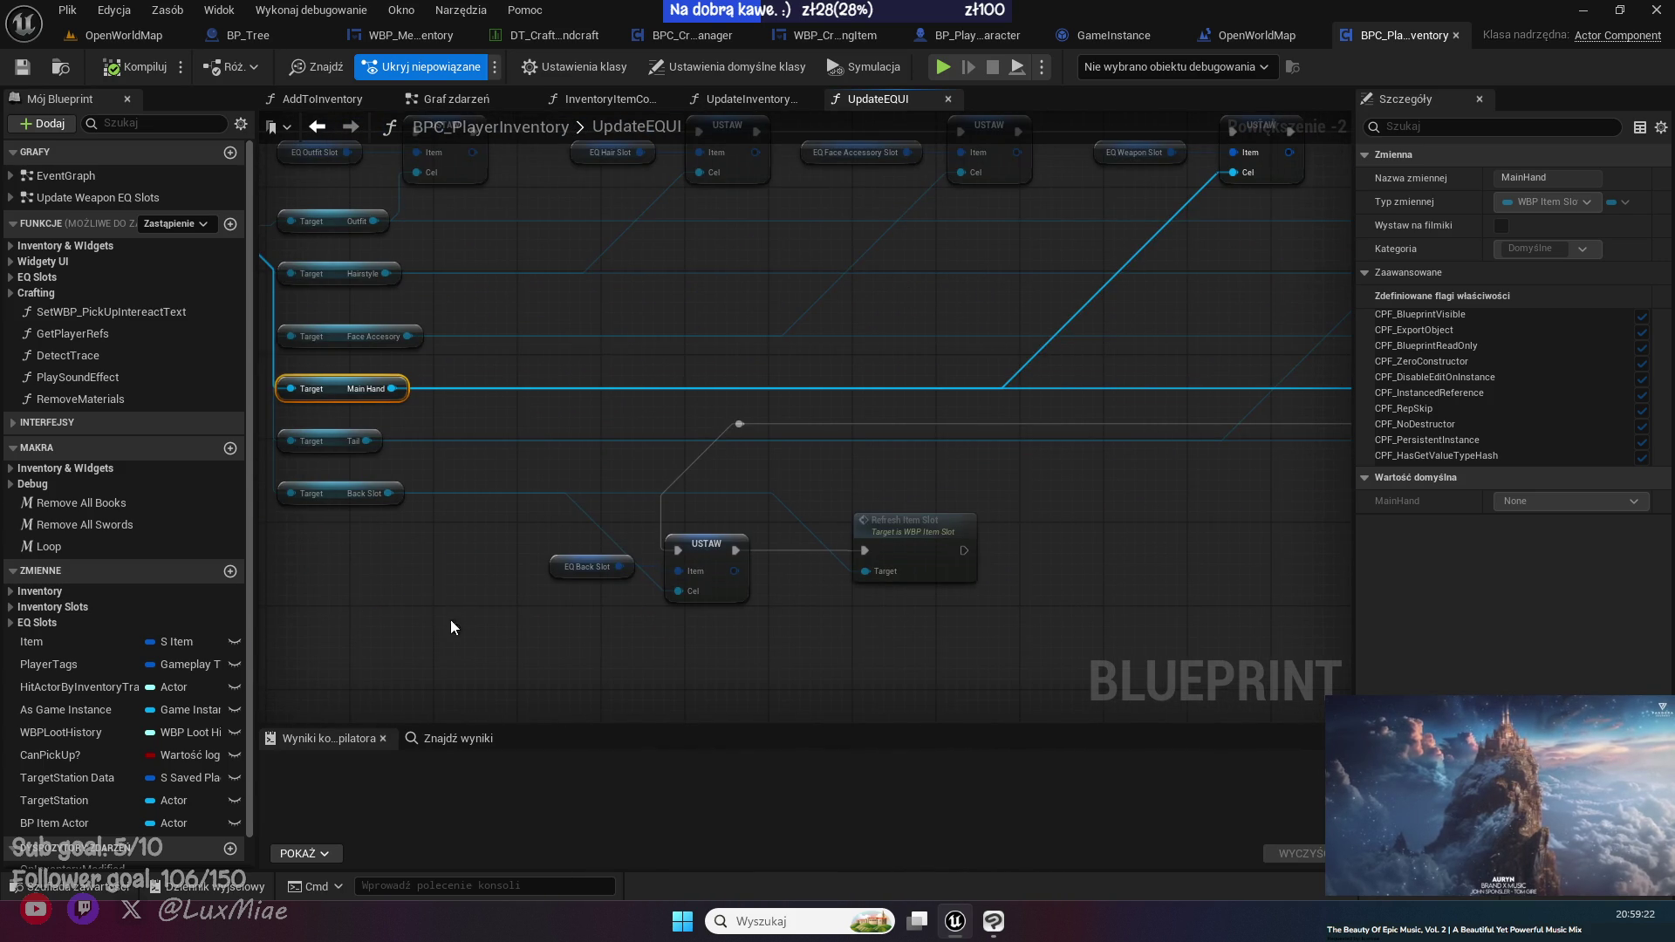
left_click(413, 599)
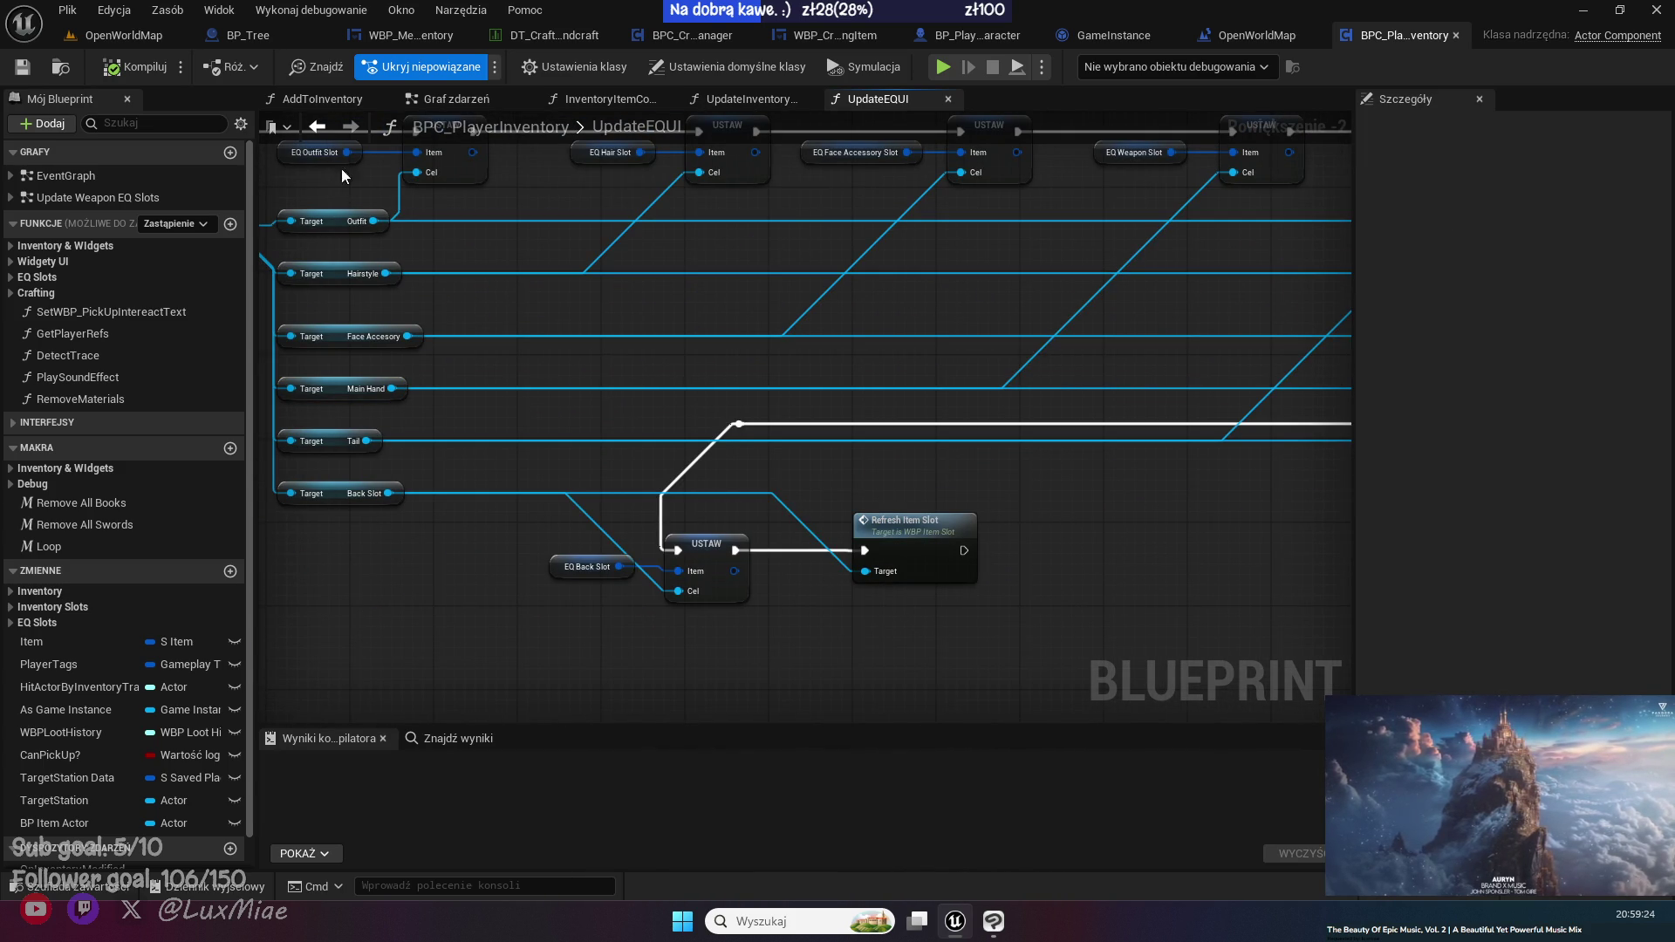
left_click(317, 127)
left_click(11, 261)
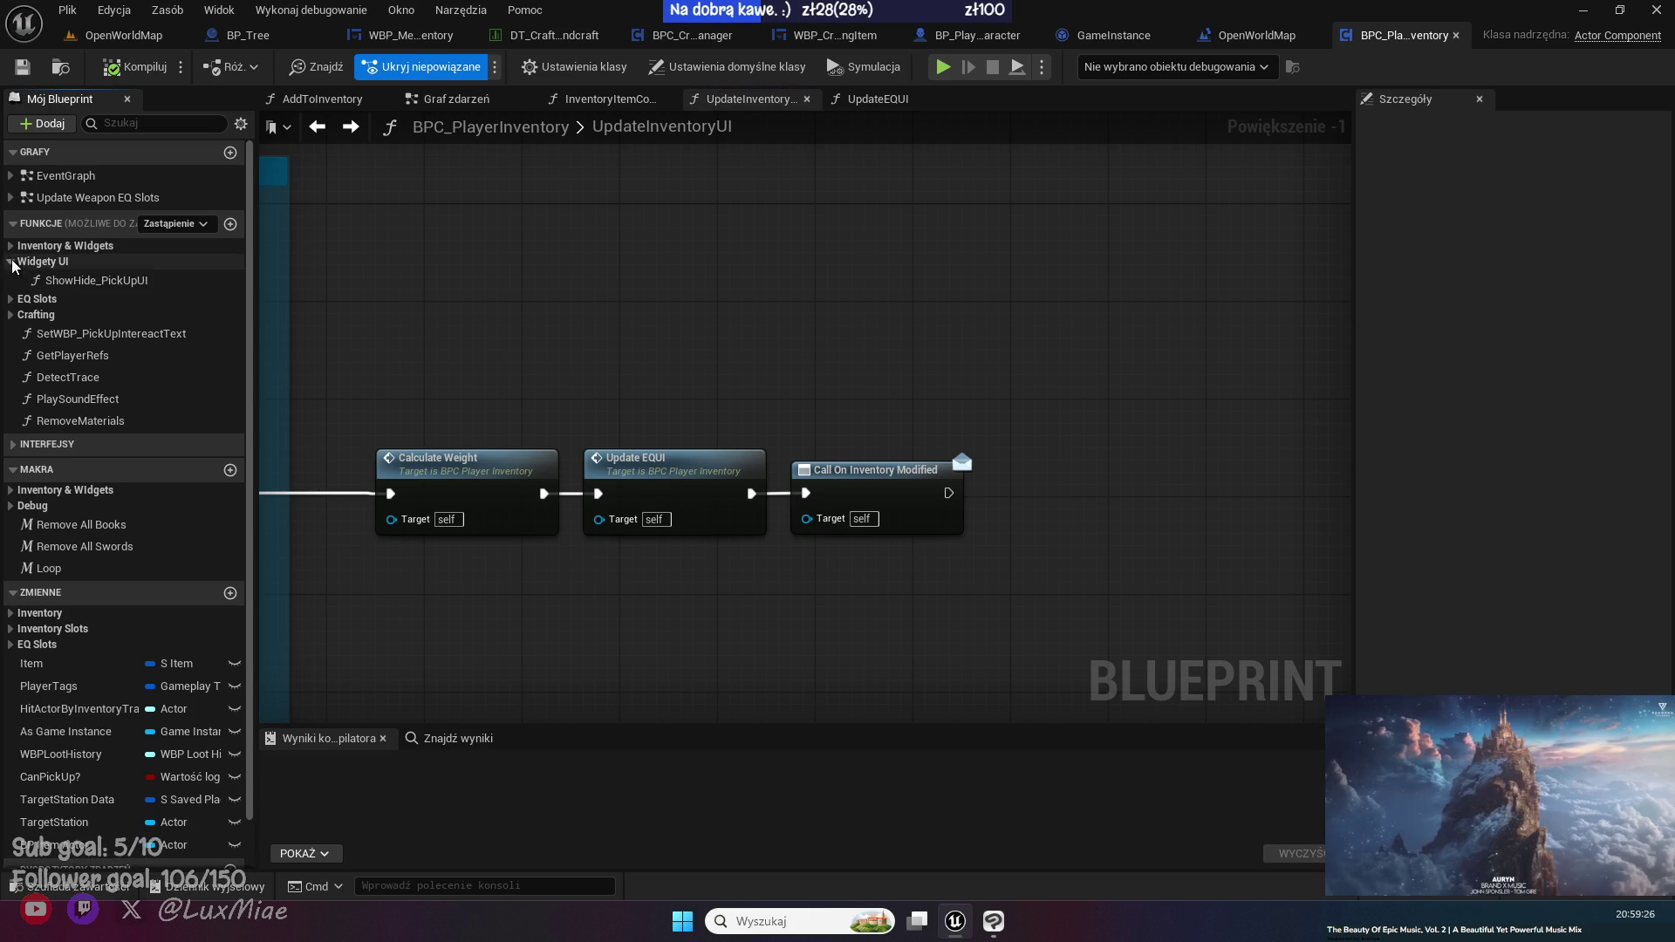
- Open the Update Weapon EQ Slot function and its Update Weapon EQ Slots custom event from the EQ Slots list
left_click(11, 247)
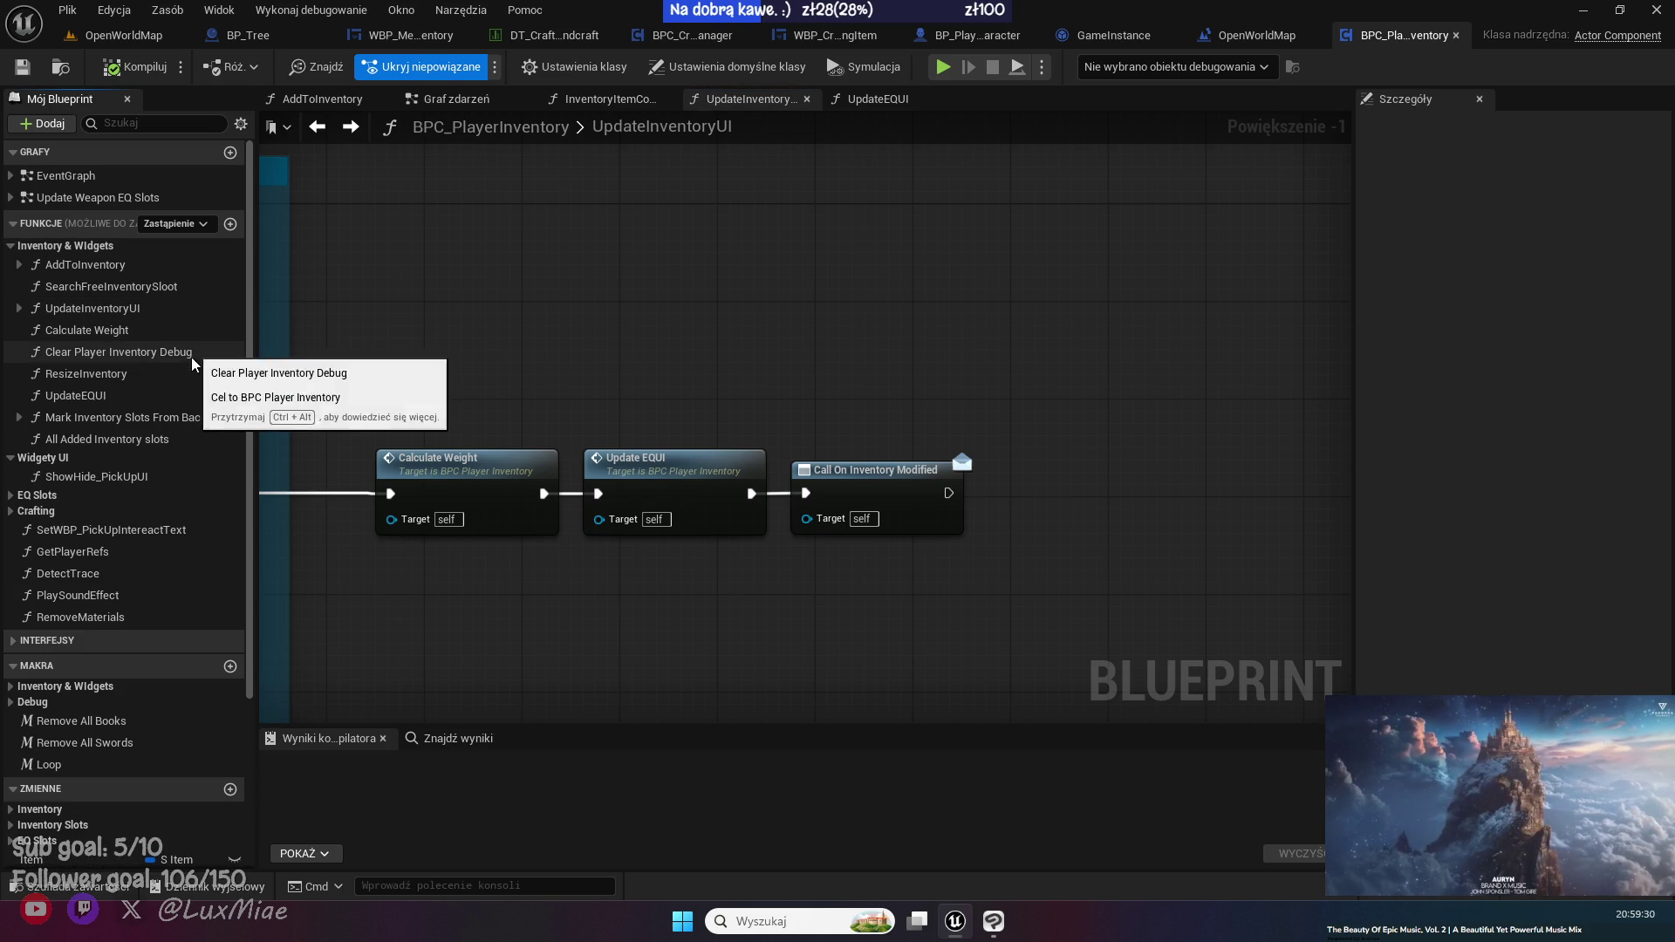
left_click(131, 495)
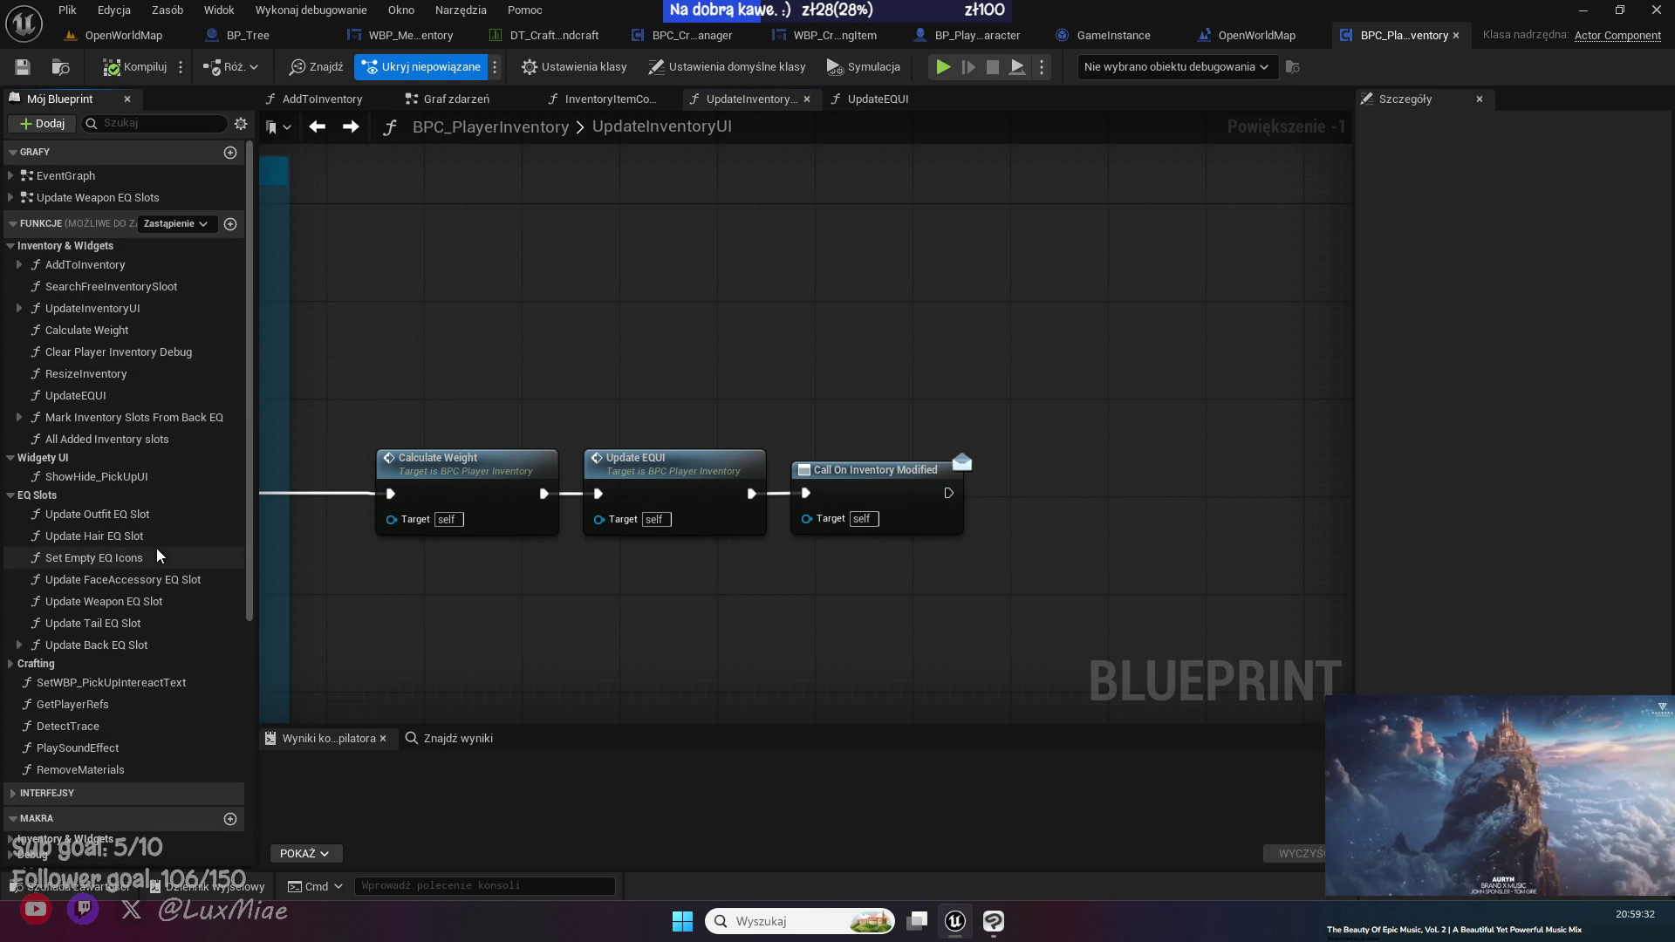
double_click(164, 602)
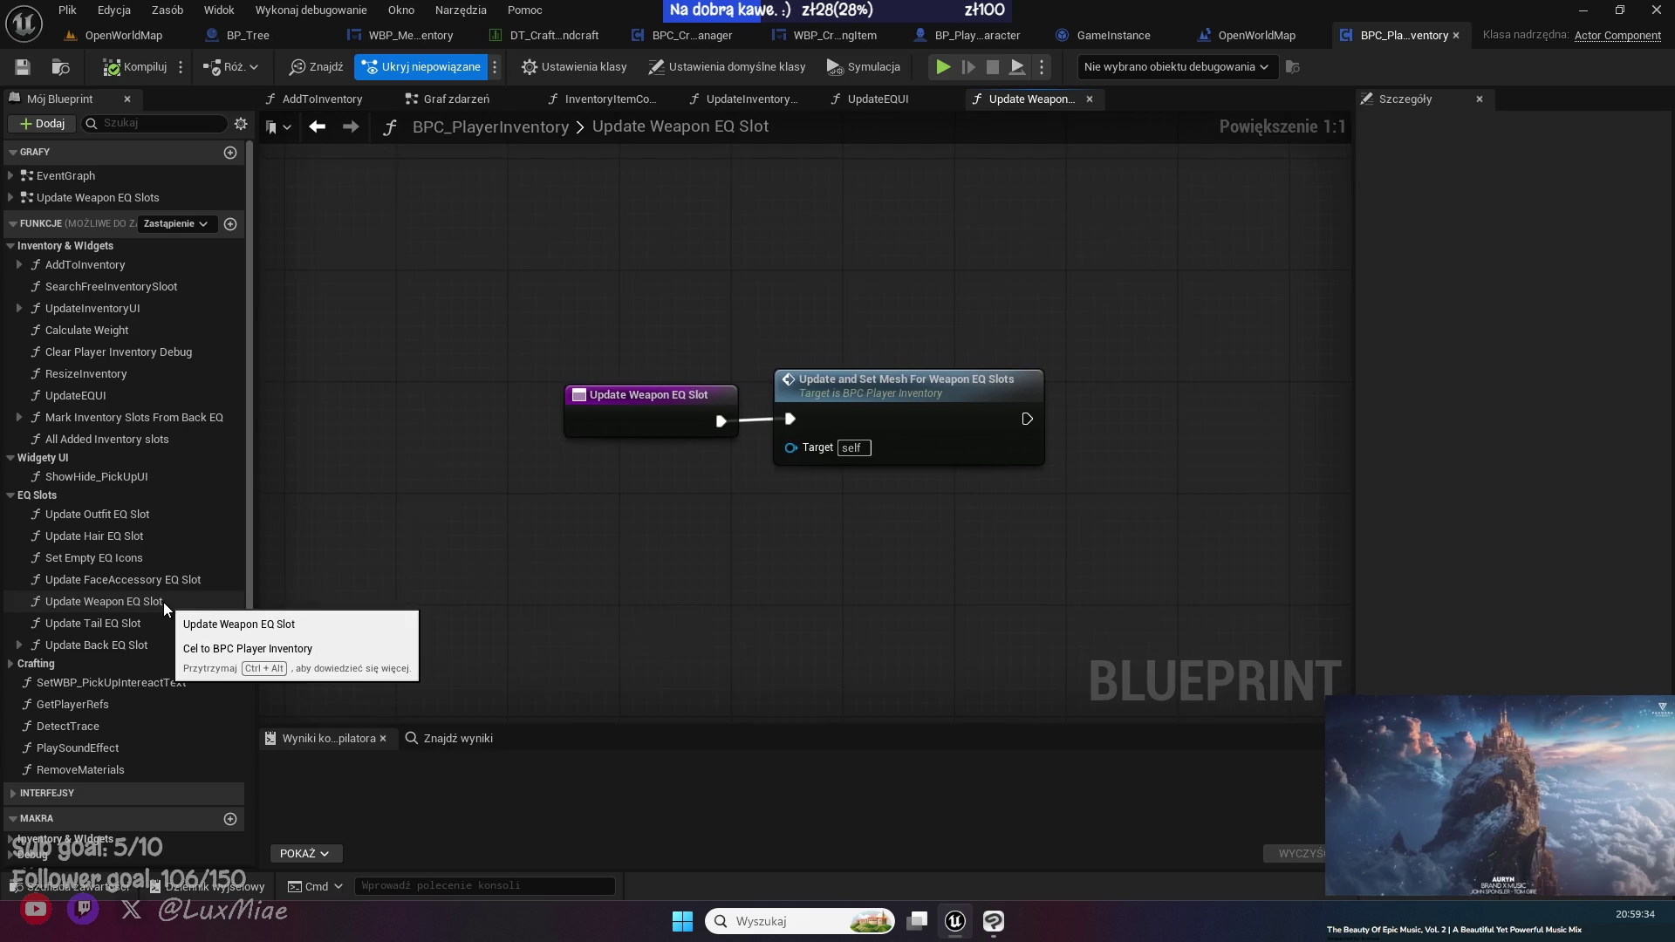
double_click(916, 418)
mouse_move(920, 416)
left_mouse_down()
mouse_move(571, 532)
mouse_move(809, 548)
left_mouse_up()
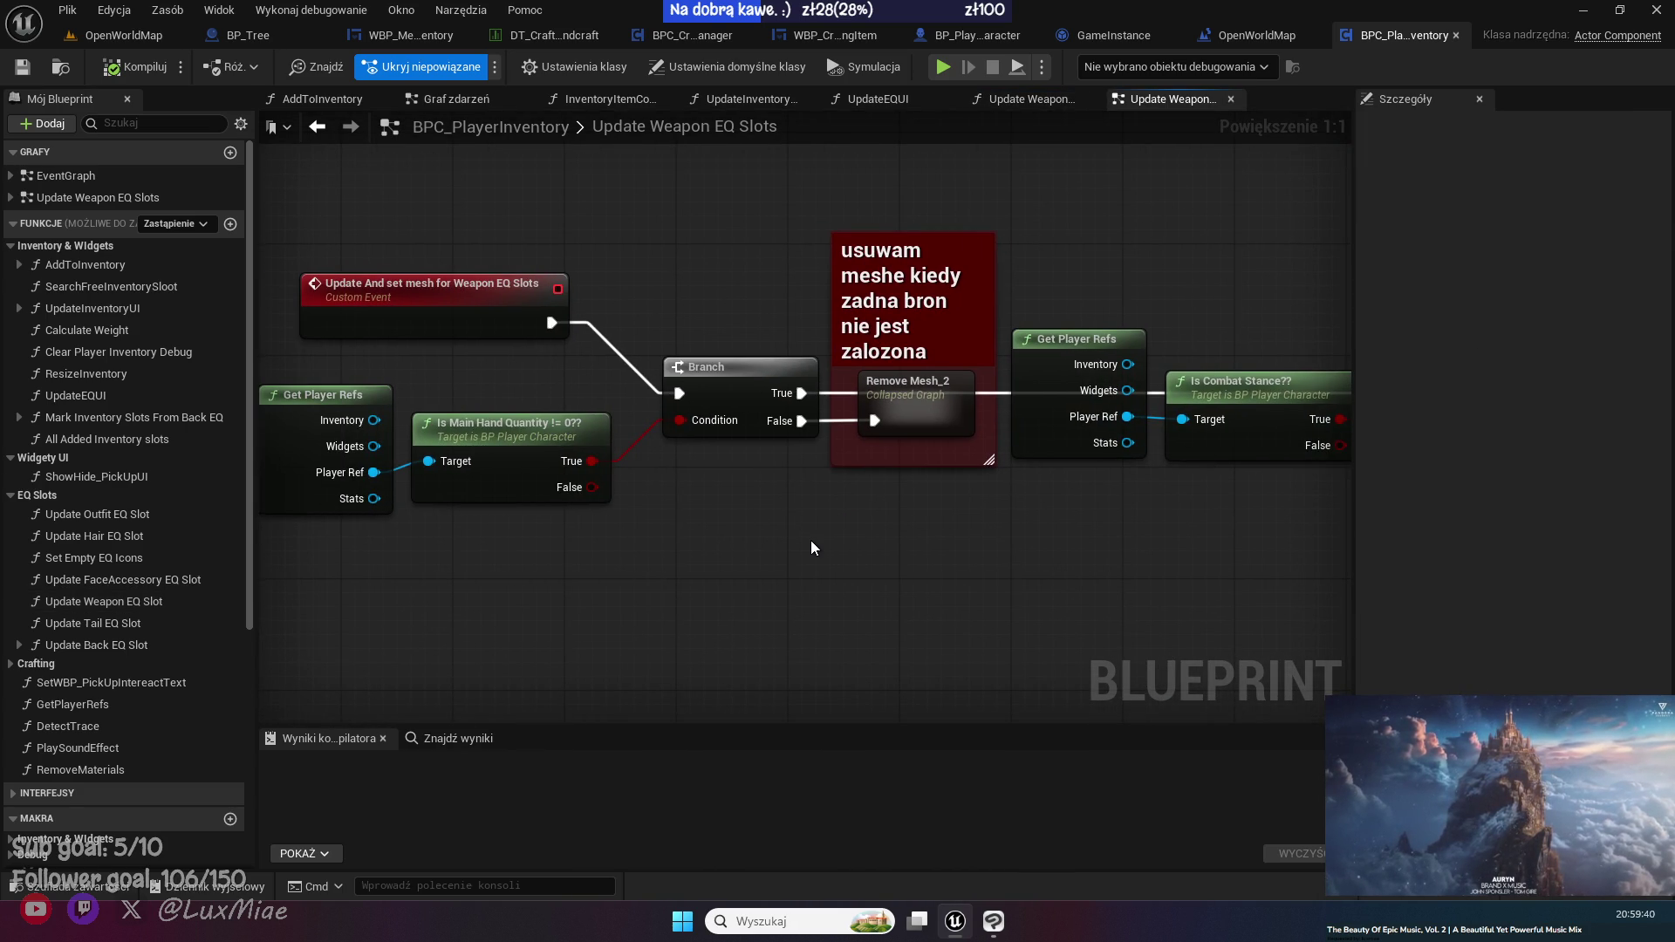
left_click_drag(811, 548, 686, 539)
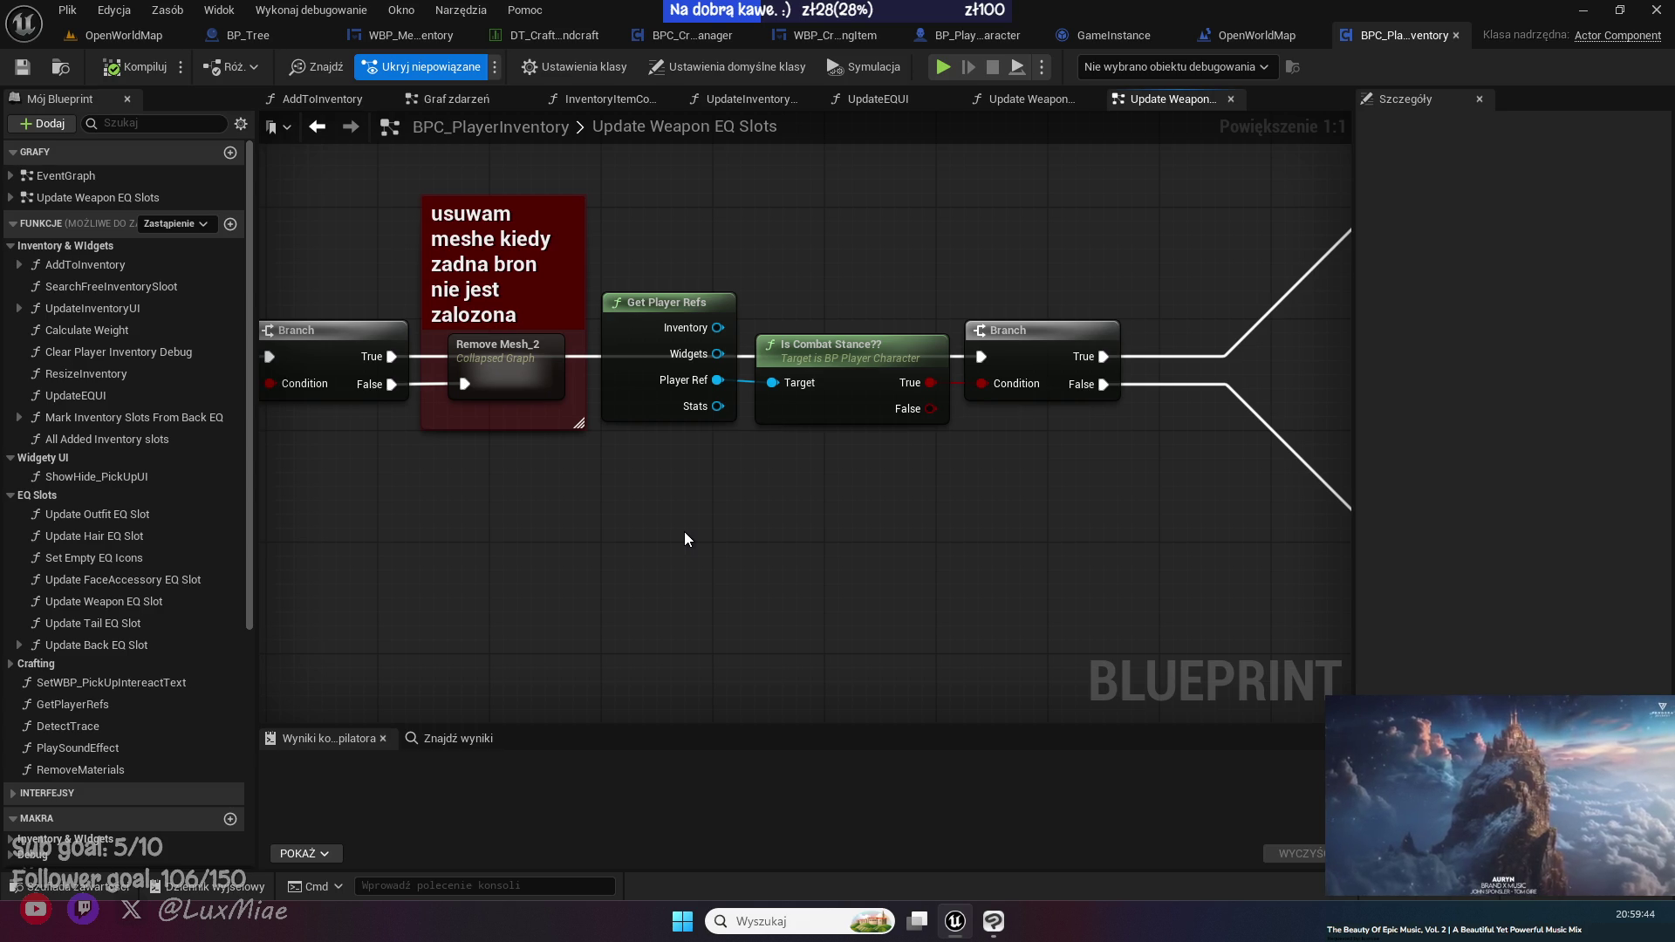
- Move the Outputs node up and right inside the Remove Mesh_2 collapsed graph
double_click(523, 382)
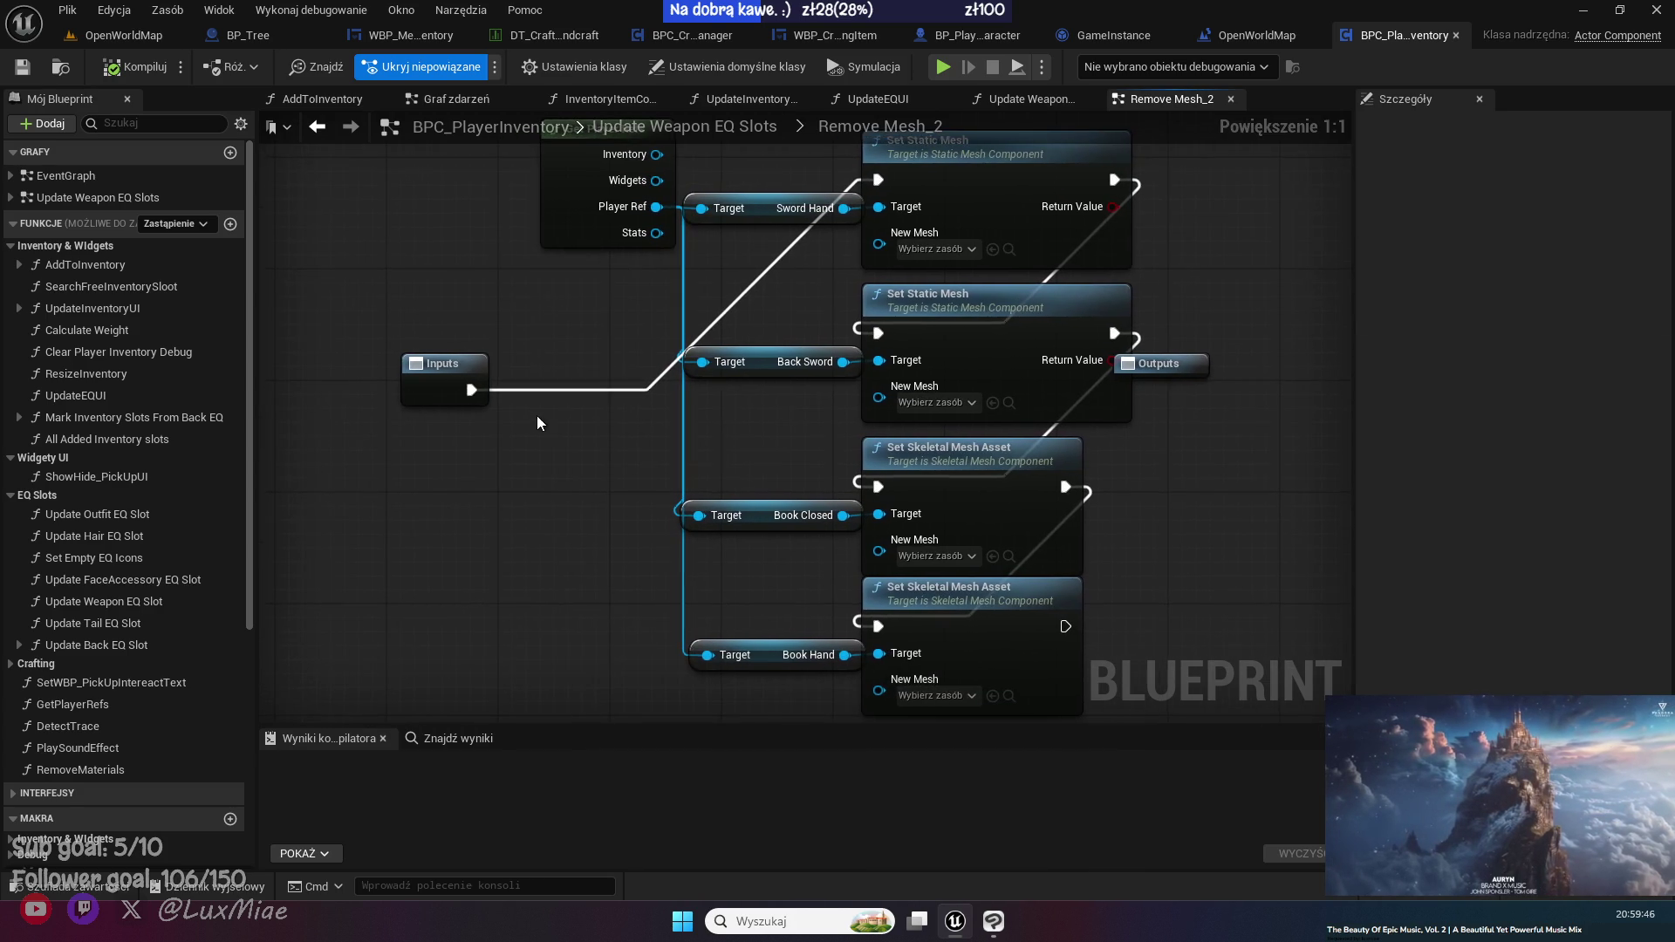
left_click_drag(810, 493, 964, 424)
left_click(868, 576)
key("Home")
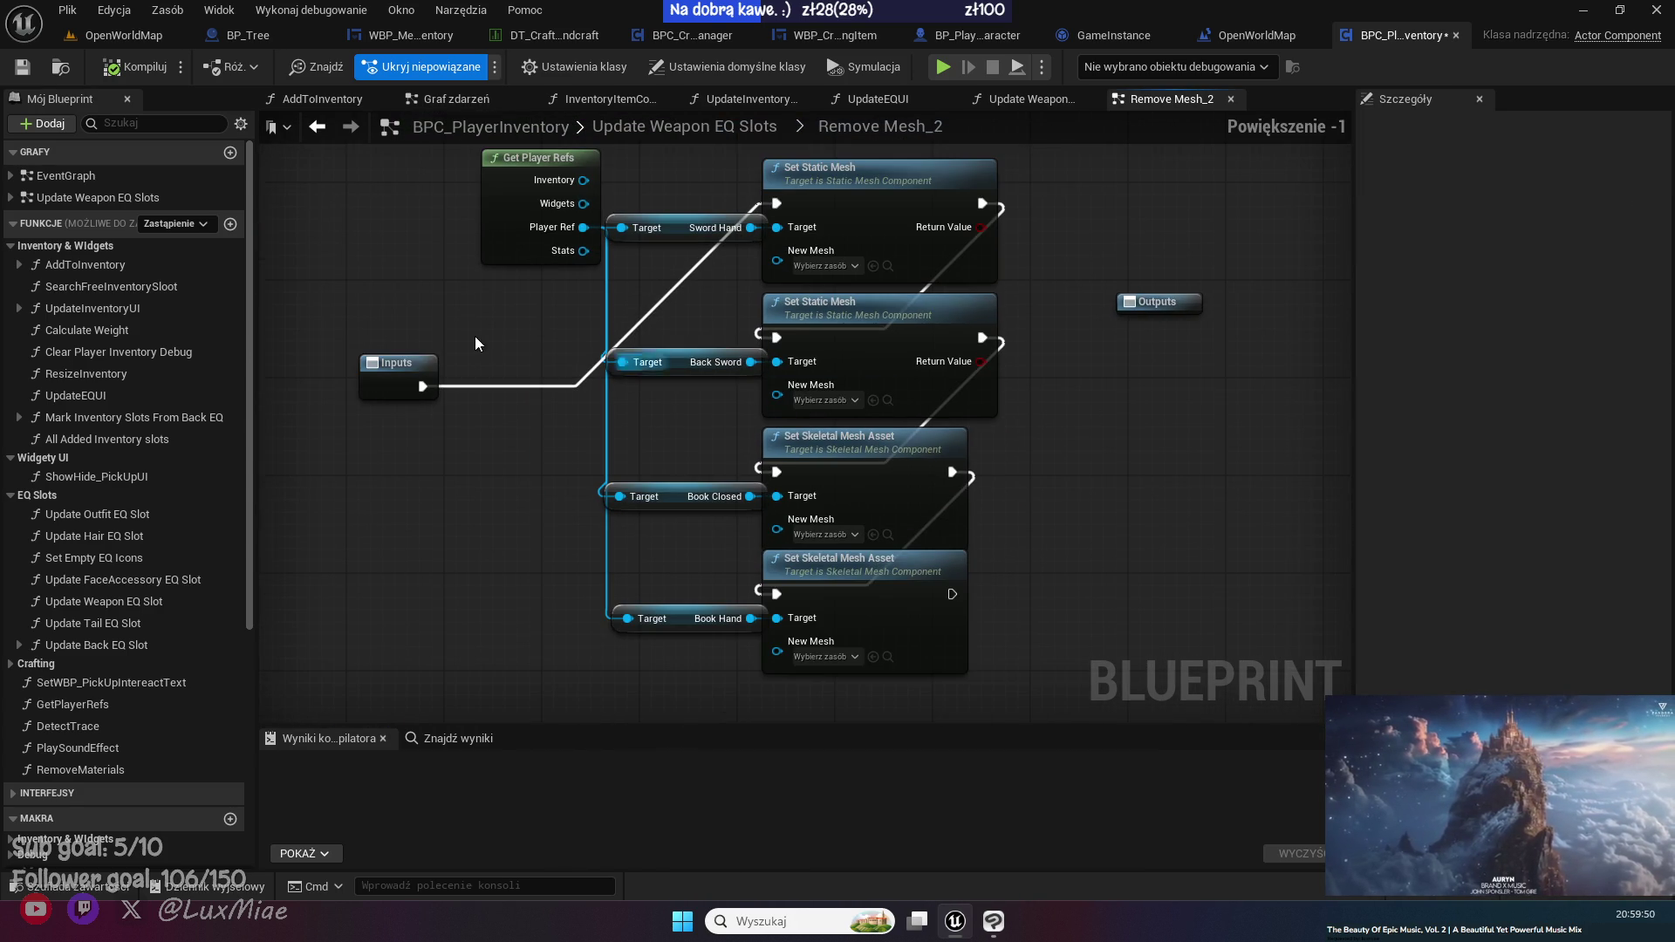
left_click(318, 128)
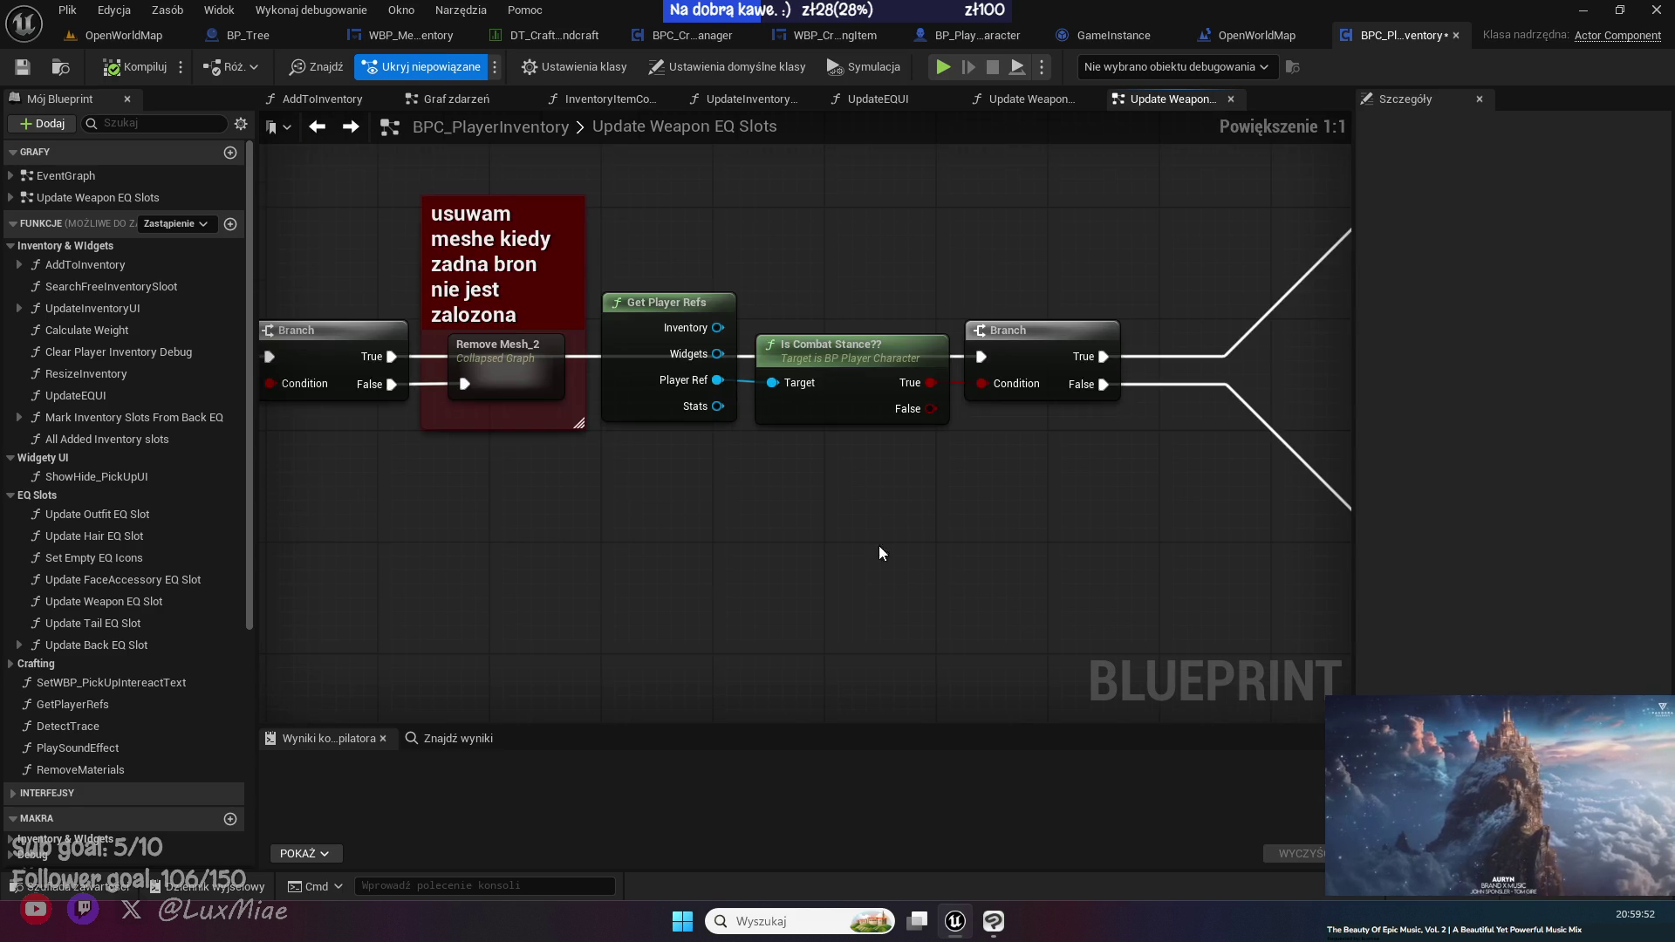
- Review the weapon loading and Switch On nodes, then return to the UpdateInventoryUI graph
left_click_drag(898, 355, 471, 120)
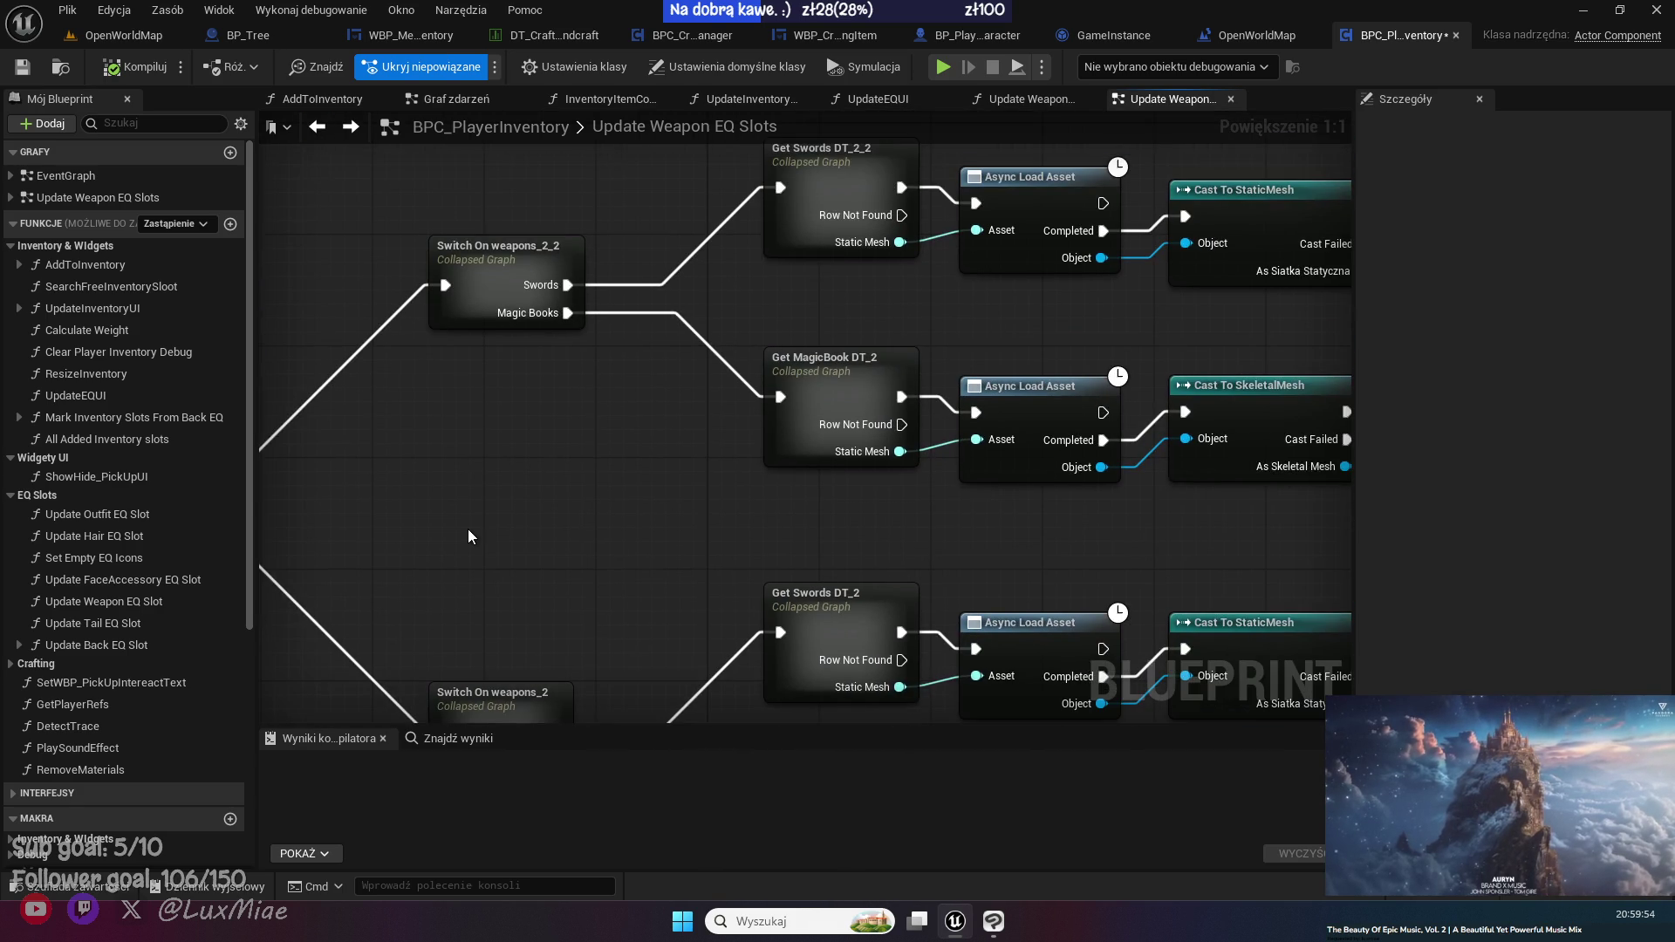
left_click_drag(1327, 504, 804, 513)
left_click_drag(1154, 535, 599, 531)
mouse_move(1026, 534)
left_mouse_down()
mouse_move(467, 536)
mouse_move(625, 452)
mouse_move(832, 269)
left_mouse_up()
scroll(467, 536, "down", 2)
mouse_move(863, 602)
left_mouse_down()
mouse_move(707, 352)
mouse_move(715, 389)
mouse_move(608, 493)
mouse_move(626, 425)
mouse_move(663, 410)
mouse_move(630, 267)
mouse_move(757, 267)
left_mouse_up()
left_click(317, 129)
left_click(317, 128)
left_click_drag(398, 311, 764, 299)
scroll(745, 363, "down", 3)
left_click_drag(663, 375, 875, 434)
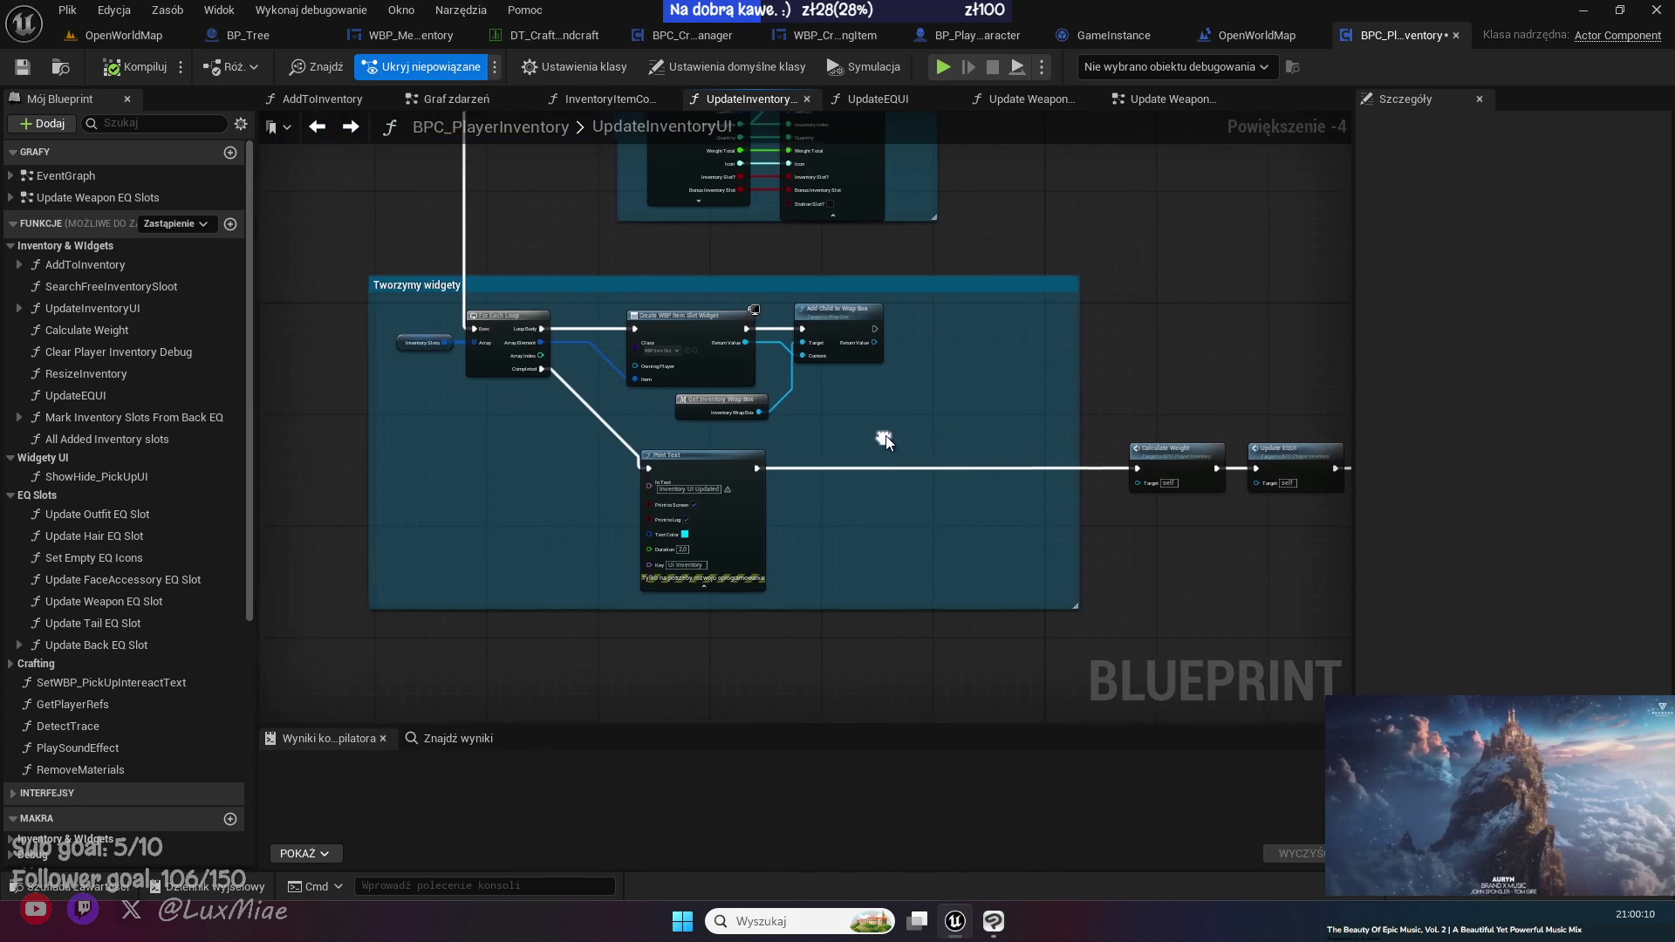
- Close the BPC_PlayerInventory editor and position the ChatGPT window showing the backpack icon sheet
scroll(875, 433, "up", 2)
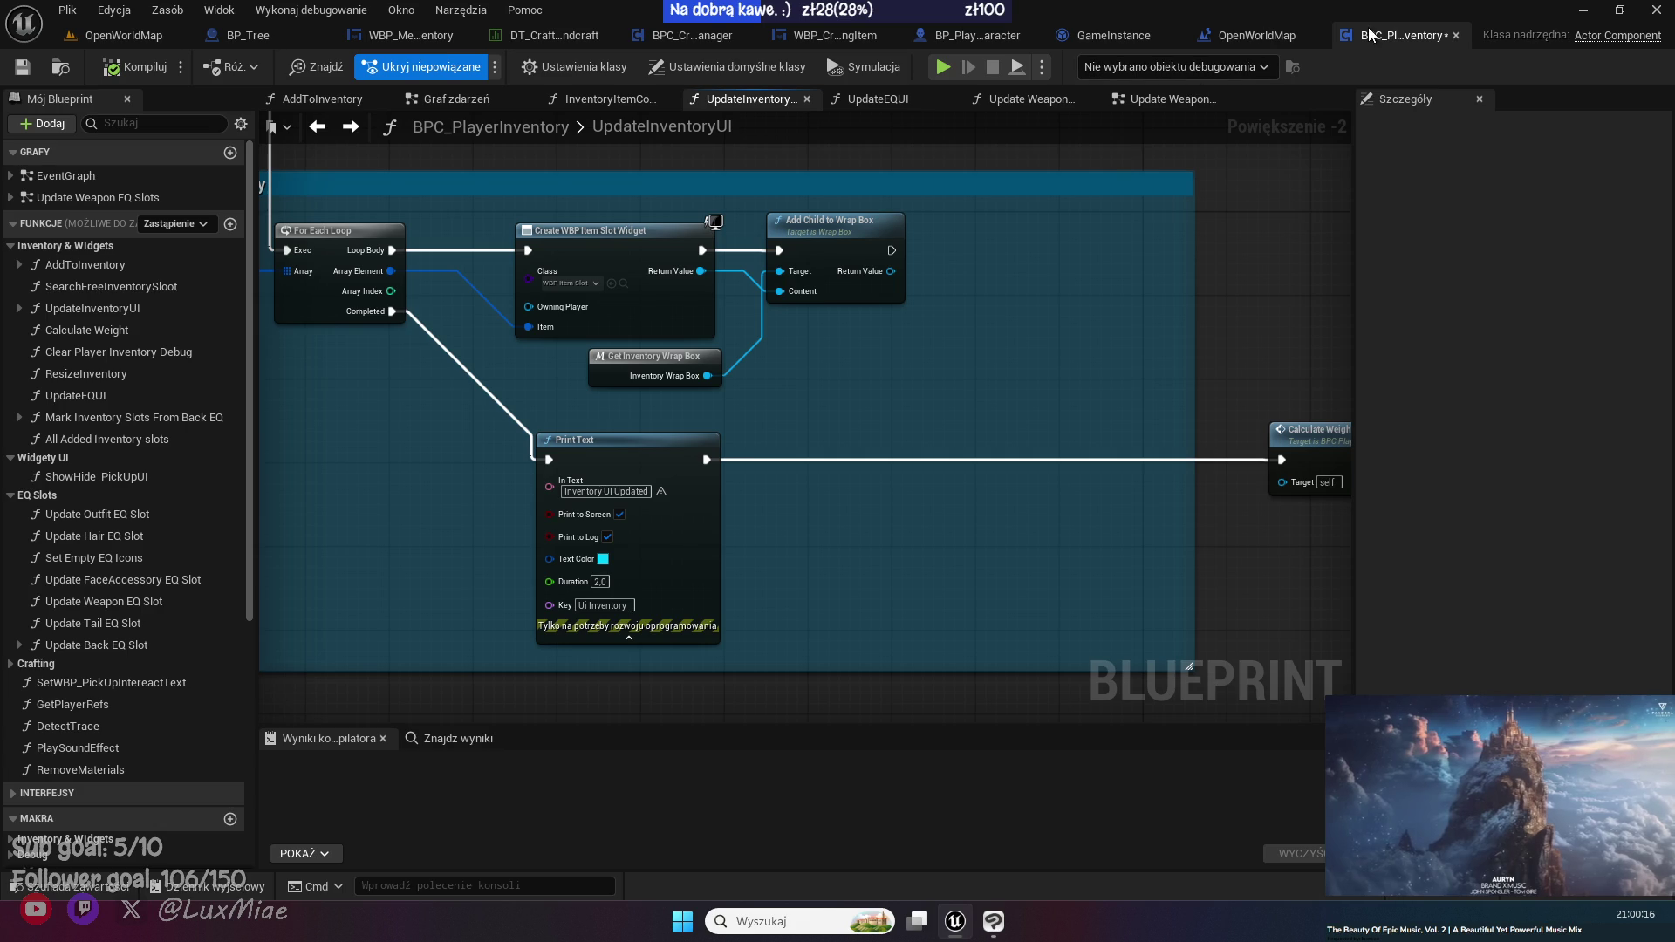
middle_click(1331, 39)
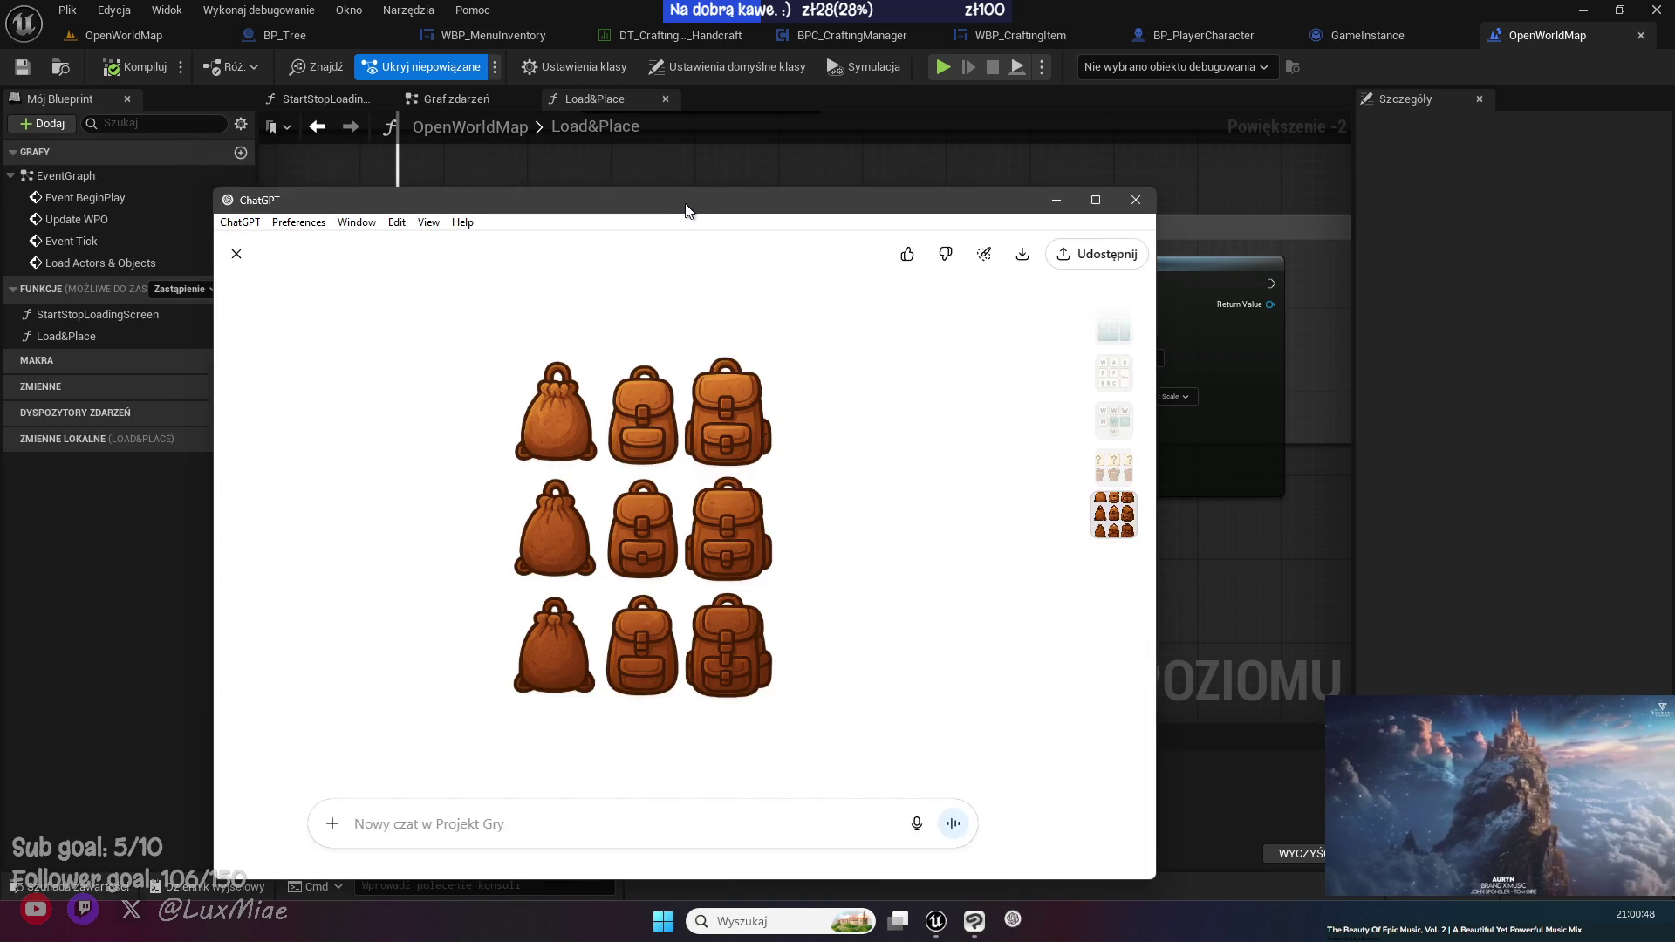
mouse_move(685, 209)
left_mouse_down()
mouse_move(636, 116)
mouse_move(702, 120)
left_mouse_up()
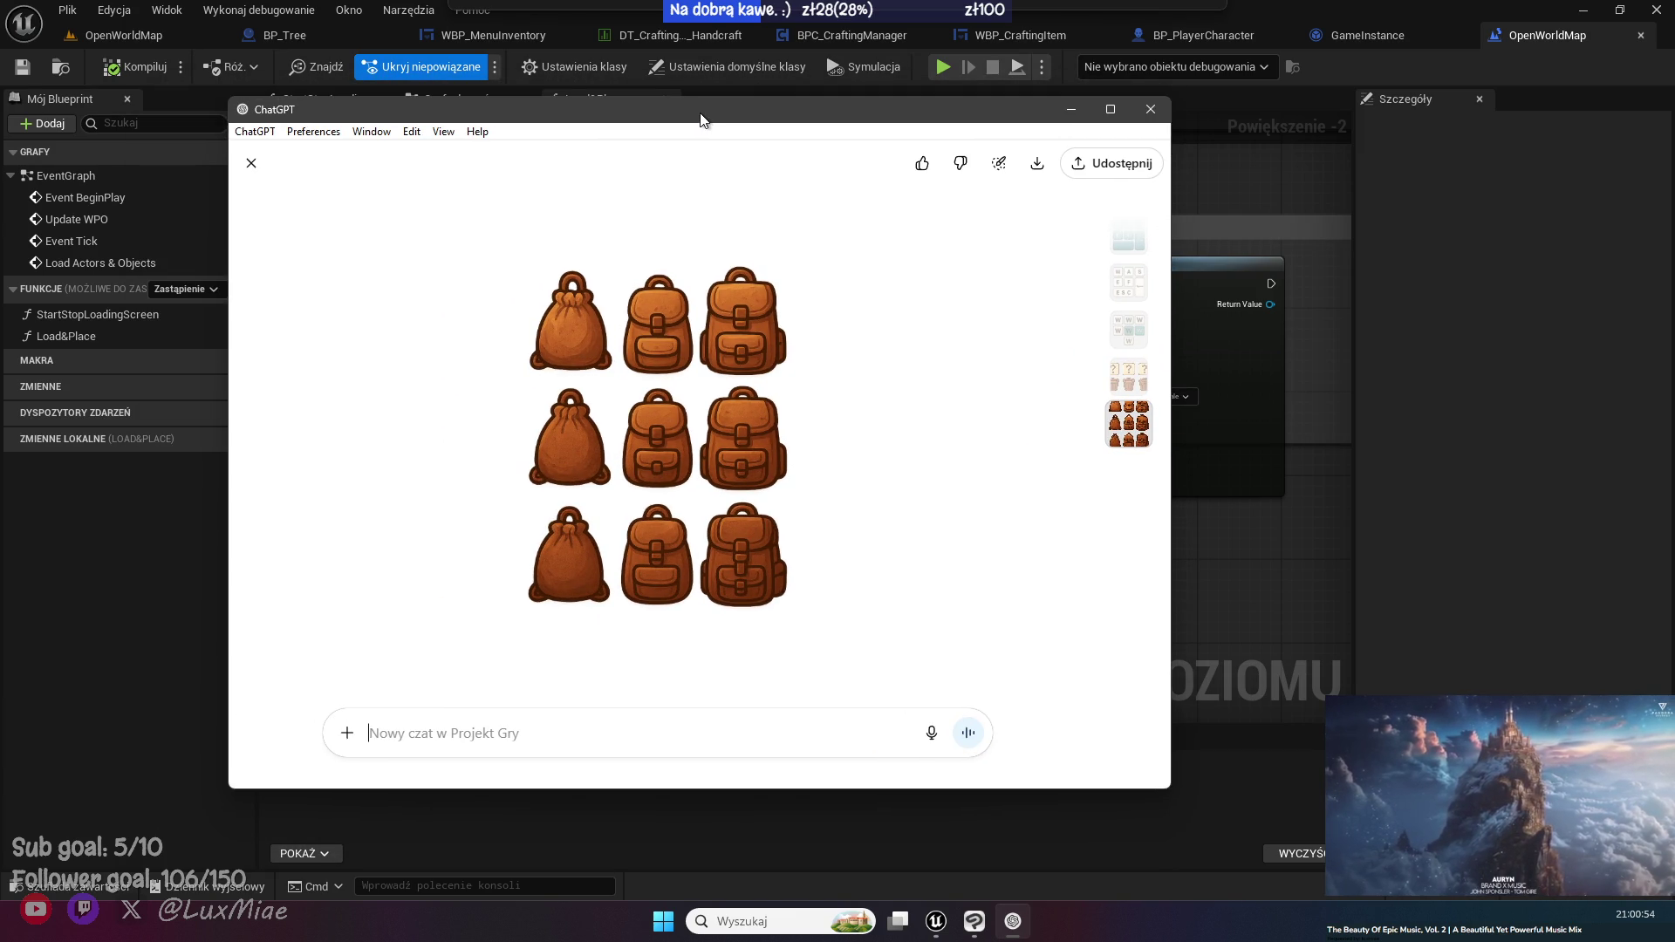
- Close the ChatGPT window with Alt+F4 and switch to Clip Studio Paint
left_click_drag(702, 120, 636, 153)
key("alt+F4")
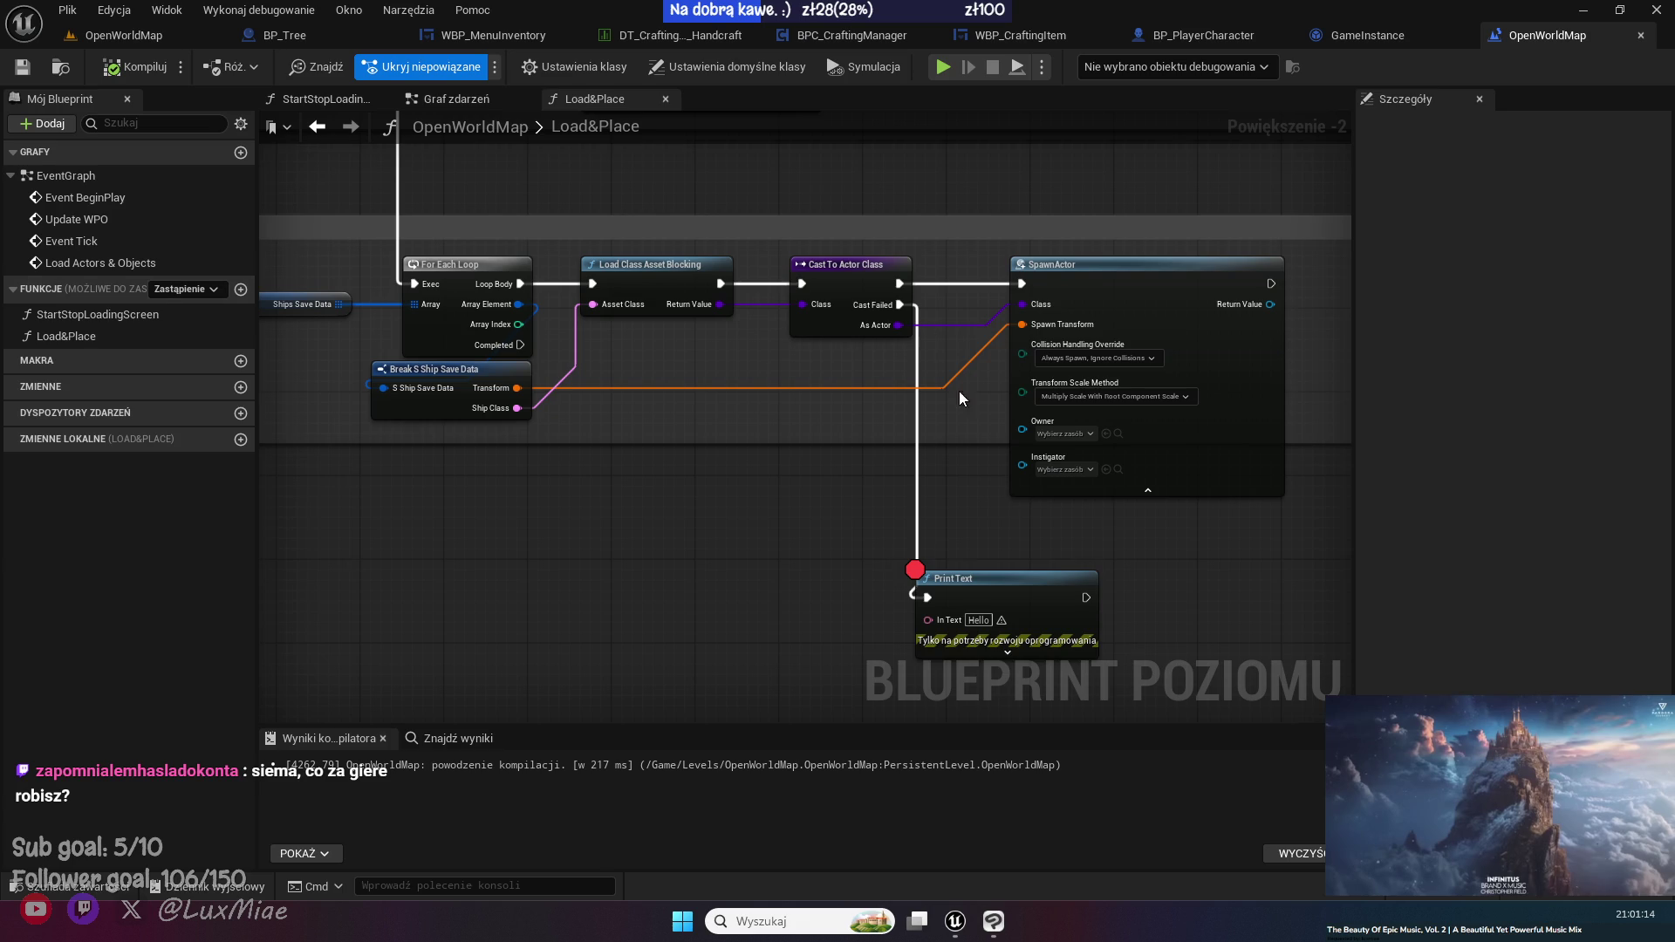
left_click(992, 922)
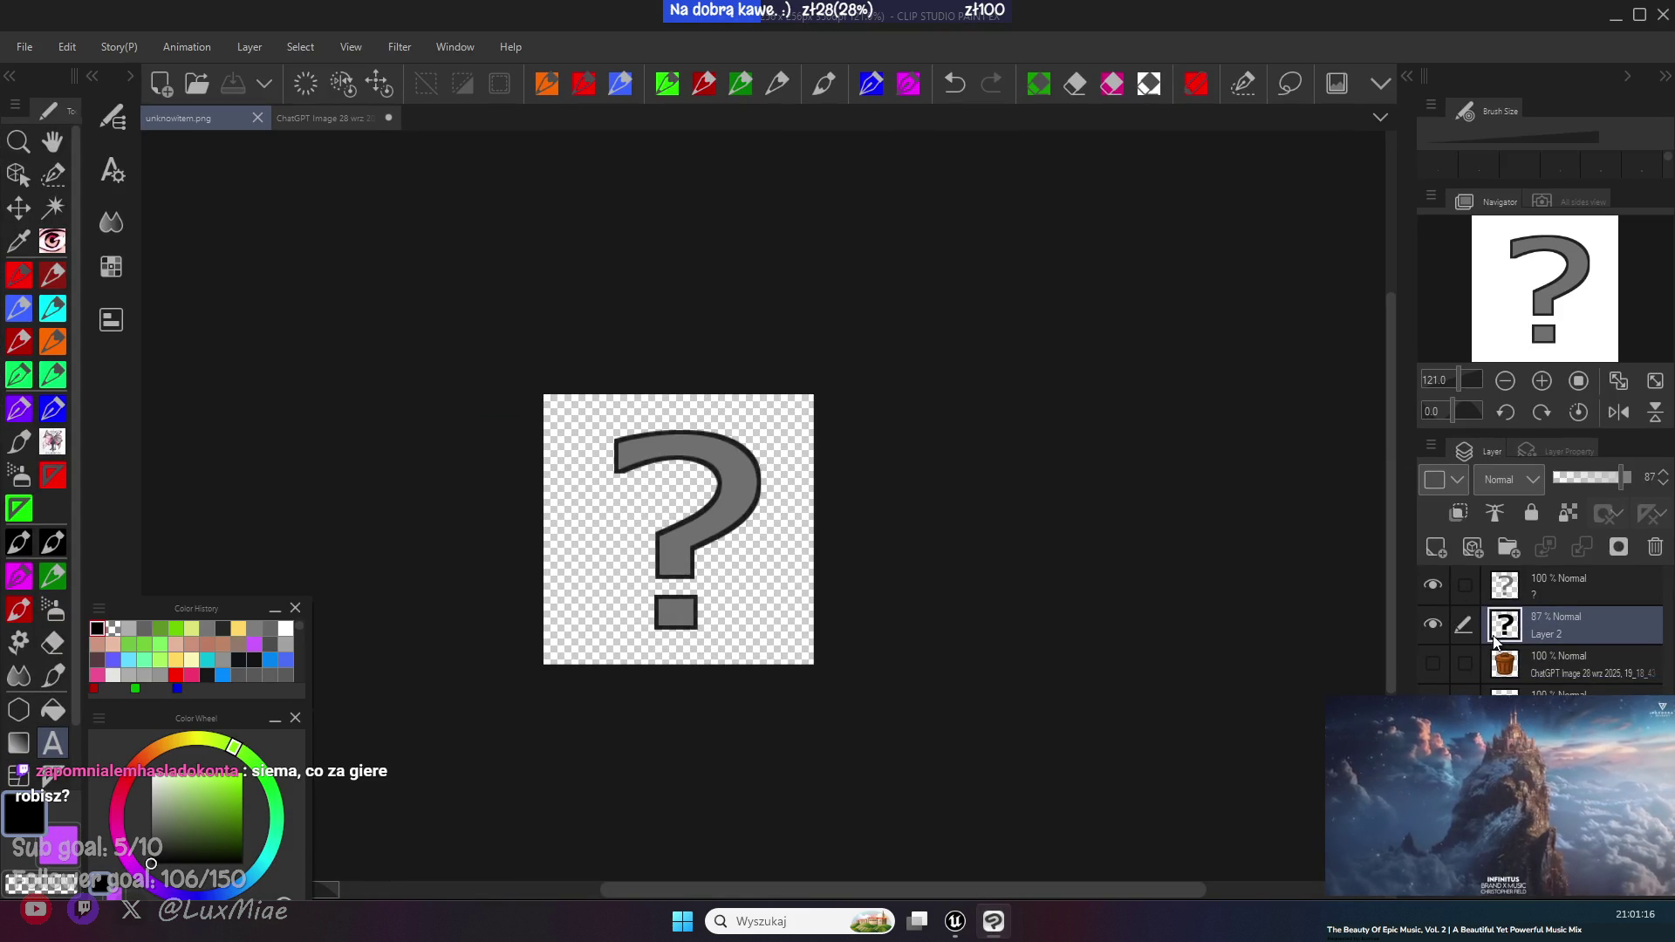
- Hide the outlined question mark layer and select the top-left drawstring bag with the selection pen
left_click(1433, 625)
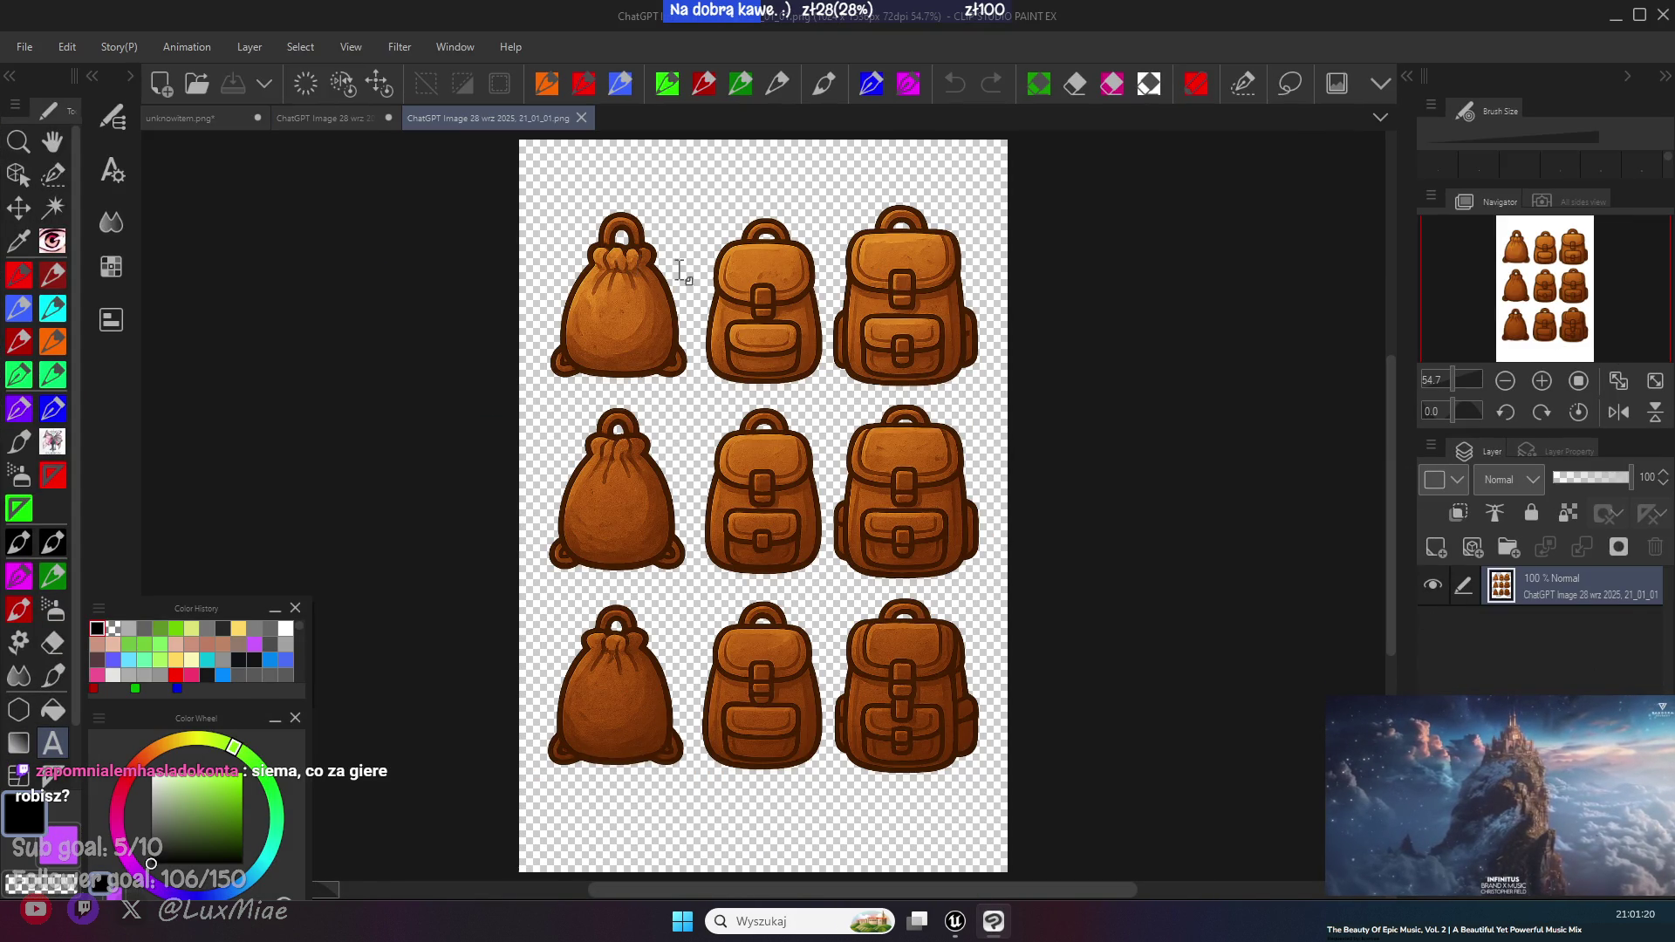
left_click(1243, 83)
scroll(615, 305, "down", 1)
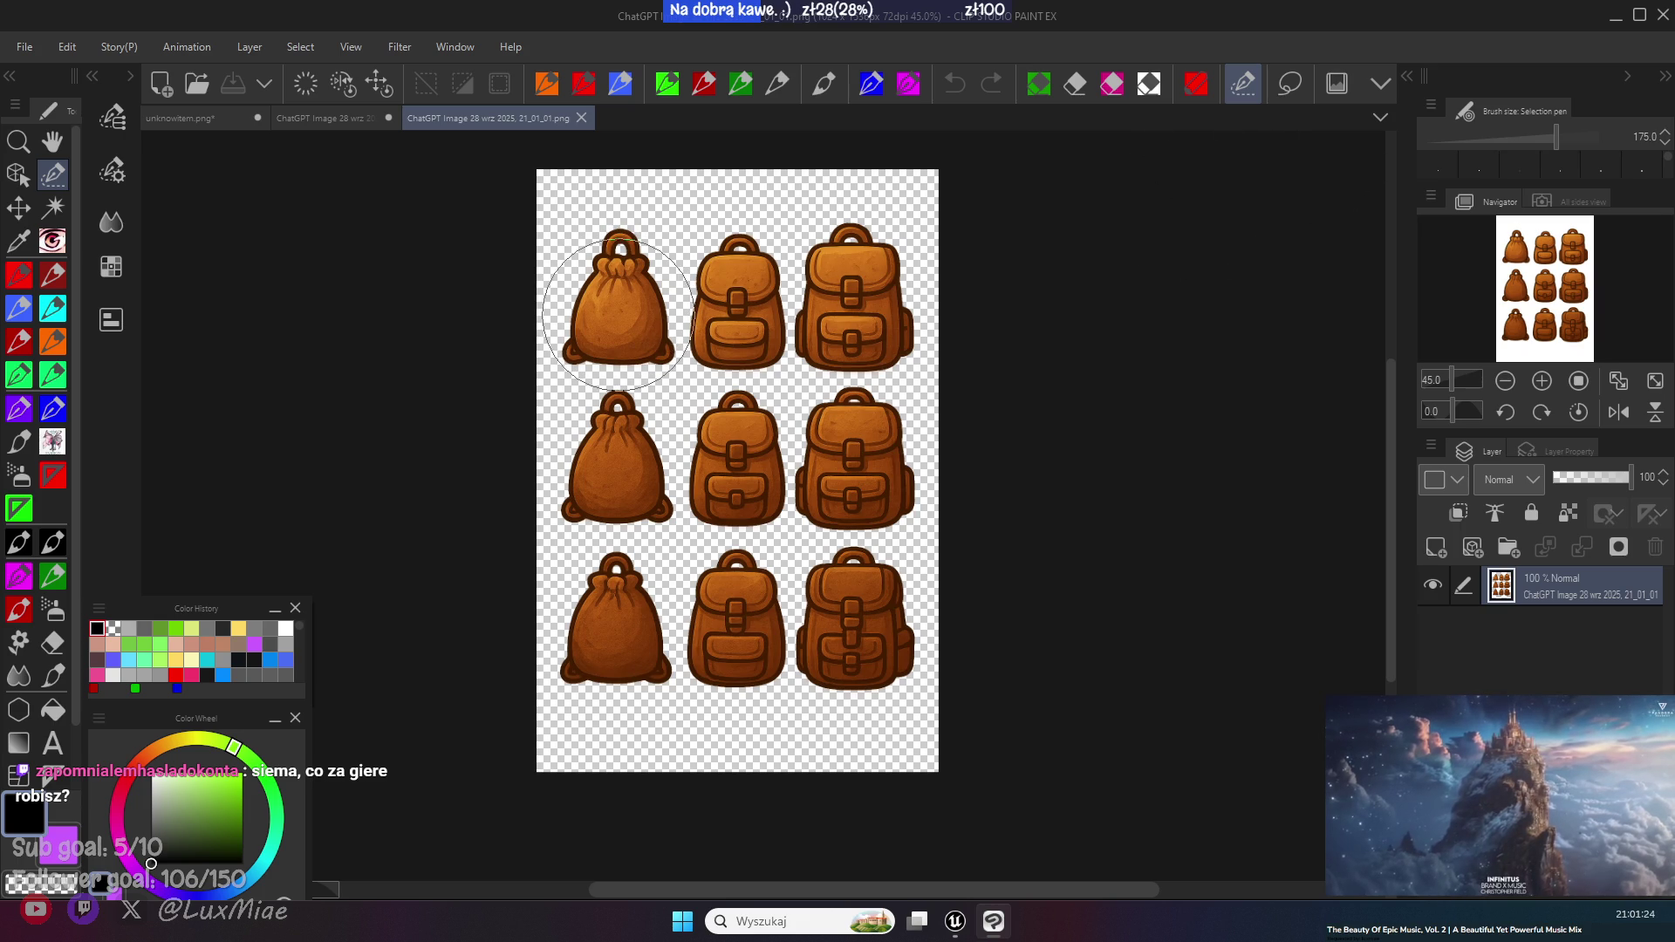
key("bracketleft")
key("bracketleft")
key("bracketleft")
mouse_move(621, 316)
left_mouse_down()
mouse_move(628, 262)
mouse_move(654, 349)
mouse_move(575, 349)
mouse_move(603, 276)
left_mouse_up()
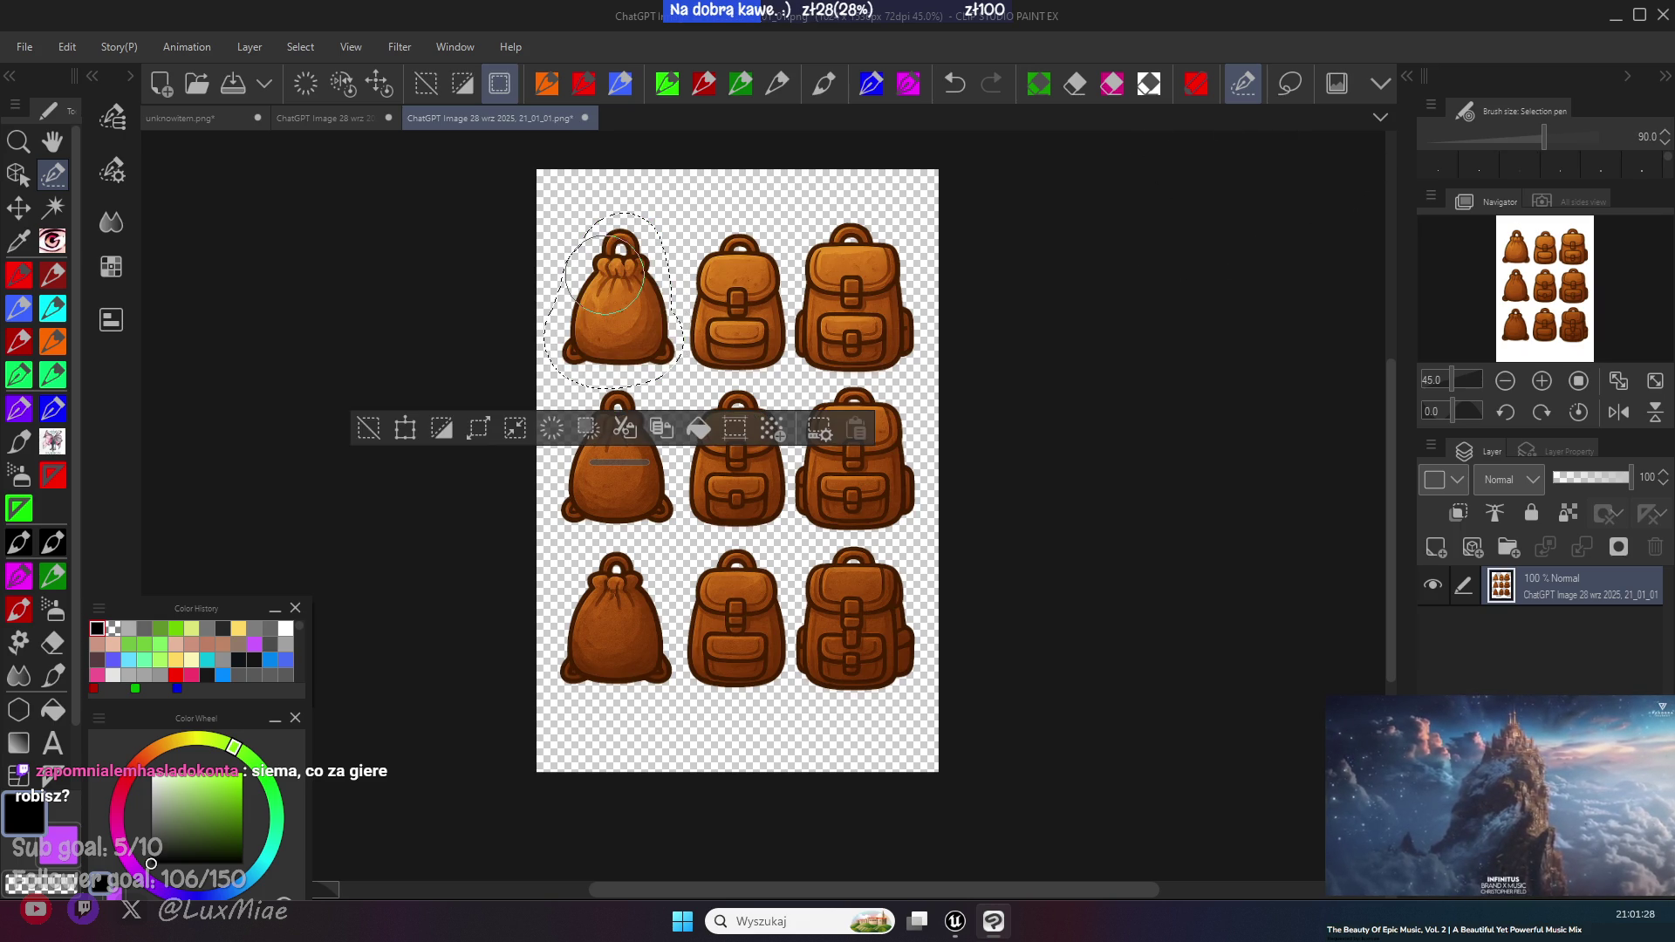
- Paste the bag into unknowitem.png over the hidden grey question mark, scaled and centred on the canvas
left_click(295, 125)
left_click(166, 118)
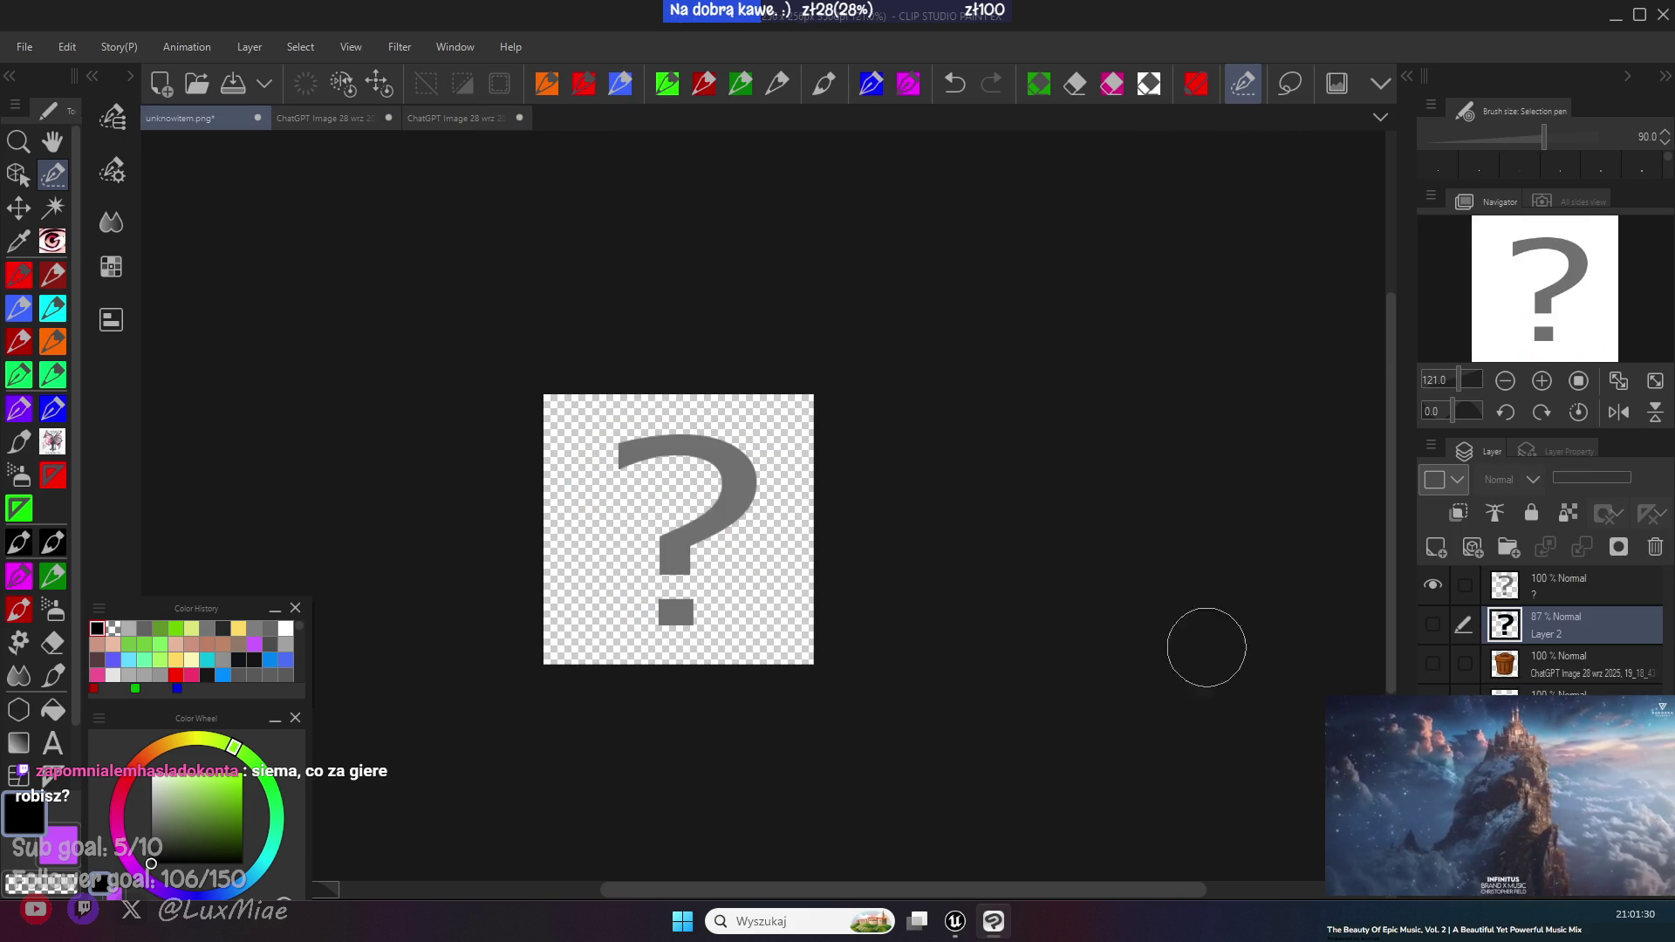
left_click(1432, 584)
key("ctrl+v")
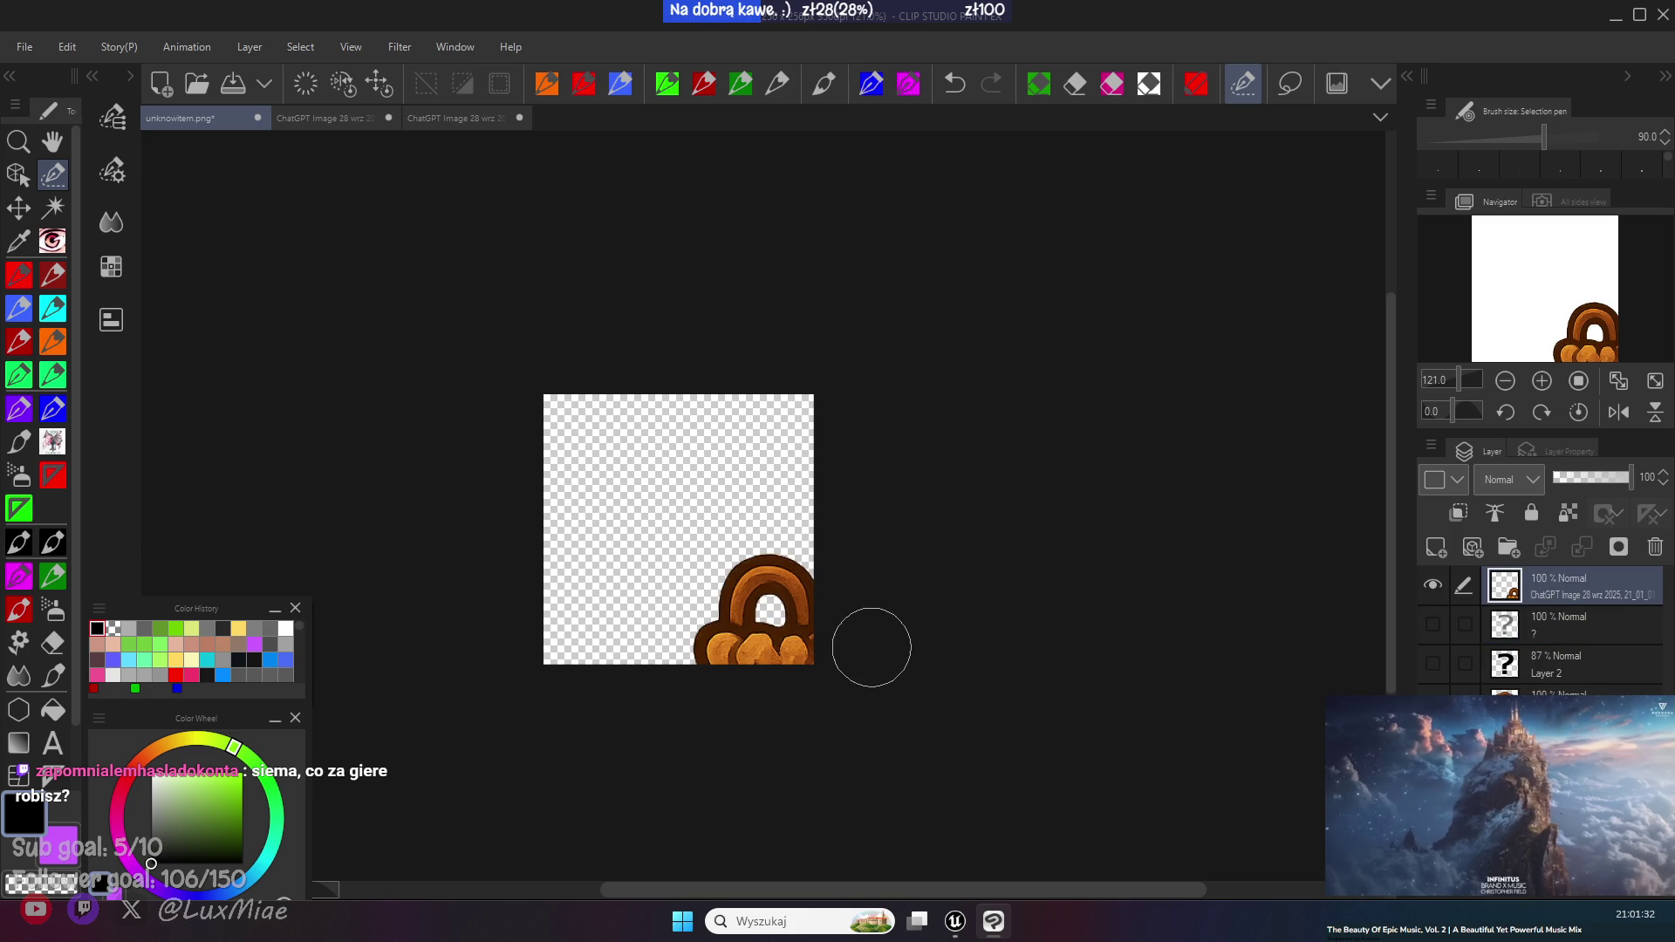
key("ctrl+t")
mouse_move(864, 643)
left_mouse_down()
mouse_move(646, 437)
mouse_move(776, 275)
mouse_move(827, 270)
mouse_move(700, 431)
left_mouse_up()
mouse_move(694, 500)
left_mouse_down()
mouse_move(776, 445)
mouse_move(773, 469)
left_mouse_up()
left_click(577, 721)
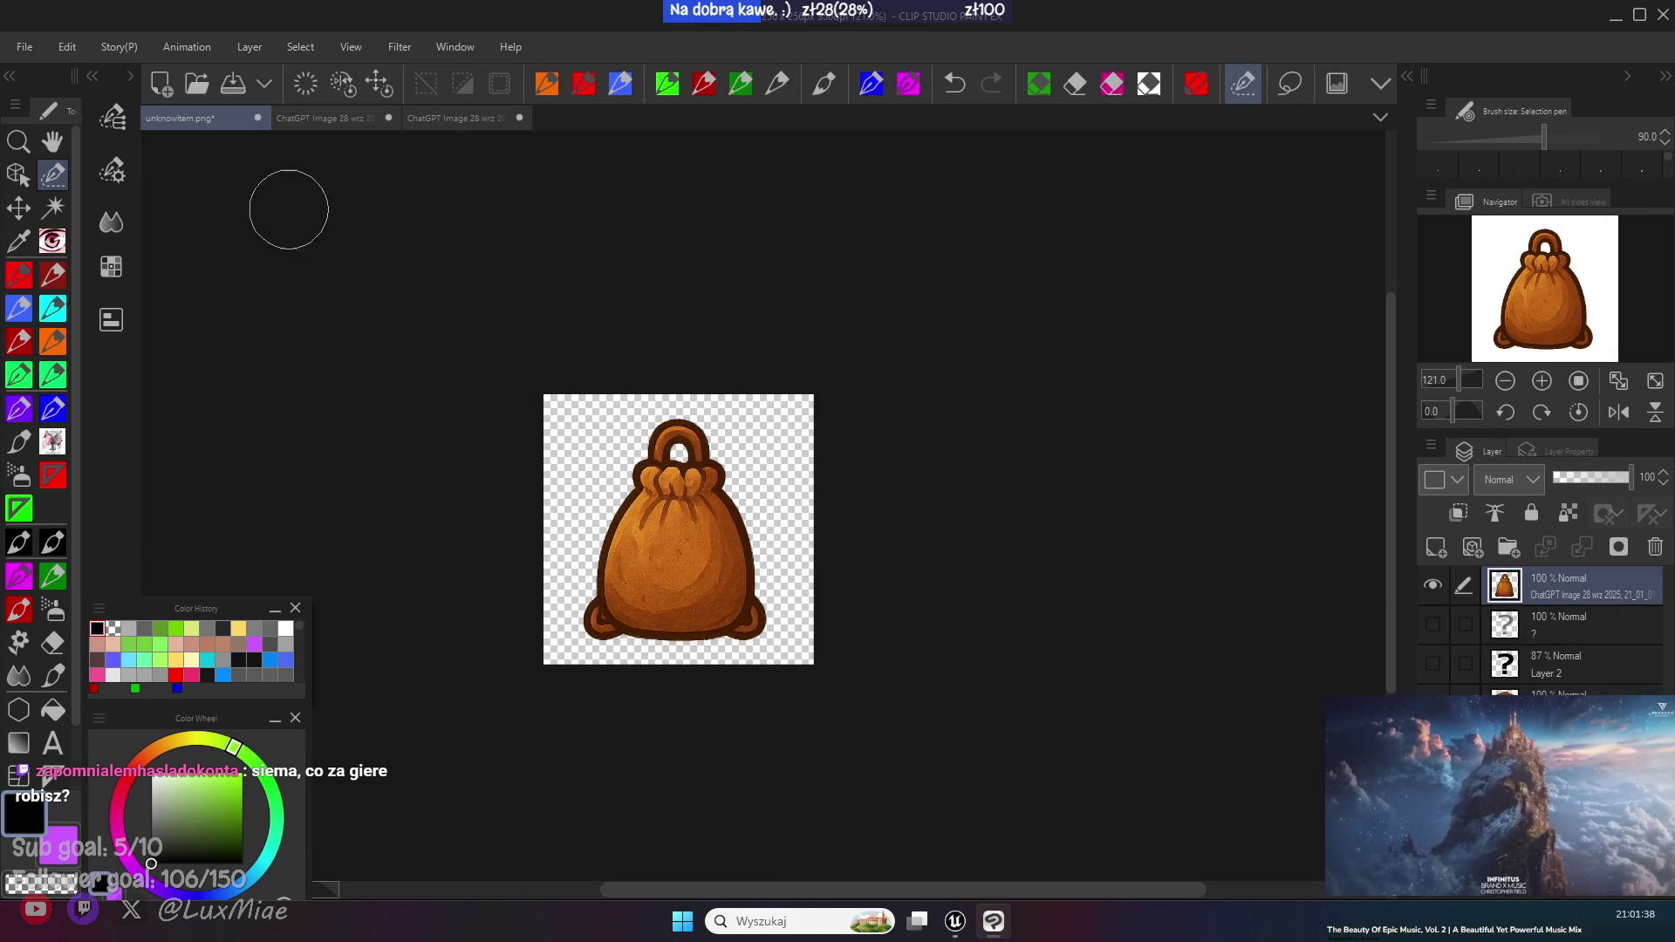
- Save the icon as Backpack_Small.png
left_click(25, 47)
key("Escape")
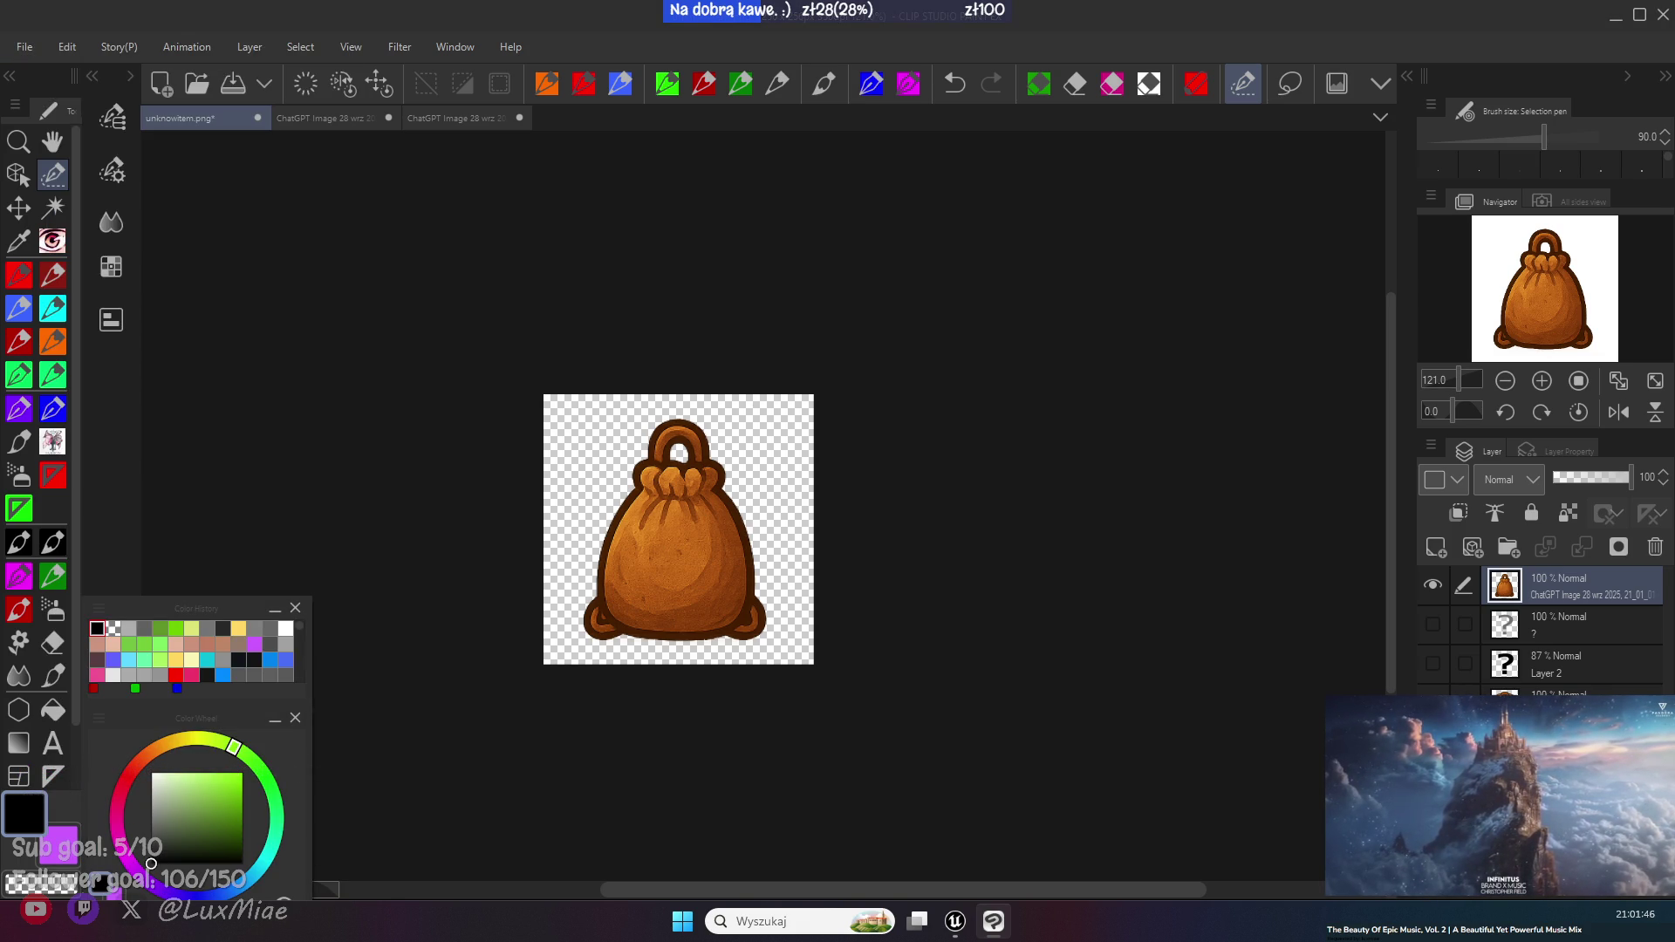
key("Return")
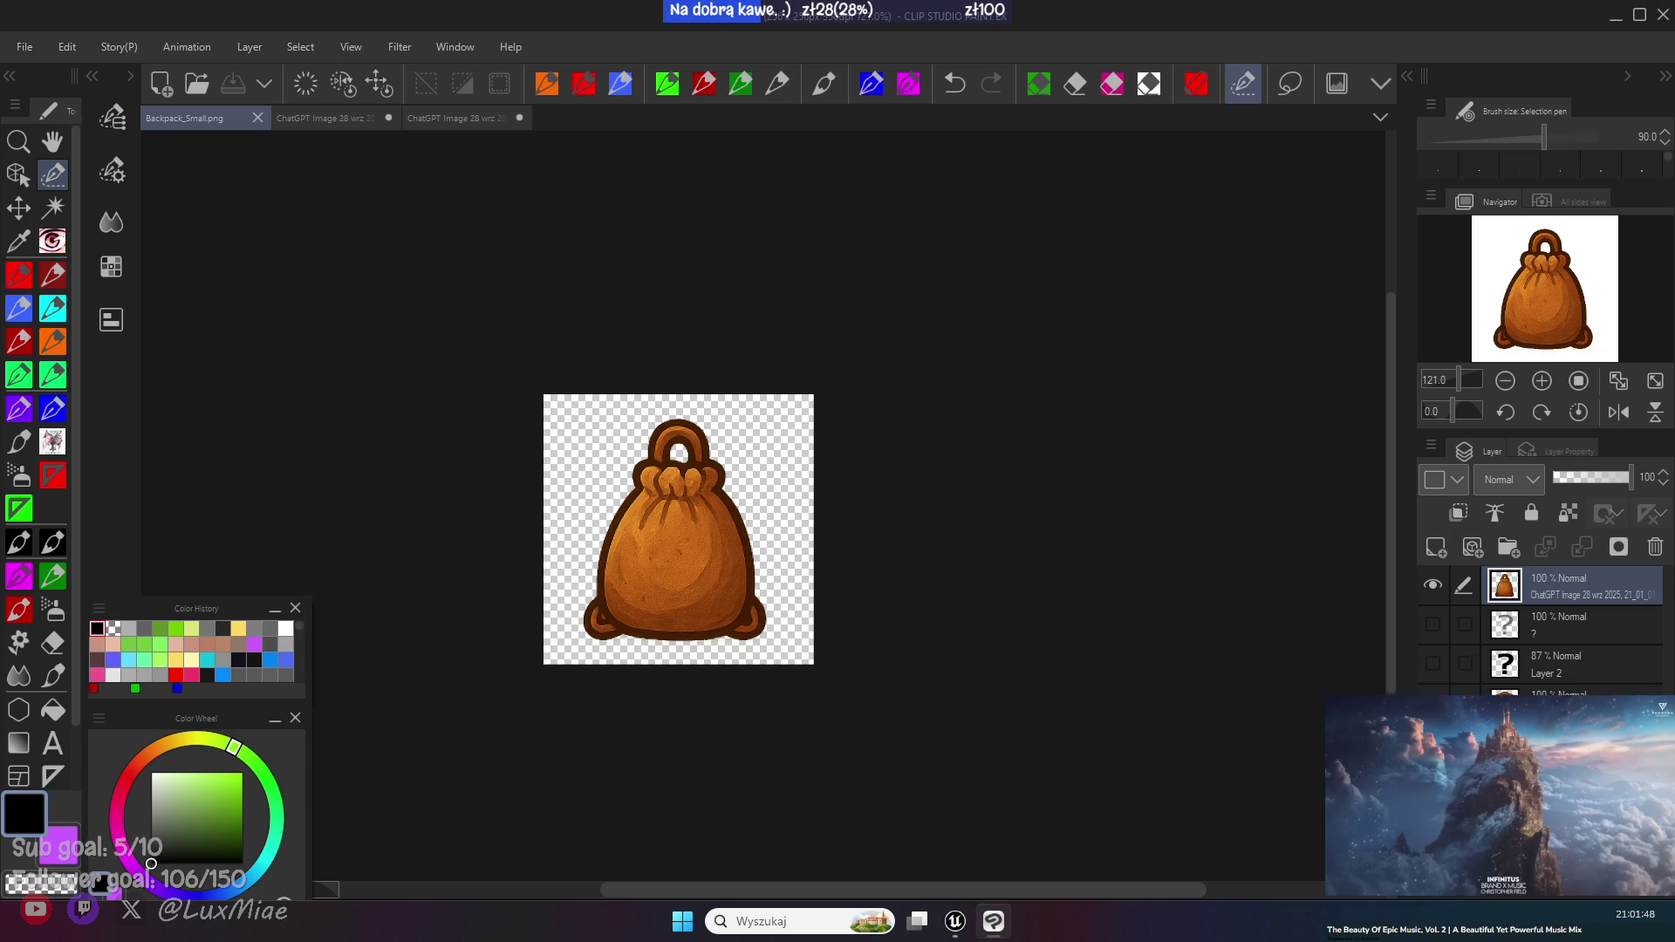
- Select and copy the top-middle backpack from the generated sheet
left_click(468, 122)
left_click(387, 422)
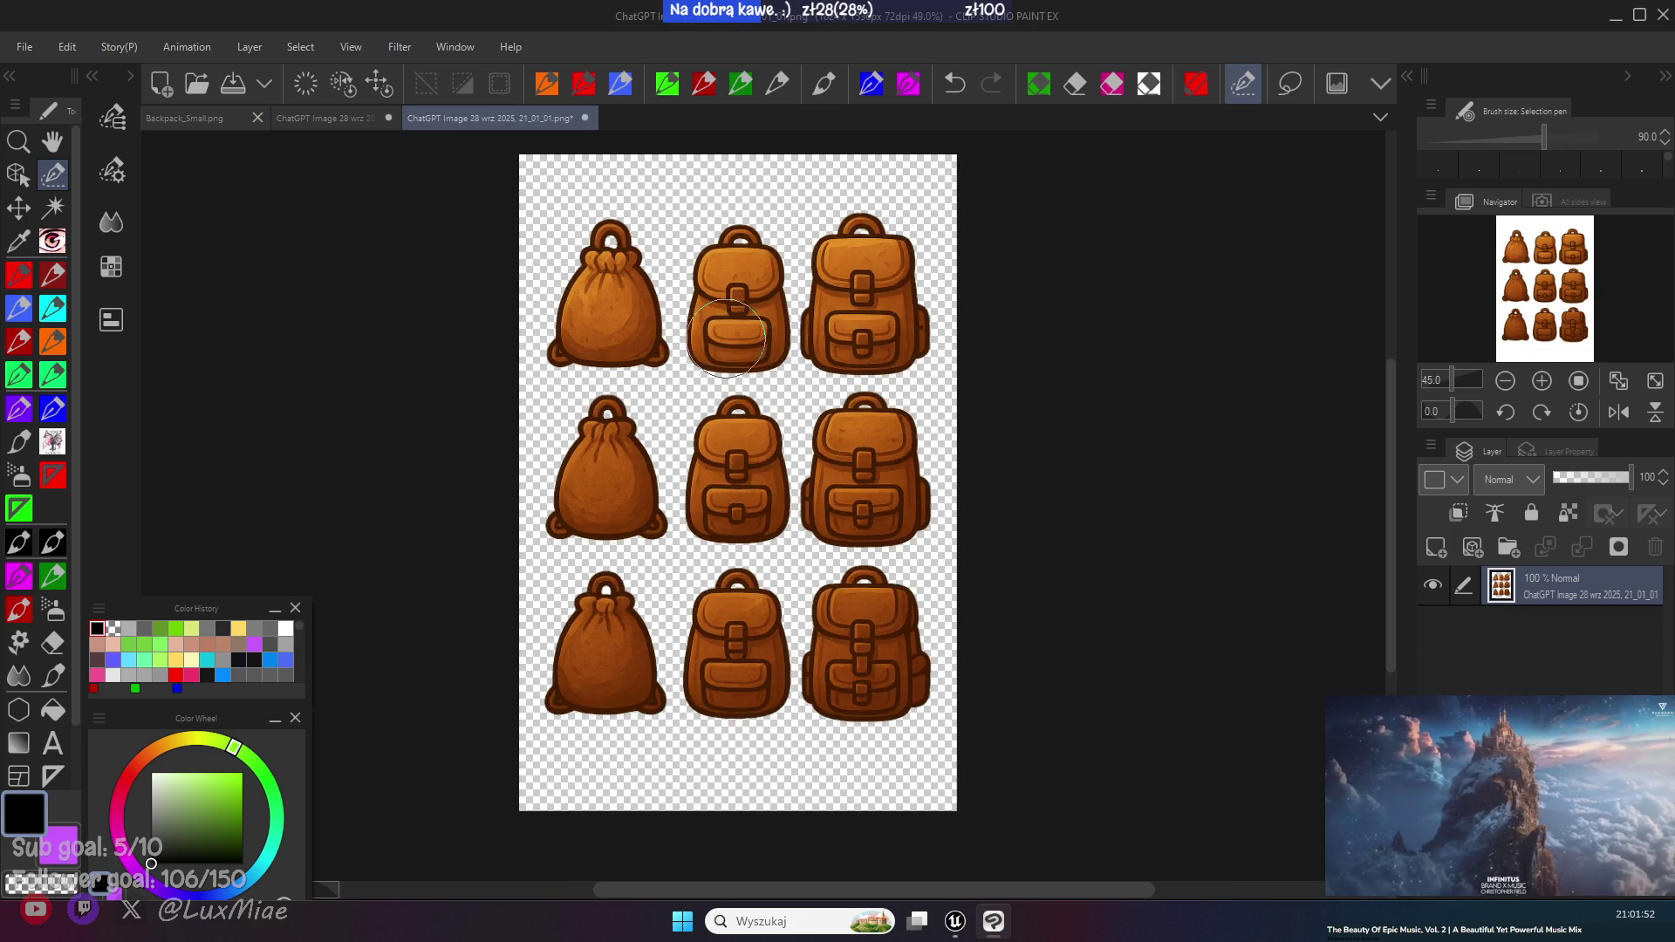
mouse_move(725, 349)
left_mouse_down()
mouse_move(735, 260)
mouse_move(764, 349)
mouse_move(751, 362)
mouse_move(731, 331)
mouse_move(707, 343)
mouse_move(731, 255)
left_mouse_up()
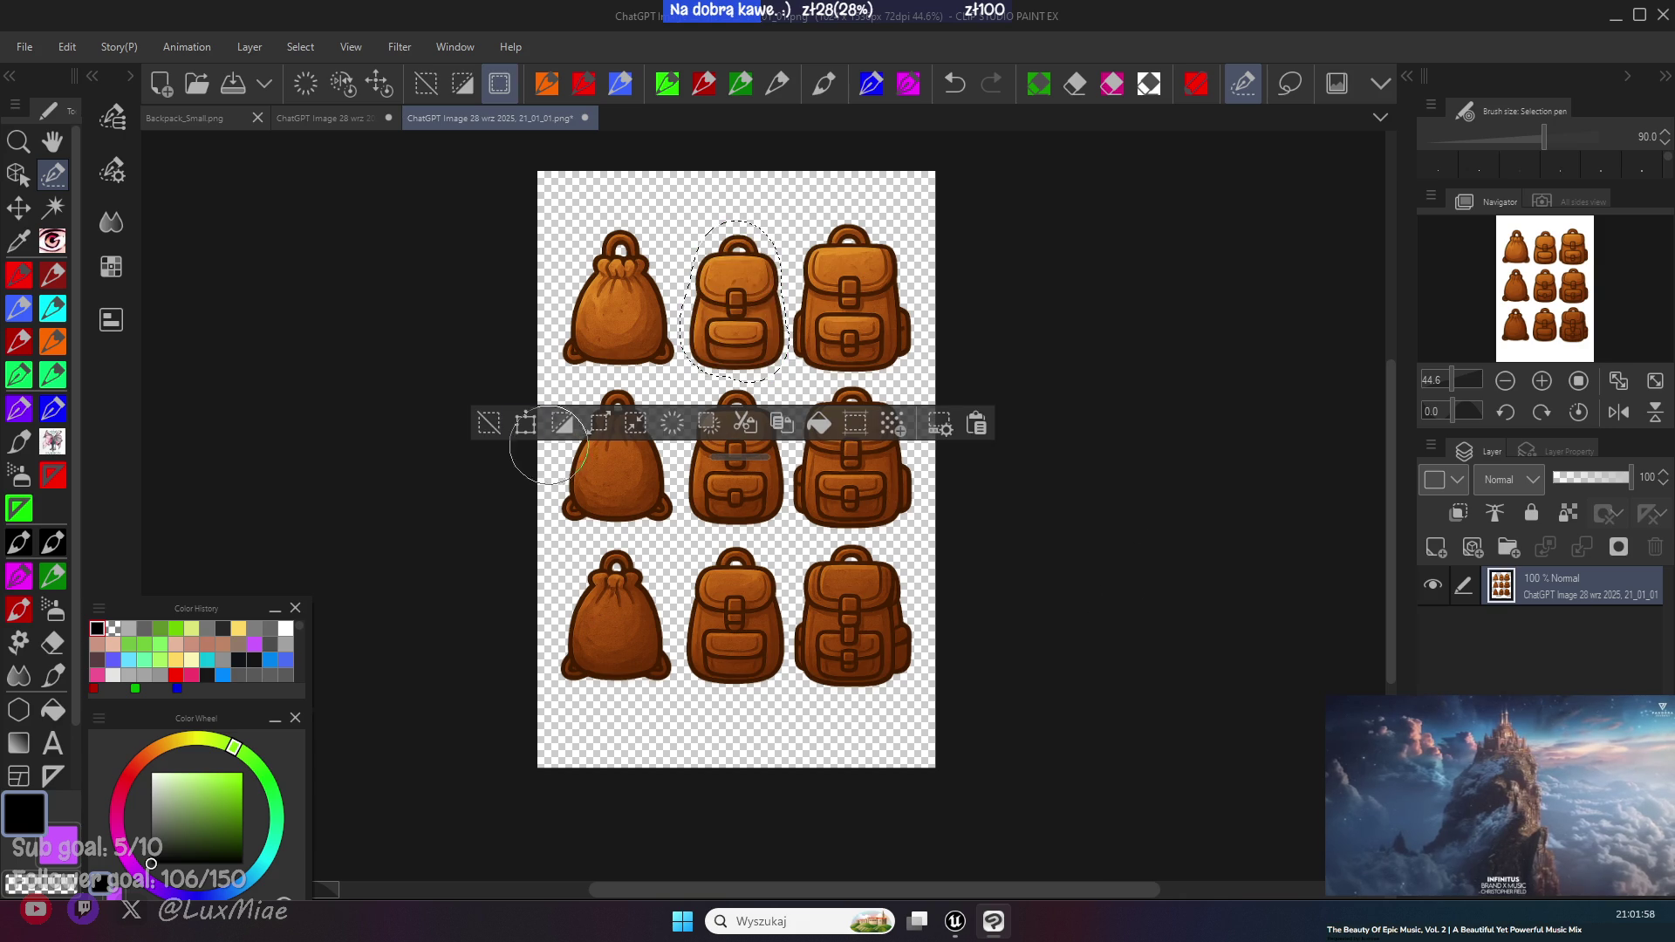
left_click(487, 424)
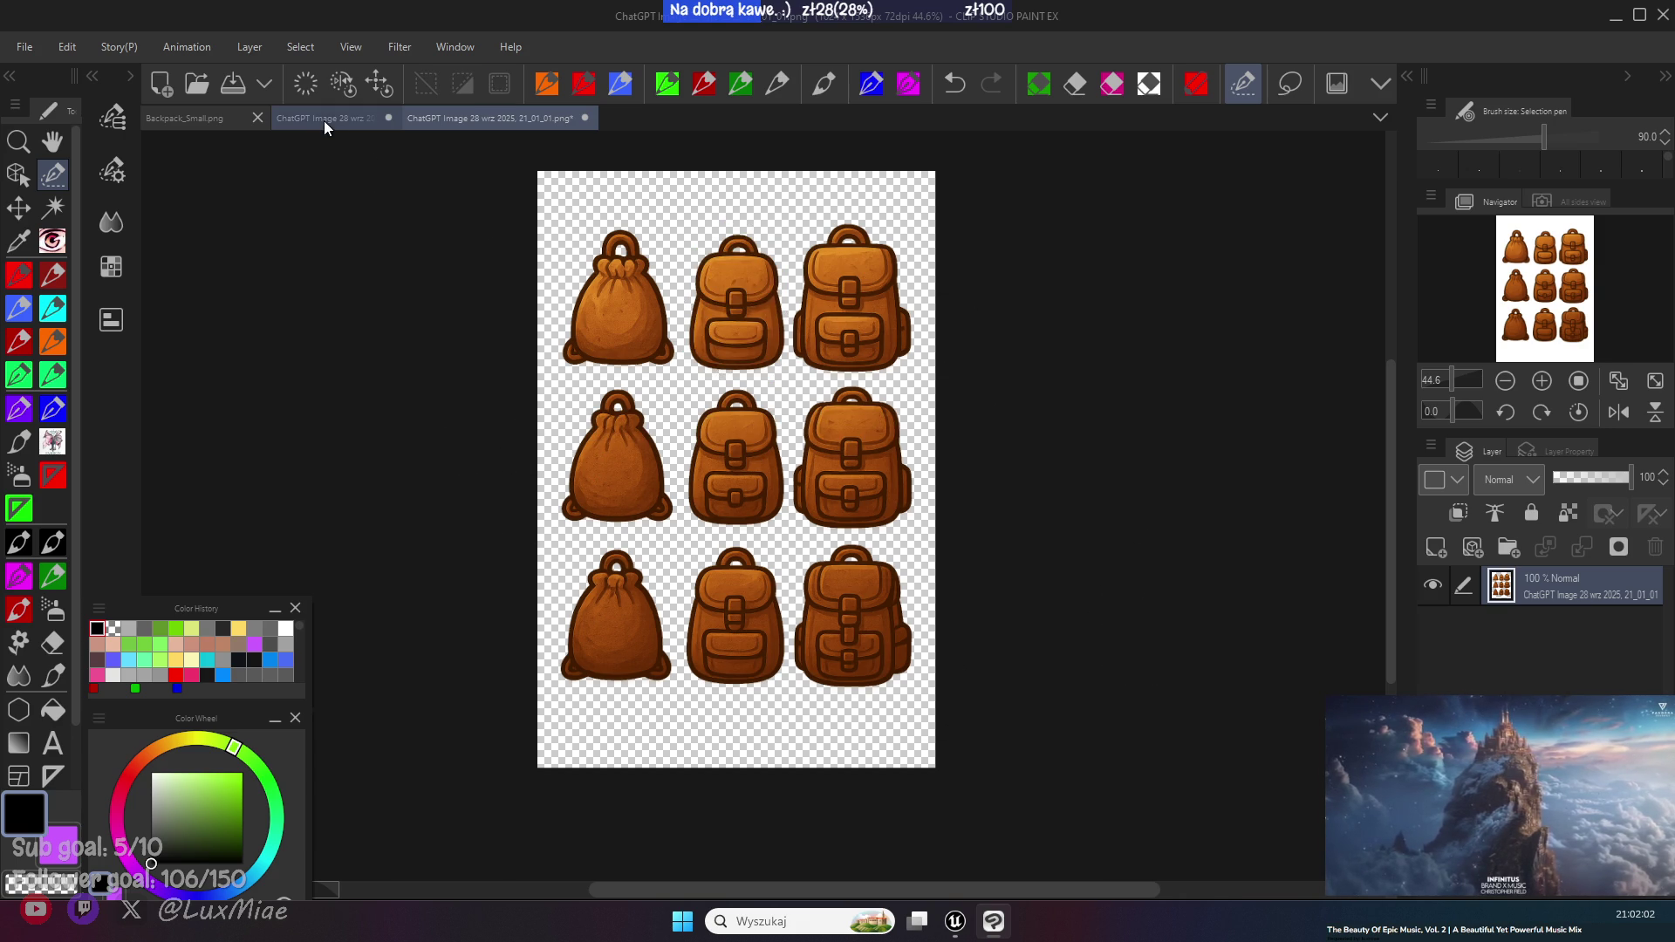
- Paste the backpack into Backpack_Small.png, hiding the bag layer, then scale and centre it
left_click(180, 116)
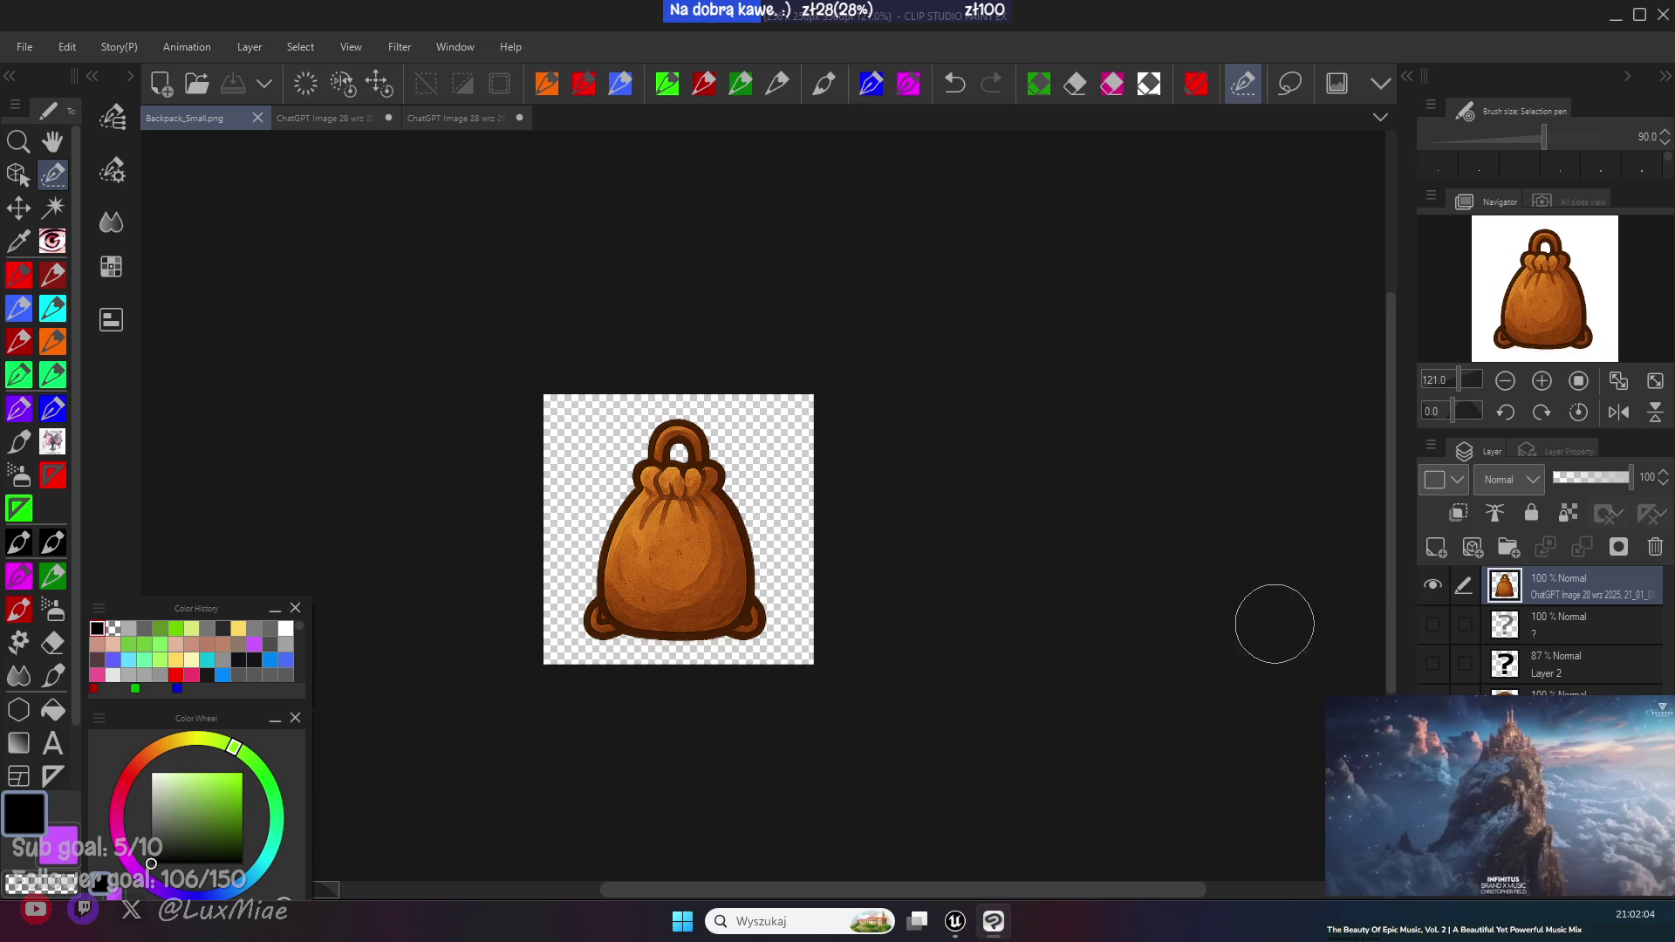
left_click(1435, 584)
key("ctrl+v")
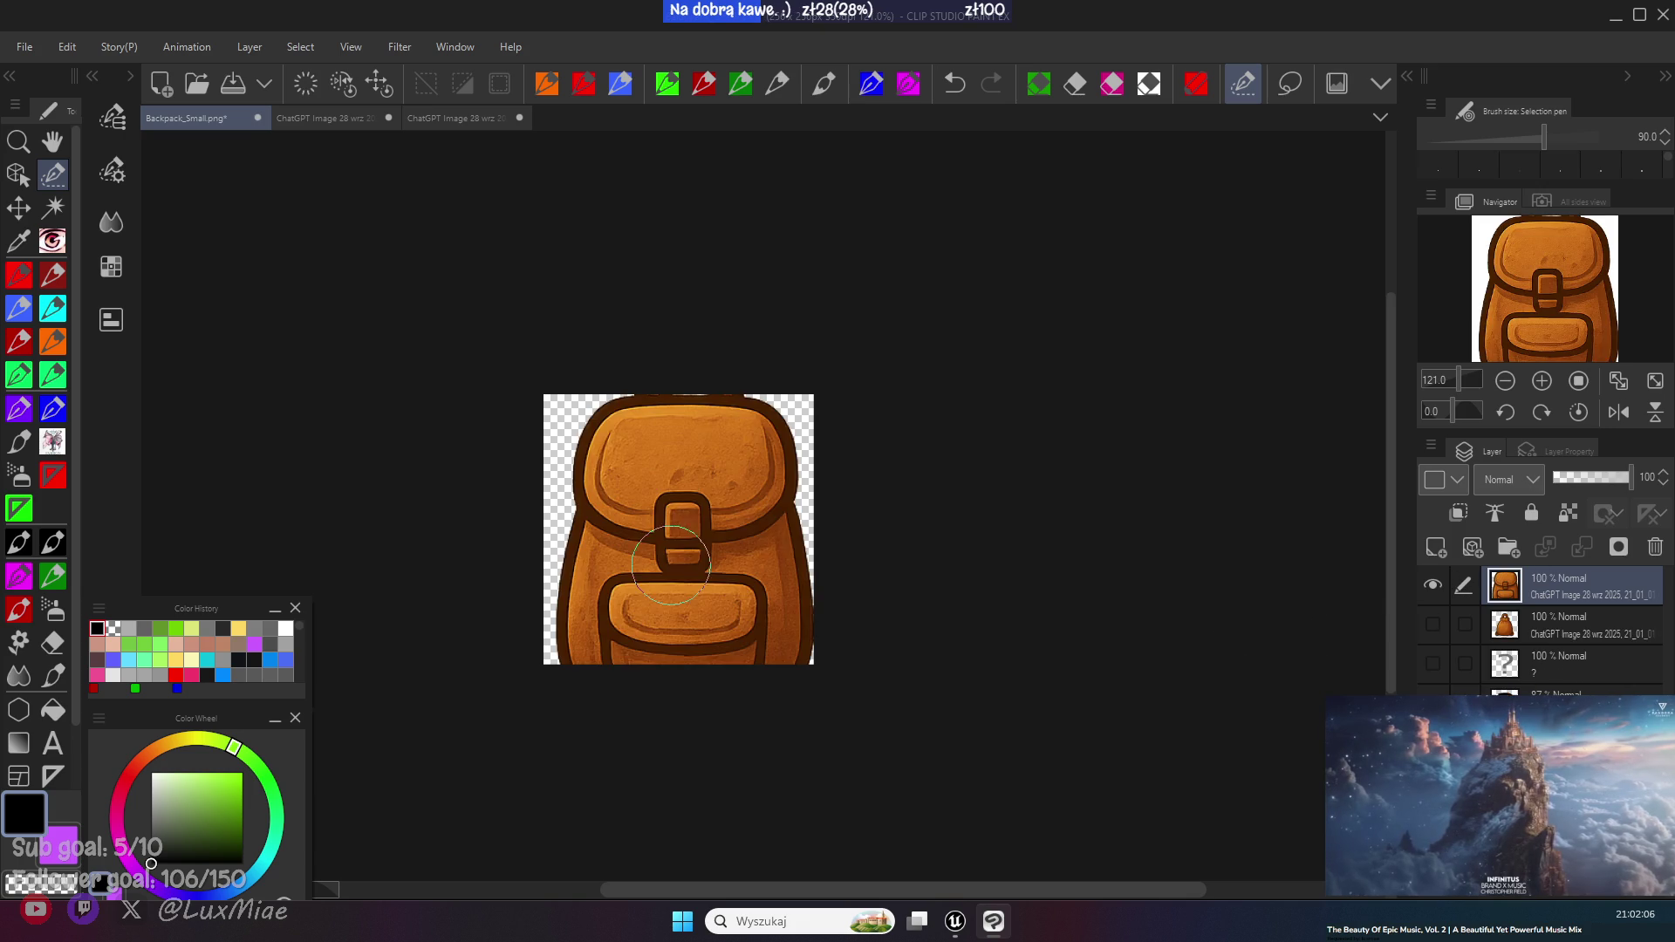
key("ctrl+t")
left_click_drag(830, 748, 705, 574)
left_click_drag(593, 558, 646, 643)
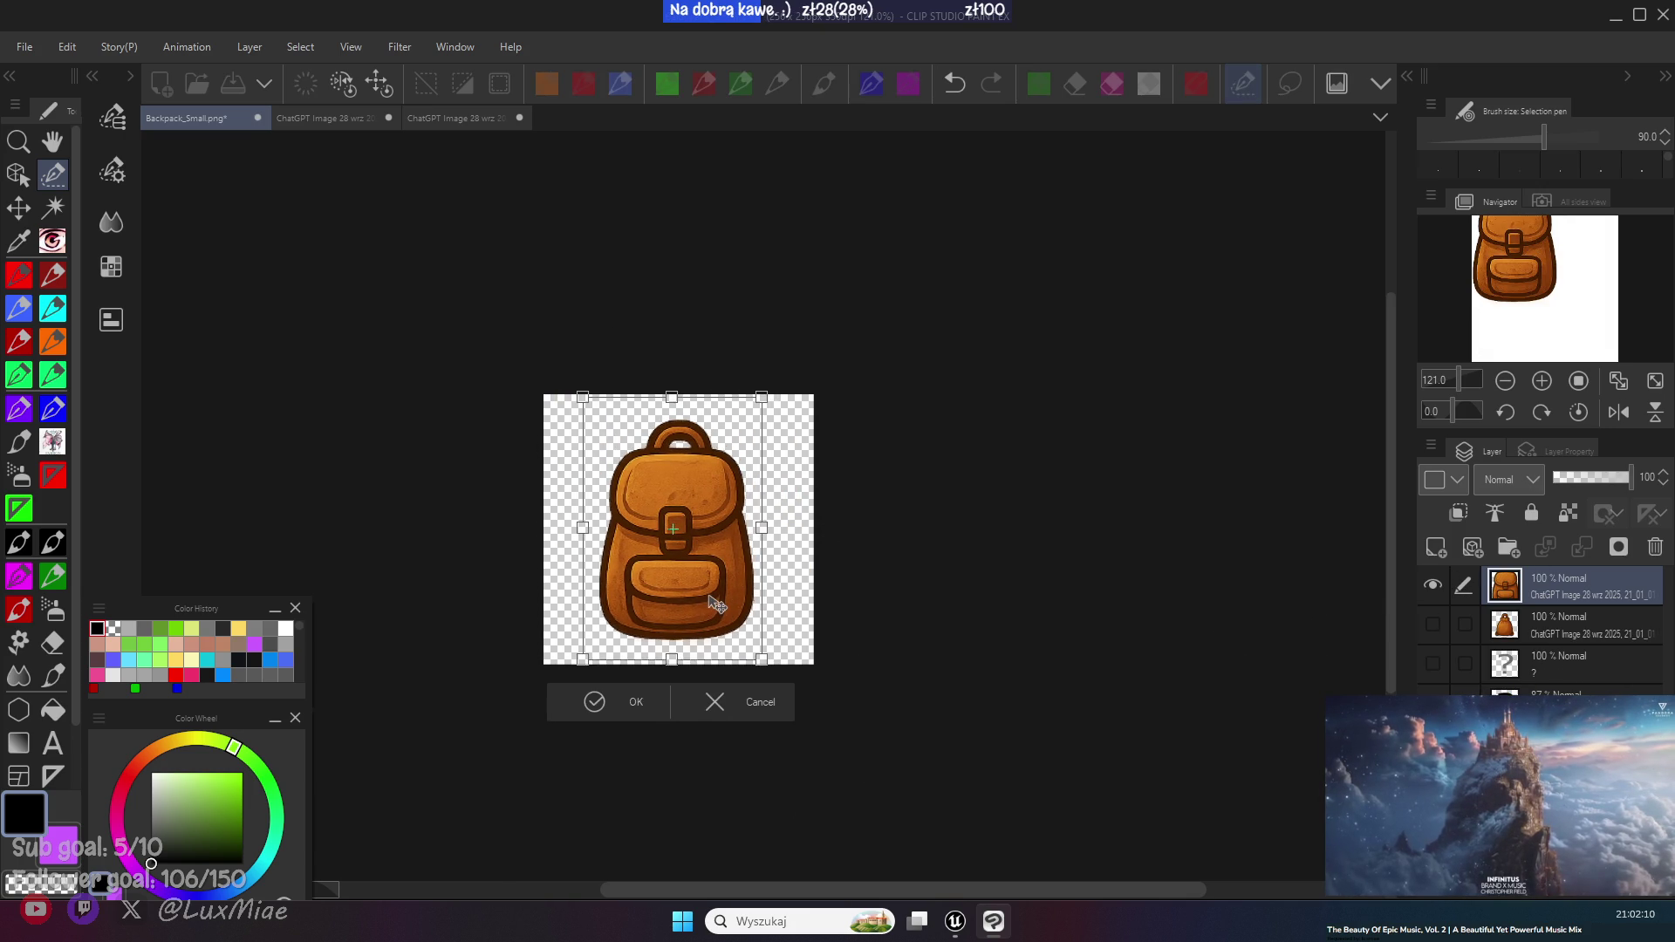
key("Return")
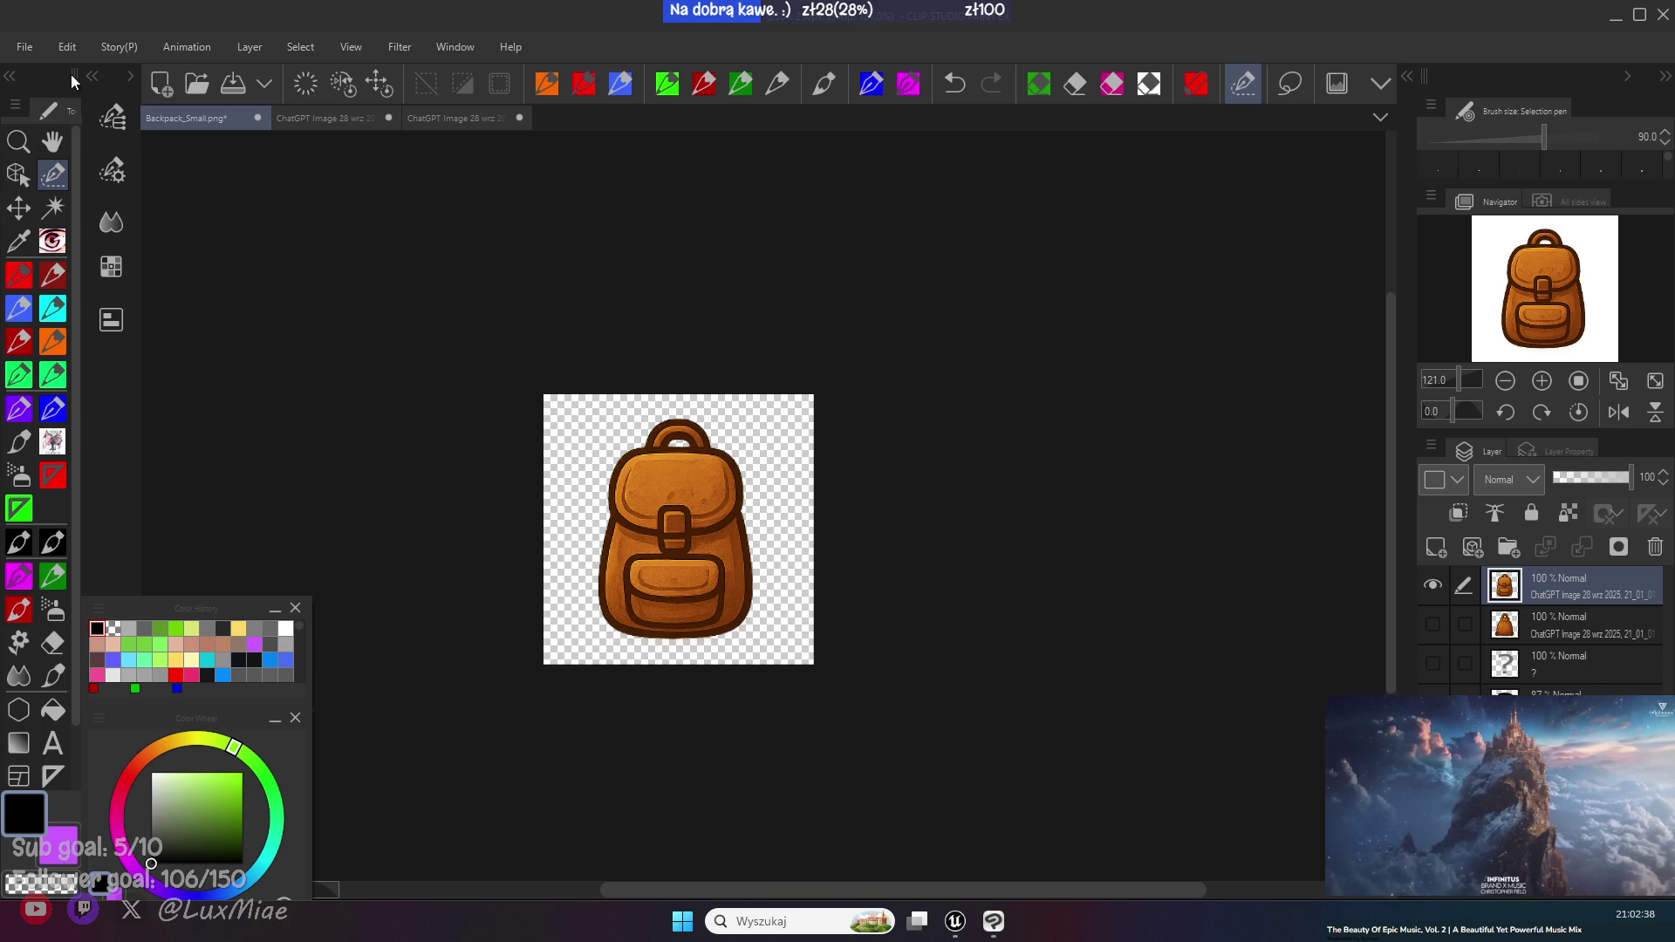
- Save the icon as Backpack_Medium.png and return to the backpack sheet
left_click(25, 46)
left_click(98, 253)
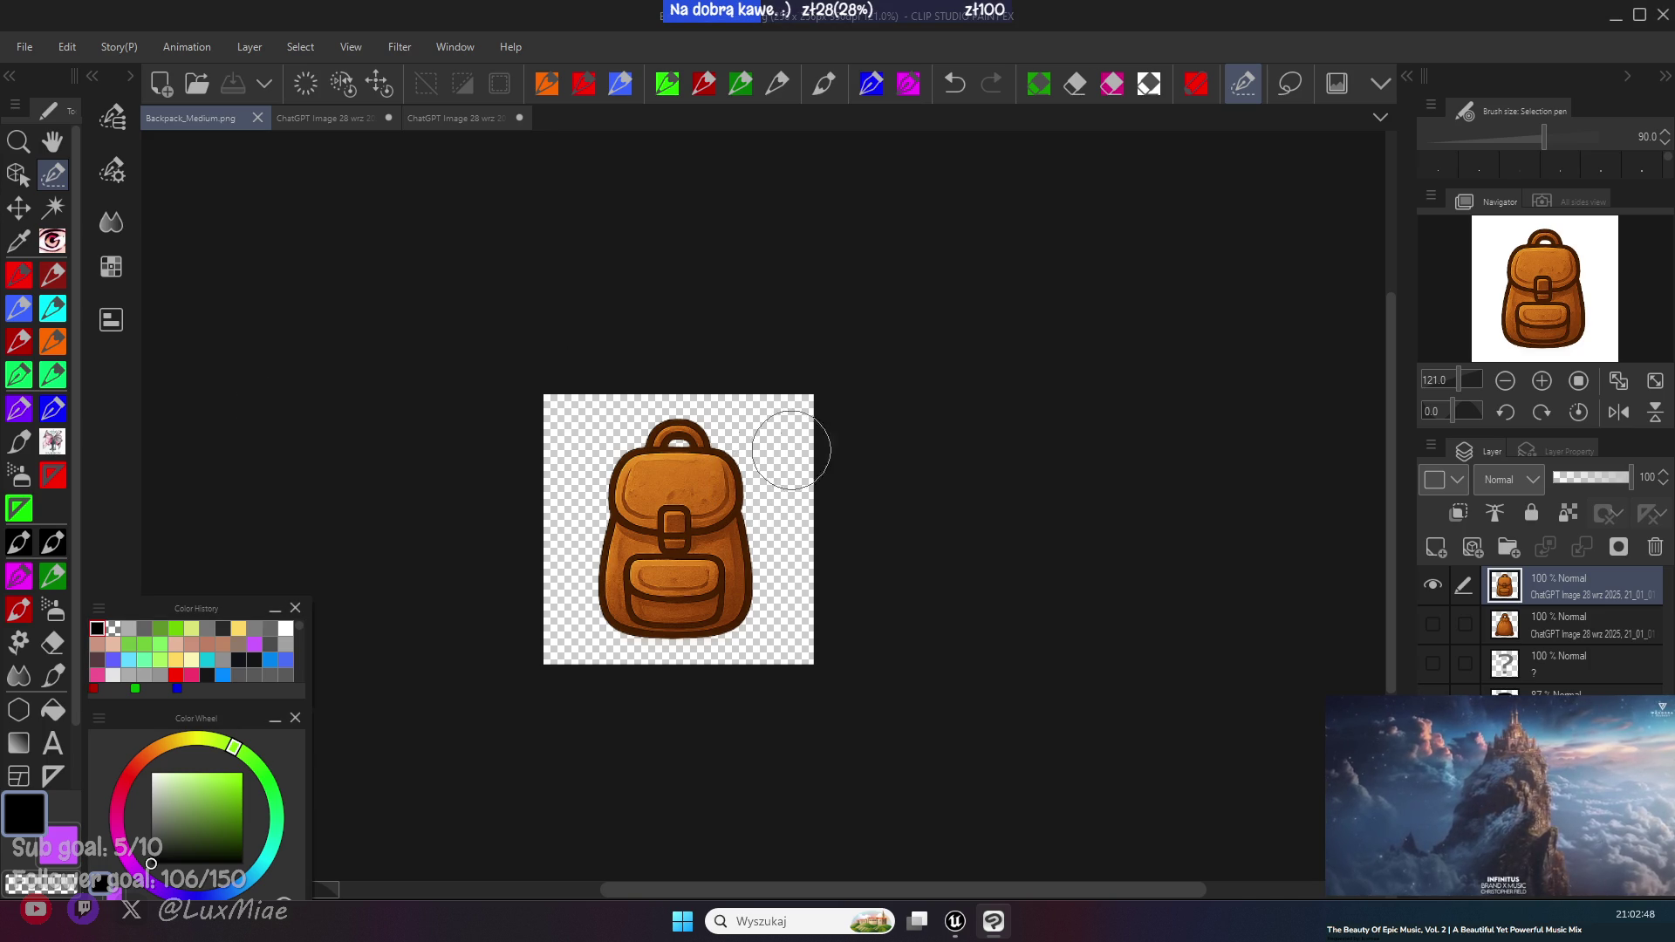
left_click(460, 118)
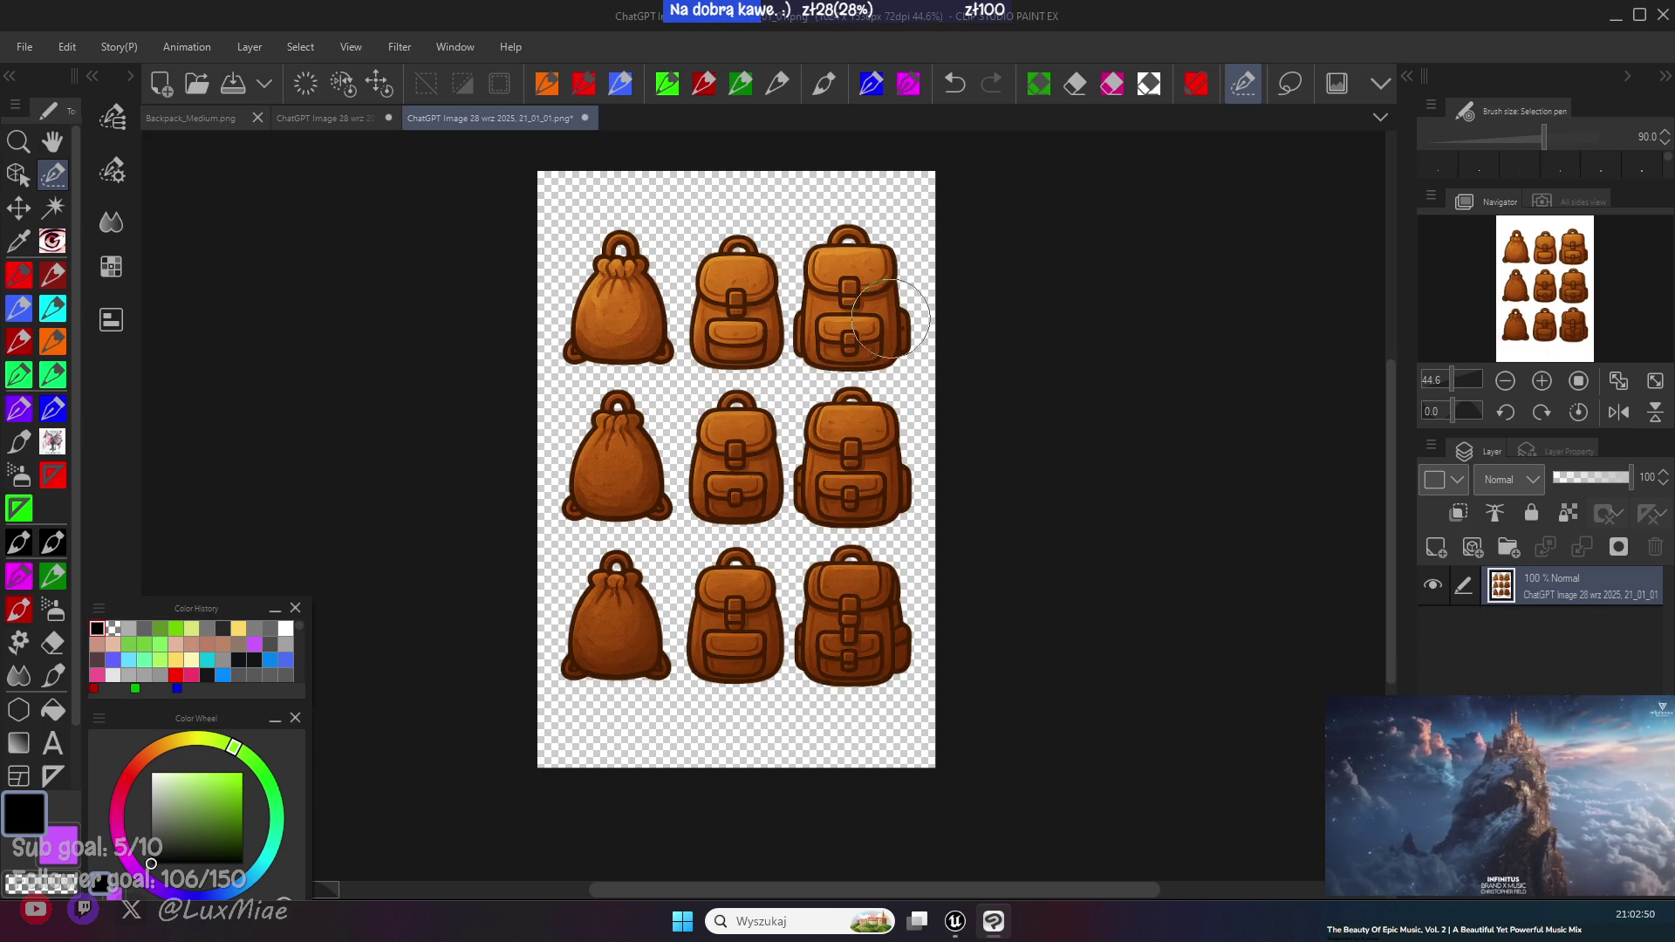
- Select and copy the top-right large backpack from the generated sheet
scroll(935, 318, "up", 2)
mouse_move(911, 292)
left_mouse_down()
mouse_move(899, 358)
mouse_move(776, 371)
mouse_move(750, 314)
mouse_move(899, 218)
mouse_move(824, 219)
left_mouse_up()
key("ctrl+c")
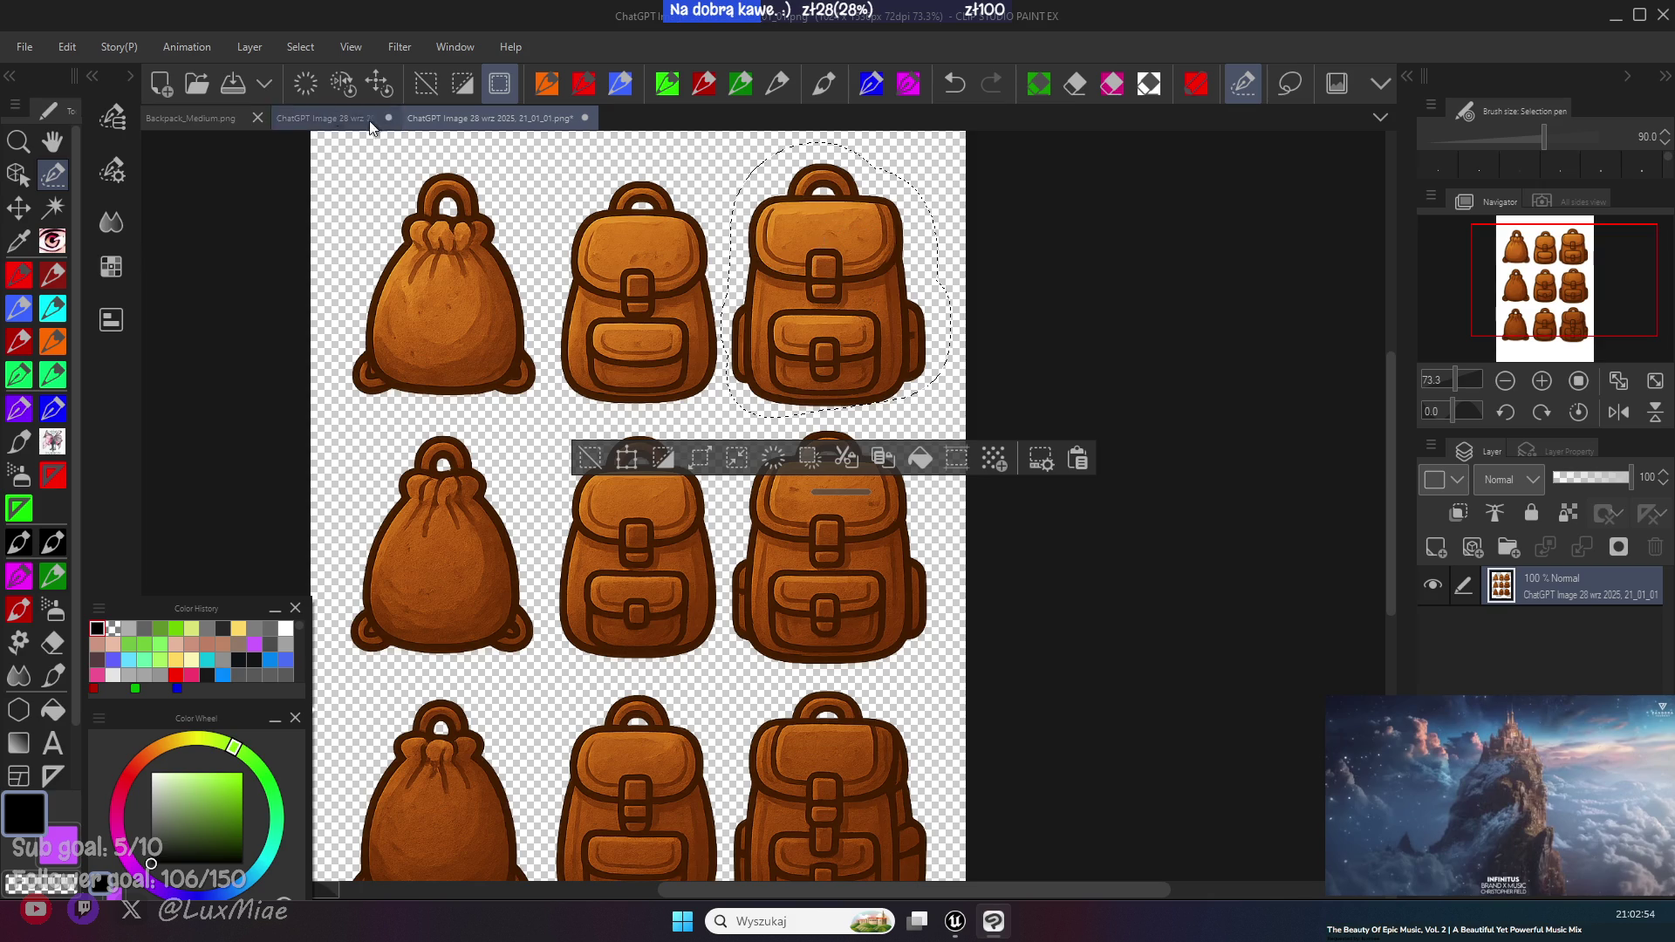
- Paste the large backpack into Backpack_Medium.png over the hidden old layer, scaled down and centred
left_click(192, 117)
key("ctrl+v")
left_click(1431, 586)
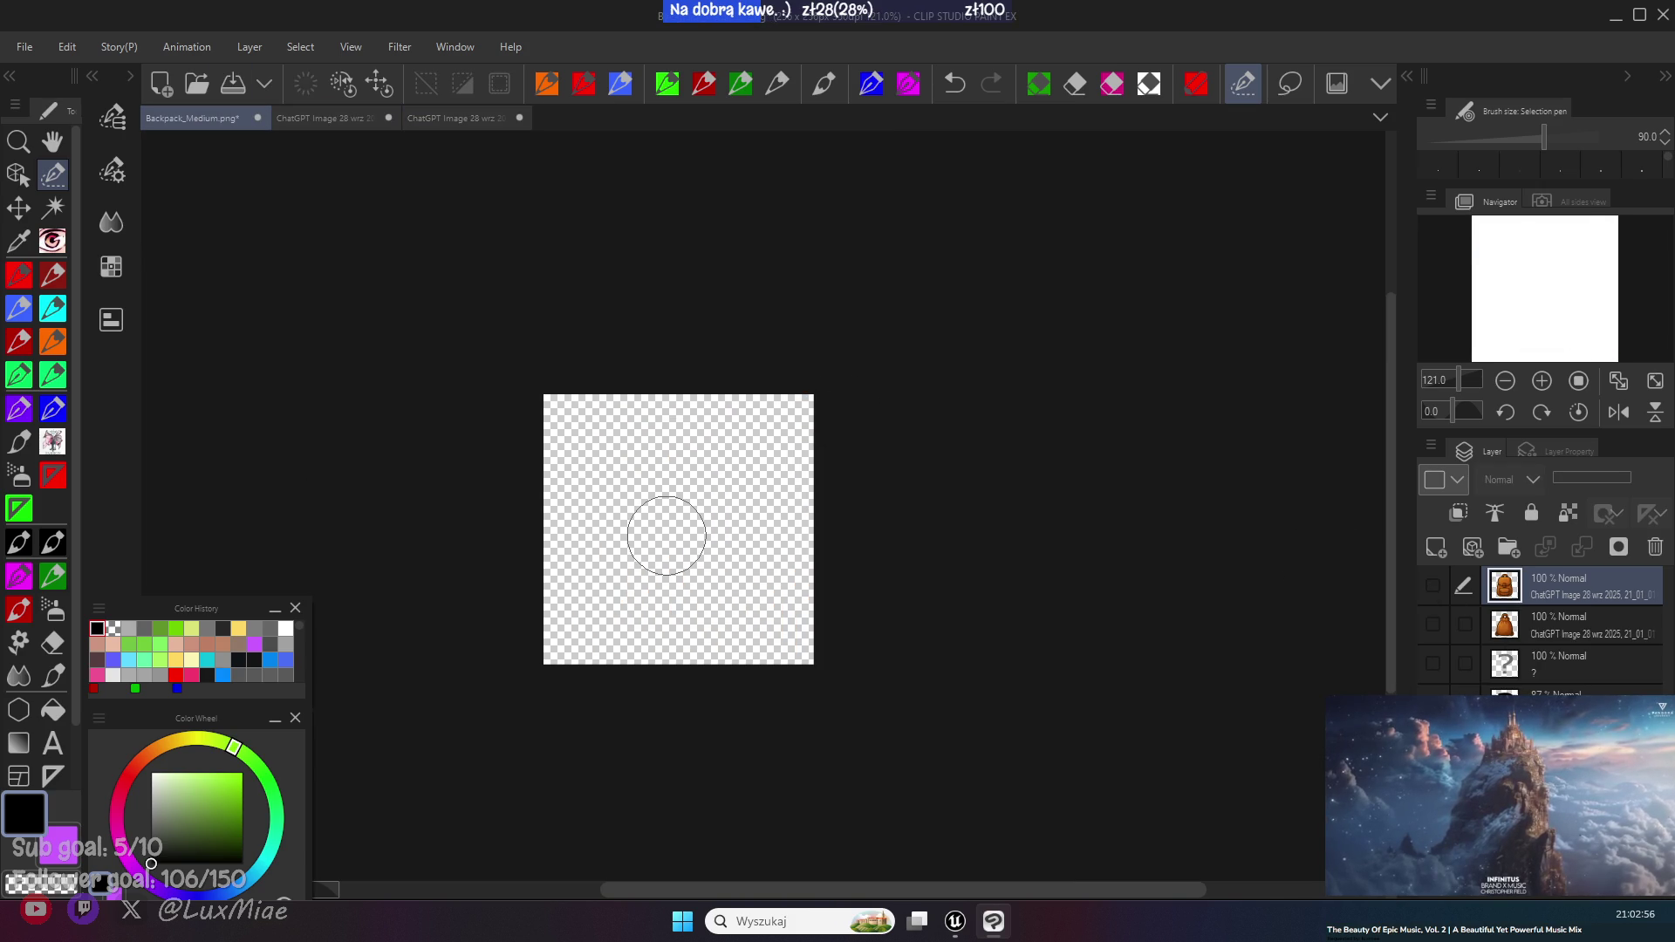
key("ctrl+v")
key("ctrl+t")
left_click_drag(867, 748, 718, 587)
left_click_drag(645, 510, 730, 595)
left_click(625, 711)
- Save the resized icon as Backpack_Big.png
left_click(24, 47)
left_click(103, 223)
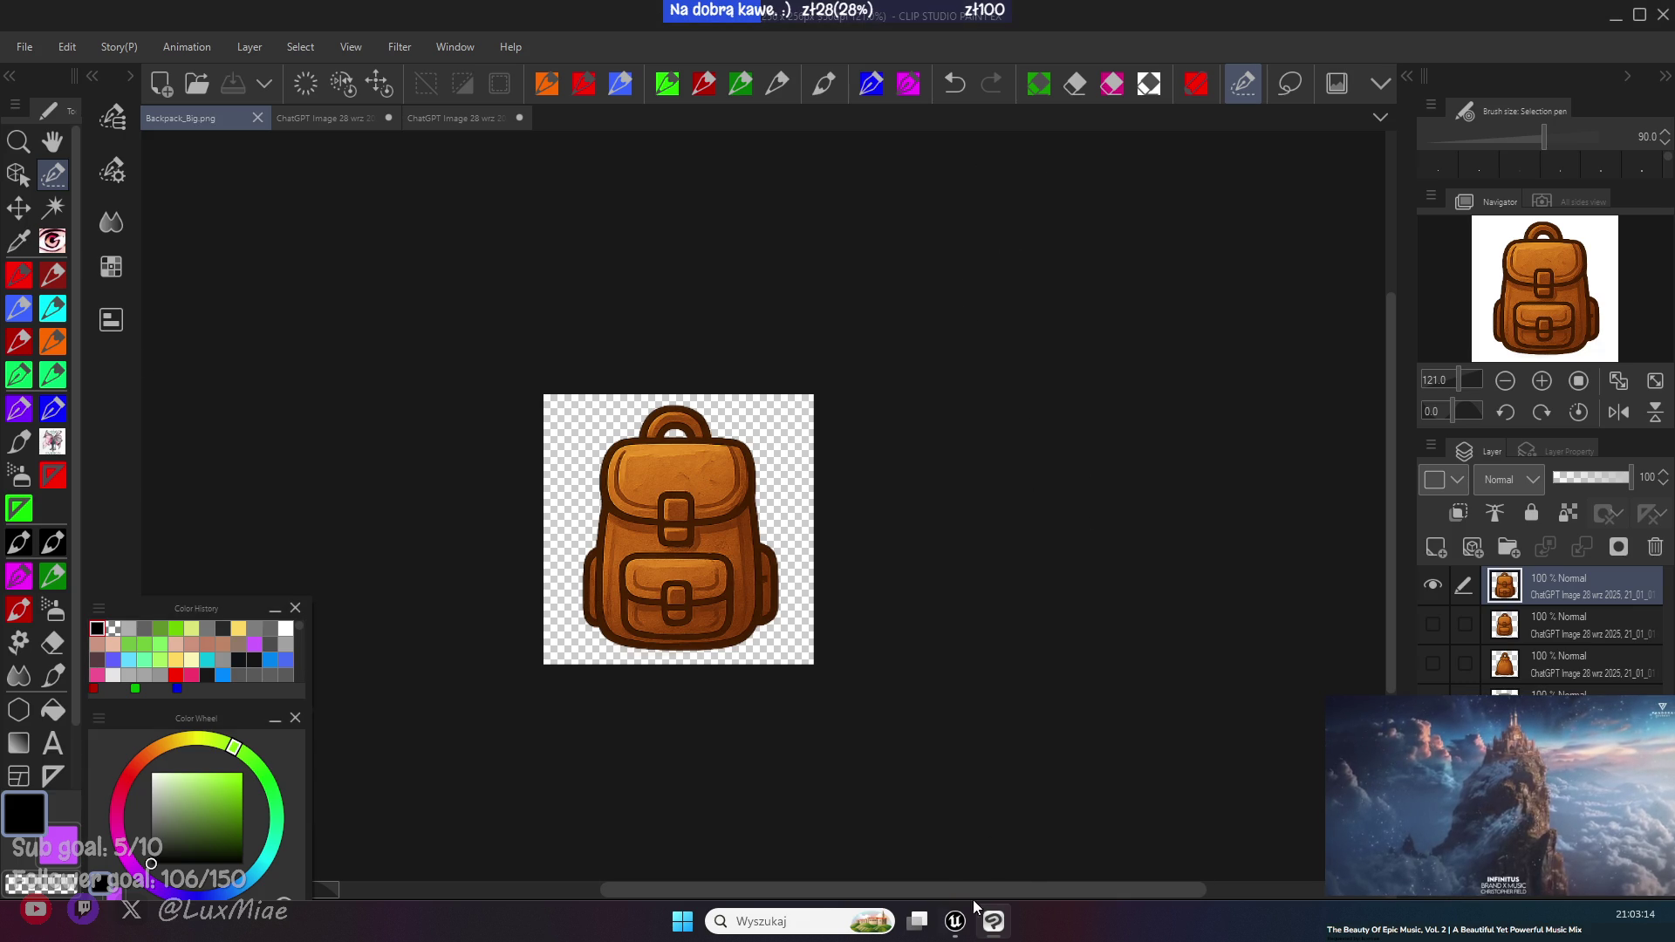
left_click(955, 923)
- Browse the Content Drawer to Inventory > Items > Back_Slot > BackPacks to check the three backpack textures
left_click(78, 885)
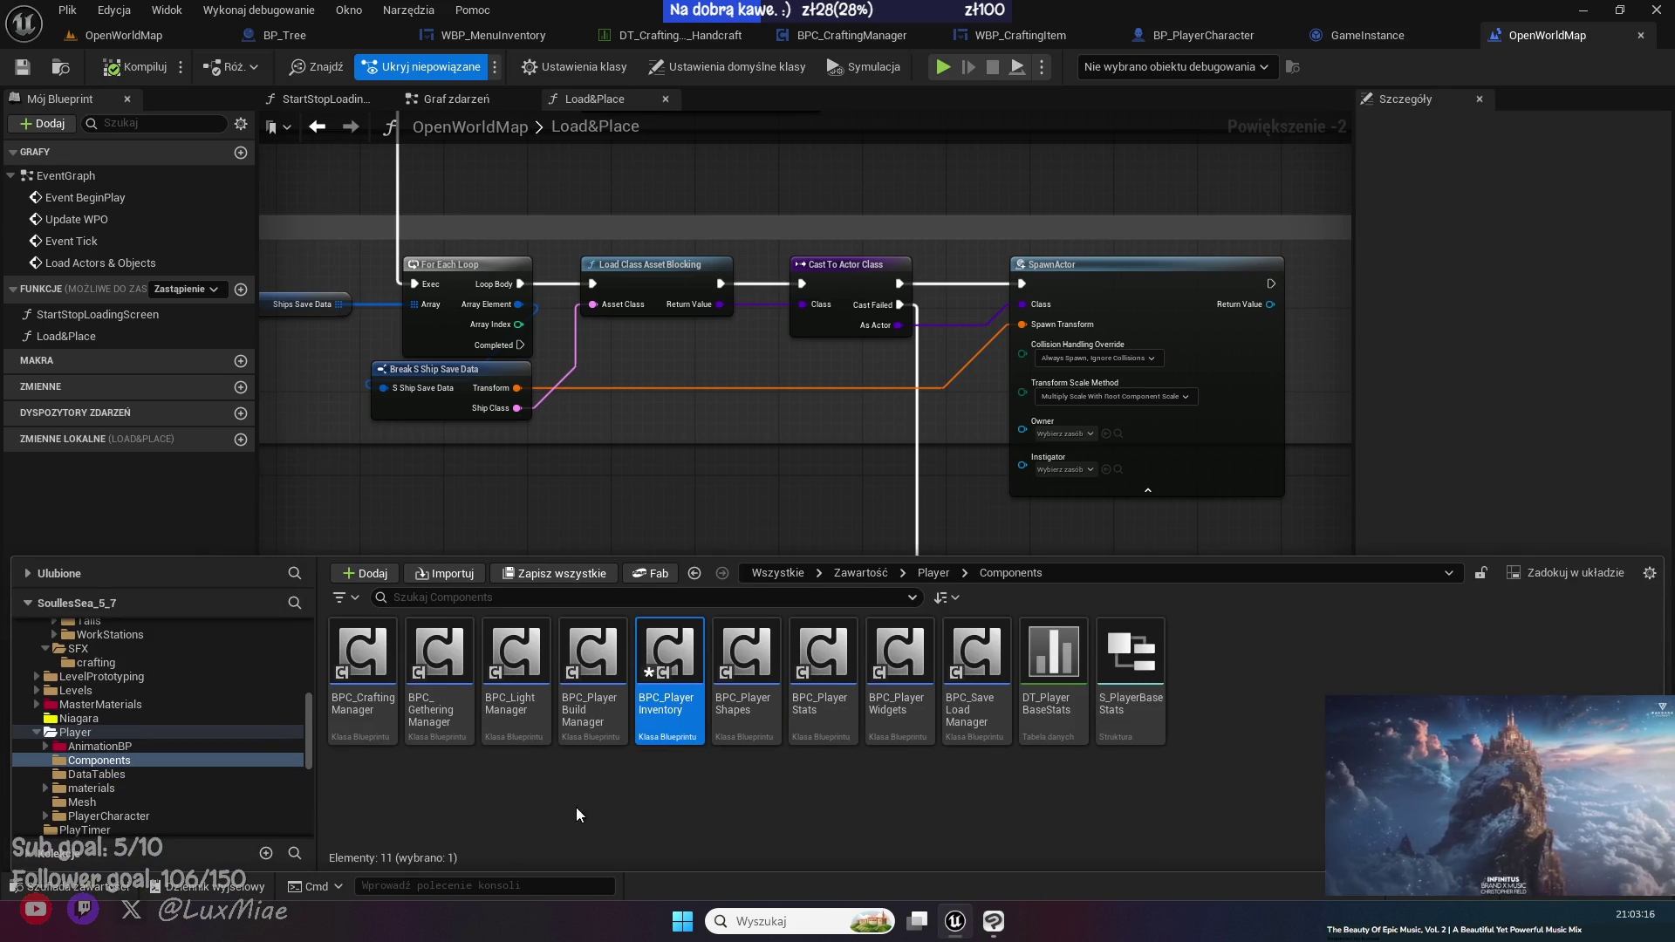
scroll(218, 737, "up", 5)
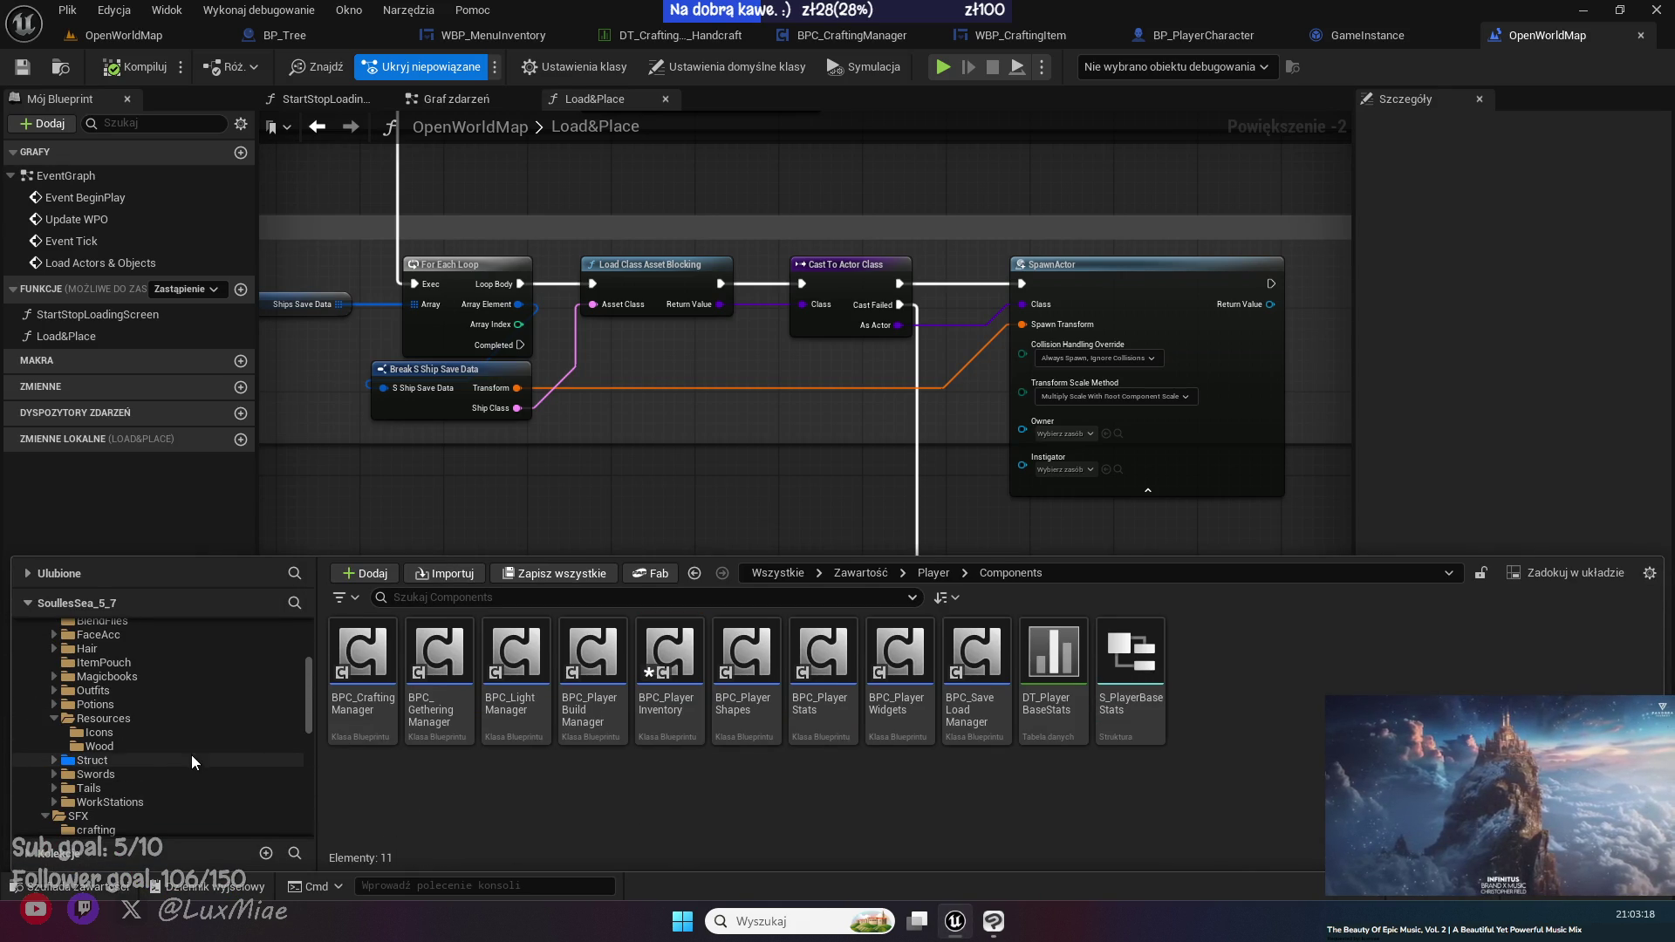
left_click(149, 735)
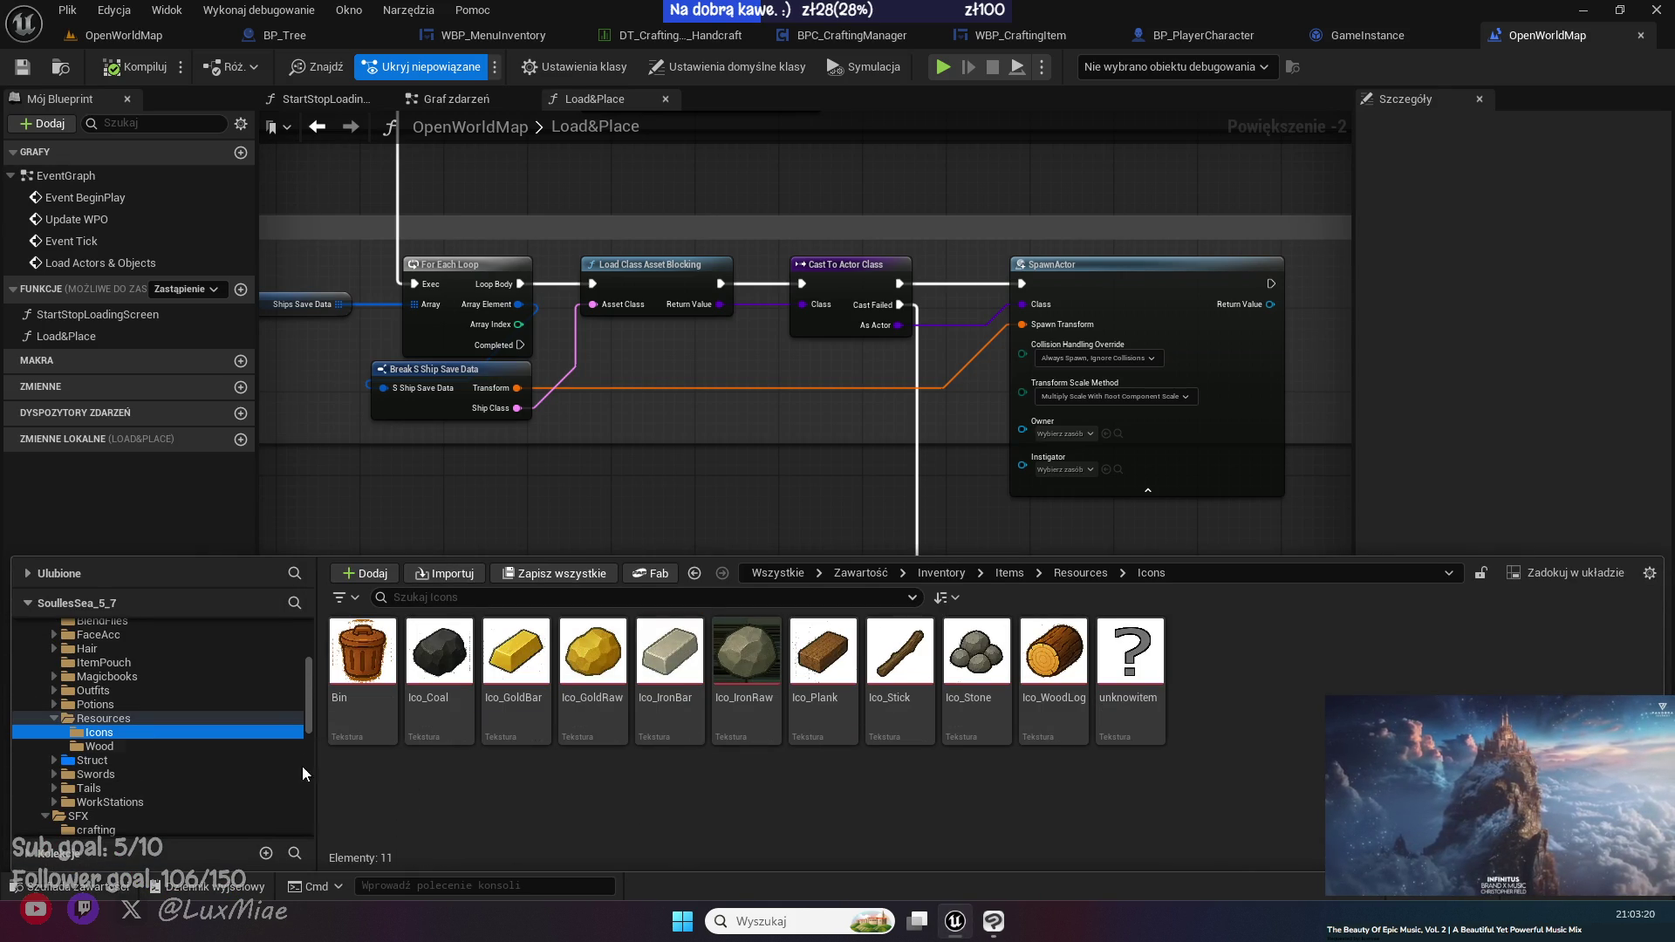
left_click(407, 797)
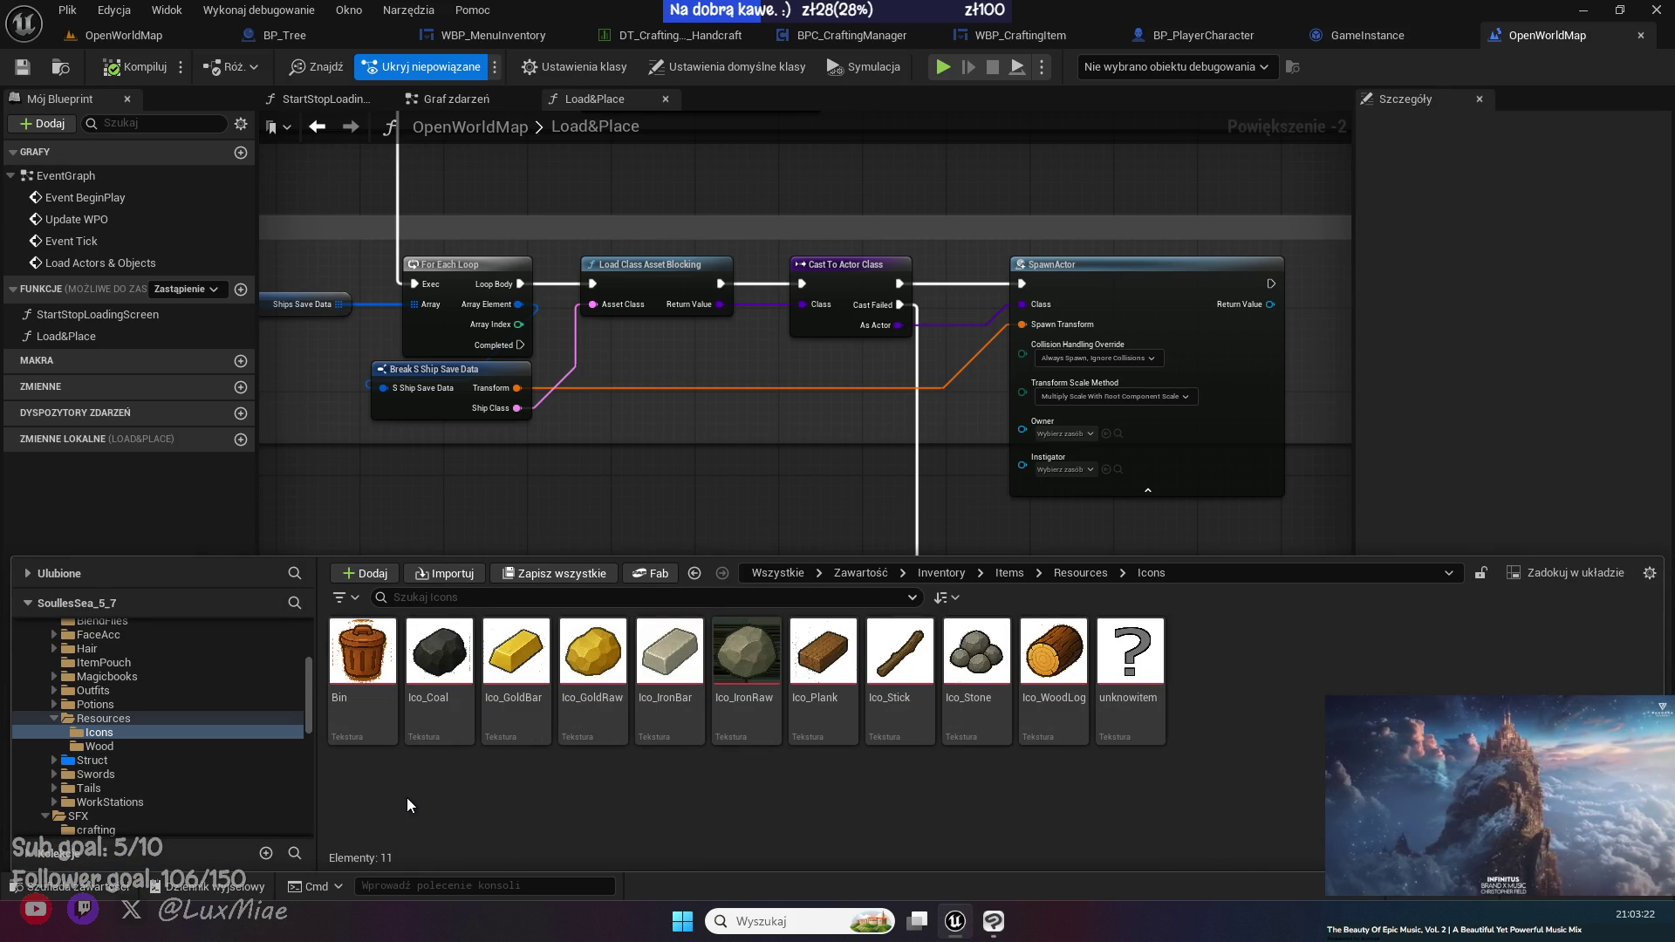
scroll(138, 752, "up", 2)
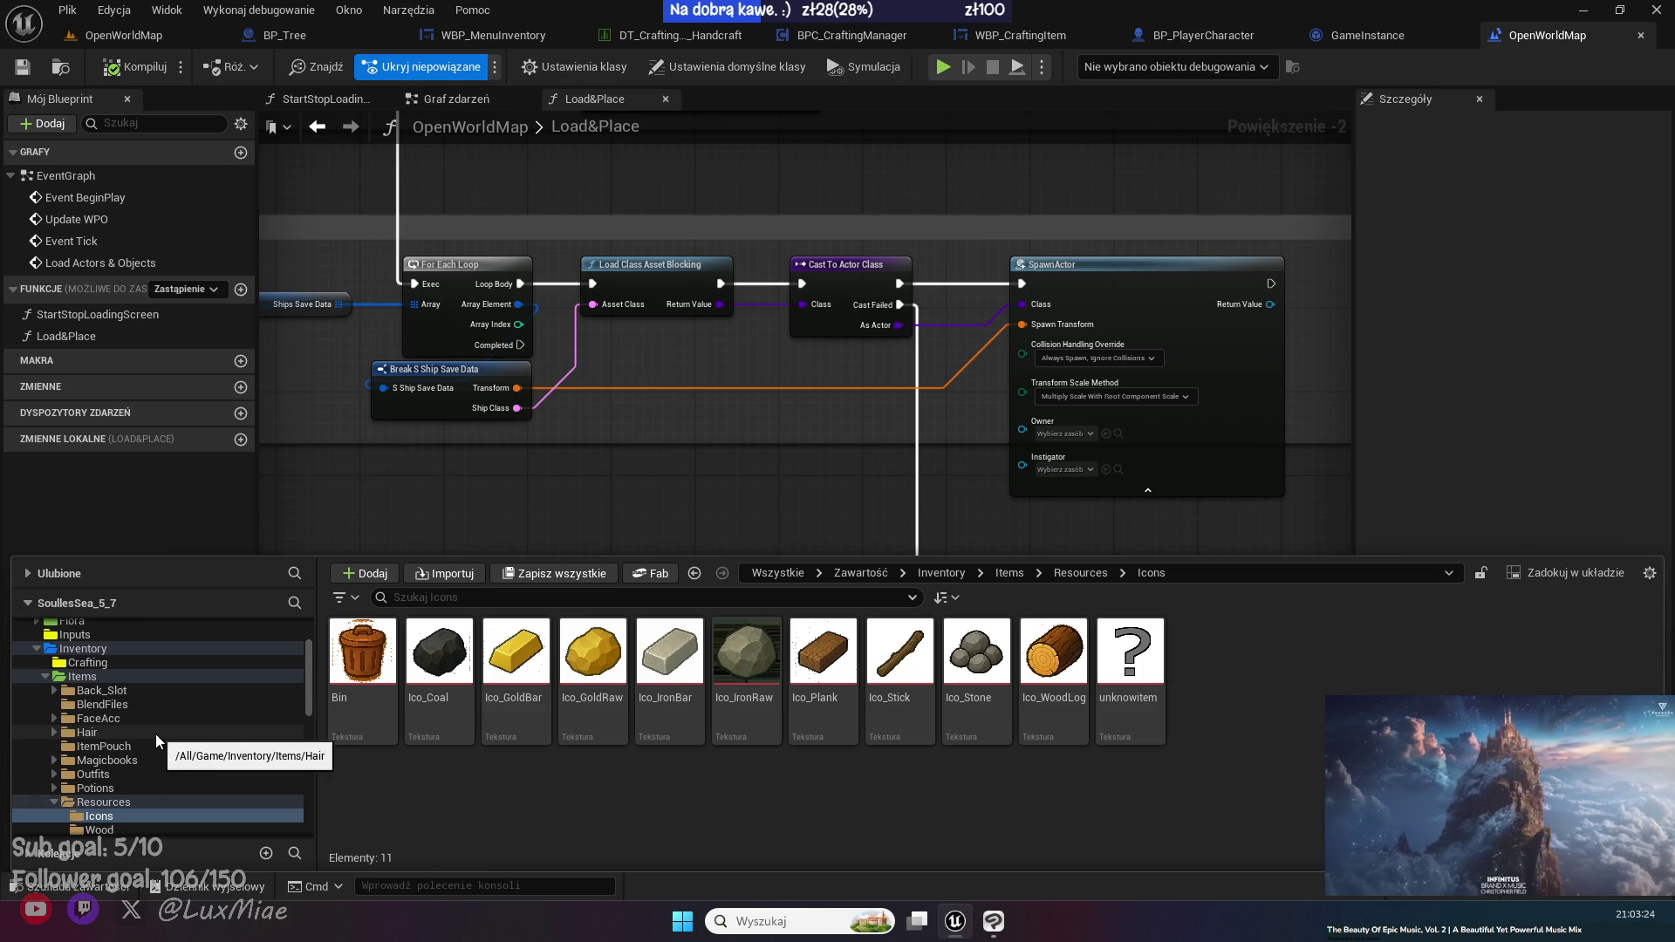
double_click(101, 803)
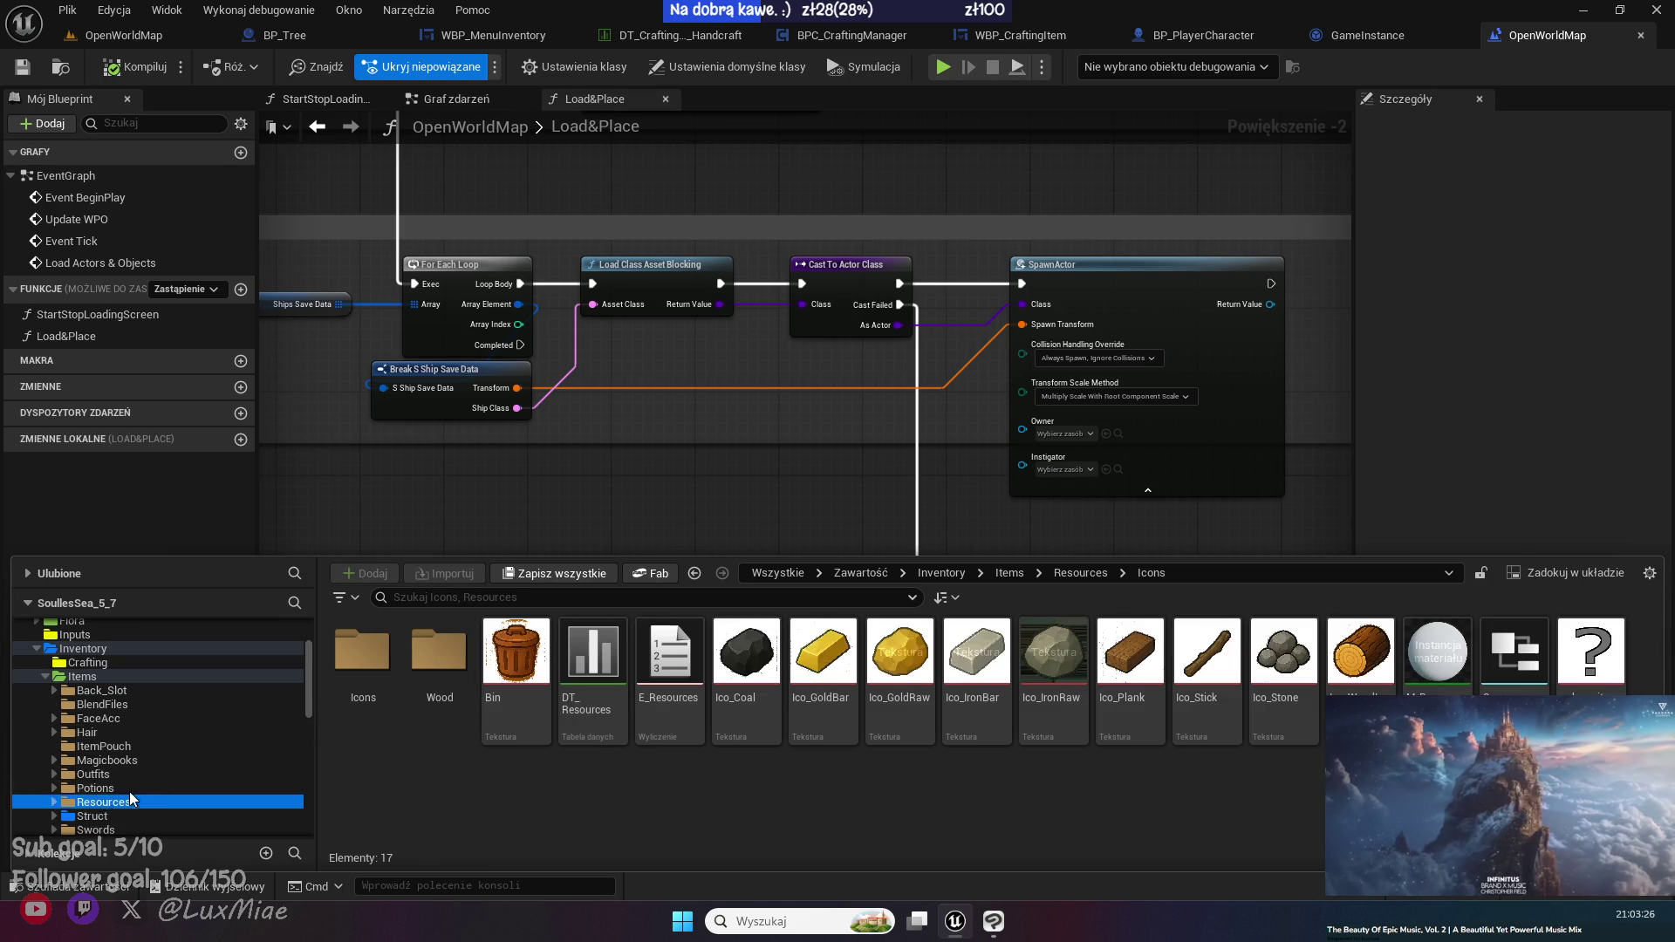
scroll(174, 780, "down", 2)
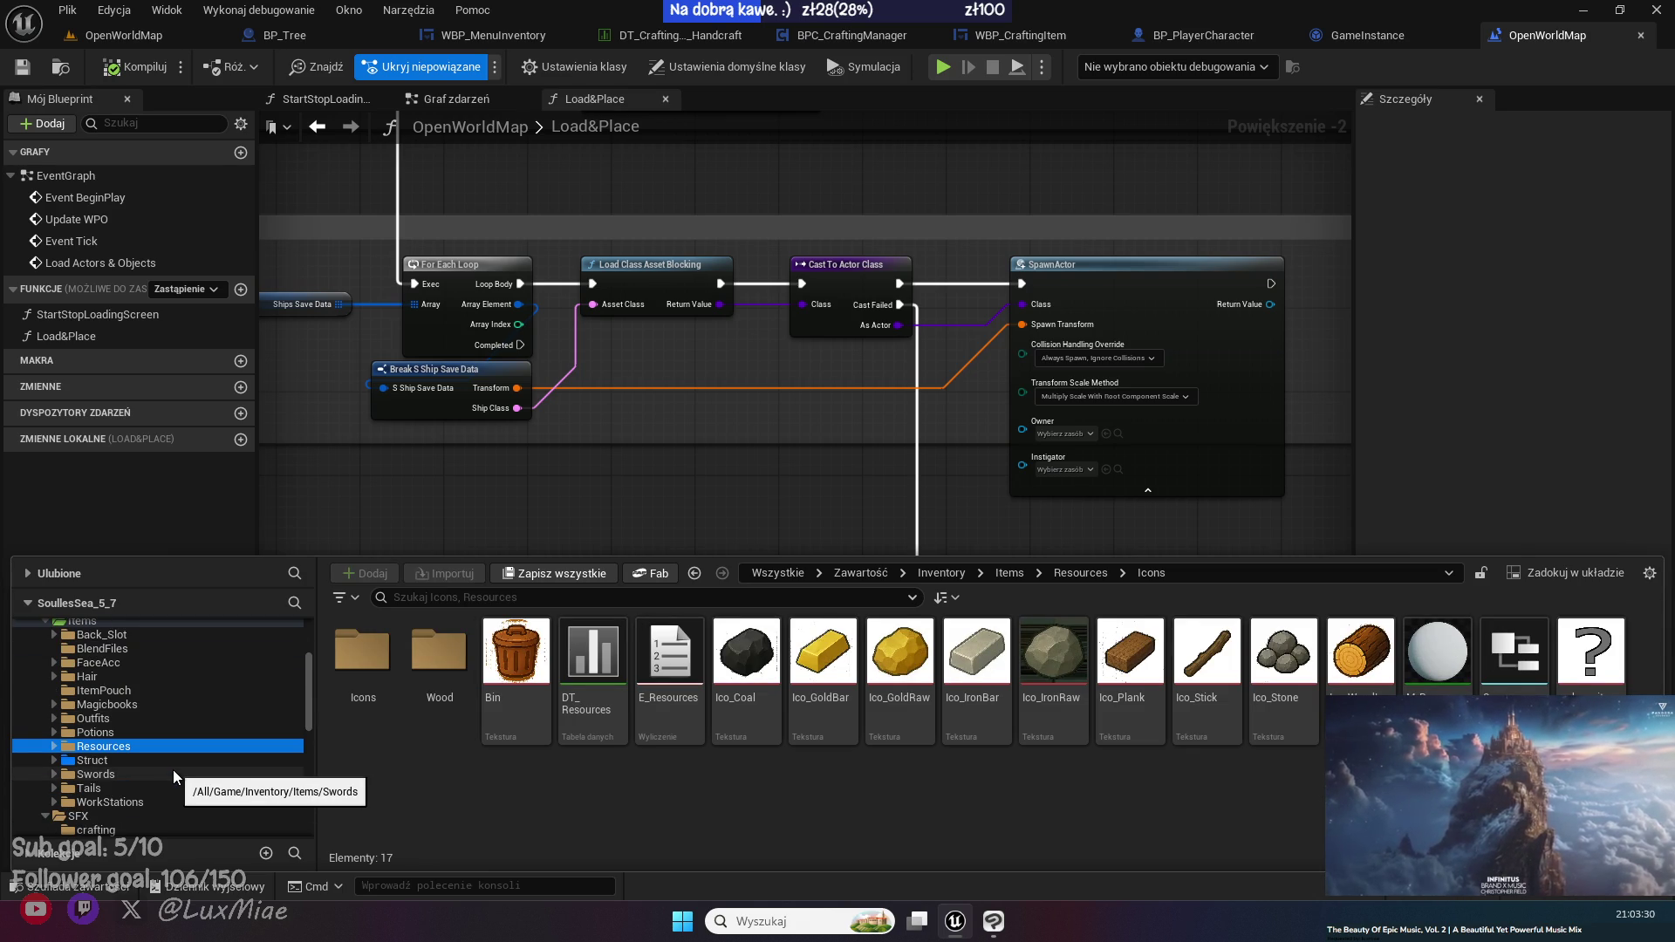
left_click(70, 634)
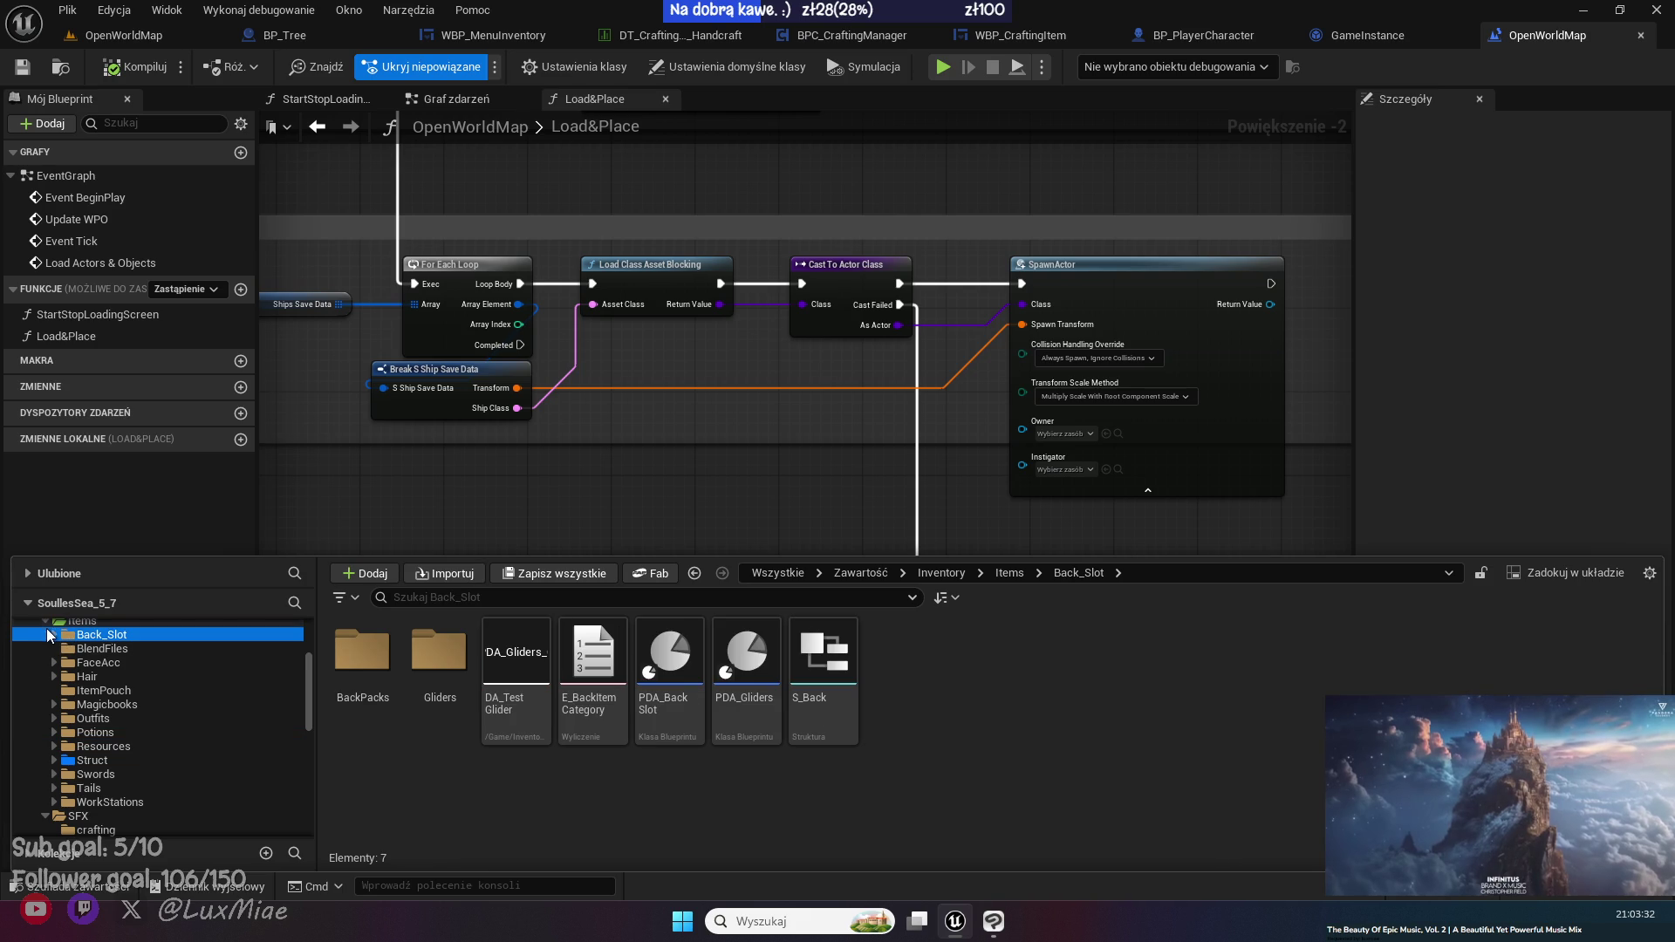
double_click(362, 652)
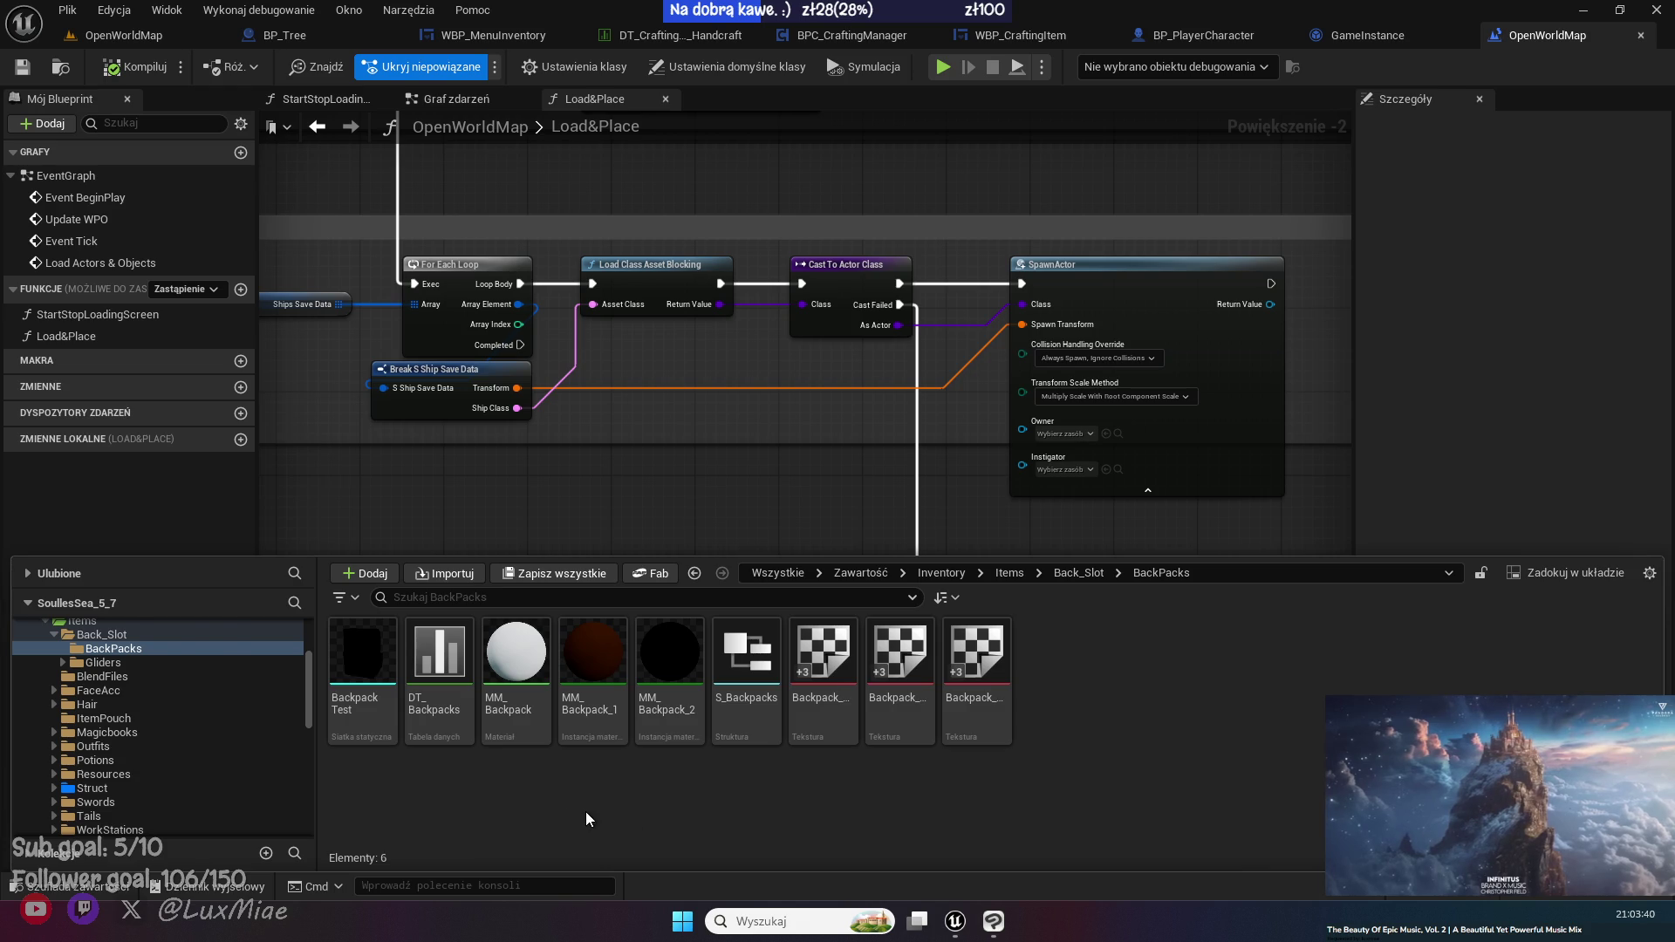
- Move the floating asset window aside and open the DT_Backpacks data table
left_click(804, 786)
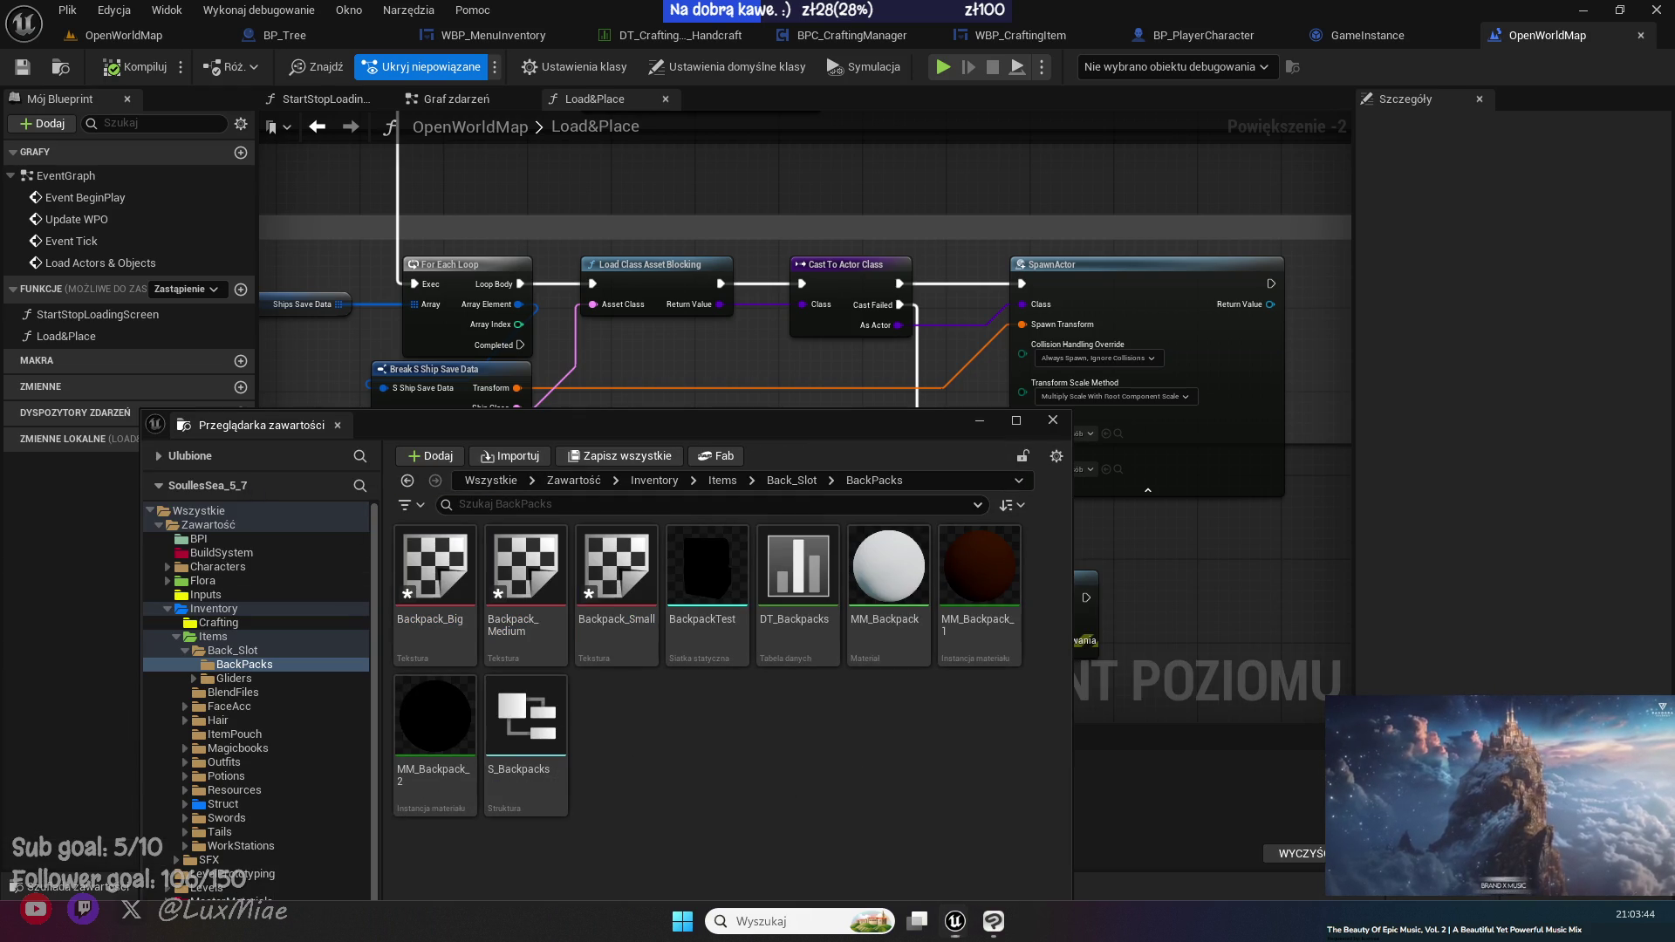
left_click_drag(825, 417, 1057, 299)
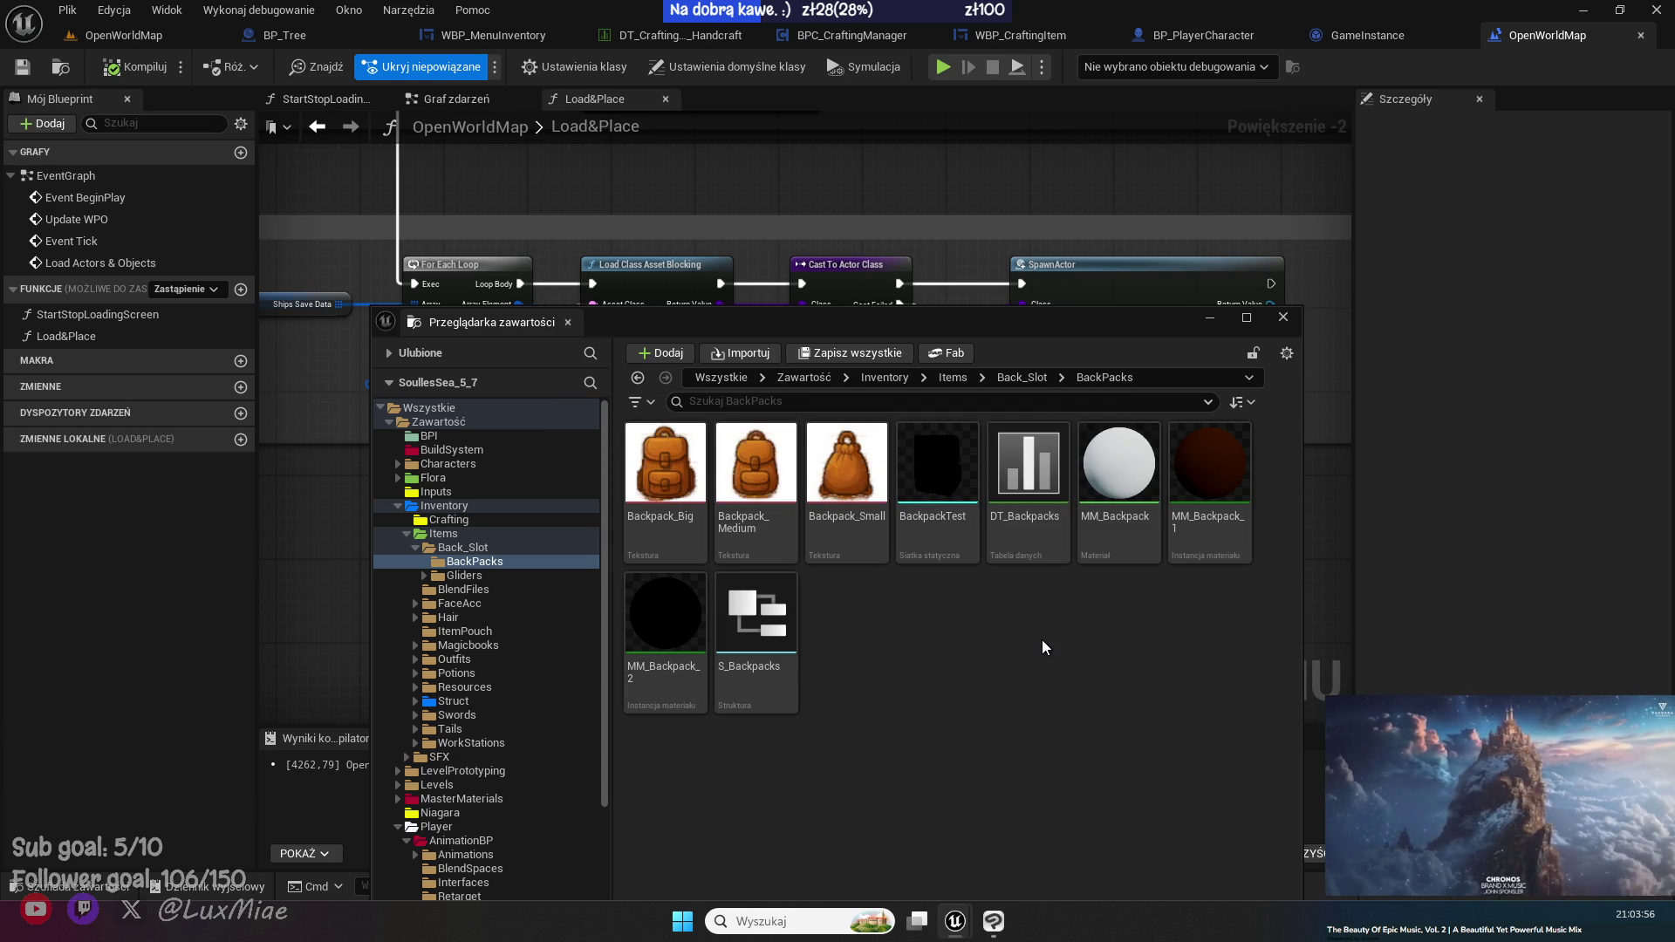
double_click(1024, 464)
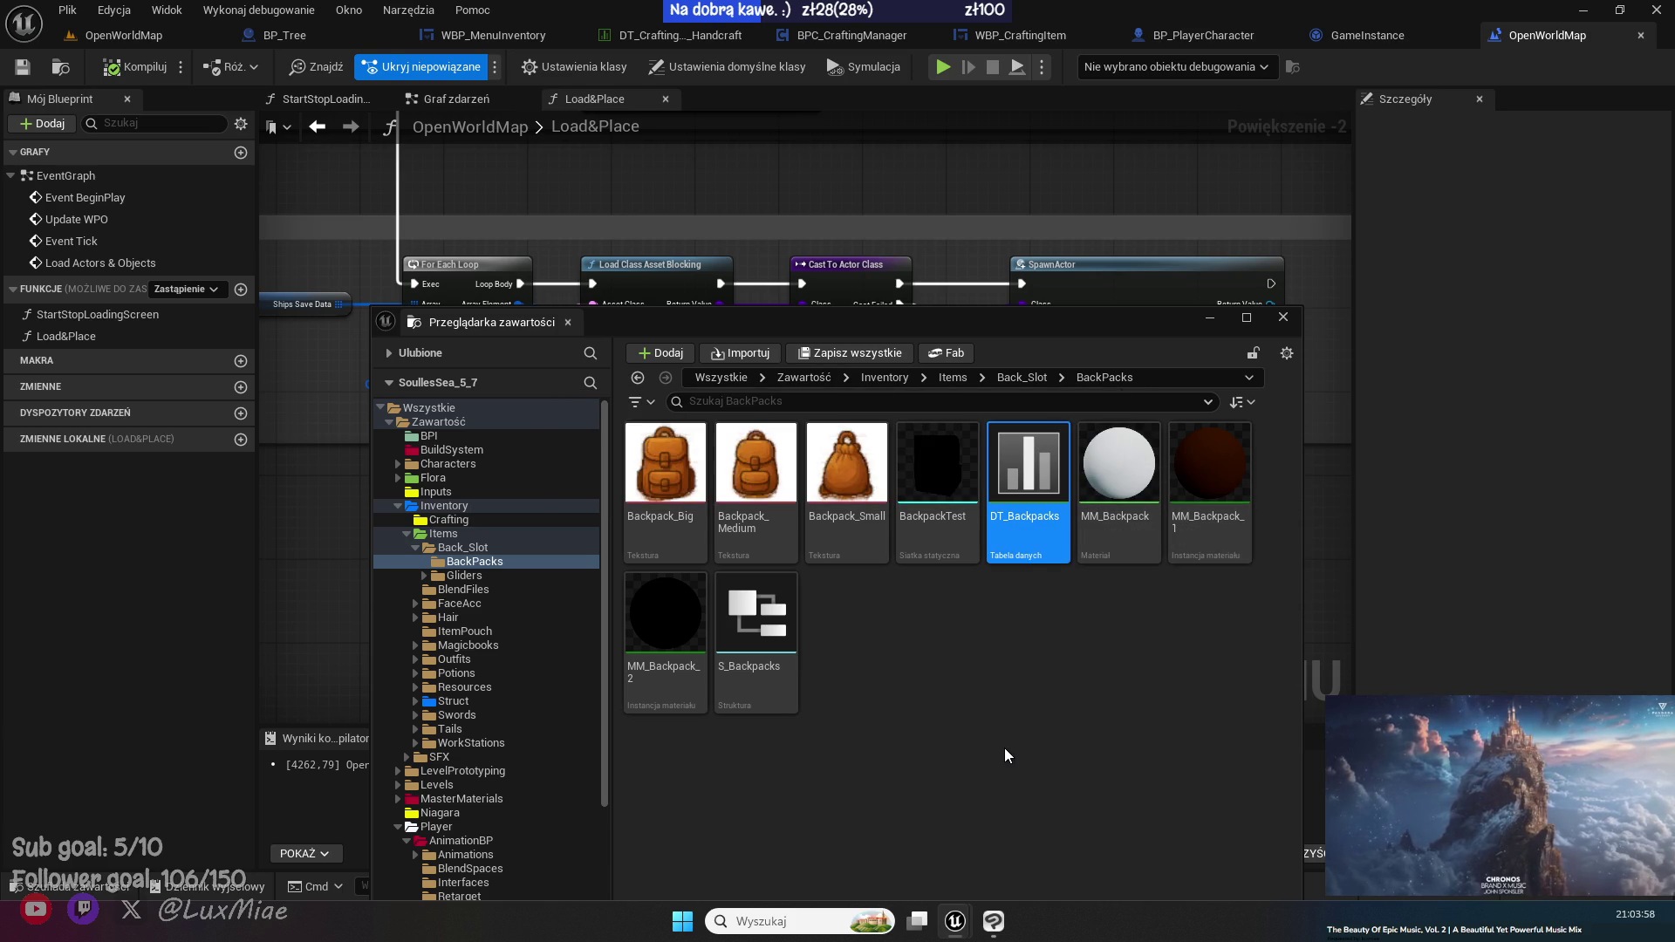
- Set the TestBackpack row's Icon to Backpack_Medium via the asset picker search
left_click(1207, 312)
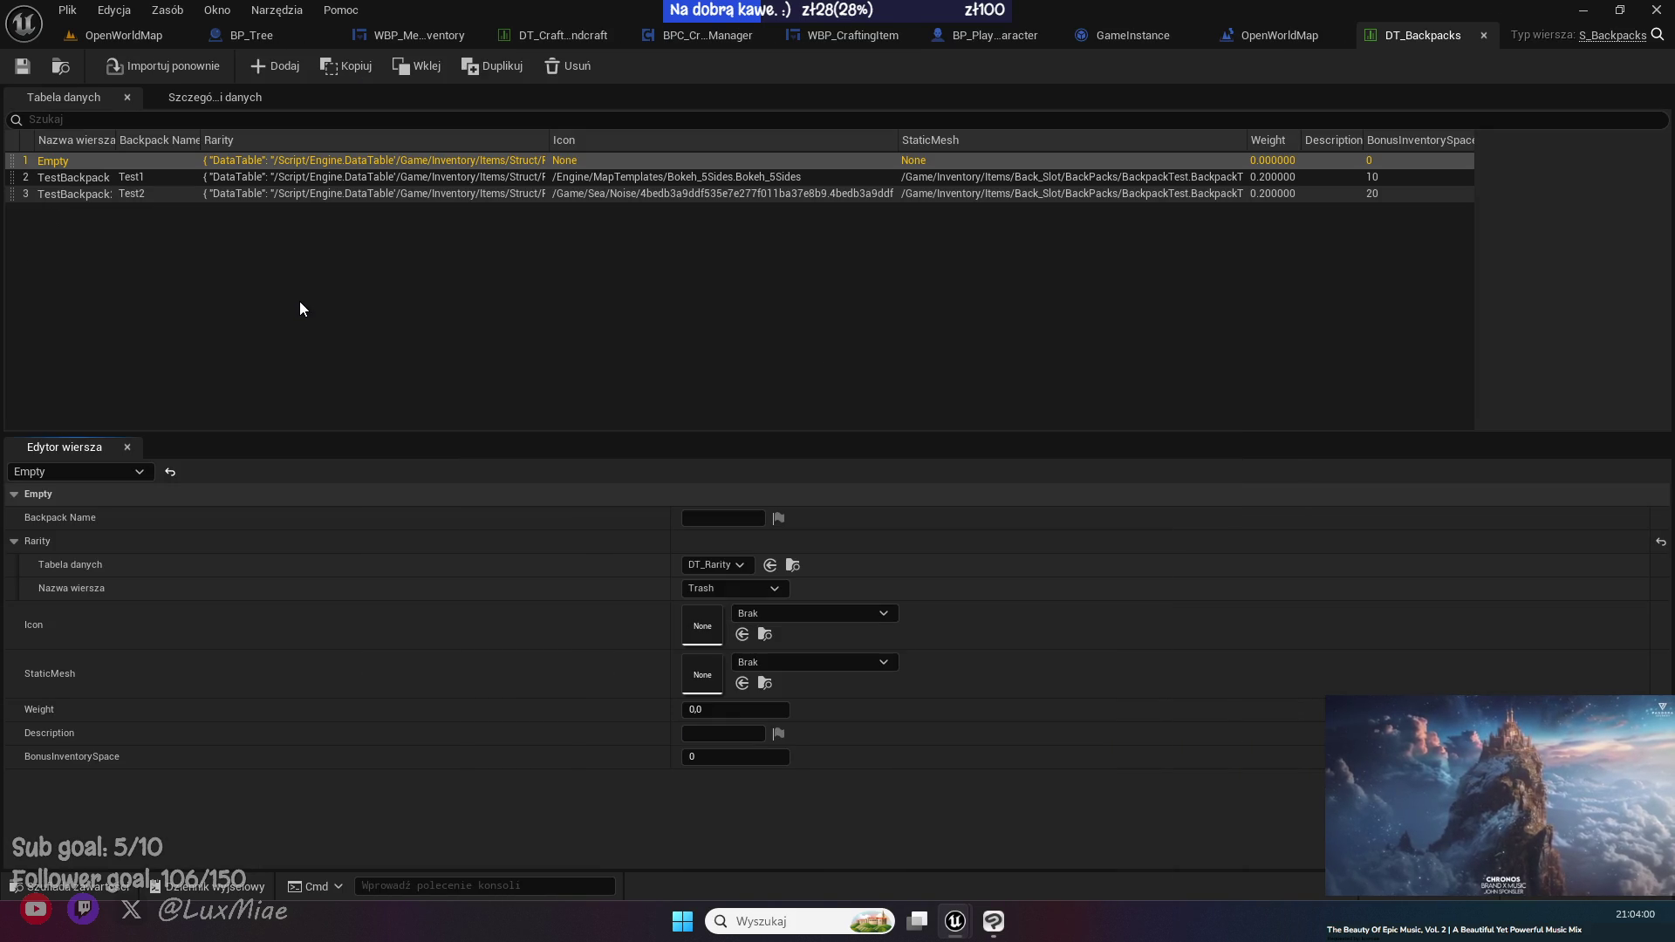
left_click(79, 178)
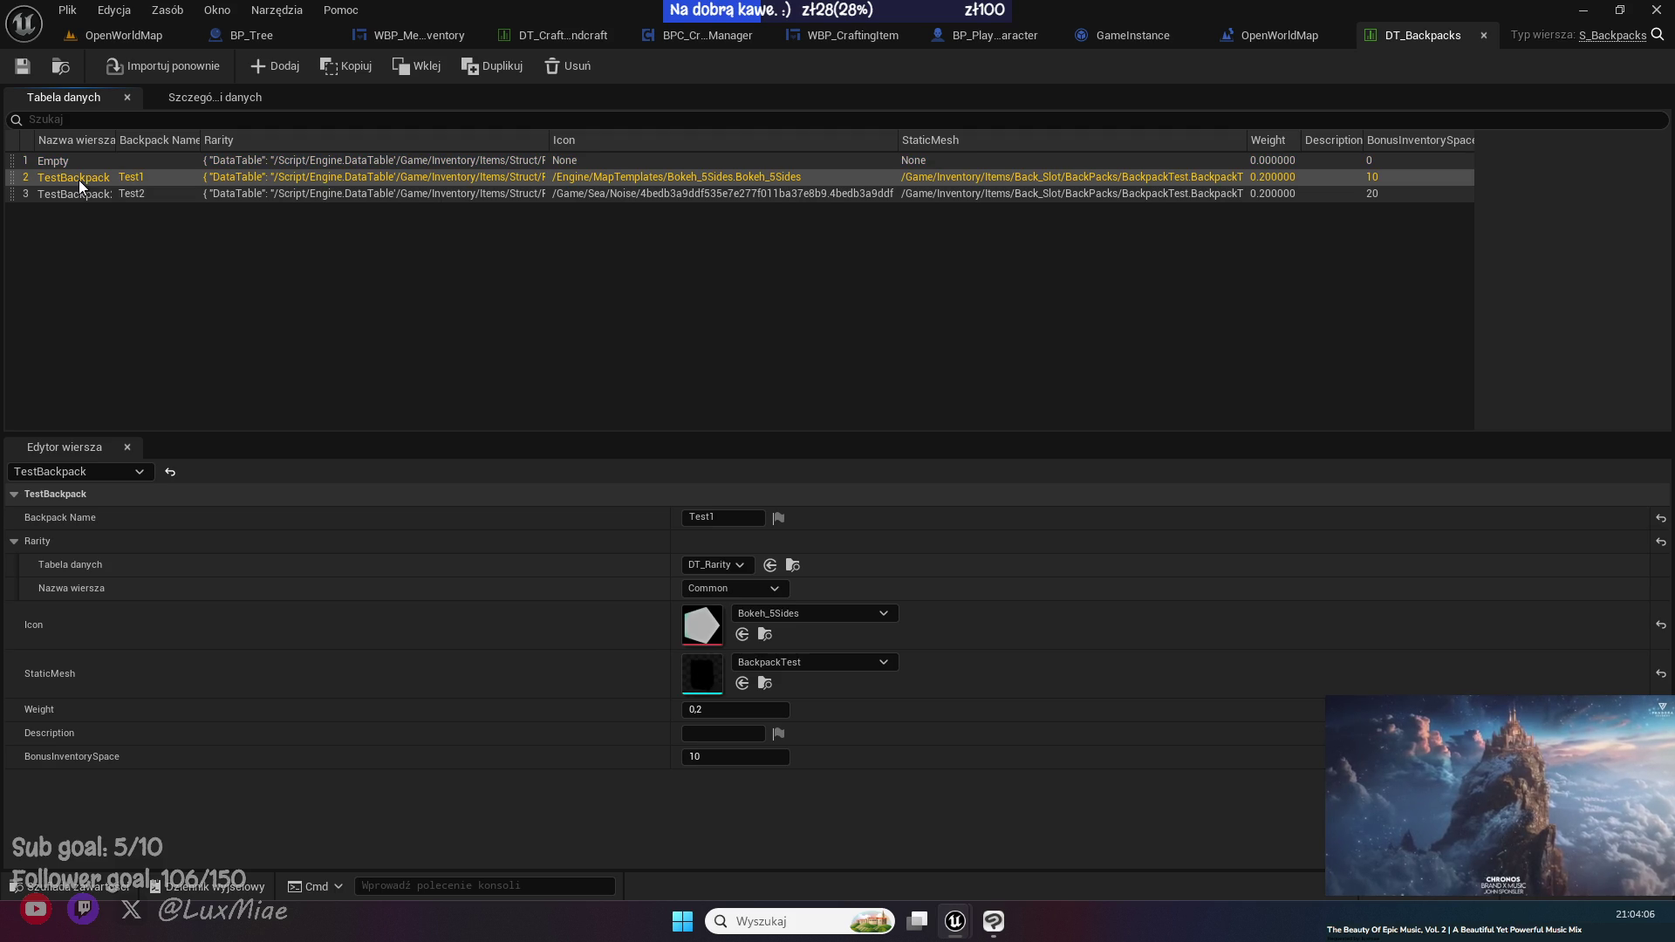
left_click(74, 196)
left_click(88, 176)
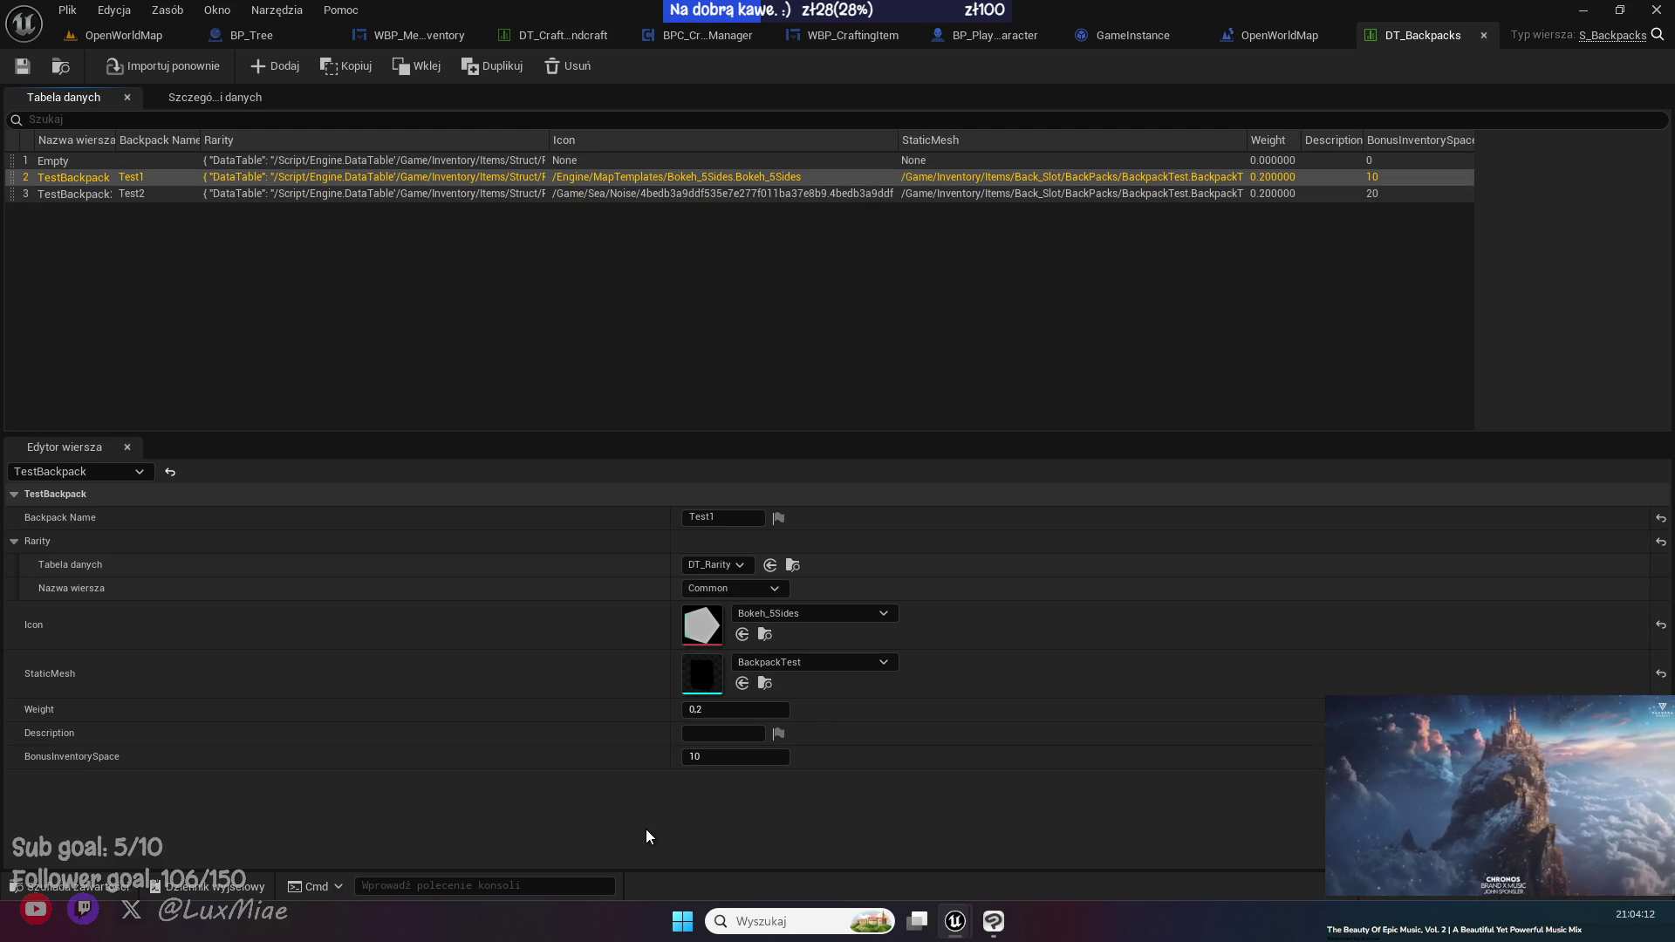
left_click(823, 613)
type("back")
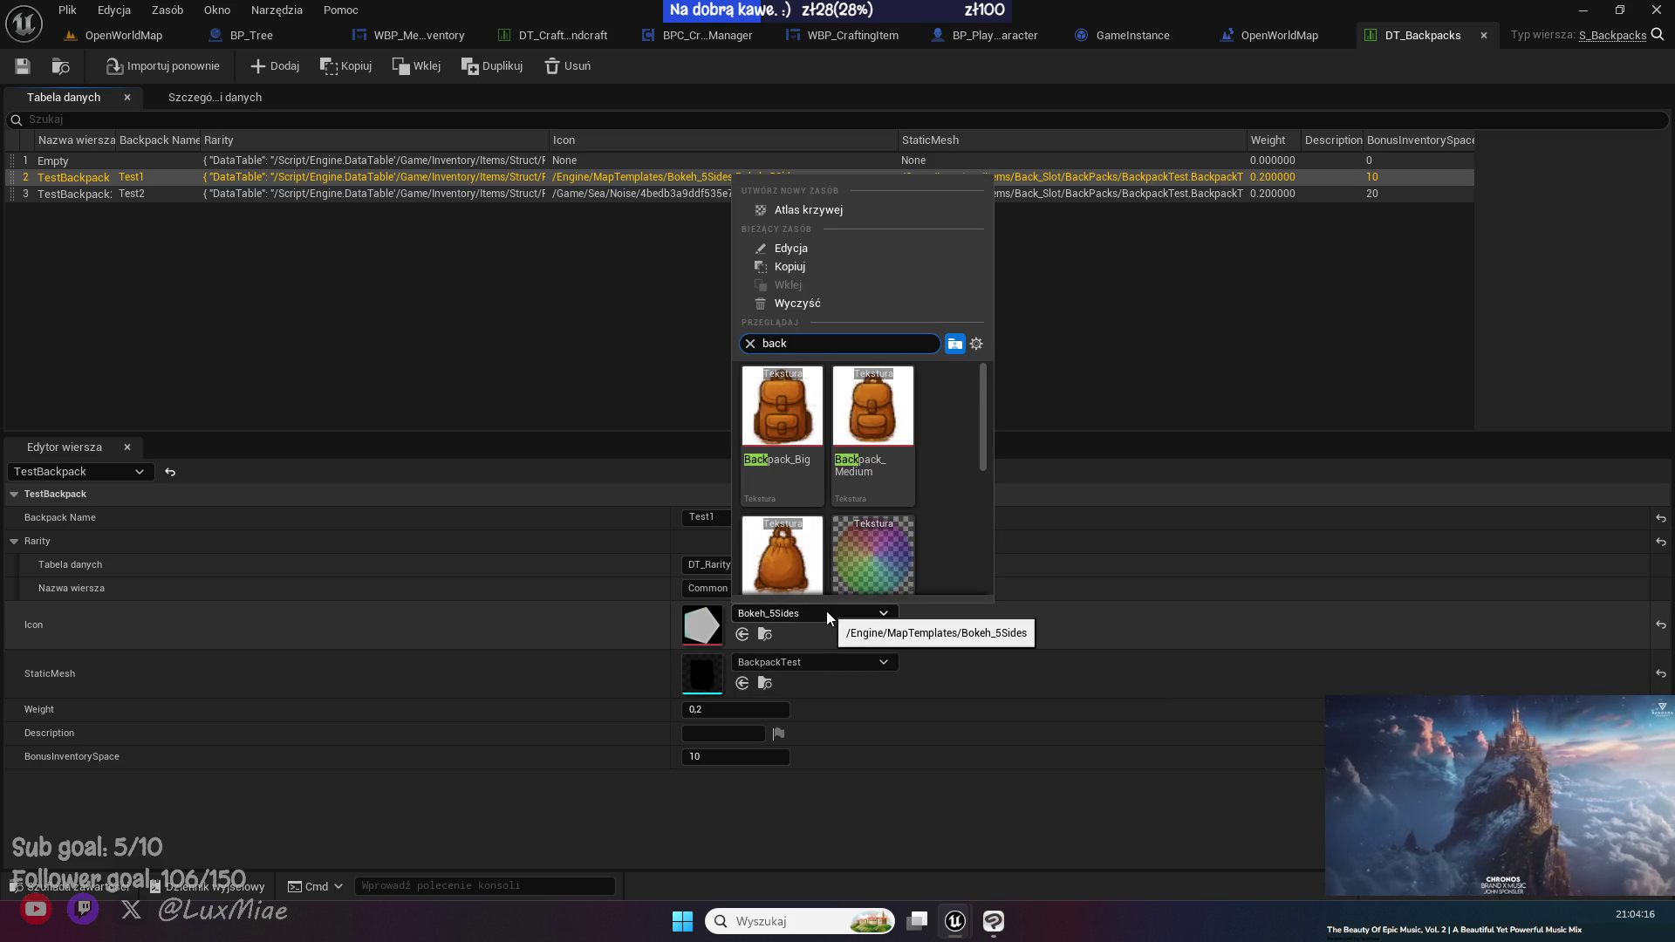
left_click(877, 437)
- Set TestBackpack2's Icon to Backpack_Big, save DT_Backpacks, and return to OpenWorldMap
left_click(86, 193)
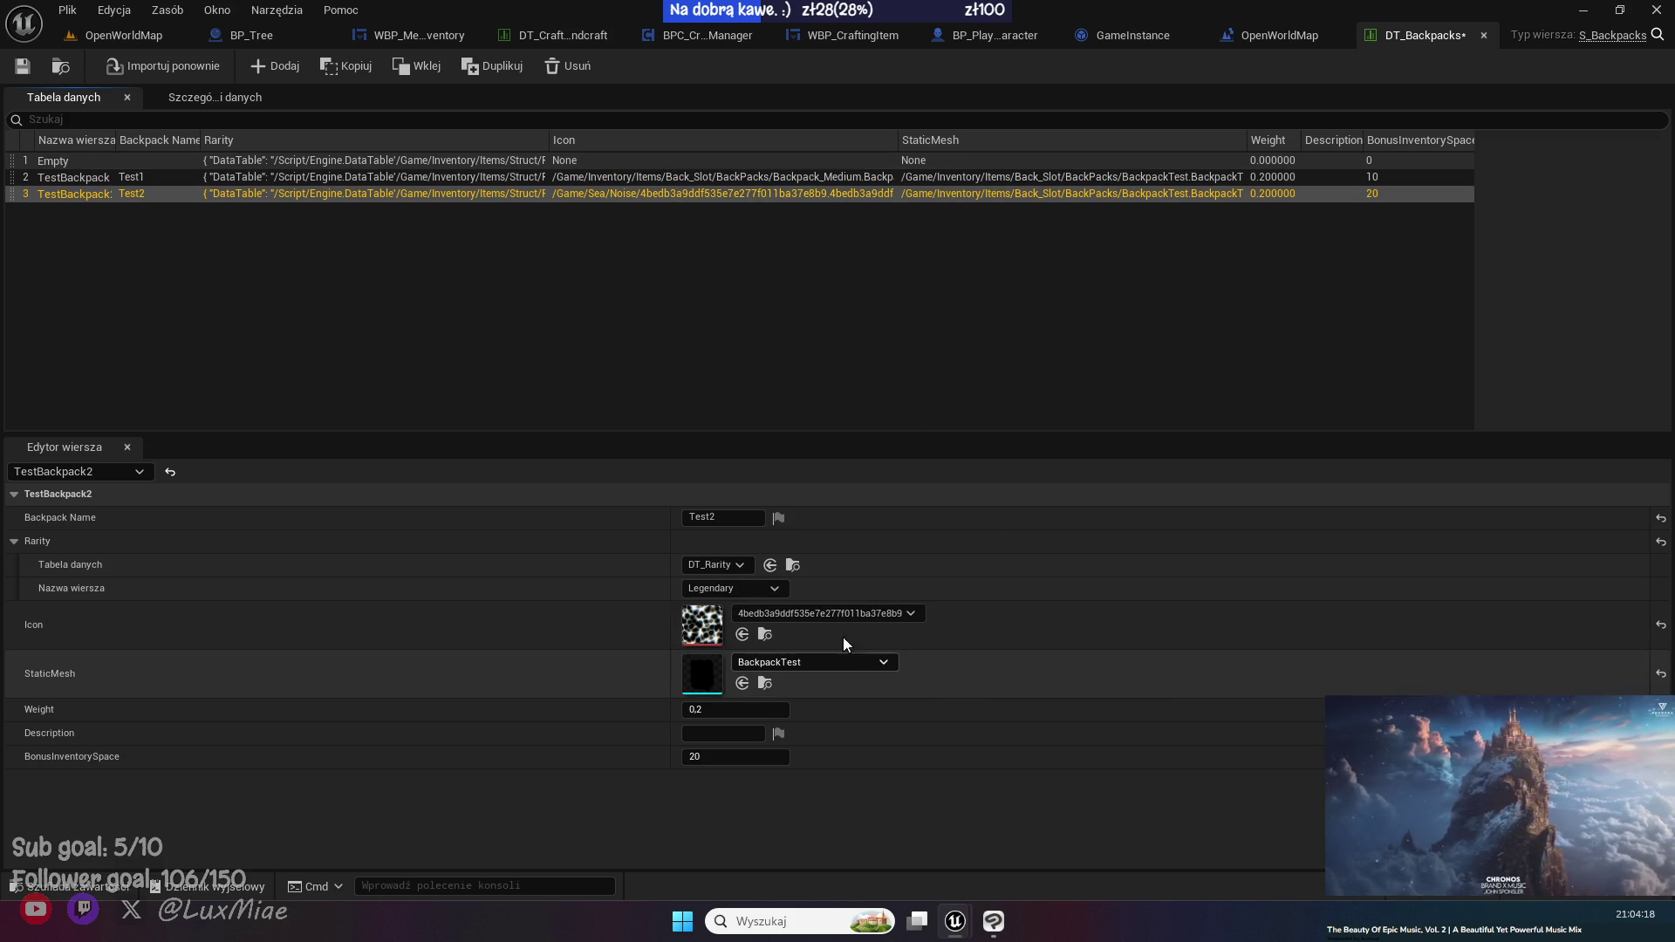
left_click(829, 613)
type("back")
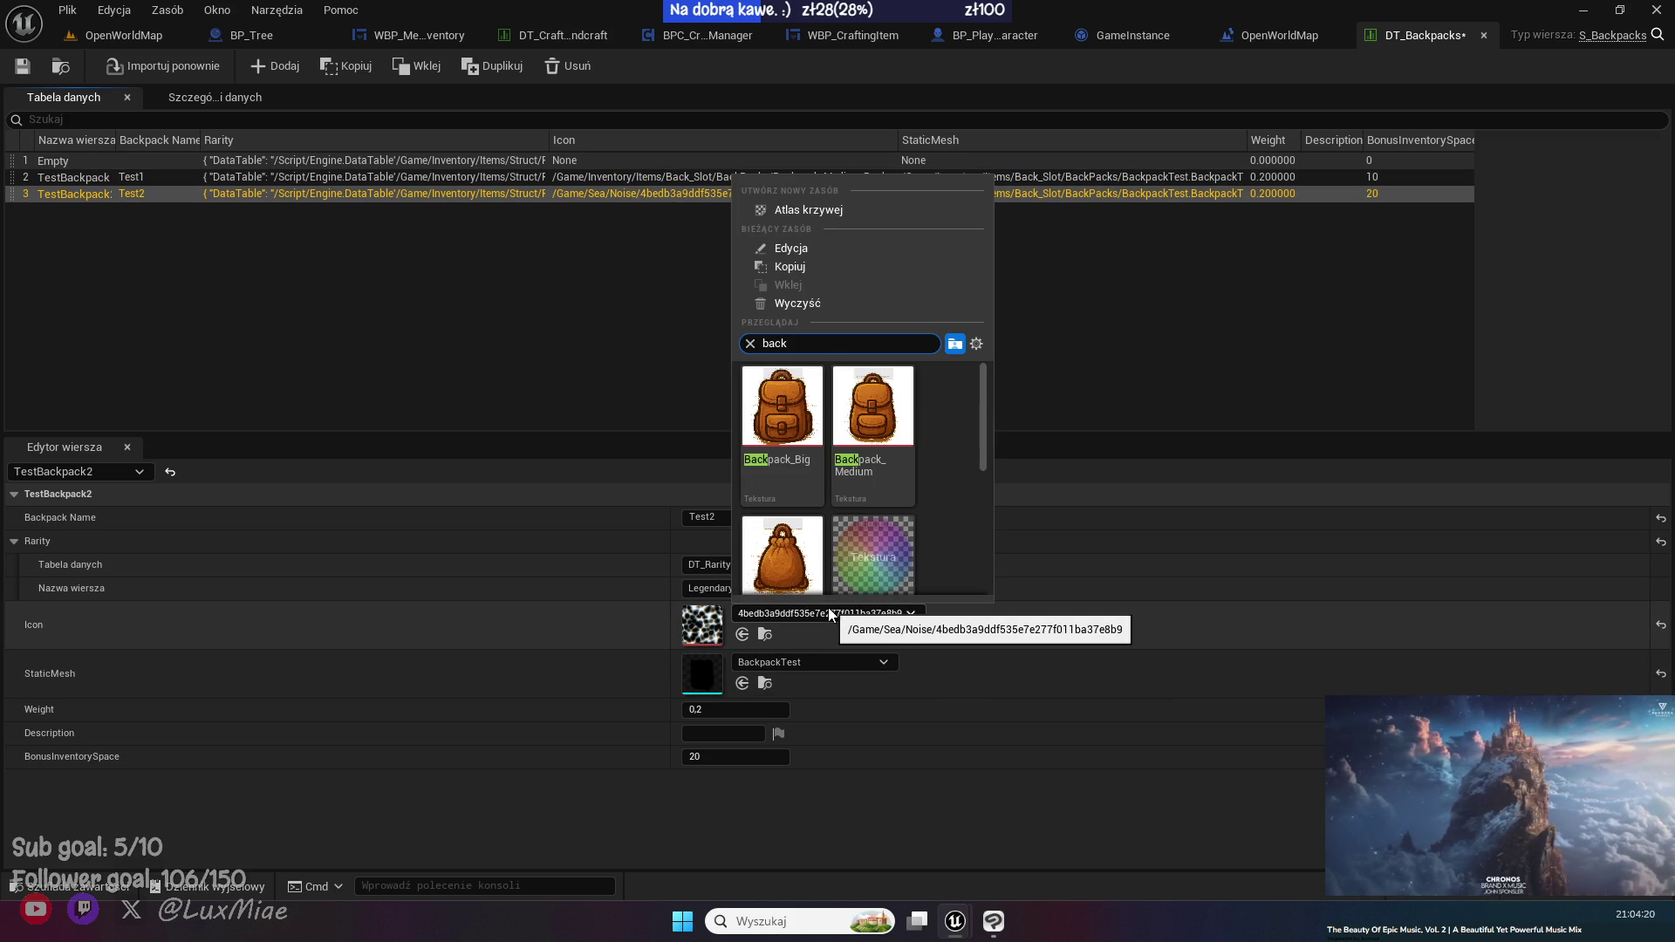
left_click(777, 436)
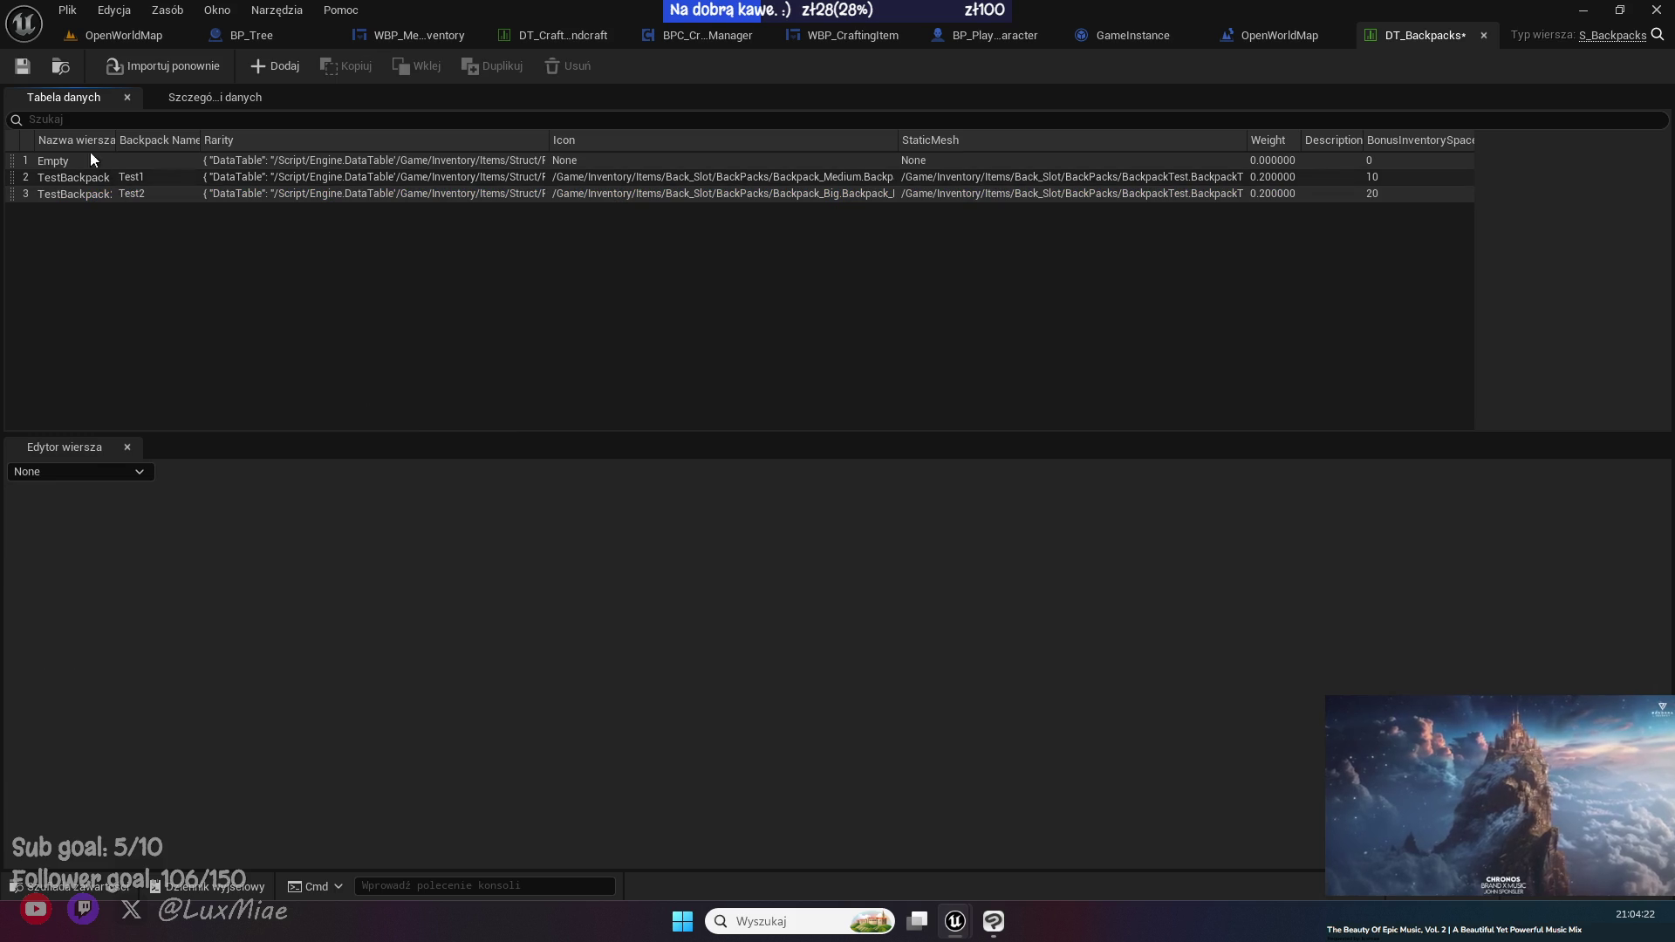
left_click(27, 68)
left_click(131, 35)
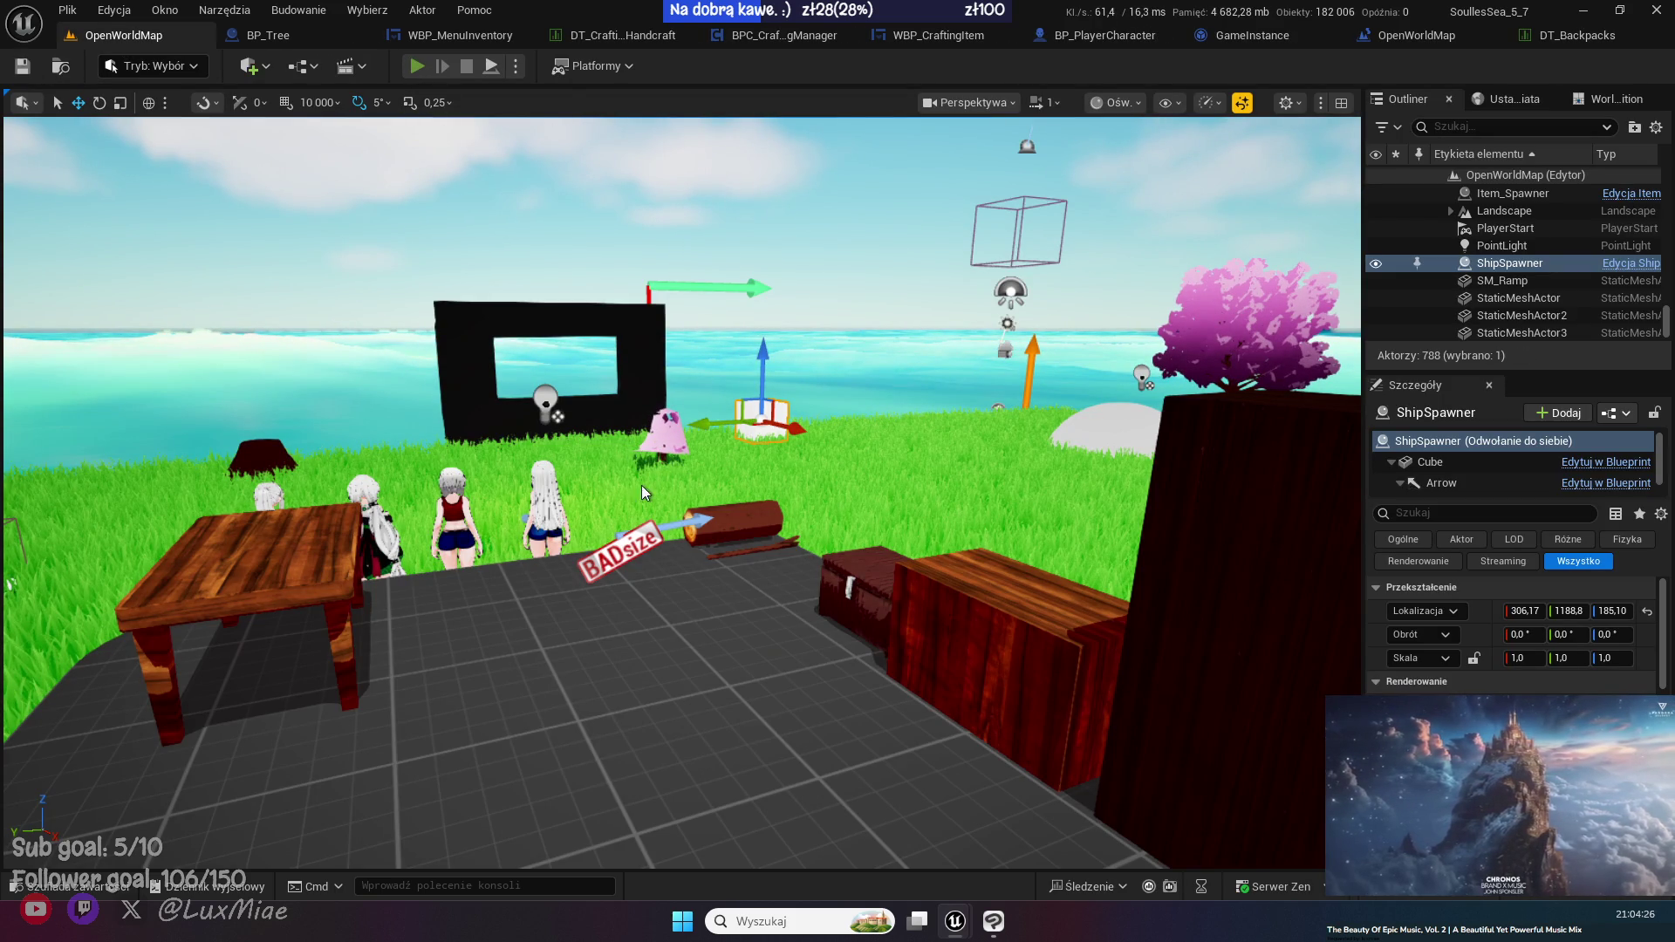
- Play the level in the editor, view the backpack icon in the inventory, then return to Clip Studio Paint
key("alt+p")
key("i")
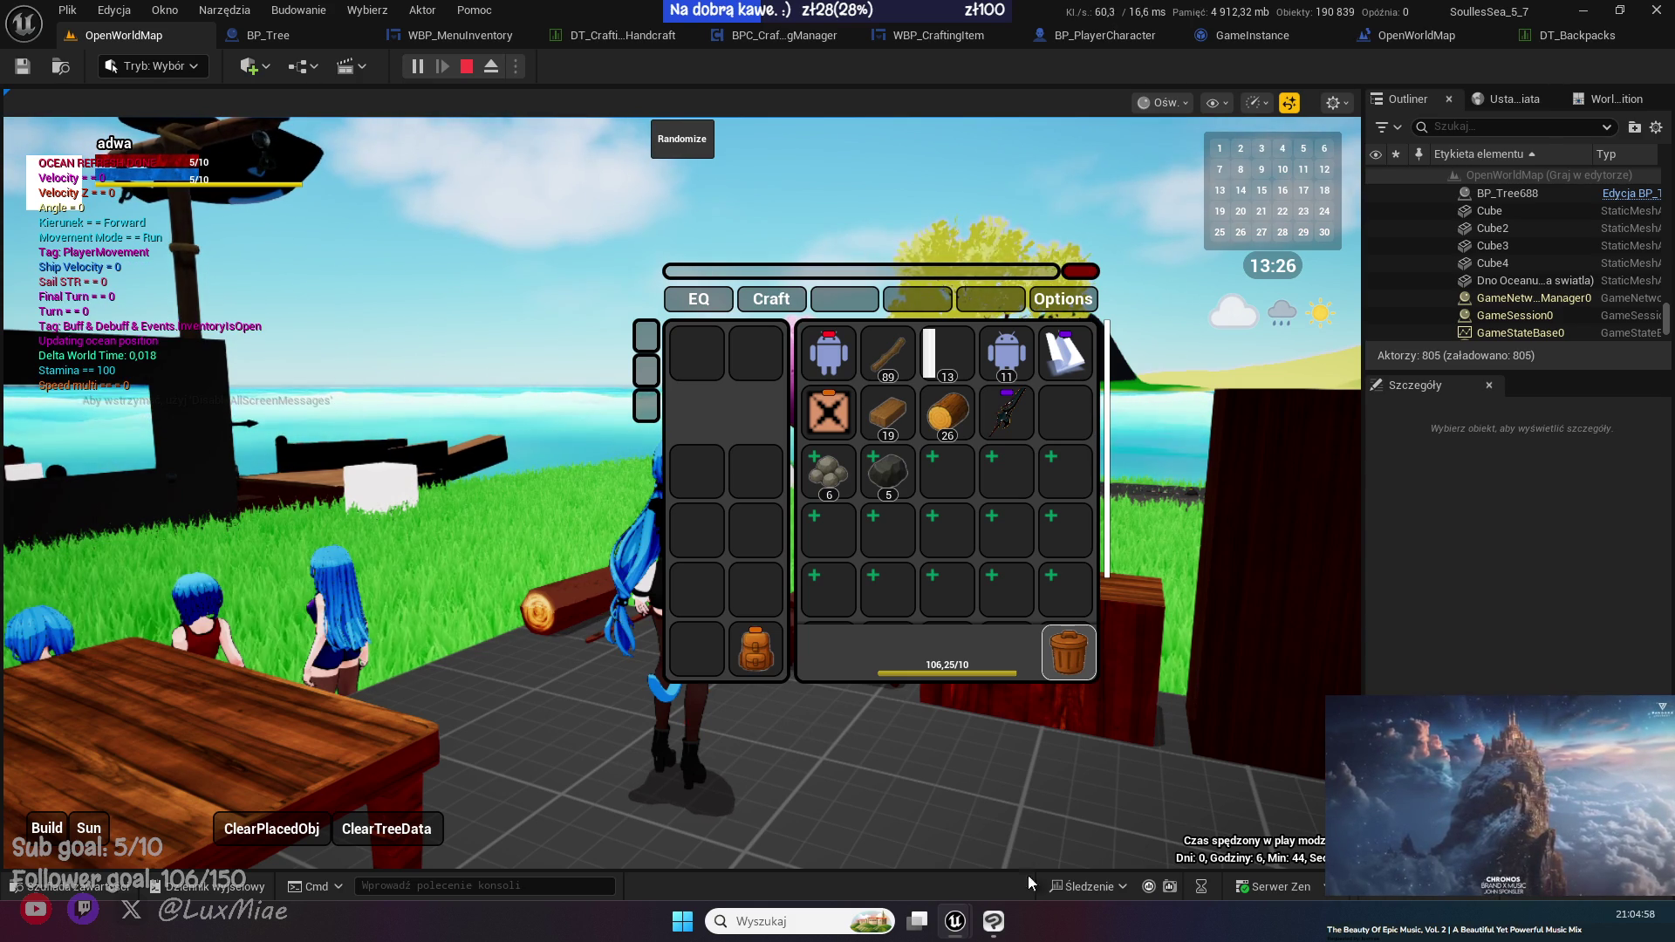
left_click(993, 922)
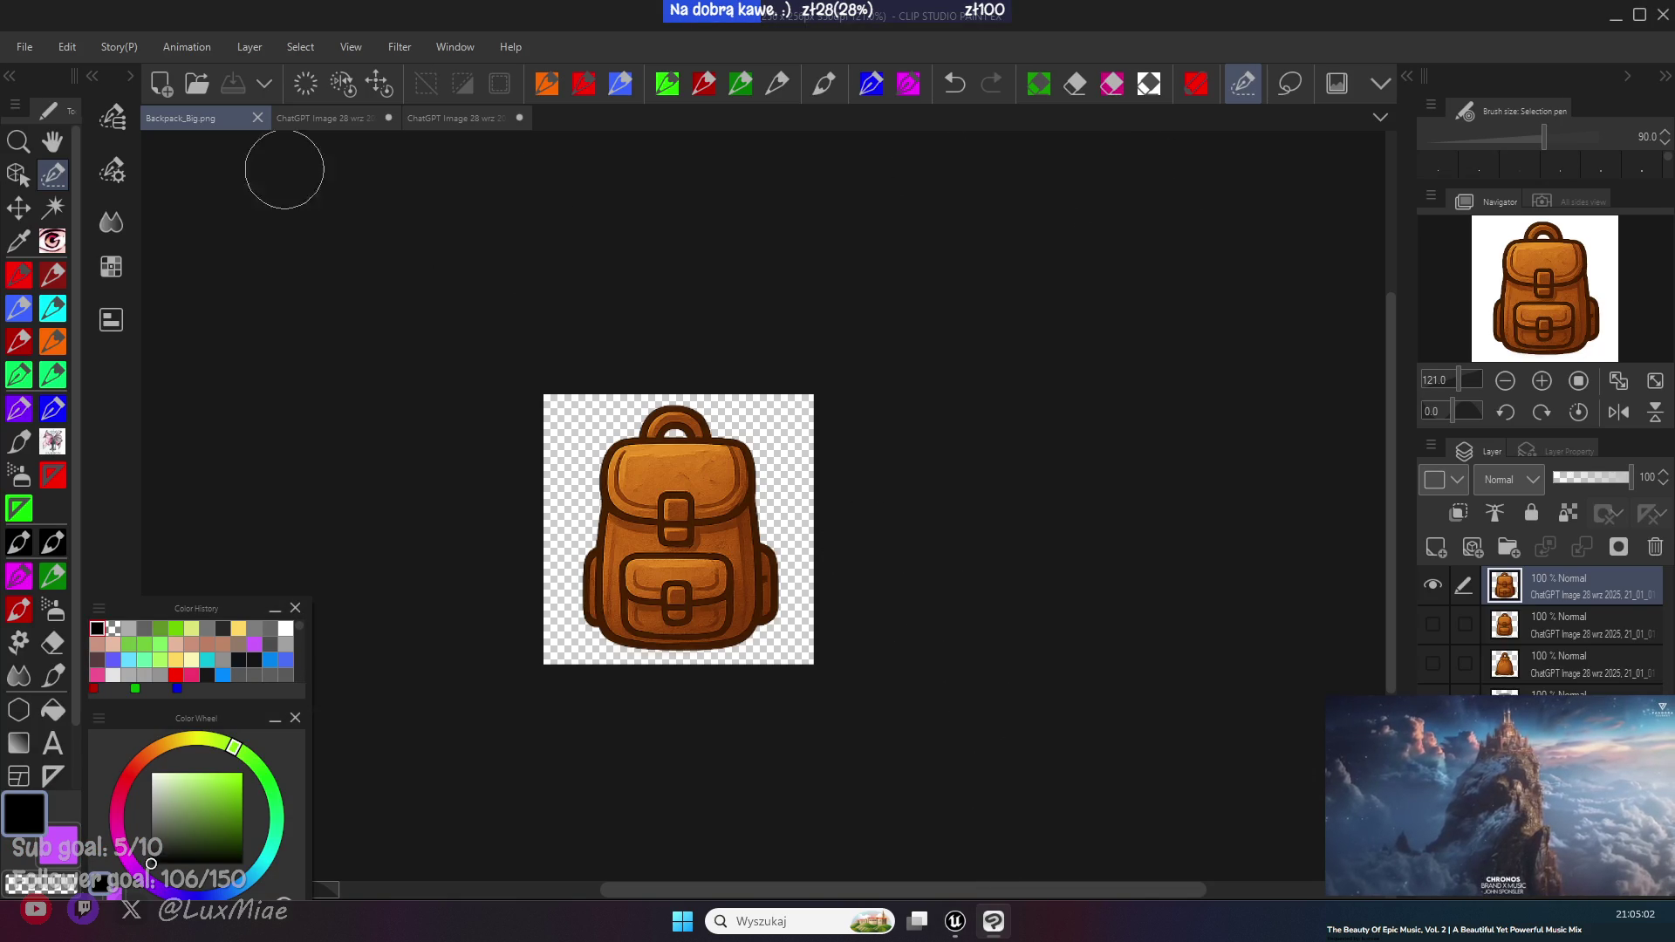
- Select the backpack's pixels from its image layer
left_click(51, 211)
left_click(775, 460)
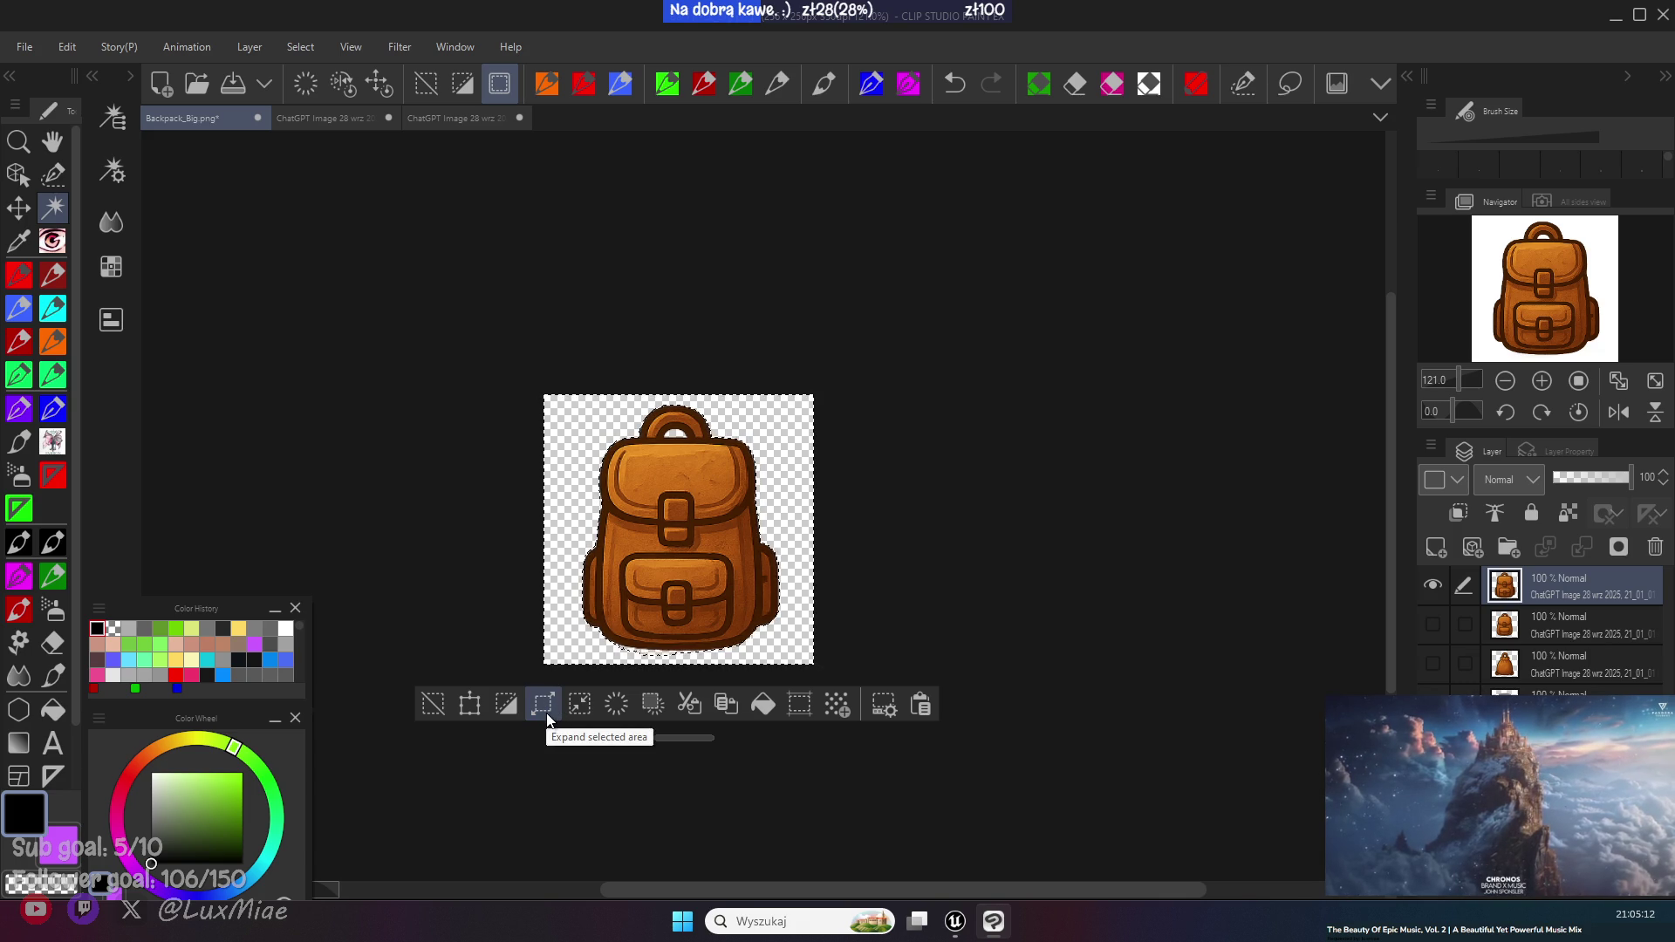
left_click(436, 703)
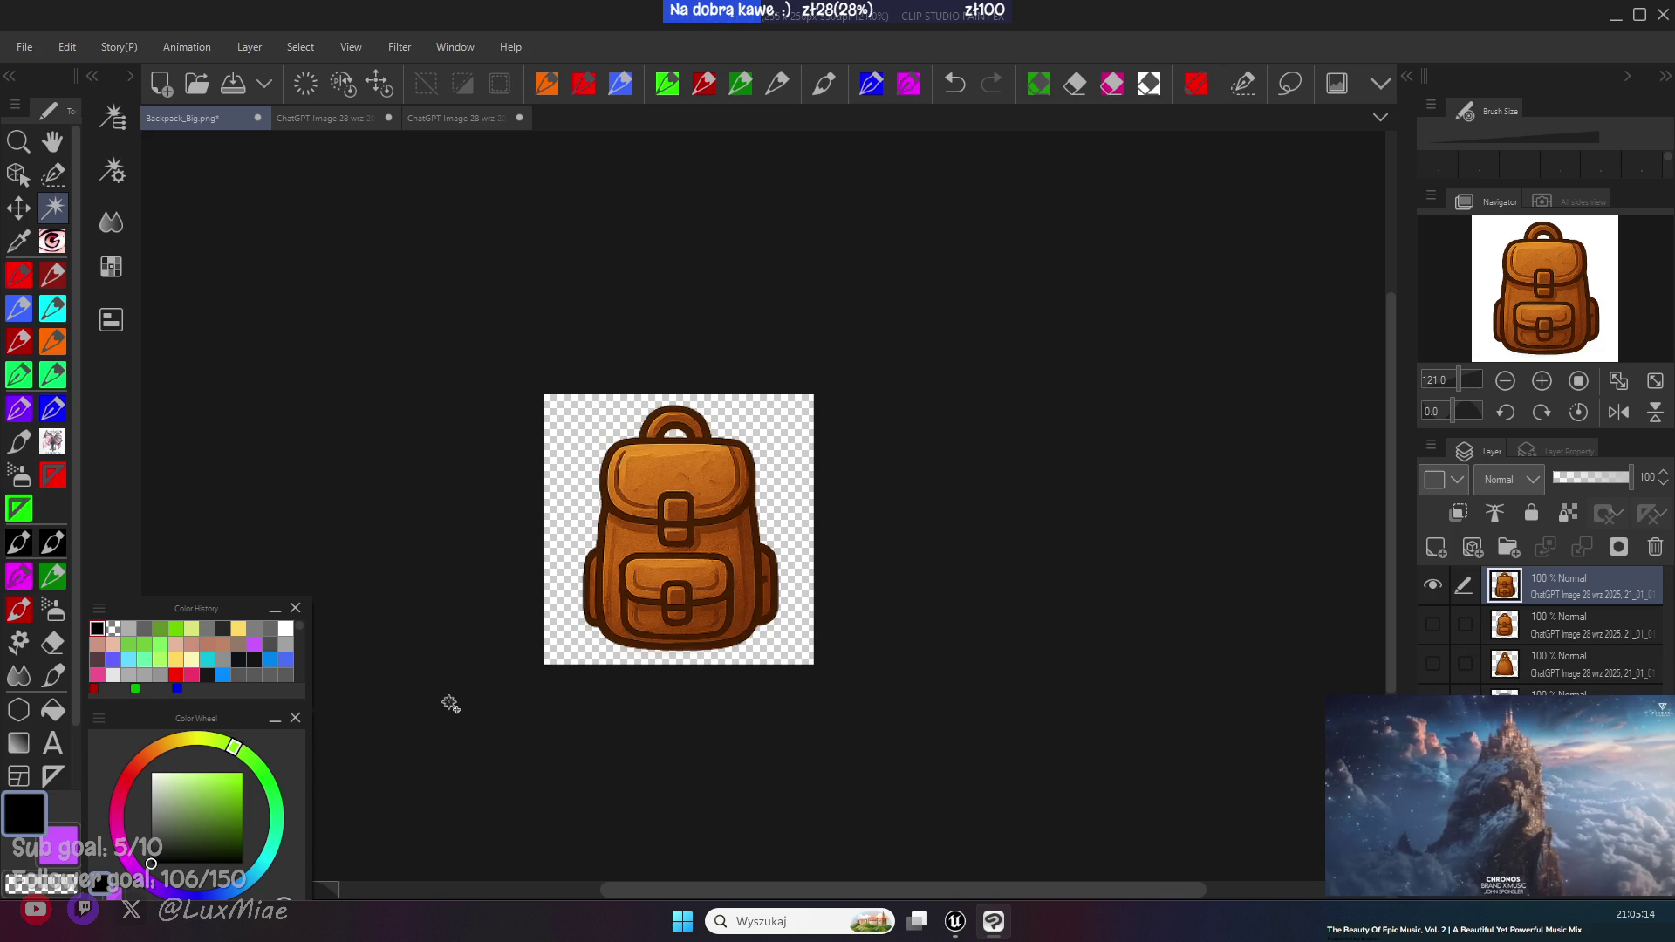
left_click(1502, 594, "ctrl")
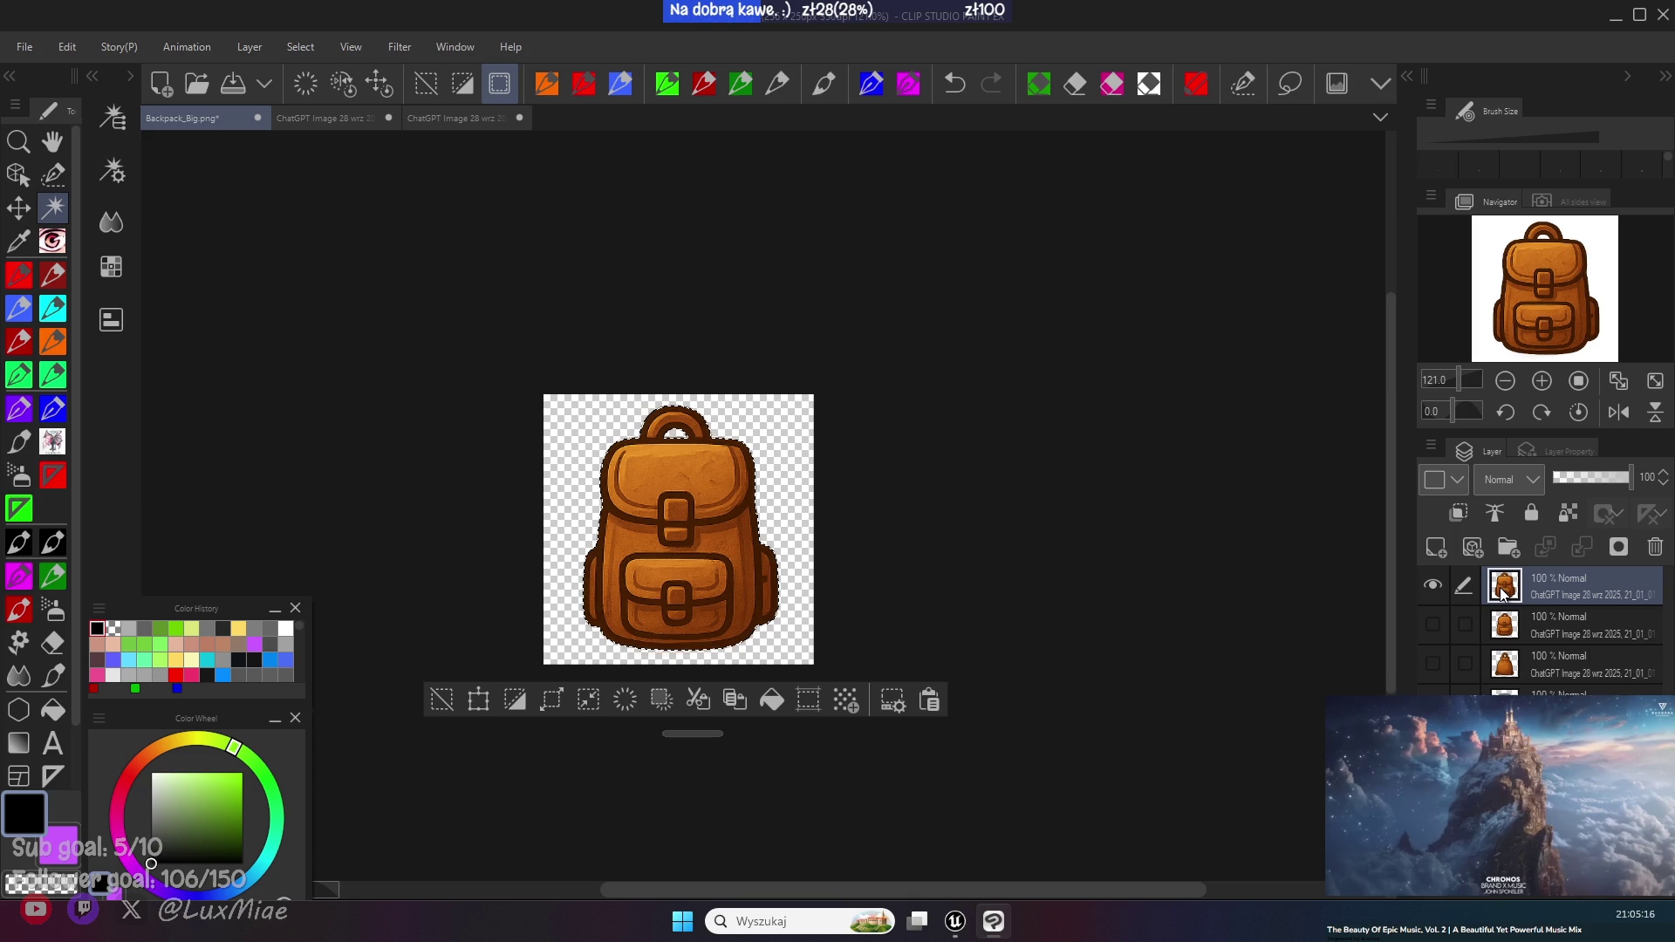
scroll(591, 791, "up", 2)
scroll(591, 791, "up", 1)
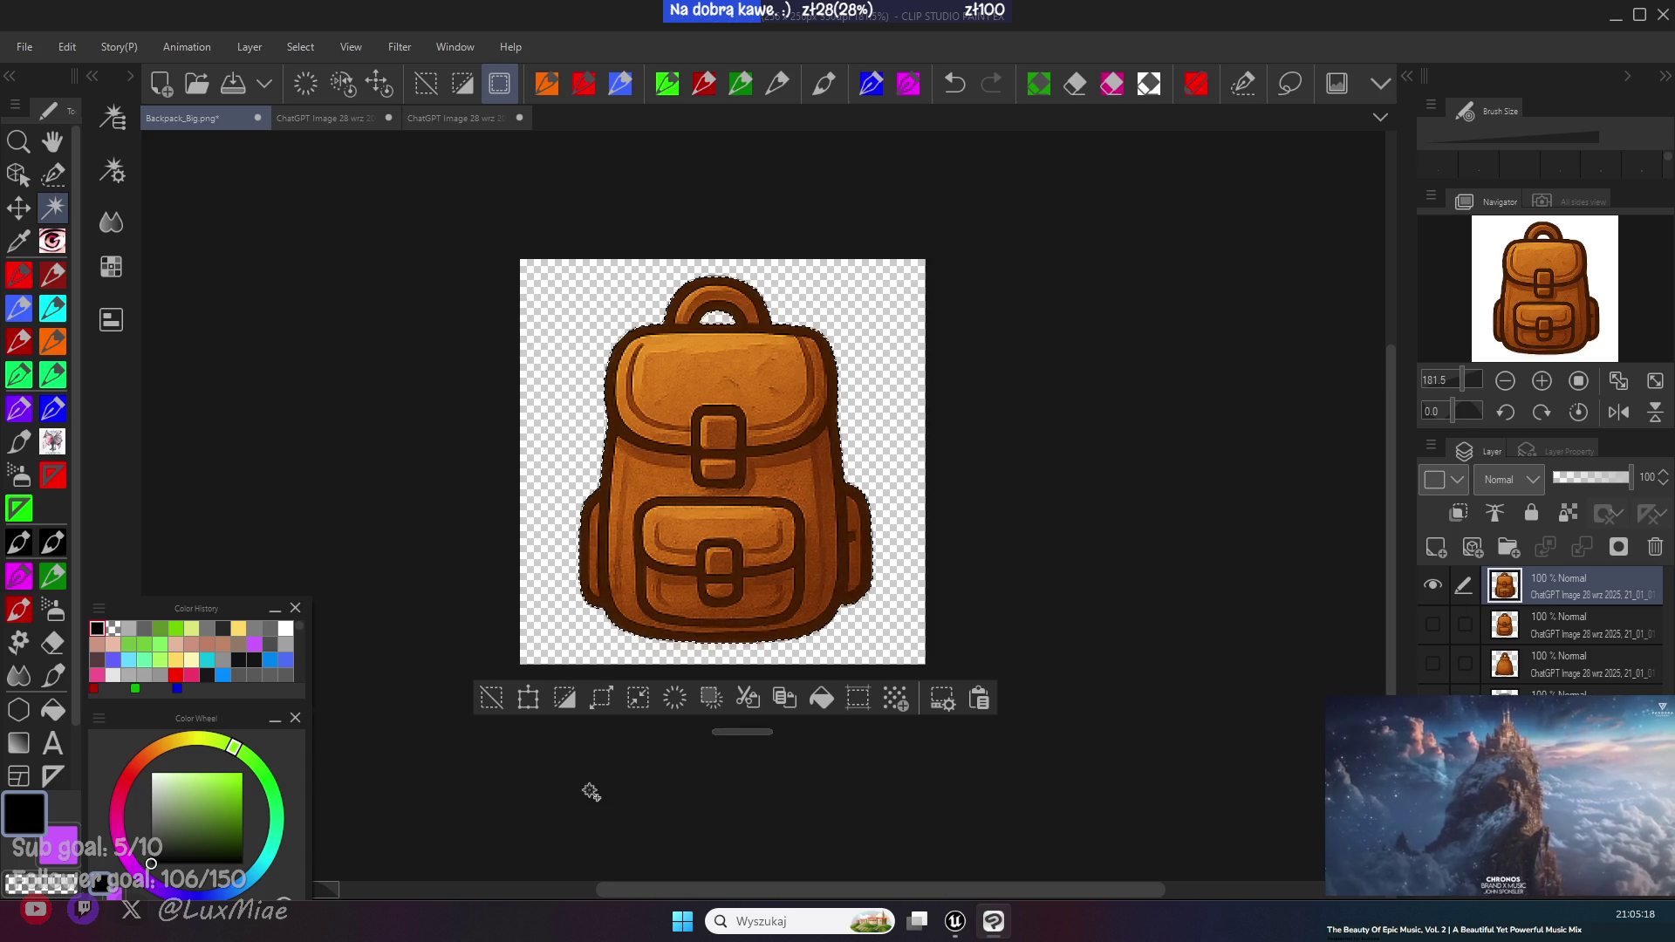
- Add a new Layer 3, shrink the selection, invert it and fill the surrounding area black
left_click(1436, 547)
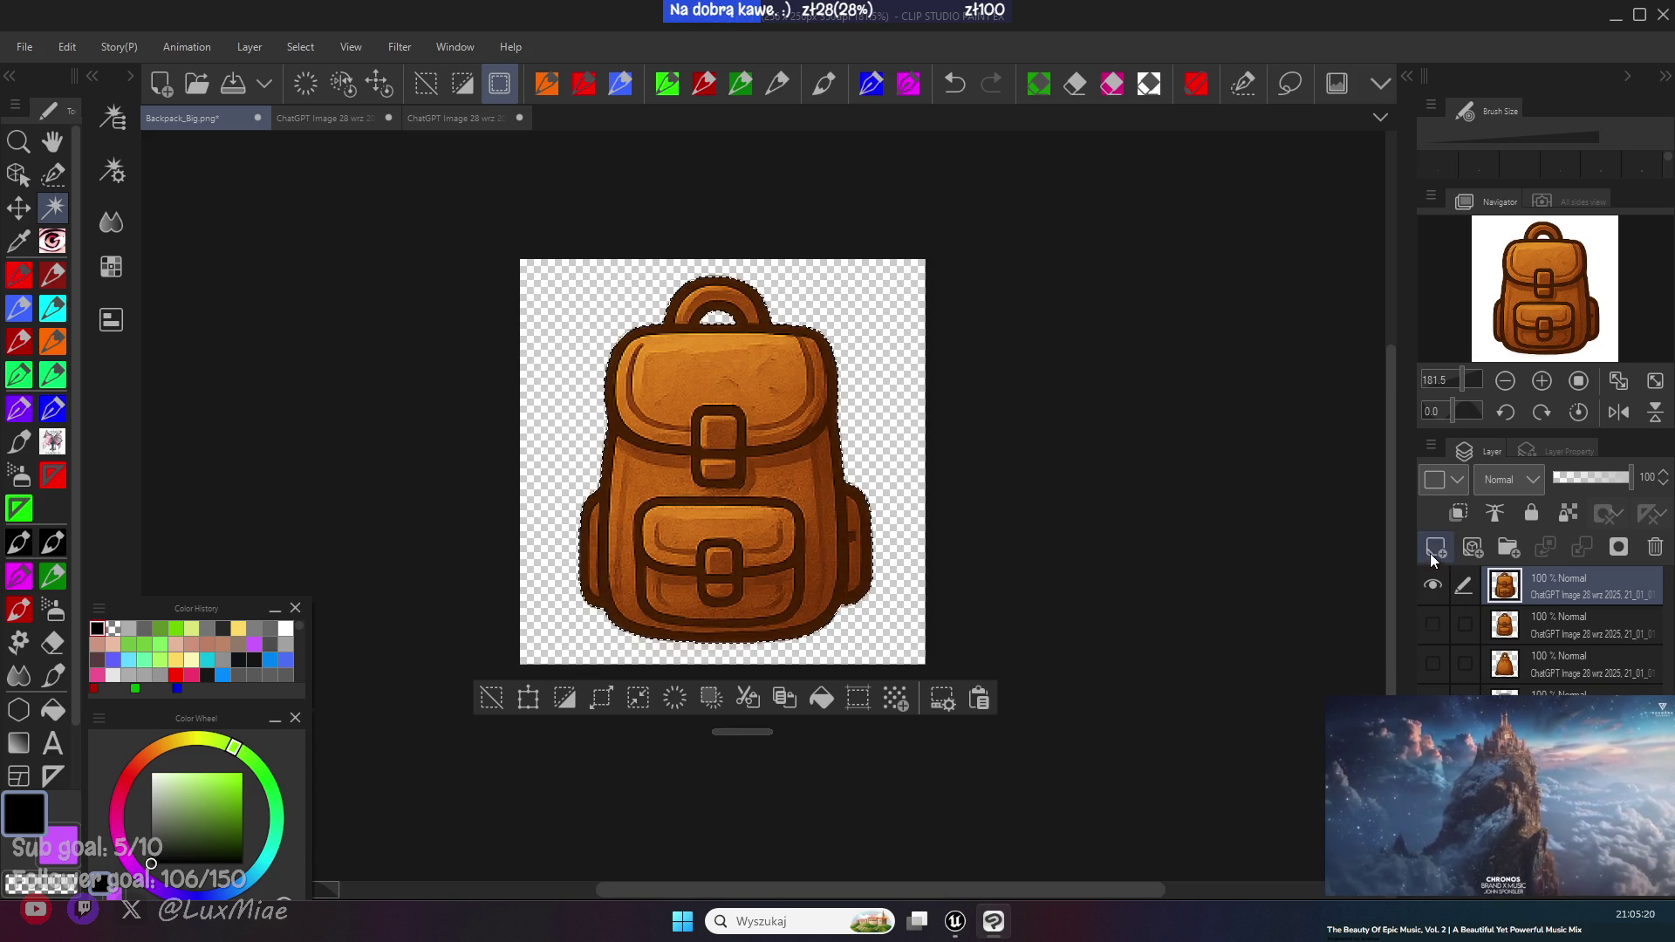
left_click(638, 698)
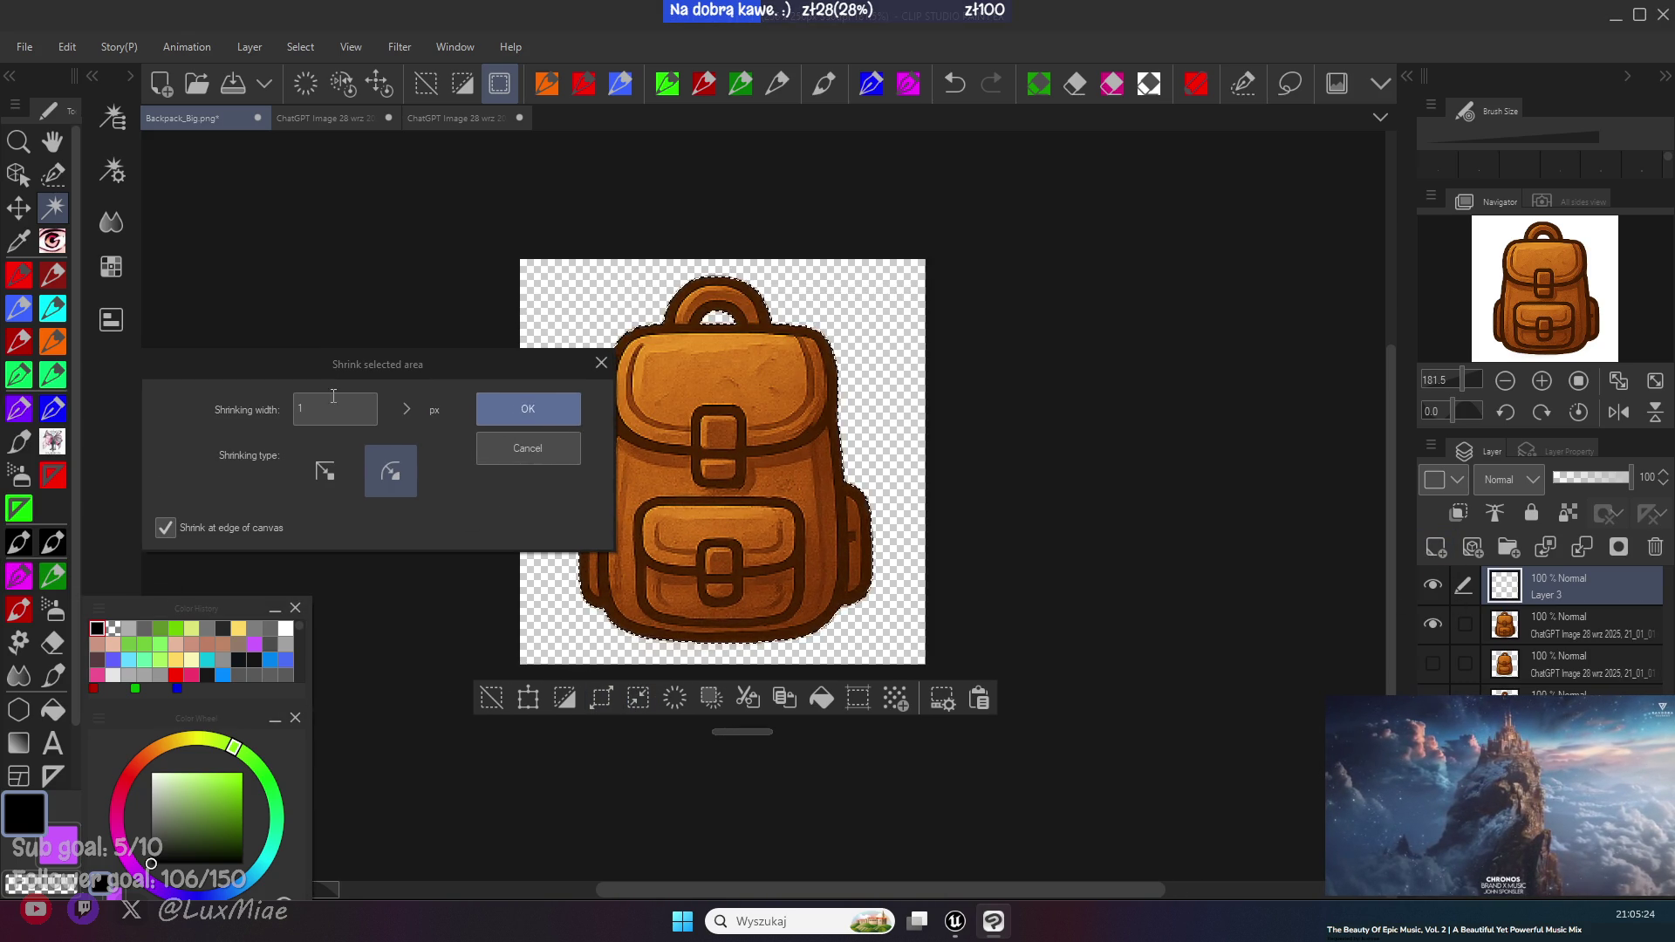
left_click(509, 408)
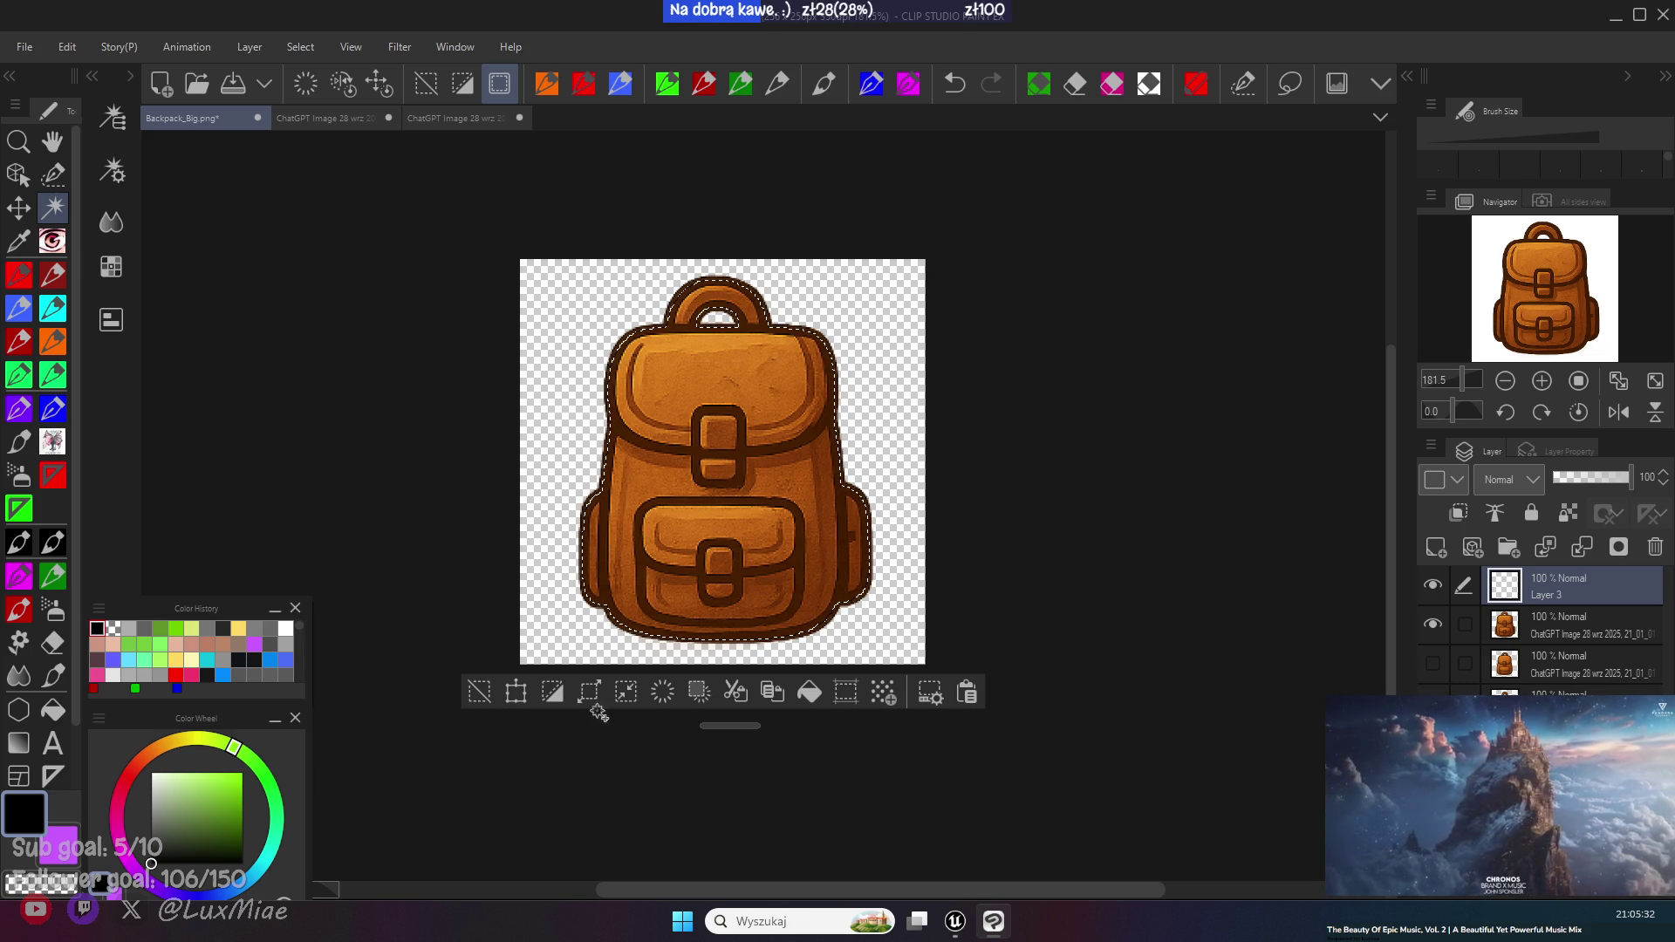
left_click(530, 685)
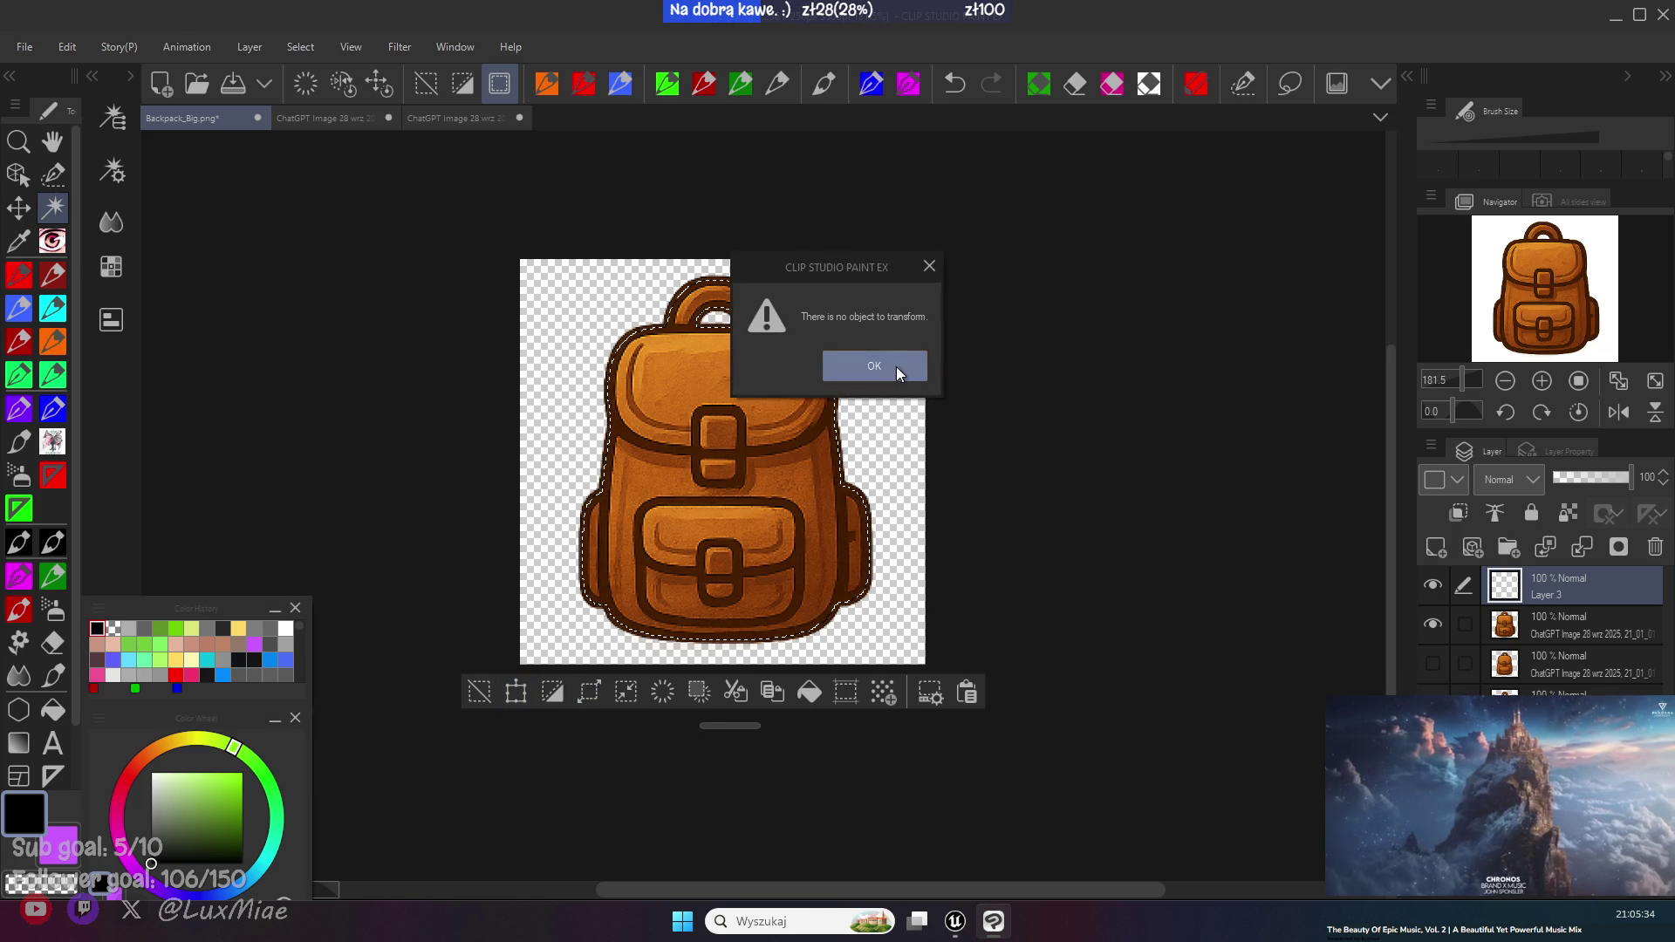
left_click(899, 368)
left_click(550, 703)
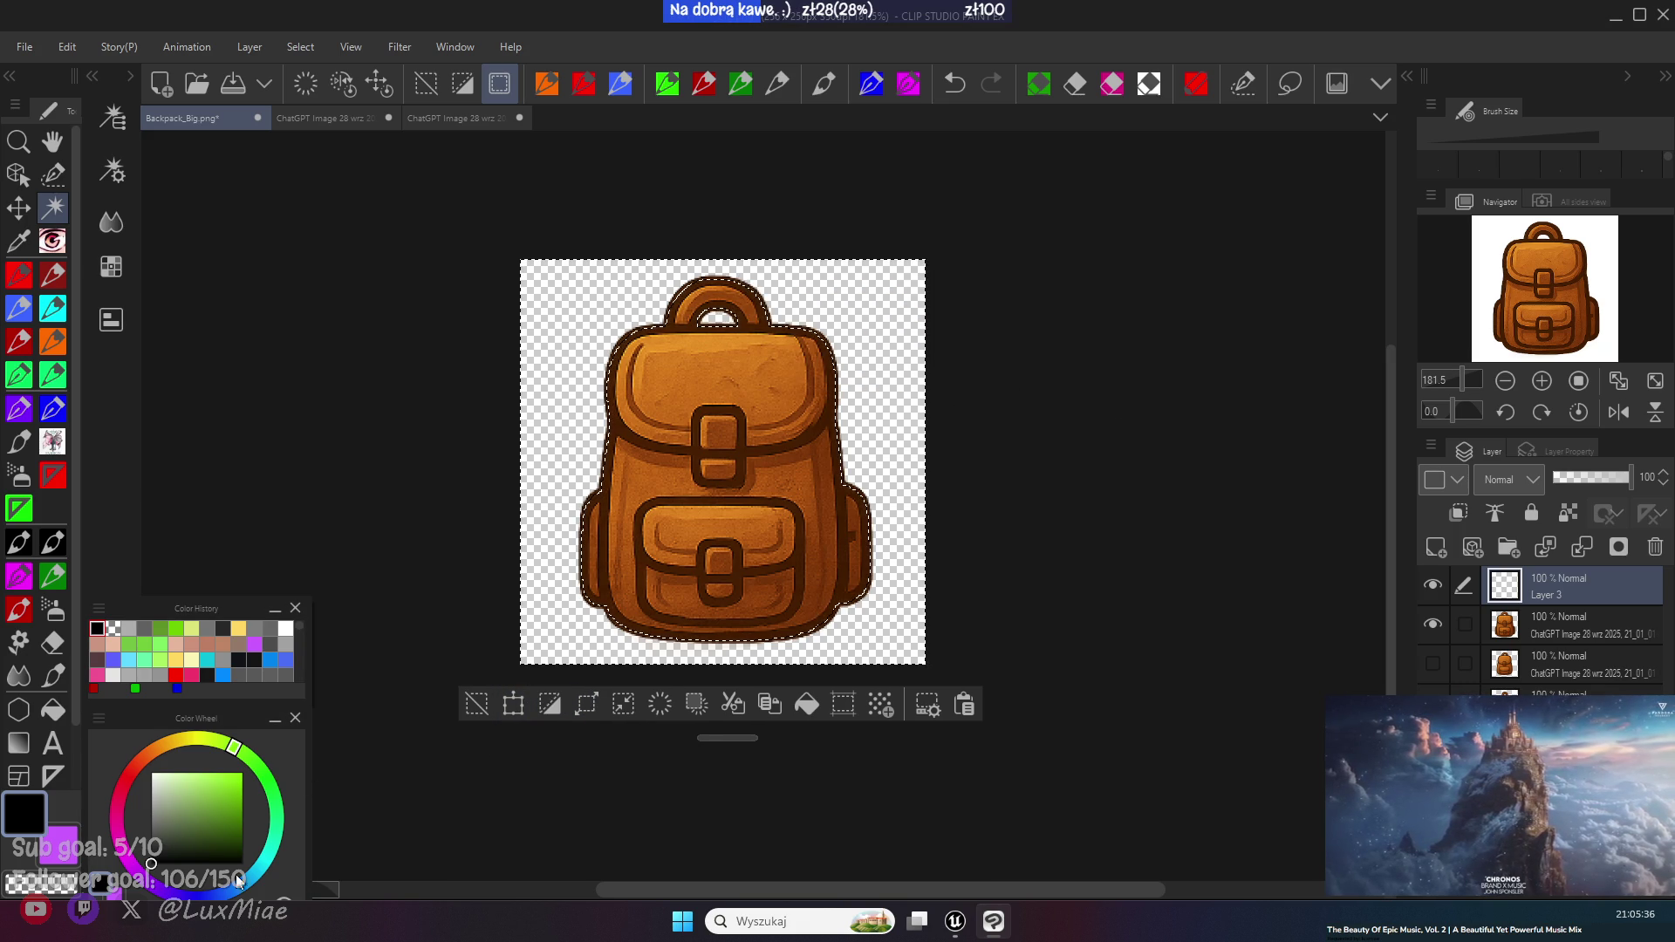
left_click(807, 704)
left_click(471, 705)
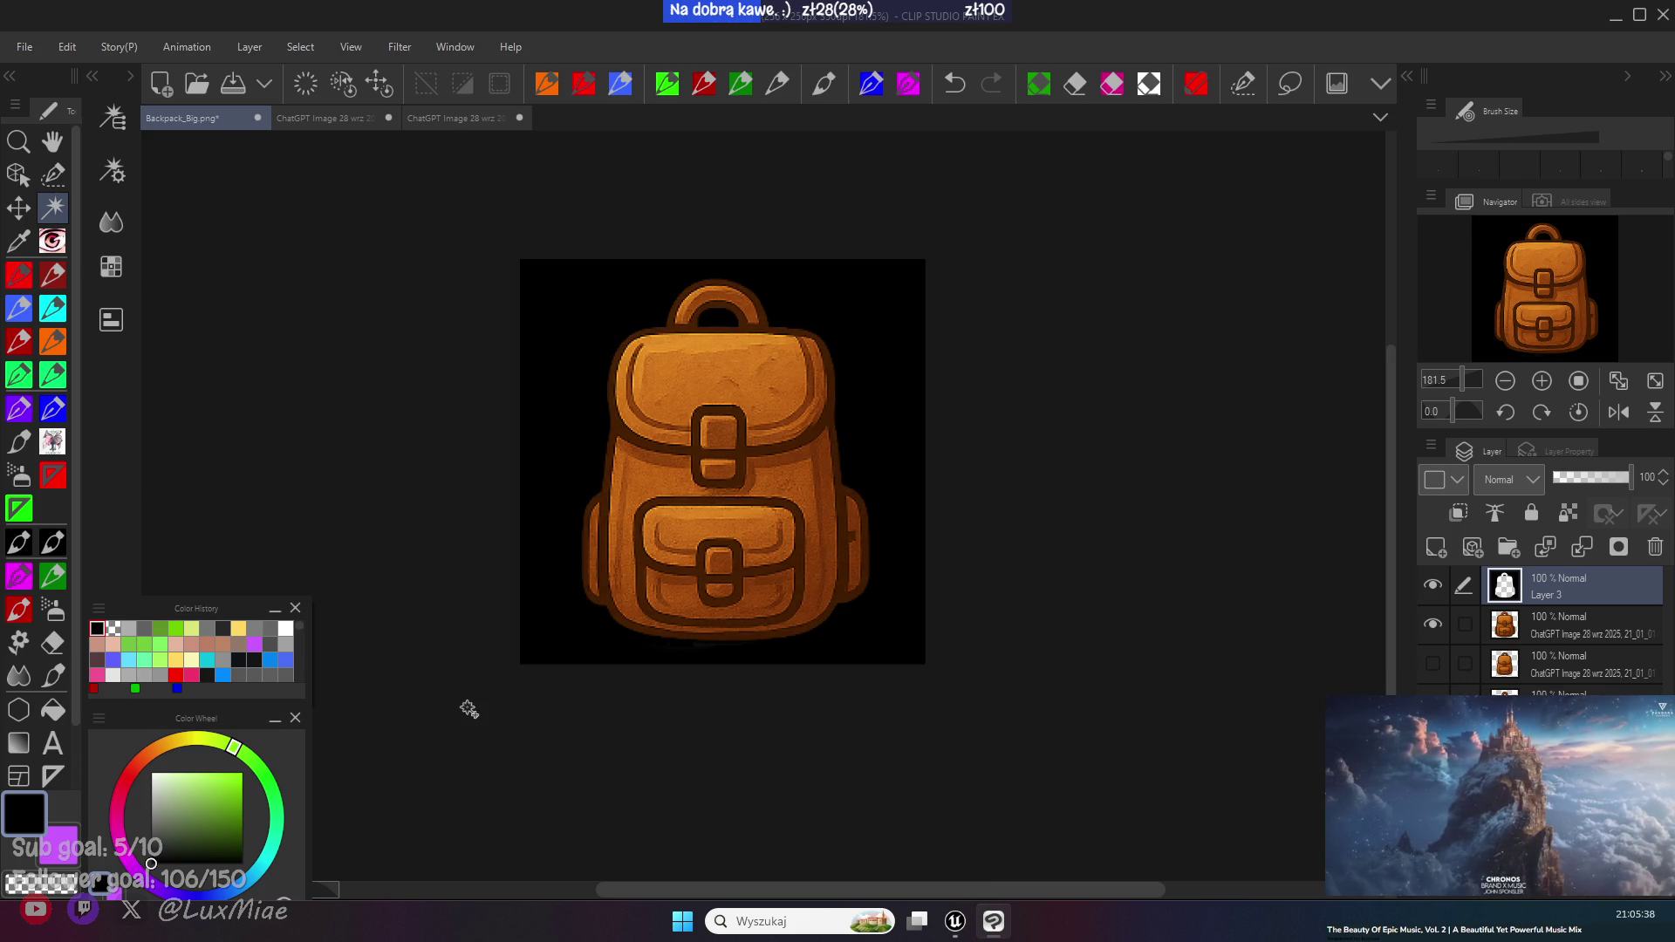
- Delete the black fill around the backpack from Layer 3 and deselect
left_click(1519, 626)
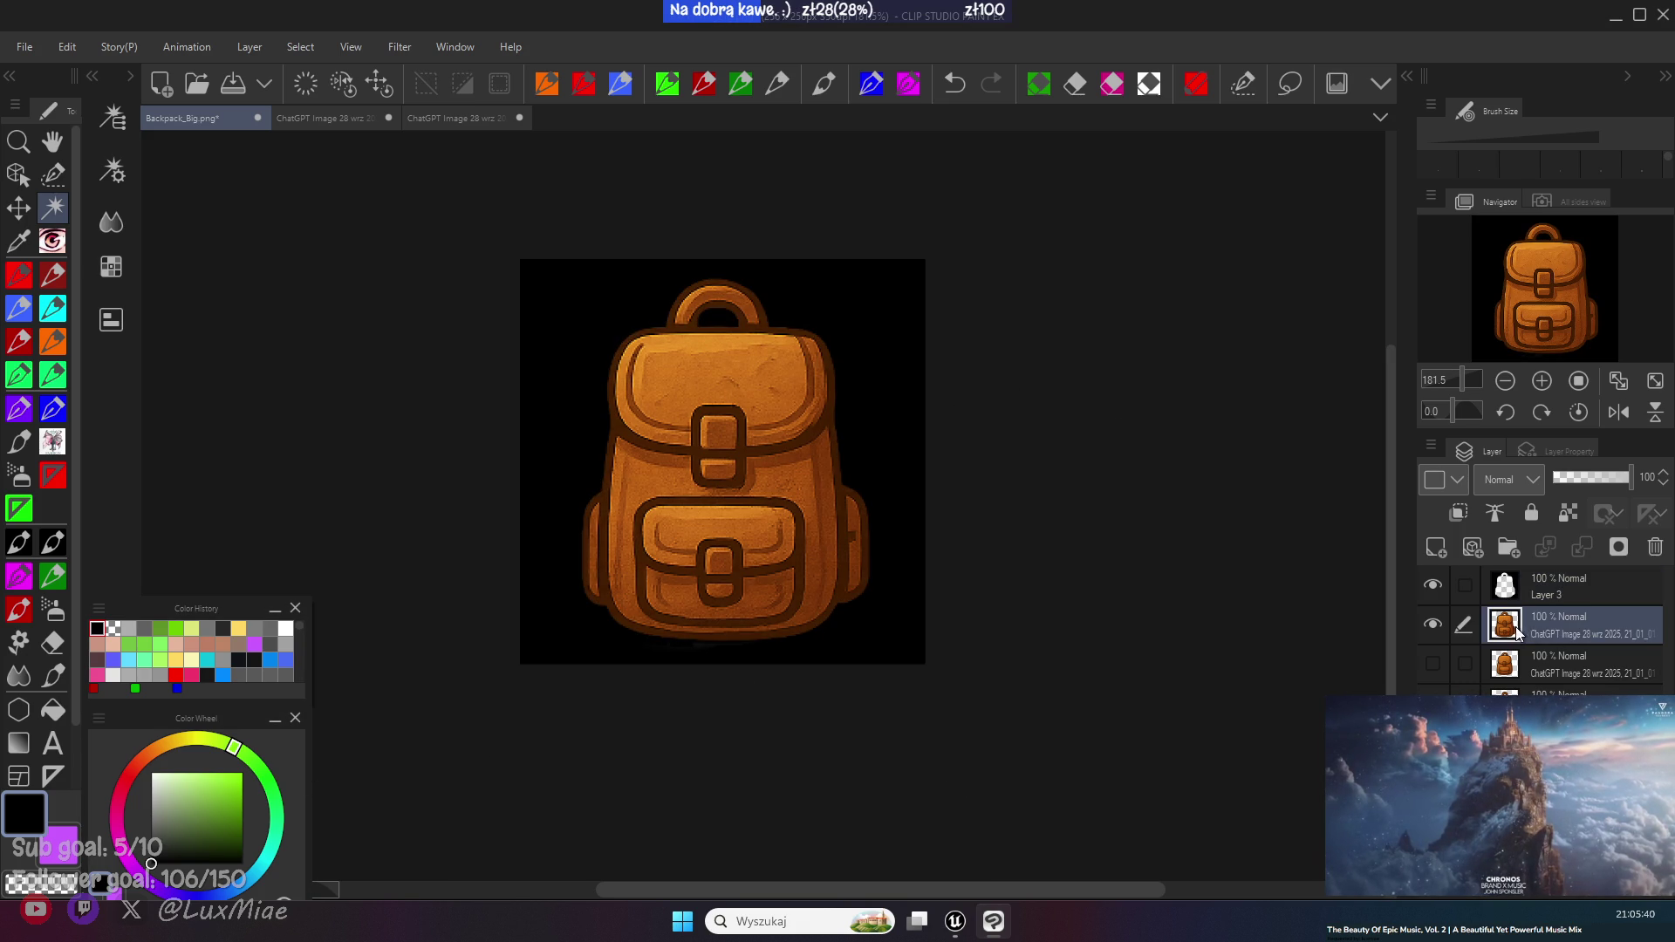
left_click(1510, 634, "ctrl")
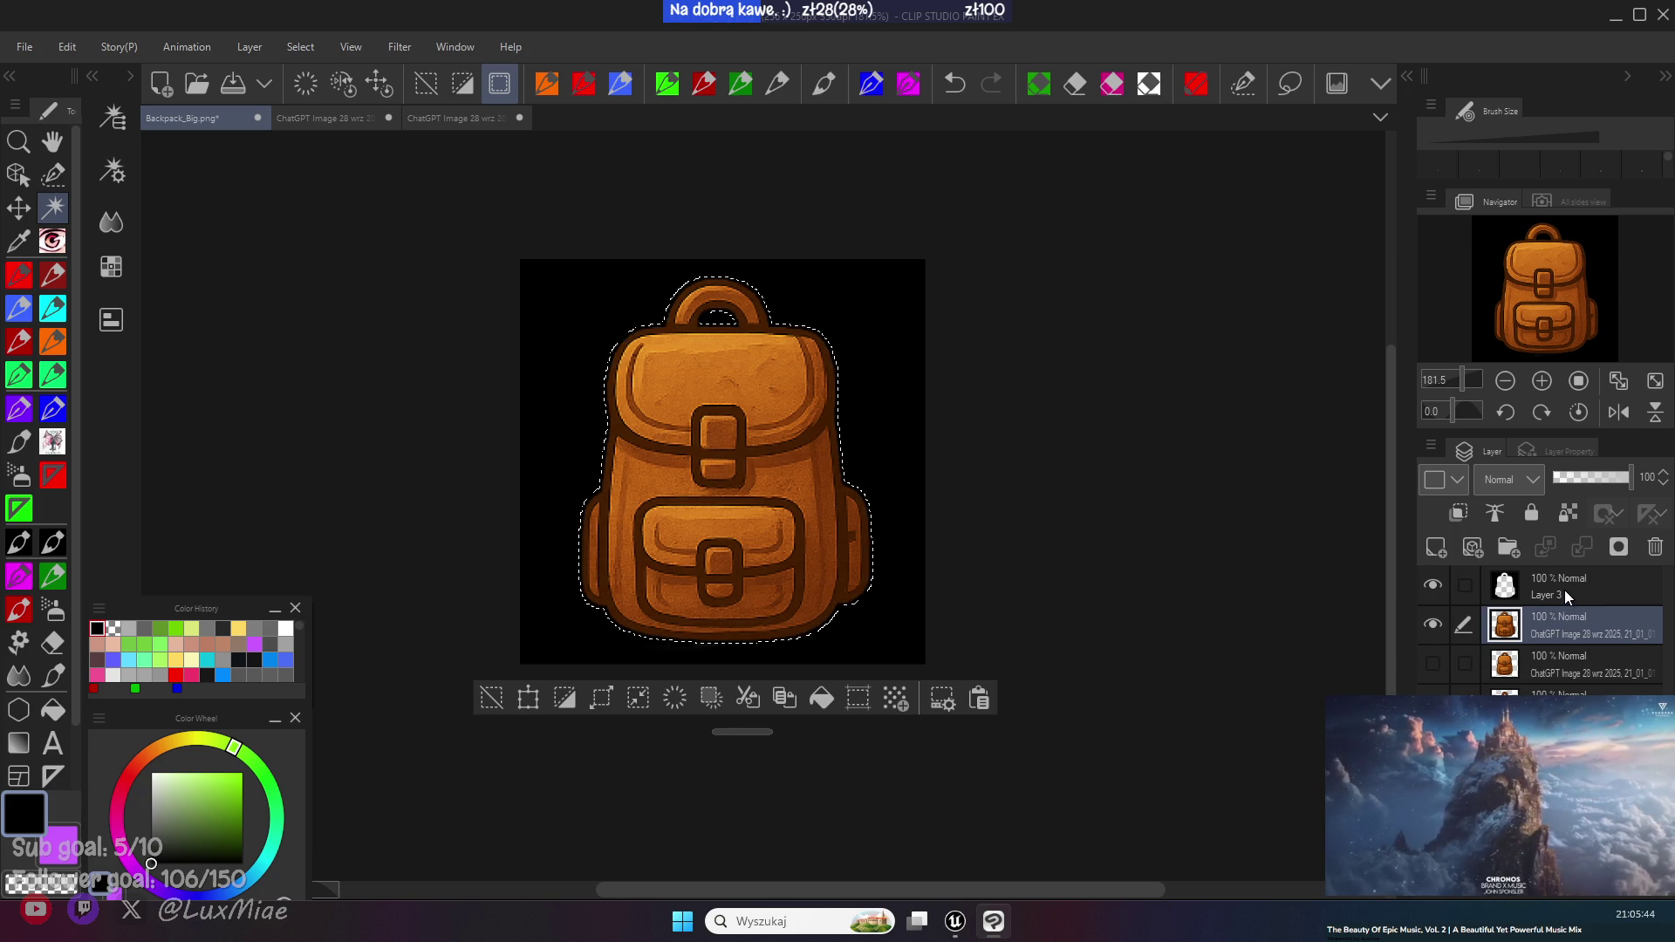
left_click(1552, 586)
left_click(565, 698)
key("Delete")
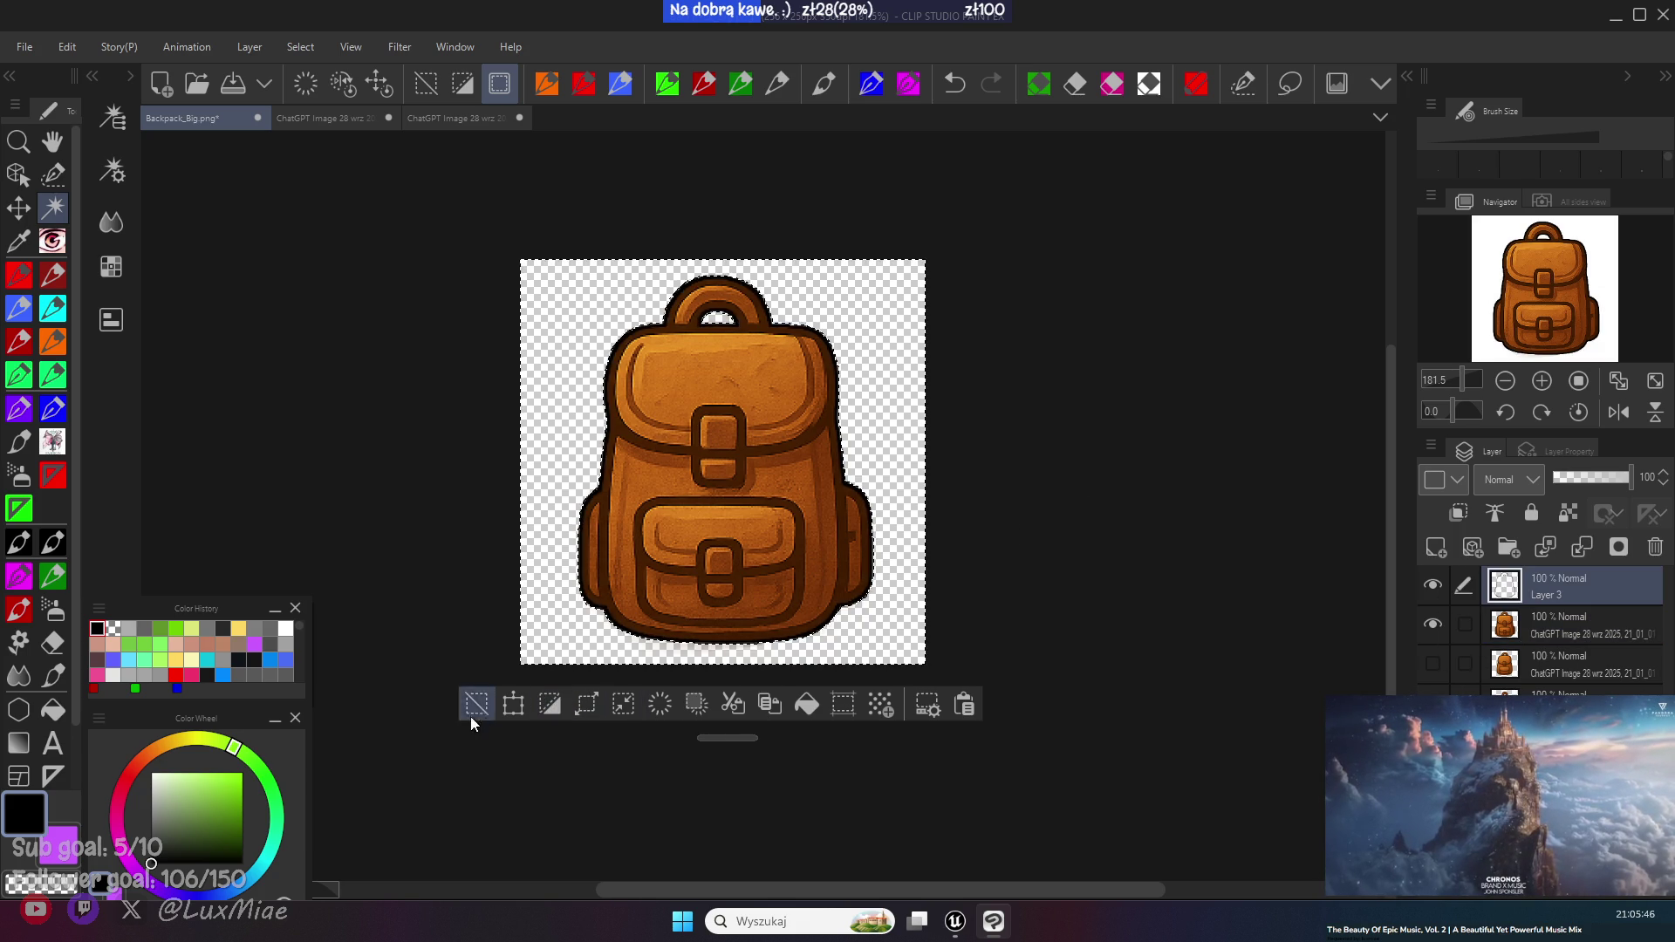
left_click(477, 704)
scroll(355, 549, "down", 2)
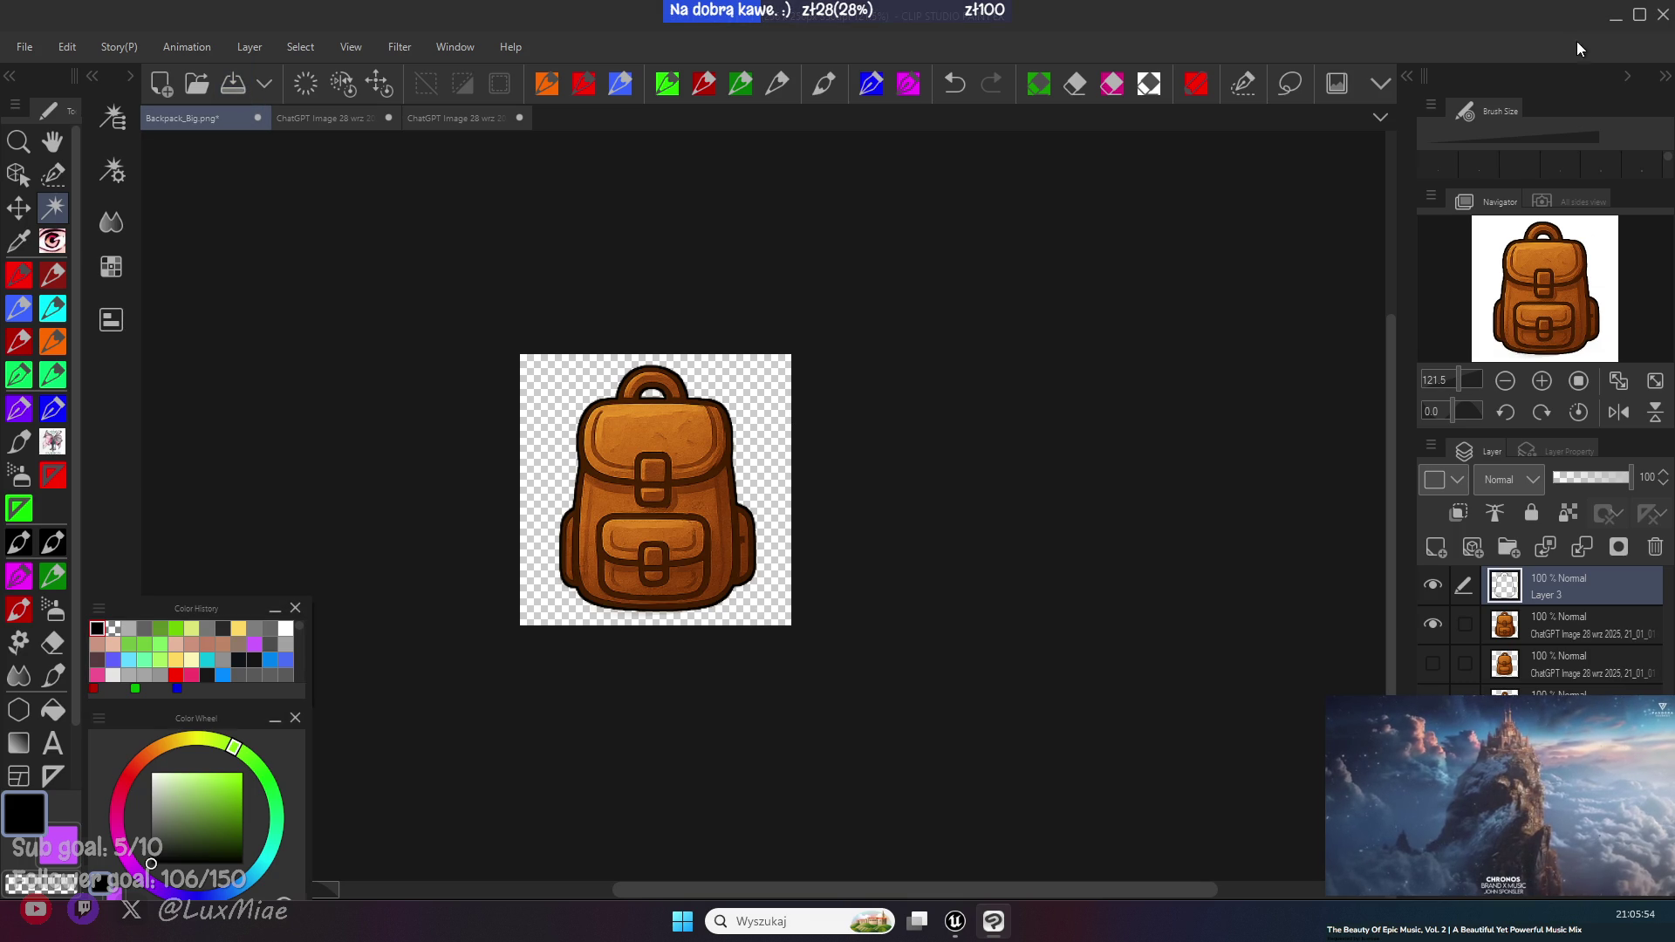
left_click(1615, 17)
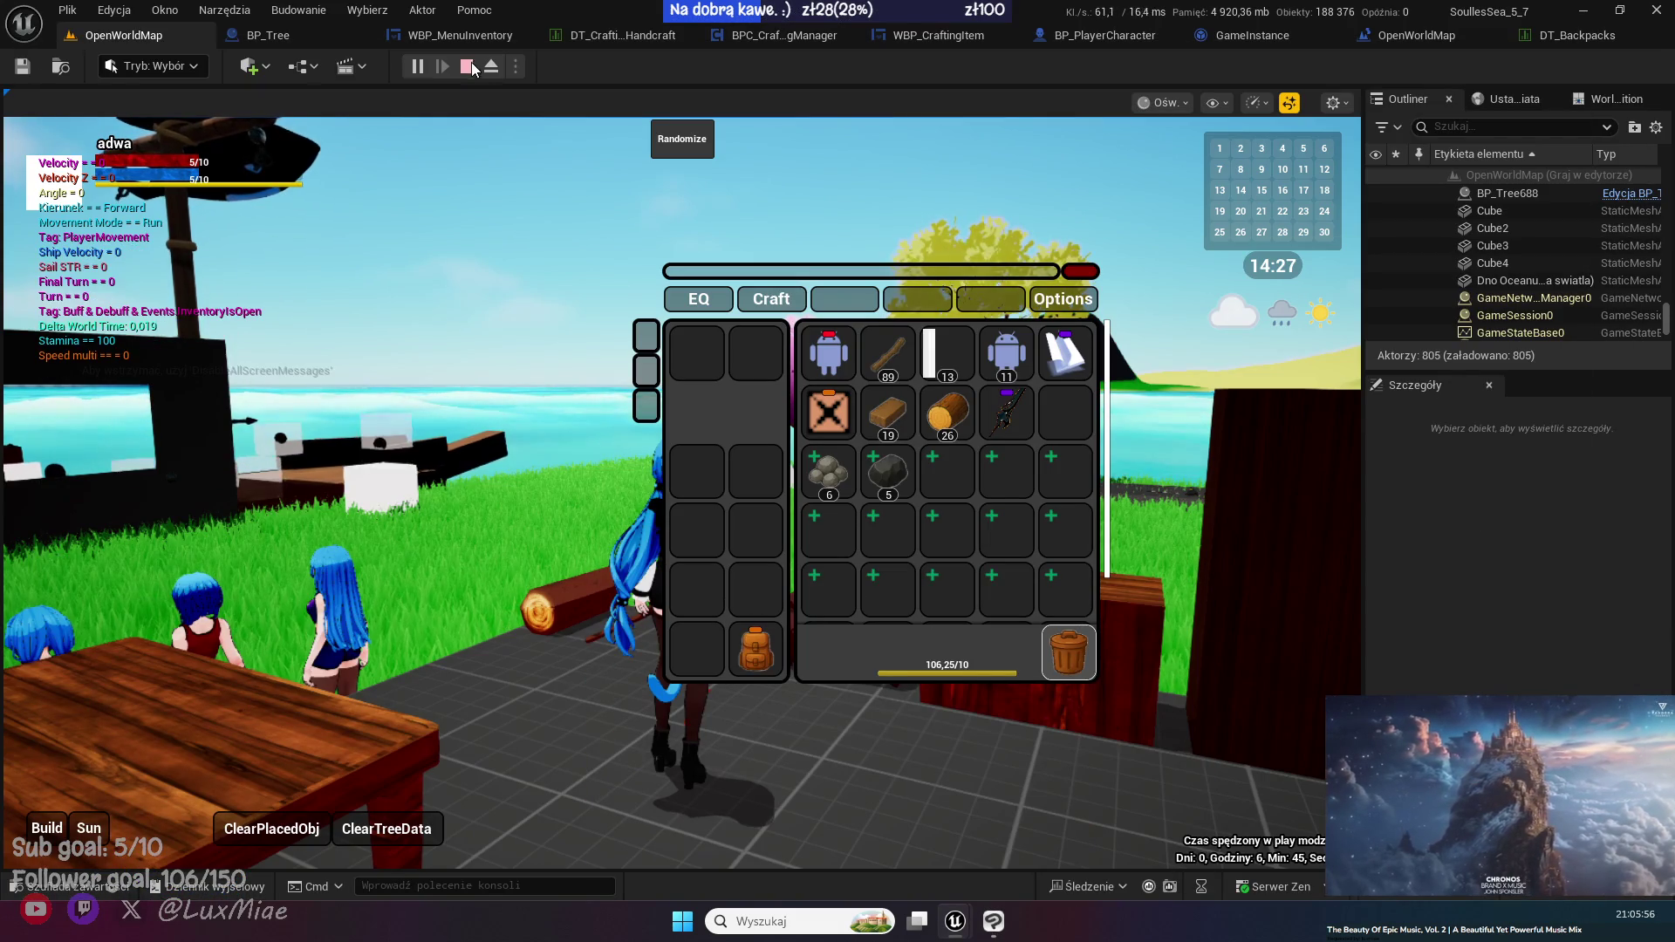
- Restart the play session and check the backpack icon in the inventory
left_click(469, 66)
key("ctrl+space")
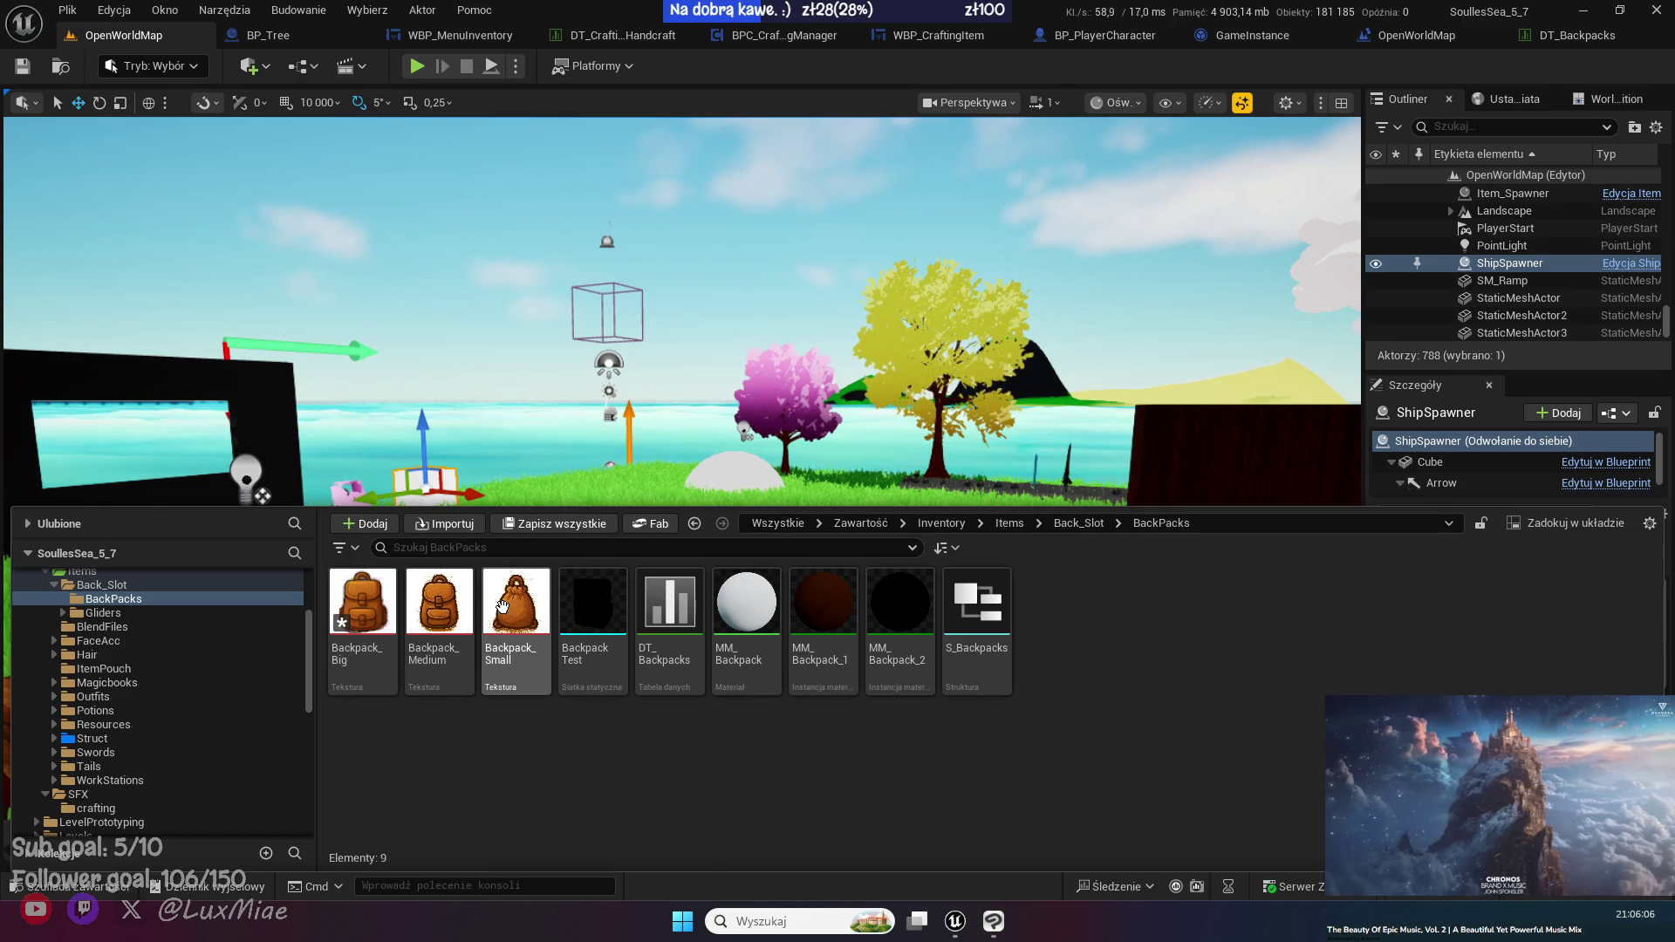
left_click_drag(497, 362, 26, 85)
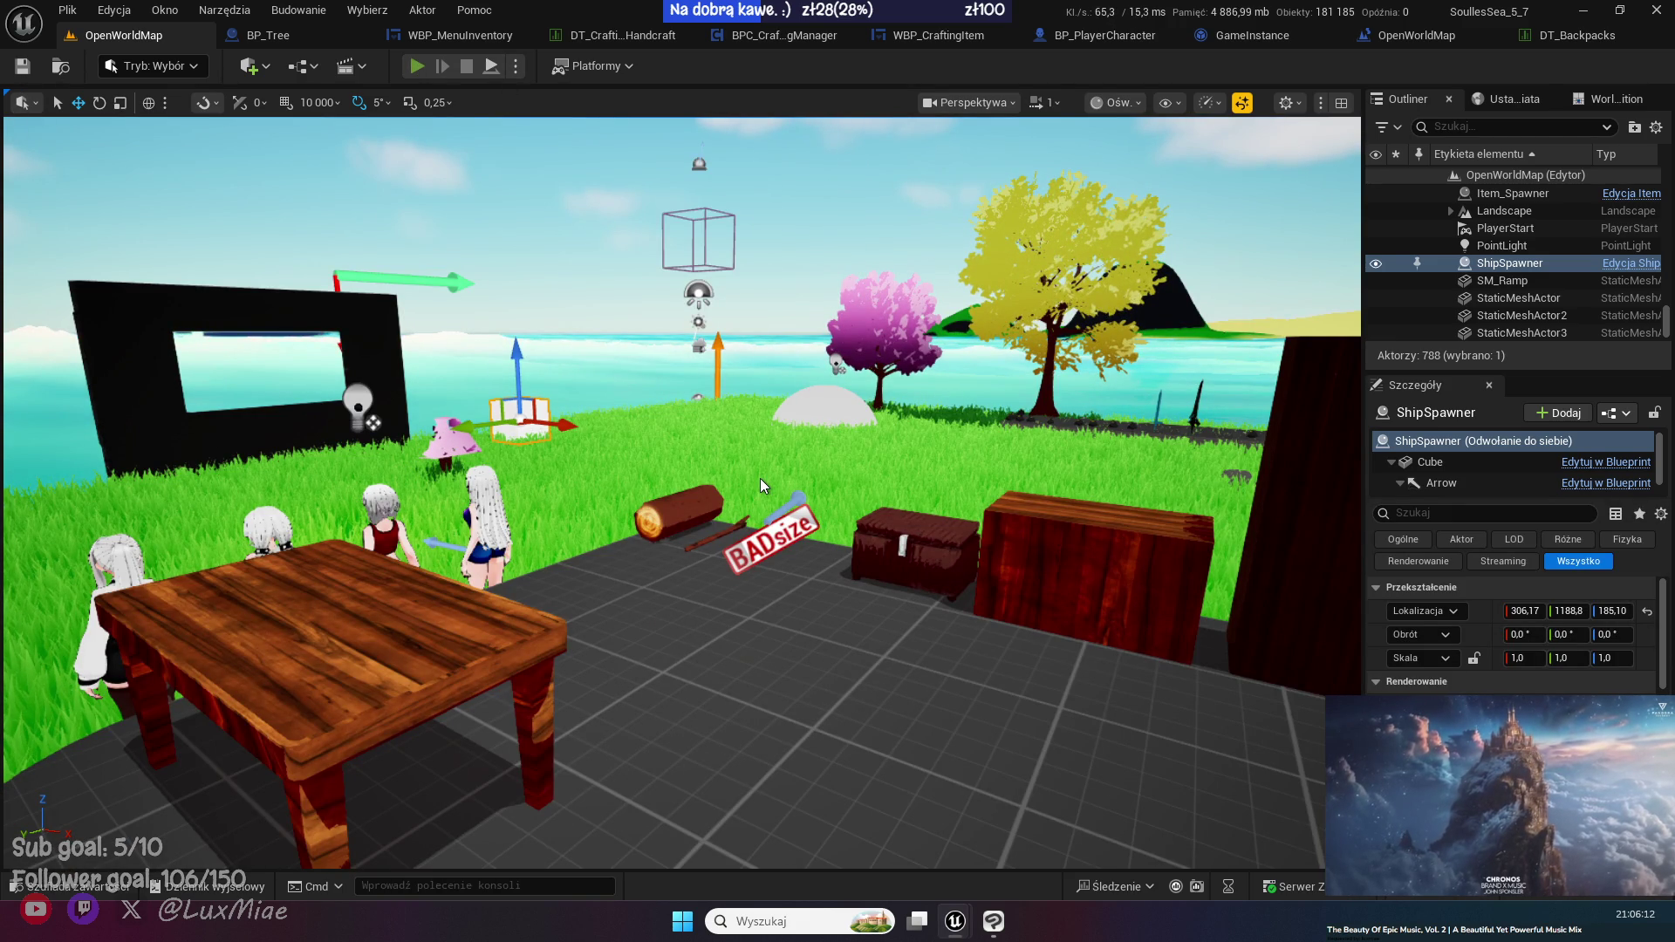
key("alt+p")
key("i")
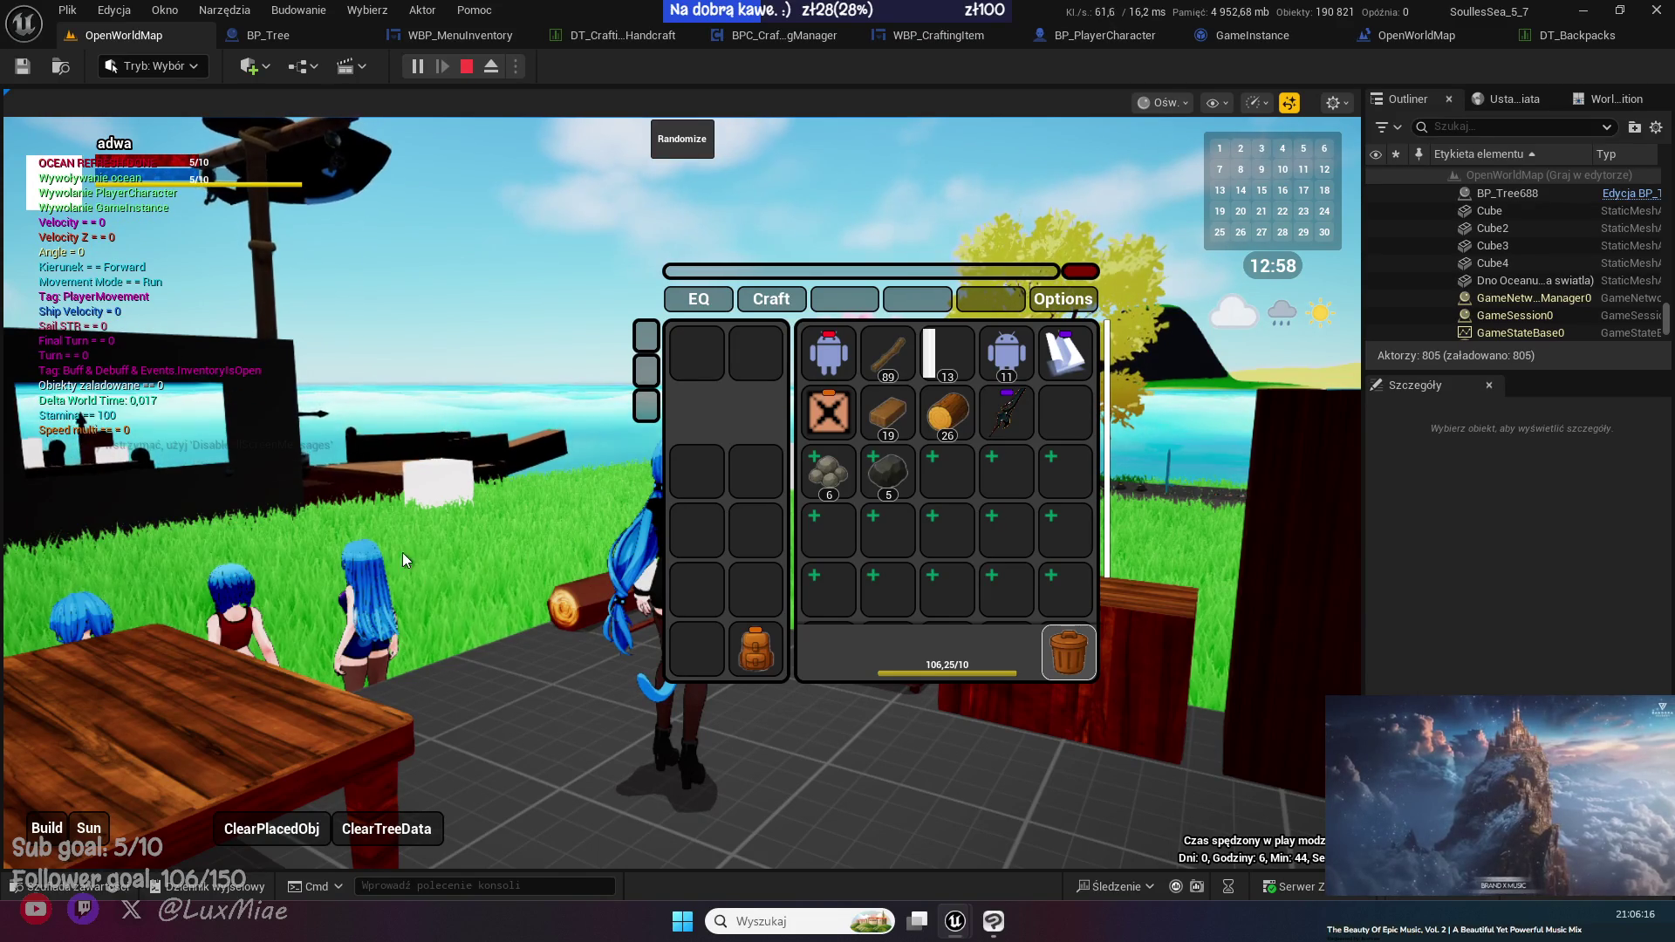
key("i")
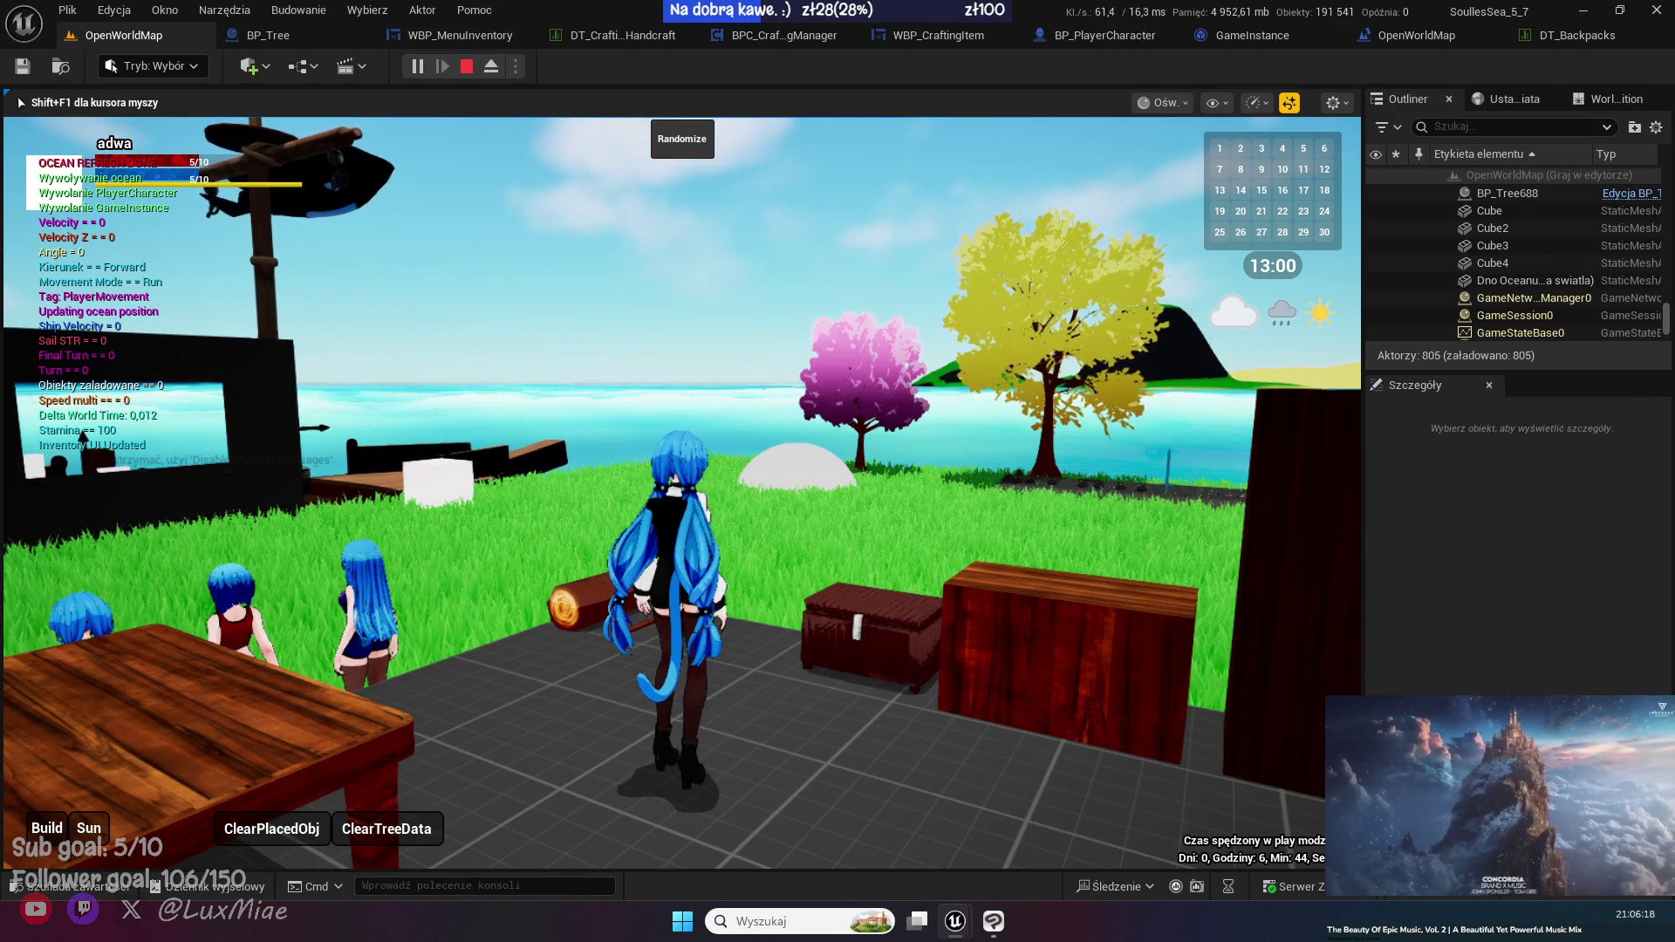
key("Escape")
- Open the Backpack_Big texture to inspect it at 256x256, then minimize the editor
left_click(96, 886)
left_click(365, 603)
double_click(368, 614)
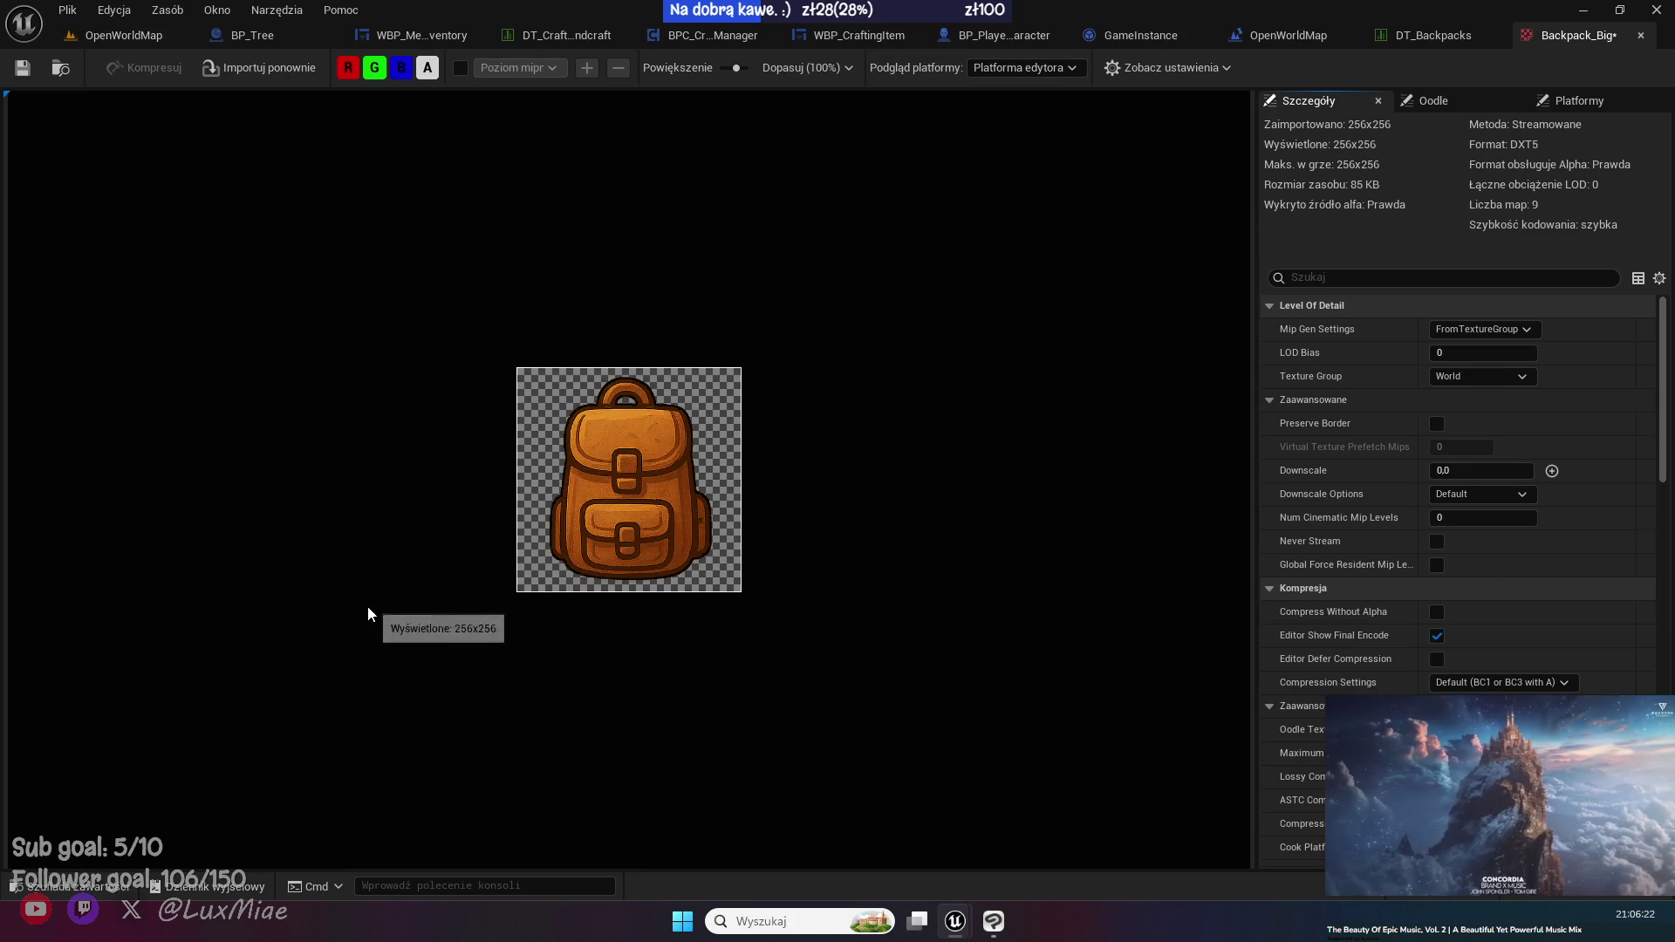
scroll(747, 553, "up", 5)
scroll(873, 578, "up", 2)
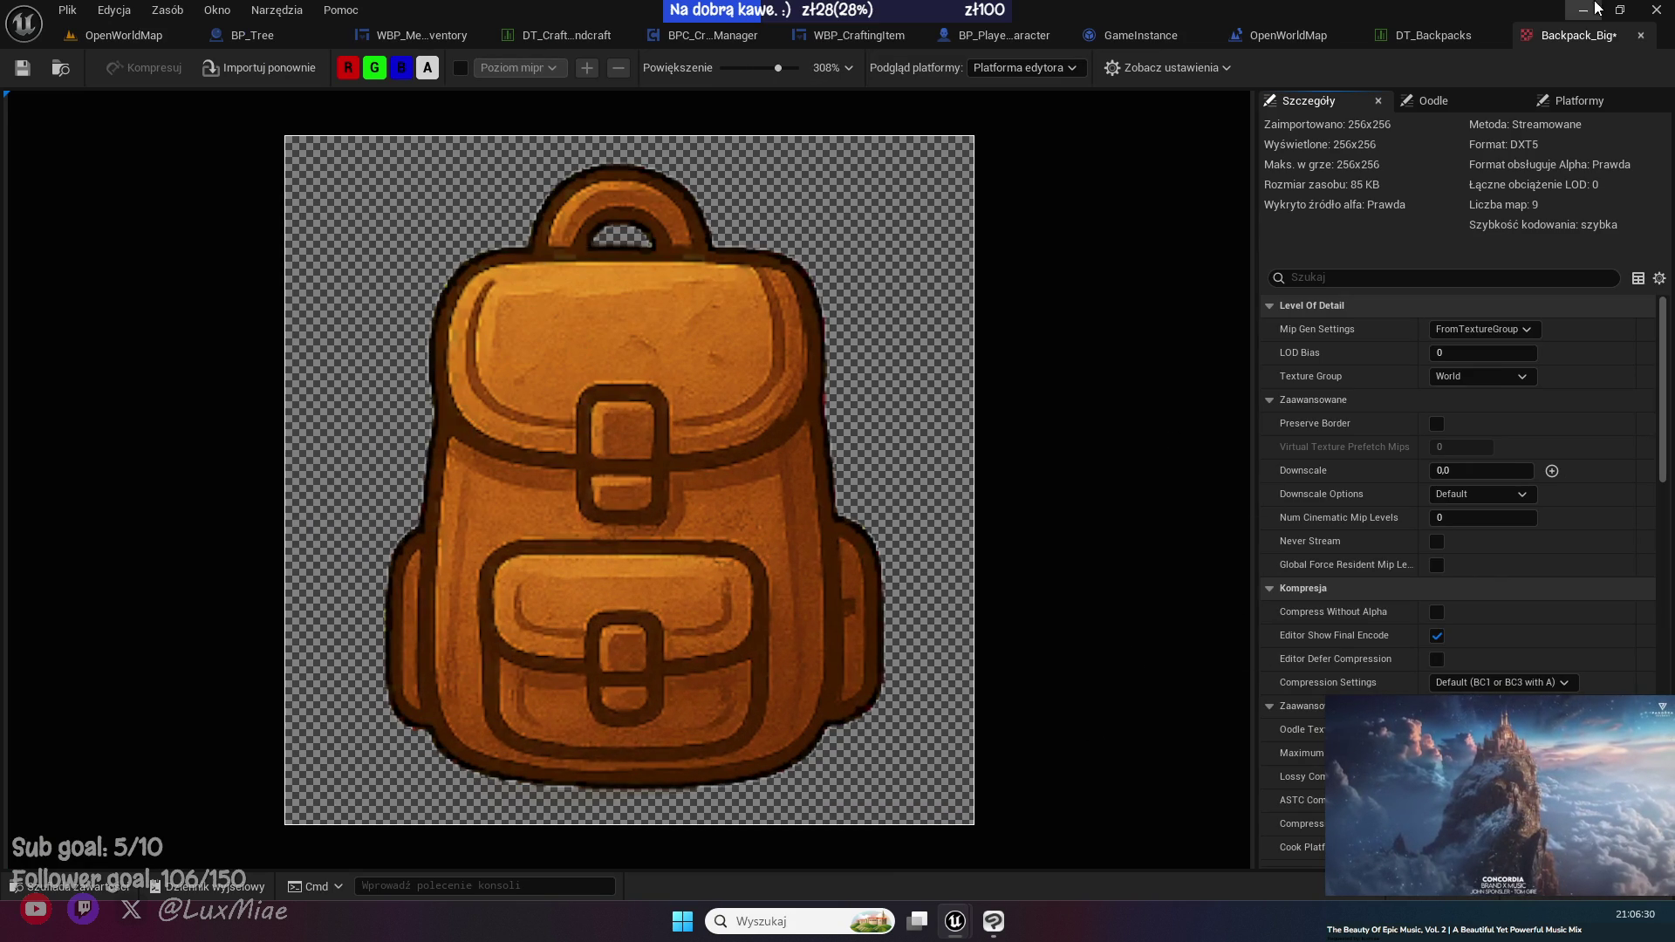
left_click(1582, 9)
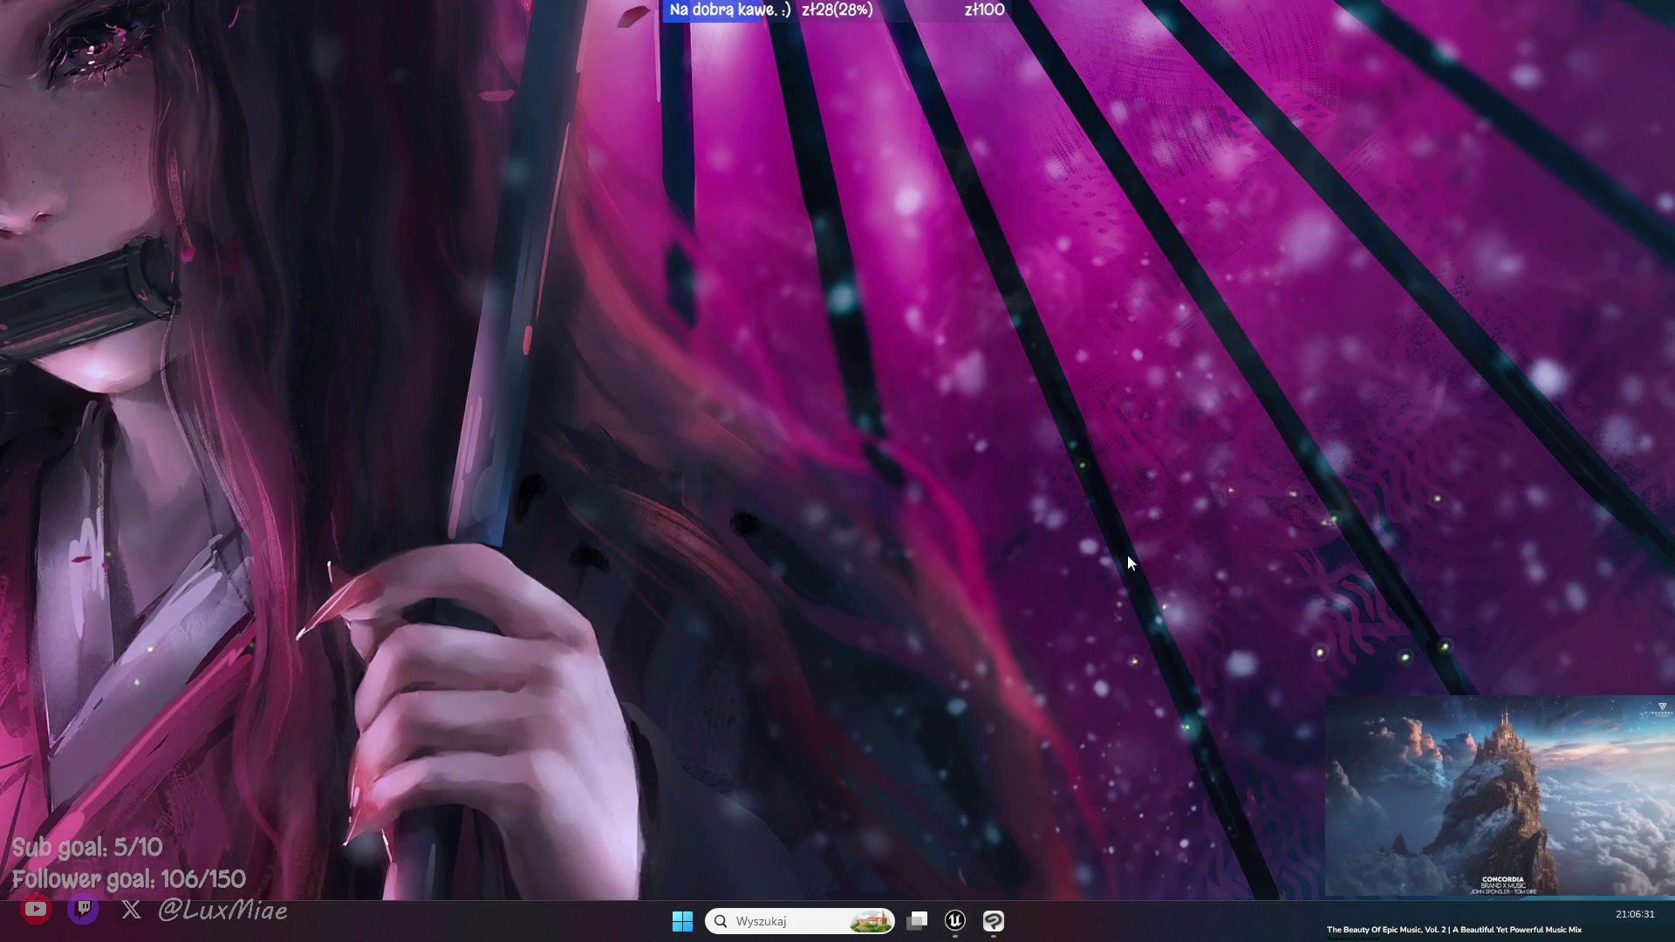
- Back in Clip Studio Paint, select the backpack's pixels from the image layer
left_click(993, 922)
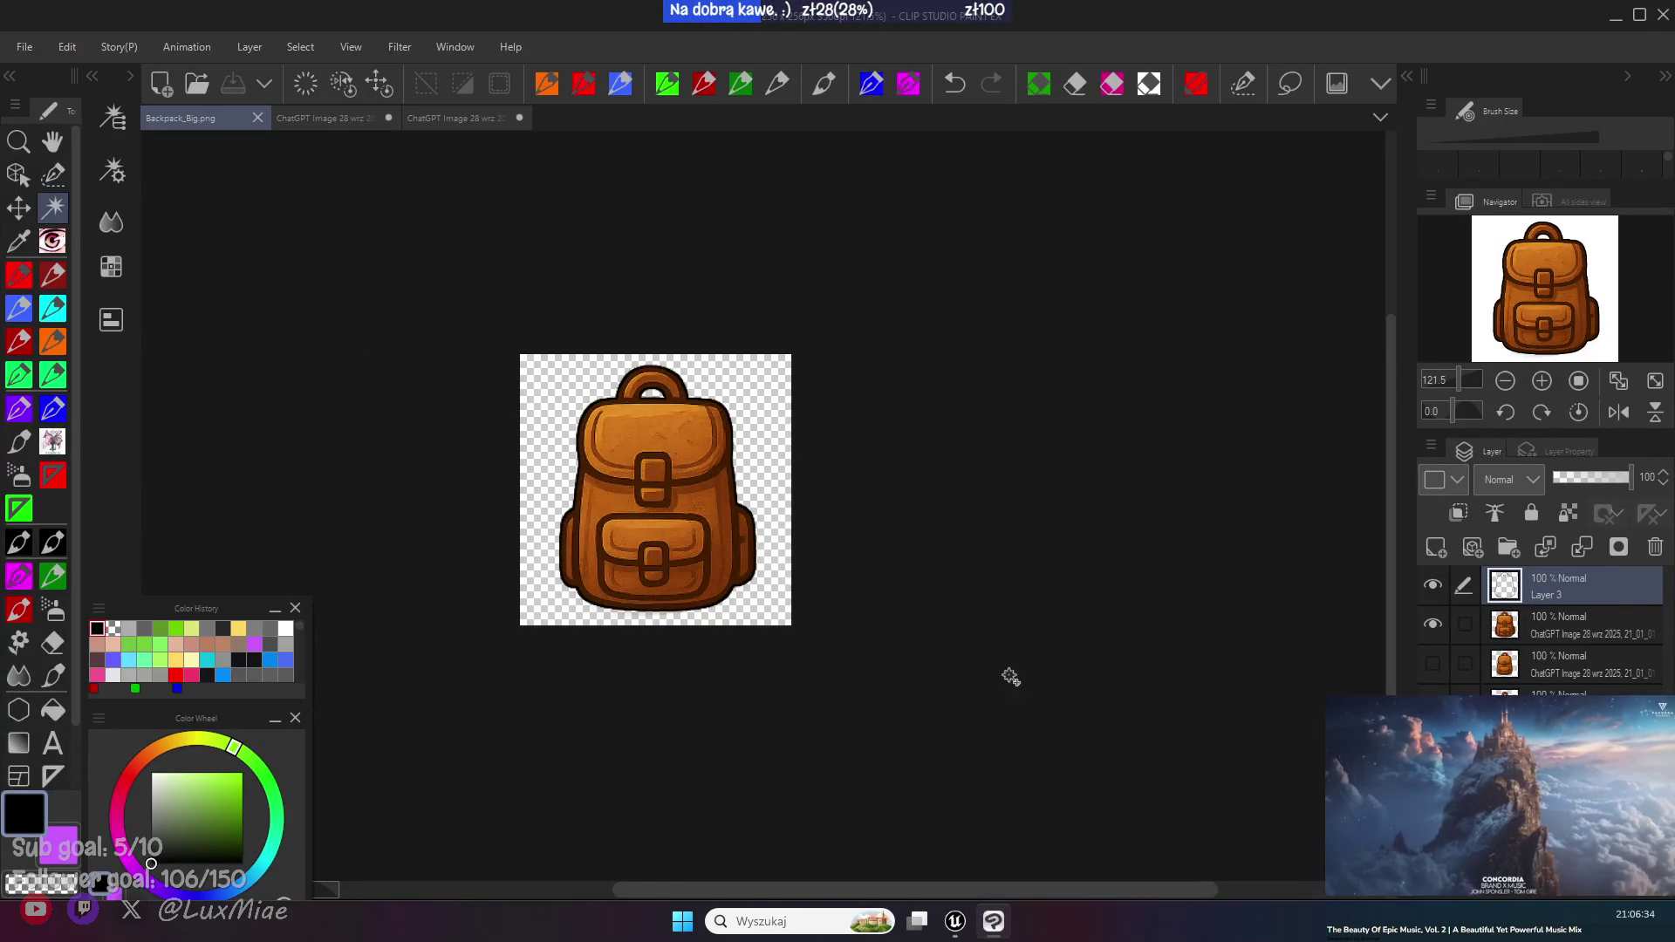
scroll(792, 565, "up", 3)
left_click(1516, 629)
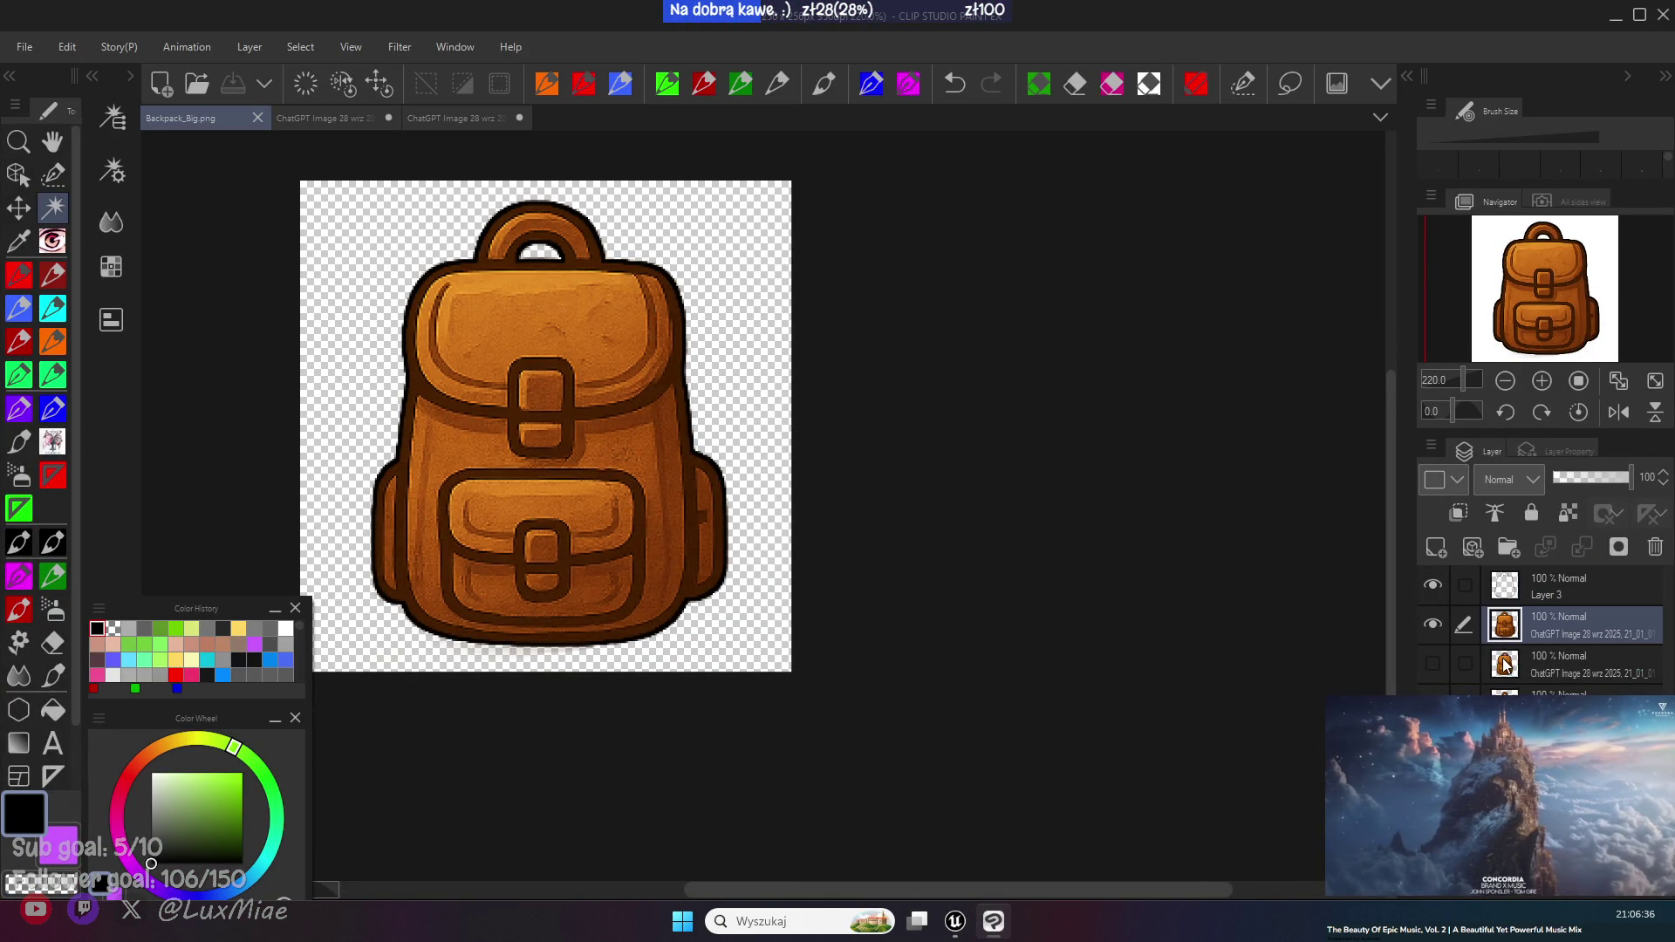
left_click(1505, 667)
left_click(1507, 630, "ctrl")
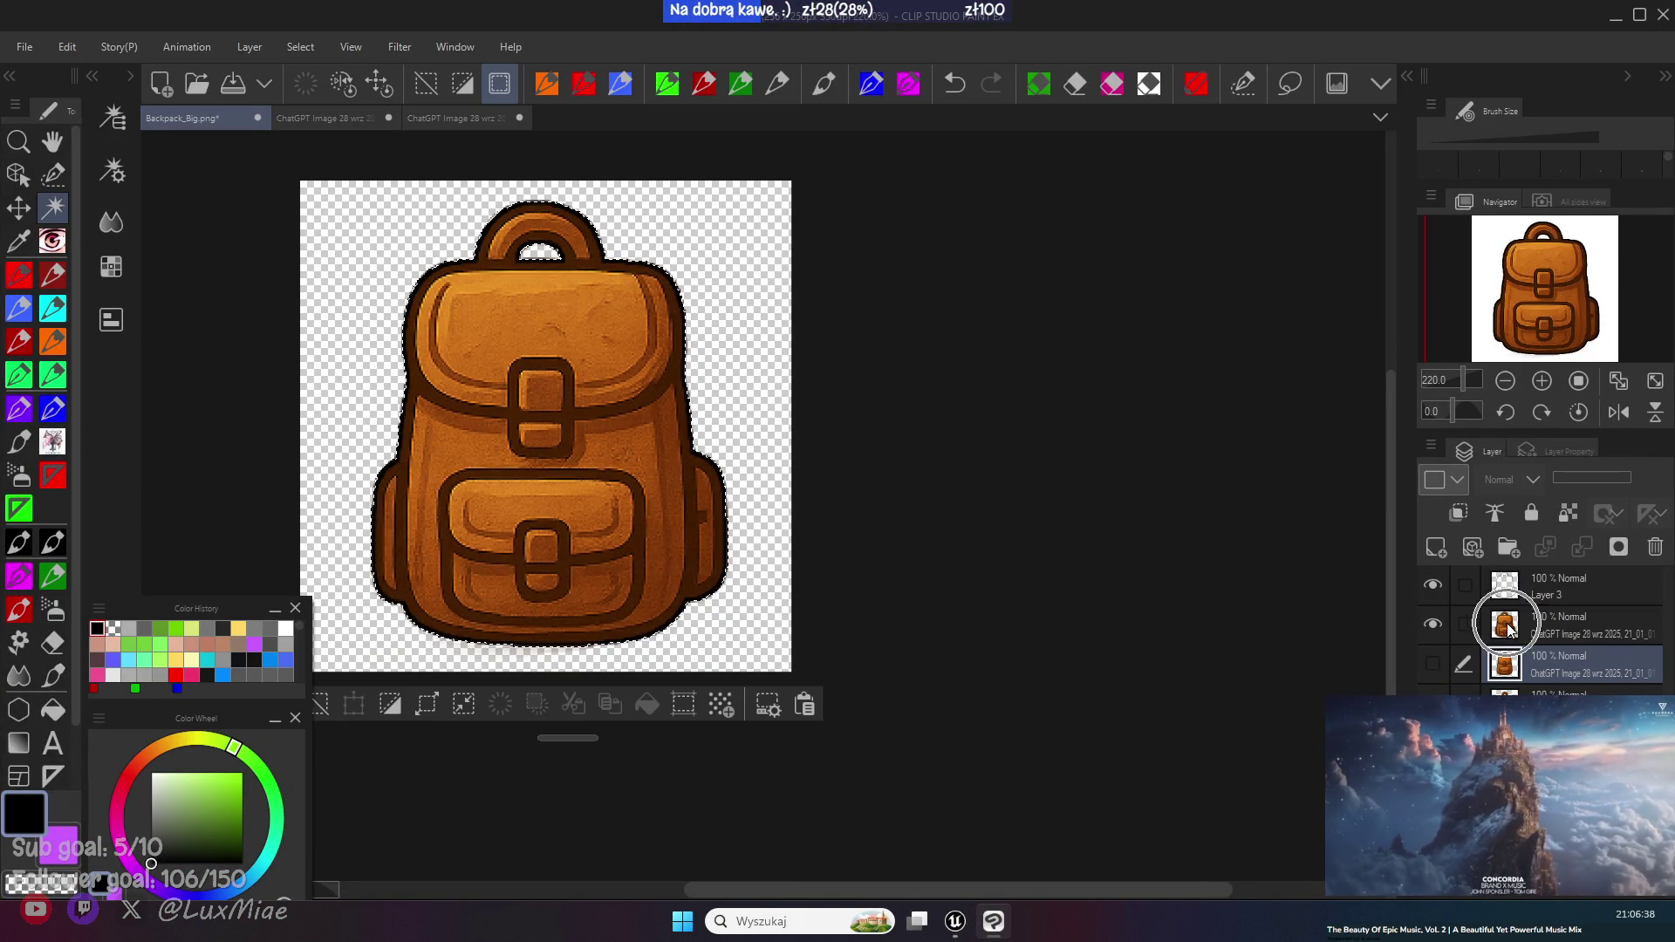
left_click_drag(470, 610, 558, 608)
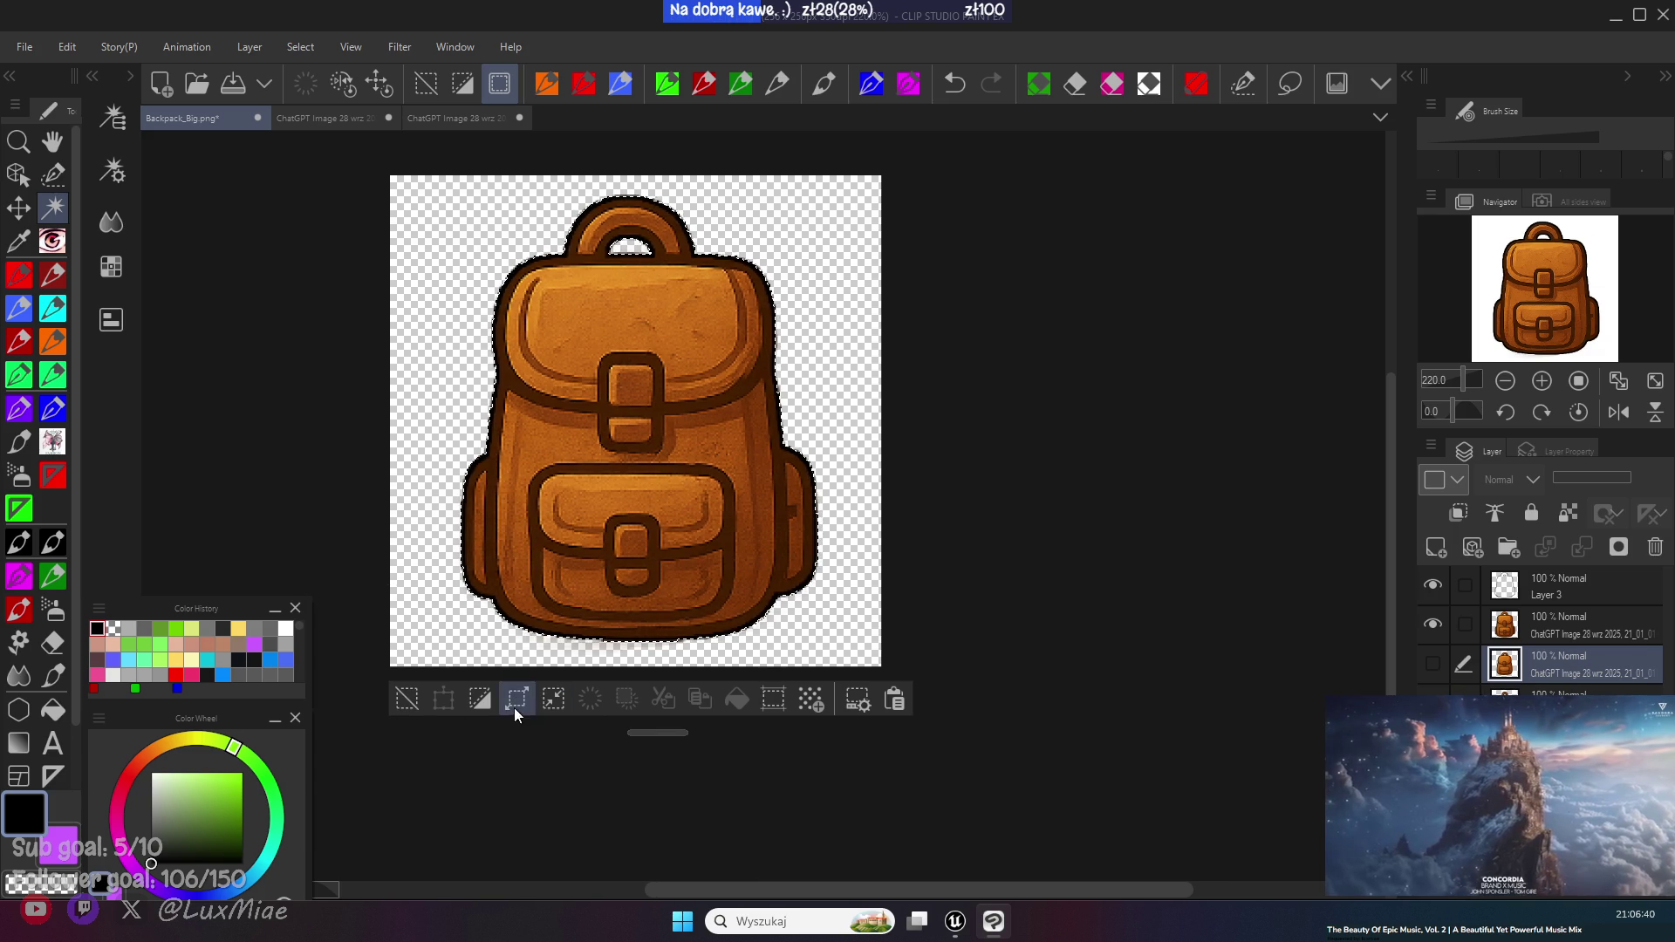
- Shrink the selection, expand it by 2 px, then deselect
left_click(553, 699)
left_click(523, 408)
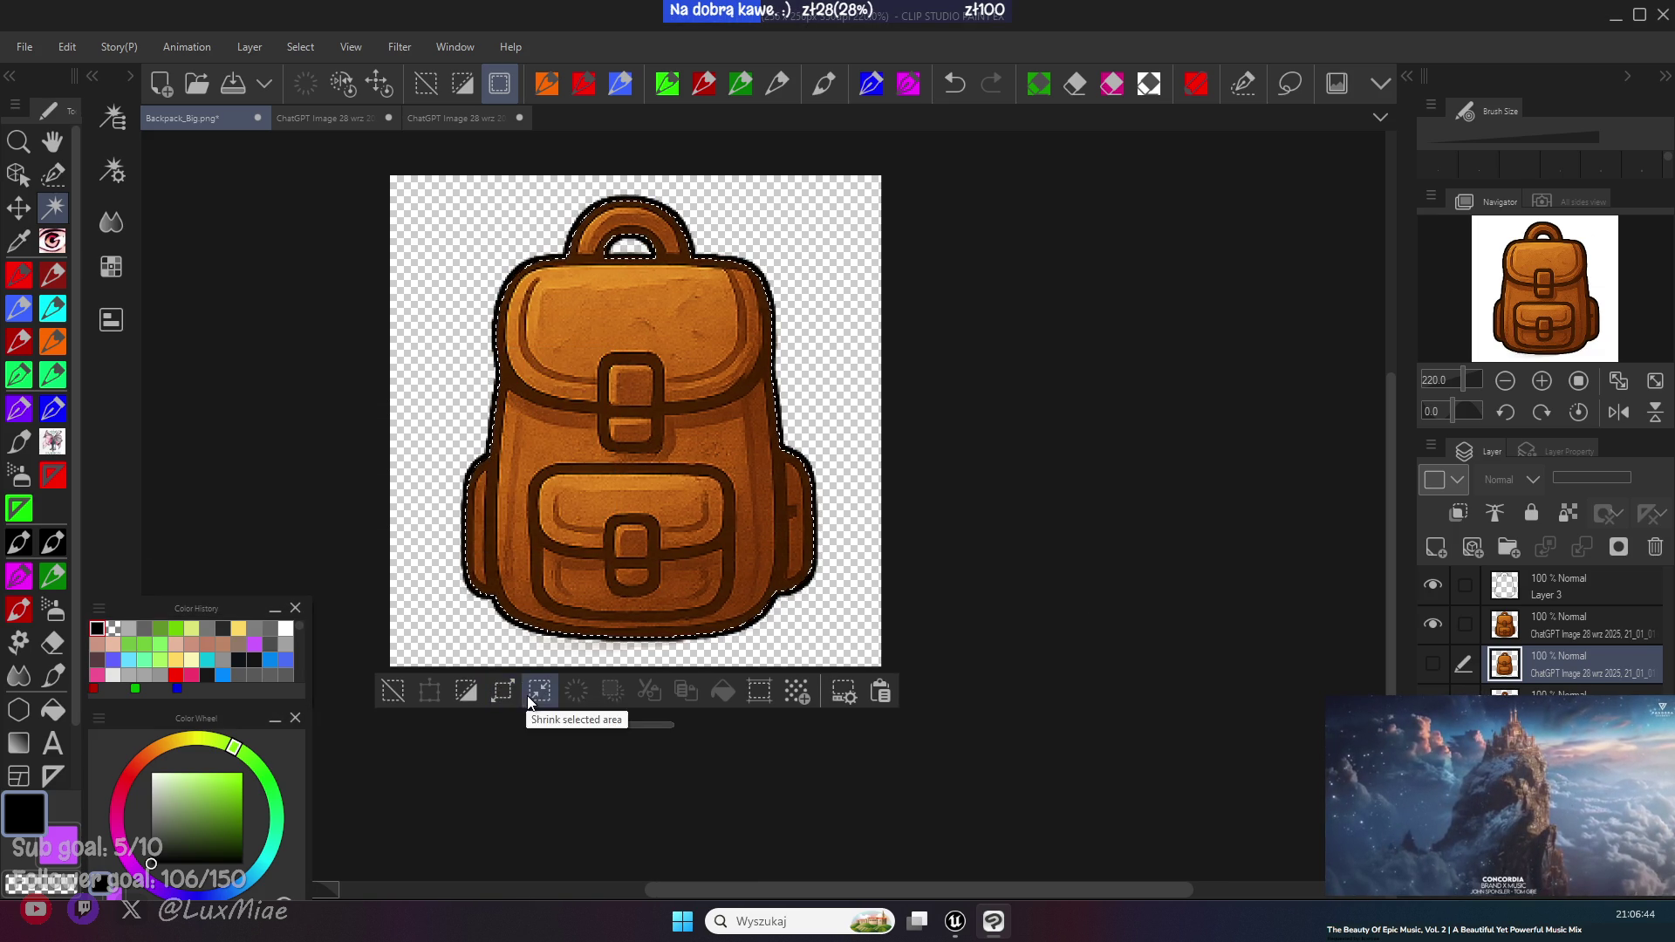
left_click(504, 692)
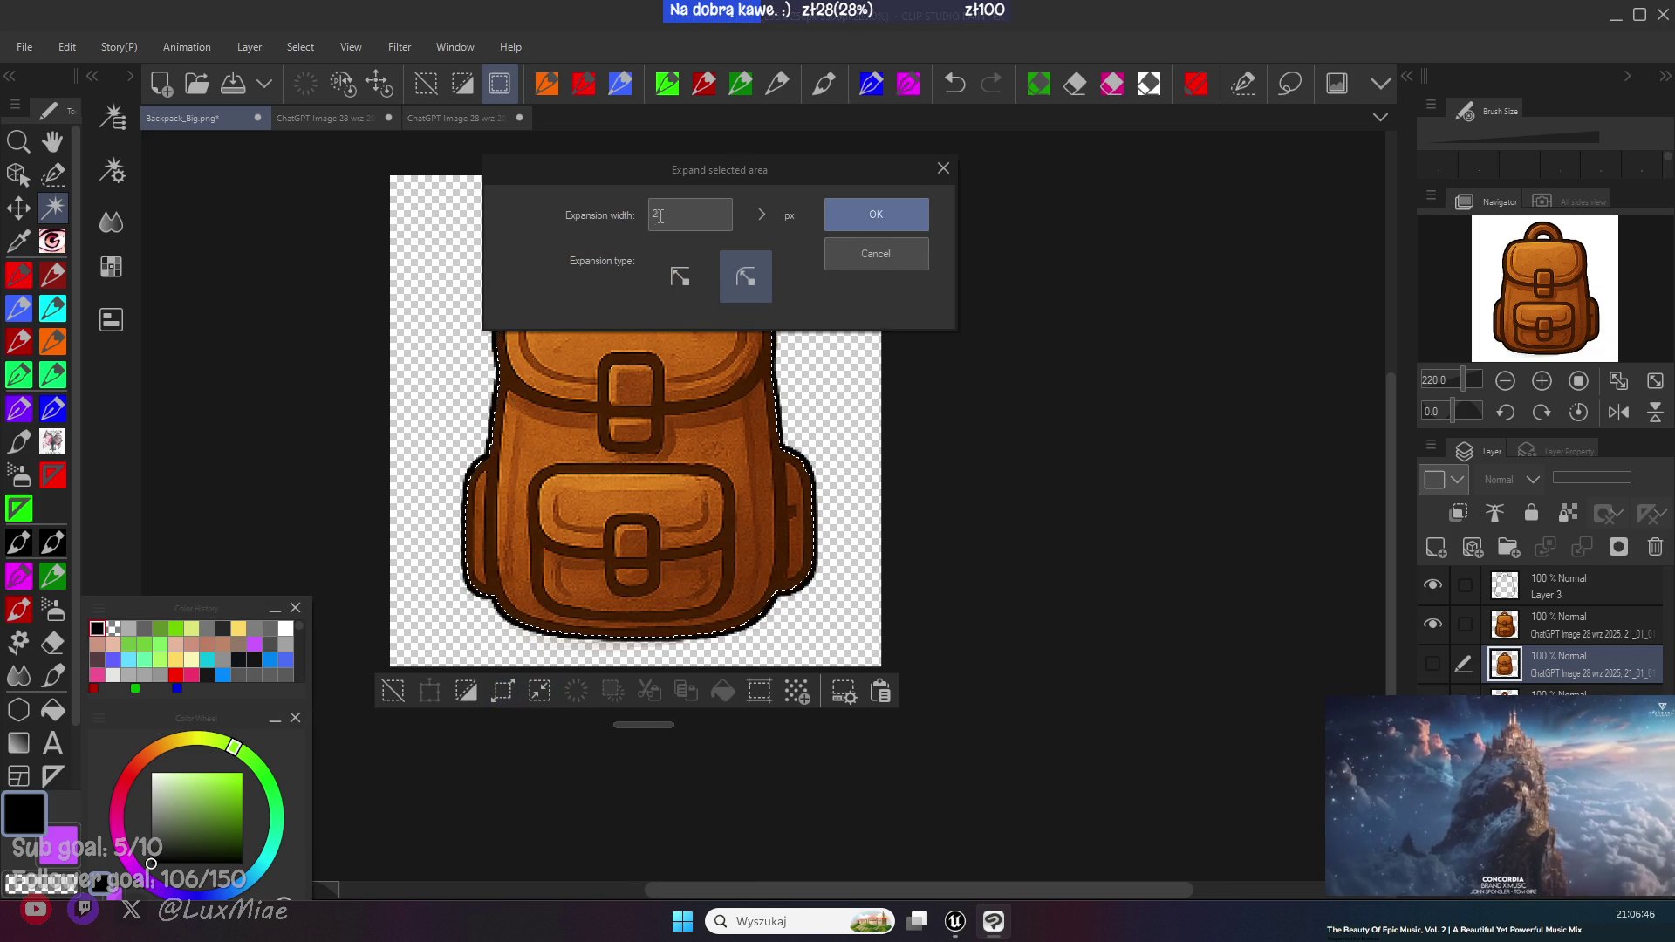
left_click(903, 225)
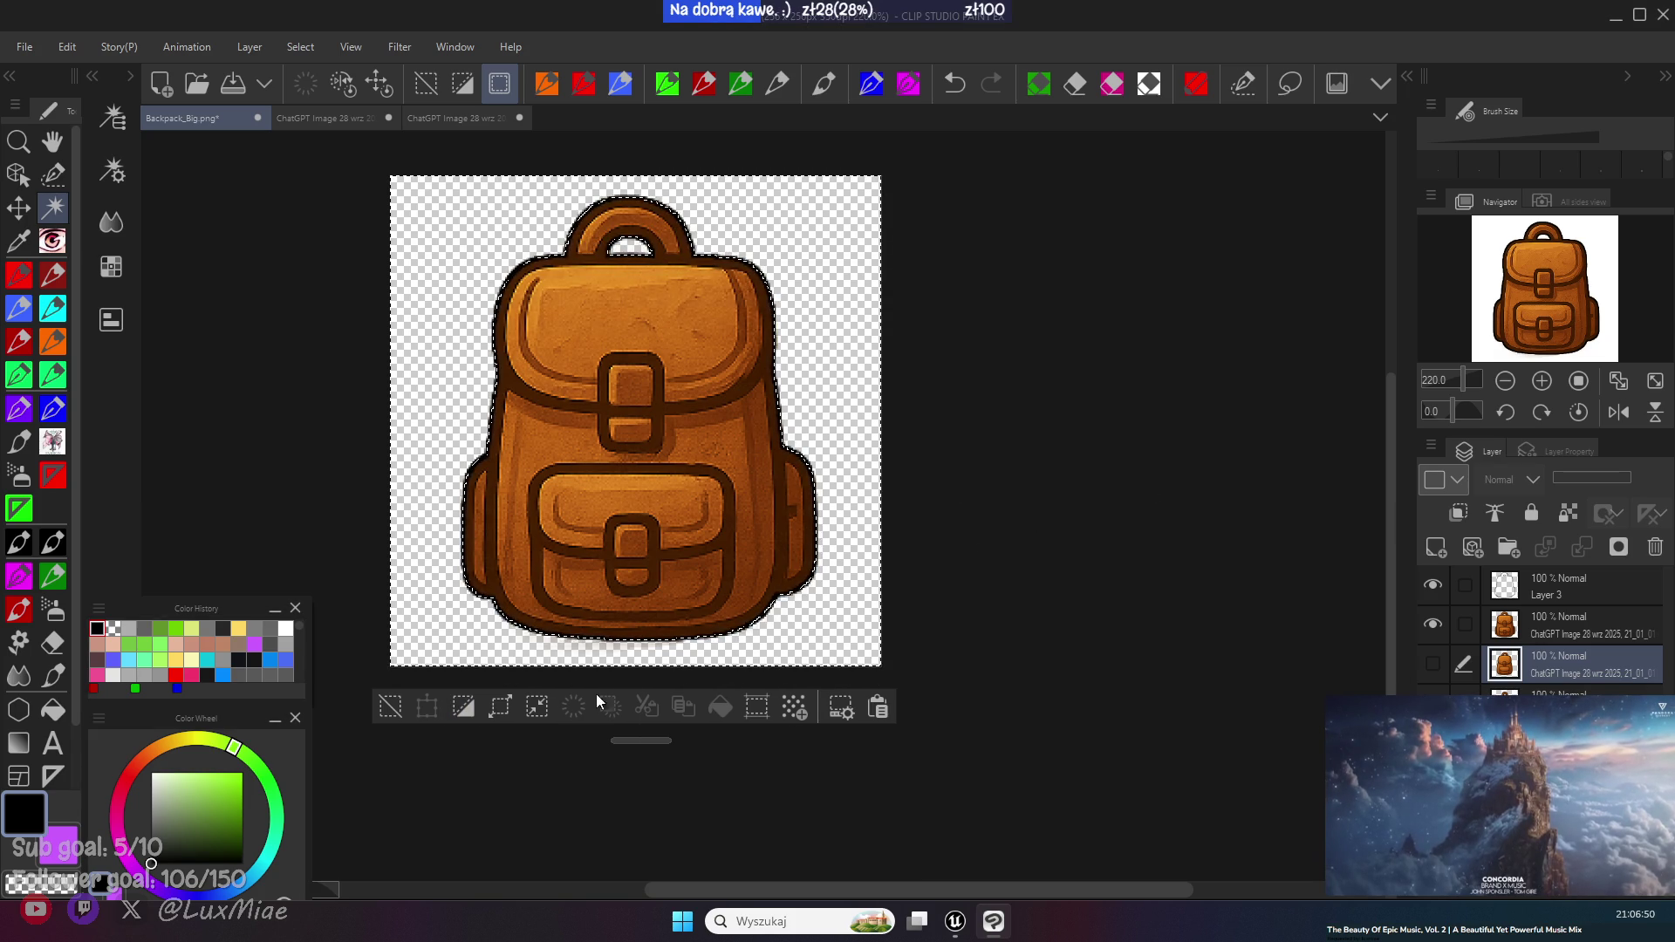
left_click(1594, 637)
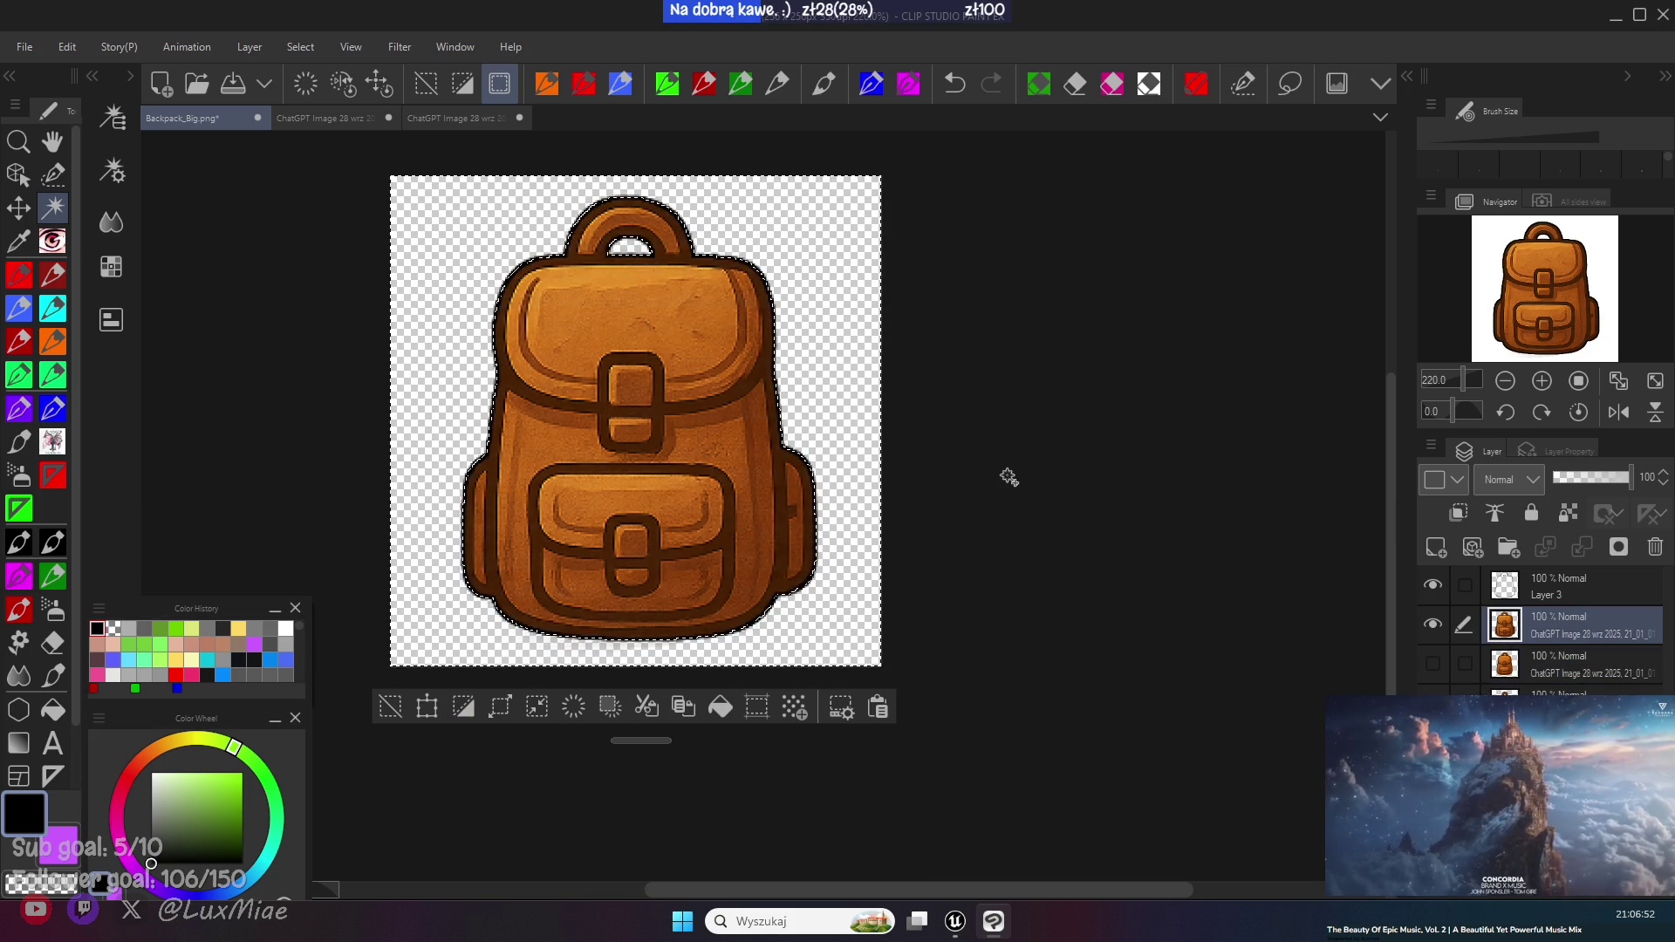
left_click(390, 706)
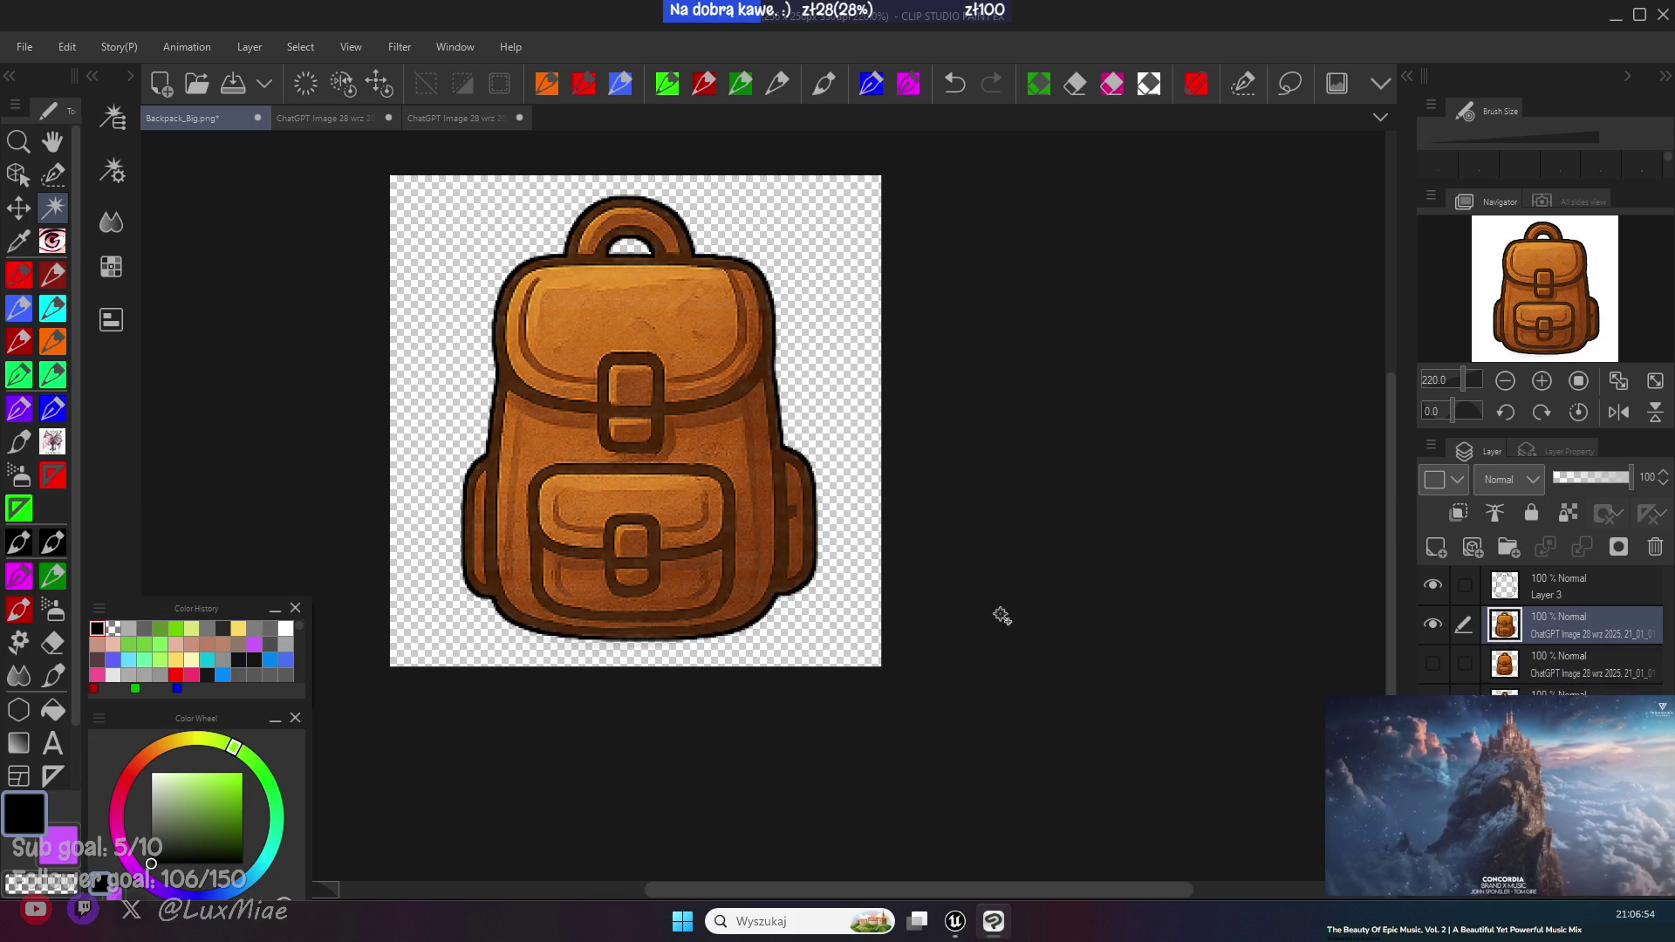
scroll(598, 710, "up", 5)
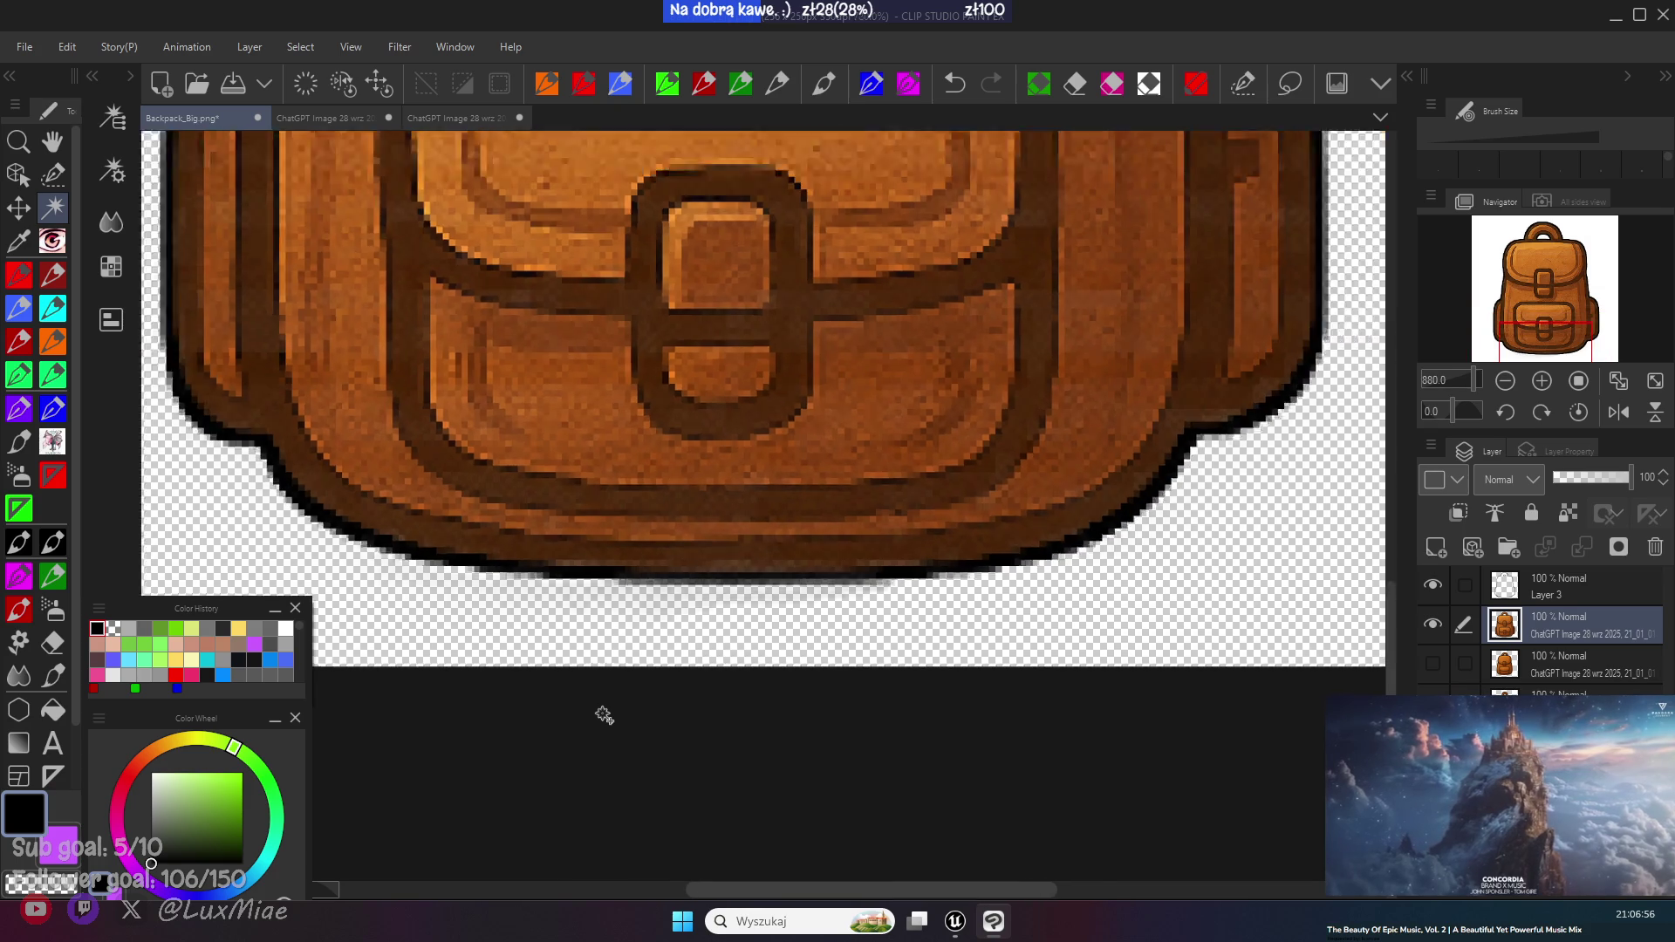
- Select the backpack's outline and trial an erase, undoing it
scroll(890, 683, "down", 2)
left_click(984, 711)
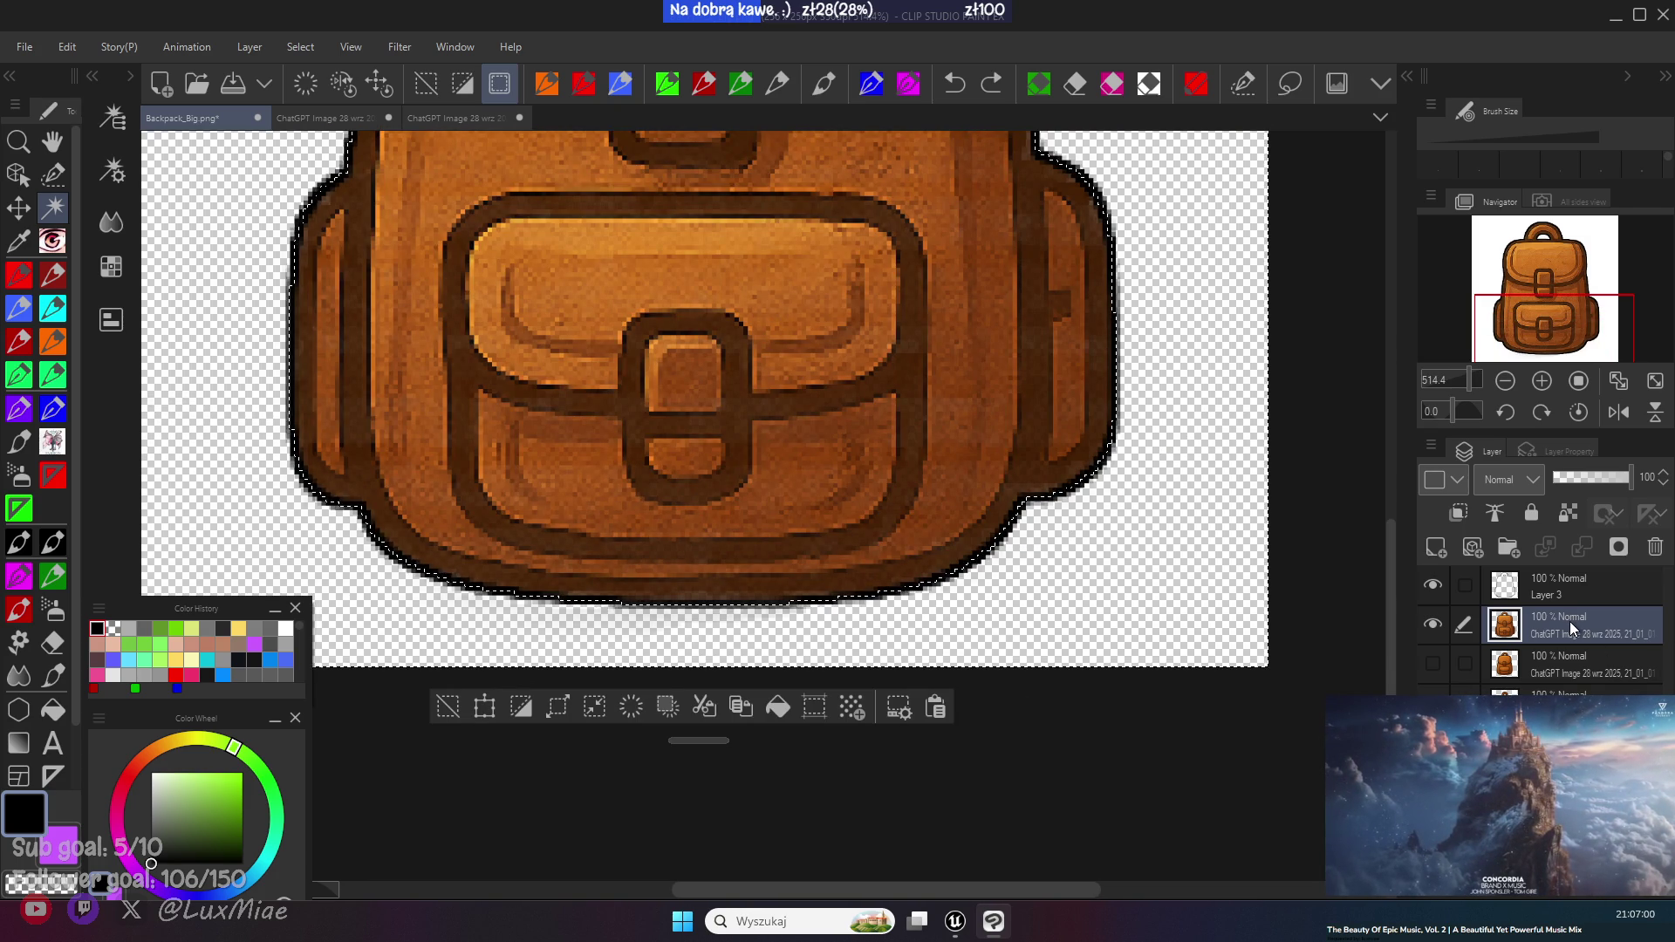
left_click(1057, 512)
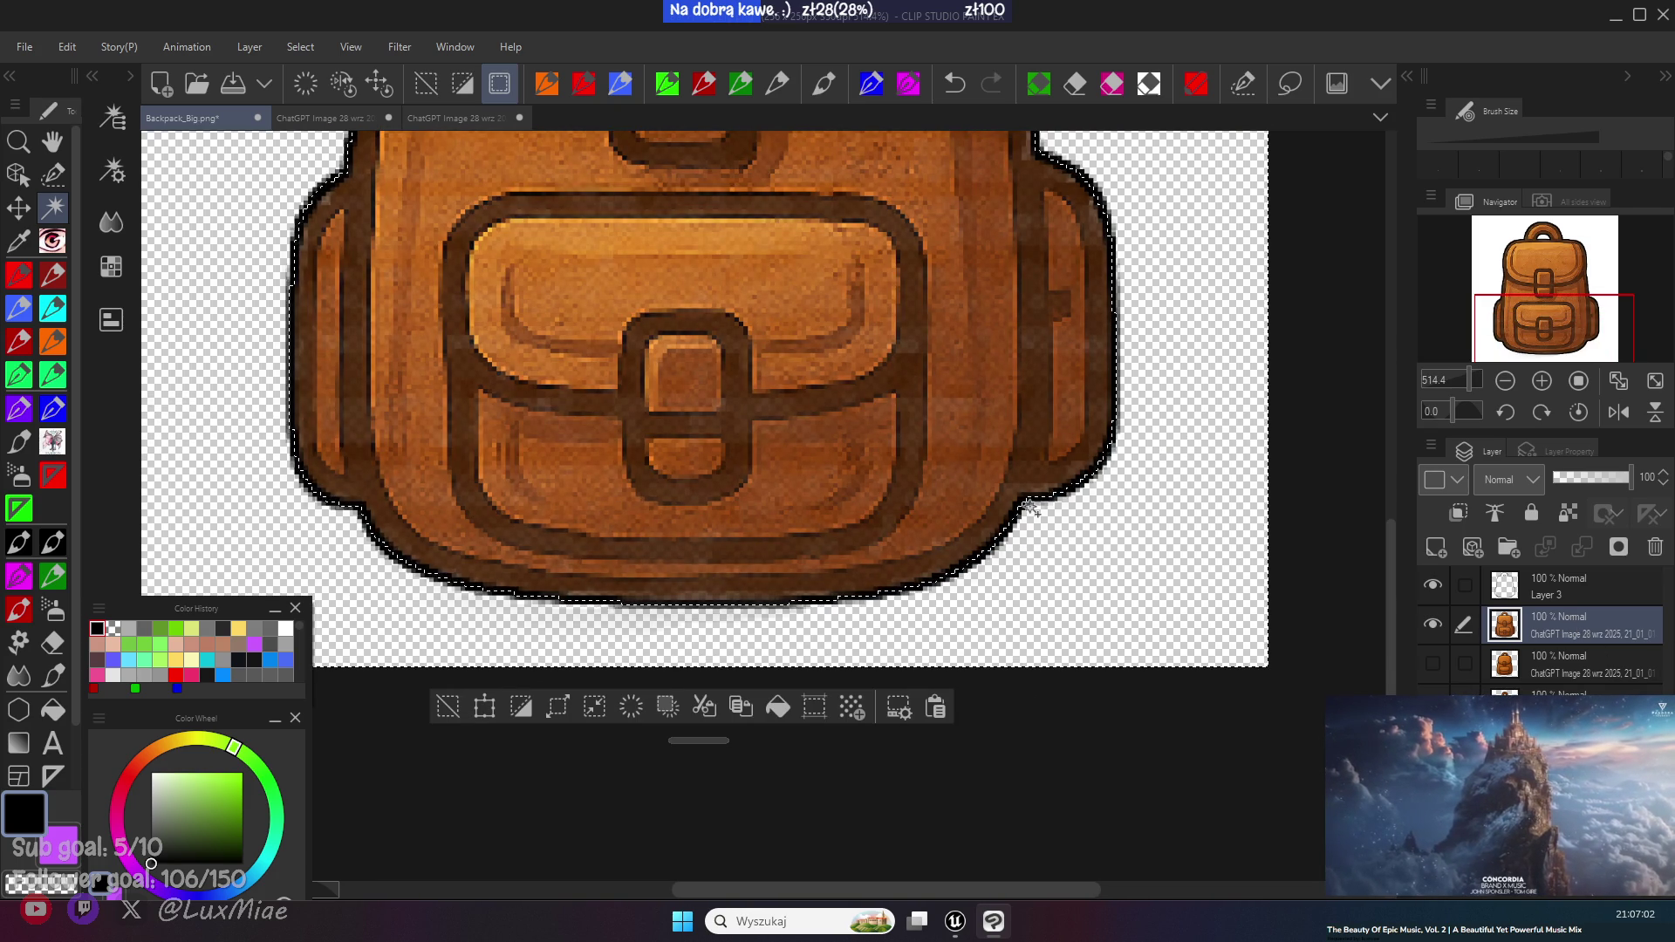
key("ctrl+z")
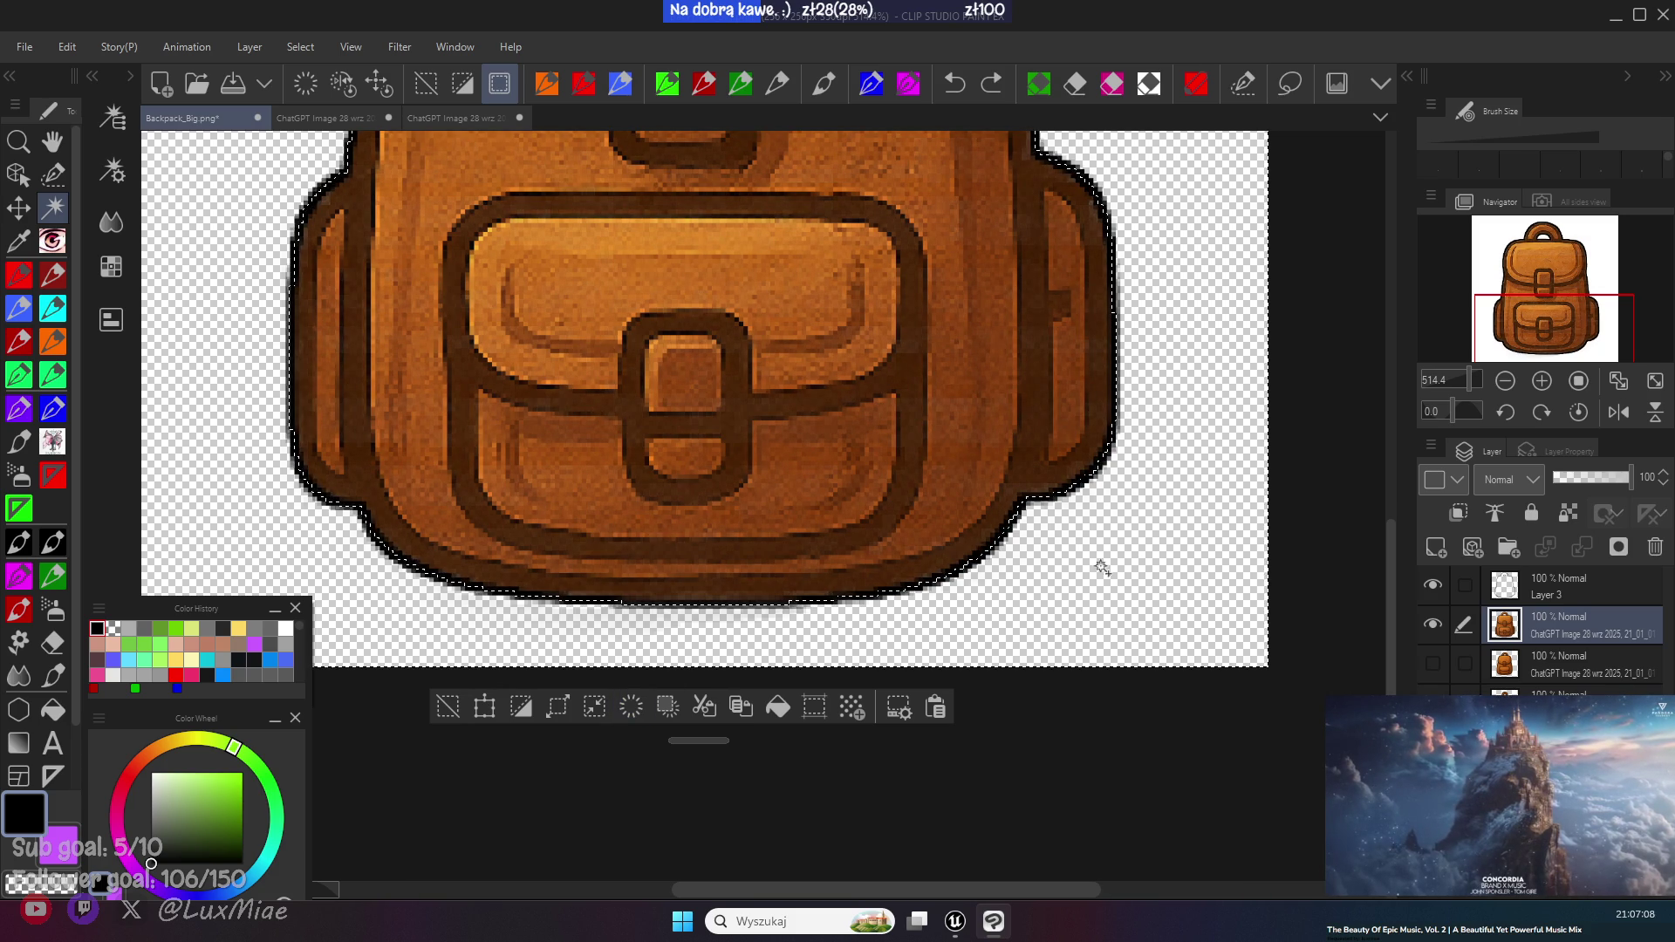
left_click(523, 712)
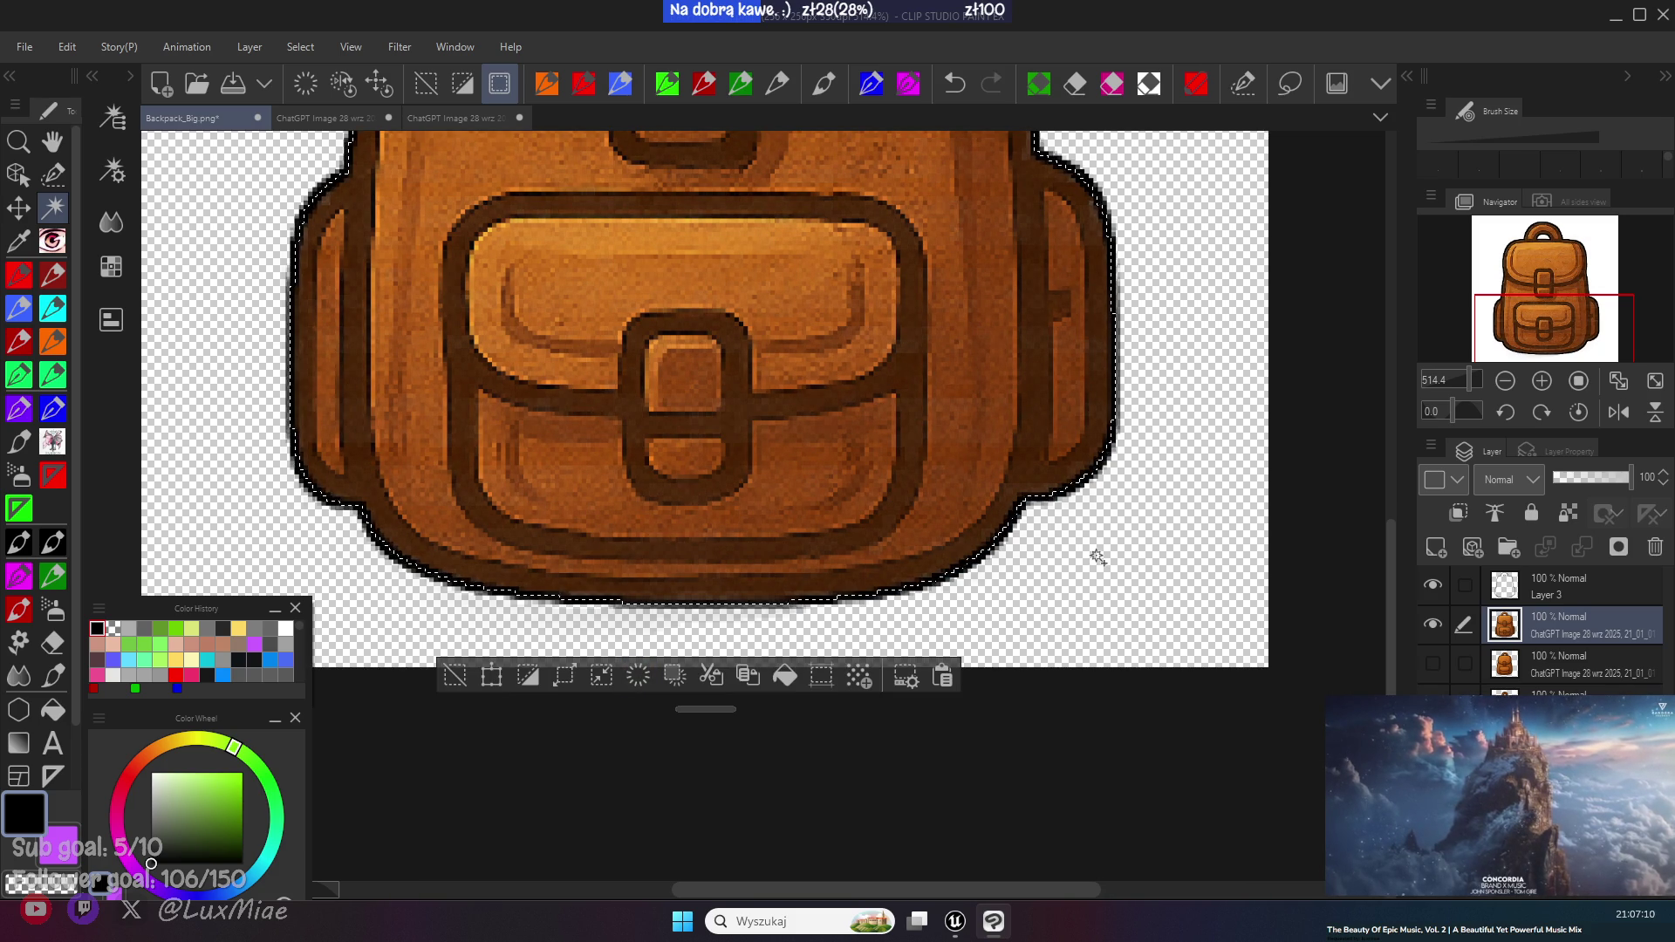
key("Delete")
key("ctrl+z")
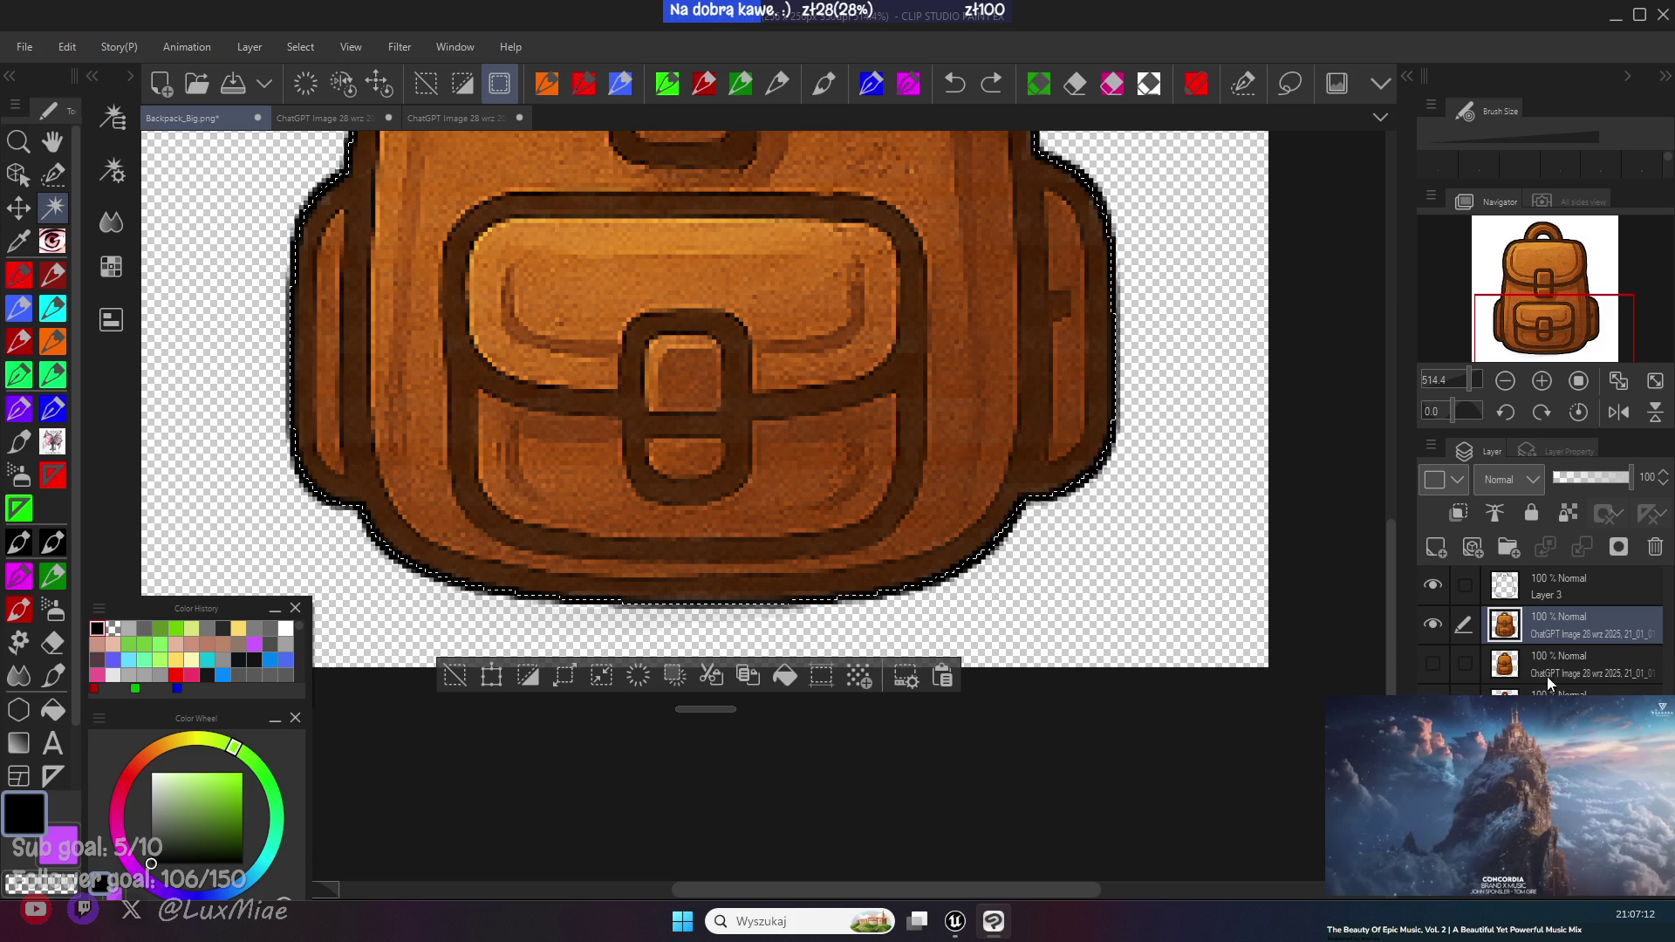
- Hide Layer 3, reselect the backpack shape, then erase and restore its pixels
left_click(1433, 585)
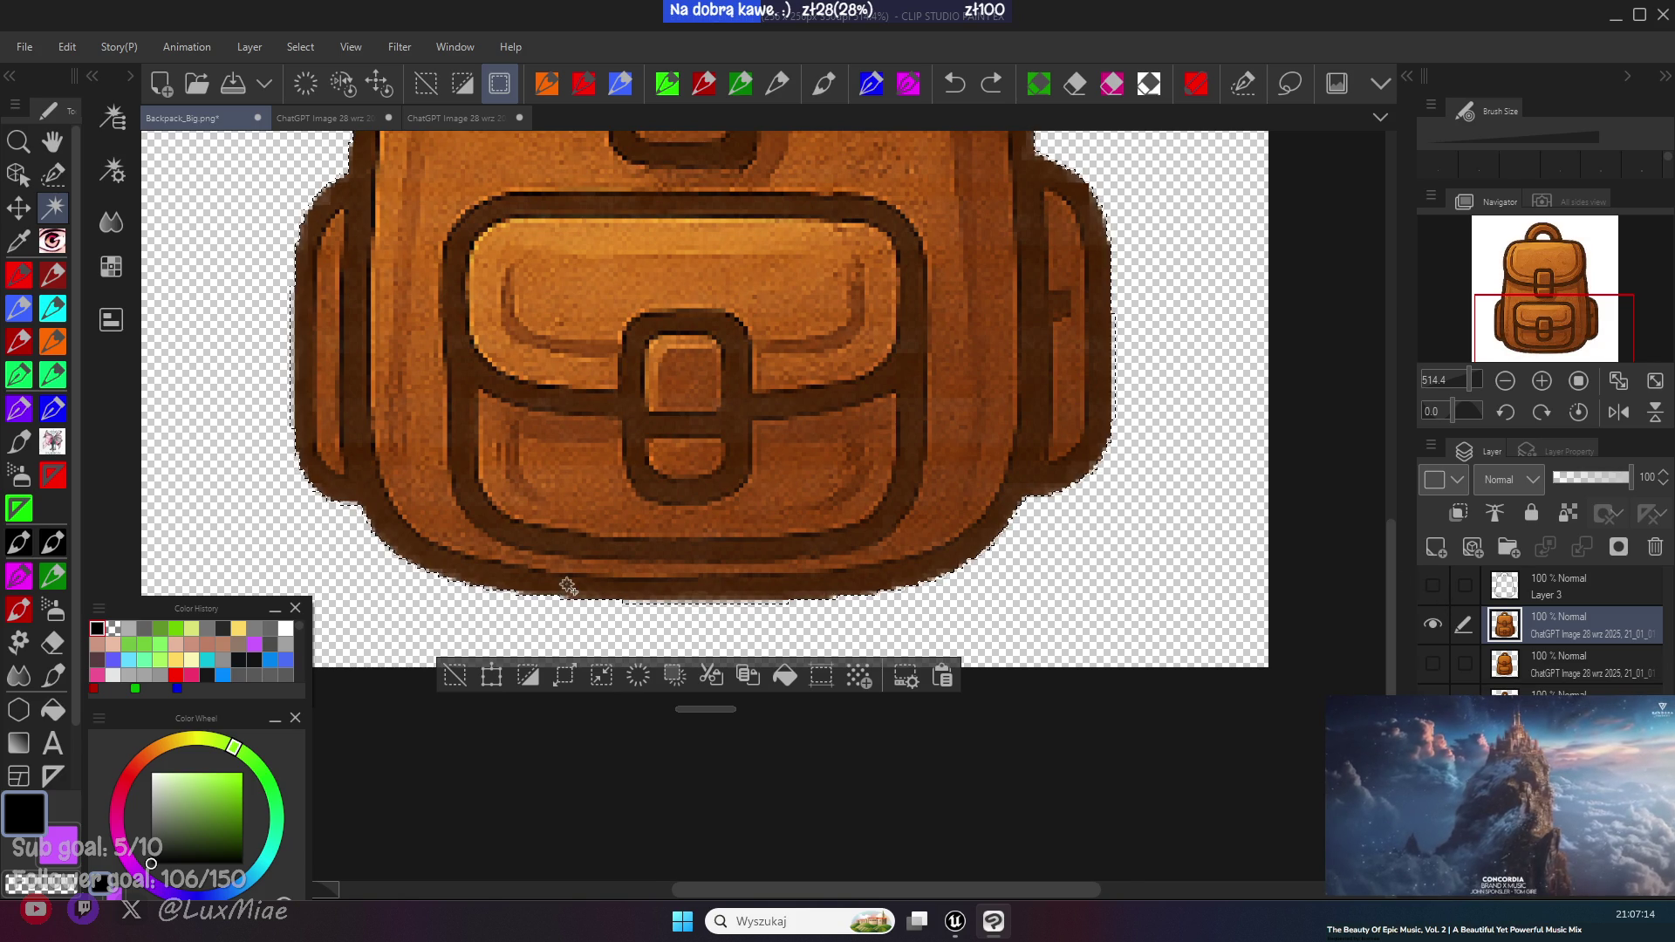
scroll(558, 586, "down", 1)
left_click(434, 673)
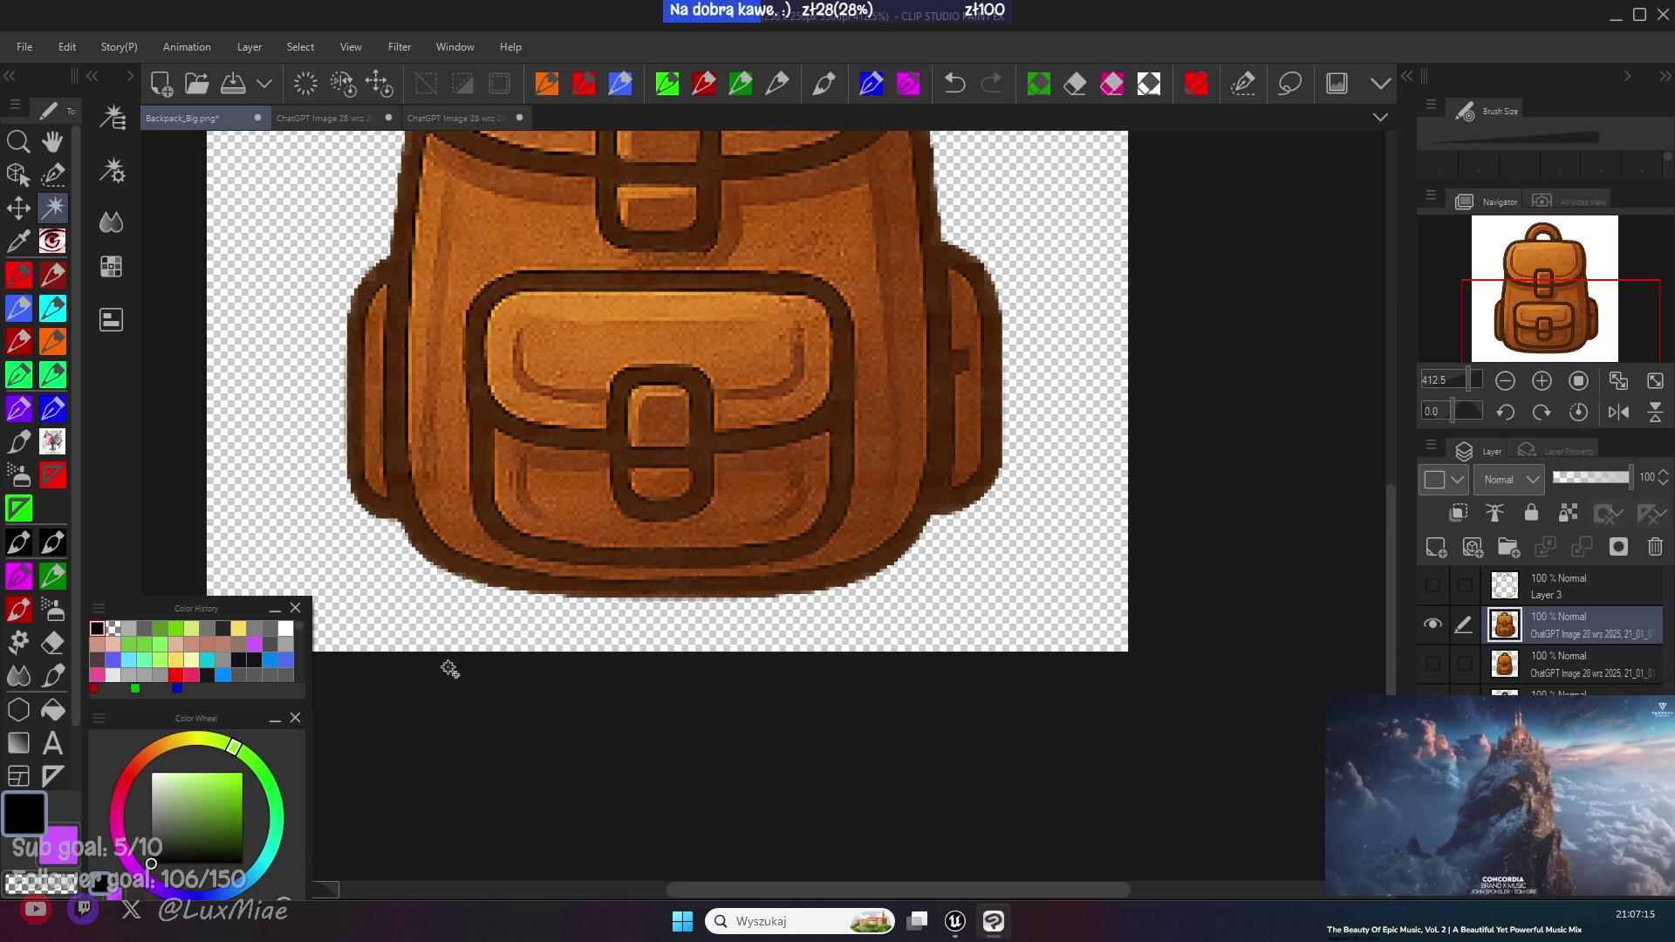
left_click(1521, 616, "ctrl")
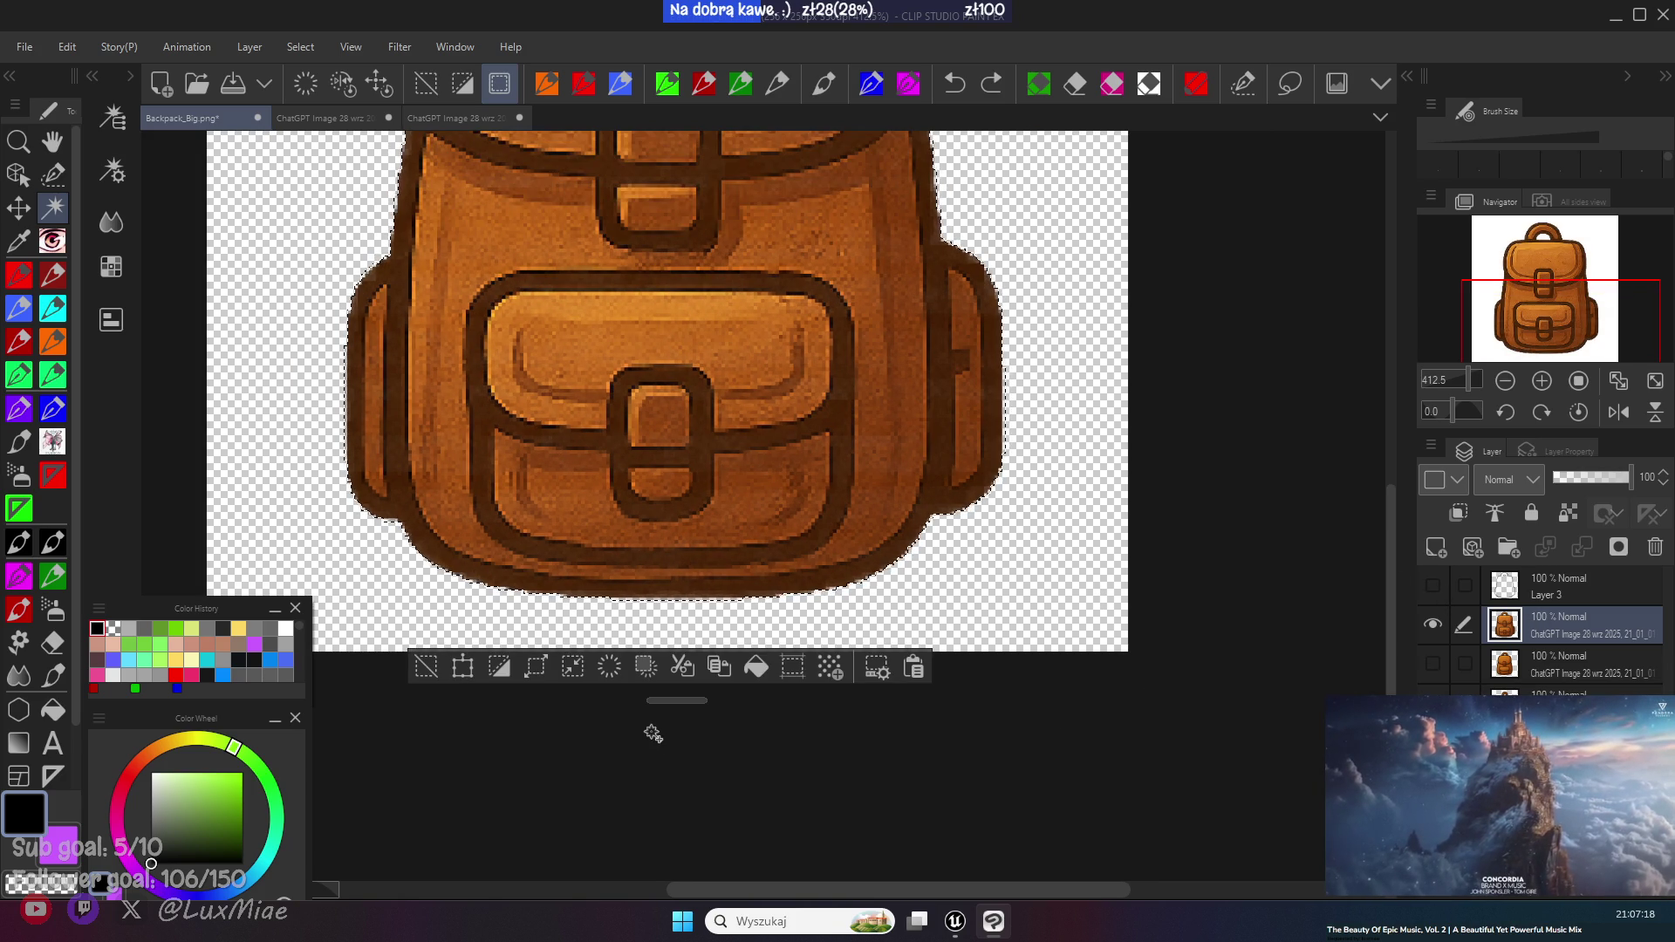
scroll(676, 558, "up", 1)
key("Delete")
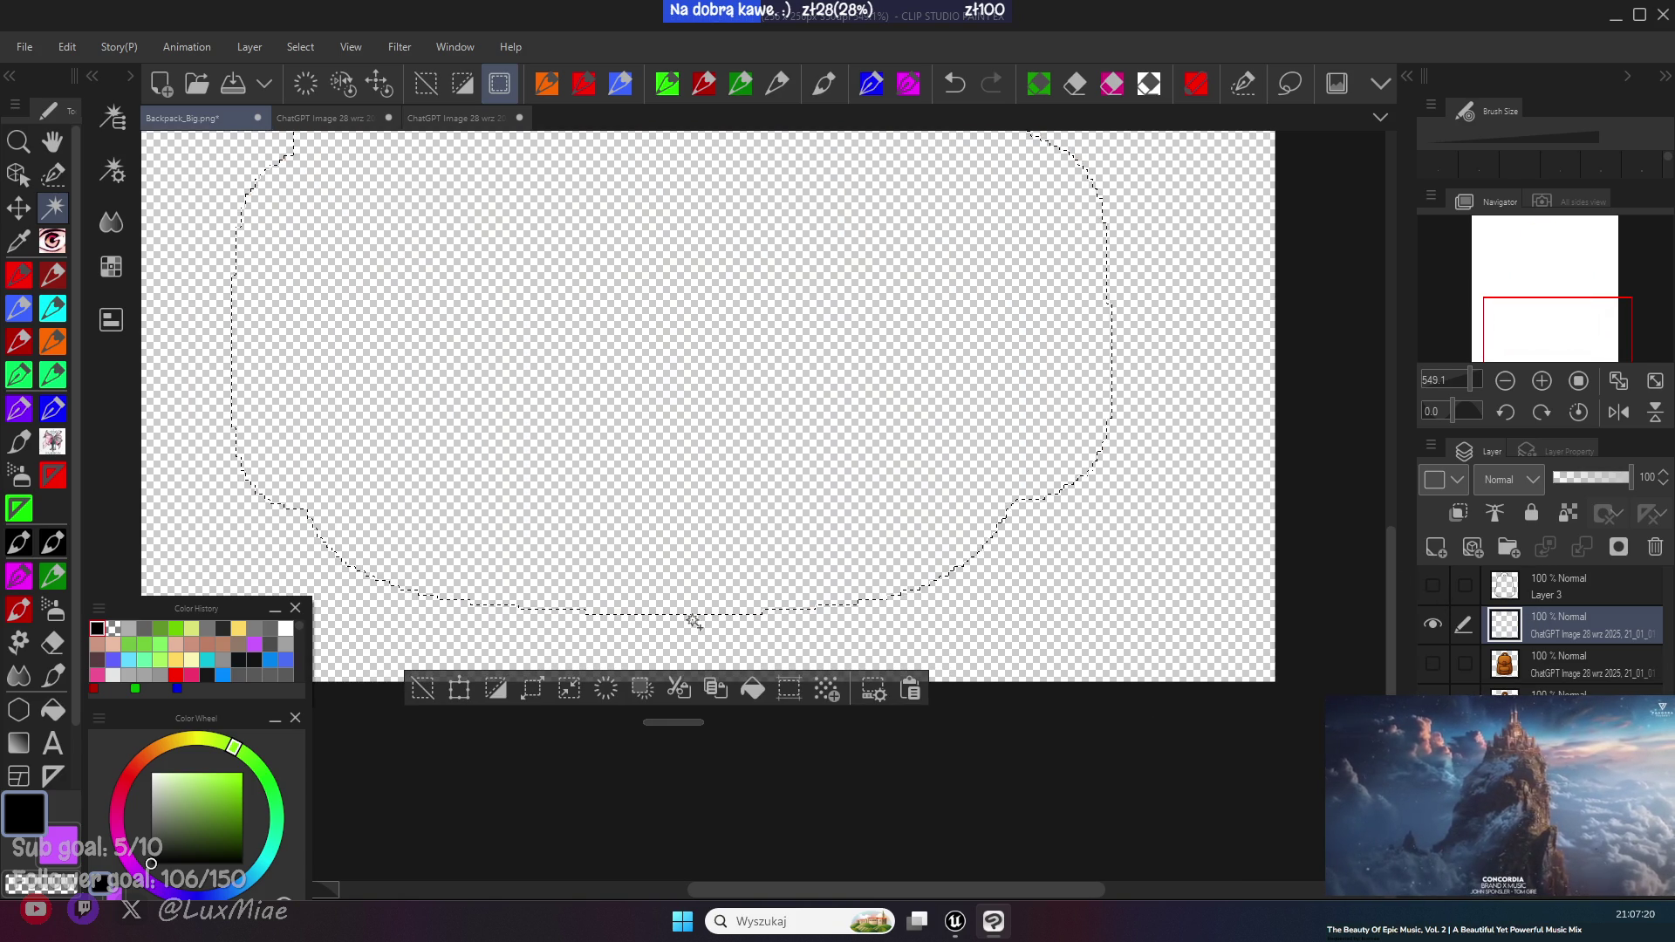
key("ctrl+y")
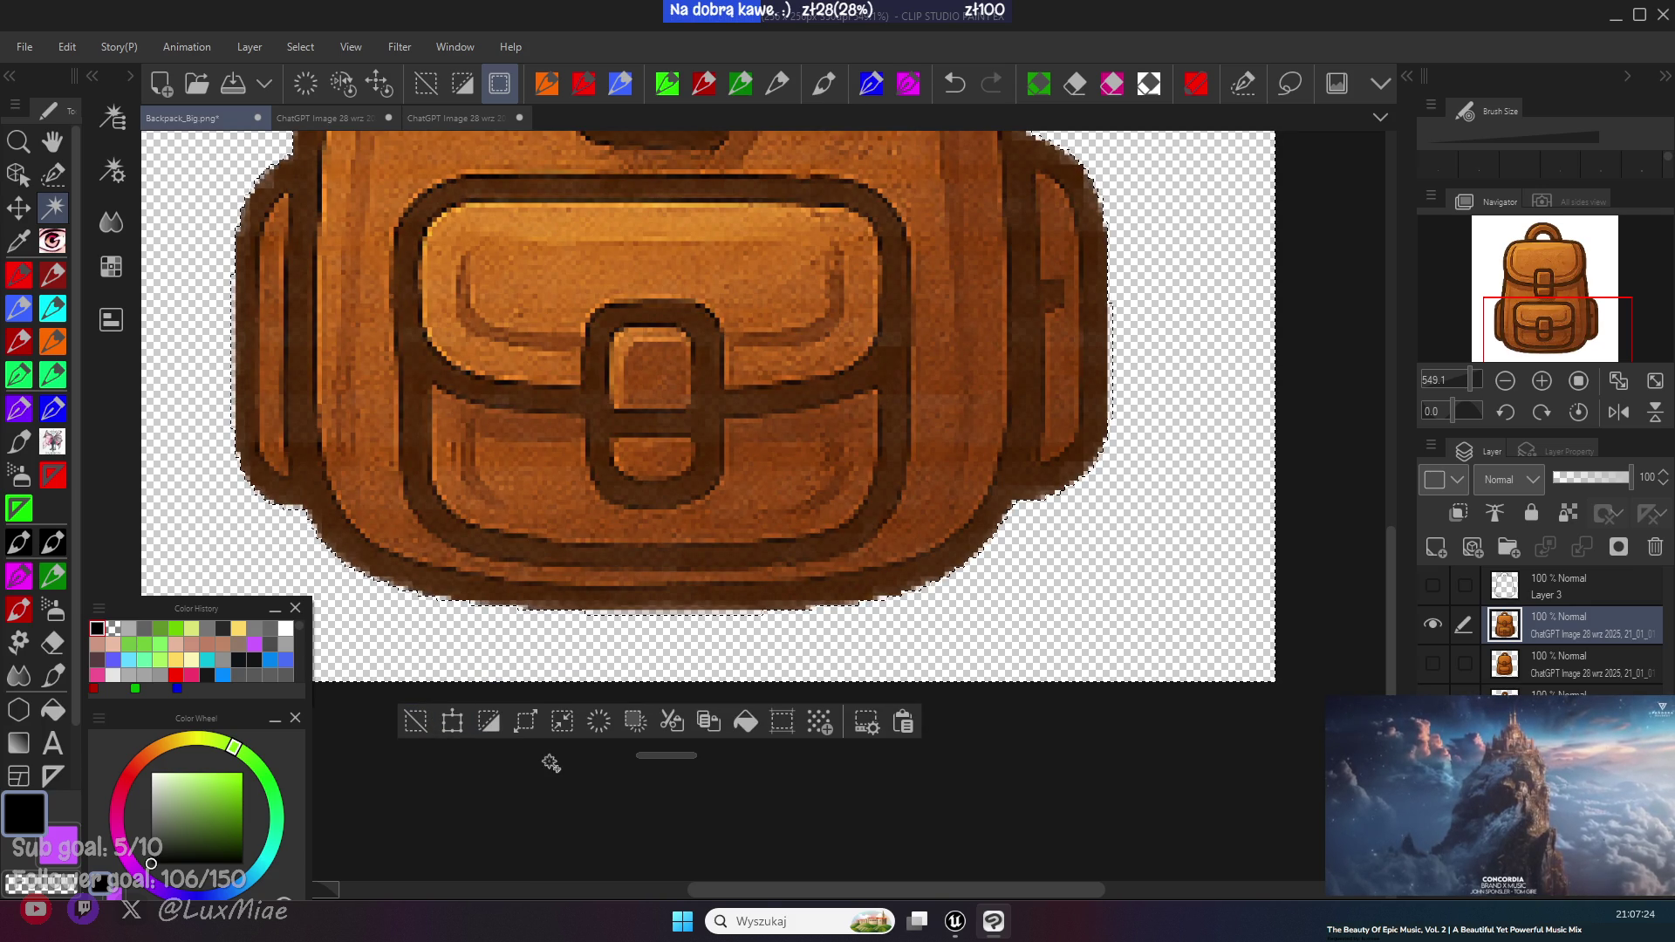
- Shrink the selection by 1 px, expand it by 2 px, deselect, and save Backpack_Big.png
left_click(561, 721)
type("1")
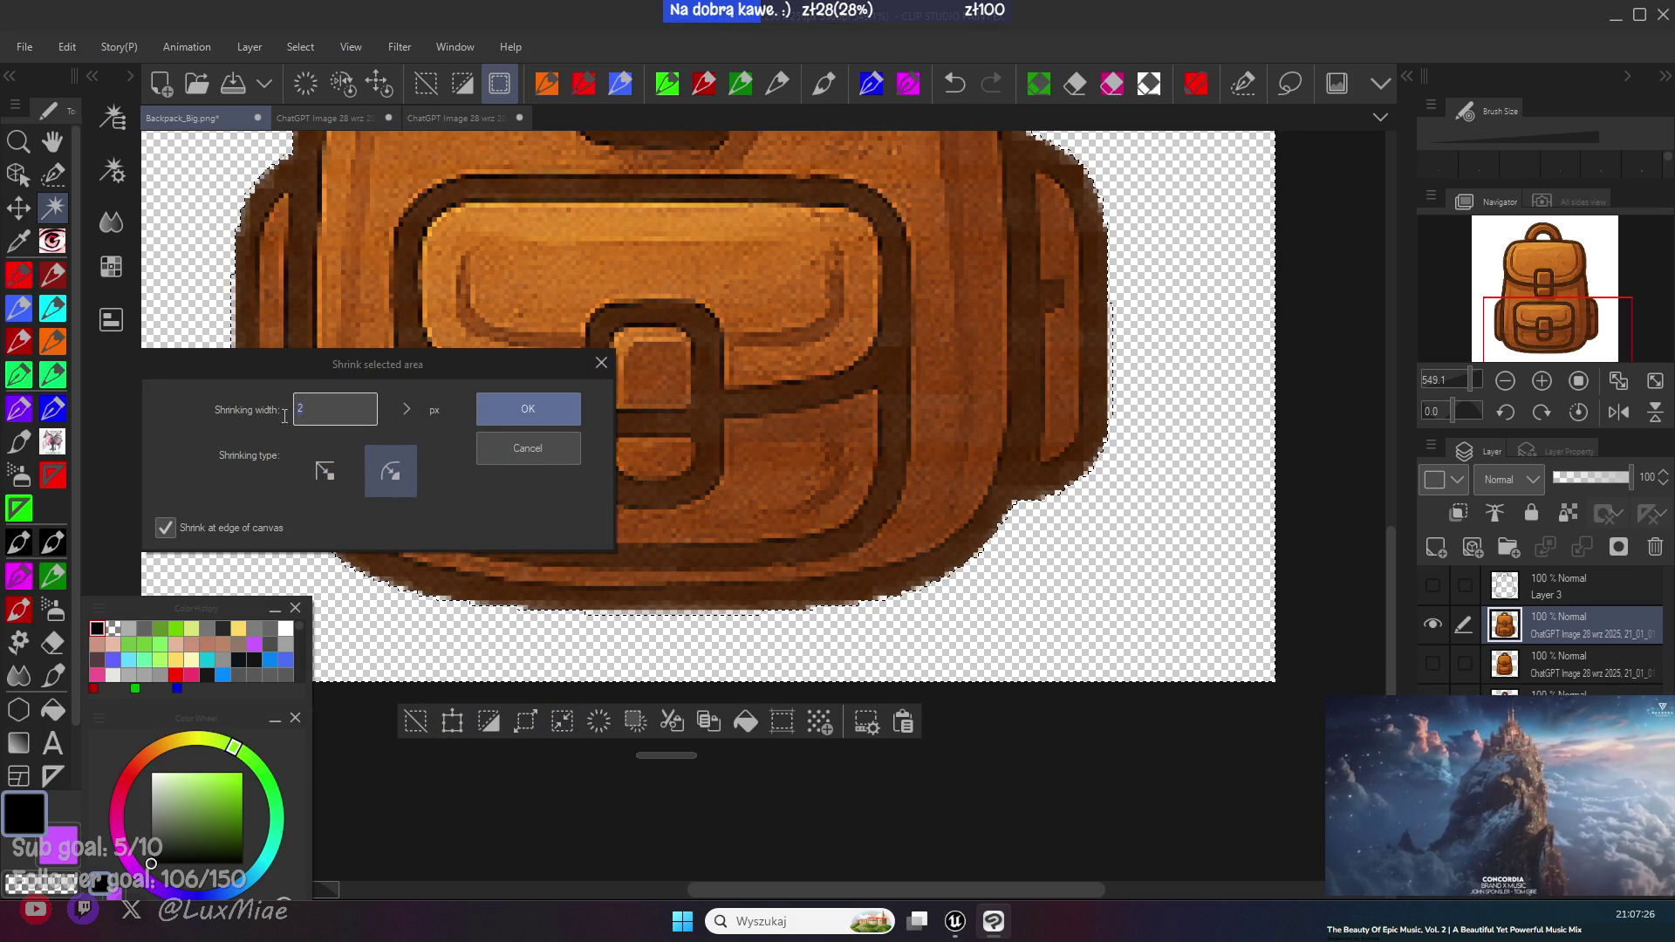
left_click(515, 422)
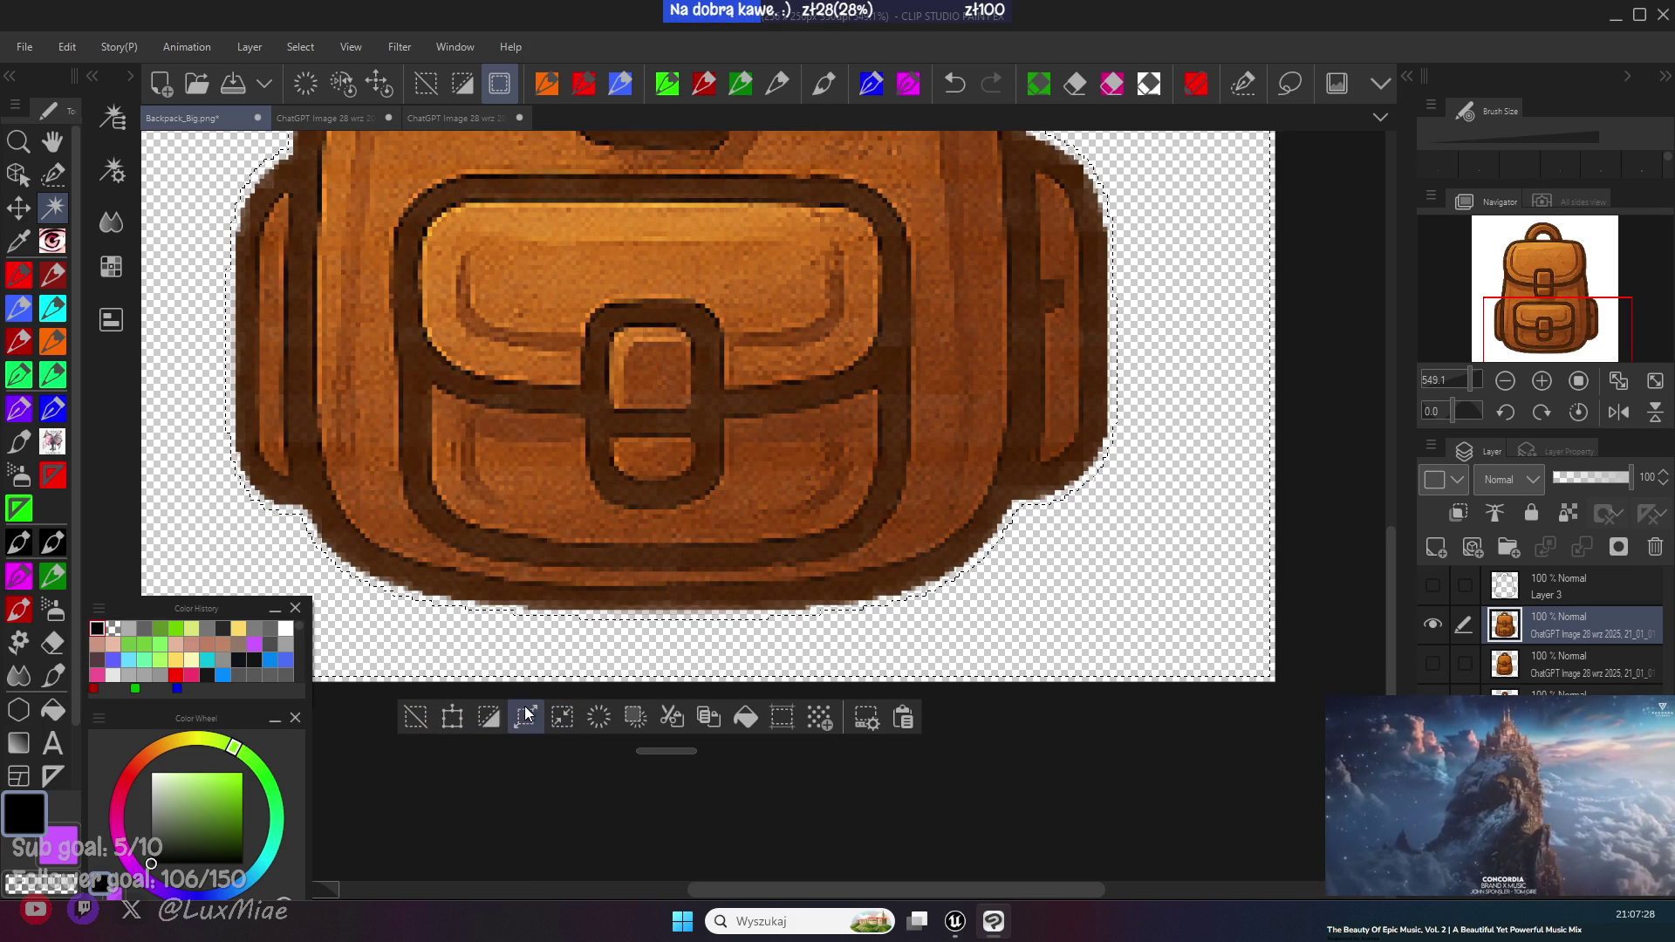
left_click(525, 717)
type("2")
left_click(892, 213)
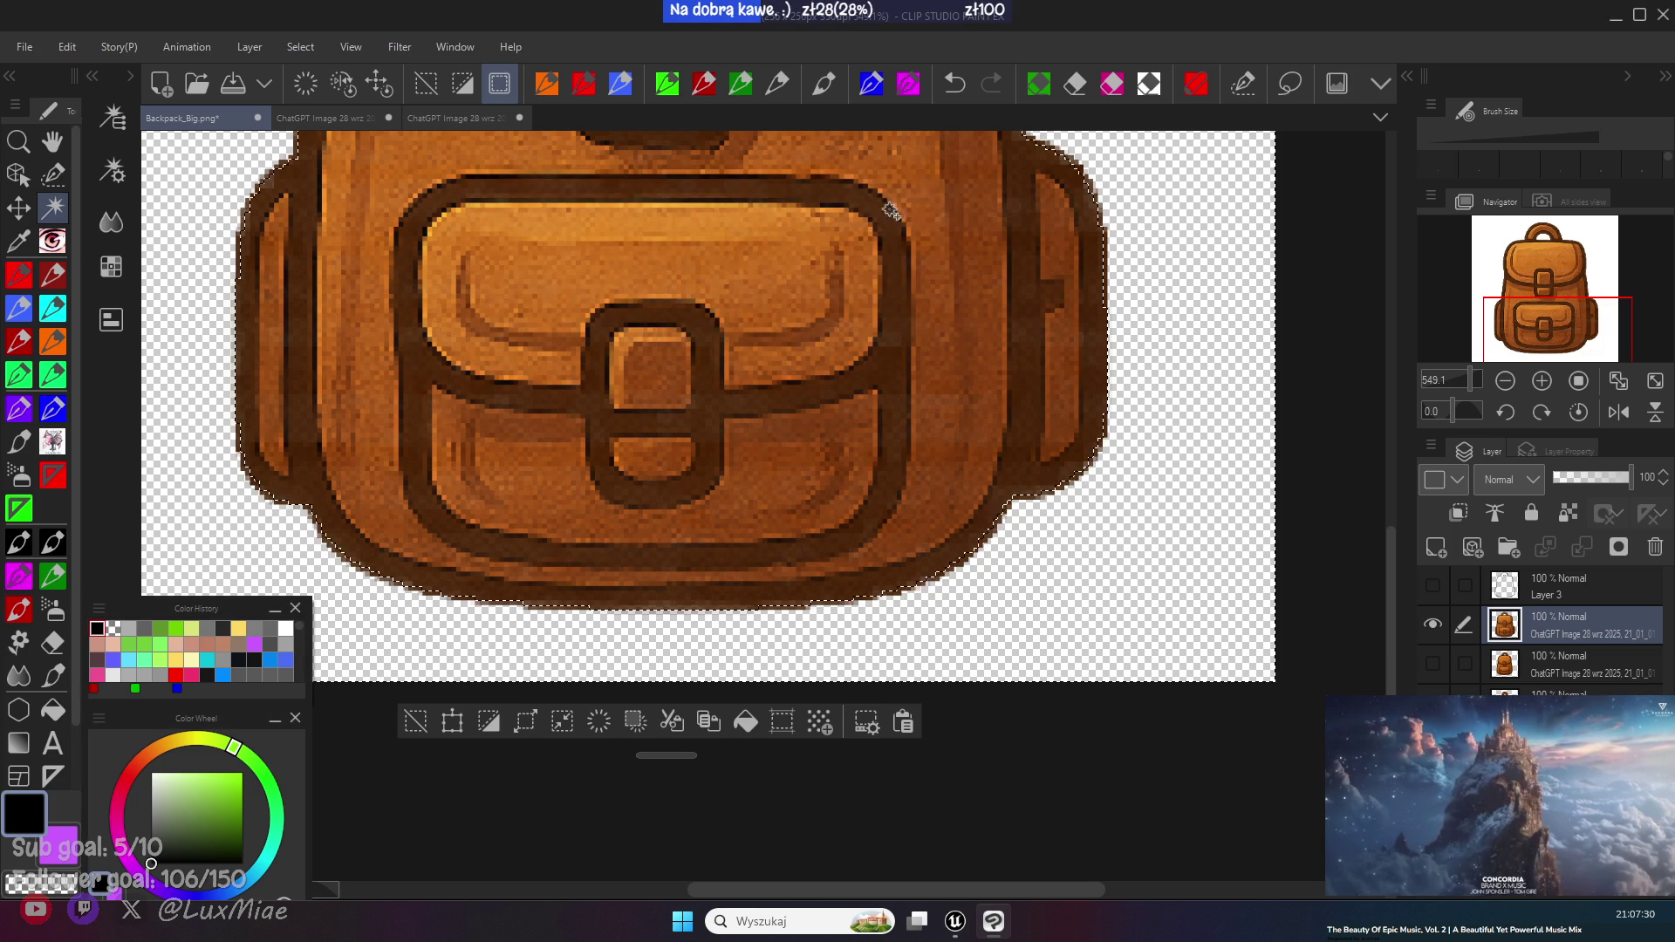
key("ctrl+d")
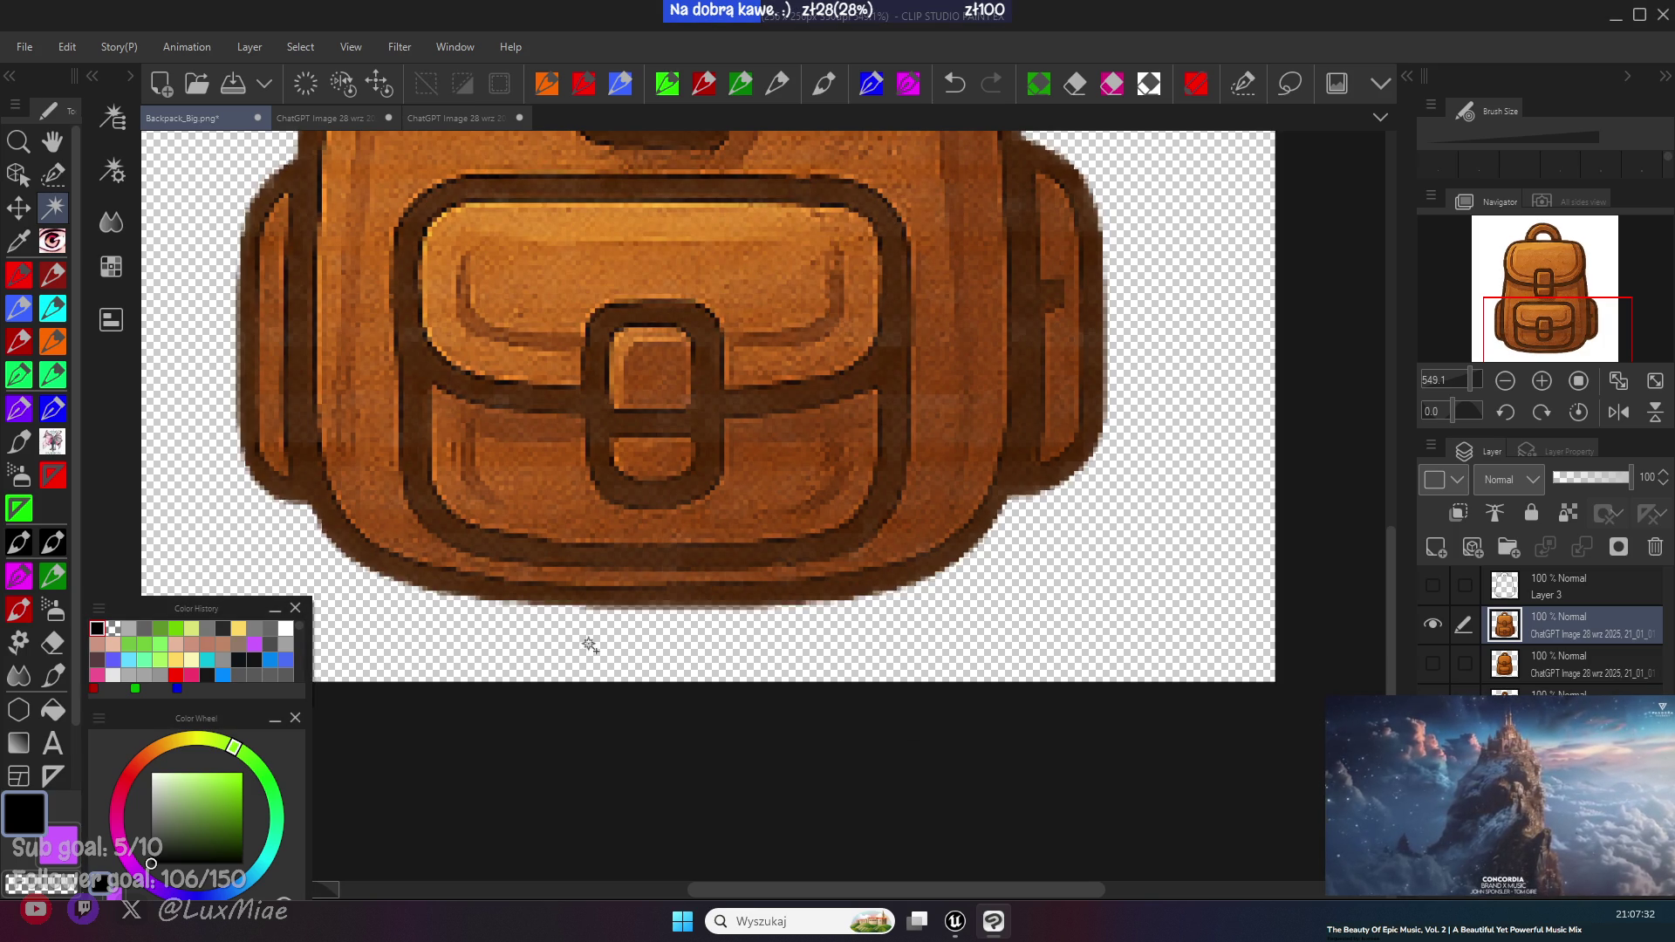
scroll(760, 616, "down", 3)
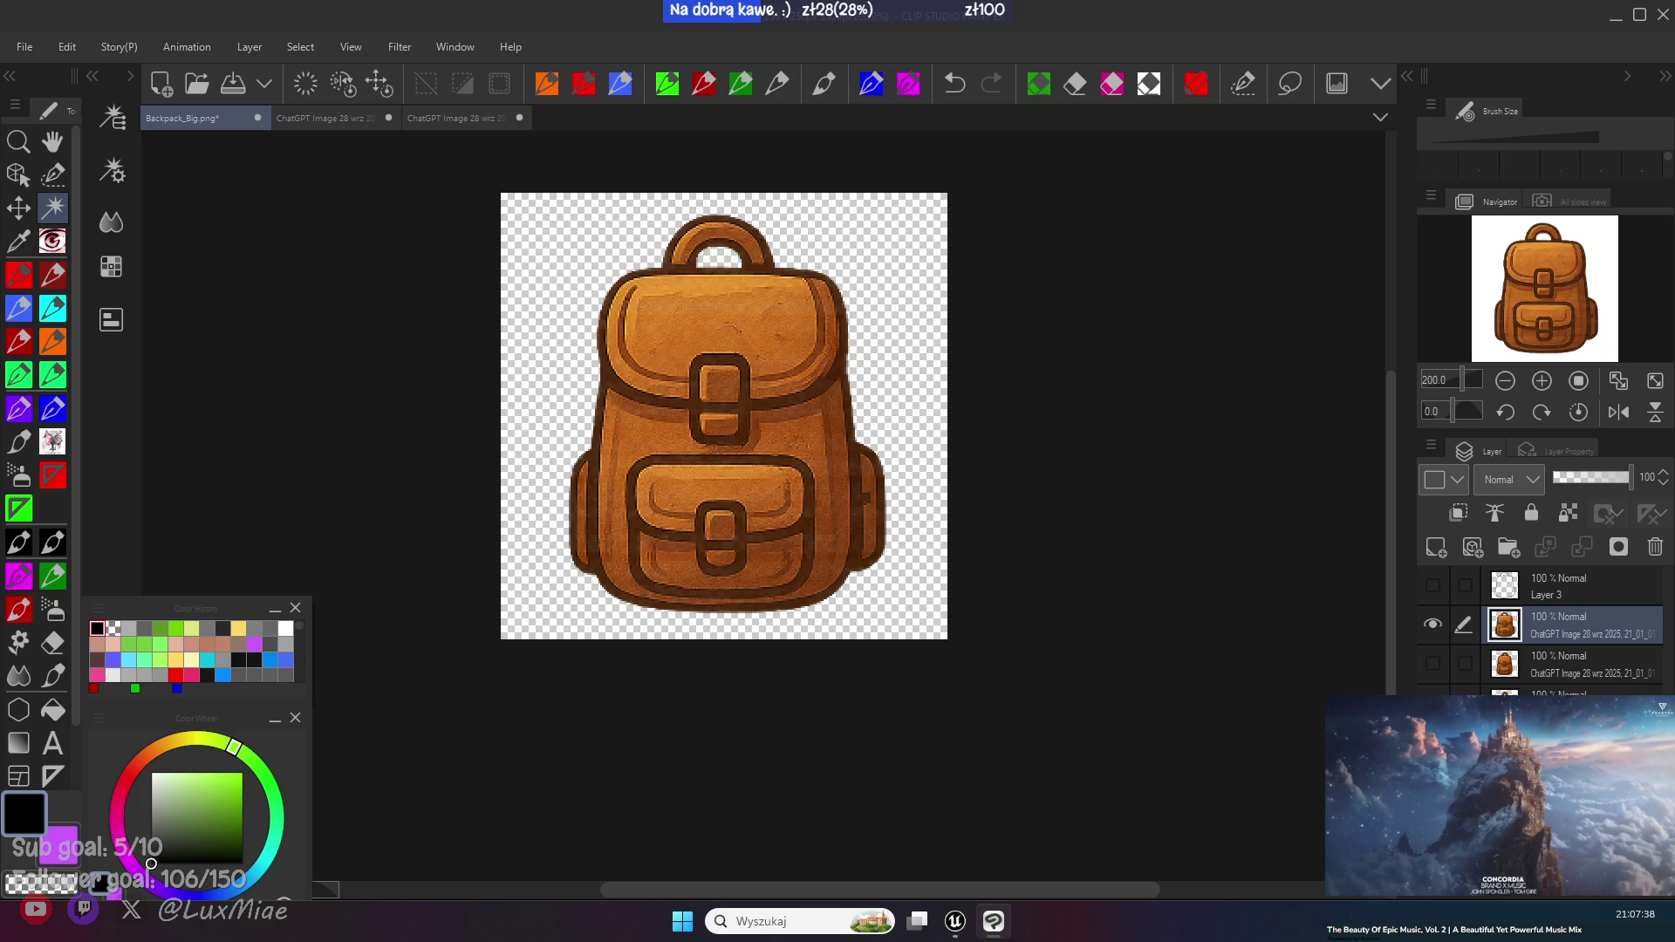
key("ctrl+s")
left_click(1615, 18)
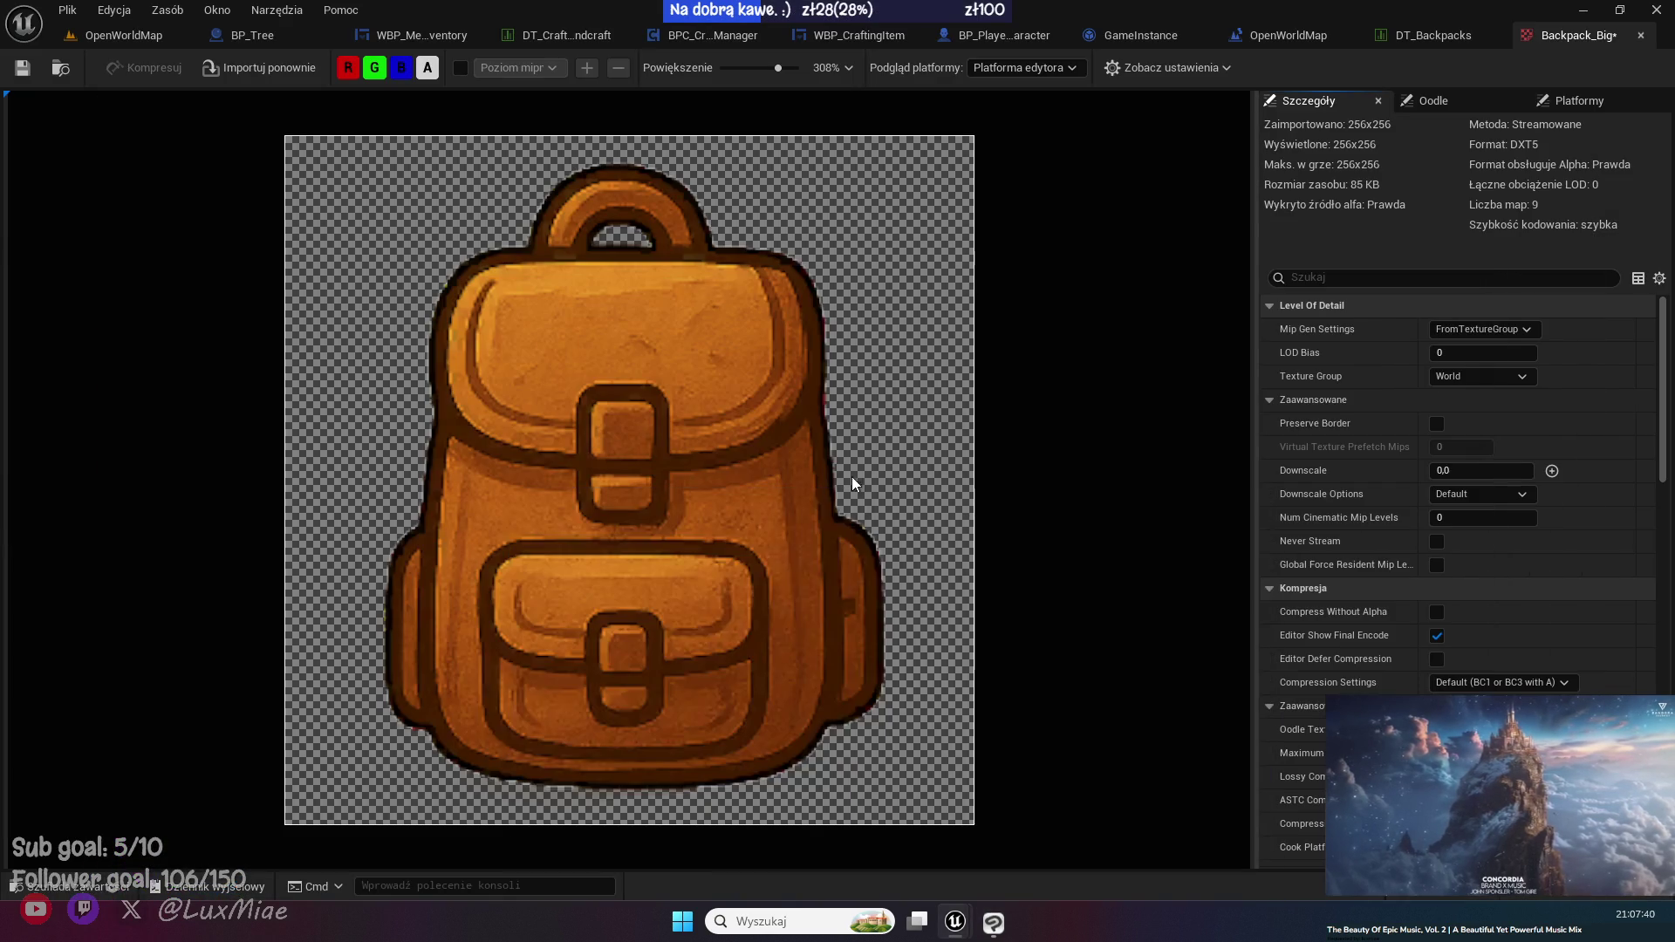
- Turn on Preserve Border and Compress Without Alpha for the Backpack_Big texture
left_click(37, 883)
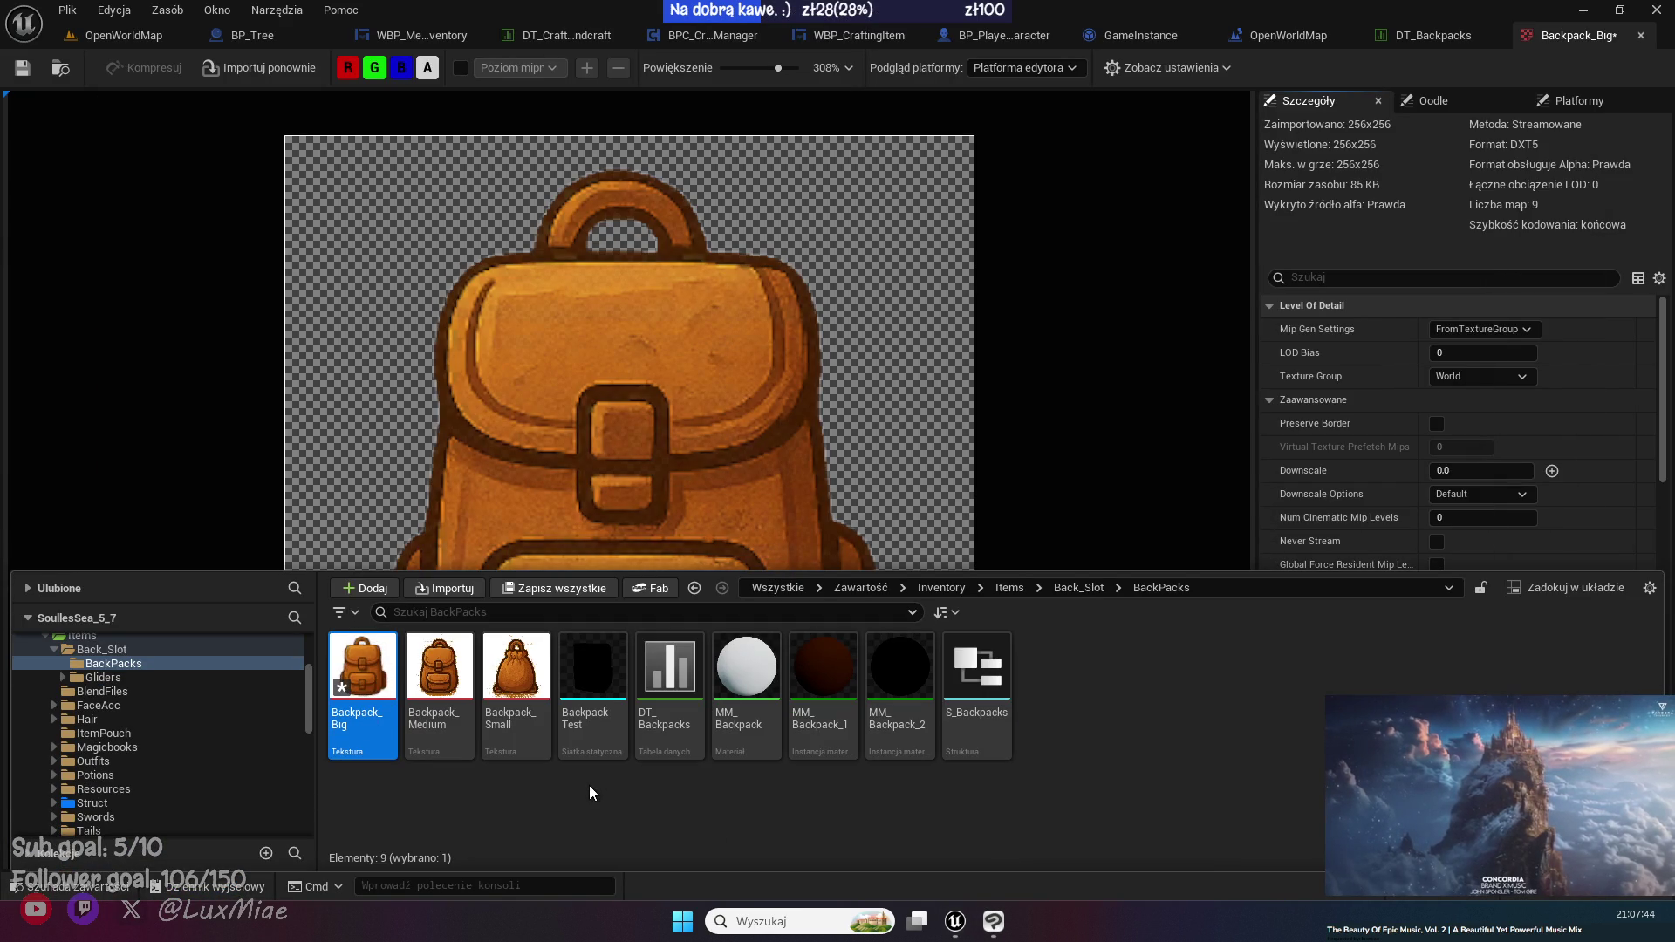
left_click(220, 316)
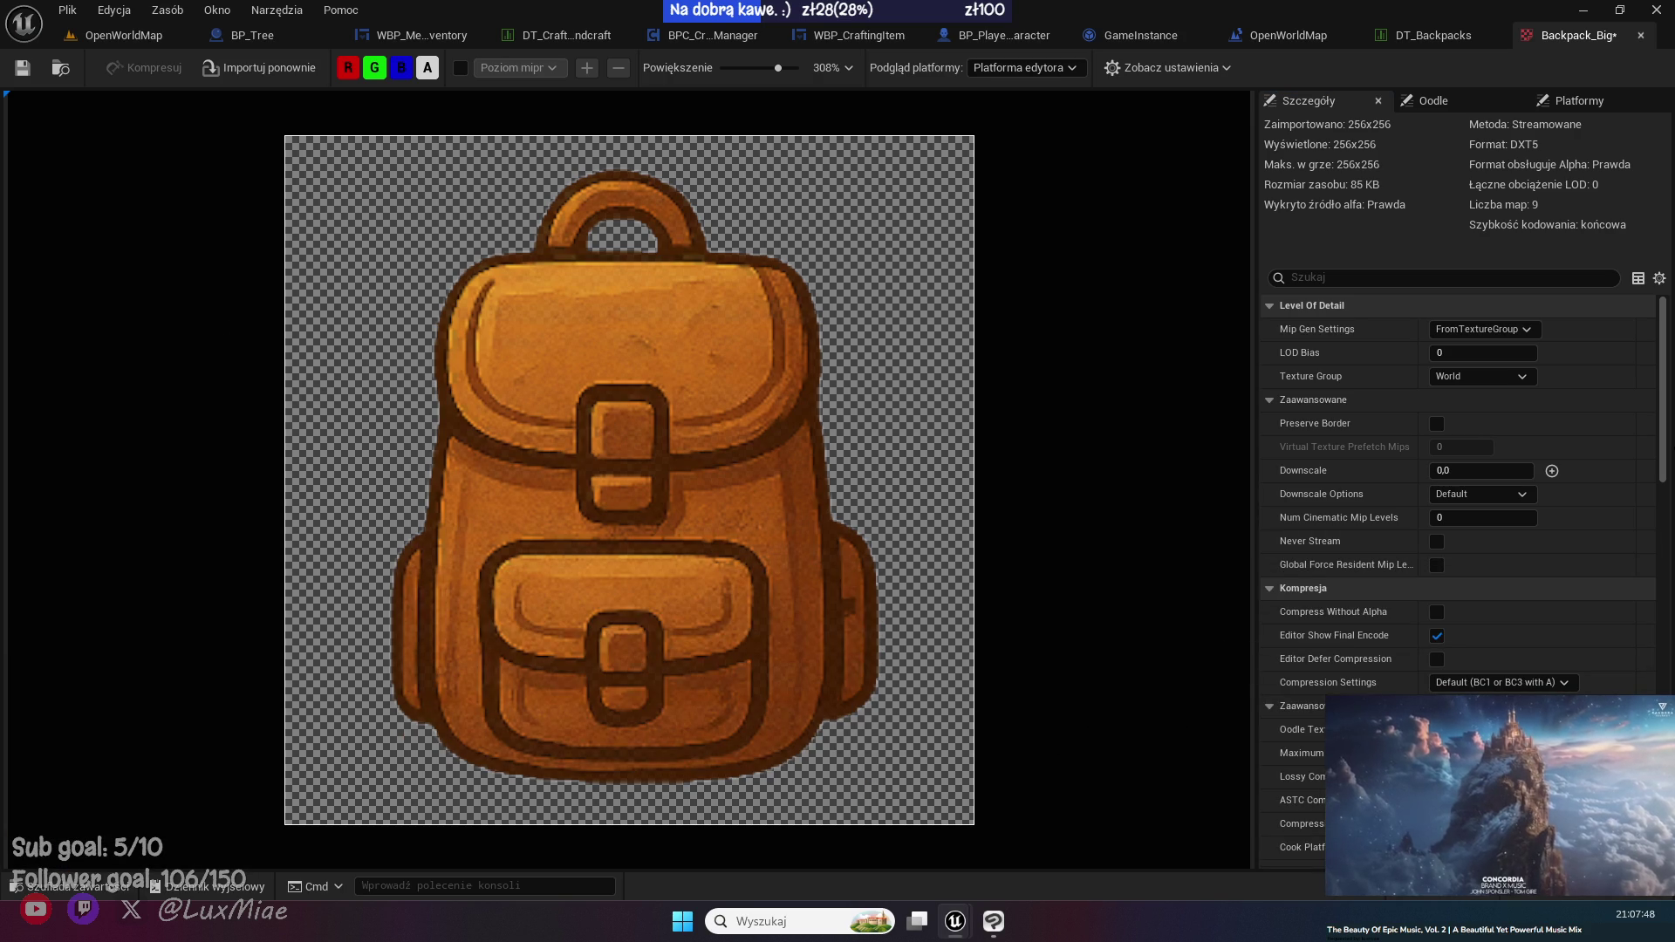
scroll(1456, 576, "down", 5)
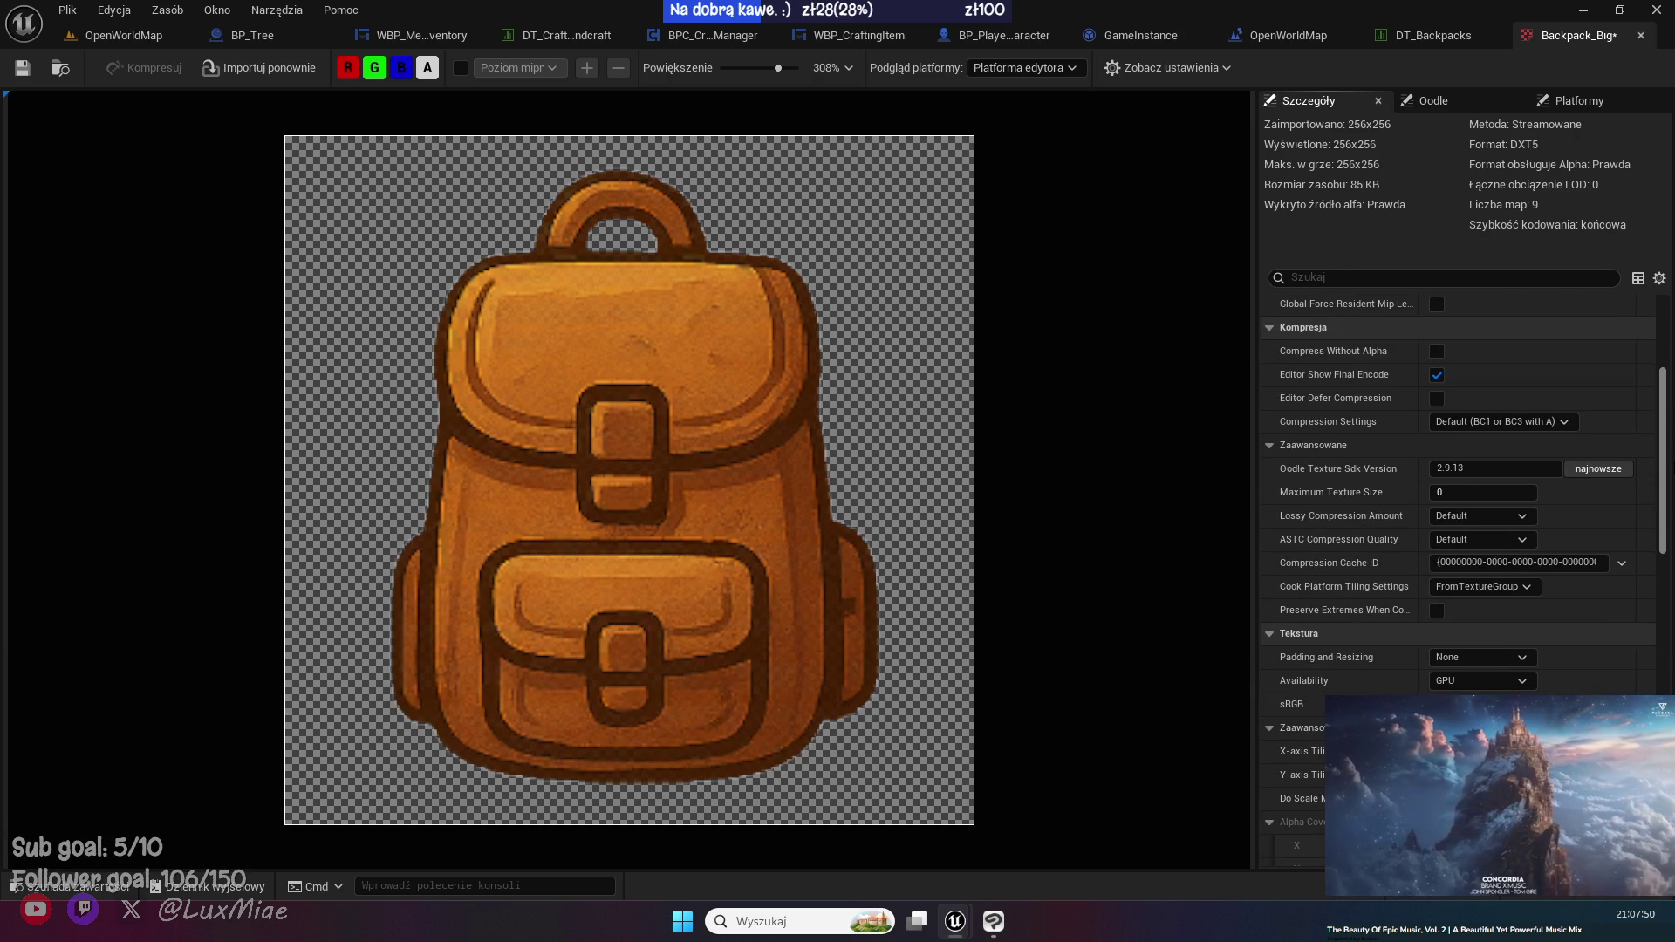
scroll(1457, 489, "up", 5)
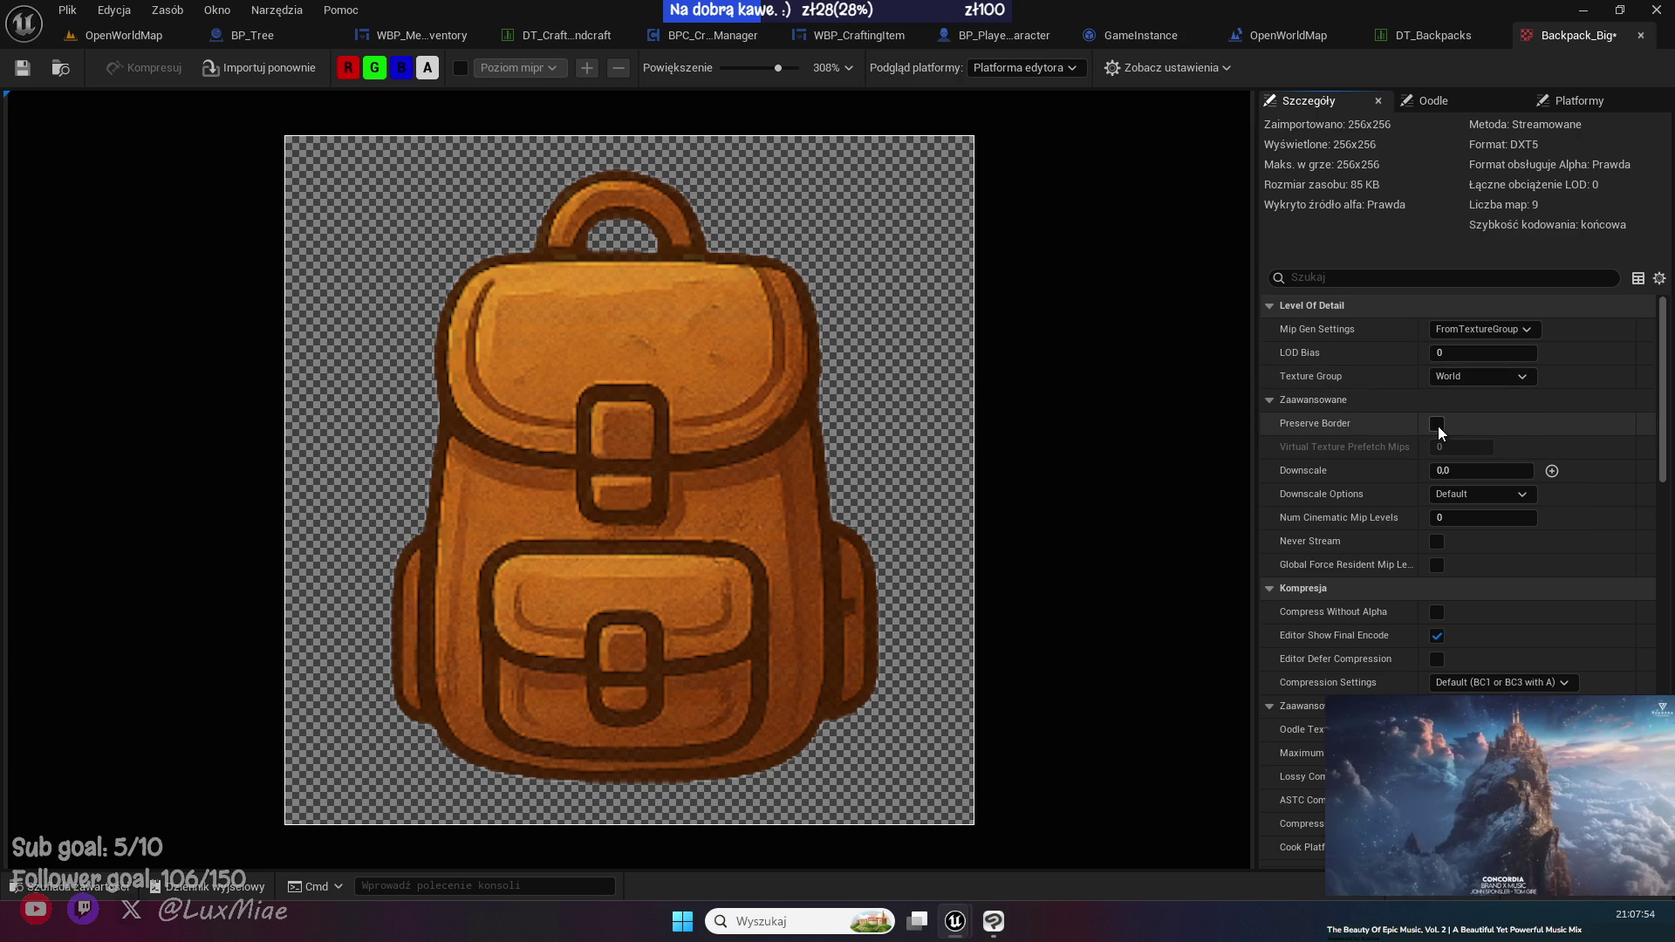
left_click(1437, 424)
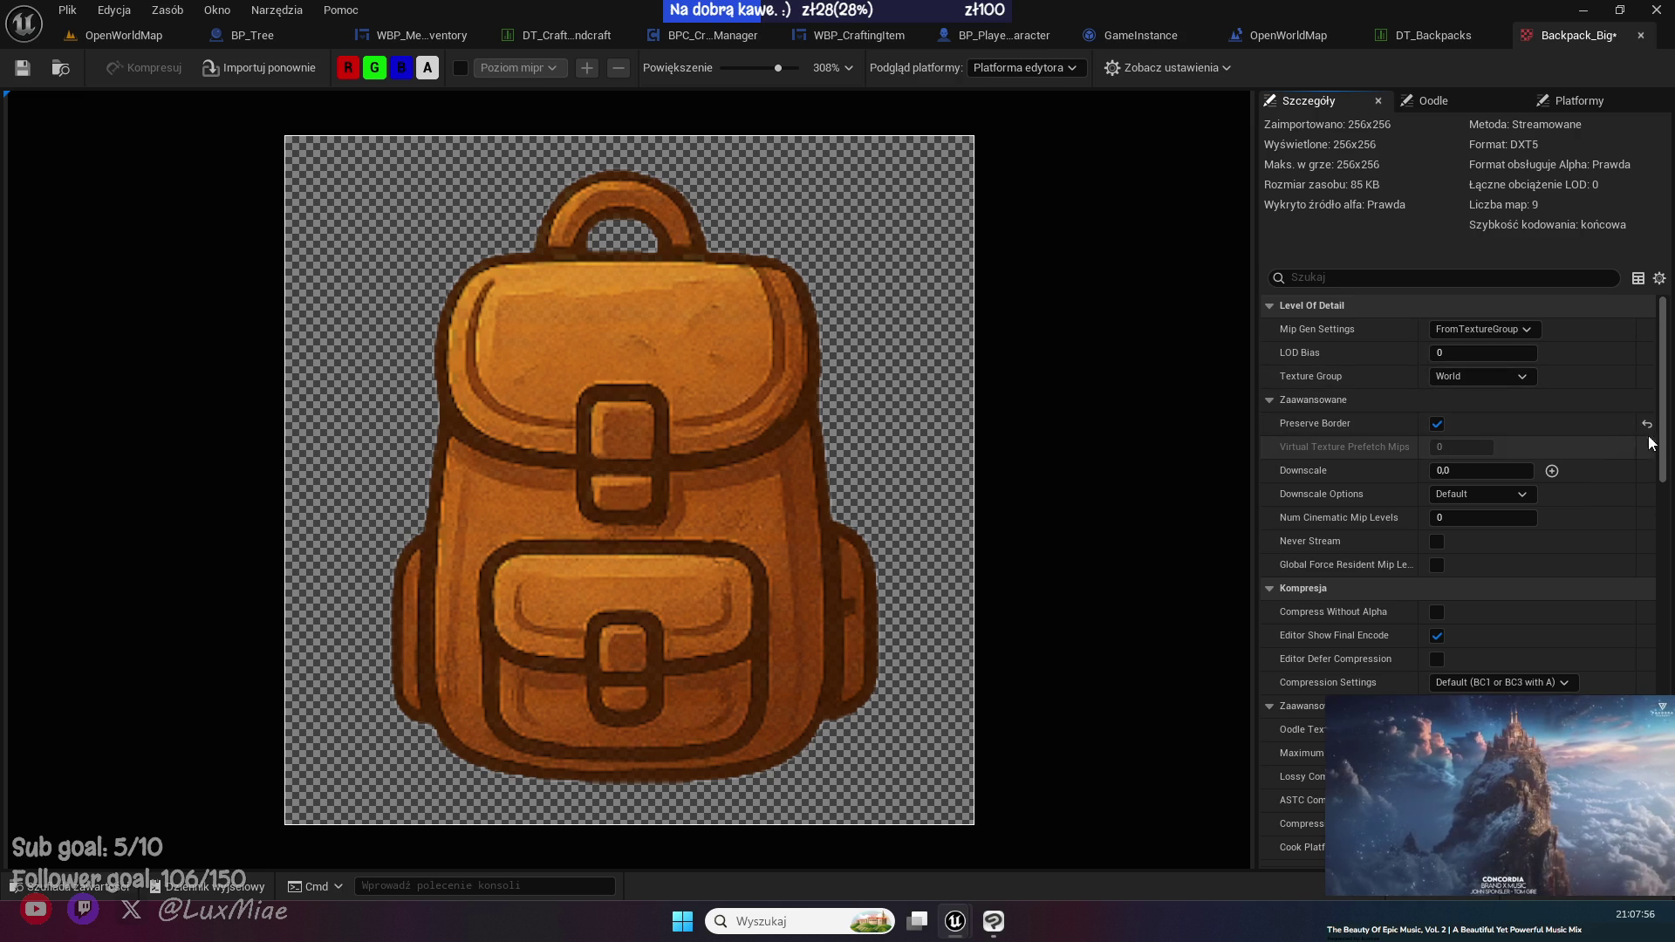
scroll(1662, 438, "down", 7)
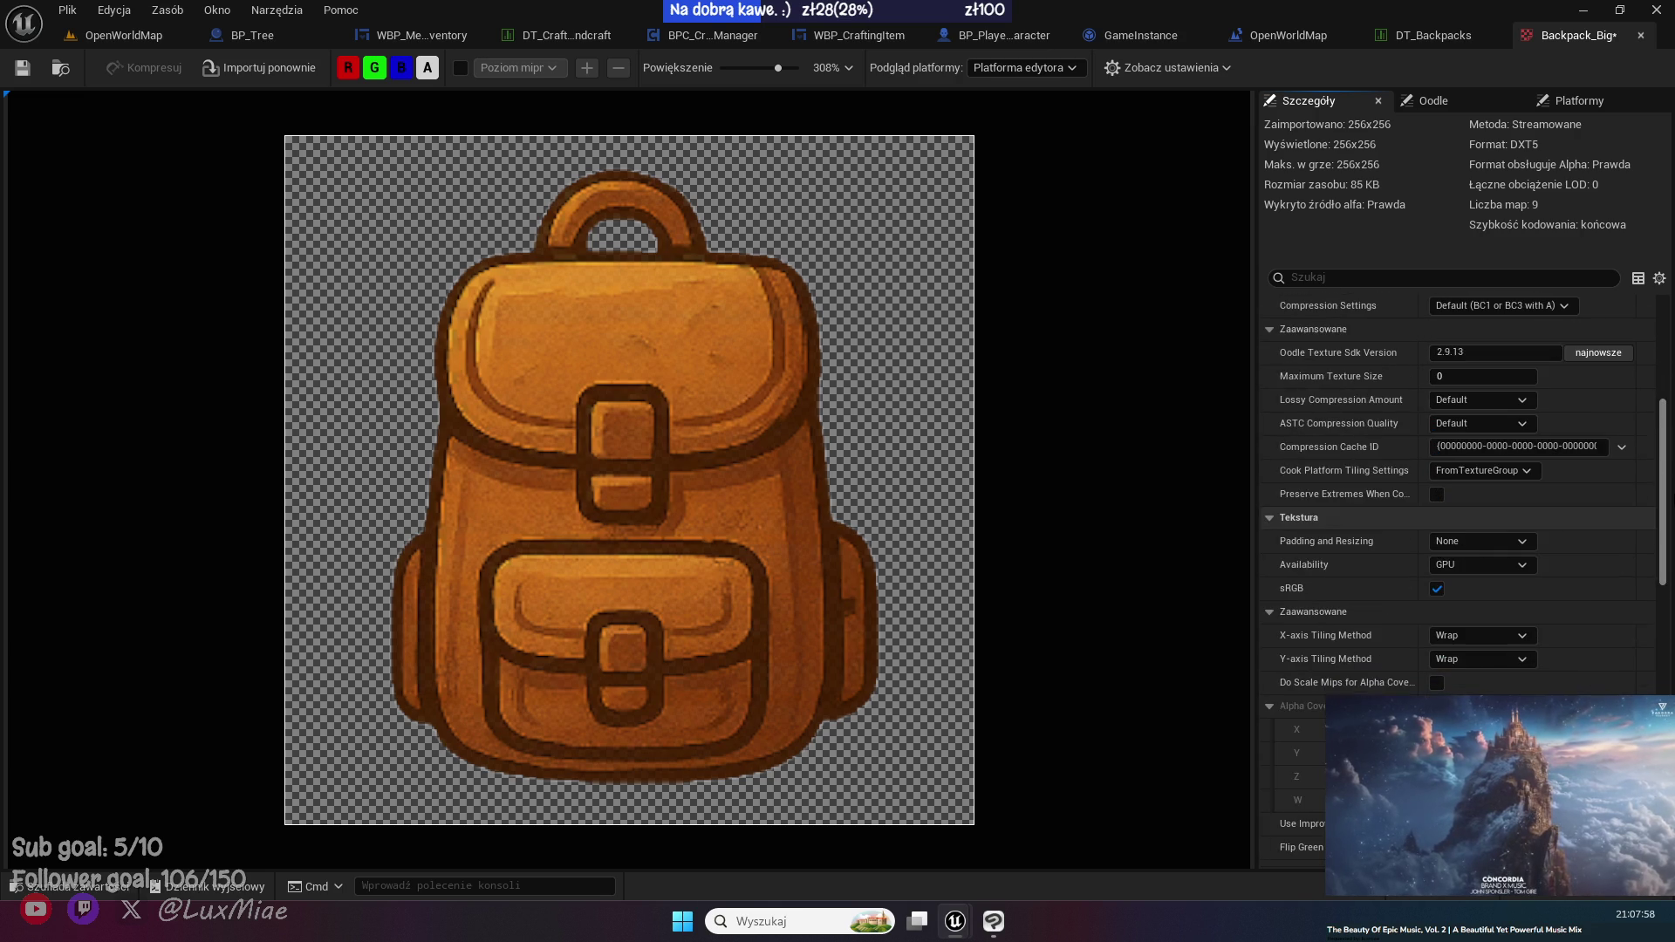
scroll(1436, 417, "up", 4)
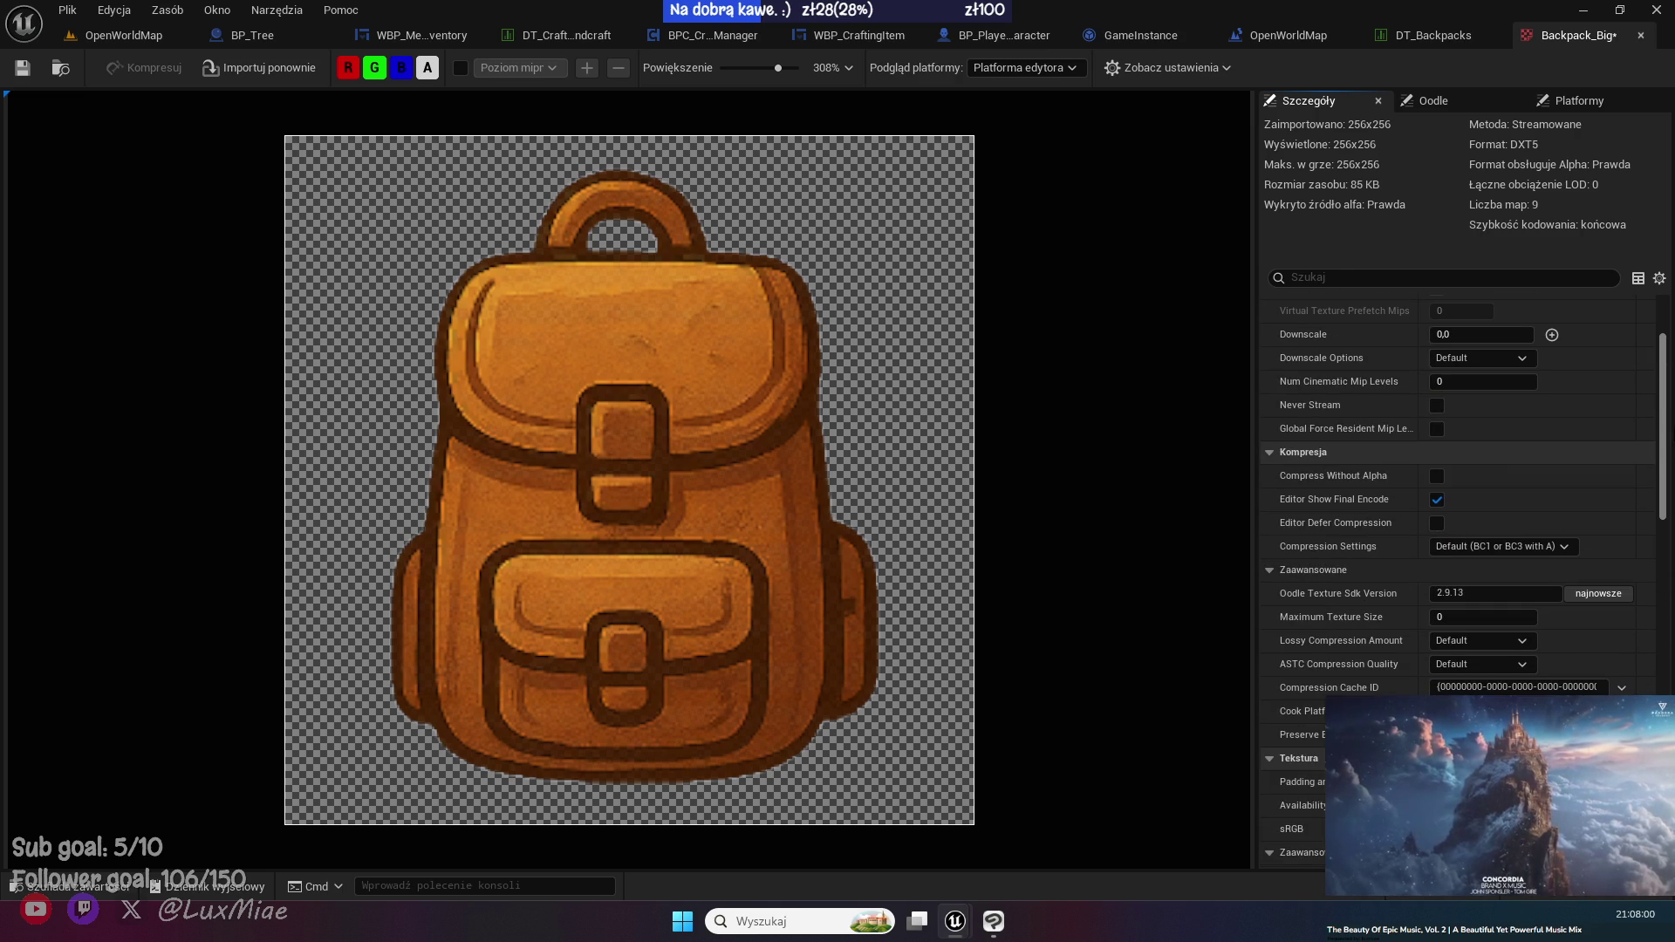
left_click(1437, 476)
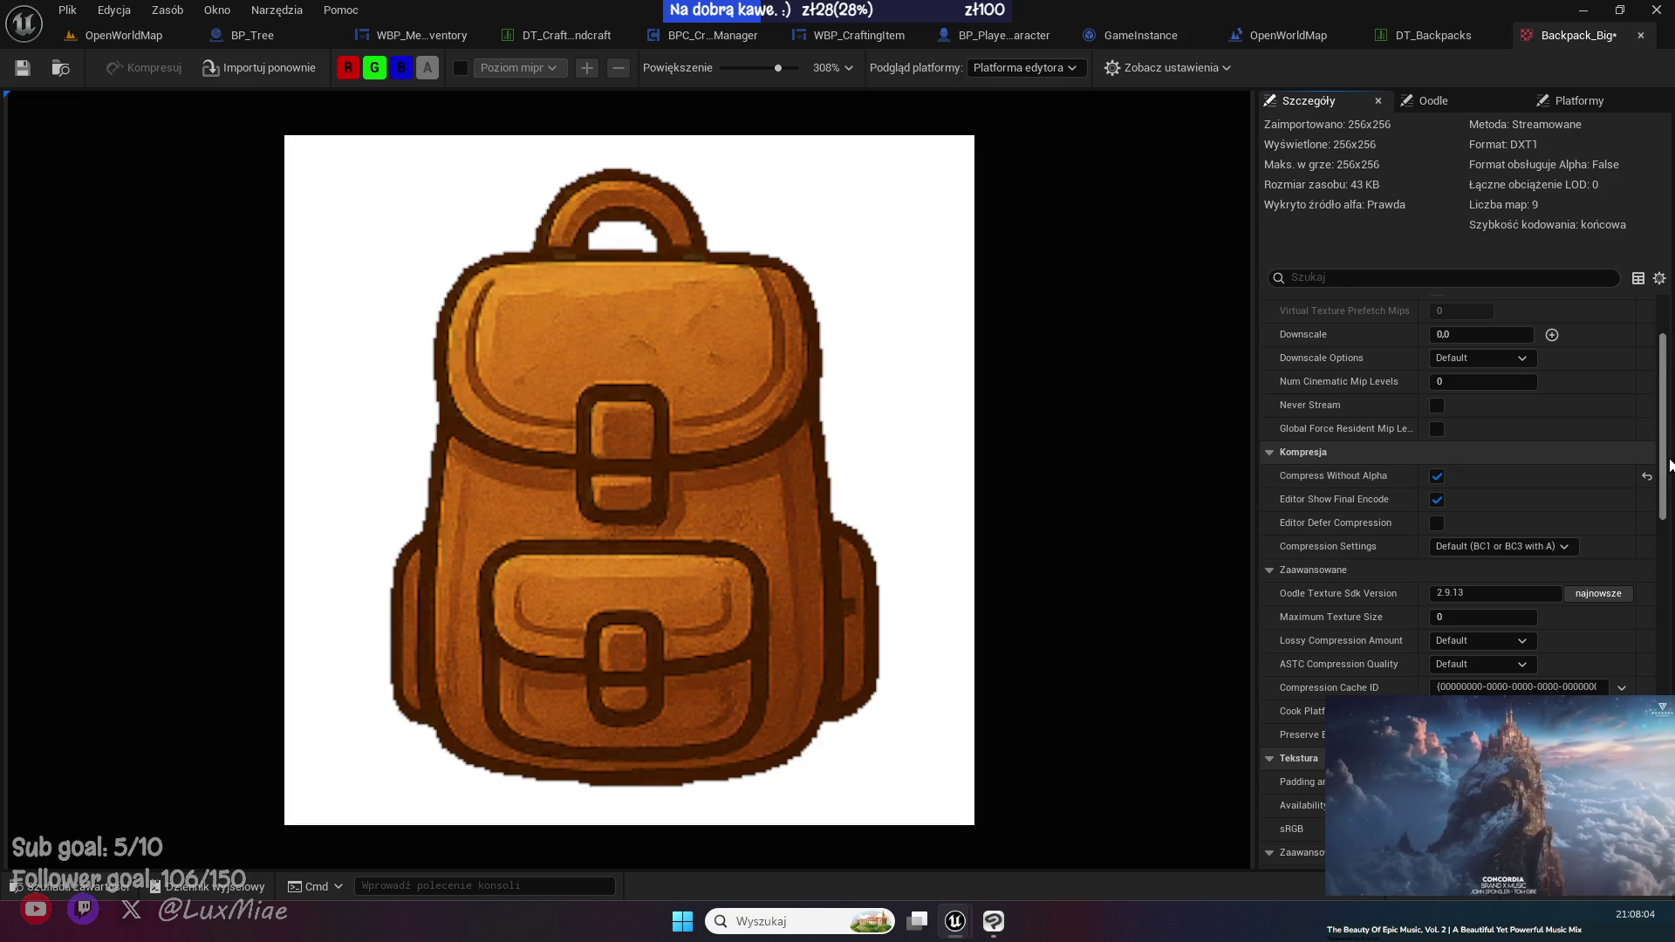
- Set the texture's Encoding Override to sRGB and save it
scroll(1670, 467, "down", 5)
scroll(1436, 382, "up", 4)
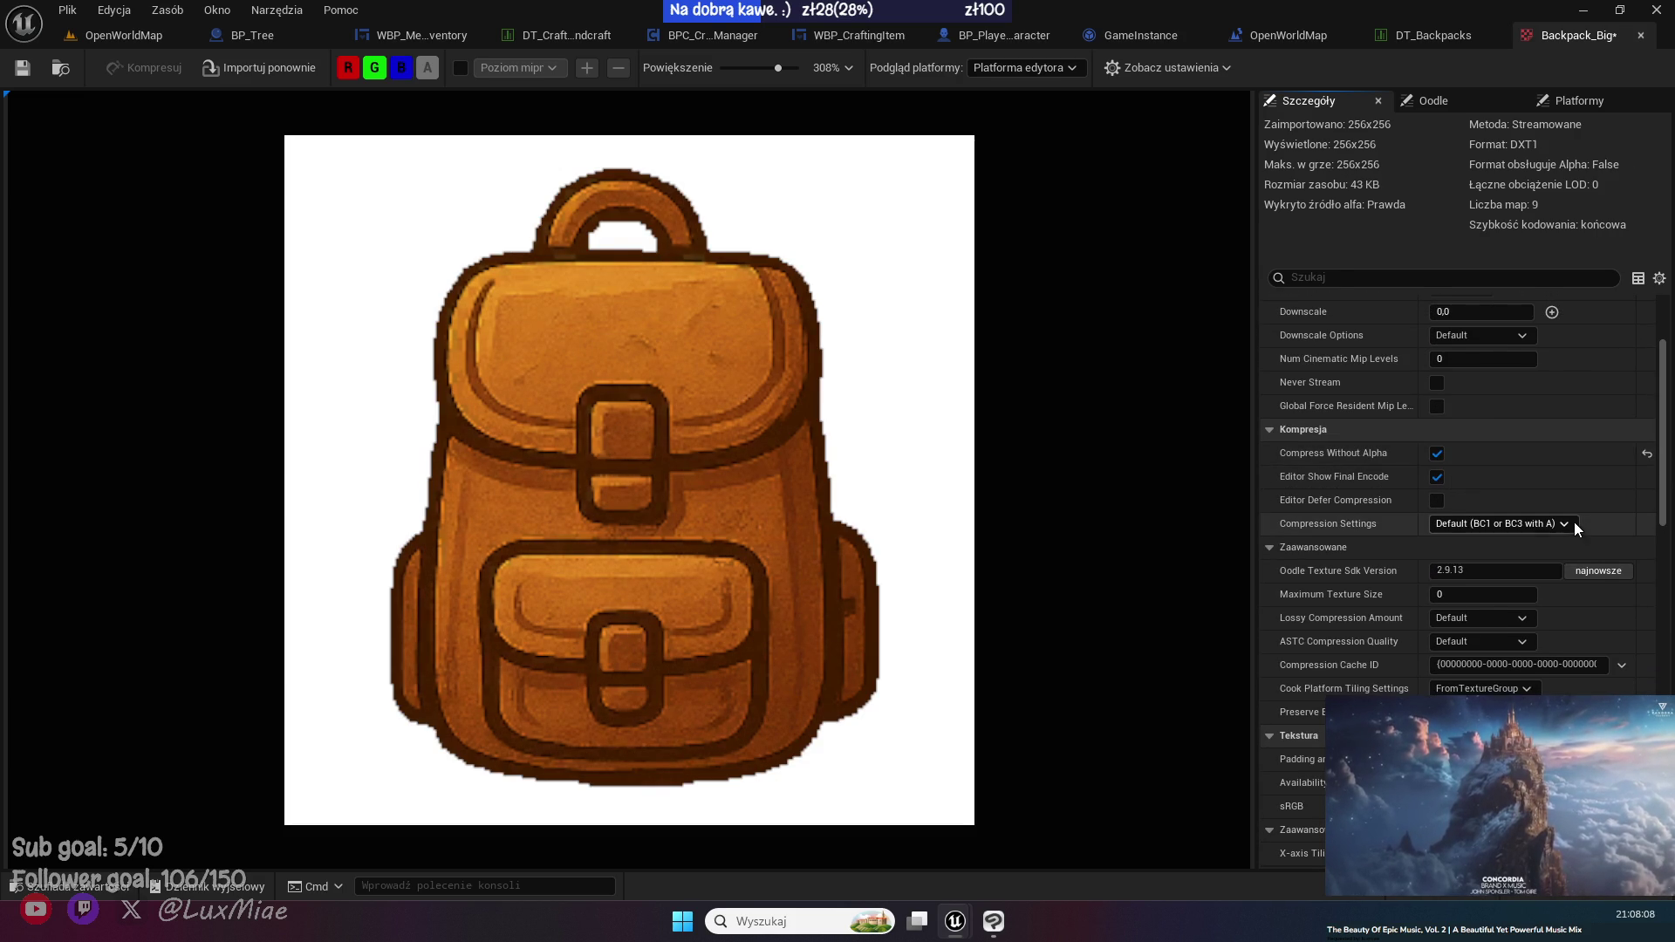
left_click(1571, 523)
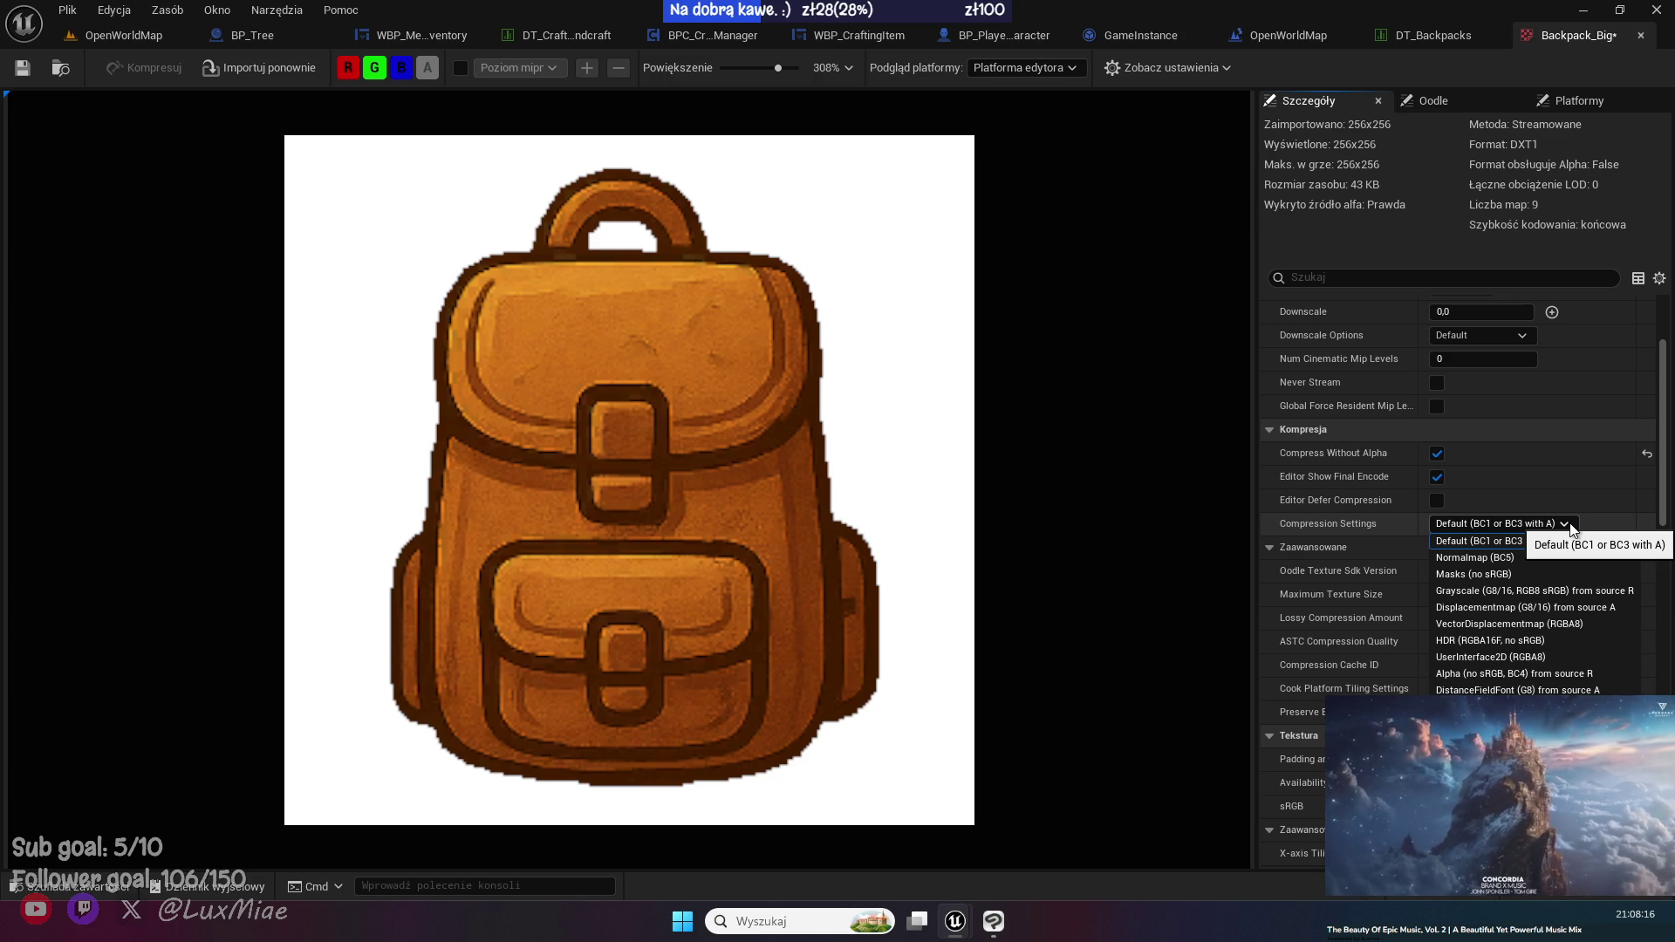
left_click(1571, 528)
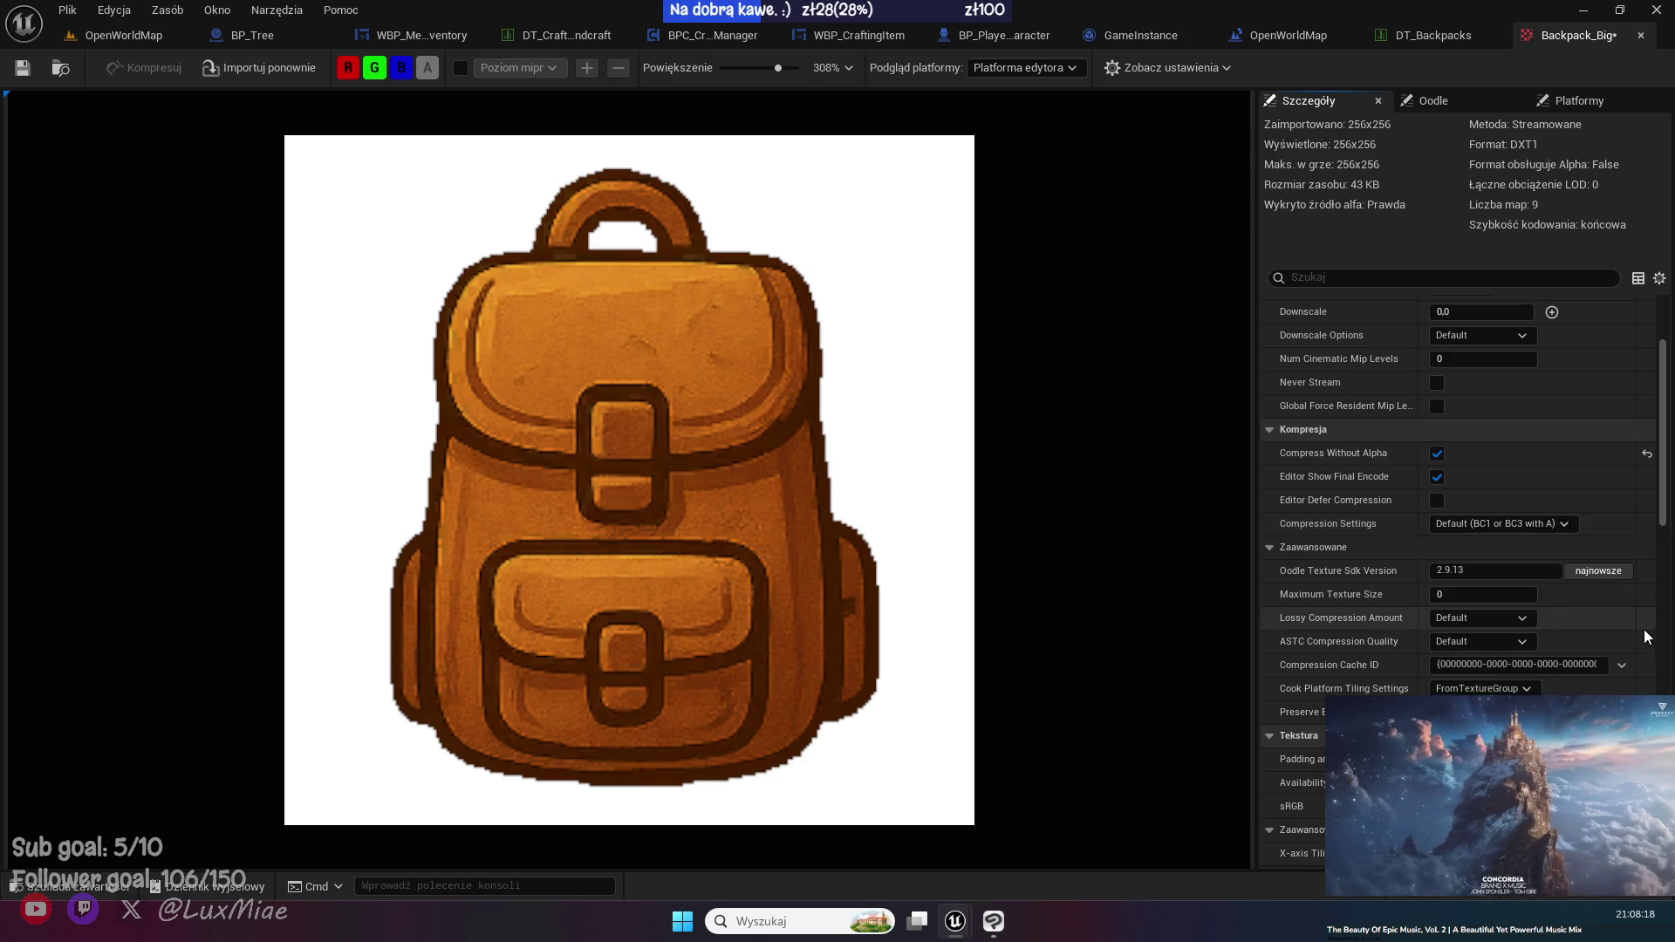
scroll(1602, 647, "down", 10)
scroll(1602, 647, "down", 4)
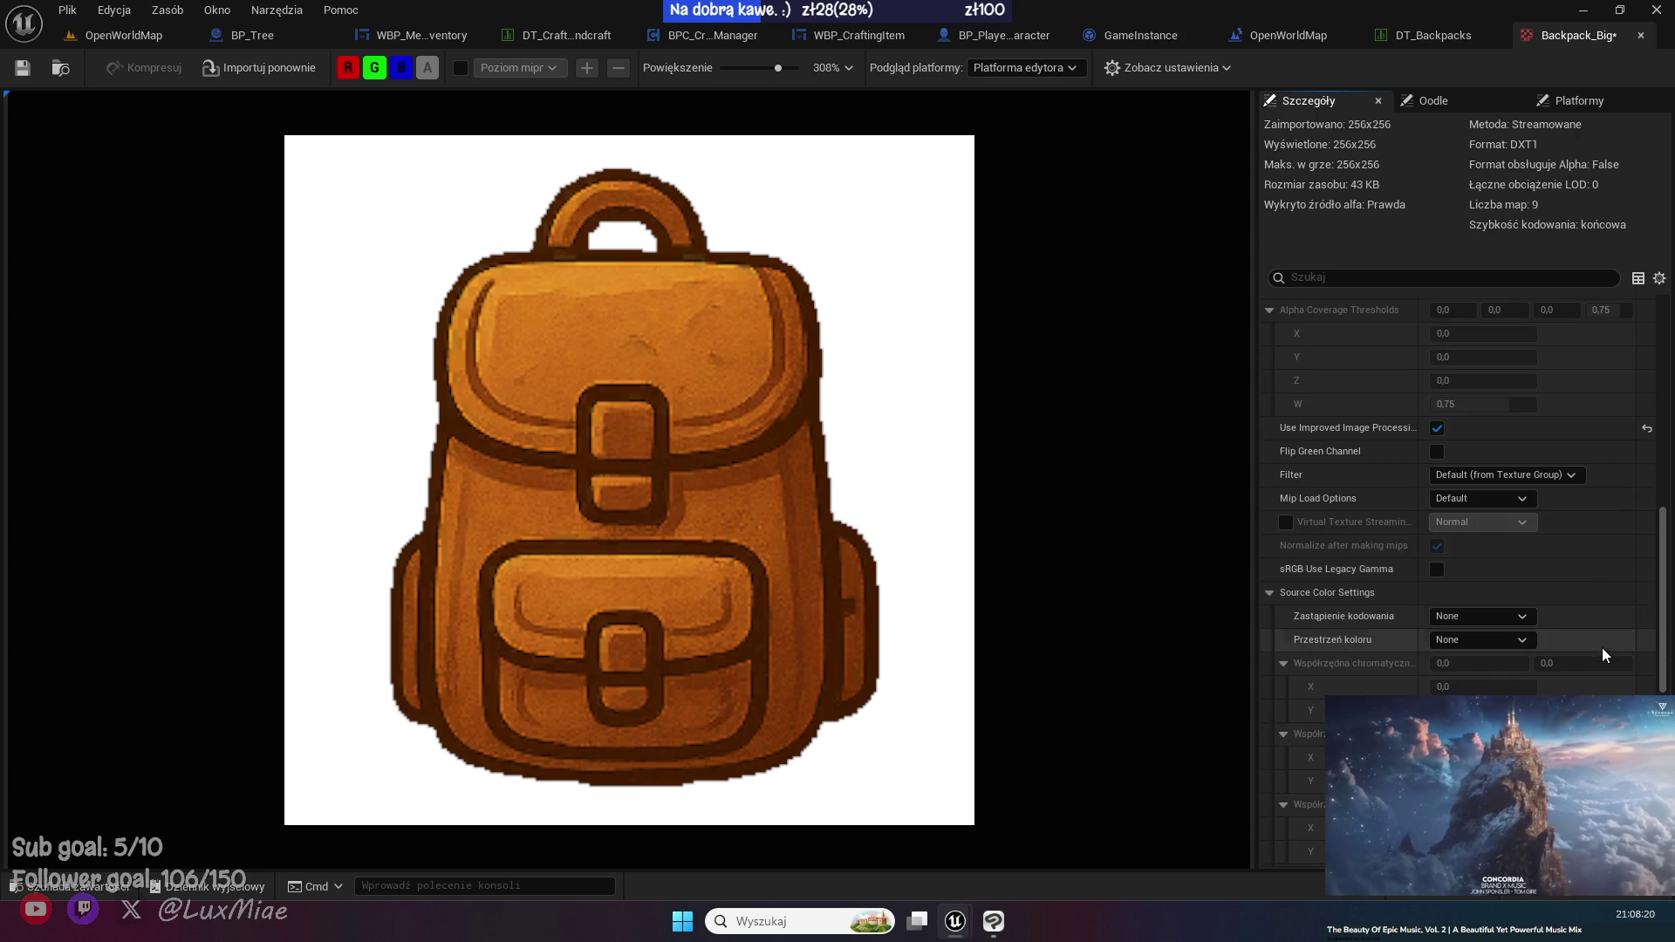
left_click(1483, 616)
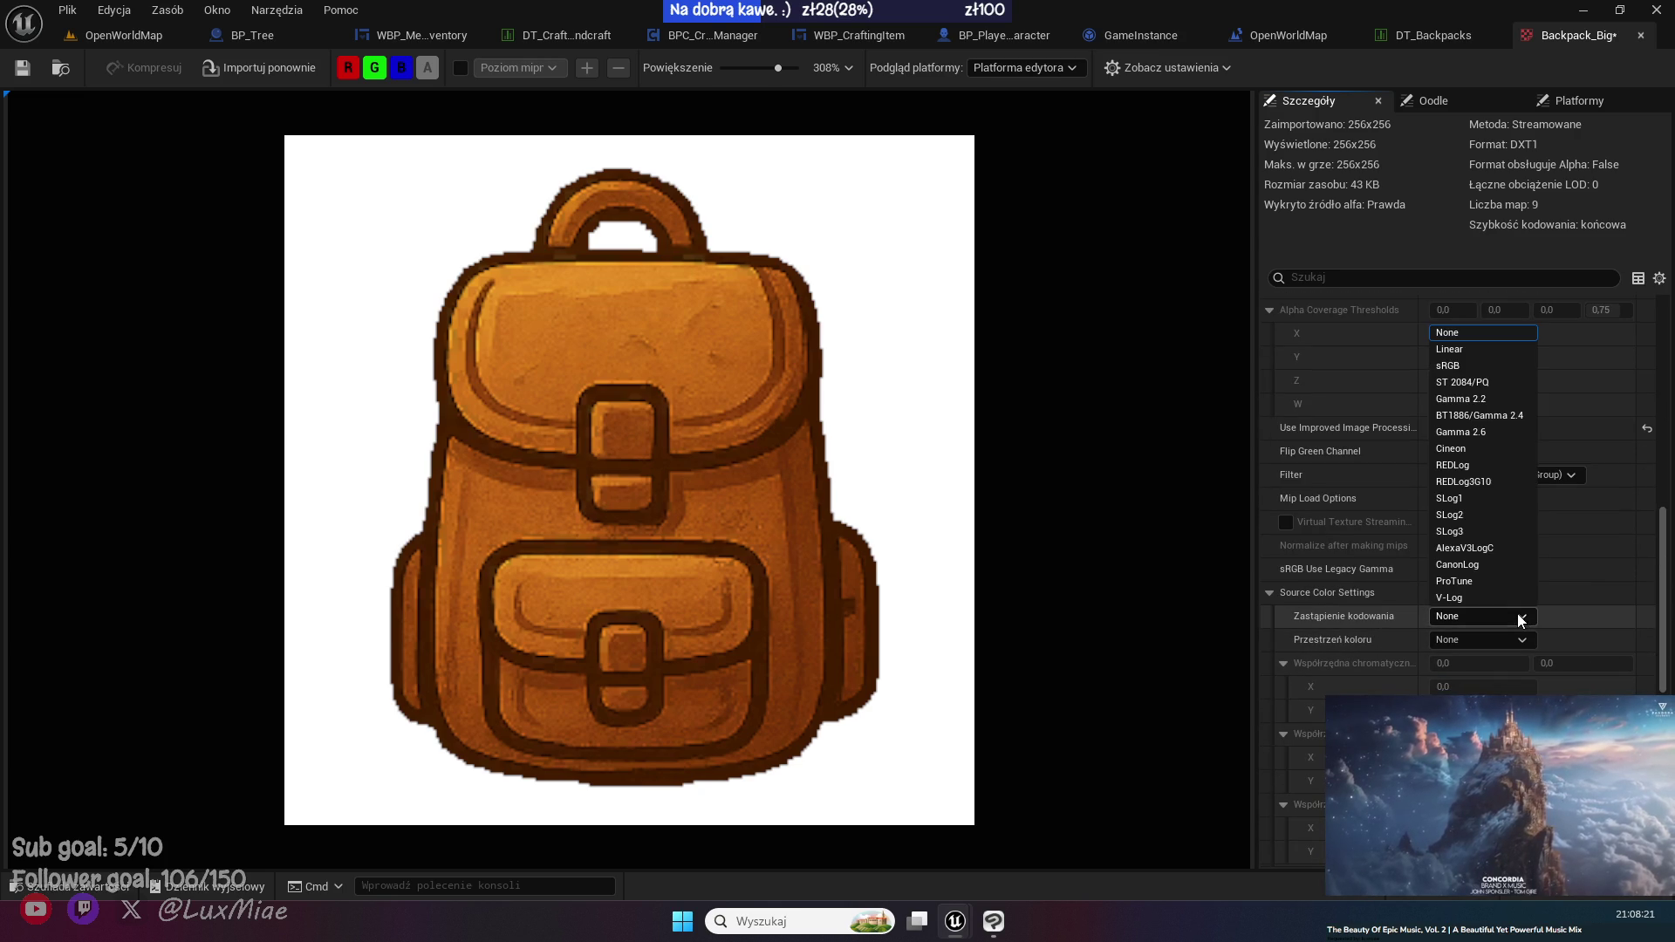
left_click(1487, 370)
scroll(1666, 645, "down", 3)
scroll(1672, 646, "down", 1)
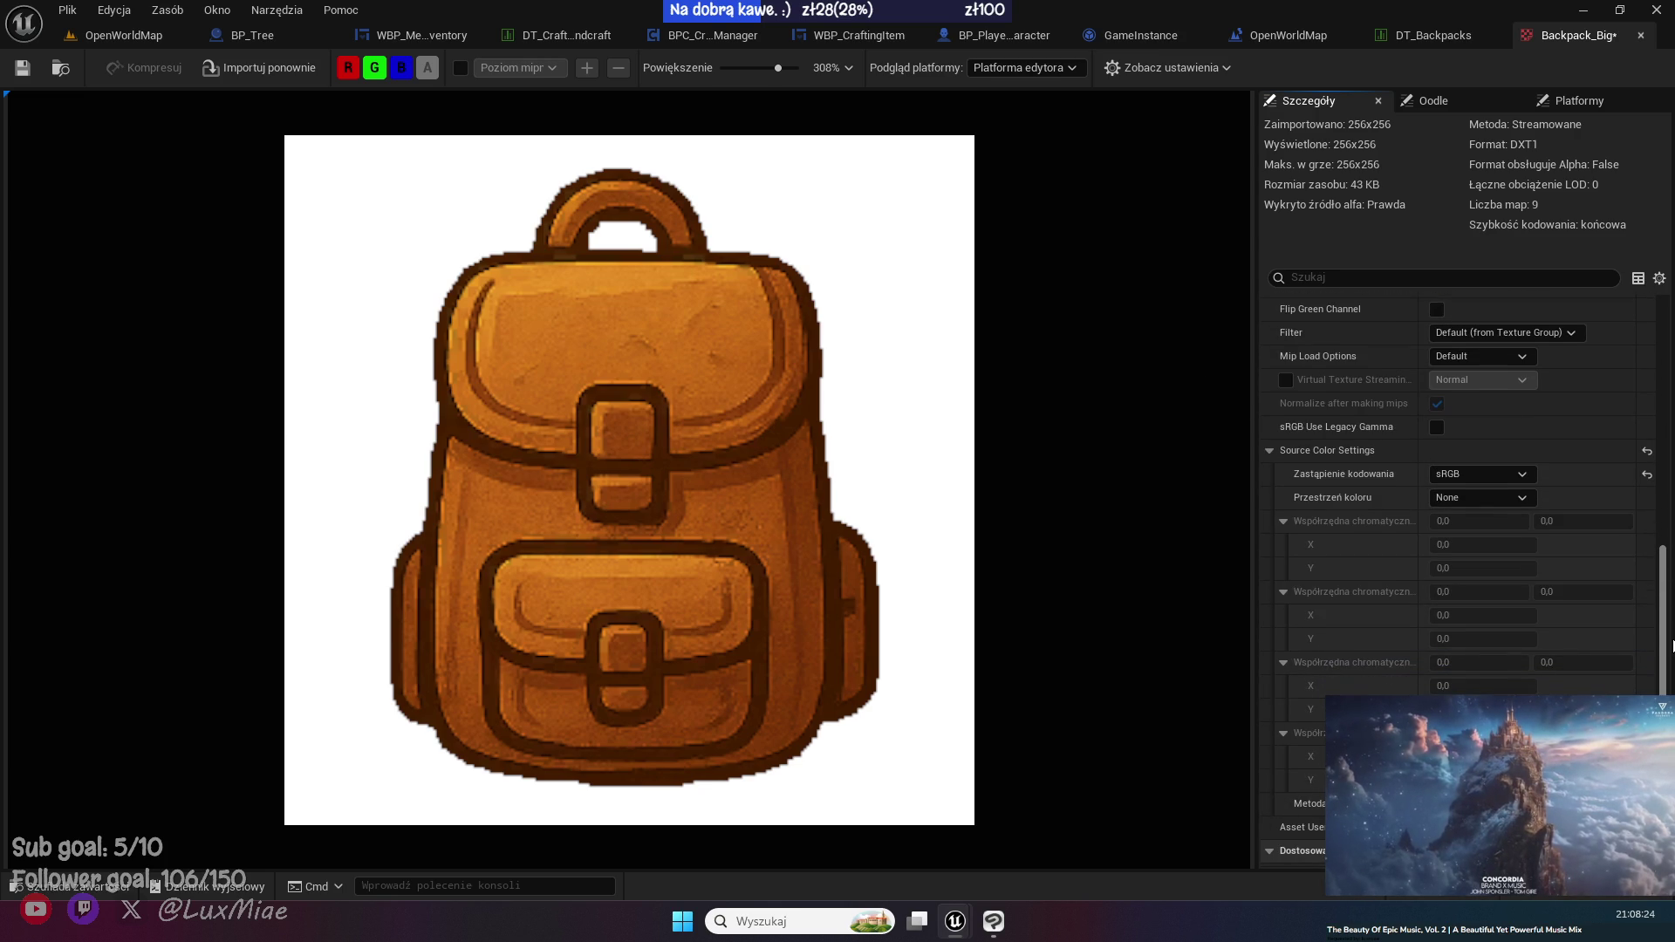
scroll(1673, 645, "up", 13)
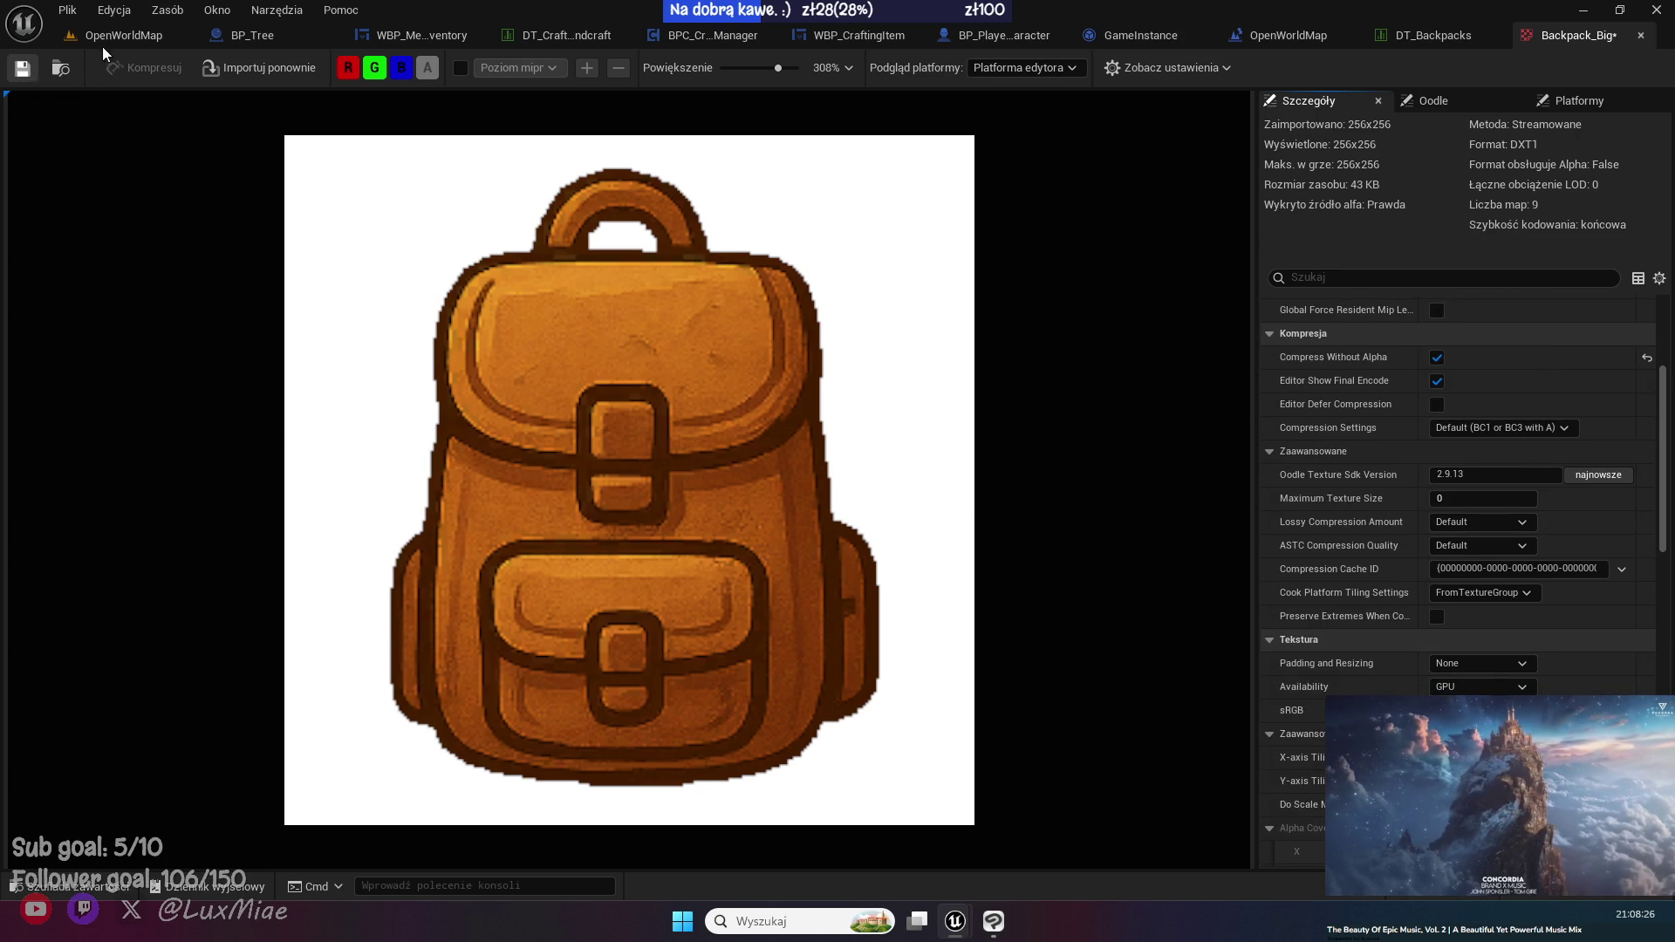
left_click(22, 67)
left_click(122, 35)
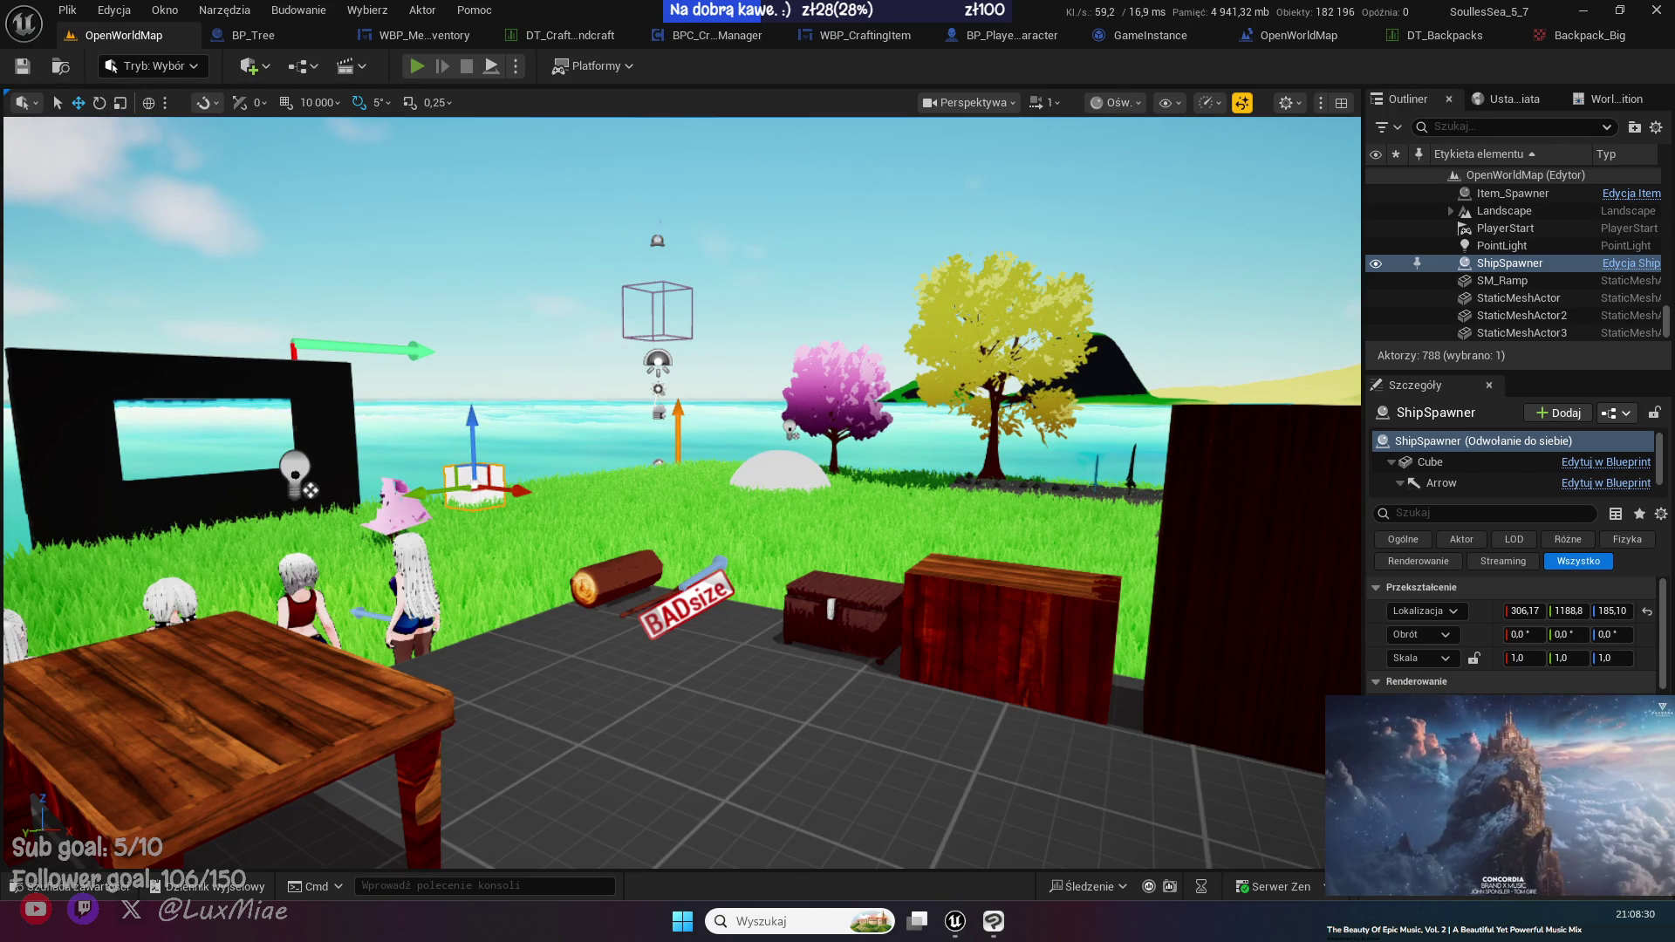
- Run a quick play test, opening and closing the inventory before stopping
key("alt+p")
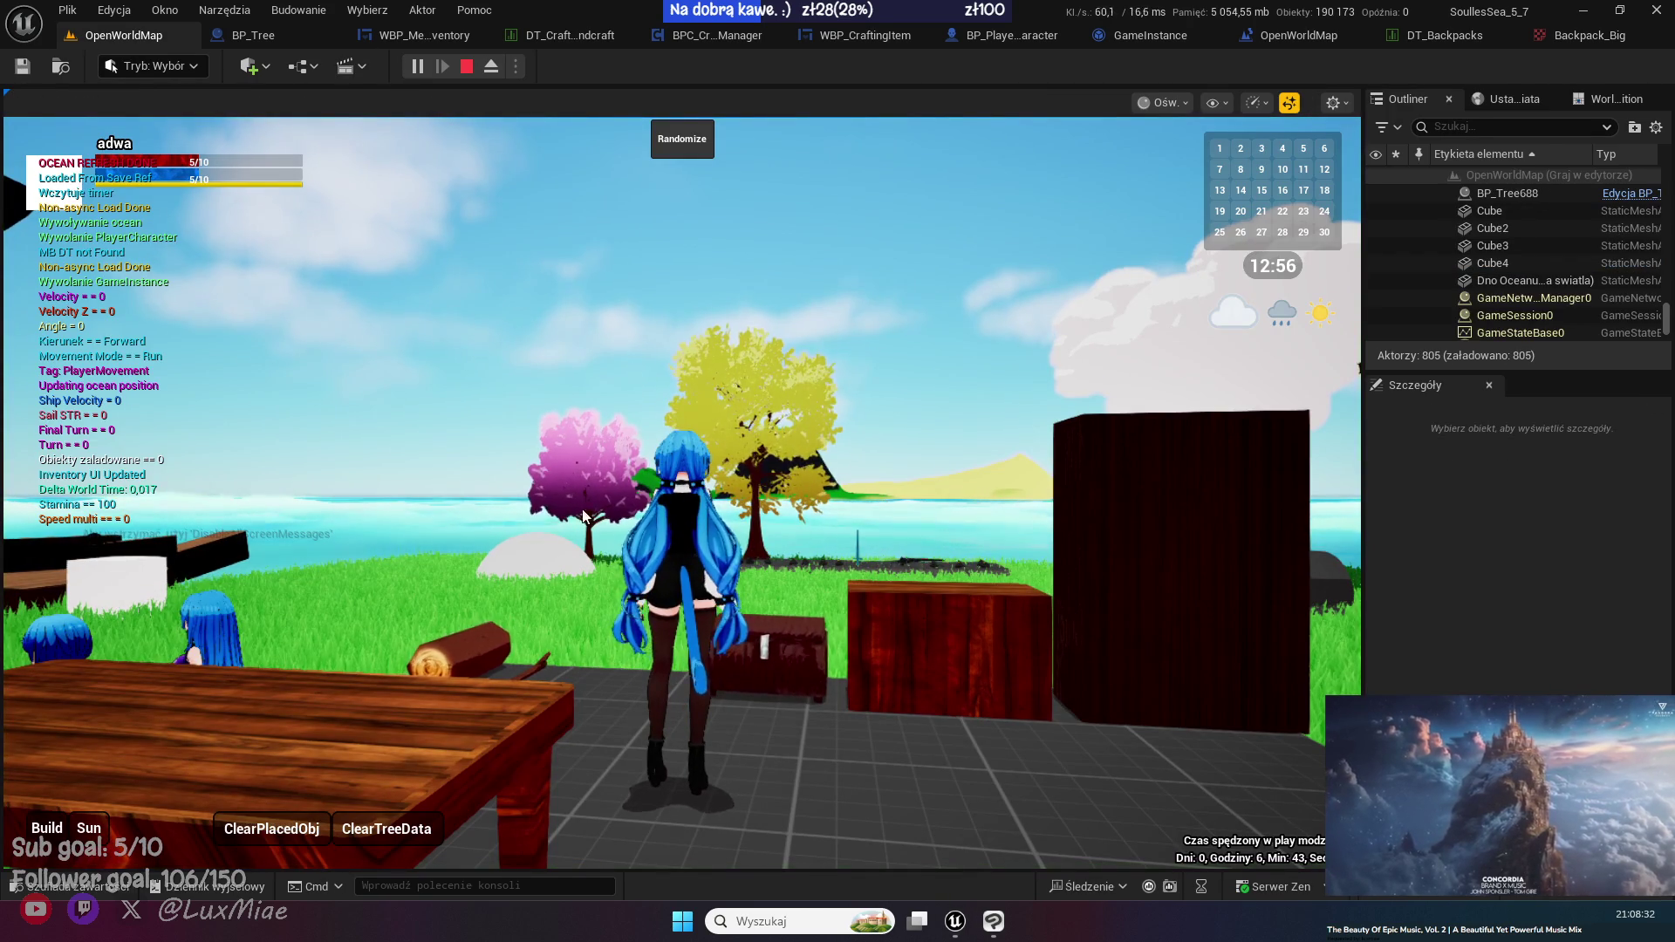
key("i")
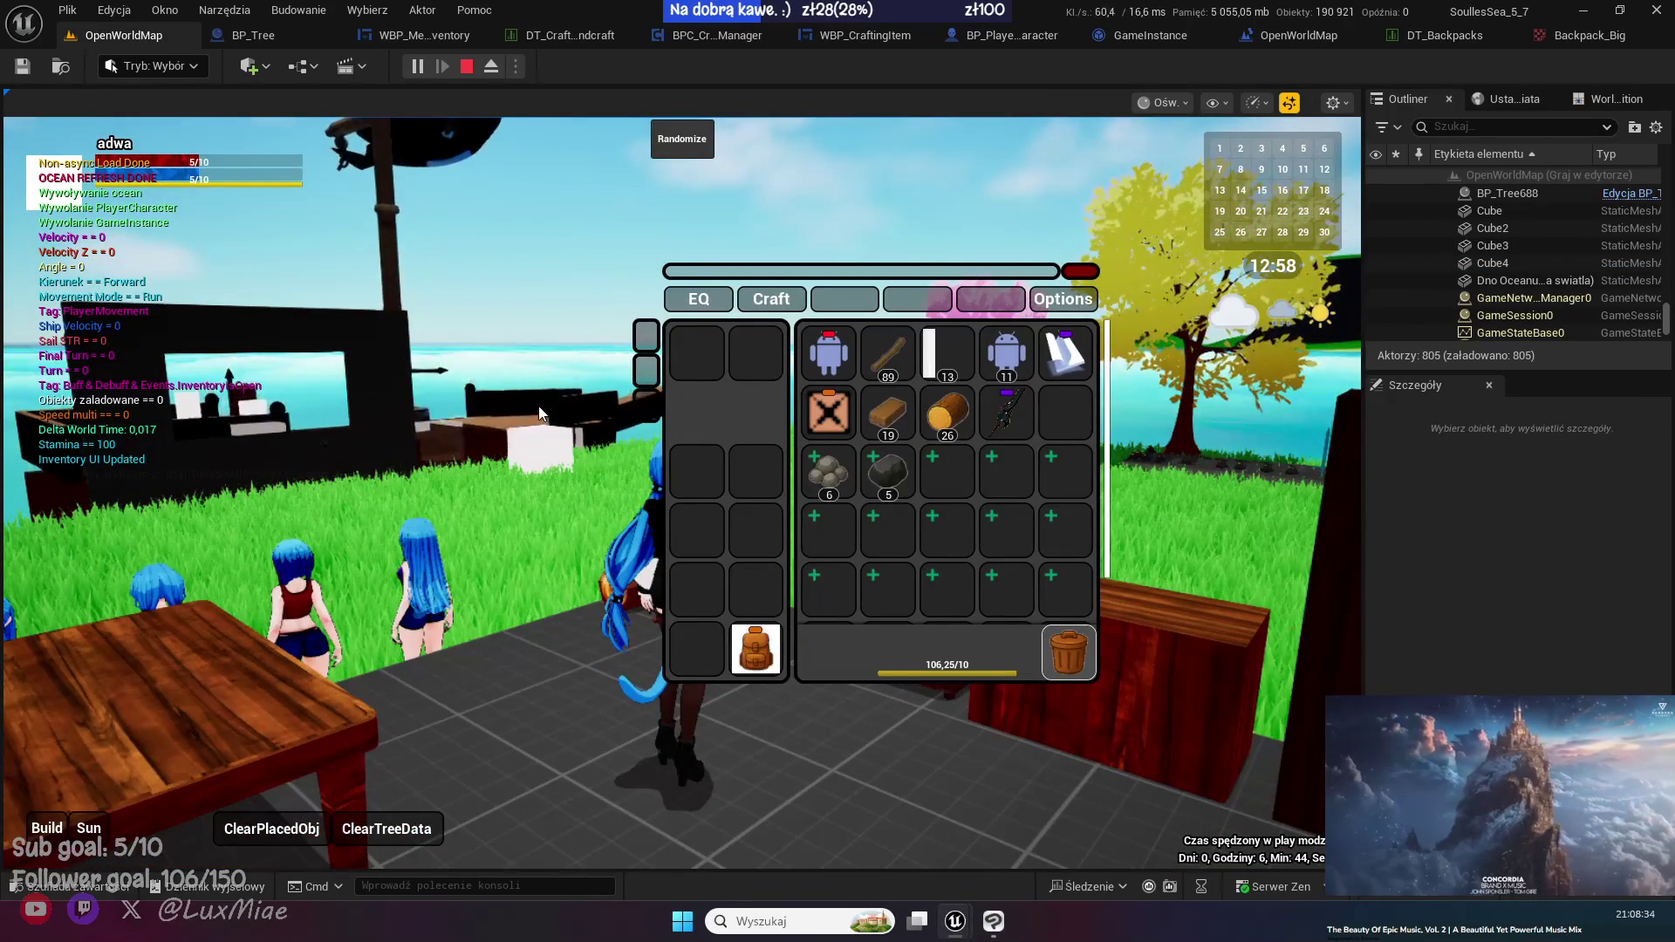
key("i")
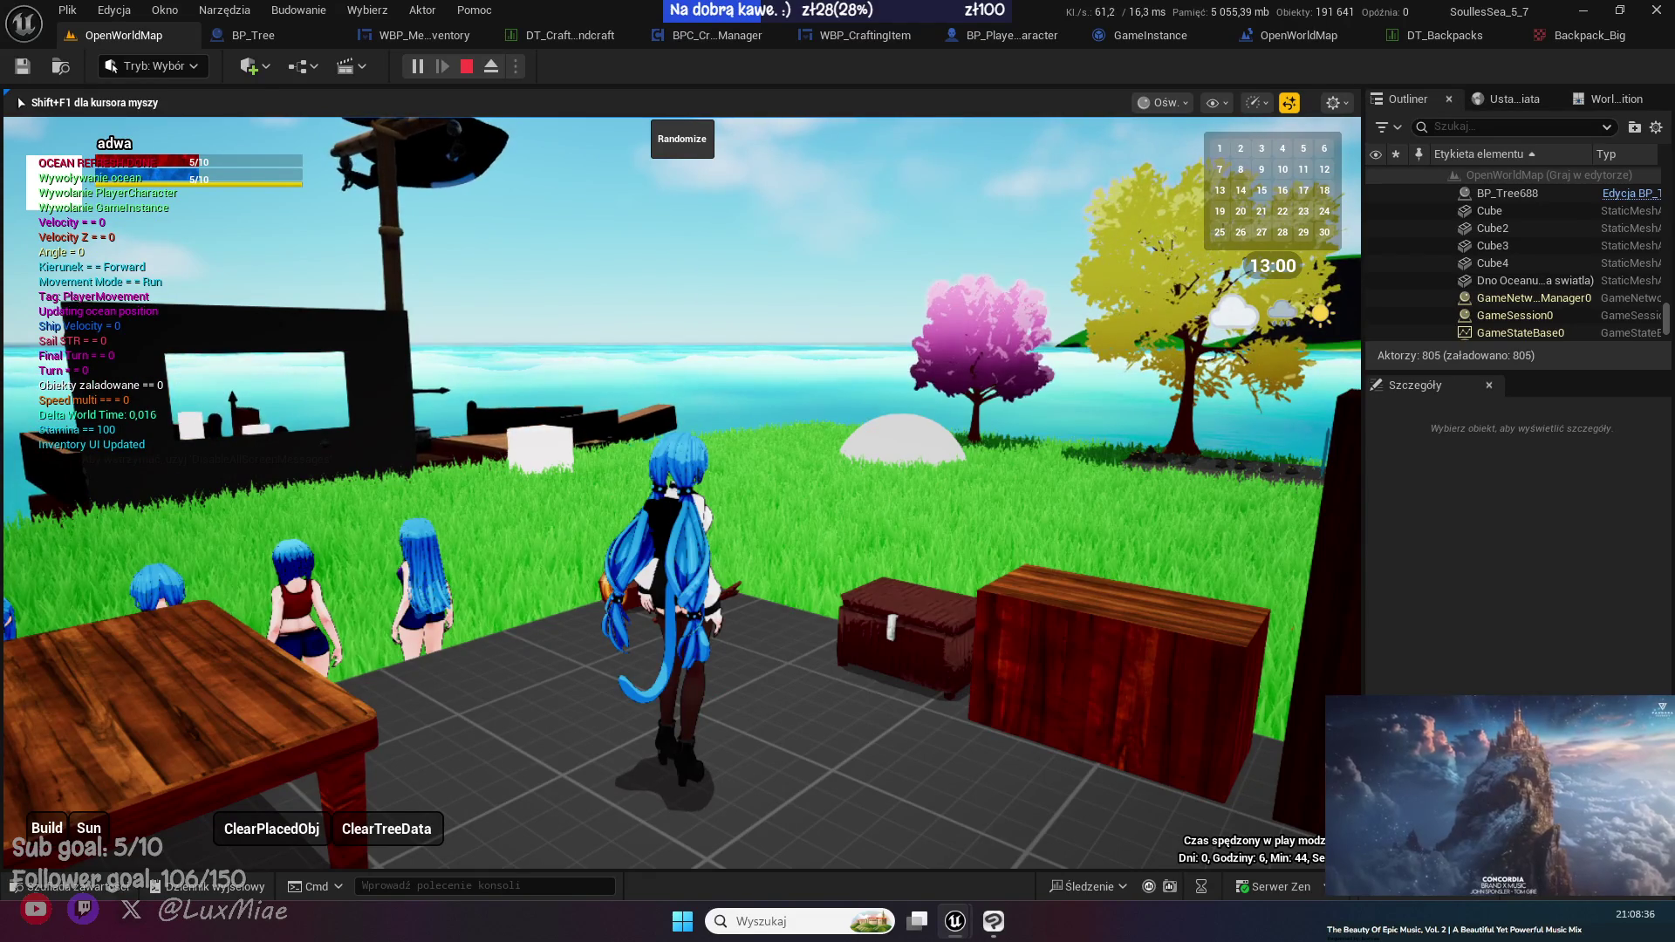
key("Escape")
- Close the floating Content Browser and open Backpack_Big from the Content Drawer
mouse_move(955, 920)
left_click(1056, 828)
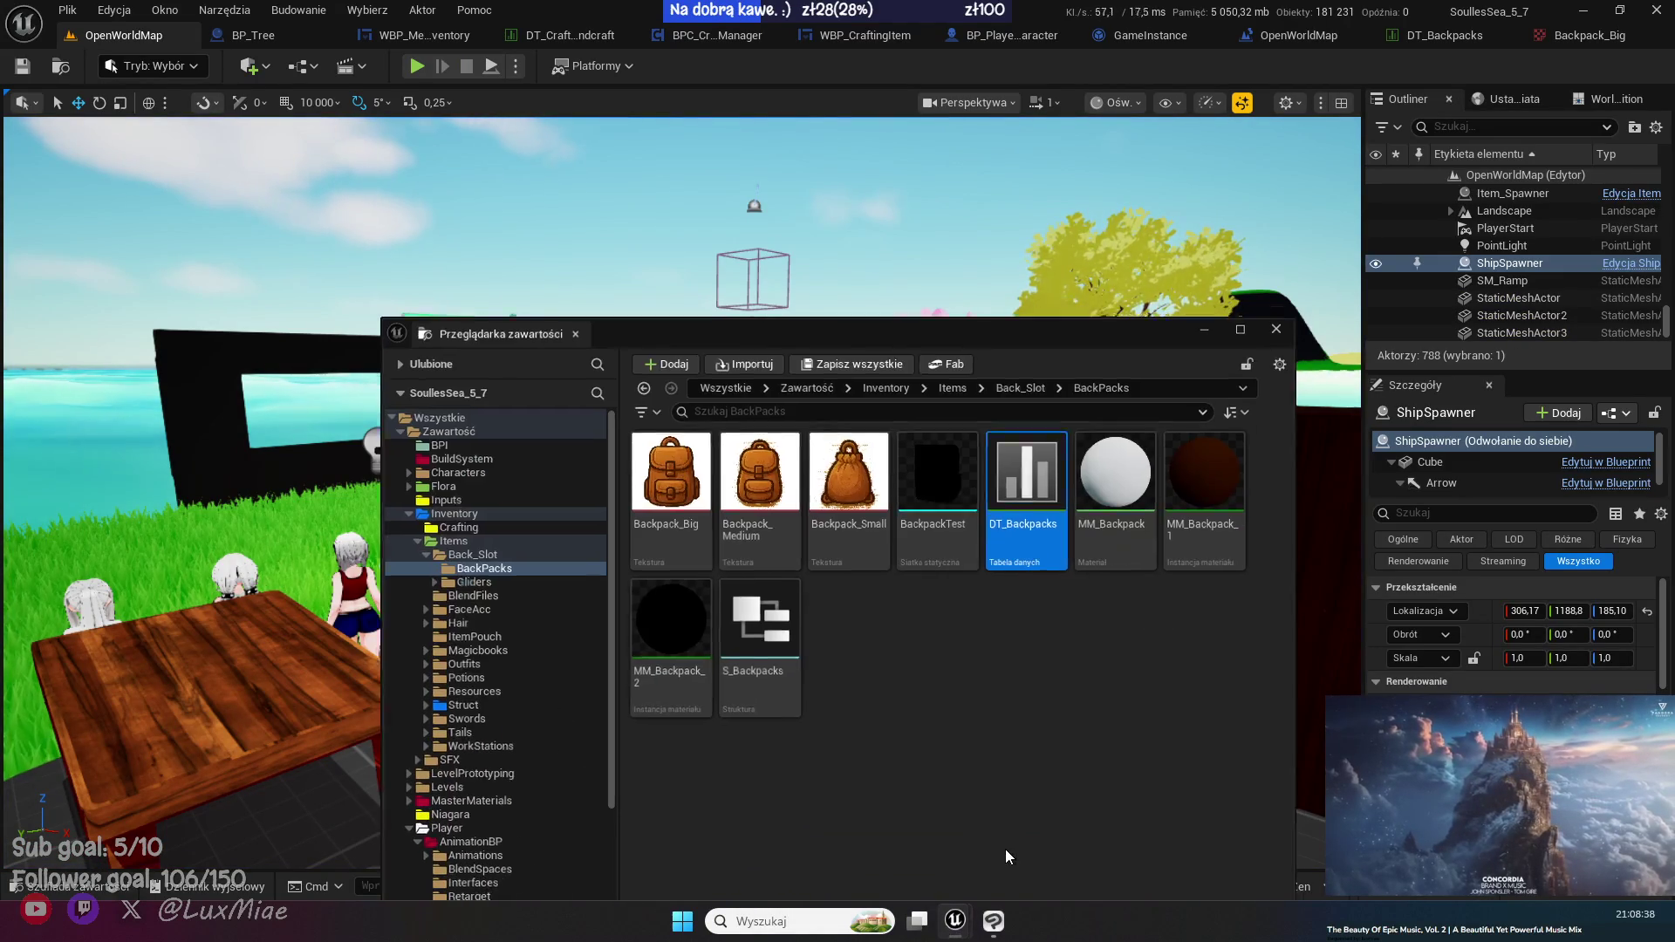
left_click(1282, 317)
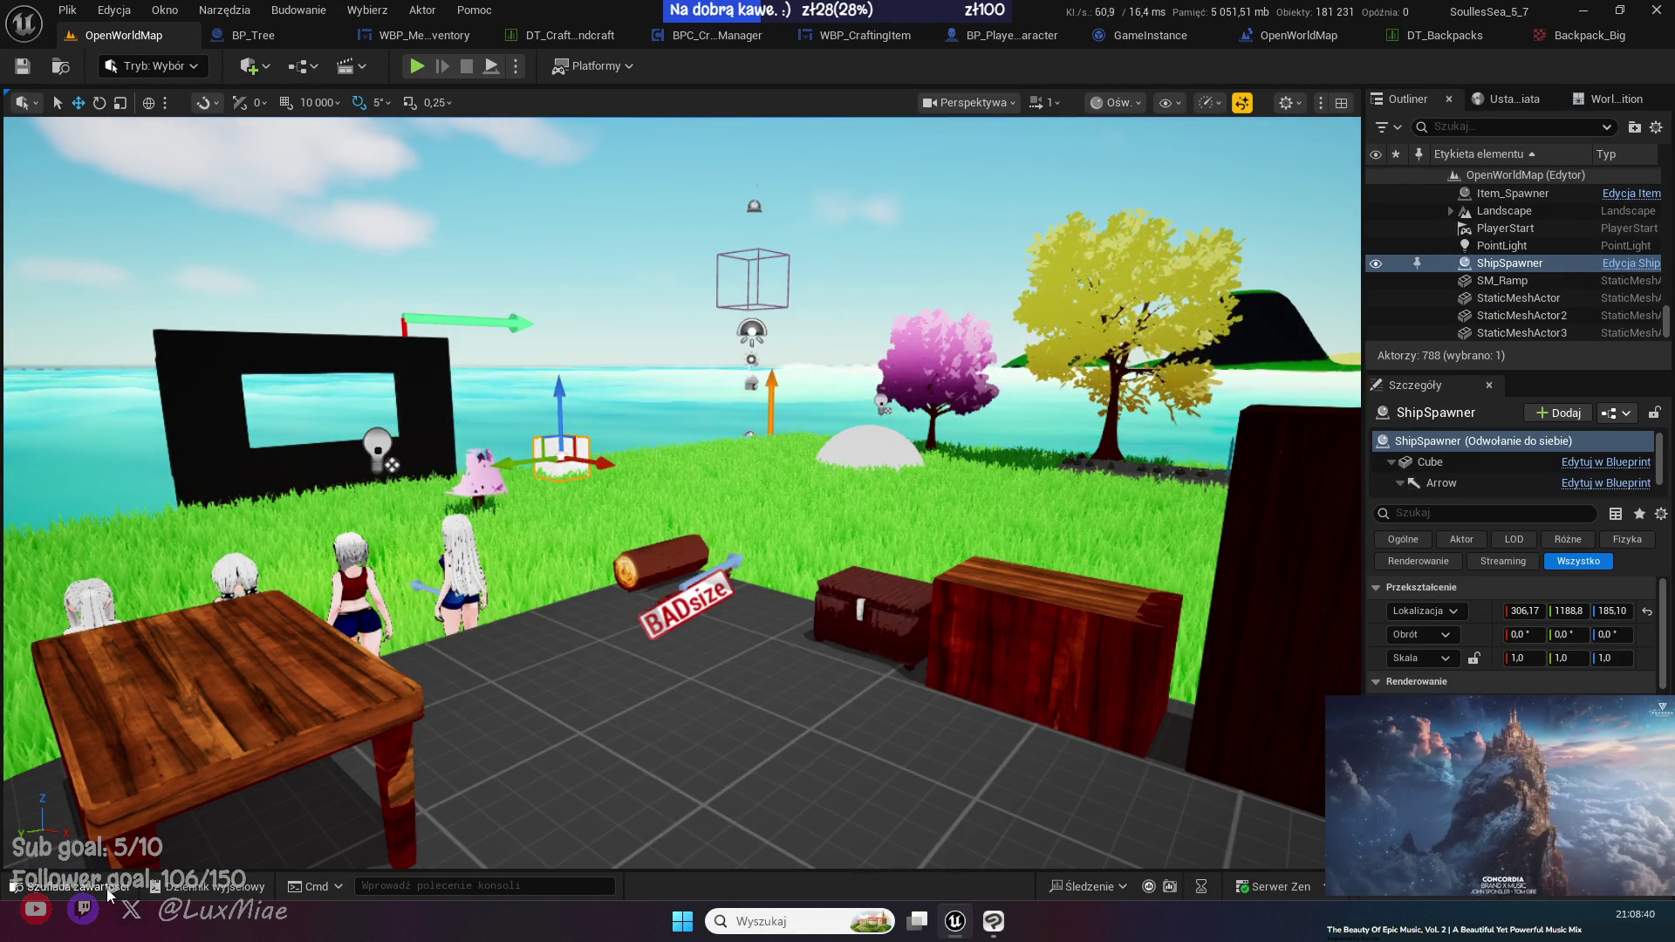
key("ctrl+space")
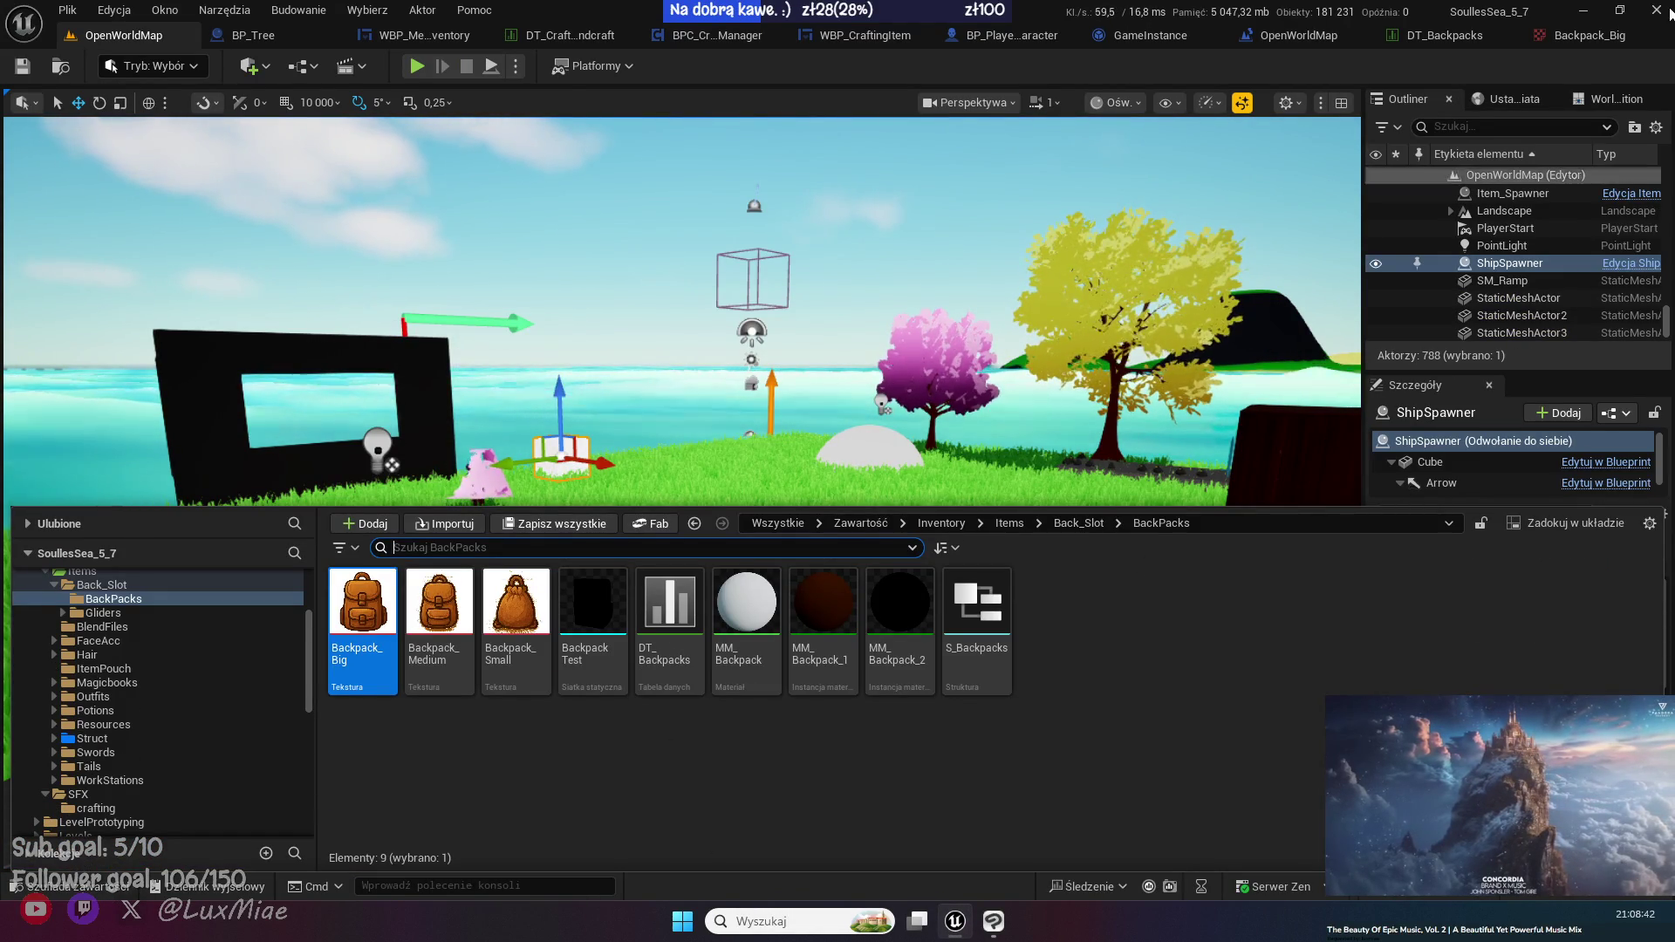
double_click(362, 615)
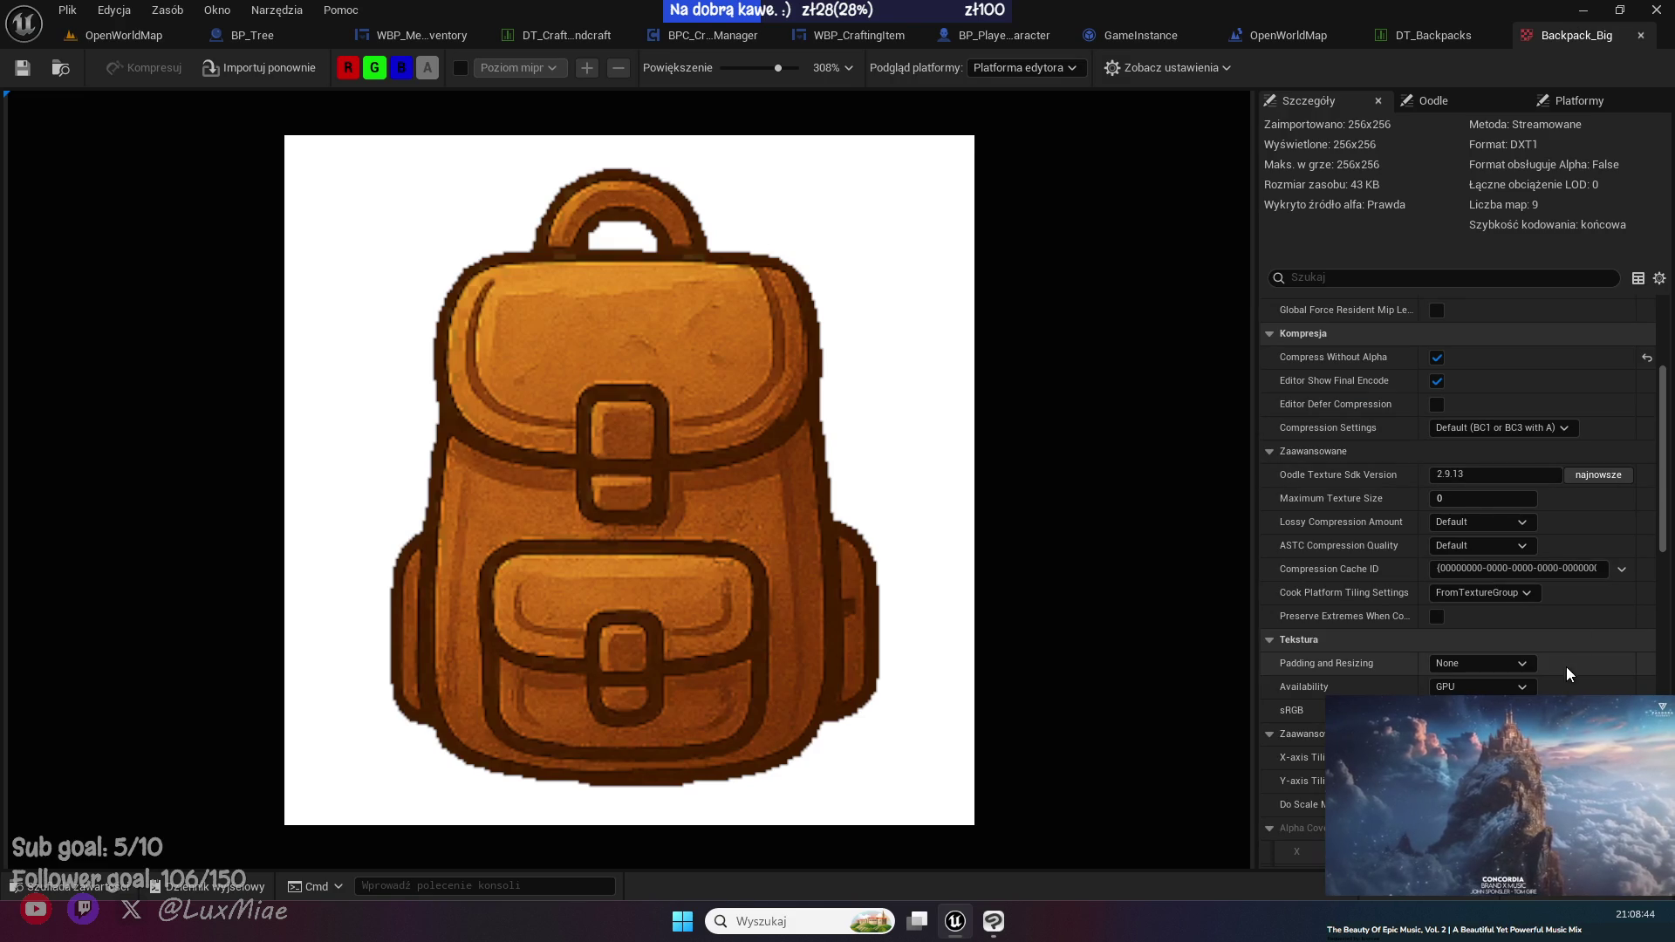
- Untick Compress Without Alpha so Backpack_Big keeps transparency in DXT5, then close its editor
left_click(1437, 358)
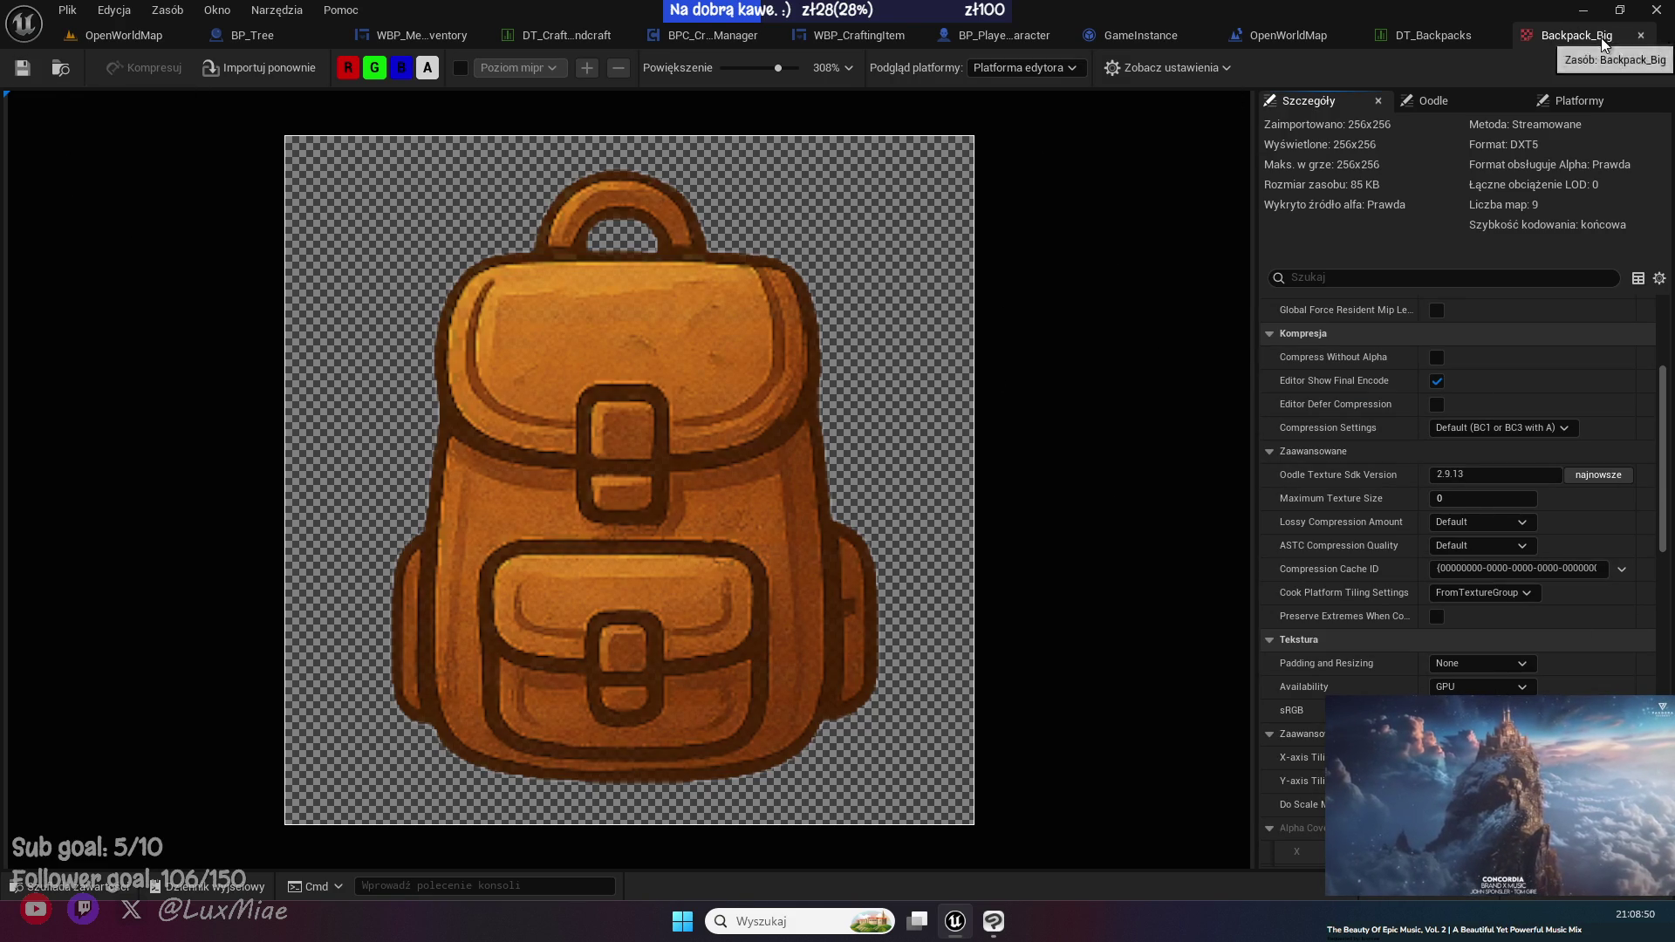
left_click(1641, 34)
left_click(123, 35)
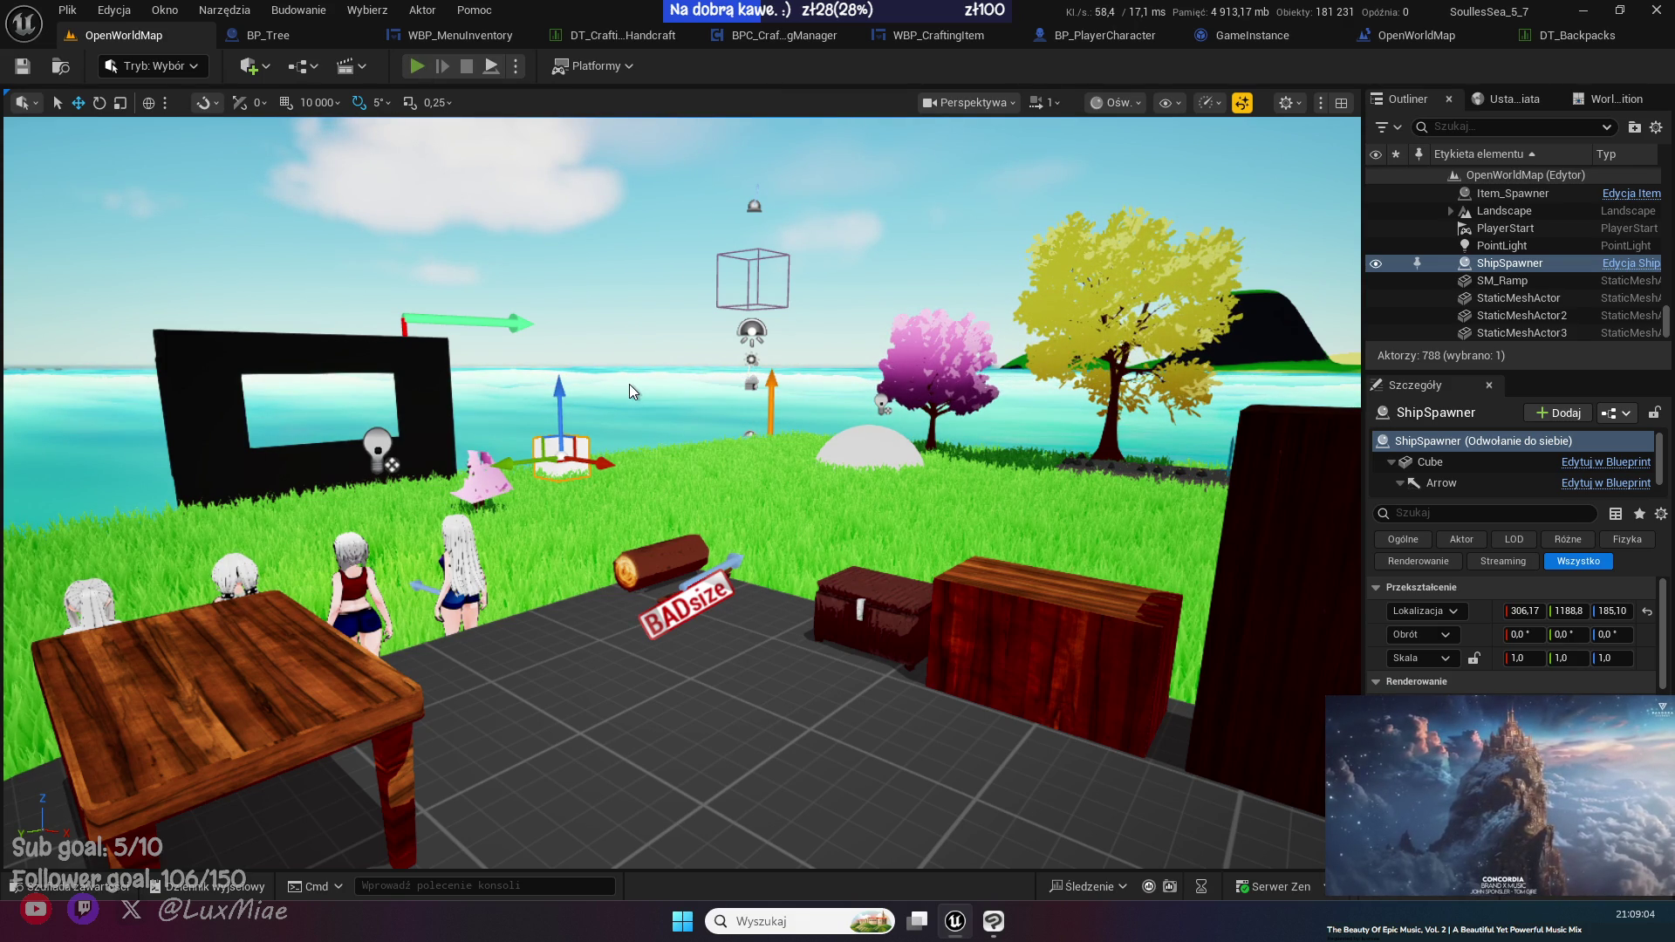
- Play the level, walk the character toward the camera, and open the inventory
key("alt+p")
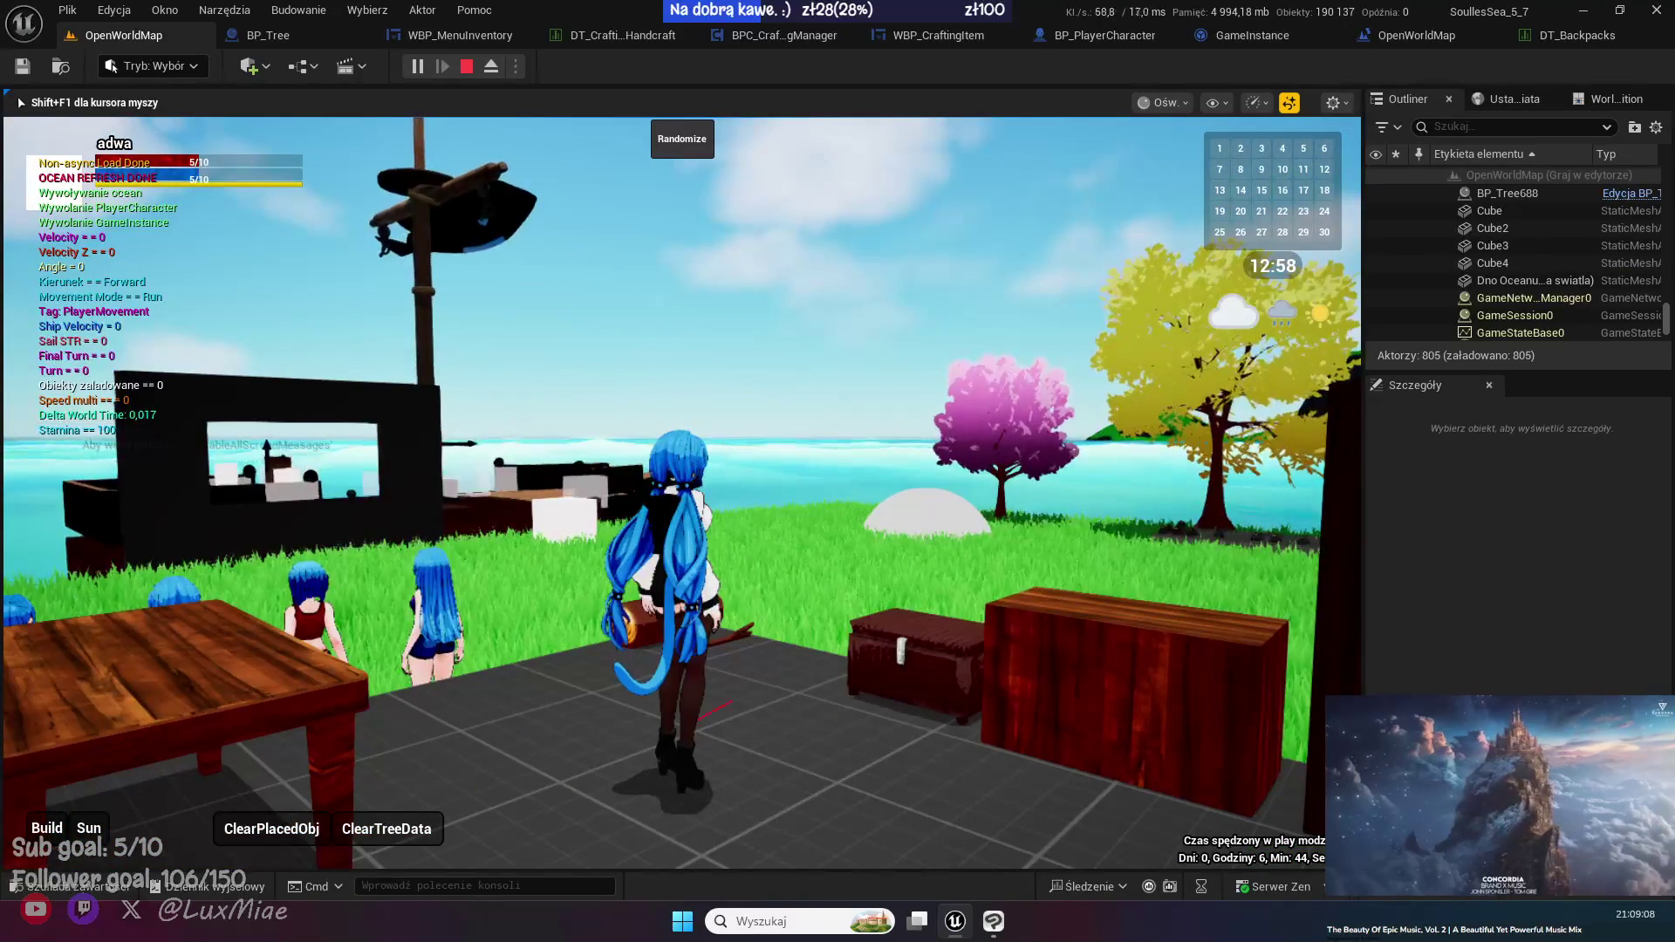
key("s")
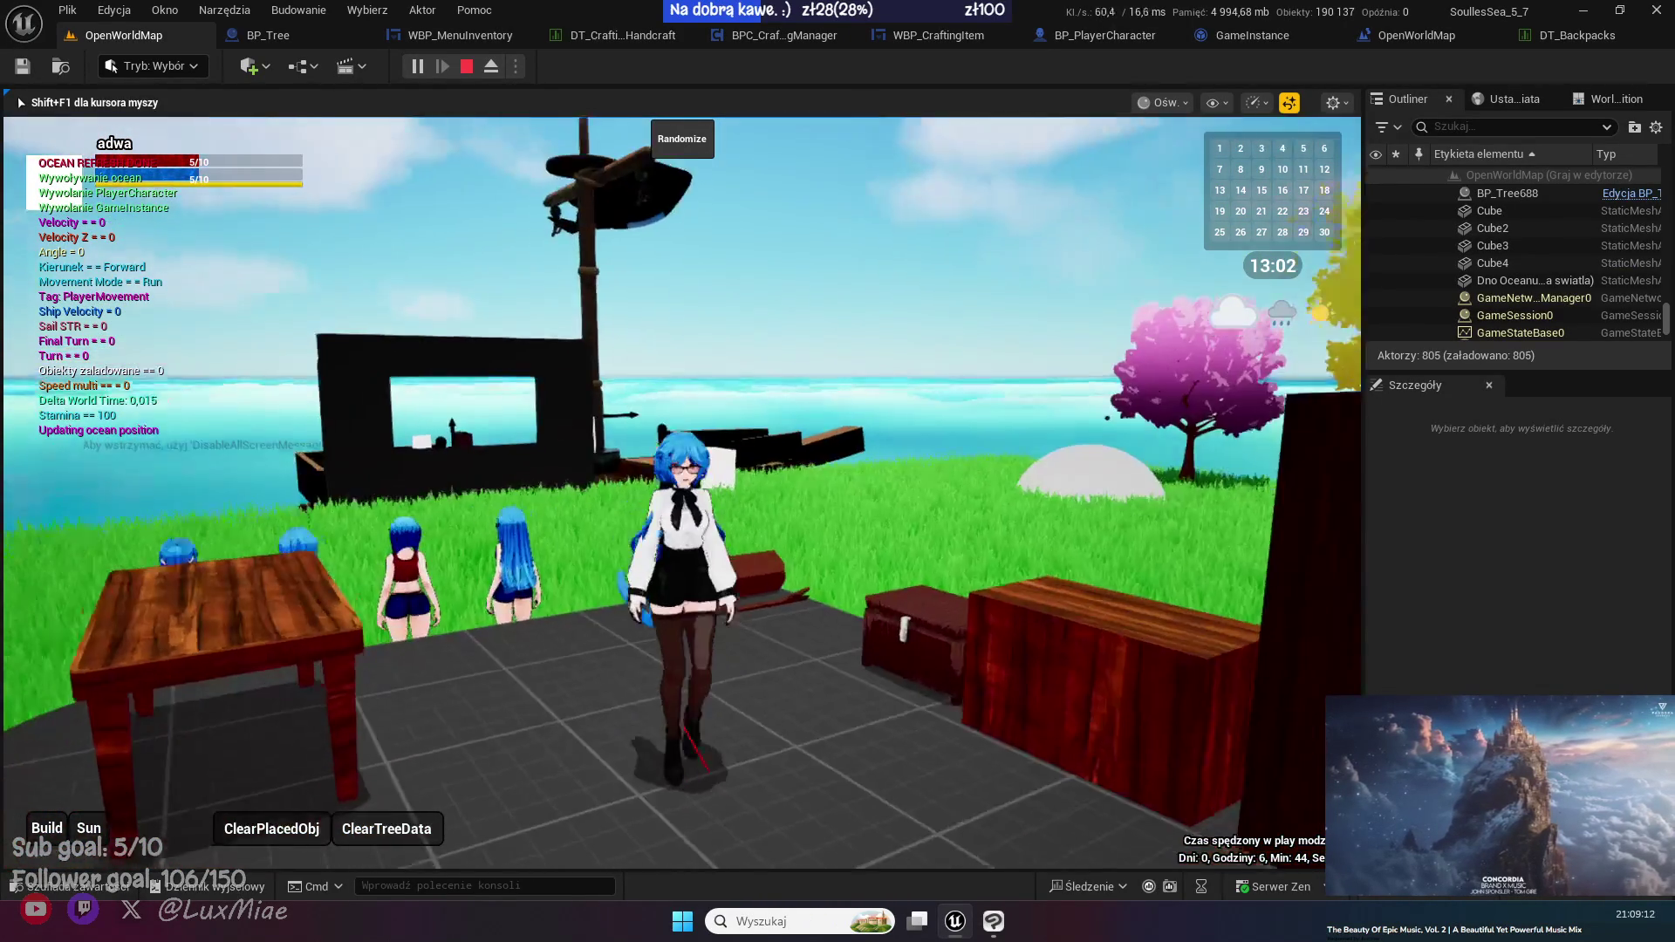
key("i")
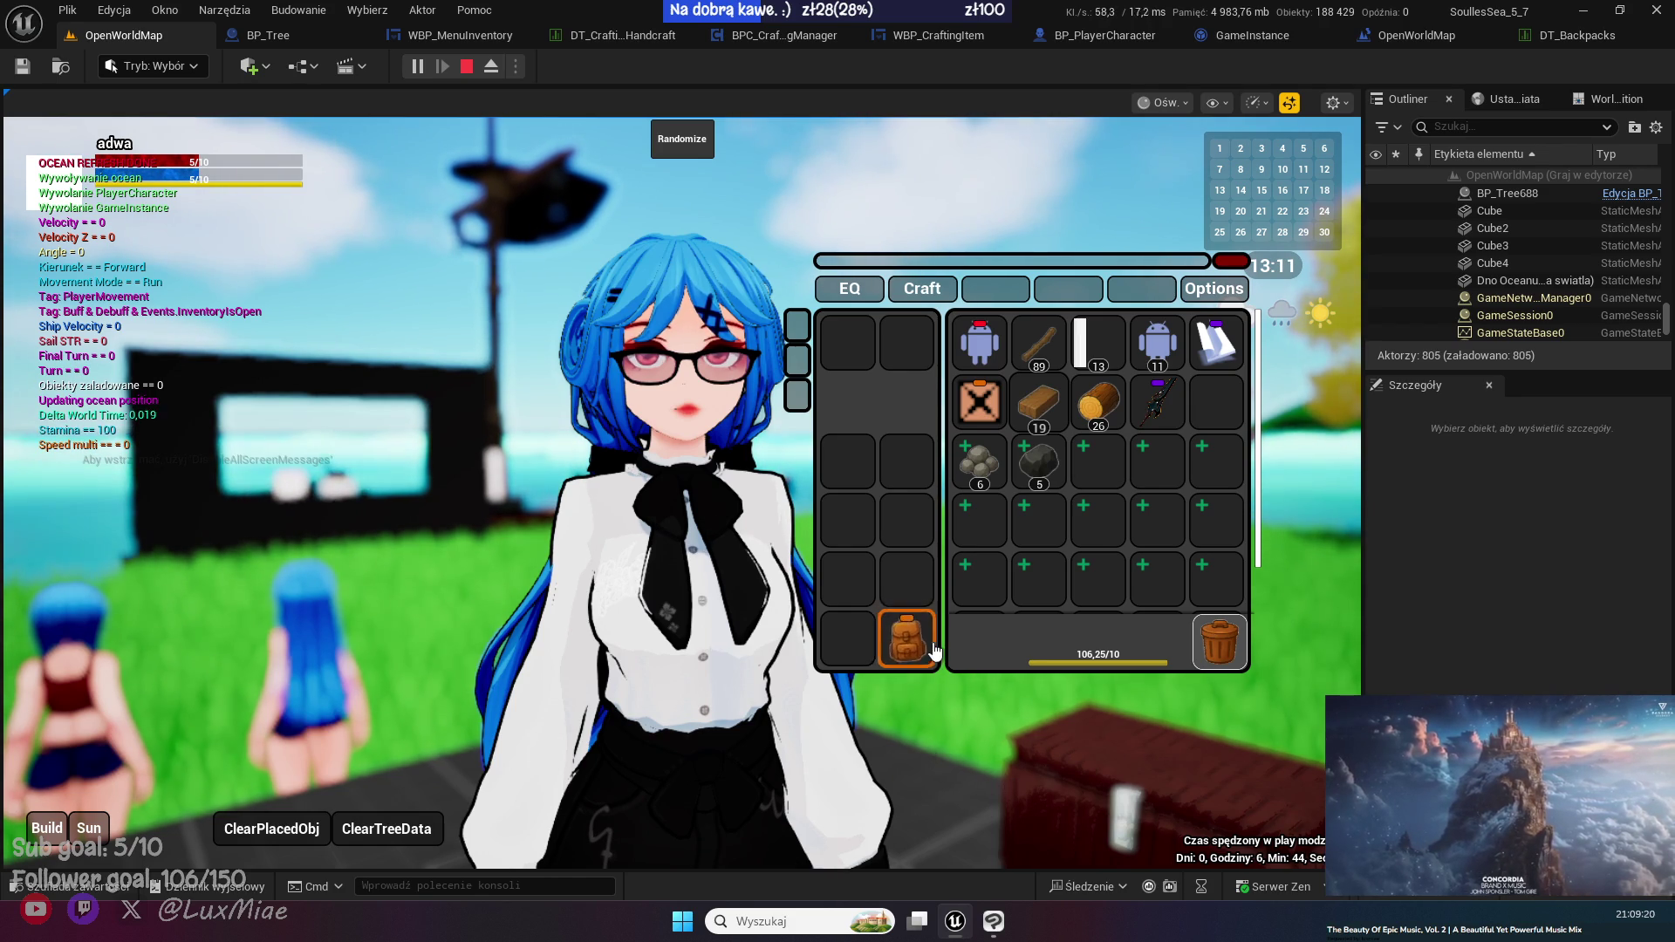
- Unequip the backpack, equip the purple-tipped staff, and drop the crate into the trash
mouse_move(903, 642)
left_mouse_down()
mouse_move(955, 624)
mouse_move(995, 576)
mouse_move(907, 648)
mouse_move(618, 561)
left_mouse_up()
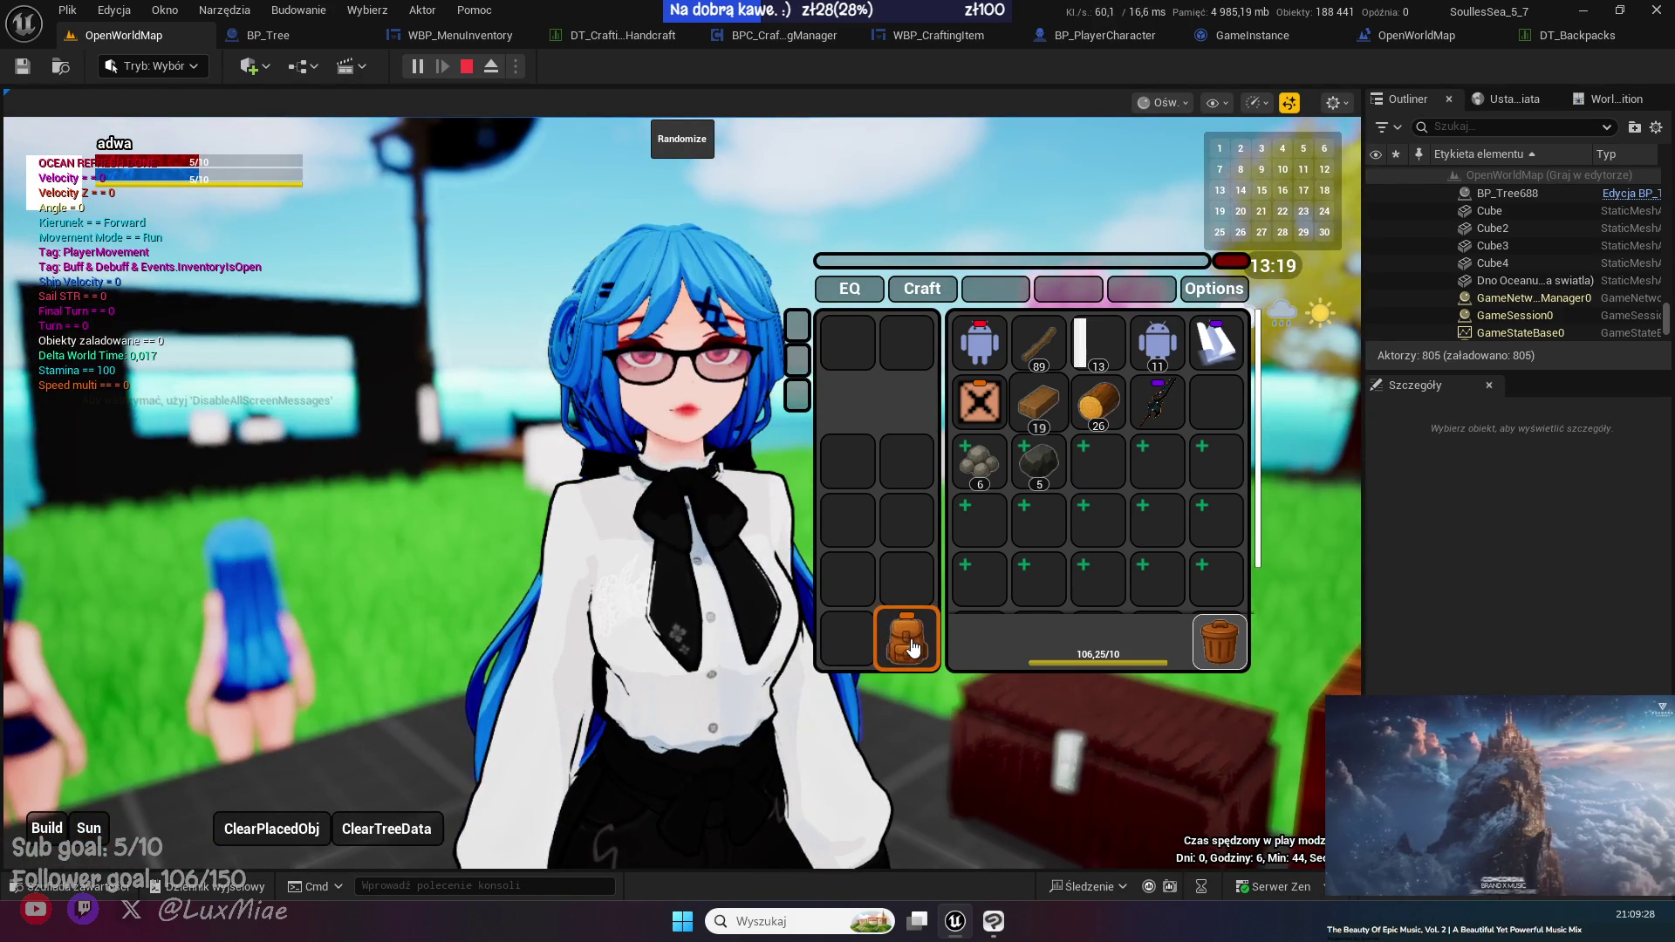
mouse_move(908, 653)
left_mouse_down()
mouse_move(1138, 480)
mouse_move(1104, 469)
mouse_move(1241, 410)
mouse_move(1217, 405)
left_mouse_up()
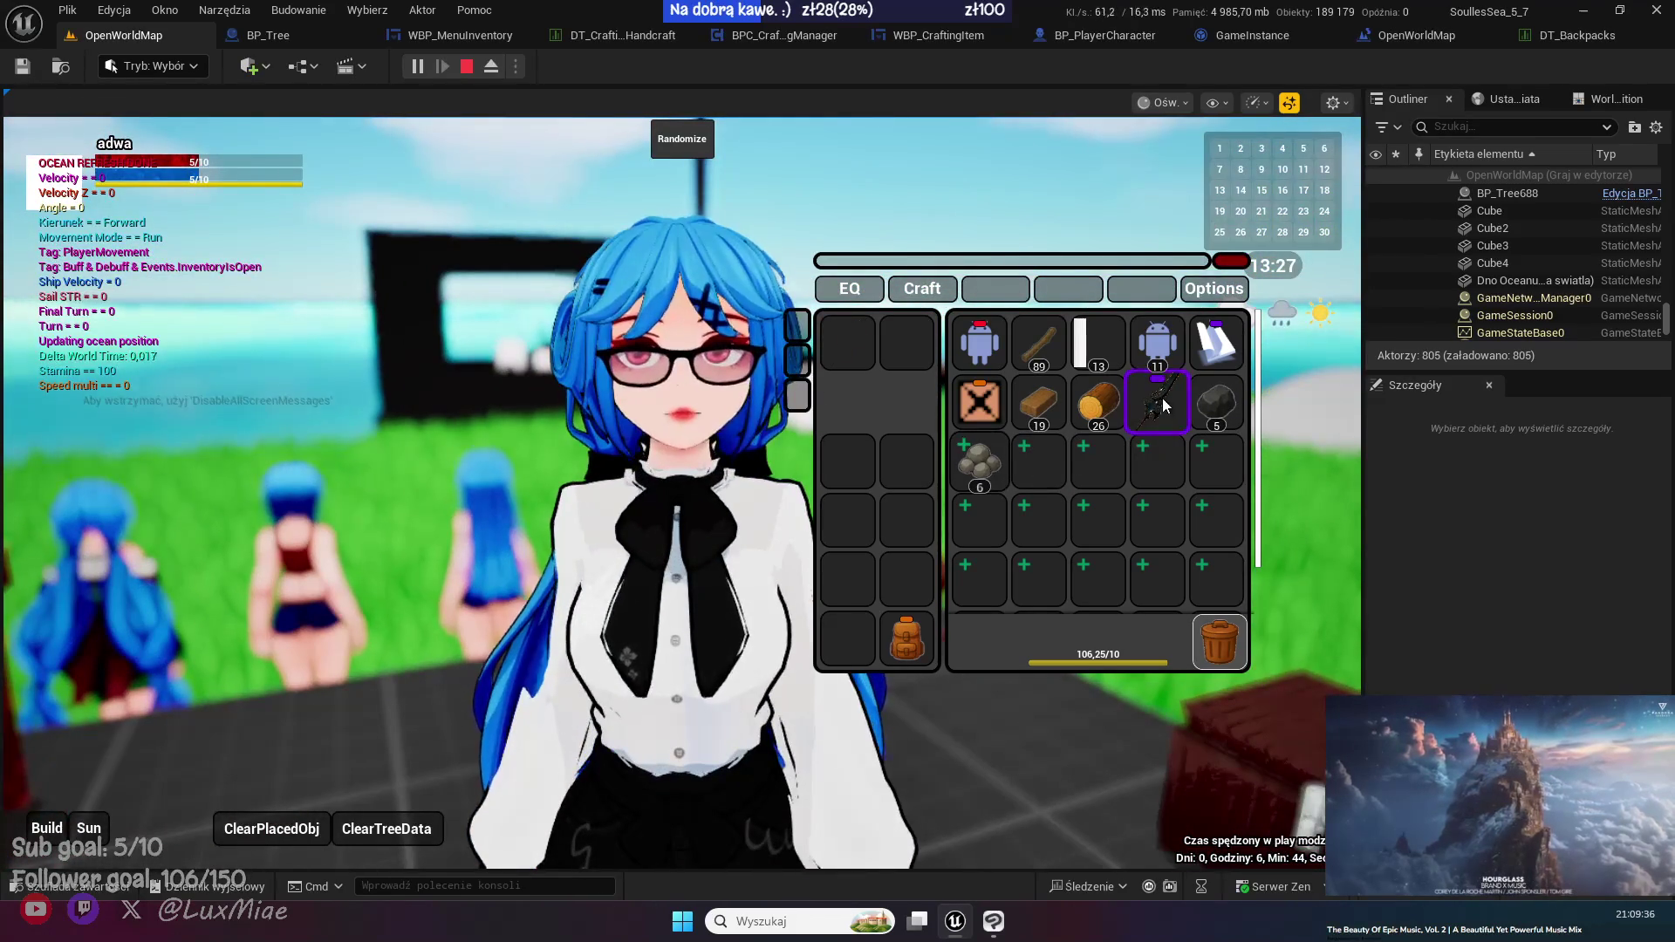
left_click_drag(1157, 401, 848, 340)
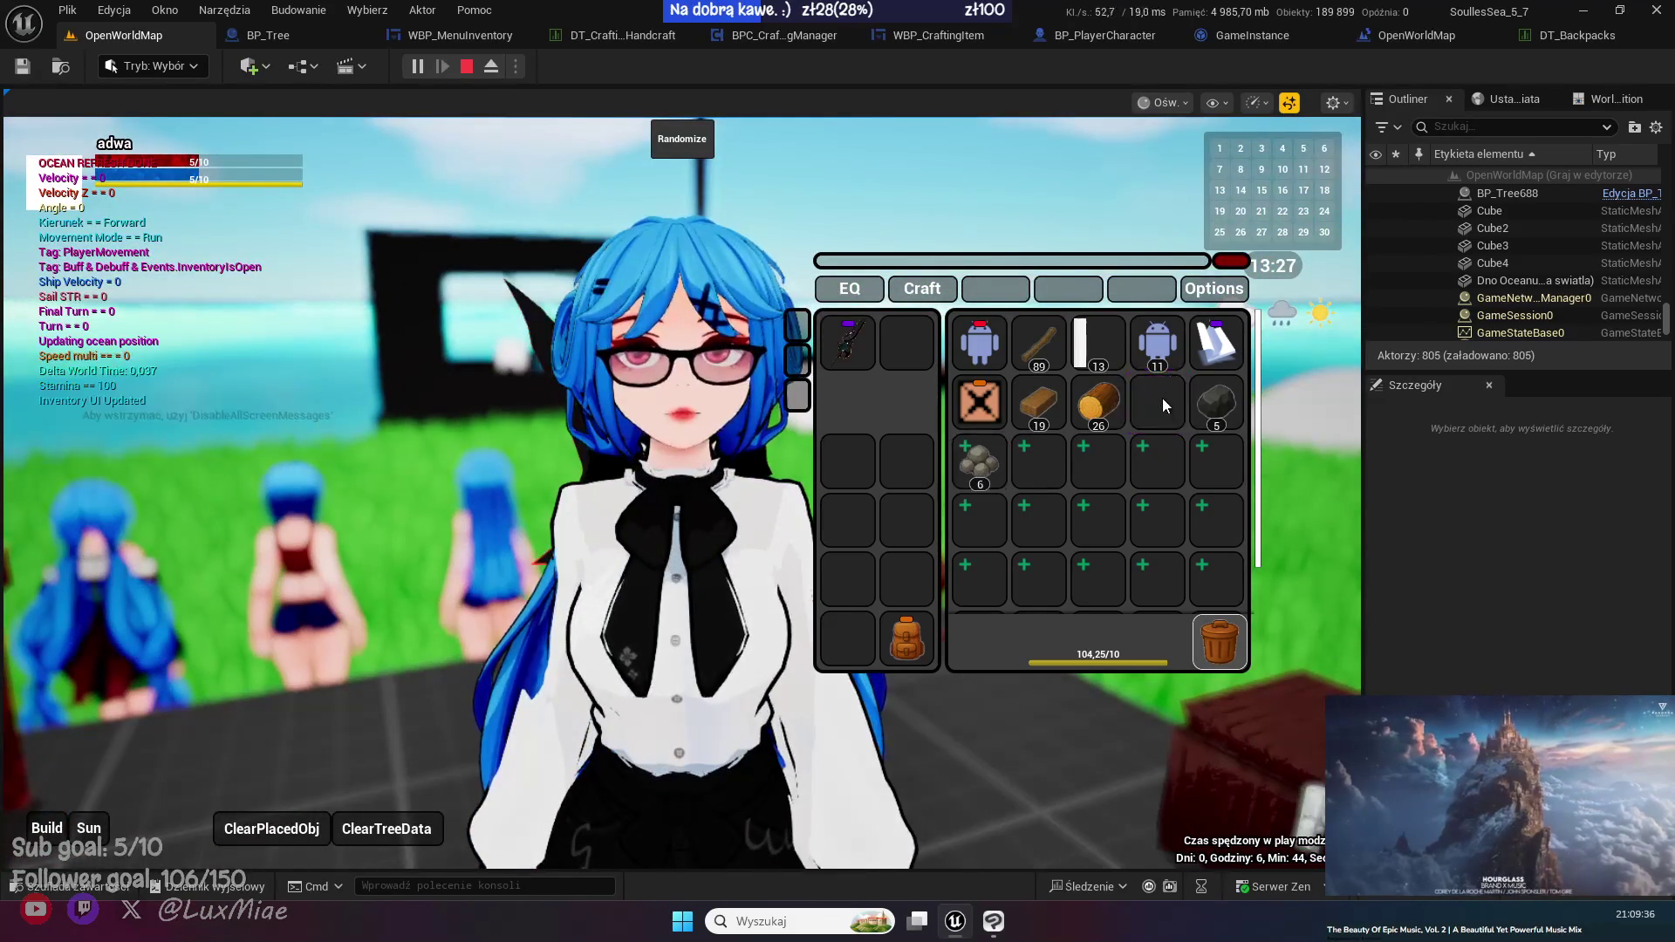
mouse_move(1148, 403)
left_mouse_down()
mouse_move(1253, 618)
mouse_move(1217, 589)
left_mouse_up()
left_click(979, 405)
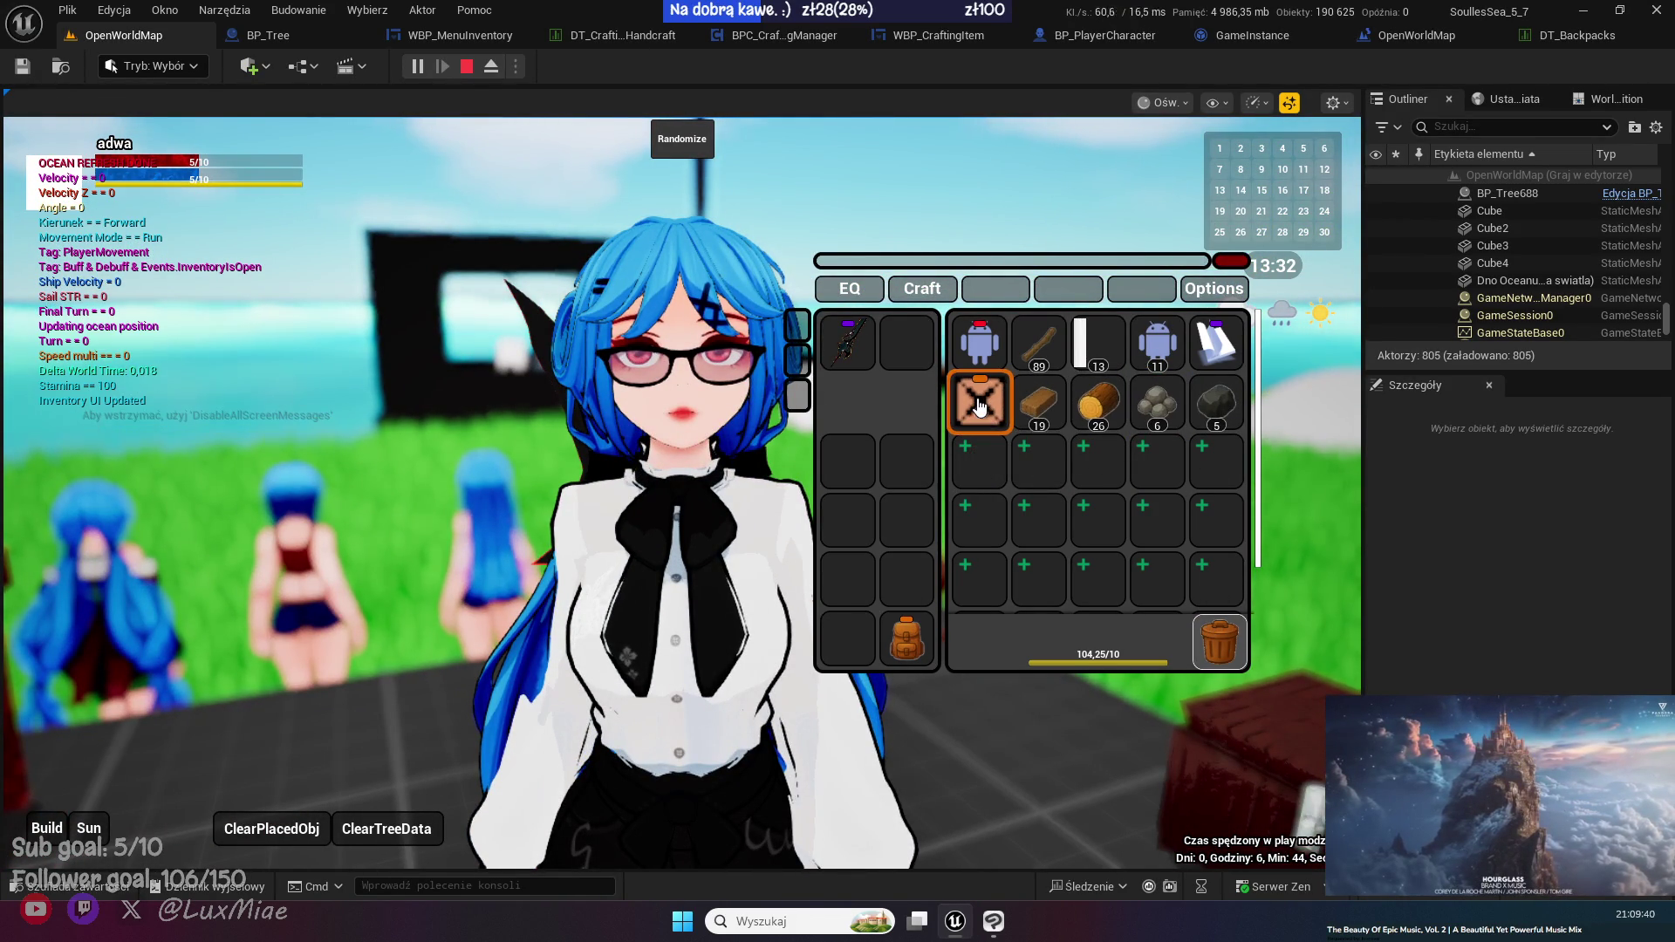
left_click_drag(989, 423, 1242, 634)
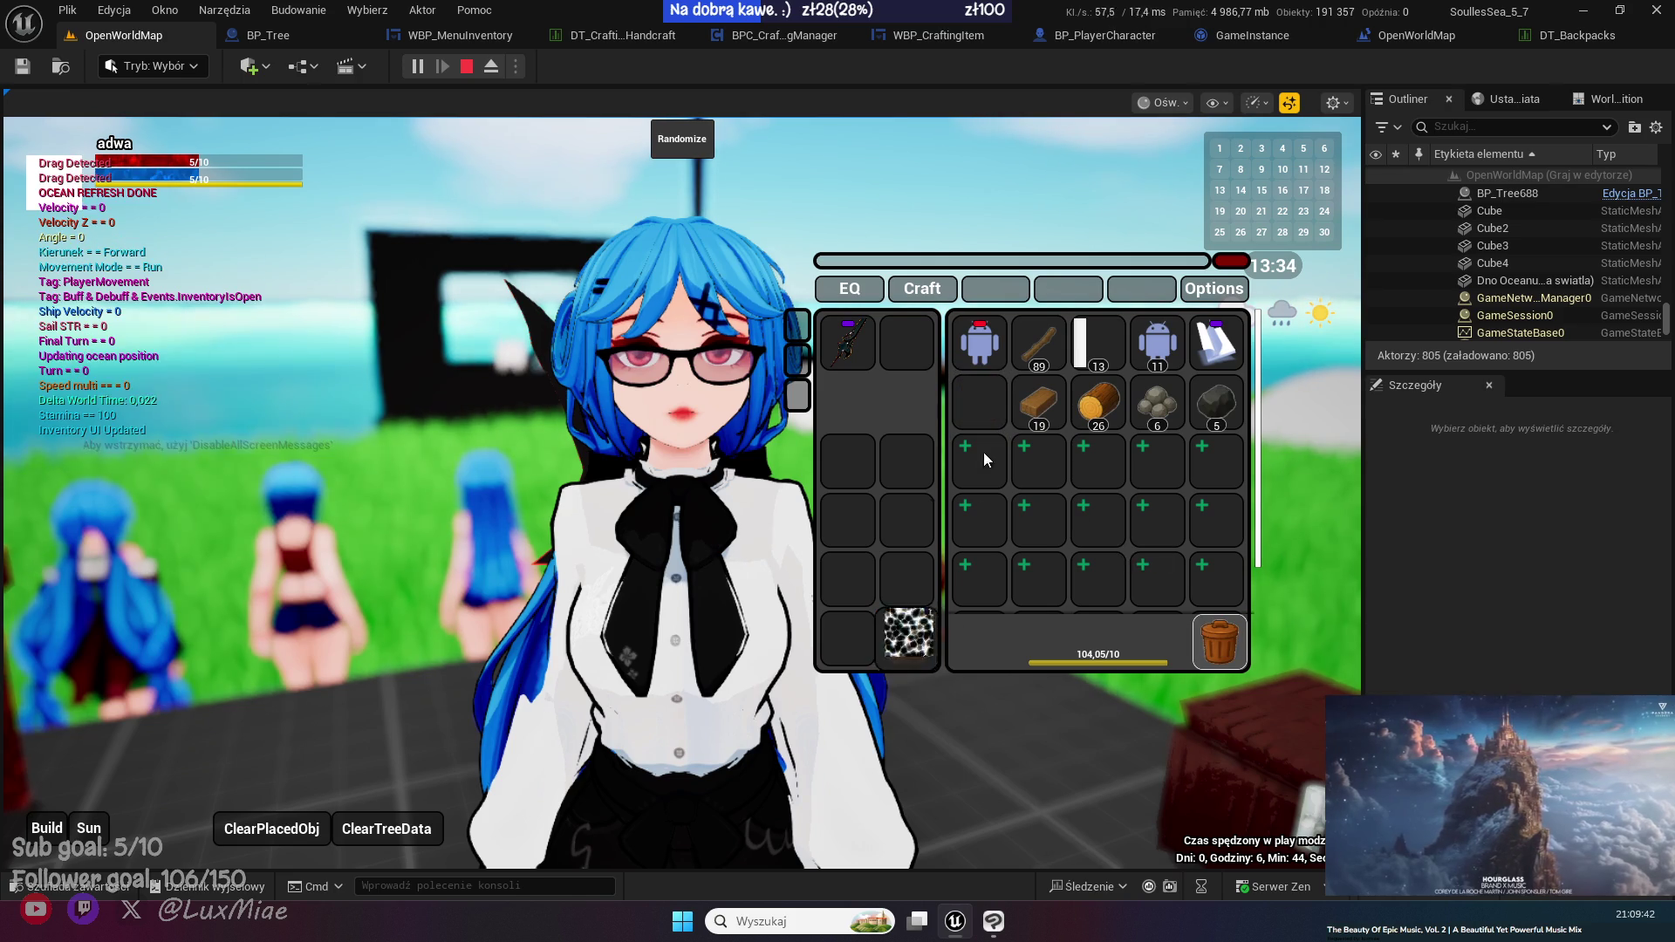
left_click_drag(995, 417, 883, 616)
- Move the backpack into an inventory slot, run around, then stop play and show BackPacks
key("w")
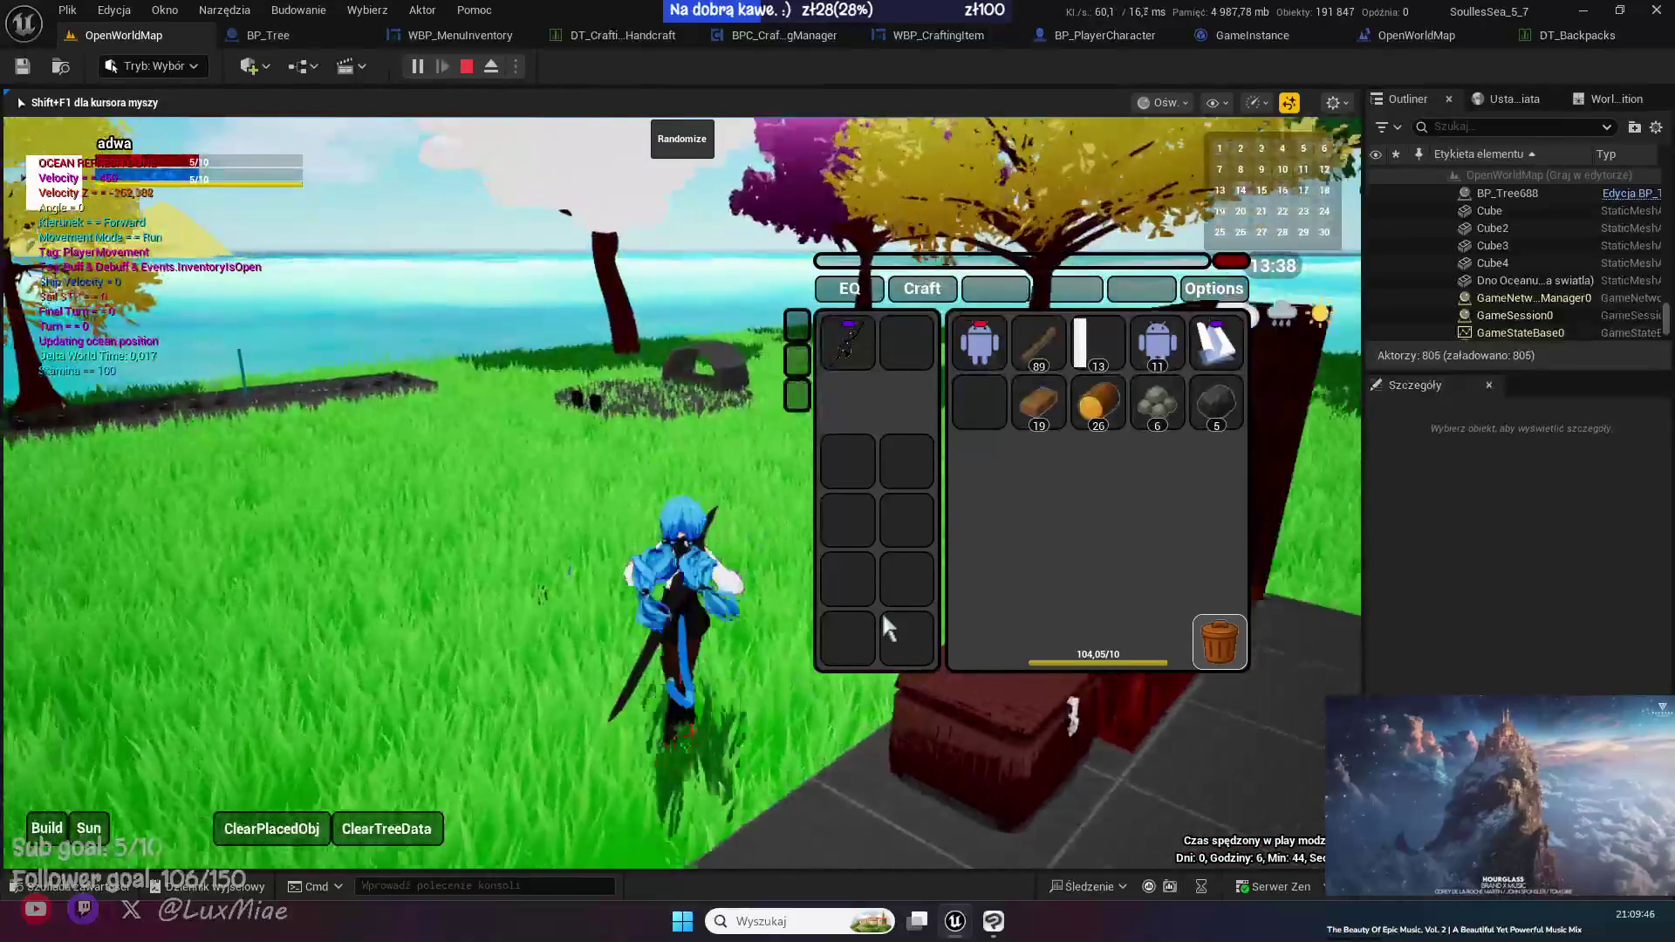
key("a")
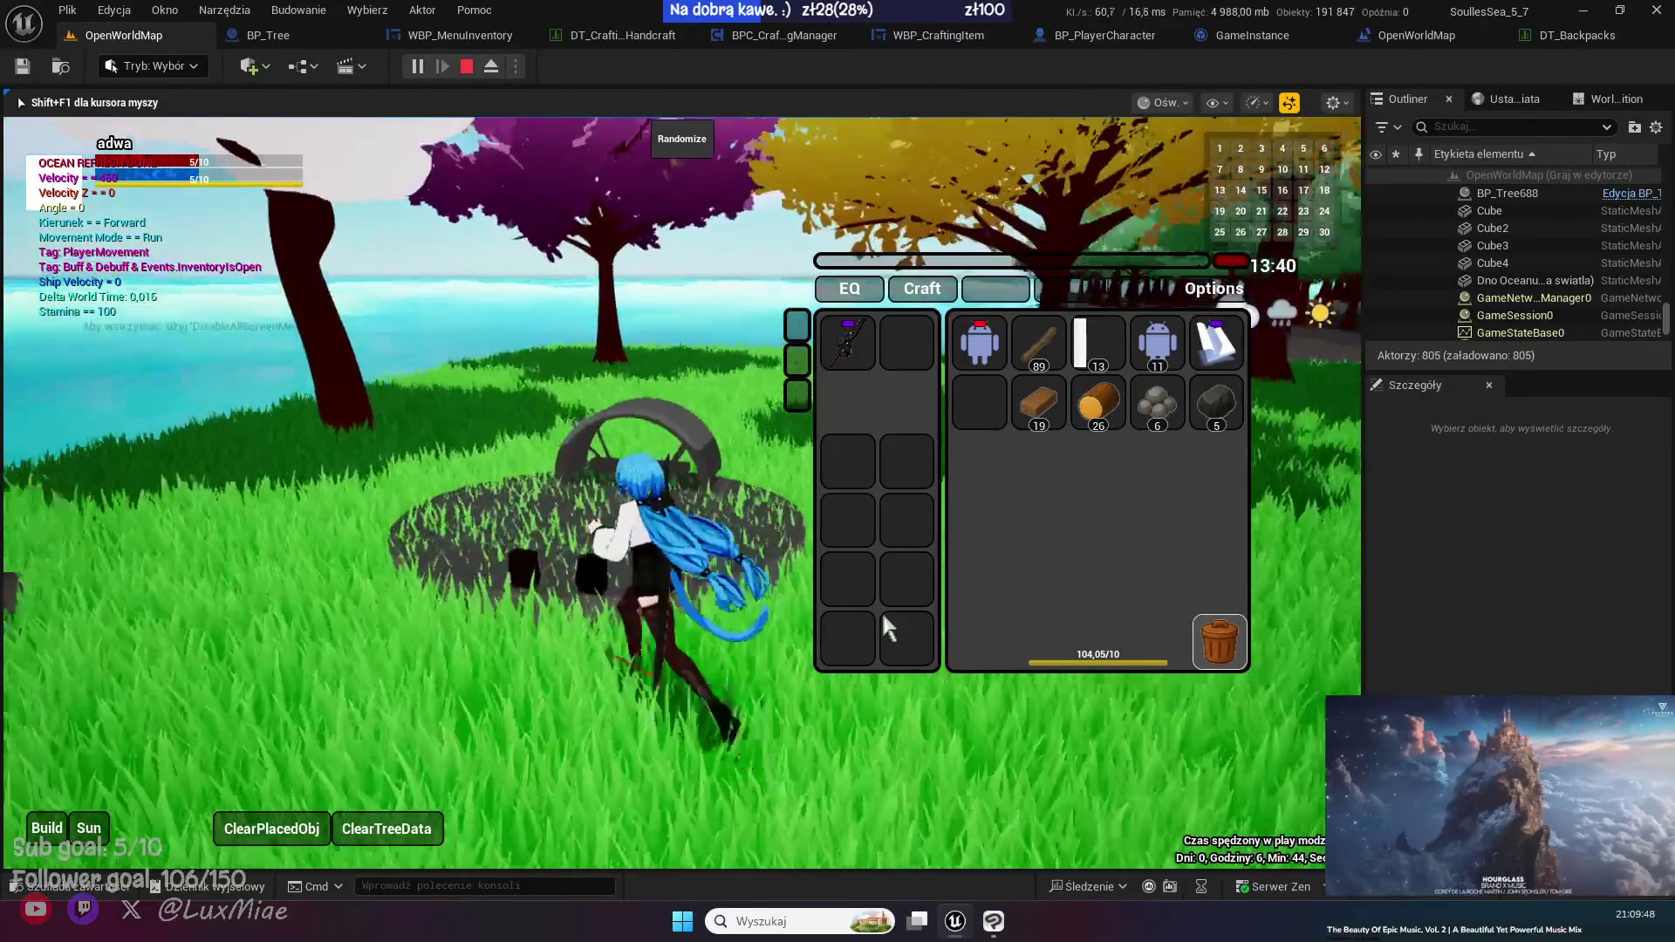
left_click(883, 619)
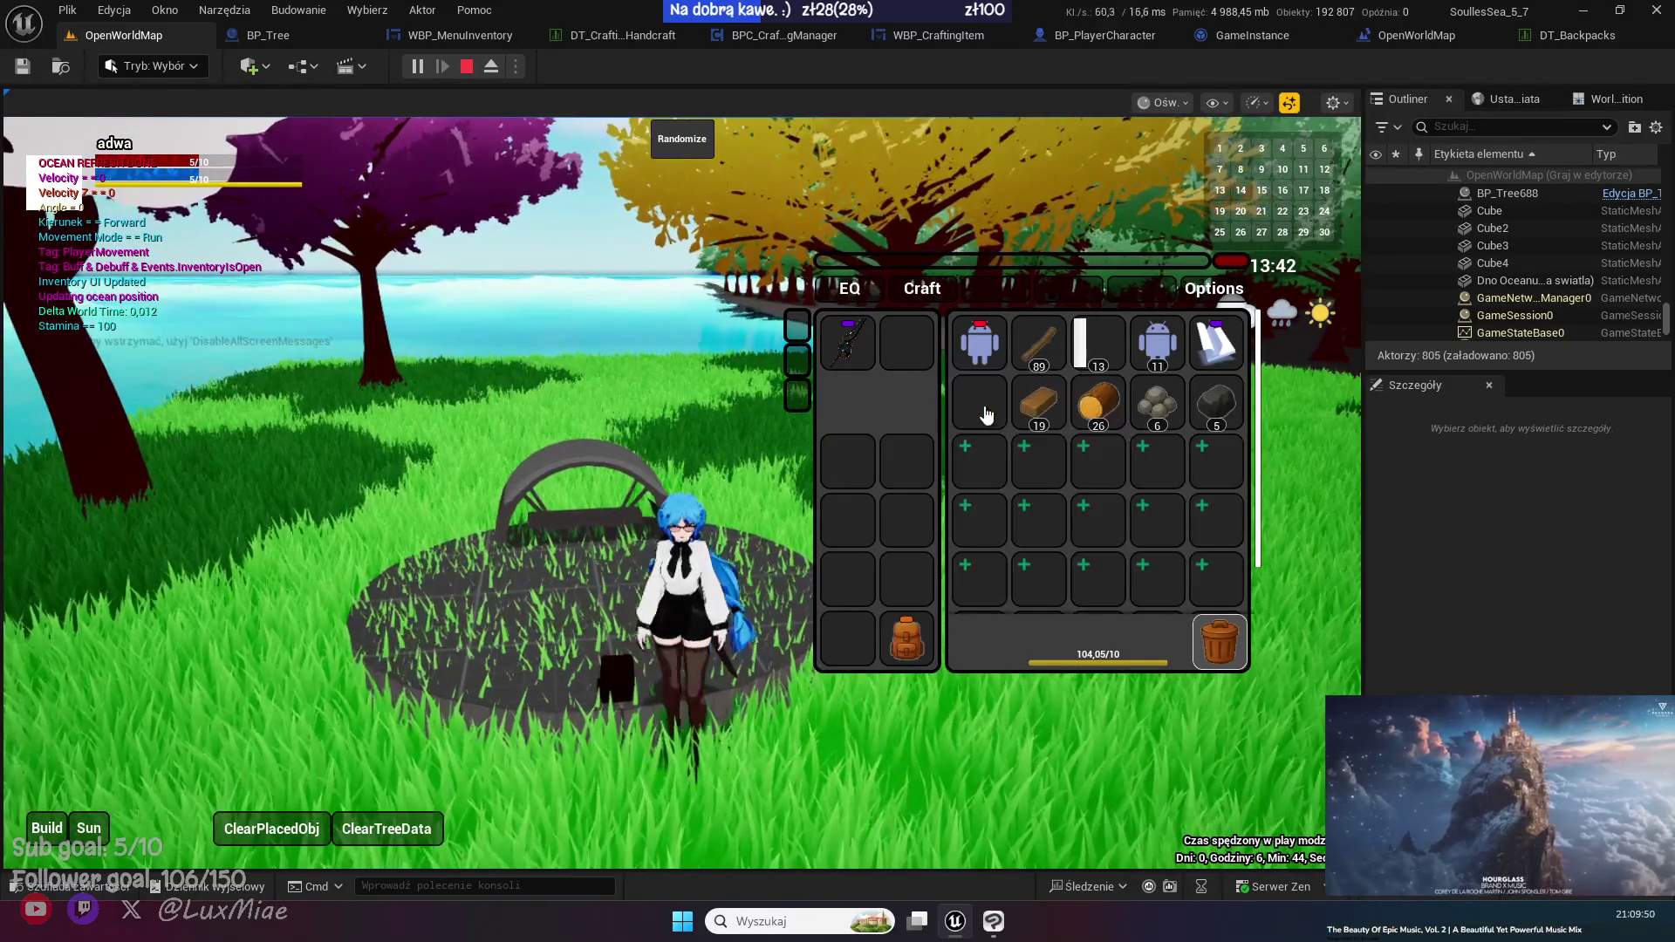
mouse_move(907, 637)
left_mouse_down()
mouse_move(1003, 458)
mouse_move(982, 412)
mouse_move(882, 611)
left_mouse_up()
key("w")
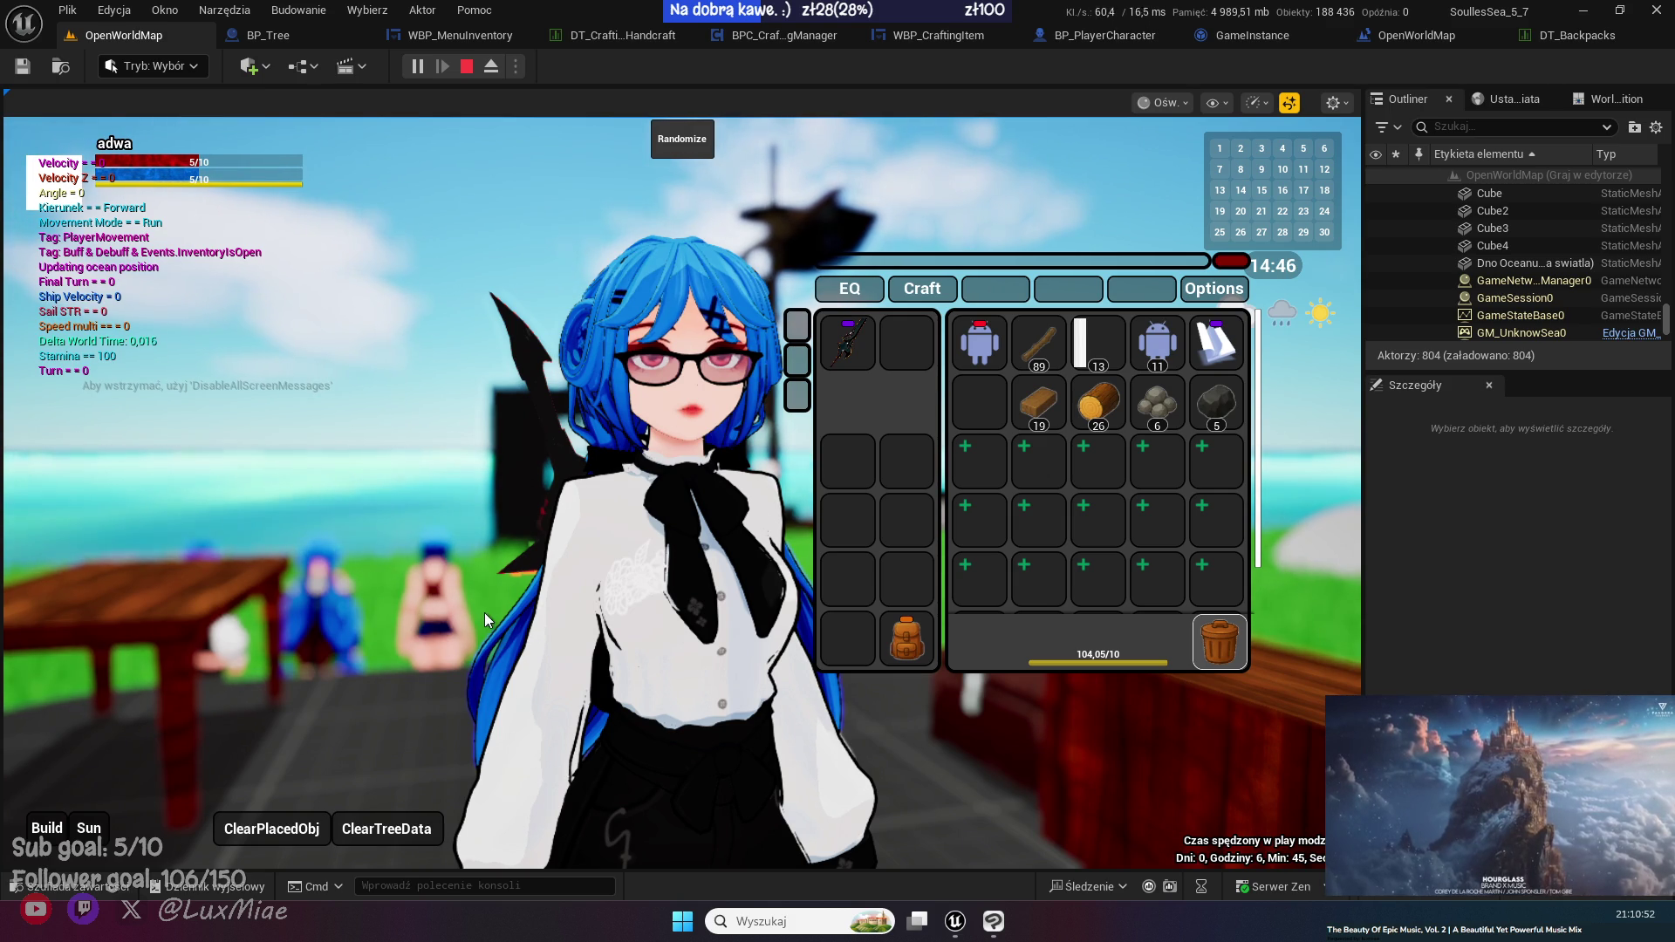
left_click(466, 67)
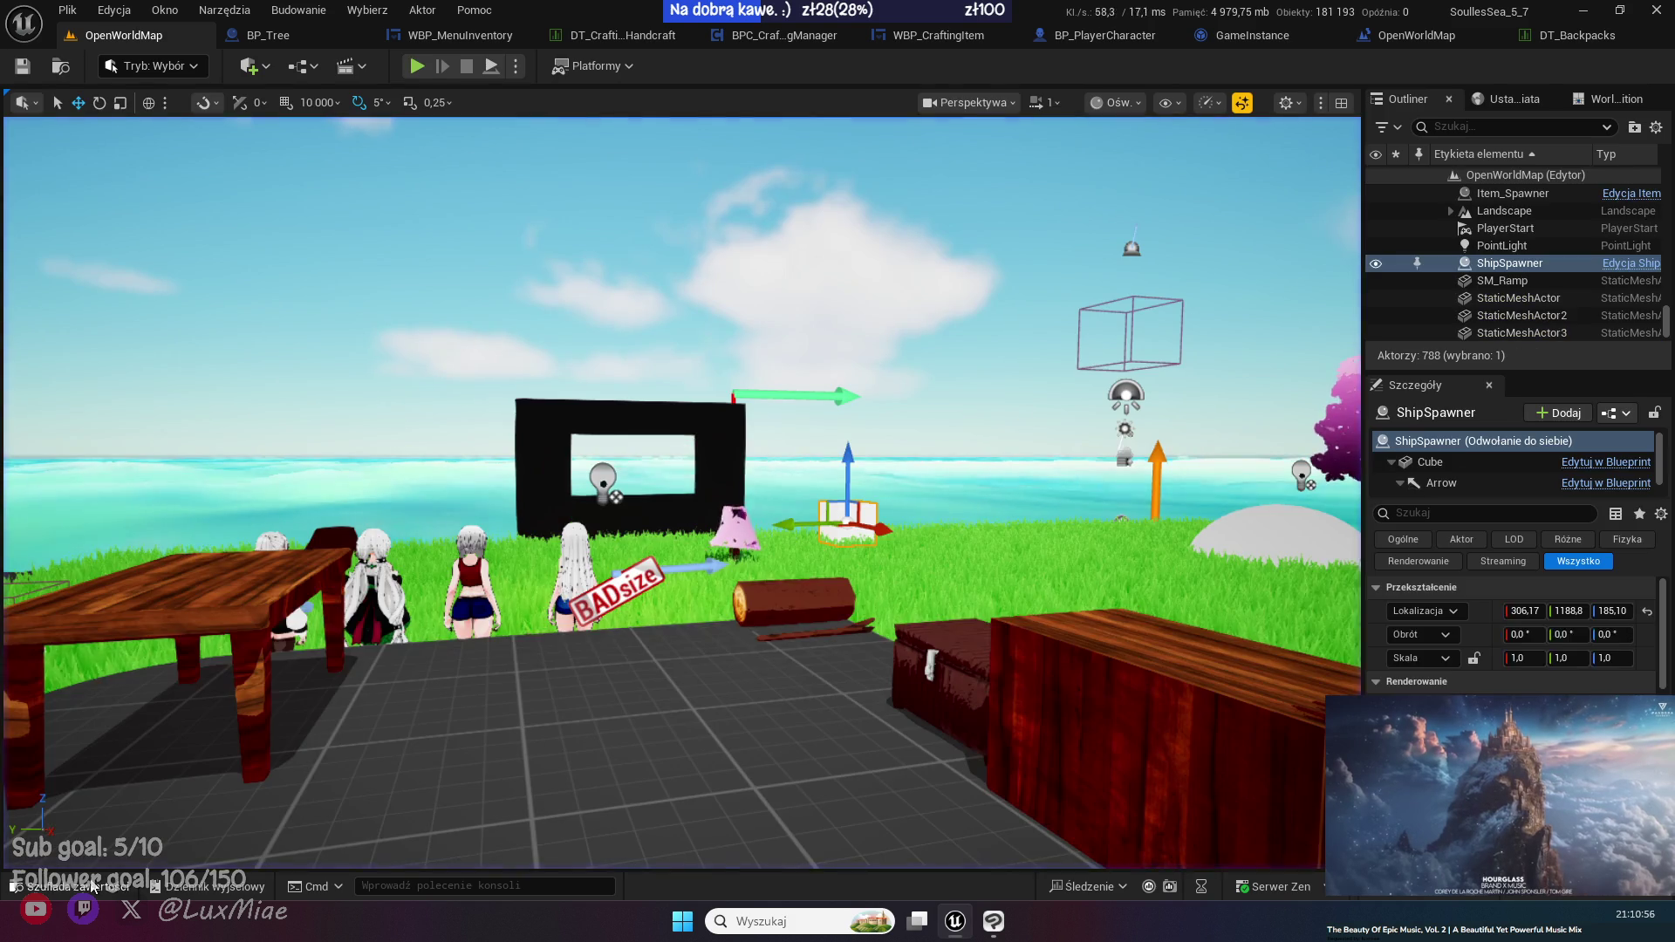
left_click(91, 886)
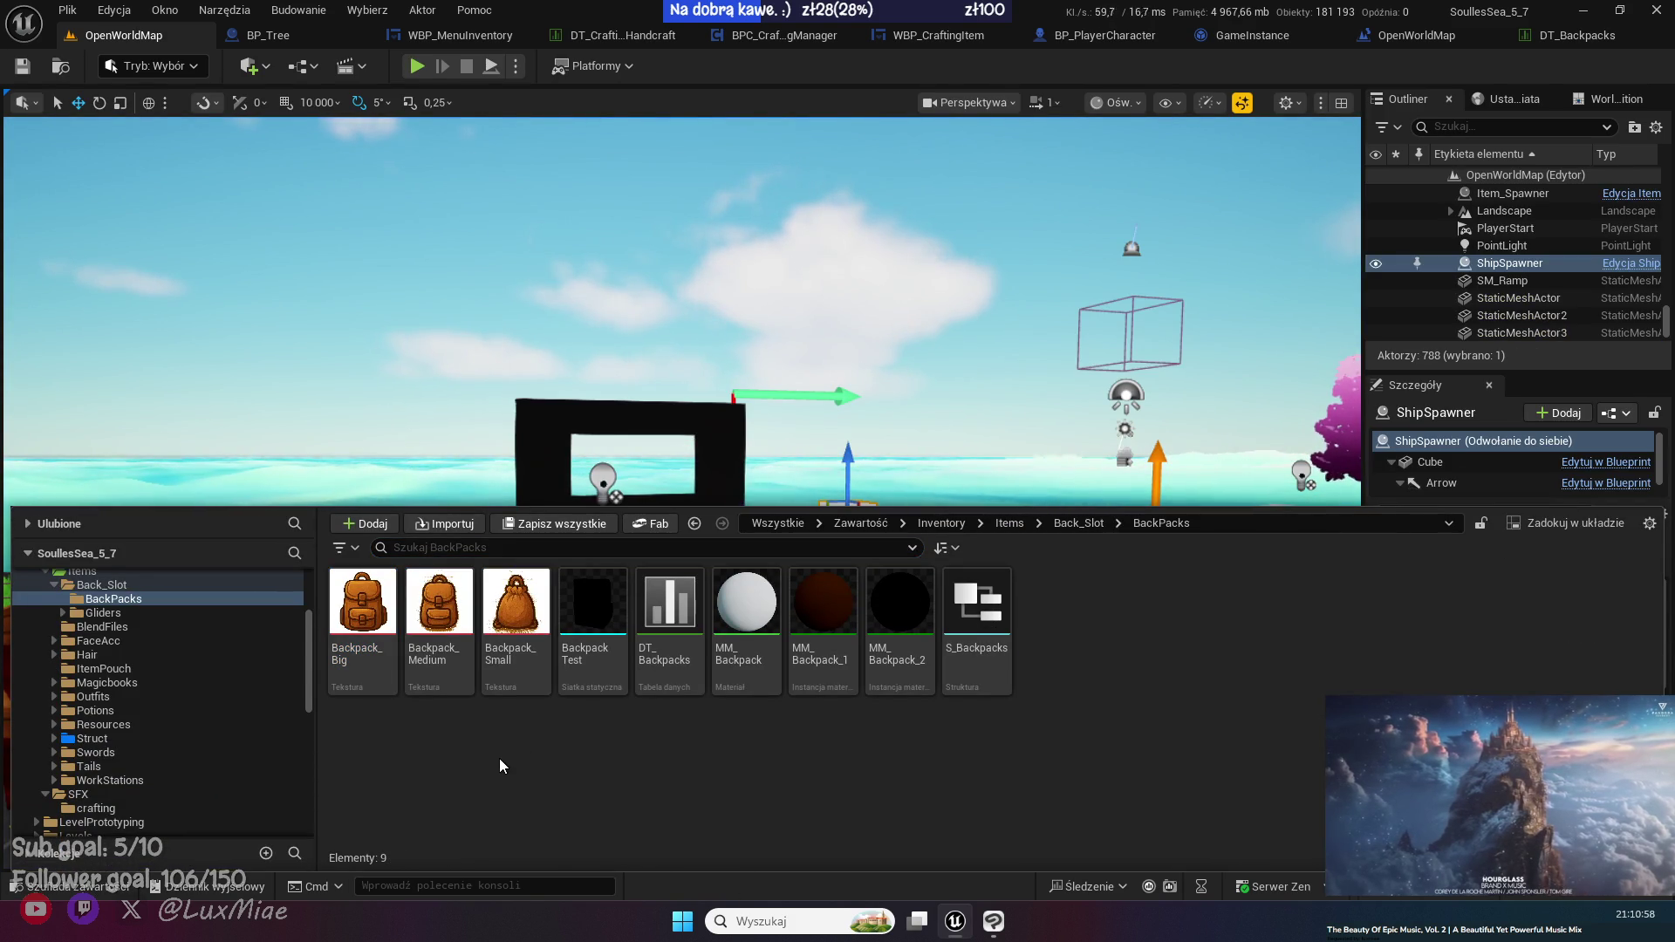
- Duplicate the Backpack_Small texture and name the copy Backpack_SmallEmpoty
left_click(515, 611)
key("ctrl+d")
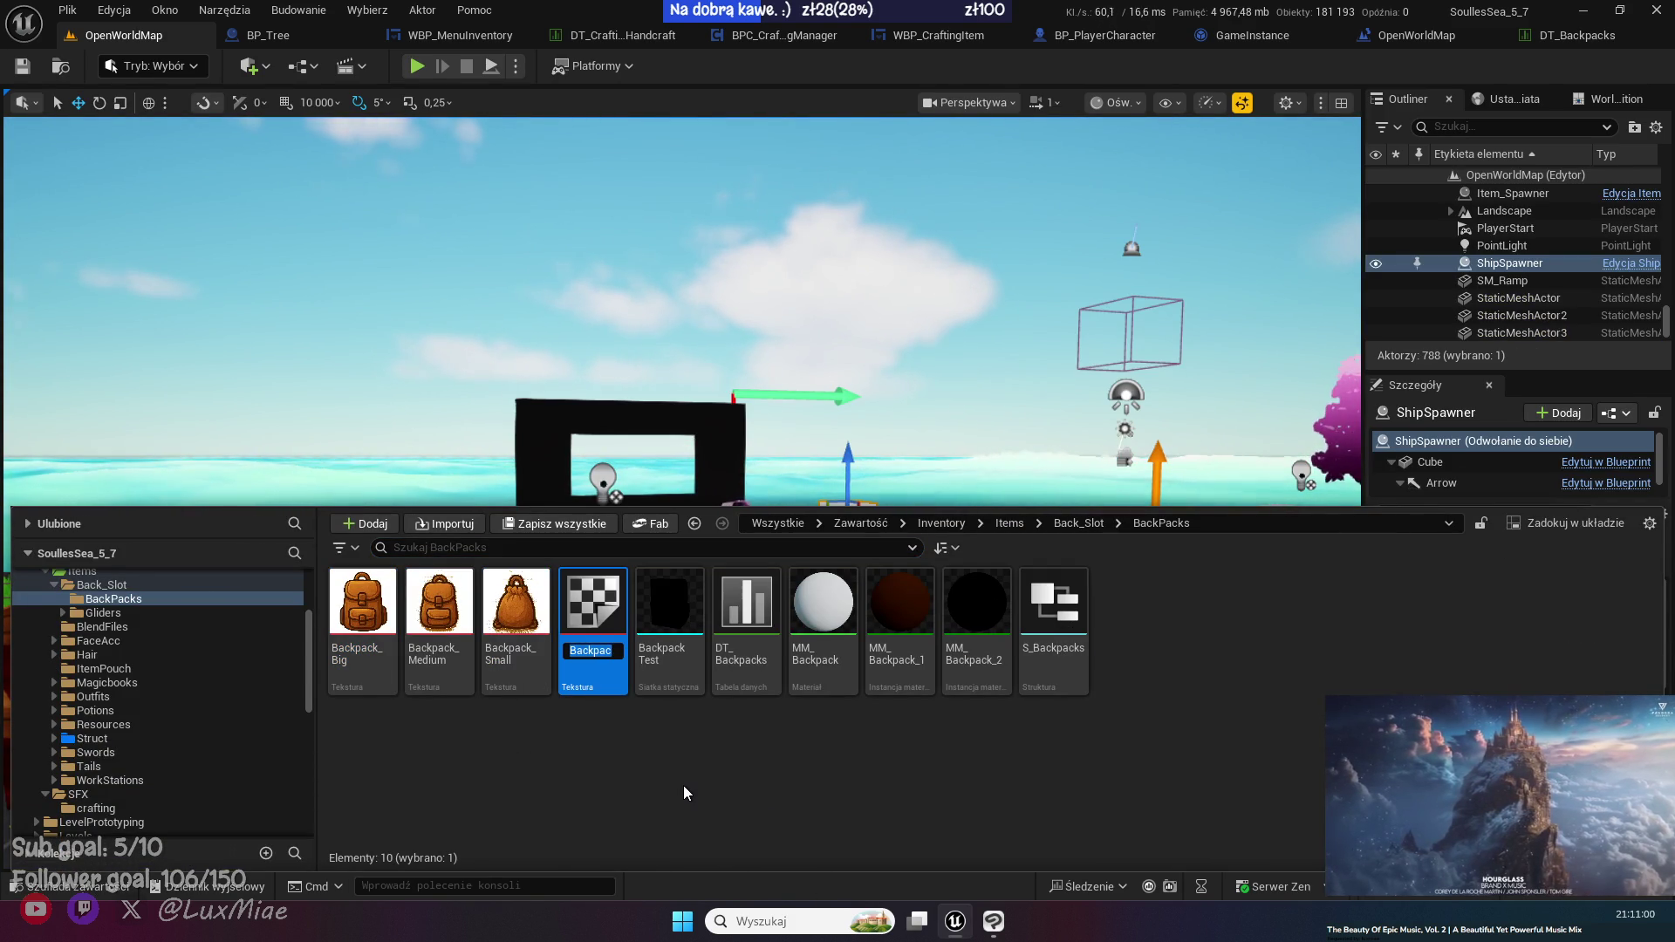
key("End")
type("Em")
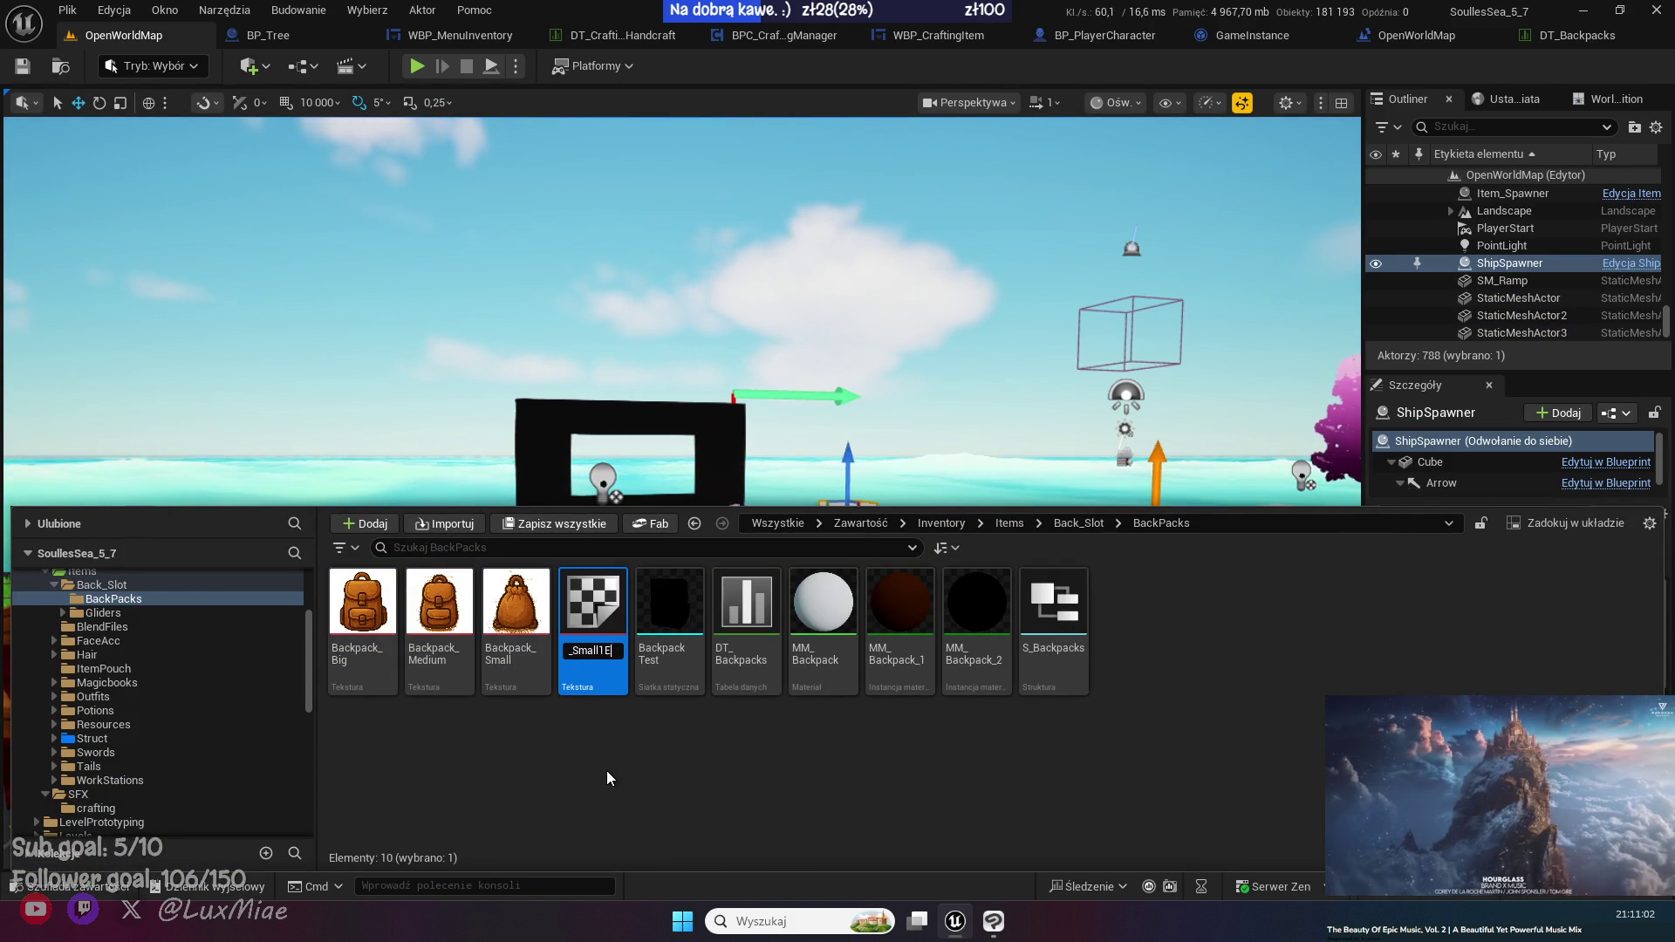
key("BackSpace")
key("BackSpace")
key("BackSpace")
type("Empoty")
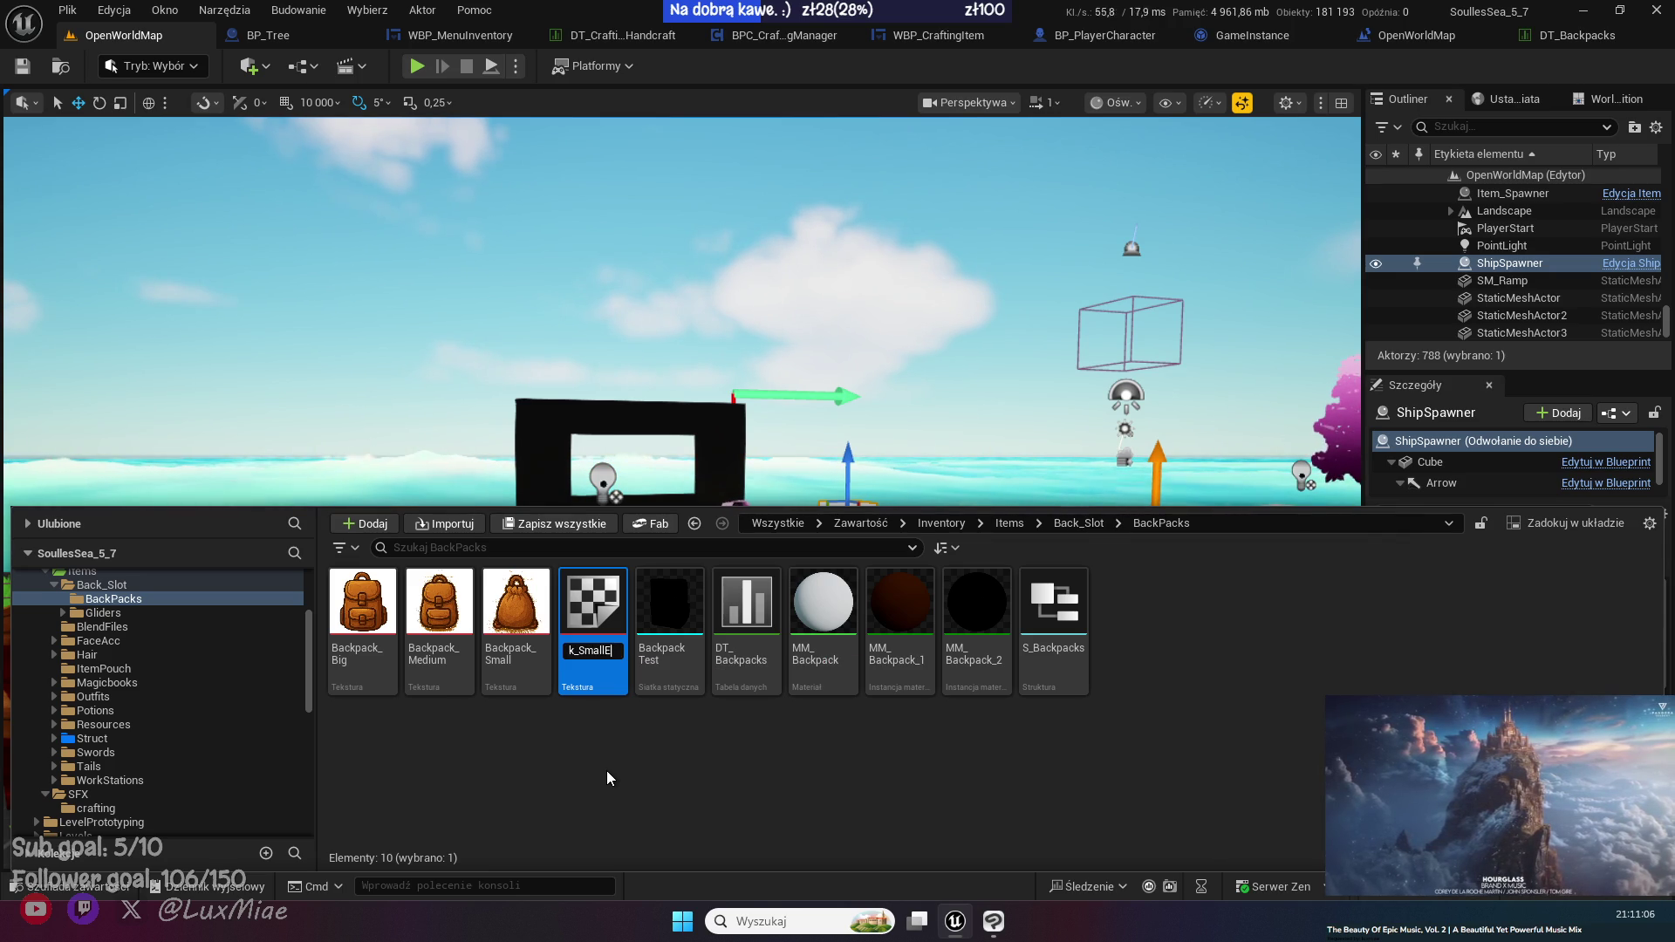
key("Return")
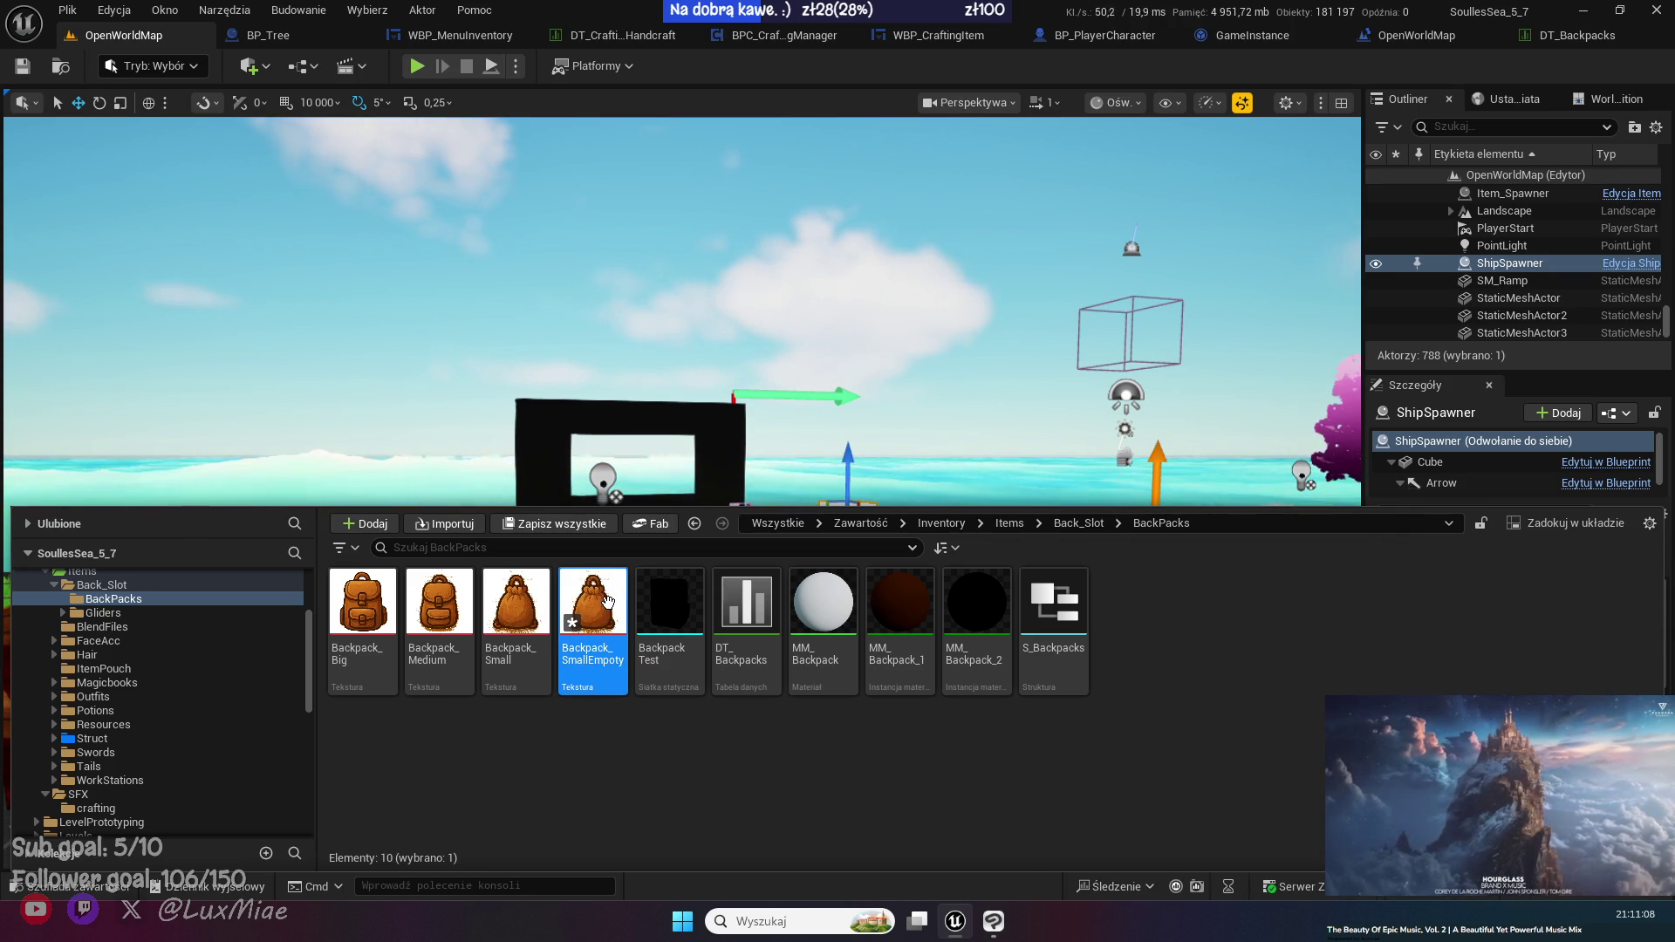
- In Backpack_SmallEmpoty, lower Saturation to 0 and Max Alpha to 0.5
double_click(622, 636)
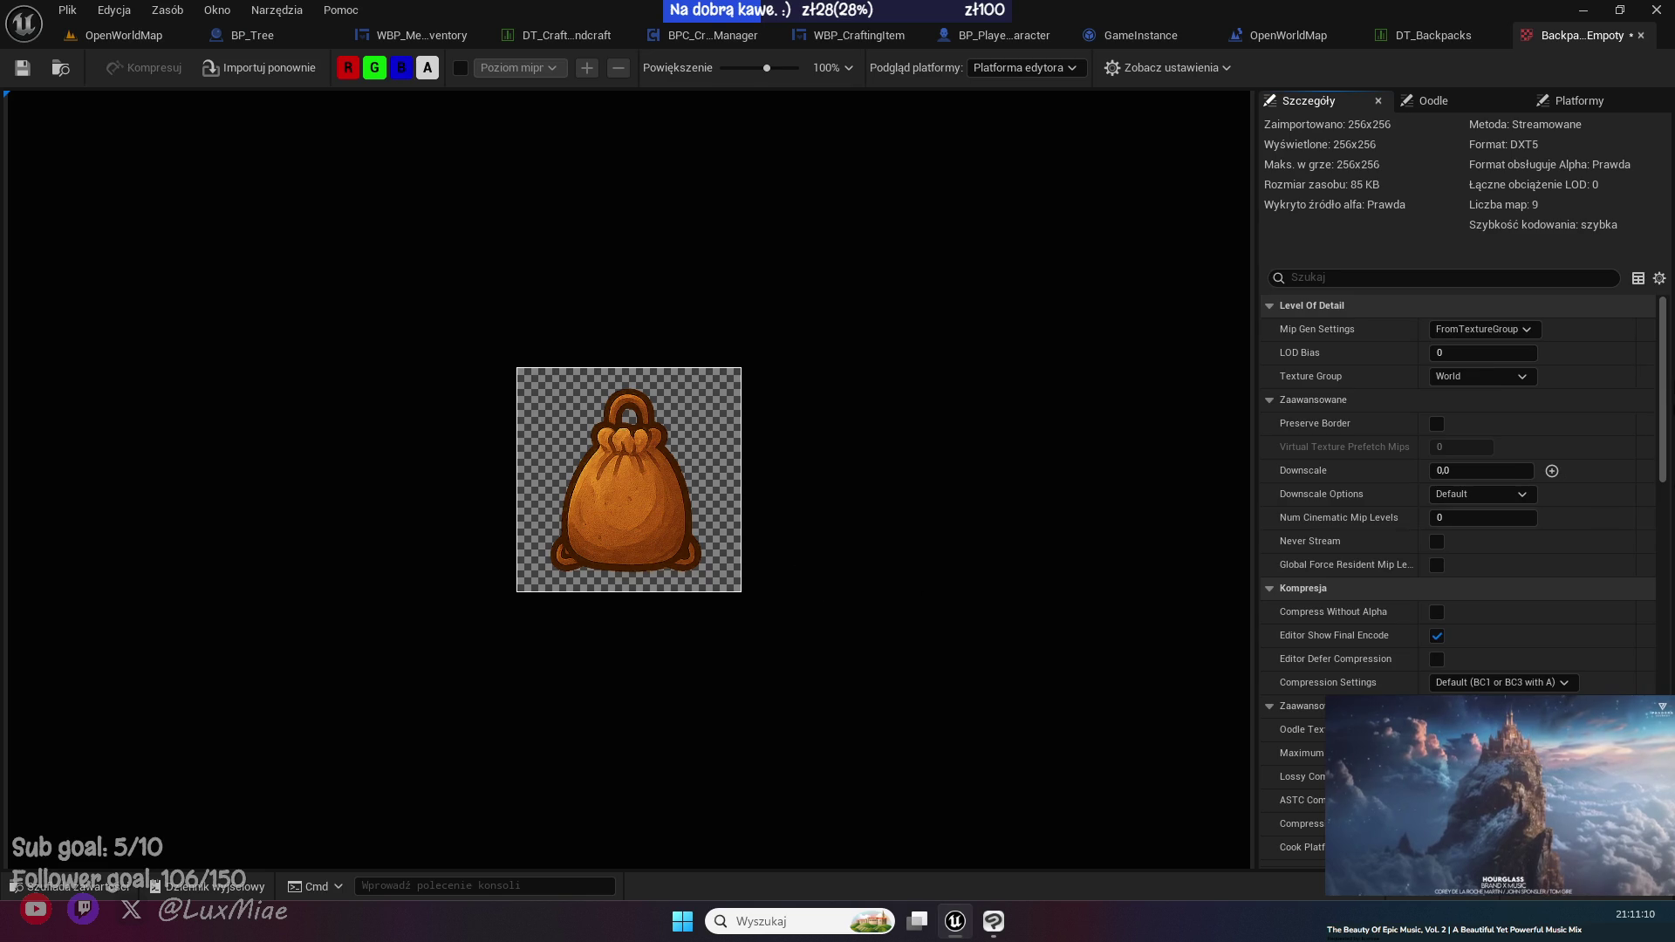
scroll(1436, 447, "down", 15)
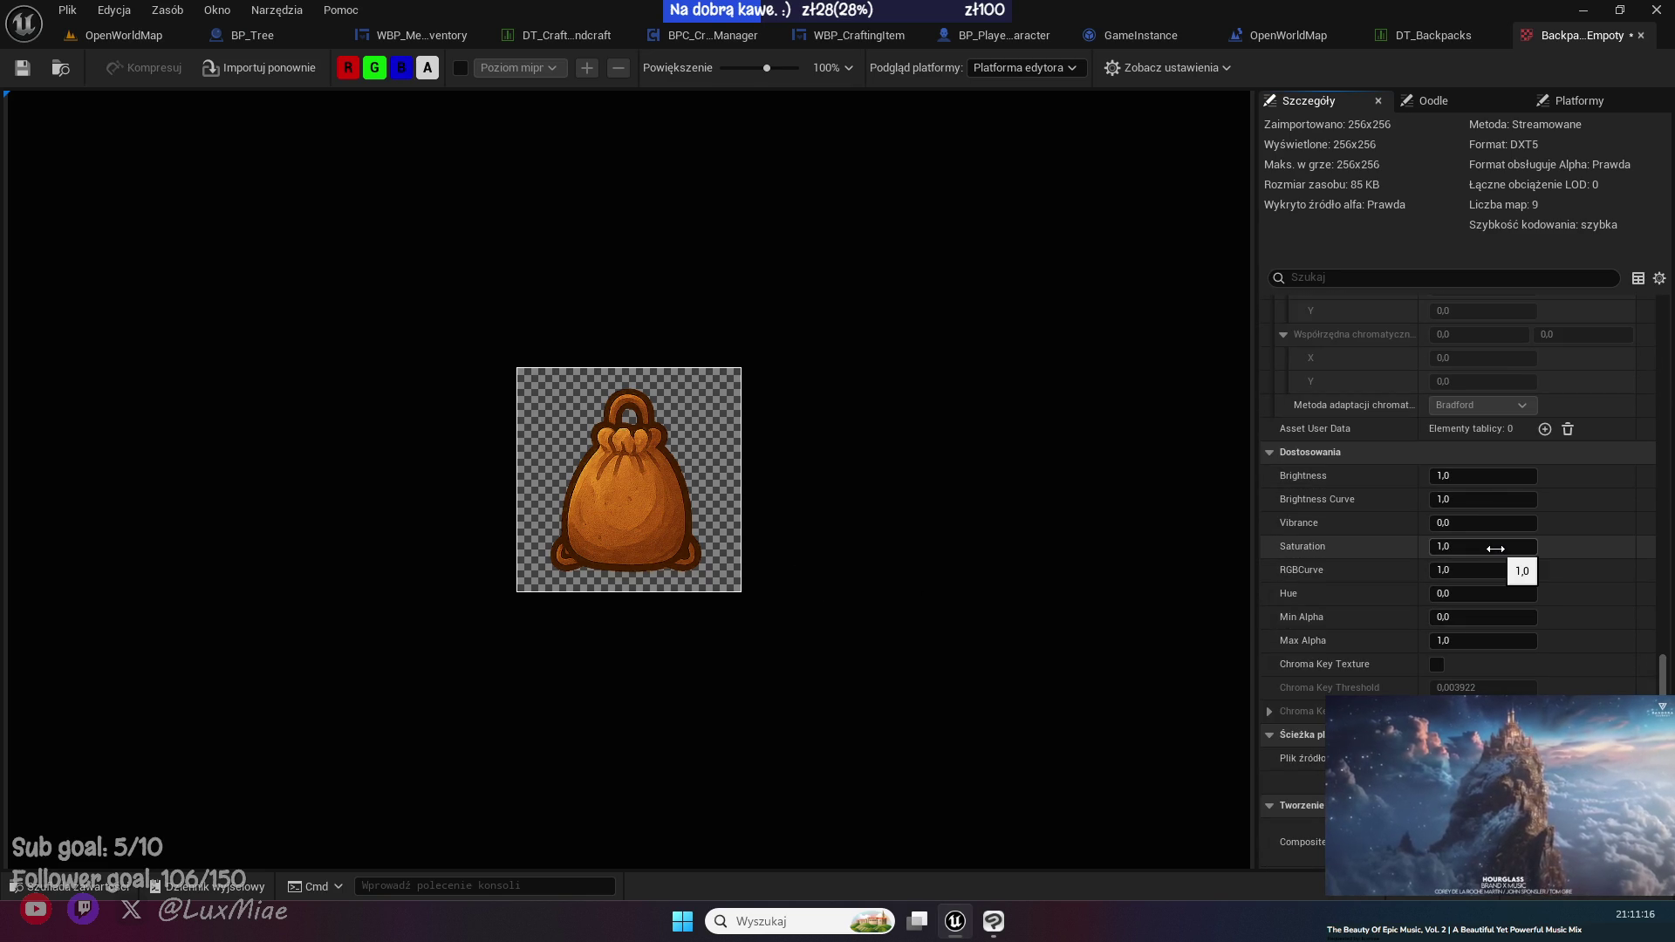
left_click_drag(1483, 546, 1474, 549)
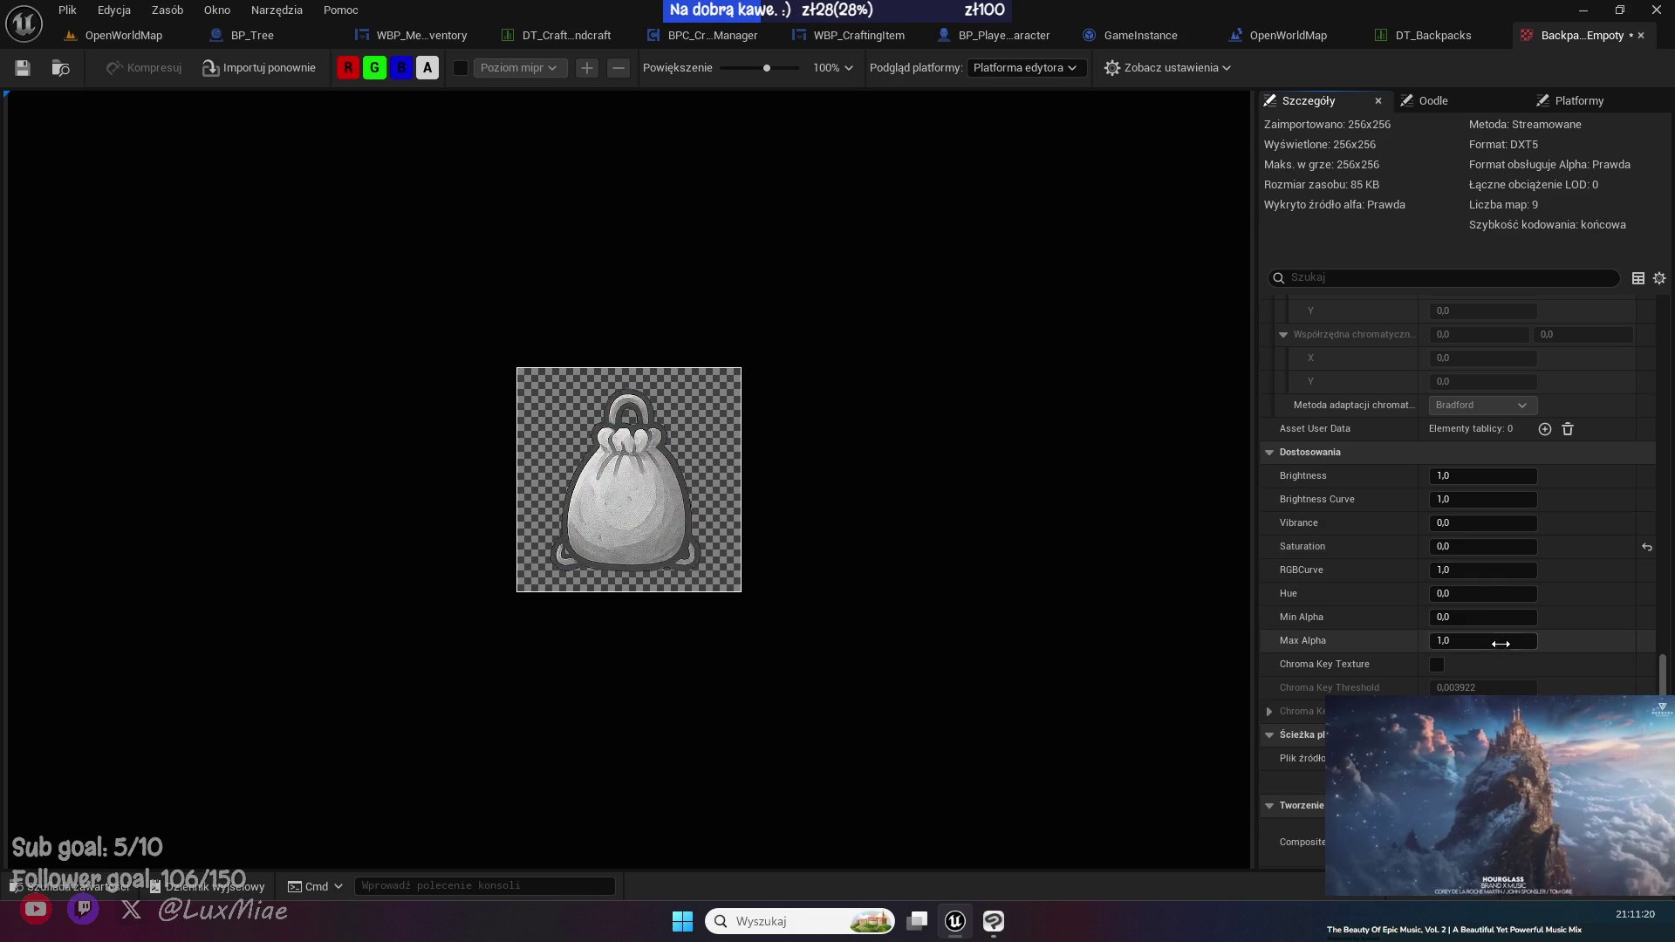
left_click_drag(1487, 648, 1477, 646)
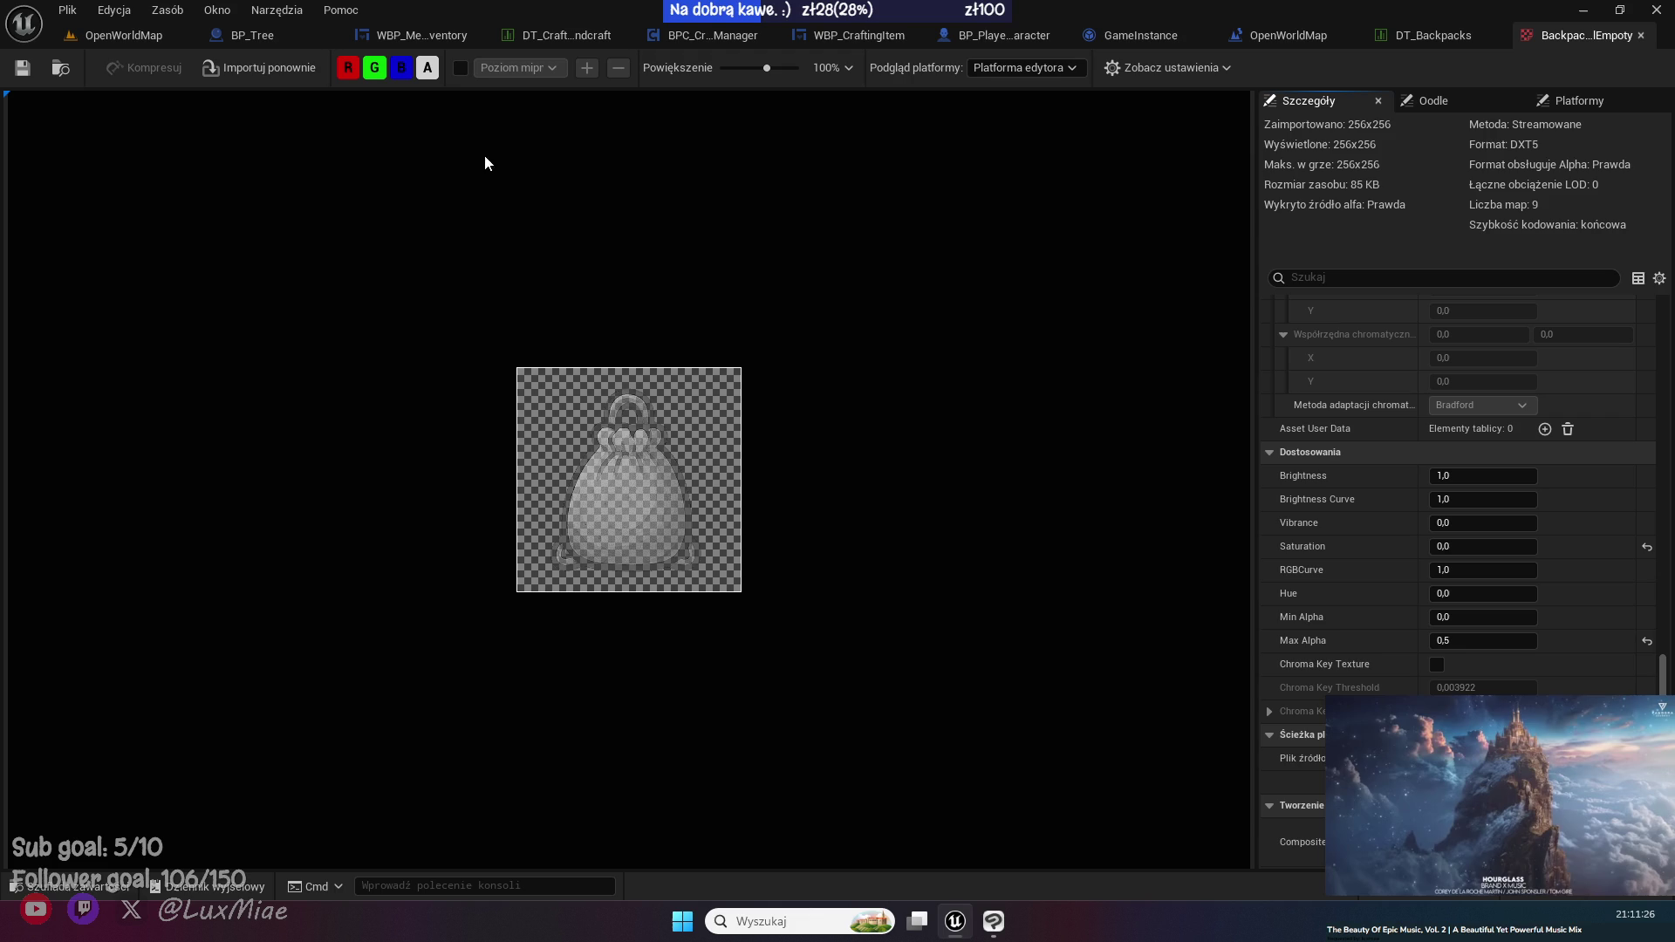
left_click(564, 40)
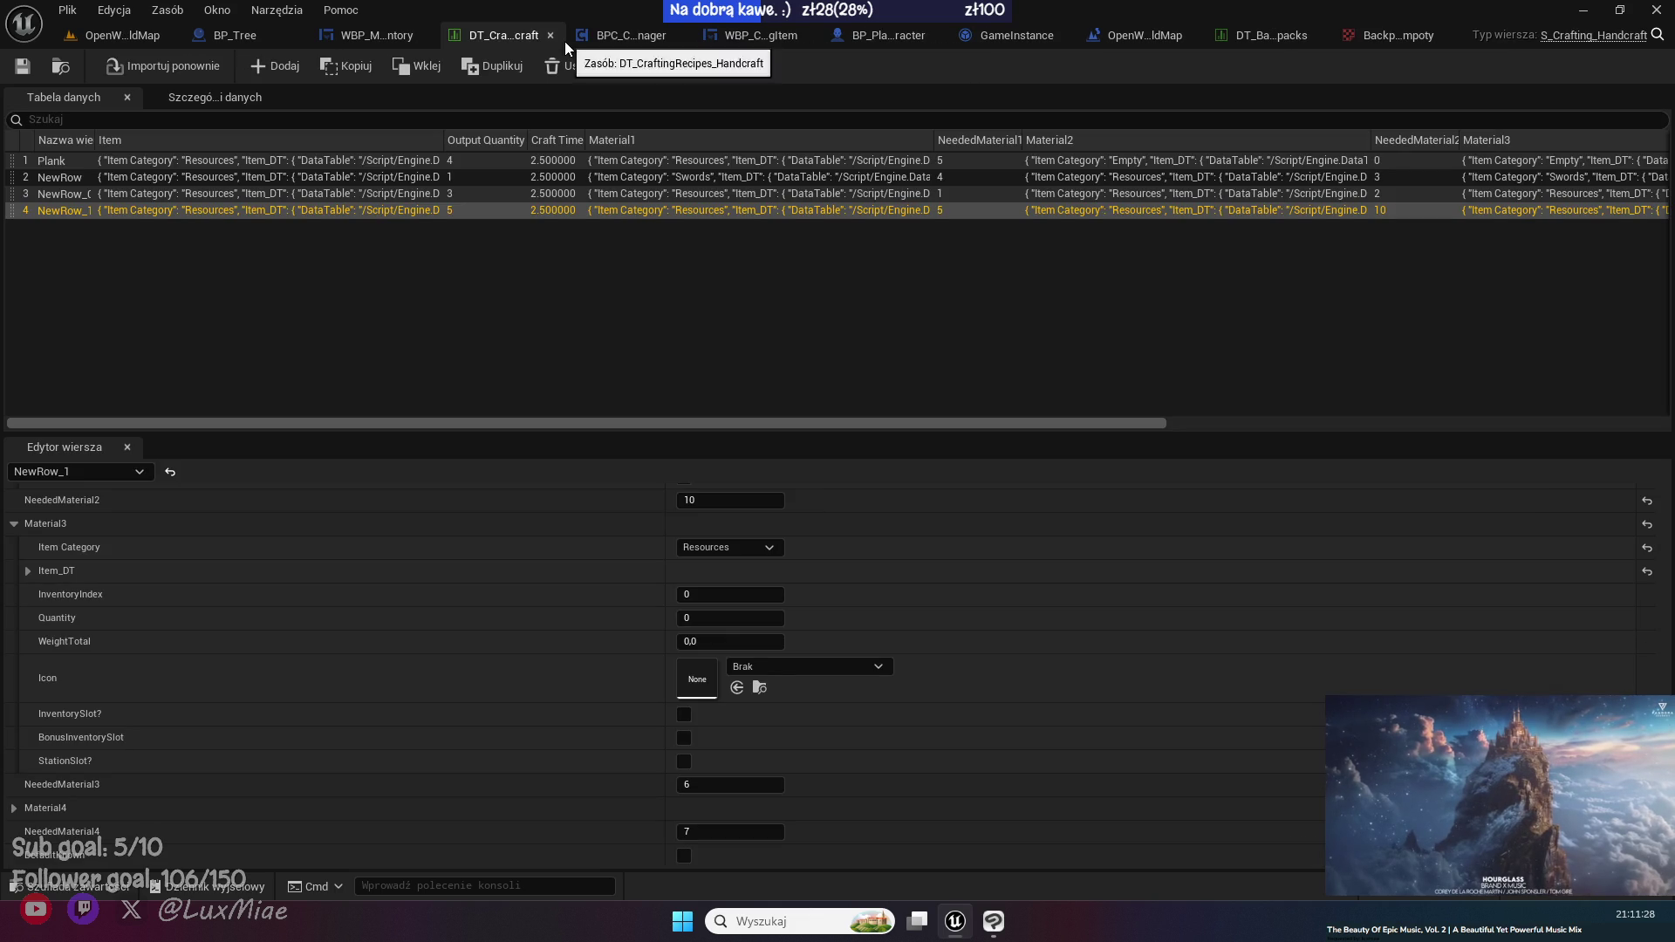
- Pick Backpack_SmallEmpoty as the Icon of DT_Backpacks' Empty row, then return to OpenWorldMap
left_click(1273, 38)
left_click(128, 166)
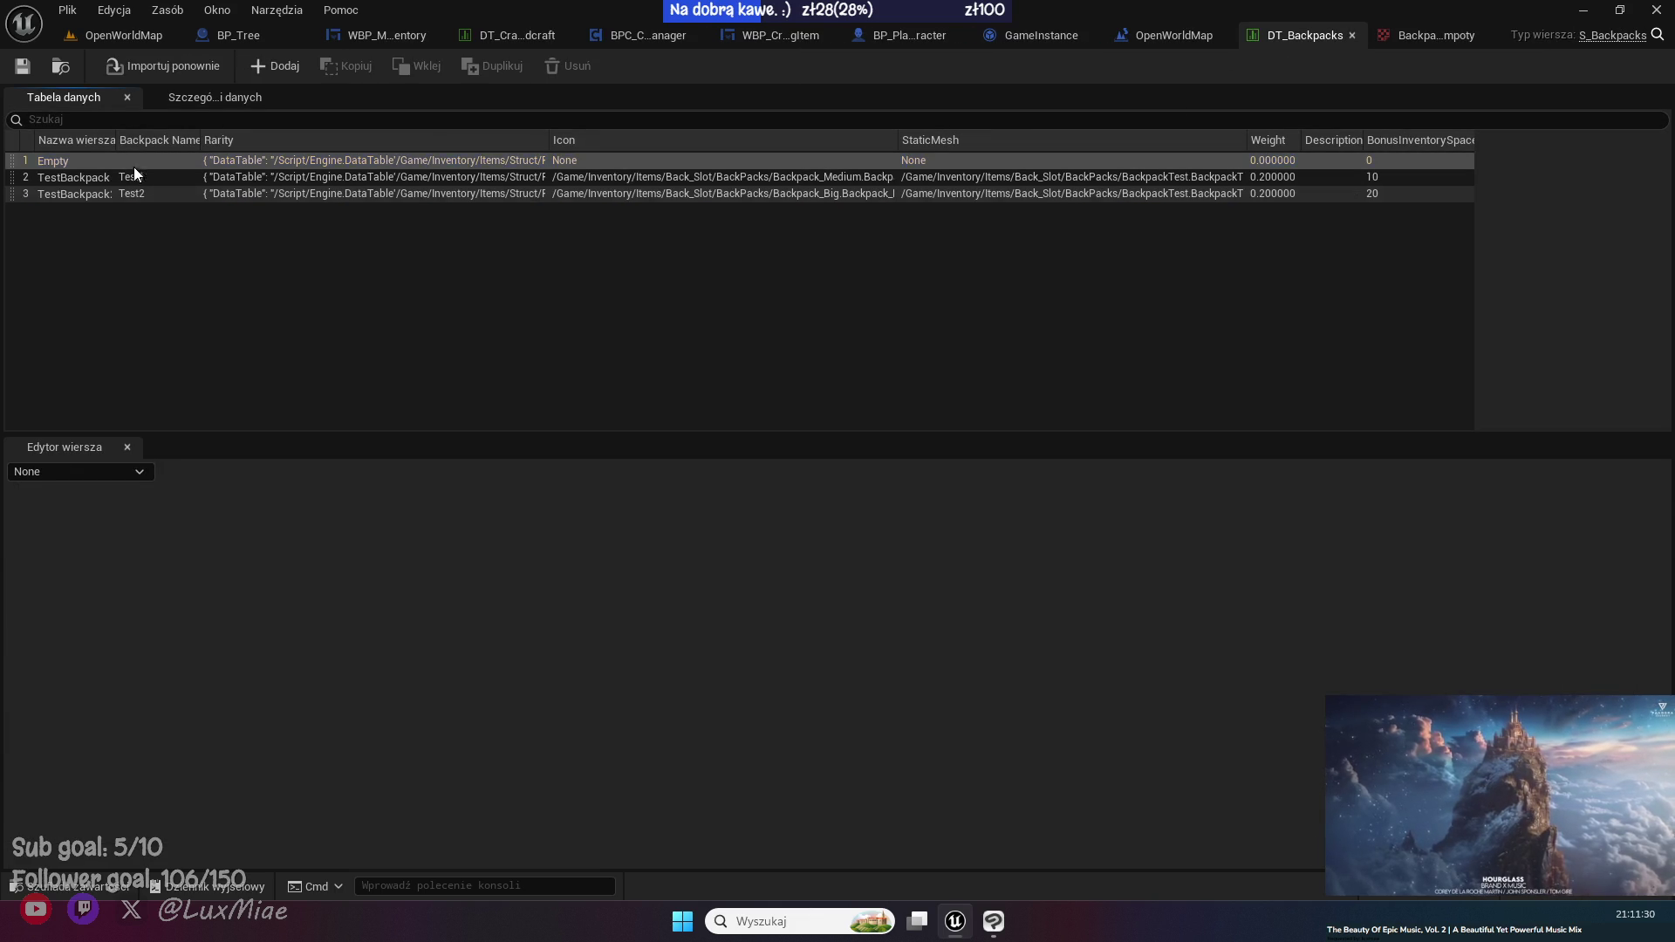
left_click(782, 615)
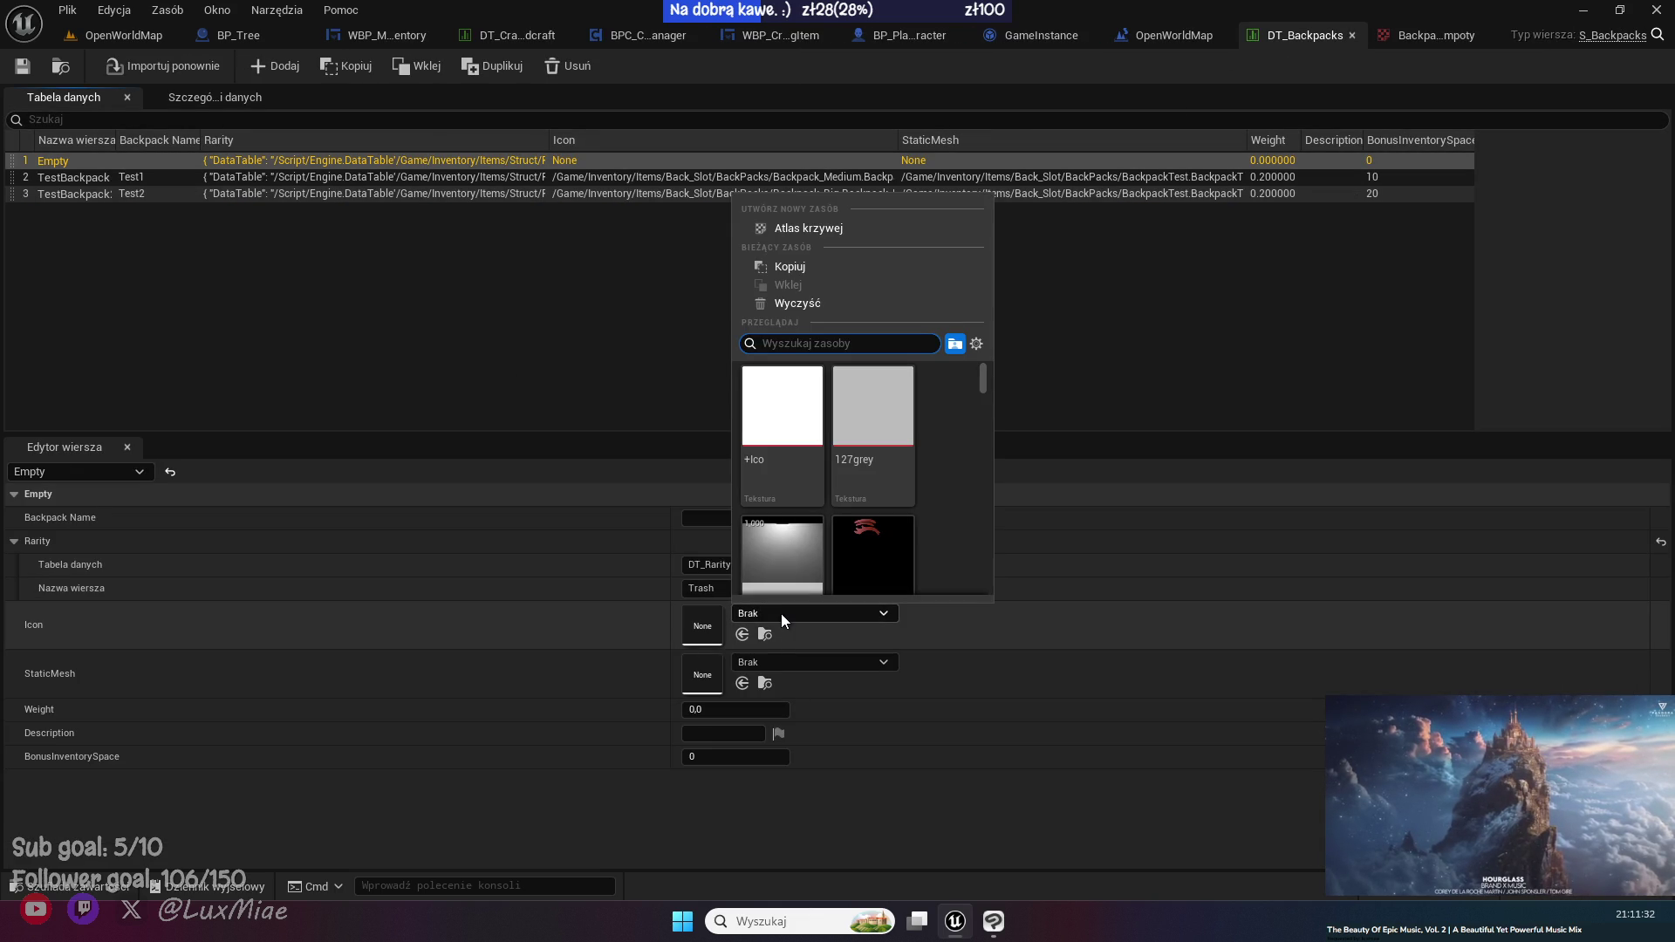
type("empty")
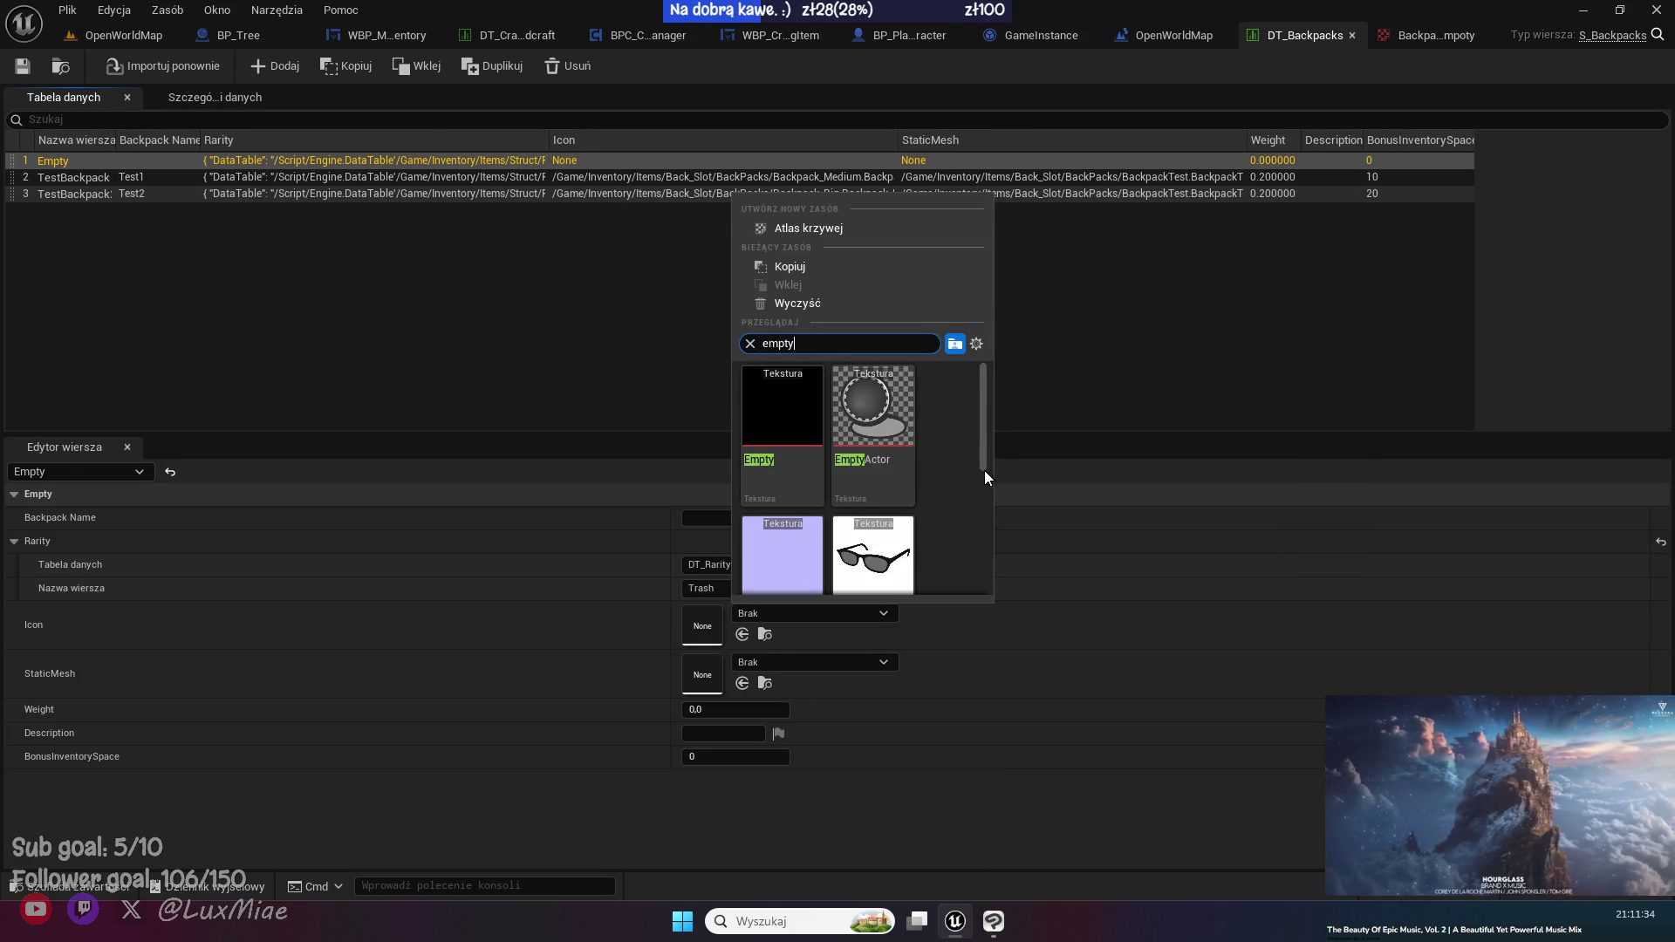
key("BackSpace")
key("BackSpace")
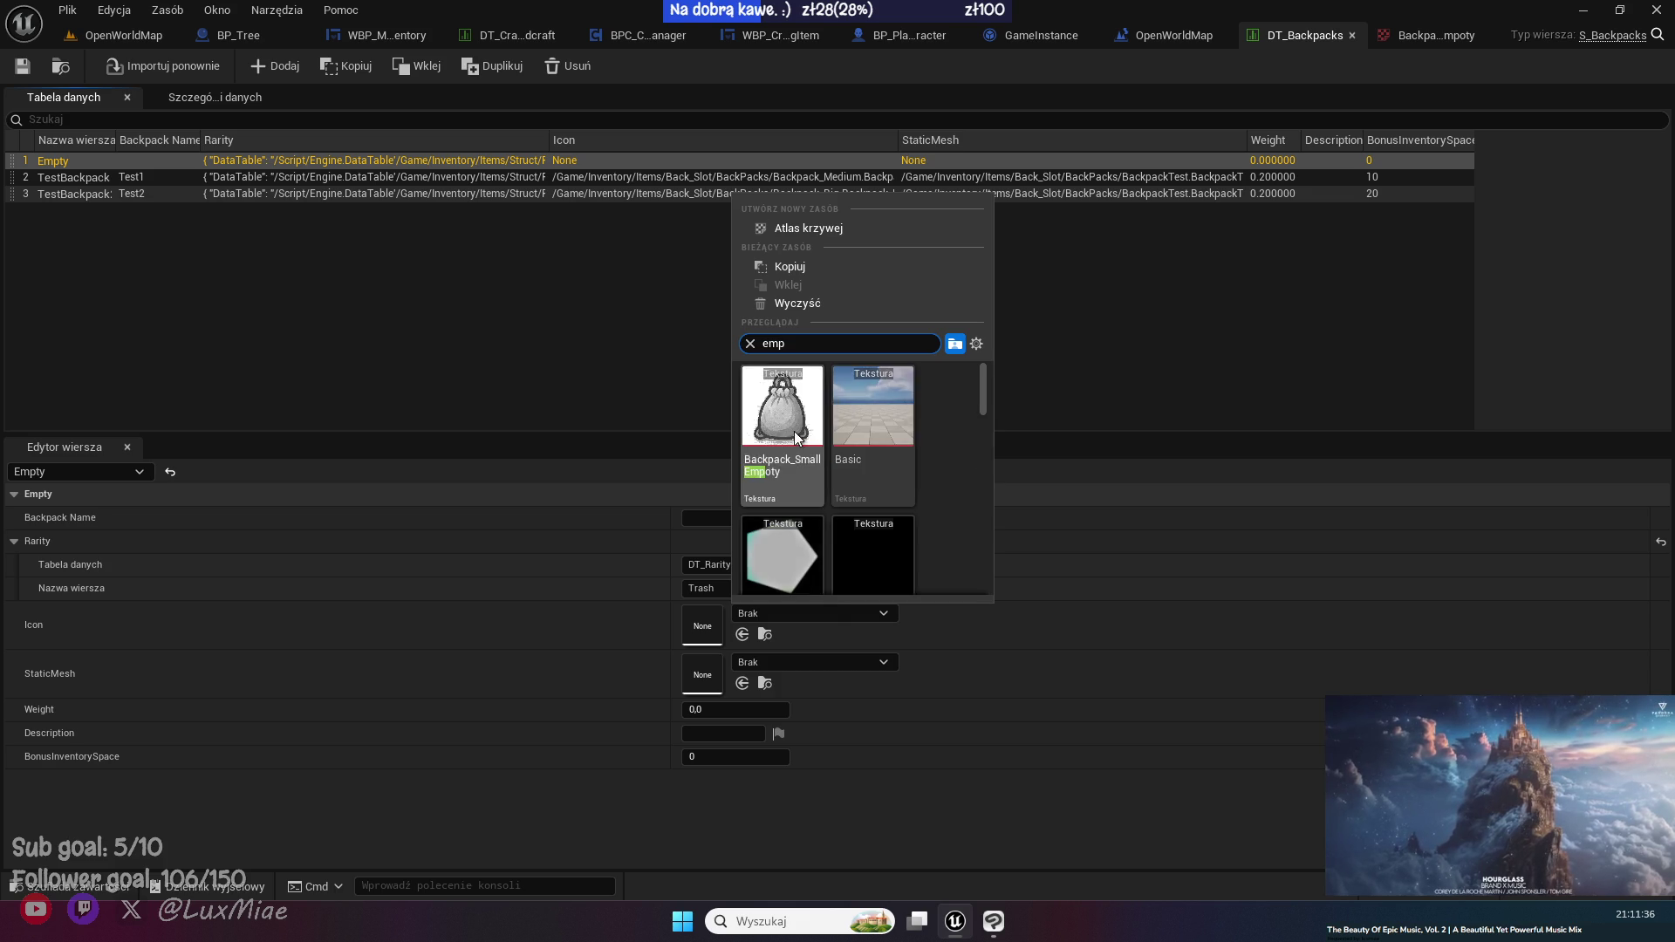
left_click(794, 431)
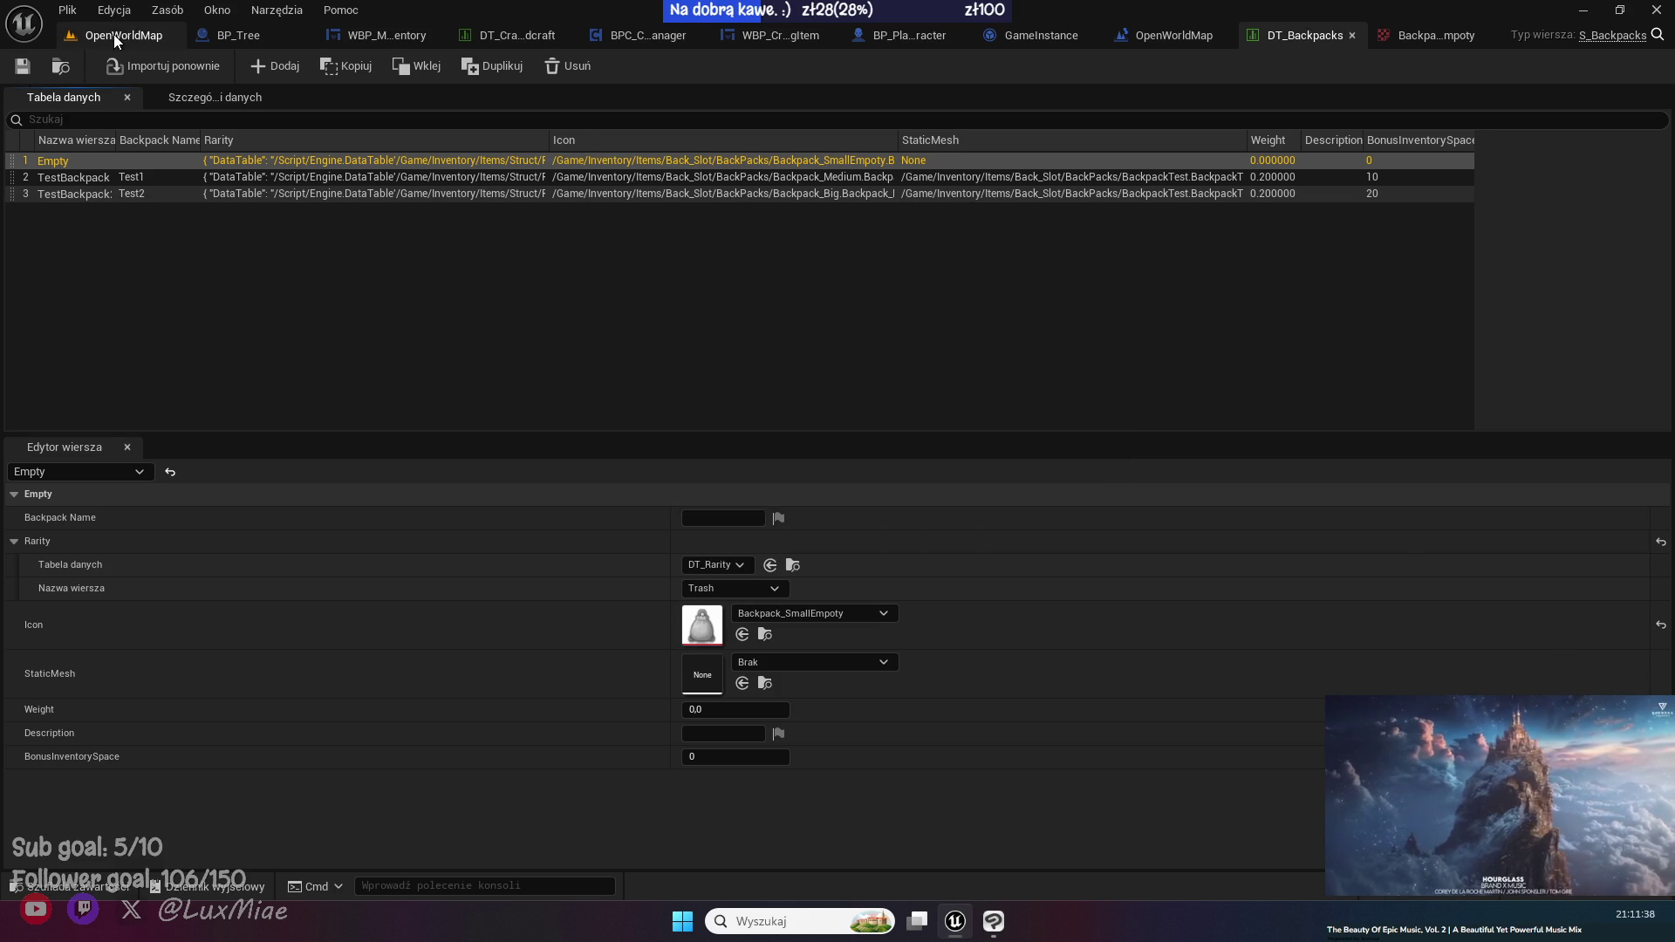
left_click(112, 35)
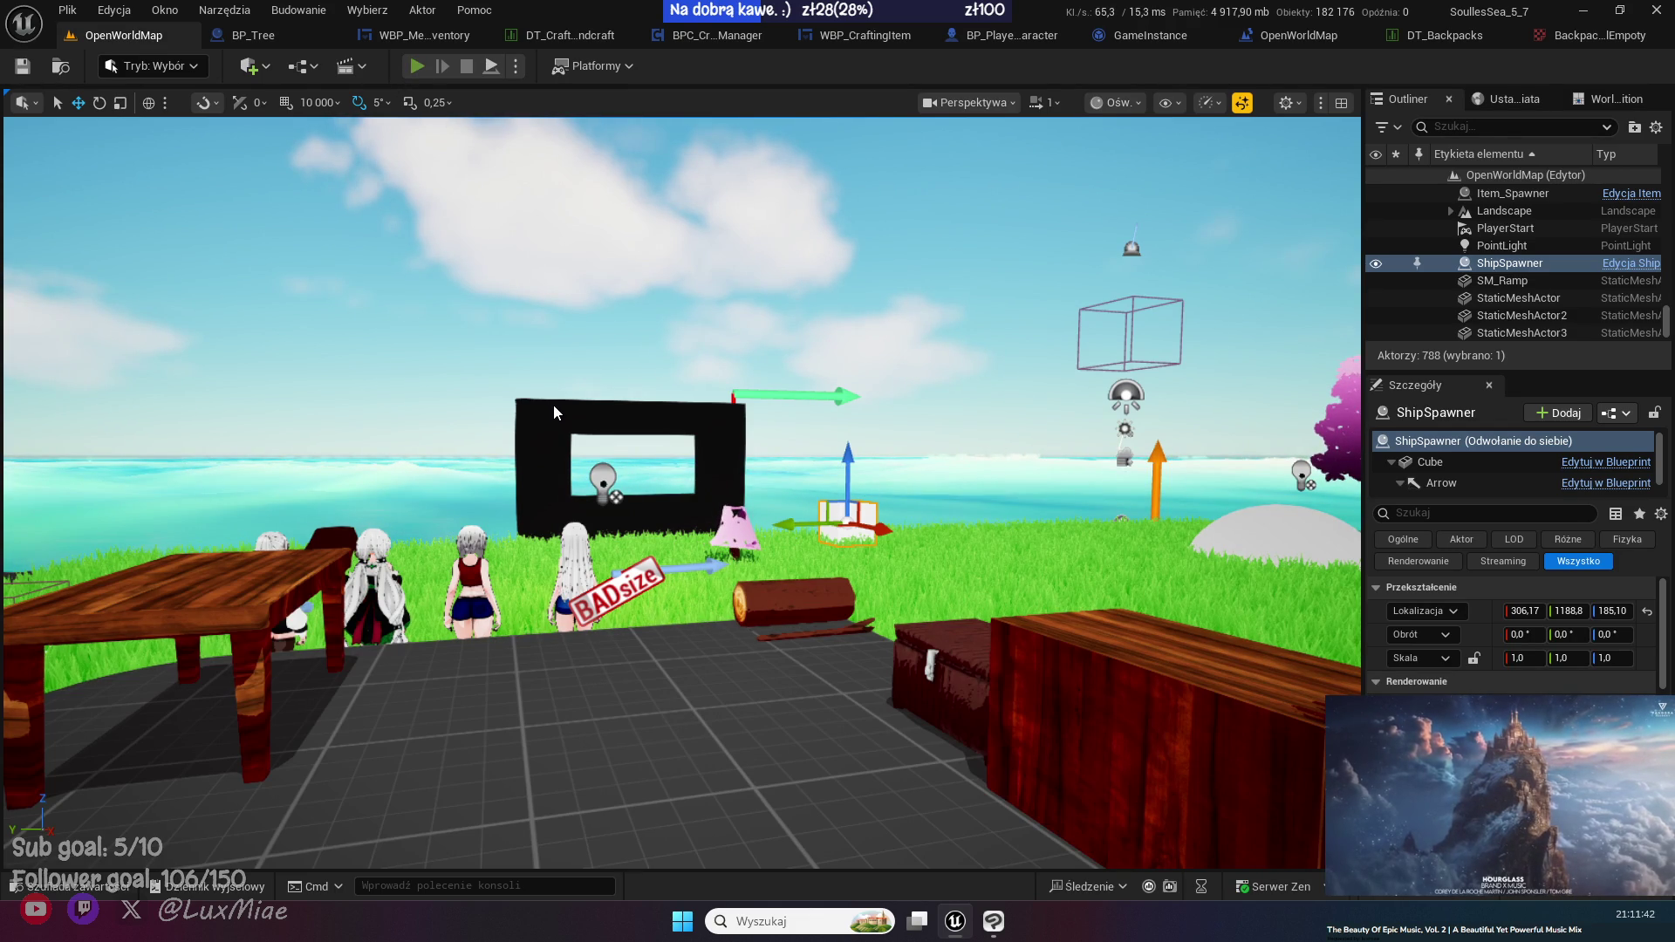
- Start play, rearrange the inventory, equip the spear, and trash the old items and backpack
key("alt+p")
key("i")
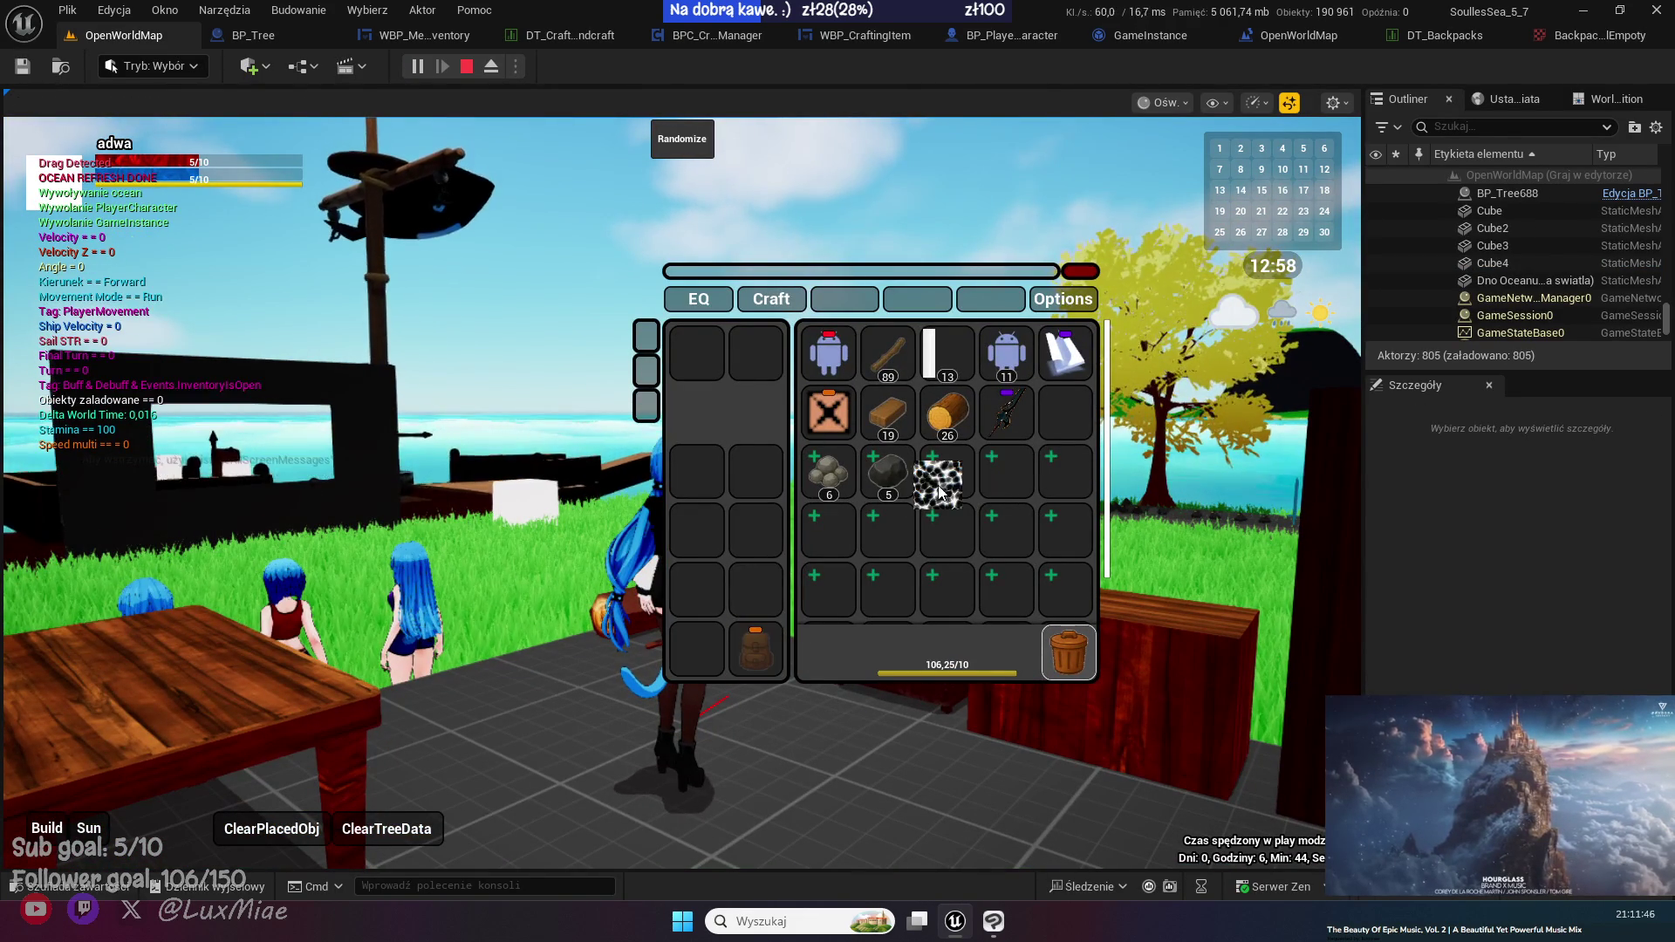
left_click(748, 579)
key("shift+F1")
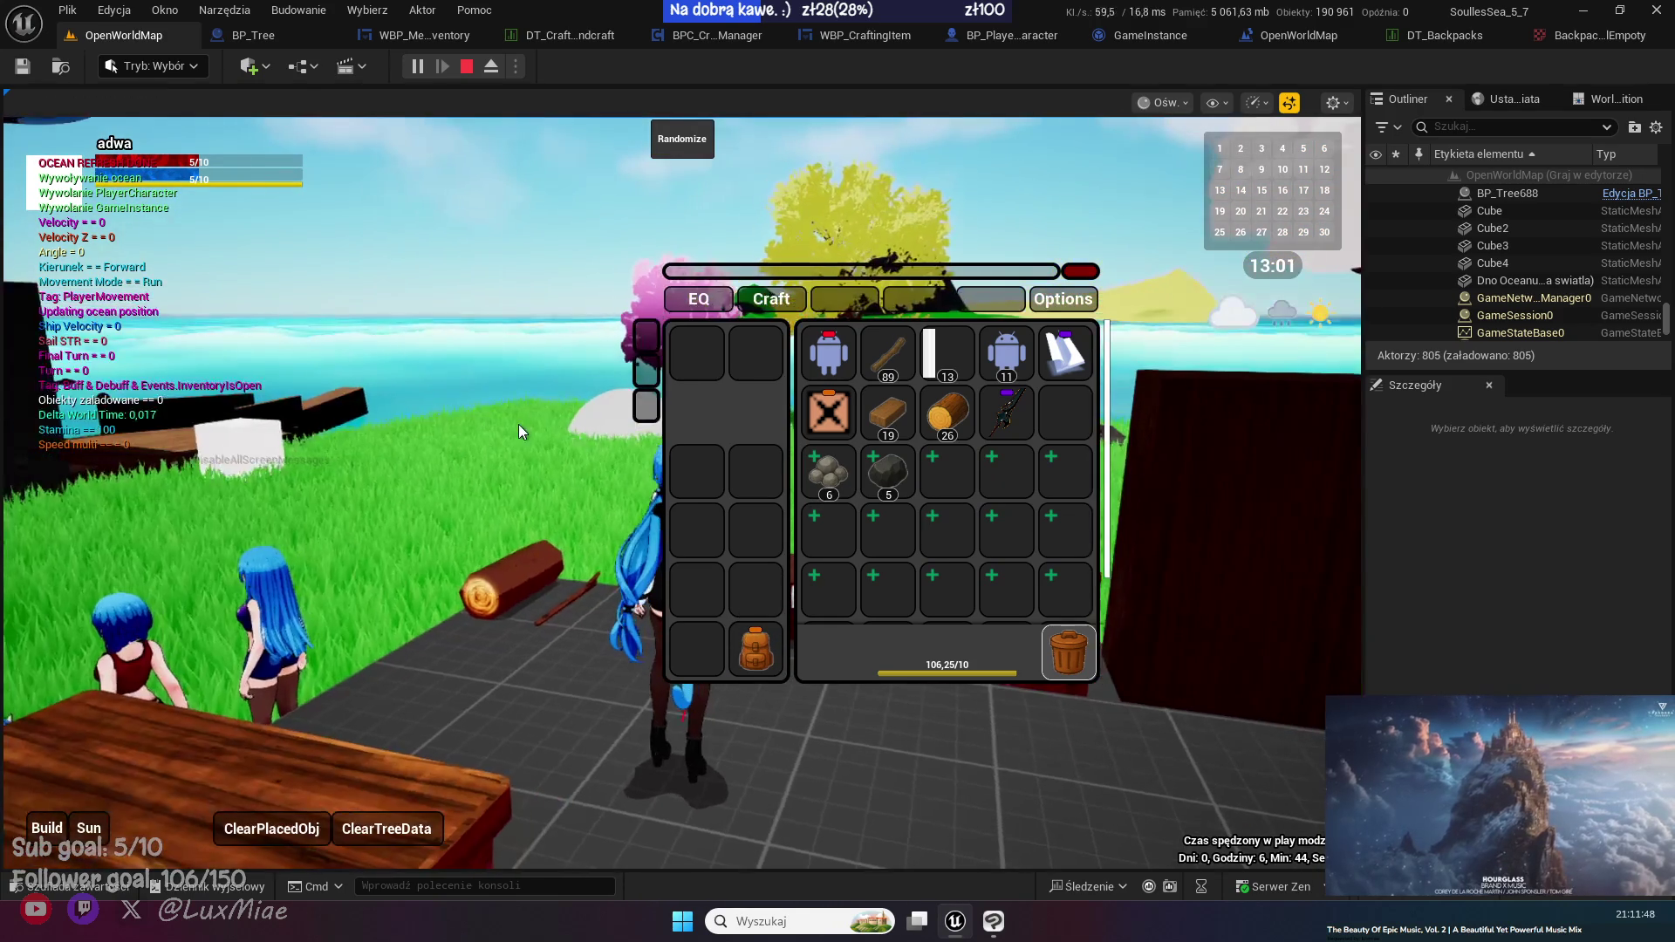
left_click_drag(888, 471, 1059, 431)
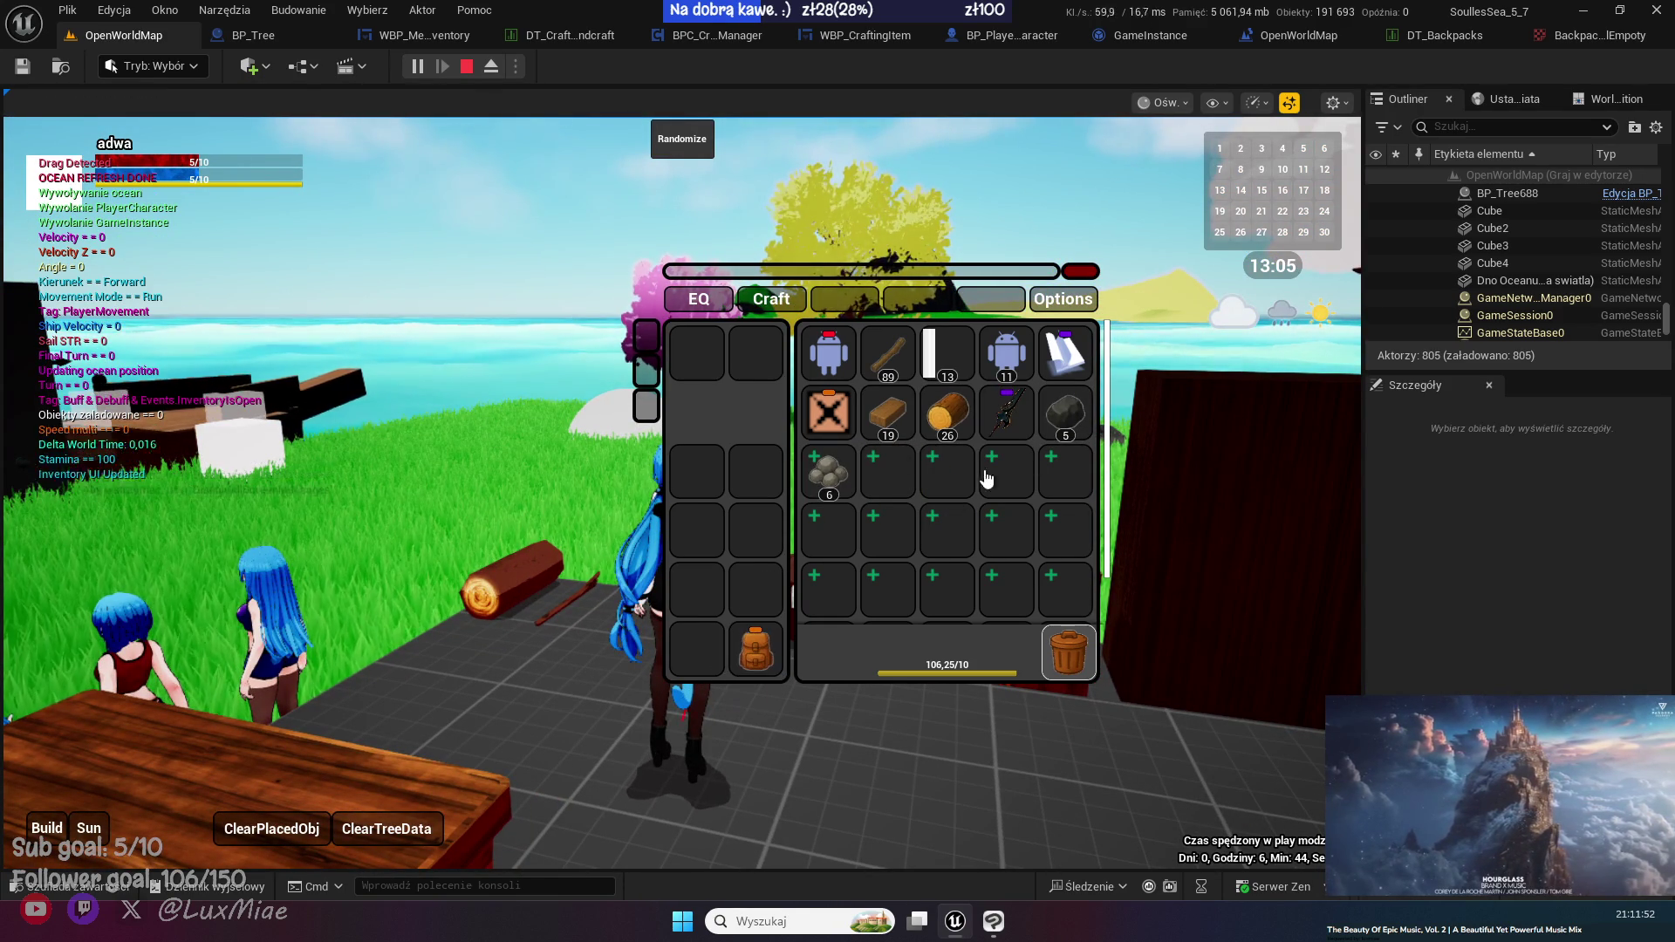
left_click_drag(1008, 417, 697, 352)
left_click_drag(1006, 353, 1070, 656)
left_click_drag(1066, 353, 1069, 654)
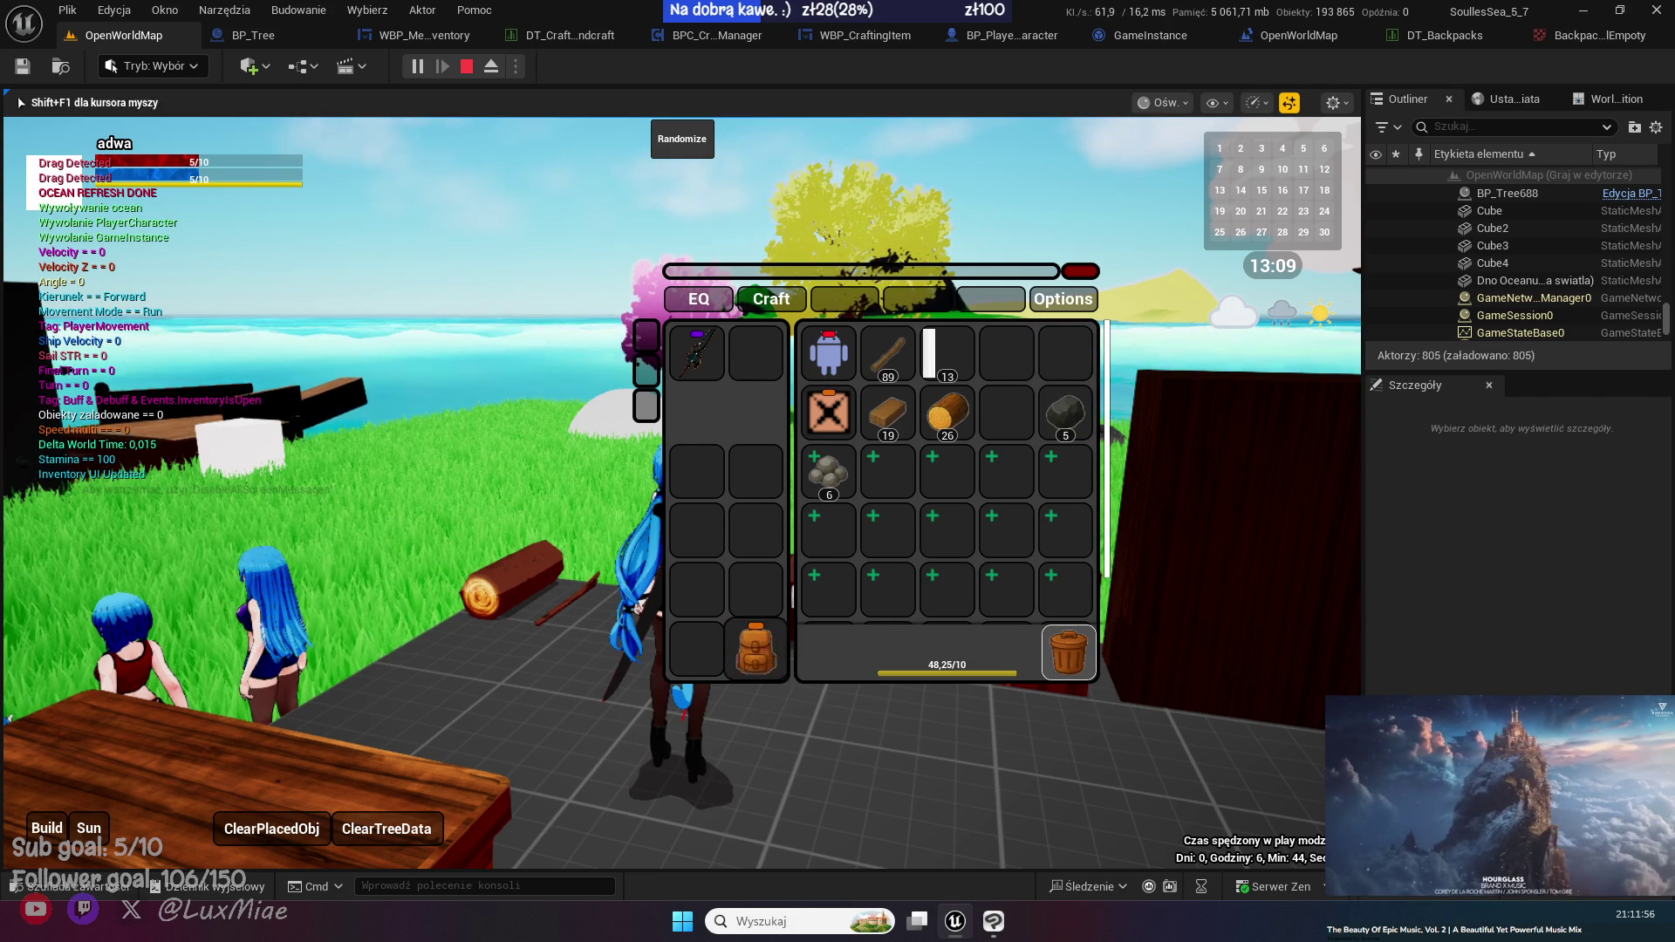
left_click_drag(828, 471, 1005, 412)
mouse_move(755, 650)
left_mouse_down()
mouse_move(1007, 352)
mouse_move(1069, 655)
left_mouse_up()
- Pick up the dropped backpacks, equip the orange one, and open the BackPacks content folder
key("w")
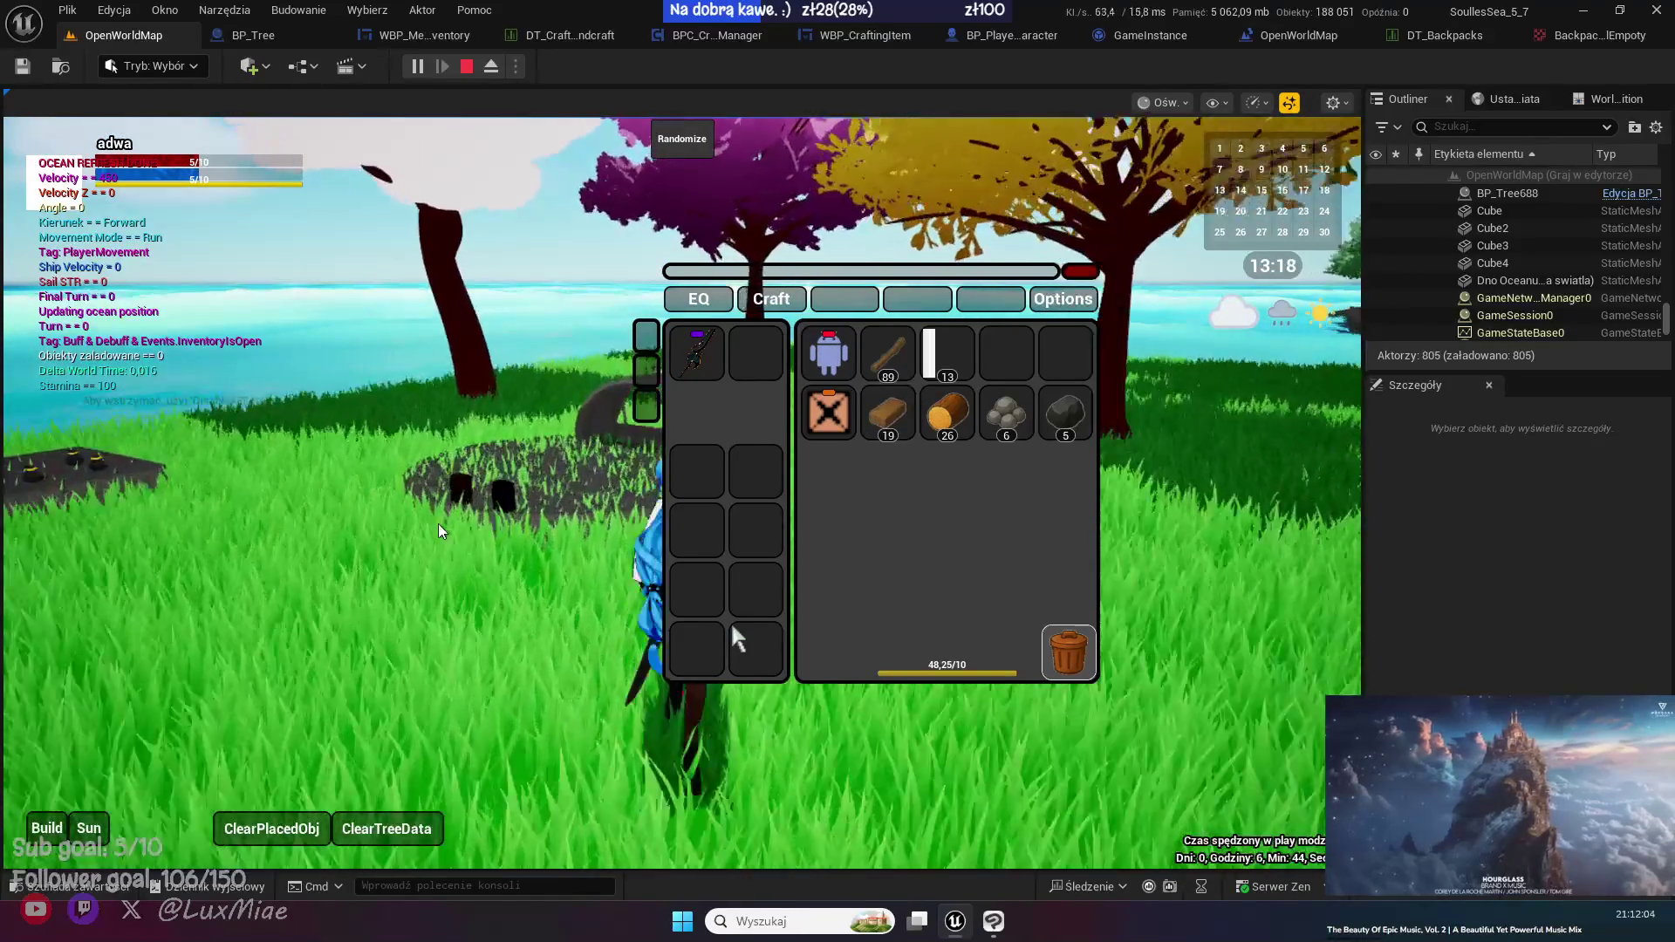
left_click_drag(736, 634, 891, 647)
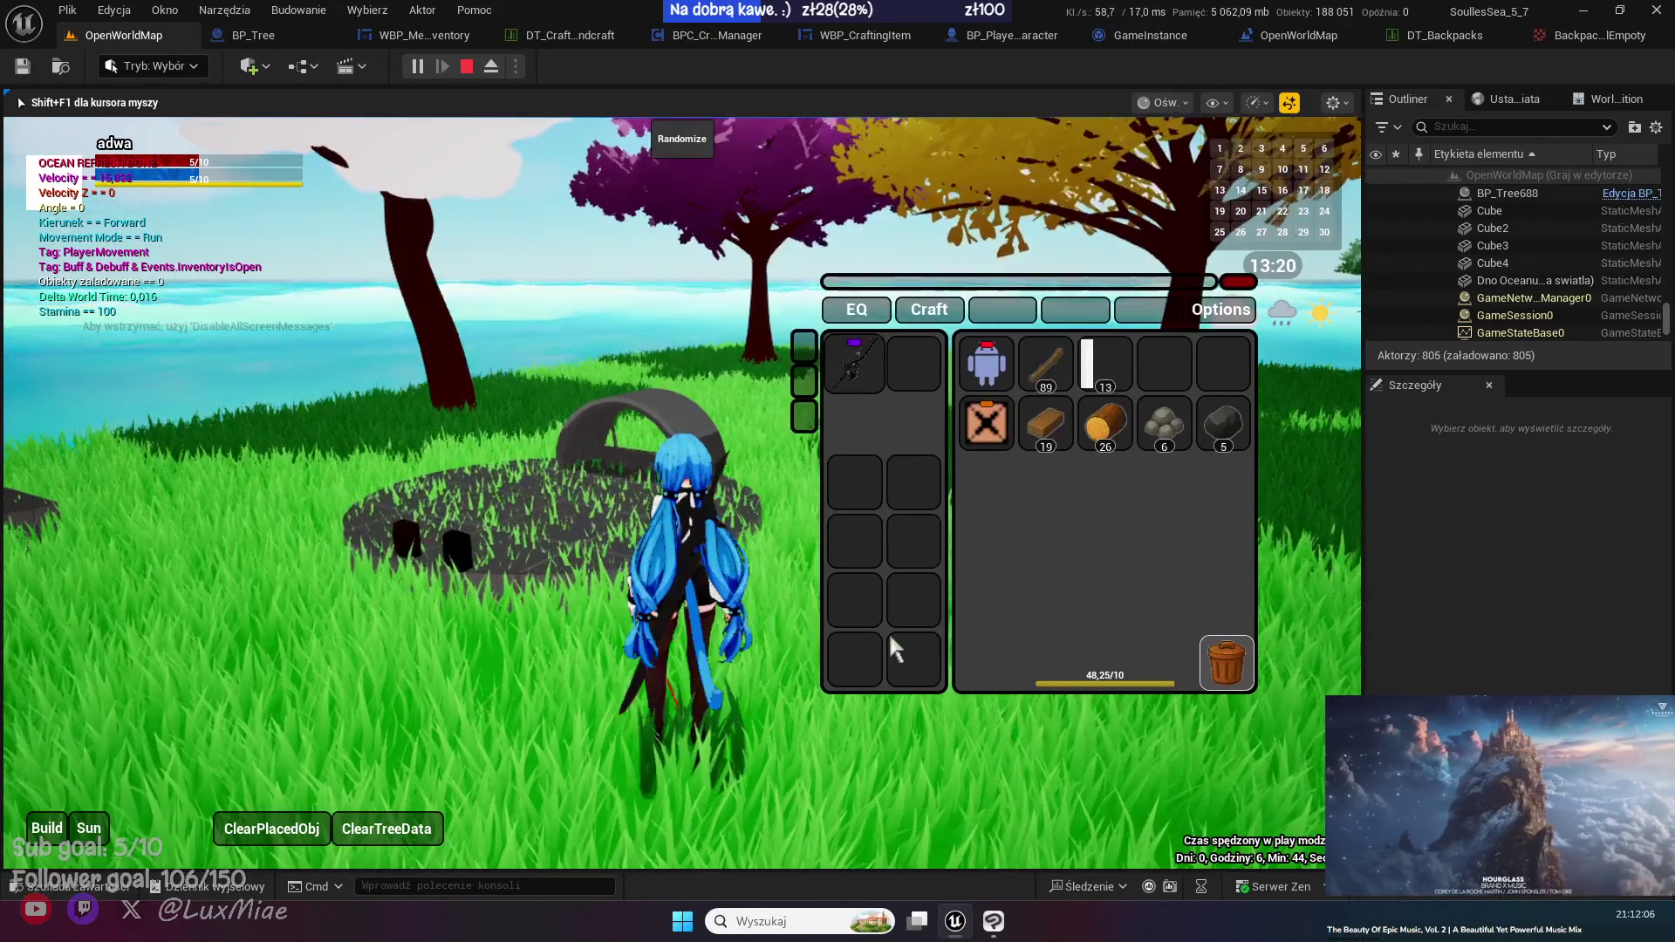
key("a")
key("e")
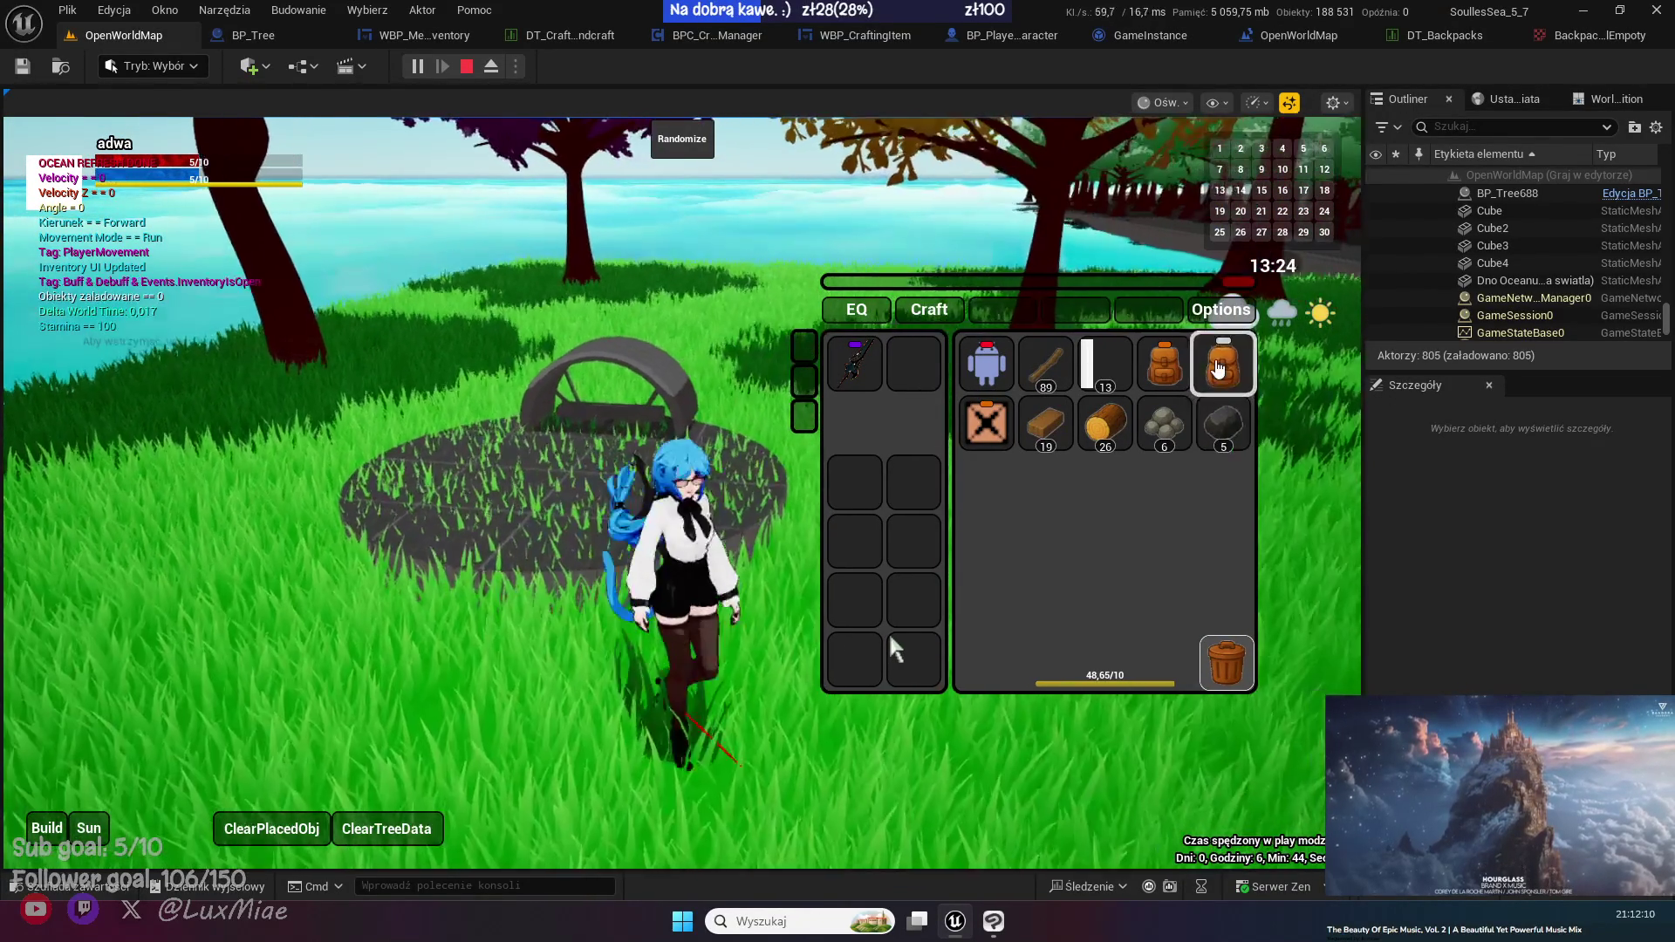
left_click_drag(1223, 362, 912, 667)
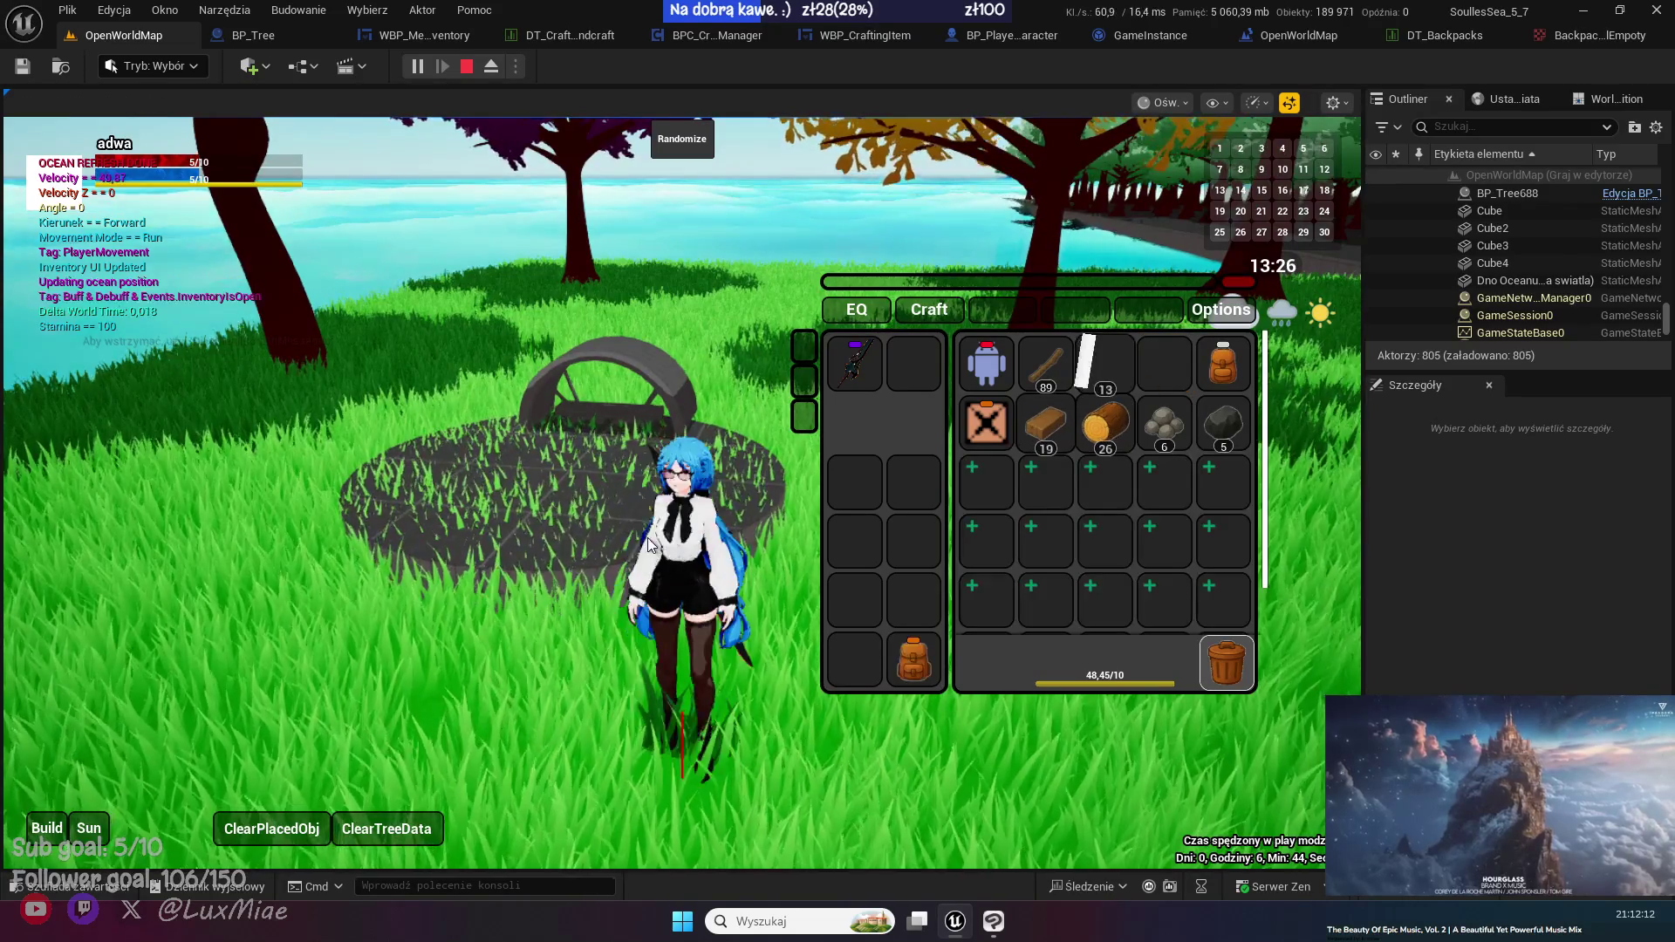
left_click(640, 542)
key("w")
key("shift+F1")
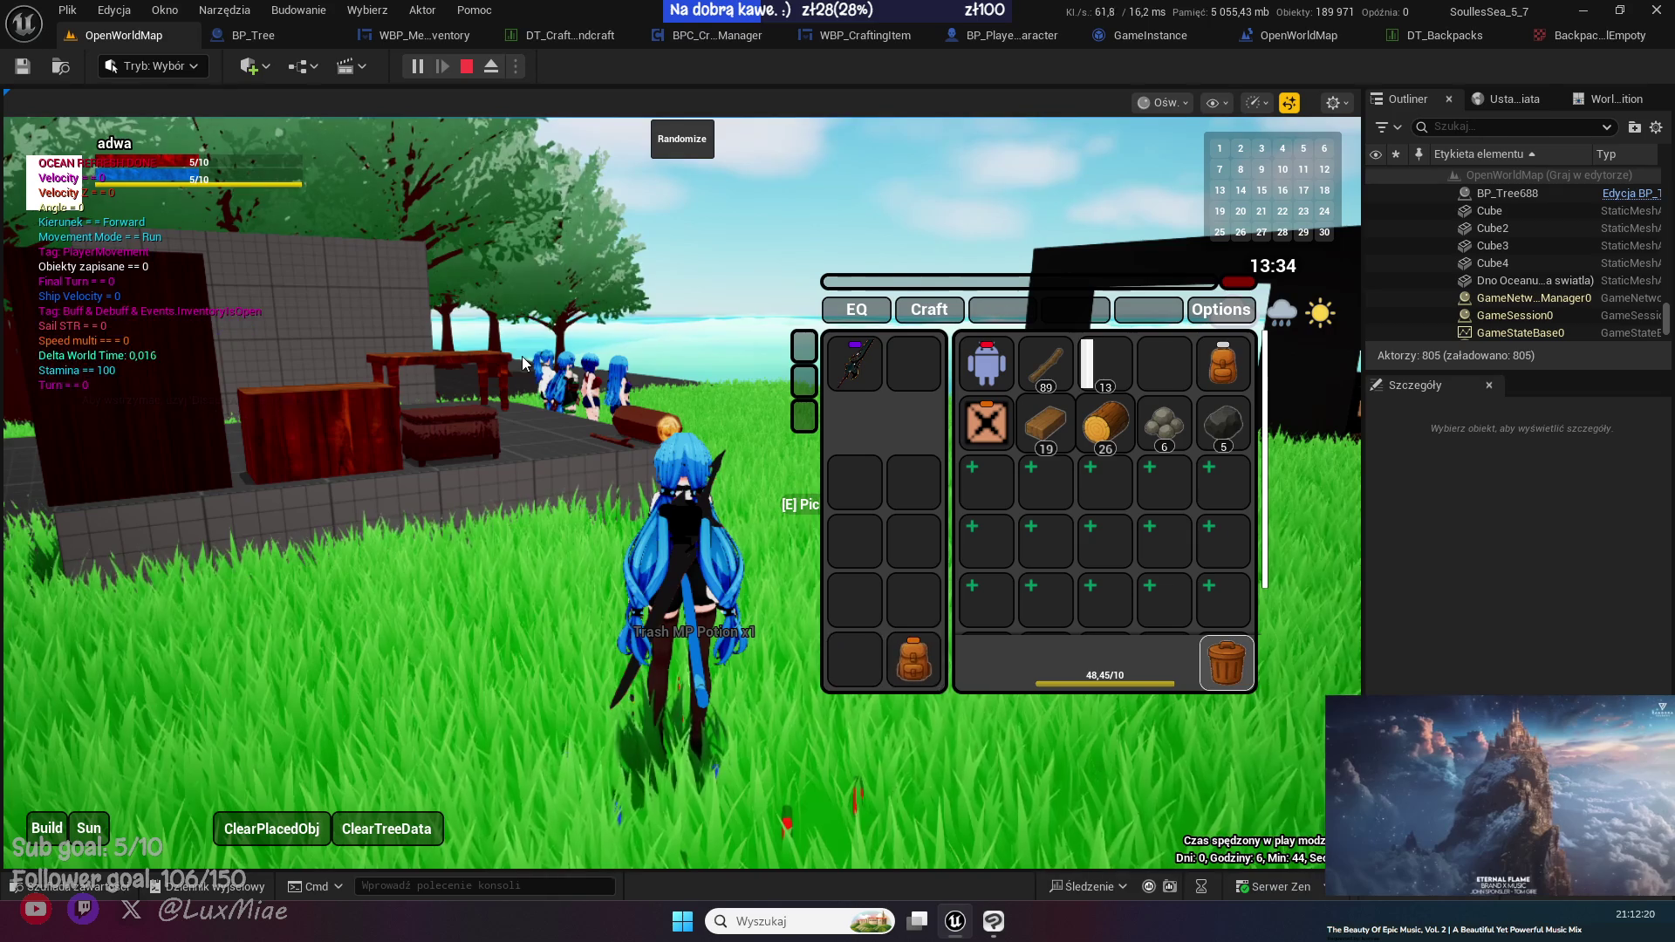
left_click(140, 886)
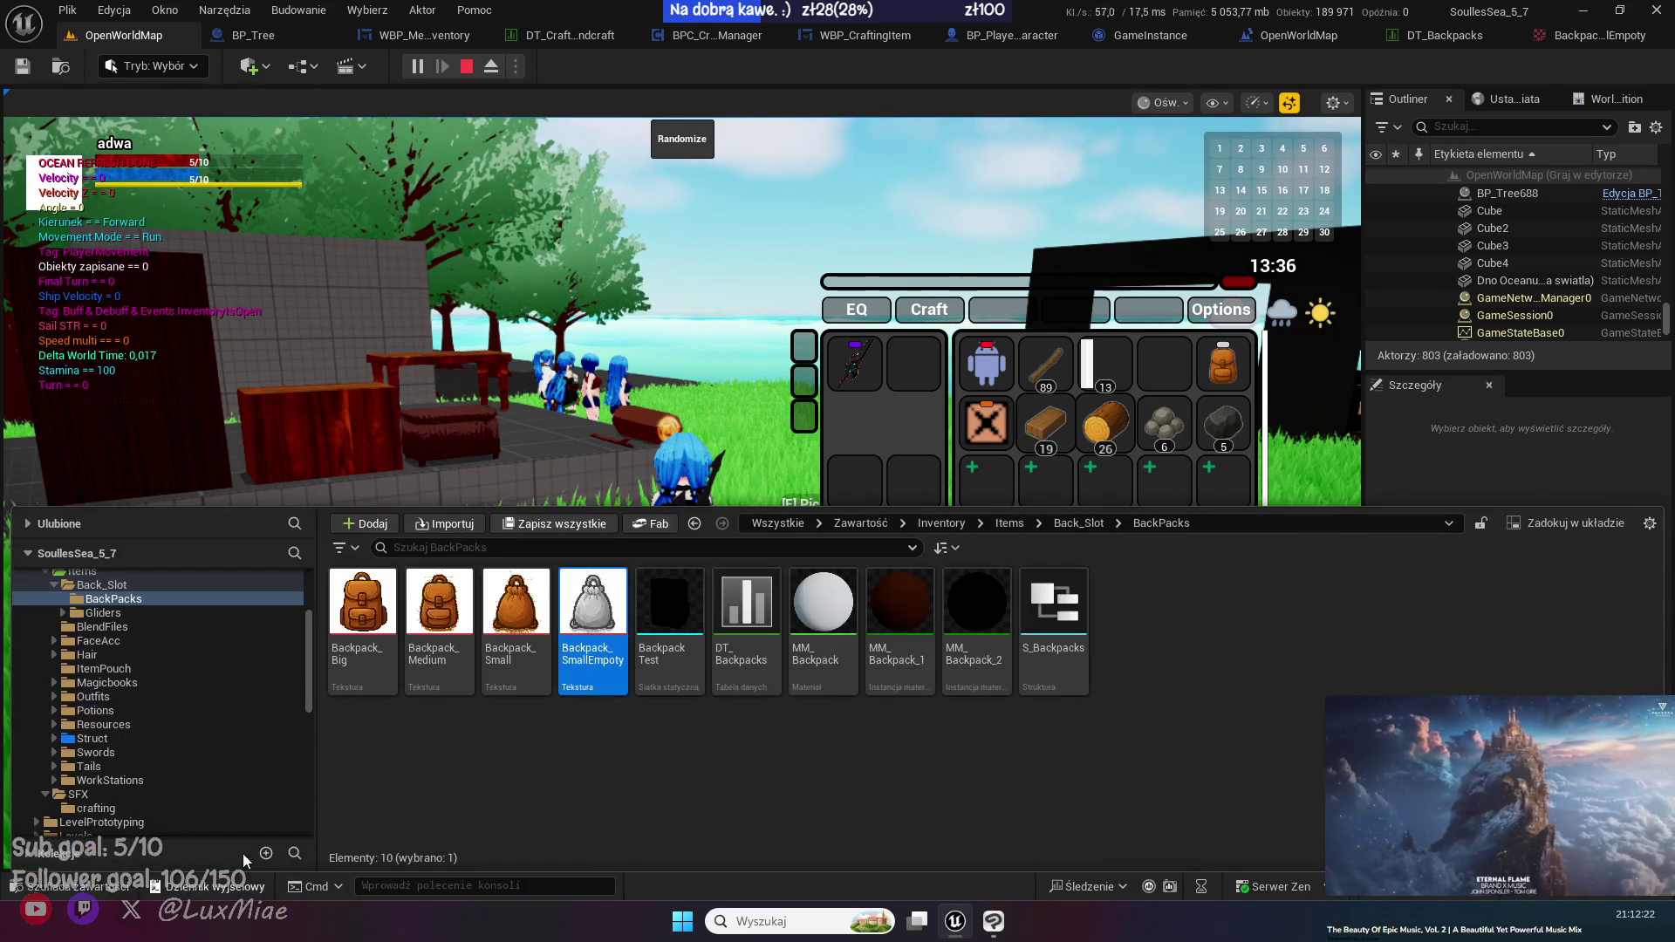
- Browse to the UI Widgets Items folder and open the WBP_ItemSlot widget blueprint
scroll(231, 724, "up", 5)
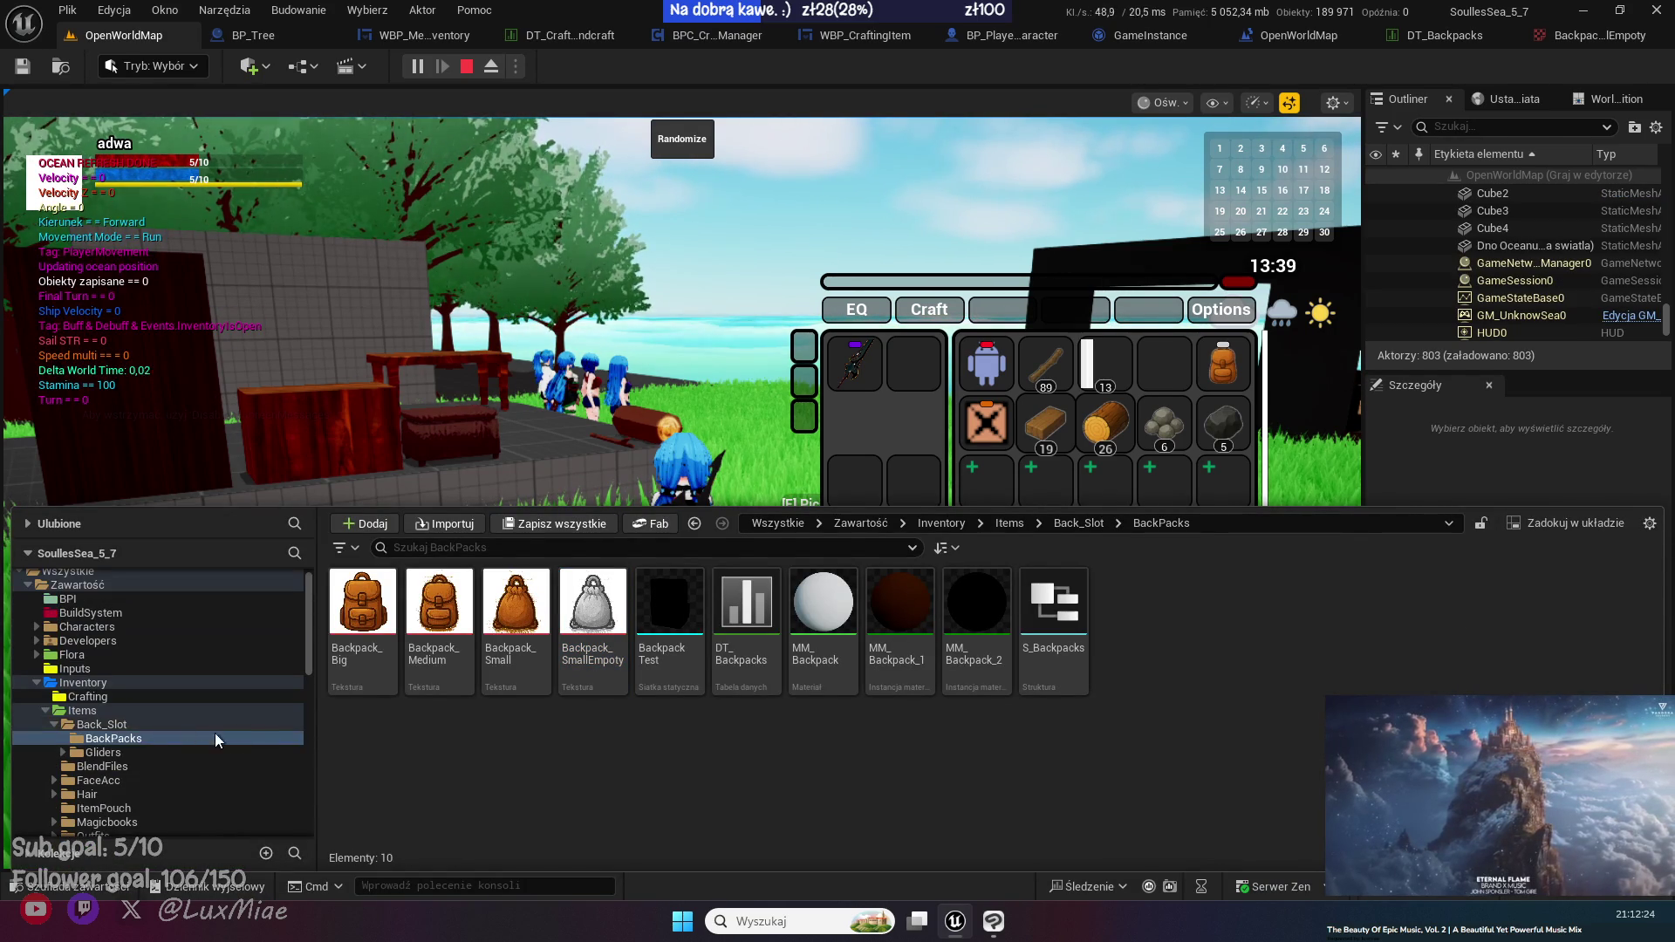
left_click(107, 709)
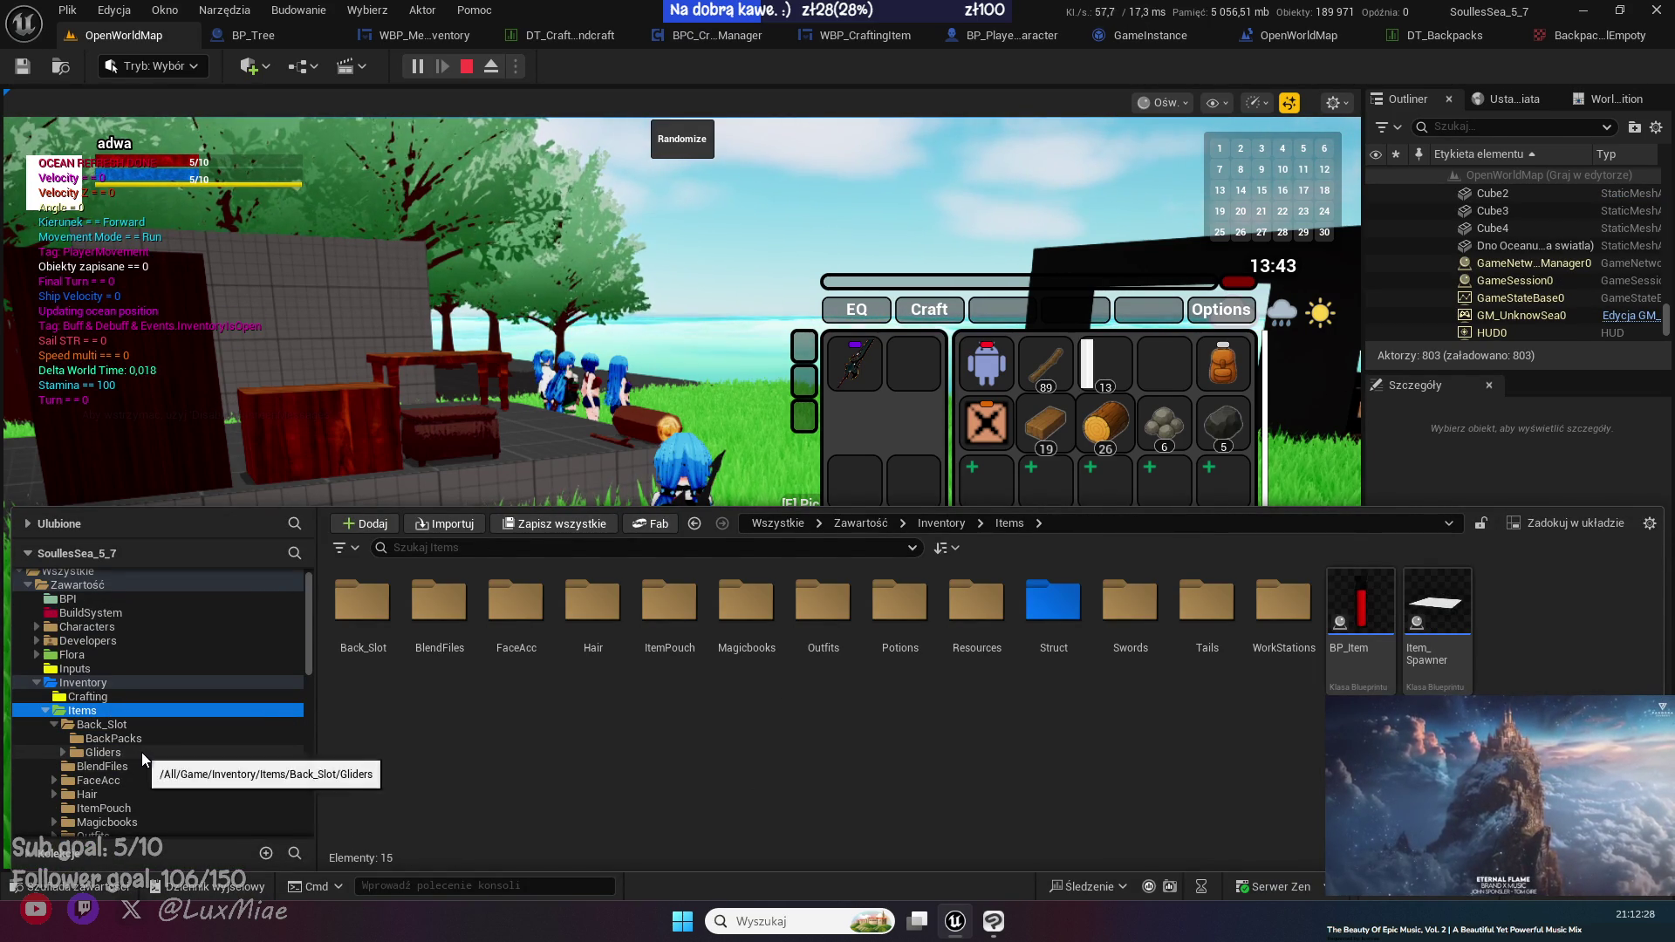
scroll(148, 756, "down", 5)
scroll(149, 742, "down", 3)
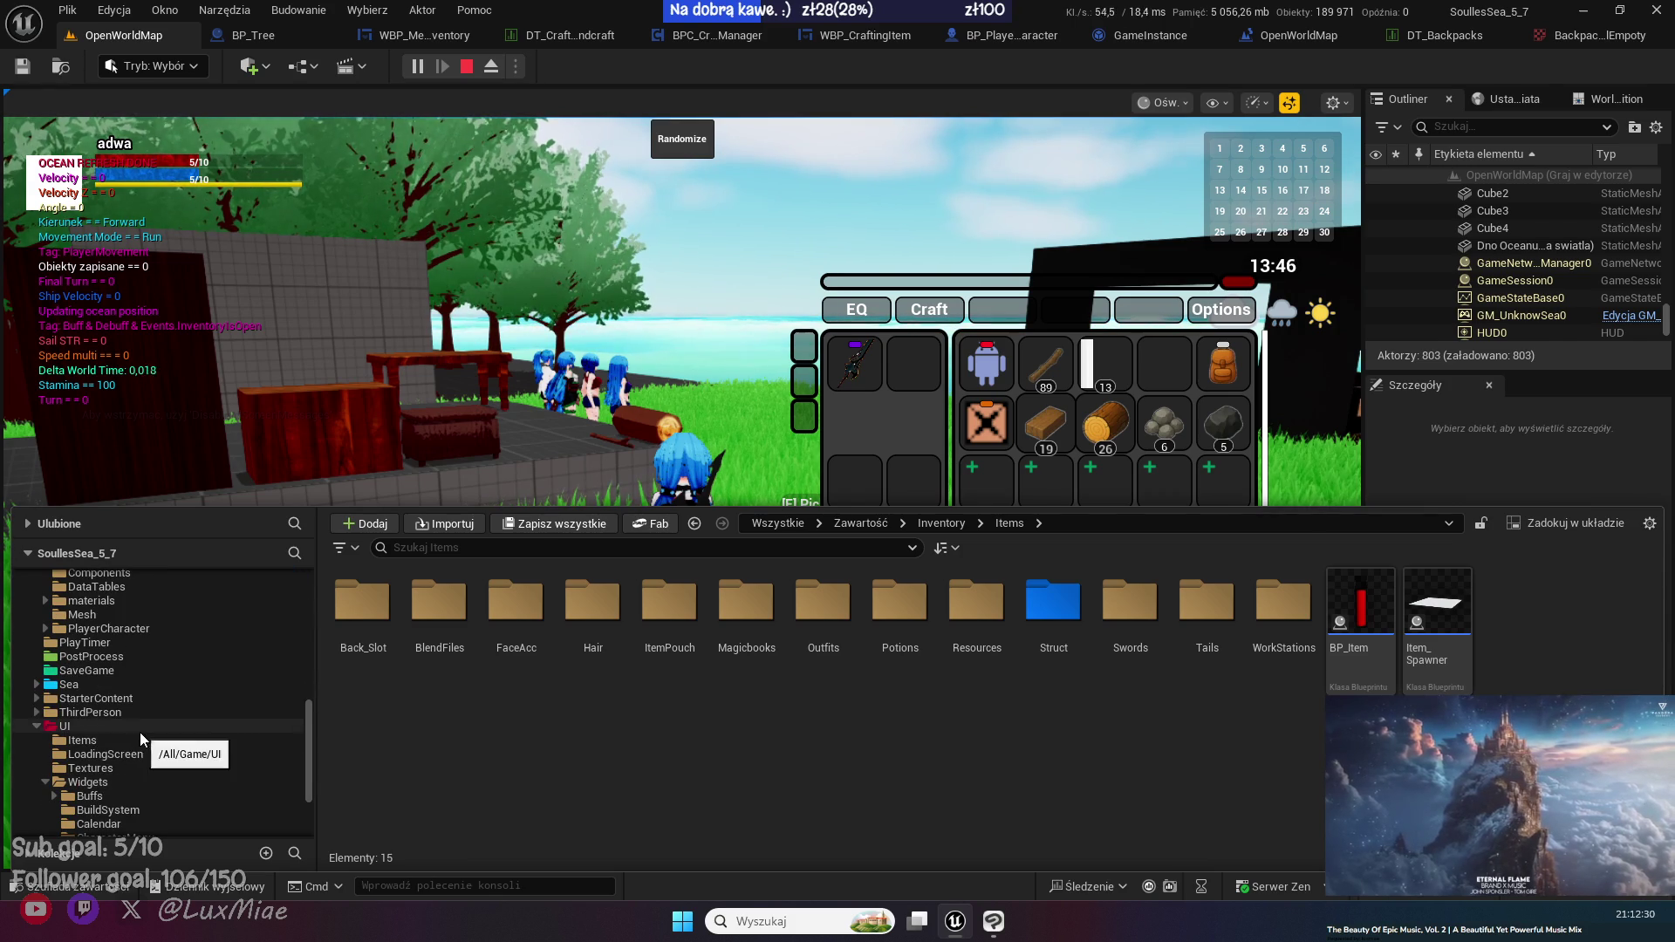
left_click(139, 731)
left_click(109, 785)
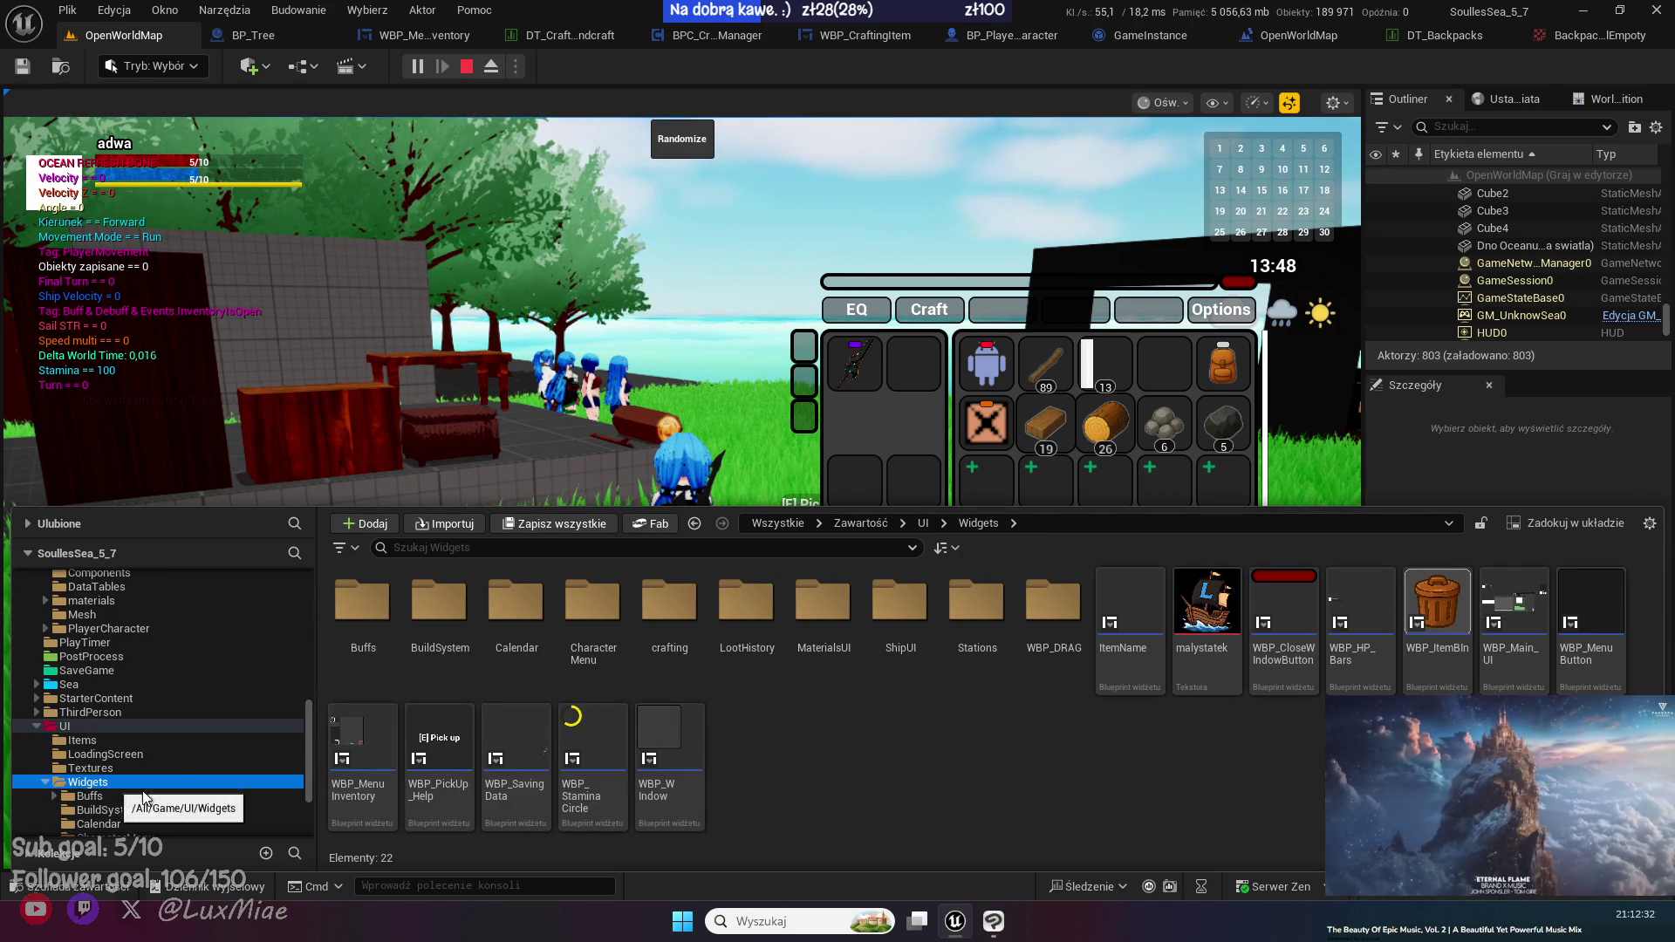
left_click(83, 739)
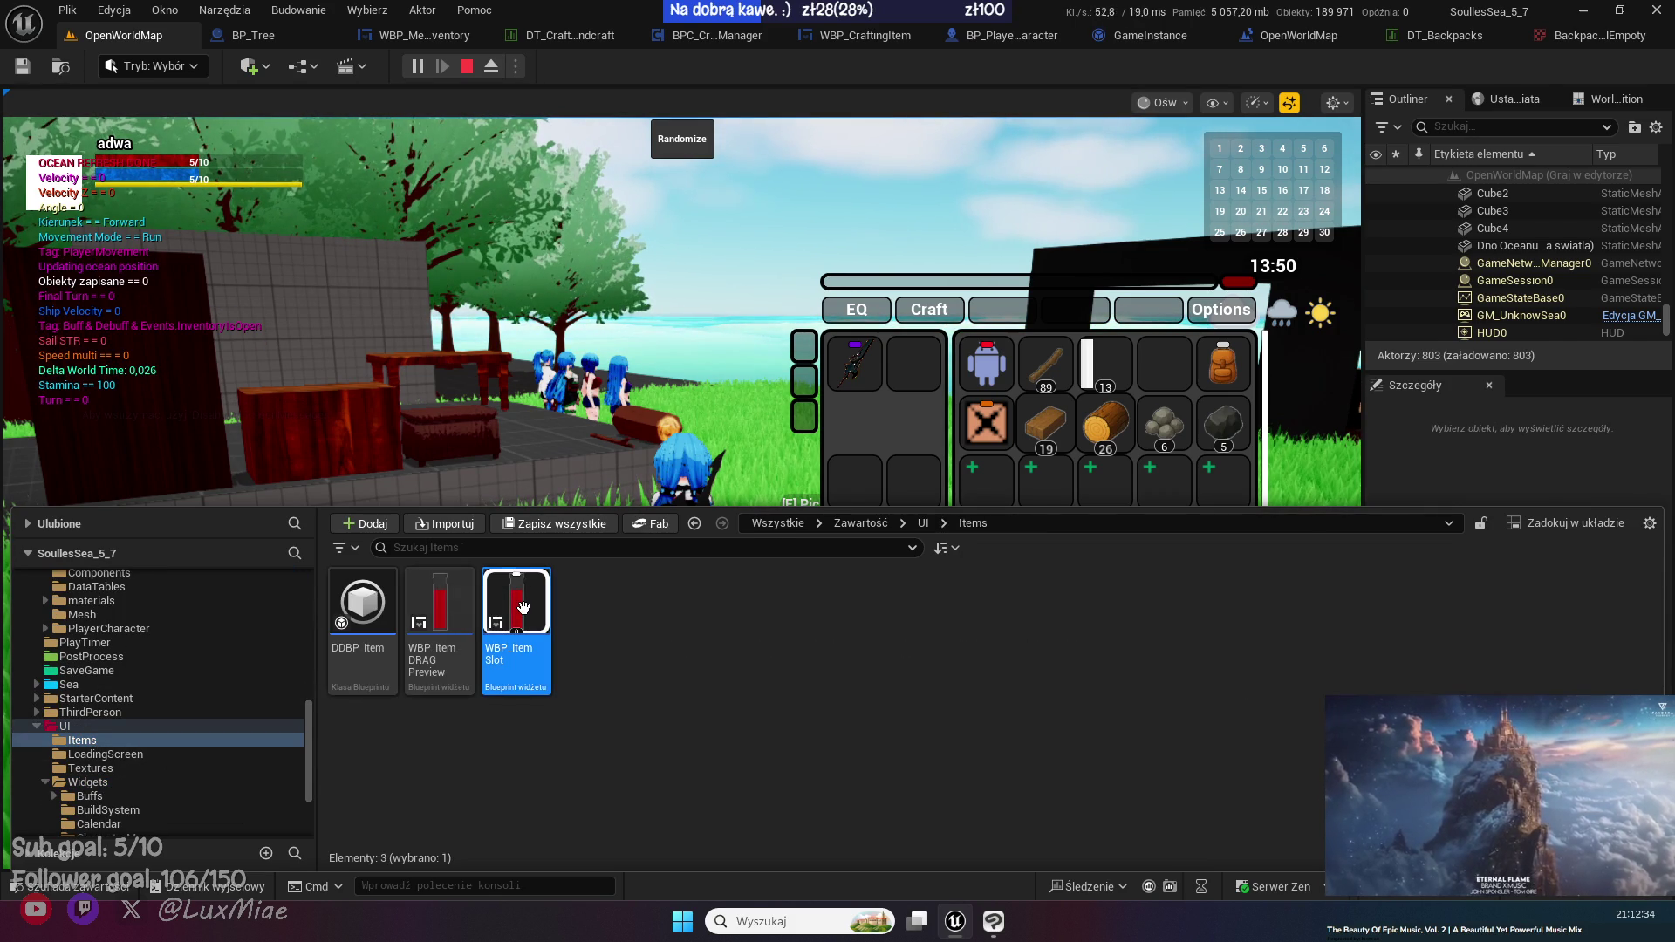
key("Return")
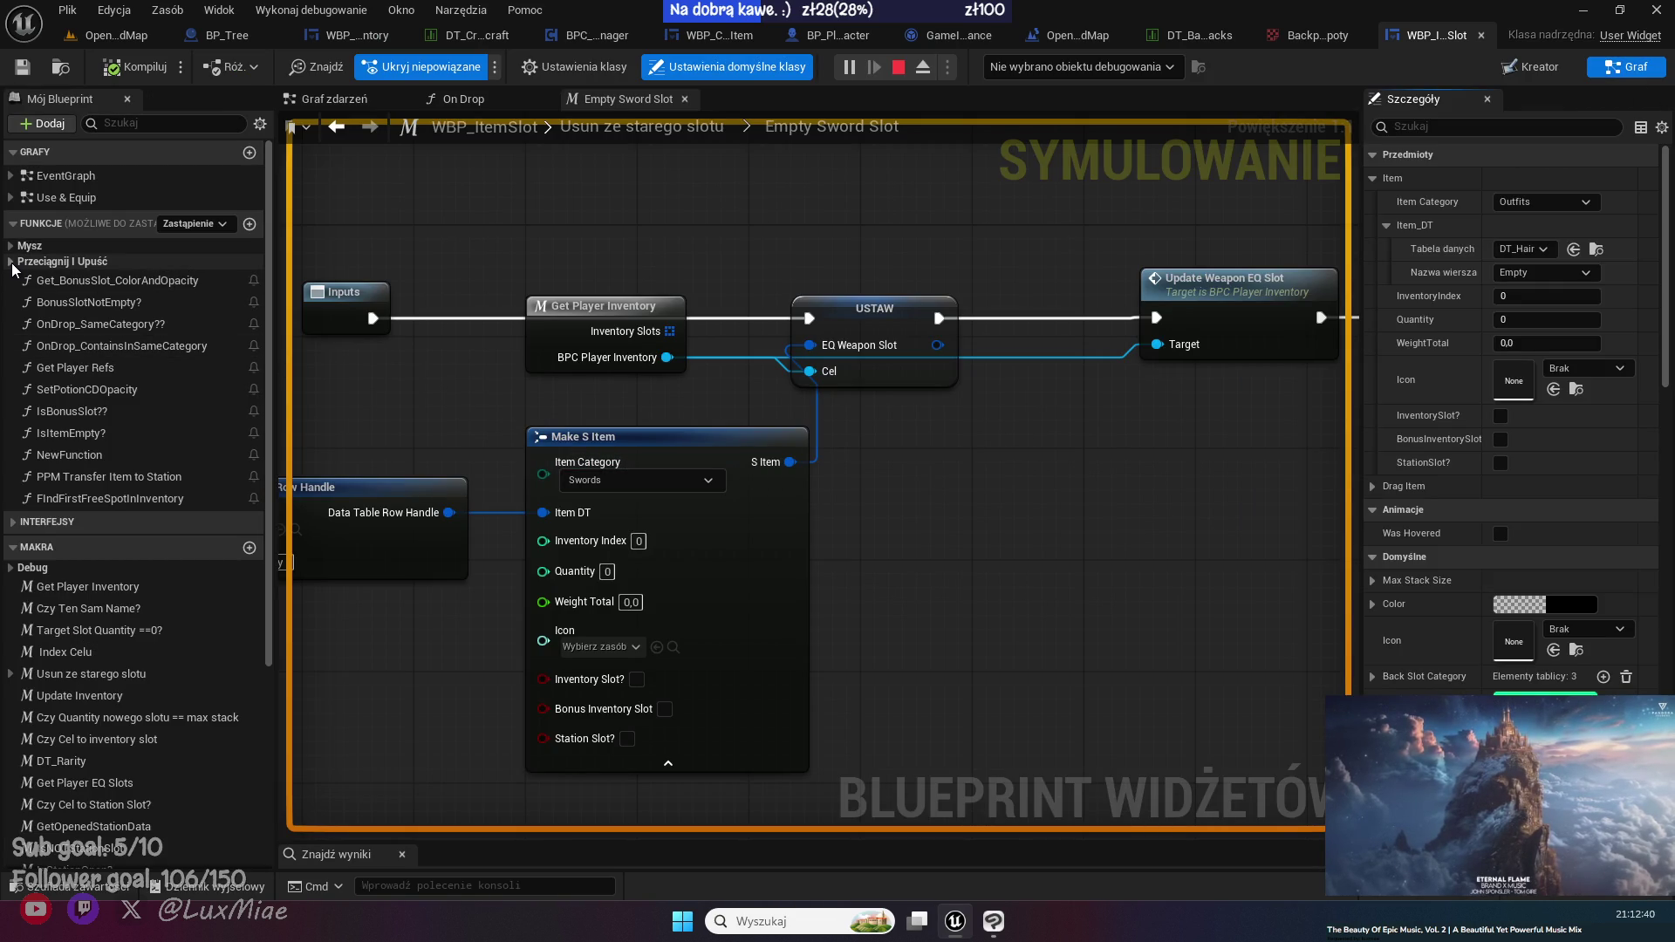
- Set a breakpoint on On Drop's 'Cel to inventory slot' branch, then return to the game
left_click(13, 266)
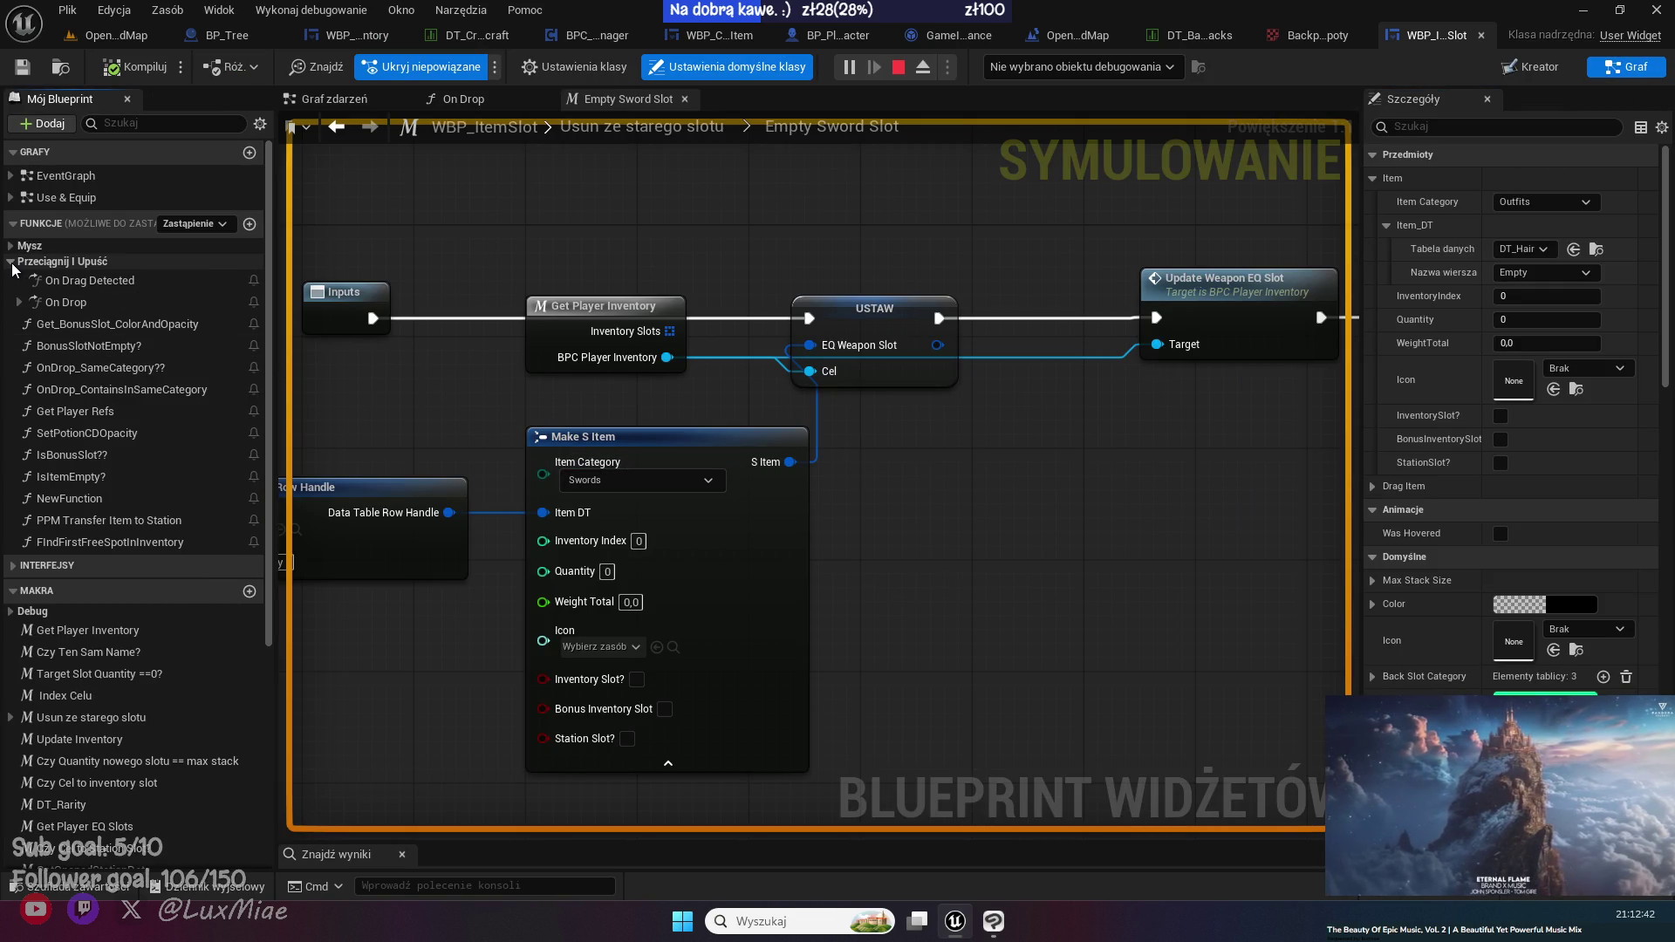
double_click(65, 302)
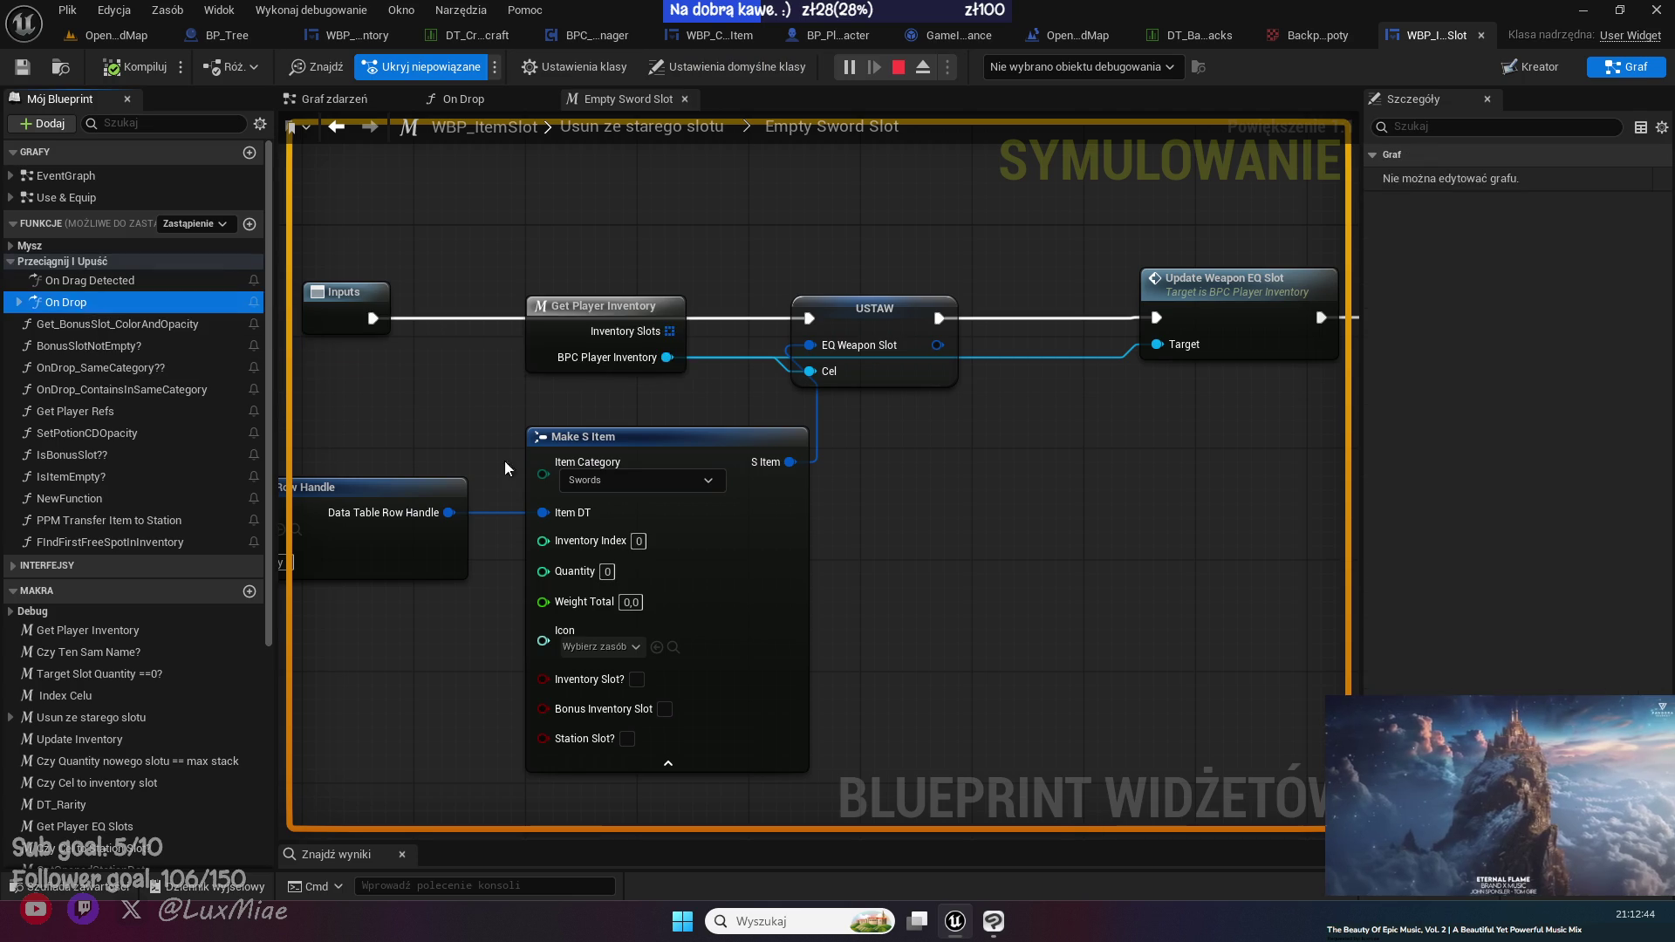
scroll(637, 523, "down", 6)
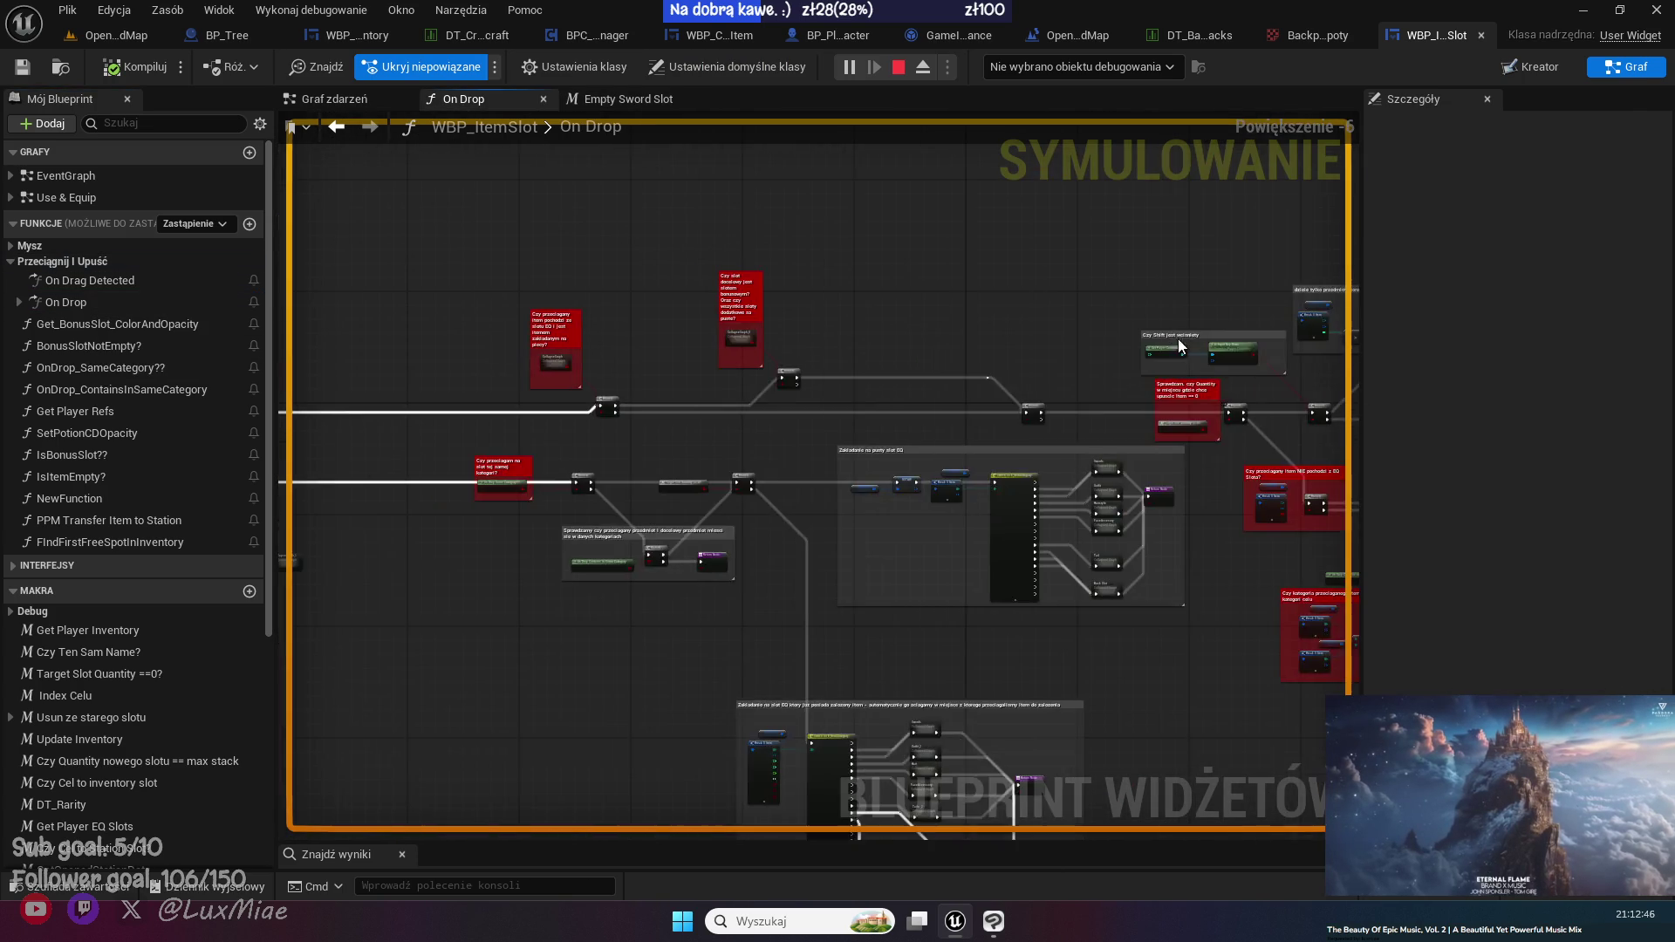
scroll(562, 457, "up", 4)
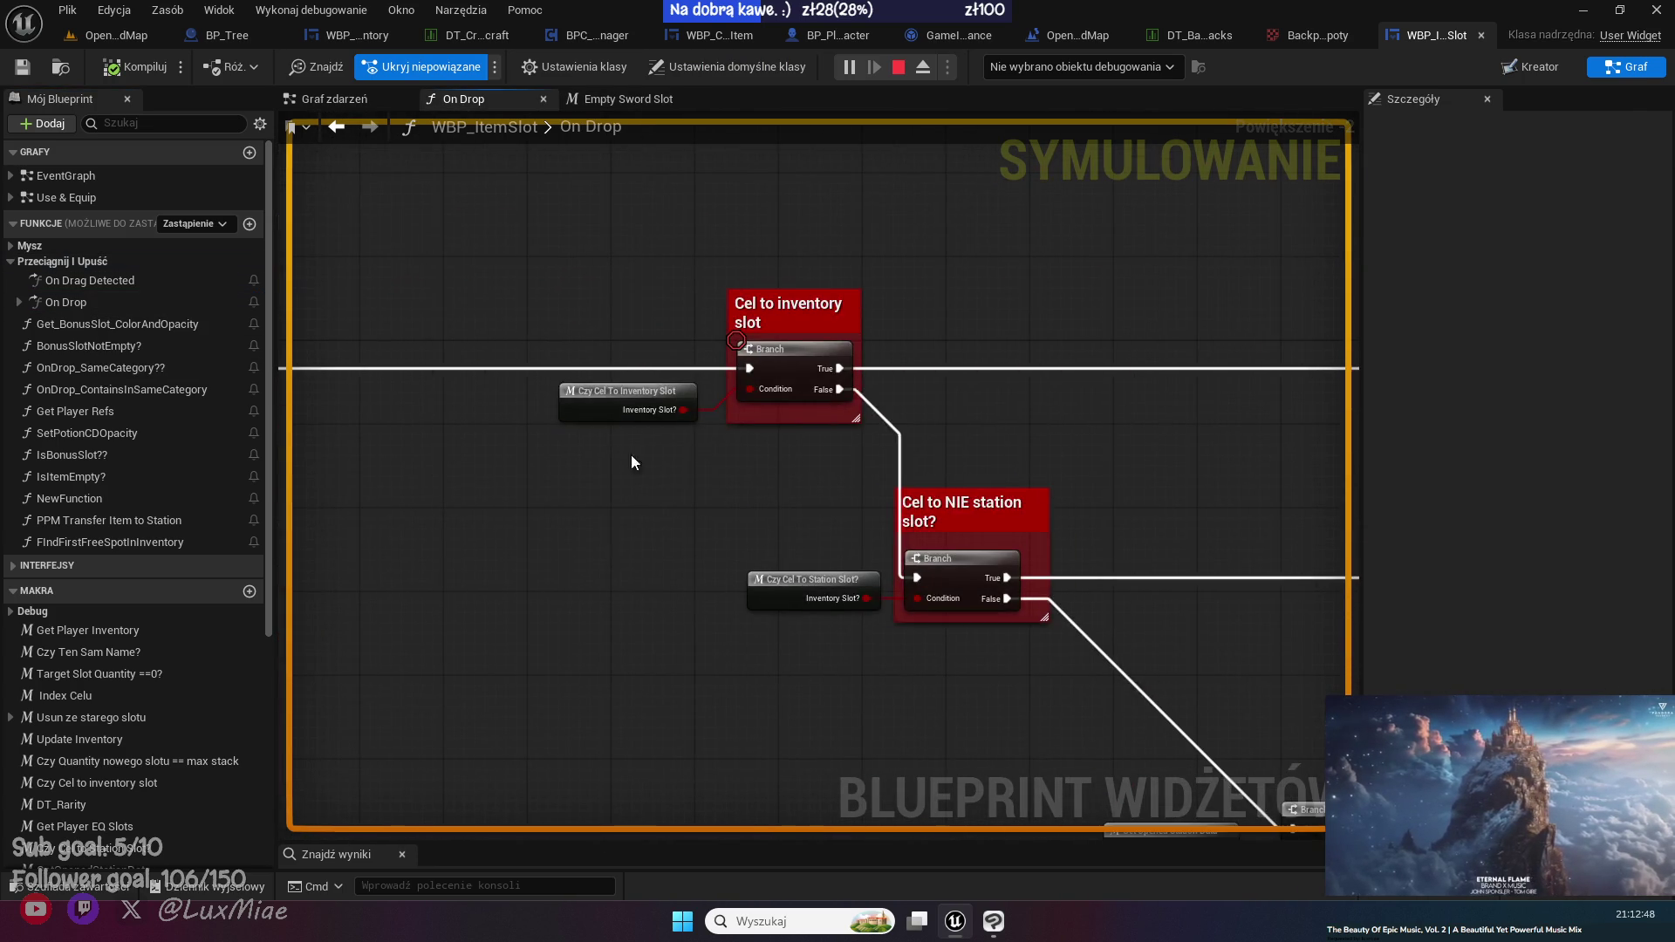
right_click(827, 408)
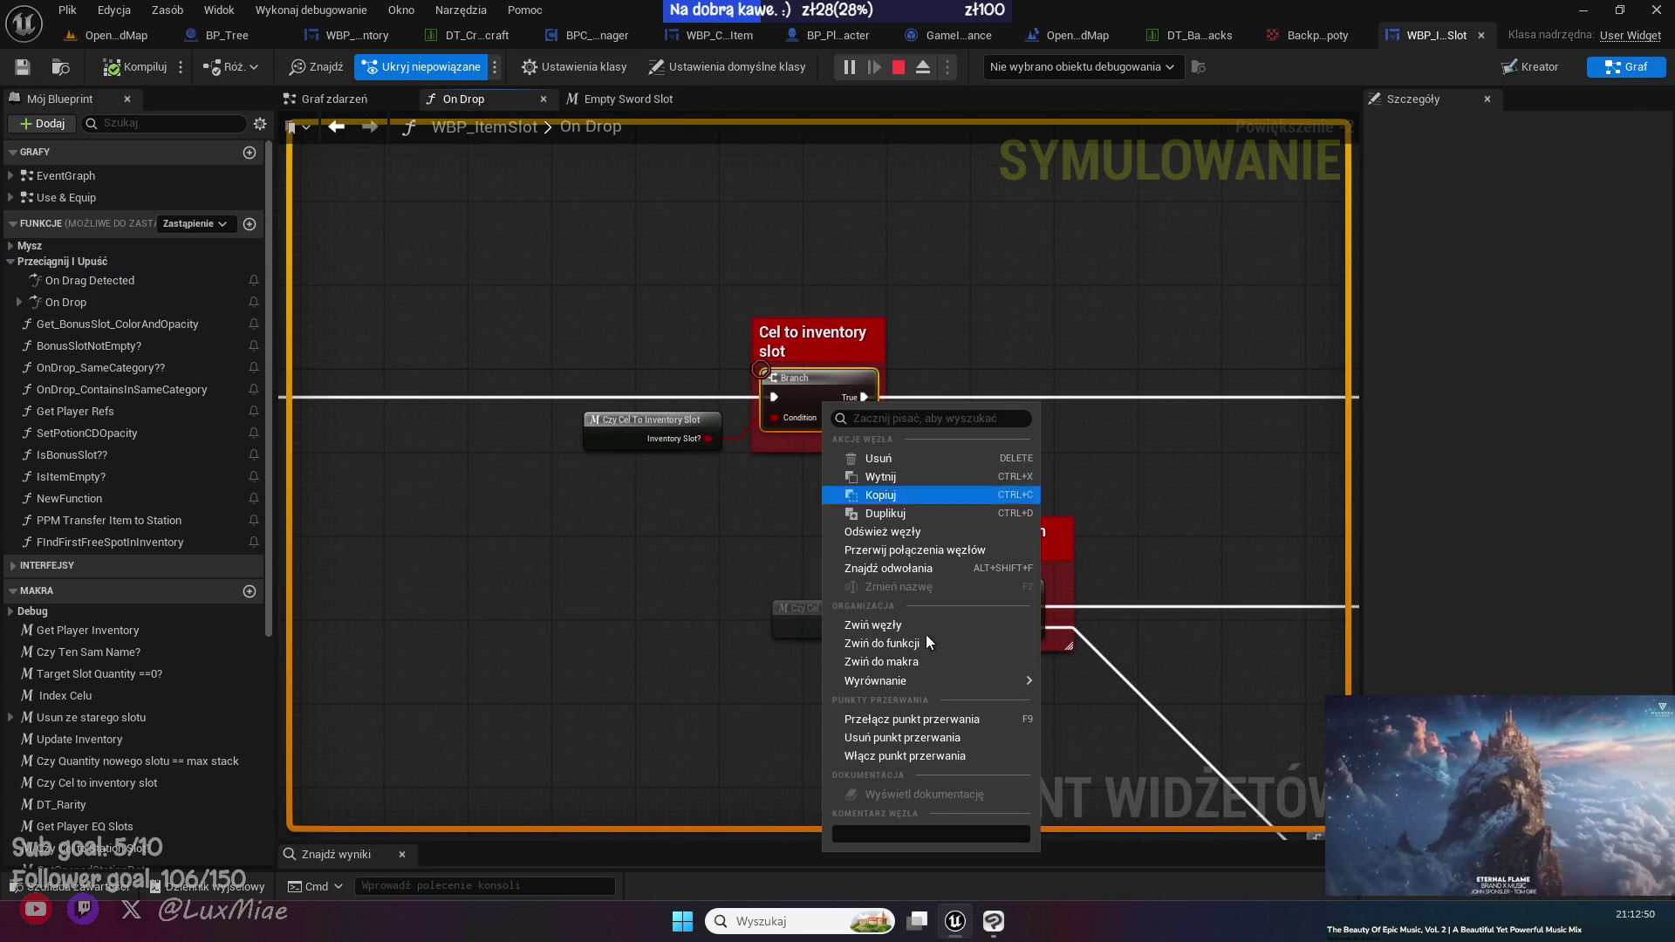
left_click(893, 757)
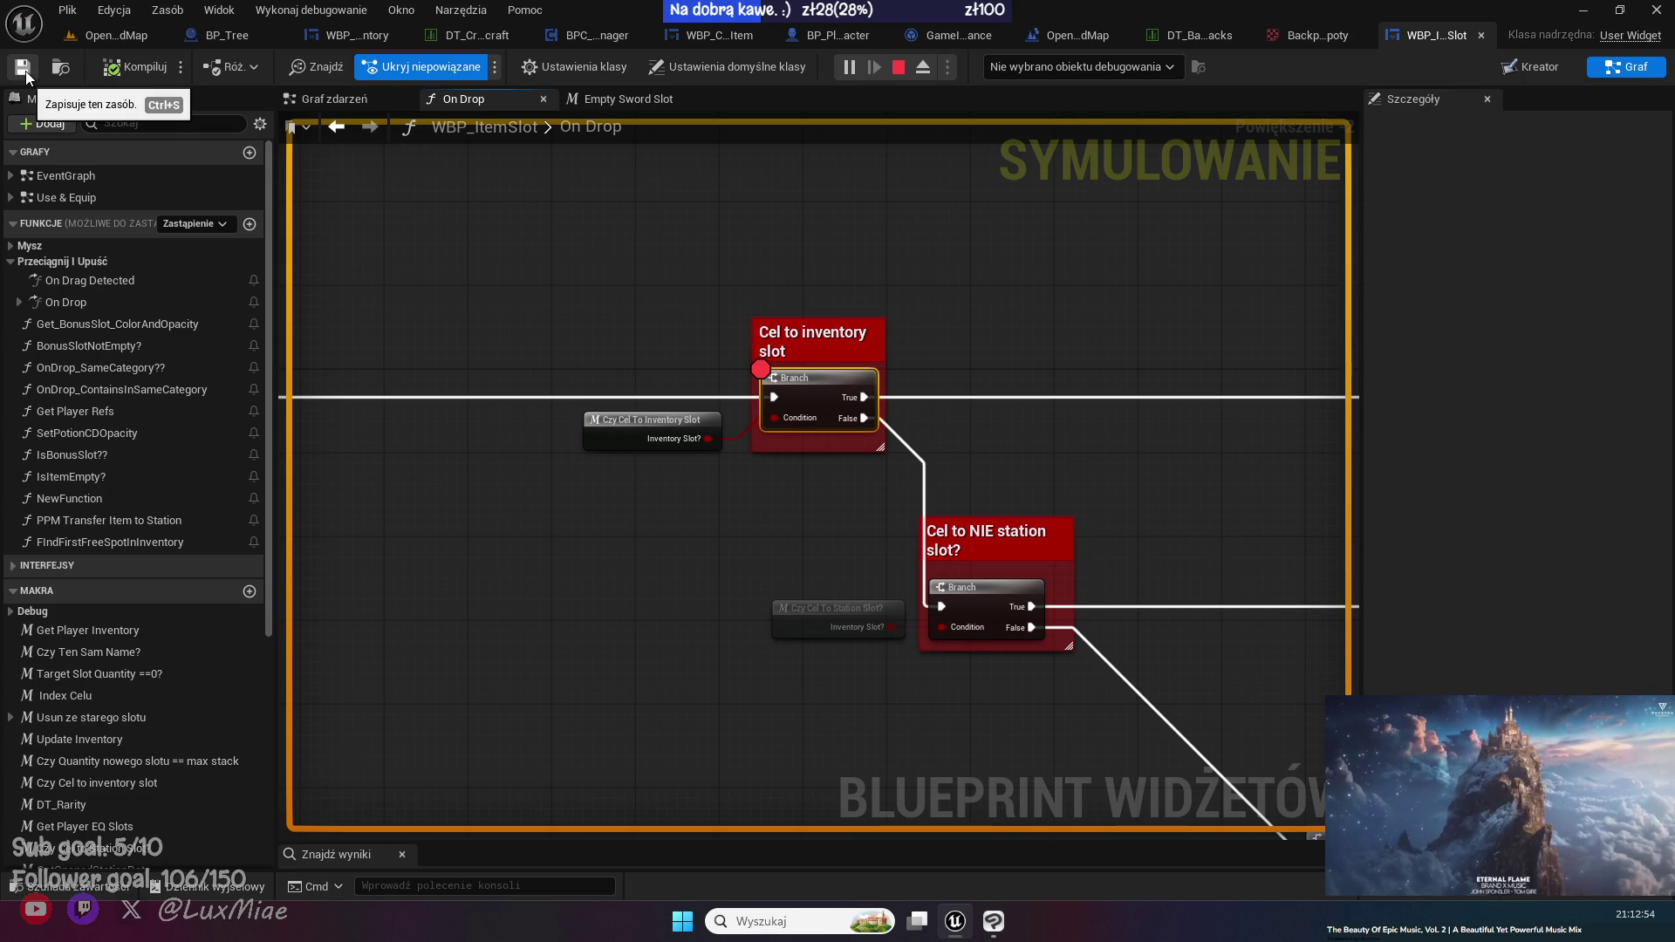
left_click(127, 38)
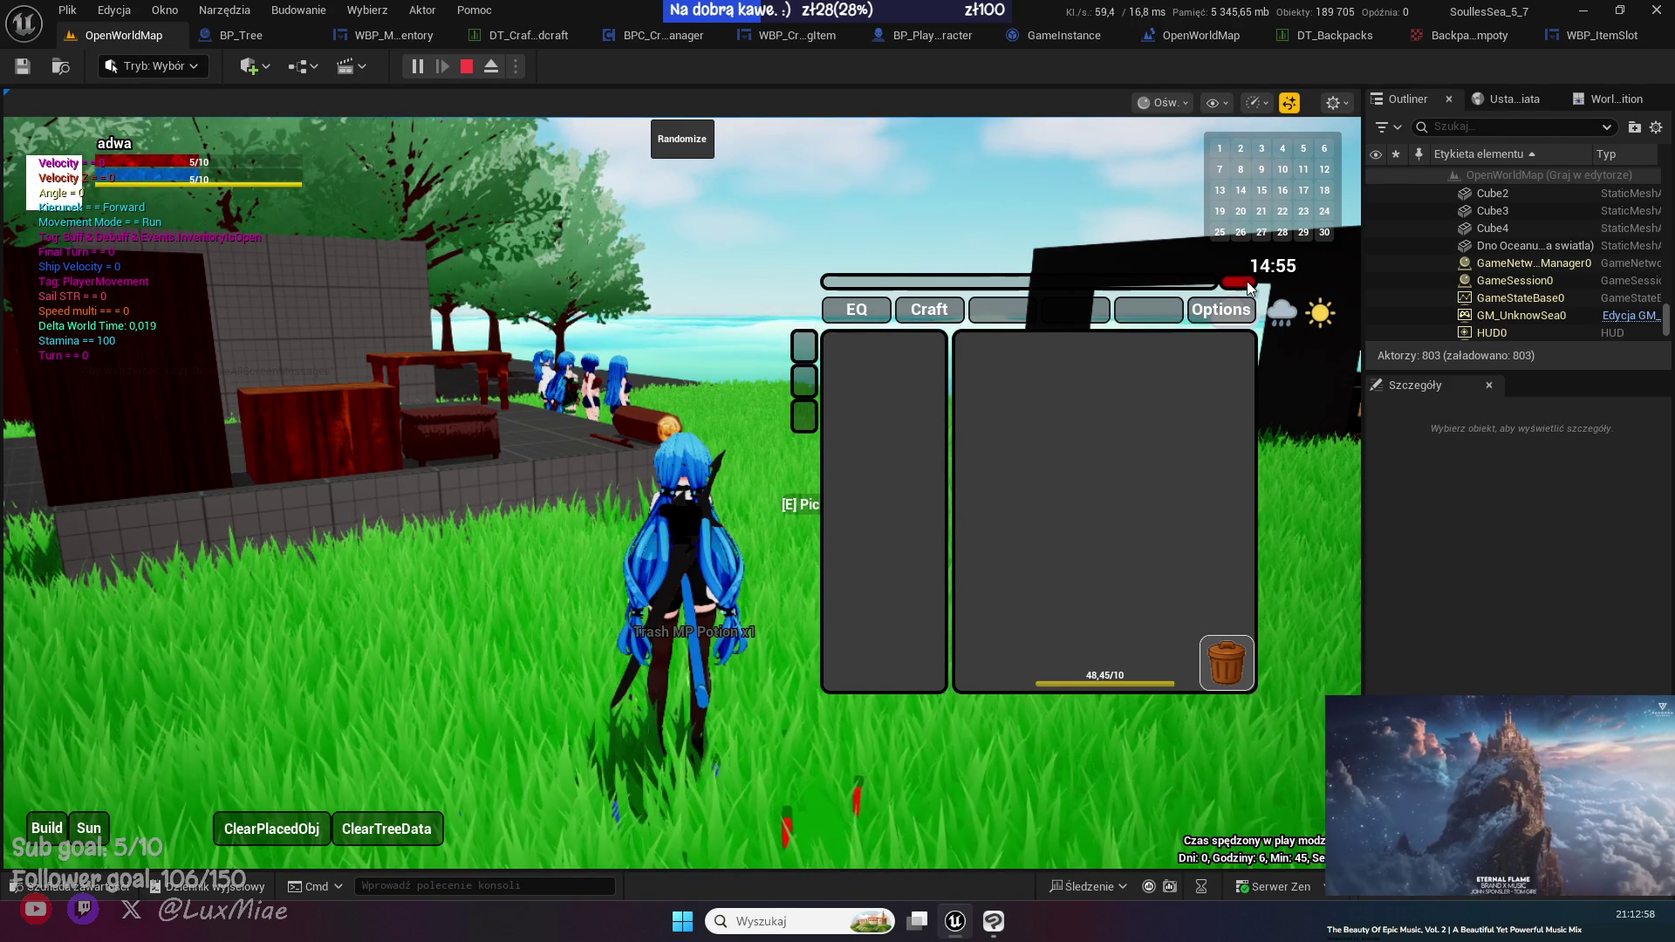
- Reopen the inventory's EQ panel, close it, and stop the play session
key("i")
key("i")
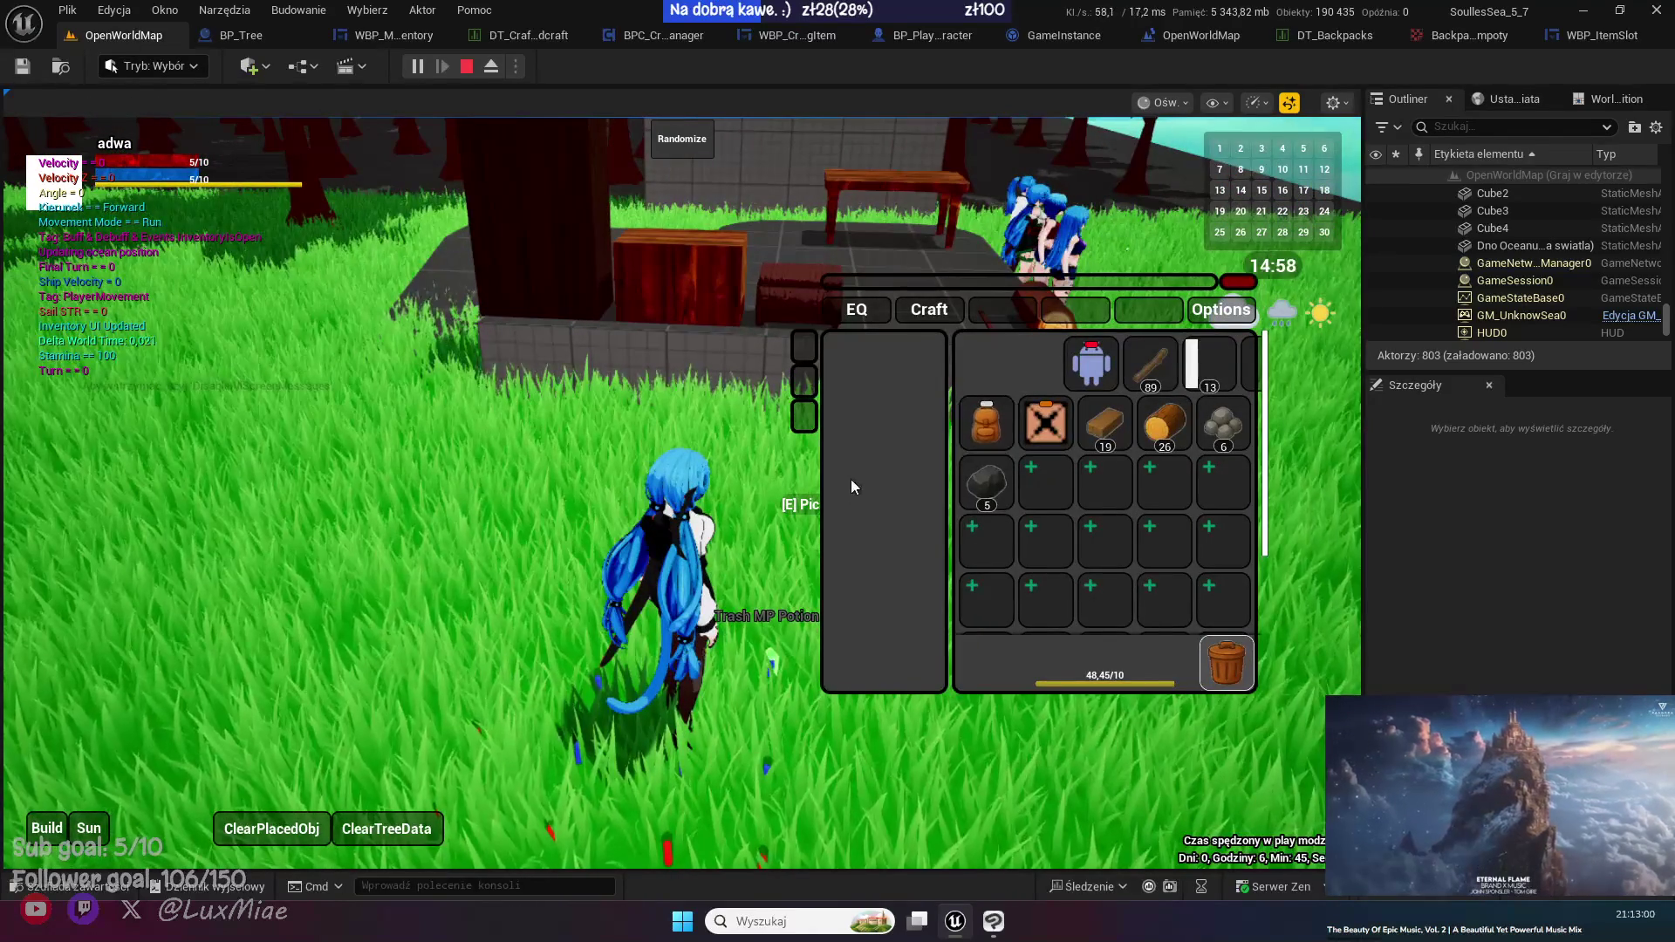
left_click(857, 309)
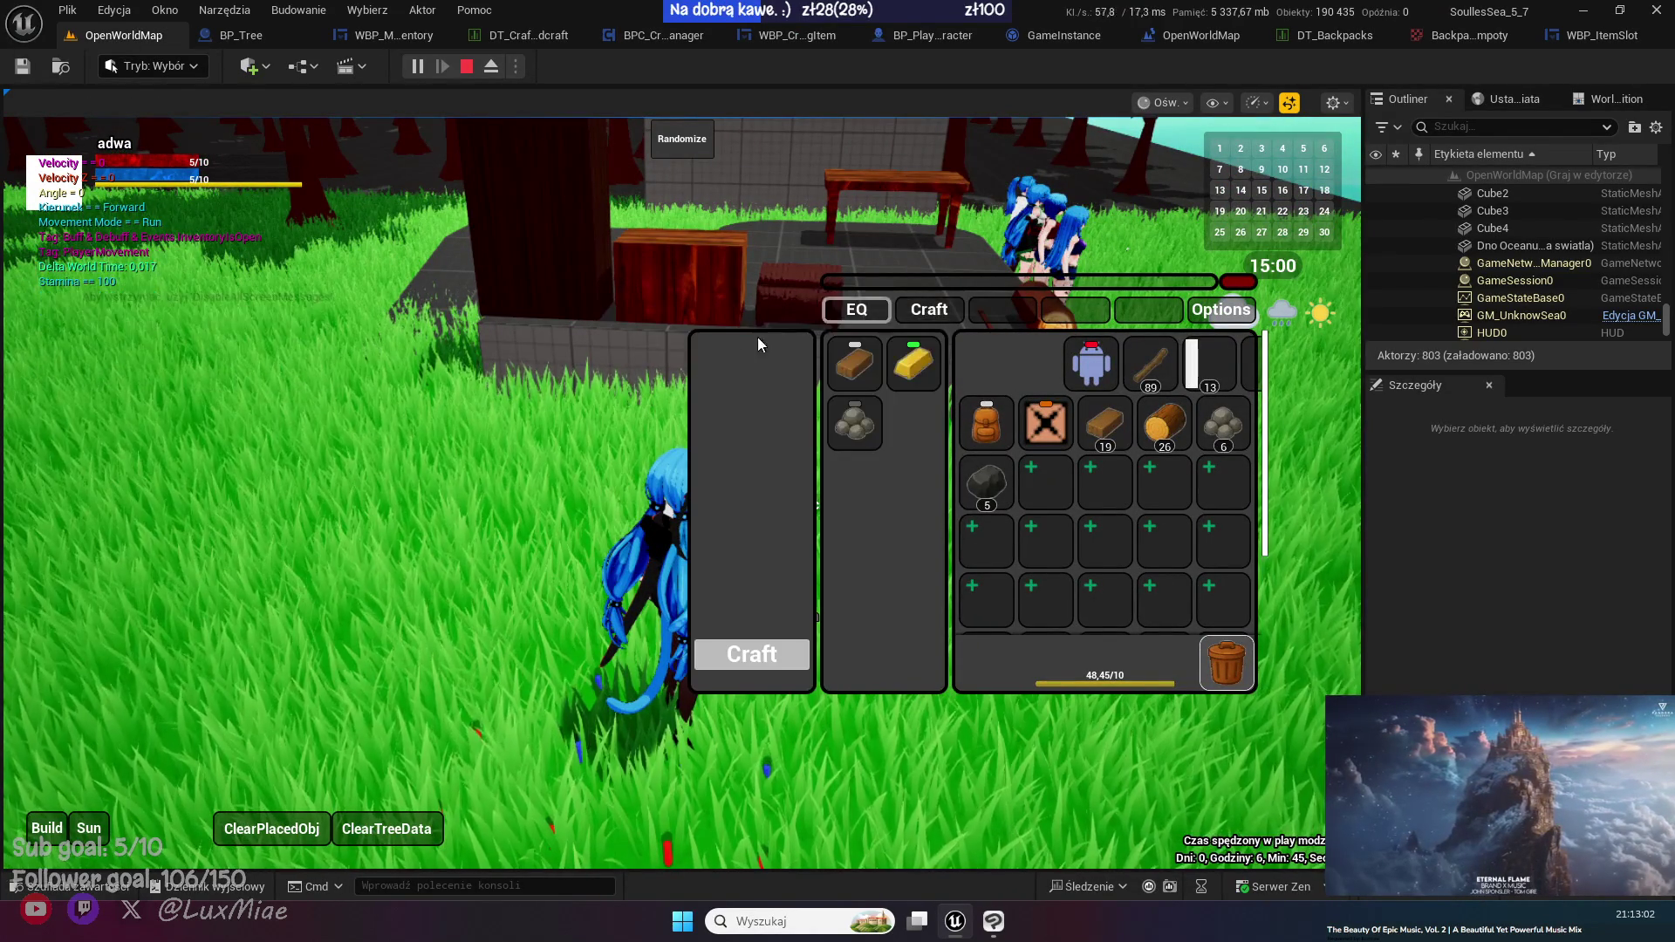
key("i")
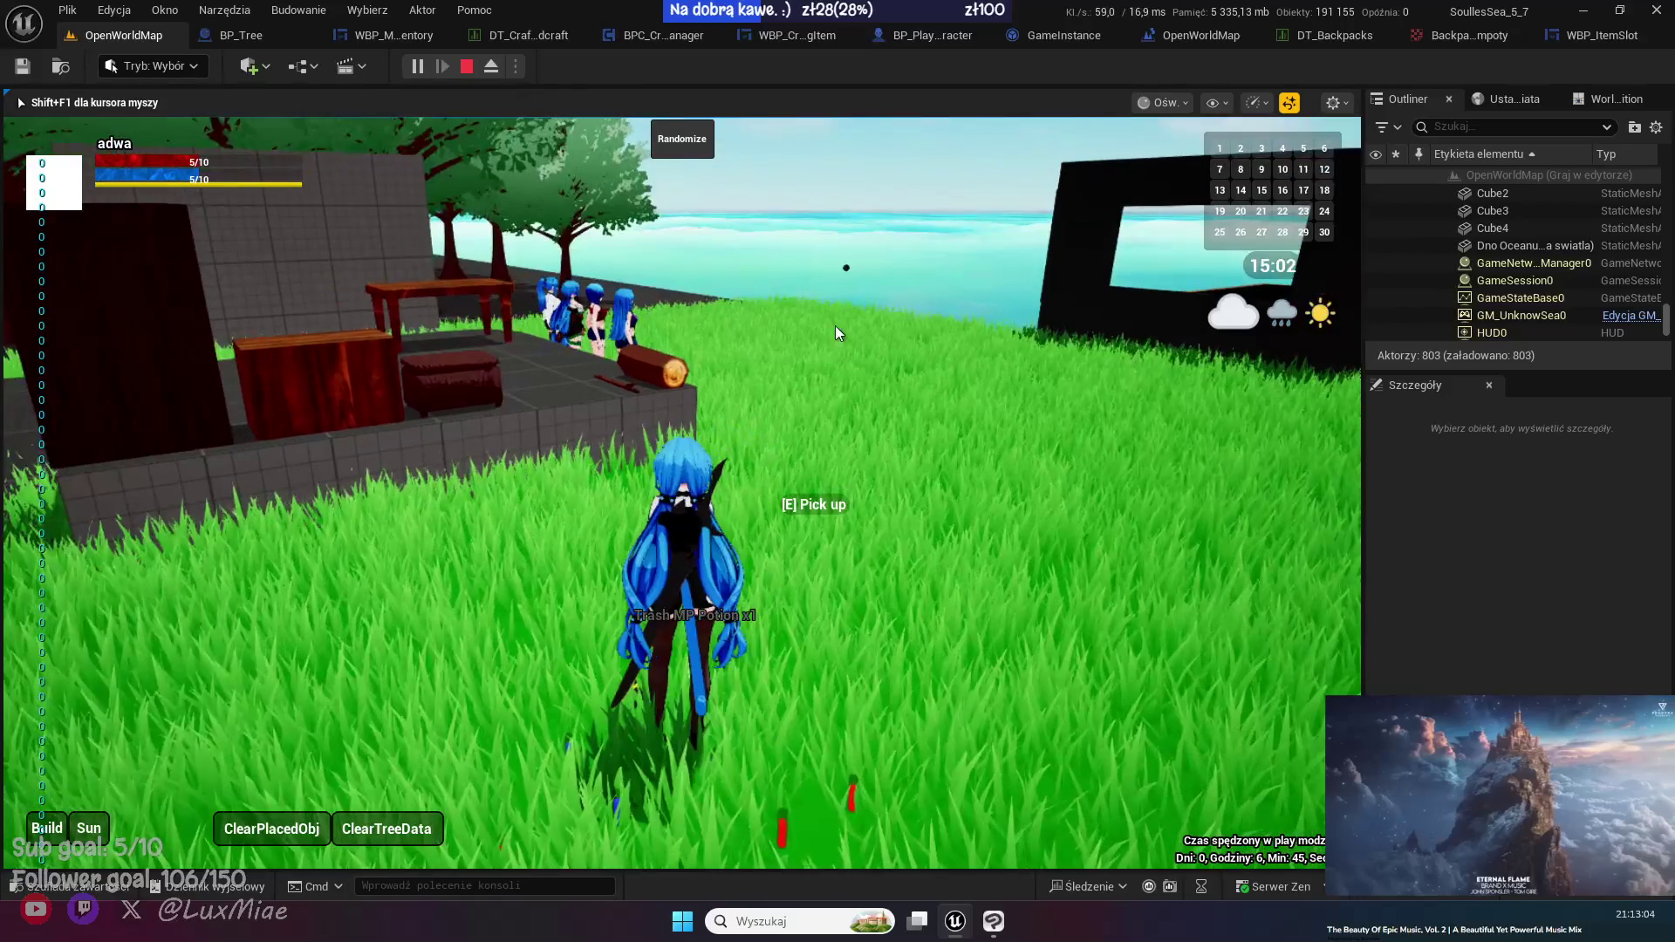
key("Escape")
left_click(1435, 281)
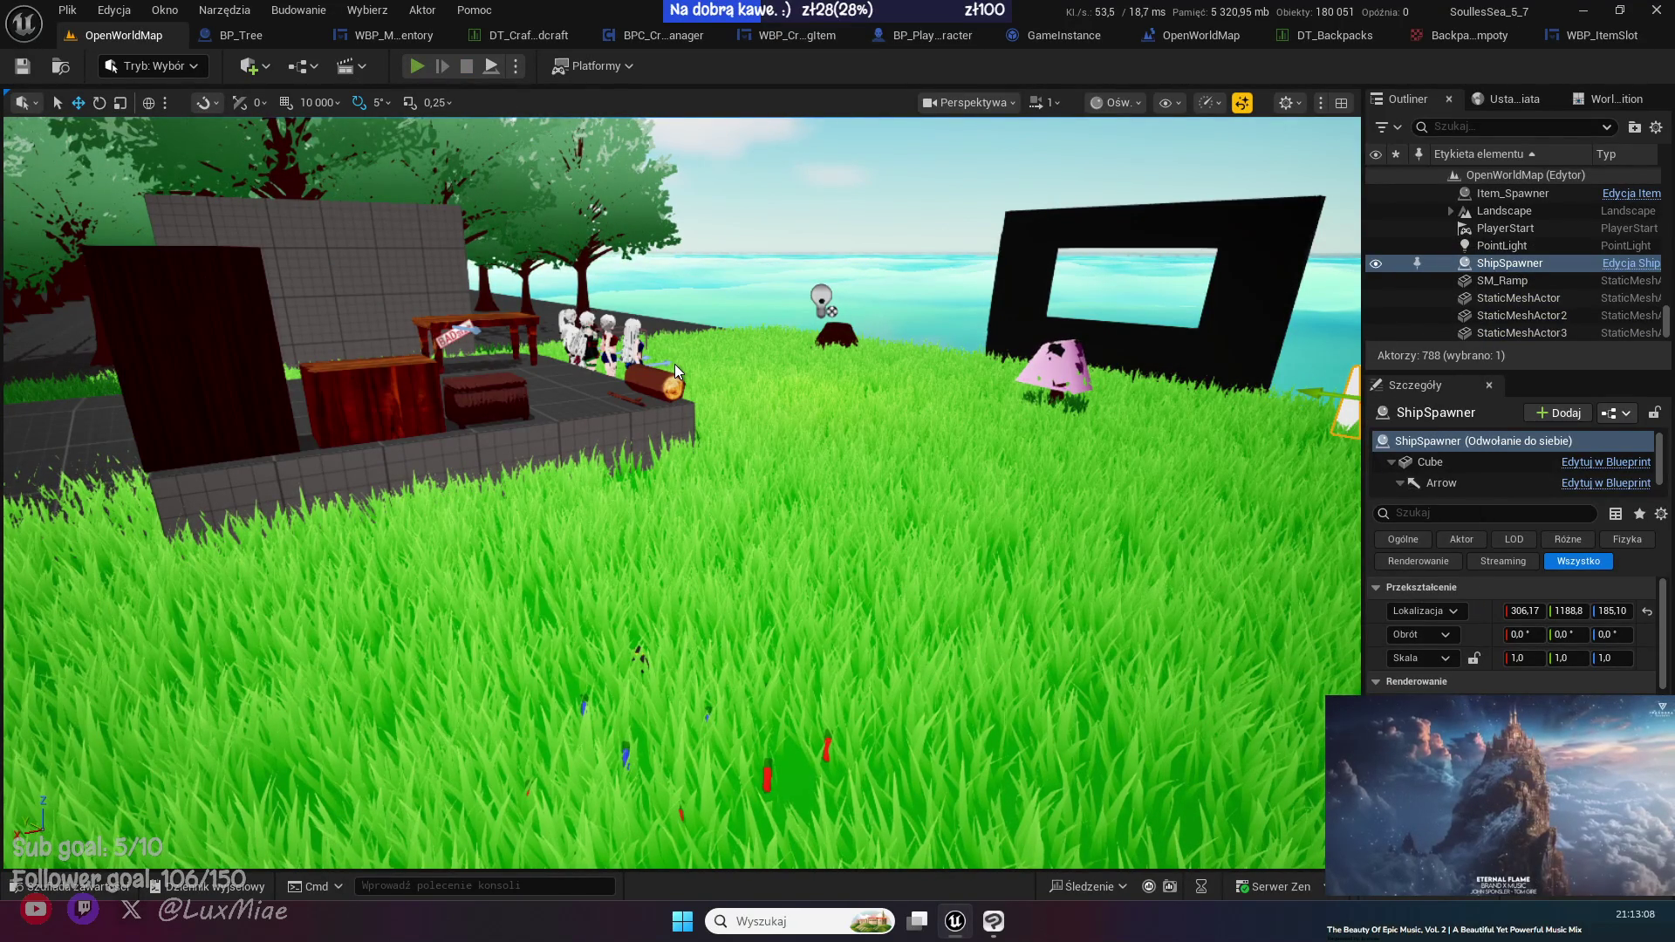
- Restart play, unequip and re-equip the backpack, then drag it to trigger the On Drop breakpoint
key("alt+p")
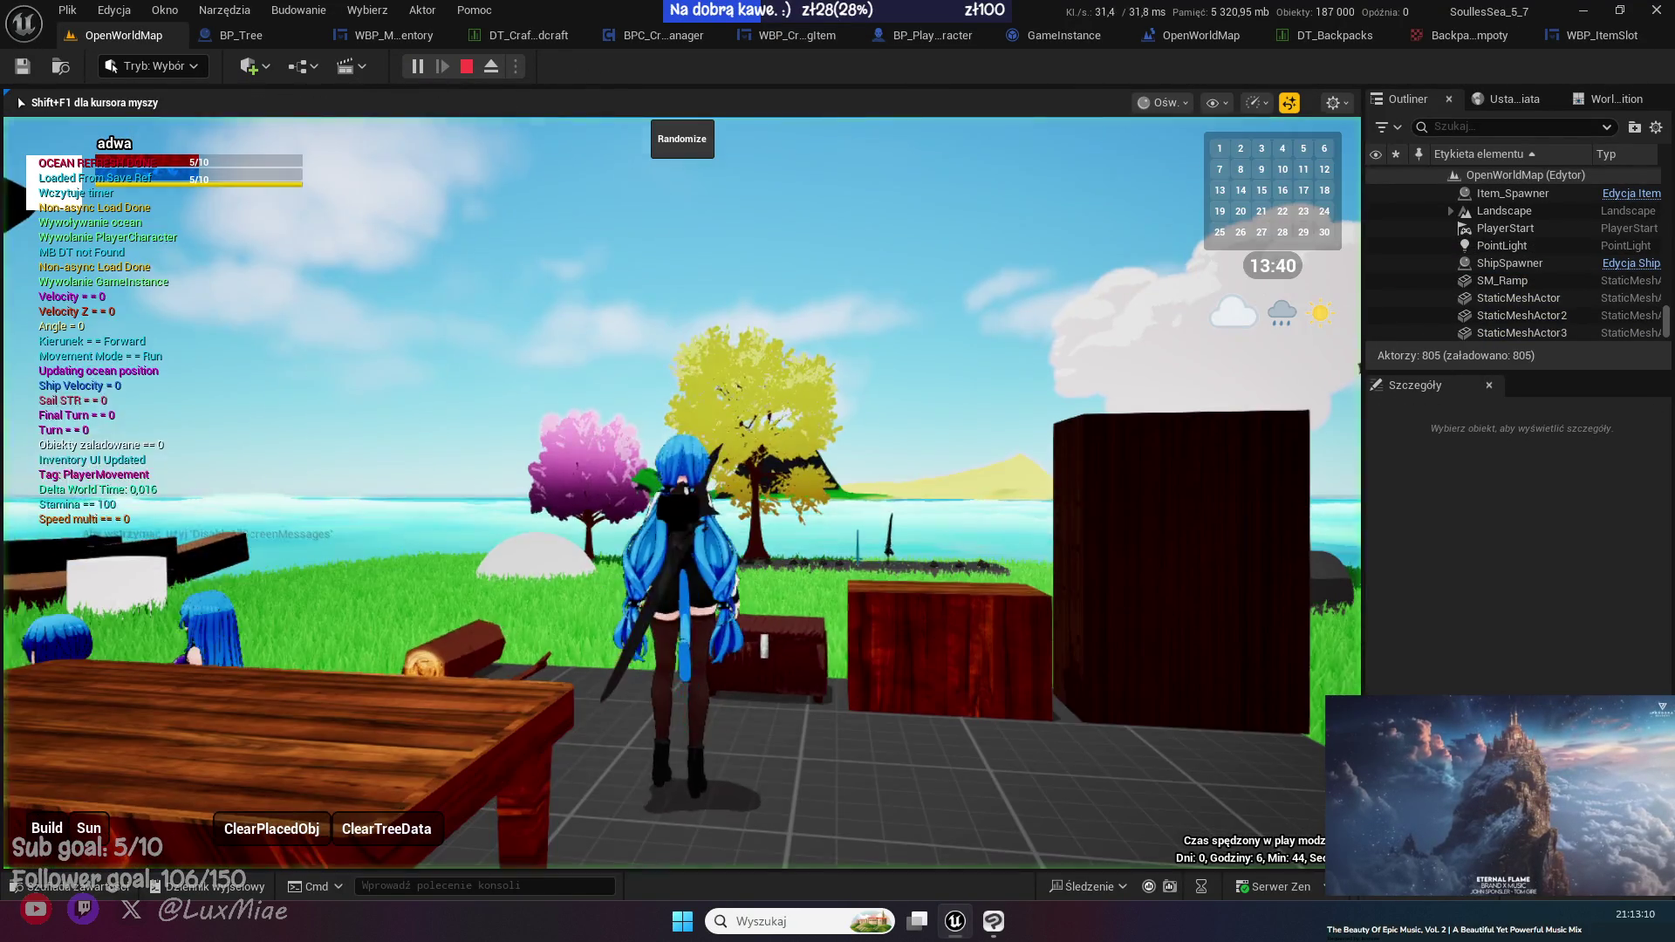
key("i")
mouse_move(807, 291)
left_mouse_down()
mouse_move(990, 300)
mouse_move(940, 307)
left_mouse_up()
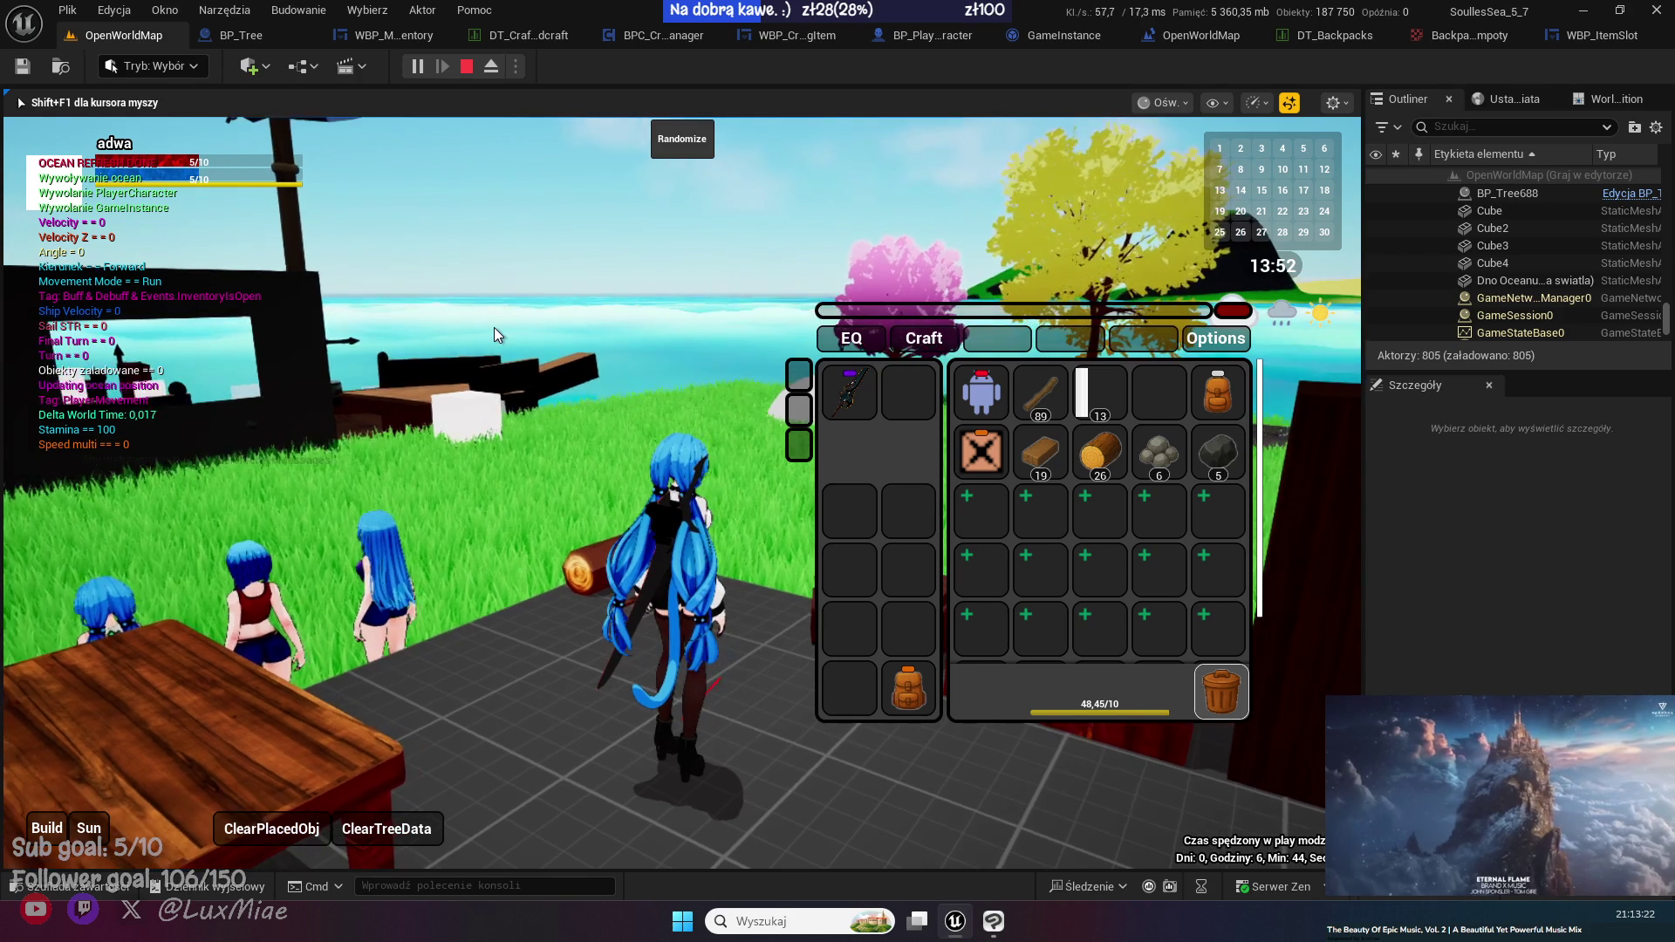
left_click(603, 494)
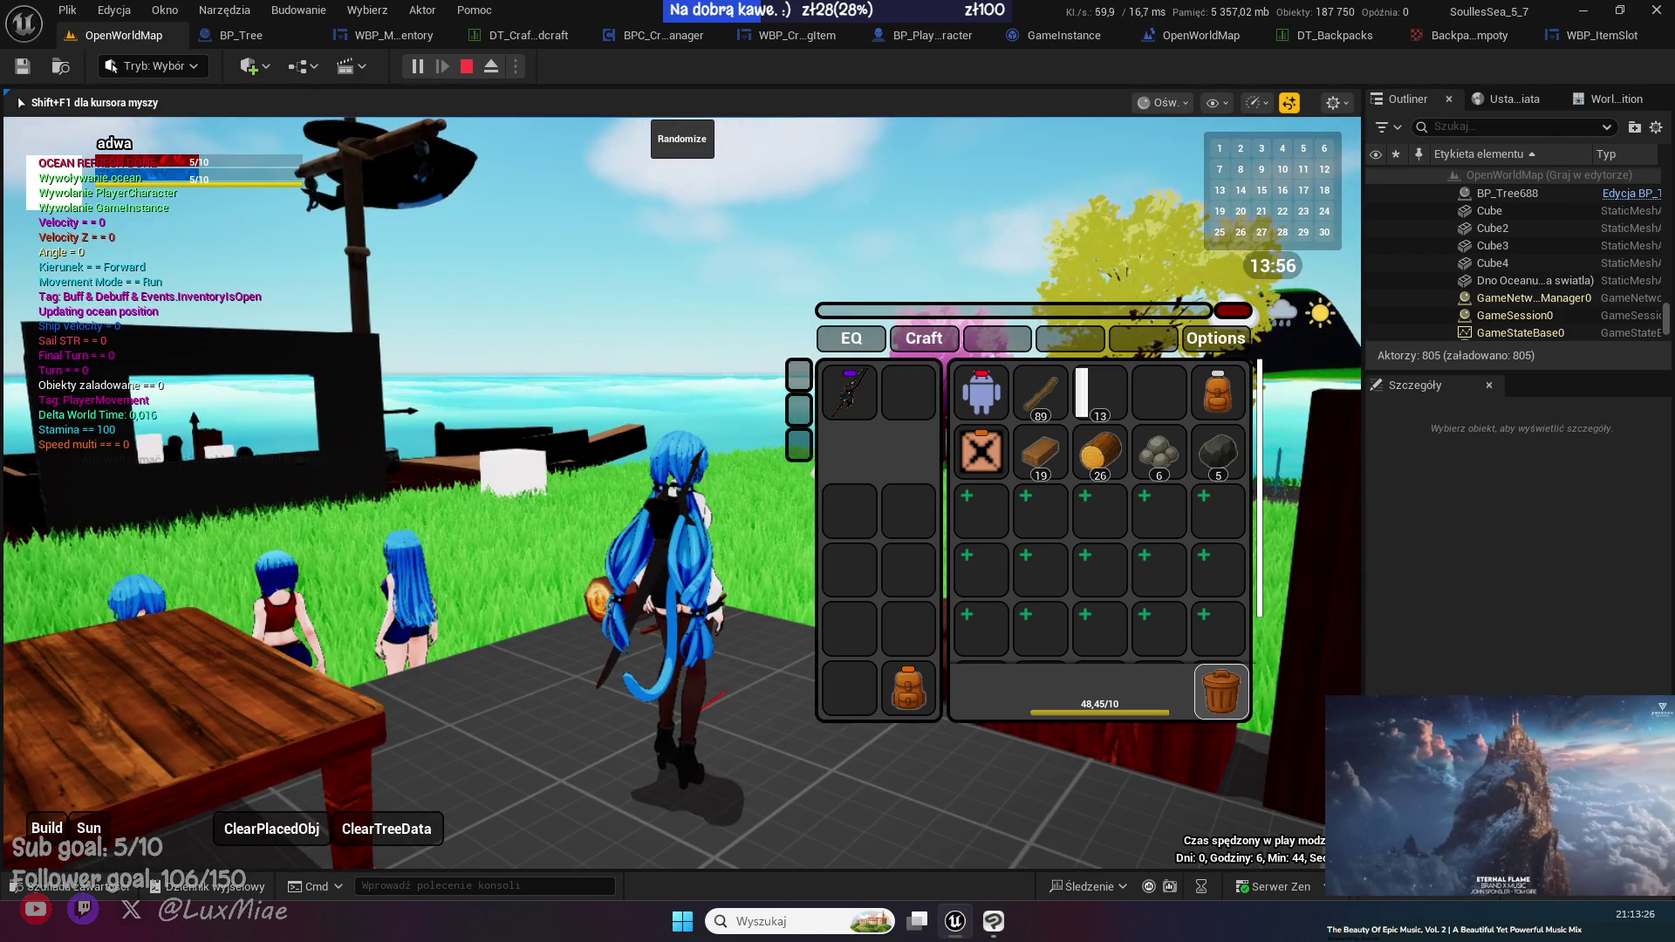
key("shift+F1")
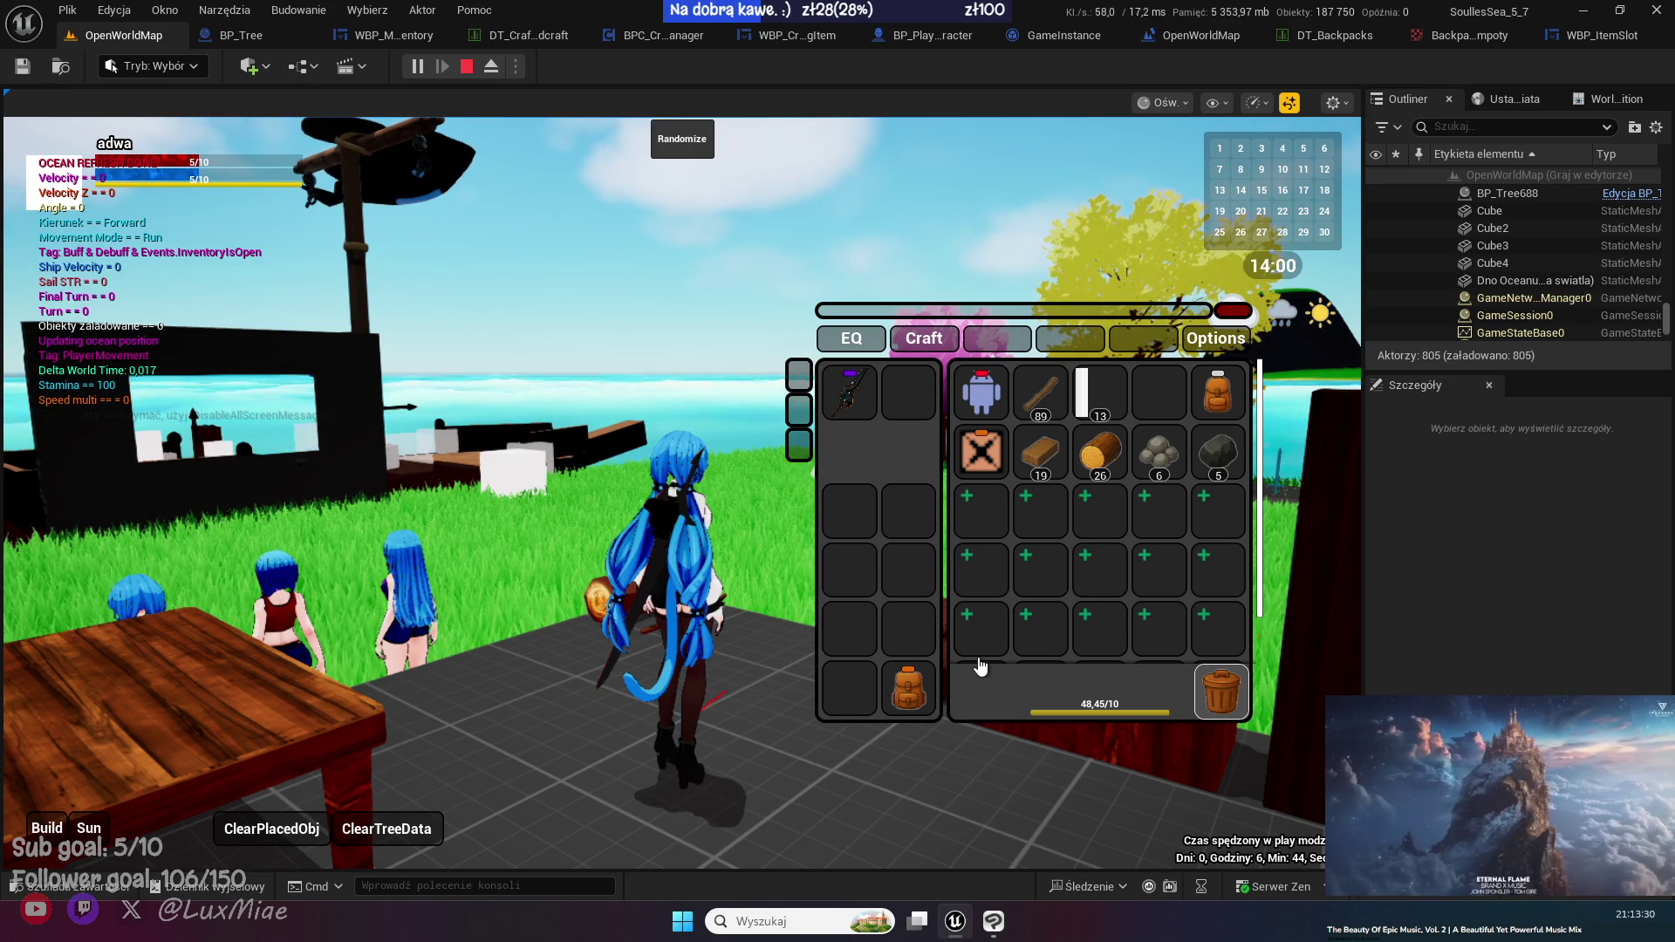
right_click(907, 687)
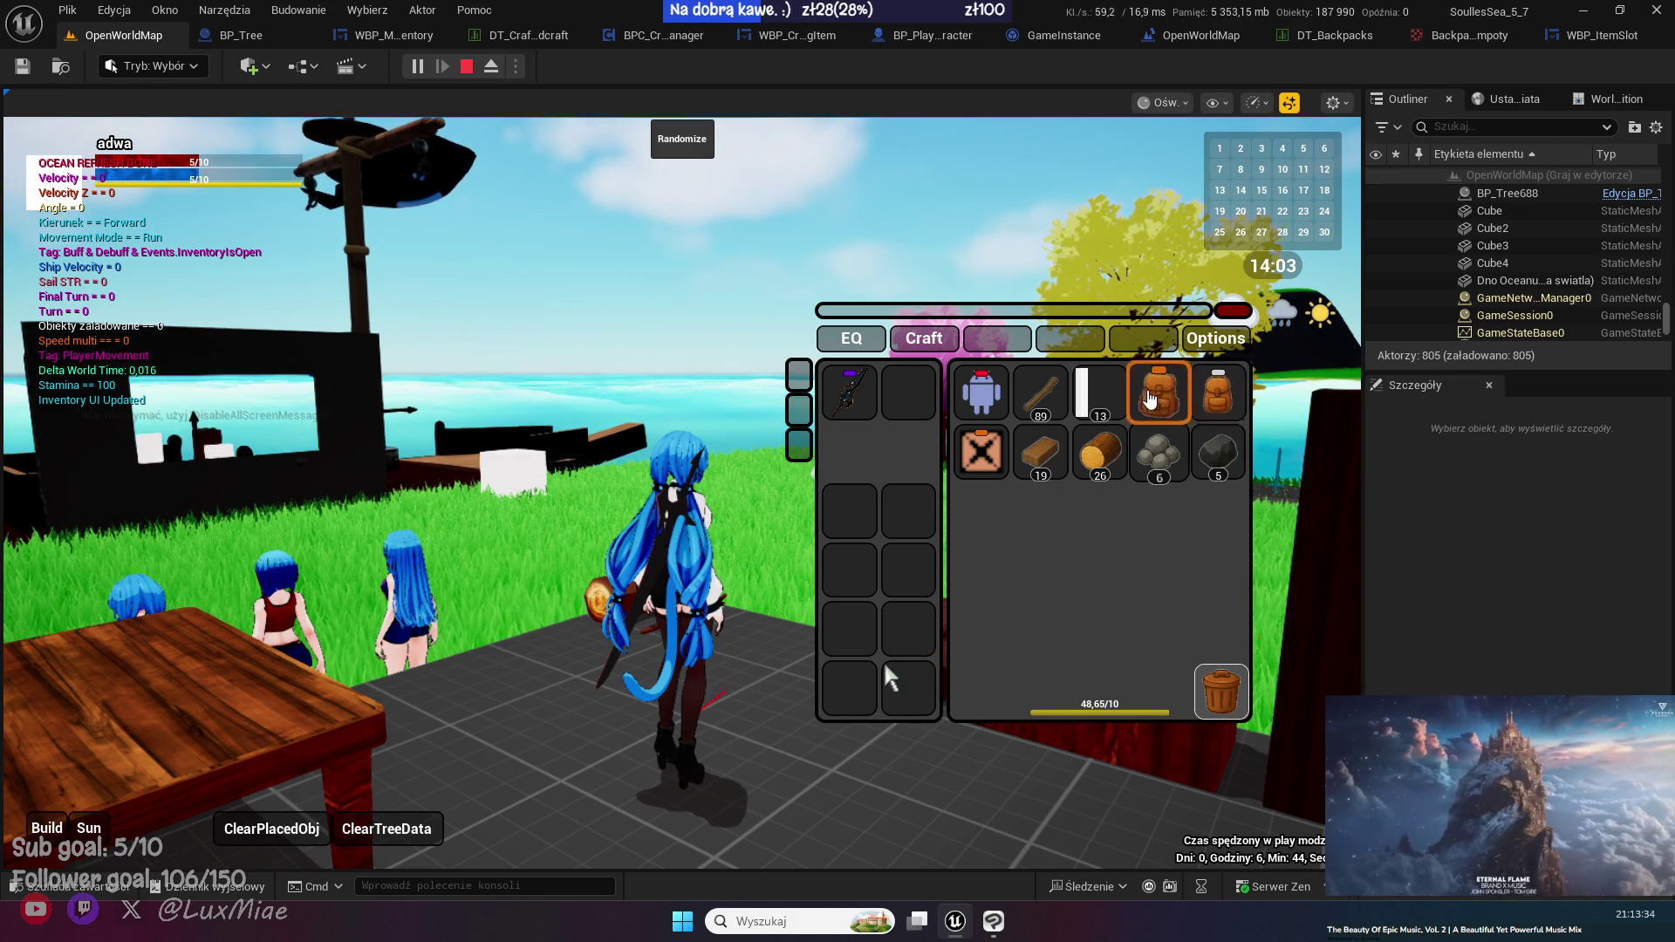
right_click(1152, 397)
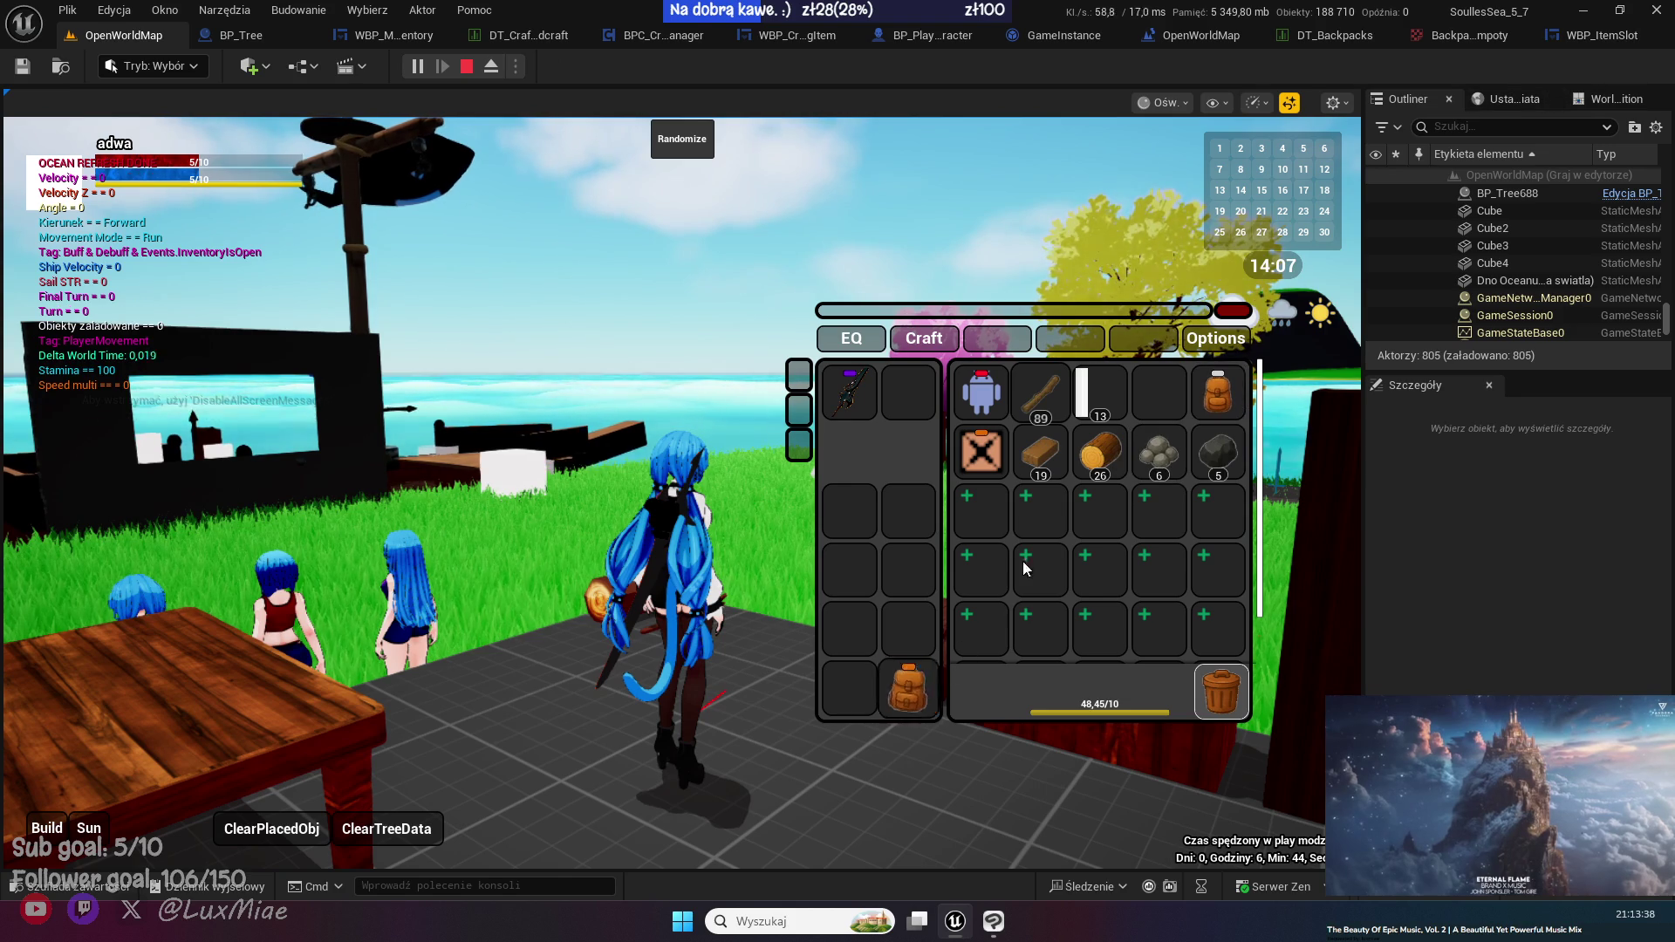
left_click_drag(907, 688, 1158, 393)
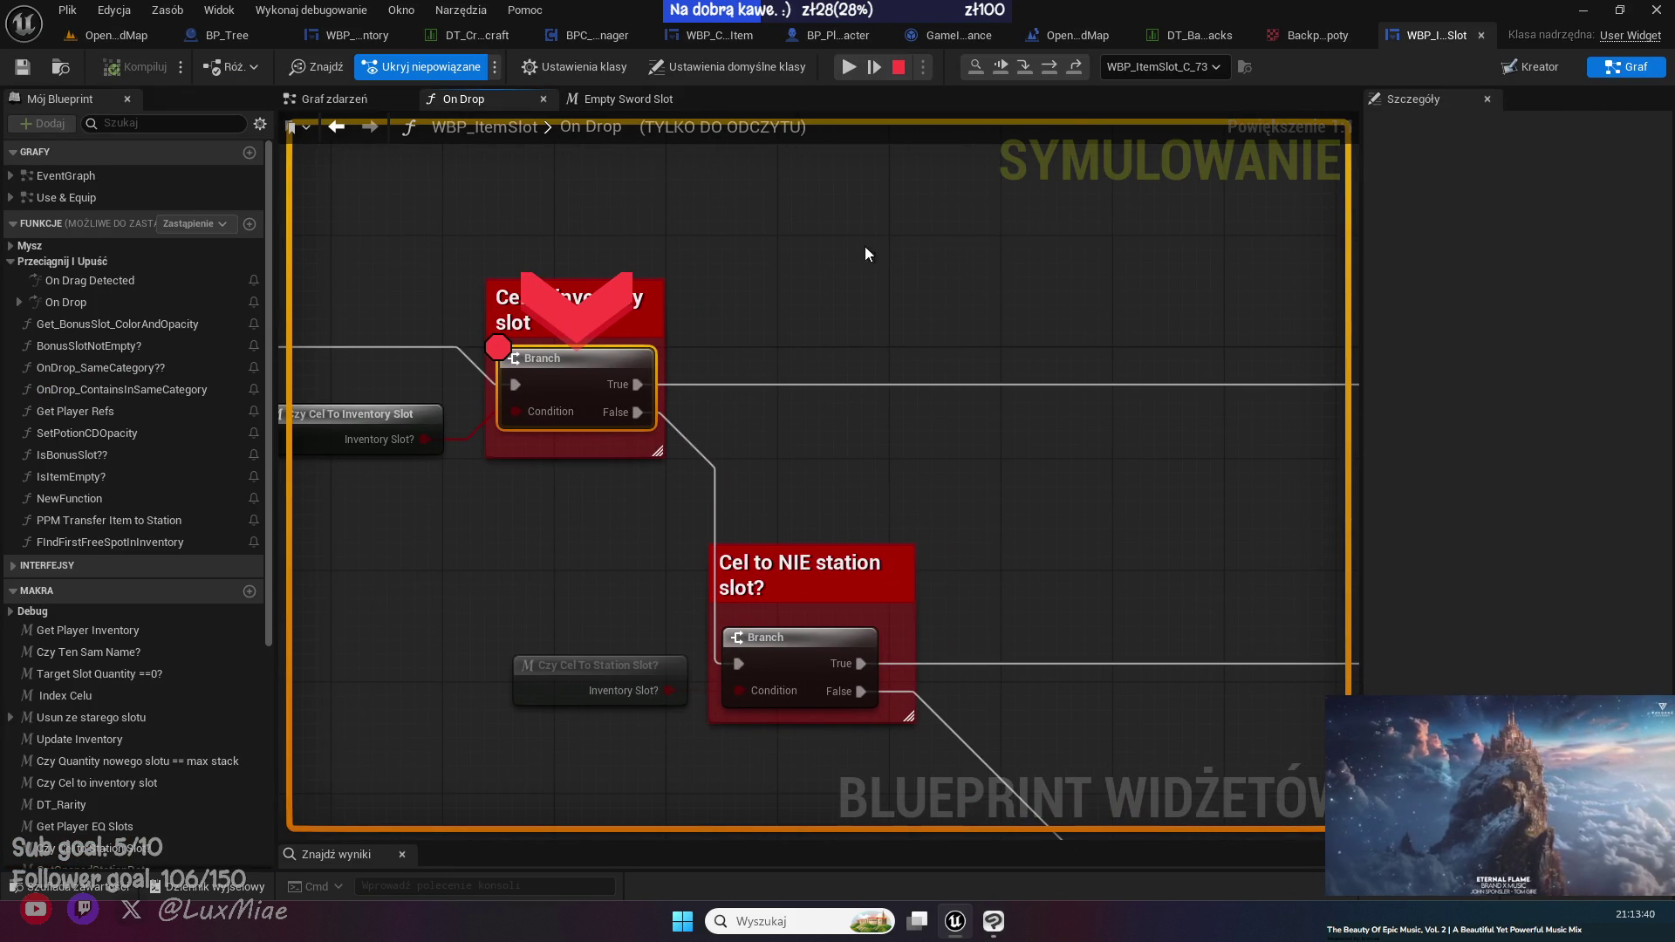
- Step into BonusSlotNotEmpty? and its ForEachLoop, then step back out
left_click(1049, 72)
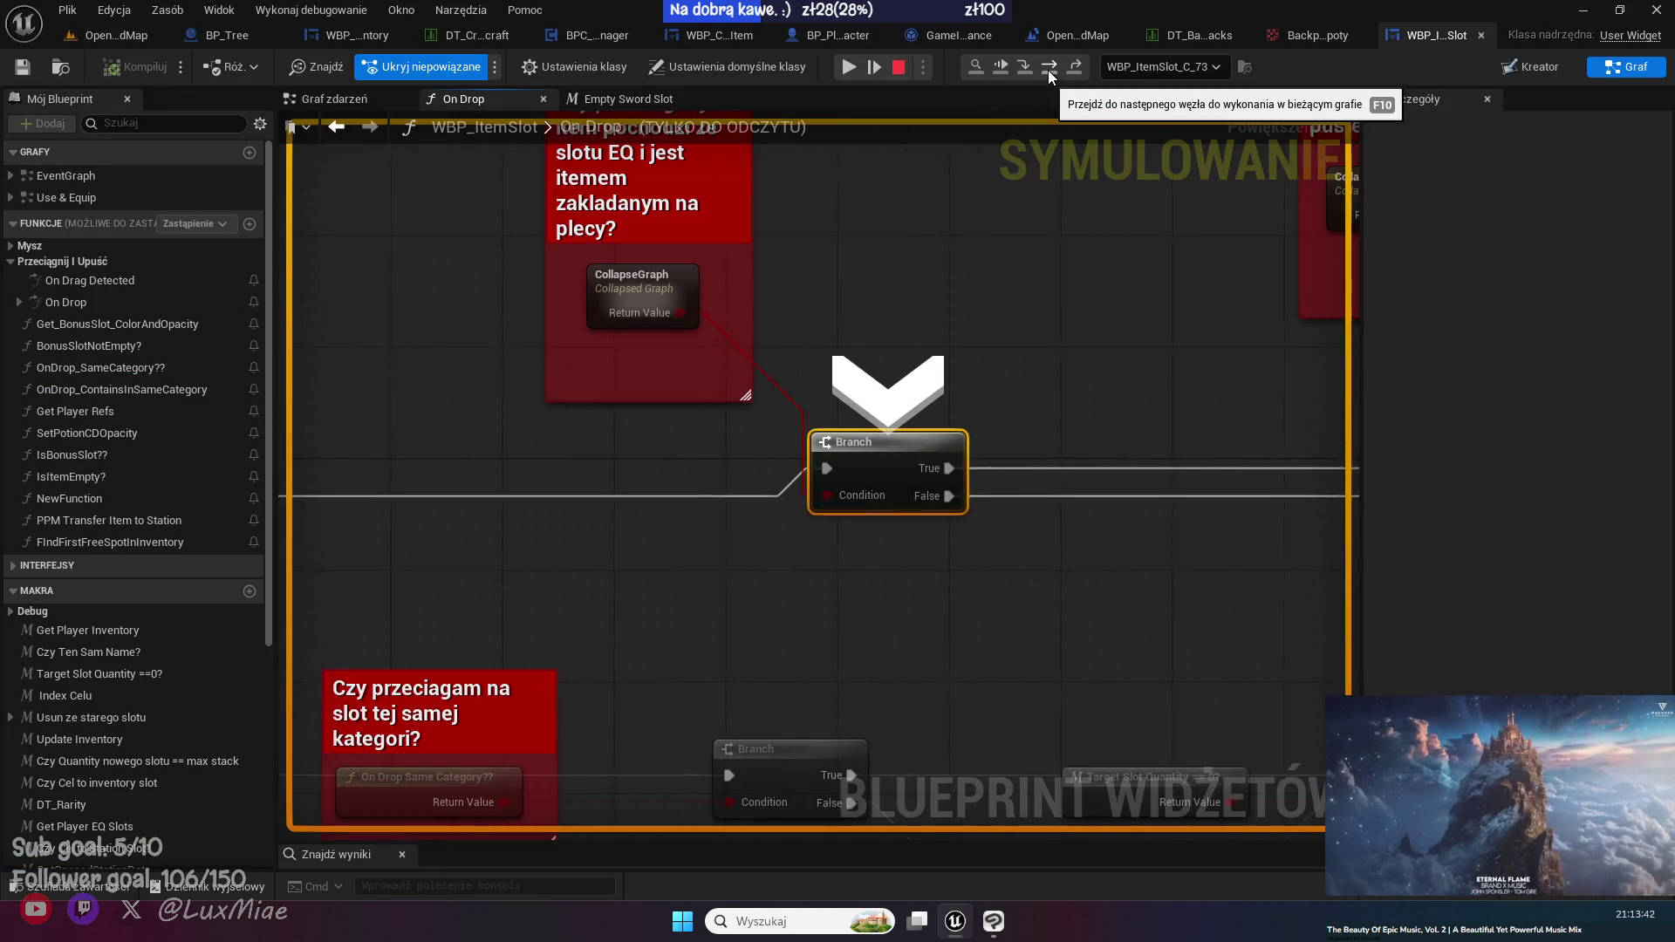
left_click(1049, 69)
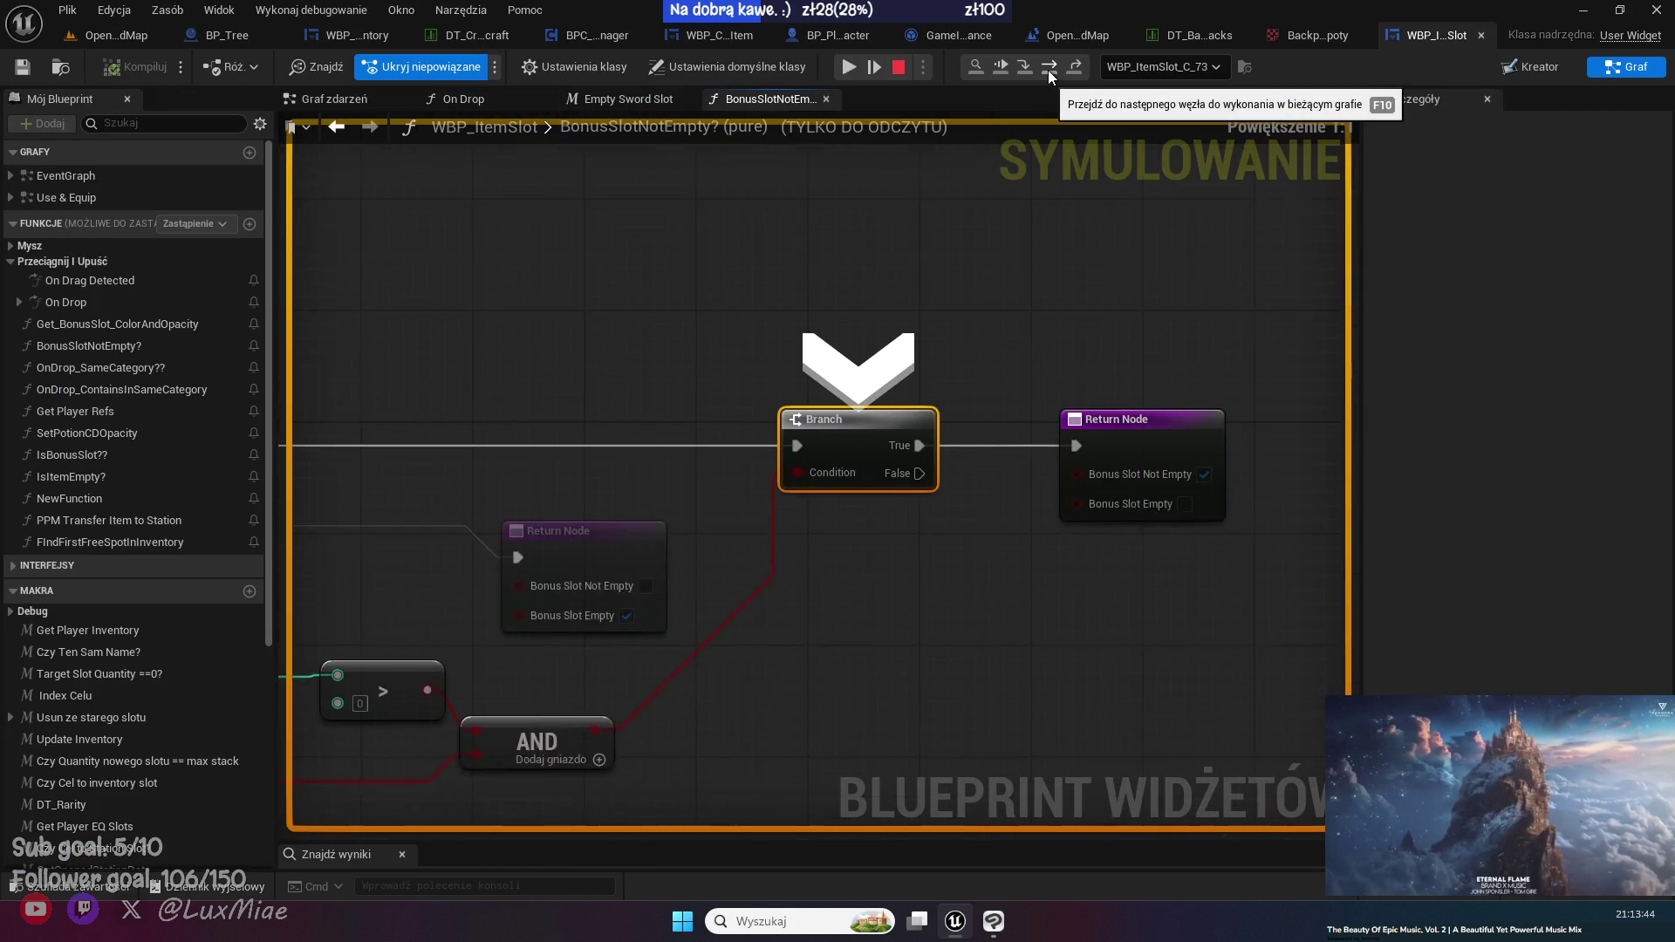
mouse_move(745, 299)
left_mouse_down()
mouse_move(1134, 221)
mouse_move(845, 233)
left_mouse_up()
scroll(845, 233, "down", 2)
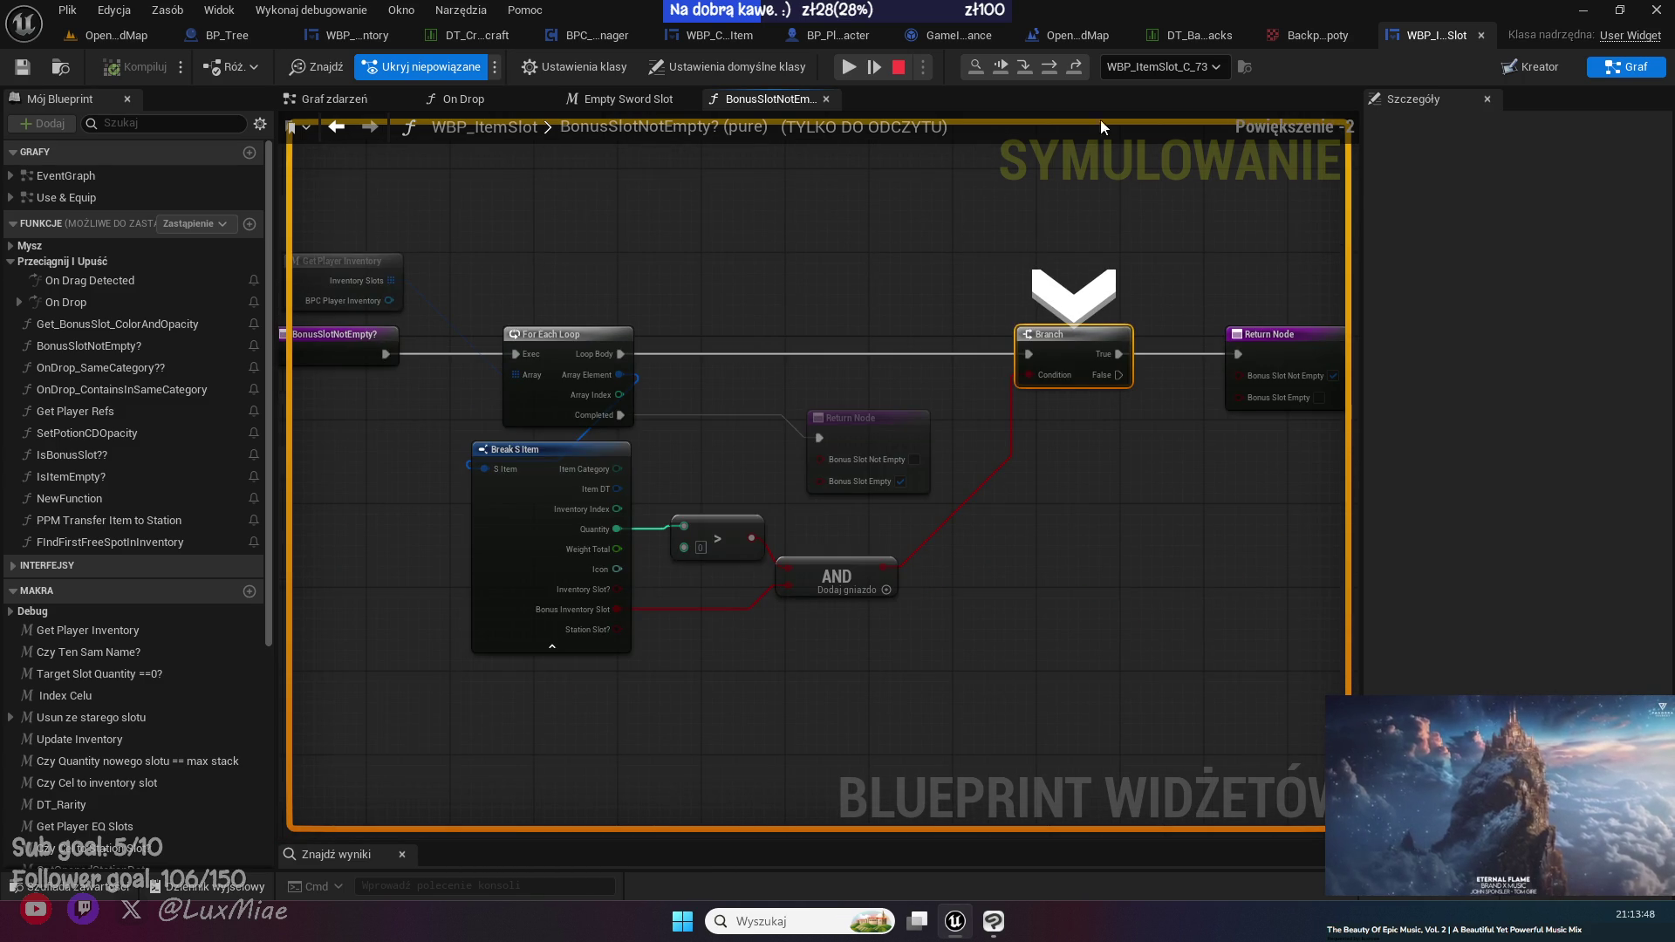
left_click(1056, 71)
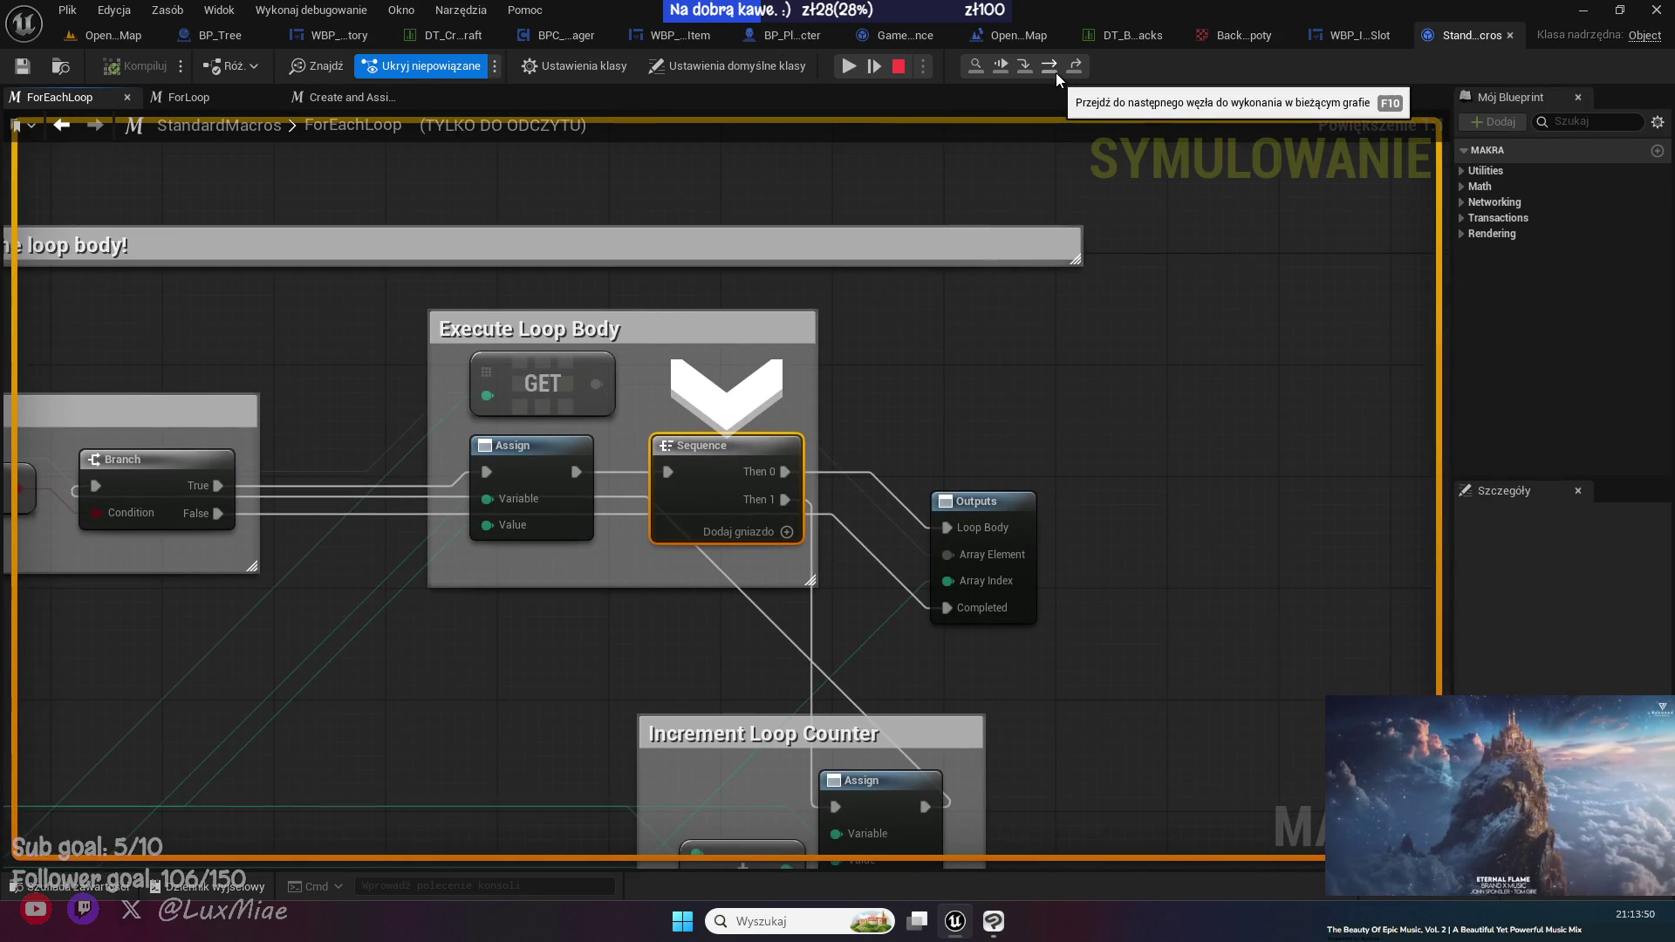
left_click(1052, 72)
left_click(1081, 67)
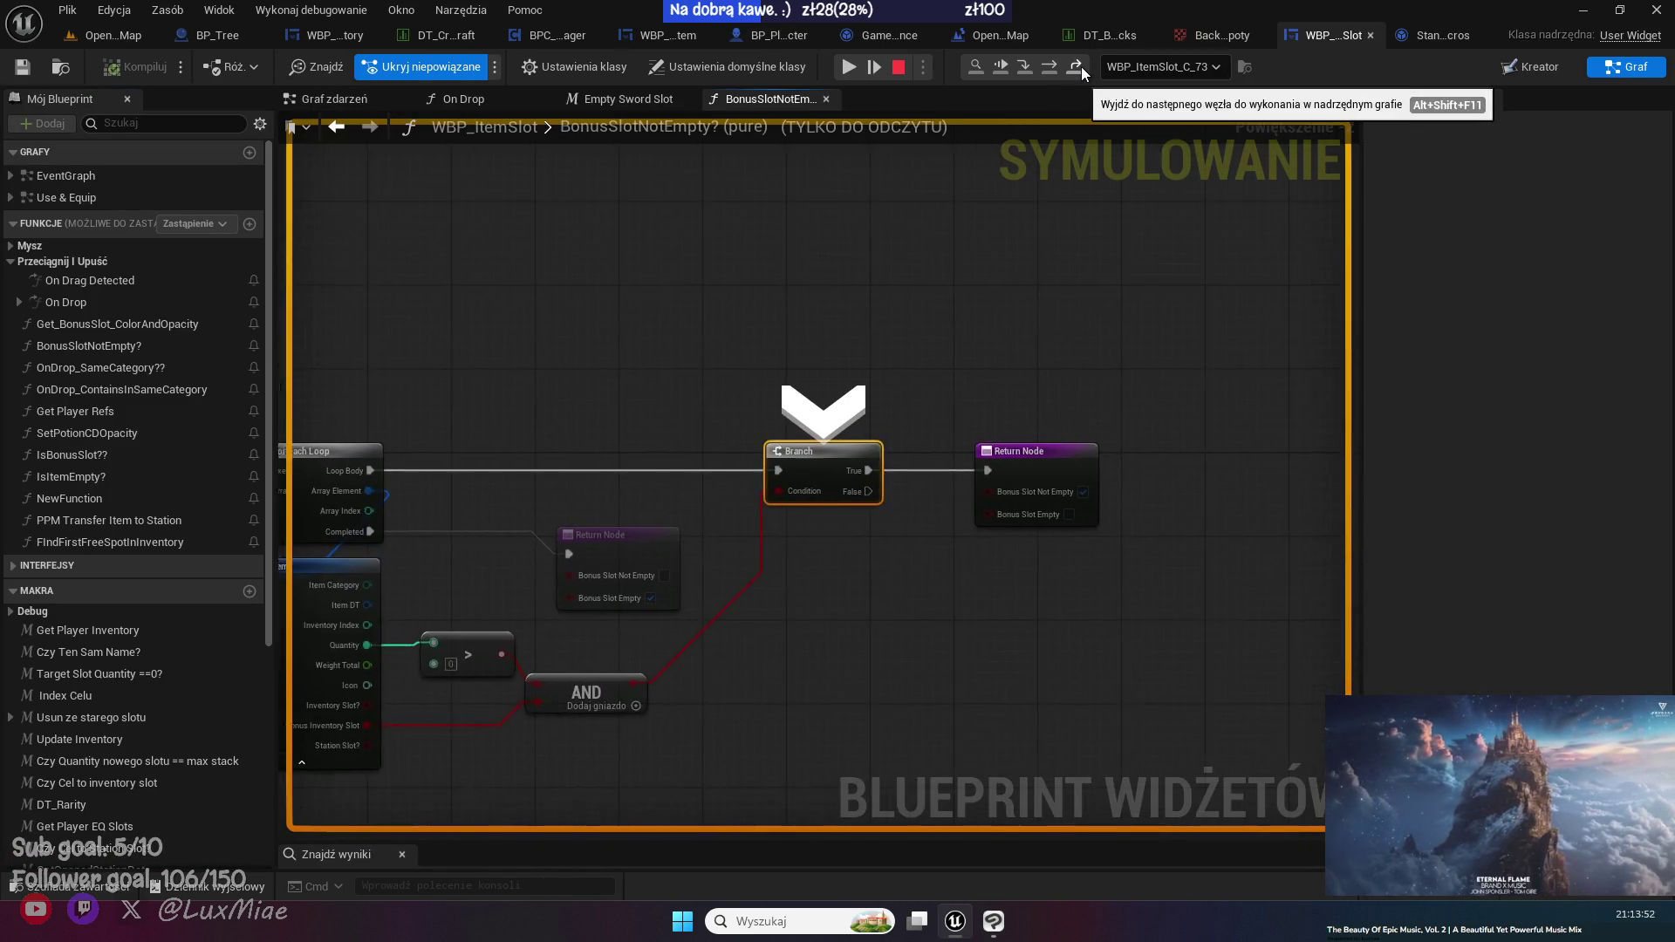
left_click(1050, 66)
left_click(1078, 70)
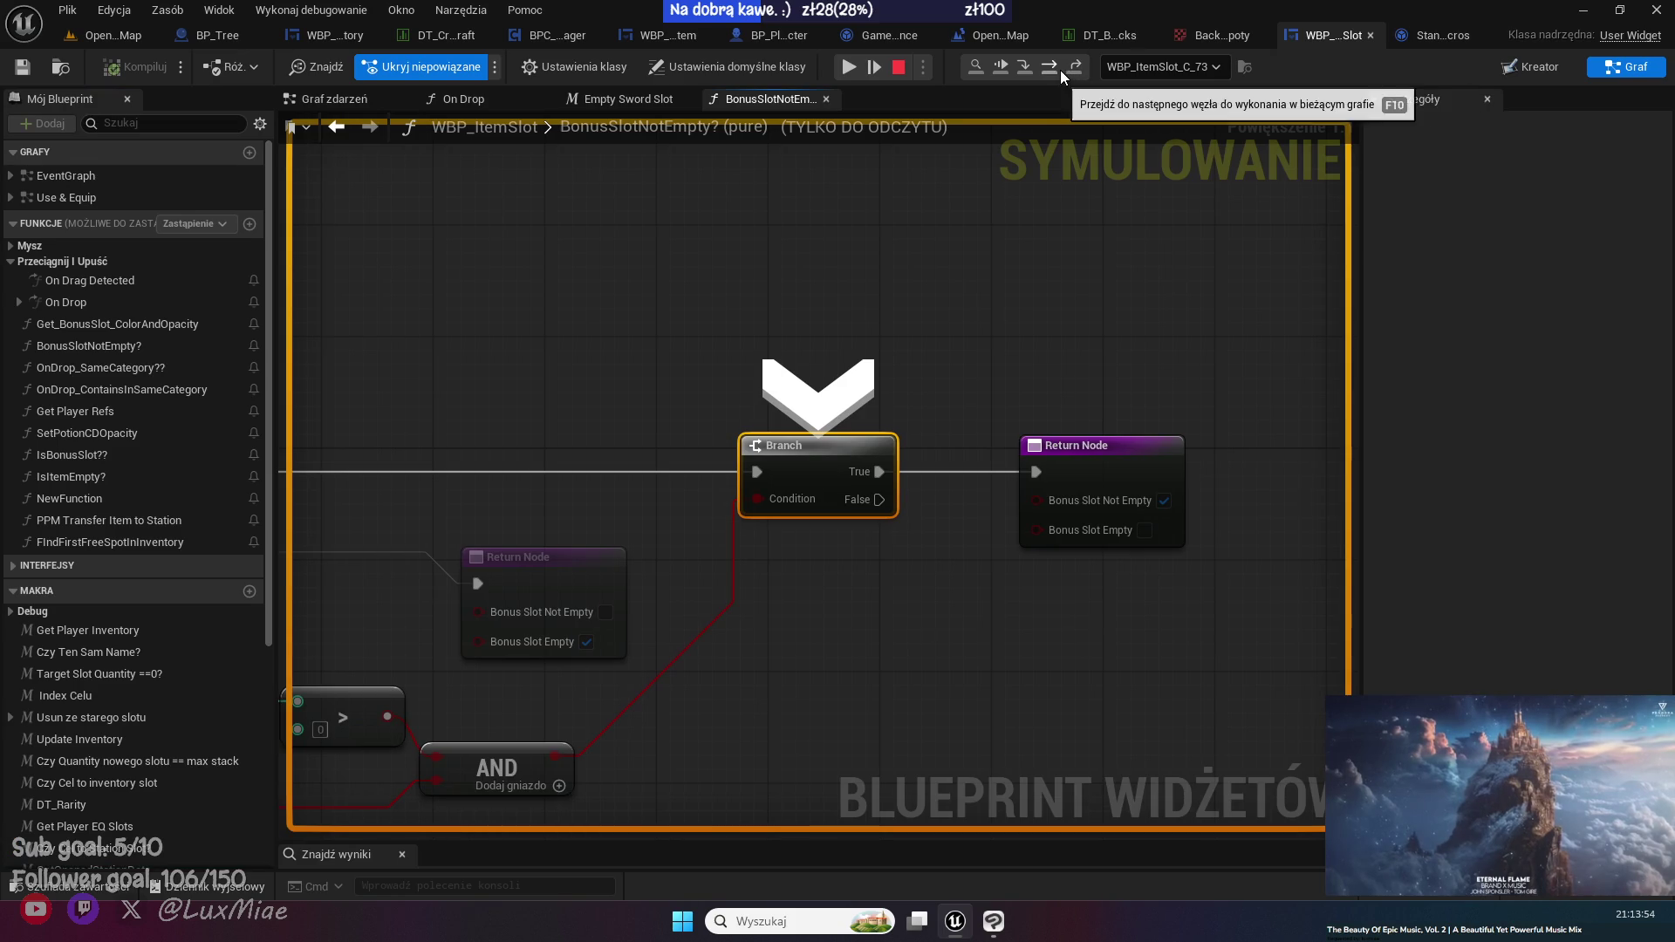
left_click(1057, 69)
left_click(1078, 70)
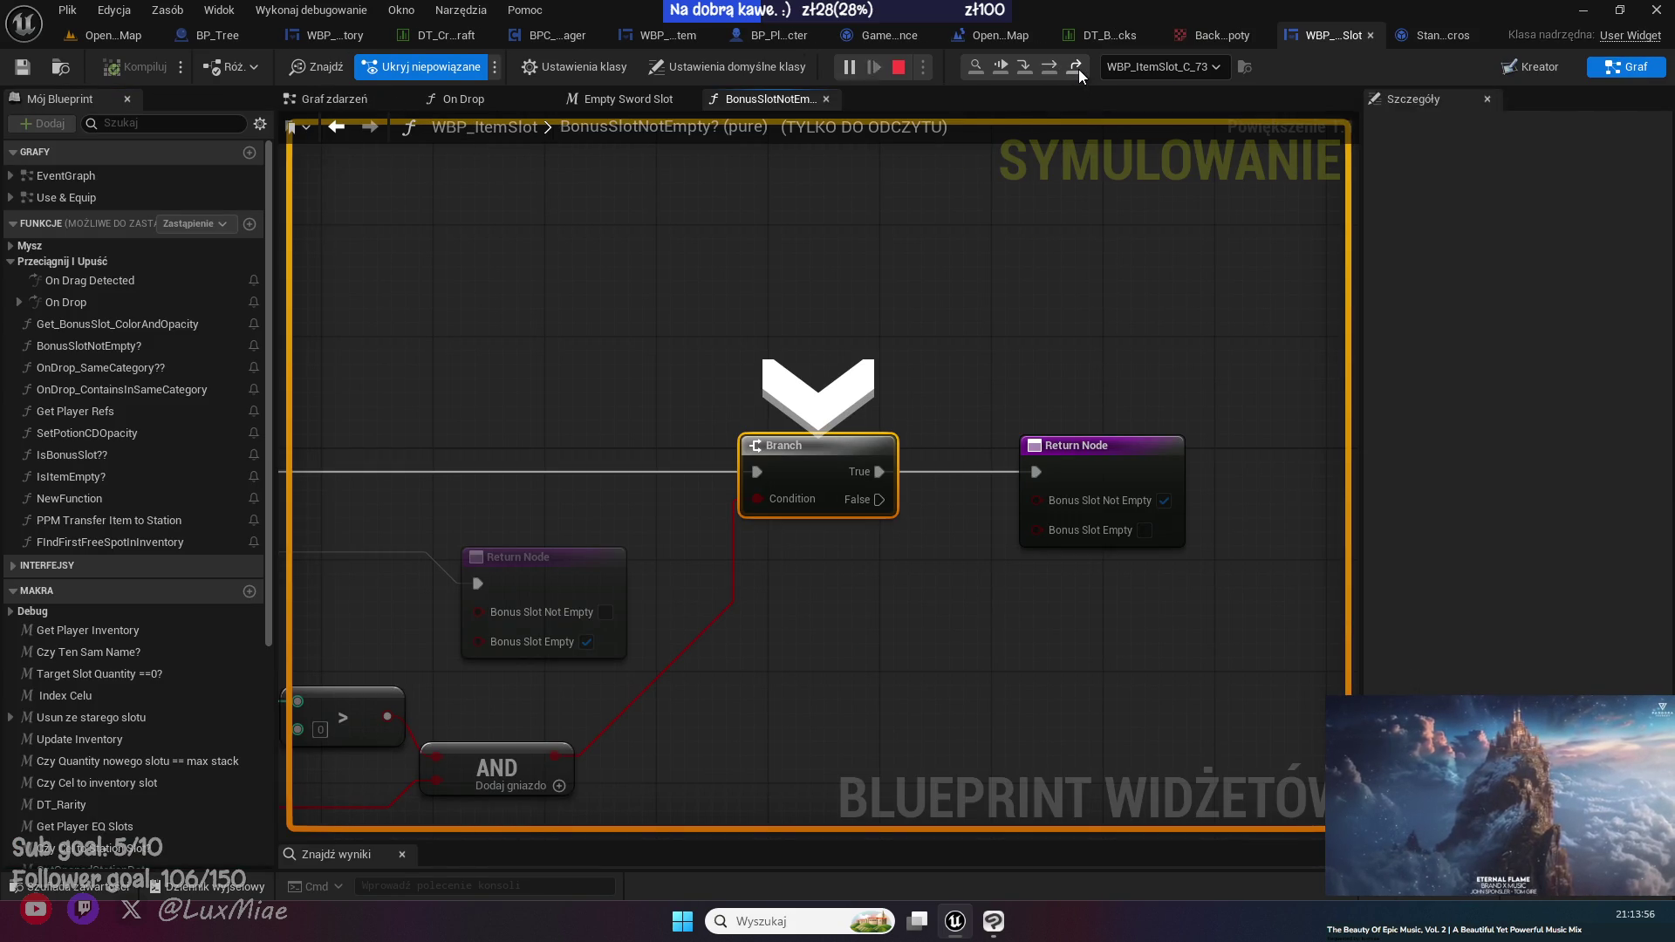
left_click(1078, 70)
left_click(1078, 70)
left_click(1077, 68)
- Step through On Drop's remaining branches and Set Array Elem into the Usun ze starego slotu macro
left_click_drag(468, 314, 1044, 245)
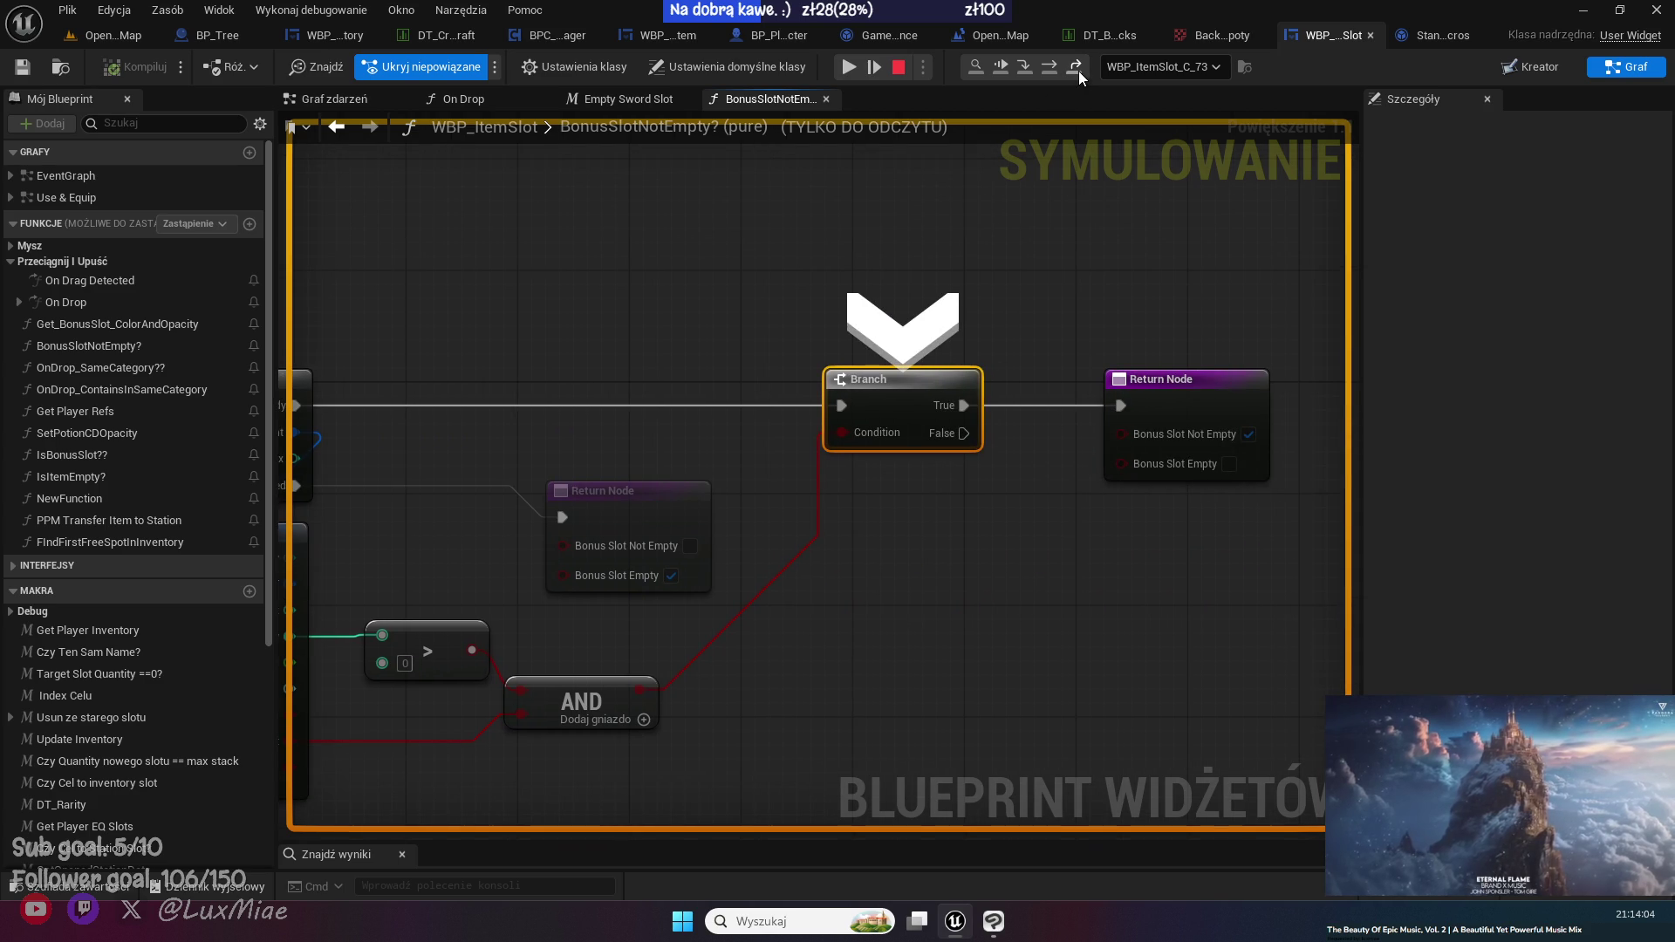
left_click(1078, 71)
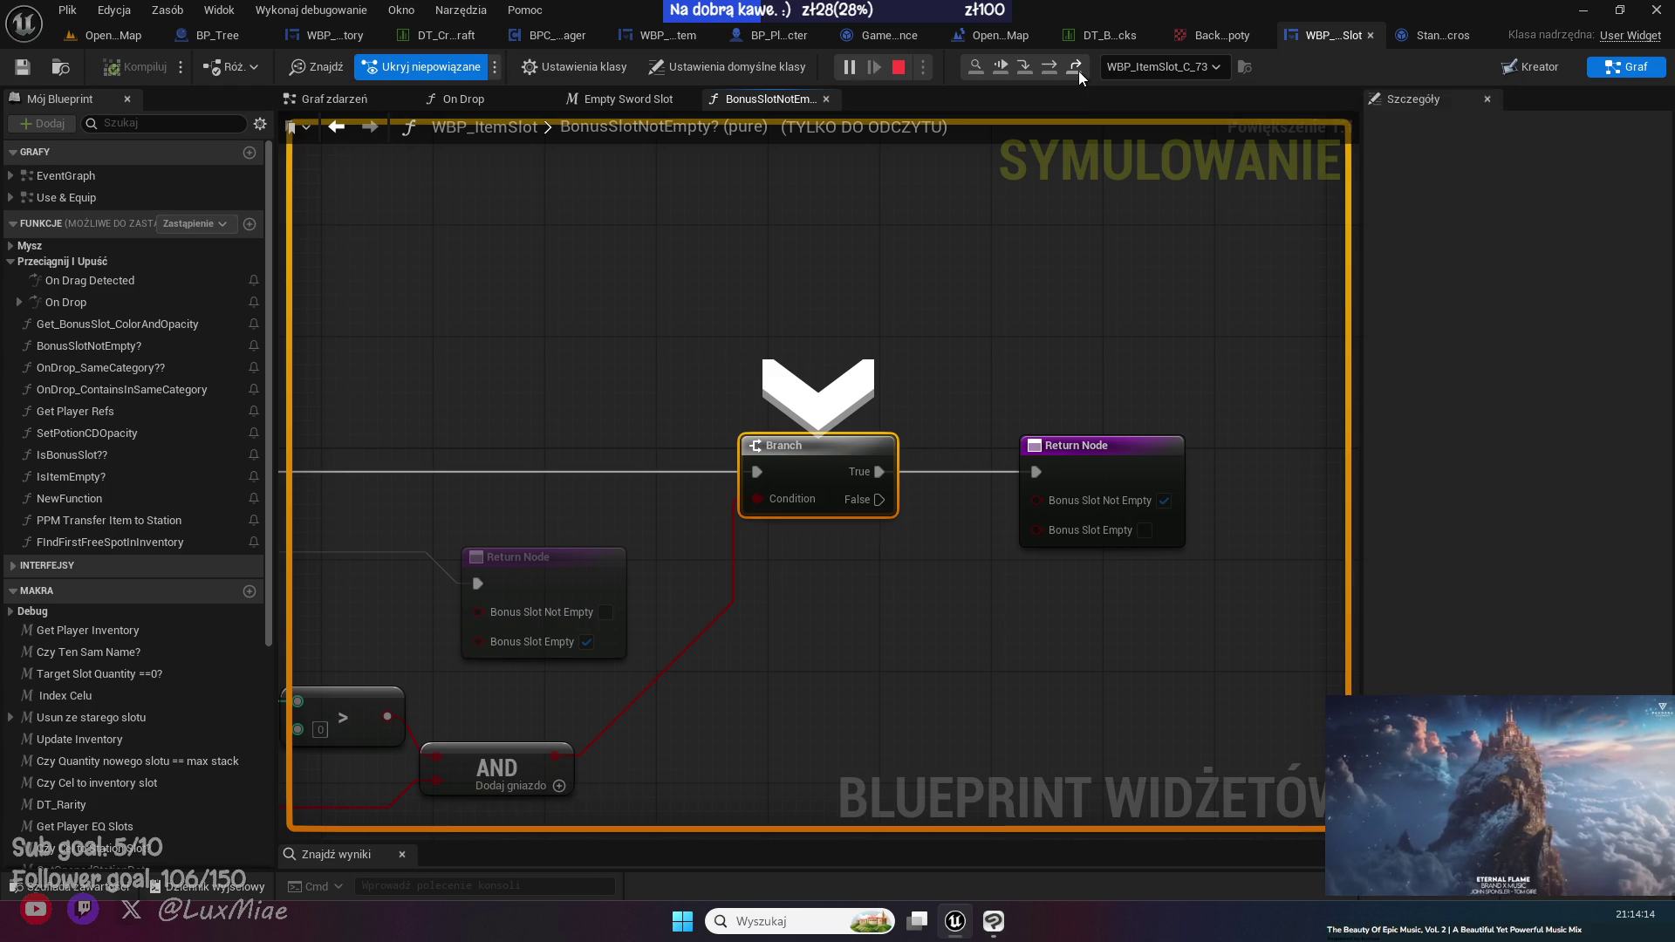
left_click(1078, 71)
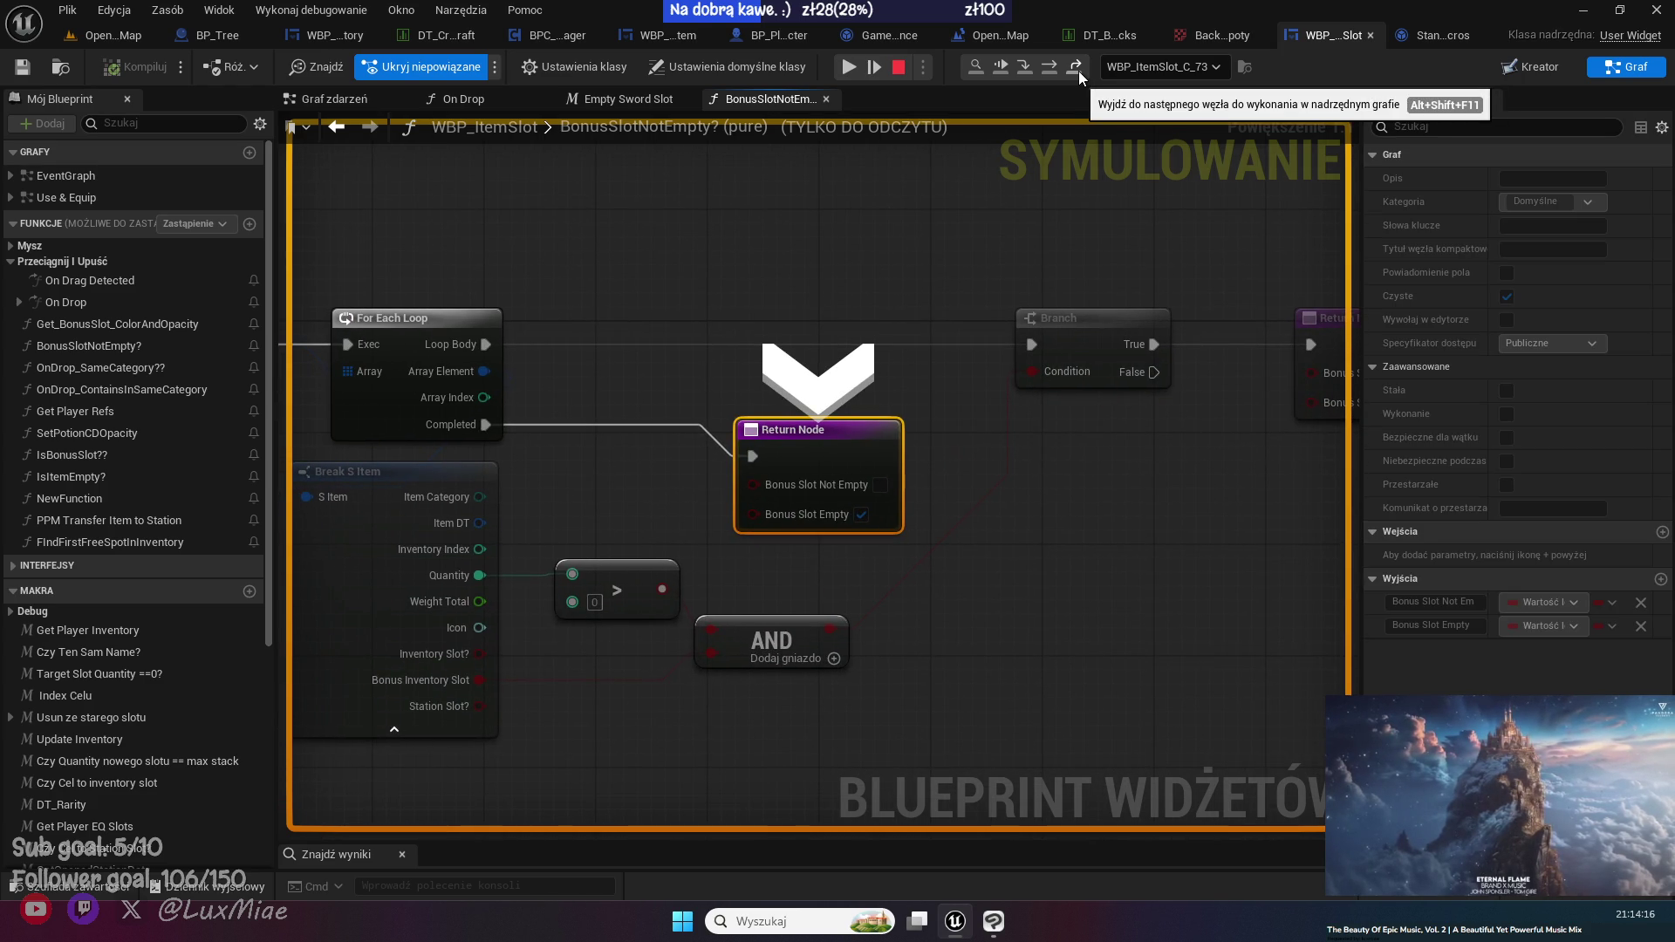
left_click(1051, 65)
left_click(1050, 66)
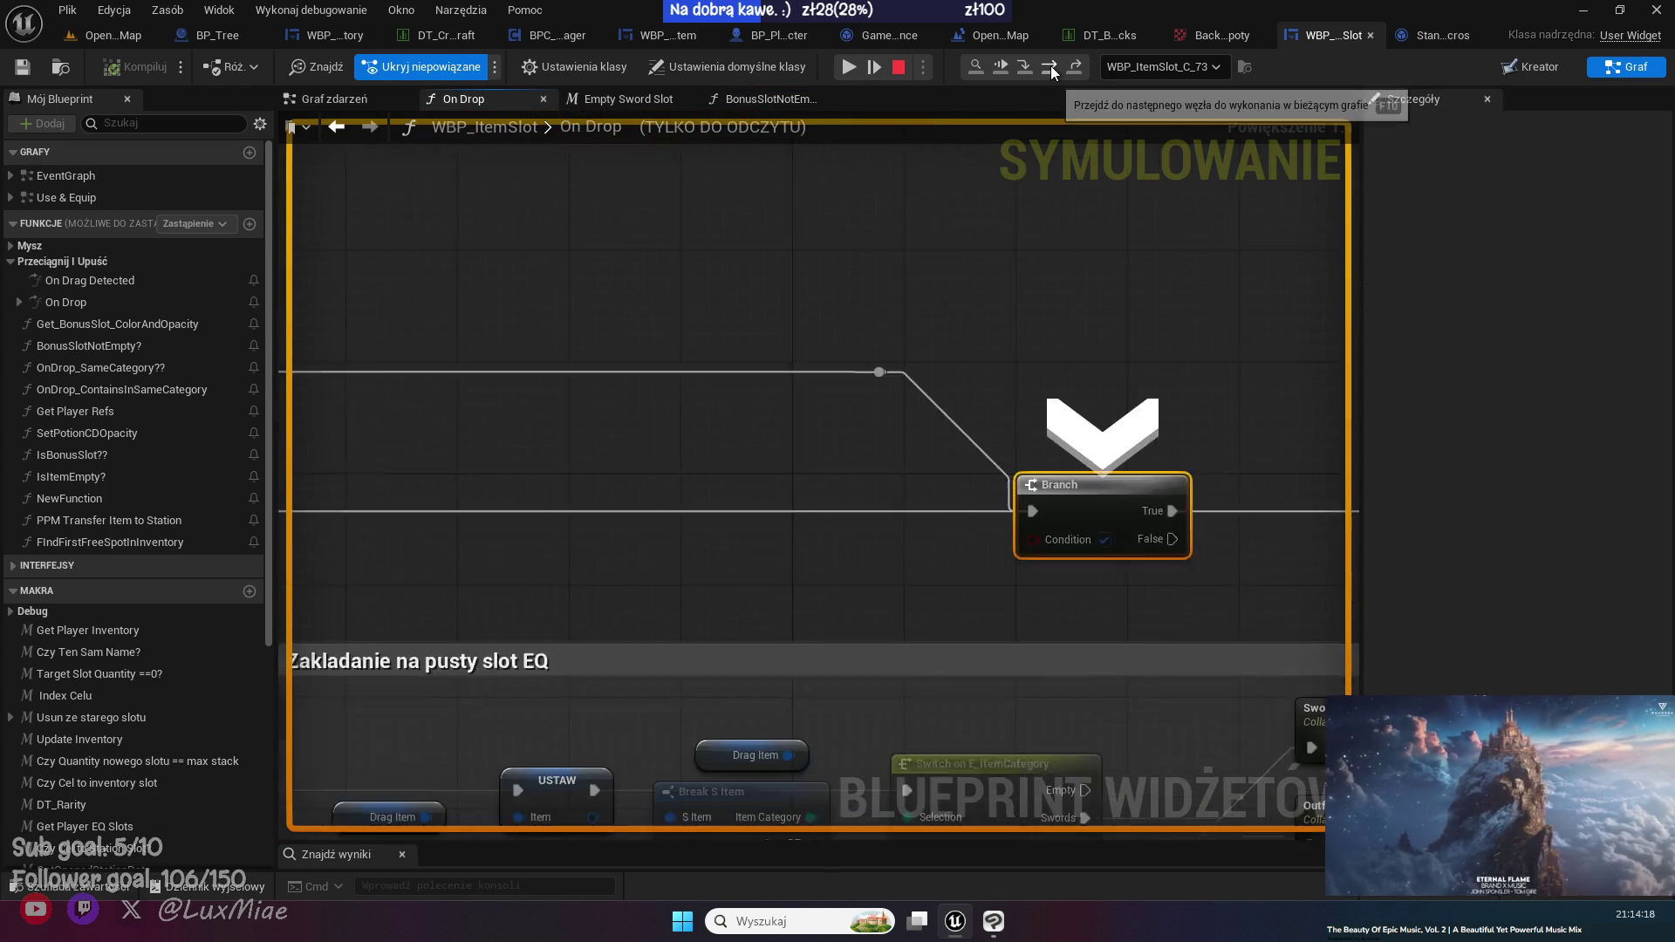
left_click(1050, 65)
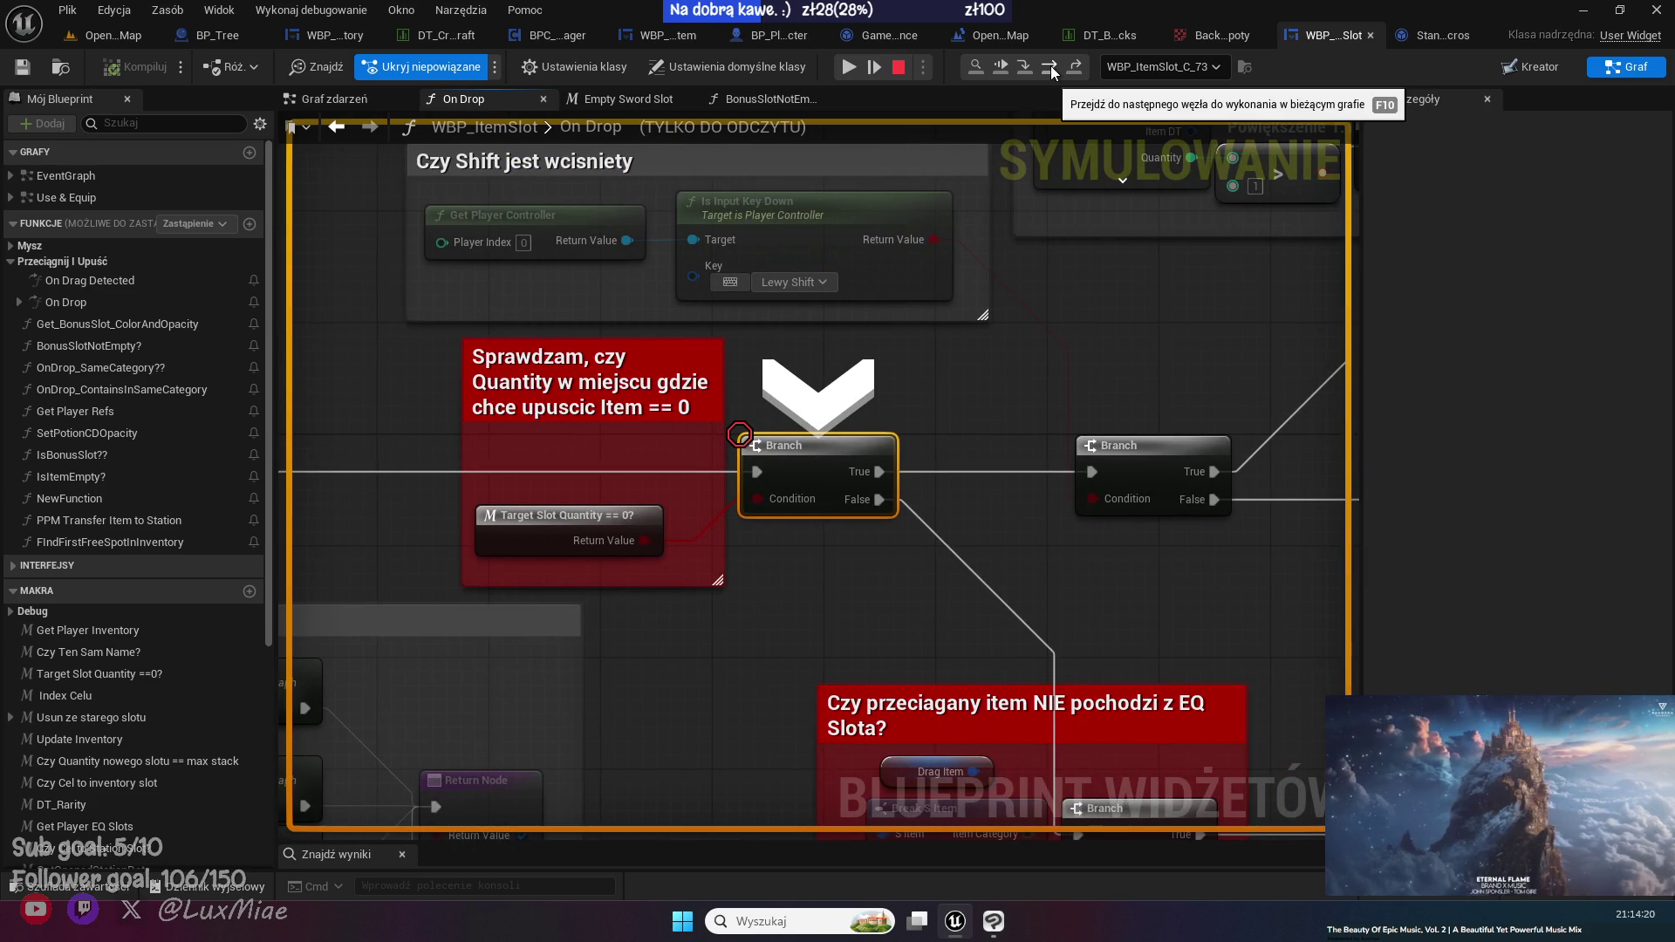
left_click(1050, 65)
left_click(1050, 65)
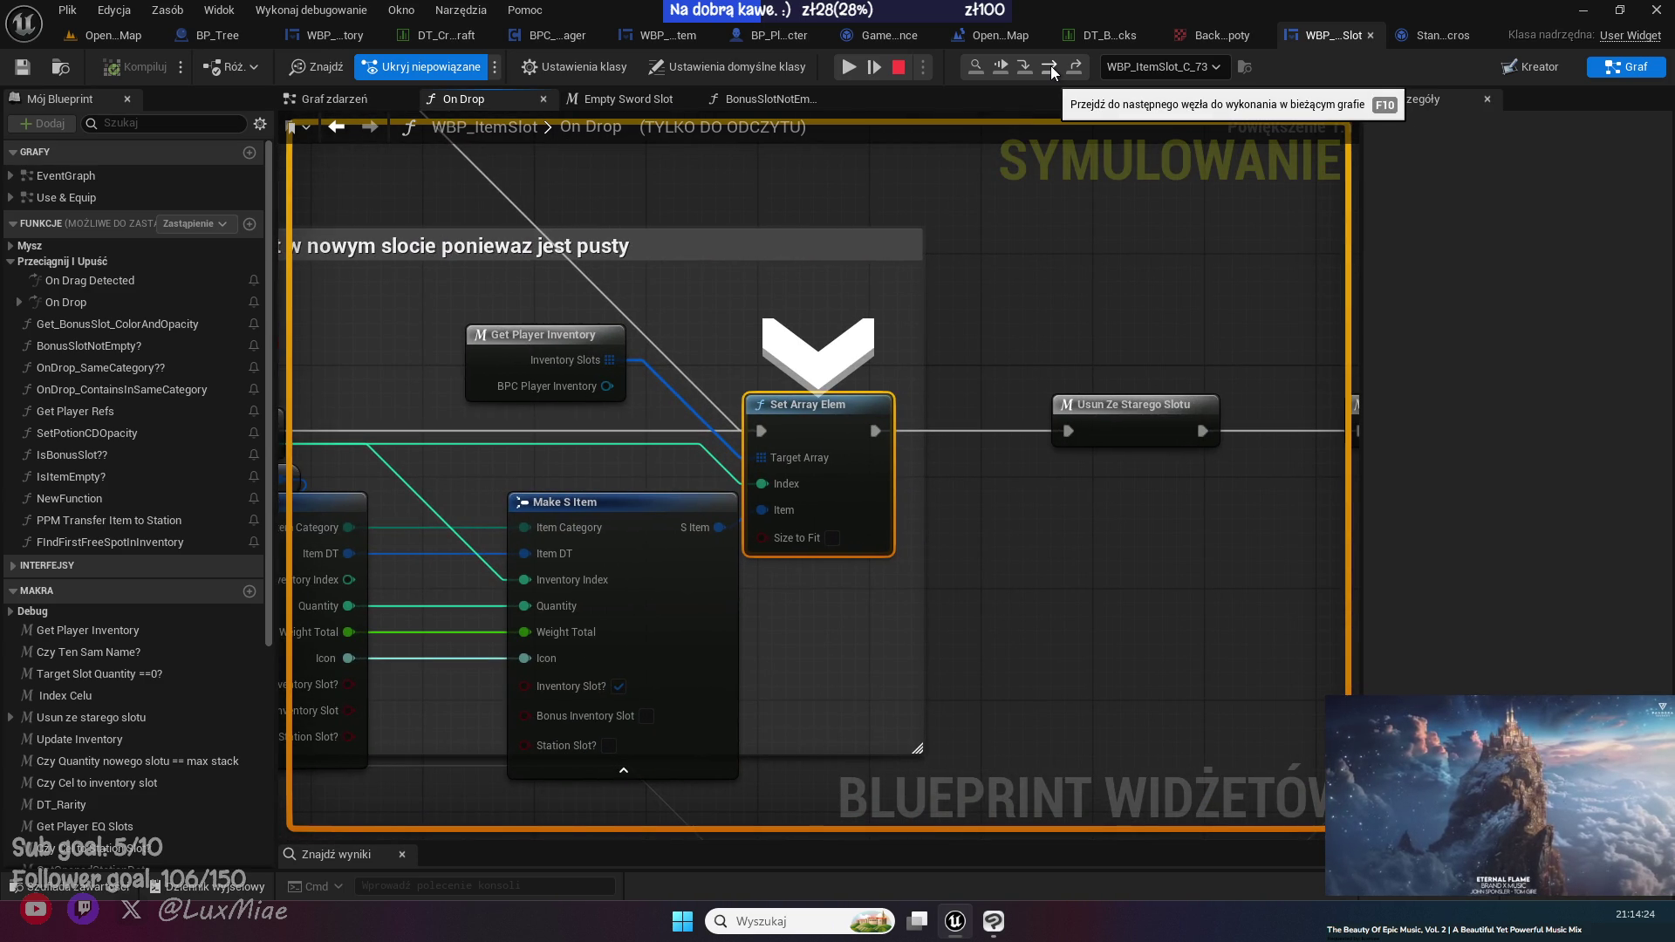
left_click(1050, 66)
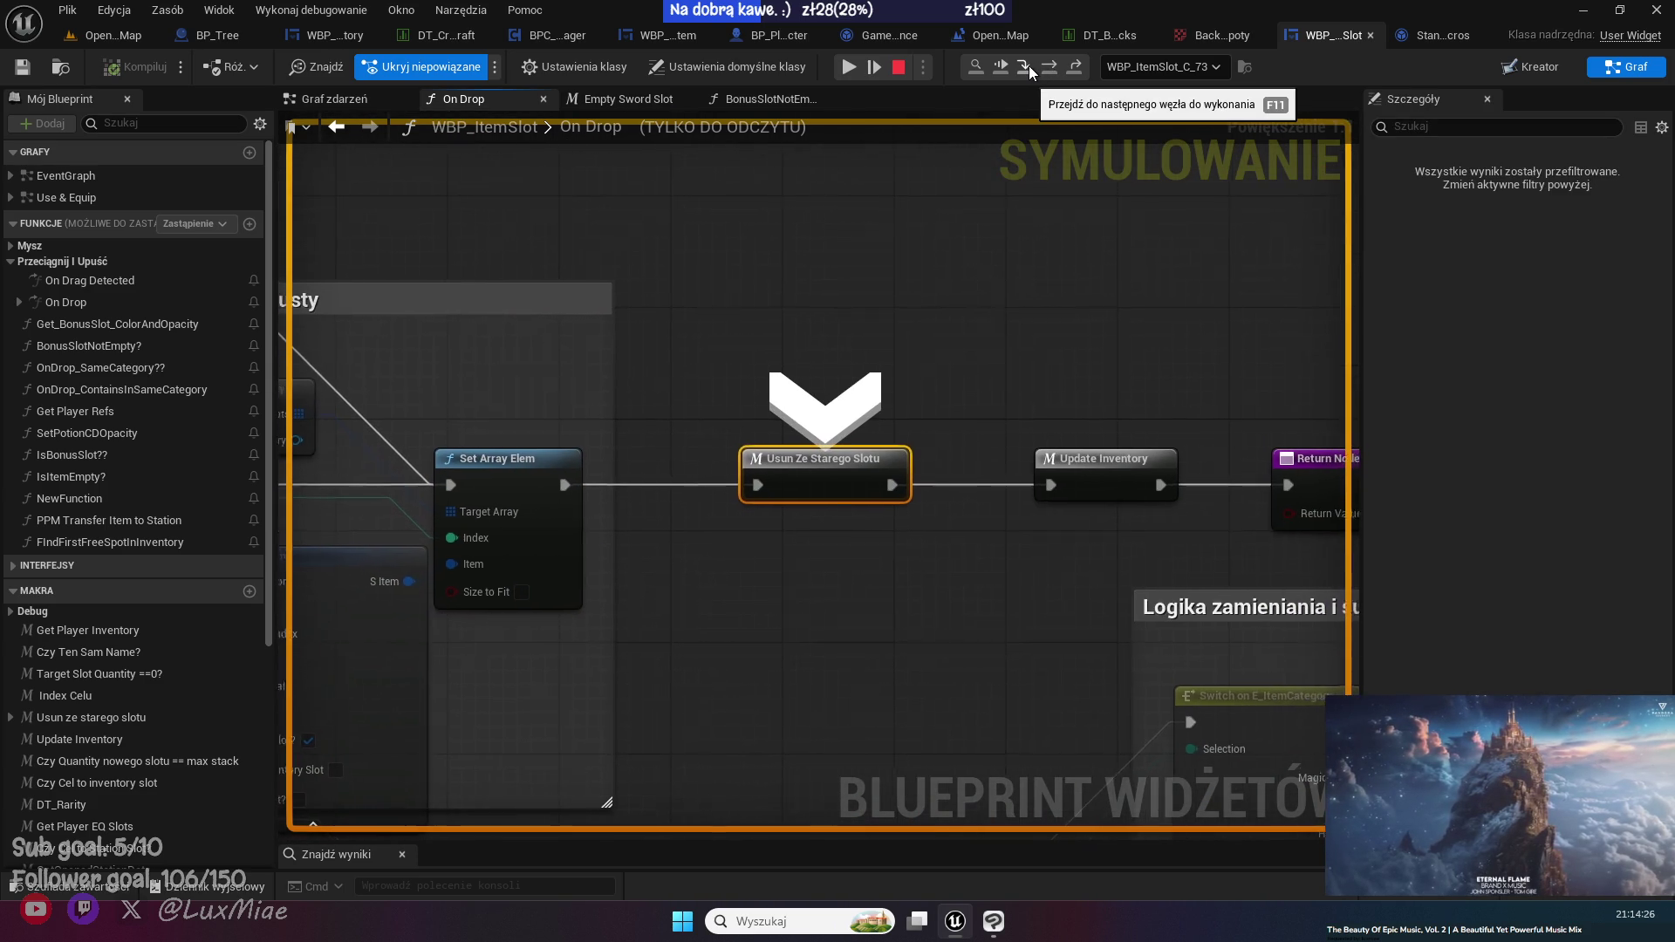
left_click(1024, 66)
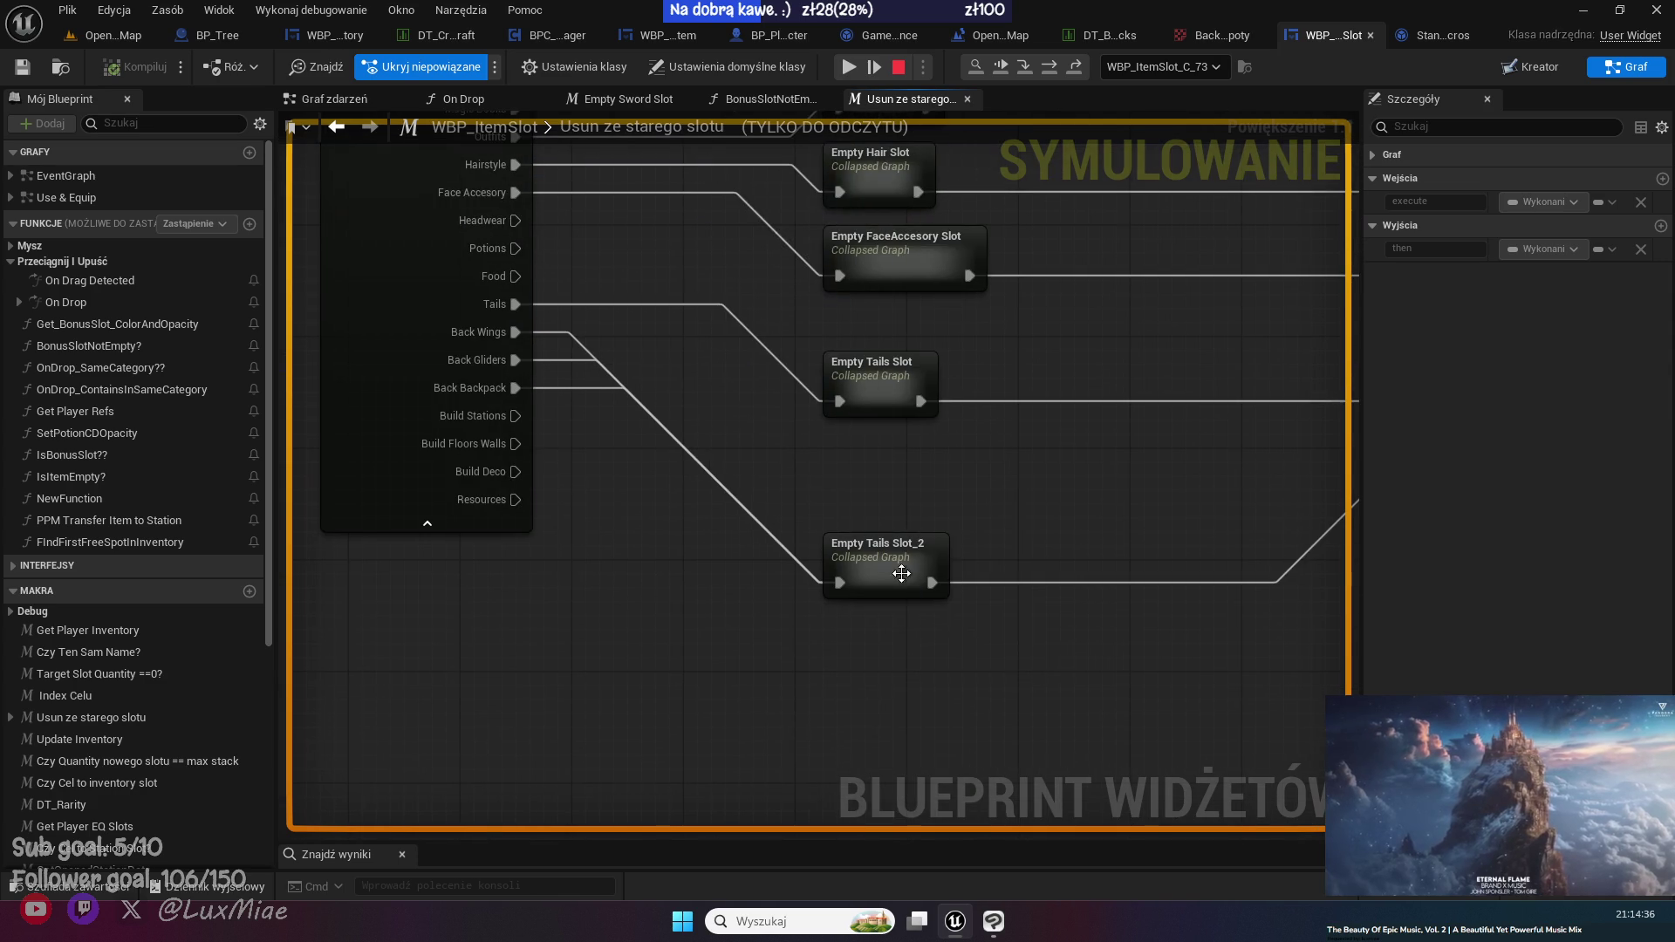
- Inspect the Empty Tails Slot_2 graph's Make S Item node, then view the DT_Backpacks table
double_click(872, 558)
scroll(866, 503, "up", 2)
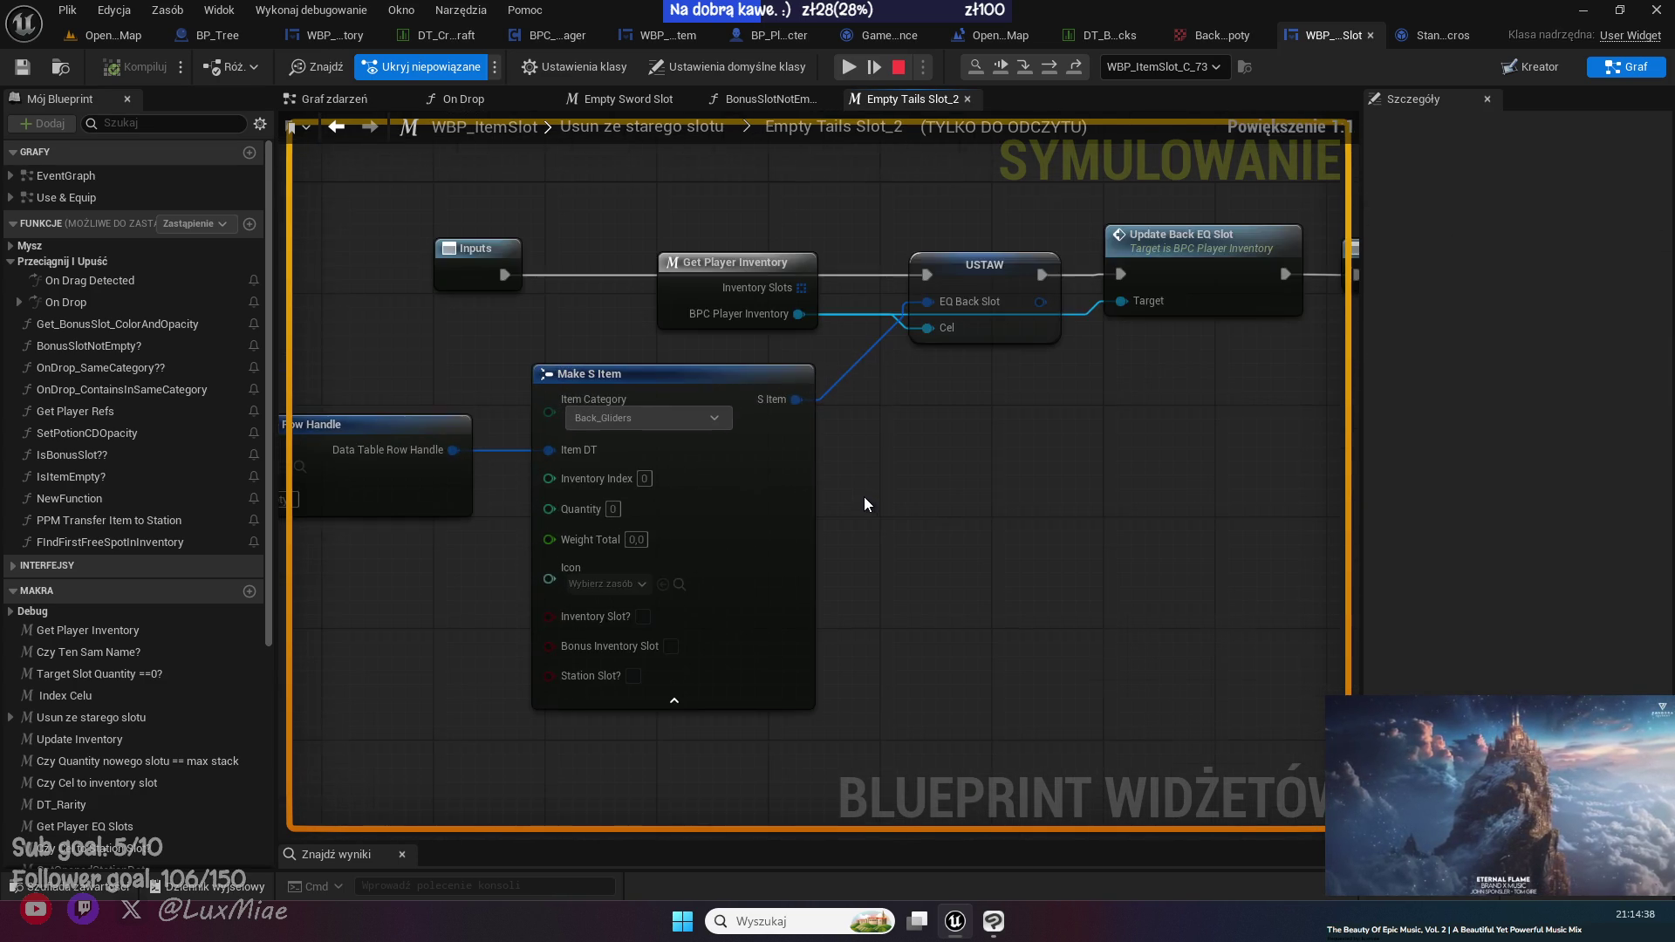
mouse_move(866, 500)
left_mouse_down()
mouse_move(1080, 534)
mouse_move(637, 567)
mouse_move(1162, 539)
left_mouse_up()
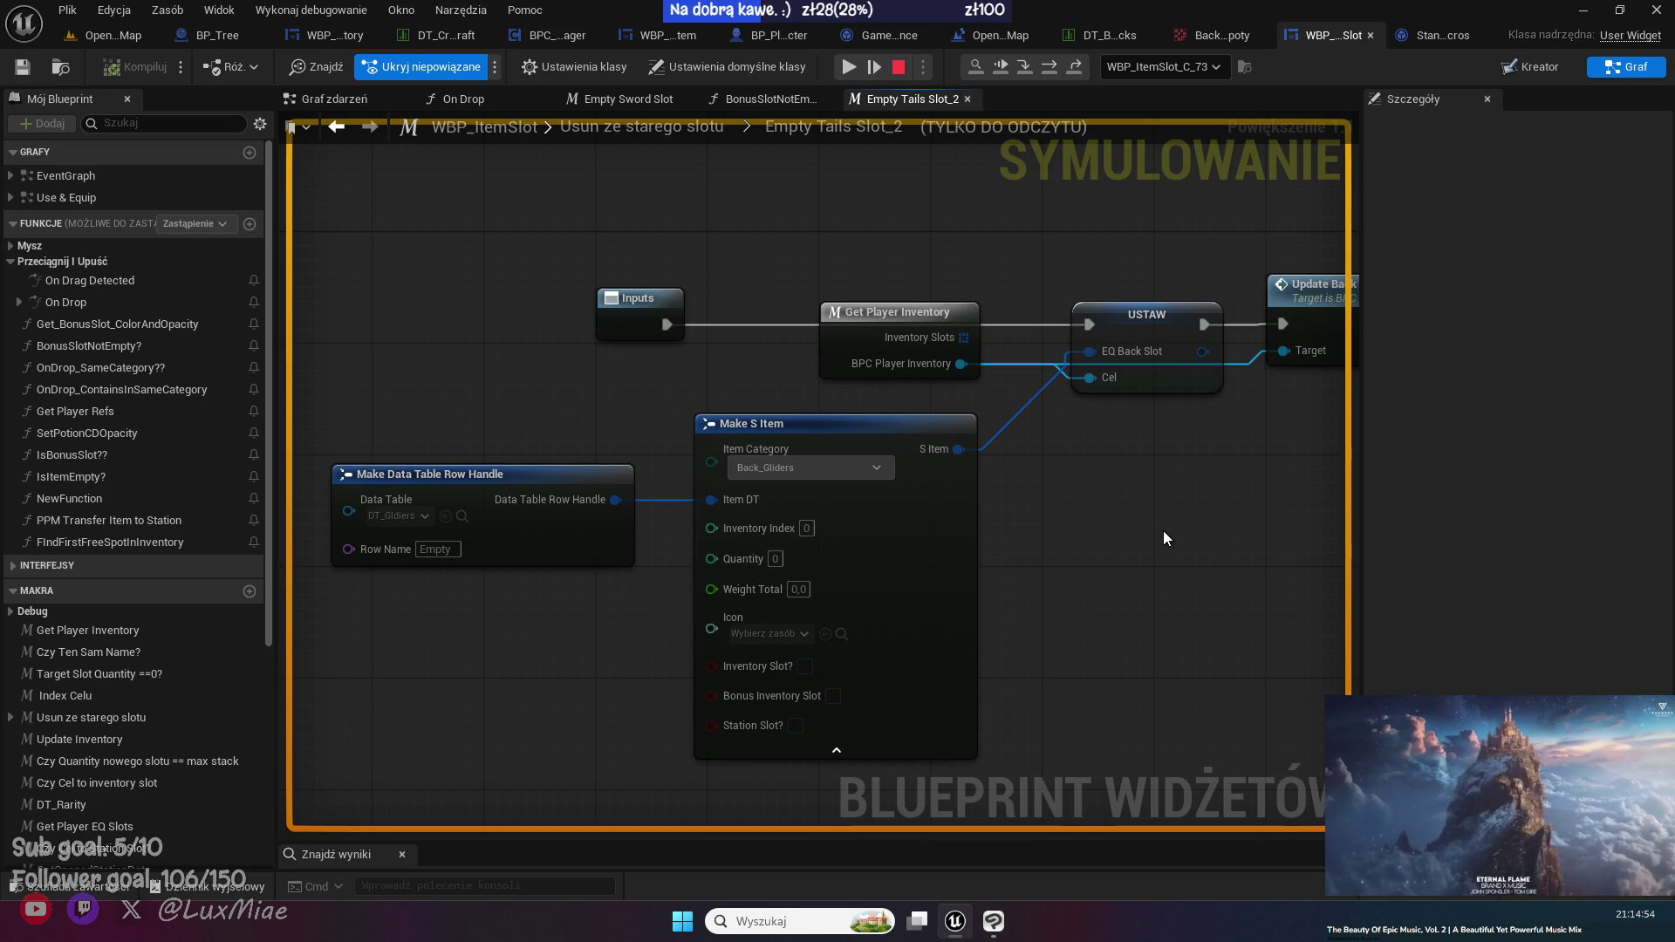
left_click(1124, 34)
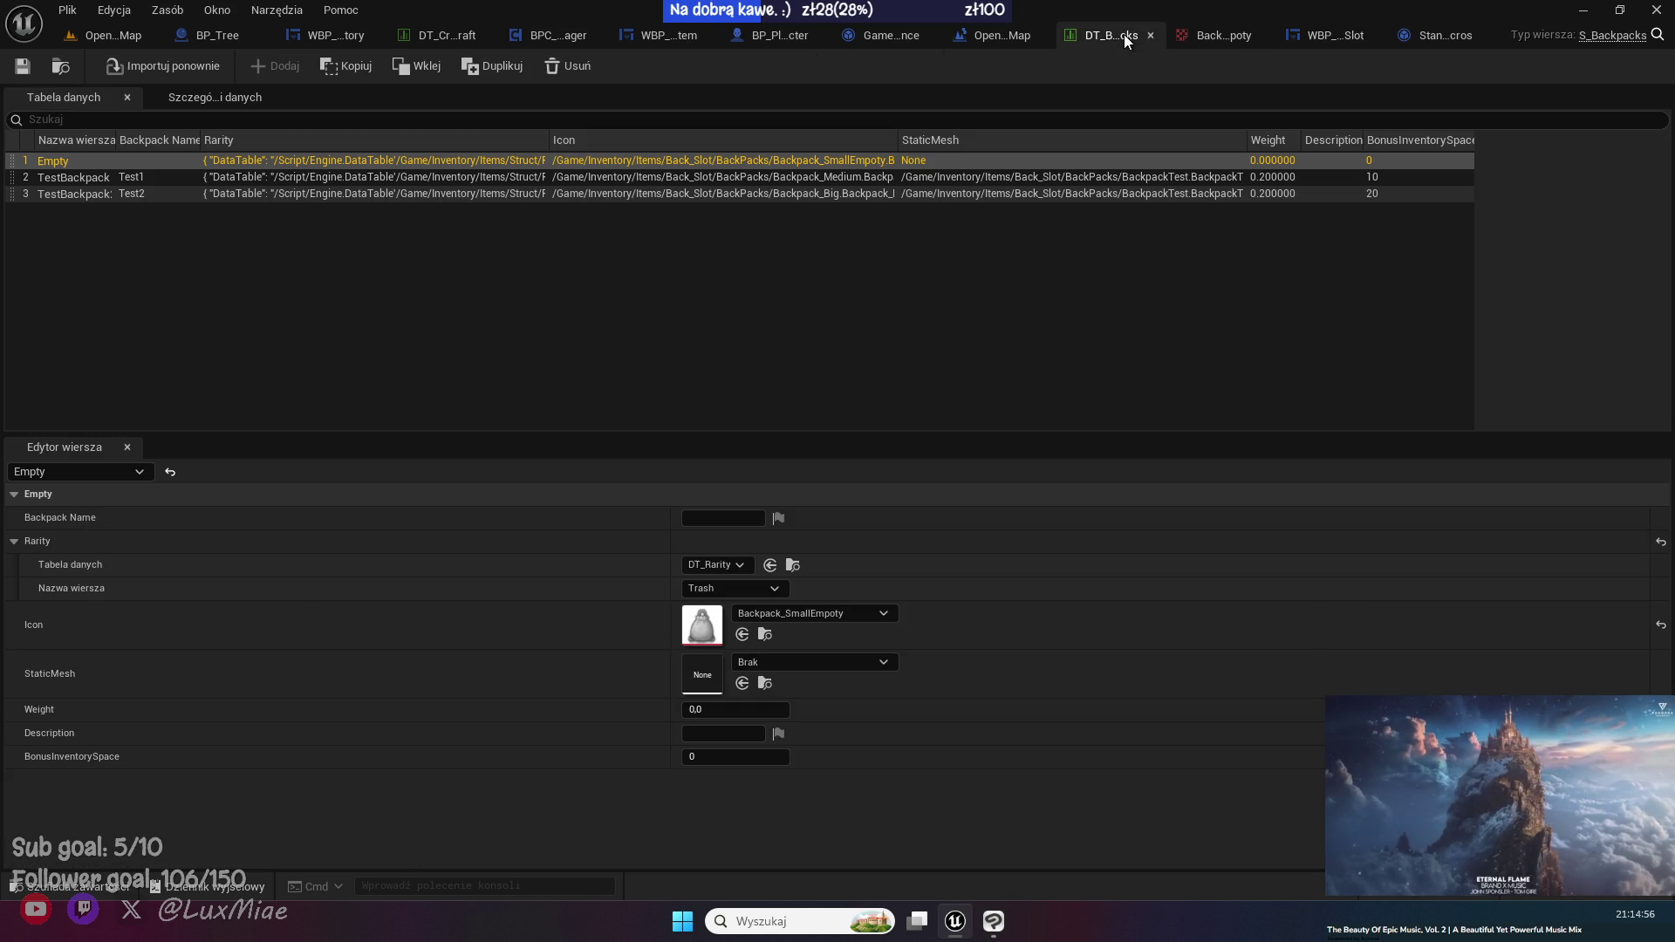
- Stop the simulation, point Make Data Table Row Handle at DT_Backpacks, and save WBP_ItemSlot
left_click(1457, 34)
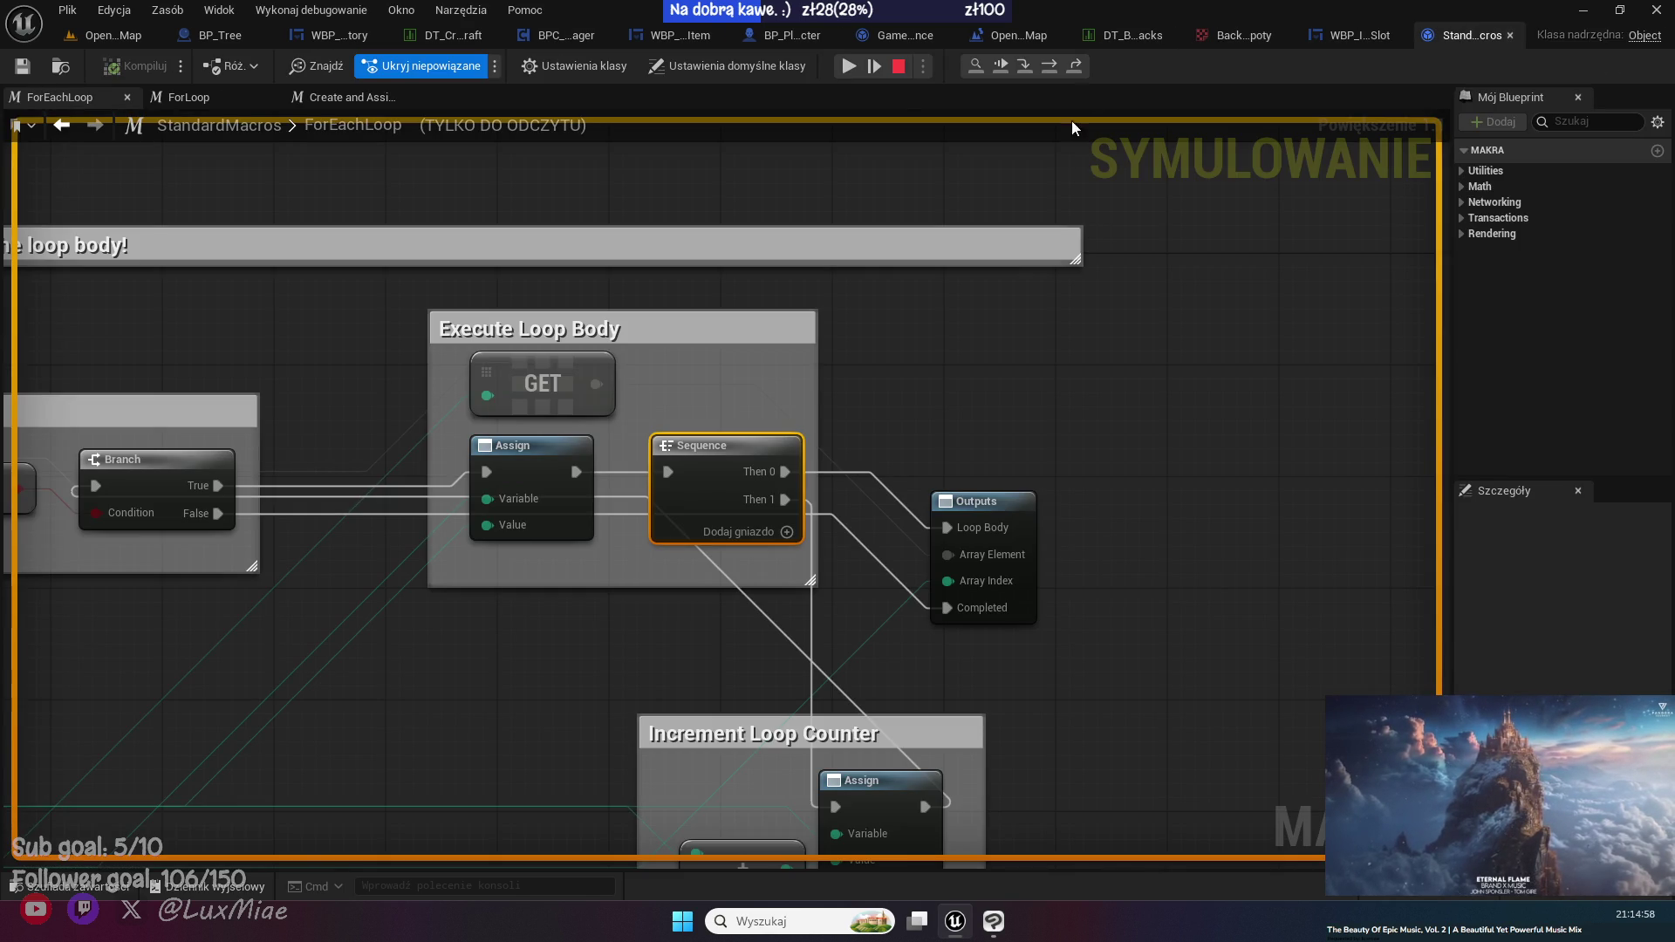
left_click(899, 68)
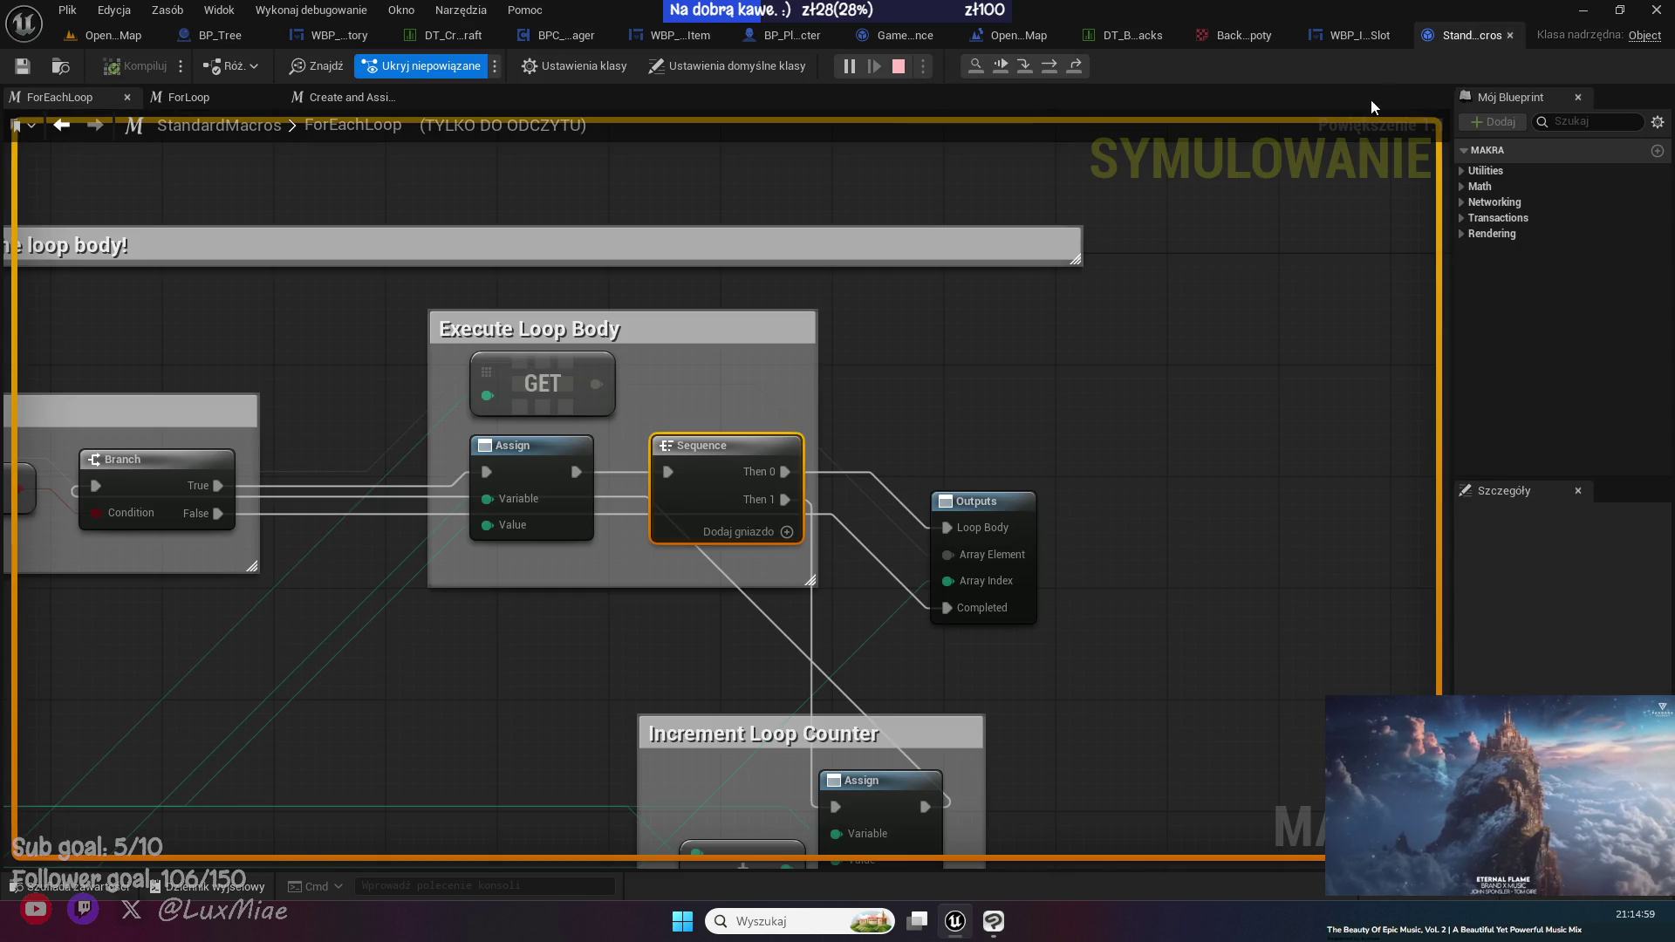
left_click(1348, 40)
left_click(418, 515)
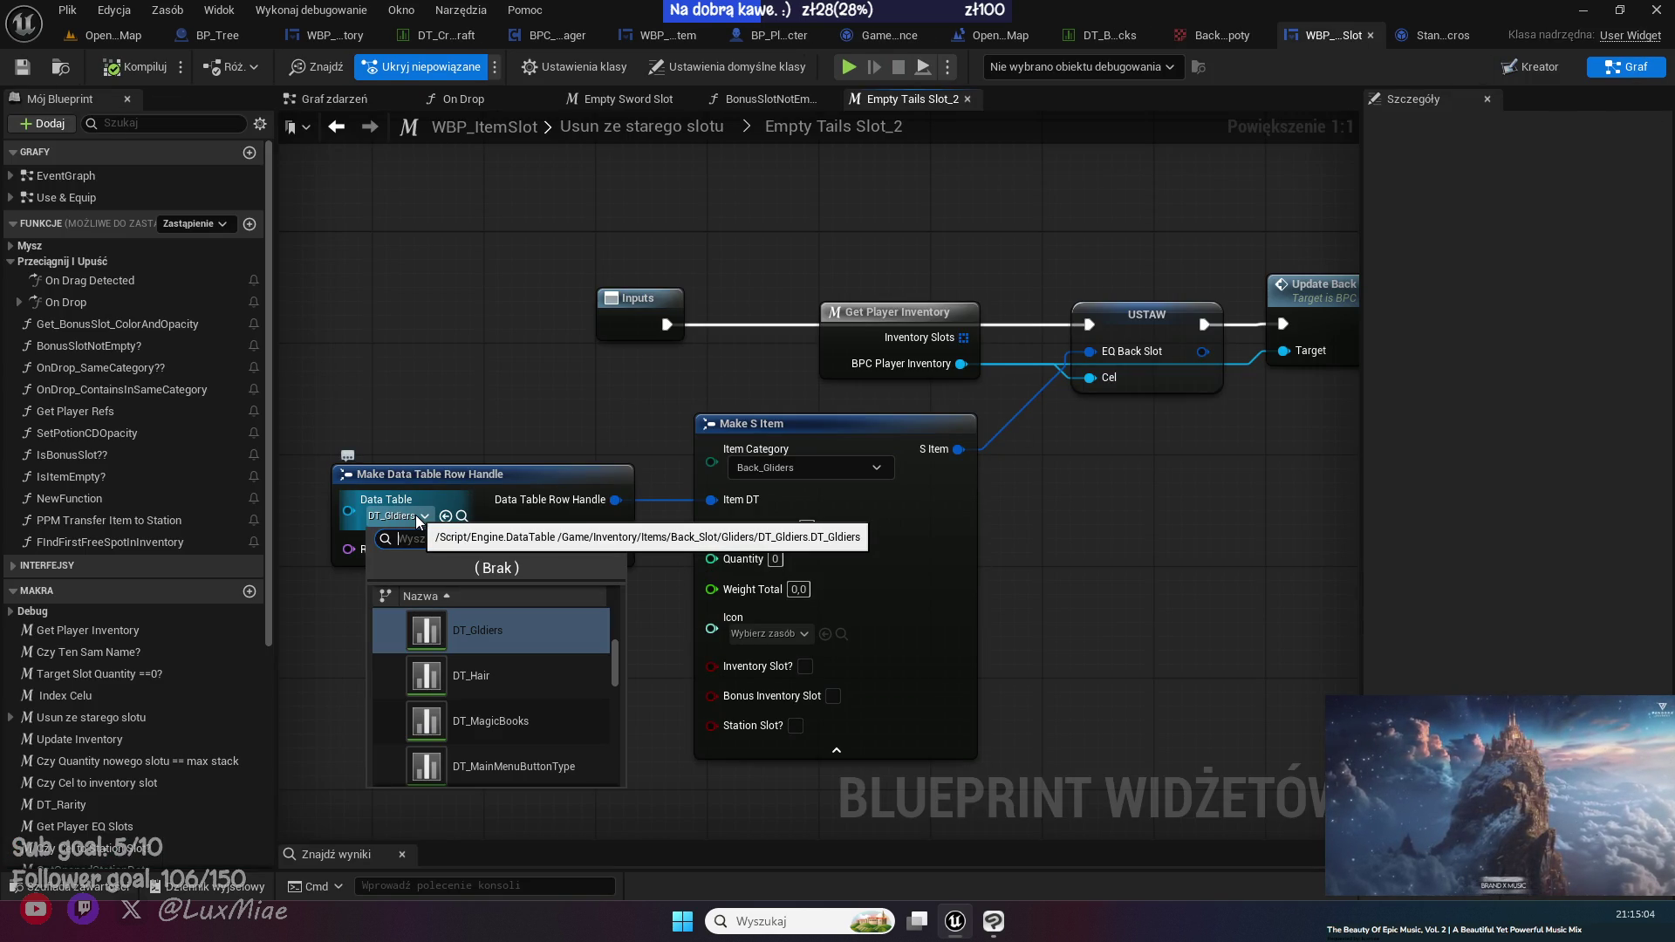
type("back")
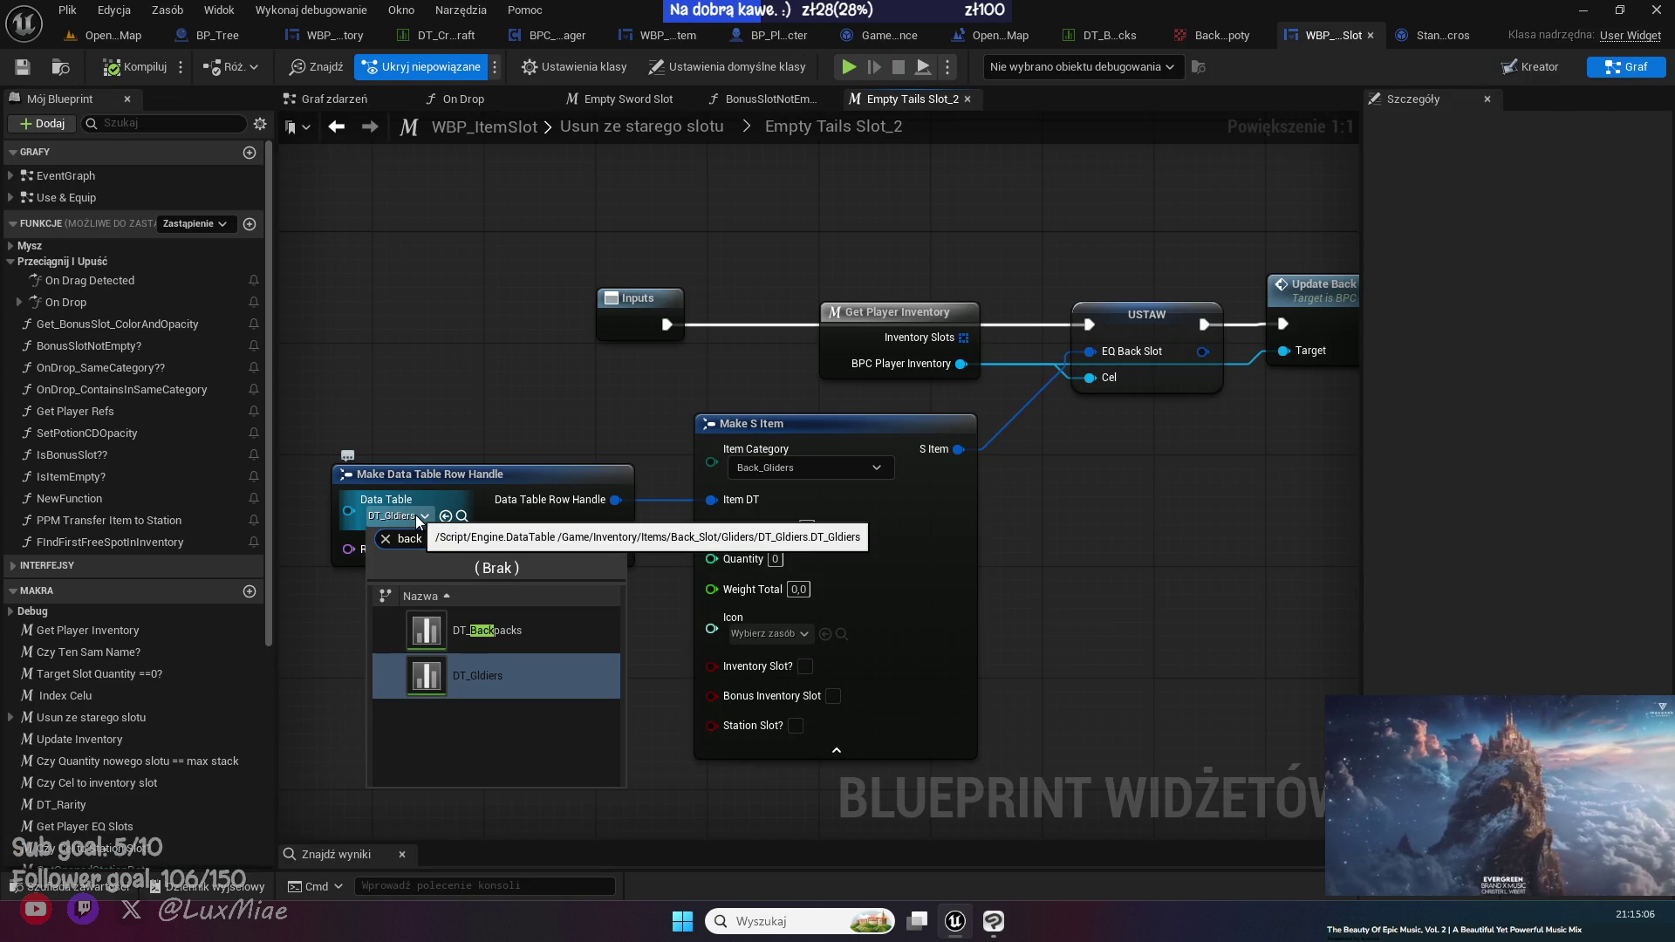
left_click(485, 633)
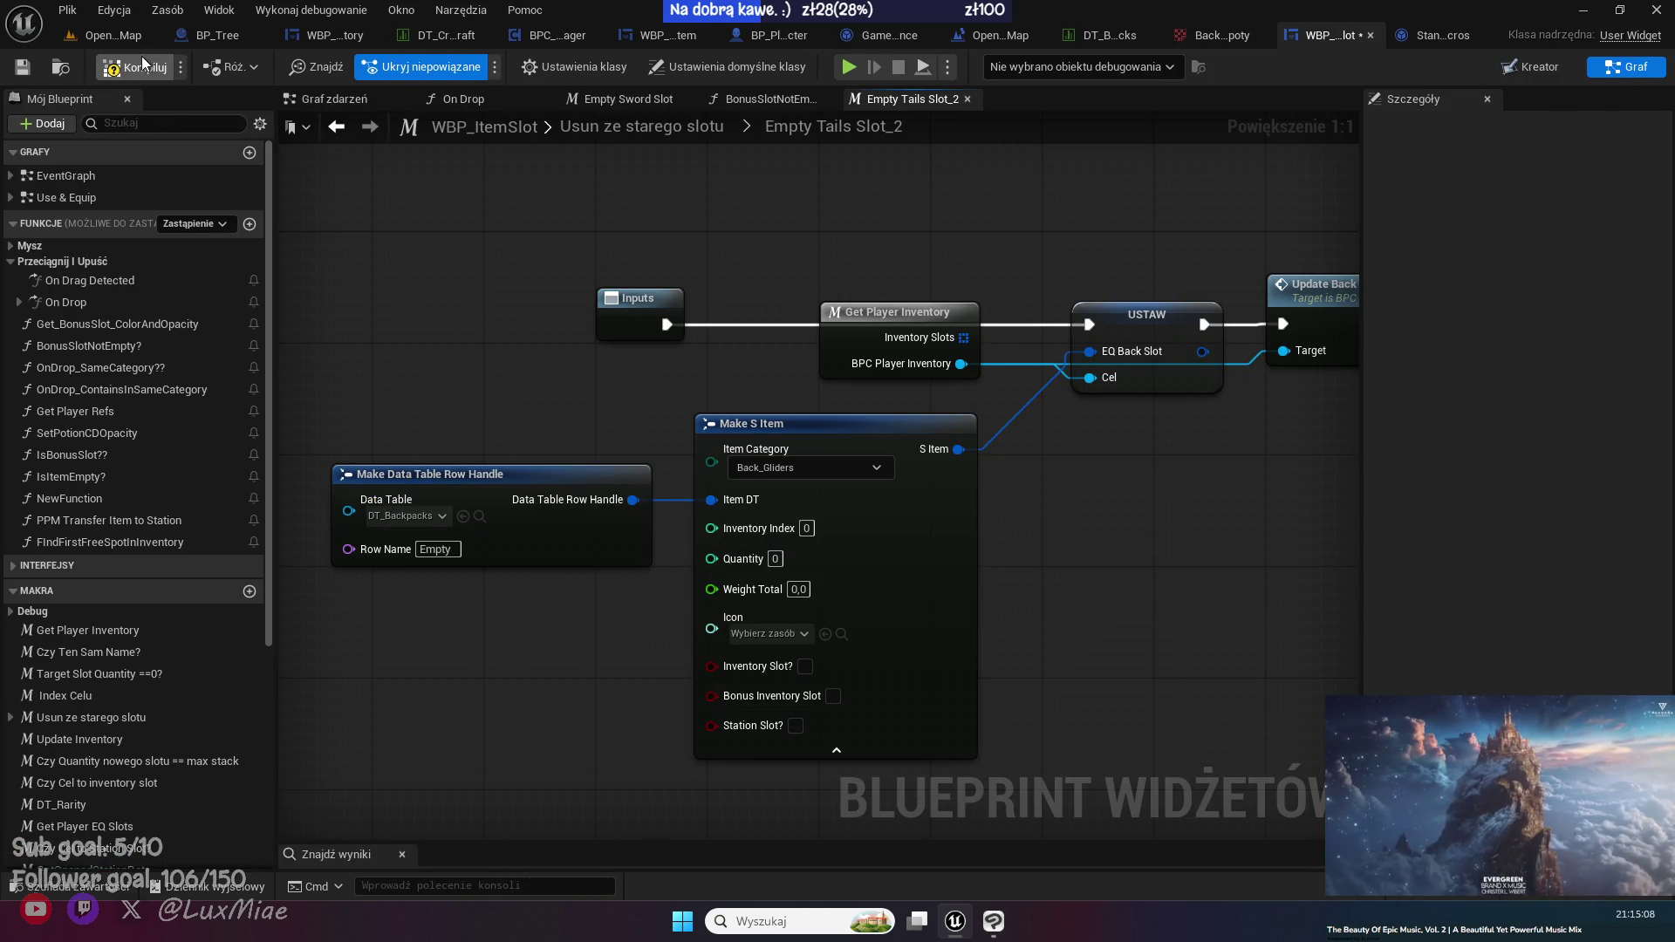
left_click(21, 70)
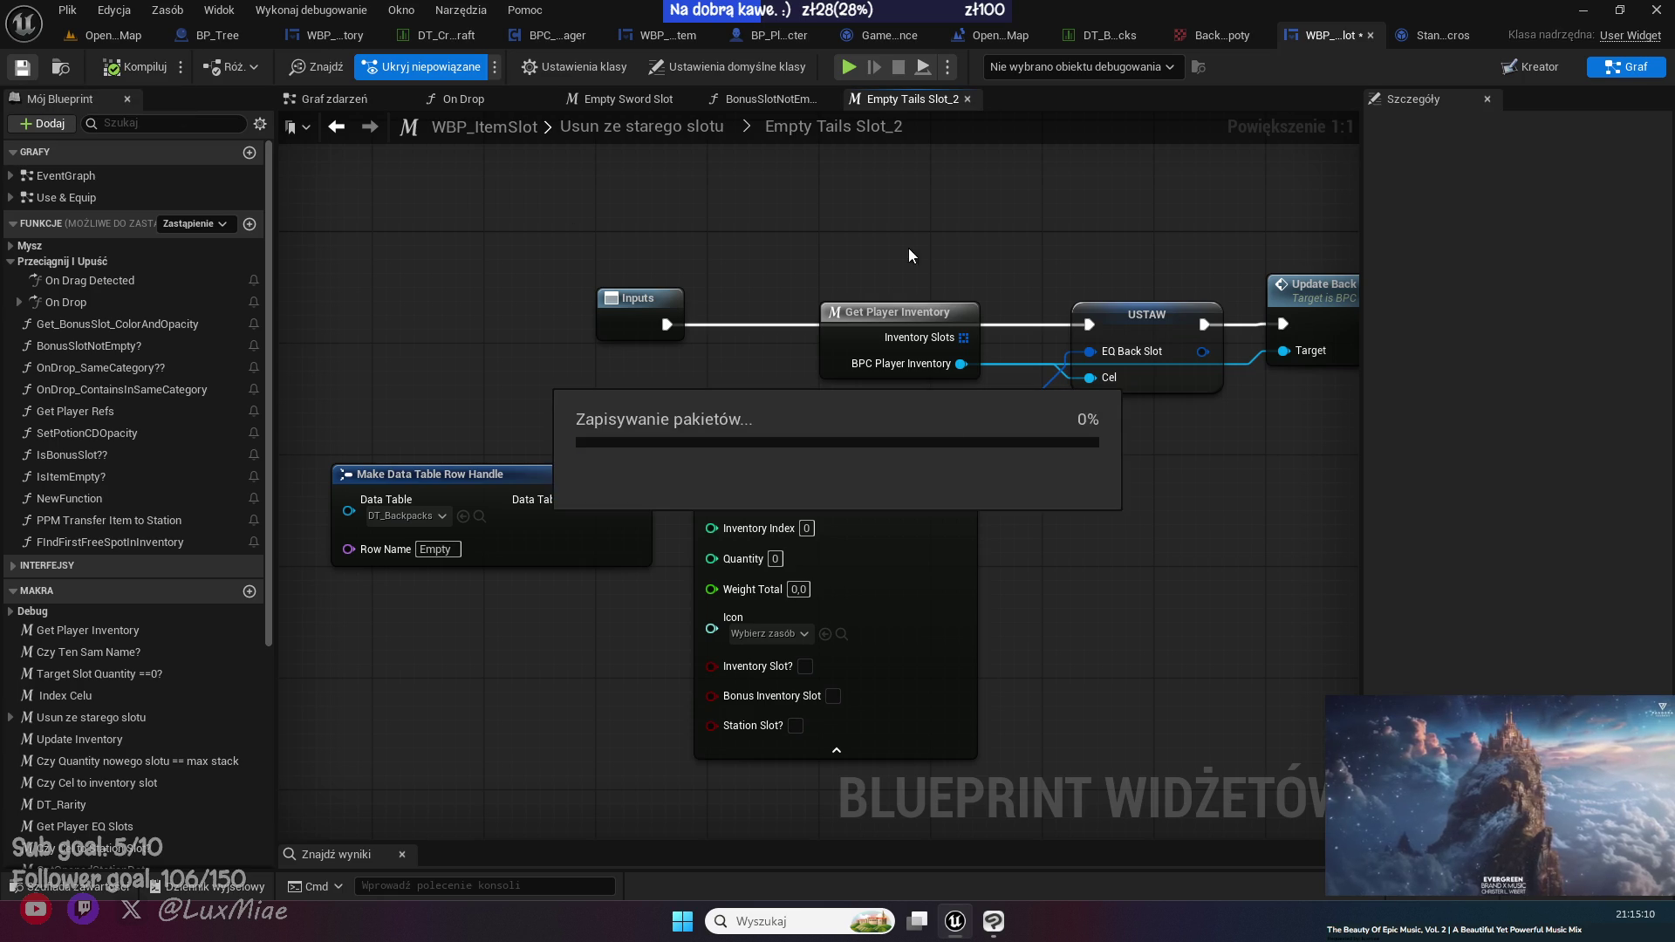
left_click_drag(903, 208, 642, 199)
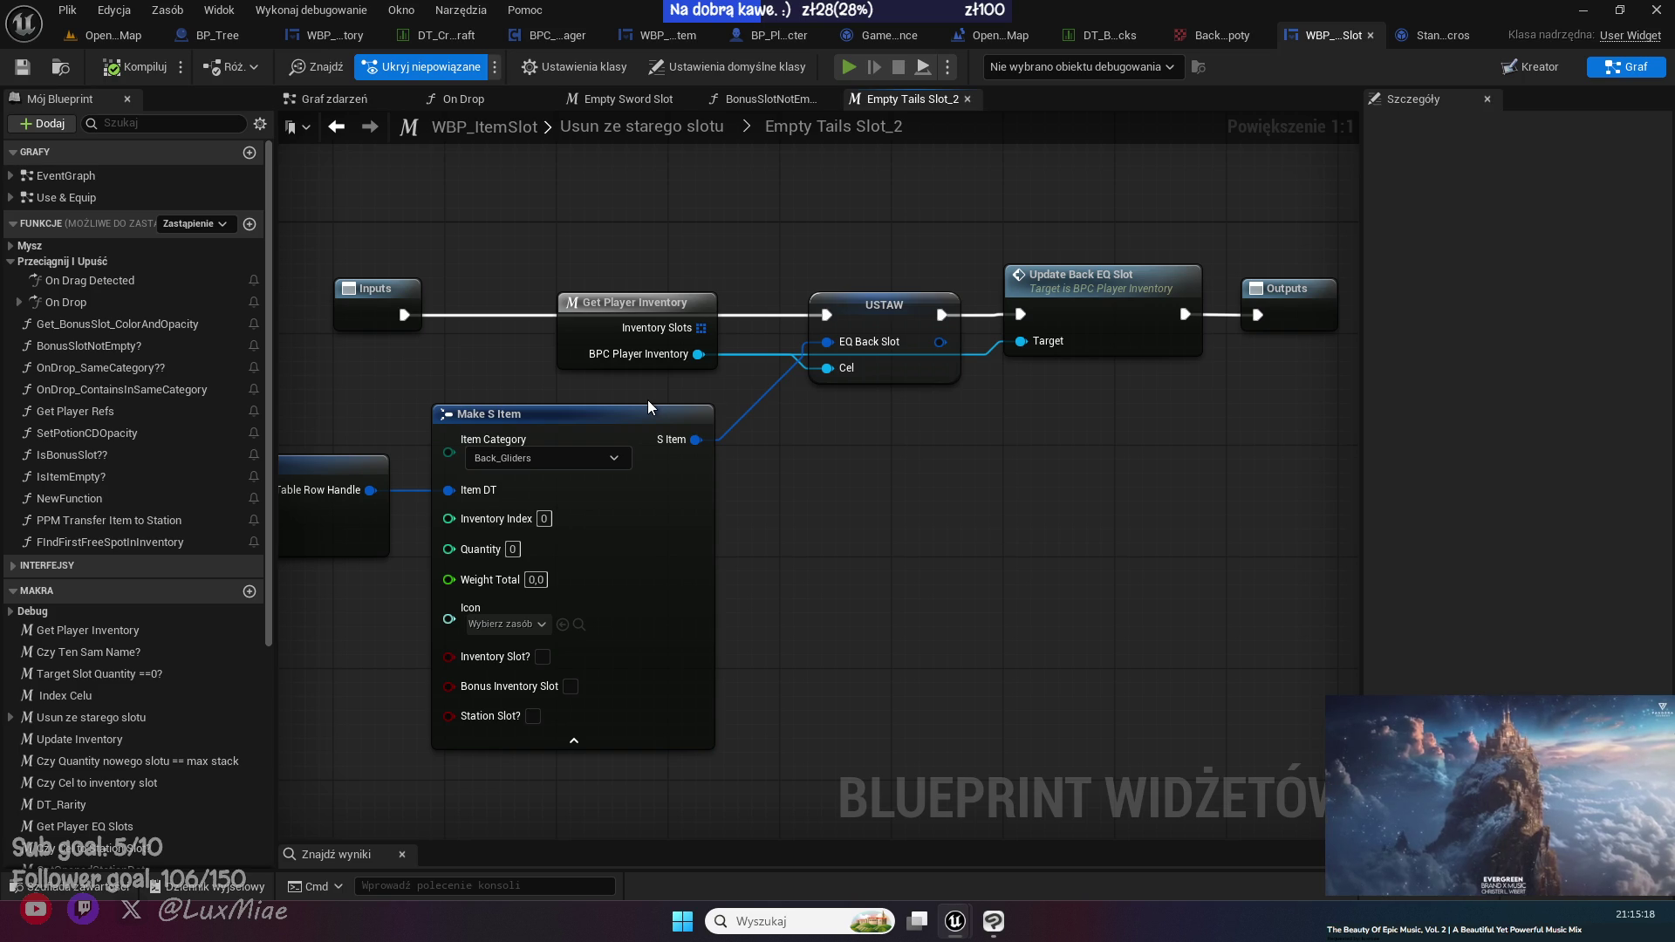
key("i")
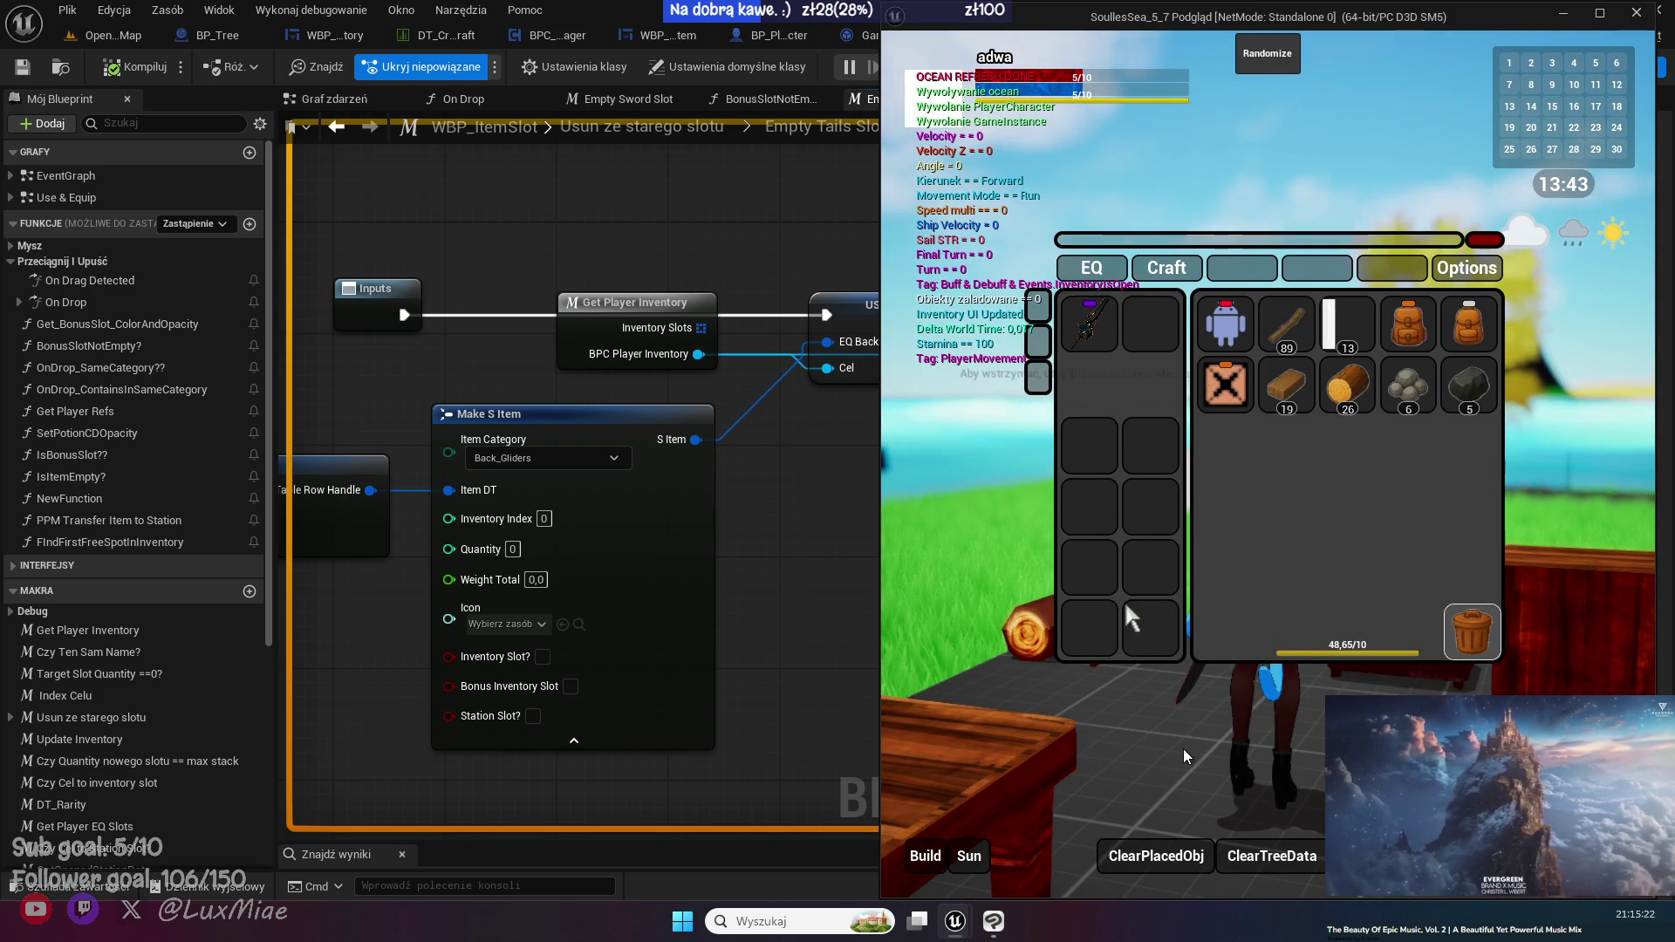
- Check the Icon choices on Make S Item, then review DT_Backpacks' Empty row
left_click(393, 656)
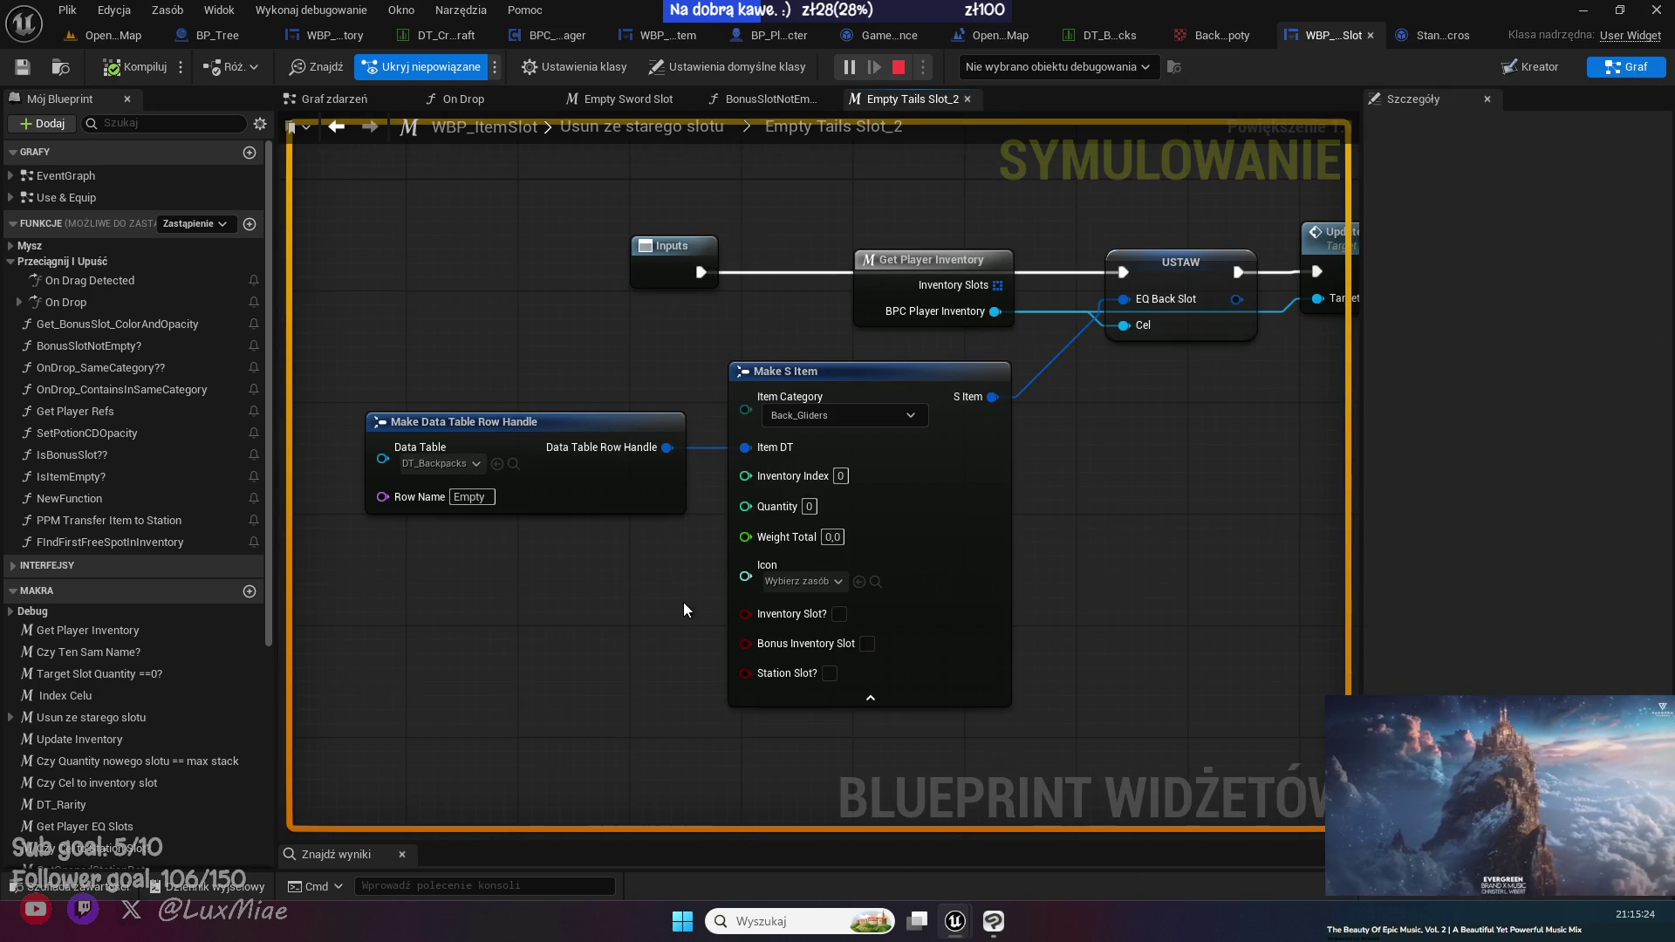
left_click_drag(1123, 534, 927, 575)
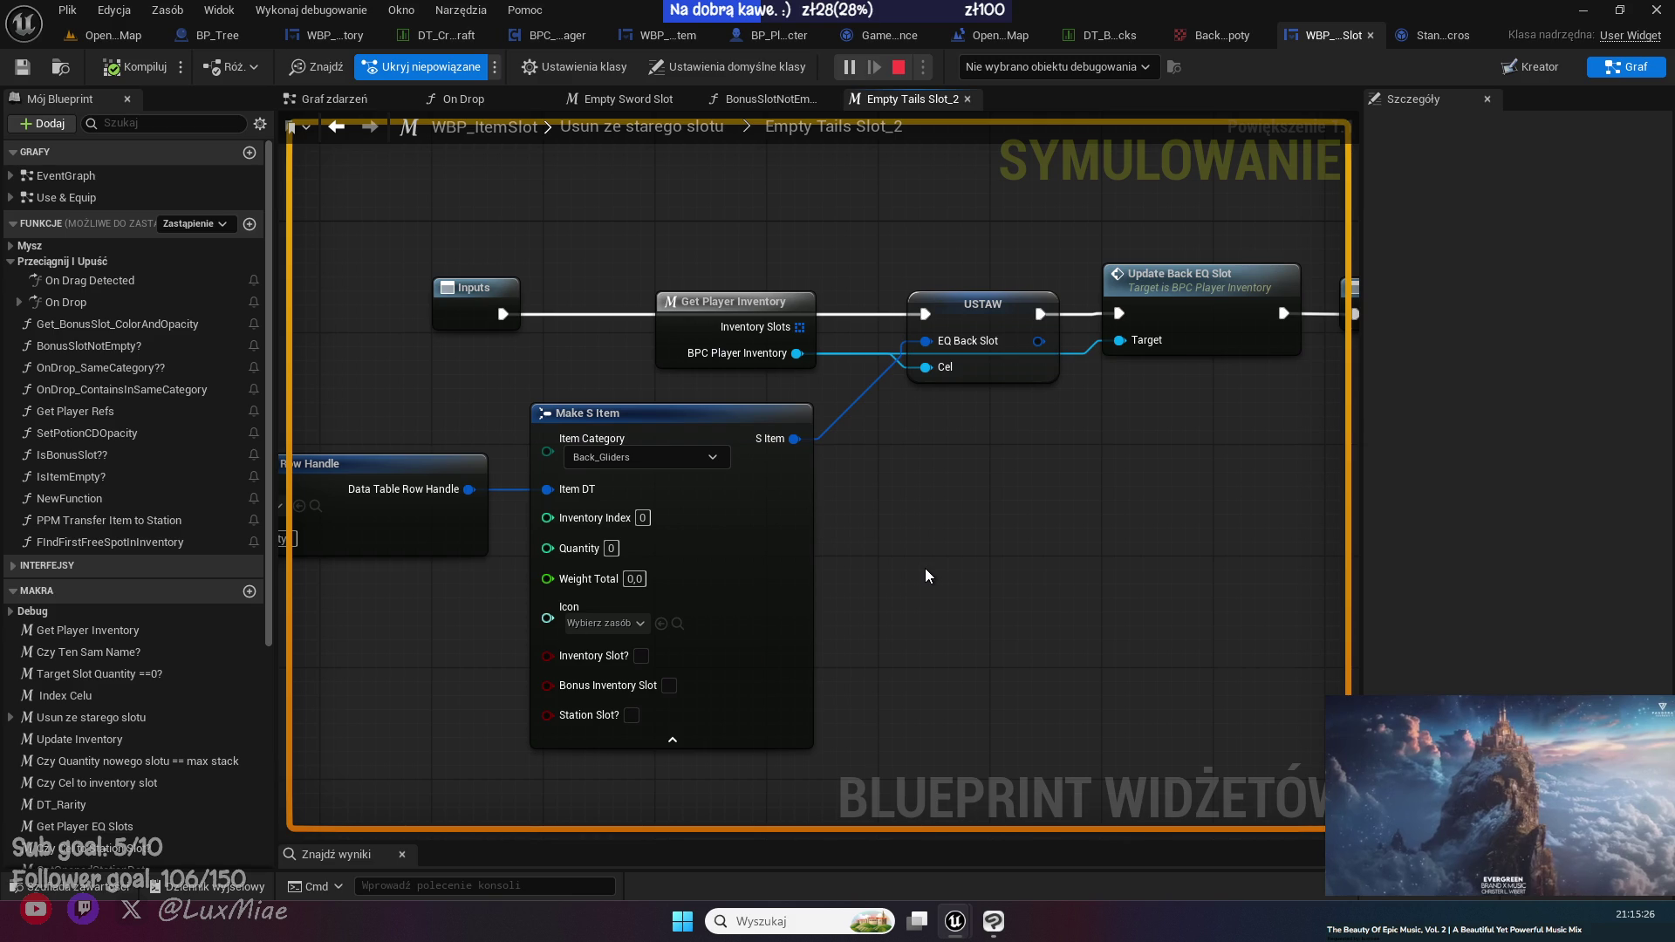
left_click(628, 625)
left_click_drag(626, 624, 657, 635)
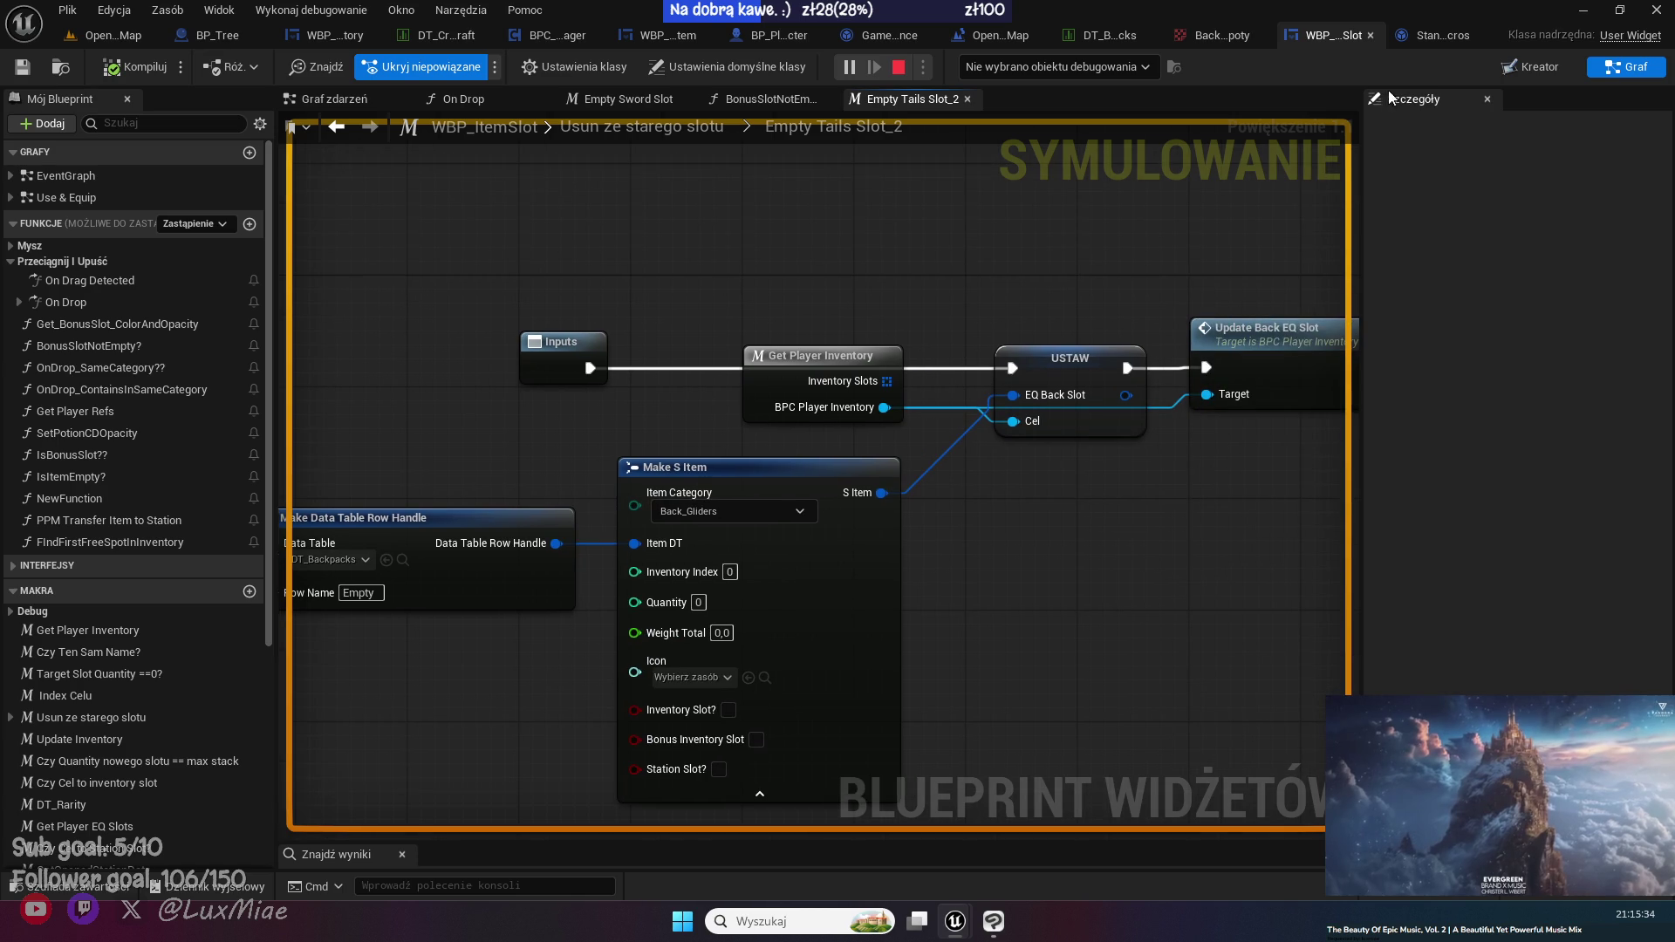
left_click(1102, 35)
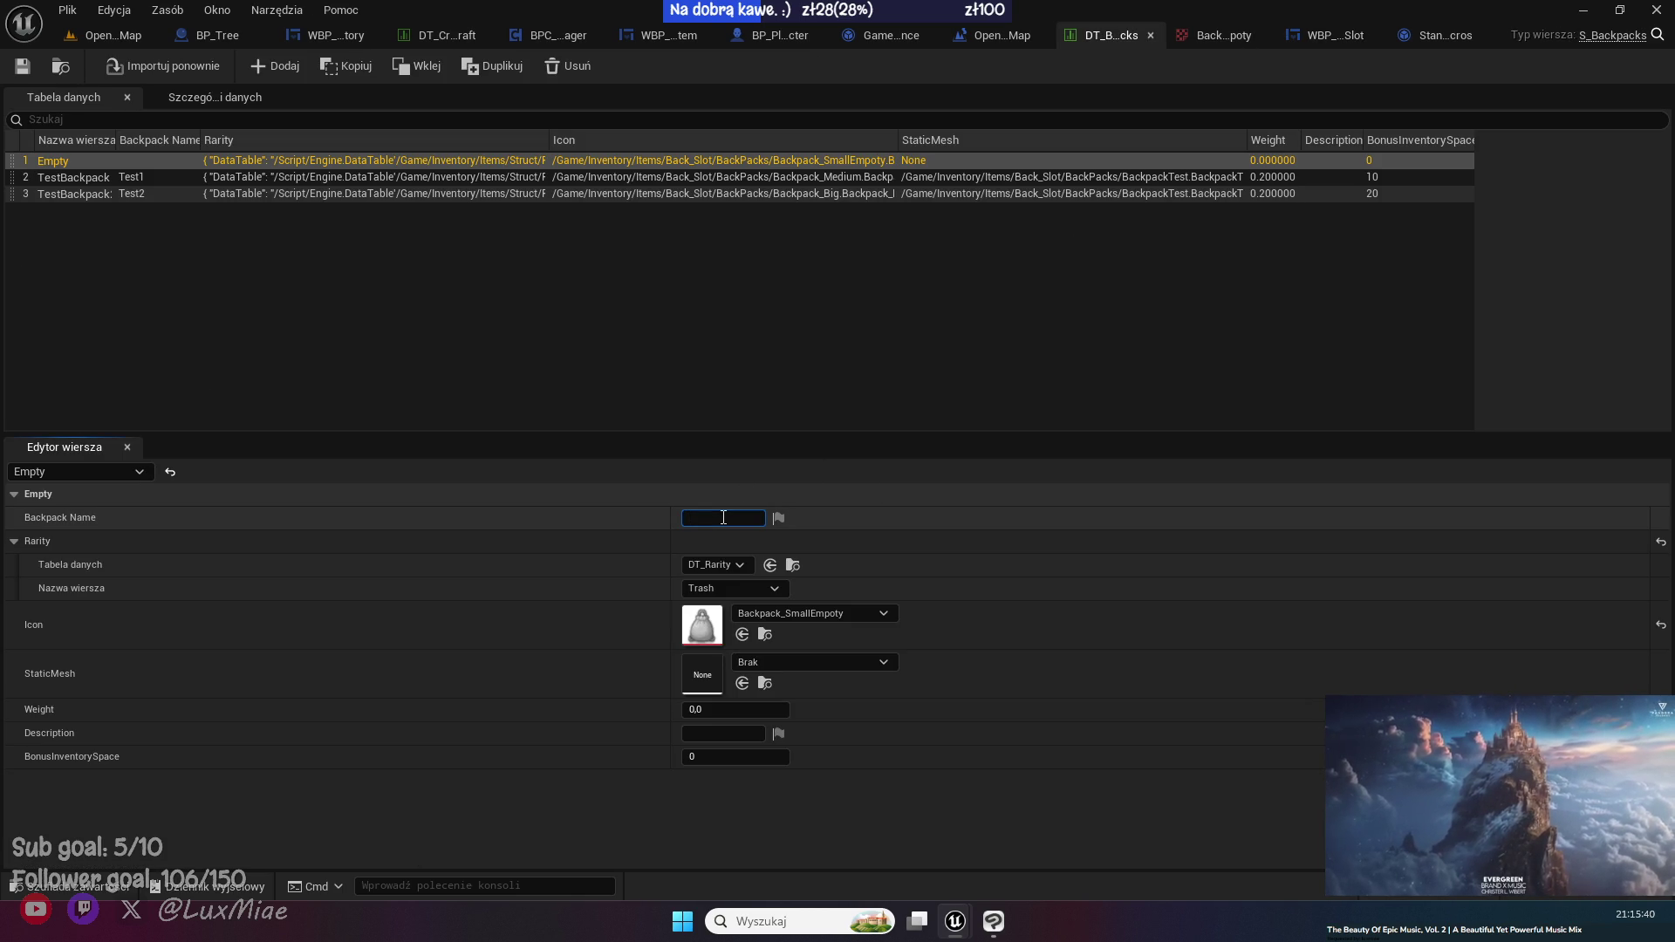
- Enter Empty as the Backpack Name of DT_Backpacks' Empty row
type("Empty")
key("Return")
left_click(529, 390)
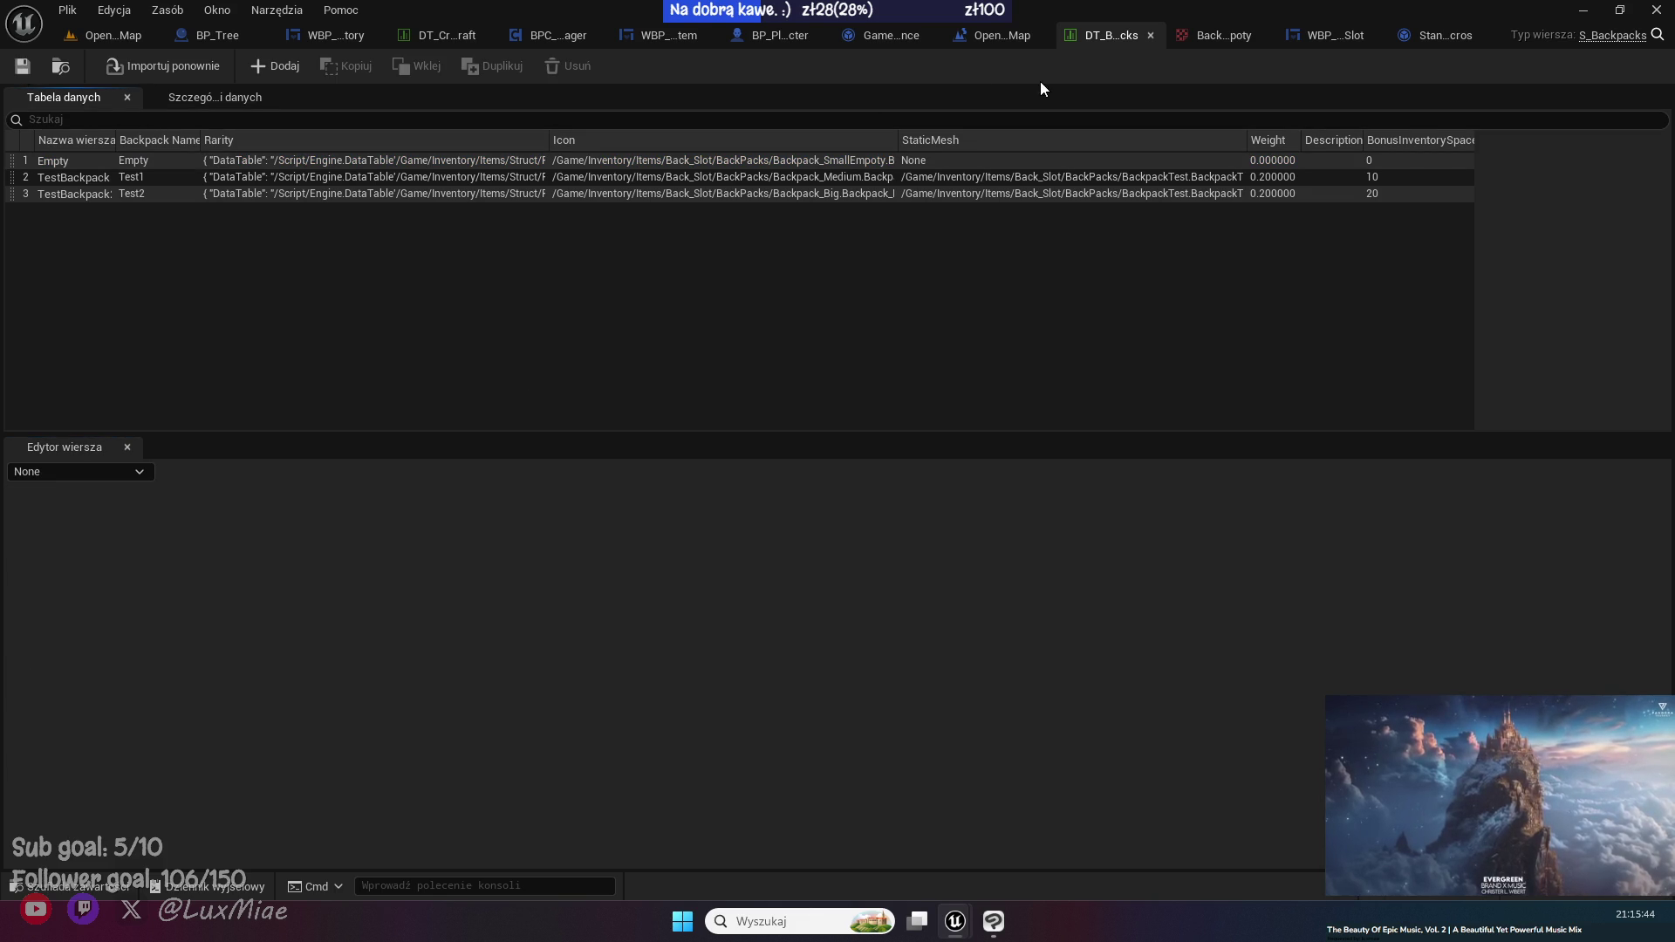
- Return to WBP_ItemSlot and move up to the Usun ze starego slotu graph
left_click(1335, 31)
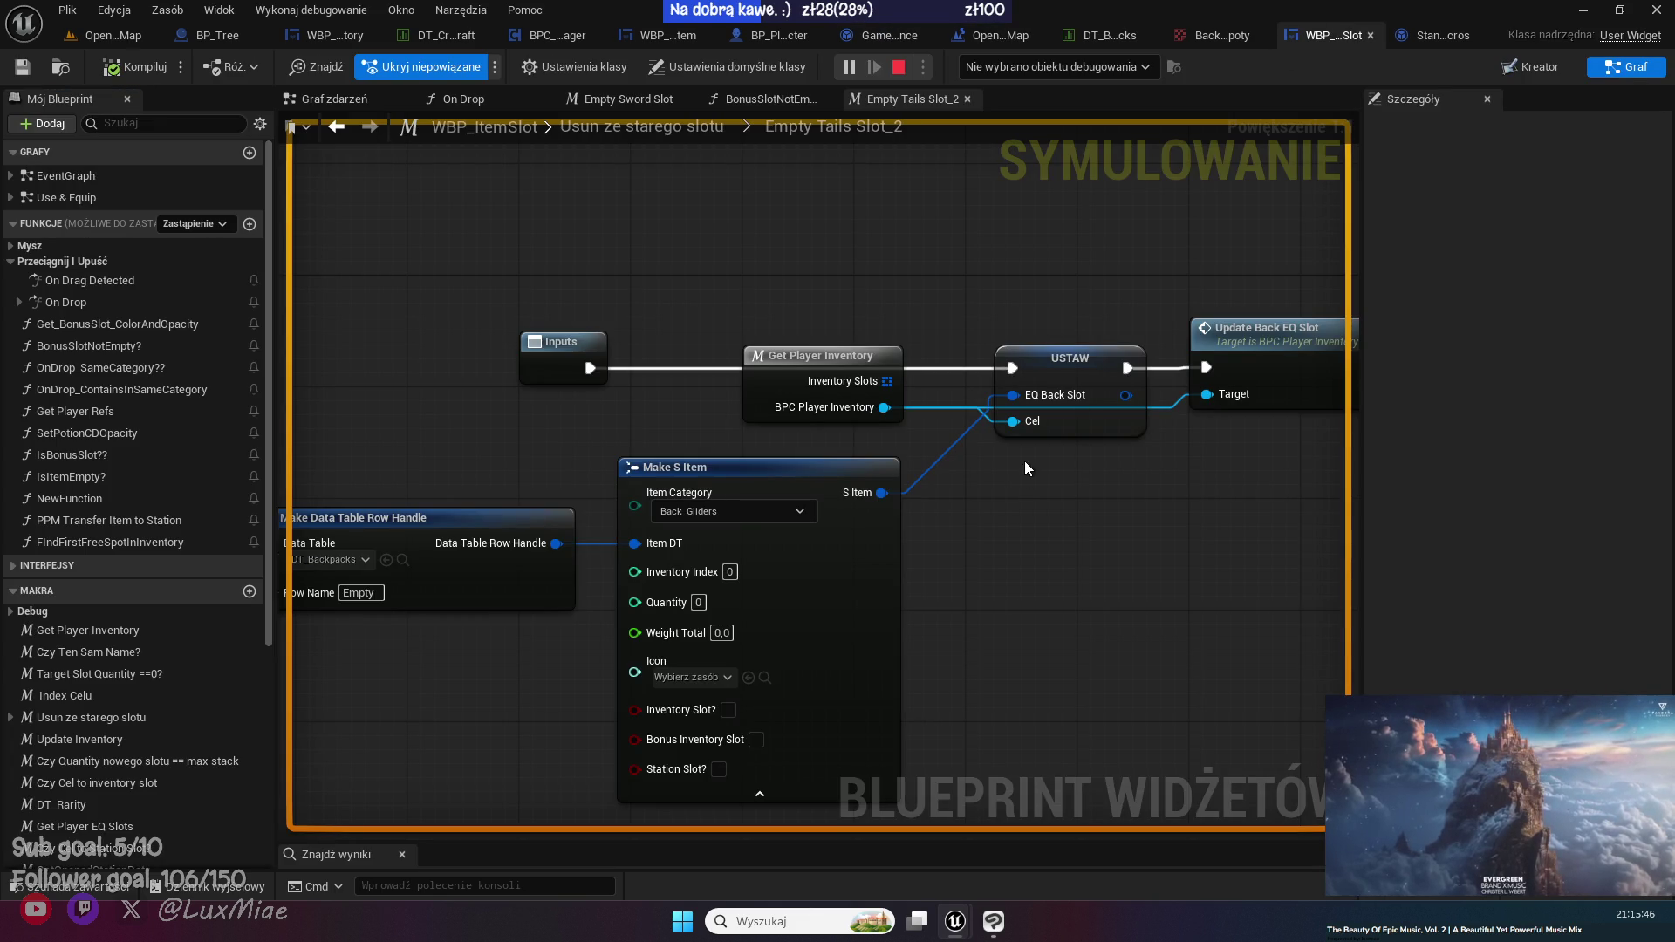
mouse_move(1000, 434)
left_mouse_down()
mouse_move(1004, 497)
mouse_move(1046, 525)
mouse_move(1044, 385)
mouse_move(1134, 399)
left_mouse_up()
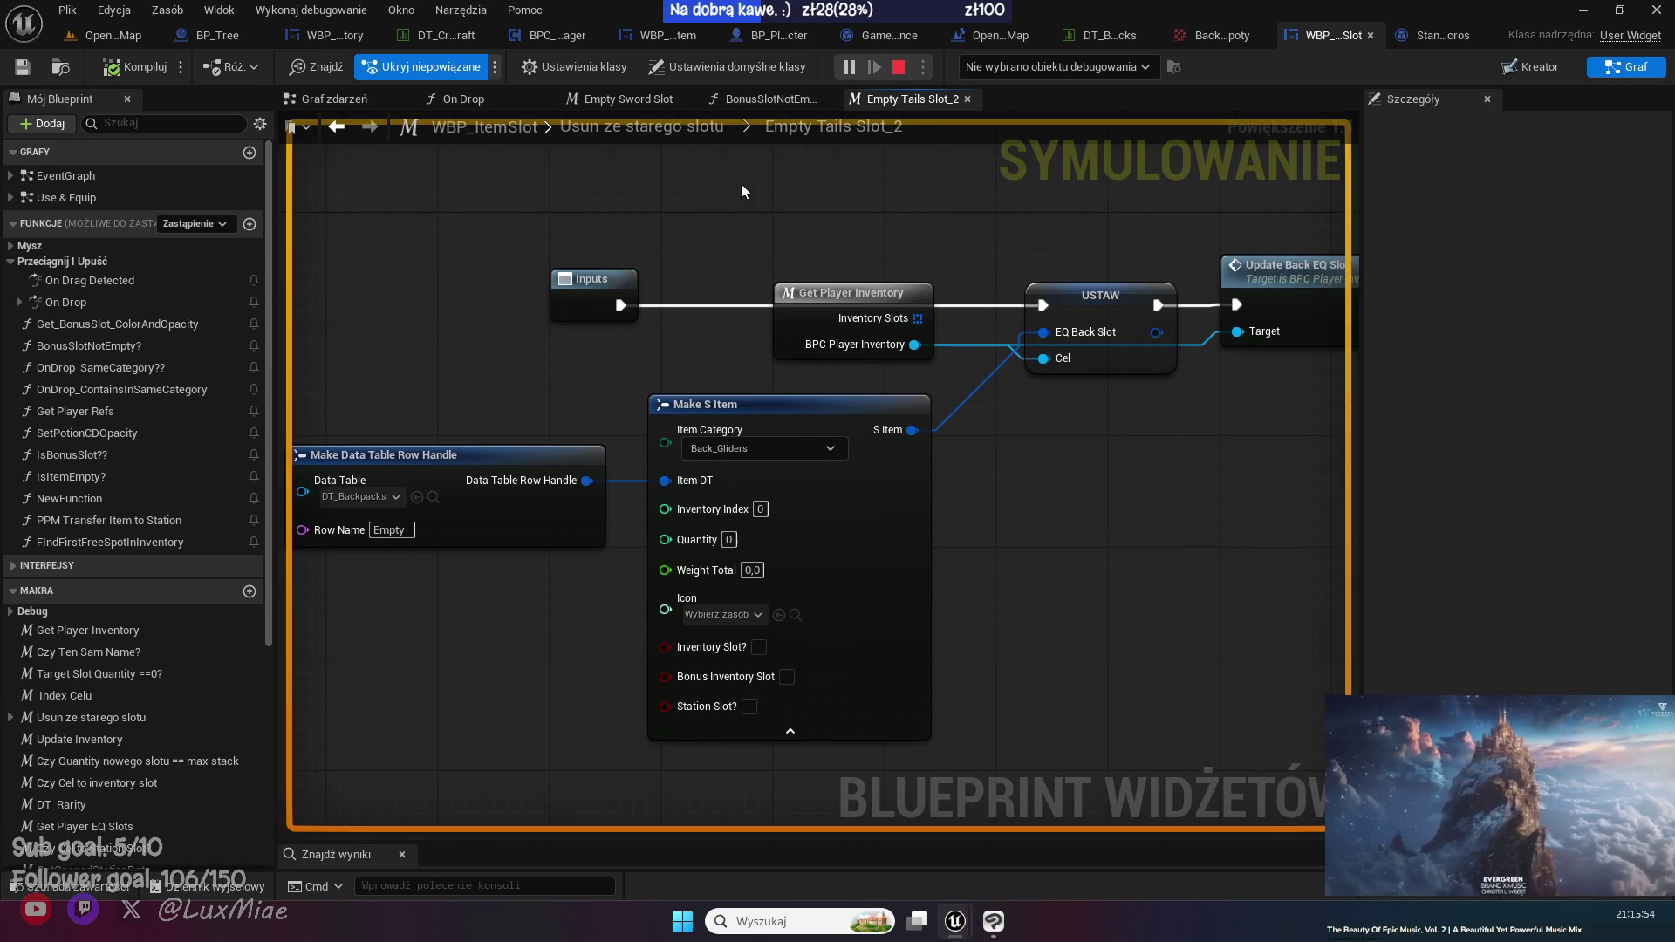
left_click(673, 131)
scroll(785, 319, "up", 5)
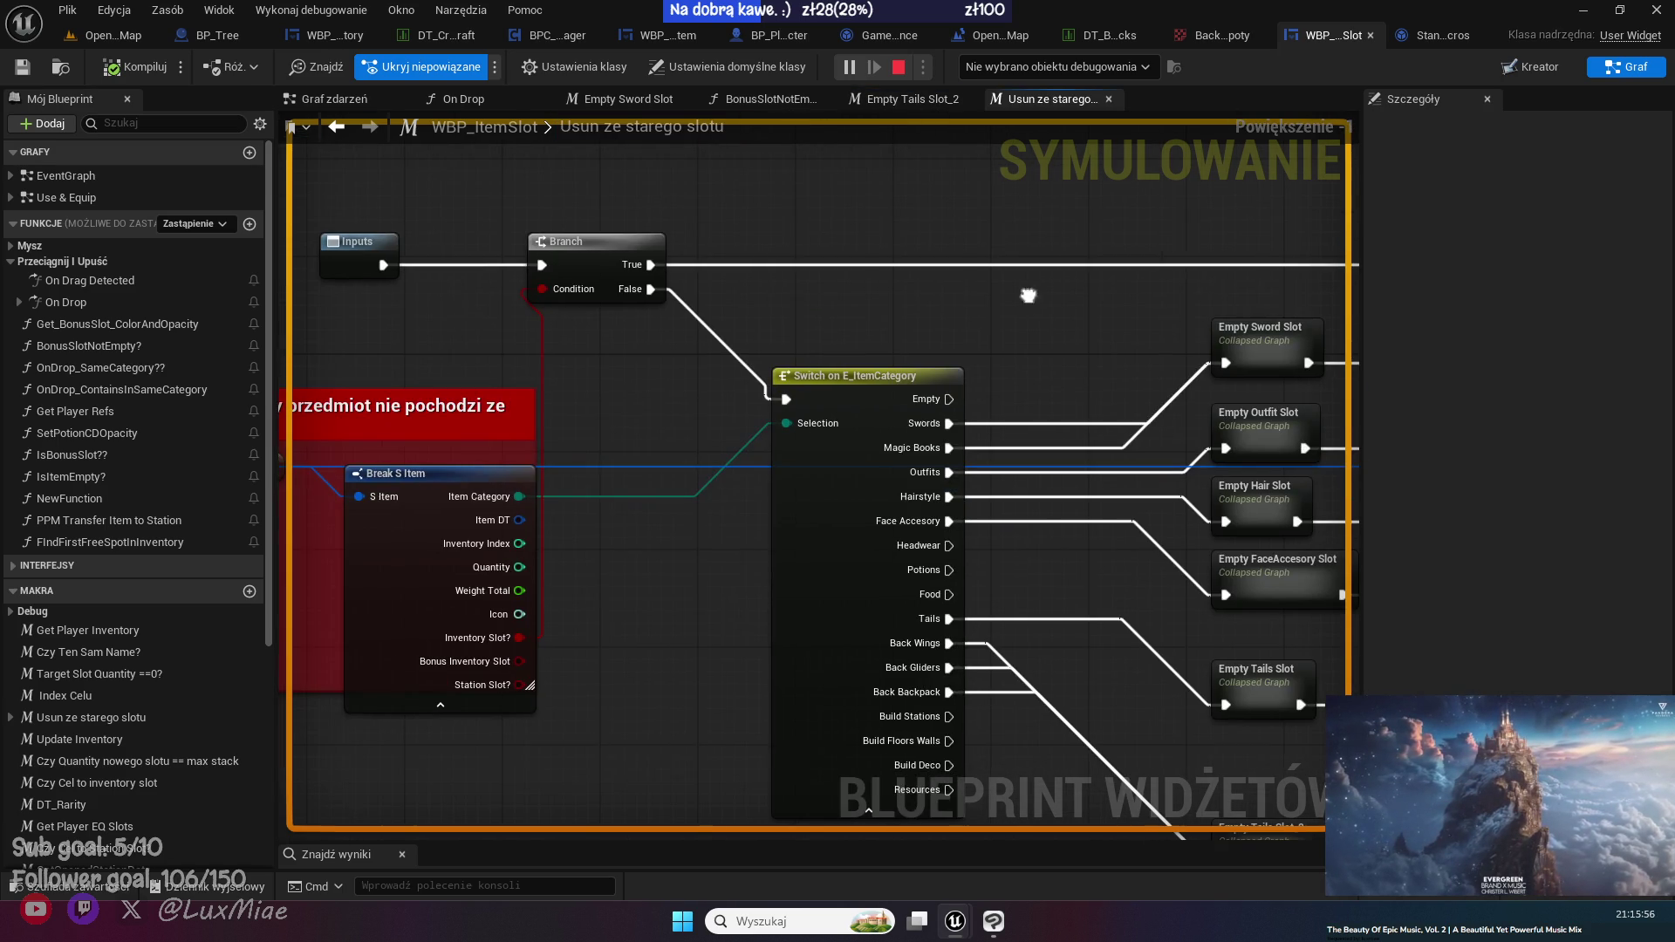
left_click_drag(633, 391, 871, 351)
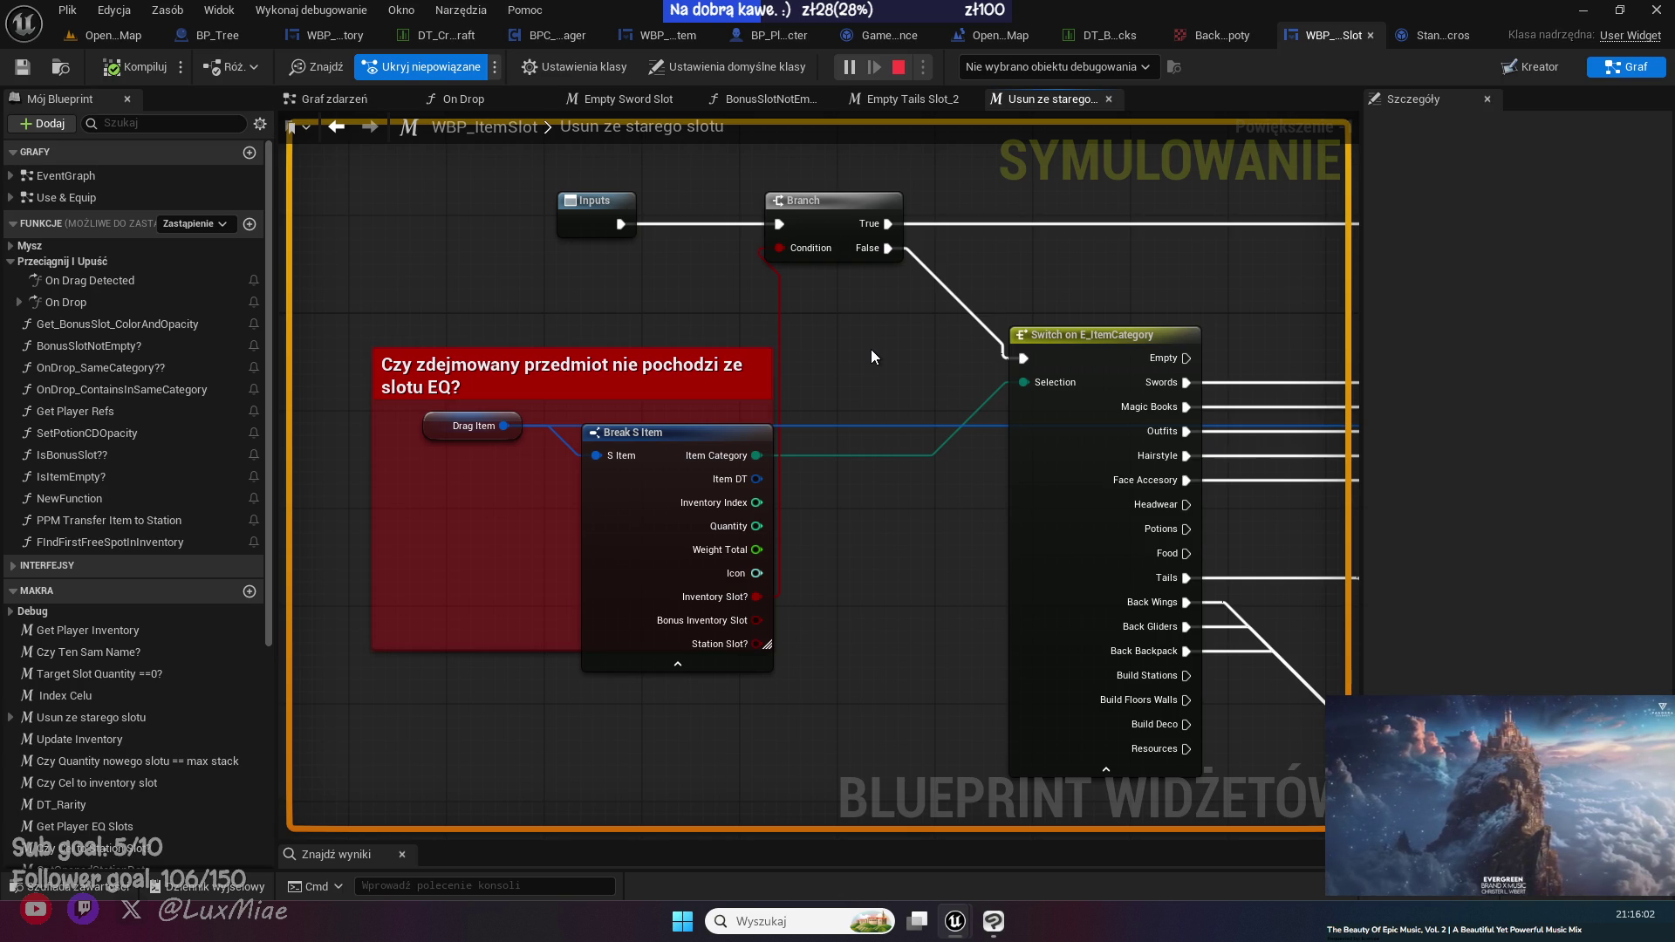
left_click_drag(870, 349, 609, 354)
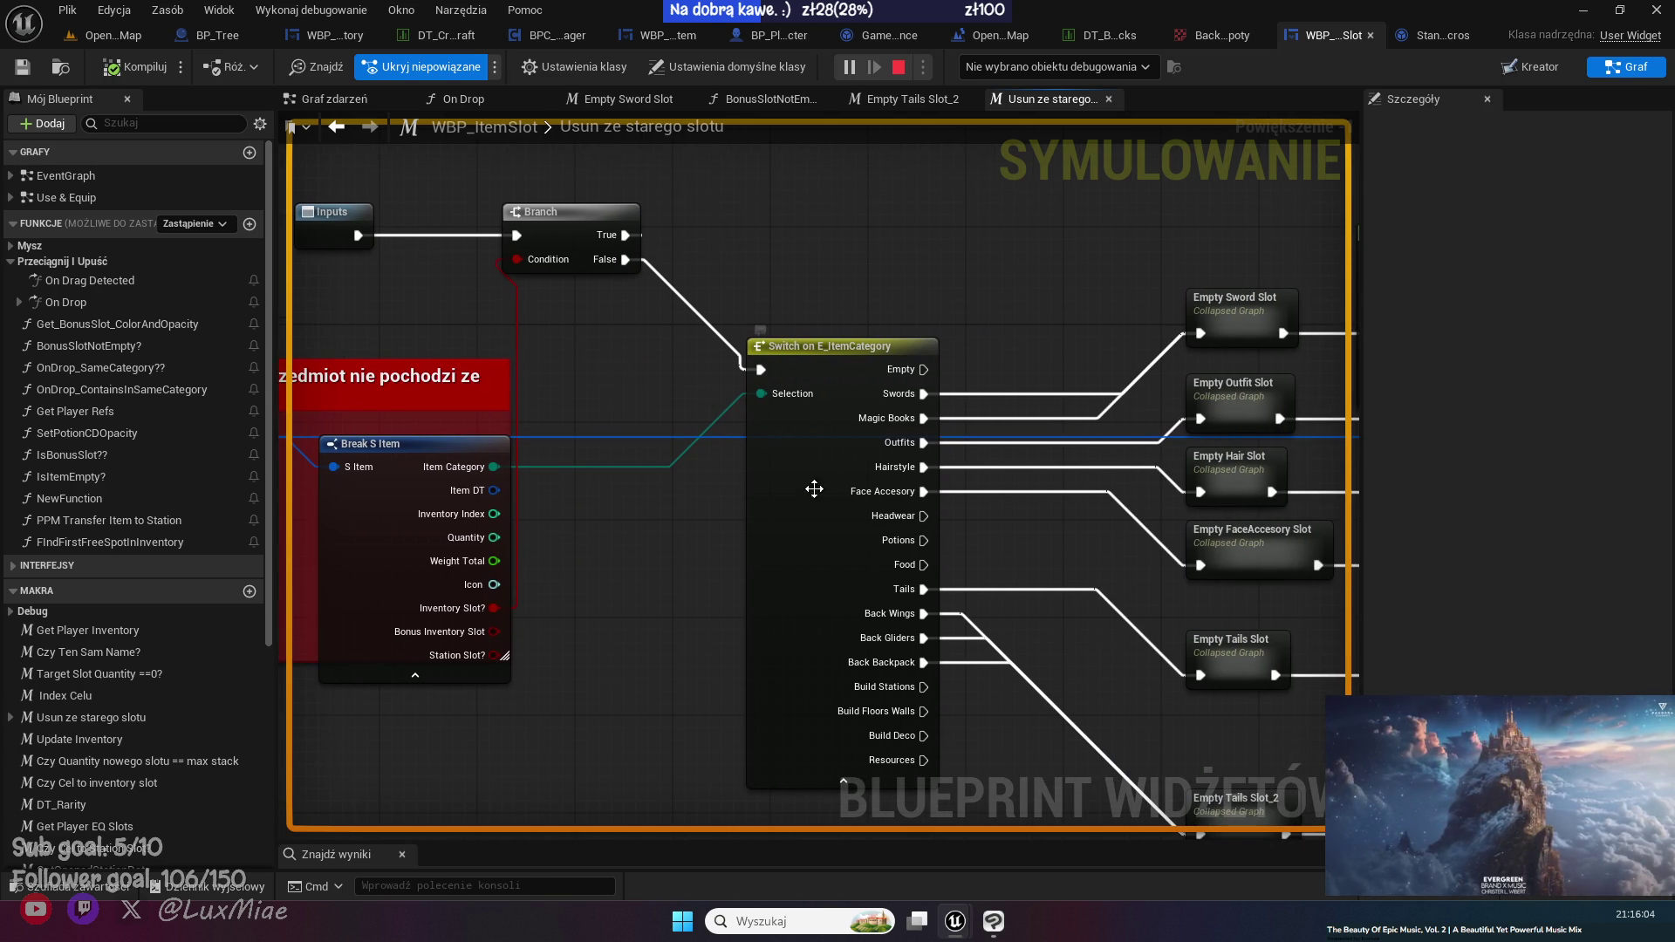
mouse_move(821, 470)
left_mouse_down()
mouse_move(950, 475)
mouse_move(385, 610)
mouse_move(337, 610)
mouse_move(314, 567)
mouse_move(262, 559)
left_mouse_up()
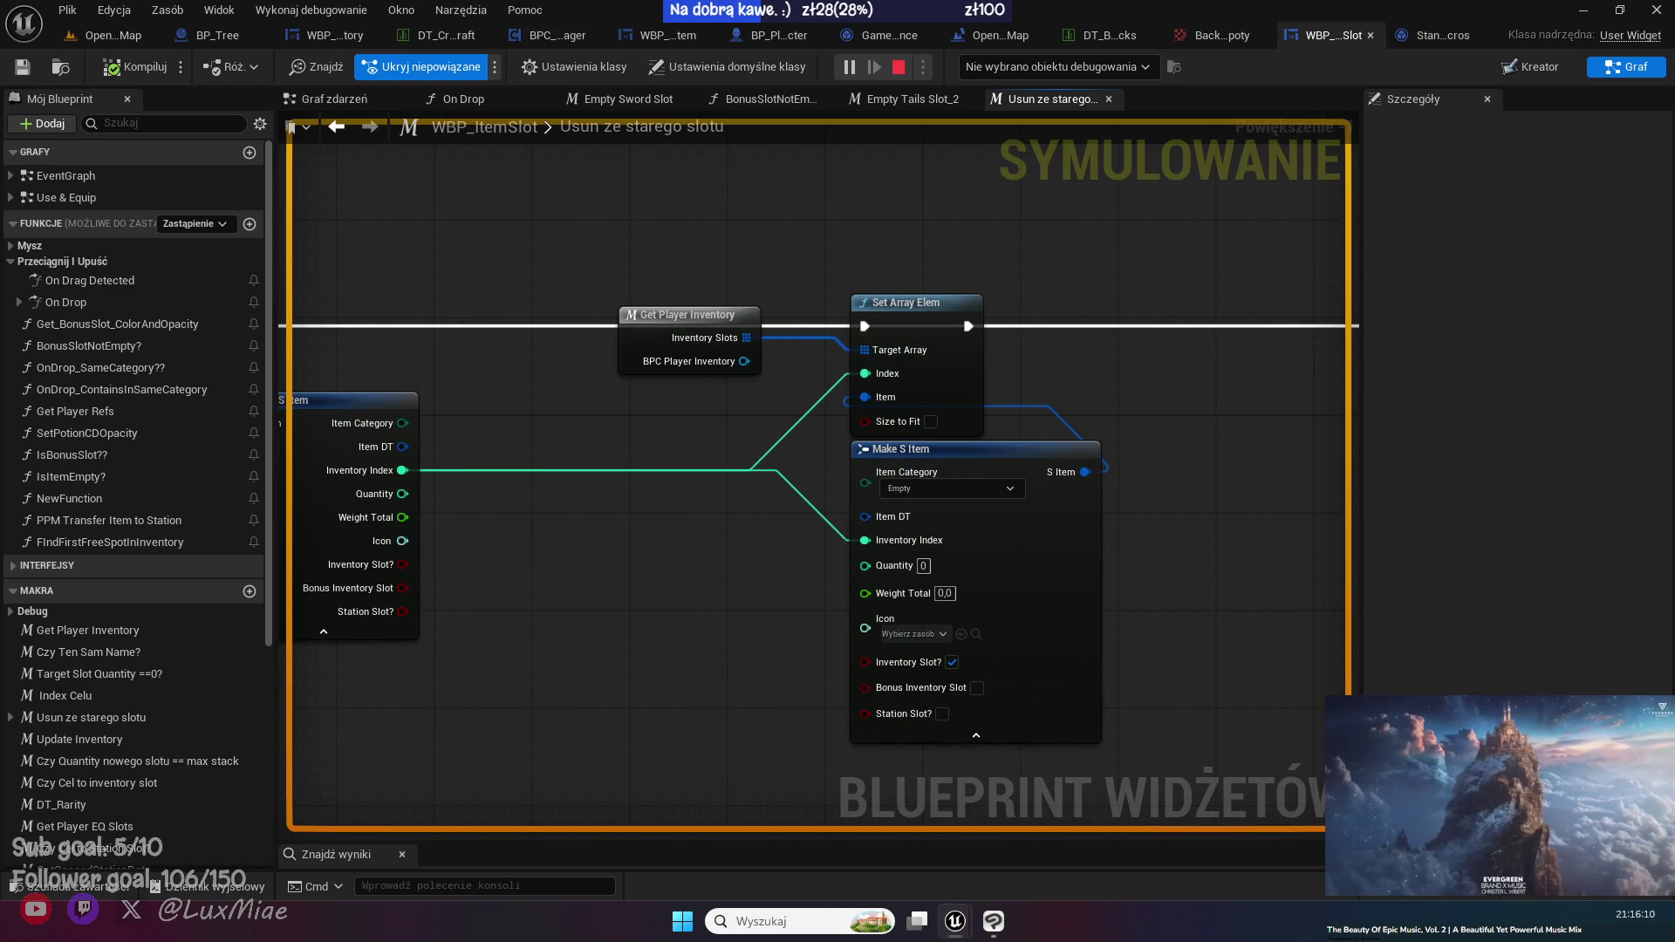
- Open the Empty Tails Slot_2 collapsed graph, then its Update Back EQ Slot function
left_click_drag(486, 597, 755, 563)
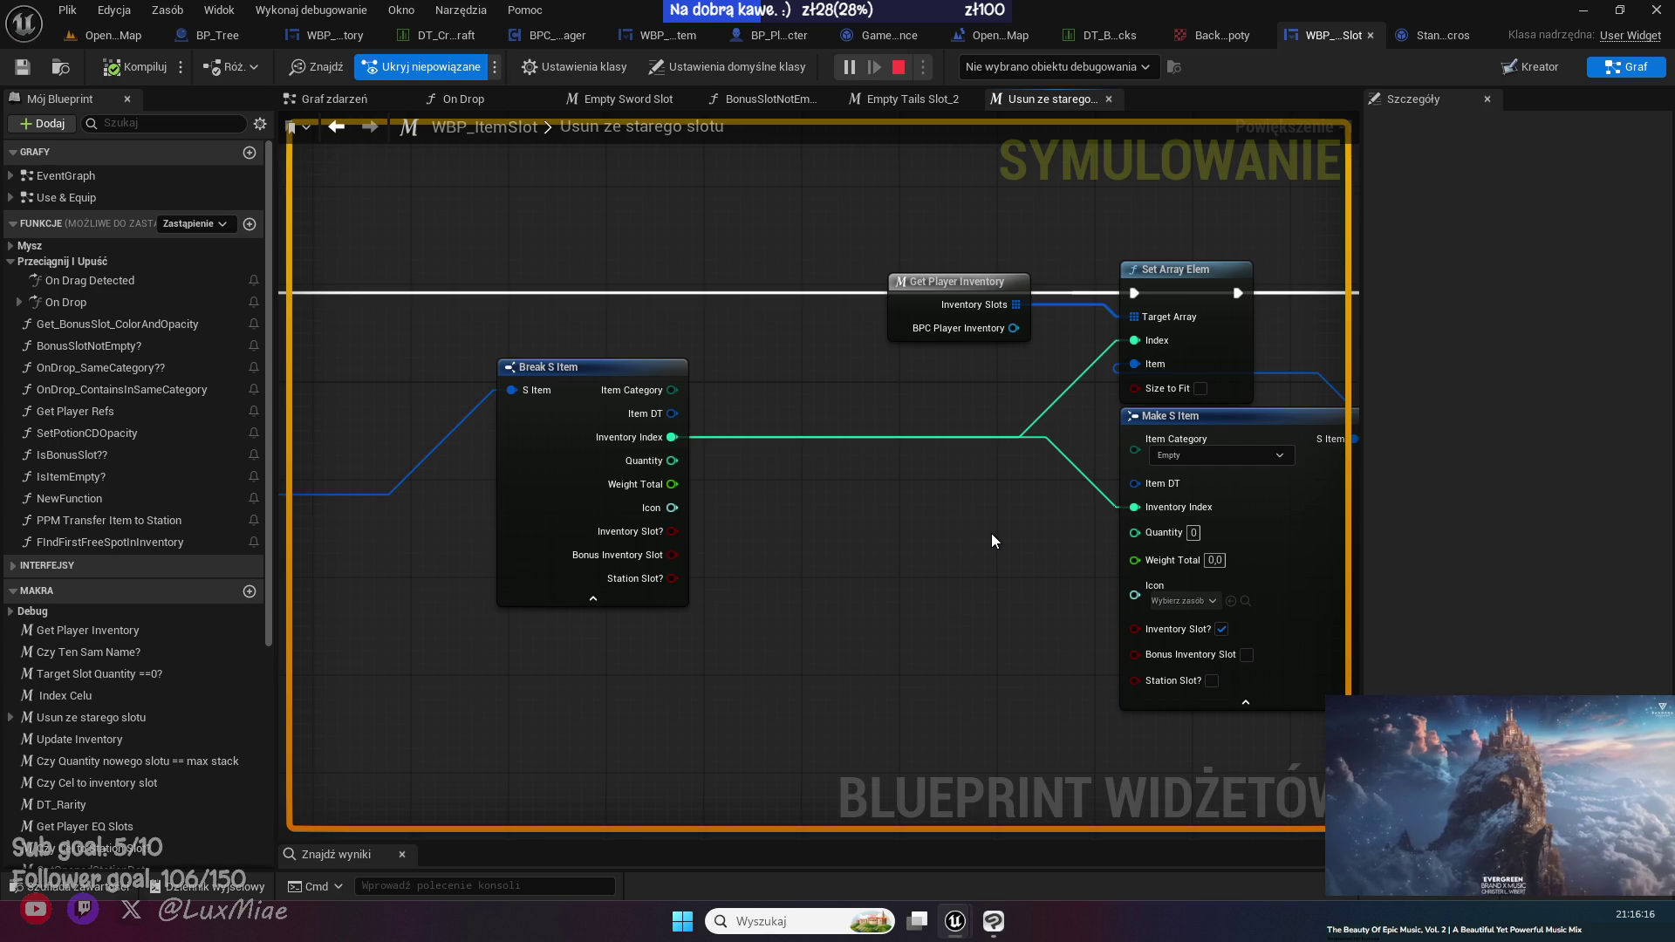
left_click_drag(991, 532, 1082, 458)
mouse_move(663, 665)
left_mouse_down()
mouse_move(766, 550)
mouse_move(960, 449)
mouse_move(949, 561)
mouse_move(801, 752)
left_mouse_up()
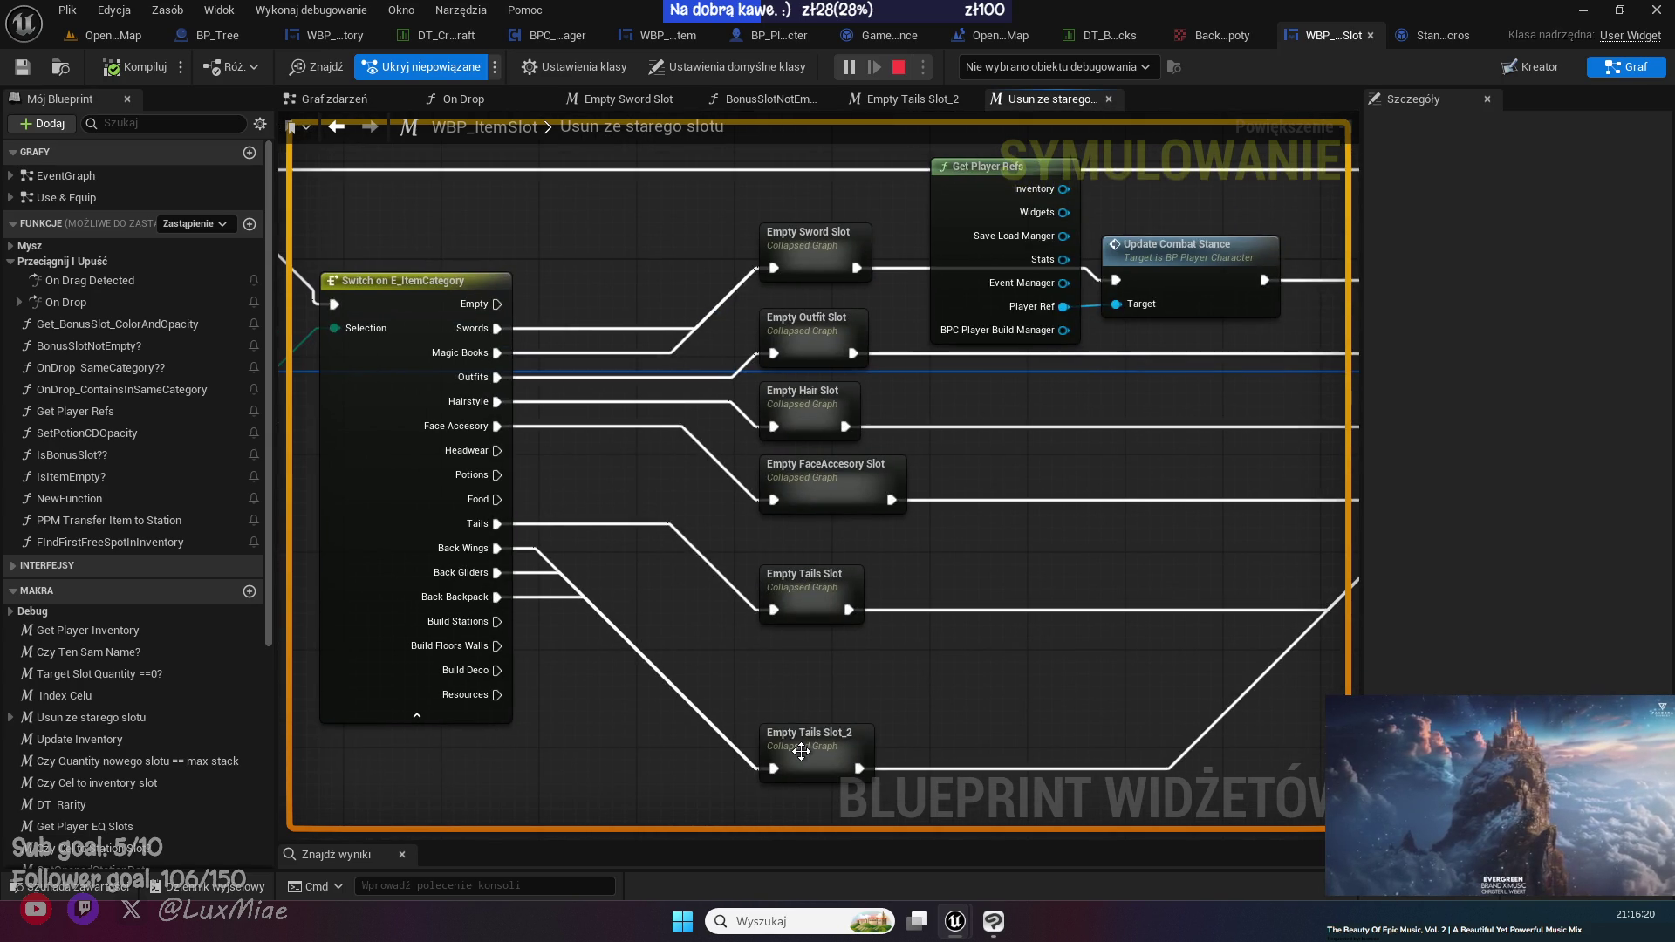
left_click(801, 752)
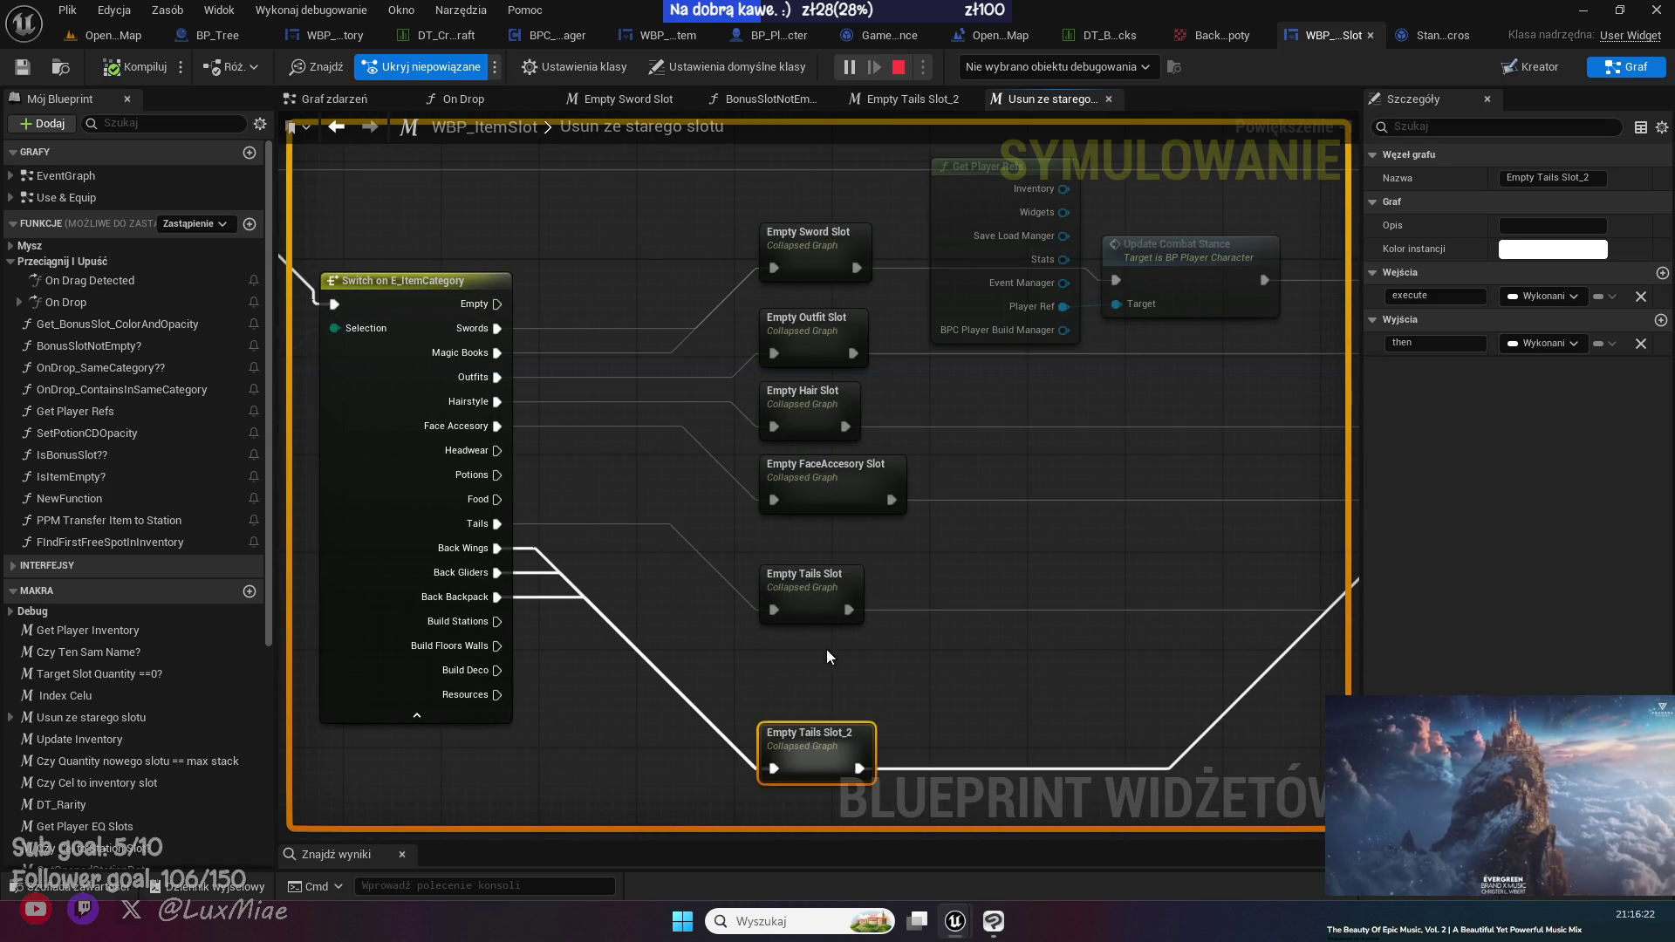
double_click(816, 752)
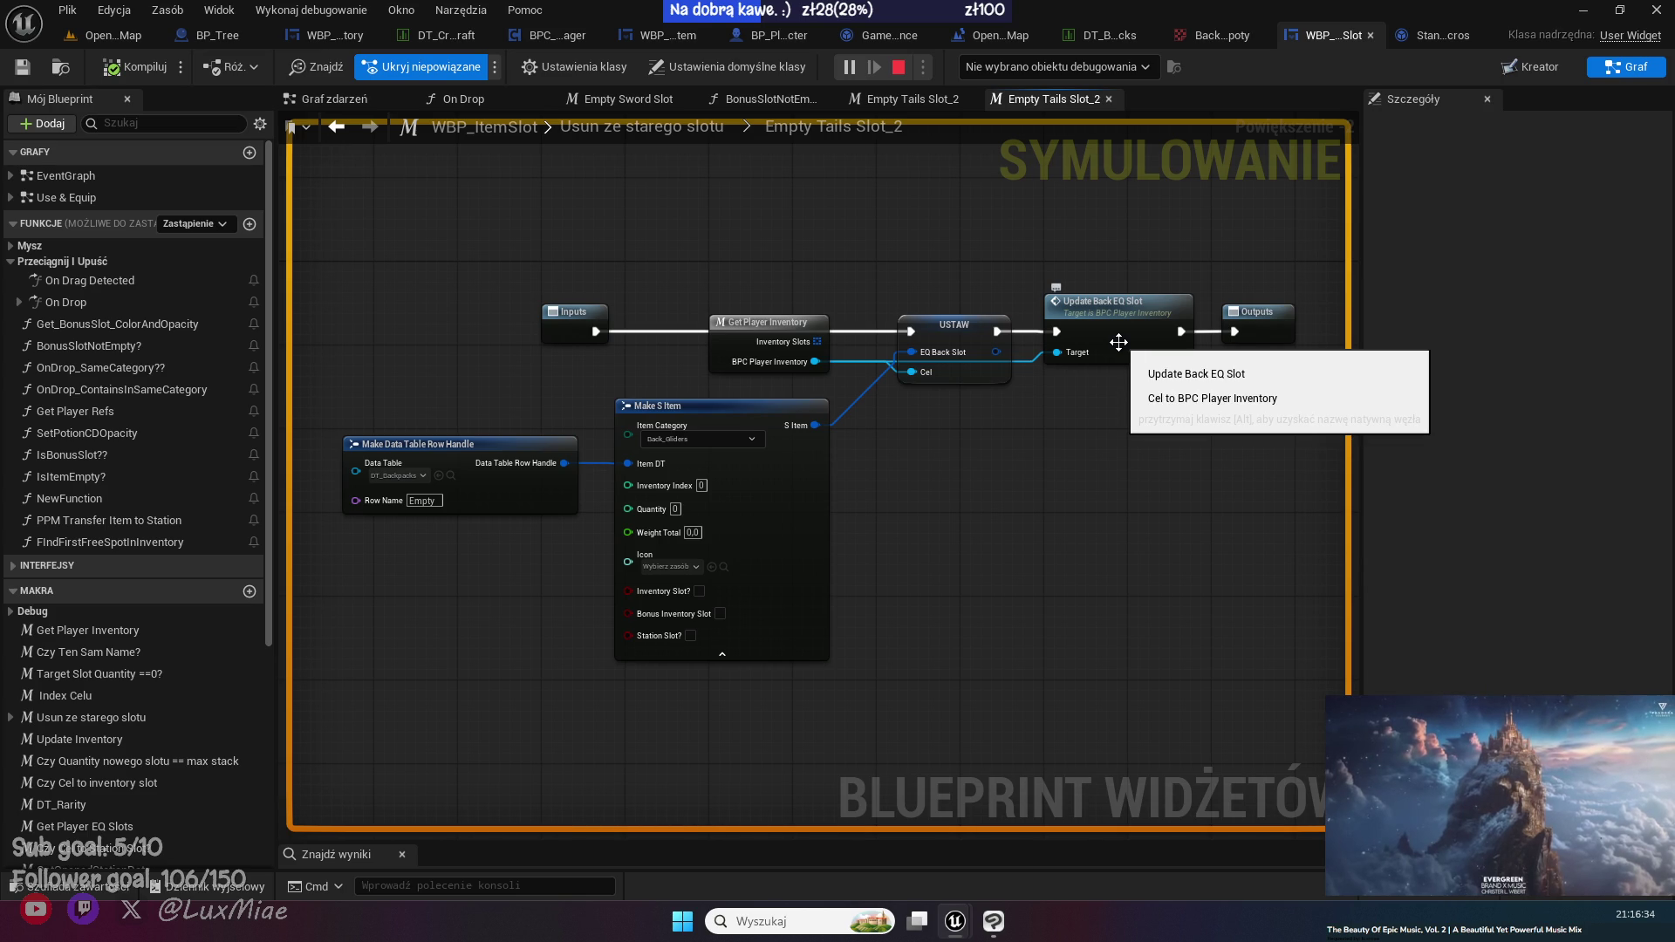
double_click(1118, 342)
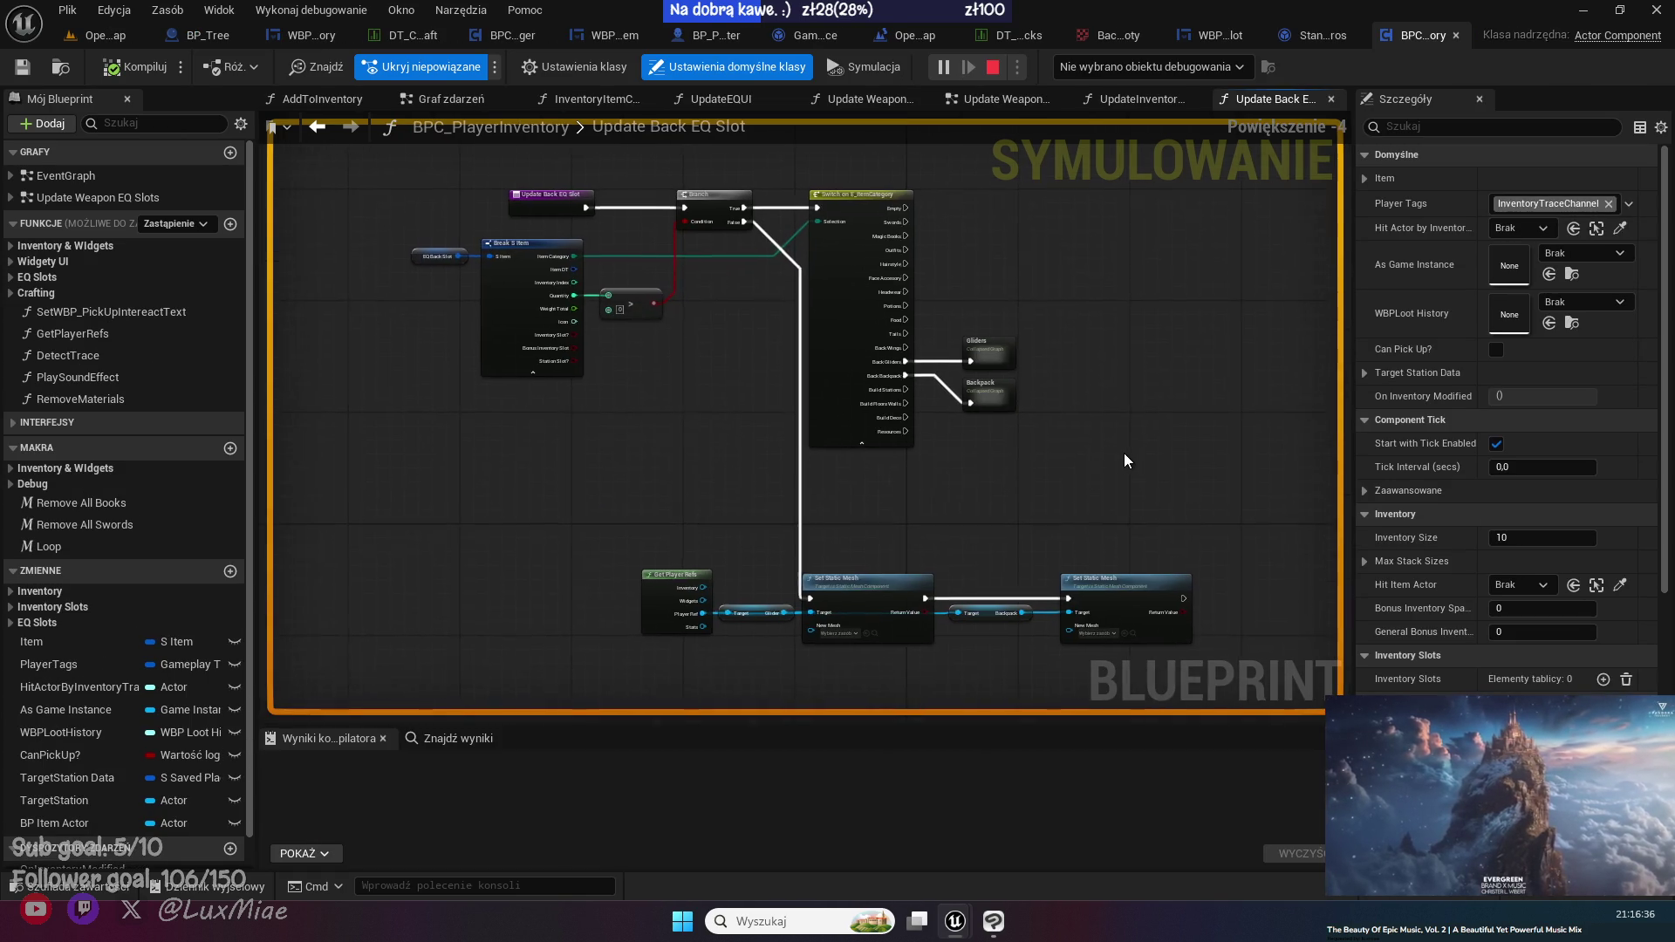
- Inspect the Backpack collapsed graph's Get Data Table Row and Break S Backpacks nodes
scroll(680, 341, "up", 4)
mouse_move(686, 349)
left_mouse_down()
mouse_move(957, 555)
mouse_move(931, 504)
mouse_move(919, 584)
mouse_move(594, 303)
mouse_move(569, 203)
mouse_move(348, 304)
mouse_move(947, 419)
left_mouse_up()
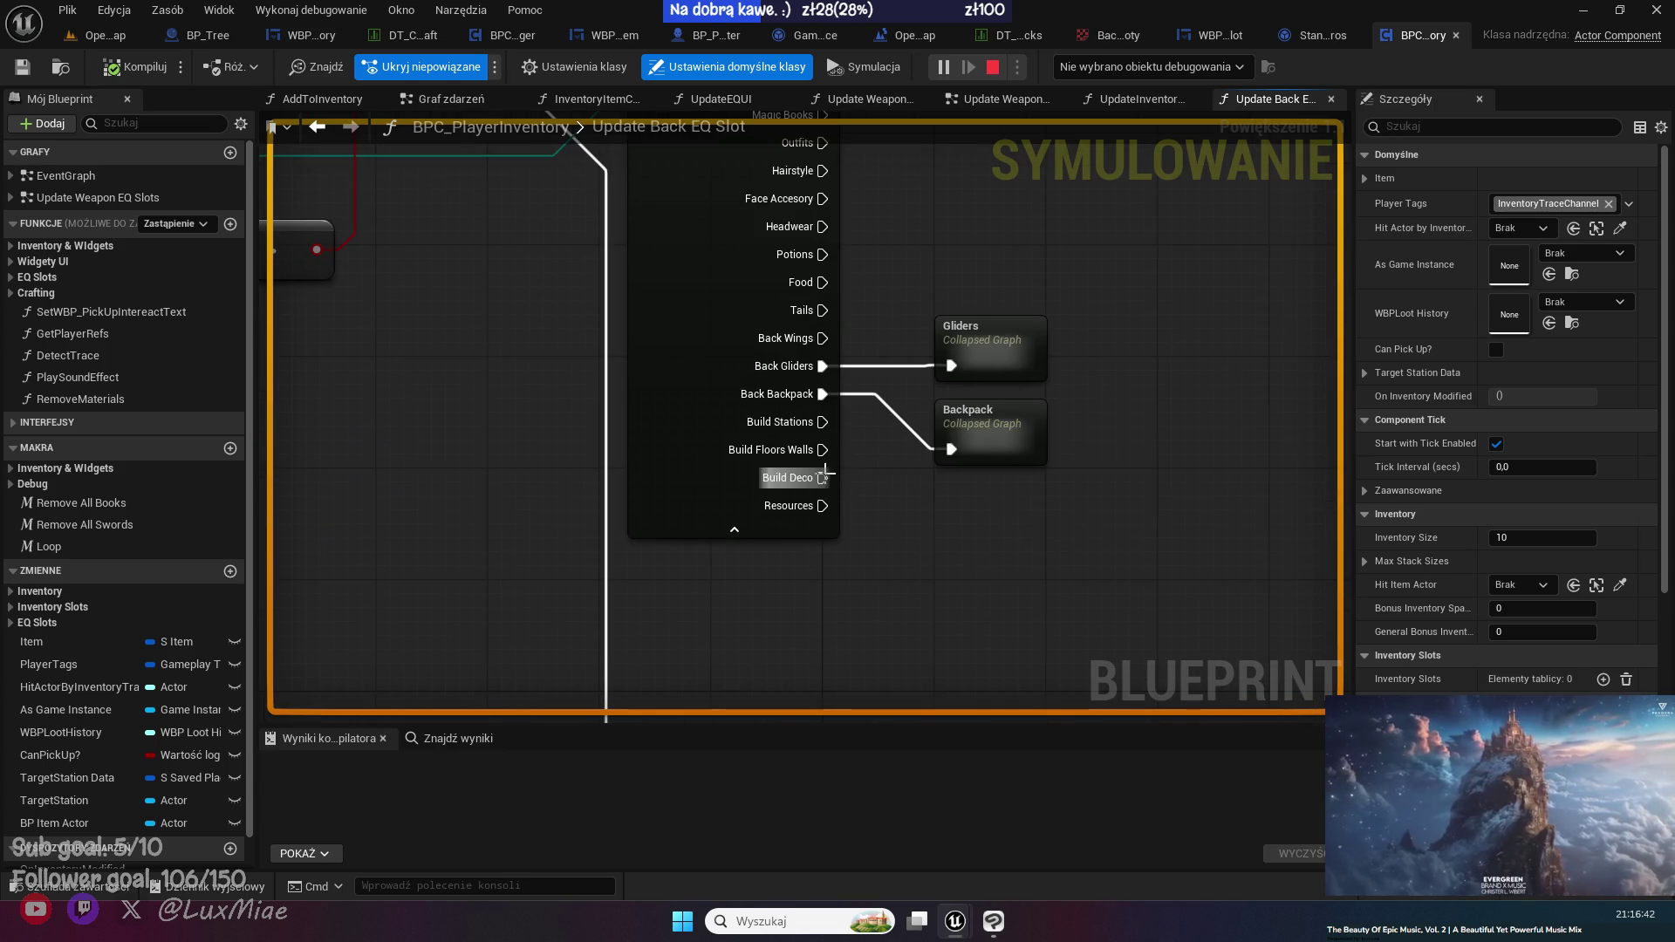
double_click(977, 433)
scroll(977, 433, "up", 1)
scroll(850, 479, "up", 2)
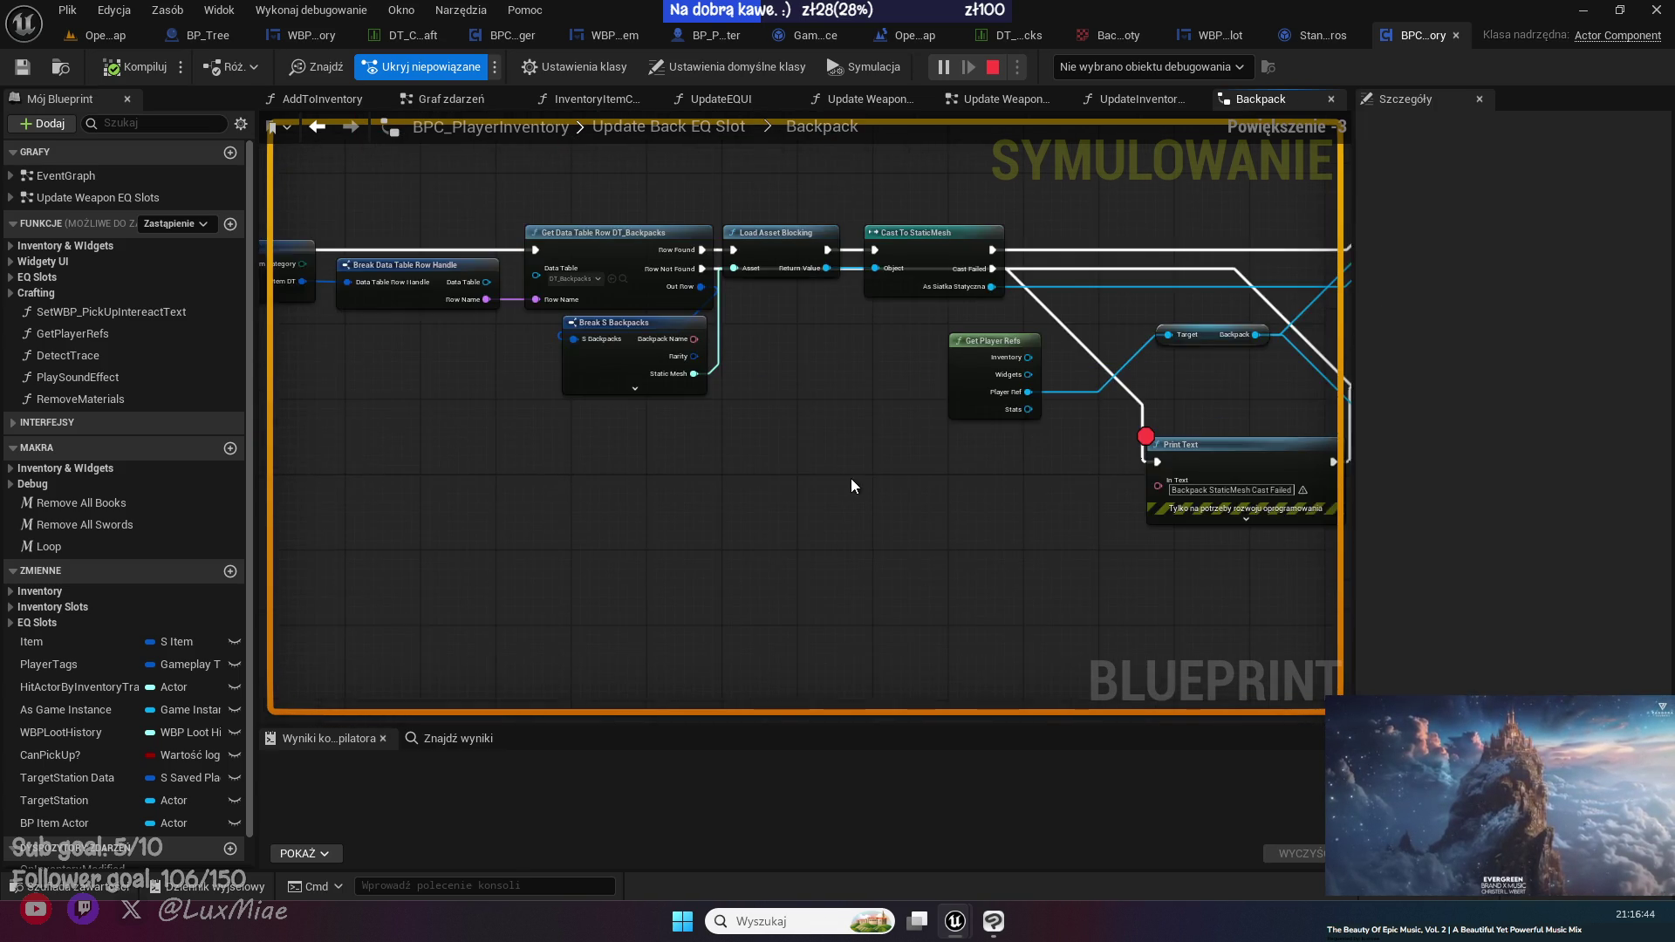
scroll(557, 474, "up", 1)
mouse_move(421, 441)
left_mouse_down()
mouse_move(759, 456)
mouse_move(903, 485)
left_mouse_up()
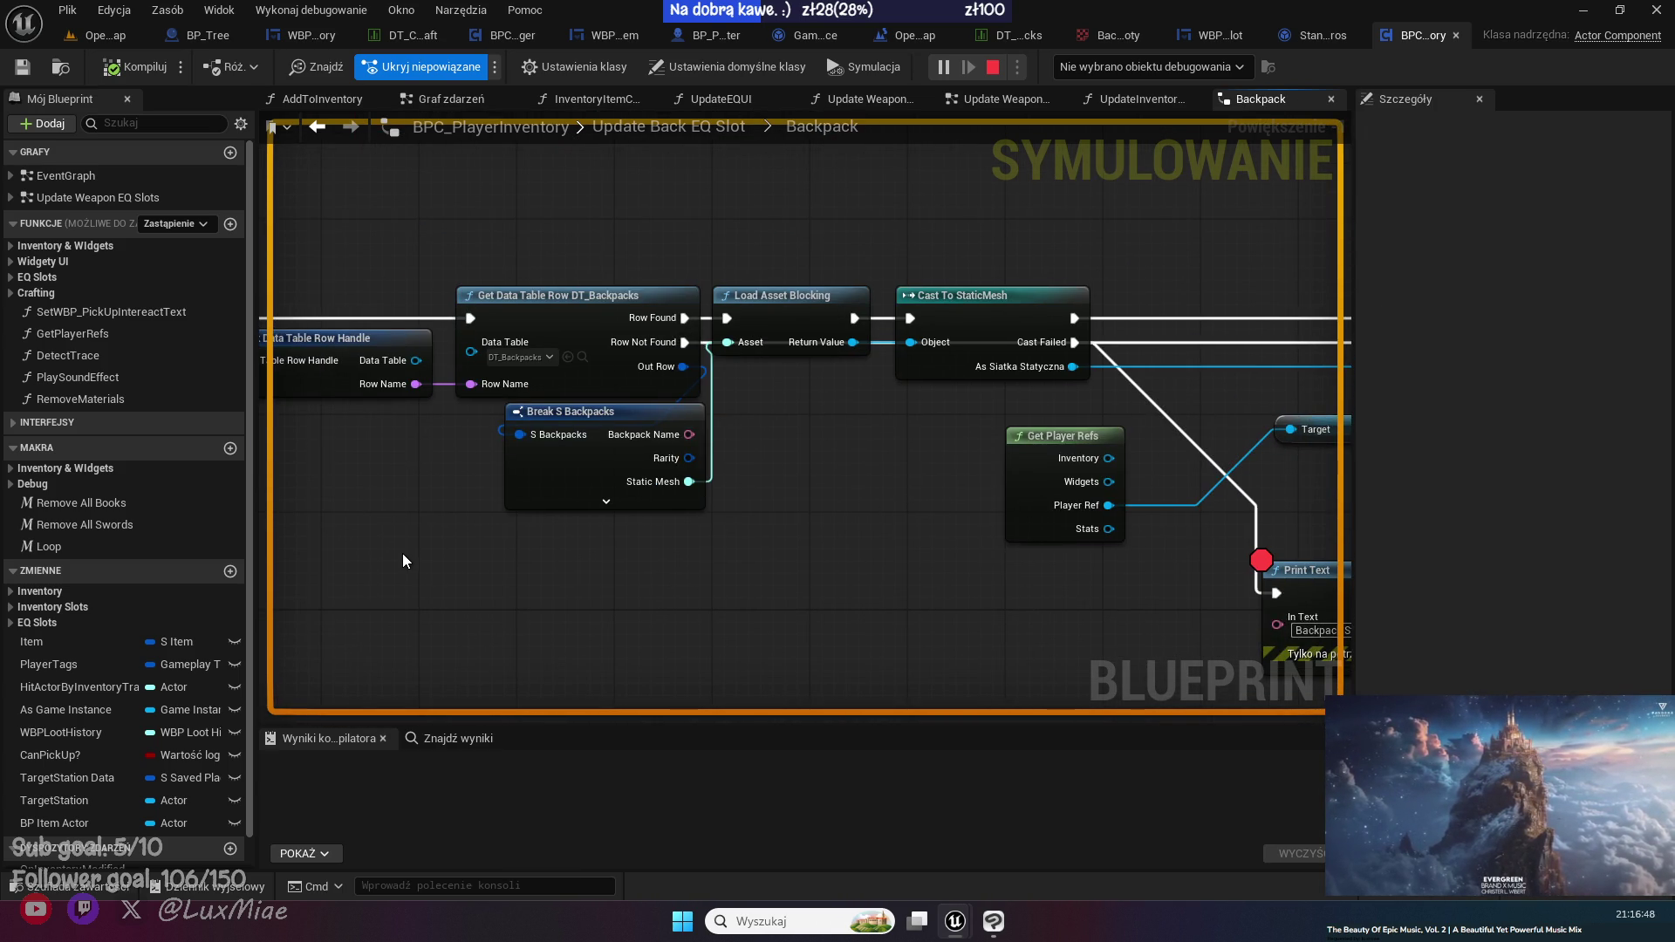
mouse_move(402, 553)
left_mouse_down()
mouse_move(602, 573)
mouse_move(1065, 497)
mouse_move(1149, 500)
mouse_move(520, 495)
left_mouse_up()
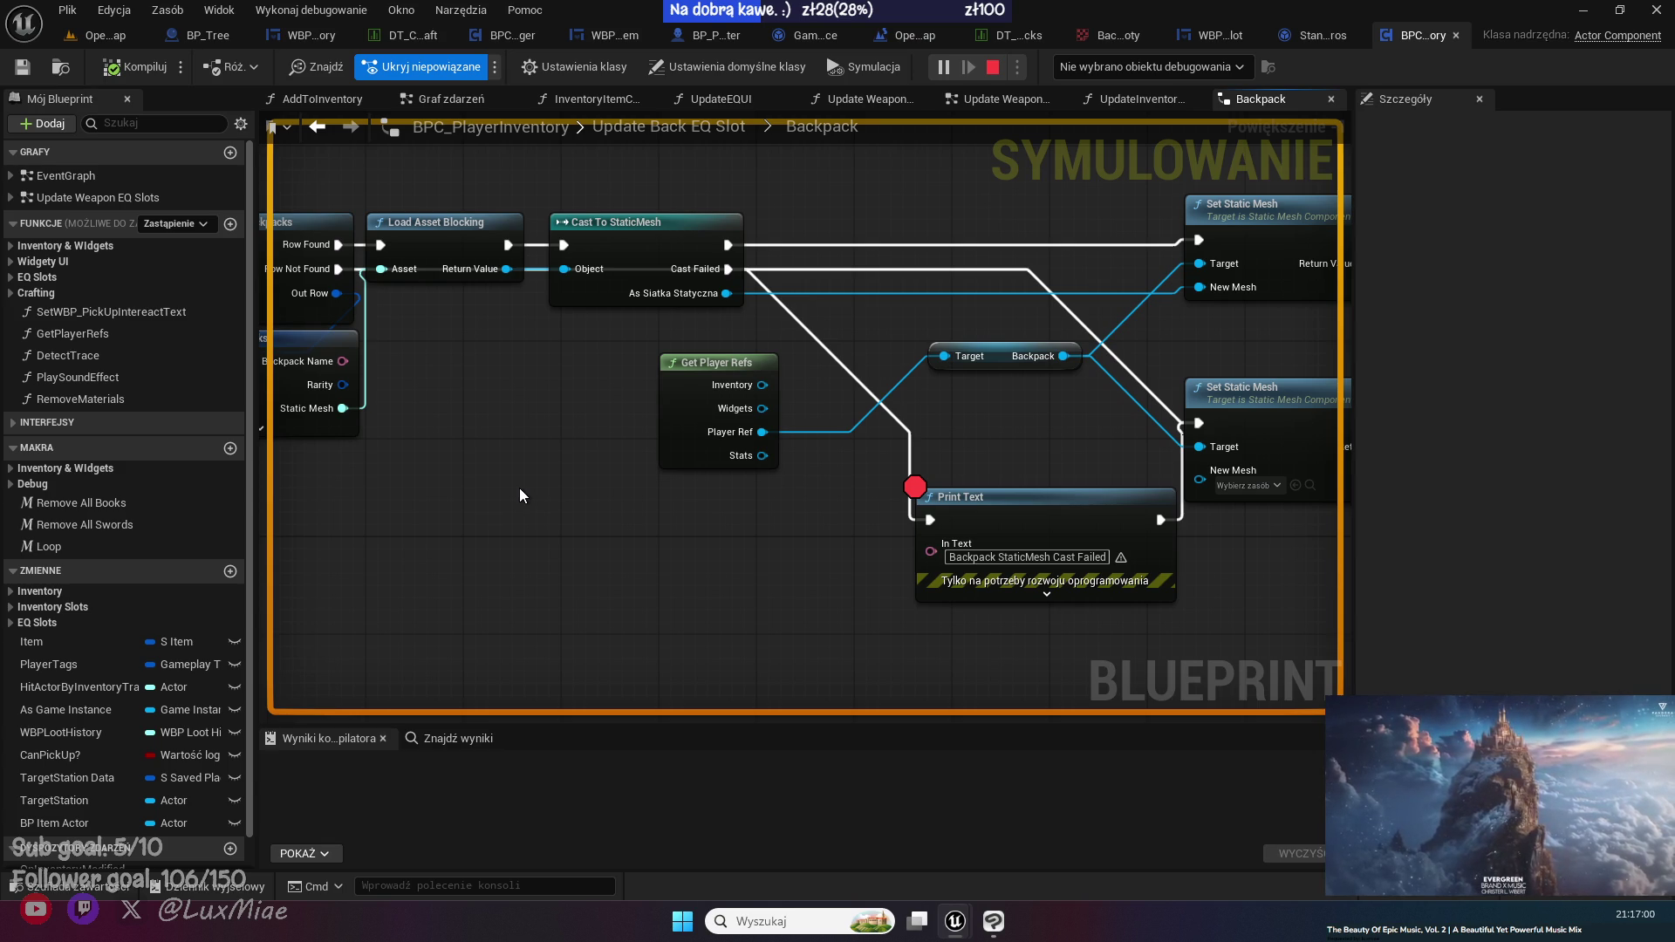
left_click(316, 126)
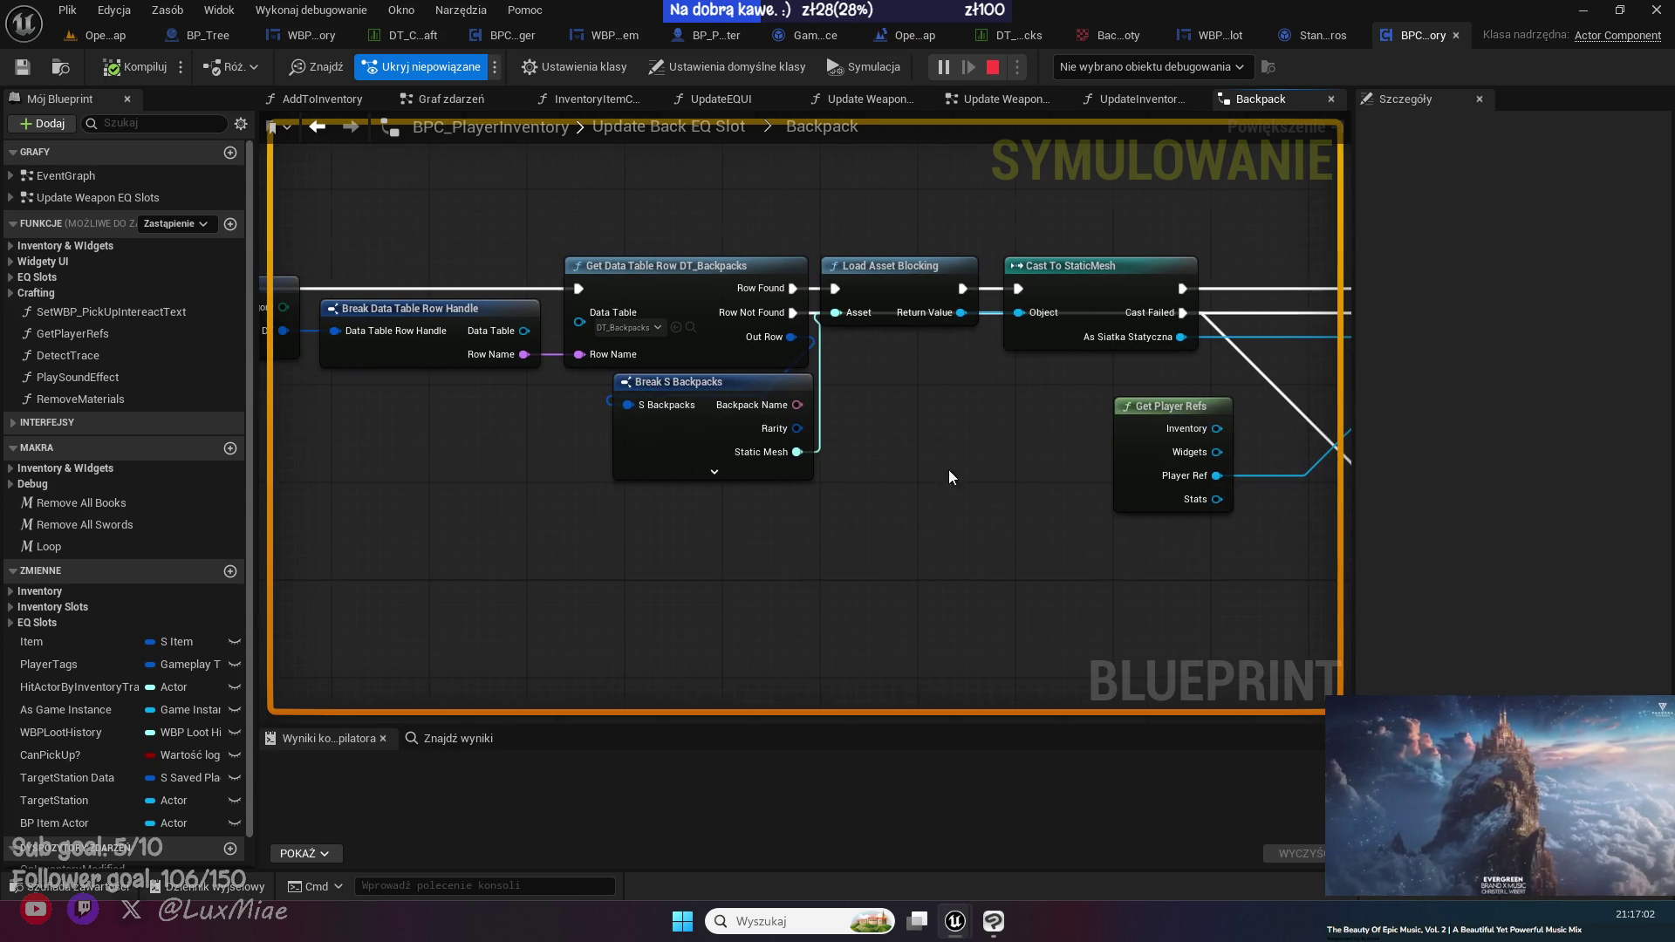
left_click(325, 130)
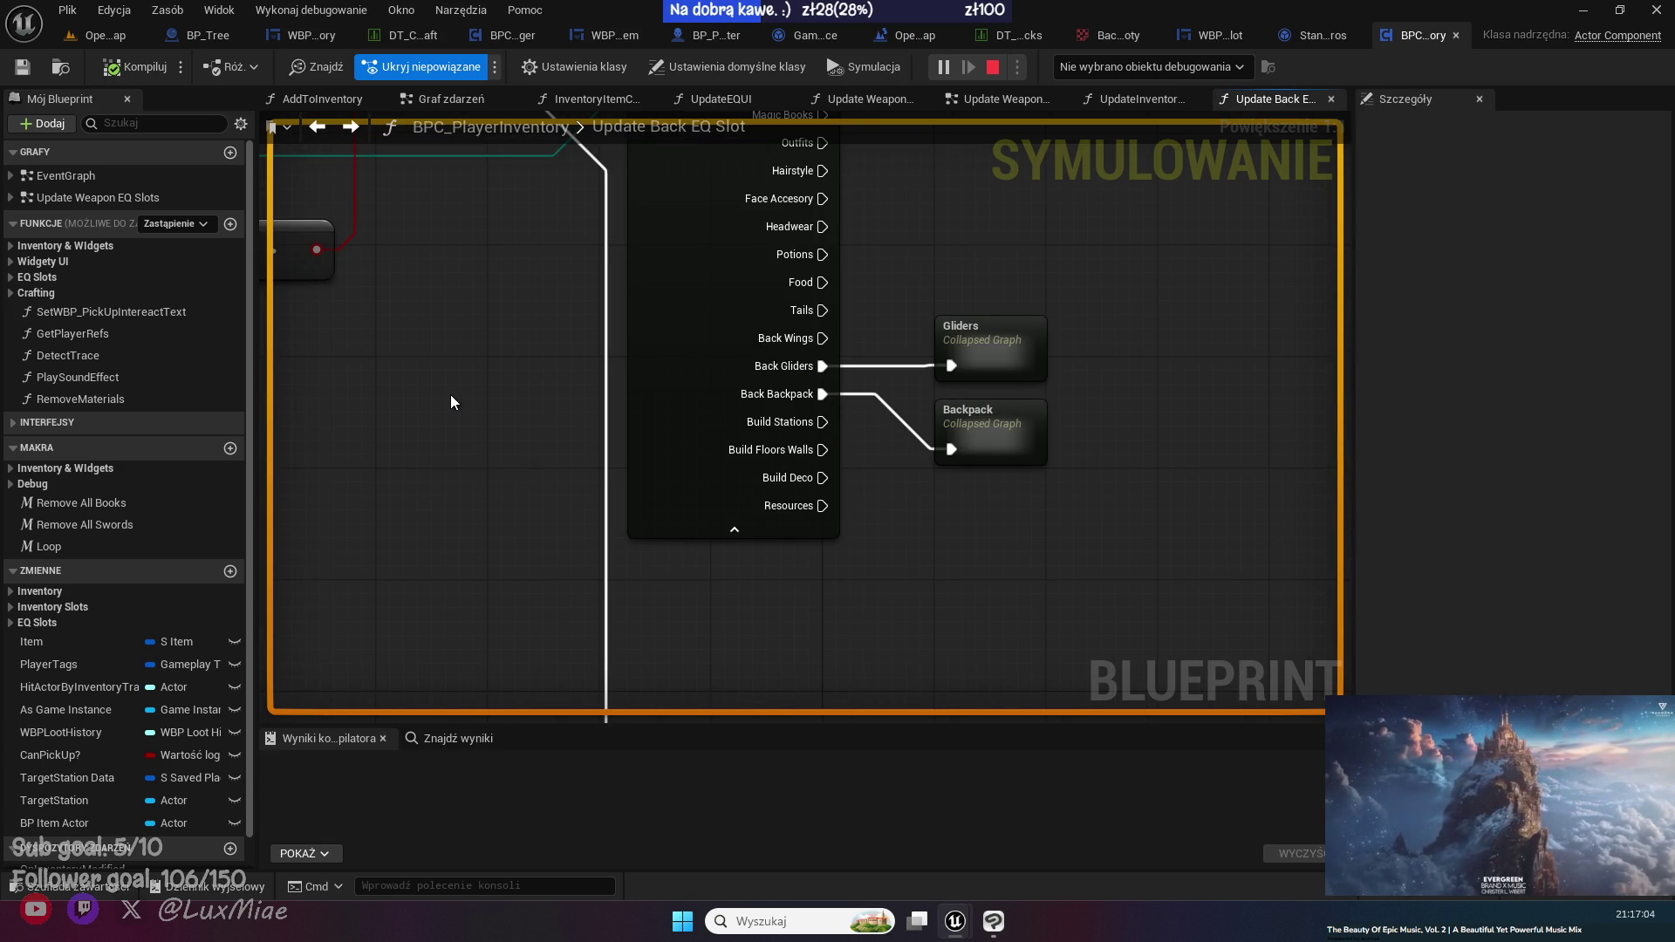
- Inspect the Gliders collapsed graph's Get Data Table Row and Break S Gliders nodes
double_click(1023, 358)
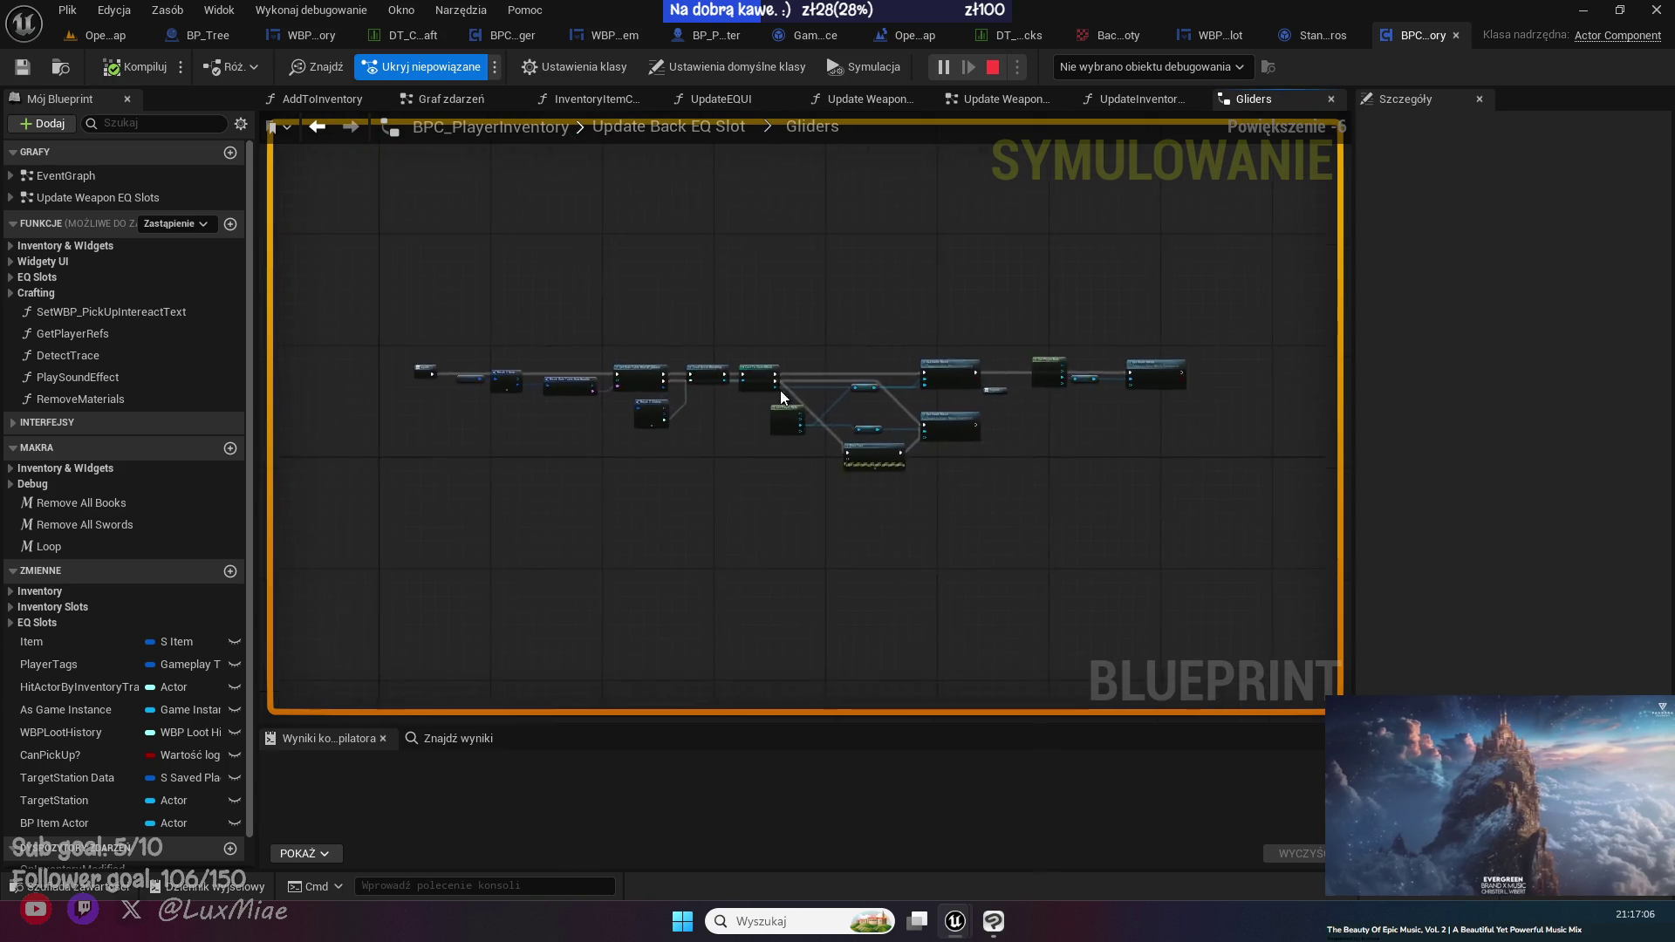
scroll(745, 408, "up", 3)
left_click_drag(667, 530, 1099, 499)
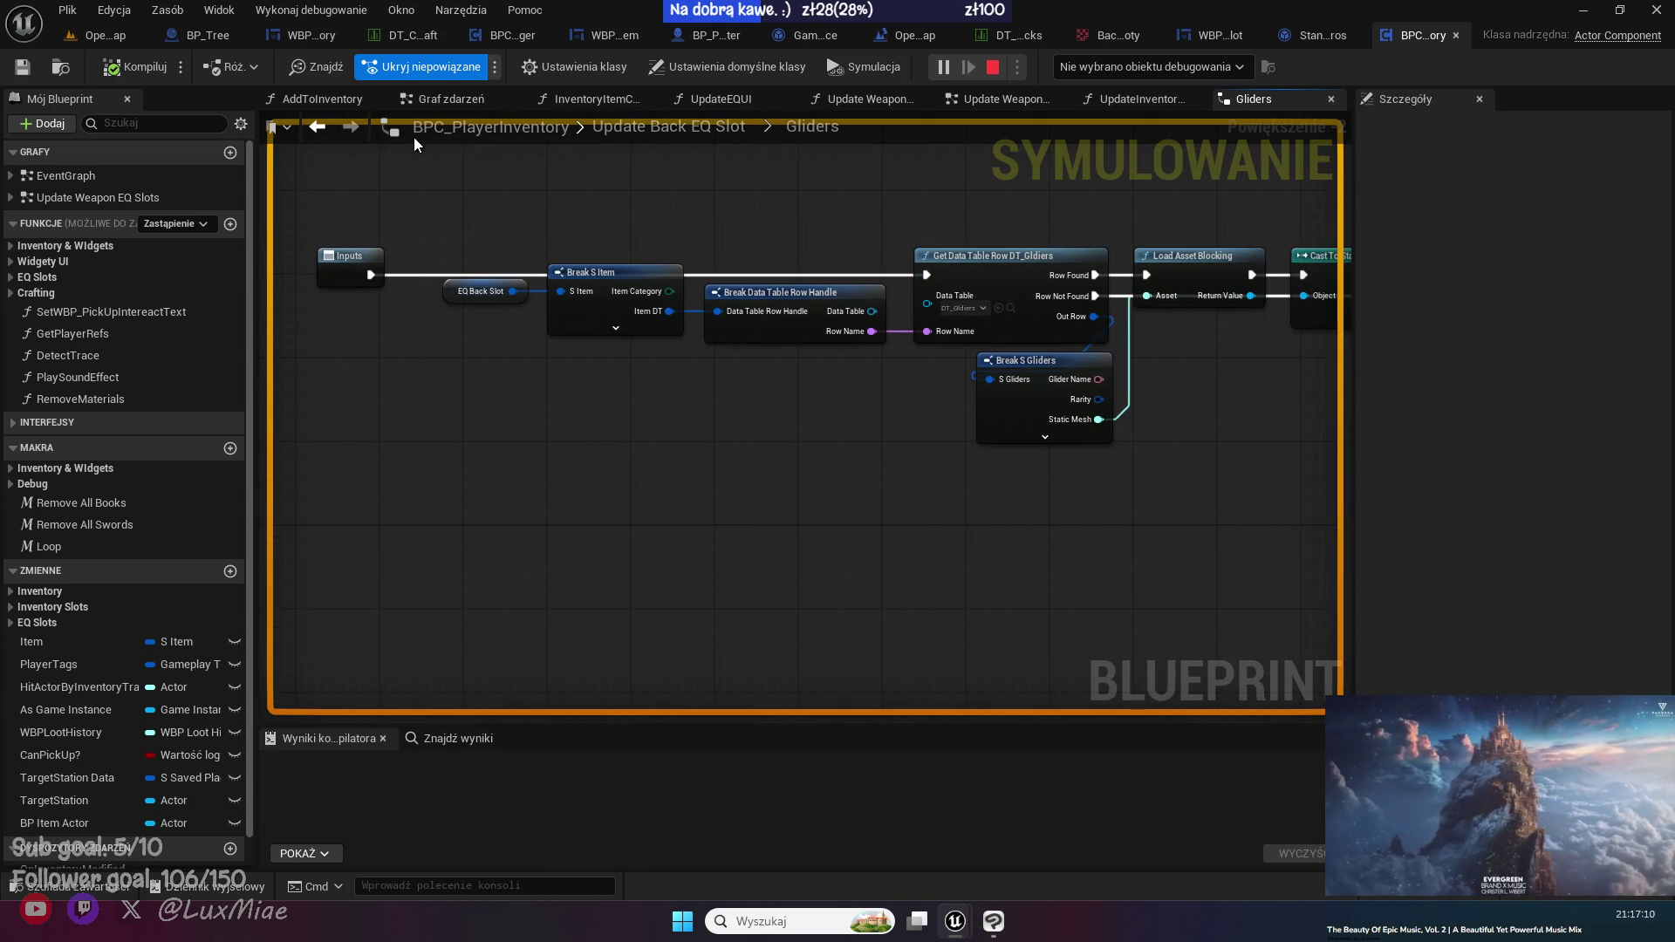
left_click(317, 129)
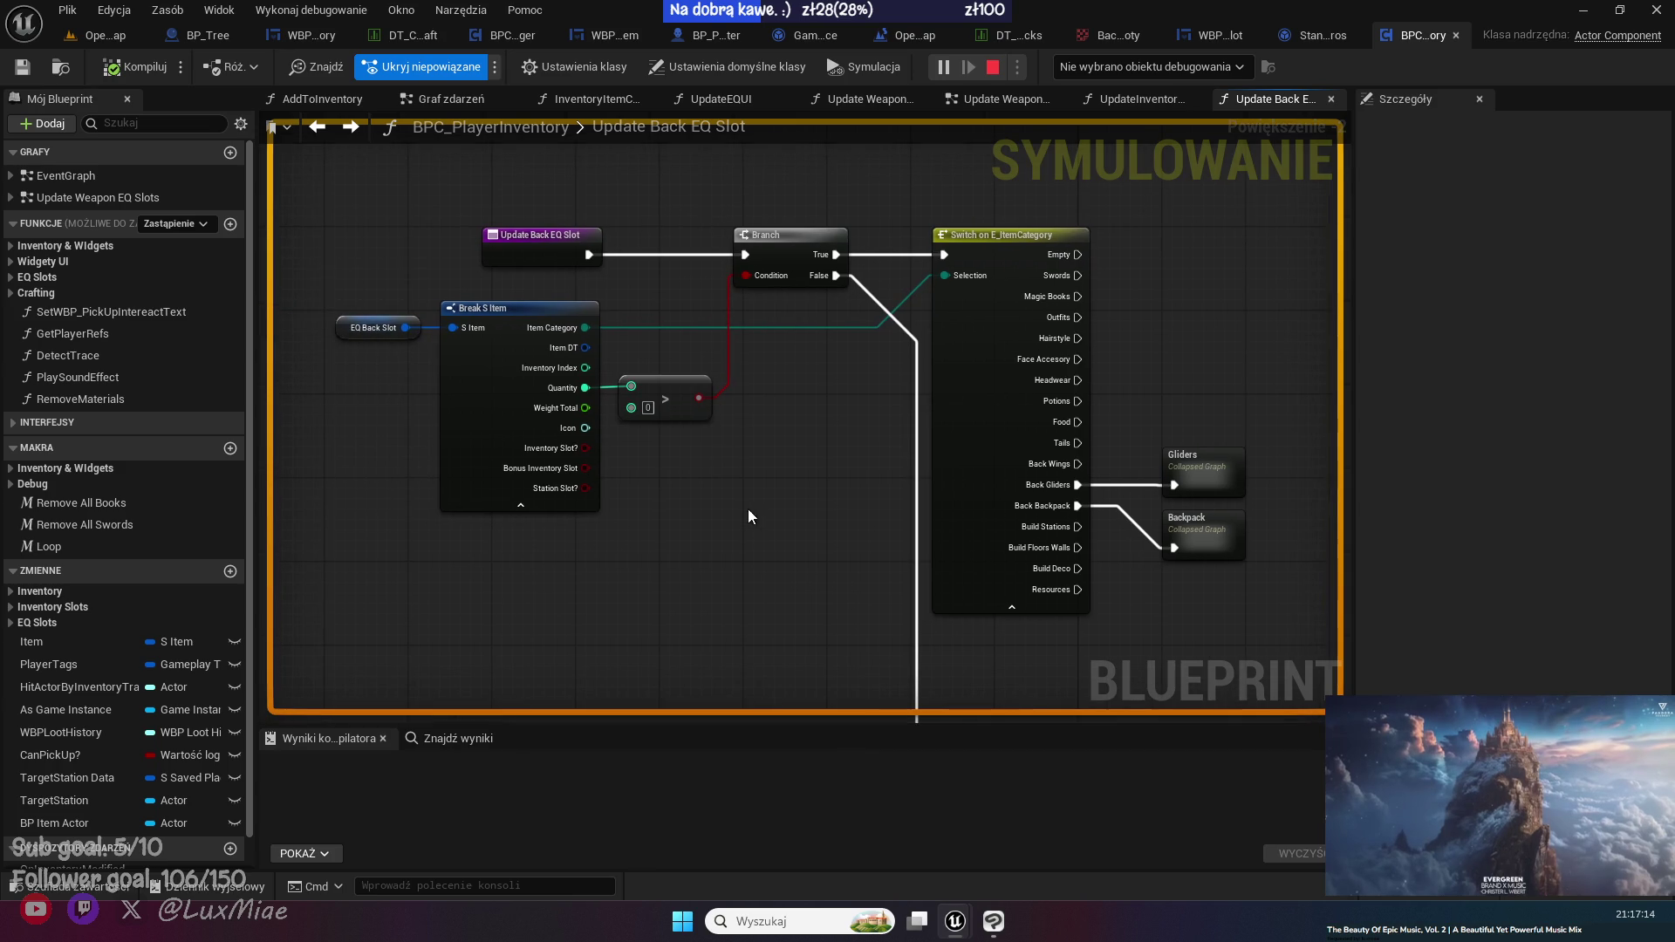
- Review the UpdateInventoryUI graph, close its tab, and return to WBP_ItemSlot
left_click(322, 127)
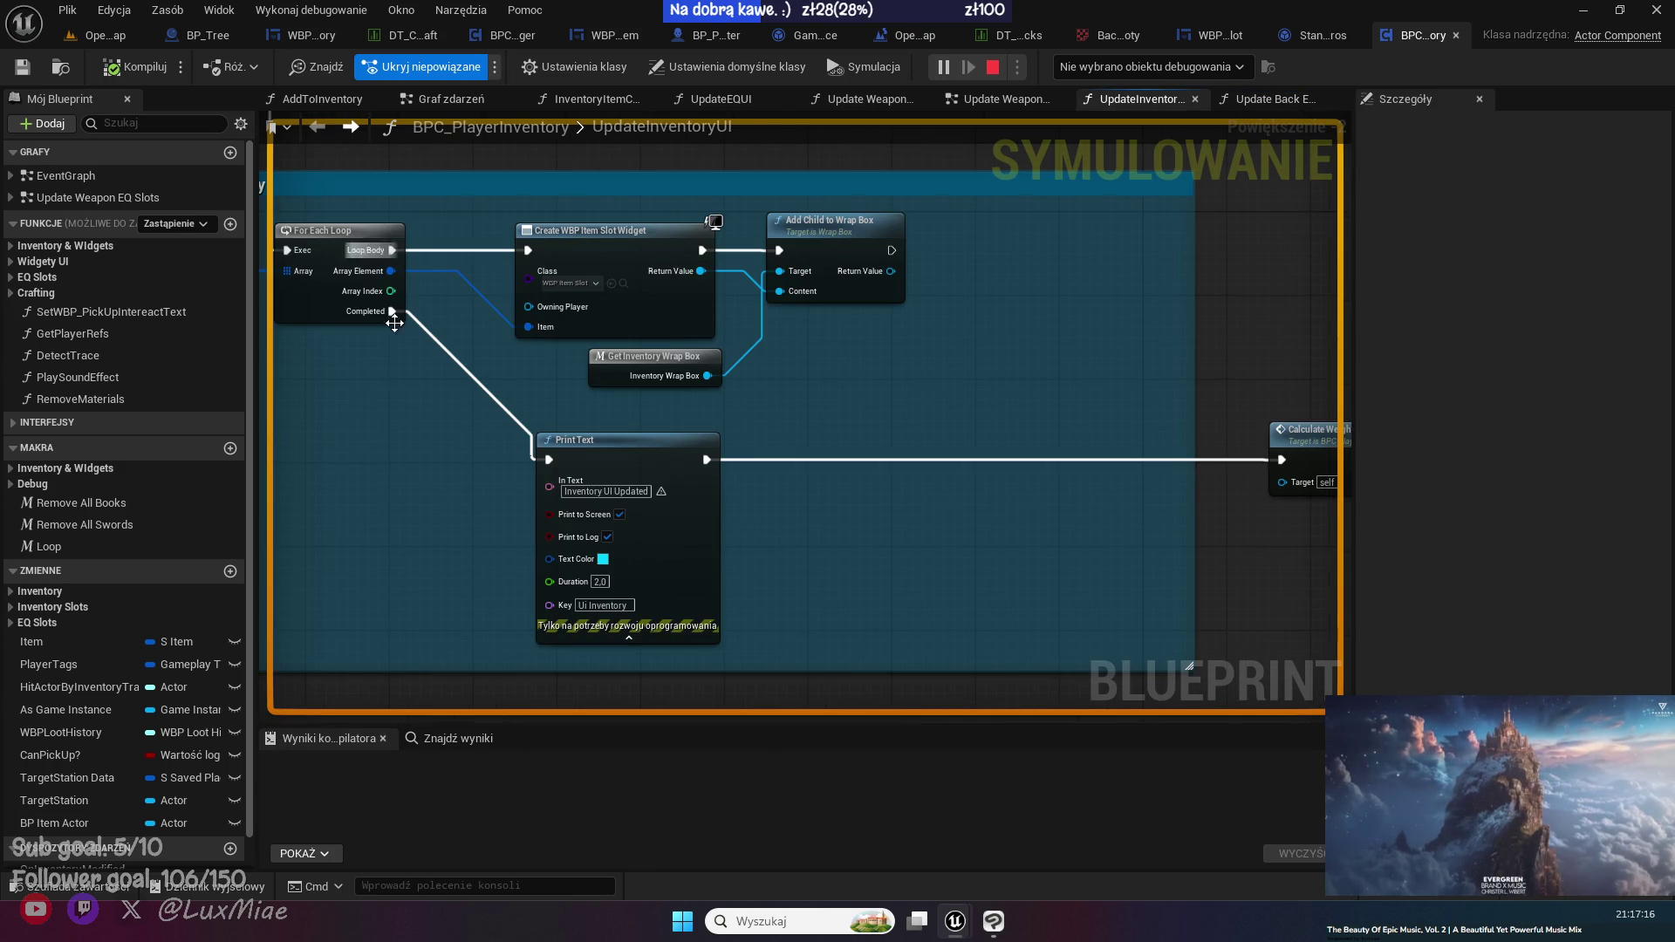
left_click_drag(405, 419, 677, 436)
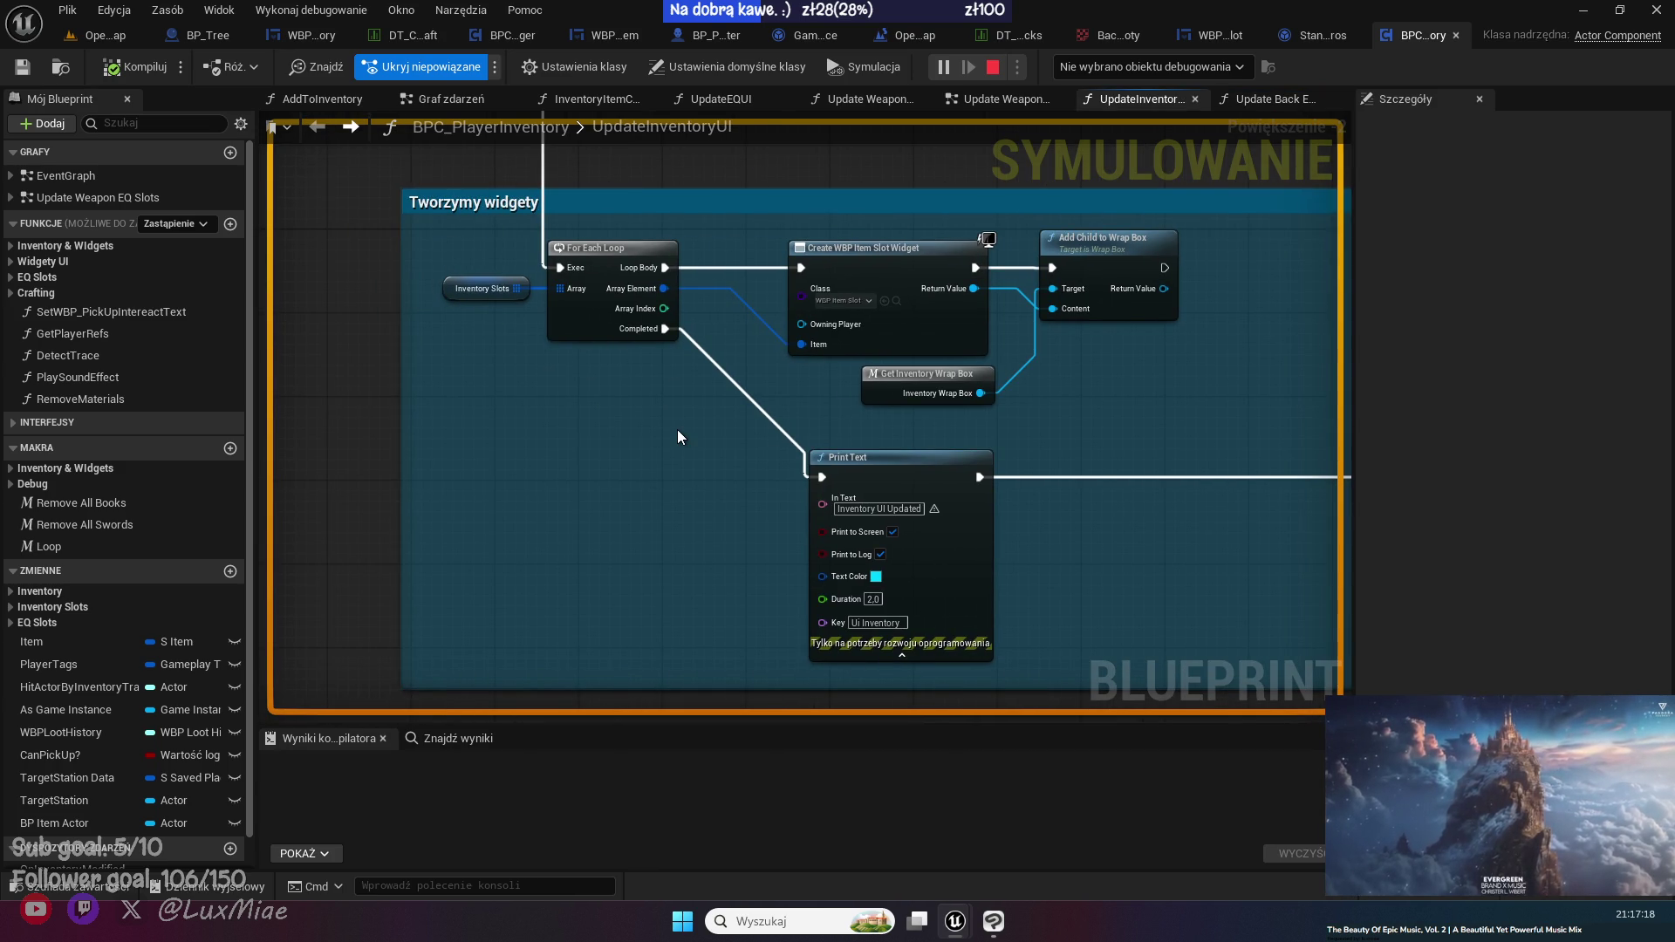
left_click_drag(441, 246, 462, 595)
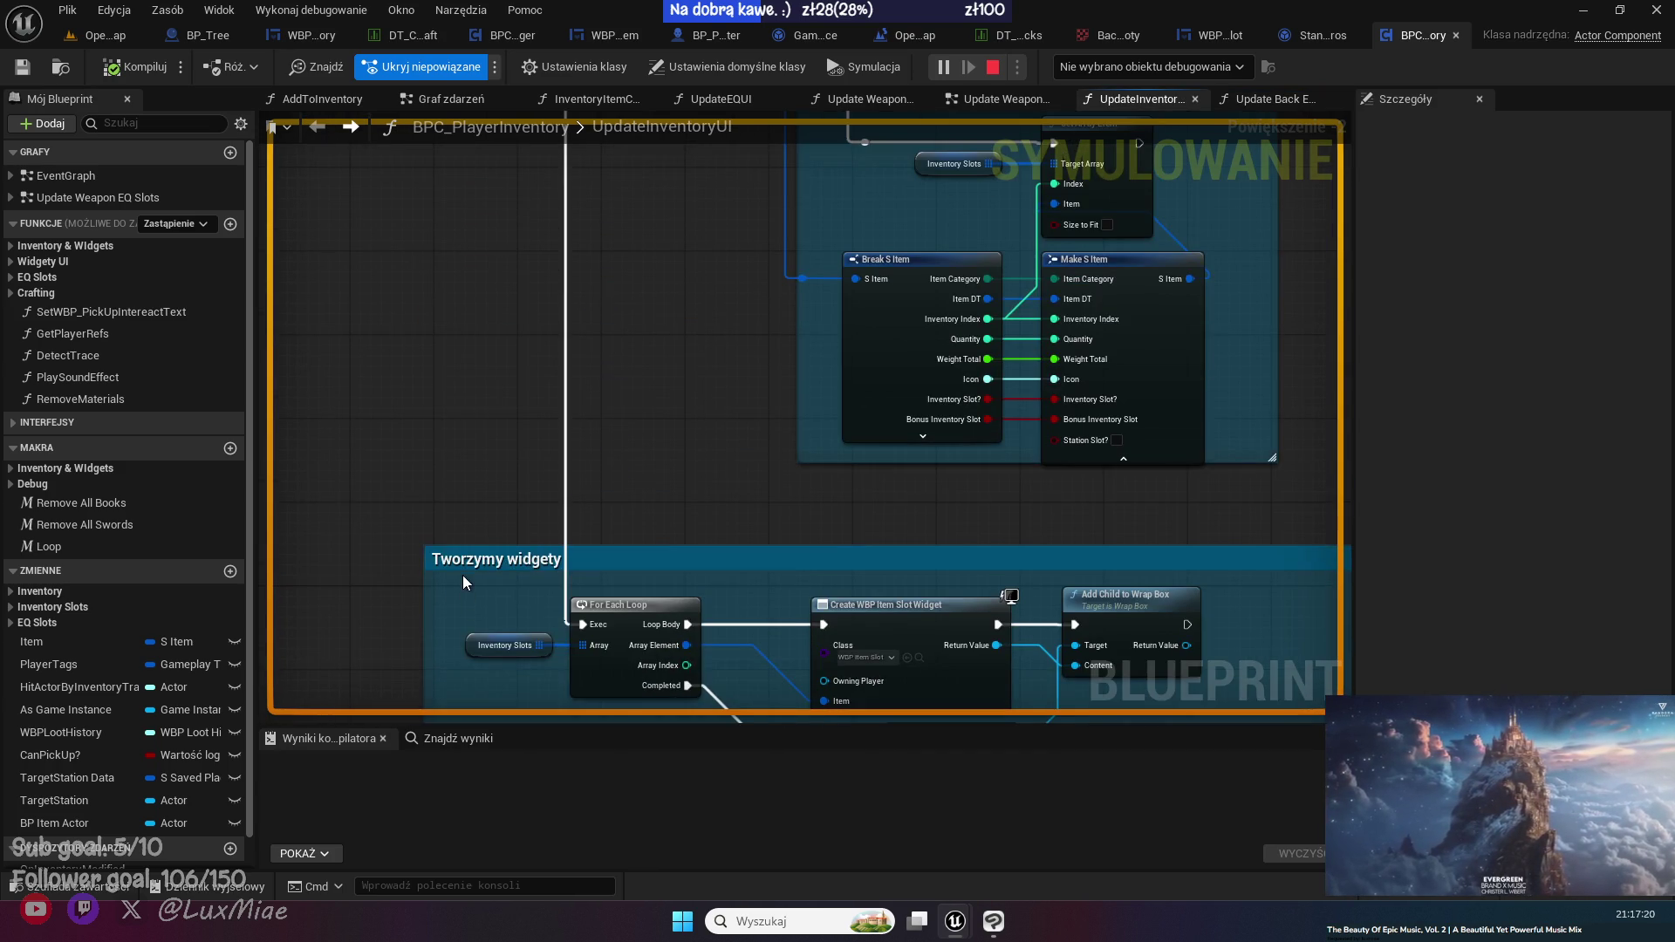
scroll(471, 602, "down", 4)
left_click_drag(453, 367, 811, 432)
scroll(652, 342, "up", 4)
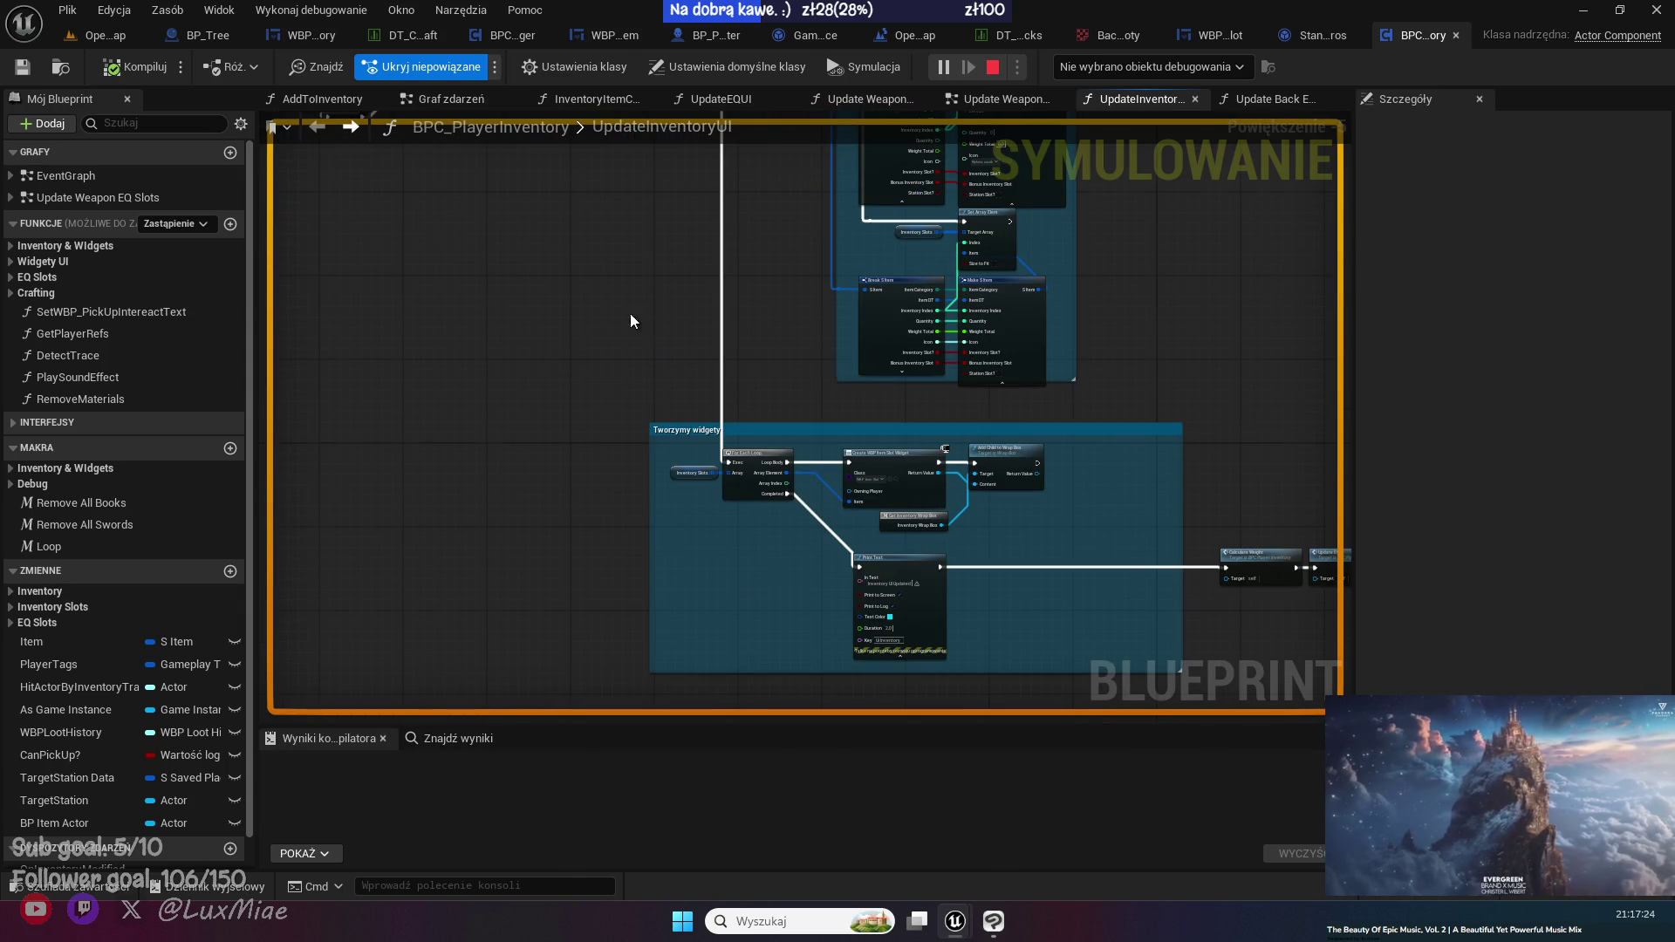
left_click_drag(649, 316, 447, 342)
middle_click(1146, 103)
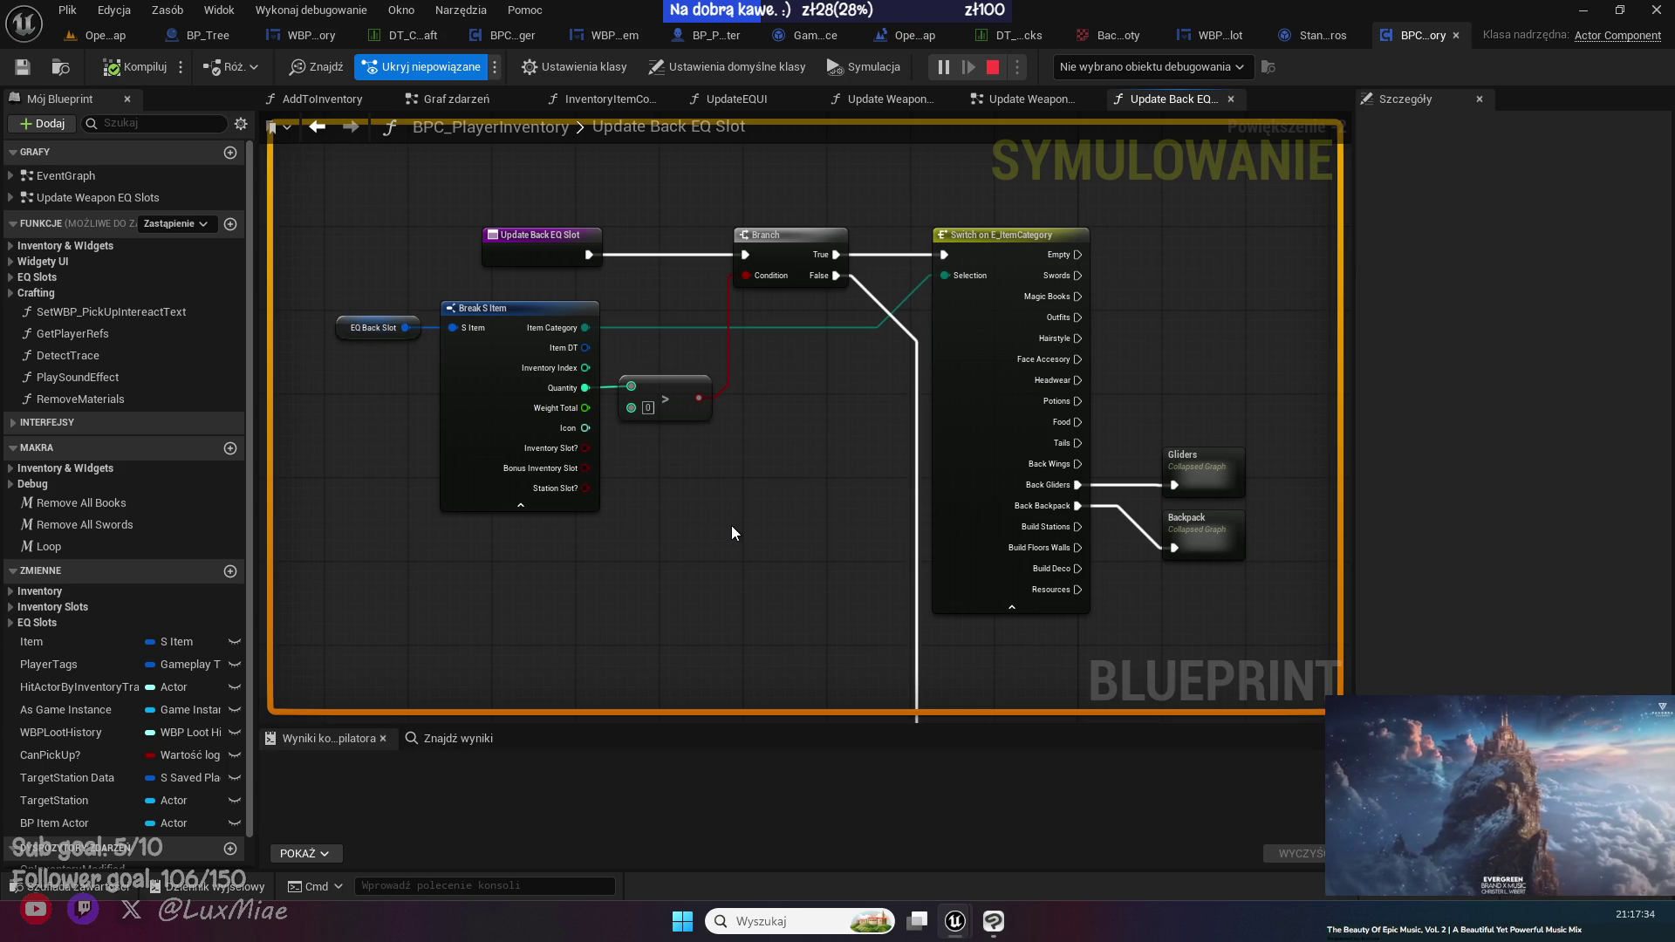
mouse_move(731, 525)
left_mouse_down()
mouse_move(808, 247)
mouse_move(688, 581)
left_mouse_up()
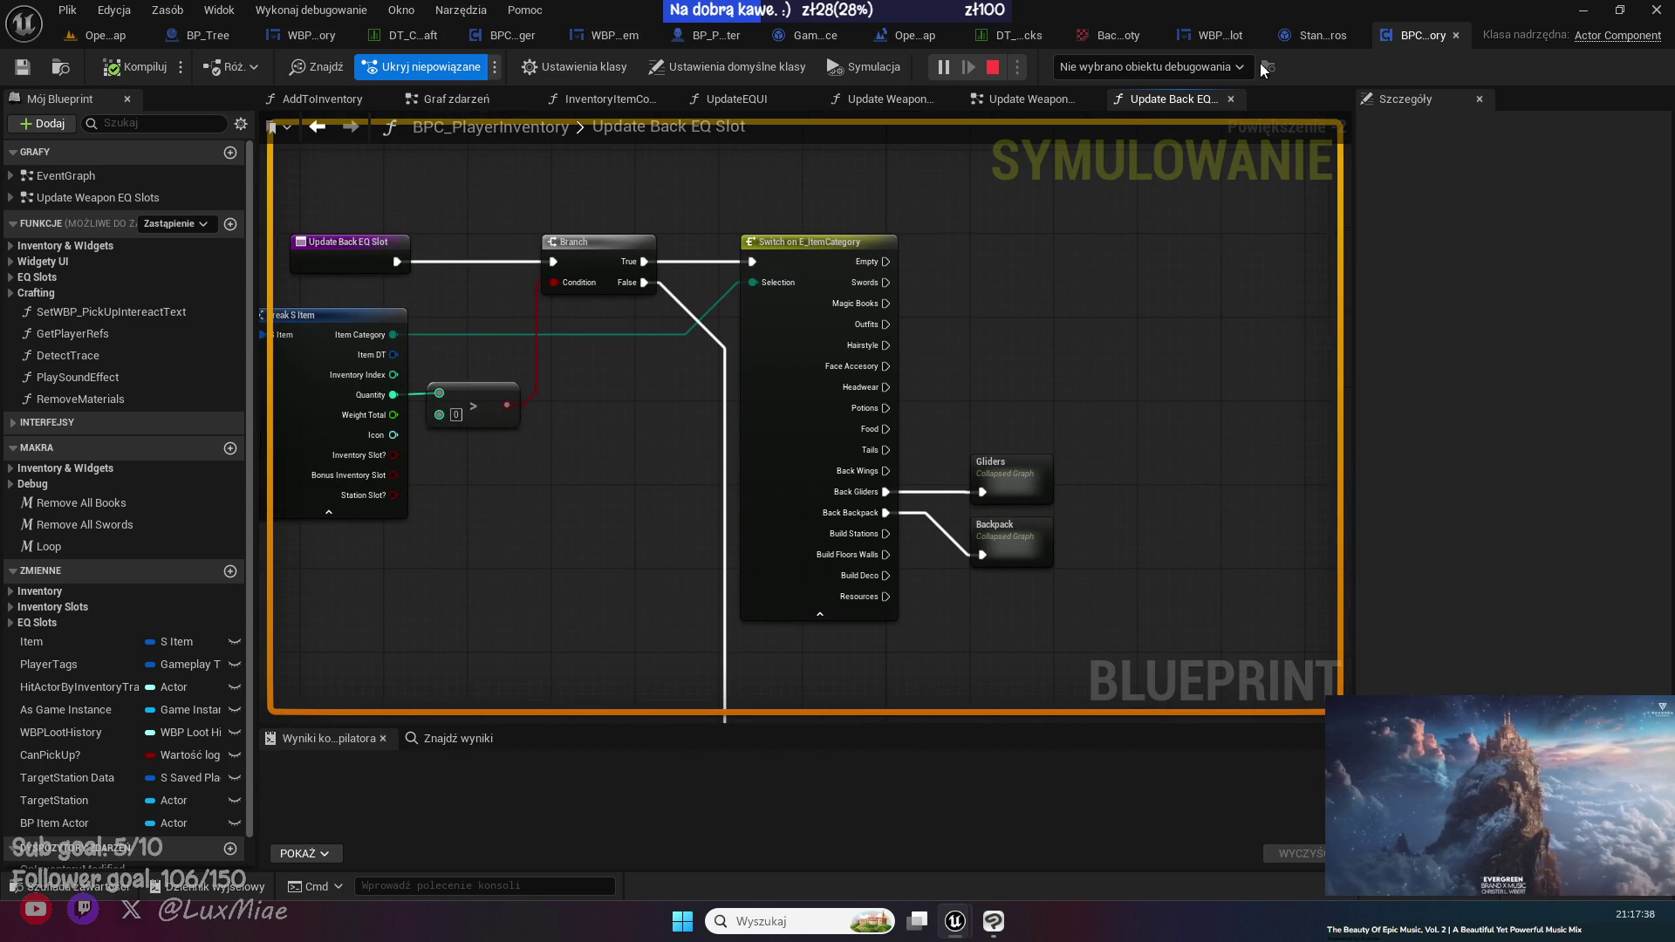
left_click(1223, 36)
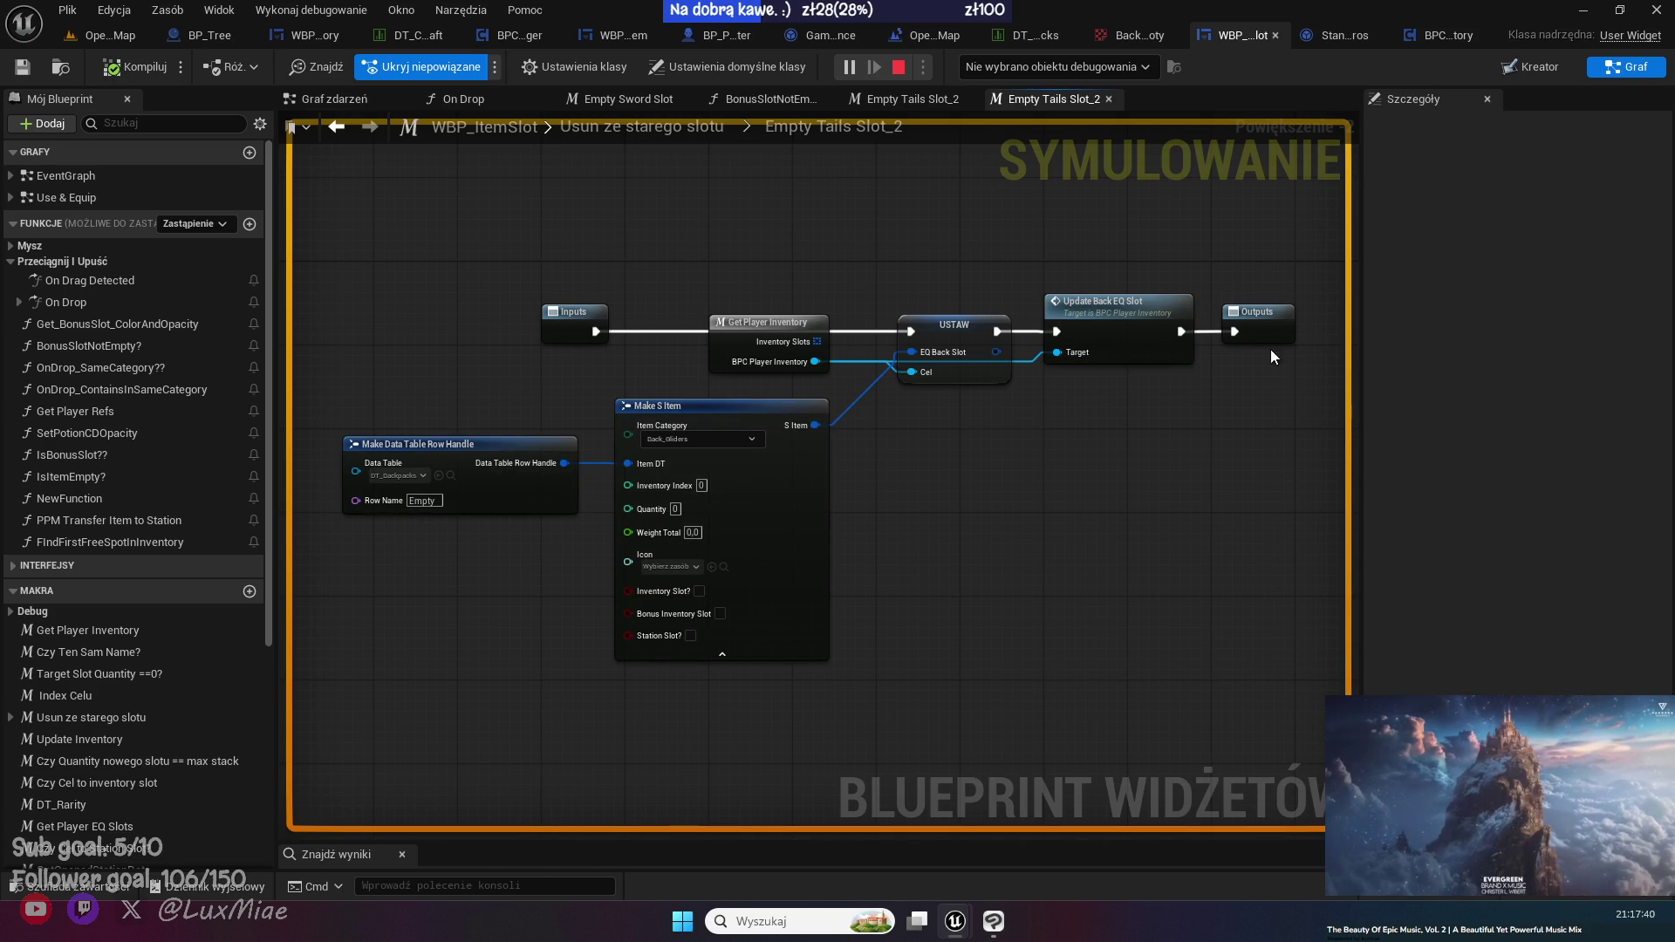
- Go up to Usun ze starego slotu and bring its Outputs node into view
key("alt+Left")
mouse_move(1038, 381)
left_mouse_down()
mouse_move(701, 674)
mouse_move(834, 528)
mouse_move(602, 752)
mouse_move(473, 672)
mouse_move(485, 614)
left_mouse_up()
scroll(834, 529, "down", 2)
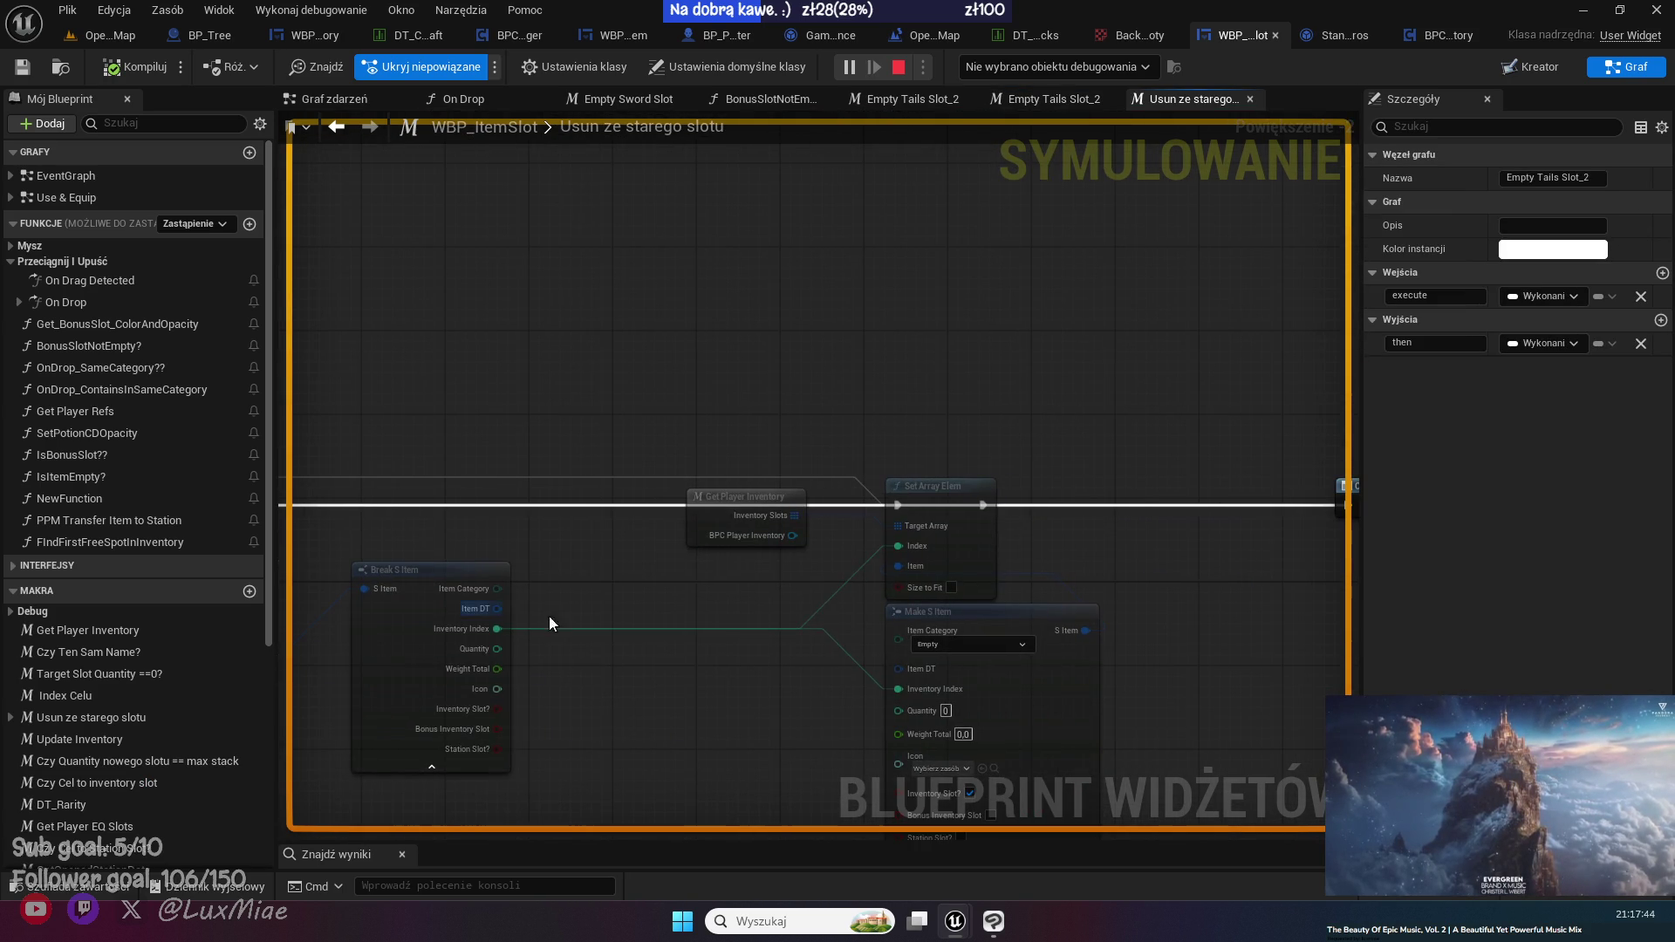
mouse_move(714, 564)
left_mouse_down()
mouse_move(628, 515)
mouse_move(602, 669)
left_mouse_up()
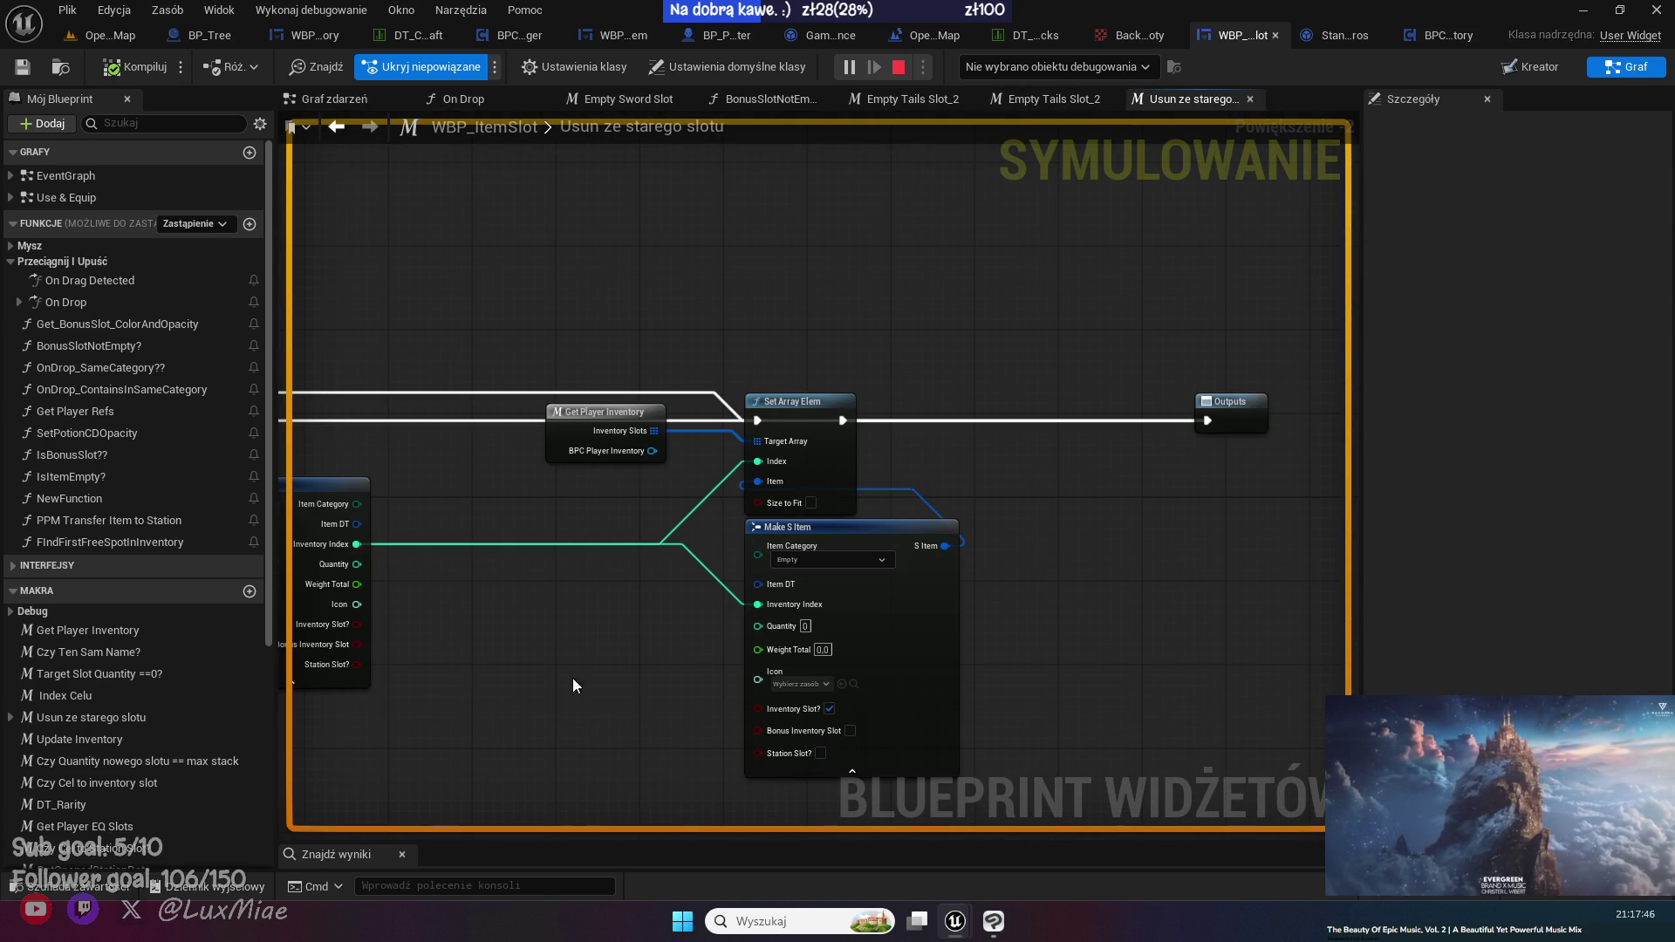
left_click_drag(509, 692, 843, 594)
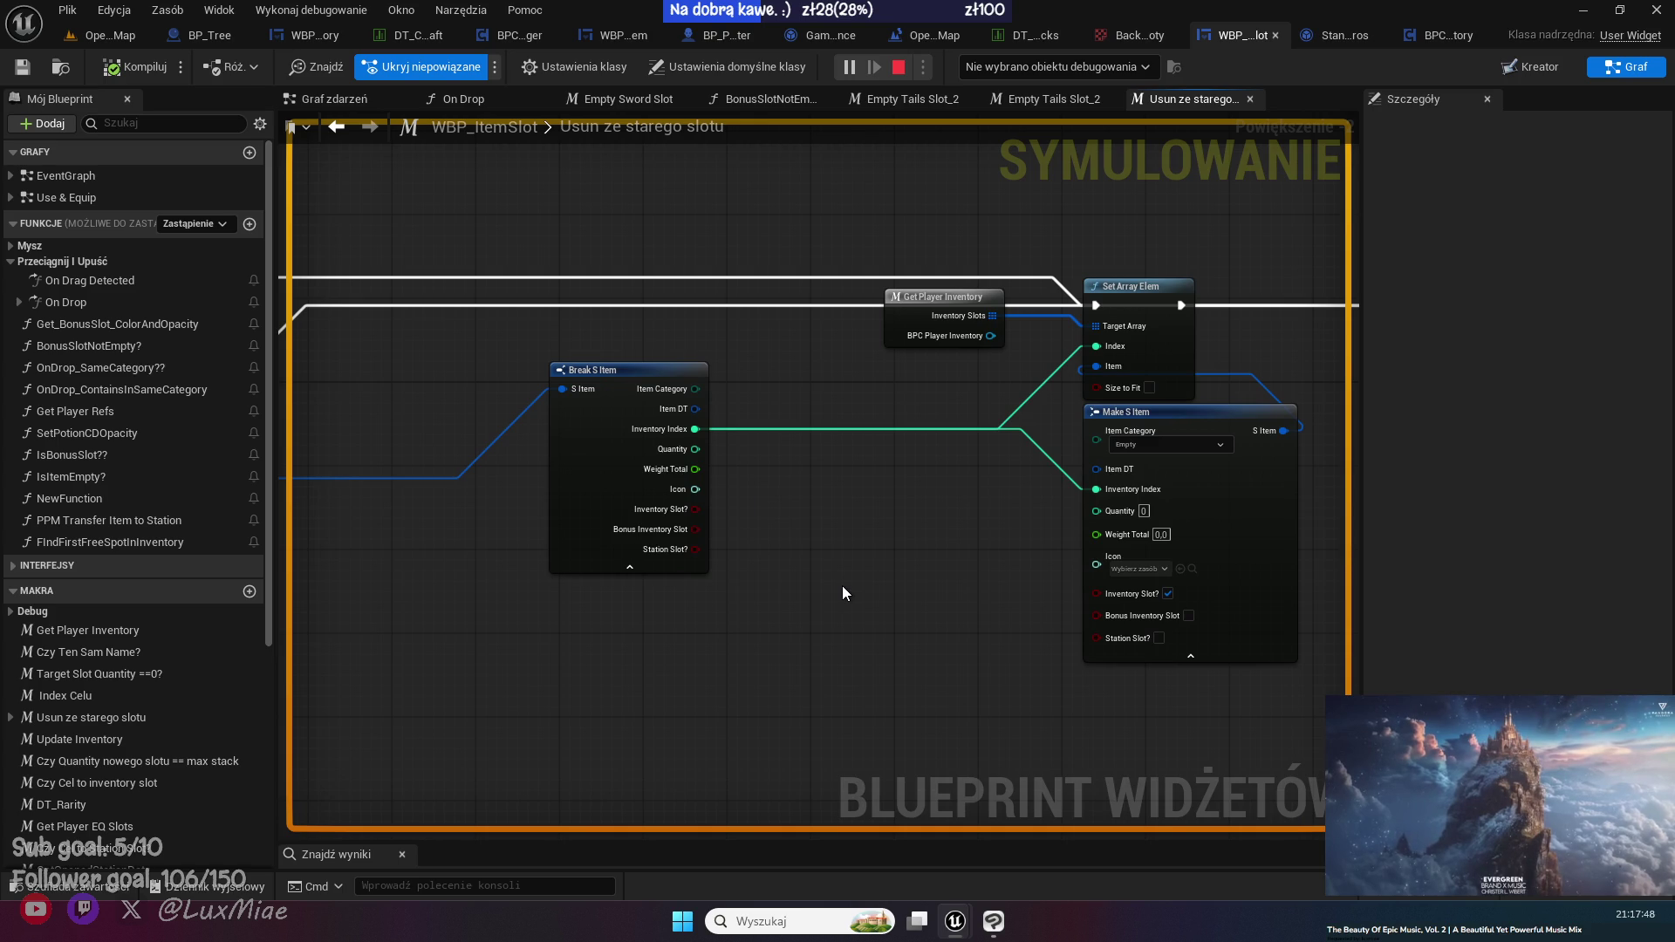
mouse_move(817, 599)
left_mouse_down()
mouse_move(1127, 621)
mouse_move(873, 630)
left_mouse_up()
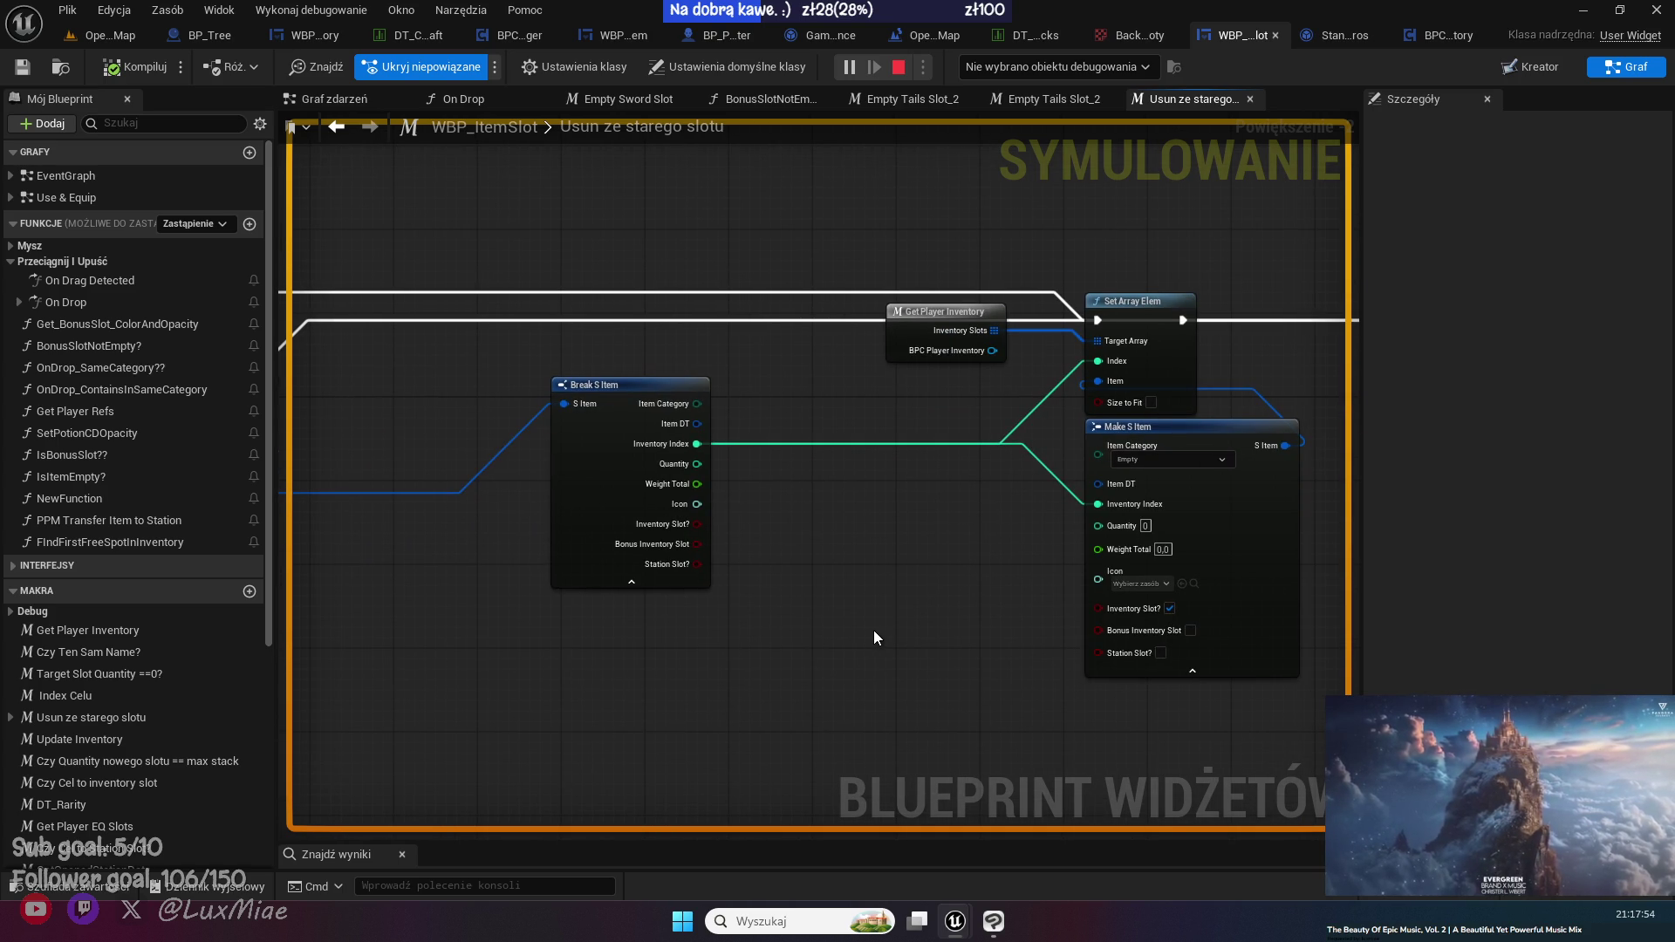
scroll(873, 630, "down", 3)
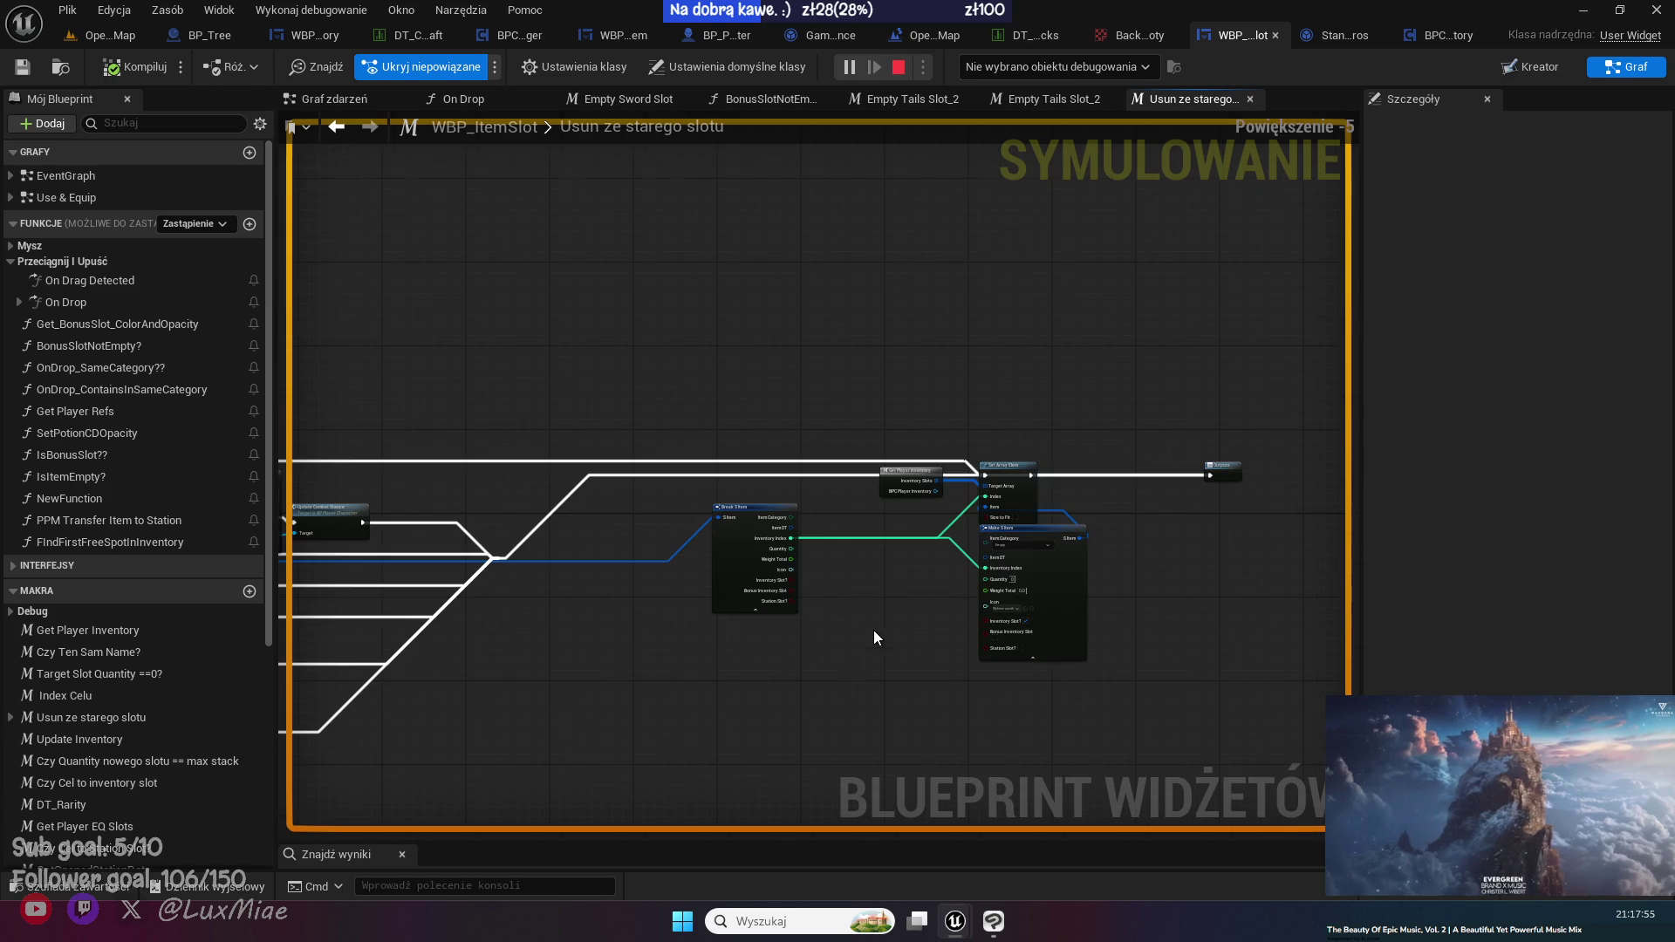
- Add a reroute knot on the exec wire into Outputs, lower it, and save the blueprint
double_click(557, 515)
left_click_drag(557, 515, 1110, 522)
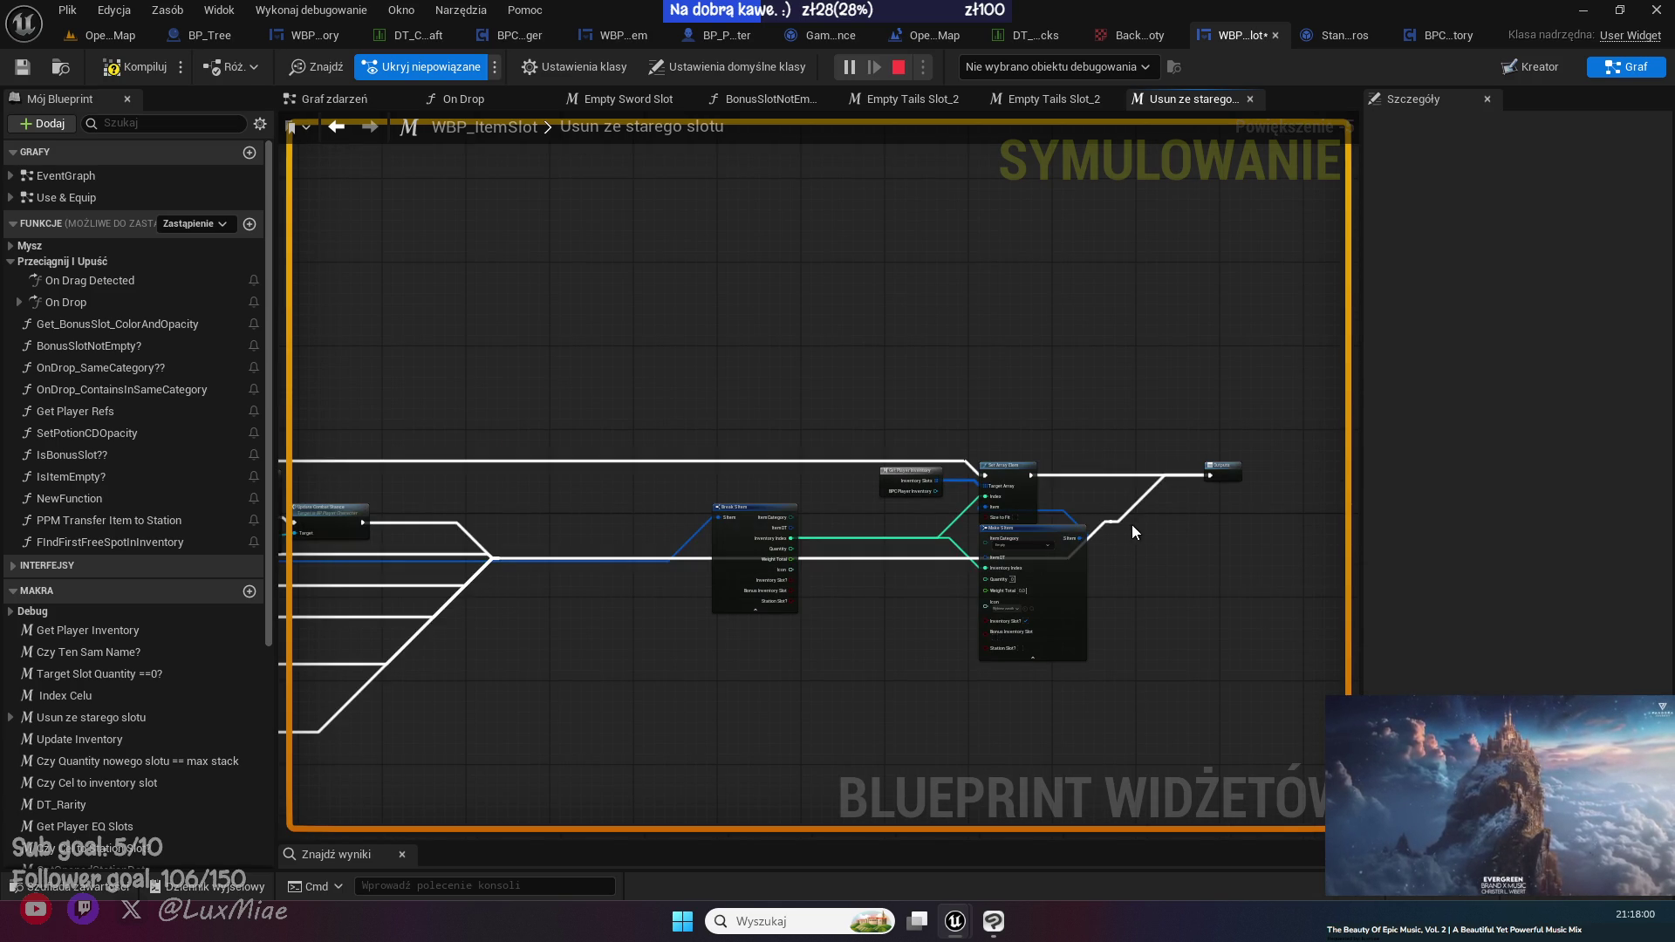
left_click_drag(1110, 524, 1141, 560)
scroll(1169, 602, "up", 3)
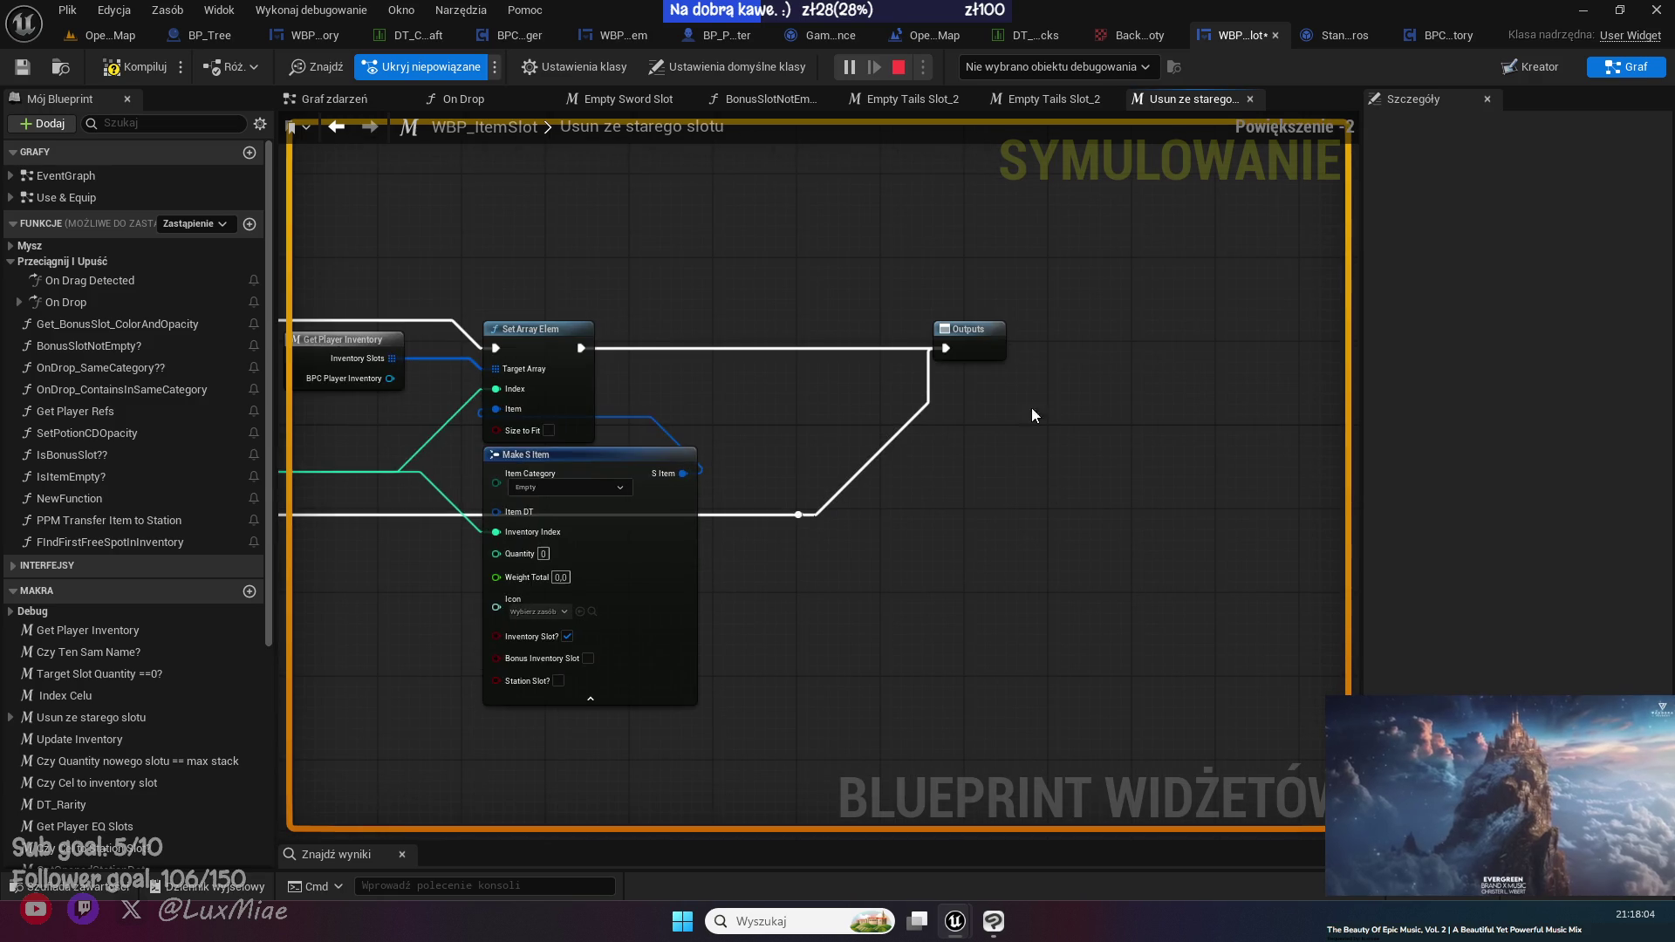
left_click(965, 340)
left_click_drag(729, 213, 770, 215)
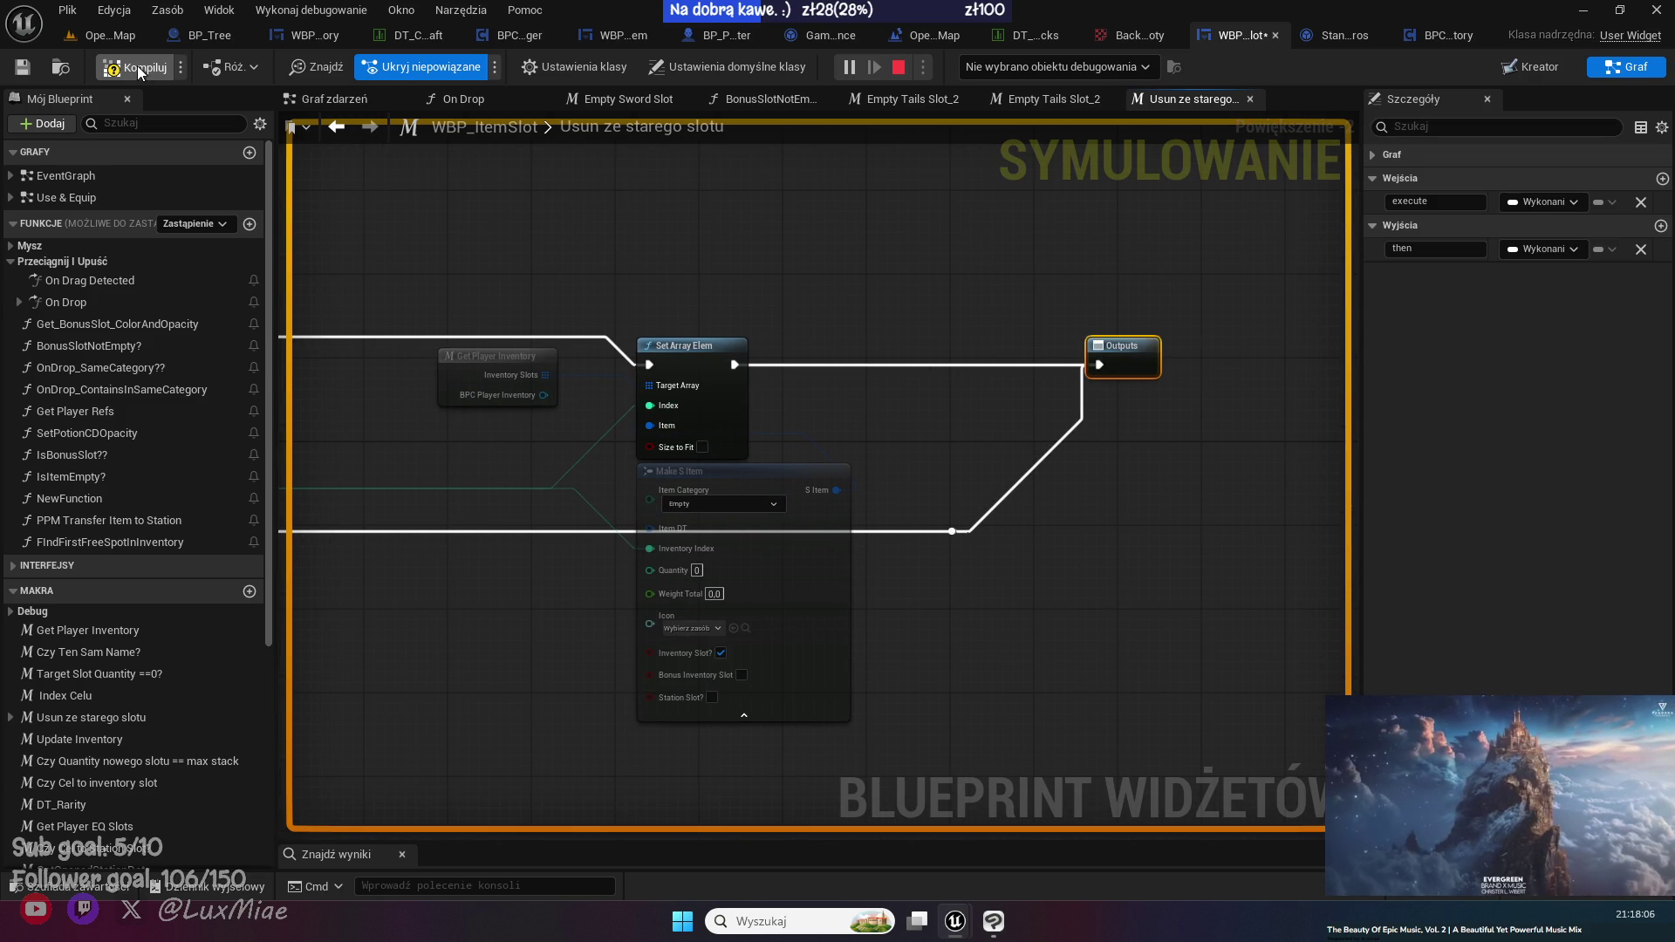
left_click(24, 68)
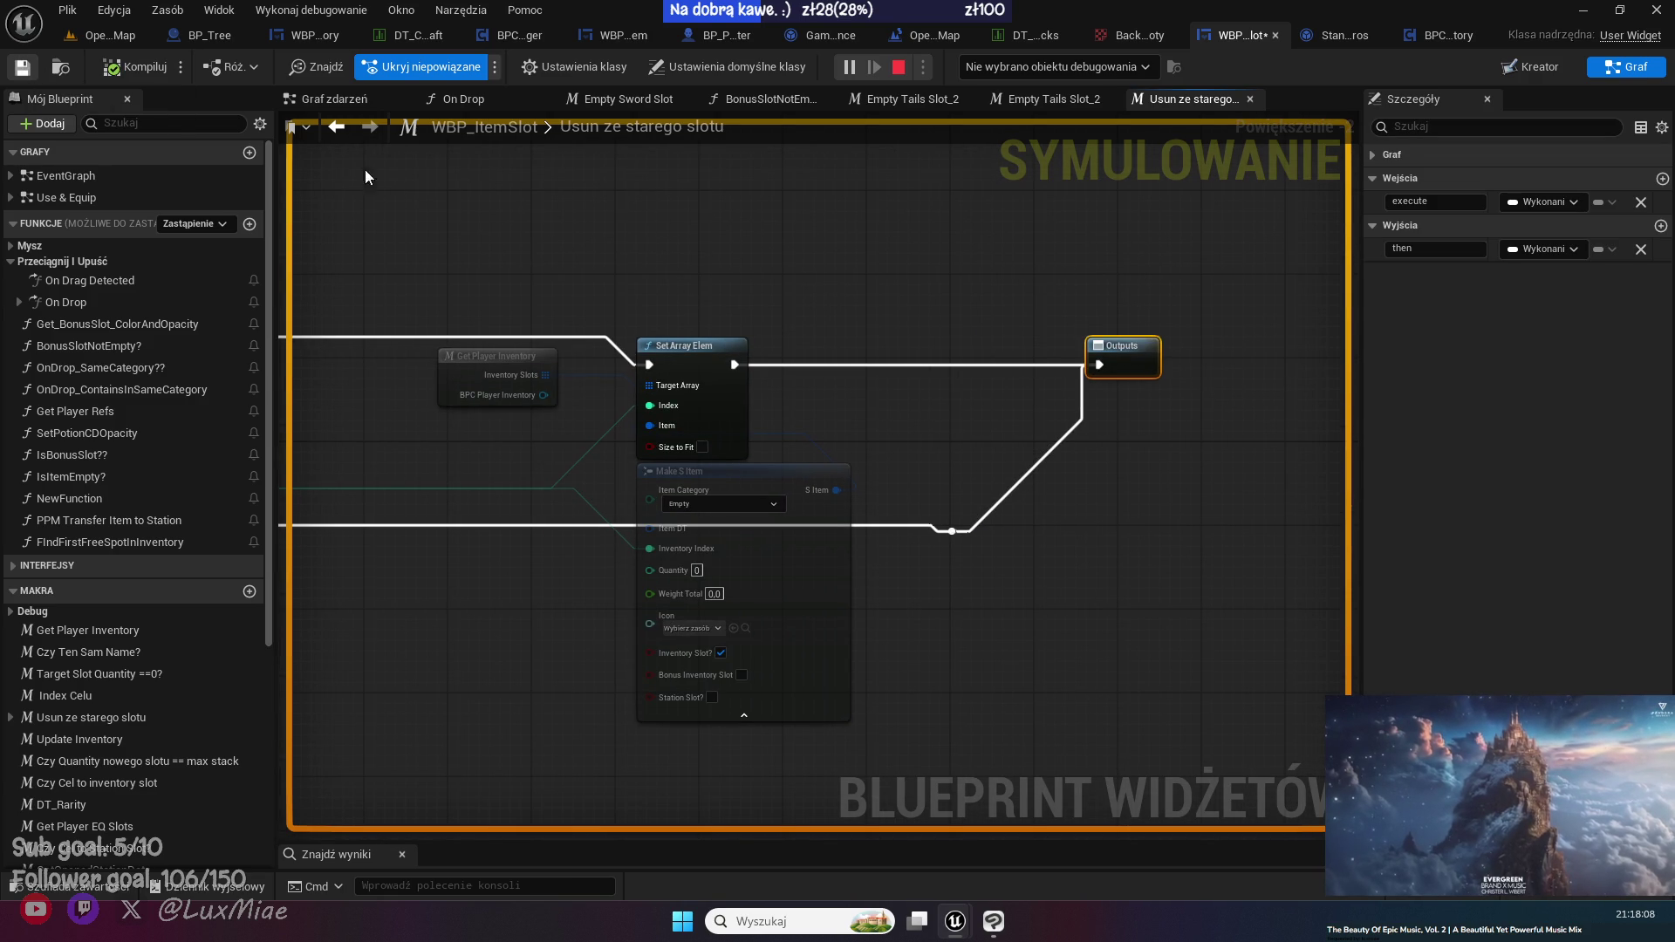
mouse_move(704, 216)
left_mouse_down()
mouse_move(824, 285)
mouse_move(706, 267)
mouse_move(920, 303)
left_mouse_up()
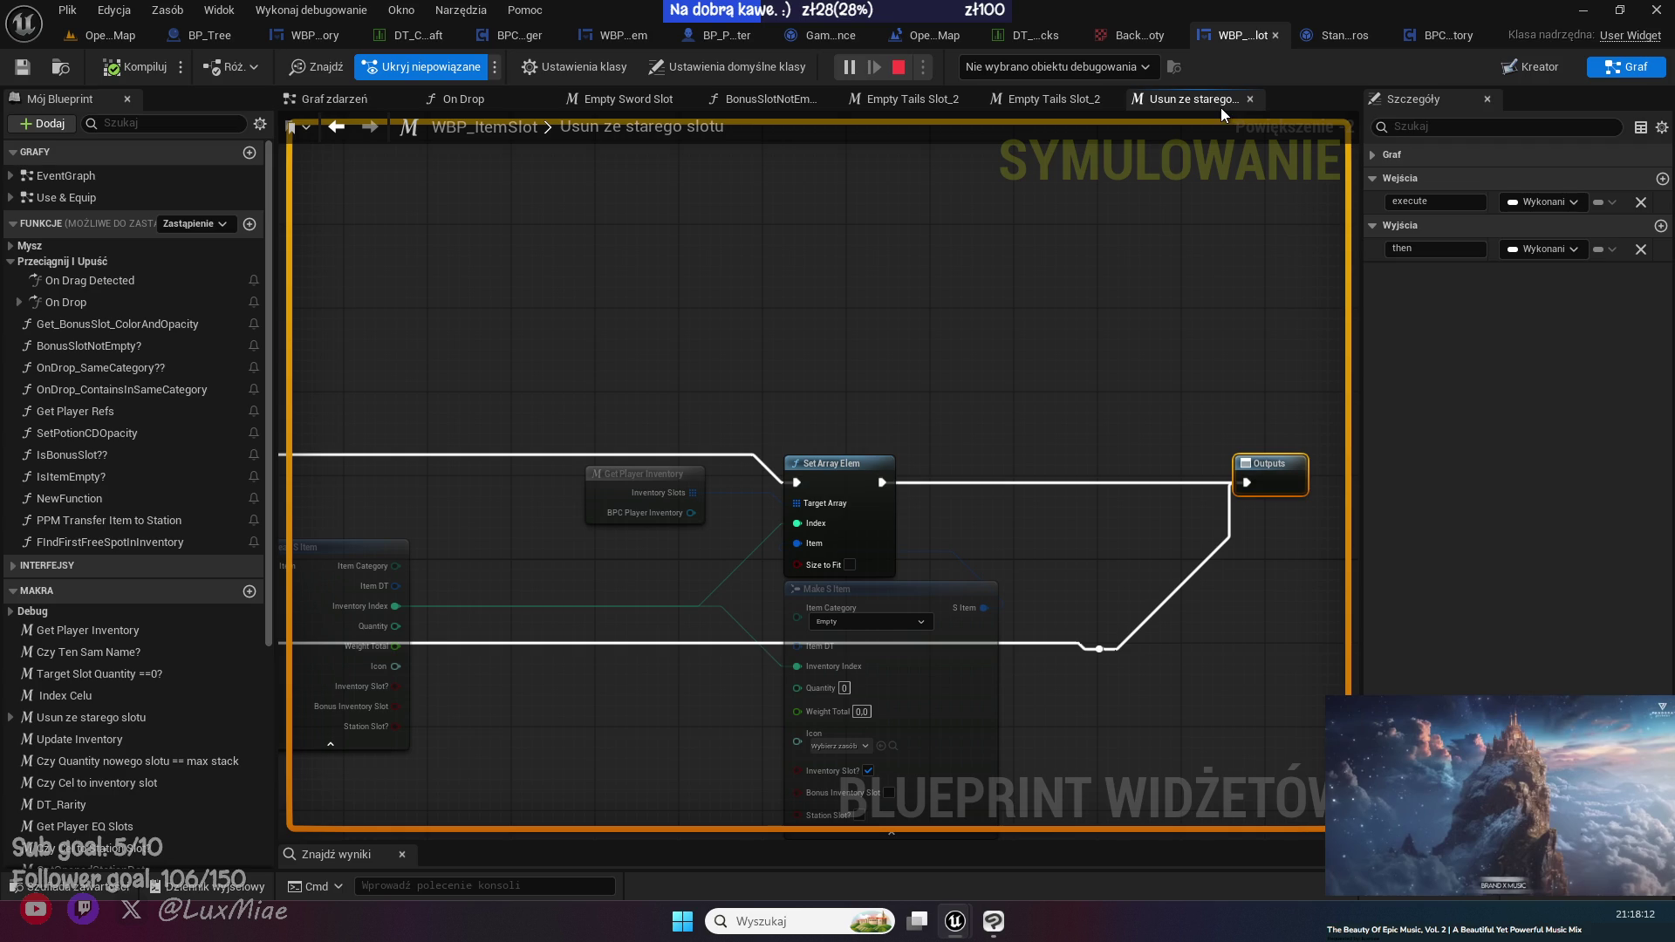
left_click(479, 99)
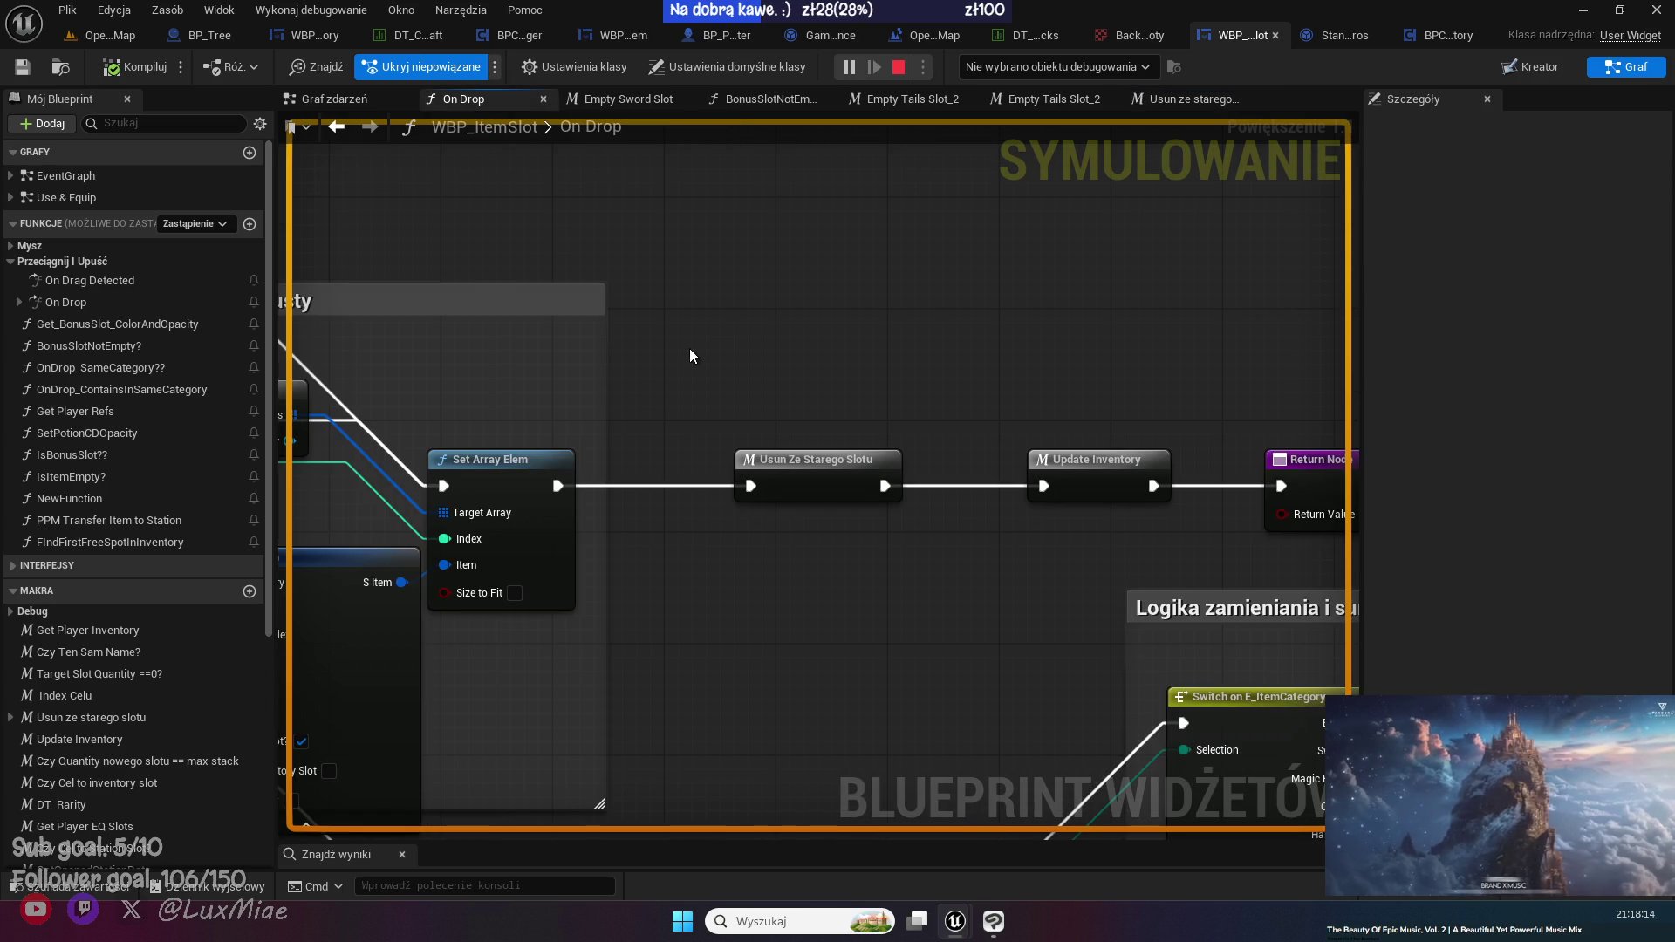
- From On Drop, open the Update Inventory macro and then the UpdateEQUI function
left_click_drag(1032, 326, 750, 401)
double_click(775, 431)
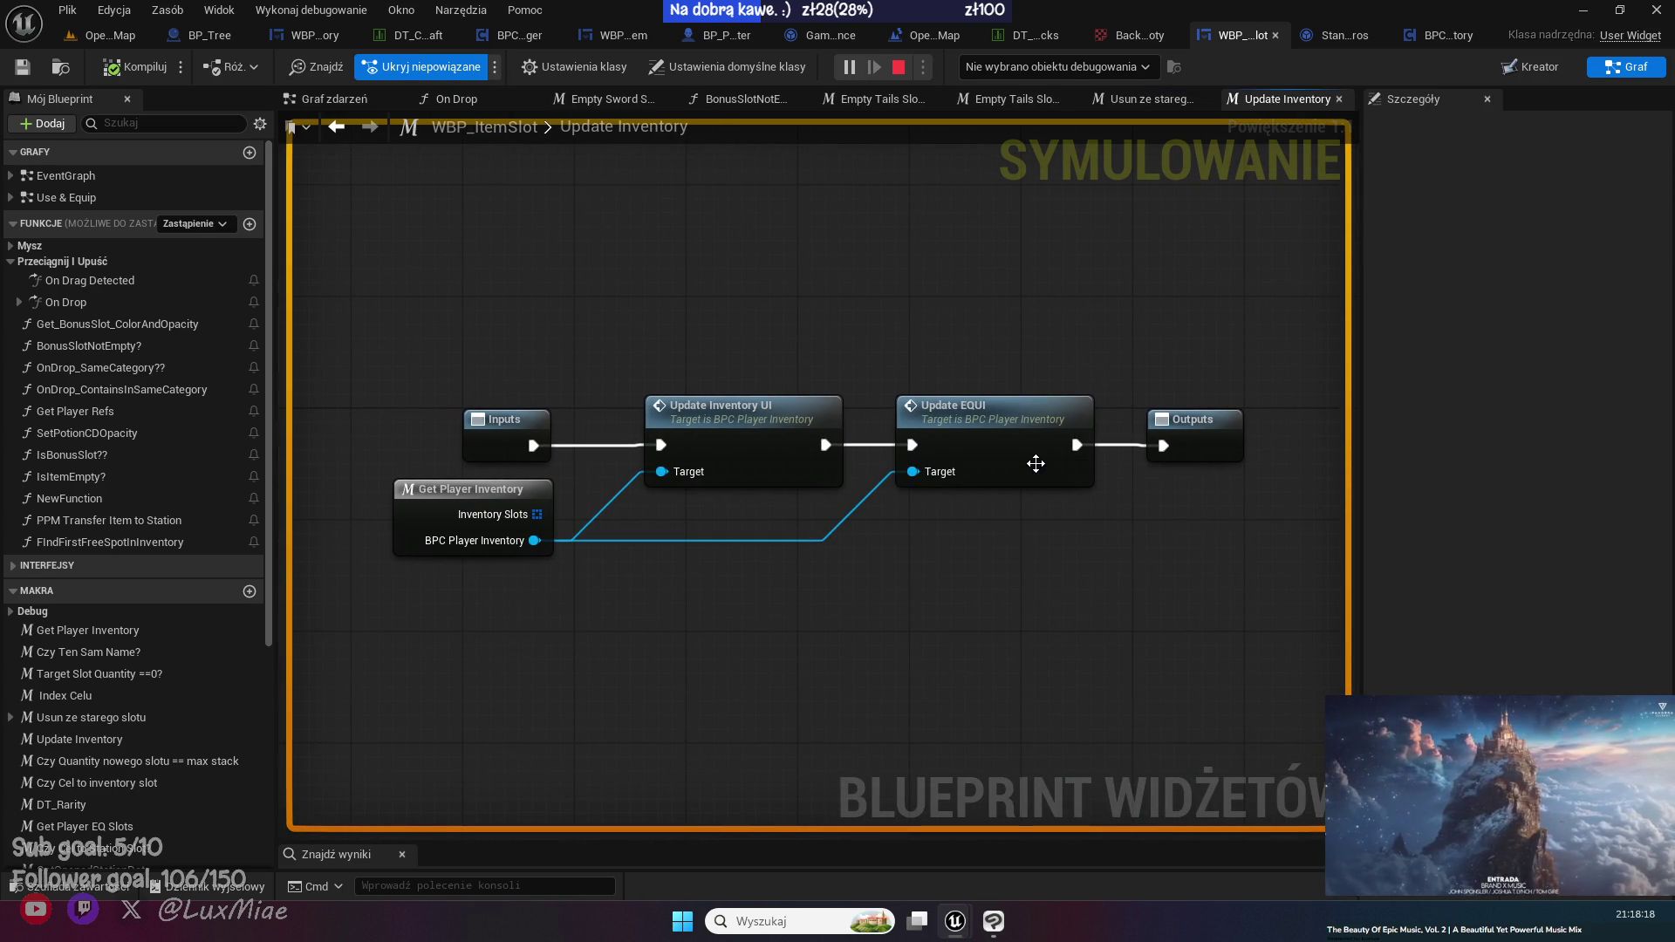
double_click(1035, 460)
left_click_drag(541, 357, 752, 329)
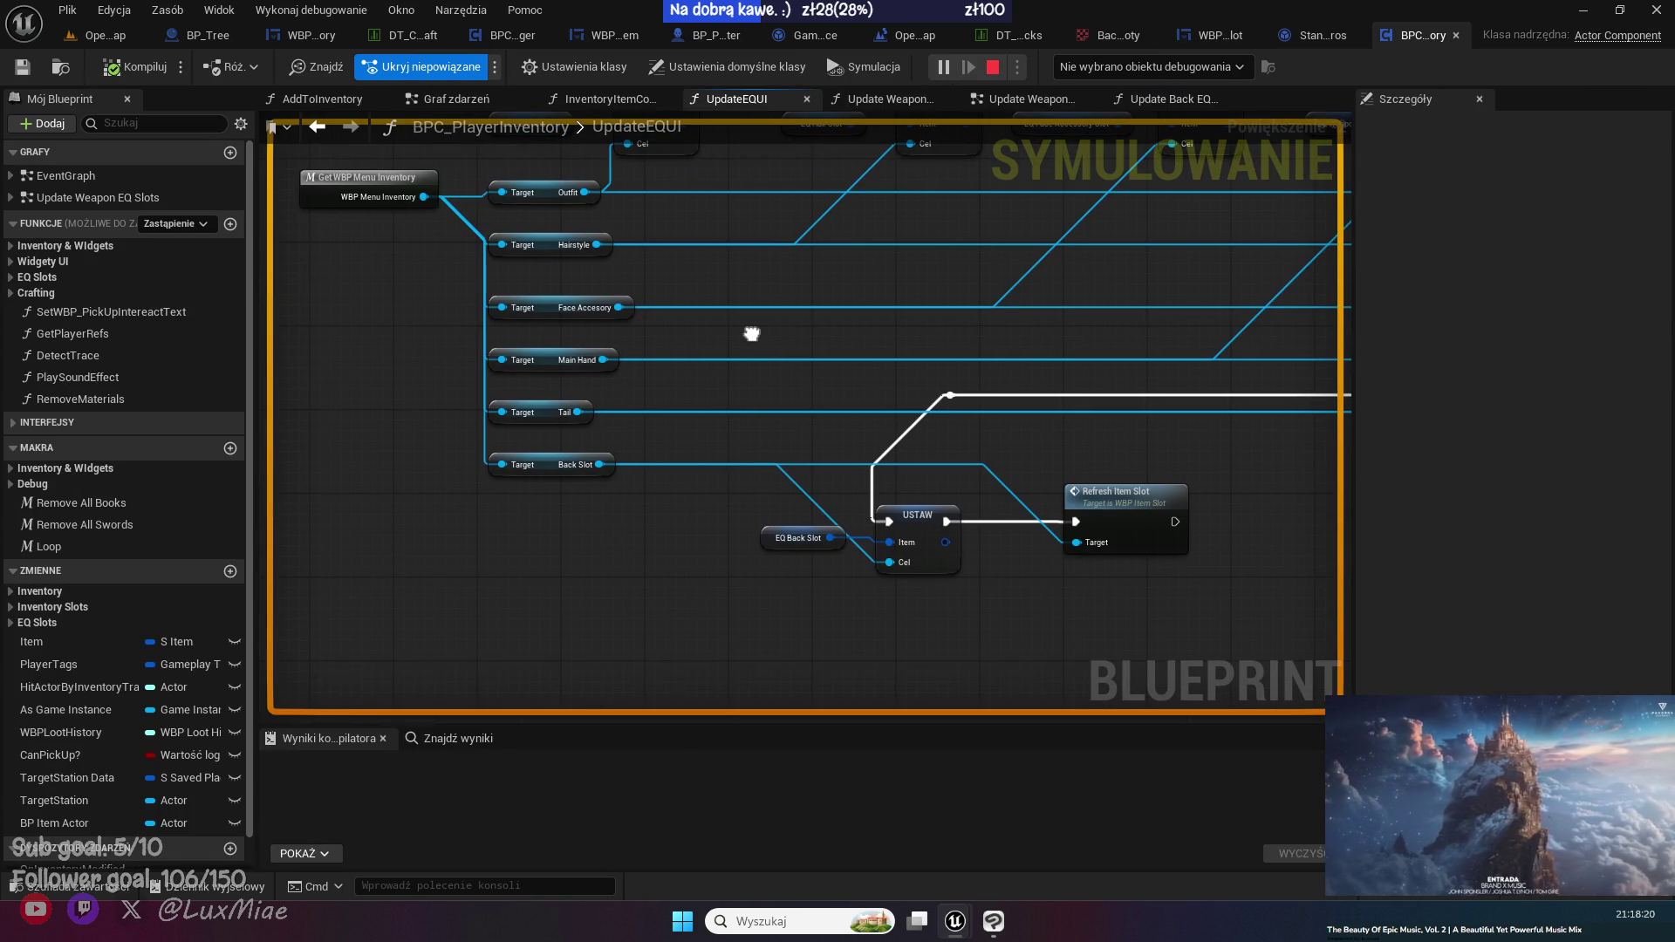
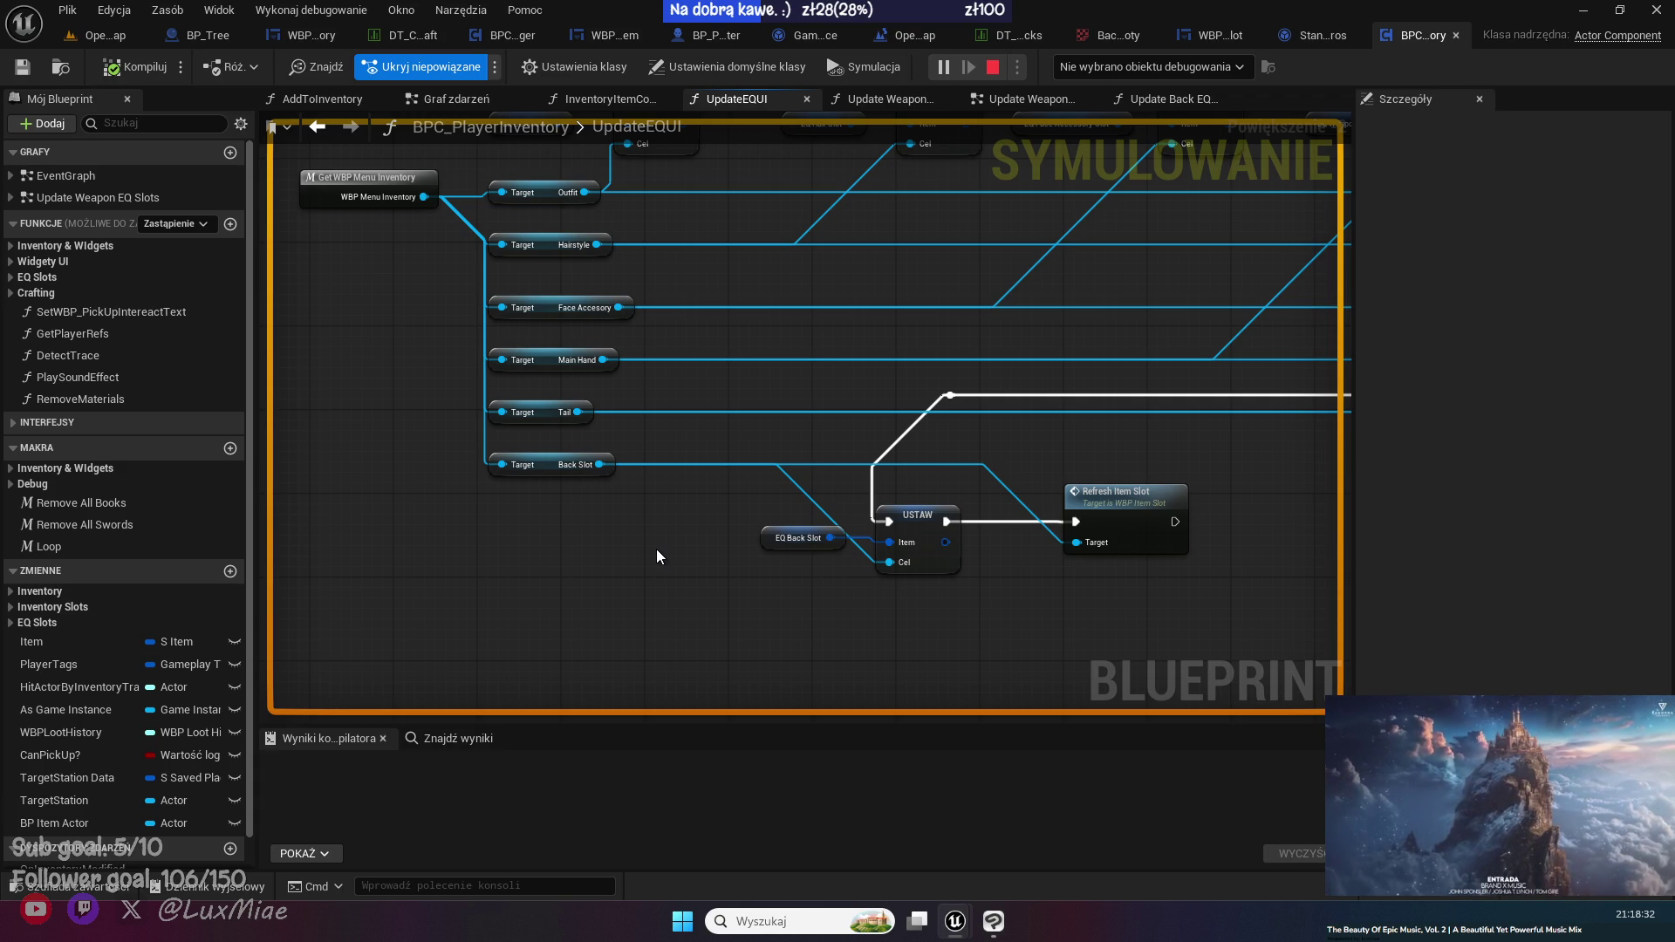
- Expand the EQ Slots variables and check EQ_Back_Slot's default value
left_click(11, 623)
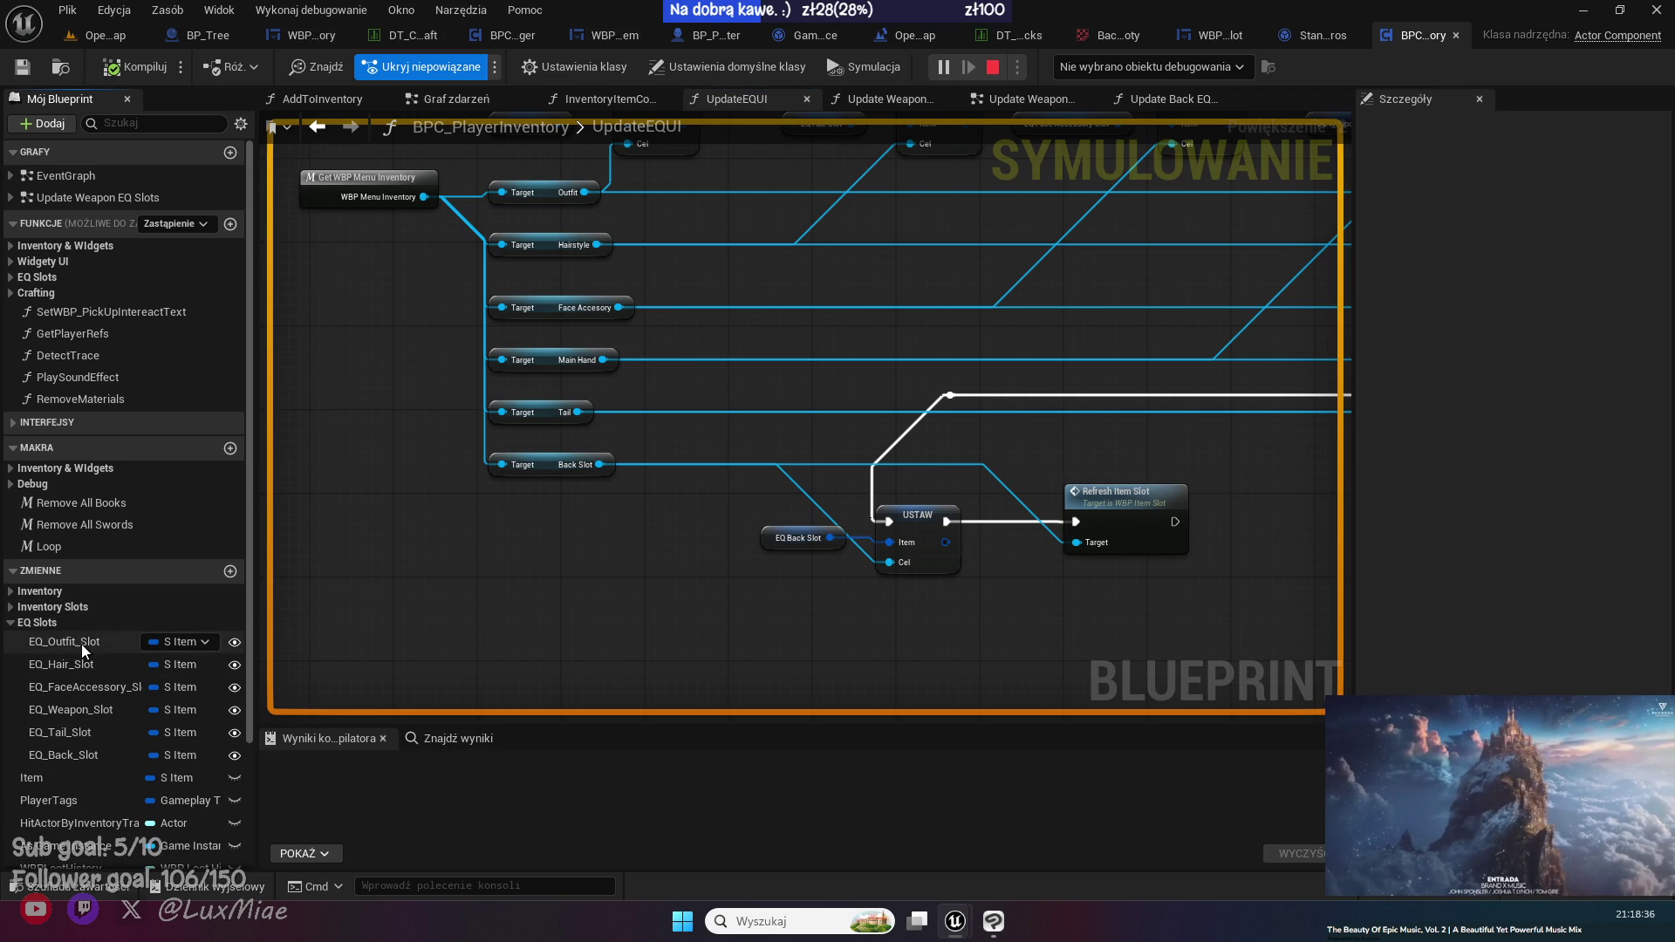
left_click(83, 755)
scroll(1455, 597, "down", 5)
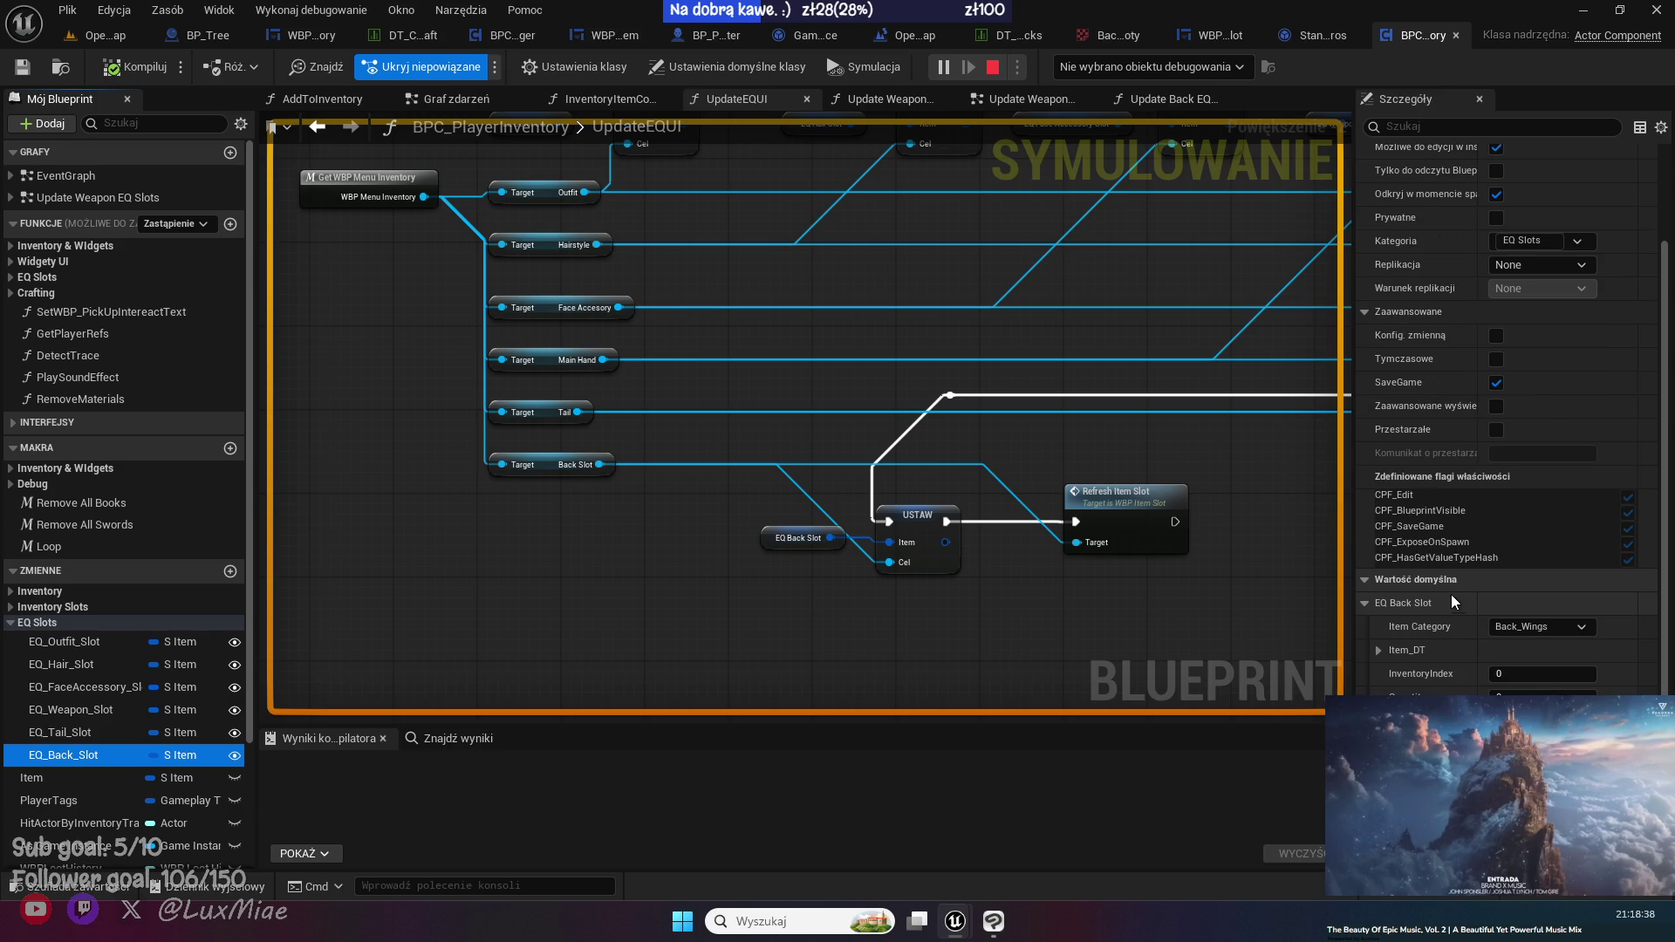
- Stop the simulation and open the Set Empty EQ Icons function from the event graph
left_click(998, 69)
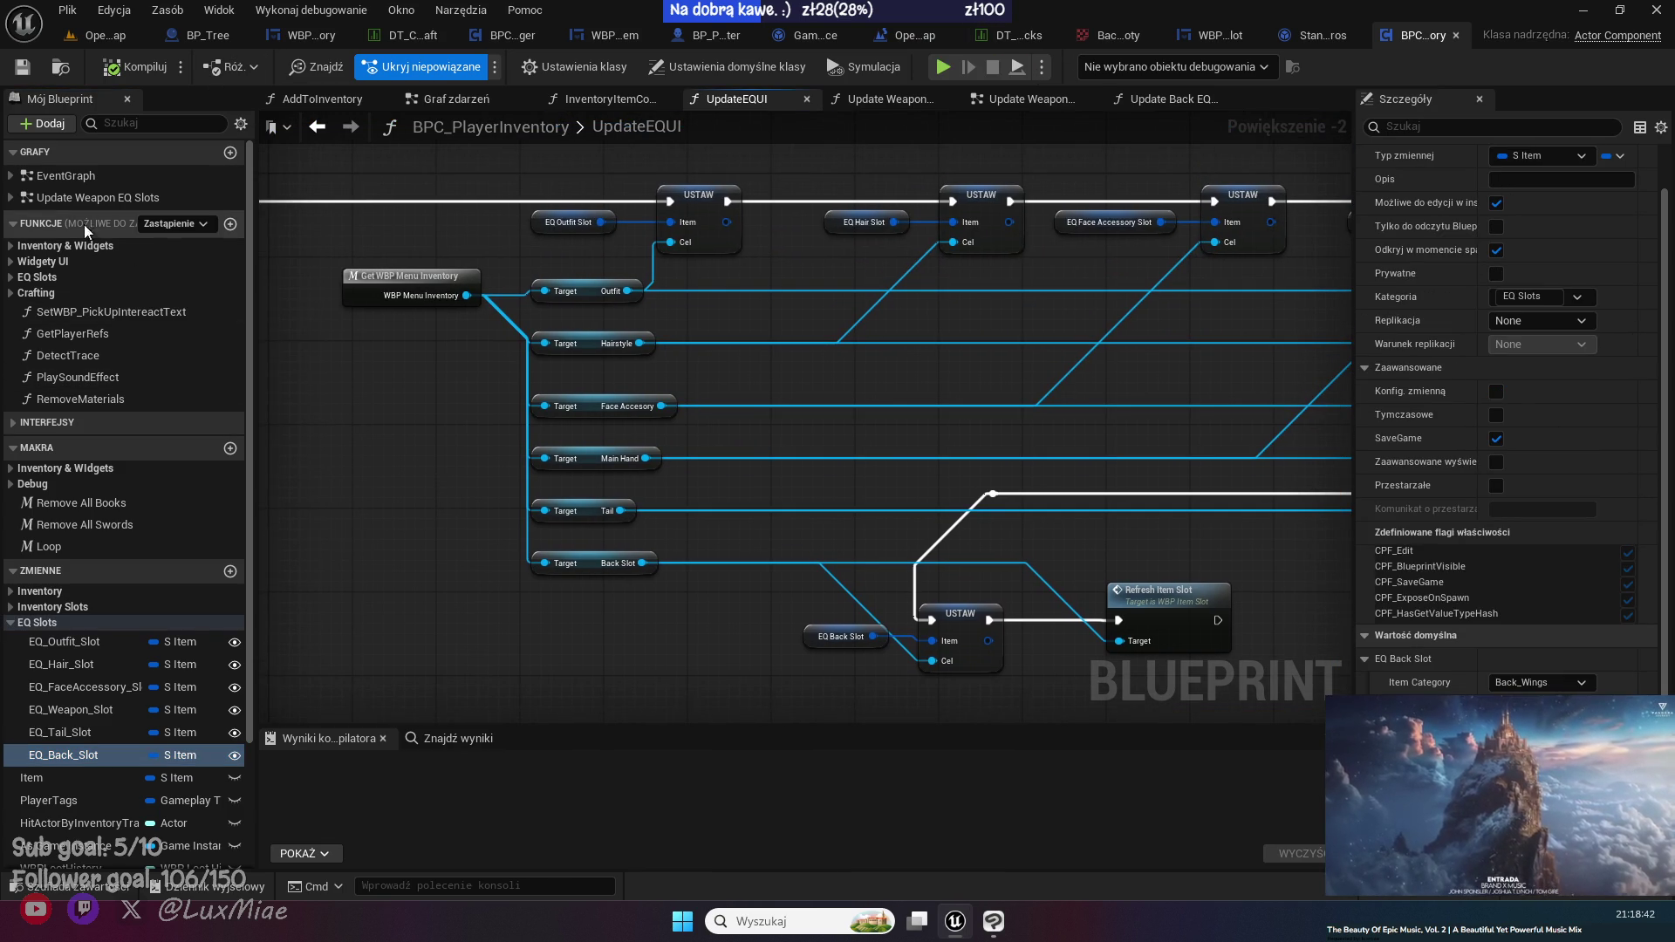
left_click(83, 175)
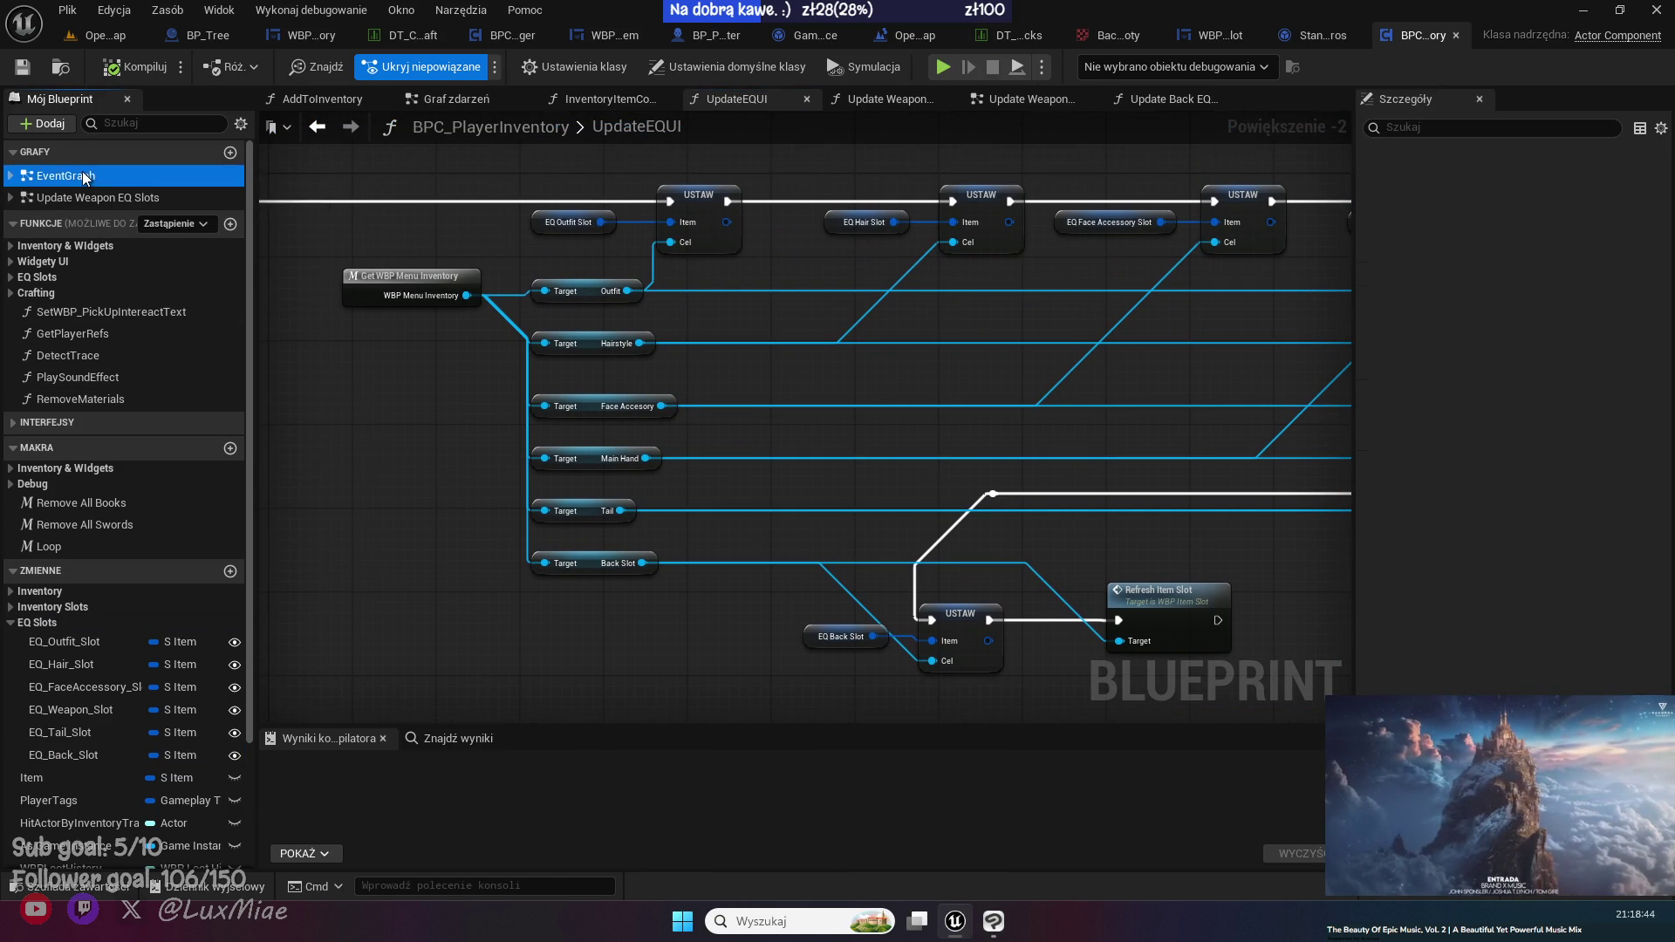
double_click(82, 174)
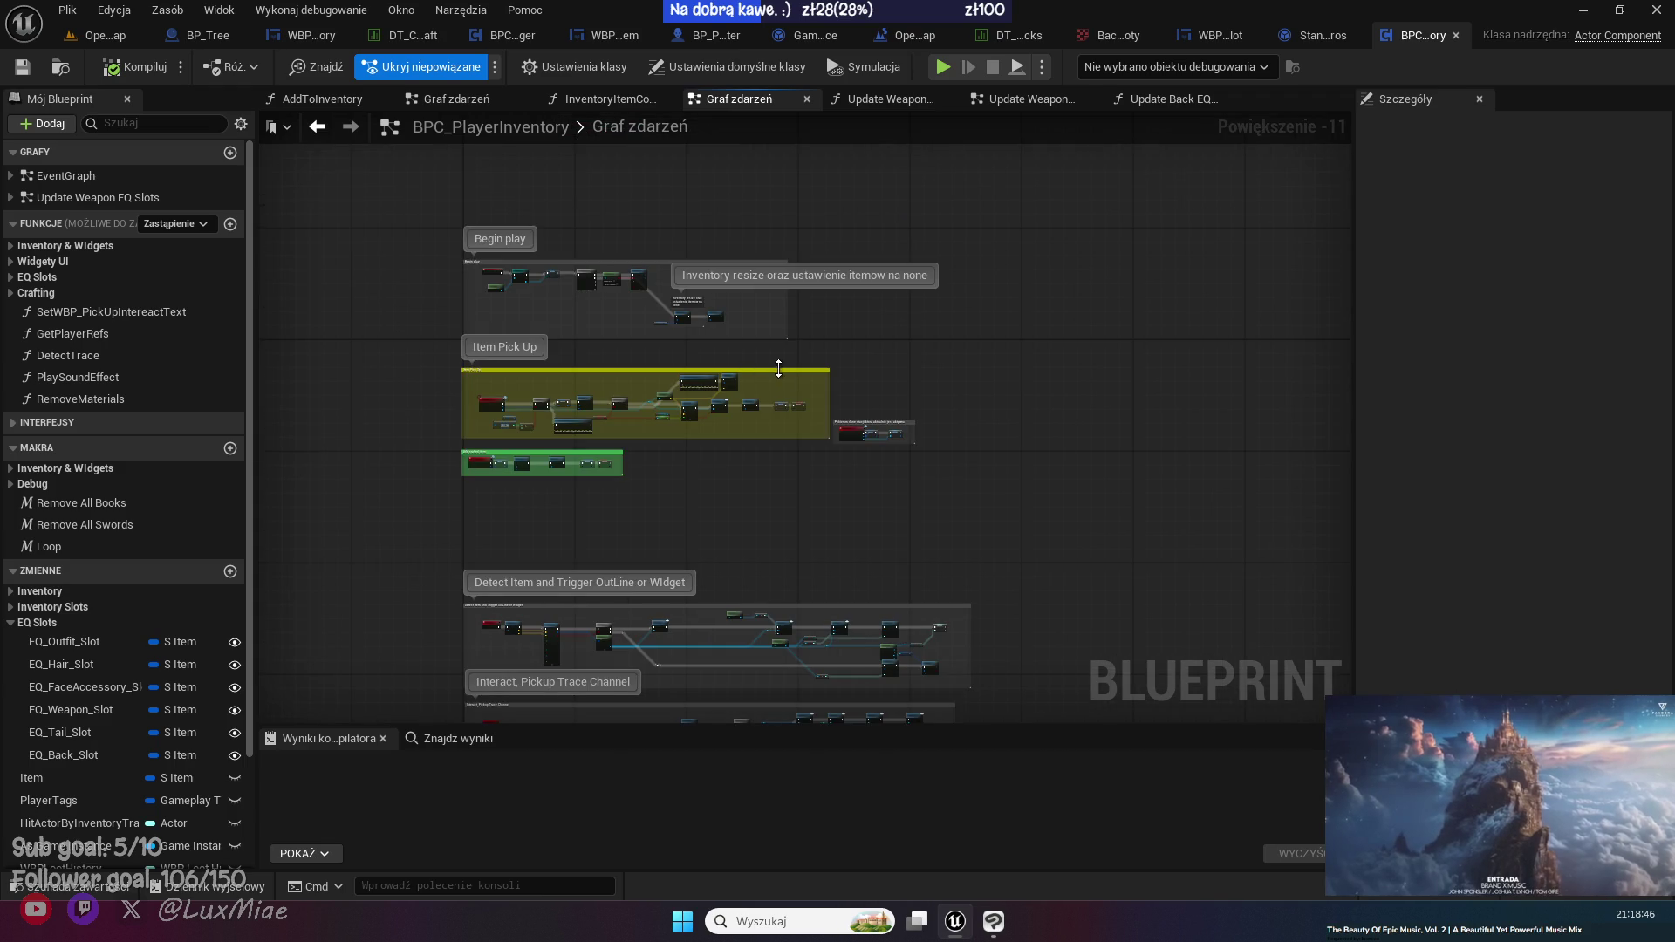
scroll(677, 299, "up", 9)
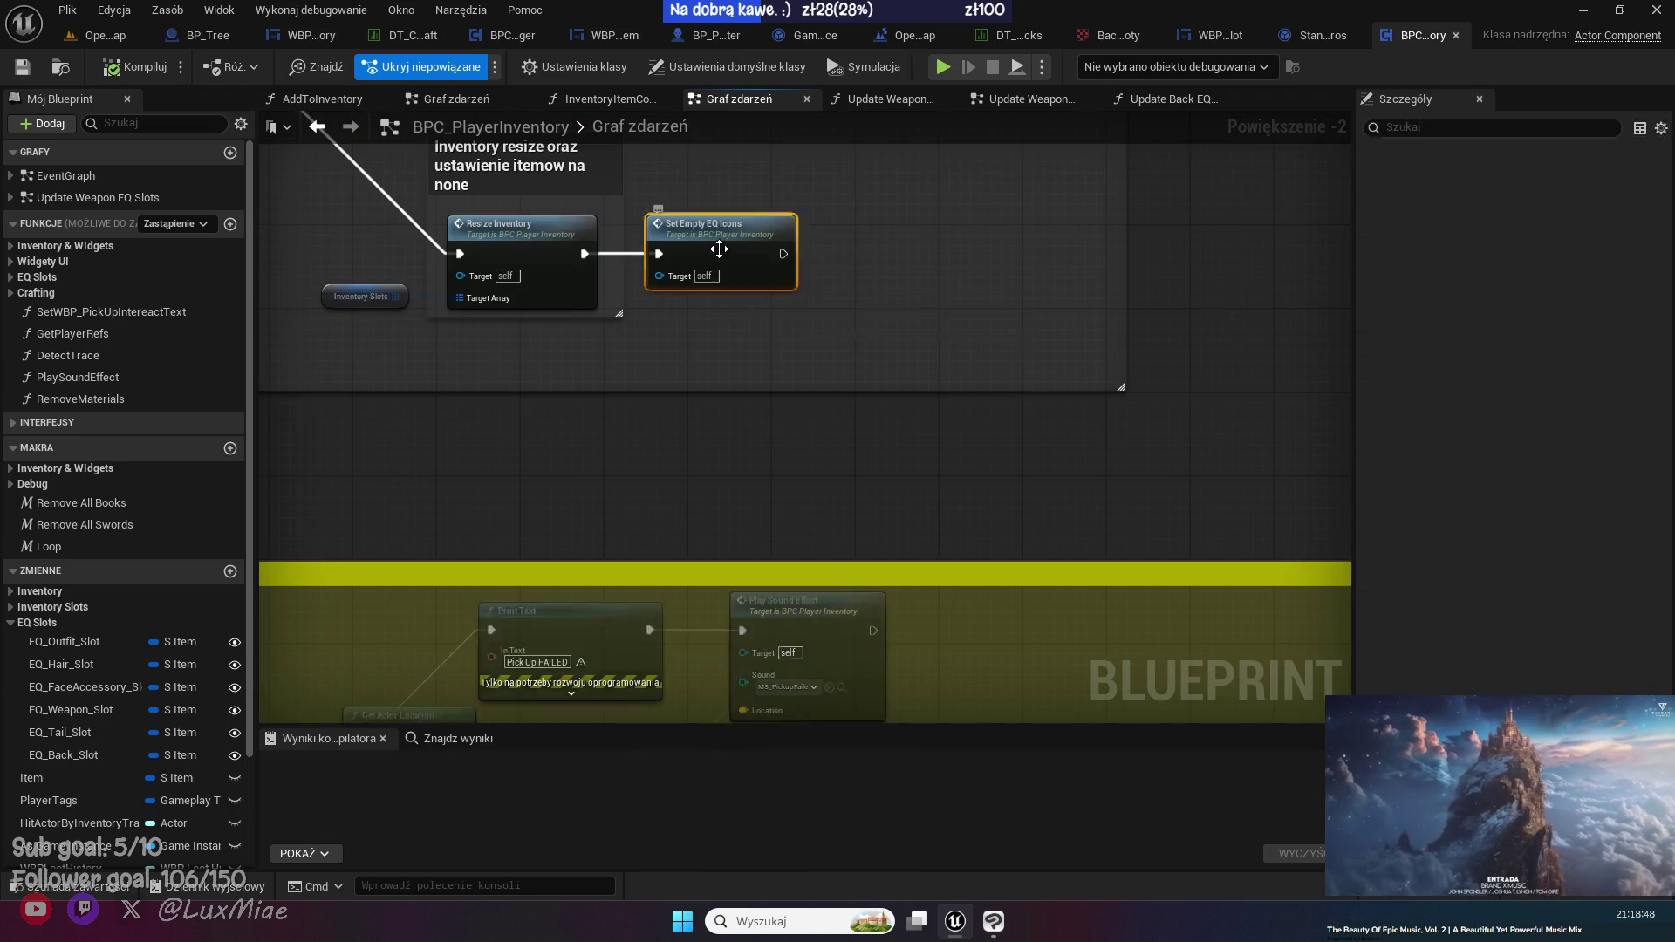
double_click(718, 249)
scroll(918, 474, "up", 10)
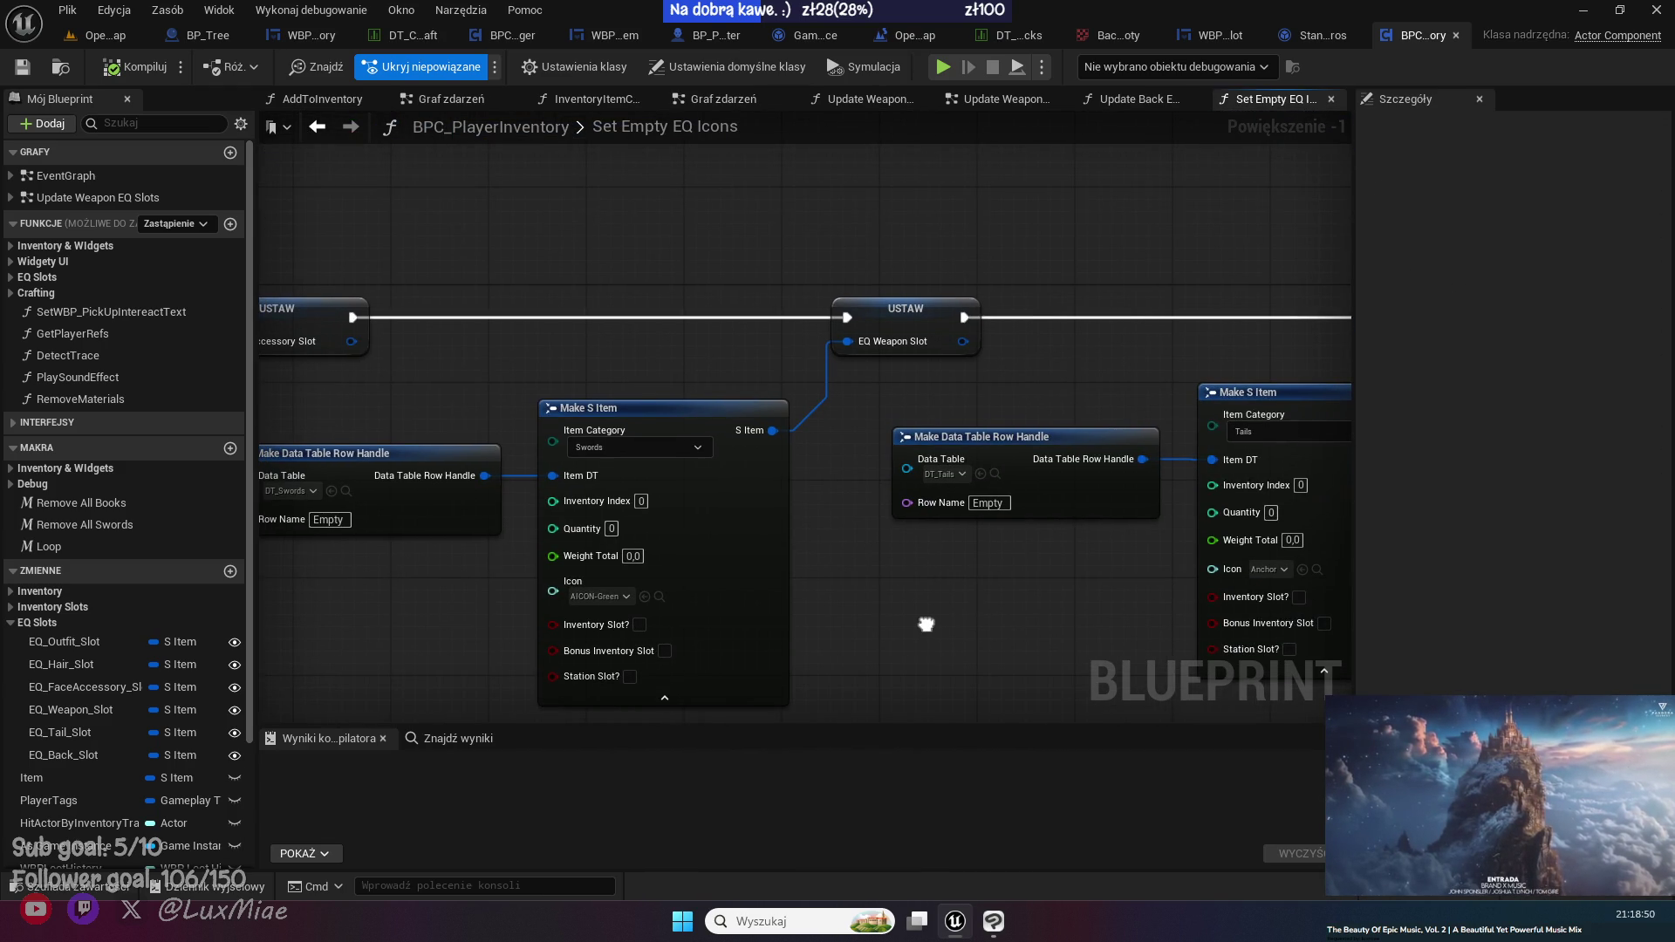
- Set the back slot's Make Data Table Row Handle table to DT_Backpacks
left_click_drag(926, 624, 558, 602)
mouse_move(1195, 471)
left_mouse_down()
mouse_move(710, 515)
mouse_move(649, 539)
mouse_move(599, 515)
mouse_move(567, 524)
left_mouse_up()
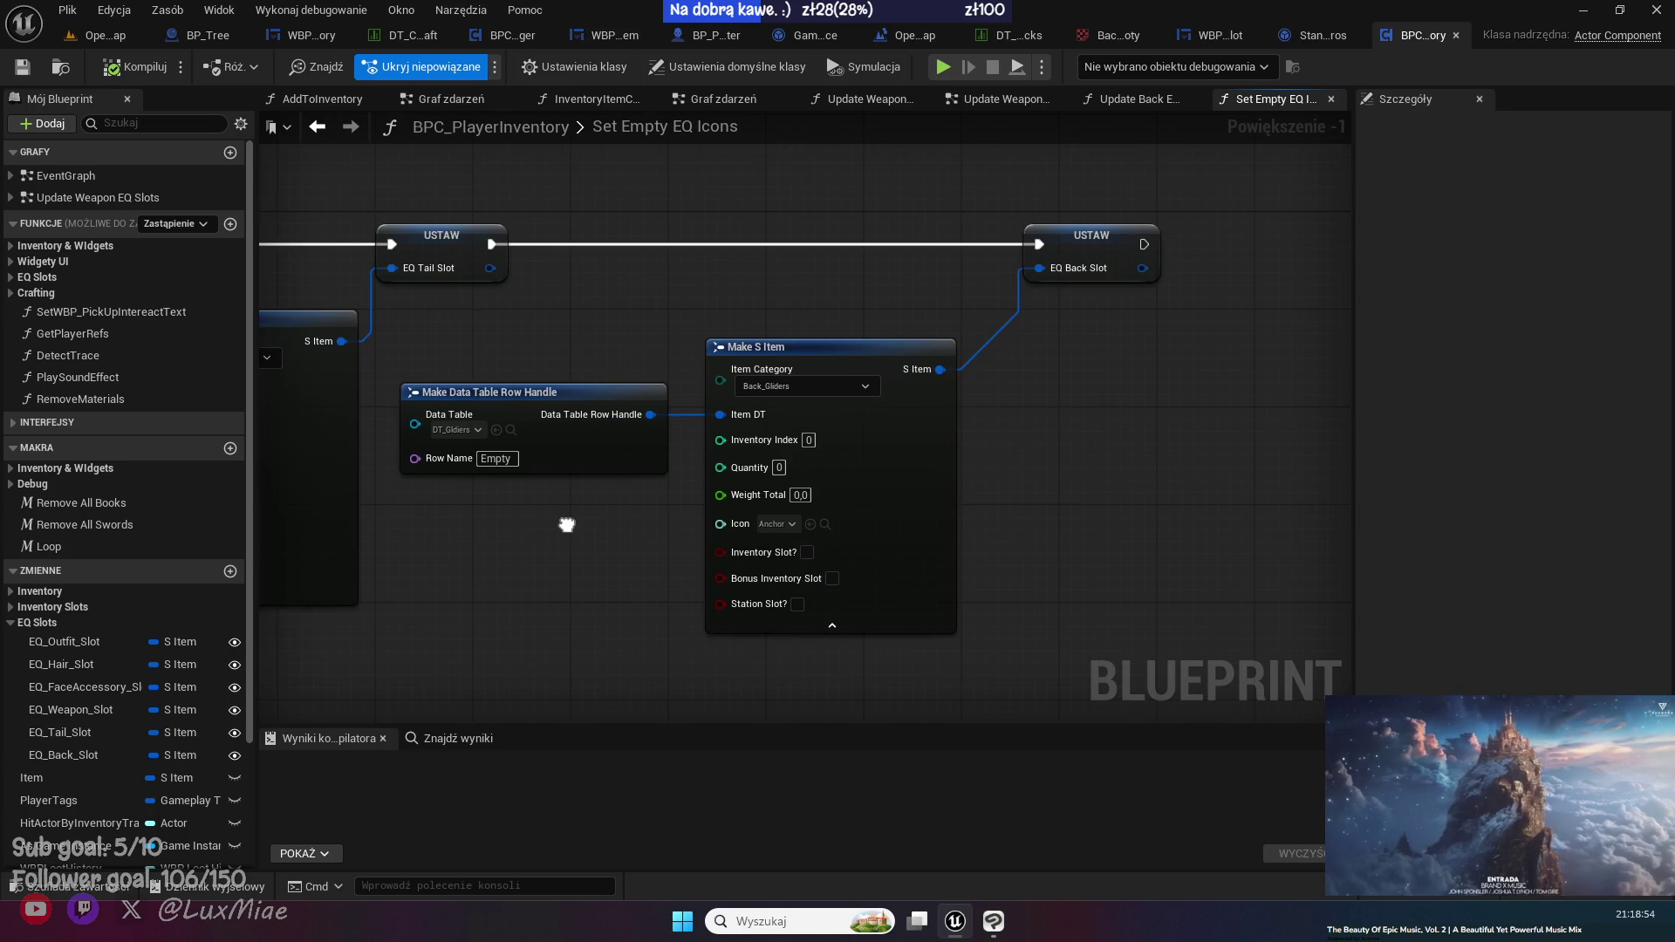
left_click(468, 428)
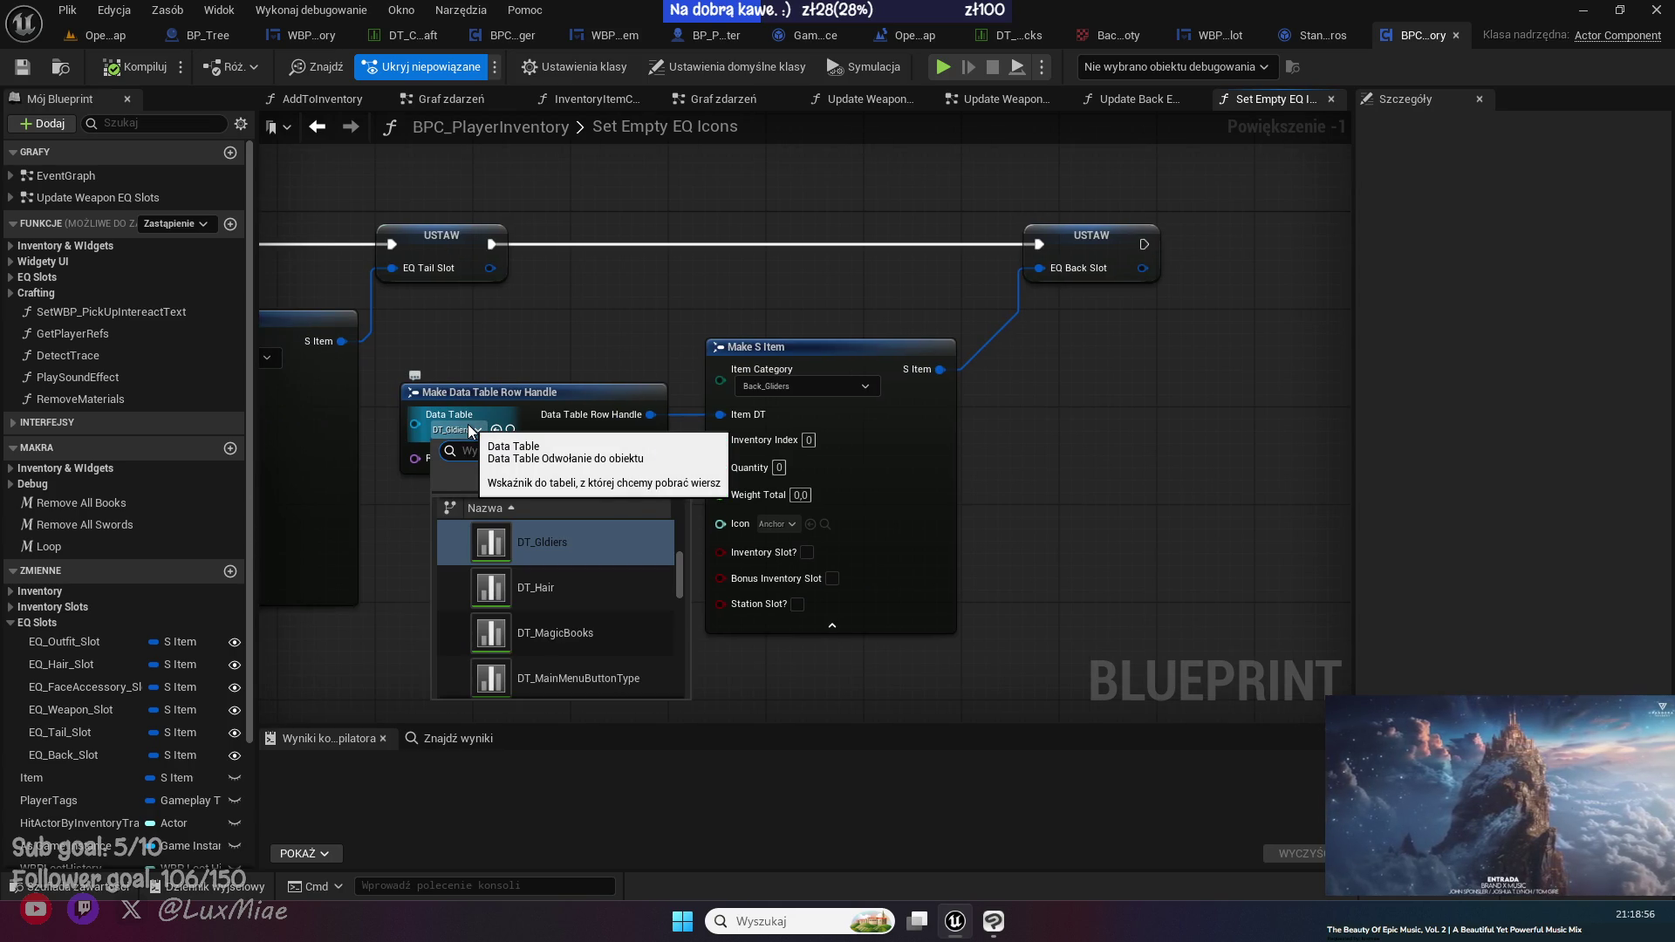
type("back")
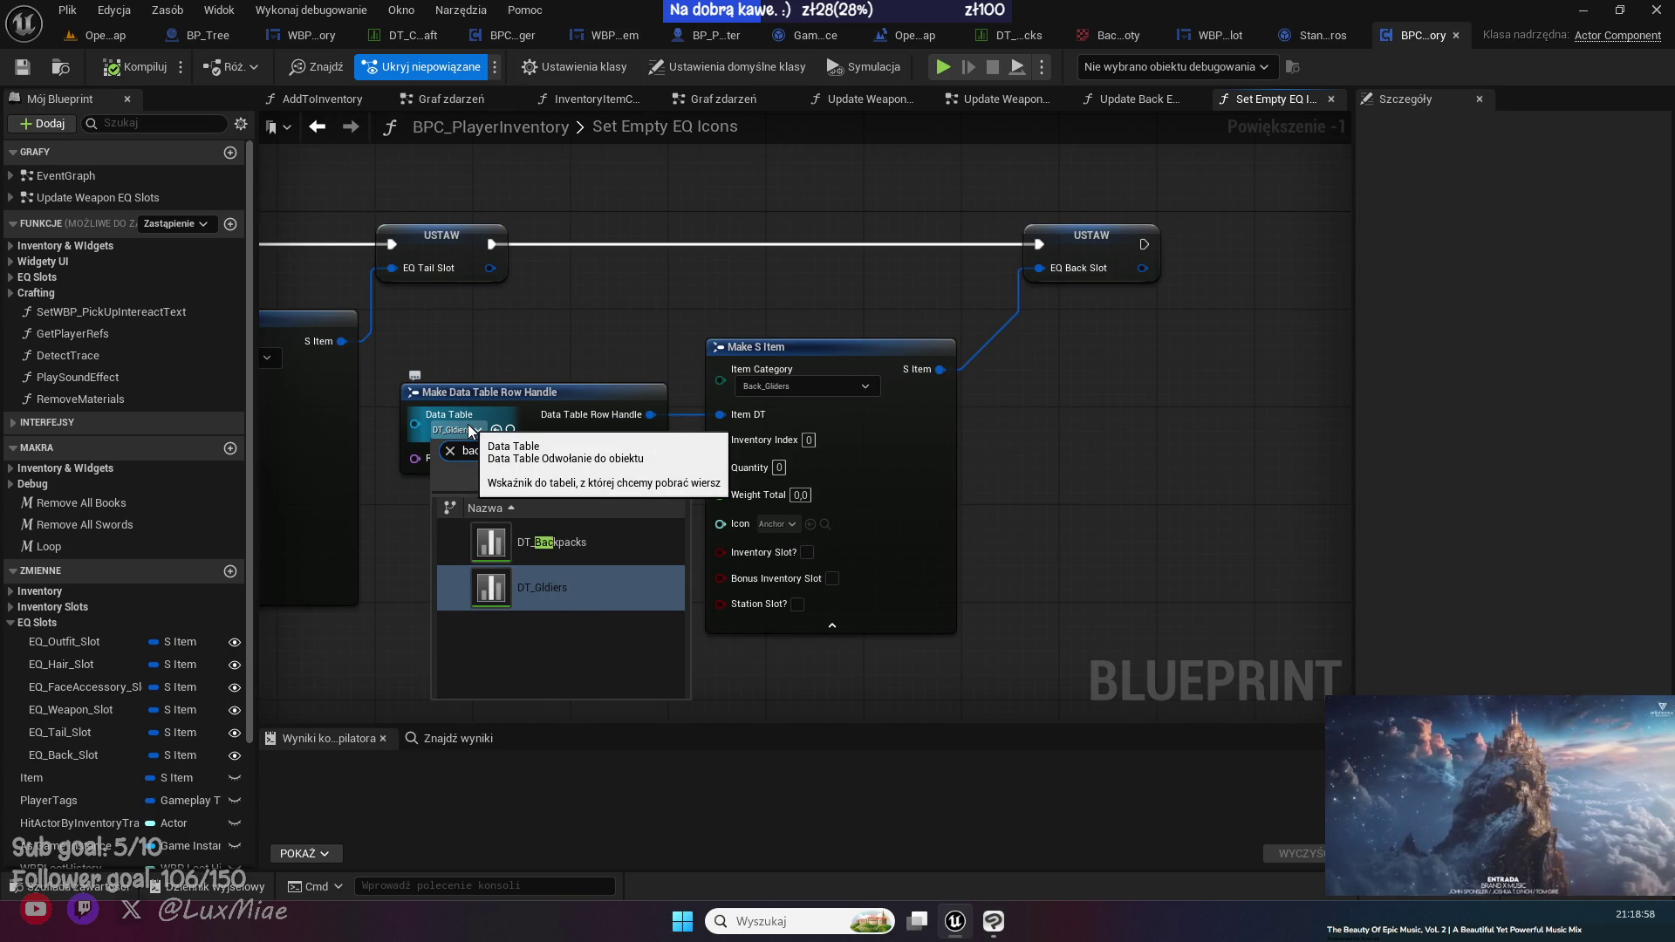
left_click(571, 544)
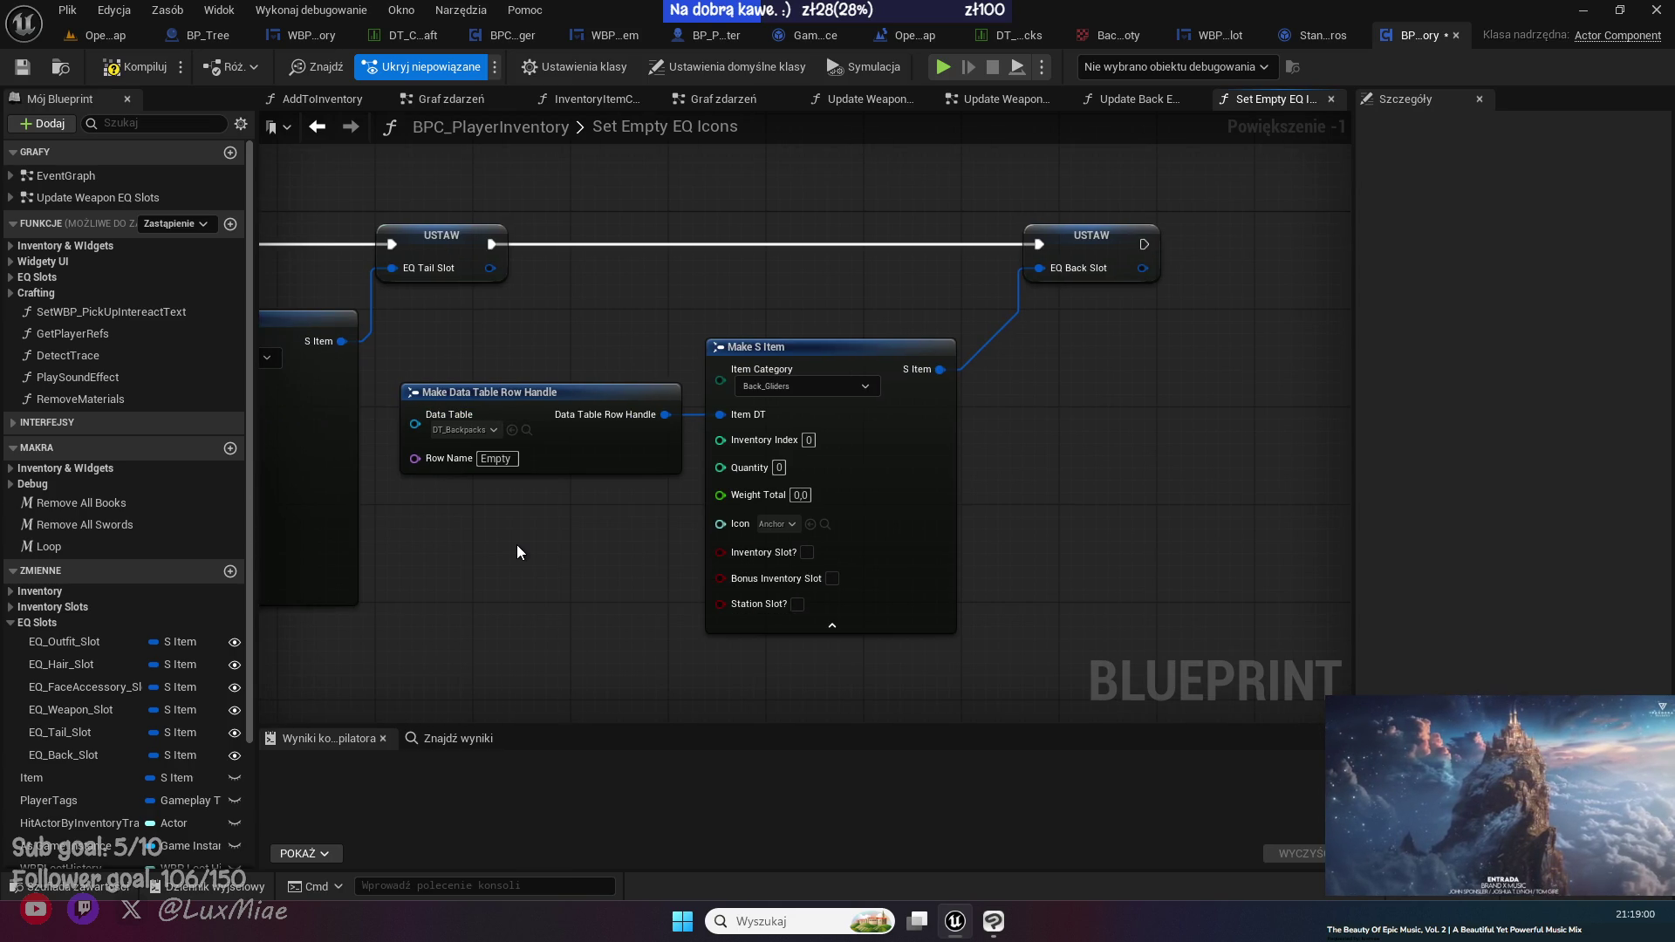
- Set Make S Item's Icon to the Backpack_SmallEmpoty texture
left_click(798, 522)
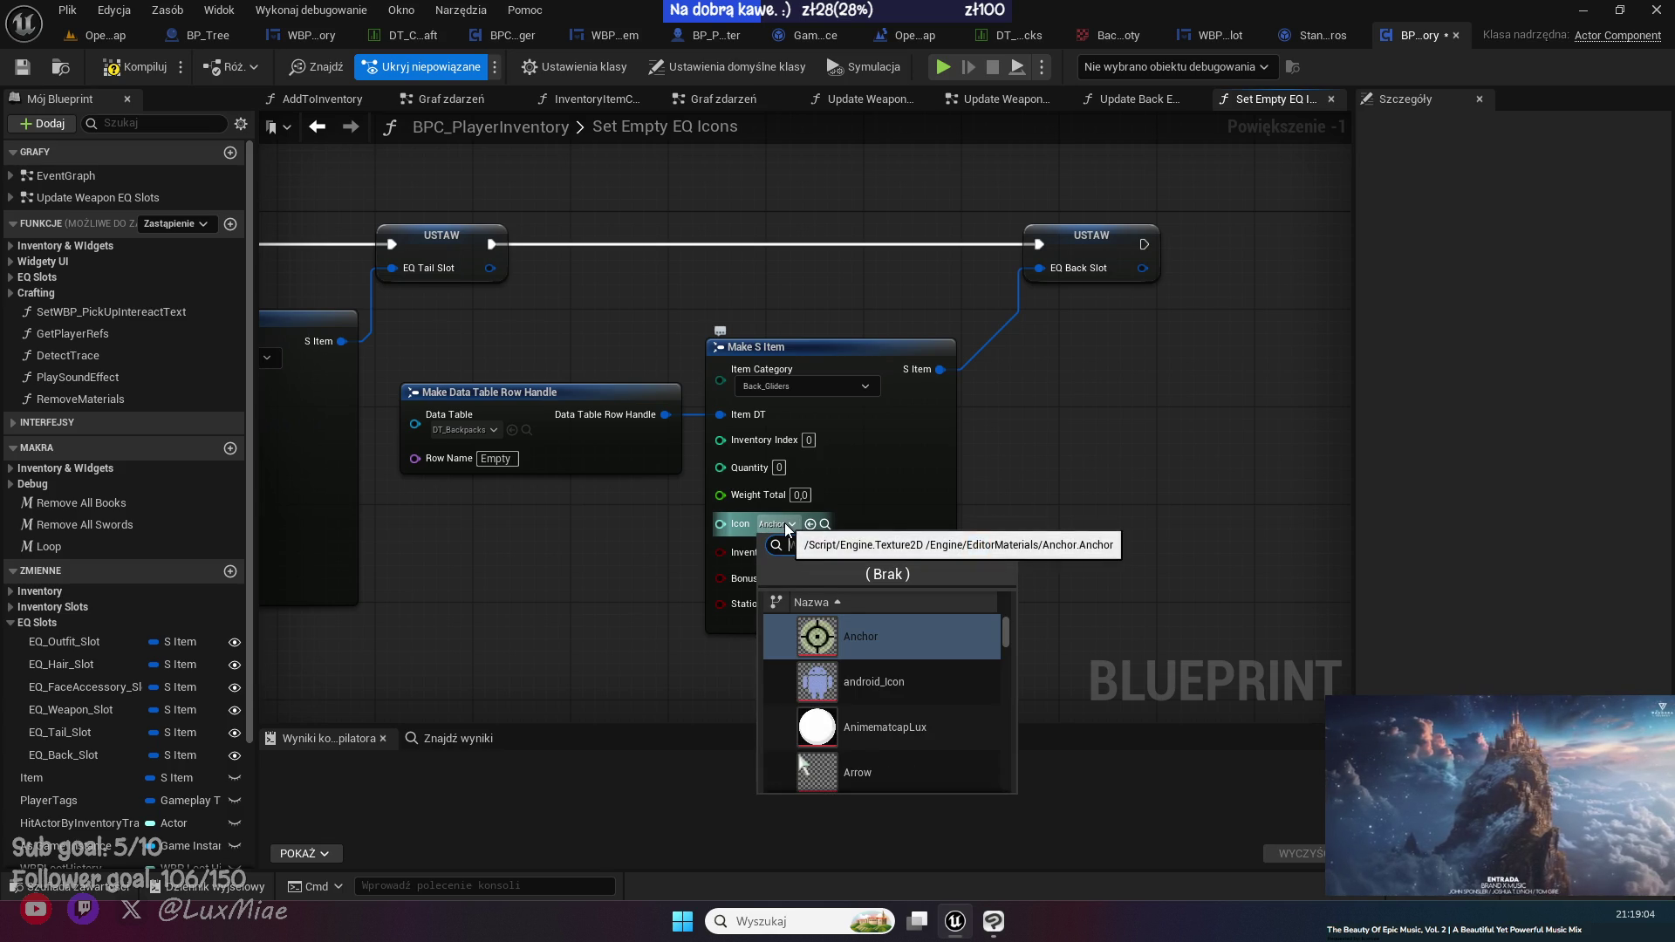
left_click(783, 521)
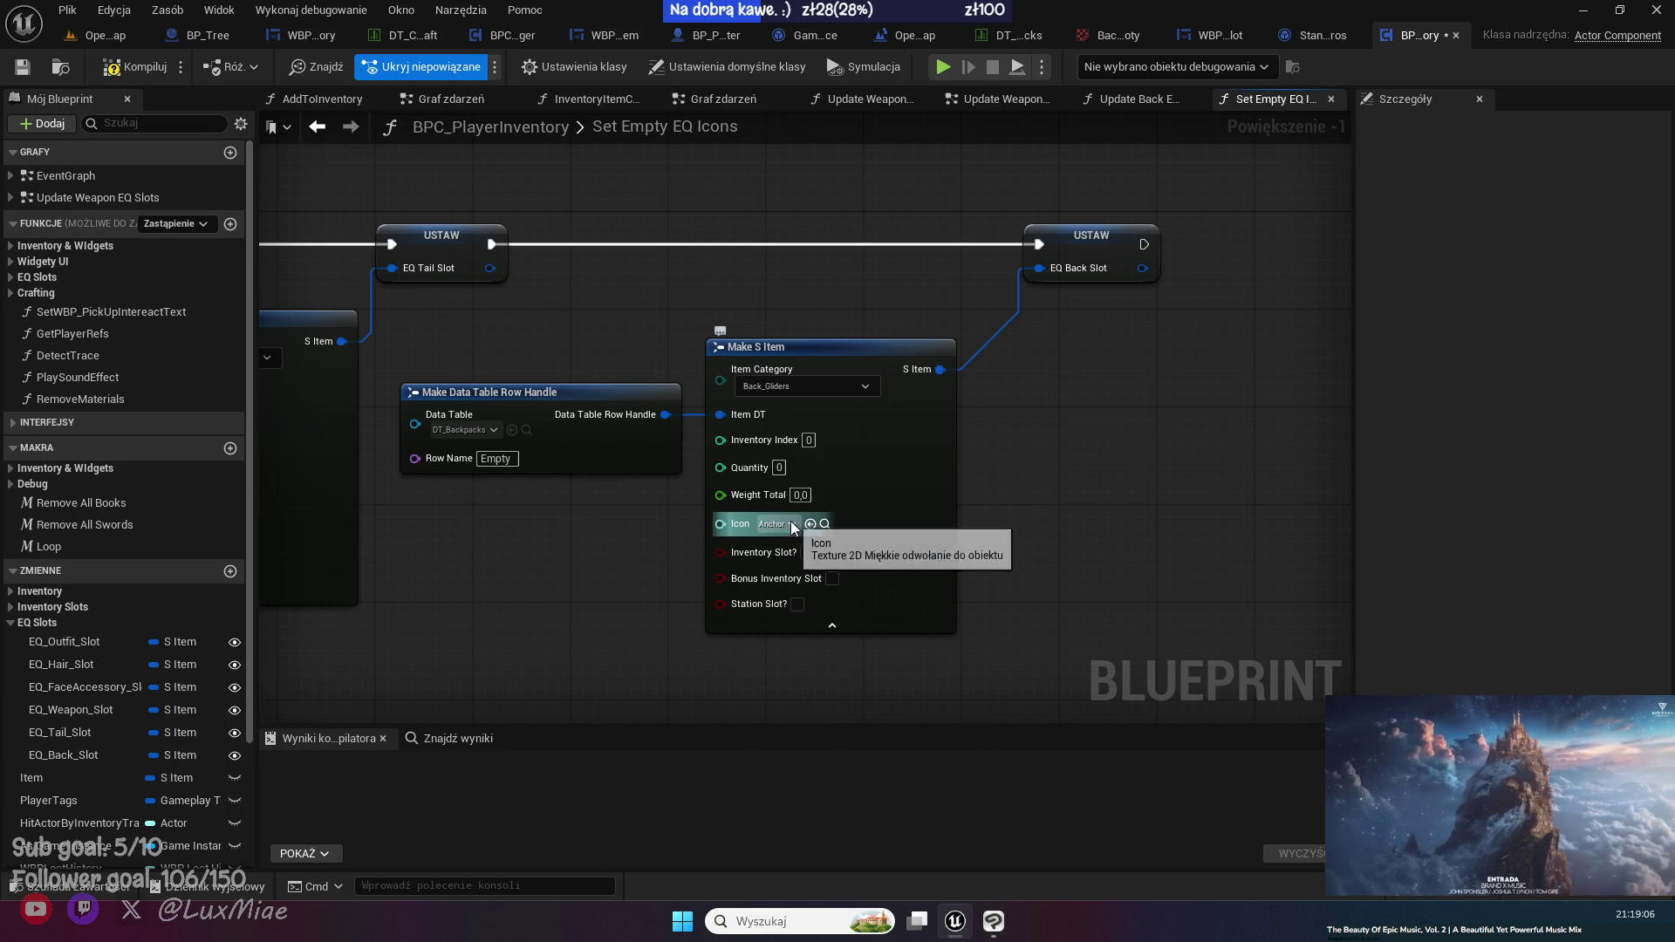
left_click(790, 523)
type("ba")
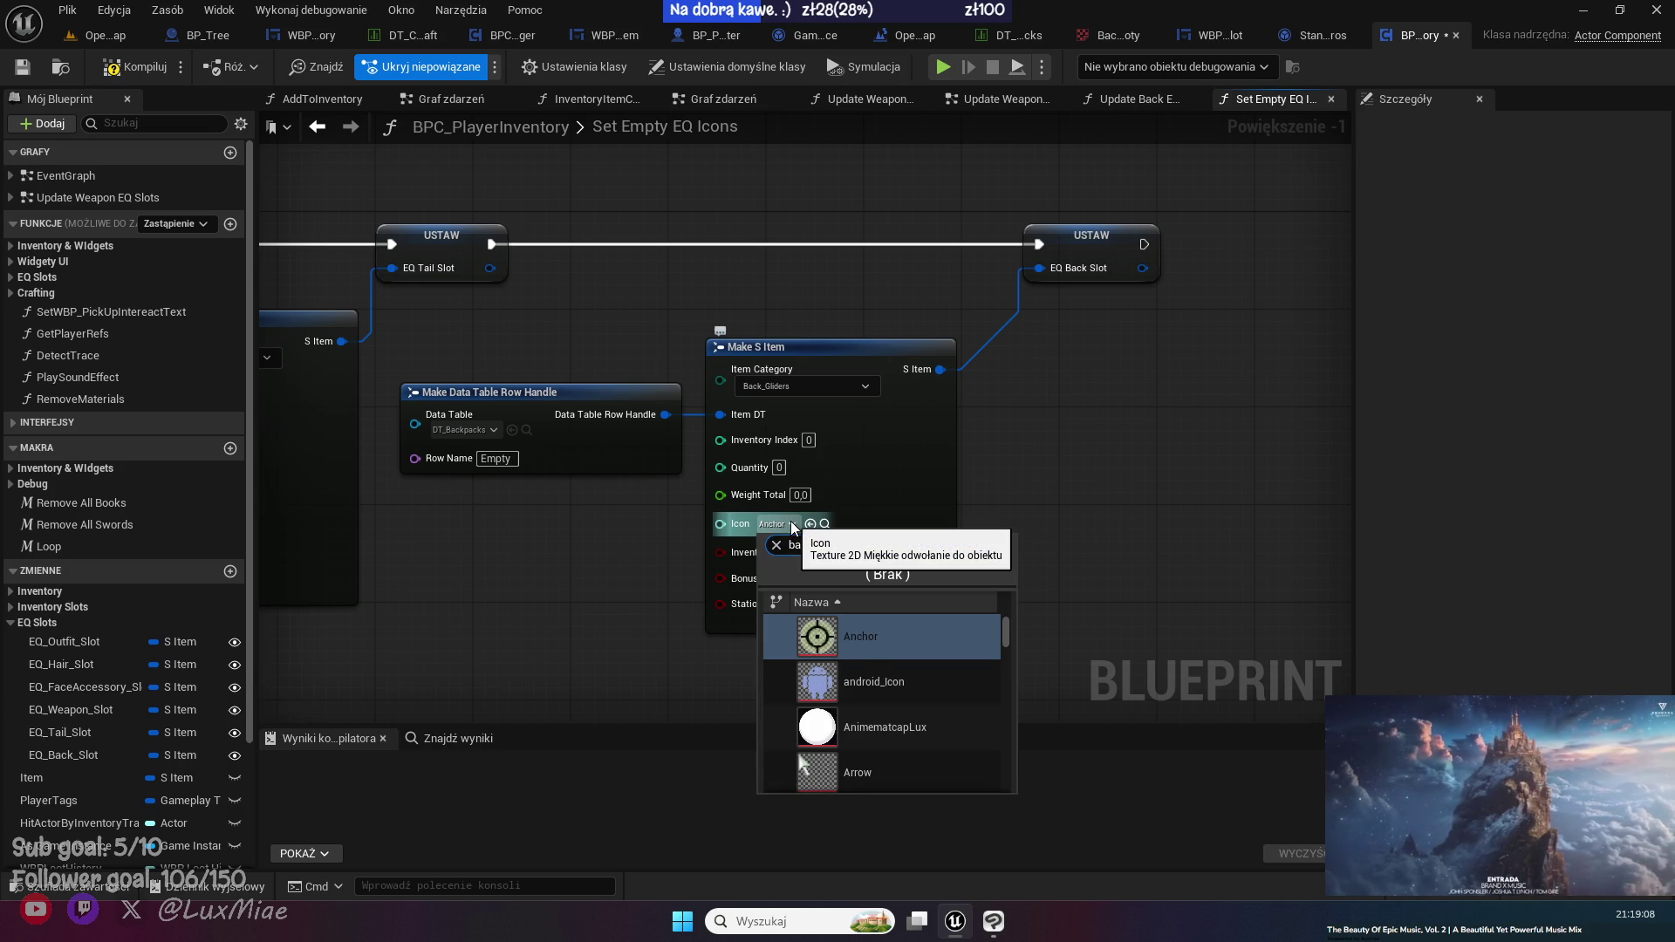
type("ckpa")
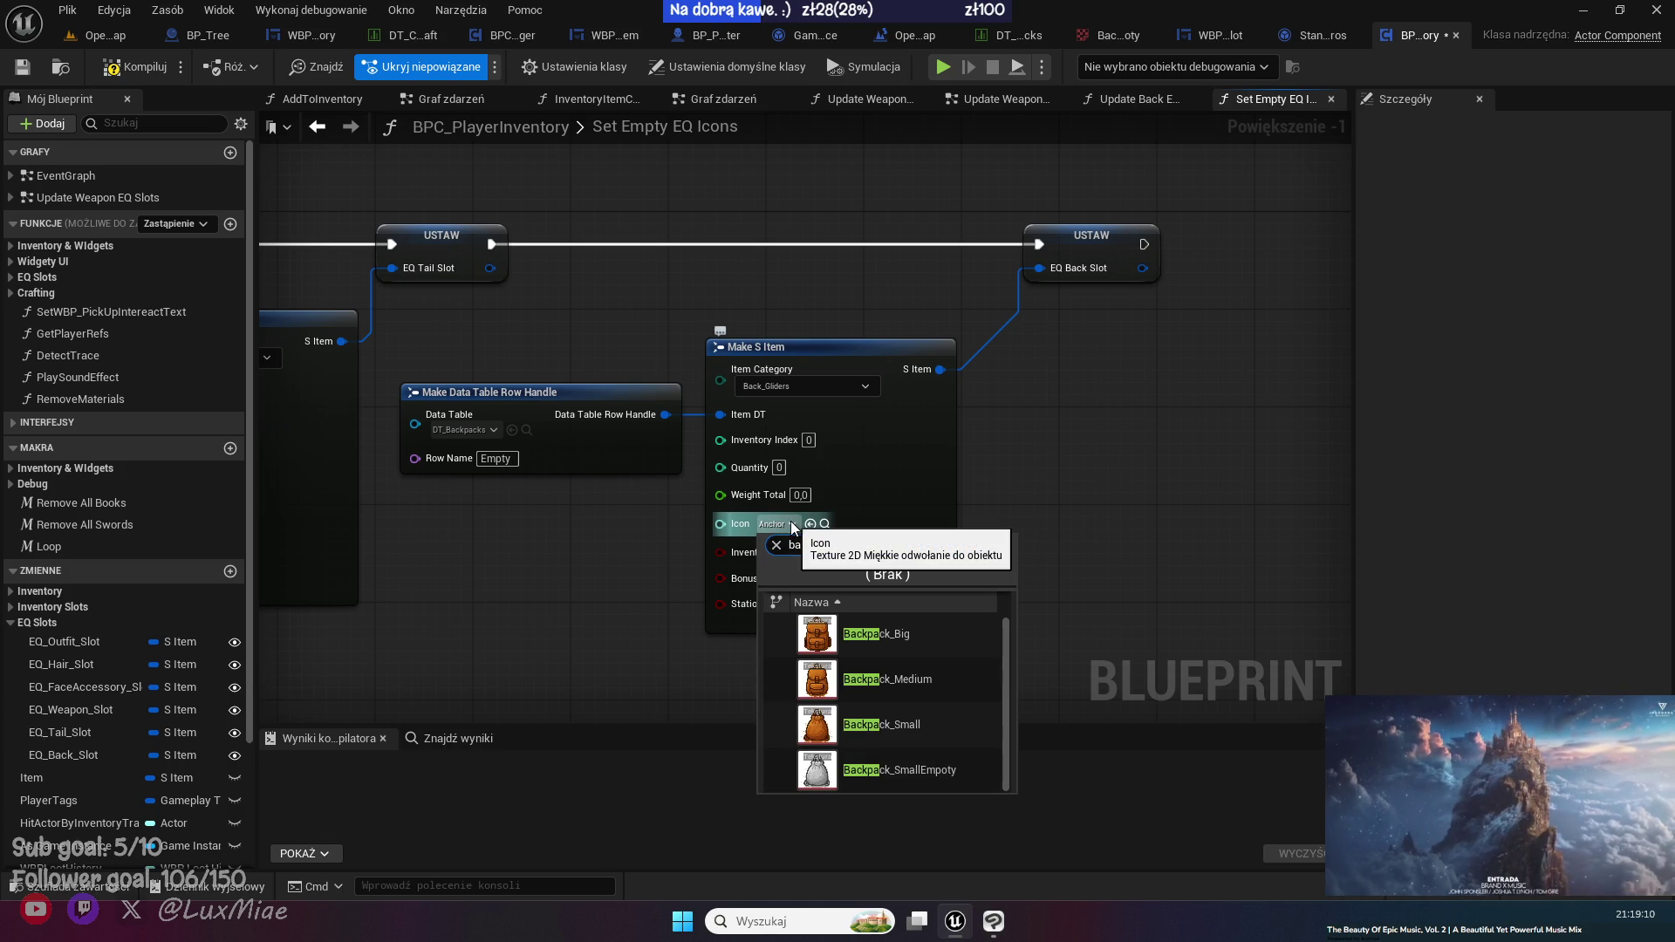
left_click(897, 785)
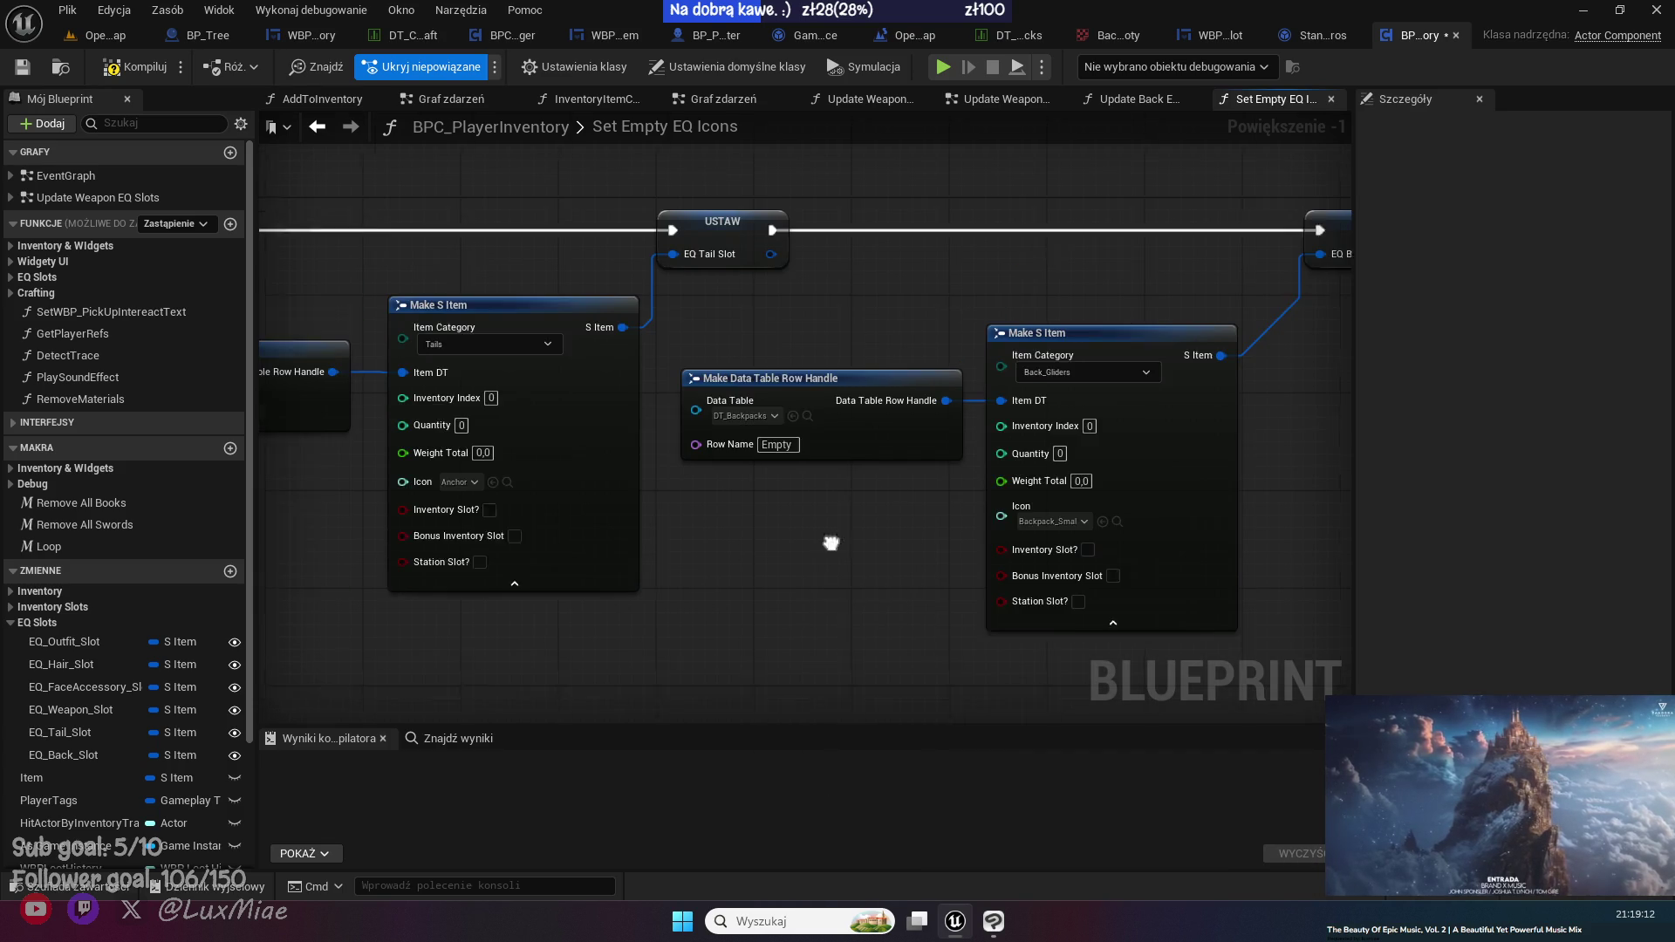
- Compile and save BPC_PlayerInventory, then look over the Outfit, Hair and FaceAccessory nodes
scroll(545, 183, "down", 3)
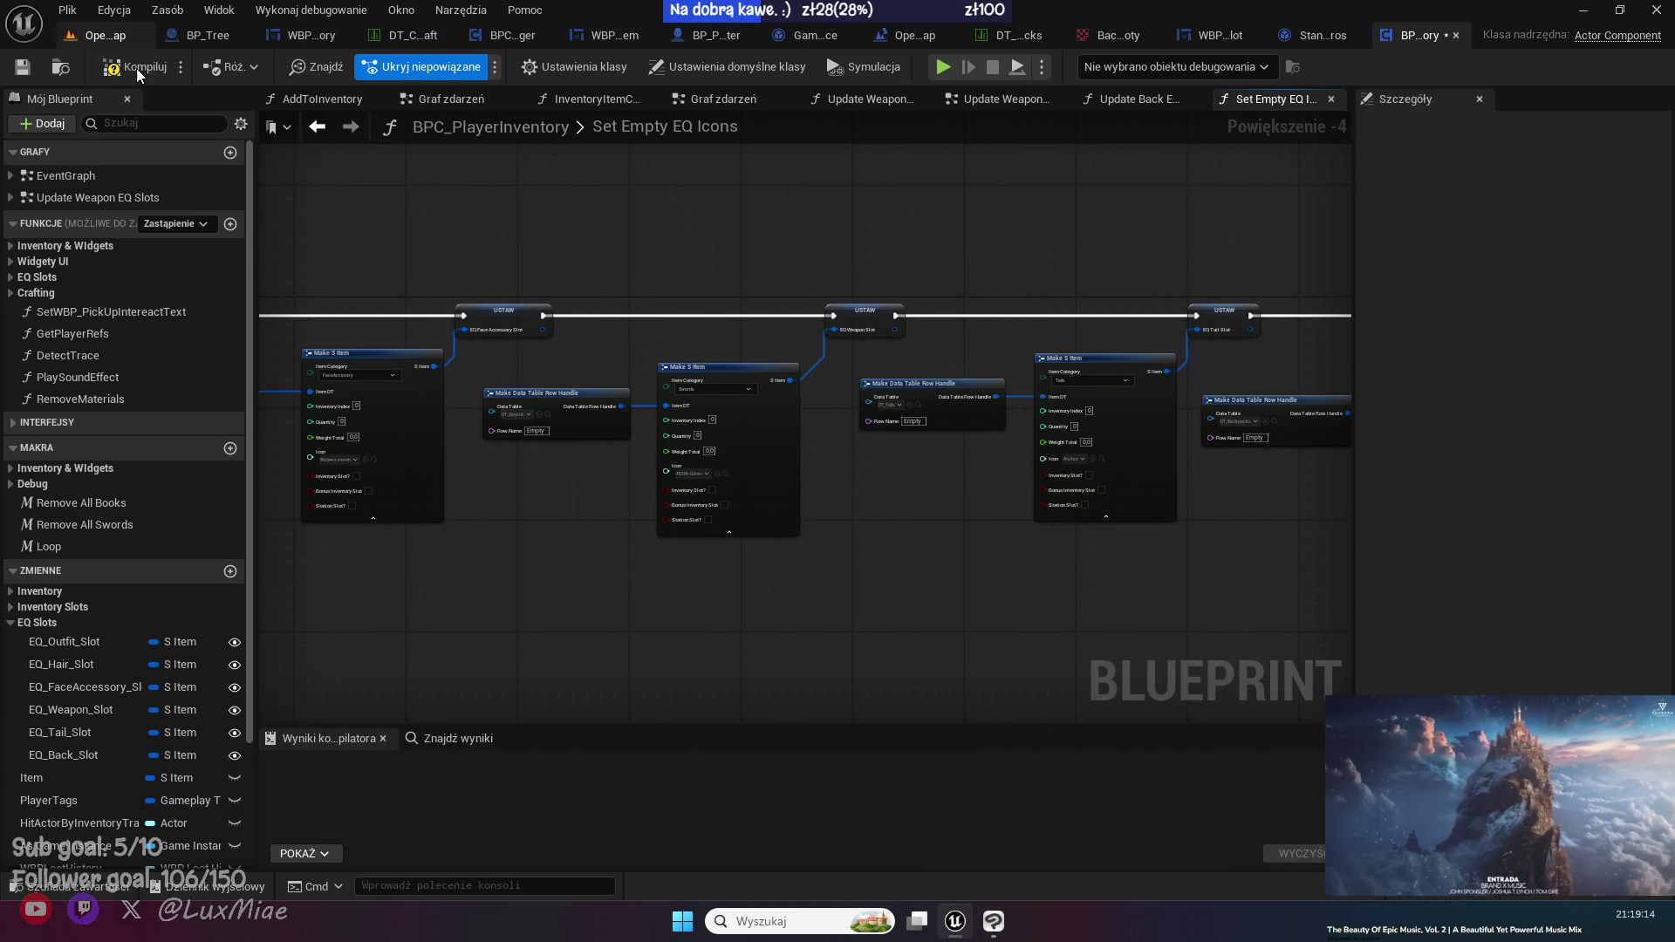
left_click(21, 70)
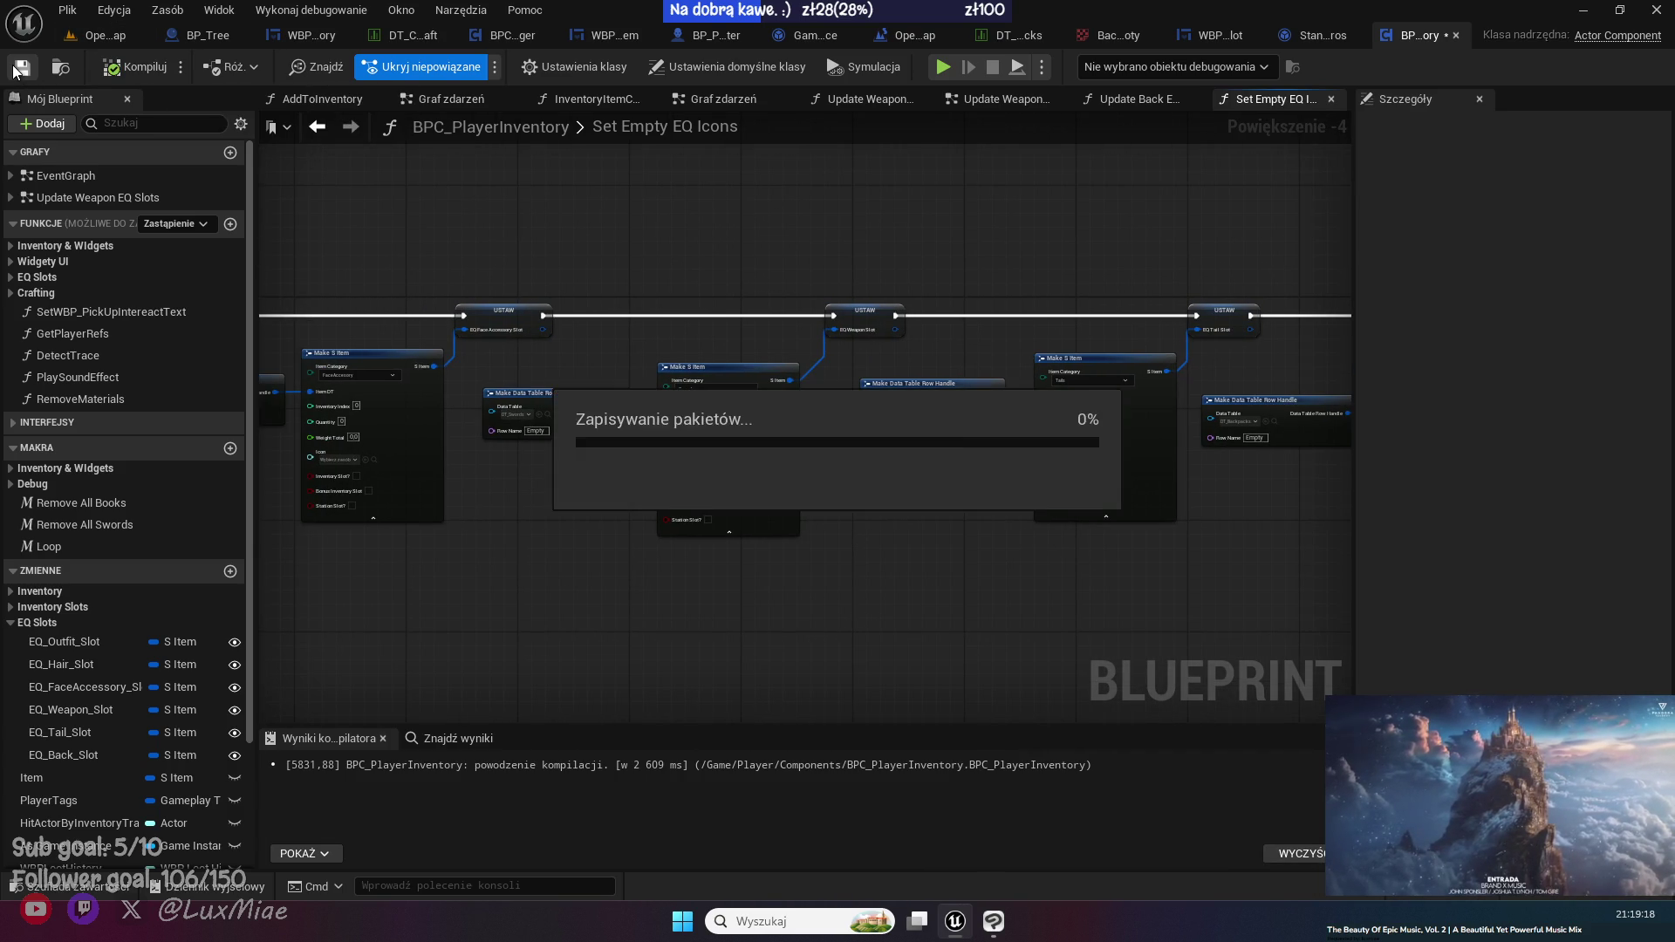
mouse_move(527, 269)
left_mouse_down()
mouse_move(934, 232)
mouse_move(1062, 254)
left_mouse_up()
left_click_drag(461, 242, 883, 363)
left_click_drag(616, 275, 434, 208)
- Review the Begin Play, Item Pick Up and crafted item groups, then save the inventory blueprint
left_click(450, 103)
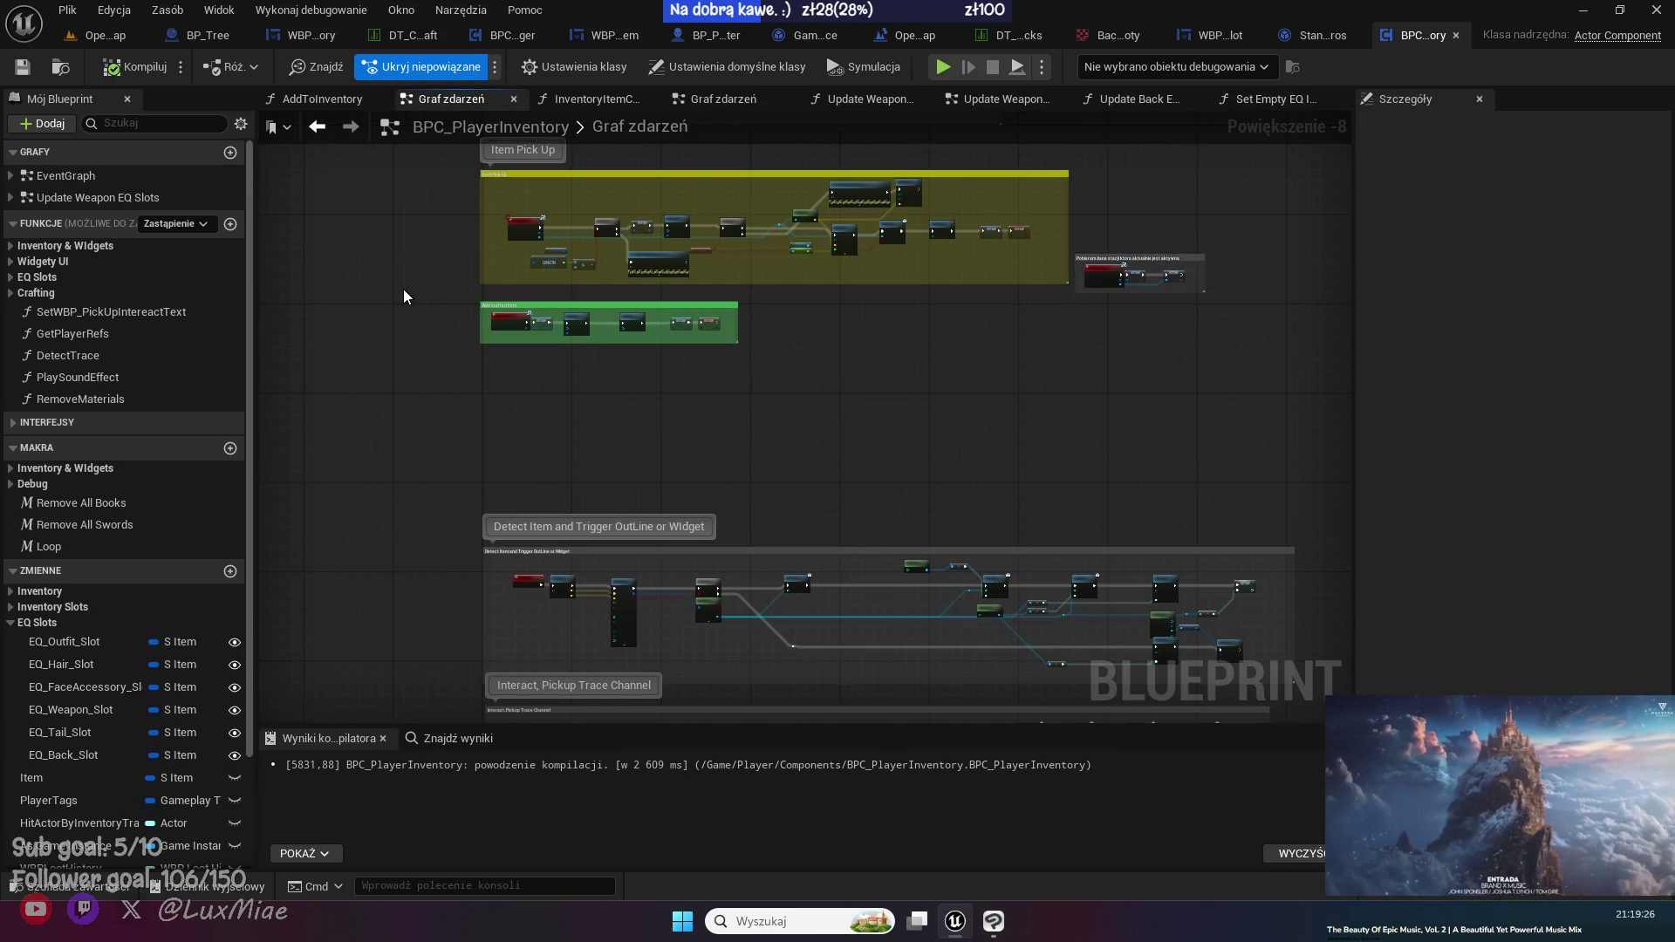
mouse_move(403, 289)
left_mouse_down()
mouse_move(370, 426)
mouse_move(337, 441)
left_mouse_up()
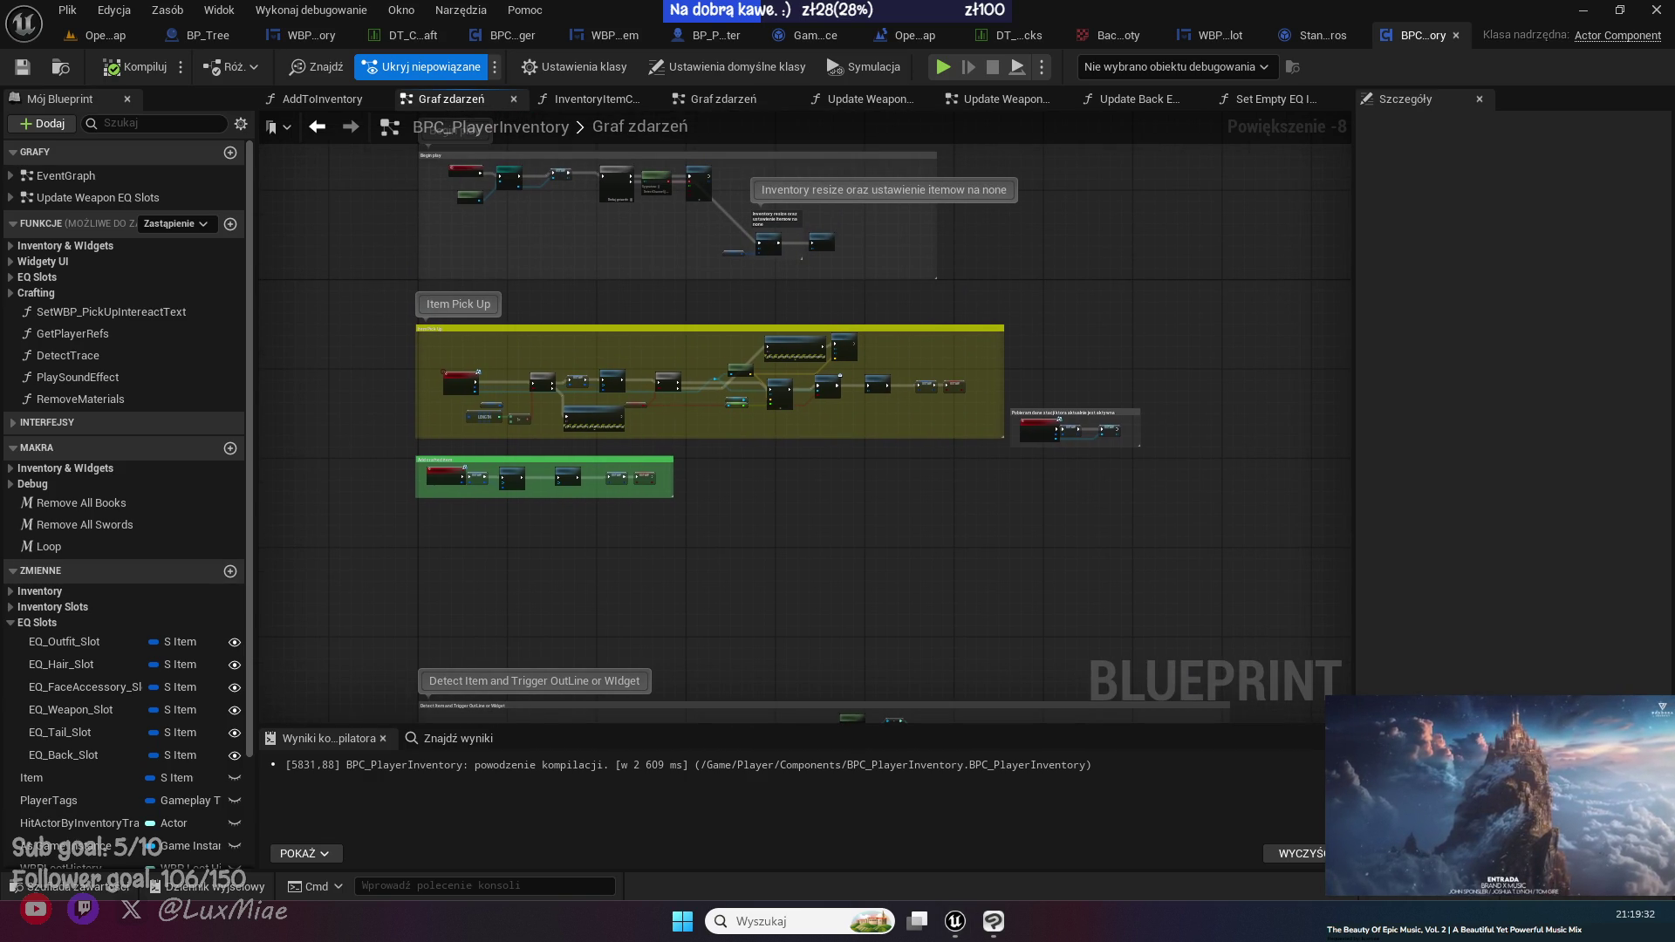
scroll(730, 416, "up", 3)
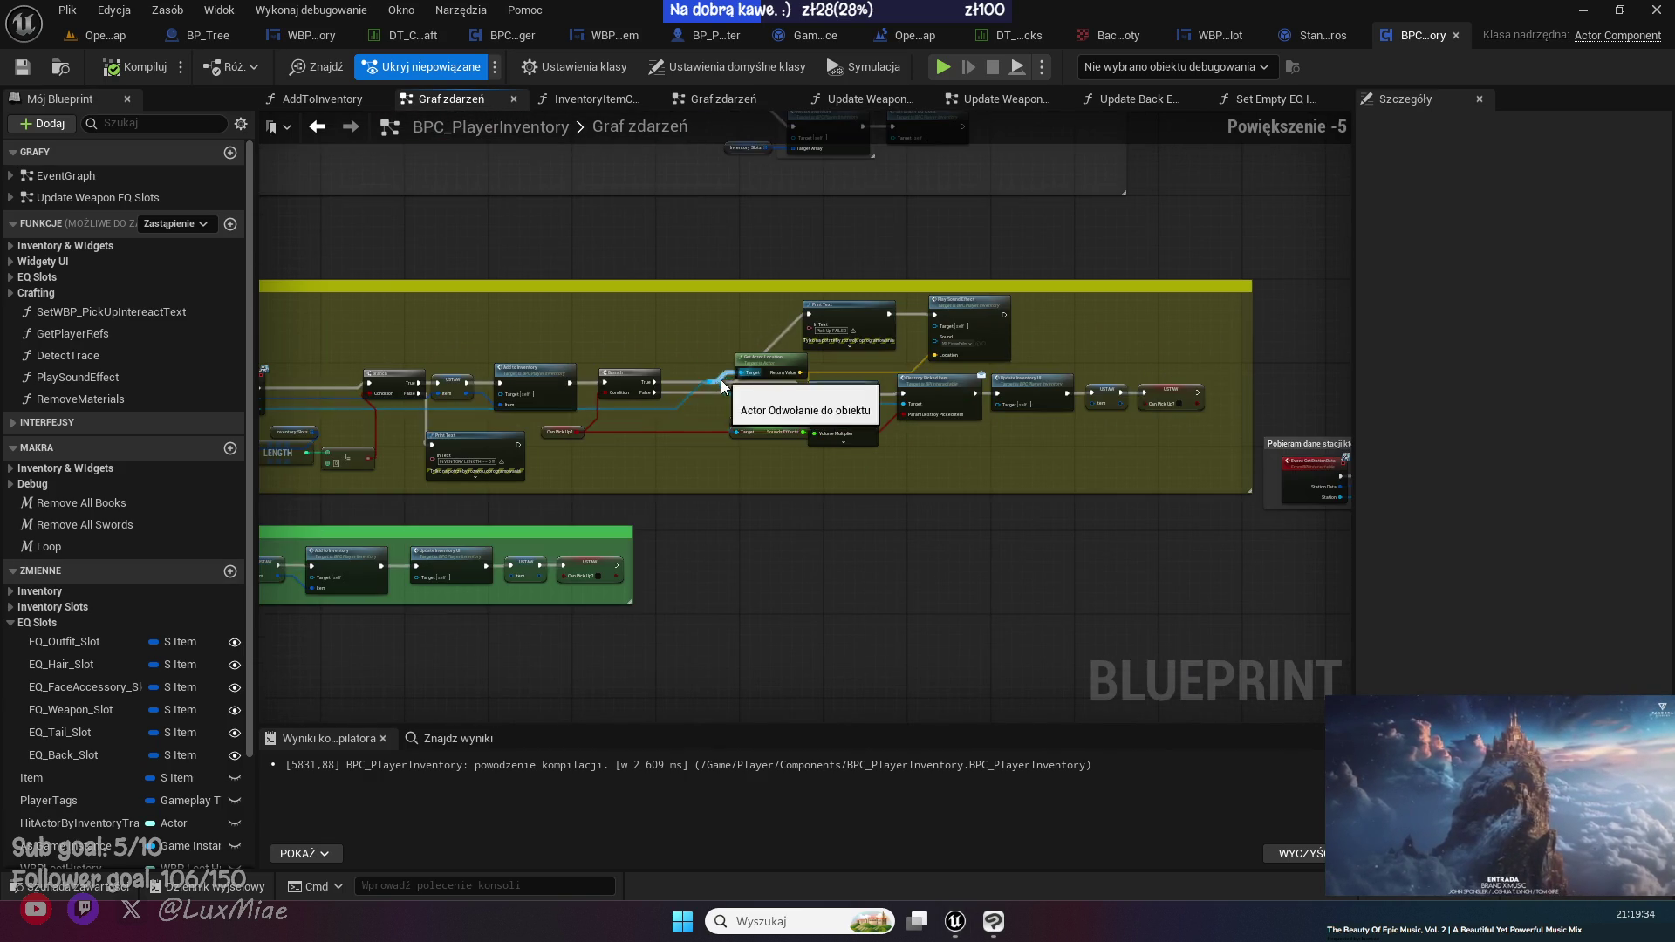
mouse_move(526, 256)
left_mouse_down()
mouse_move(561, 305)
mouse_move(666, 590)
left_mouse_up()
scroll(485, 506, "up", 2)
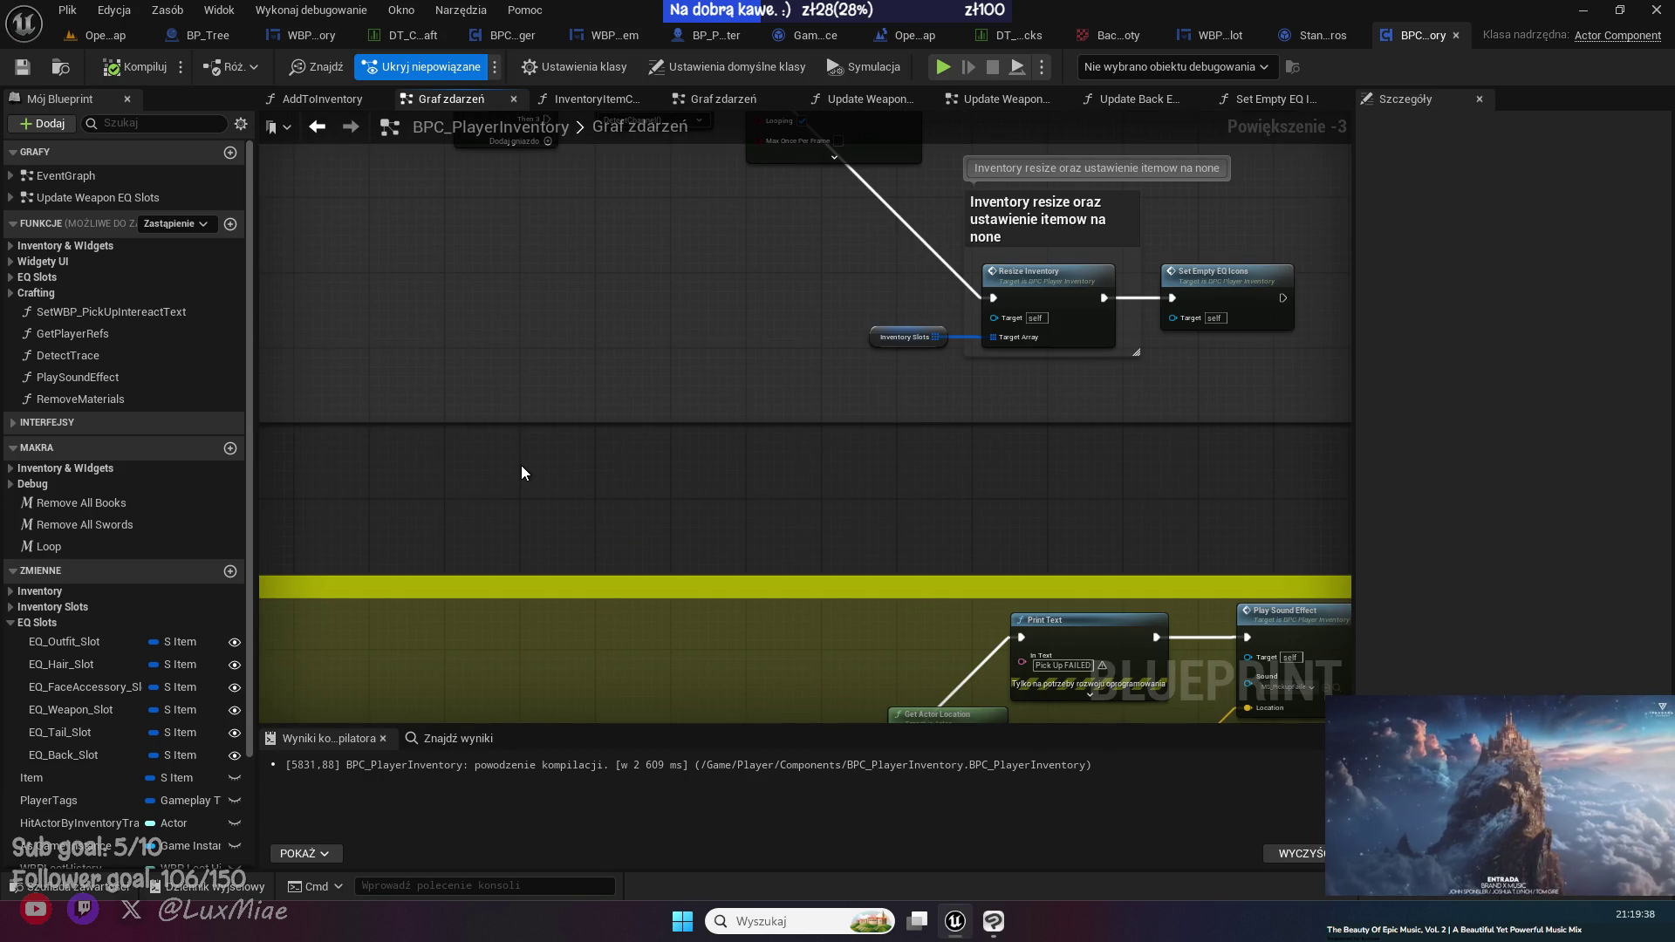
scroll(752, 489, "down", 3)
left_click_drag(561, 253, 774, 258)
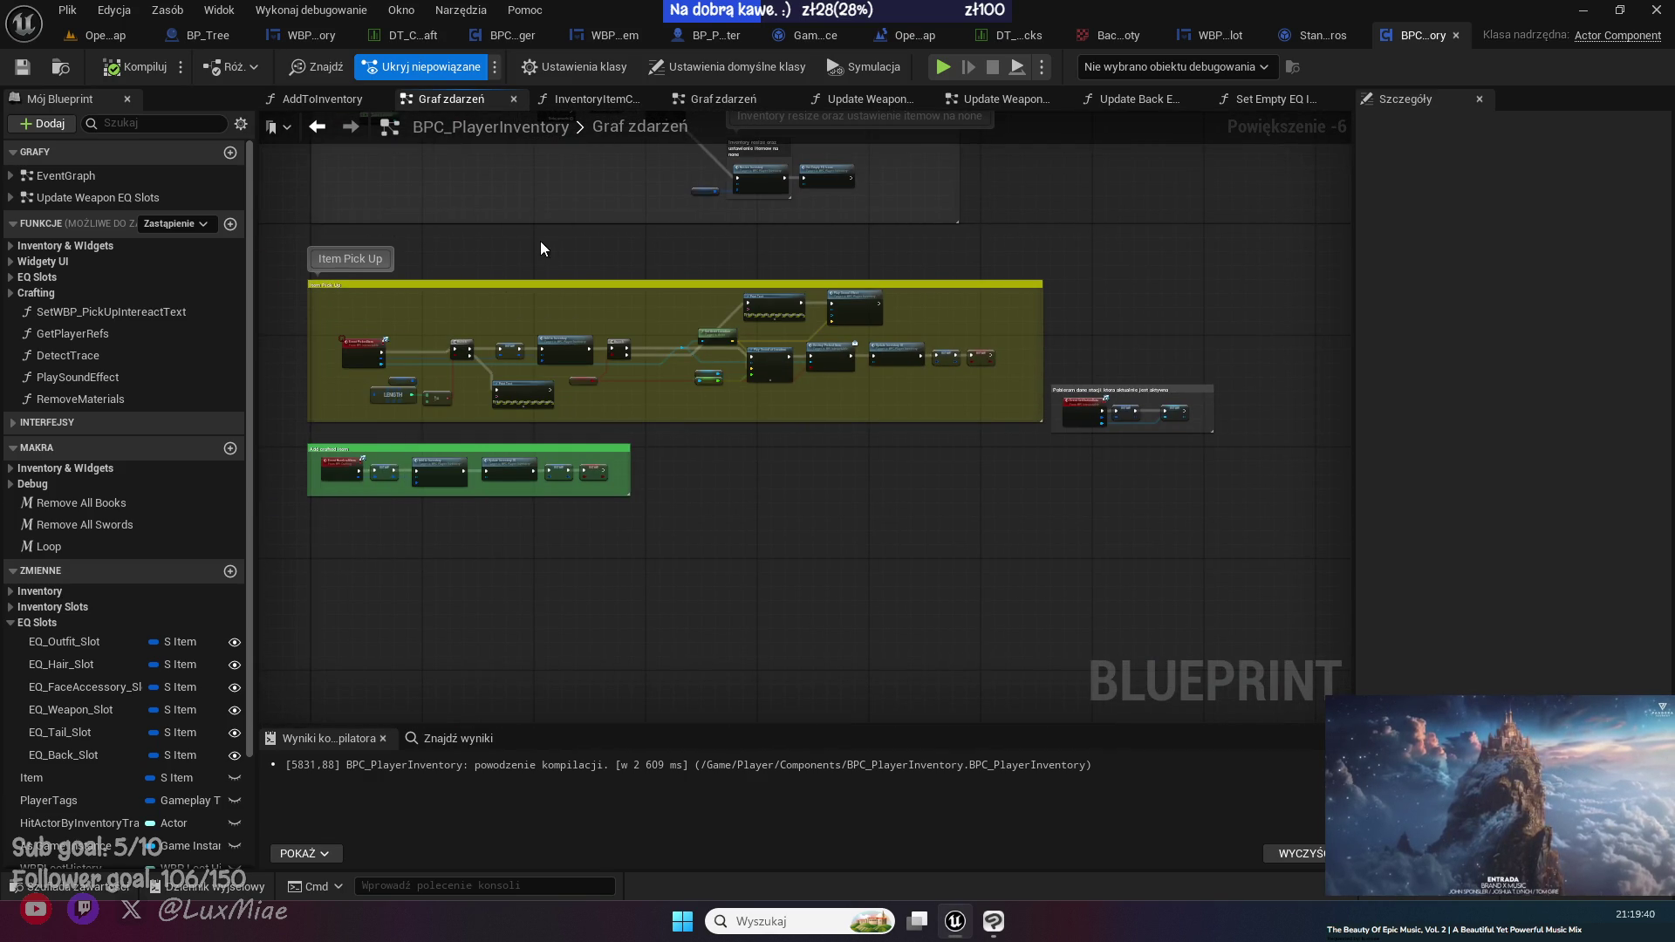
left_click(28, 70)
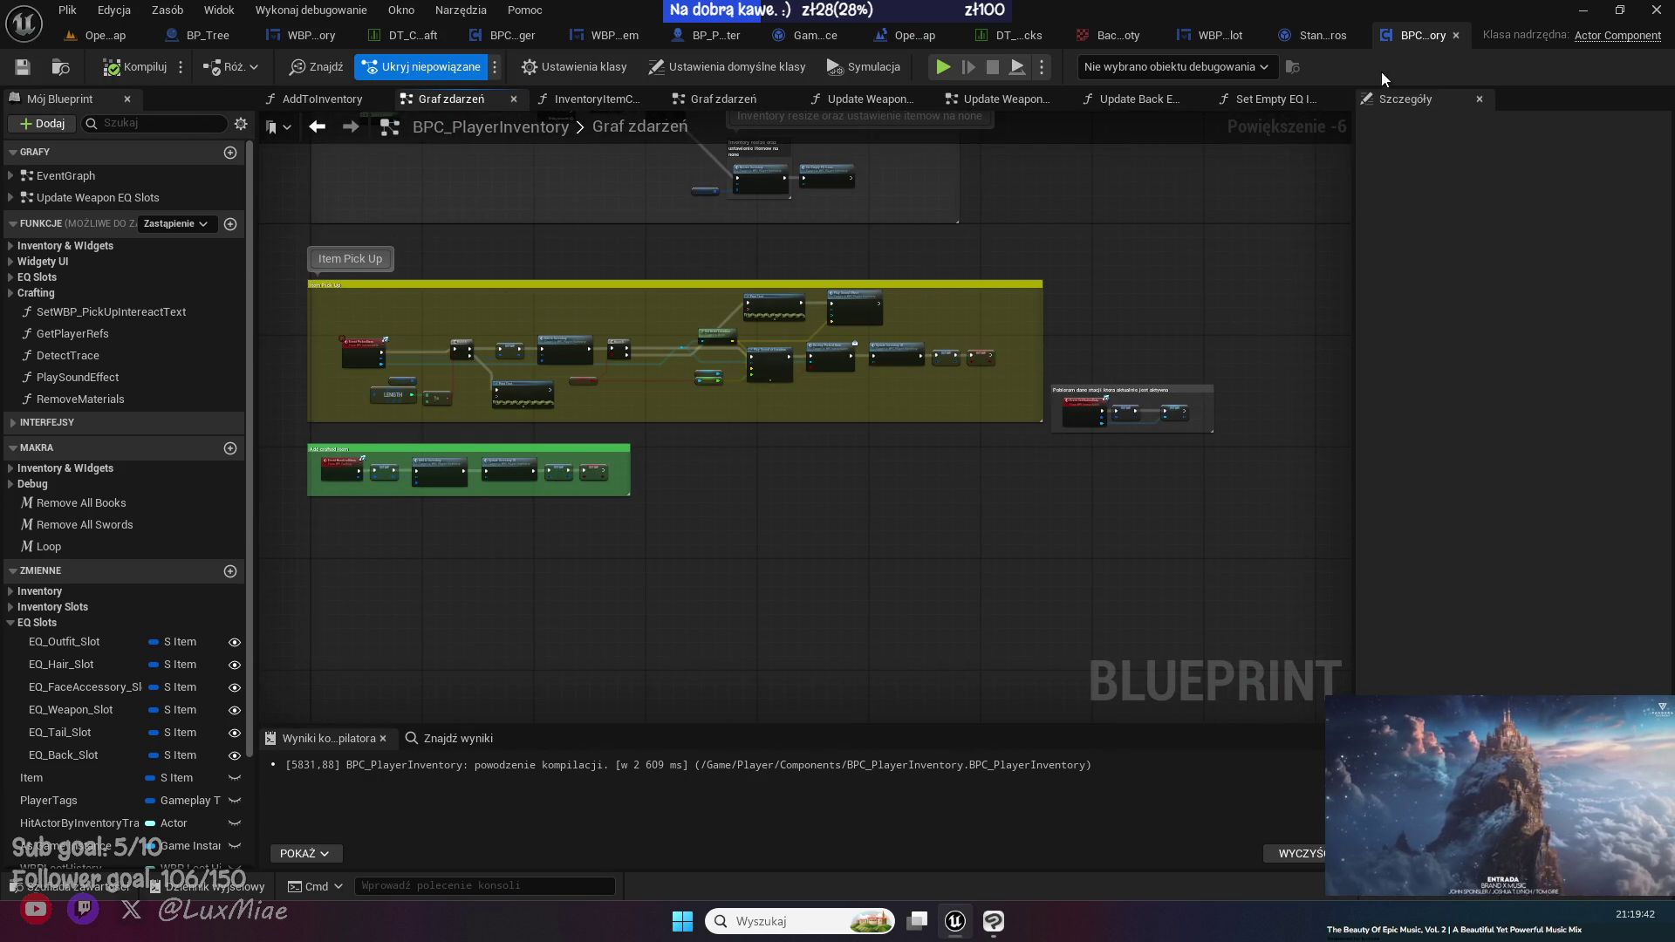
- Close the inventory, StandardMacros, WBP_ItemSlot, texture, DT_Backpacks, level blueprint and BP_Tree editors, returning to OpenWorldMap
middle_click(1422, 40)
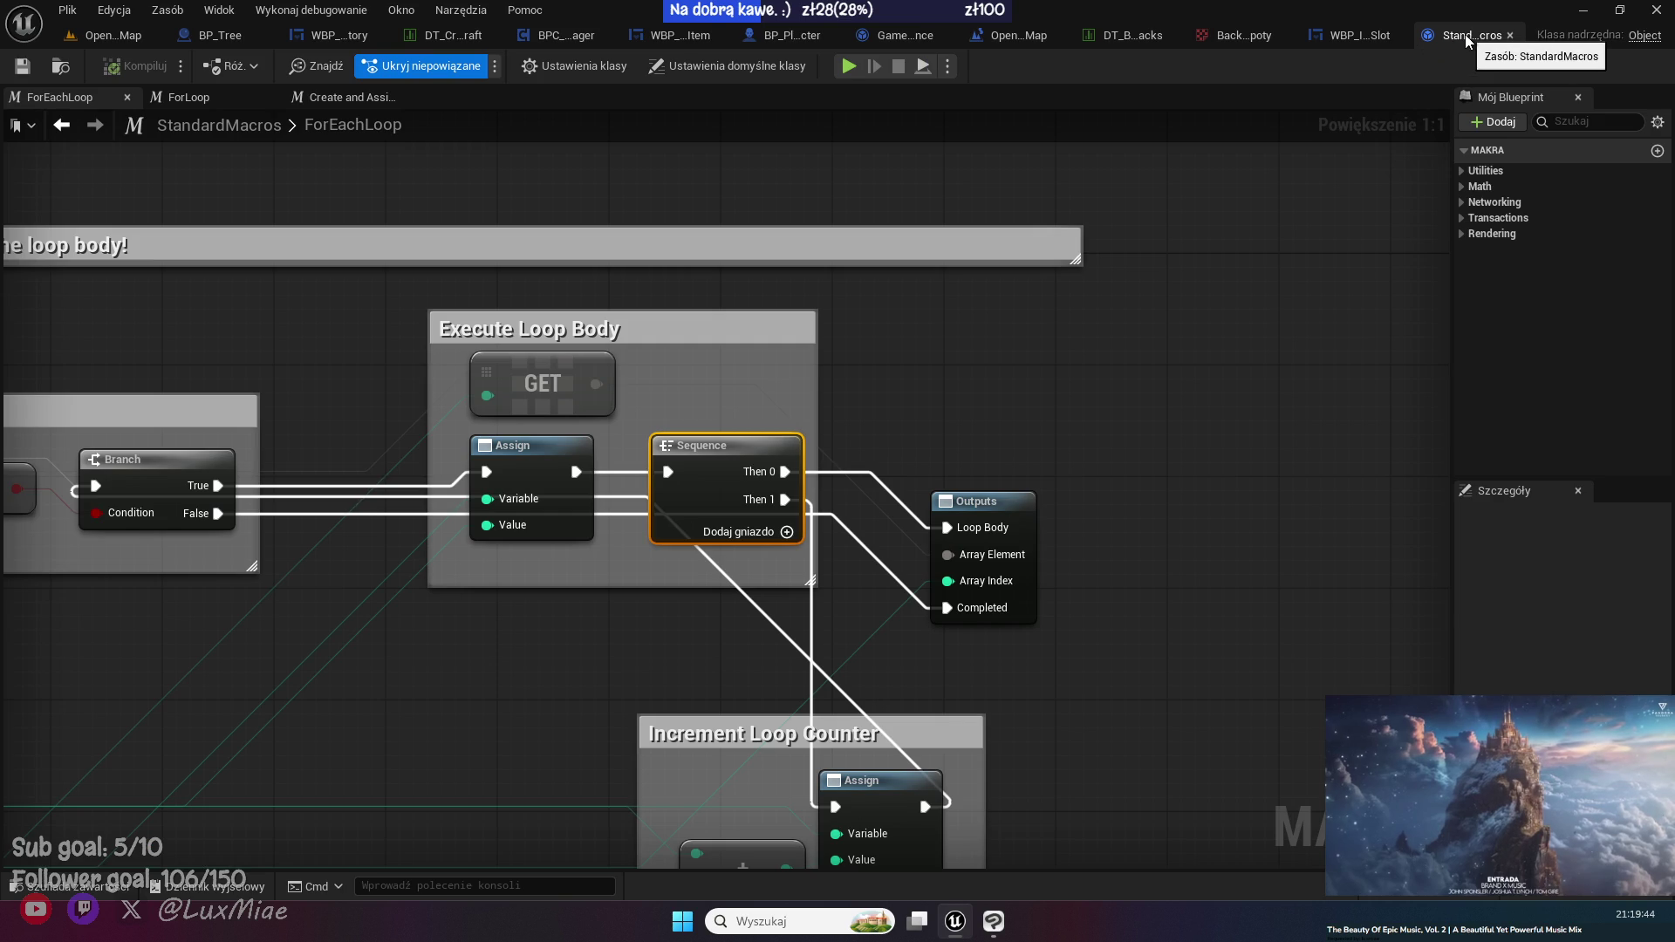
left_click(1464, 34)
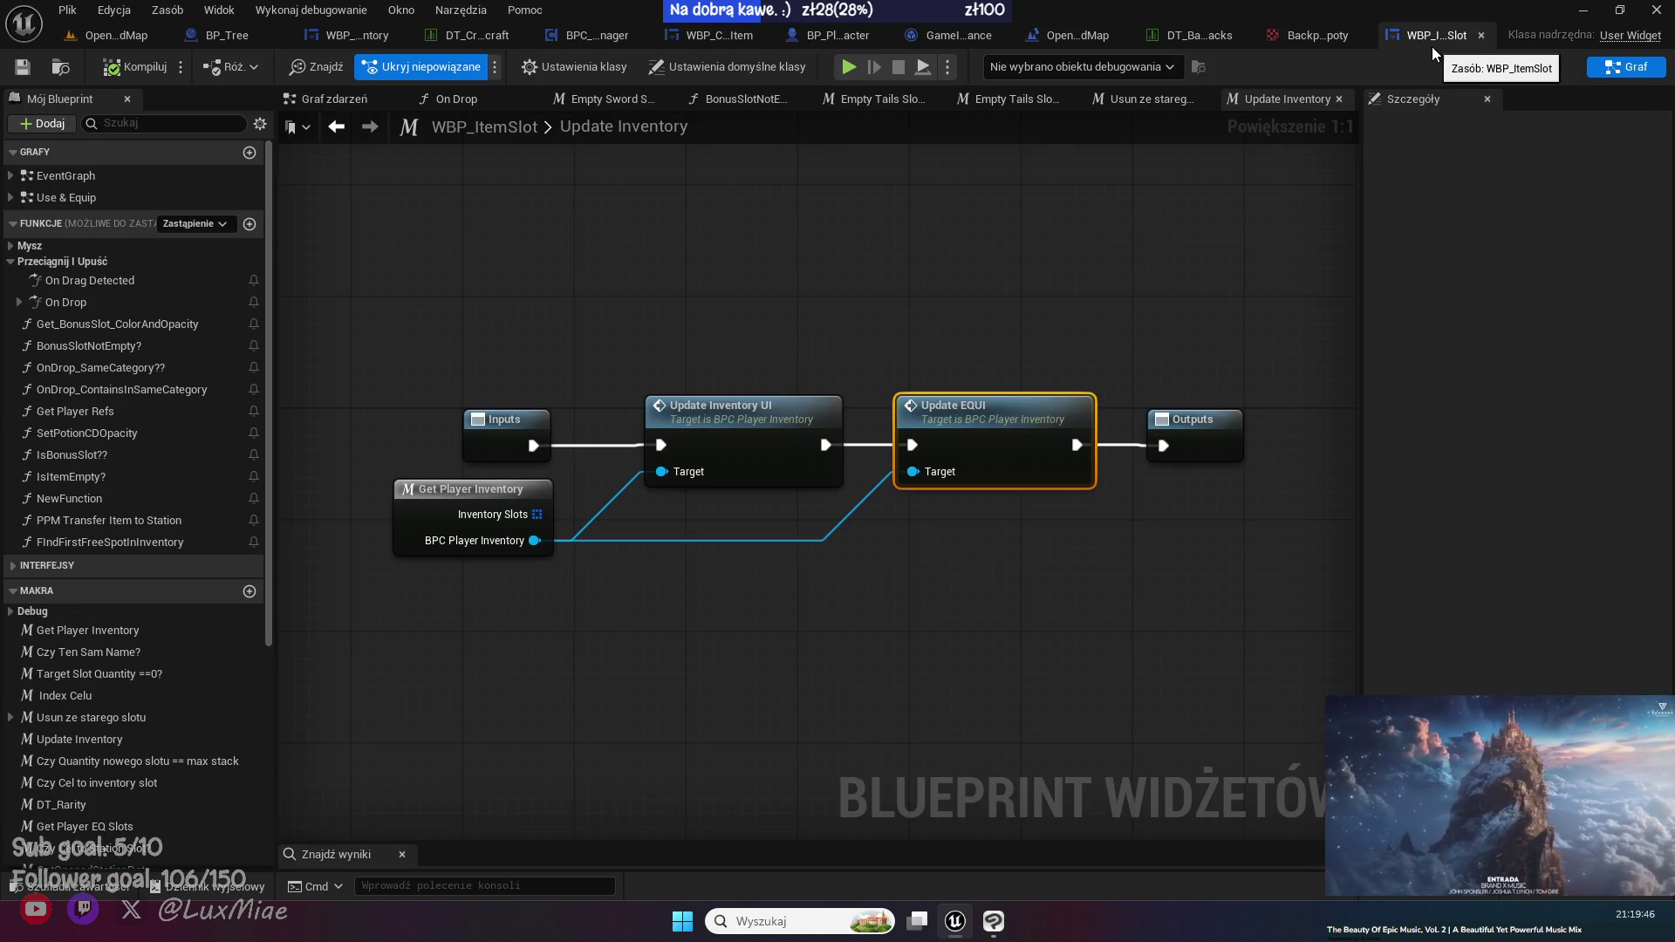
middle_click(1431, 46)
middle_click(1551, 40)
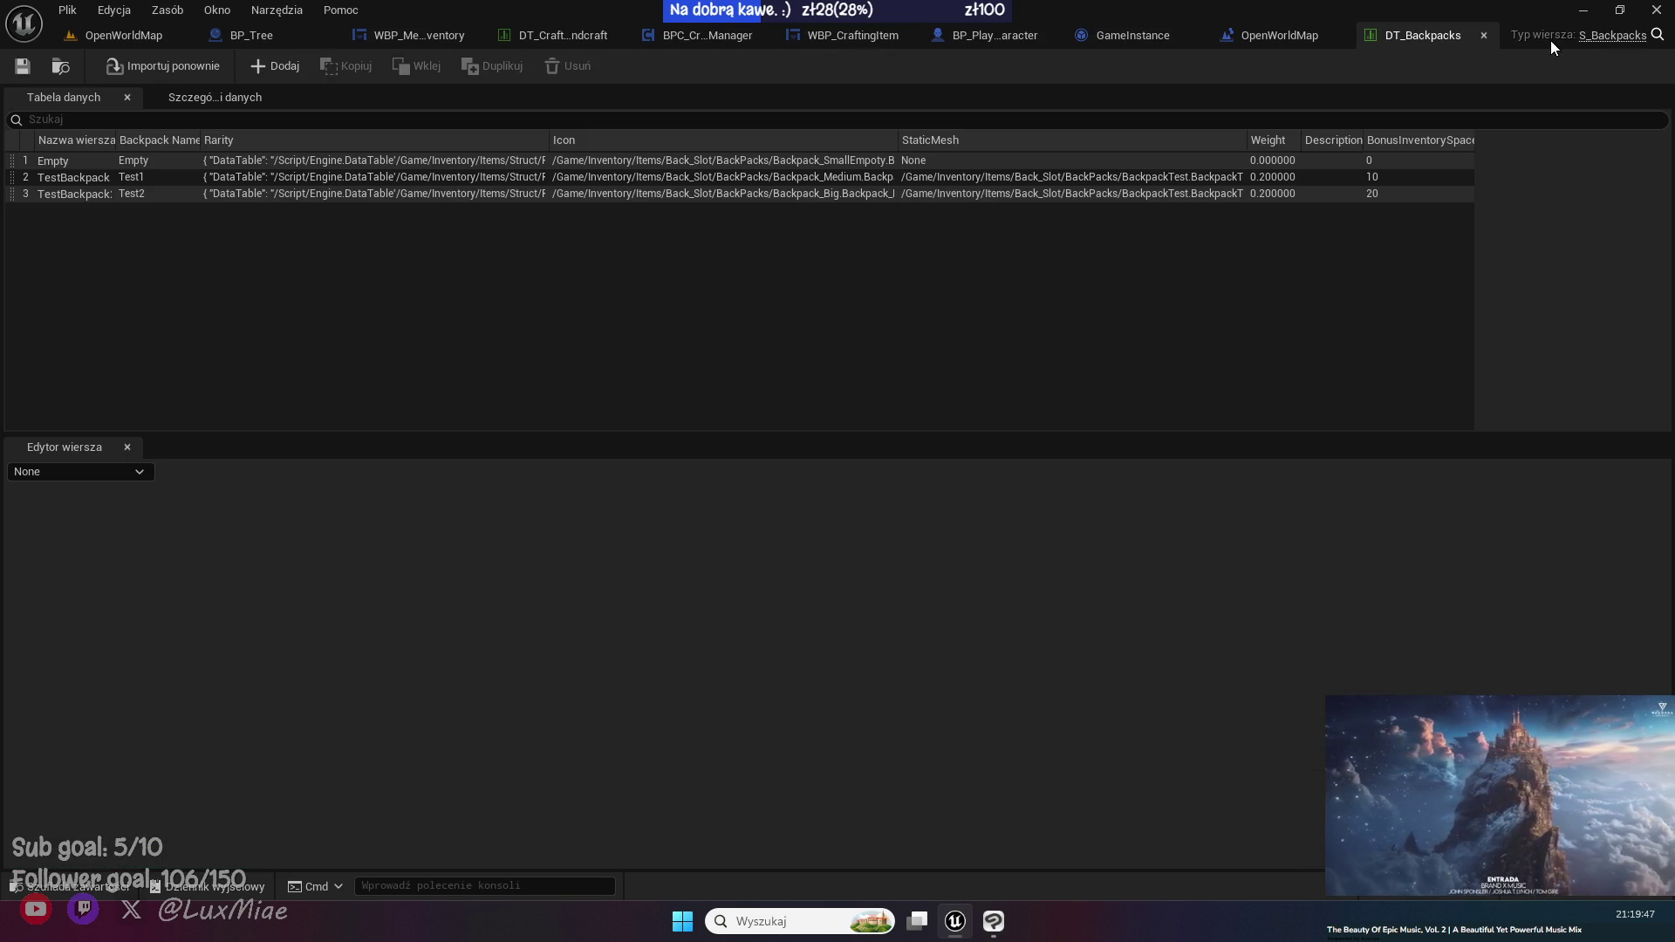
middle_click(1425, 35)
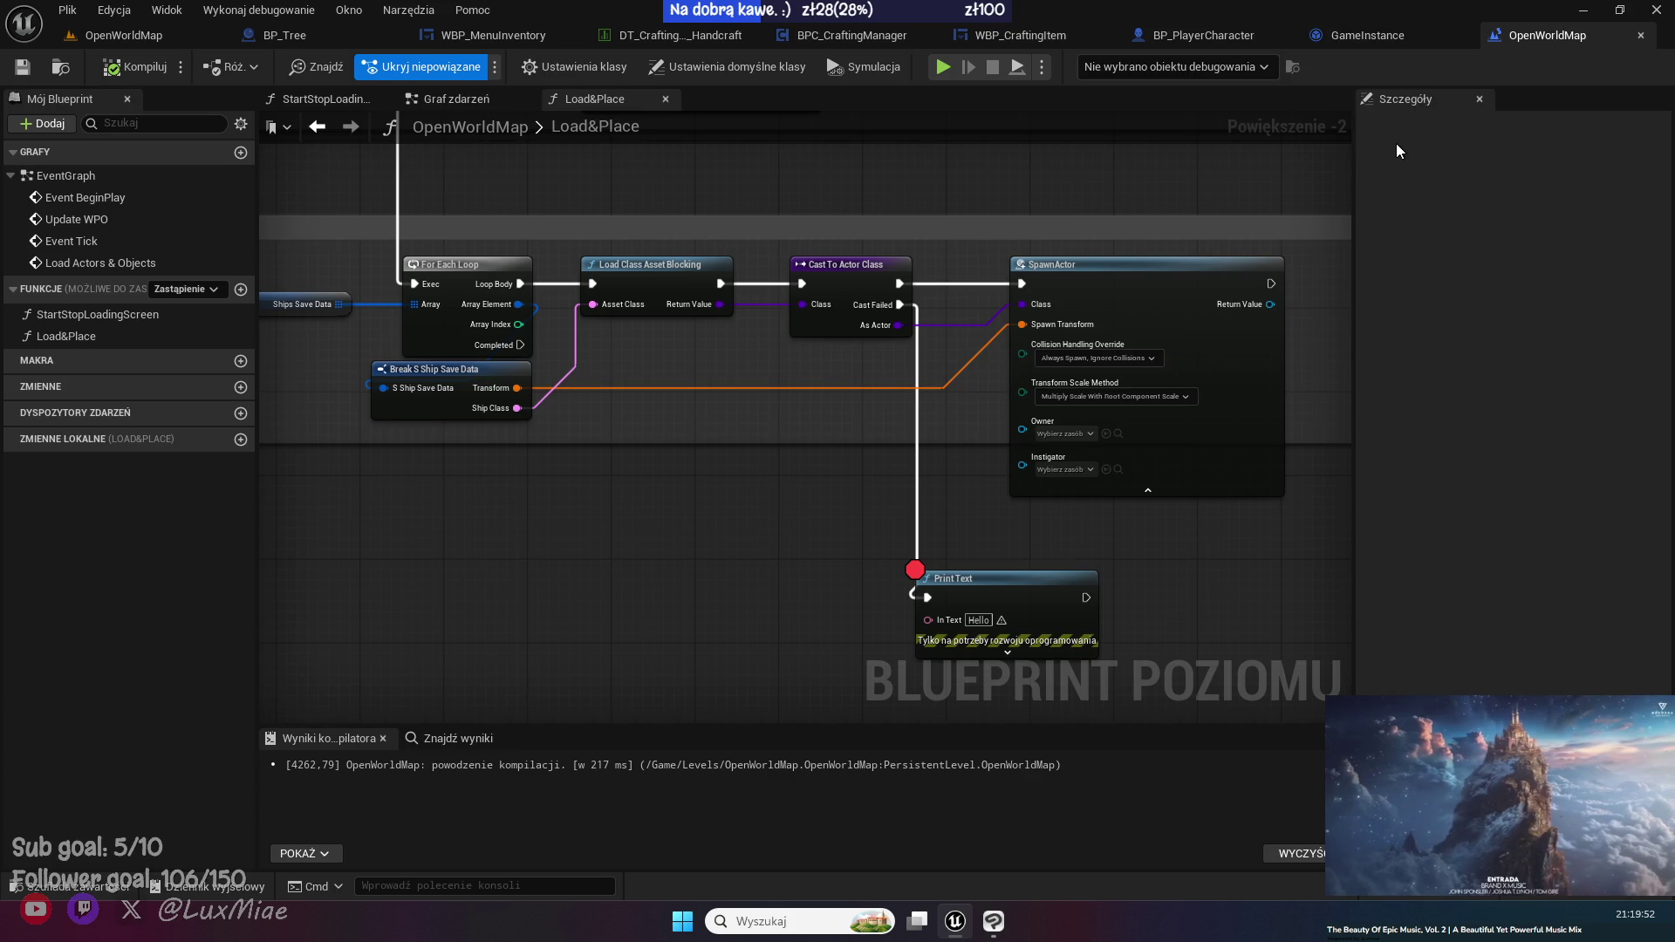
middle_click(1556, 40)
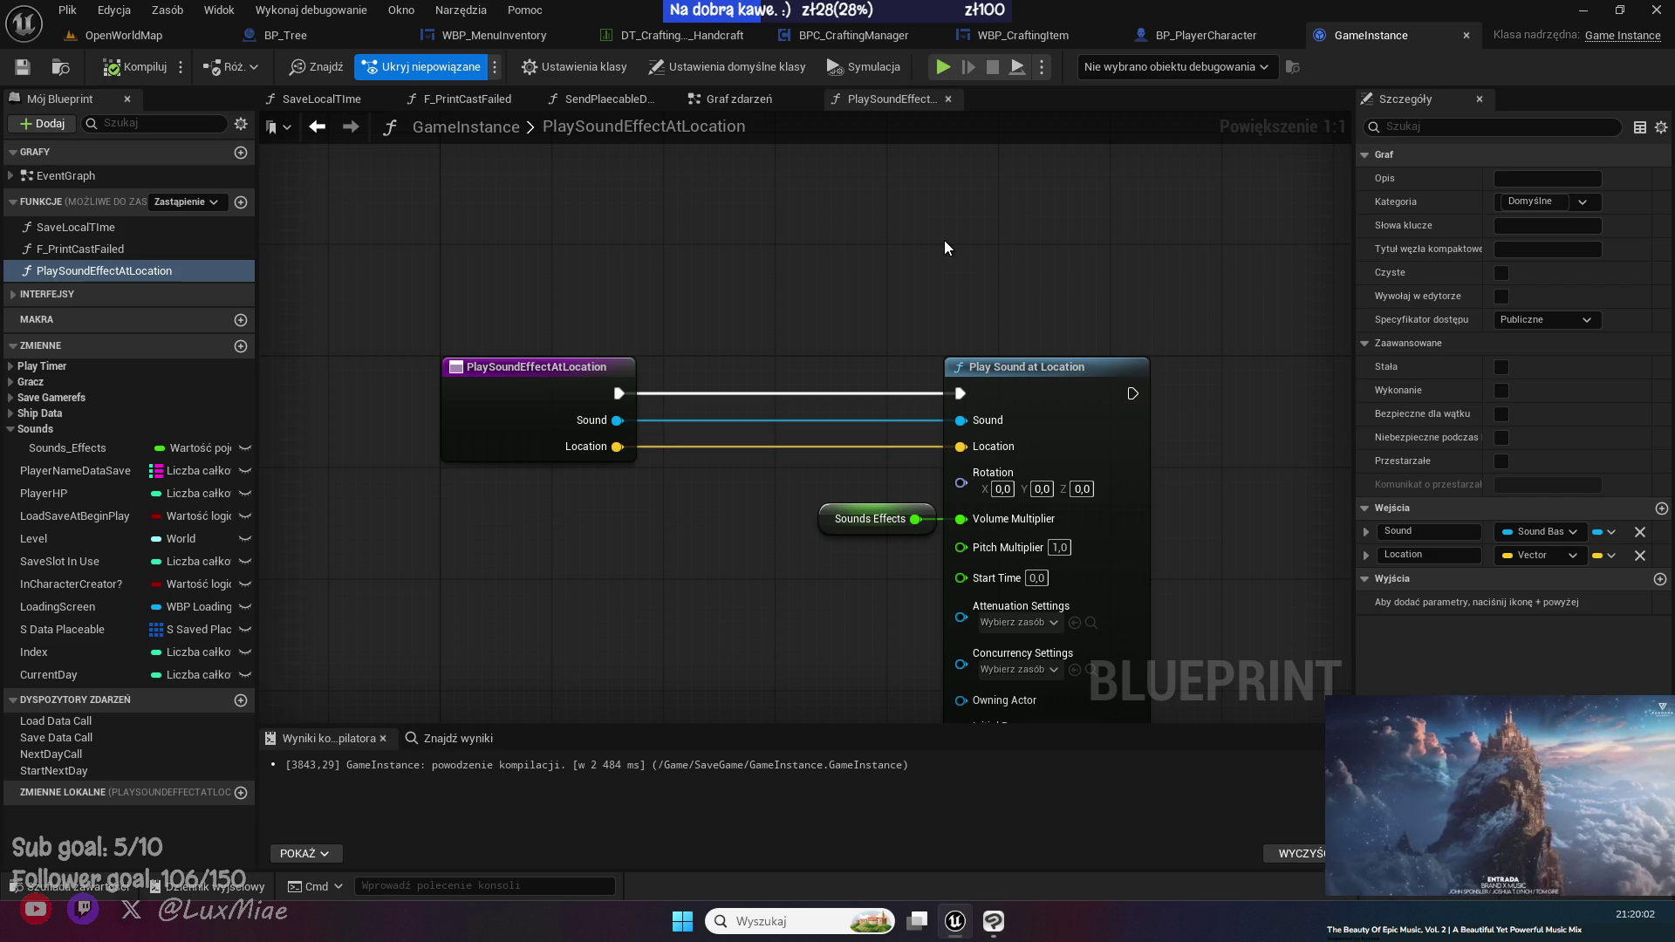
left_click(292, 40)
left_click(159, 40)
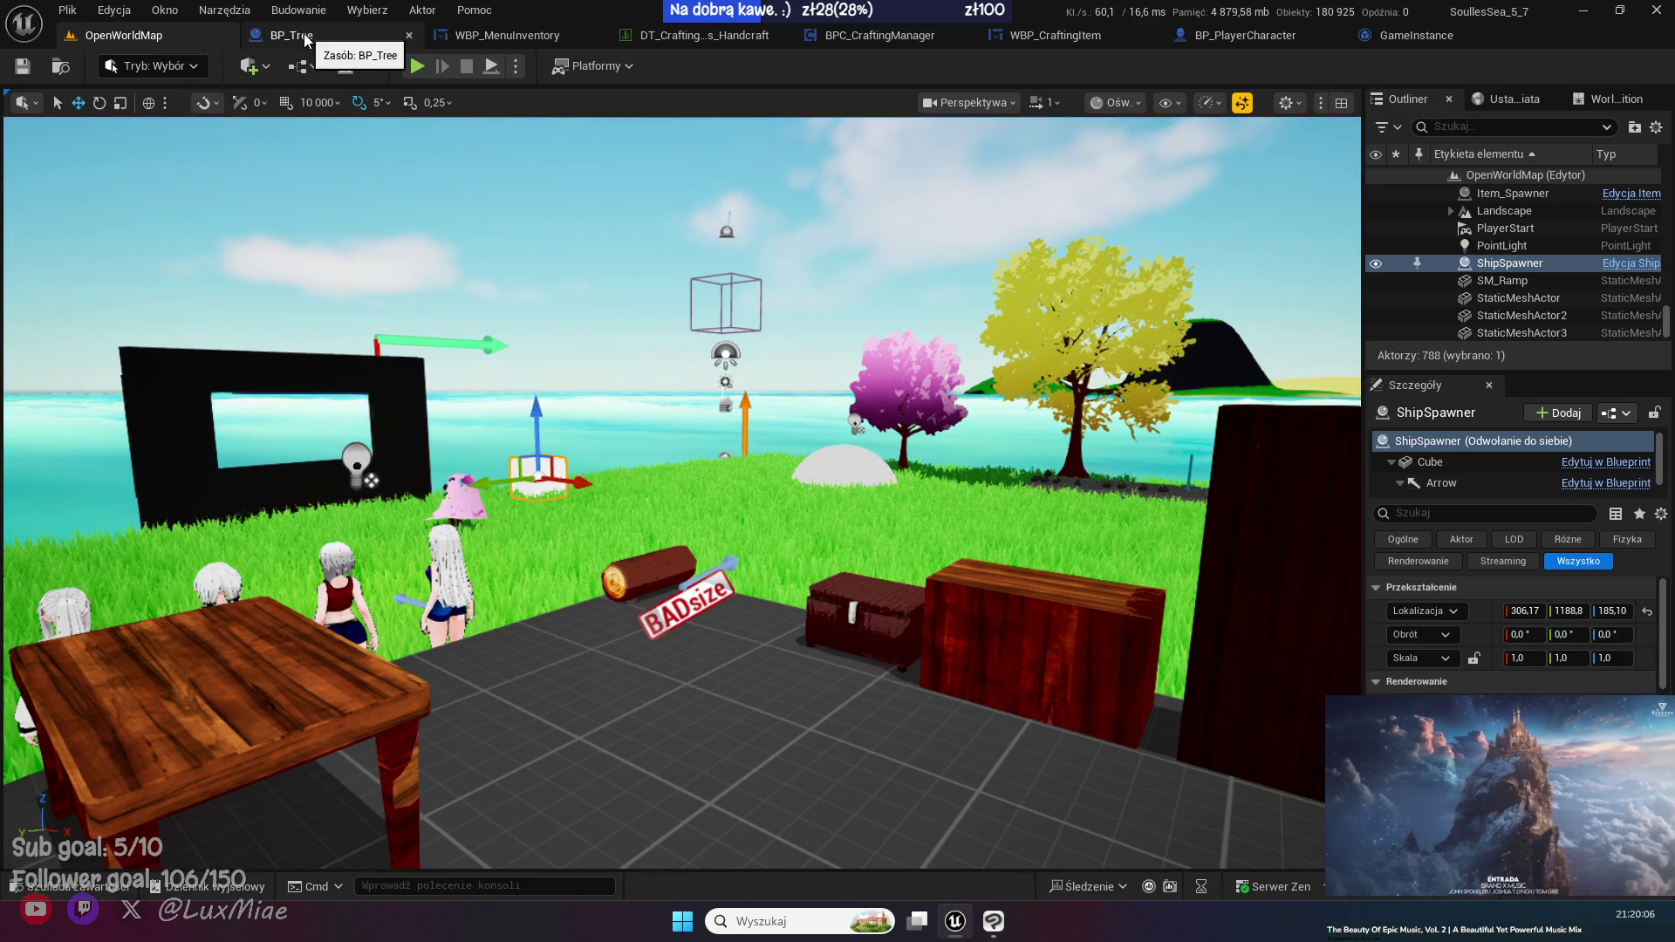
left_click(408, 35)
- Open WBP_ItemSlot from the content drawer and jump to its Load Item Data event
key("ctrl+space")
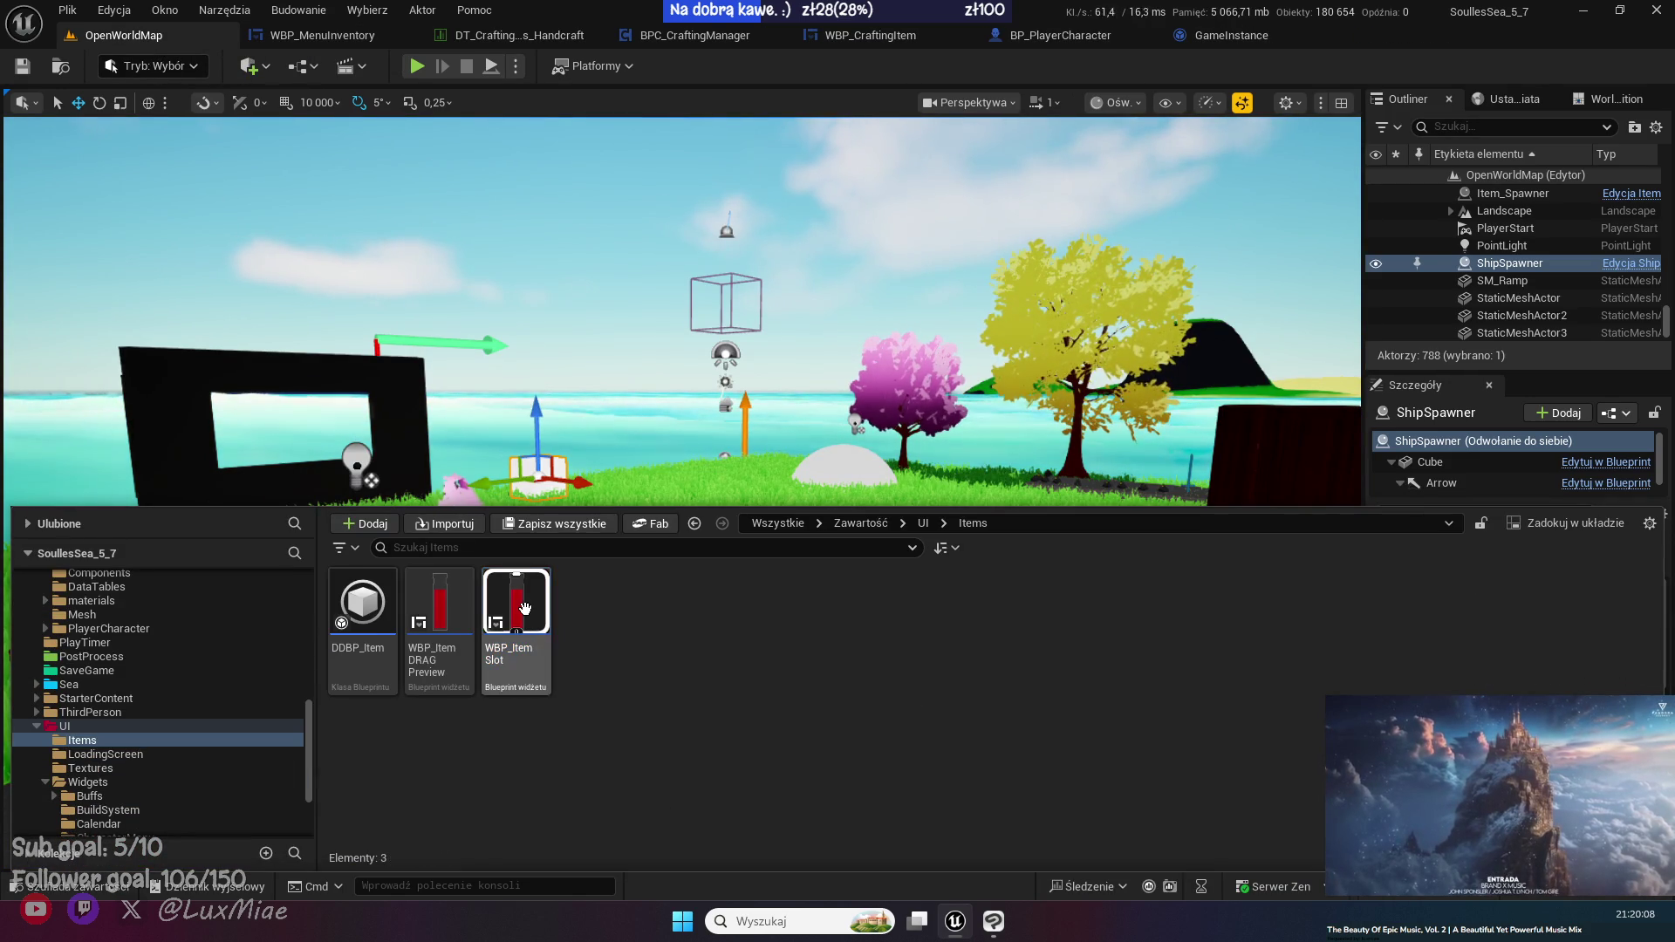
key("Return")
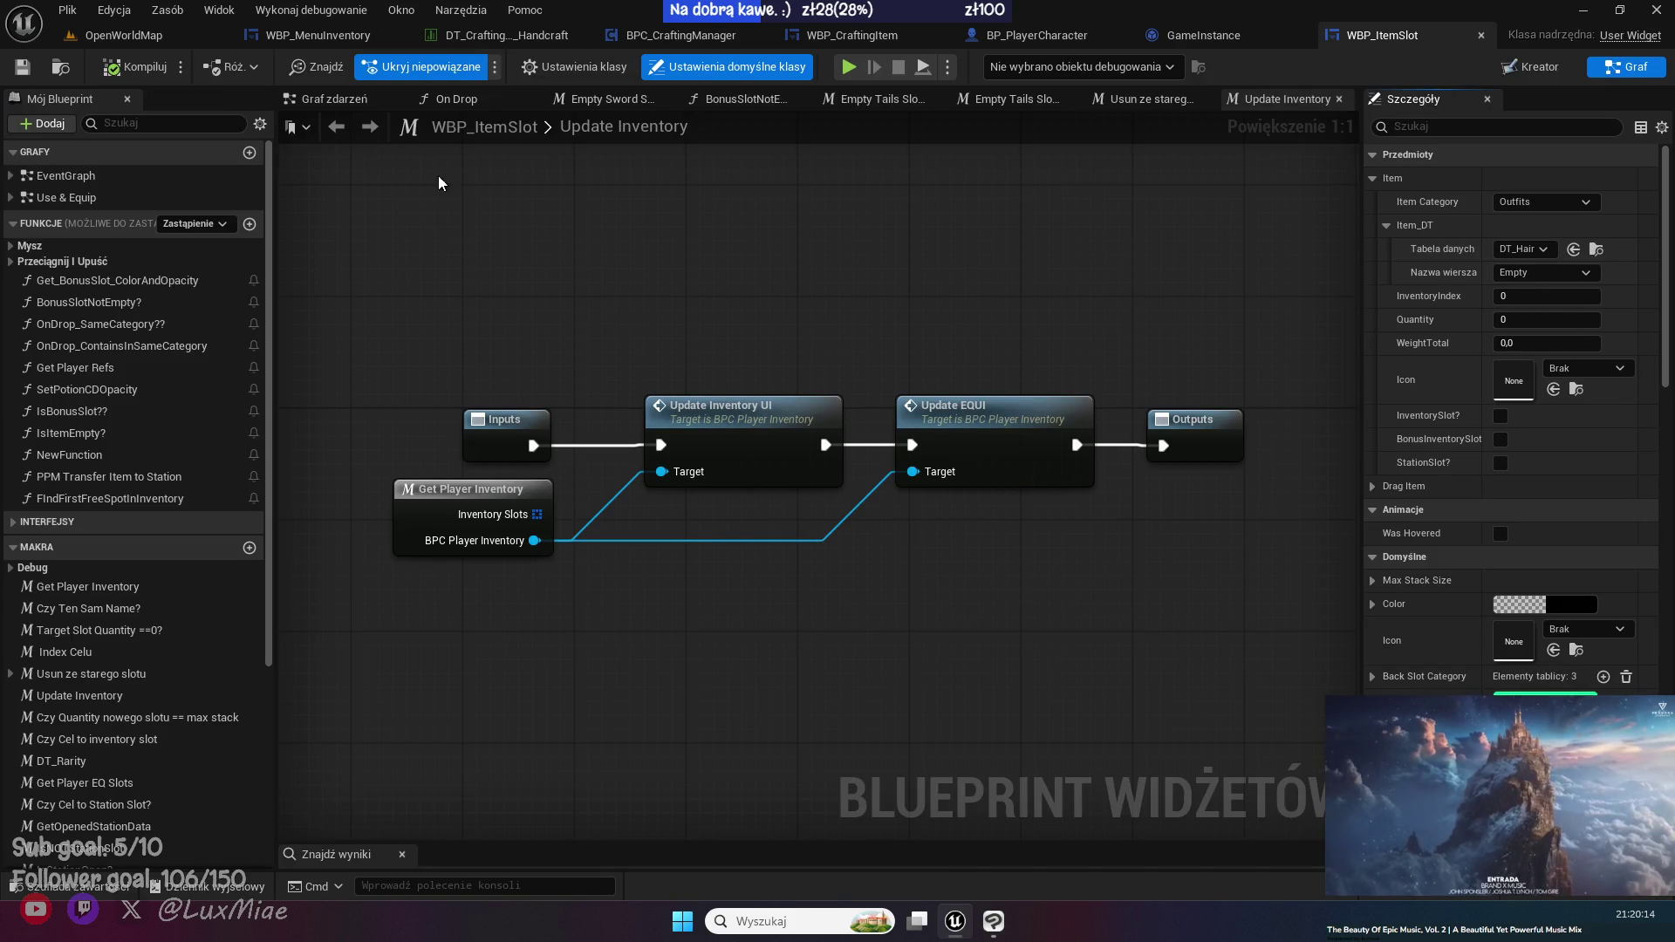
left_click(370, 105)
scroll(757, 404, "up", 3)
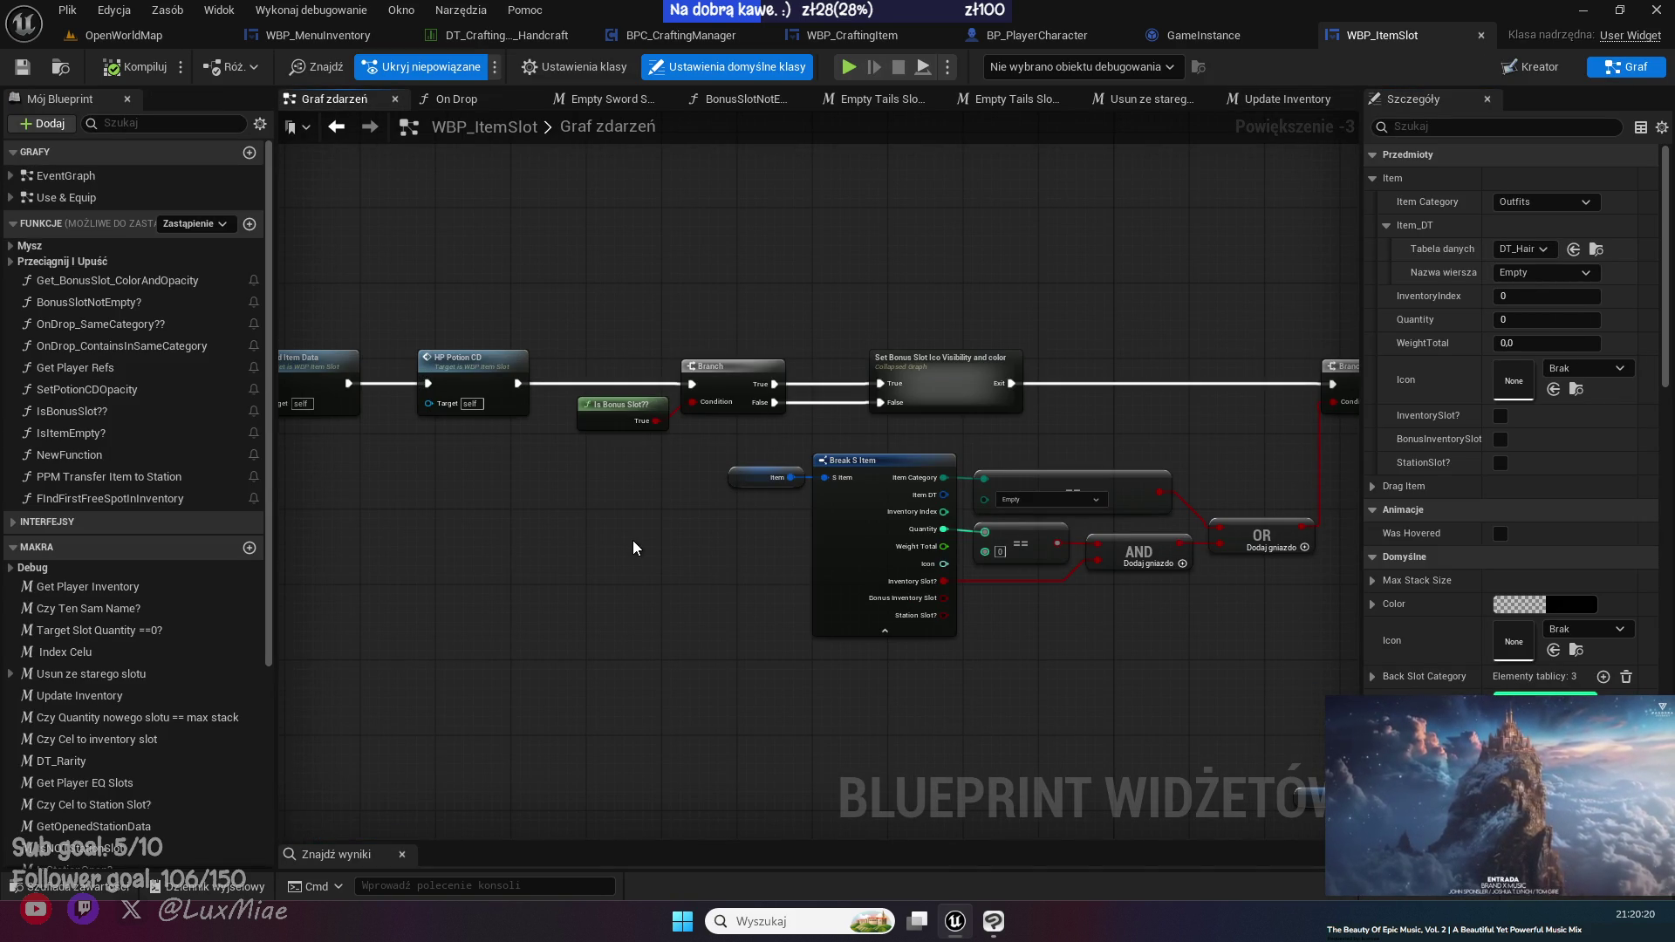
left_click_drag(634, 548, 785, 524)
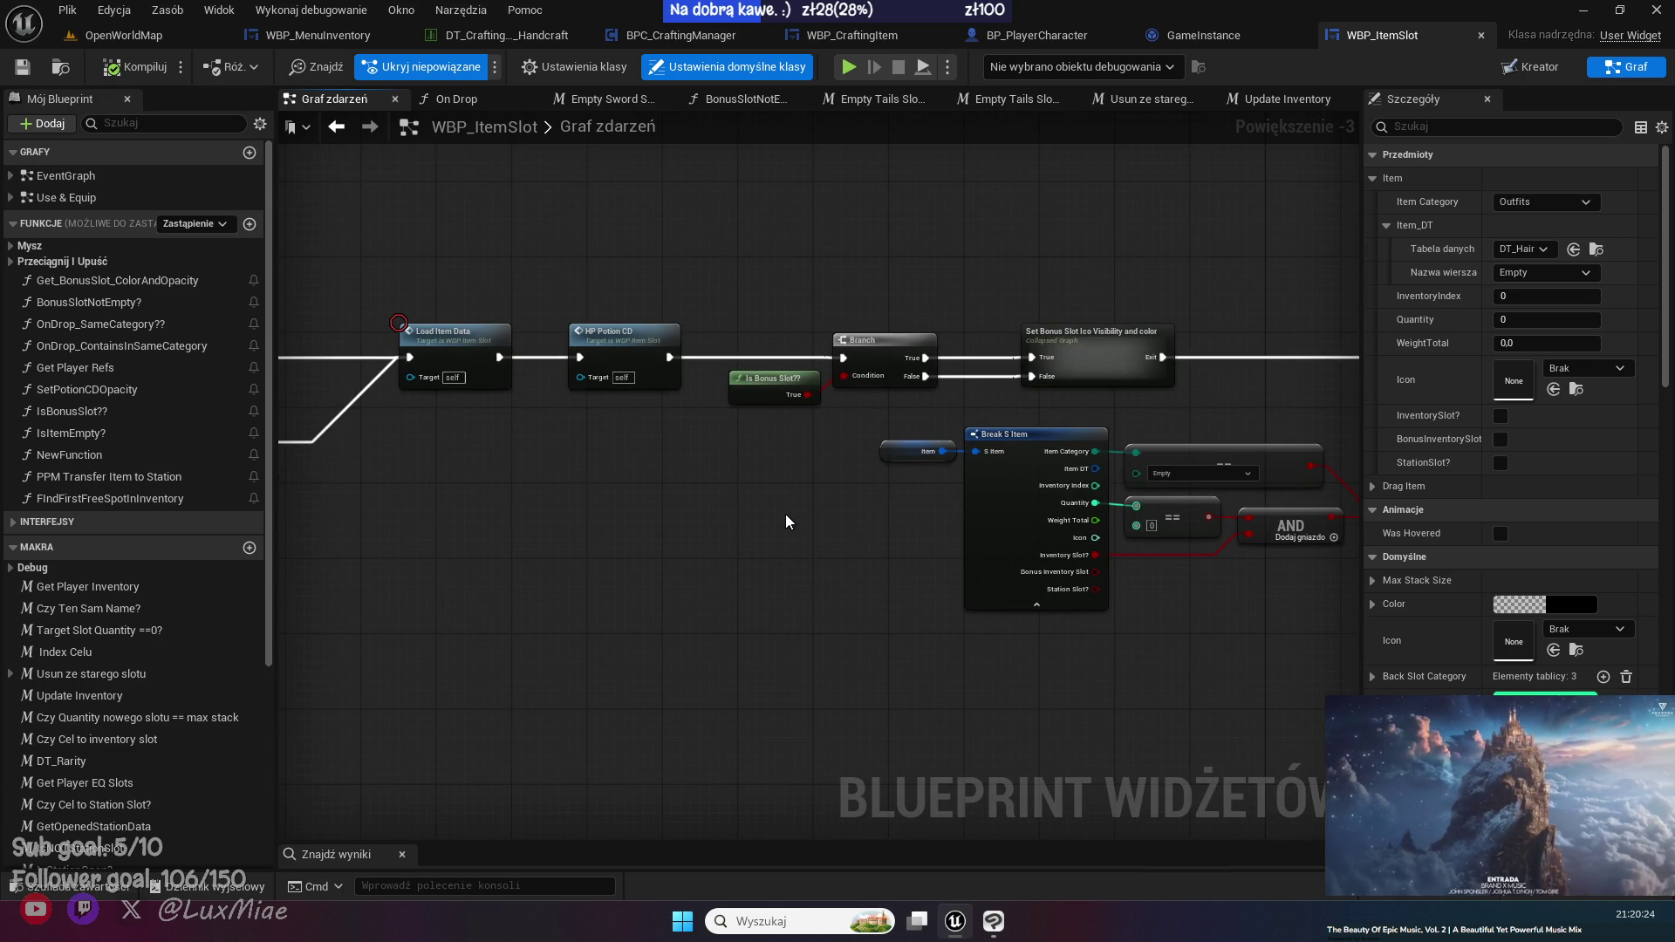
left_click_drag(458, 502, 688, 488)
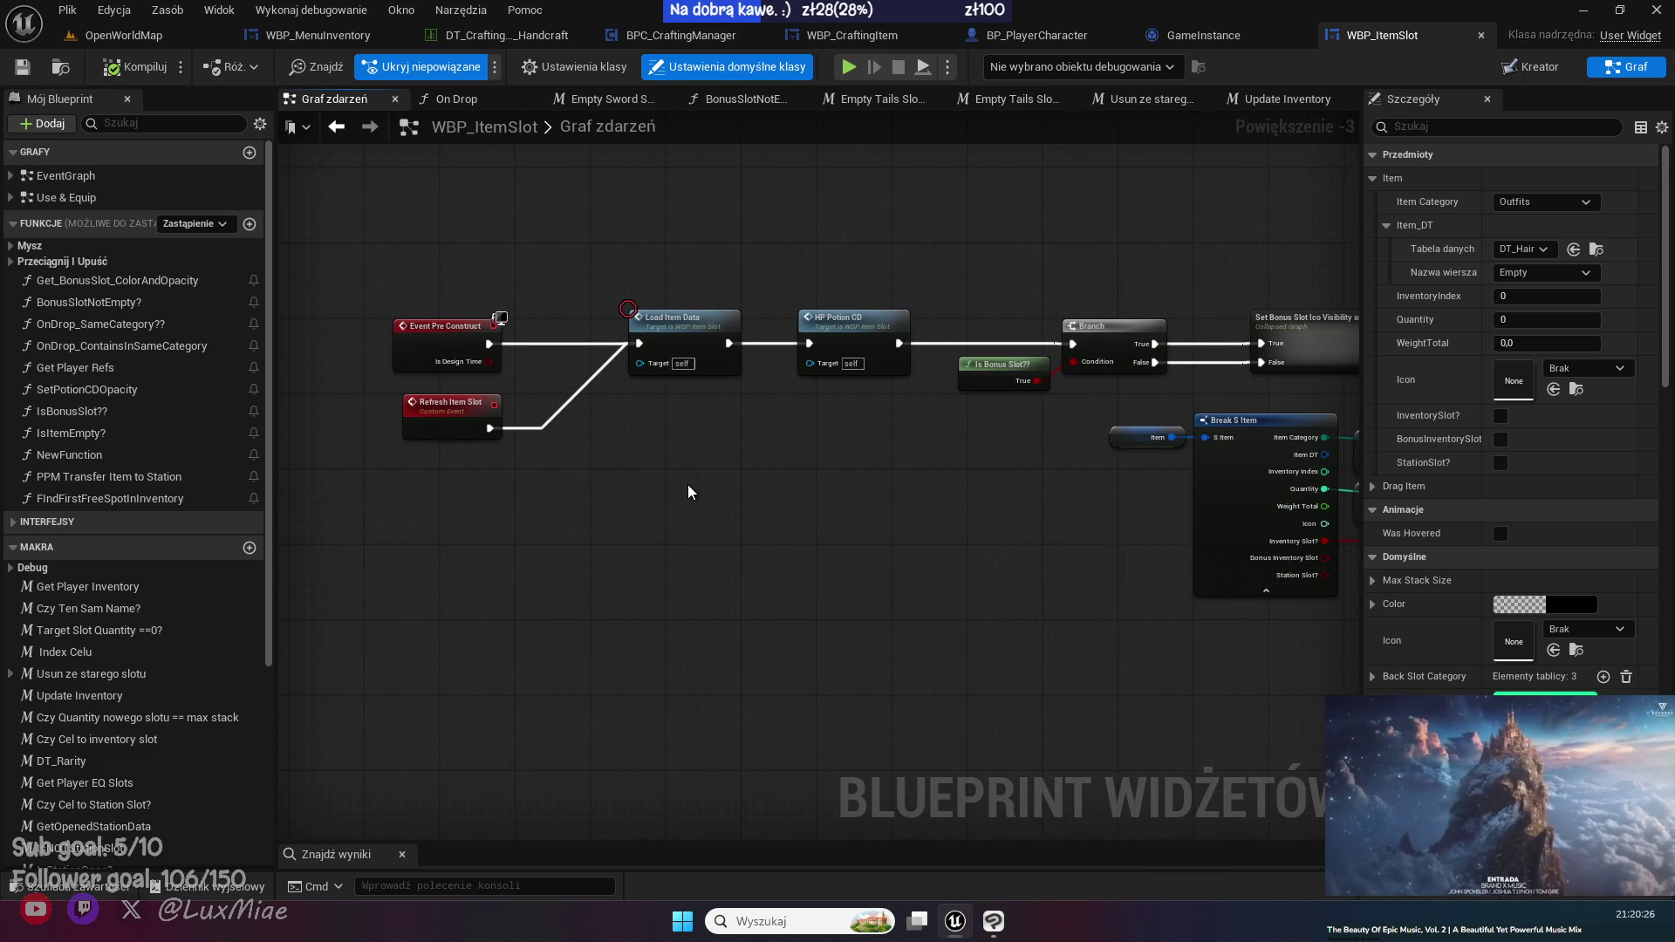
double_click(710, 359)
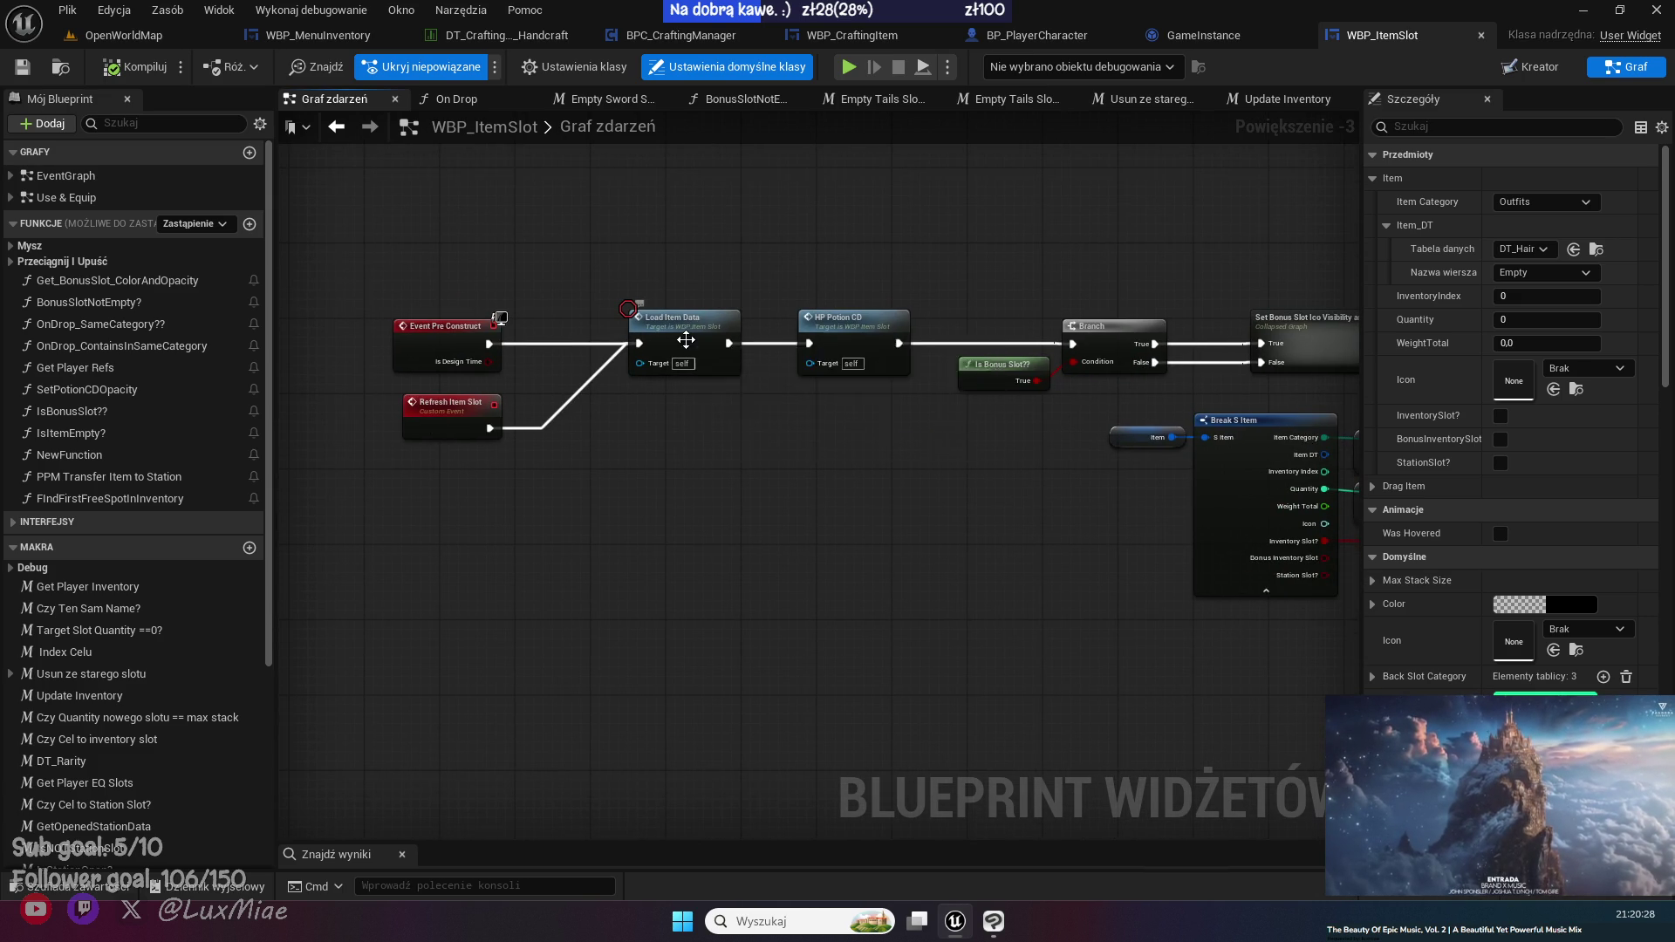
- Inspect the Get data and Bakcpack Data collapsed graphs, then return to the event graph
left_click_drag(781, 599, 457, 302)
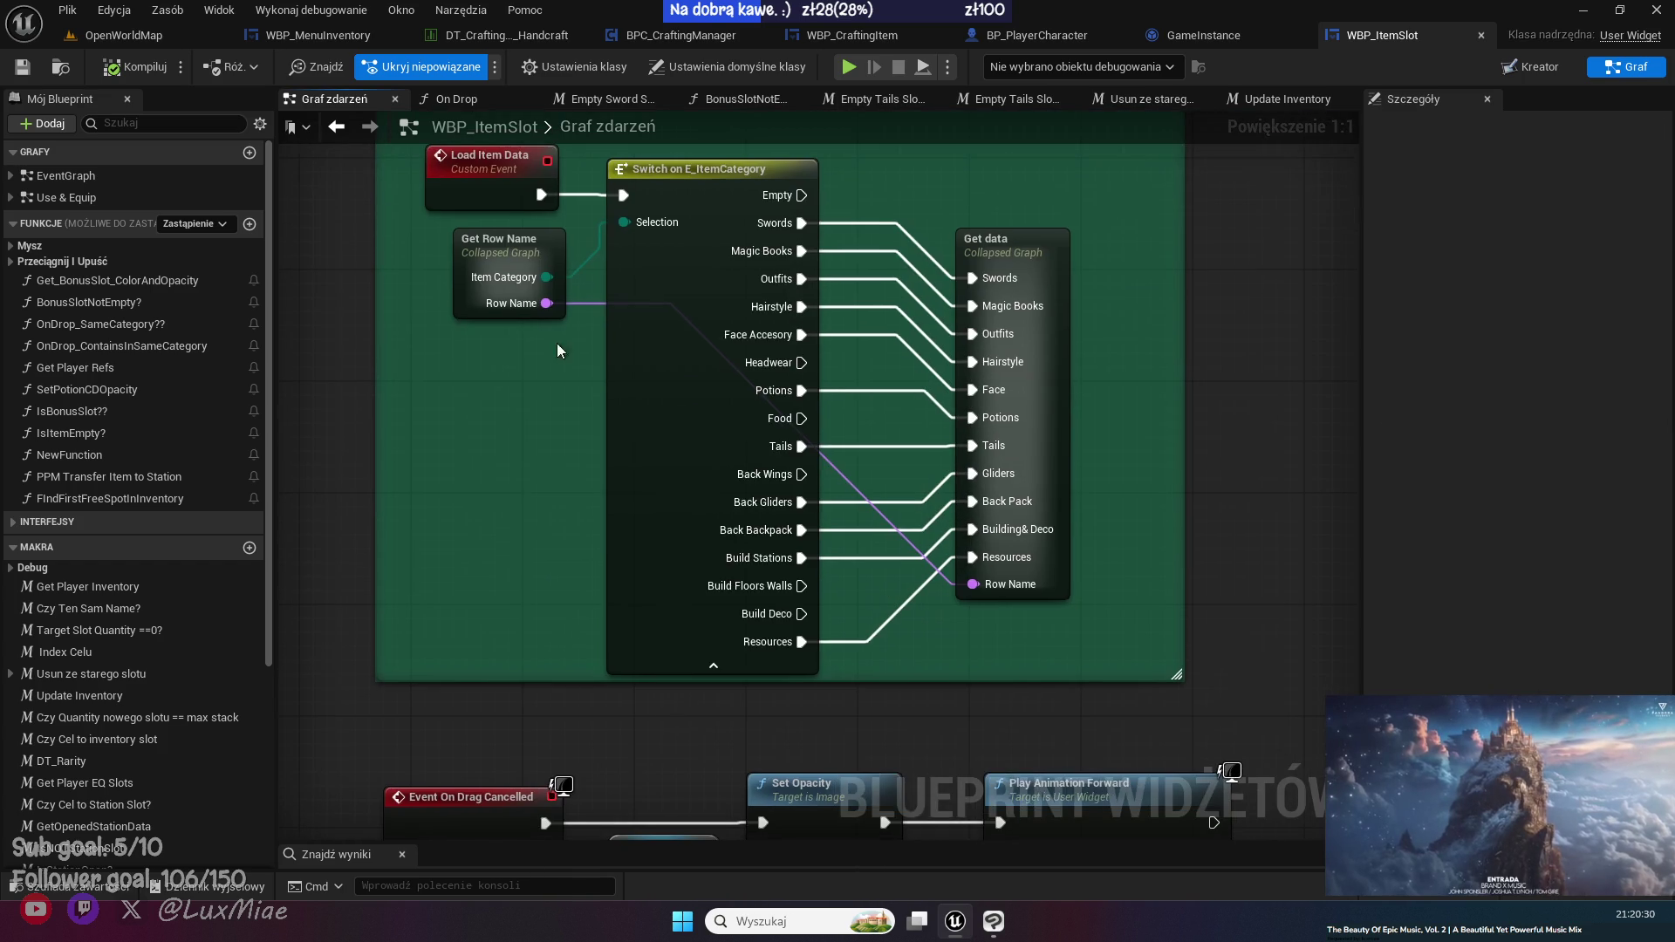
left_click_drag(1127, 453, 1001, 367)
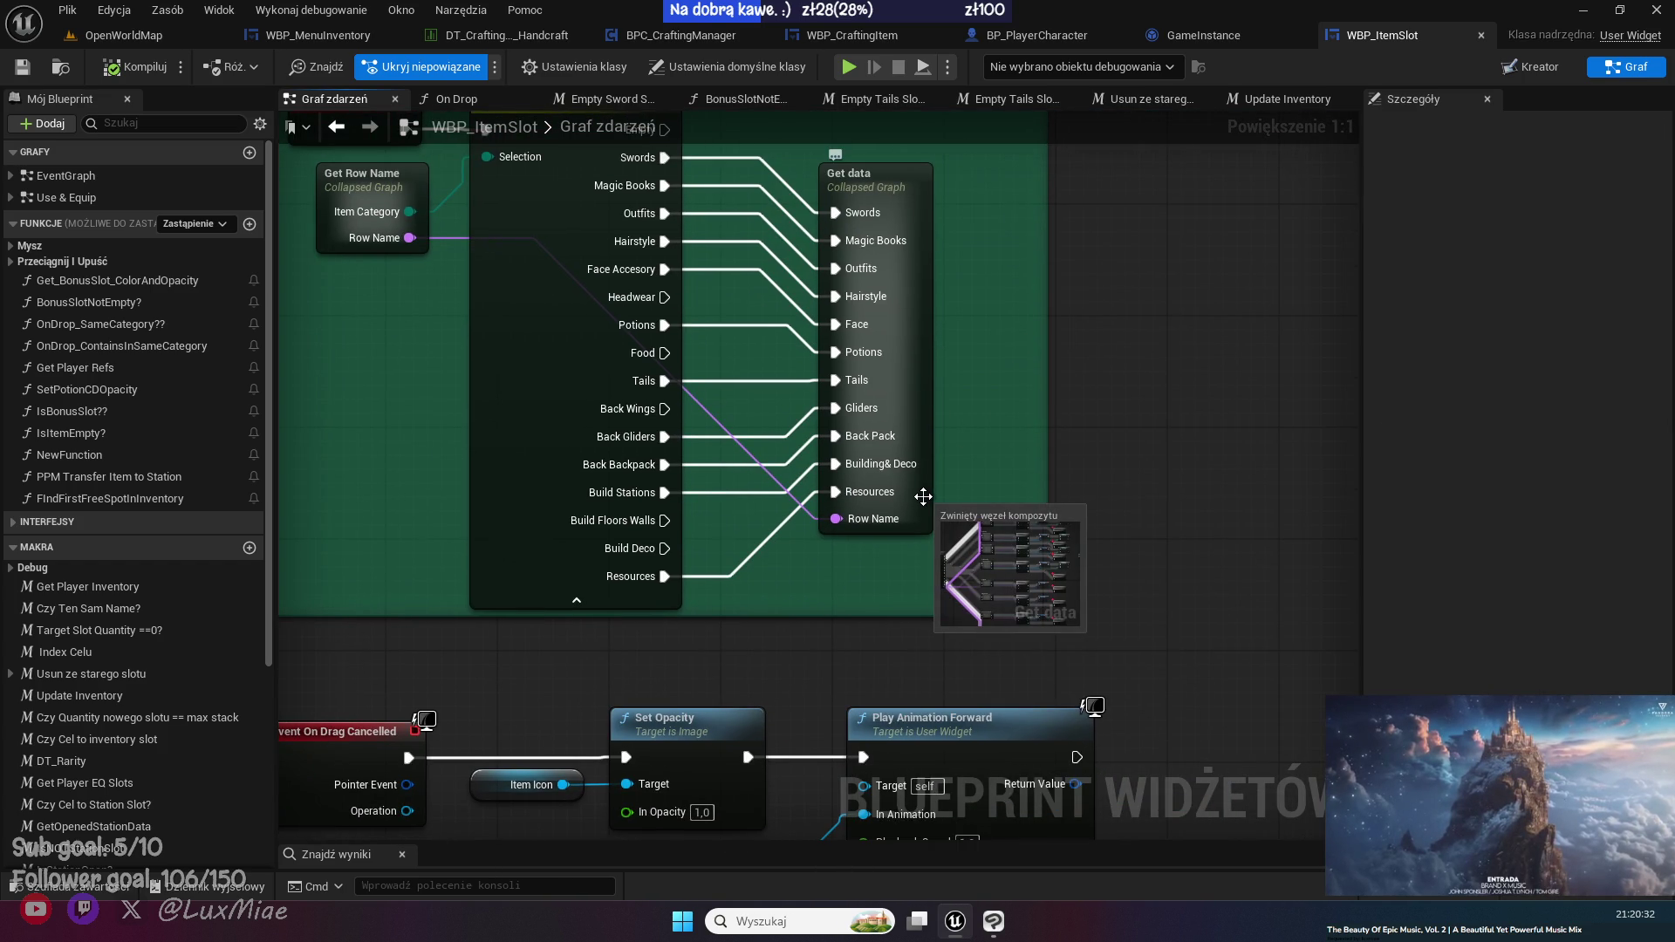
double_click(923, 495)
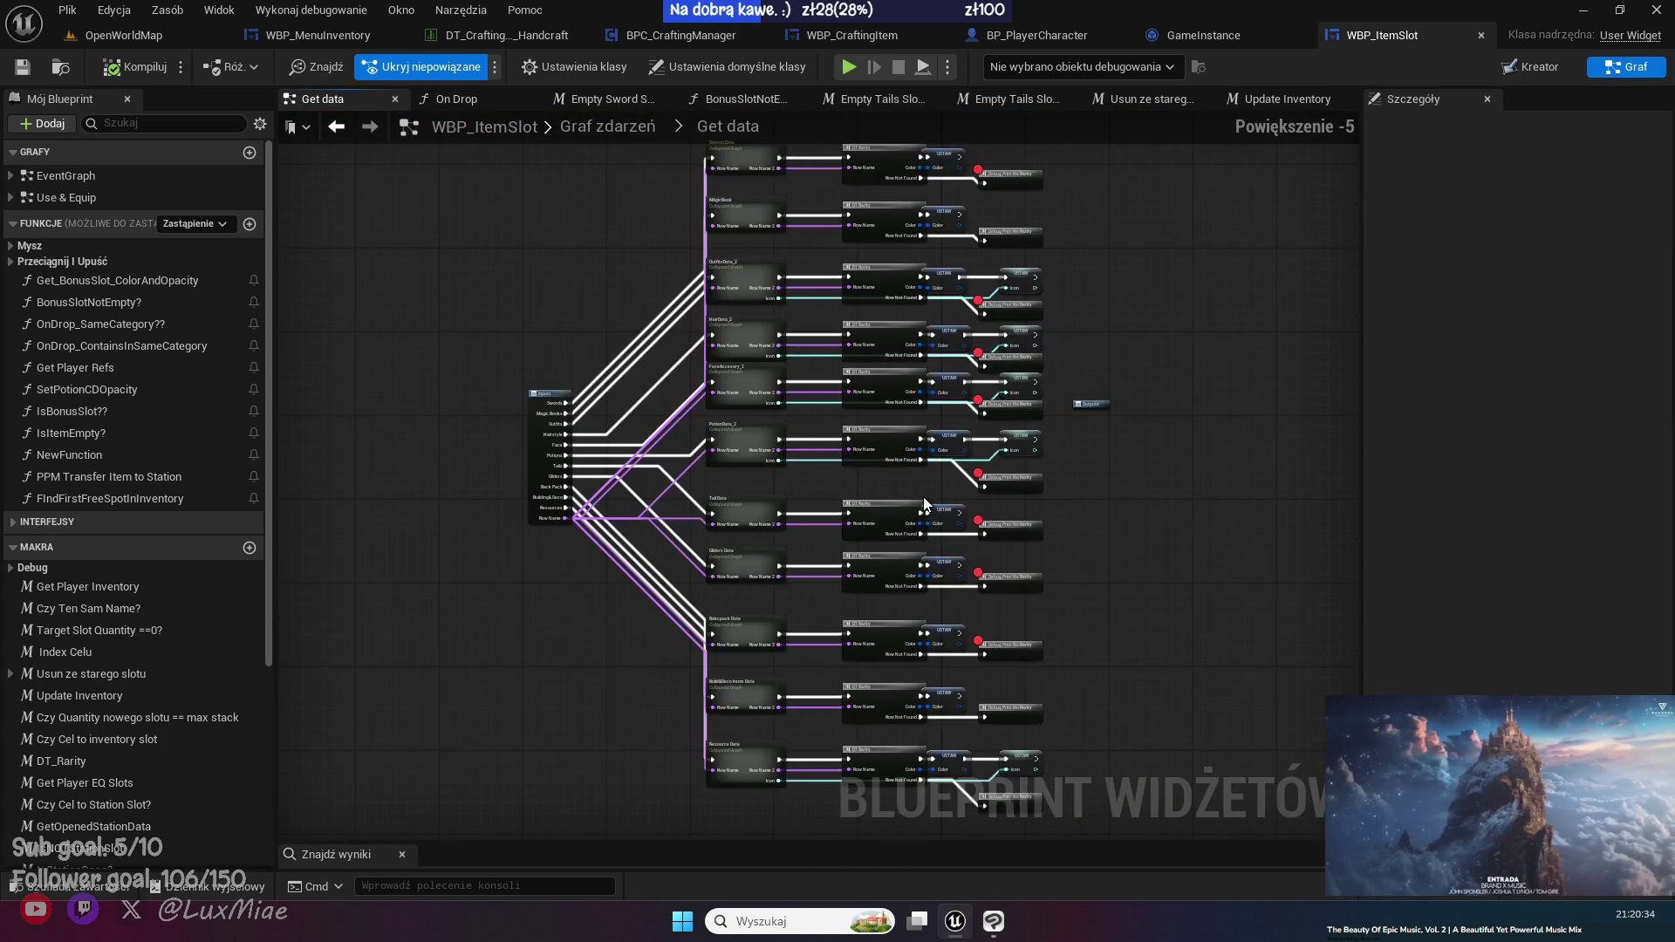
scroll(687, 656, "up", 3)
scroll(699, 559, "up", 1)
left_click_drag(699, 558, 563, 688)
double_click(783, 674)
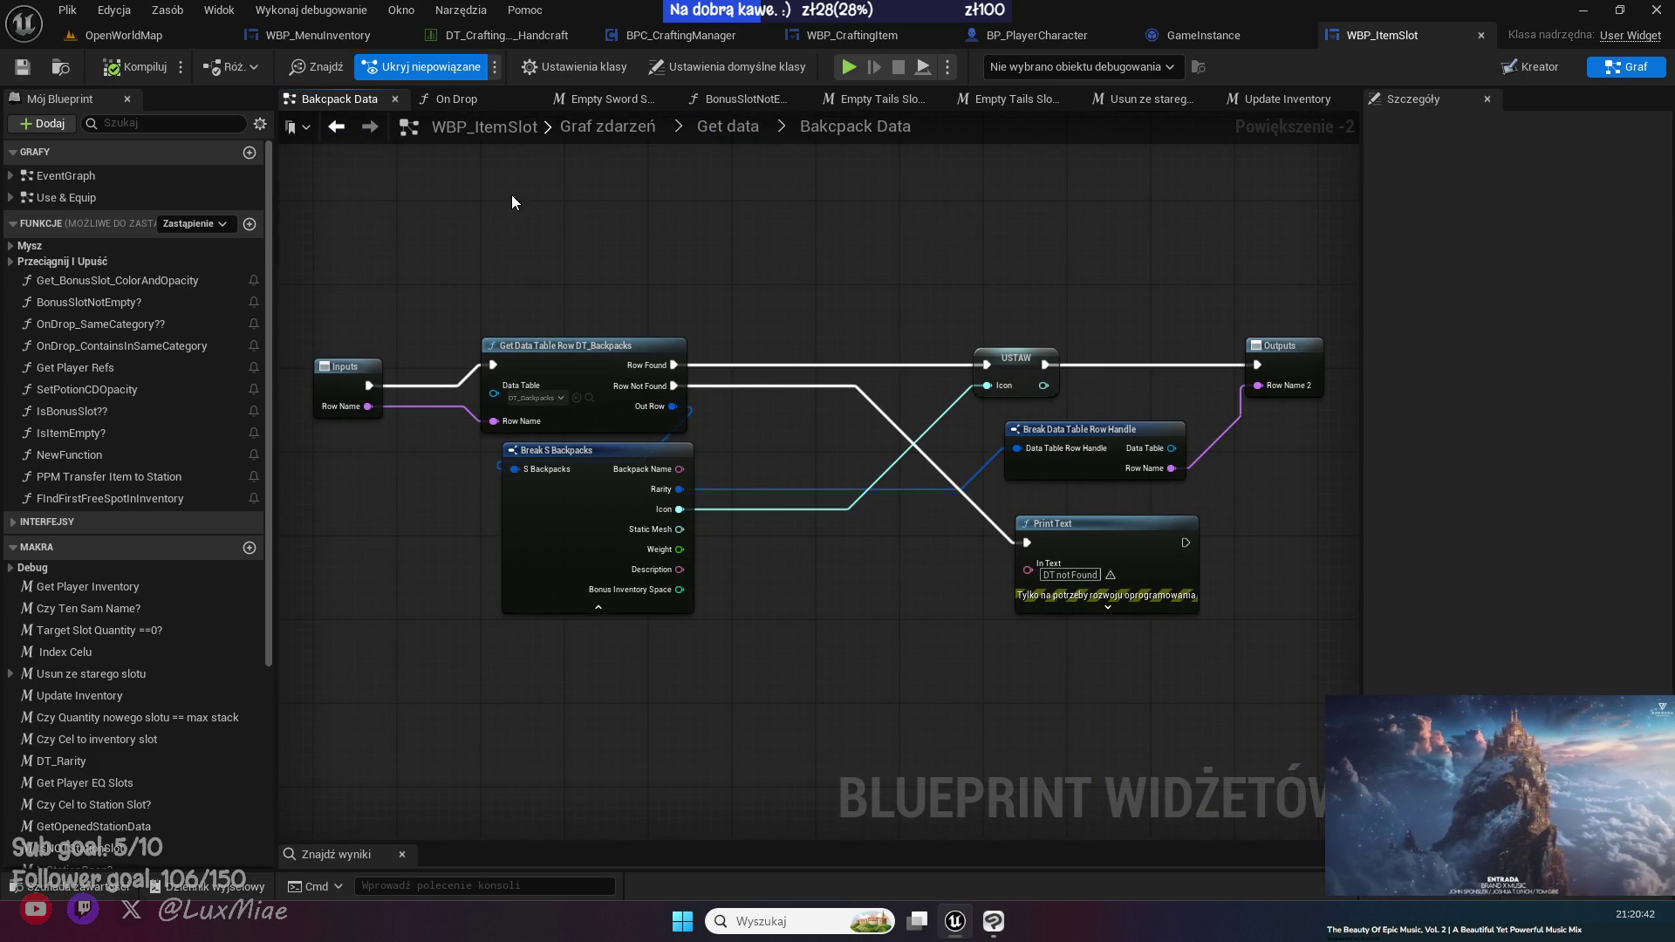
left_click(338, 128)
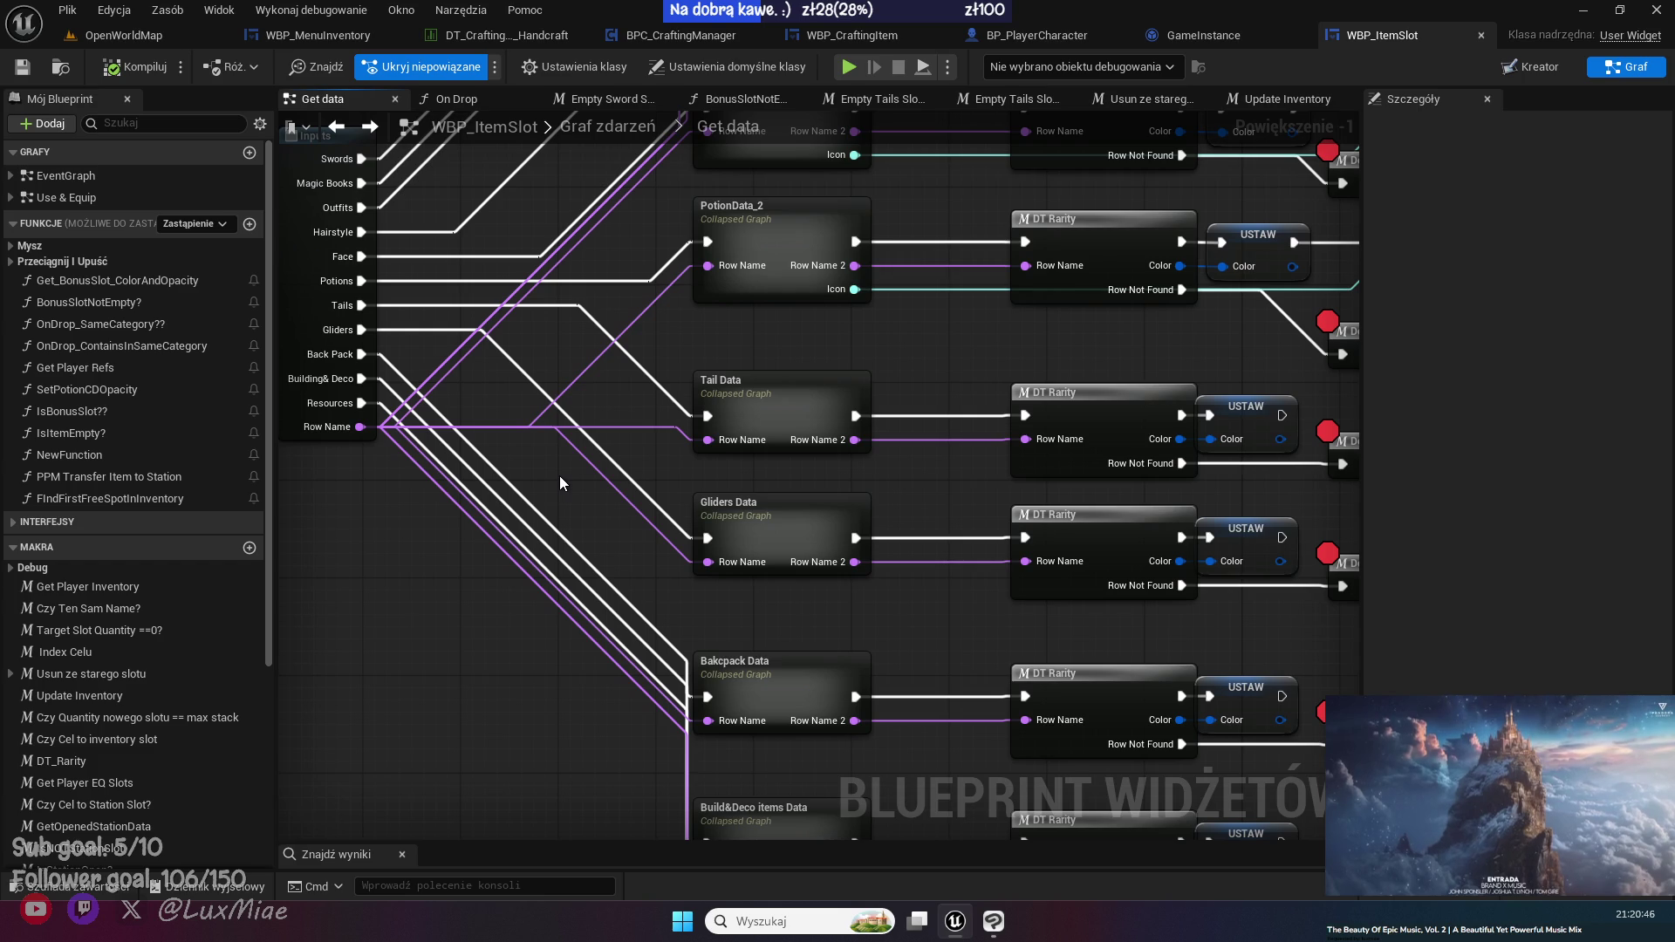
scroll(558, 474, "down", 6)
scroll(831, 322, "up", 5)
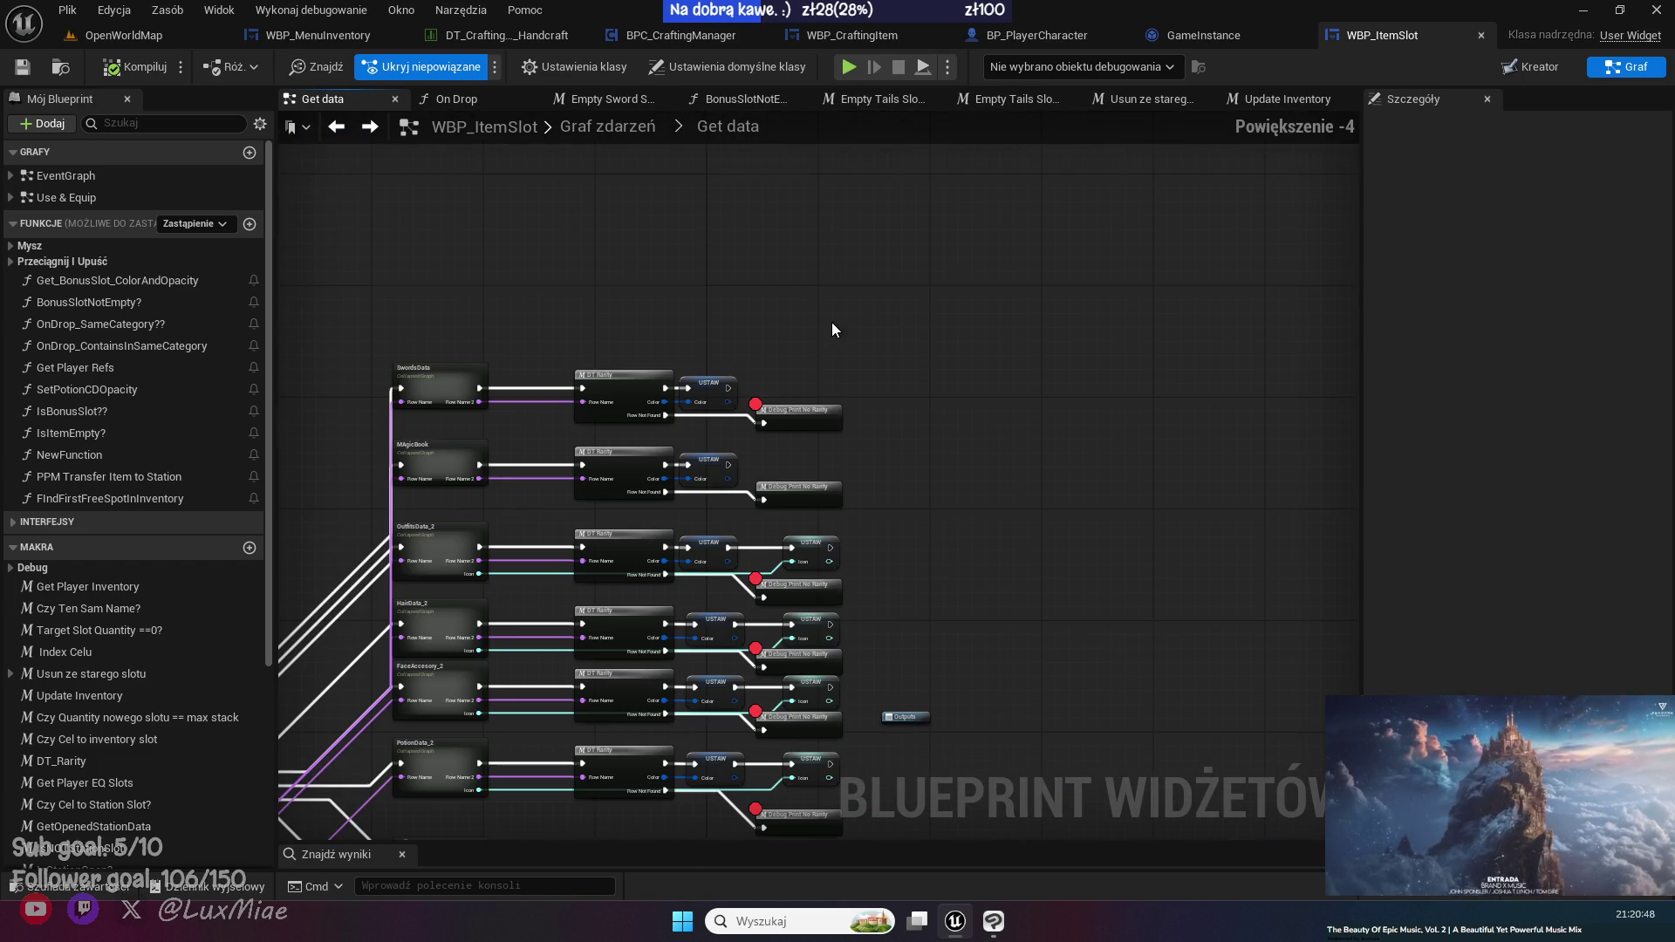
left_click(337, 130)
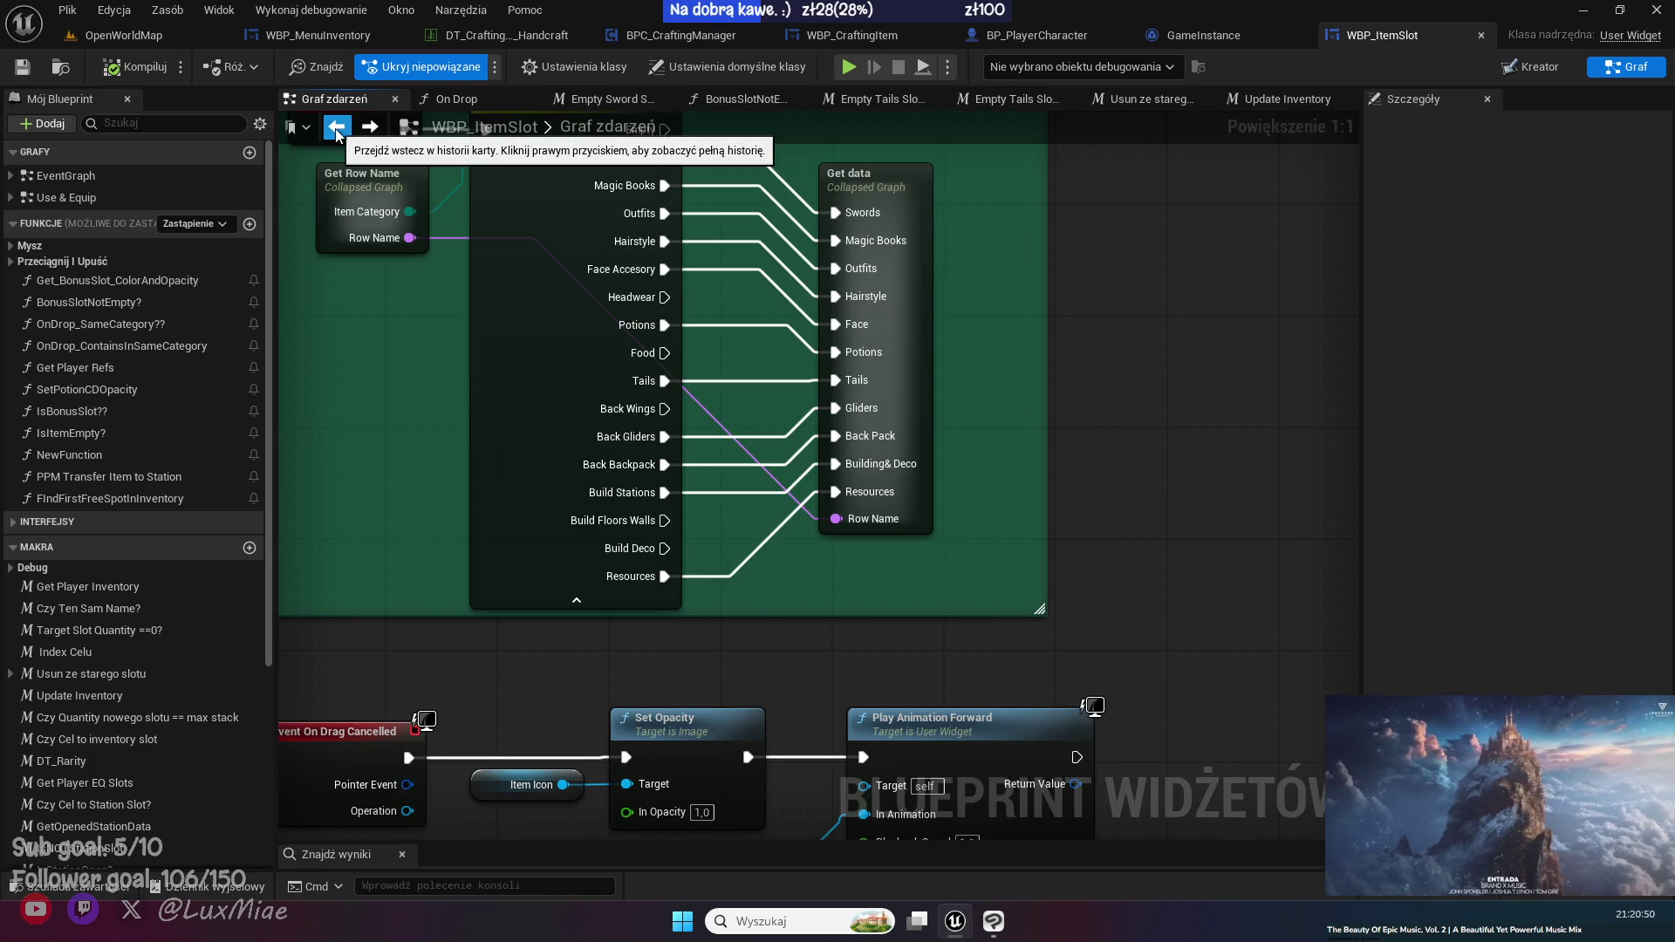
- Review the On Drop function's inventory and station slot branches, then return to OpenWorldMap
left_click(472, 103)
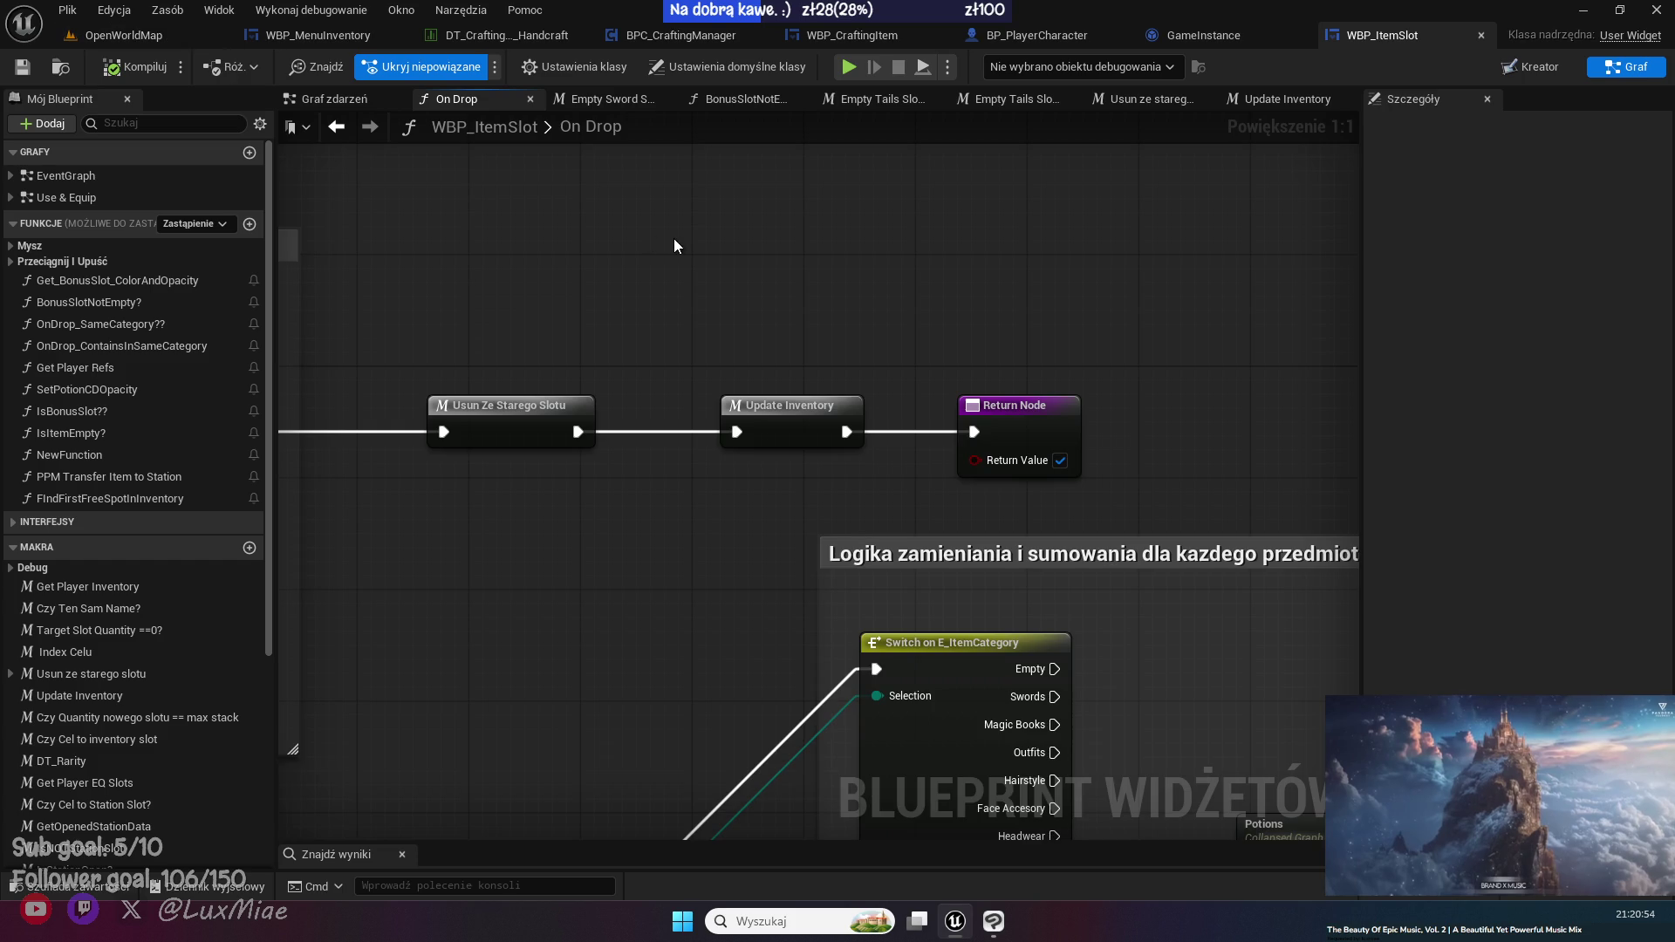
scroll(673, 239, "down", 4)
scroll(738, 326, "down", 3)
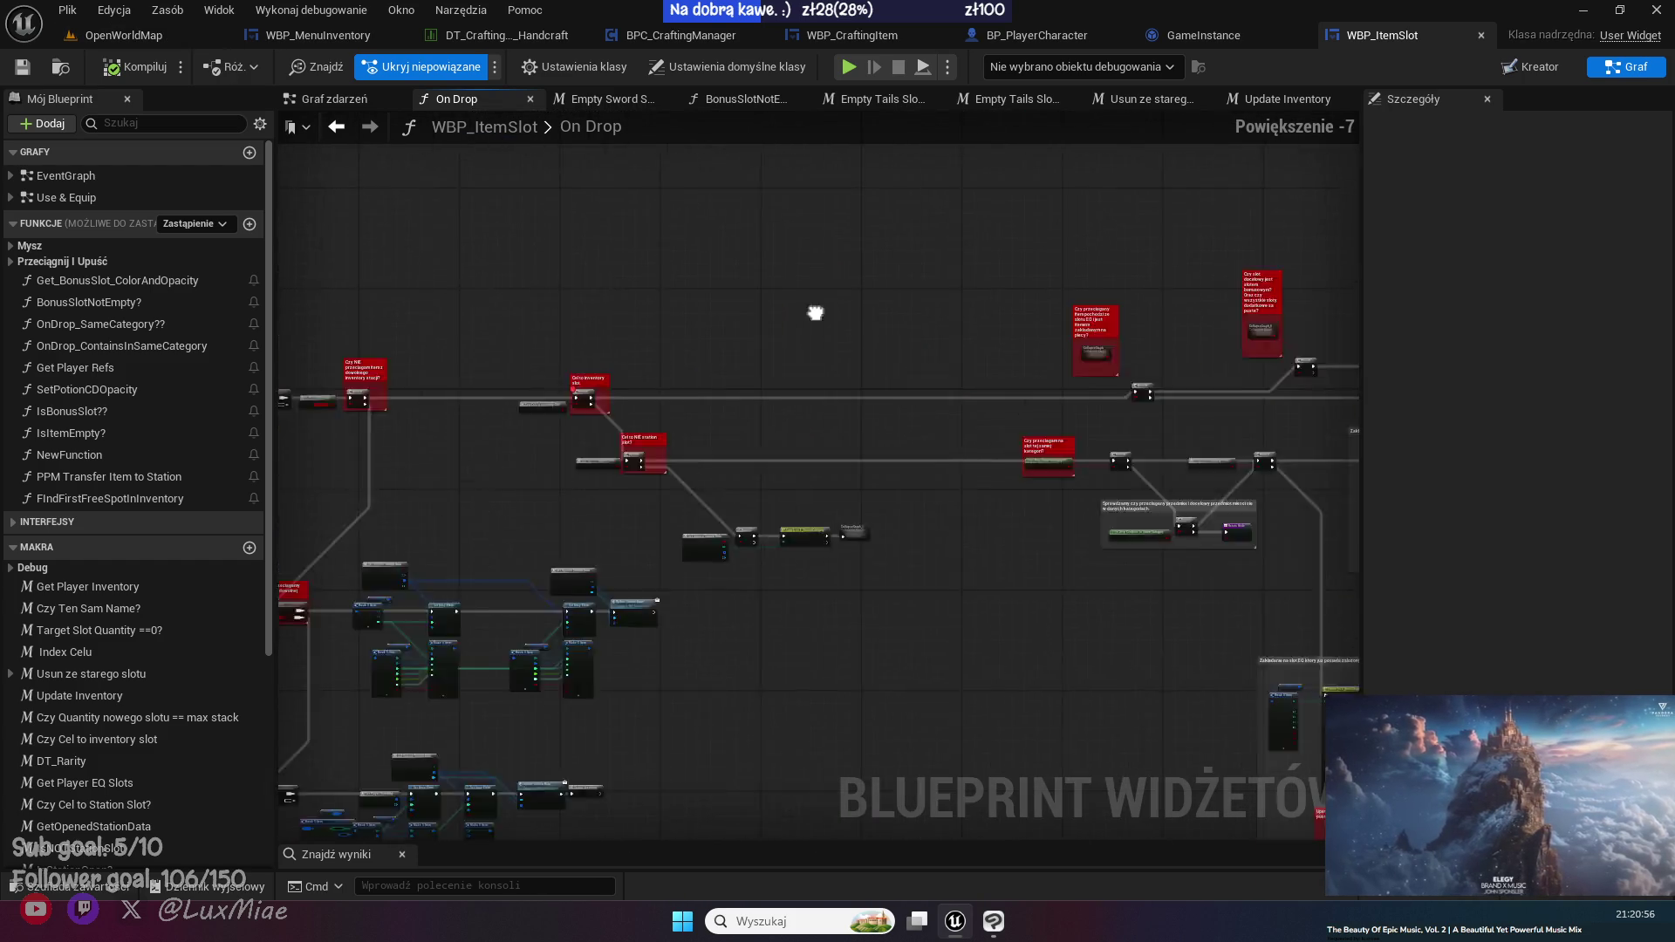
scroll(747, 343, "up", 5)
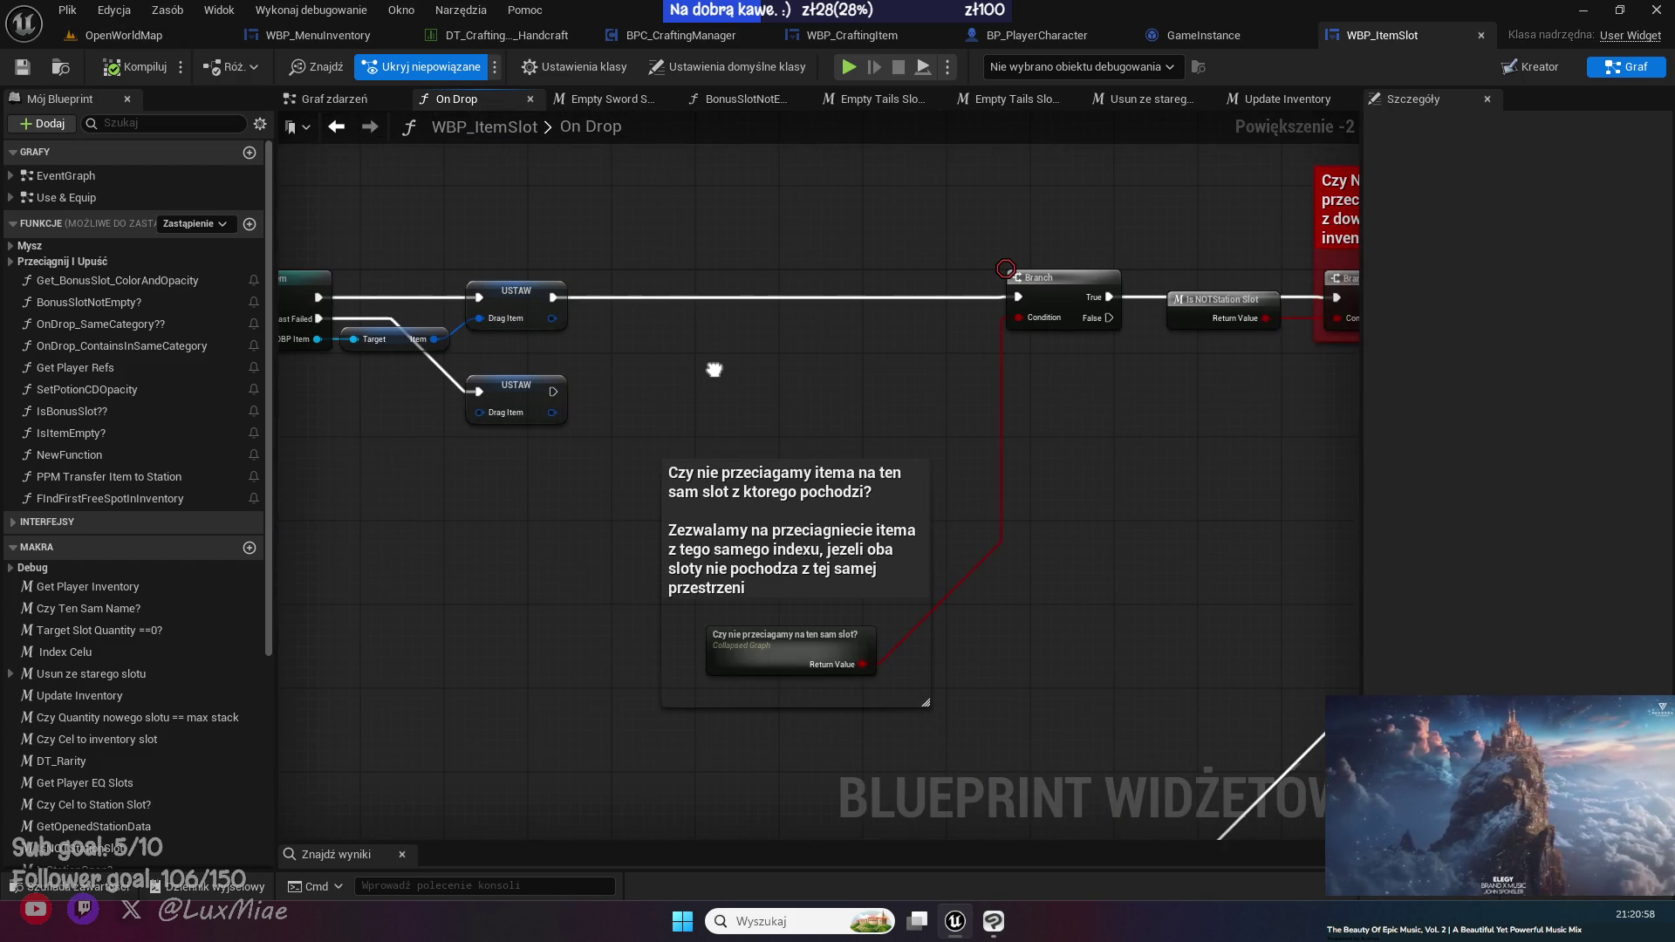
mouse_move(714, 377)
left_mouse_down()
mouse_move(916, 347)
mouse_move(862, 403)
mouse_move(287, 464)
left_mouse_up()
left_click(113, 34)
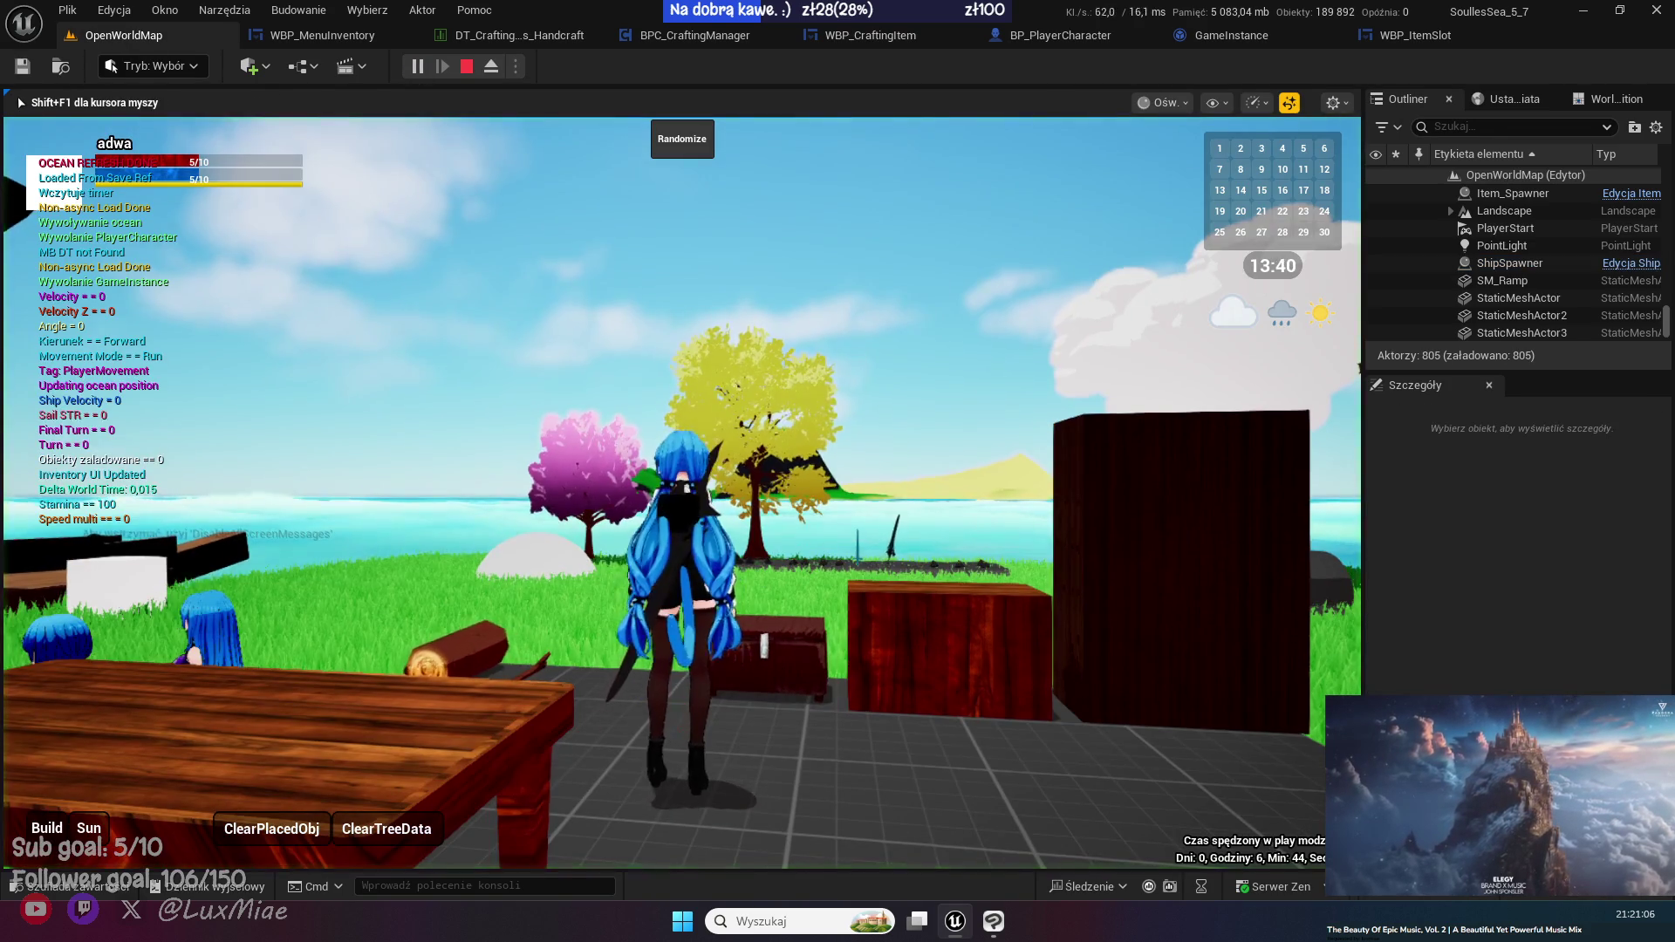
- In game, drop an inventory item onto another slot and begin stepping through the breakpoint
key("i")
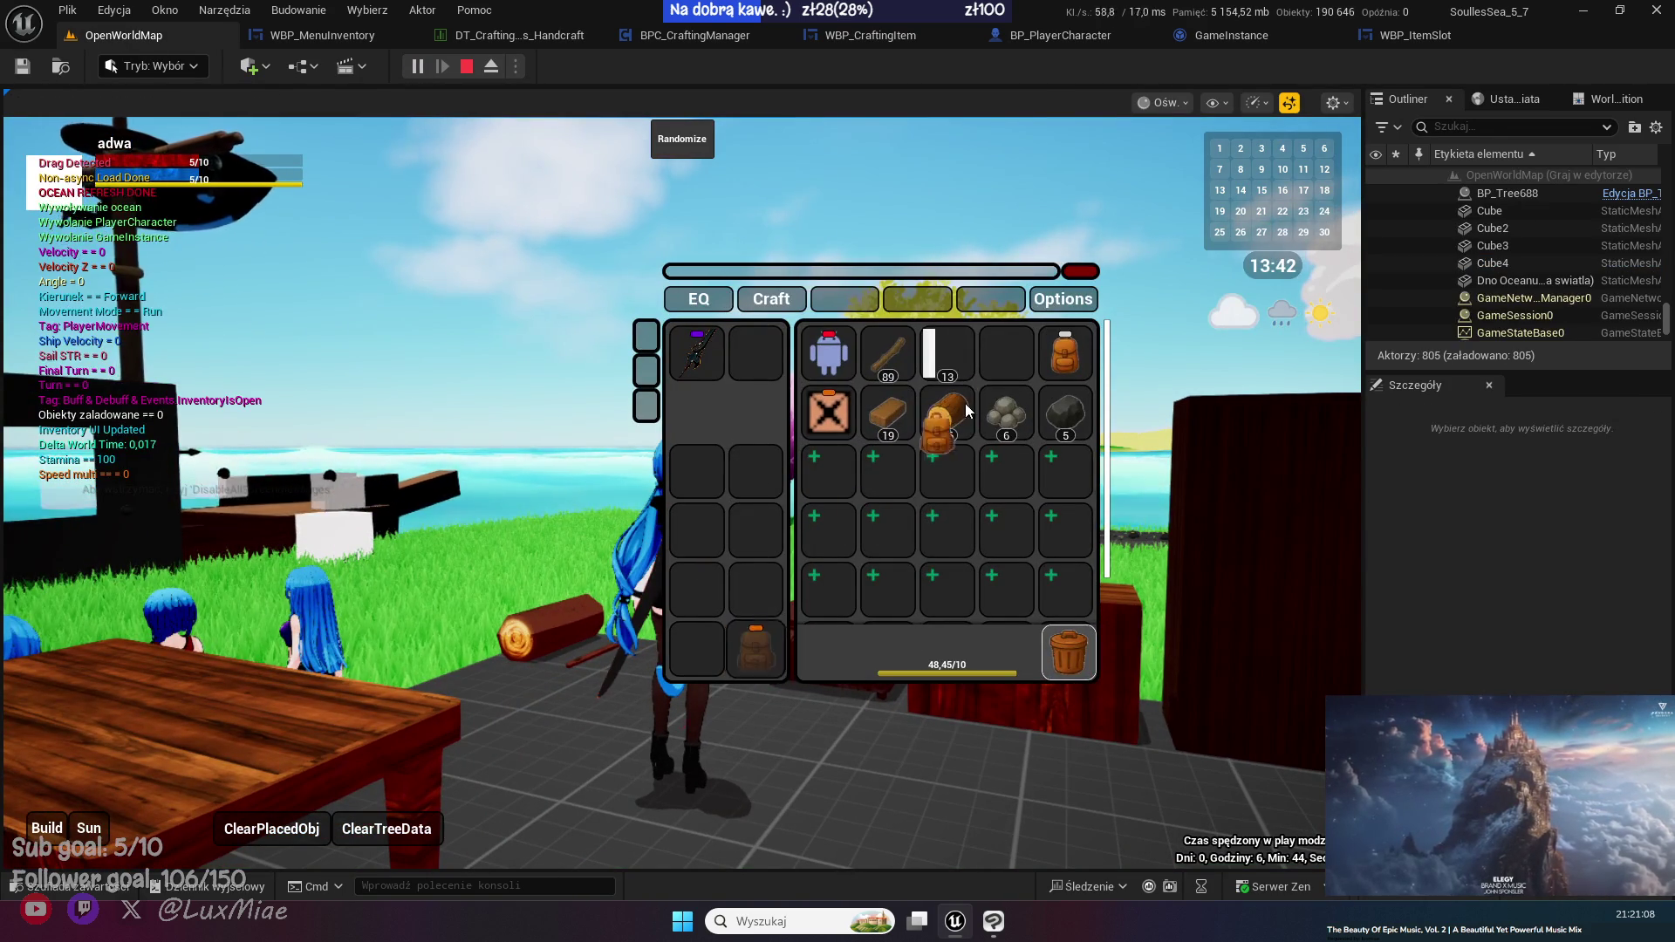
left_click_drag(1014, 353, 756, 649)
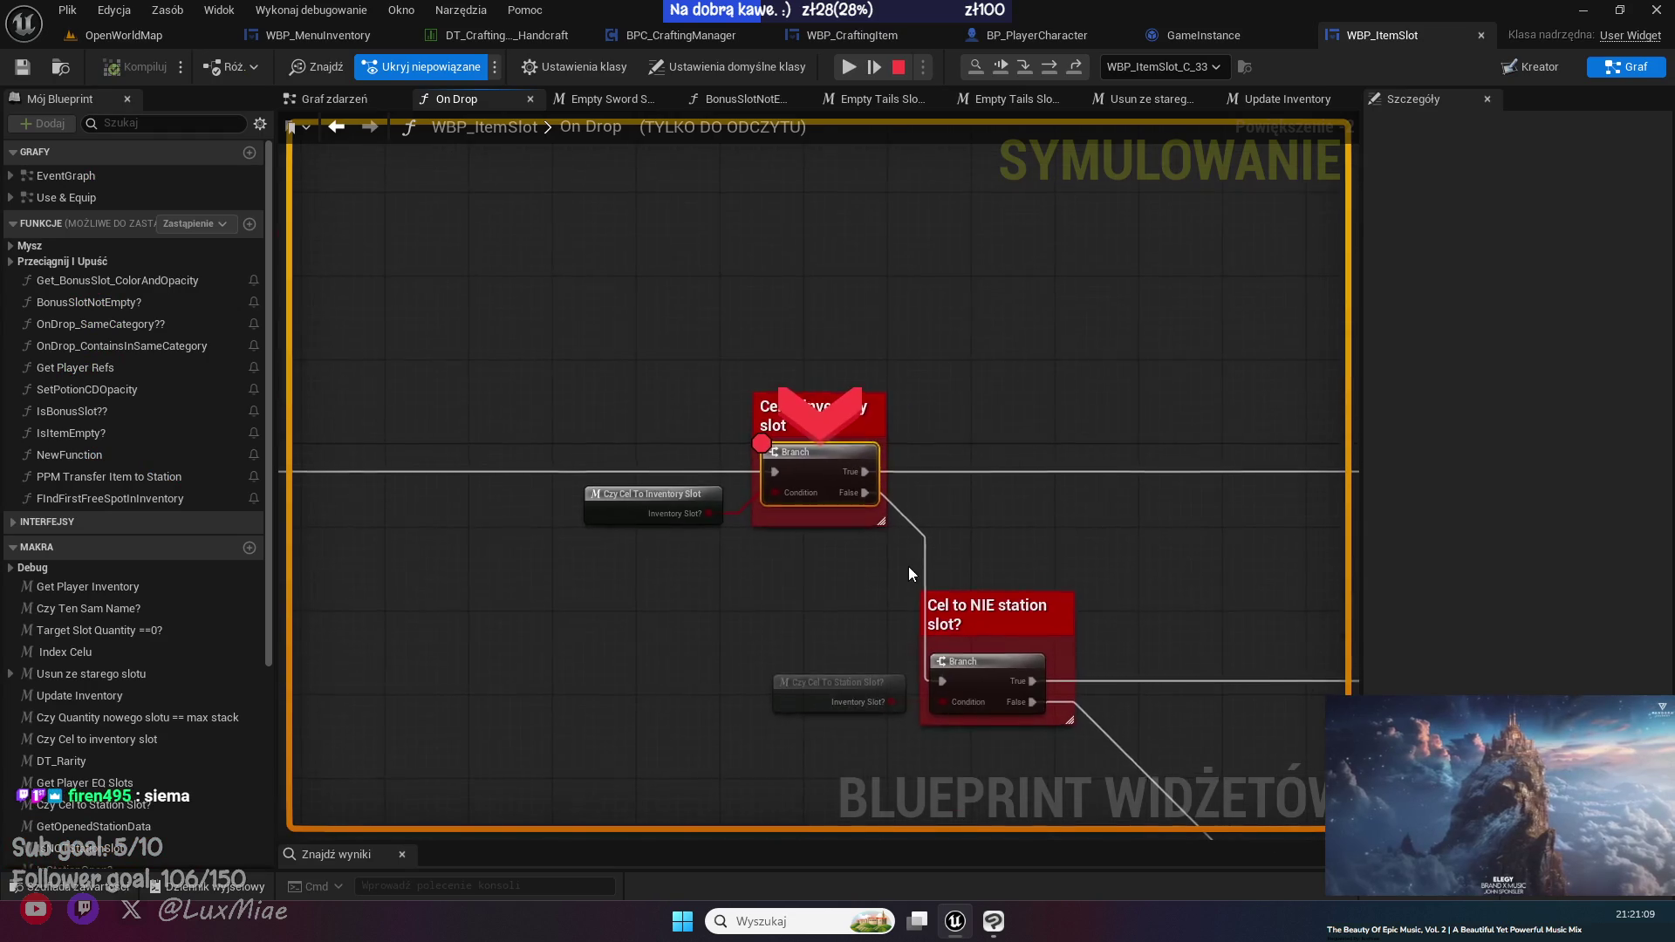
left_click(1052, 66)
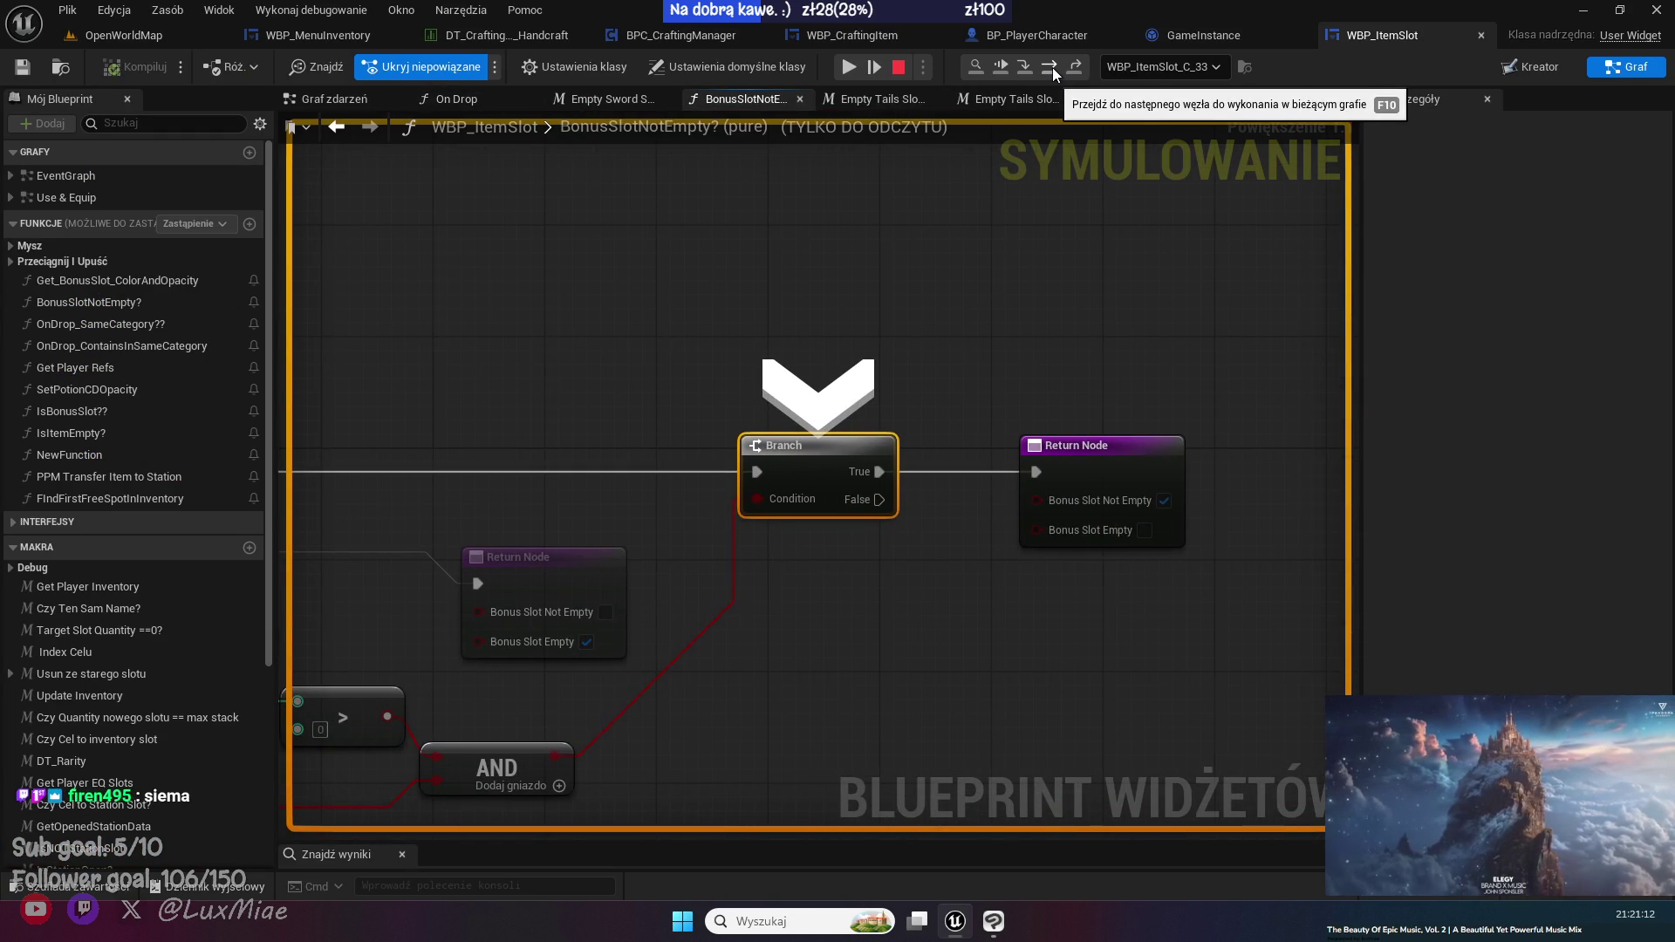
left_click(1052, 66)
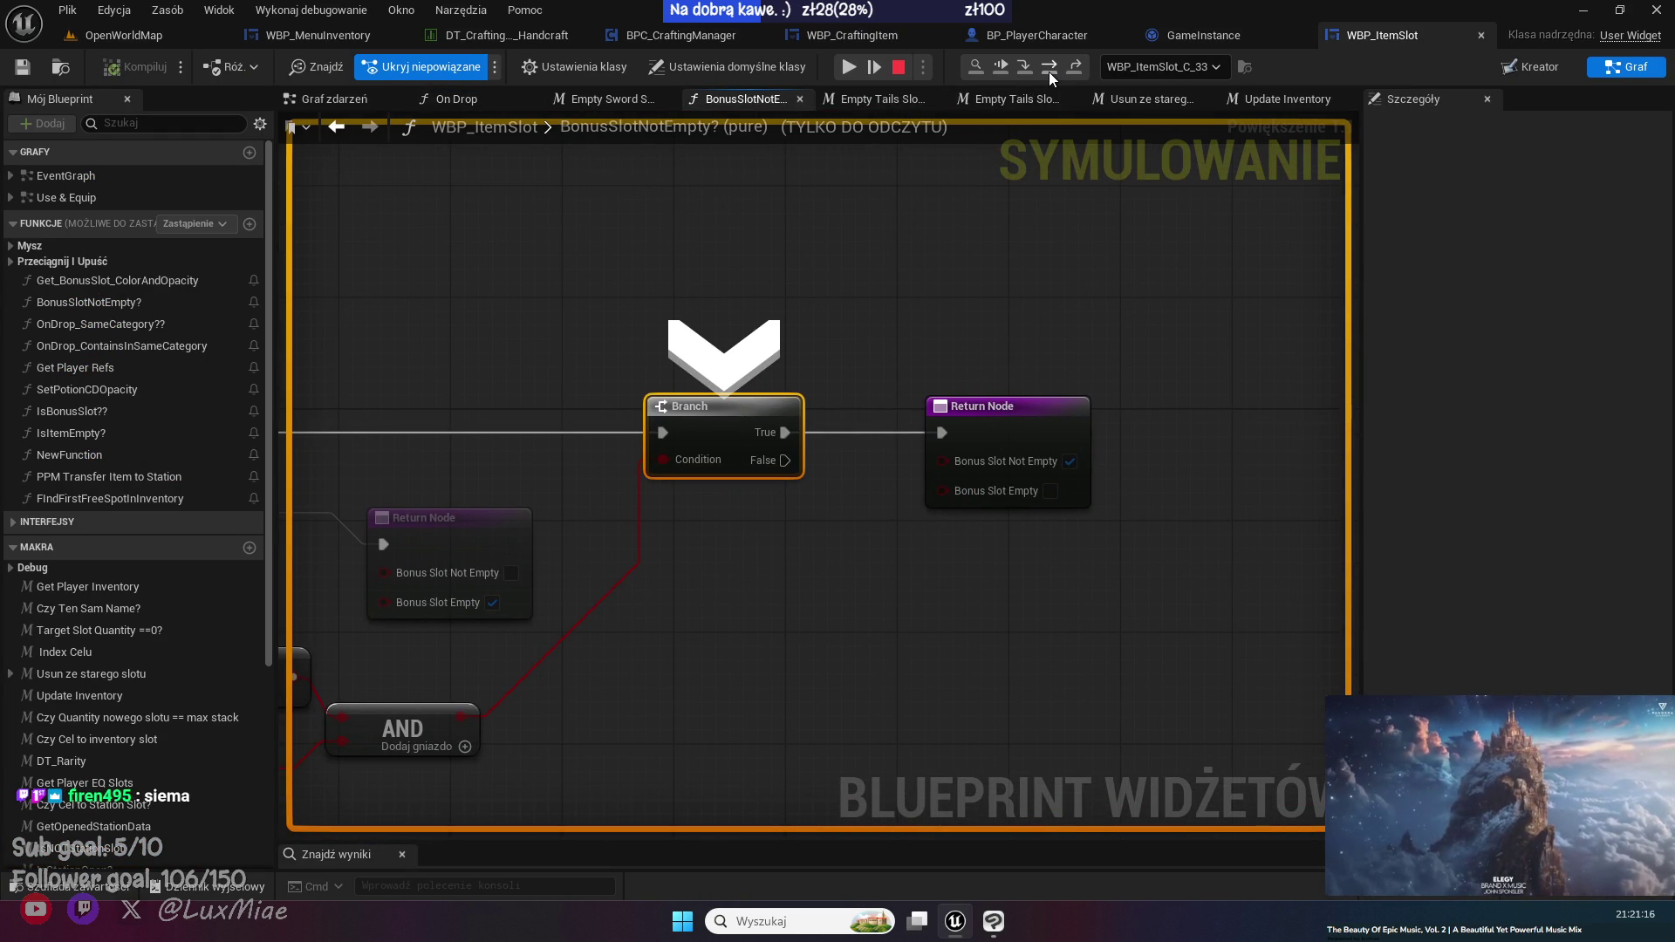
left_click(1049, 71)
left_click(1076, 68)
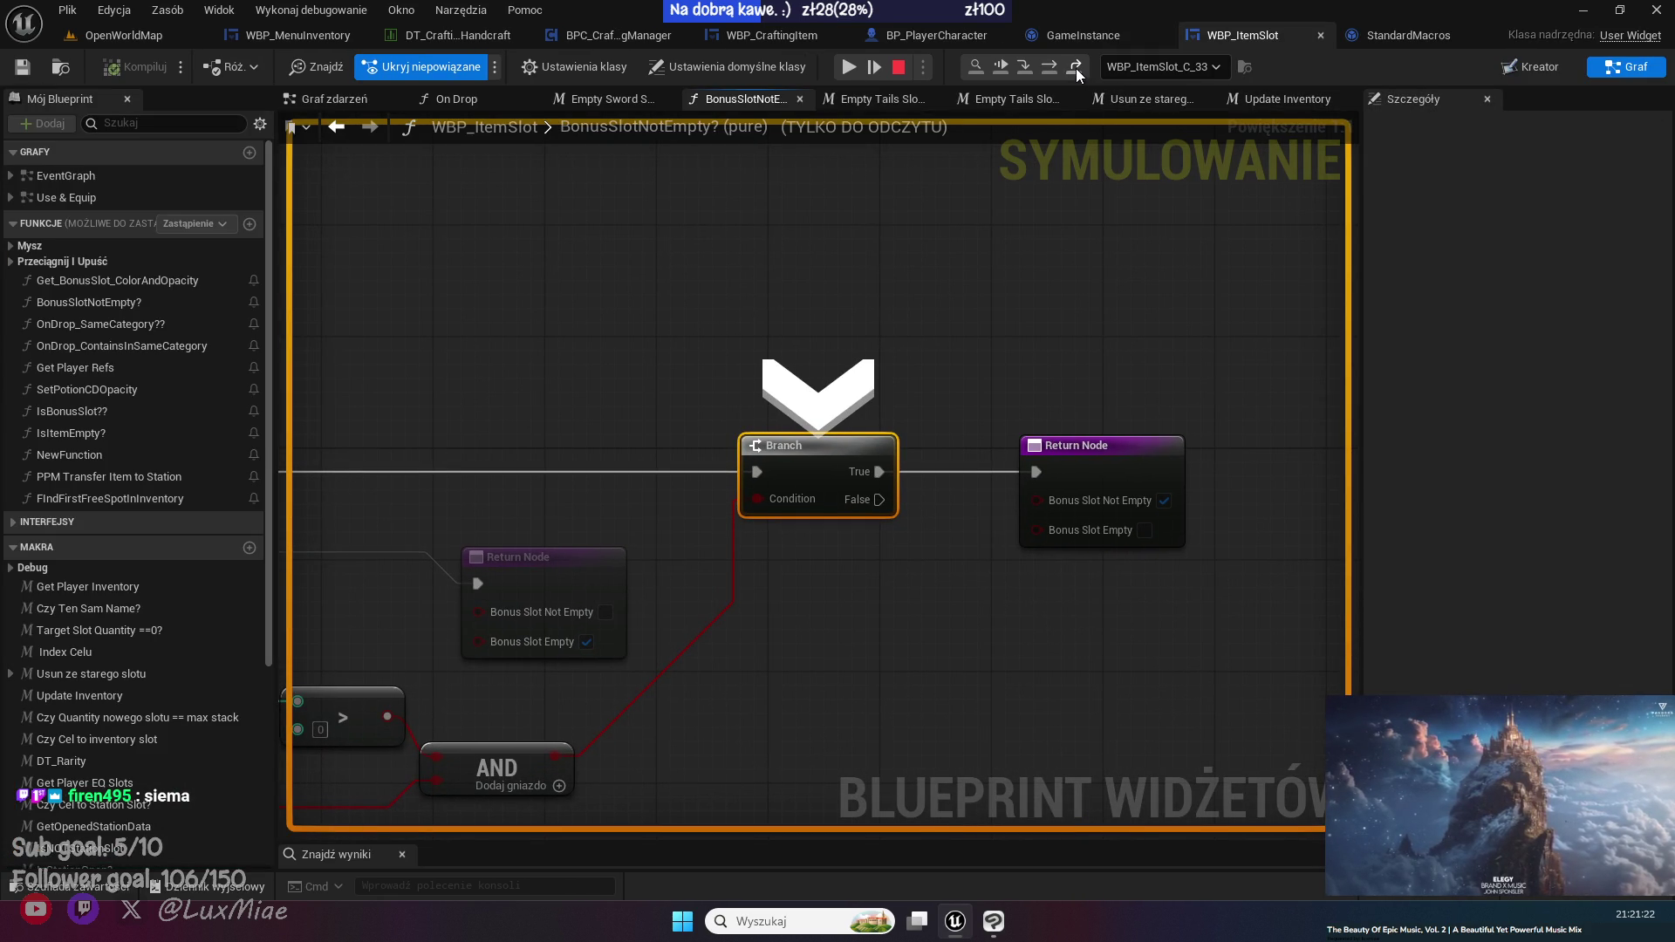
- Step through the For Each Loop and BonusSlotNotEmpty branches back into On Drop
left_click(1076, 68)
left_click(1075, 68)
left_click(1076, 69)
left_click(1076, 68)
mouse_move(595, 475)
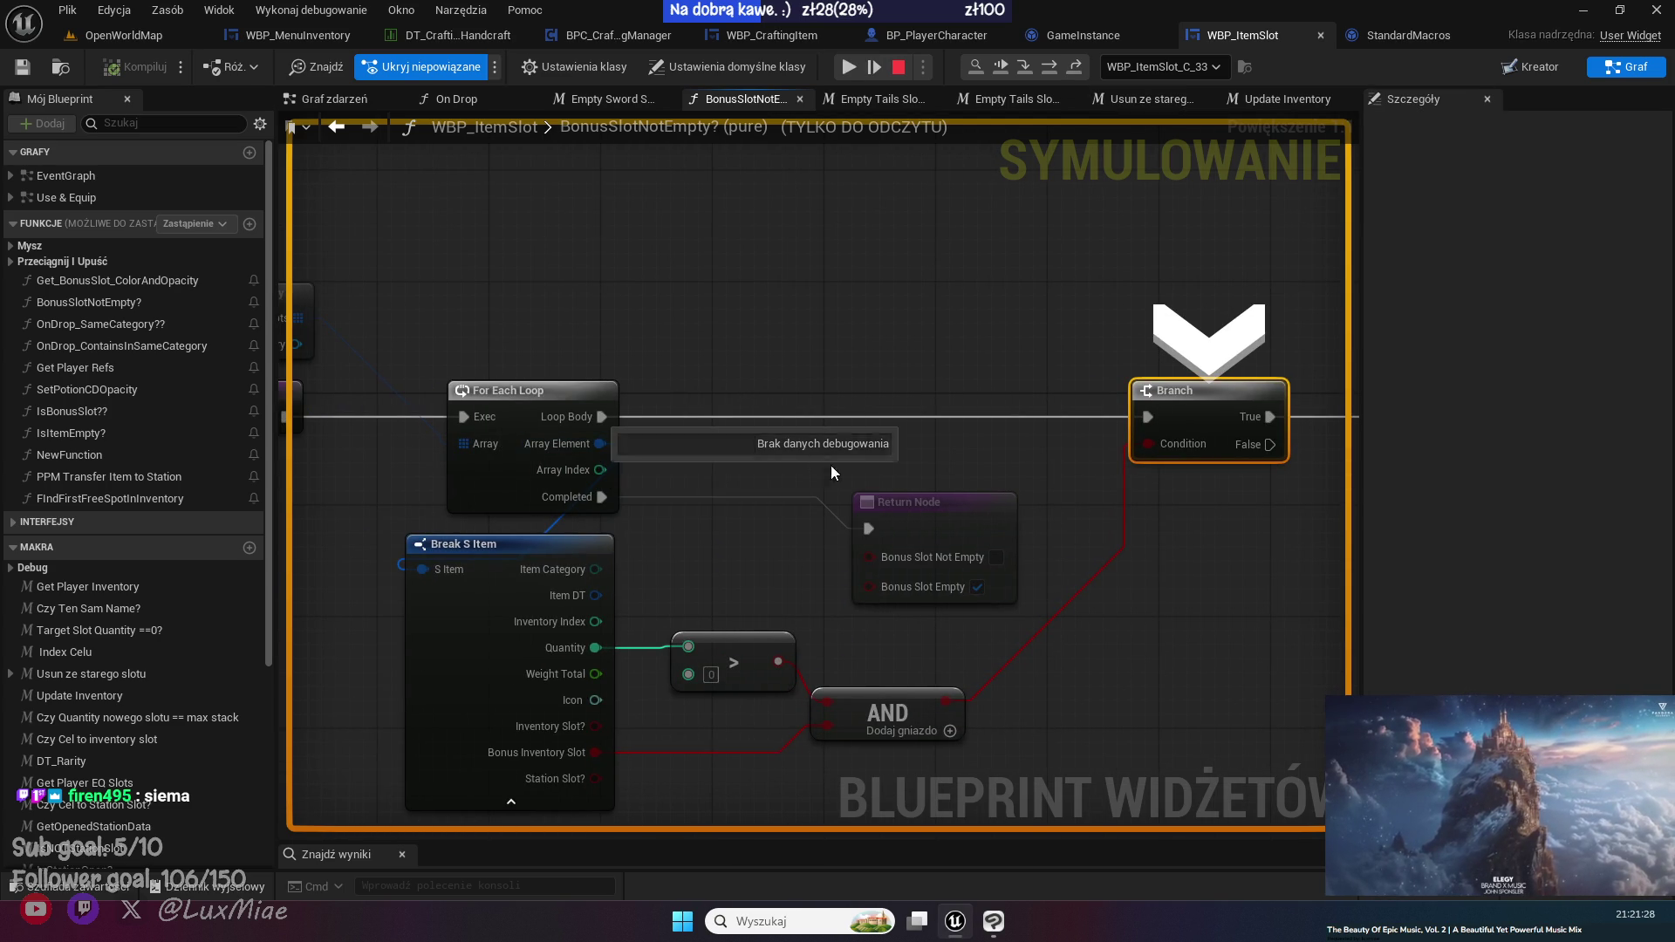
mouse_move(588, 673)
left_click(1076, 68)
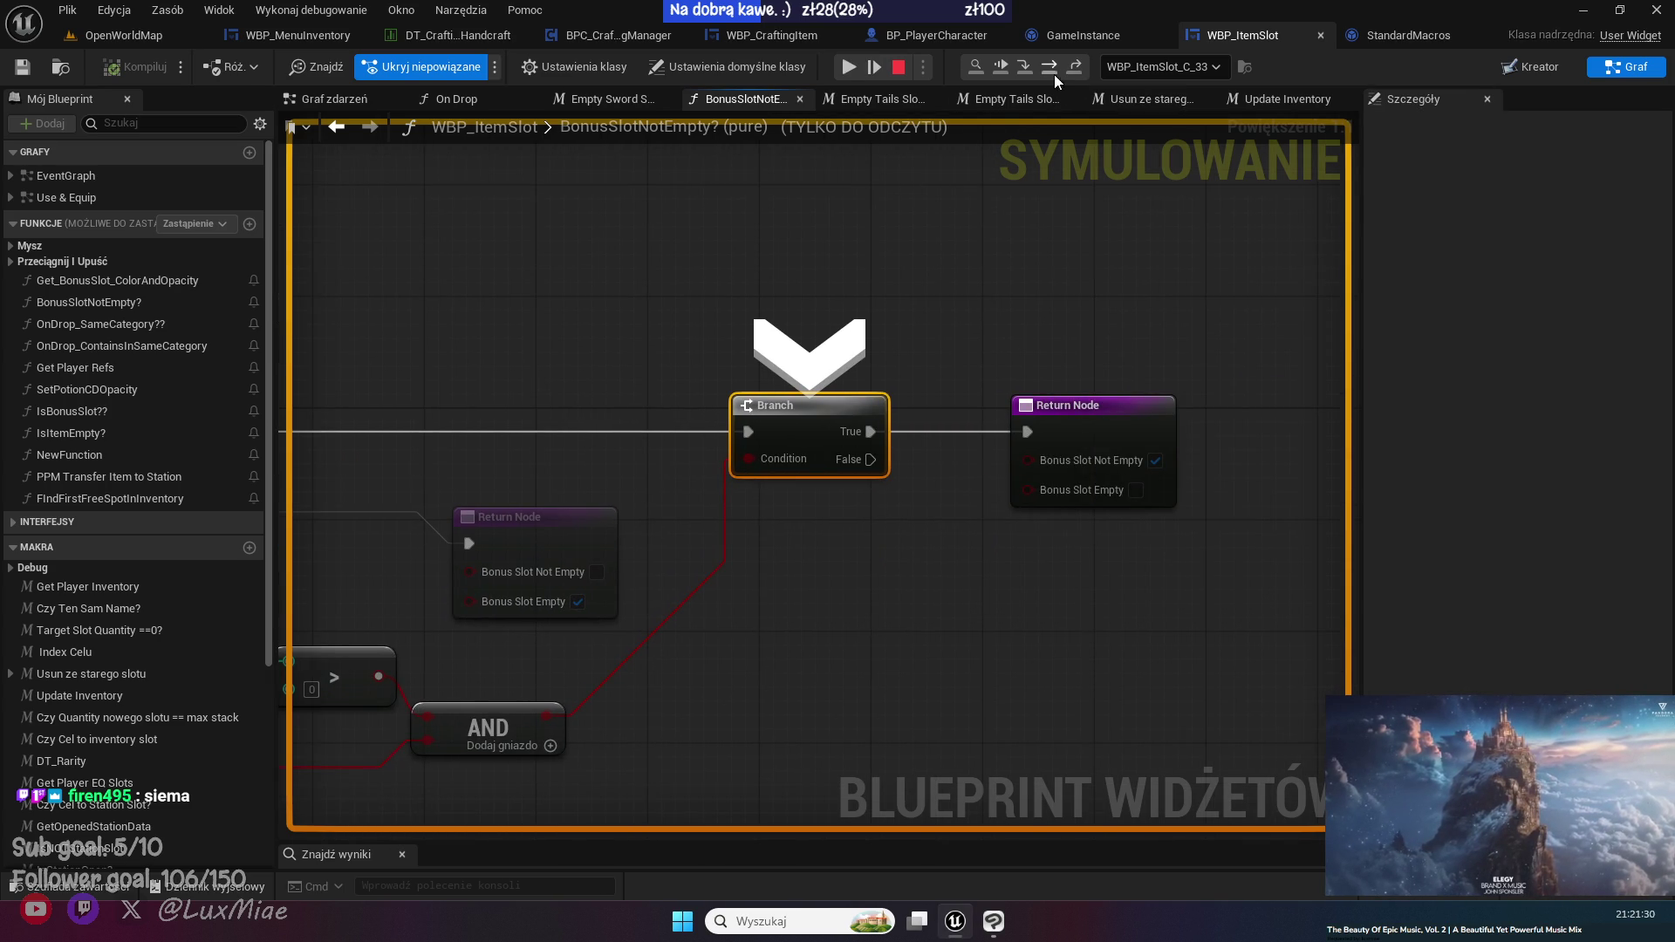
left_click(1076, 68)
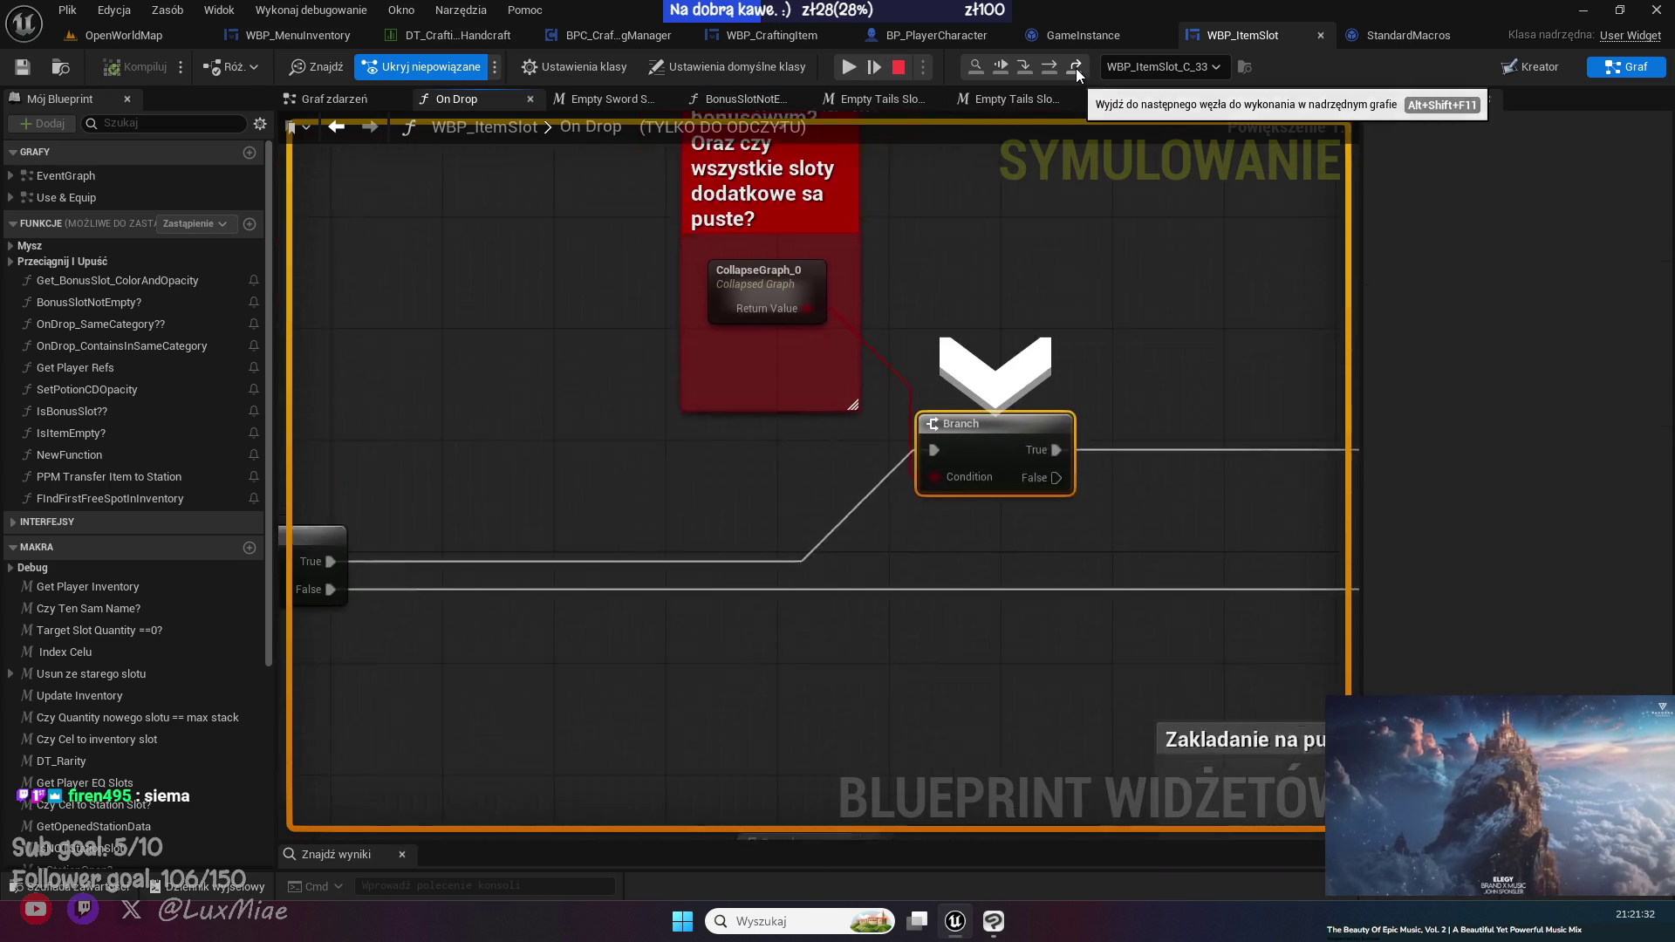
left_click(1076, 68)
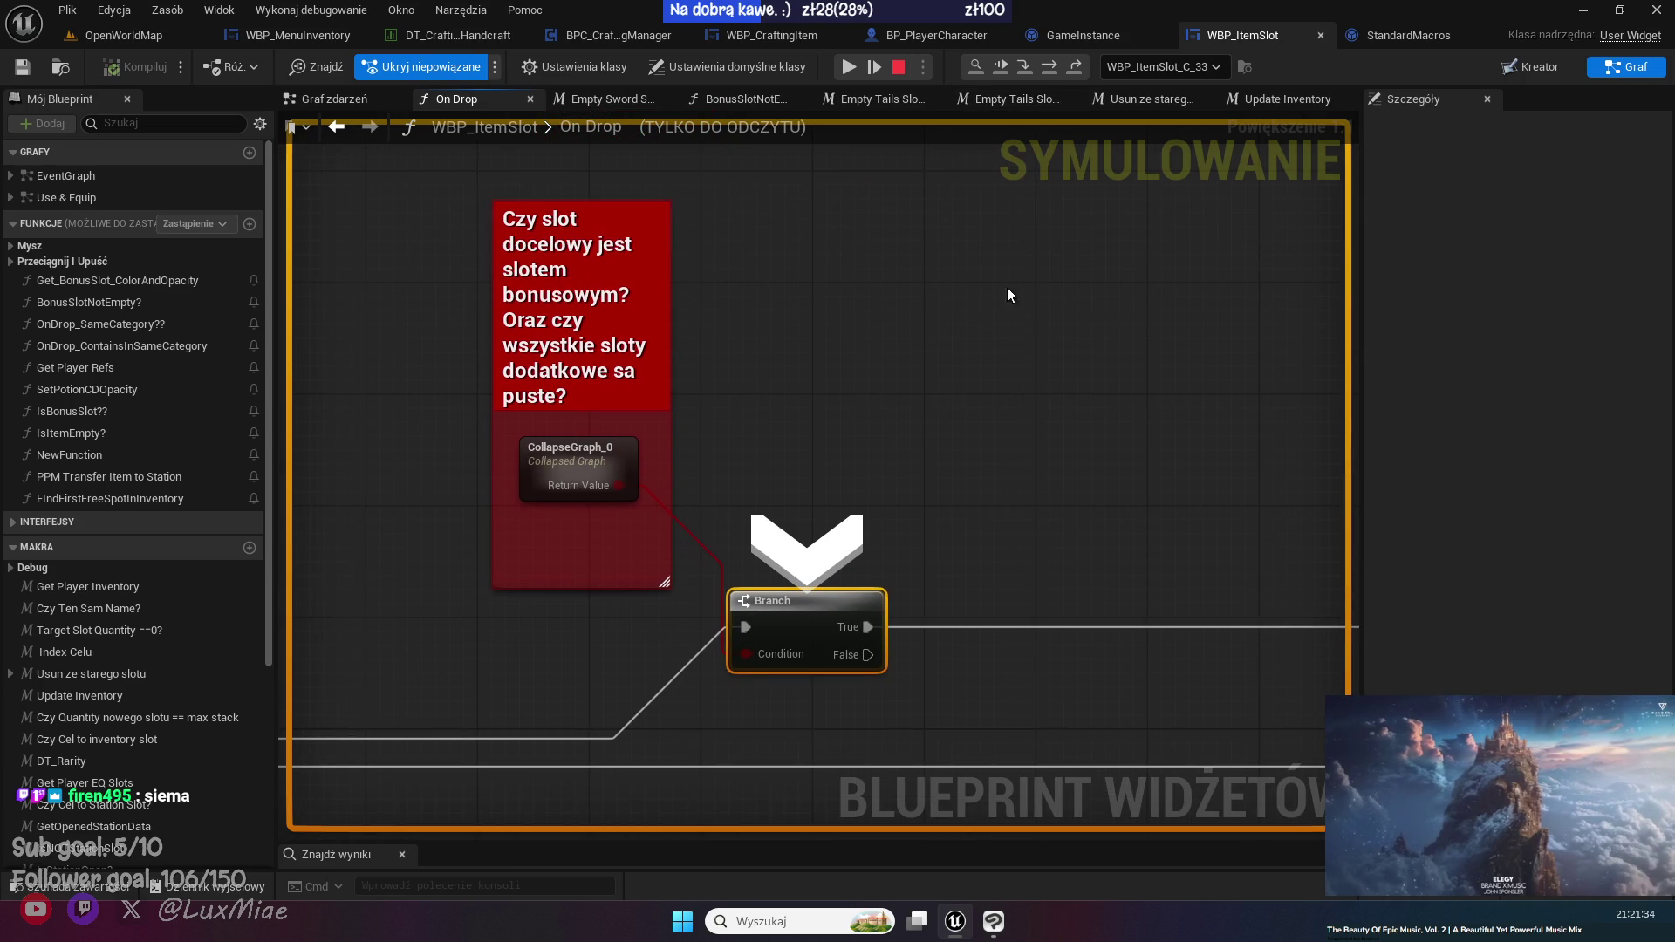
- Step past the Shift-check branch and Set Array Elem to the Usun Ze Starego Slotu node
left_click(1050, 72)
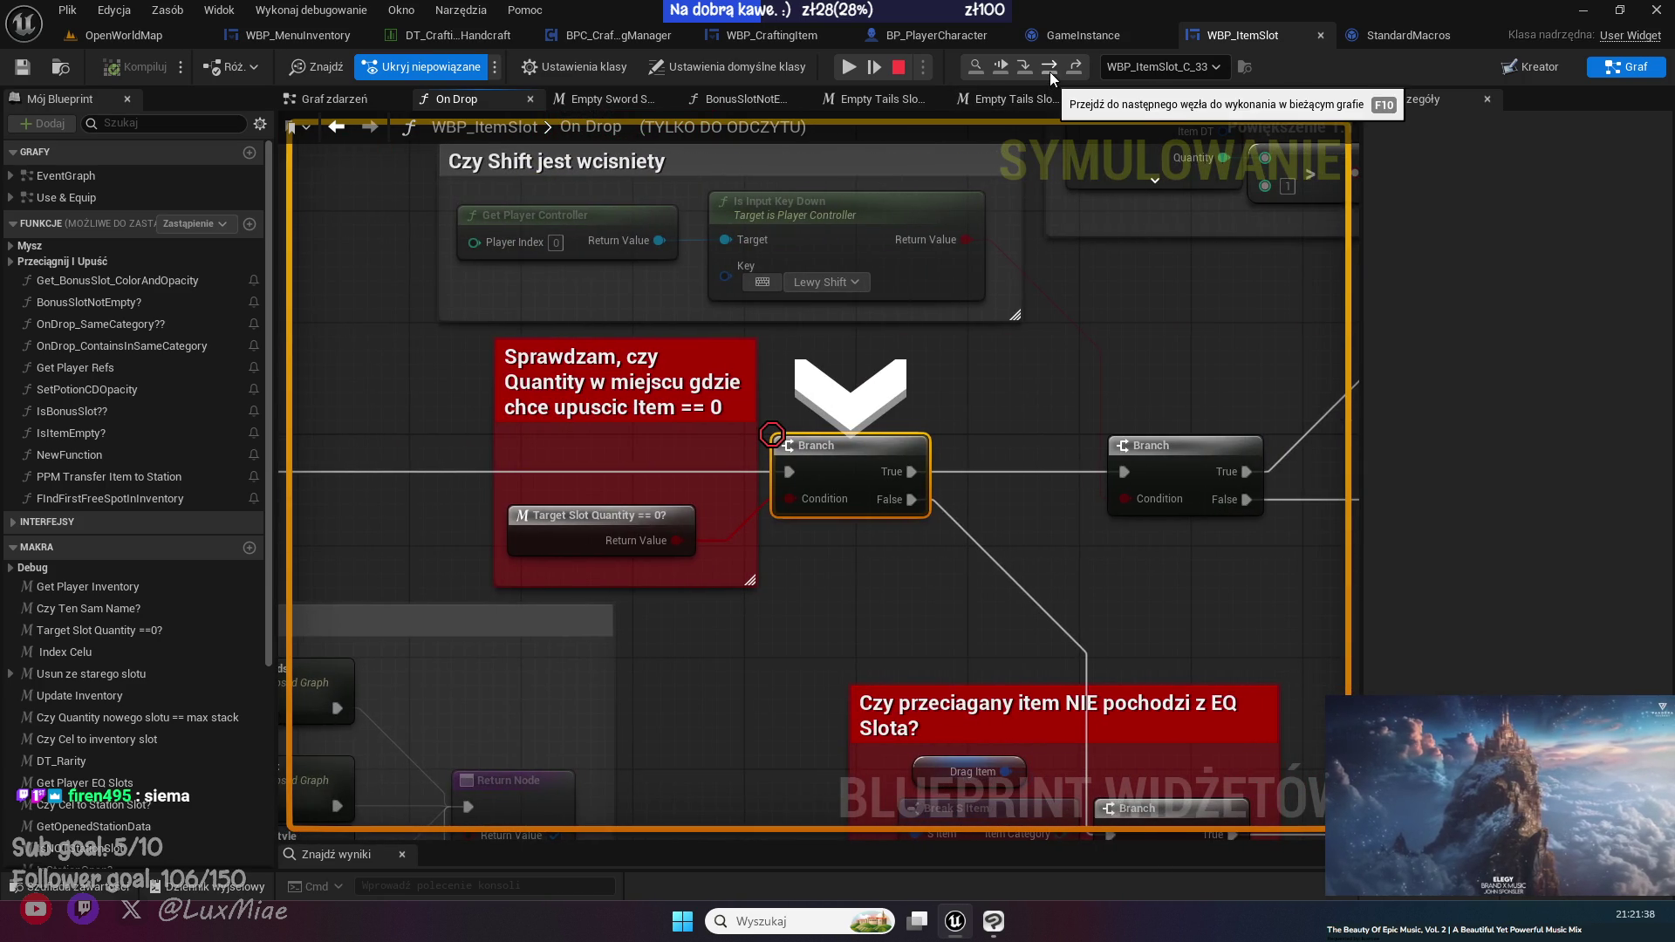
left_click(1050, 71)
left_click(1050, 72)
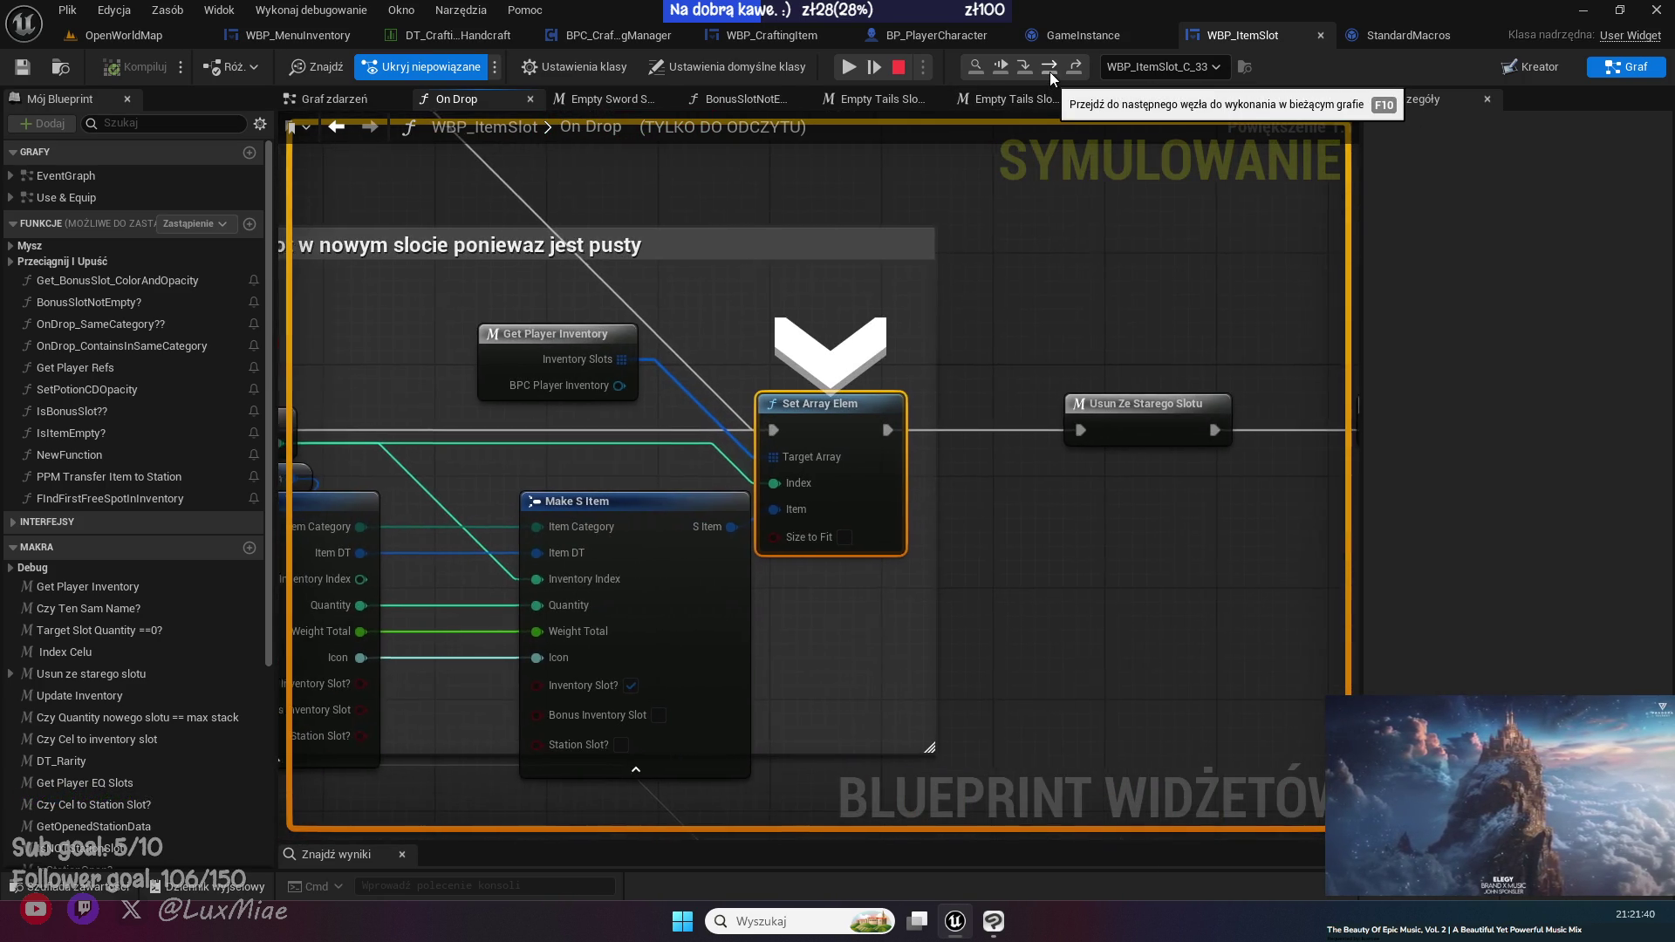
mouse_move(527, 366)
left_mouse_down()
mouse_move(736, 351)
mouse_move(683, 351)
left_mouse_up()
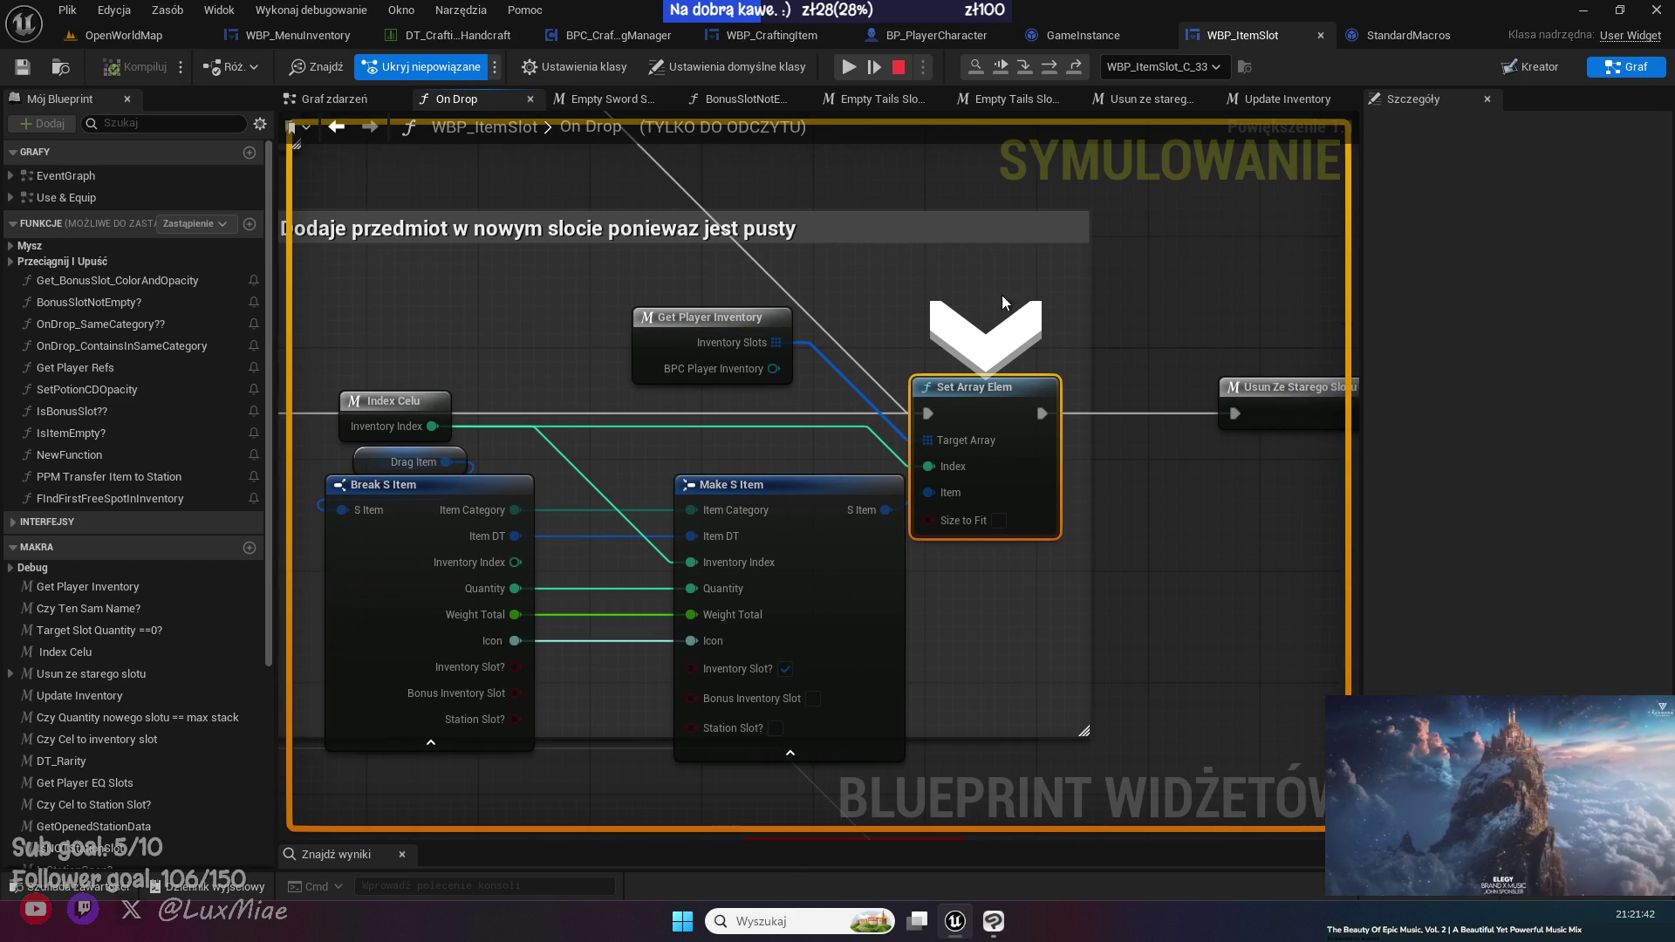
left_click(1050, 72)
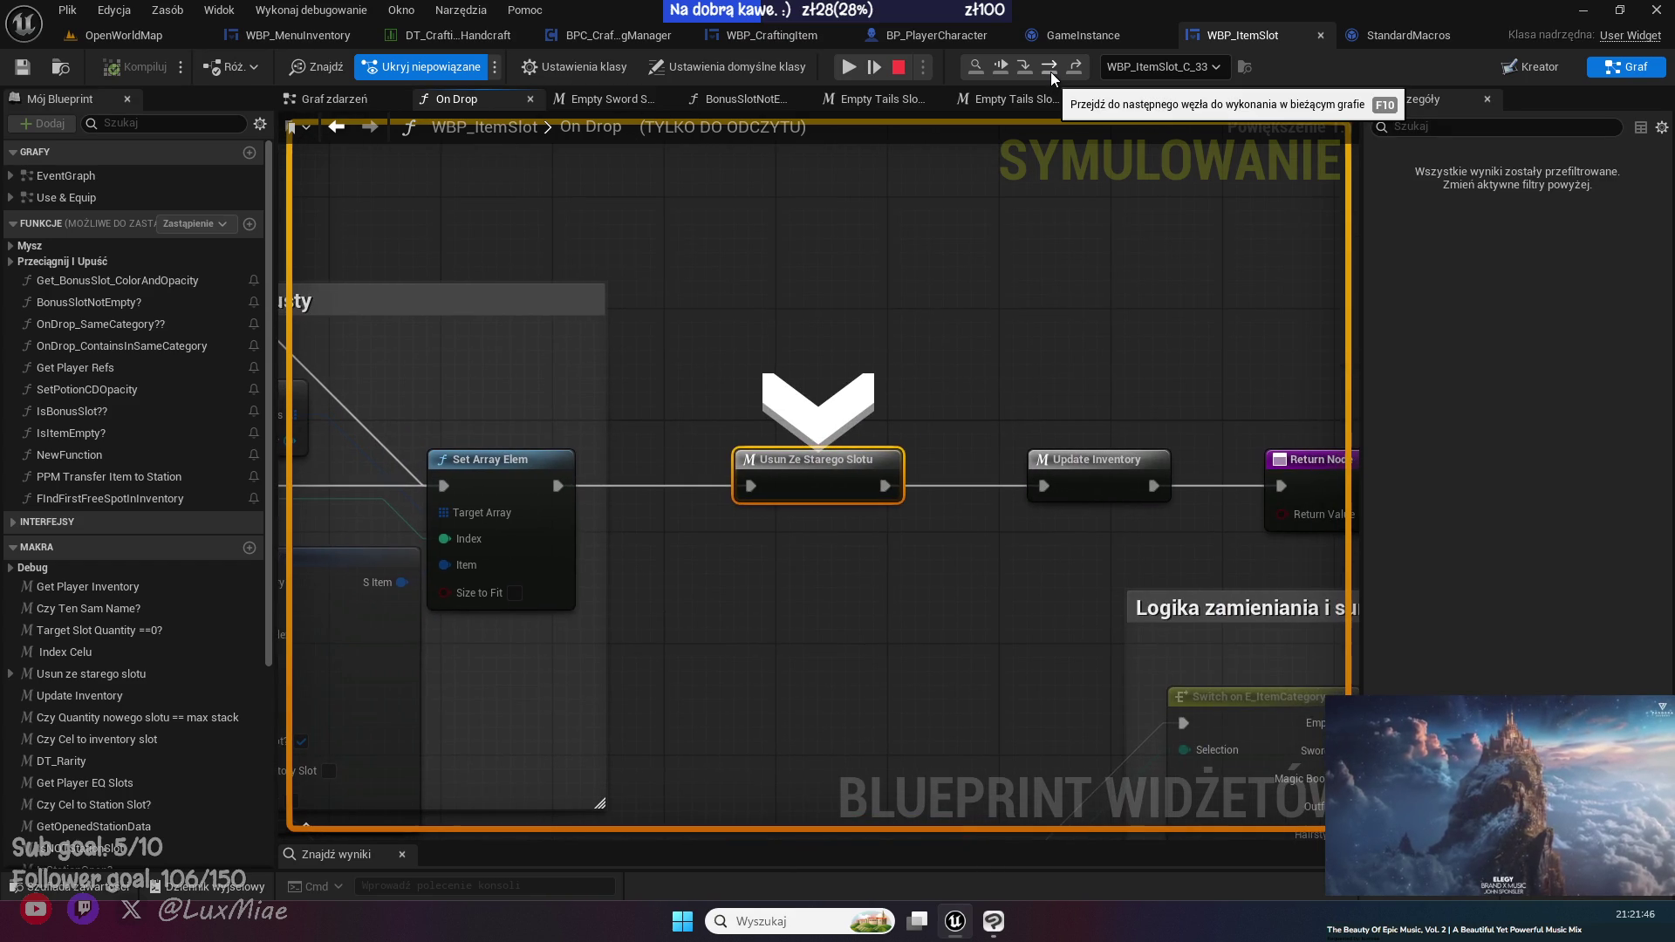
- Step into Usun ze starego slotu and Empty Tails Slot_2 up to the EQ Back Slot node
left_click(1051, 72)
left_click(1057, 72)
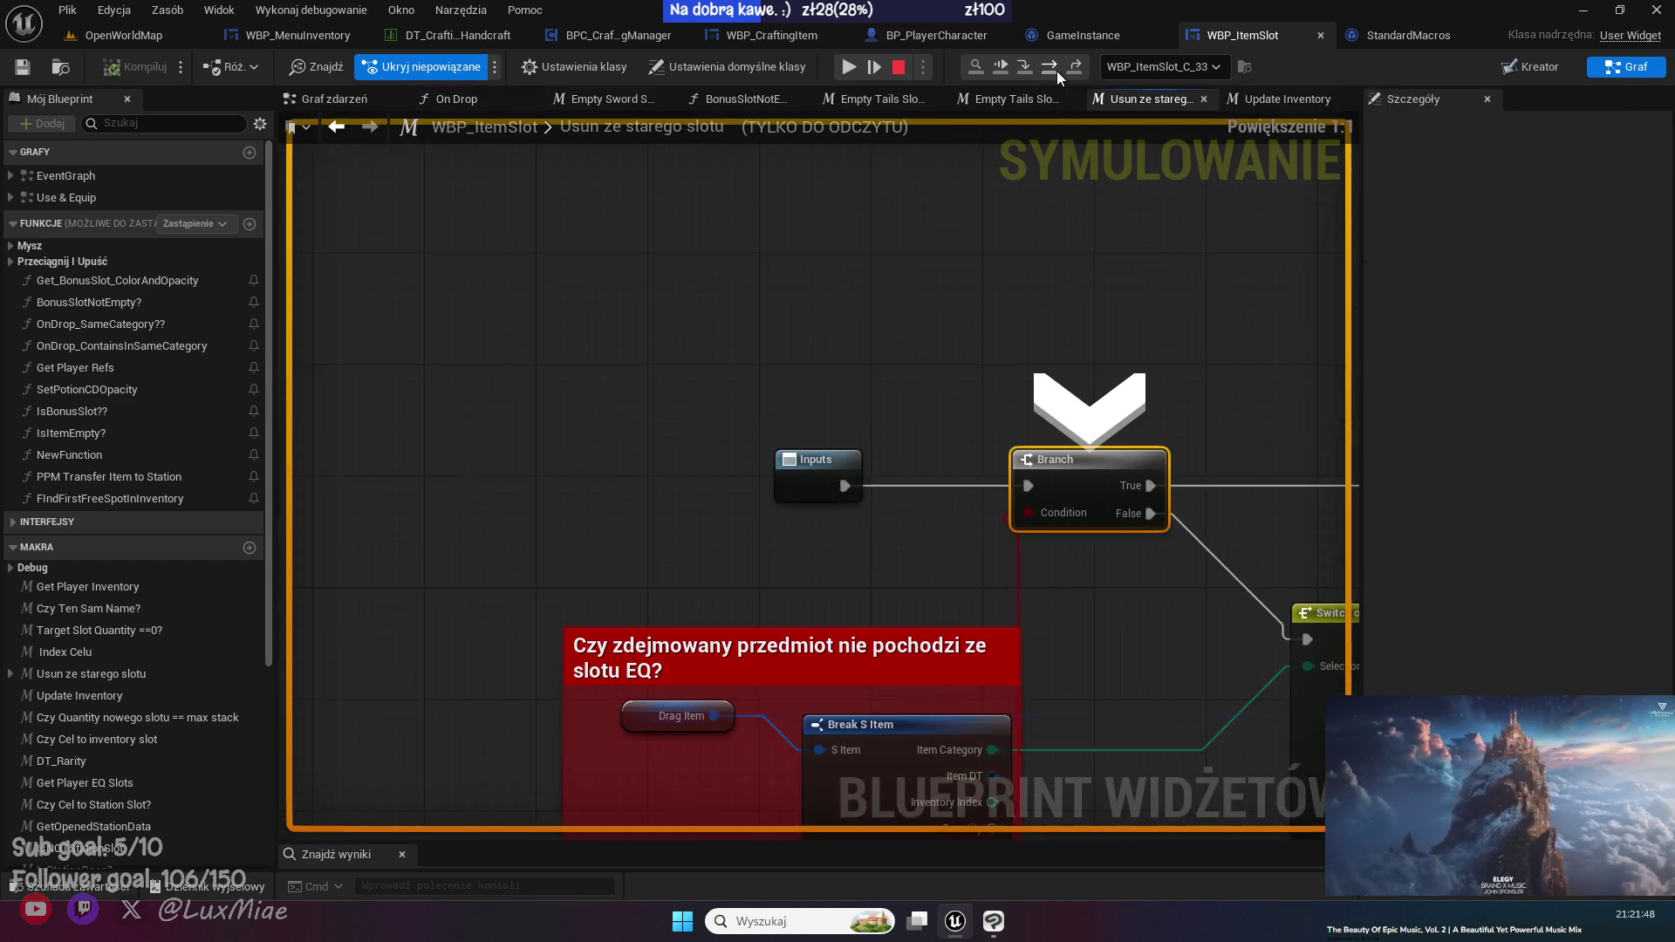
left_click(1057, 71)
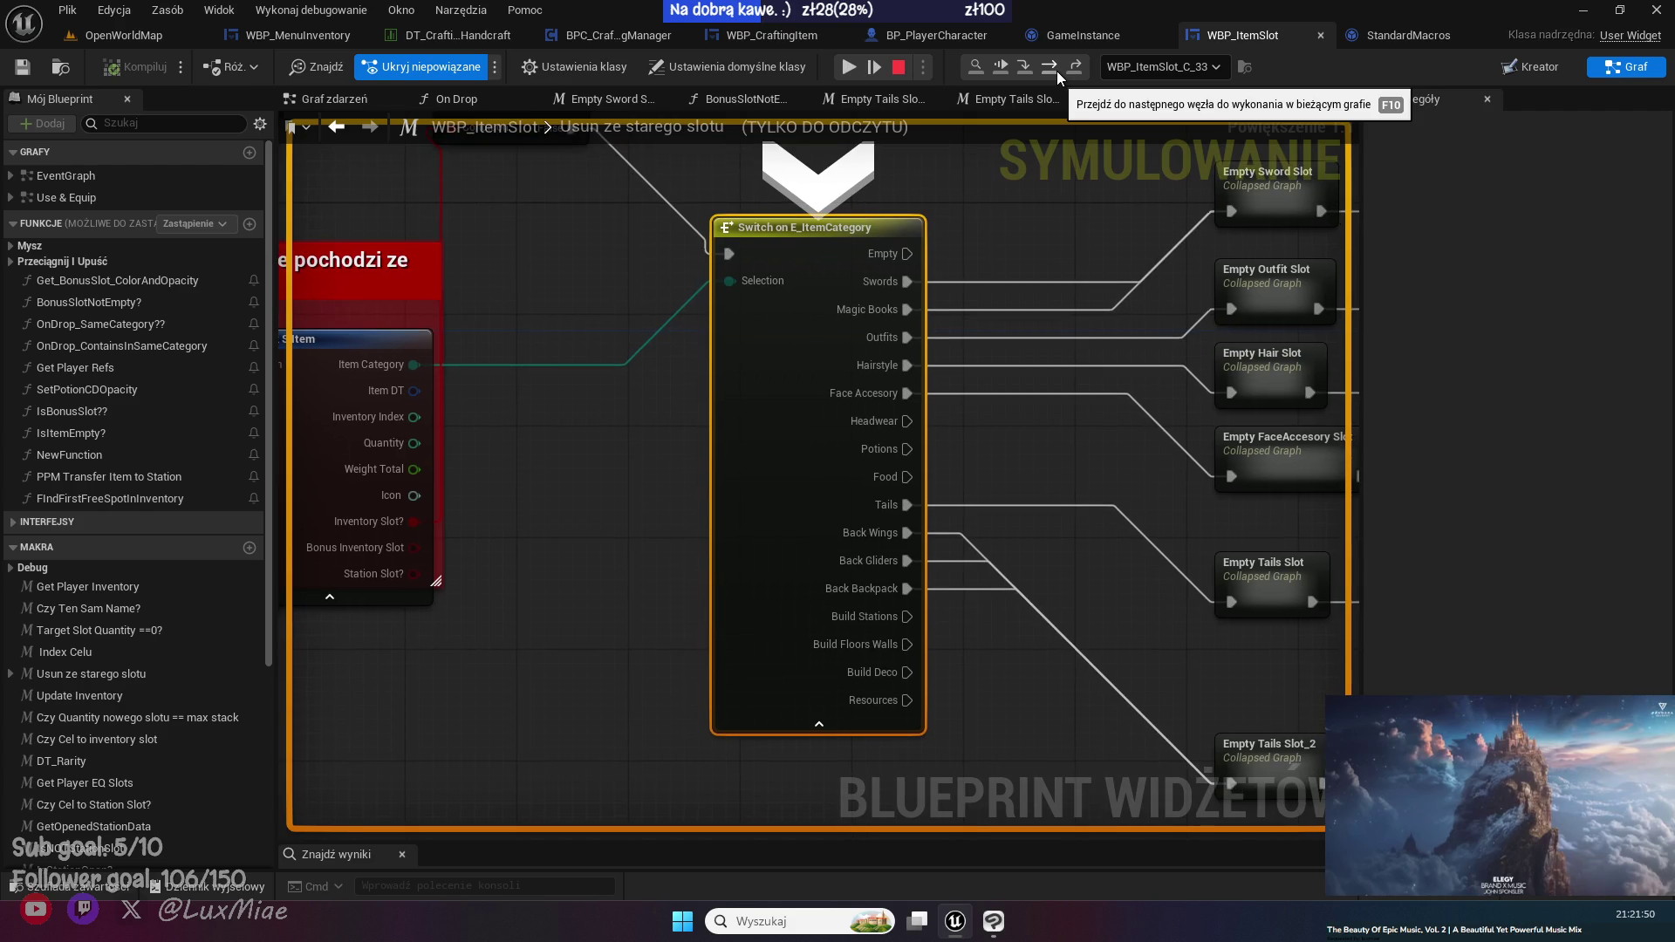
left_click(1055, 70)
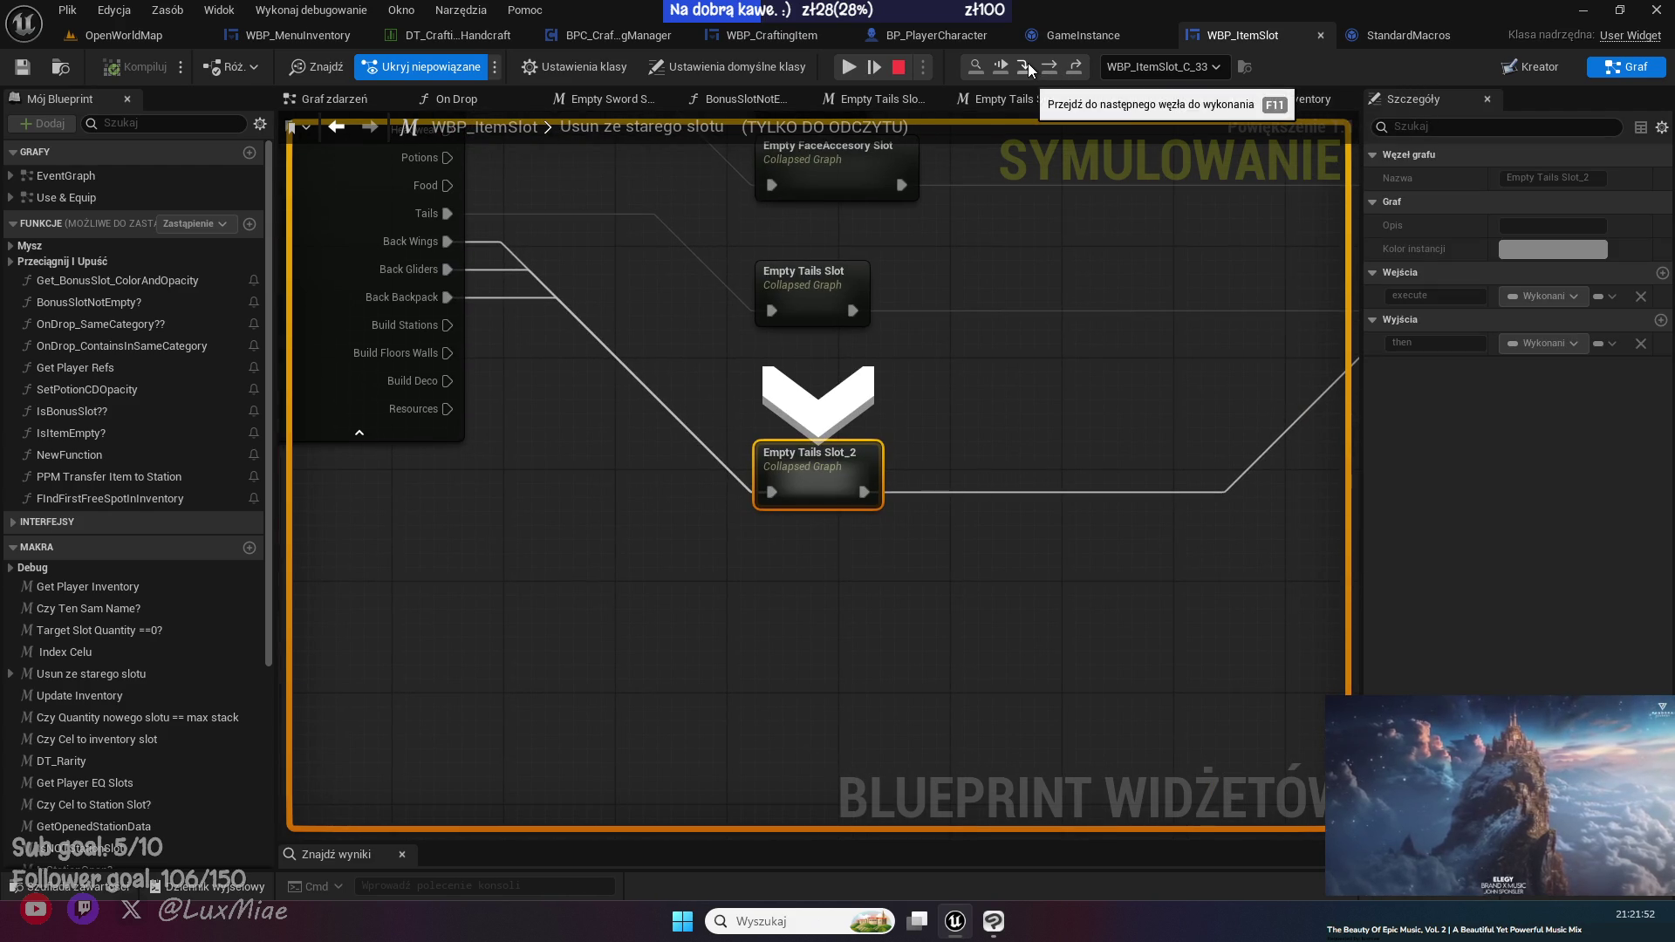
left_click(1027, 63)
left_click(1053, 71)
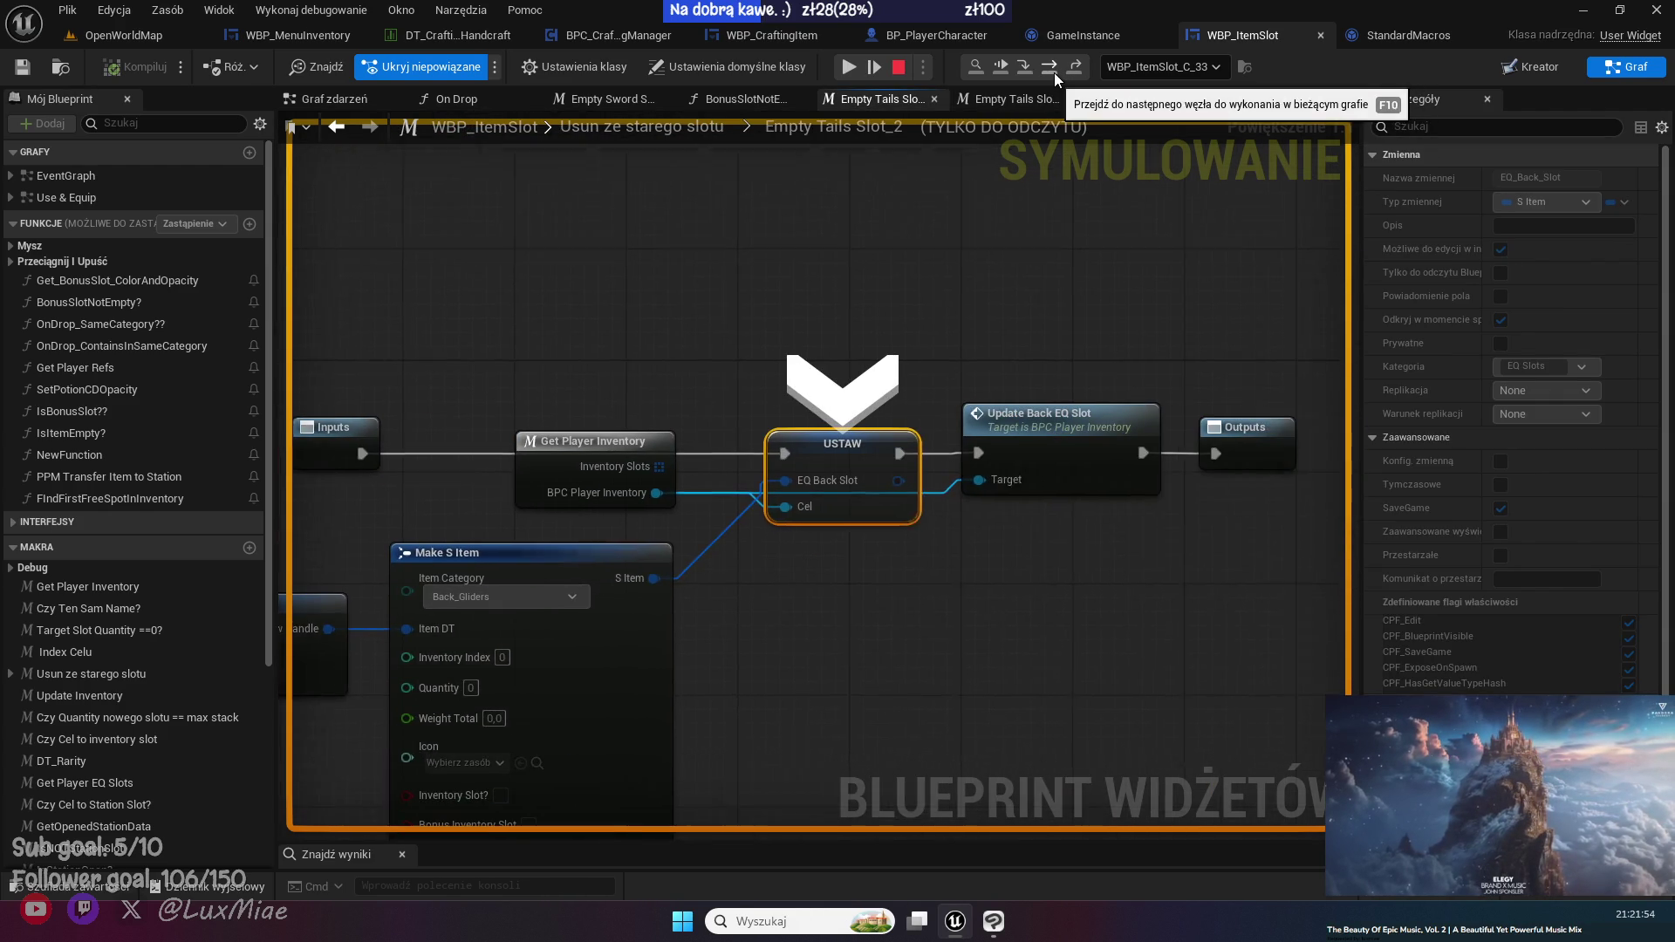
left_click(1054, 71)
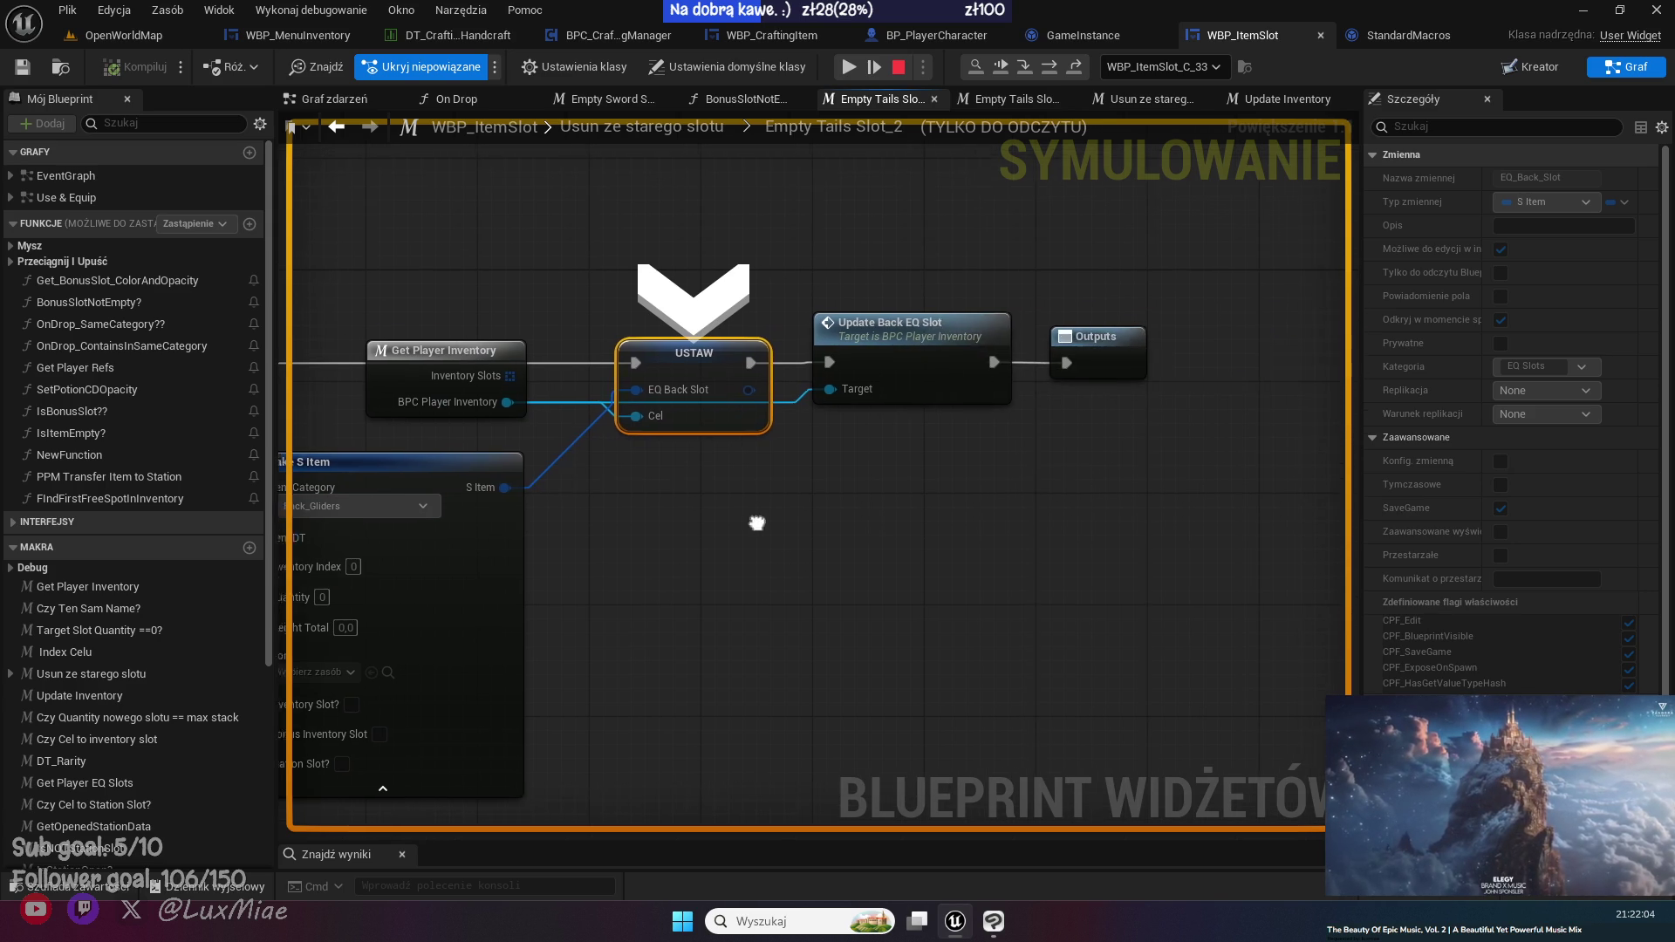
- Resume execution, set Make S Item's Item Category to Back_Backpack, compile, and start a new play session
left_click(848, 67)
left_click(476, 515)
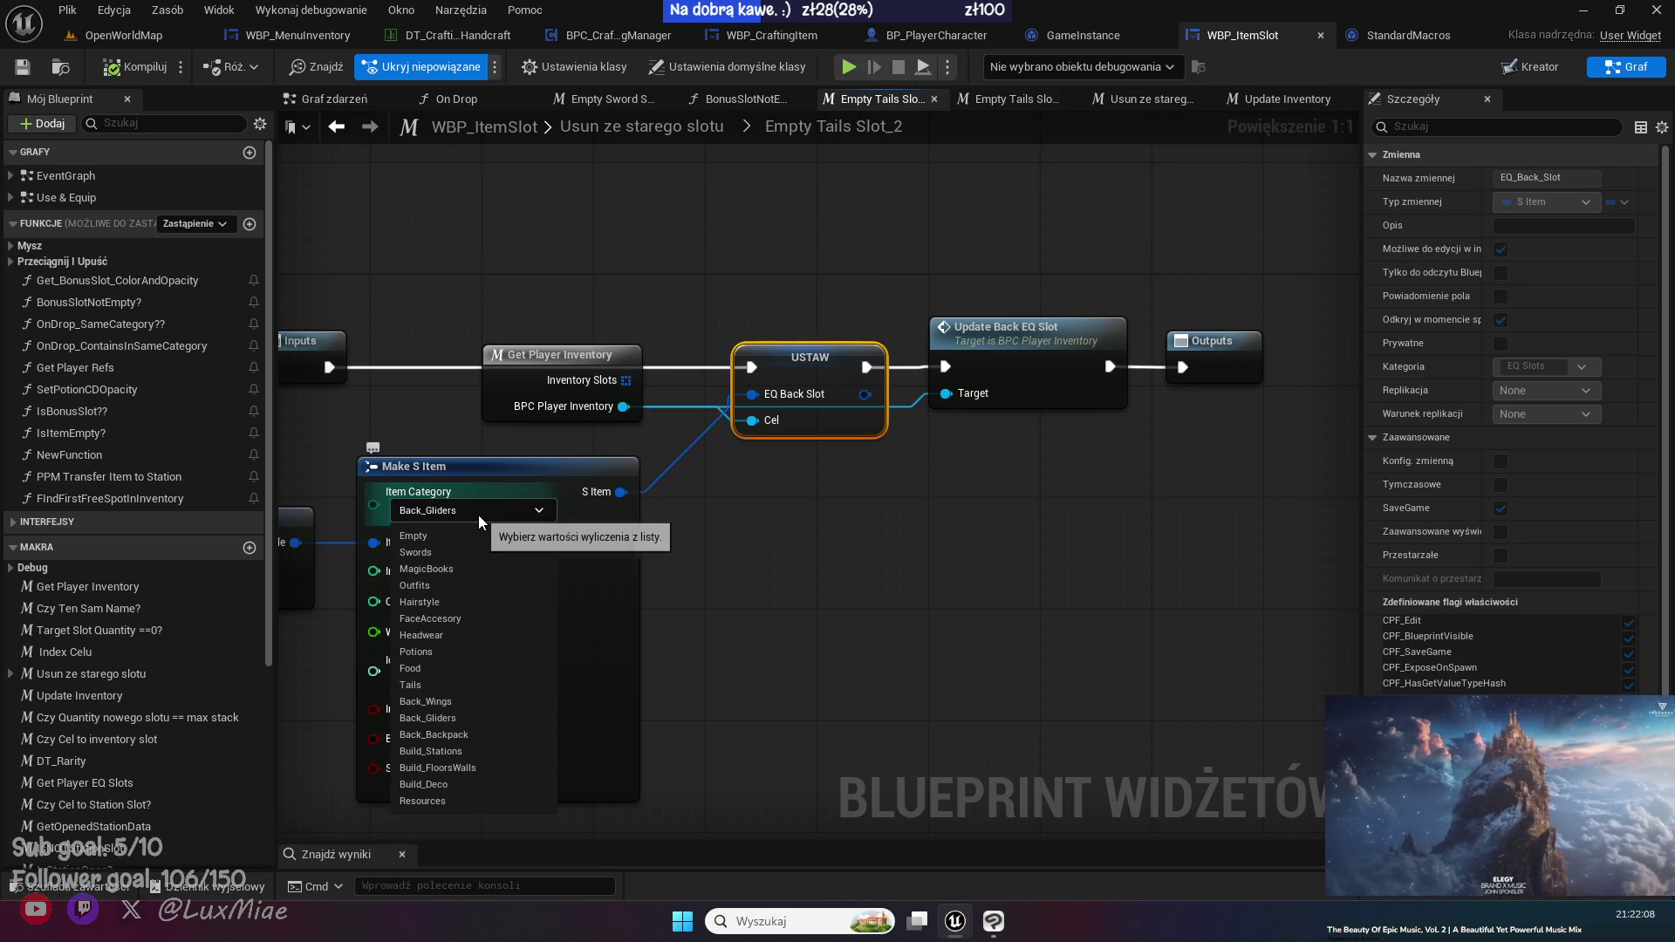
left_click(469, 718)
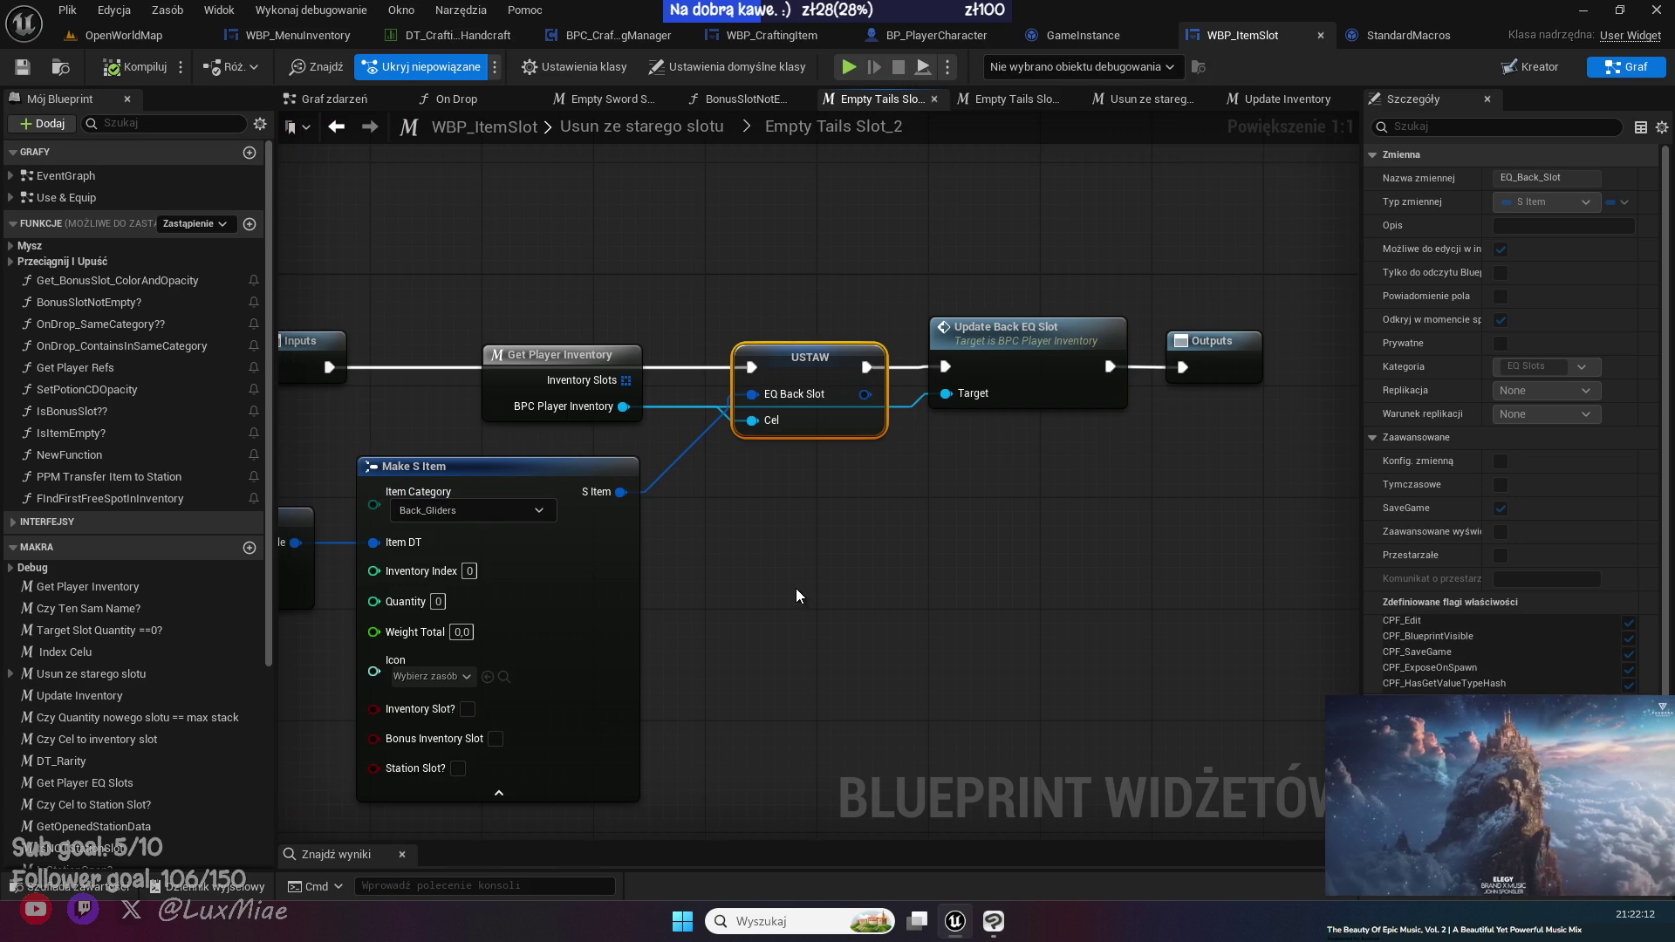
left_click_drag(745, 652, 1048, 557)
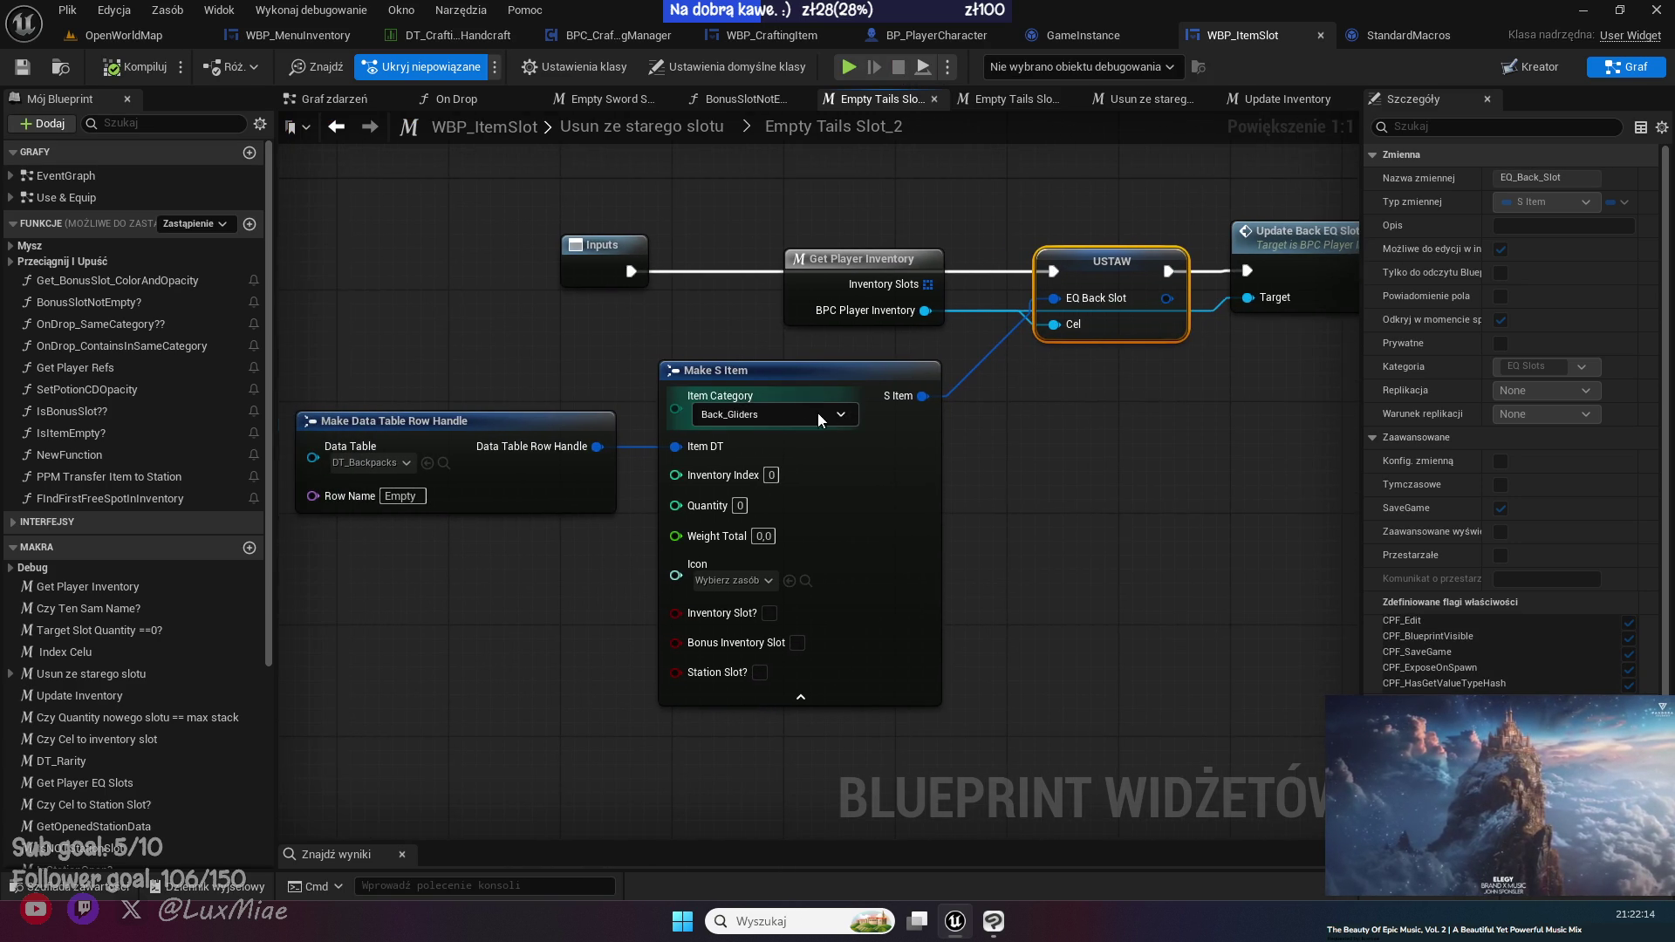
left_click(801, 417)
left_click(762, 637)
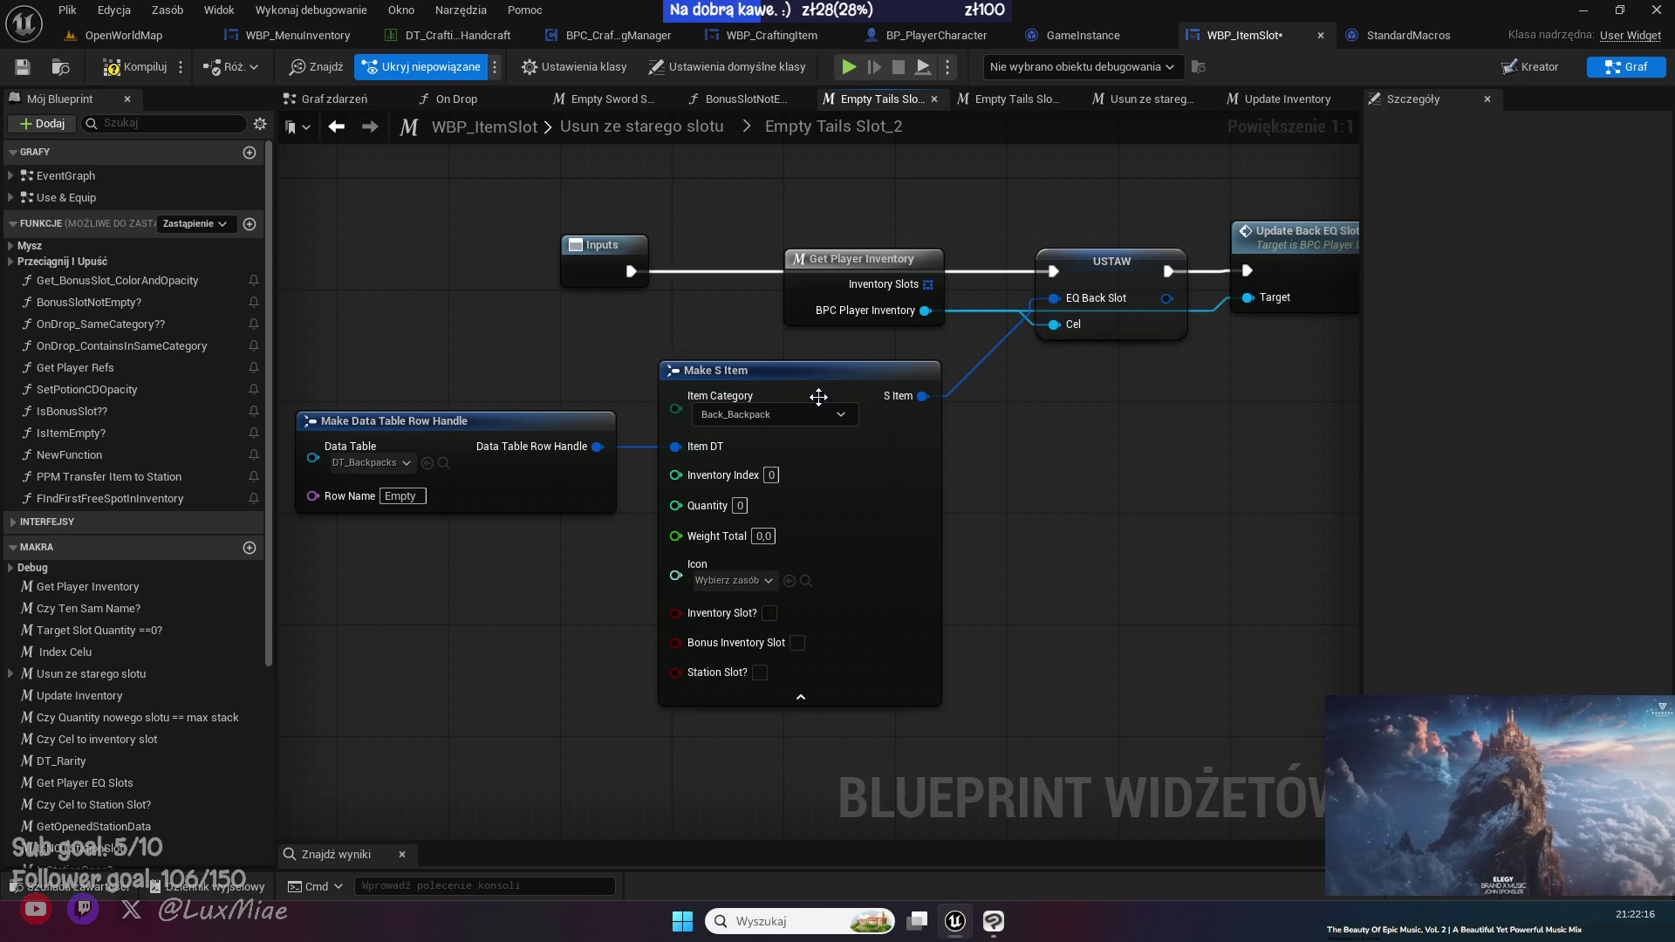
left_click(28, 71)
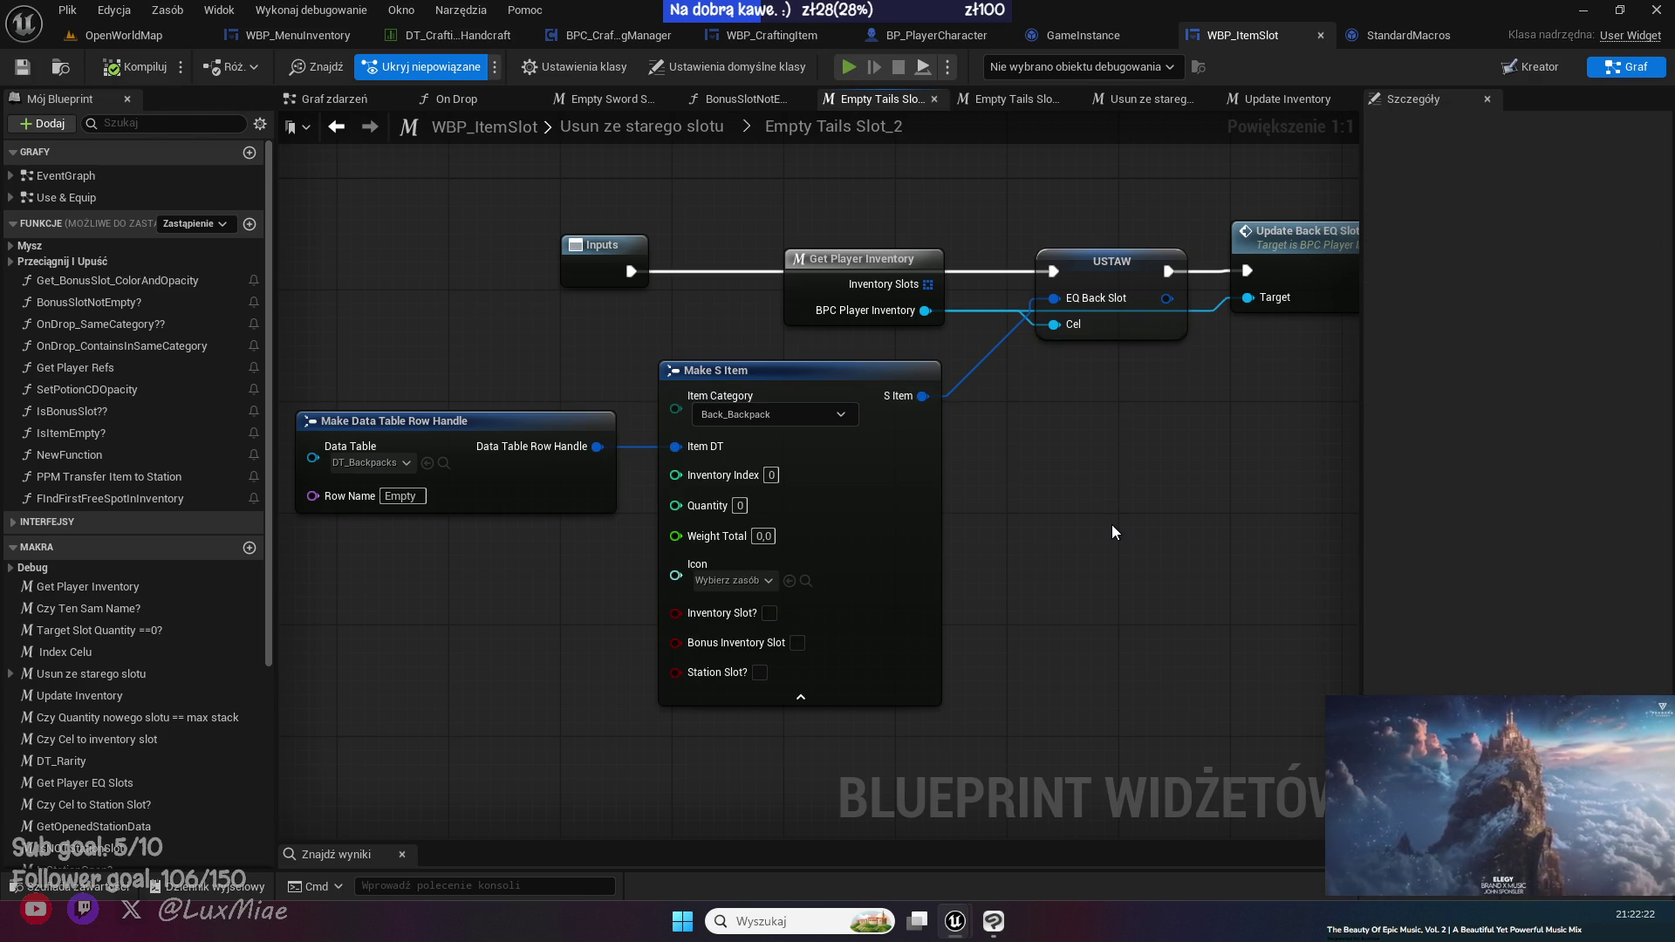
key("alt+p")
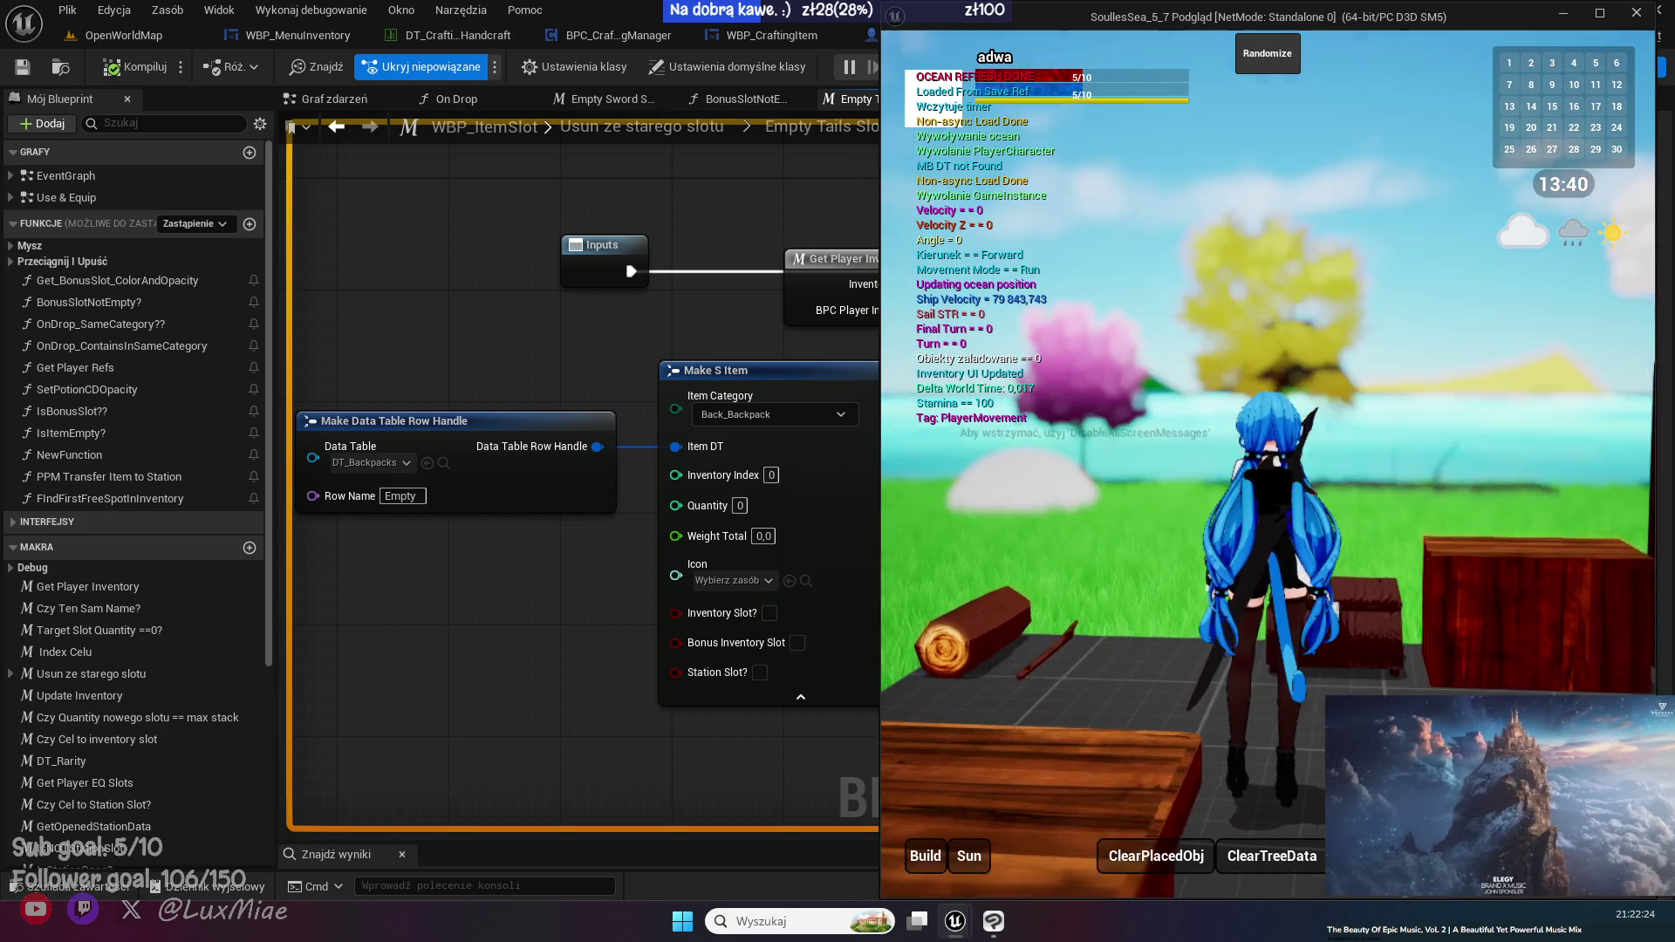
- In game, move the equipped backpack into an inventory slot
key("i")
mouse_move(1032, 624)
left_mouse_down()
mouse_move(1244, 328)
mouse_move(1284, 321)
left_mouse_up()
left_click(1012, 67)
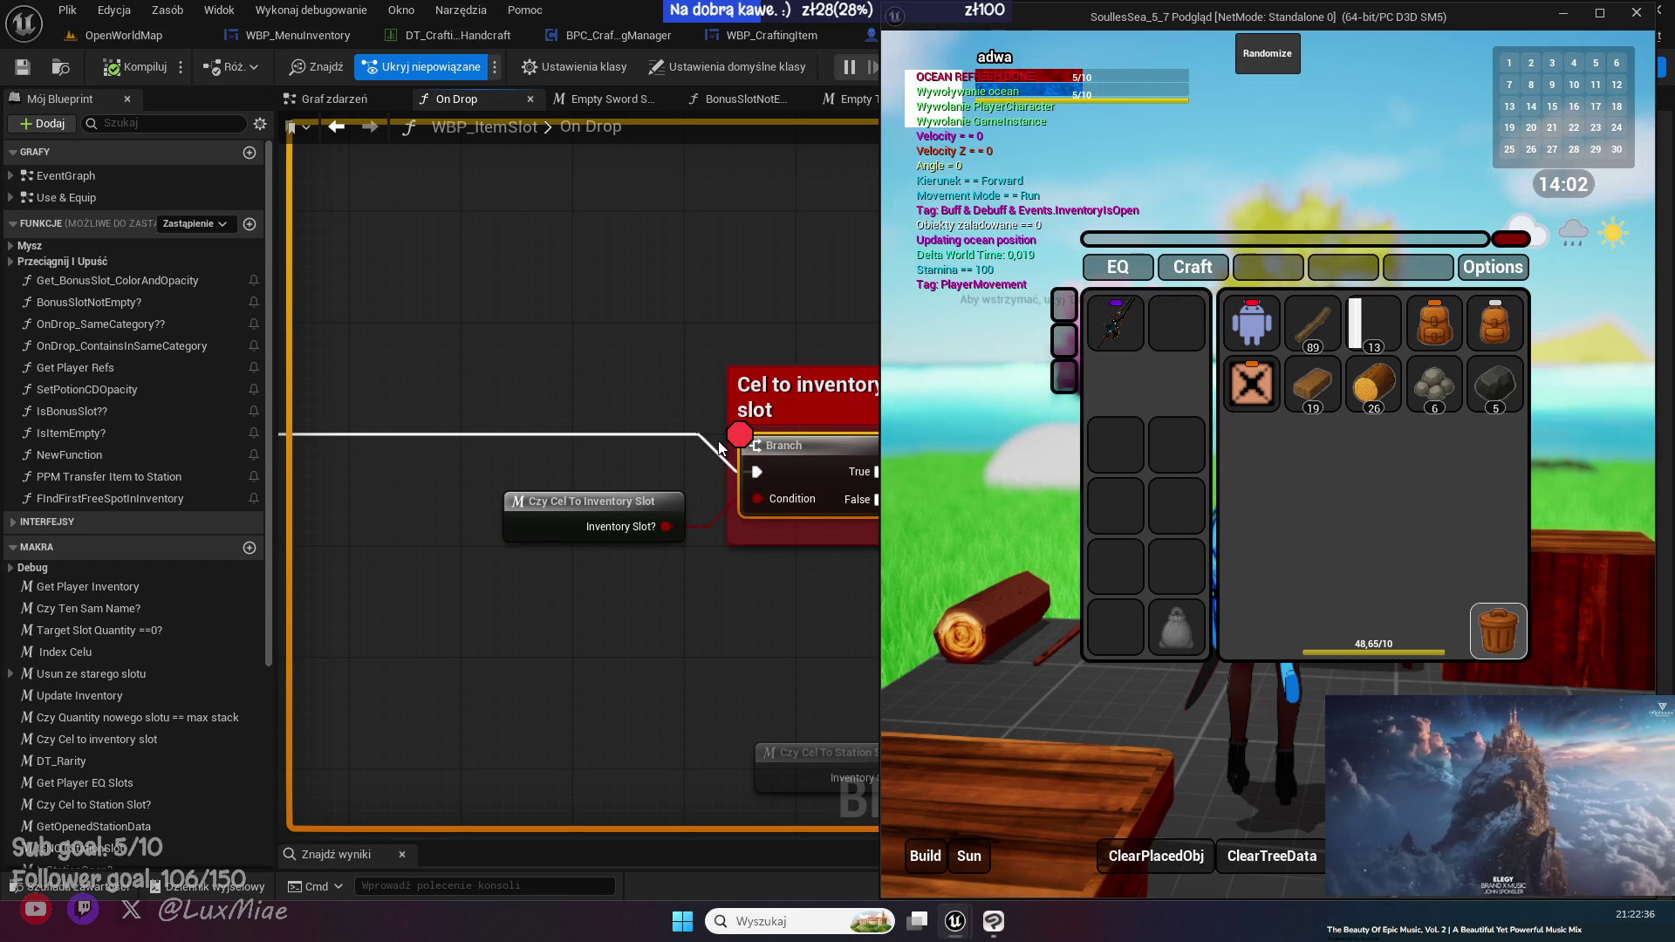
- Disable the breakpoint on the On Drop Branch node and stop the play session
left_click_drag(1182, 17, 1124, 553)
right_click(814, 471)
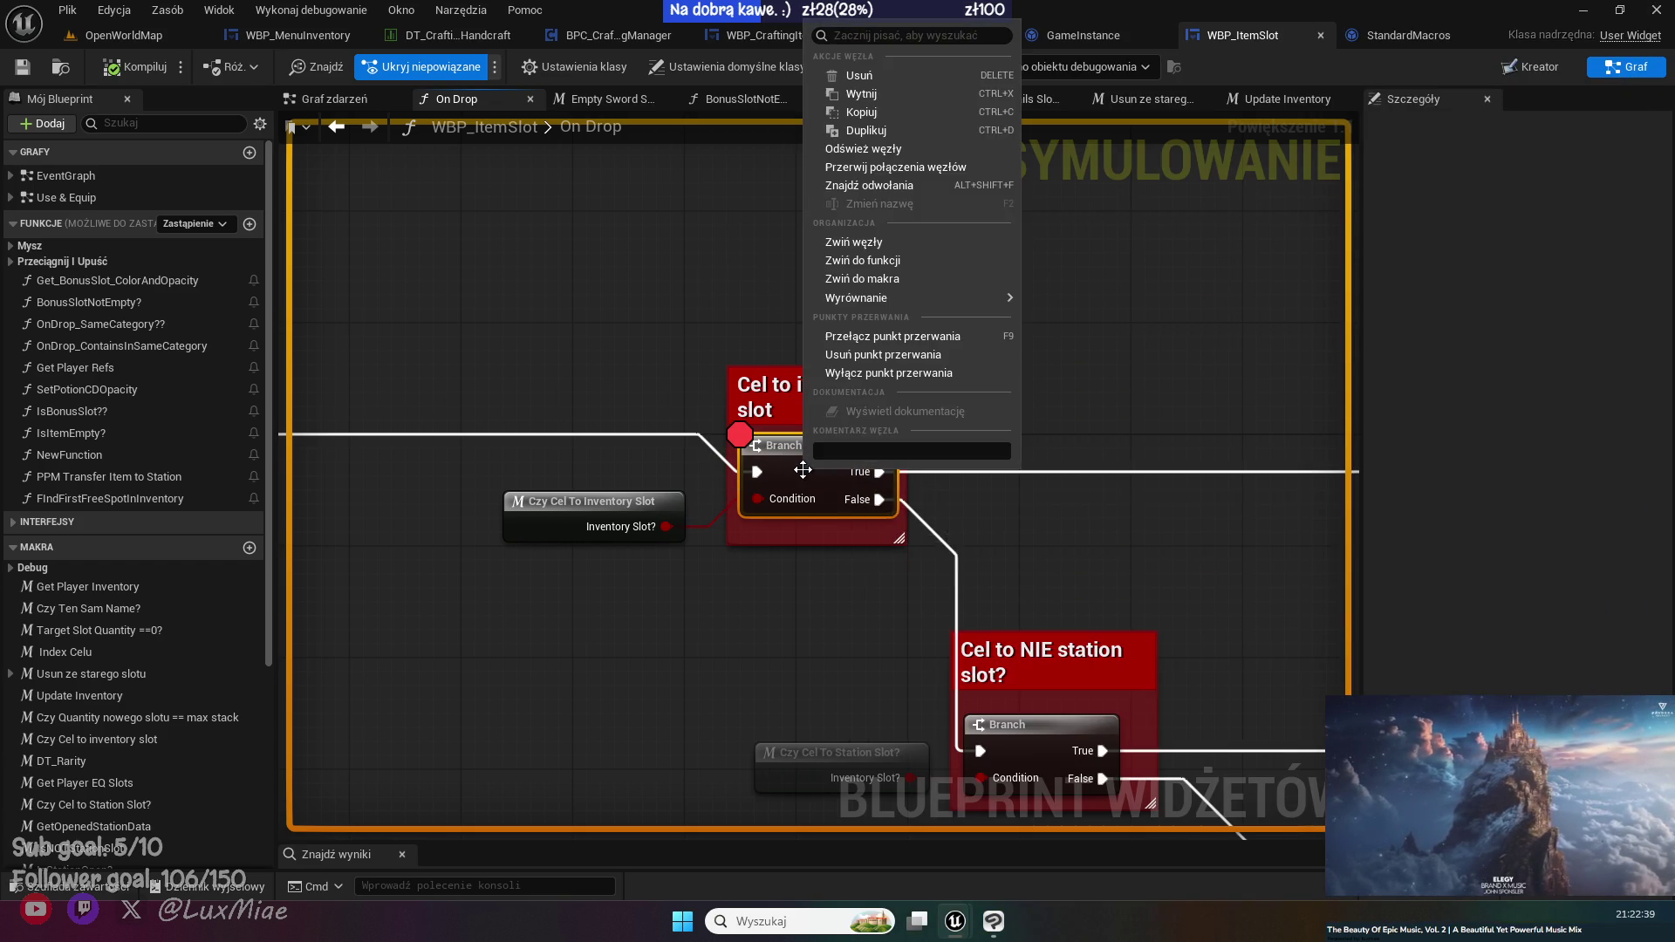
left_click(898, 374)
left_click(899, 67)
scroll(574, 343, "down", 11)
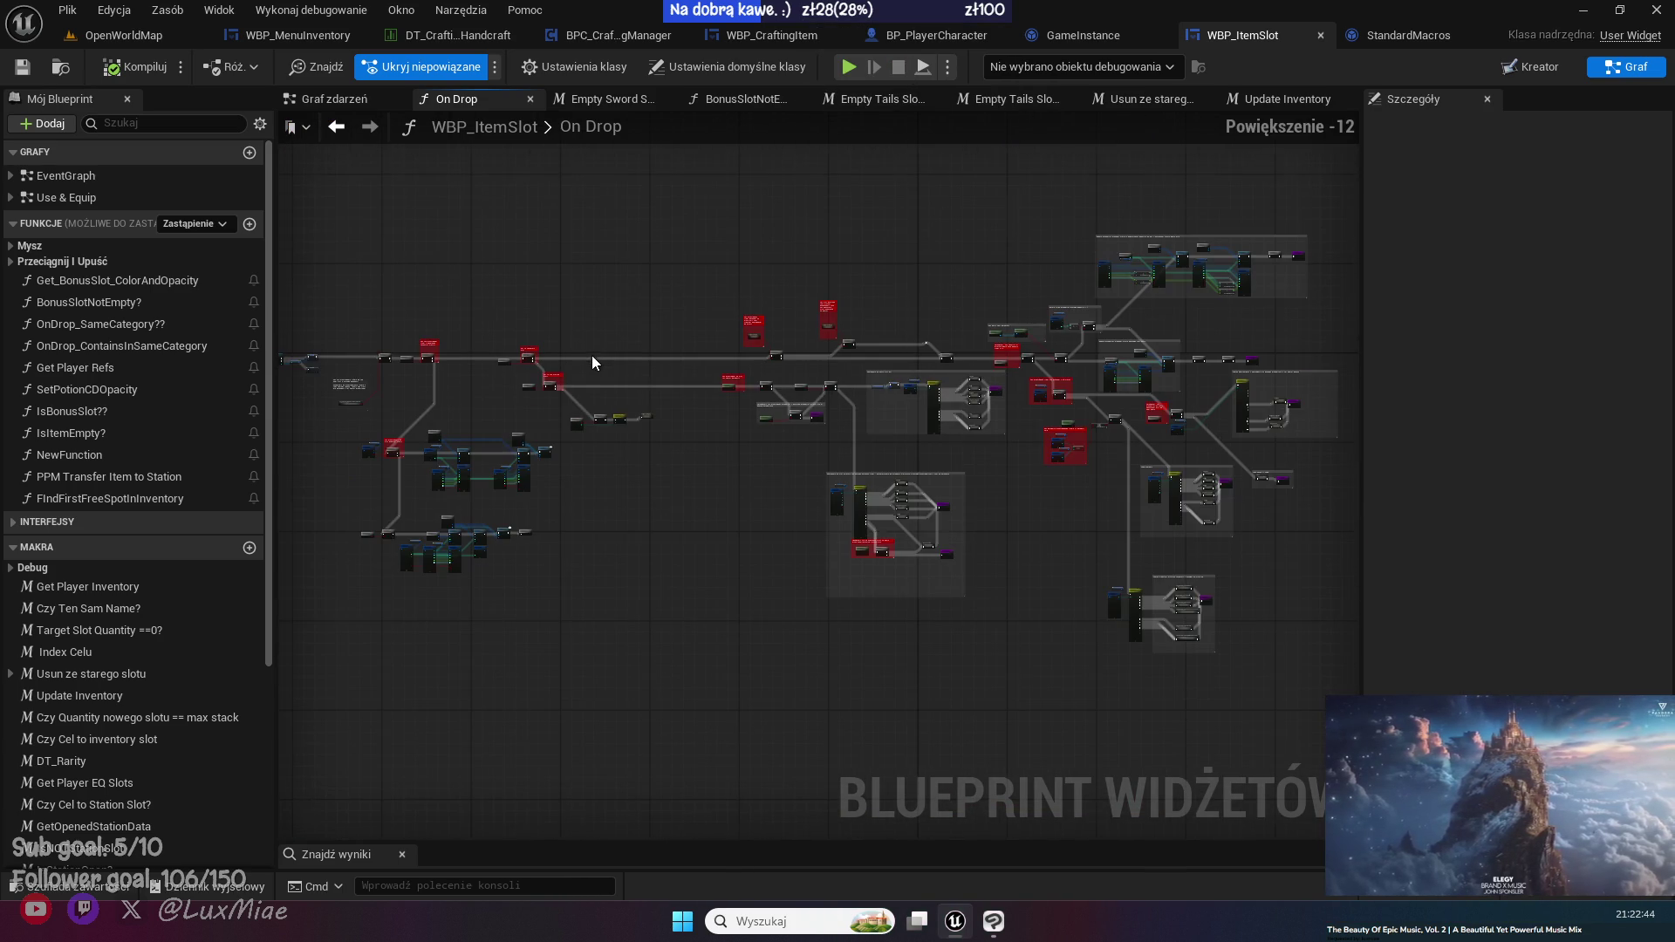
- Pan the On Drop graph to inspect the E_ItemCategory switch, Shift-check and Branch nodes
scroll(699, 608, "up", 11)
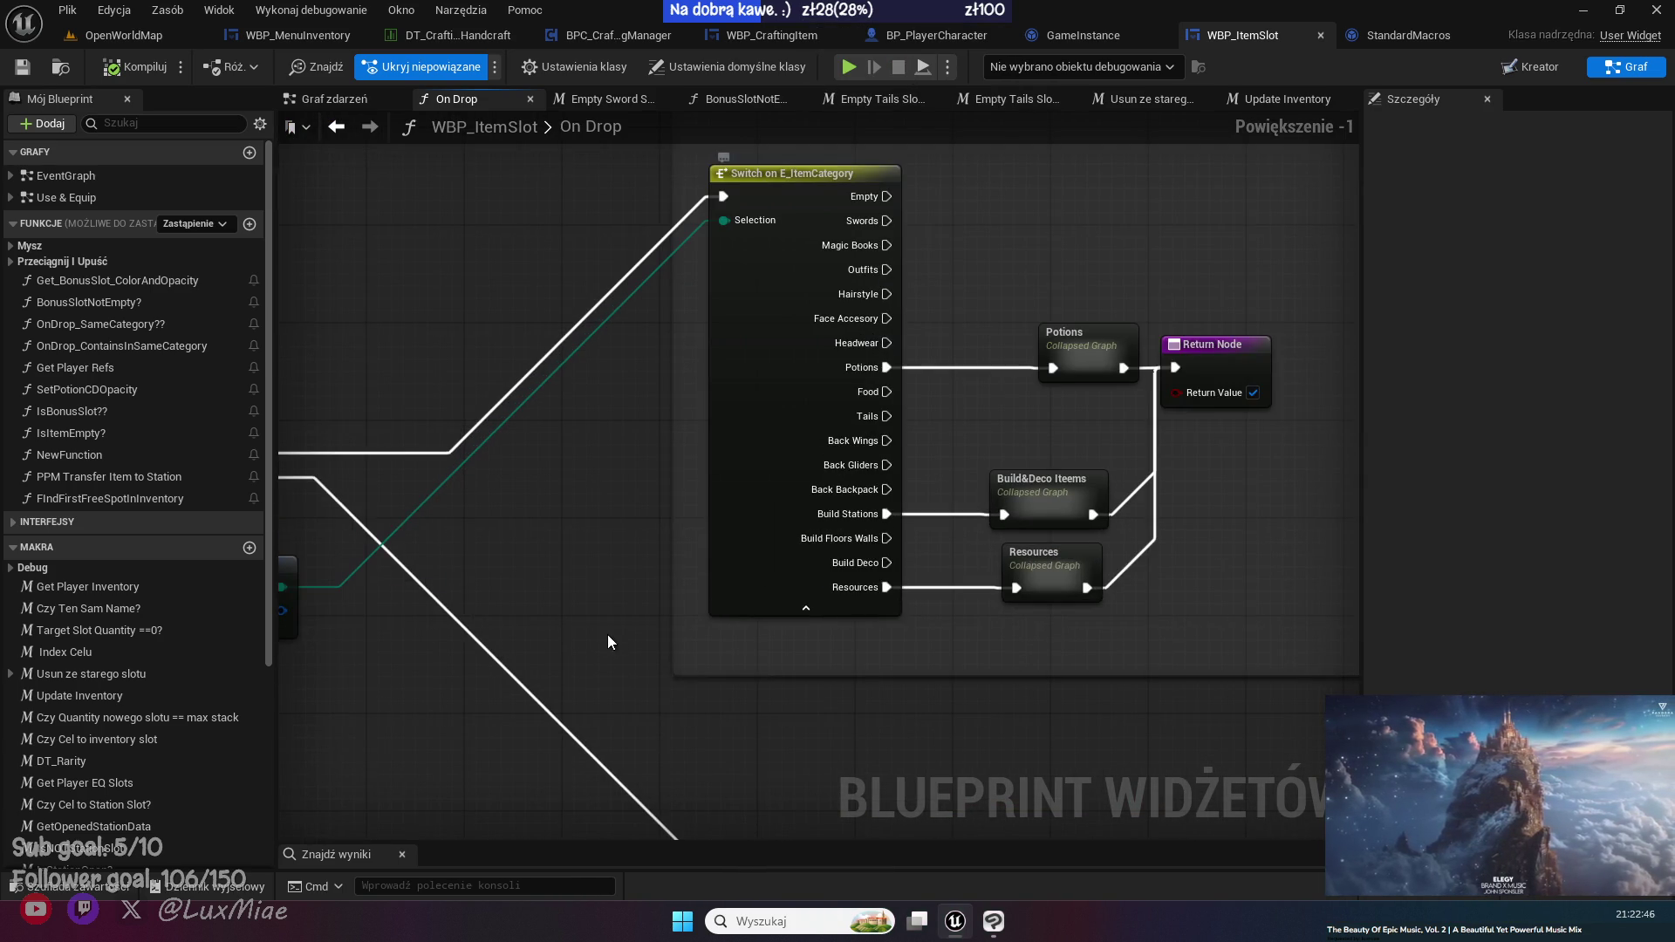
scroll(630, 353, "down", 2)
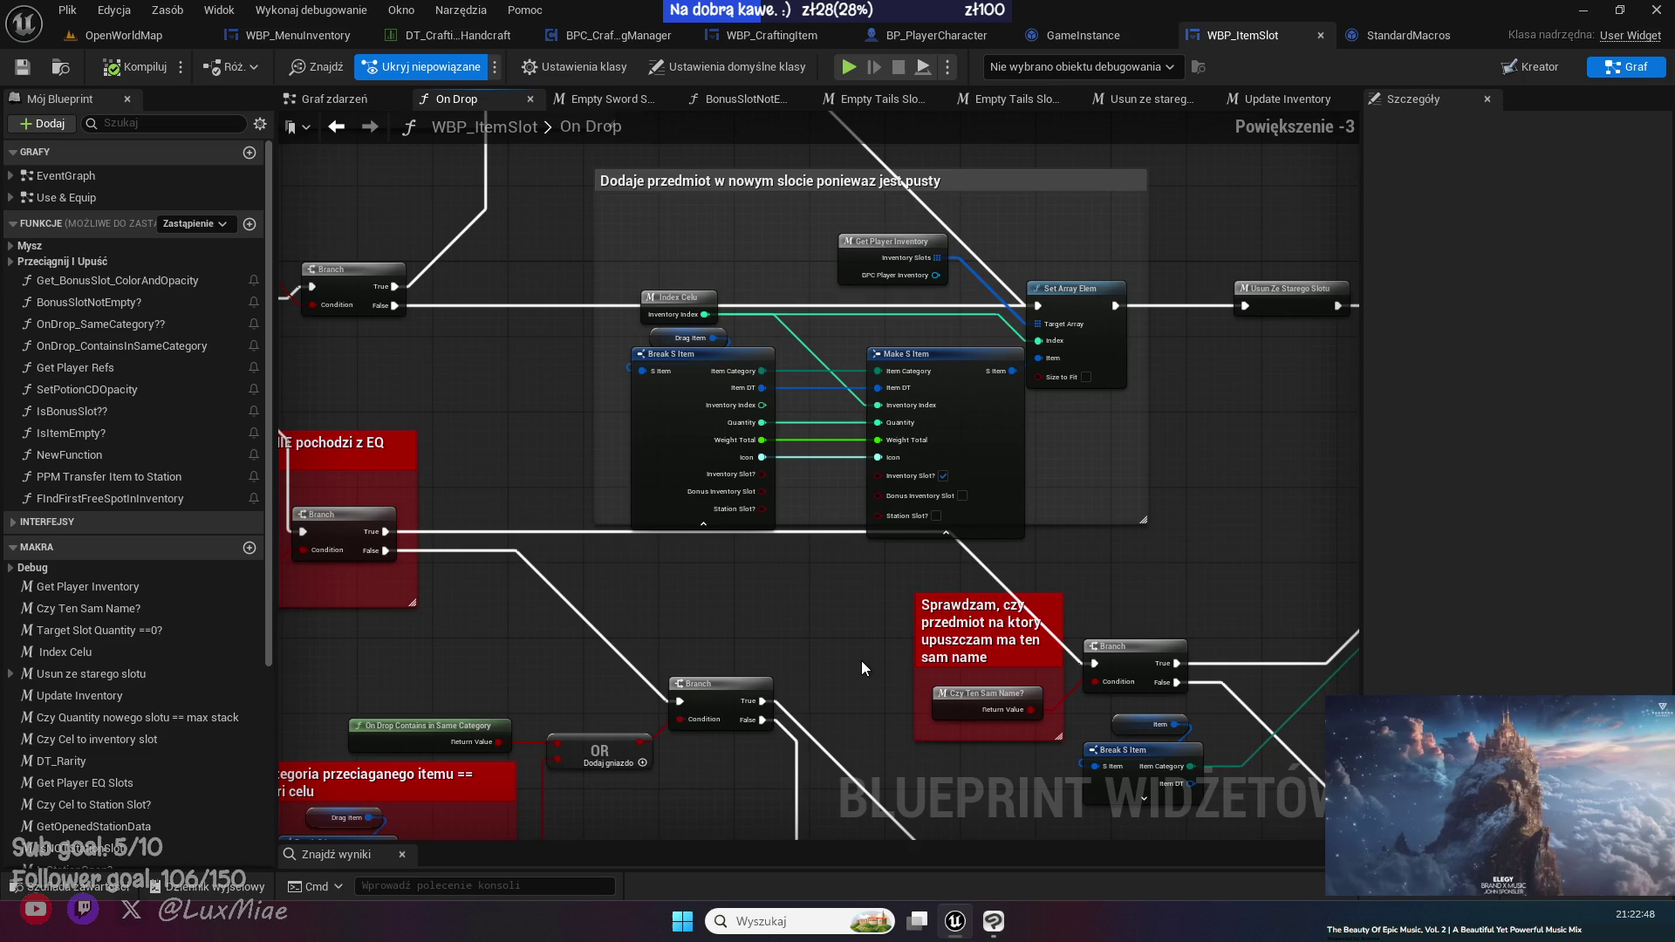
mouse_move(571, 598)
left_mouse_down()
mouse_move(990, 458)
mouse_move(766, 459)
left_mouse_up()
scroll(990, 458, "down", 2)
scroll(766, 459, "up", 2)
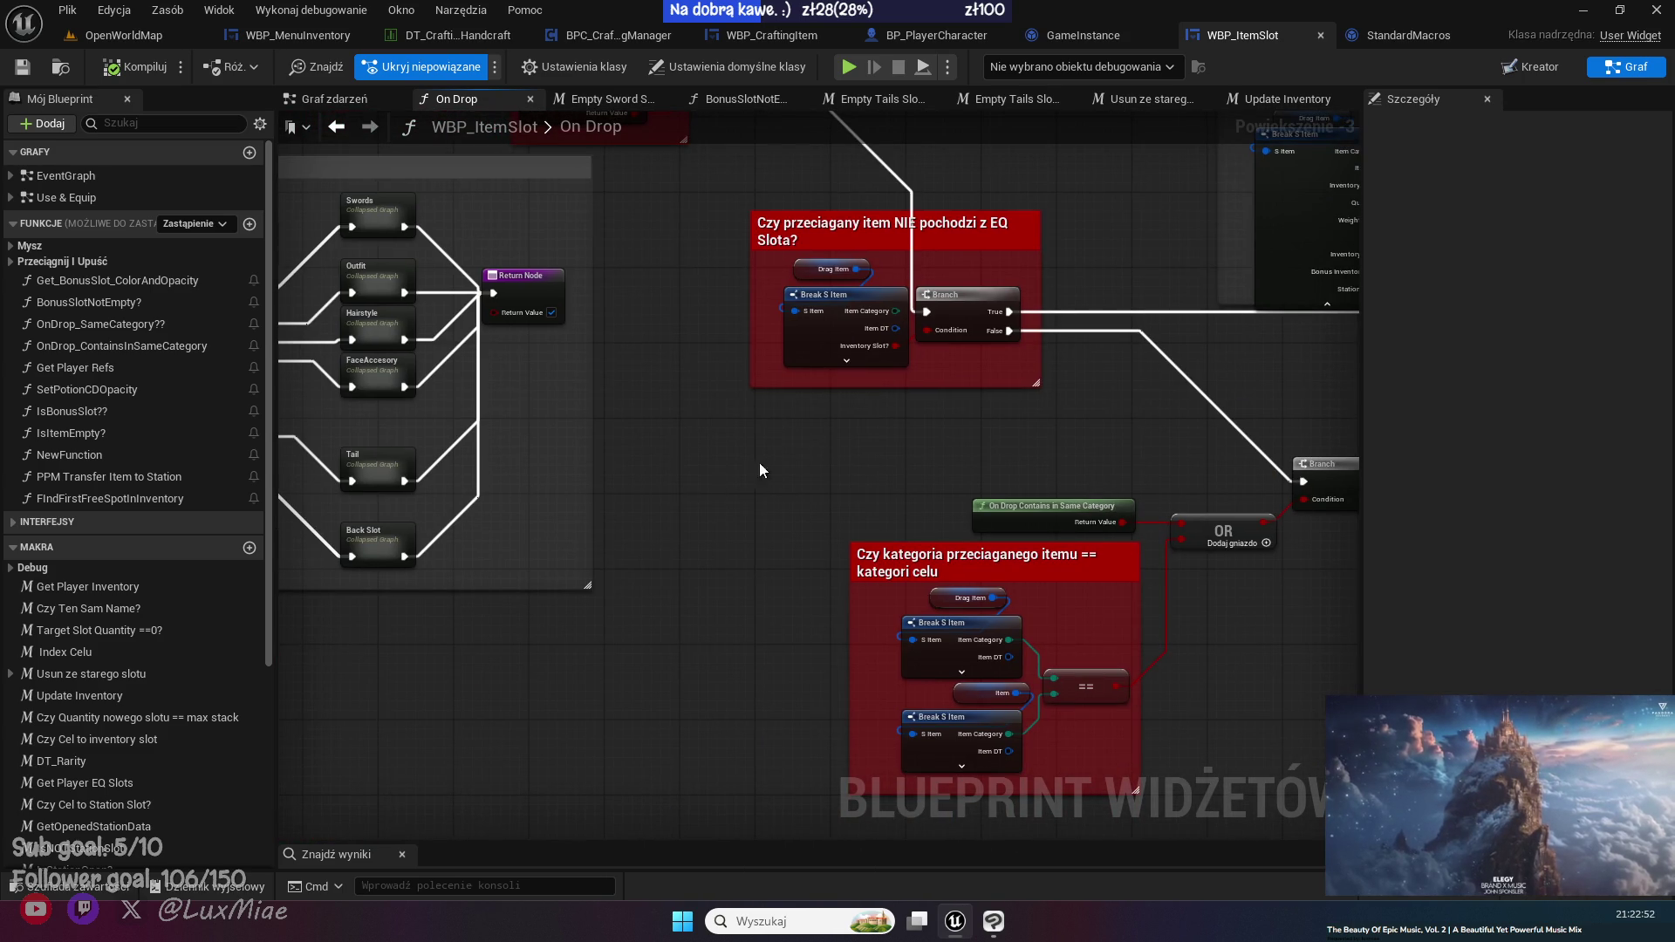
left_click_drag(650, 610, 1028, 552)
left_click_drag(1026, 551, 757, 595)
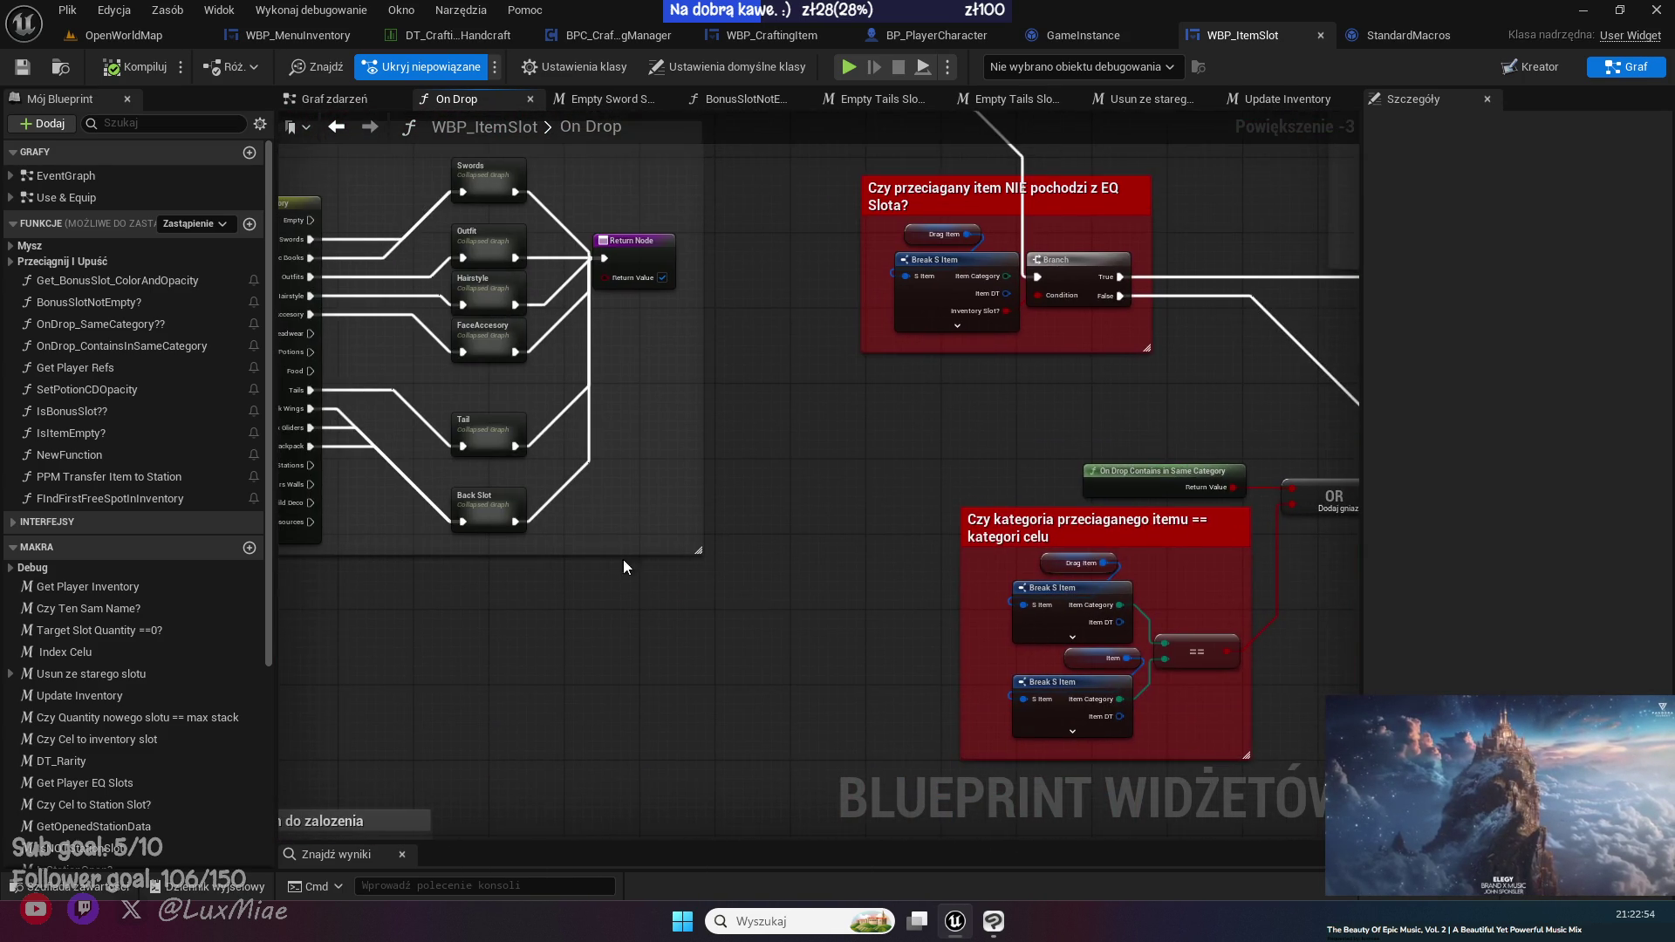
left_click_drag(790, 361, 829, 703)
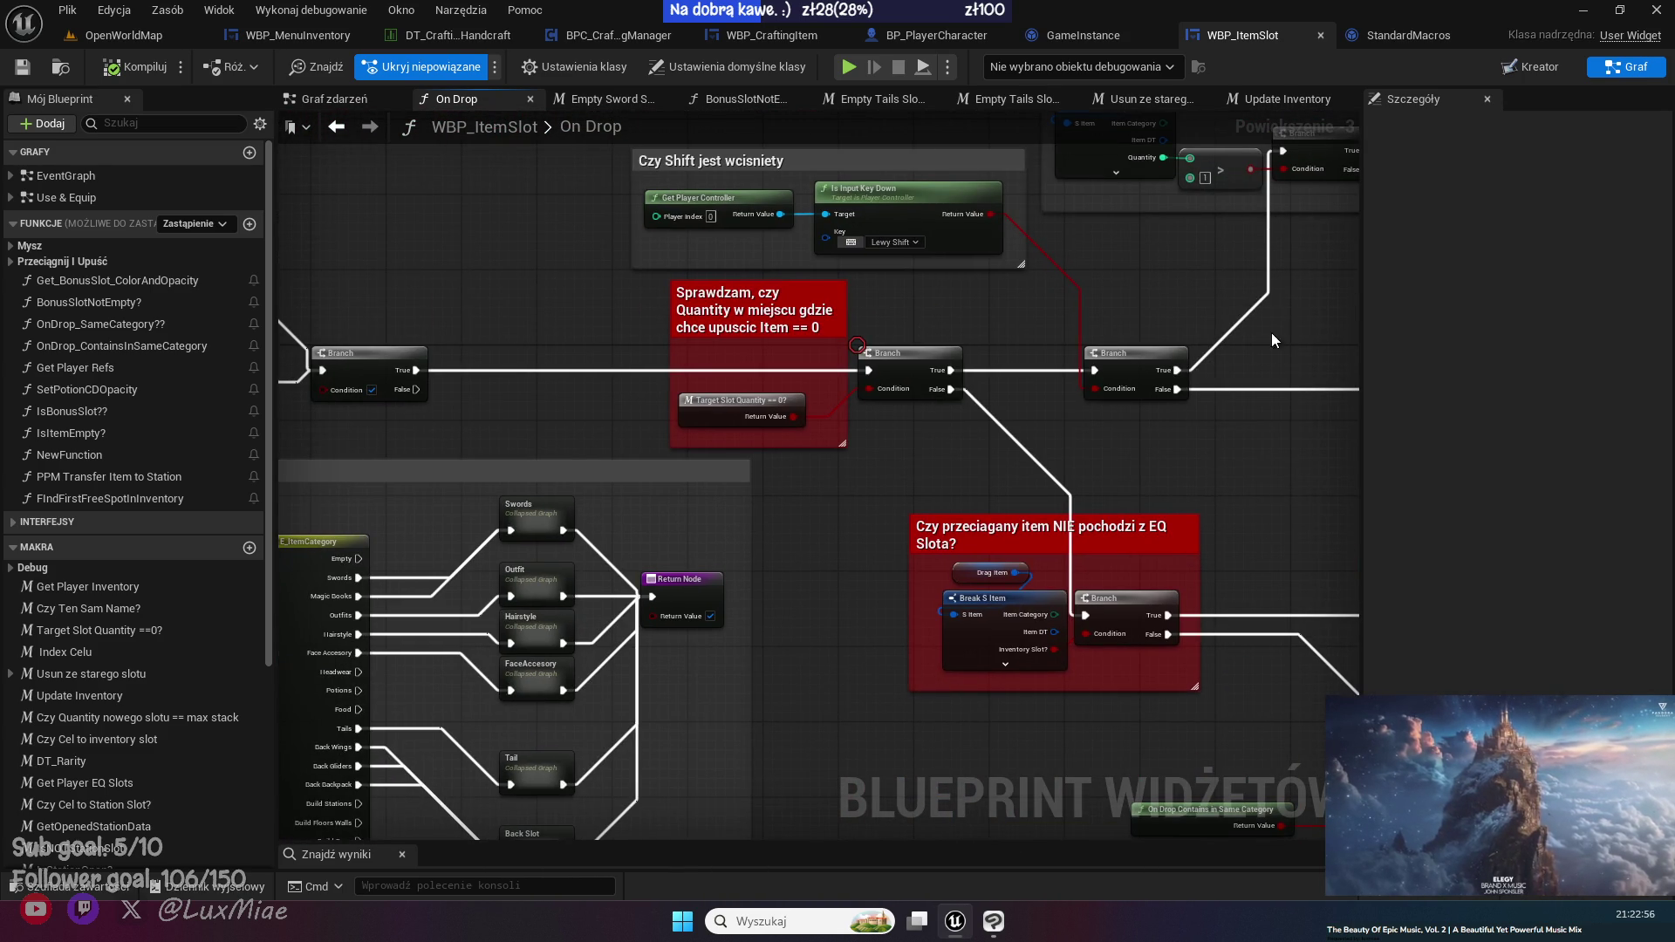
- In the Usun ze starego slotu macro, select the category switch and empty-slot nodes
left_click(1278, 101)
left_click(1125, 103)
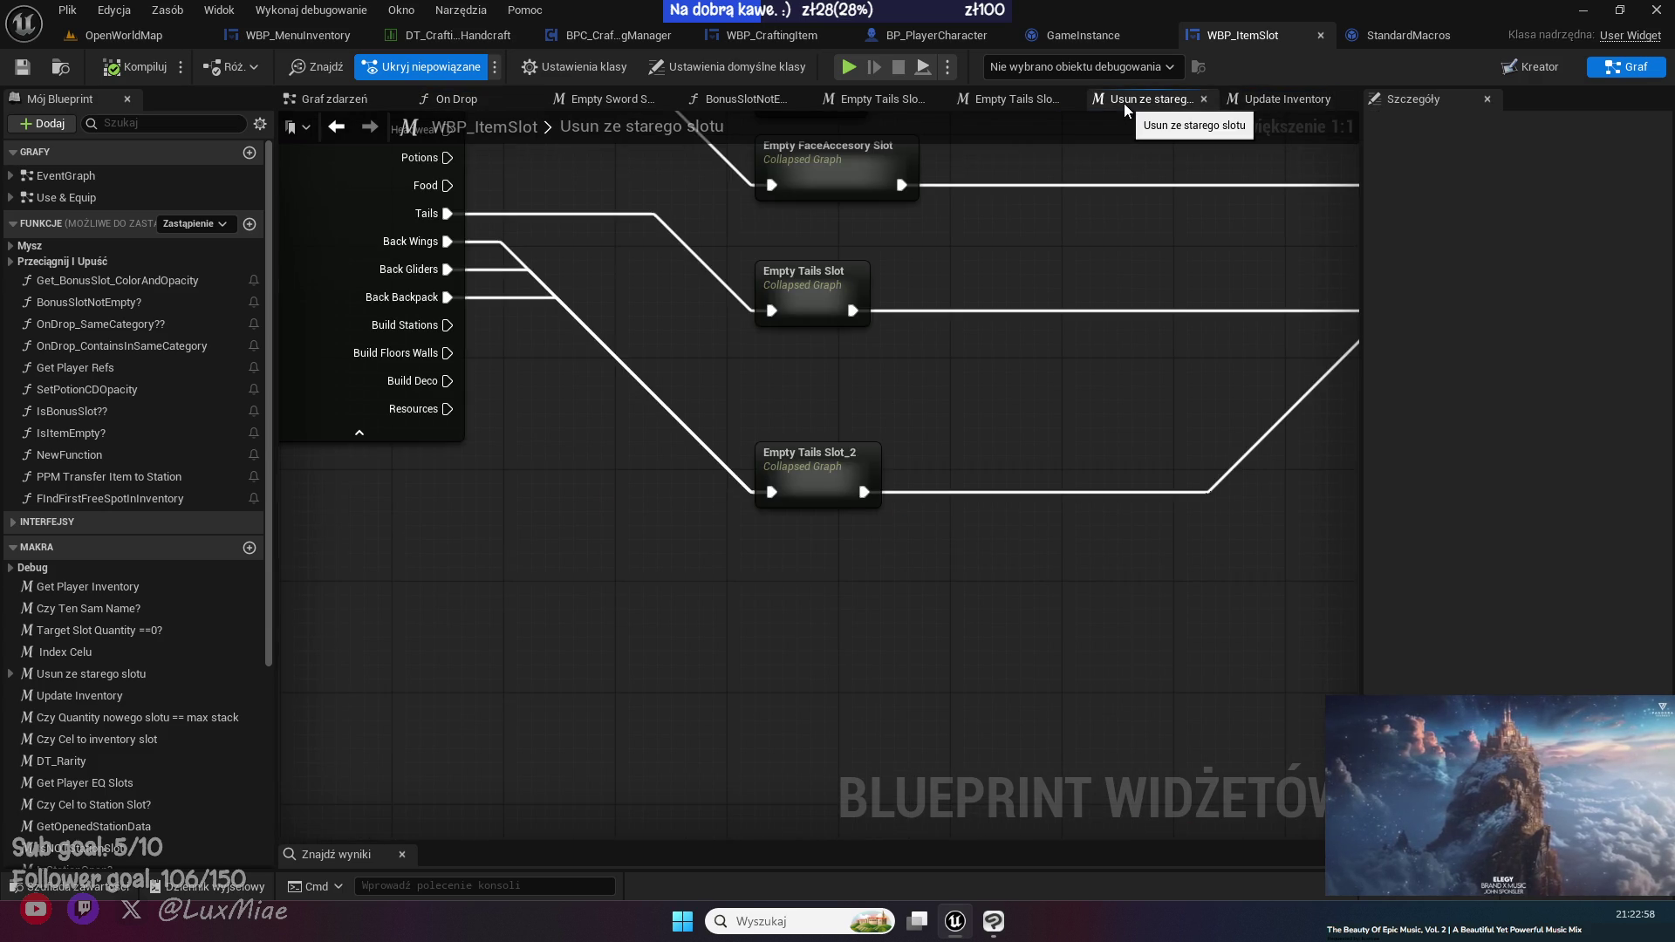
scroll(679, 310, "down", 4)
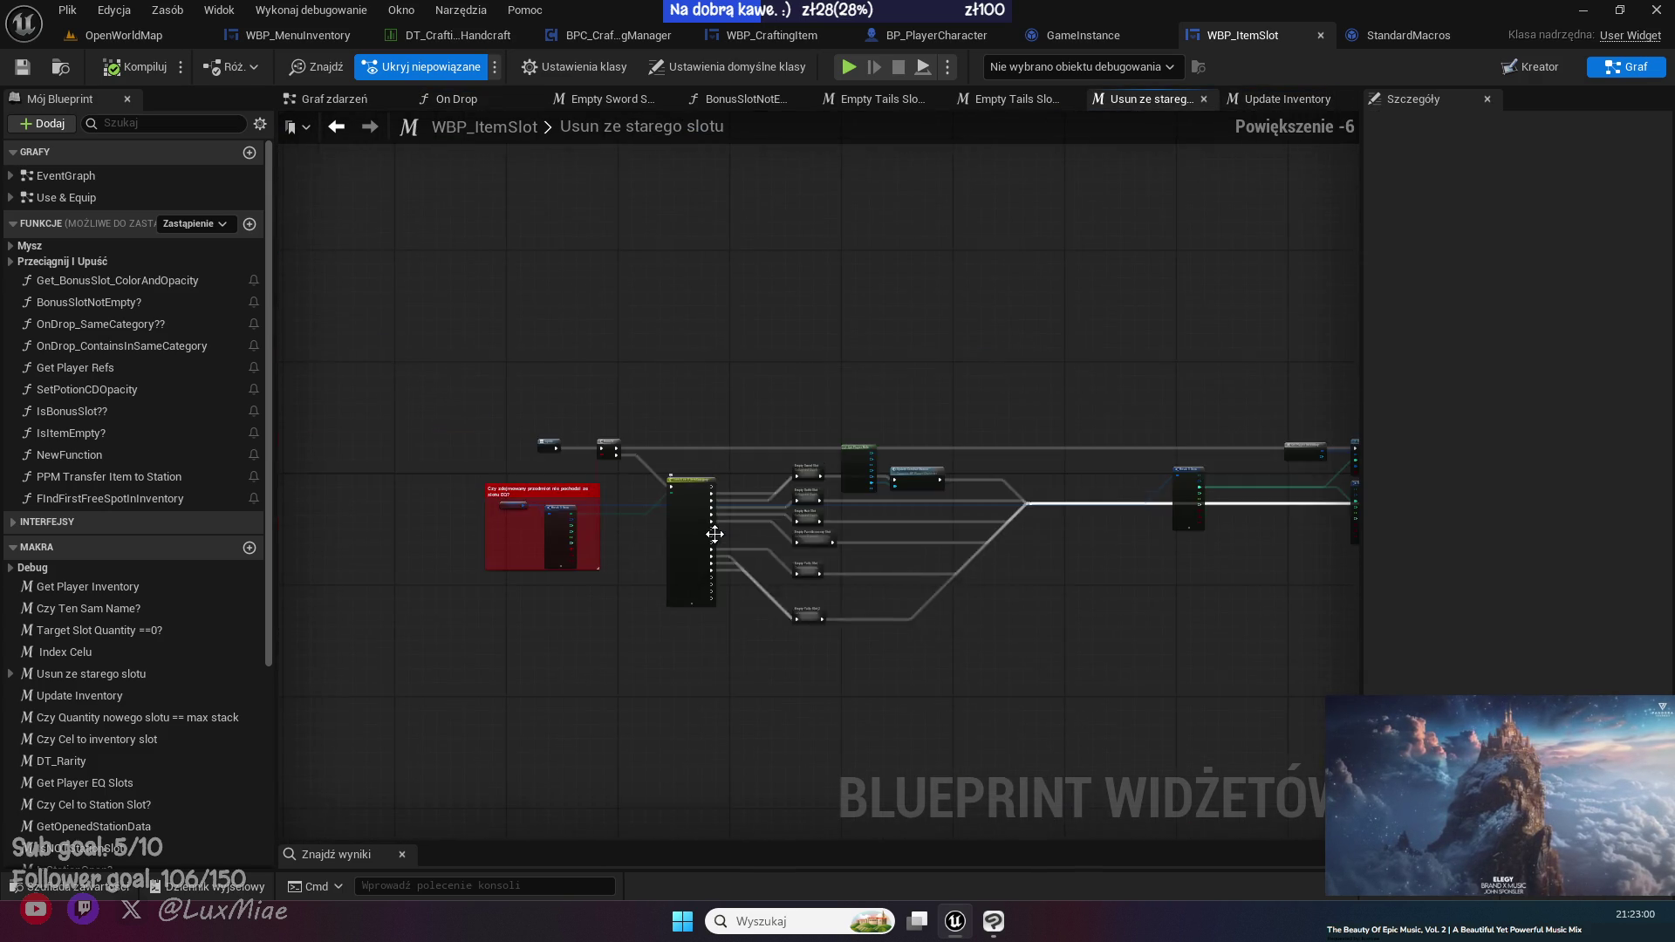
mouse_move(1052, 719)
left_mouse_down()
mouse_move(784, 424)
mouse_move(693, 358)
mouse_move(694, 504)
mouse_move(806, 710)
mouse_move(949, 609)
mouse_move(672, 215)
left_mouse_up()
- Wrap the selected nodes in a comment titled "Ustawiamy ikonke pustego slotu"
key("c")
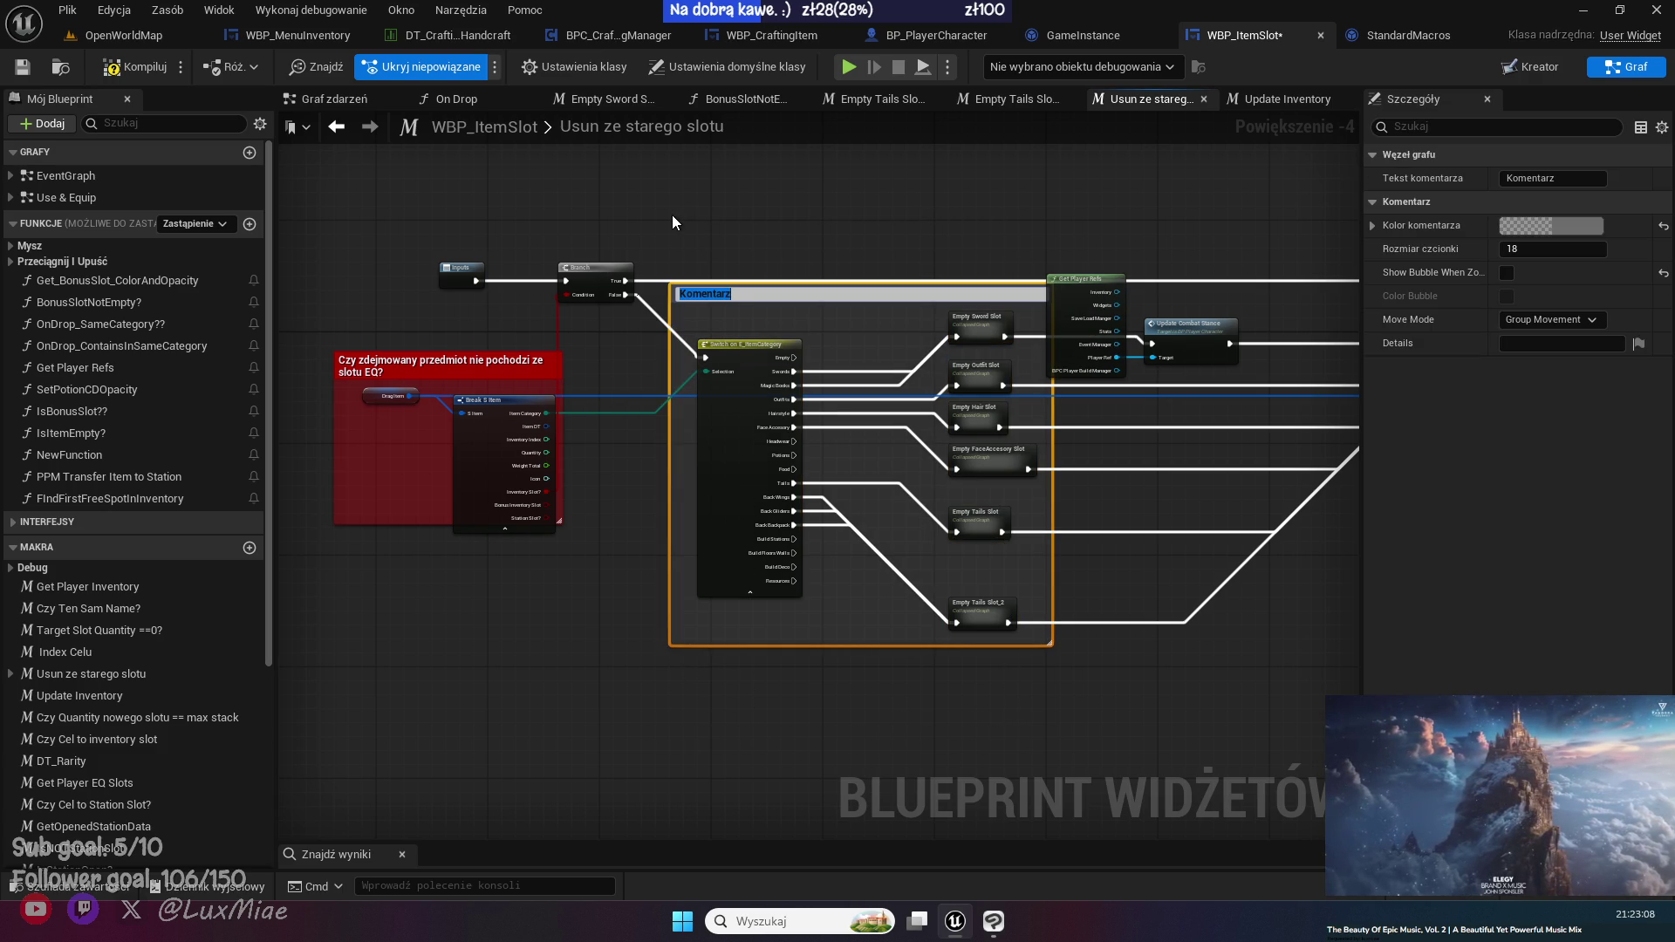
type("Ustawiamy")
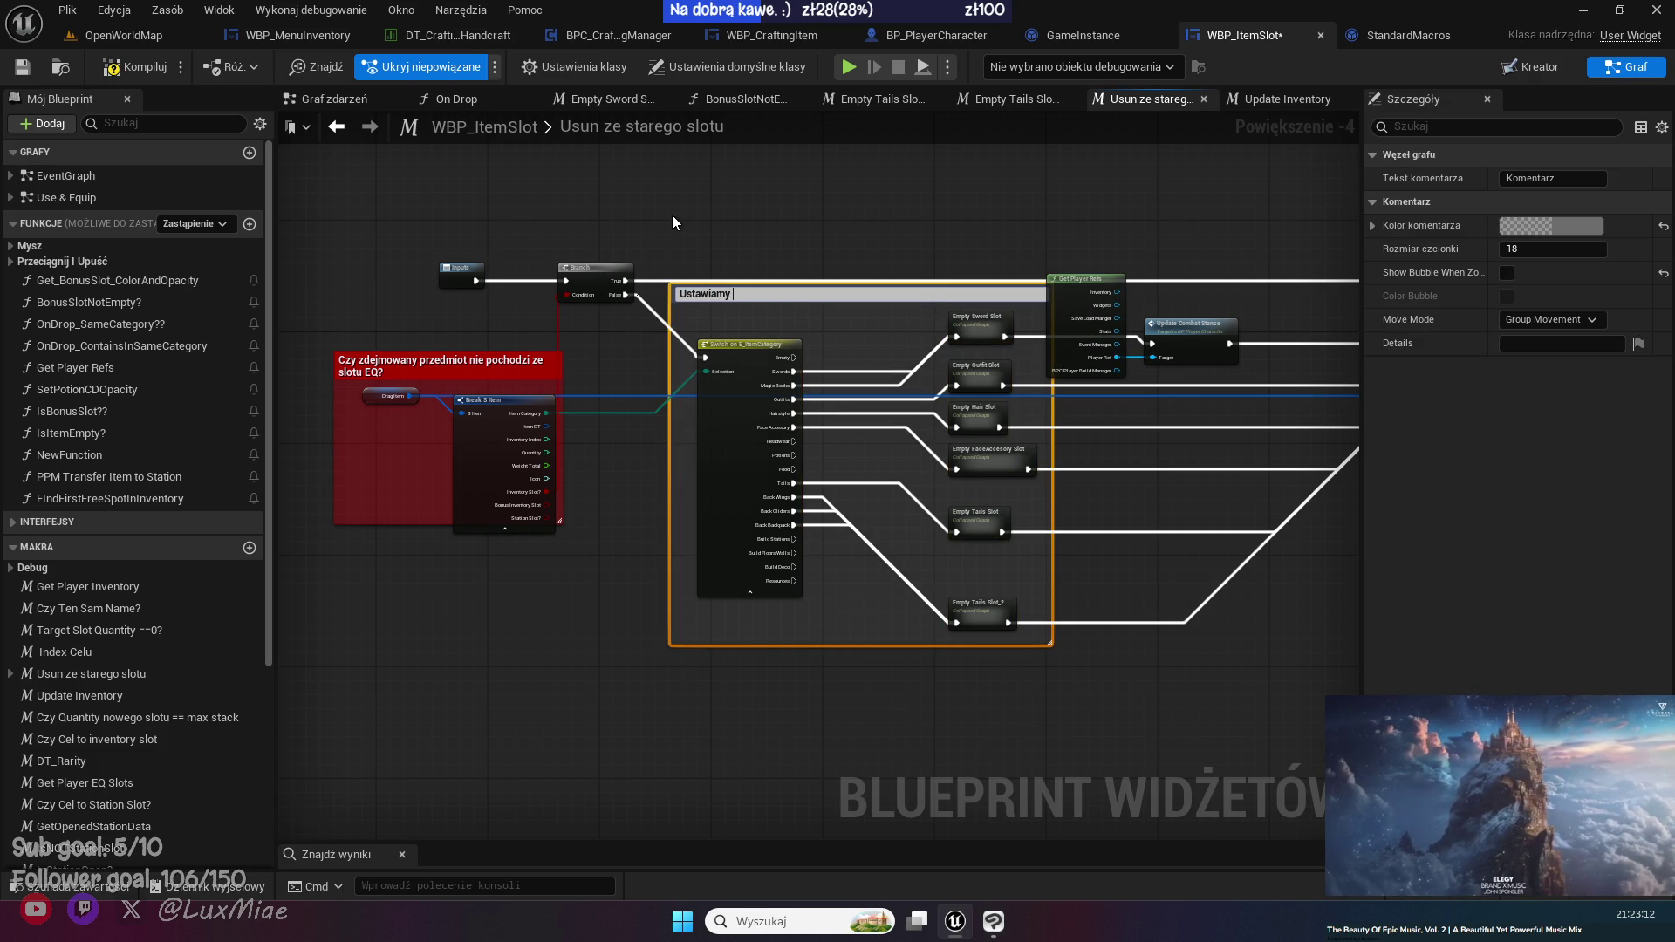
type(" ikonke pus")
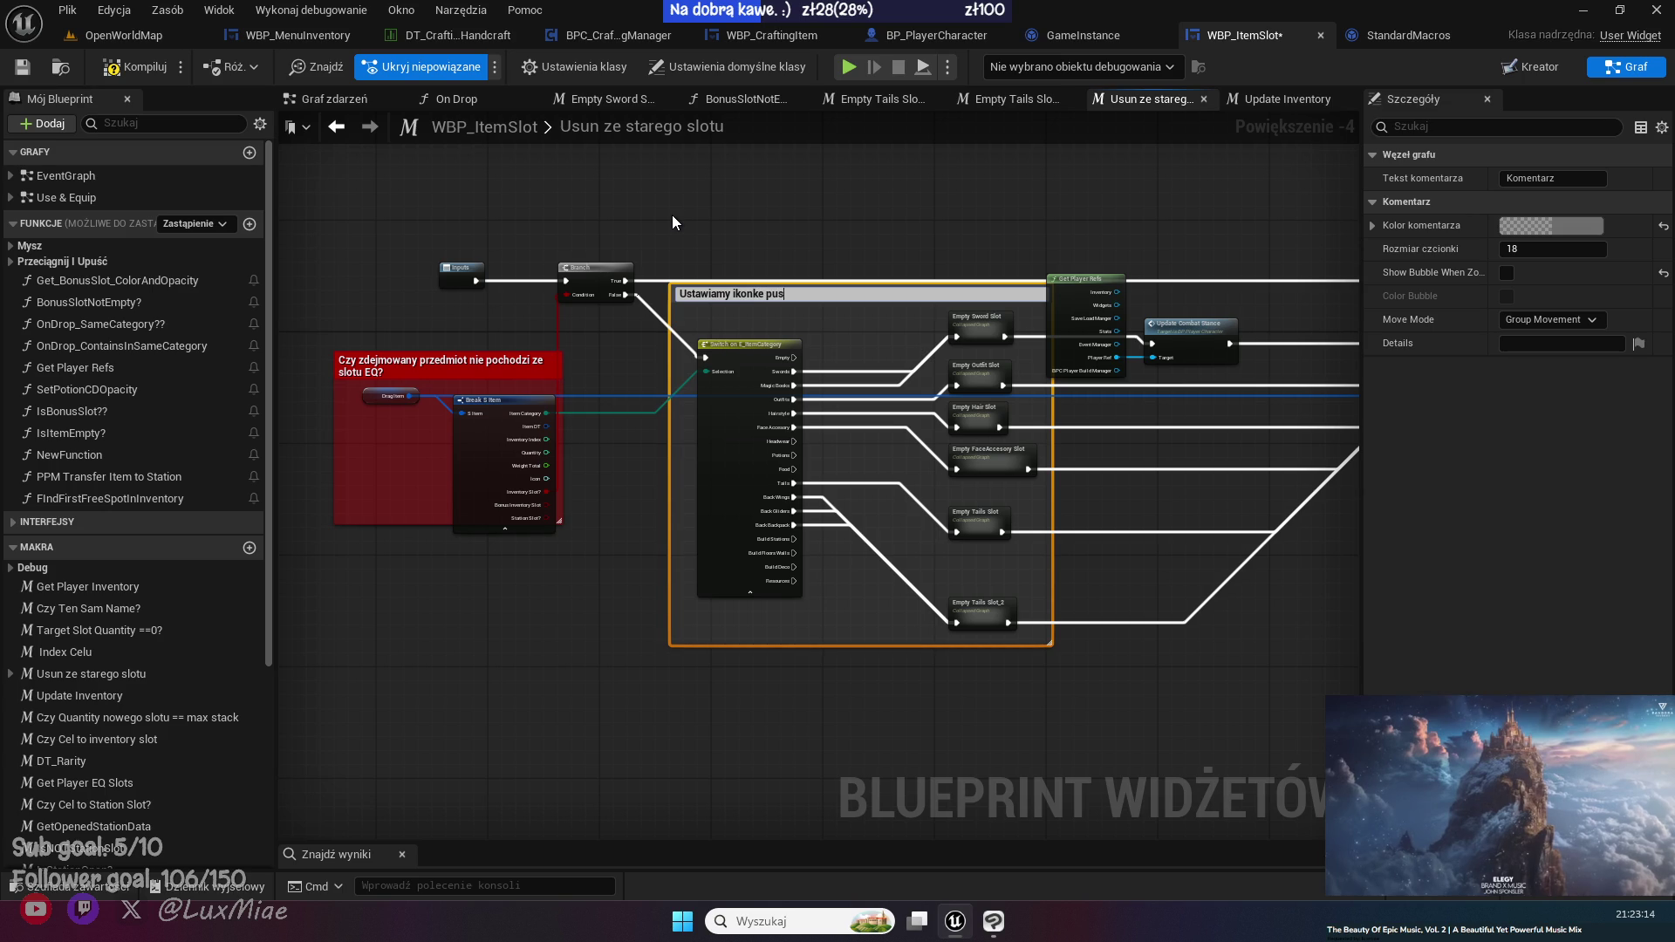
type("tego slotu")
key("Return")
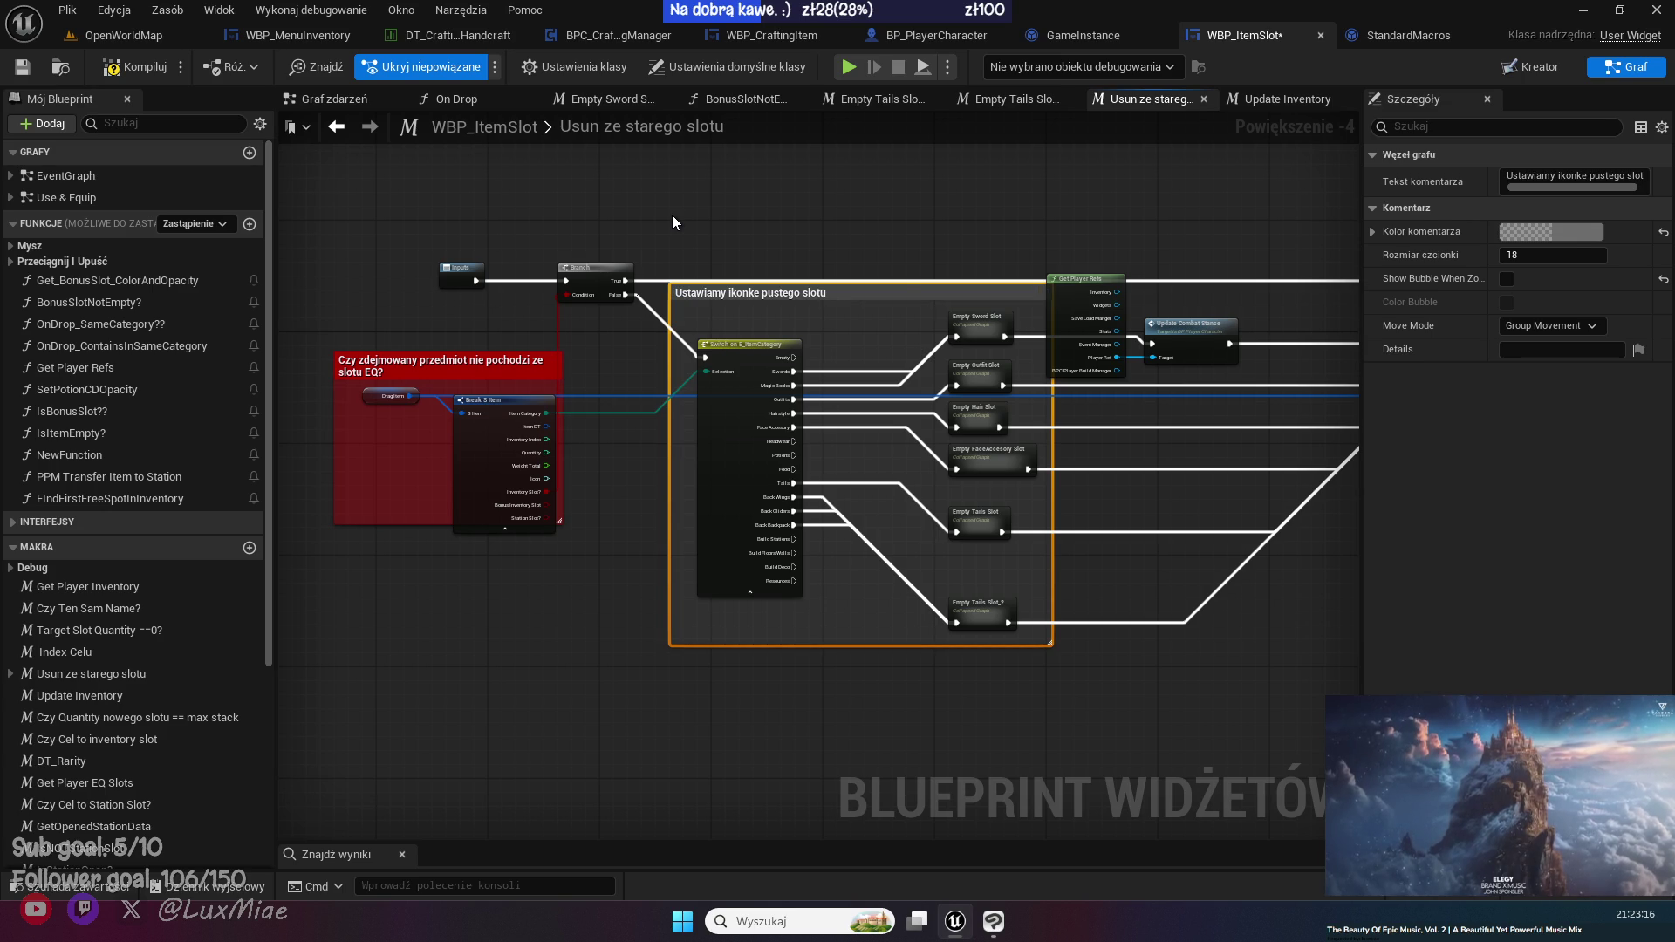
- Resize the comment box and enable Show Bubble When Zoomed, leaving its colour unchanged
left_click_drag(896, 290, 890, 218)
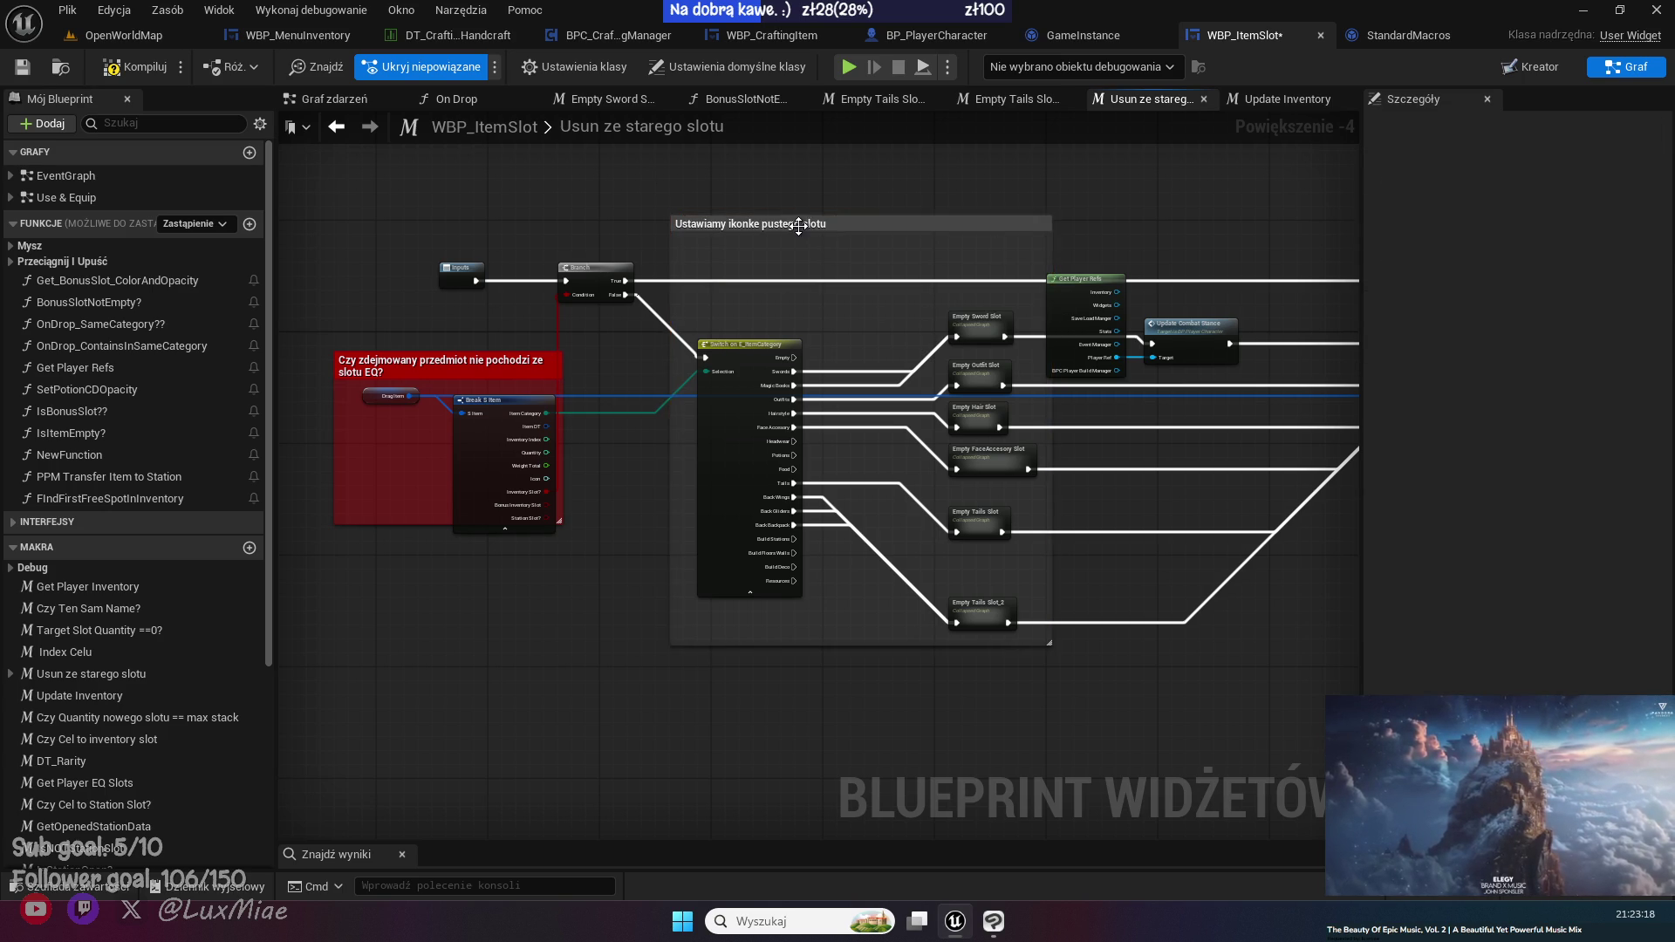
left_click(1505, 279)
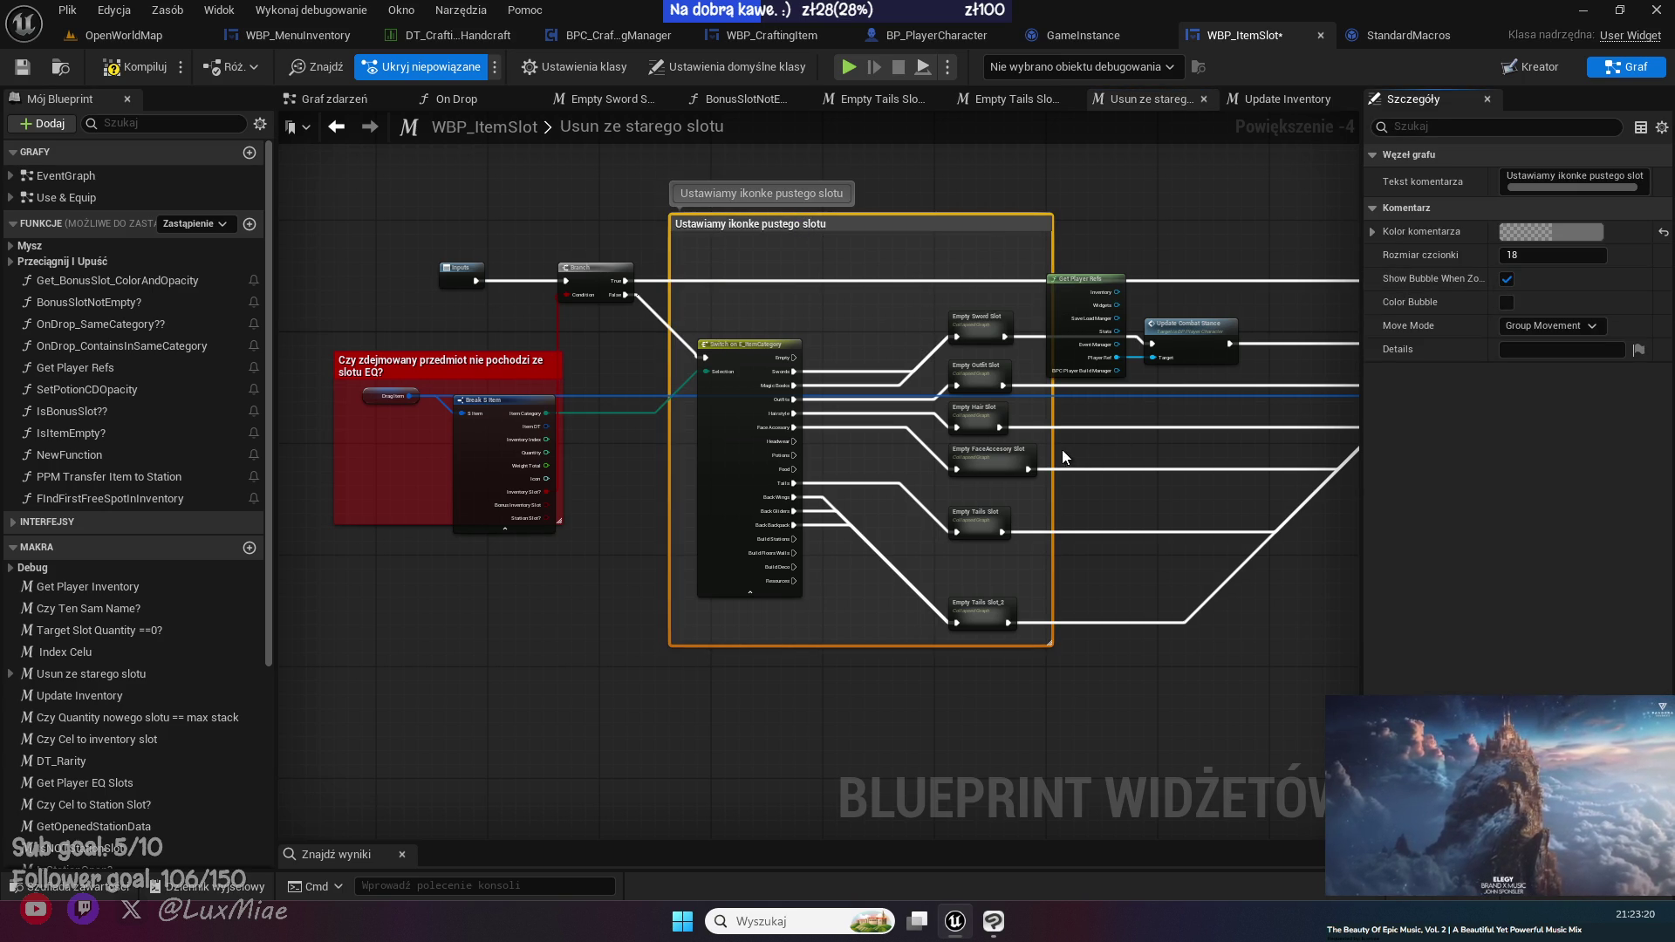
left_click_drag(1052, 444, 1038, 444)
left_click(1562, 232)
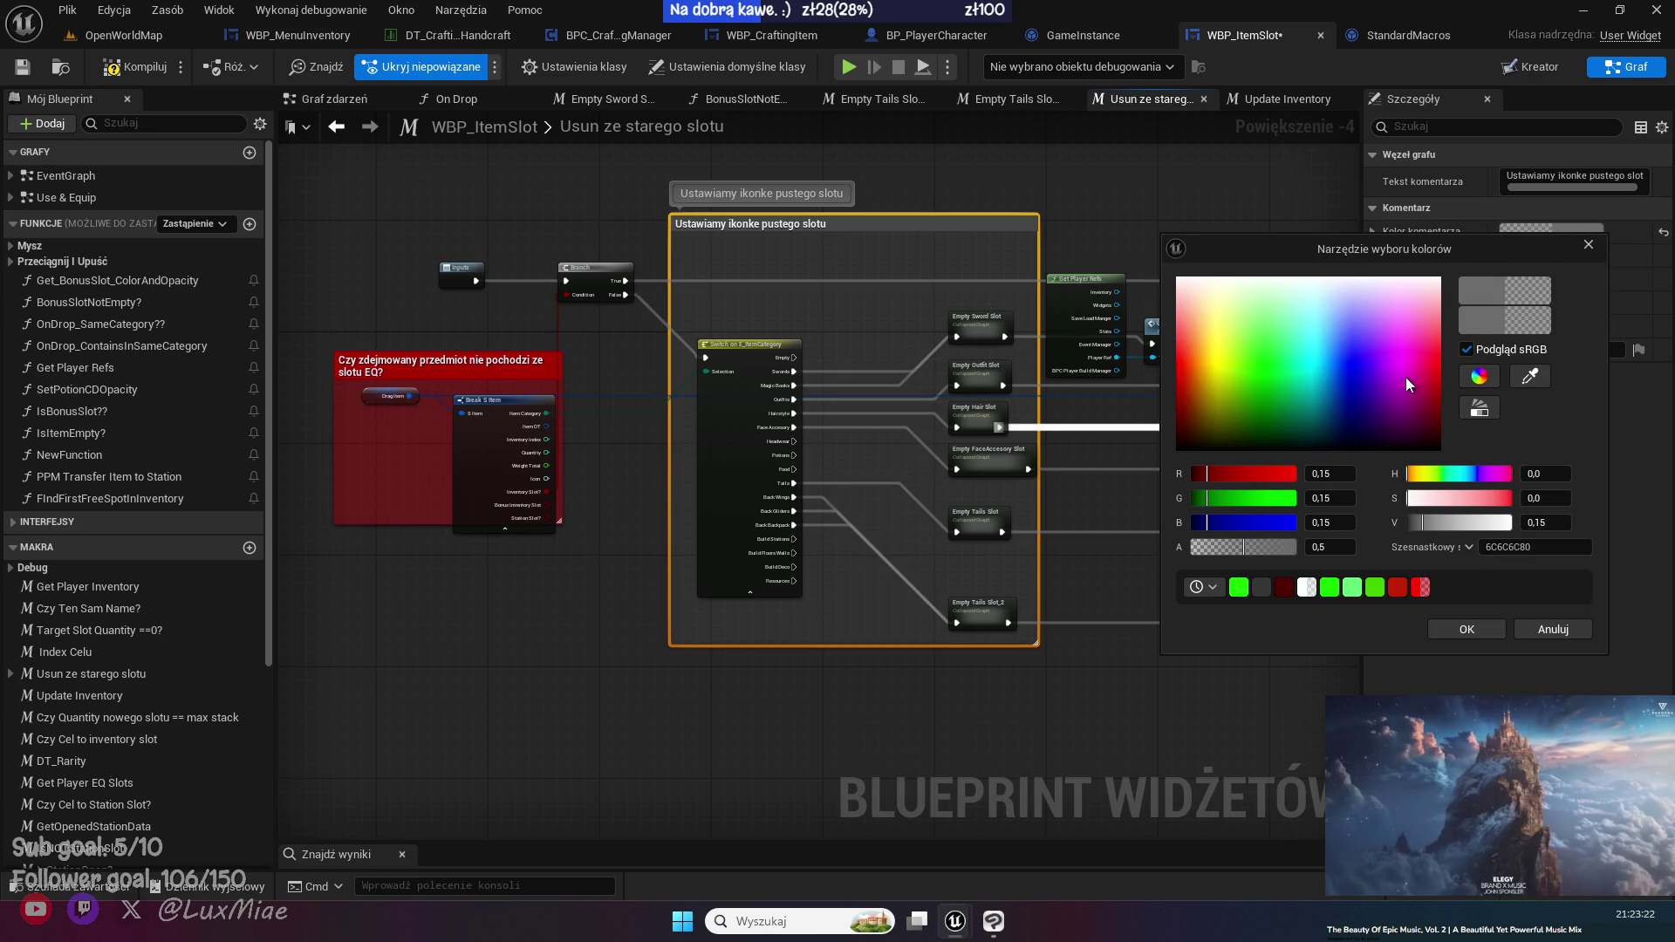
left_click(1448, 629)
left_click(586, 645)
scroll(581, 389, "up", 2)
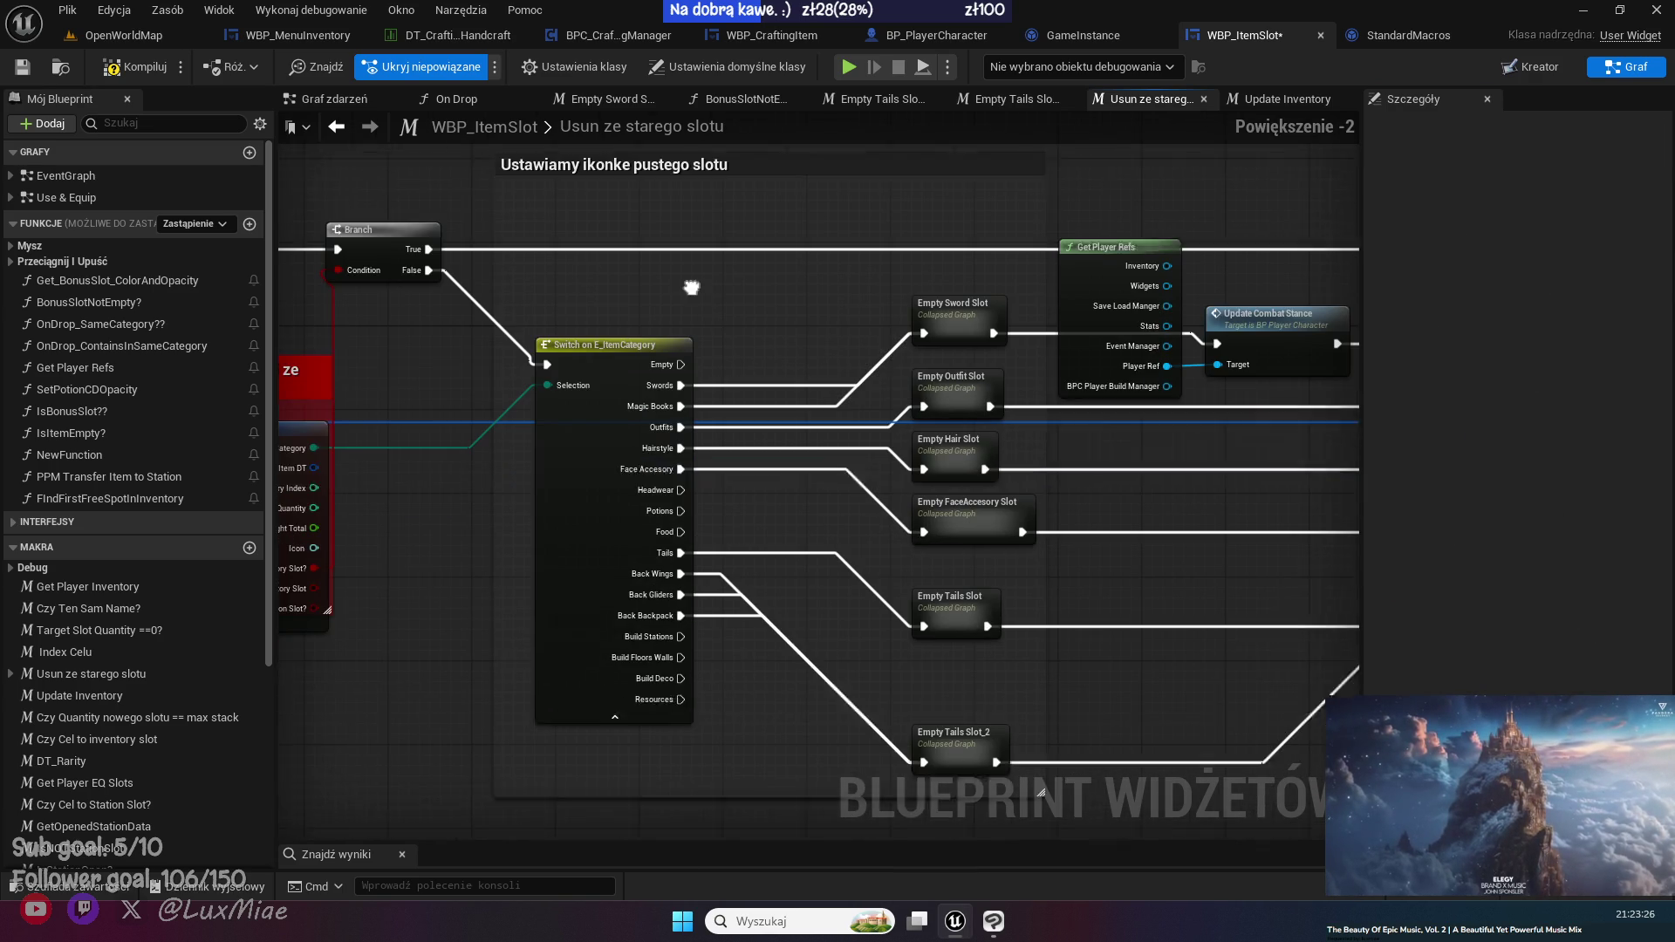
- Add a bookmark named 'UstawianieIkonkiPustegoSlotuEQ' for the current macro view
left_click(295, 129)
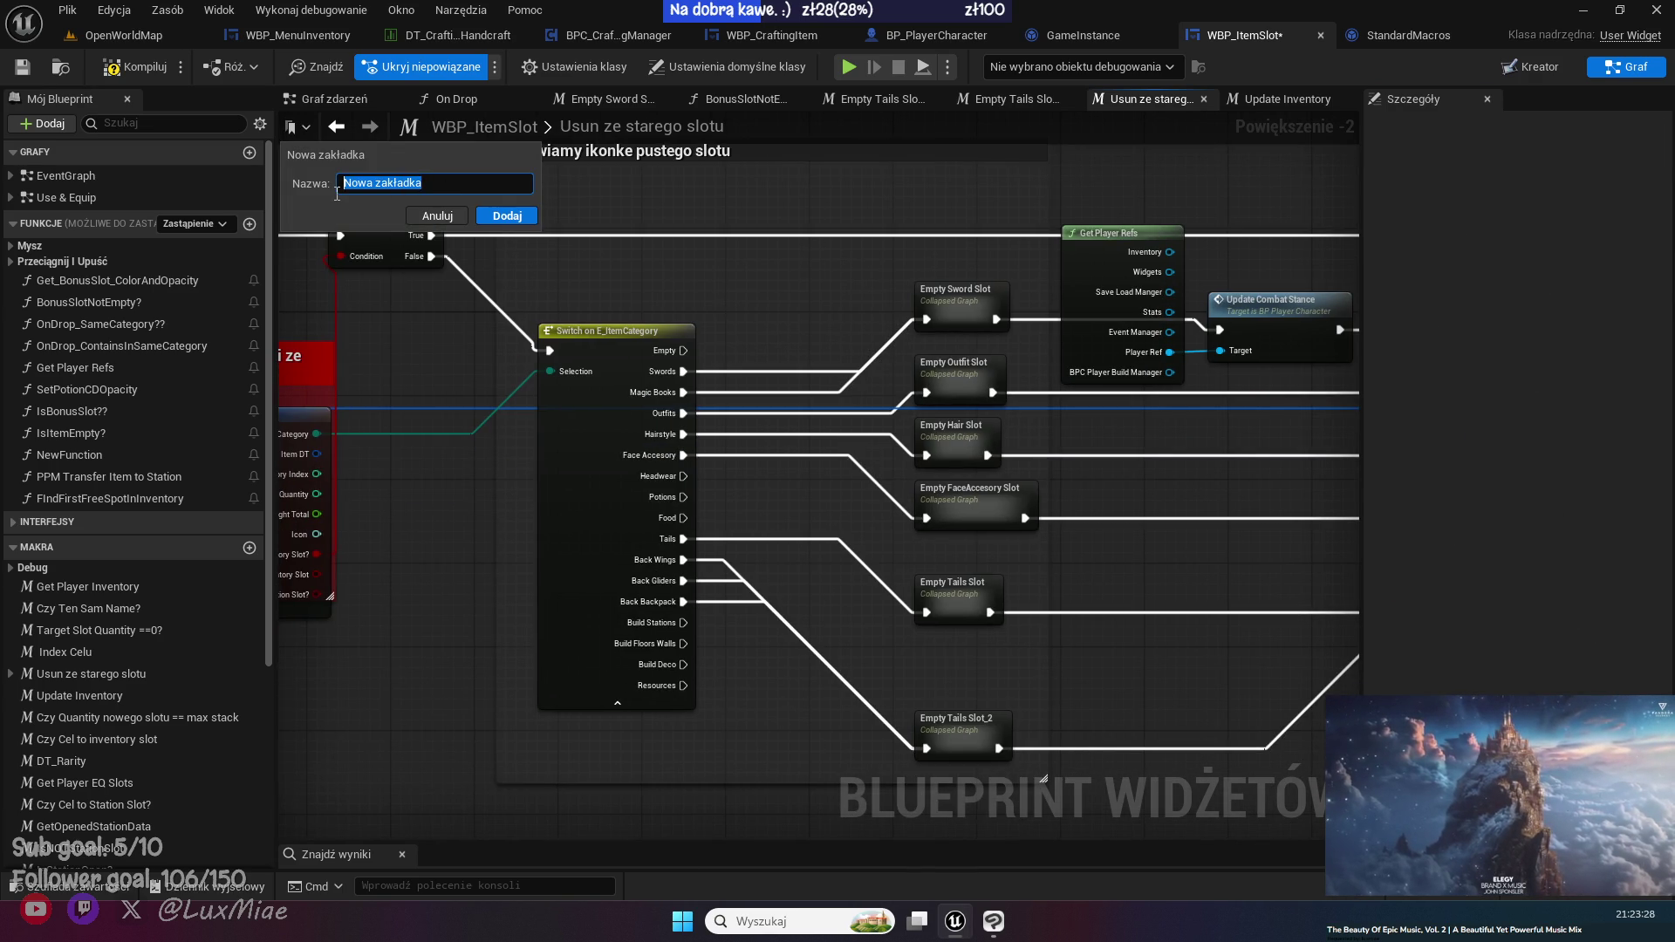
type("UstawianieIkonki")
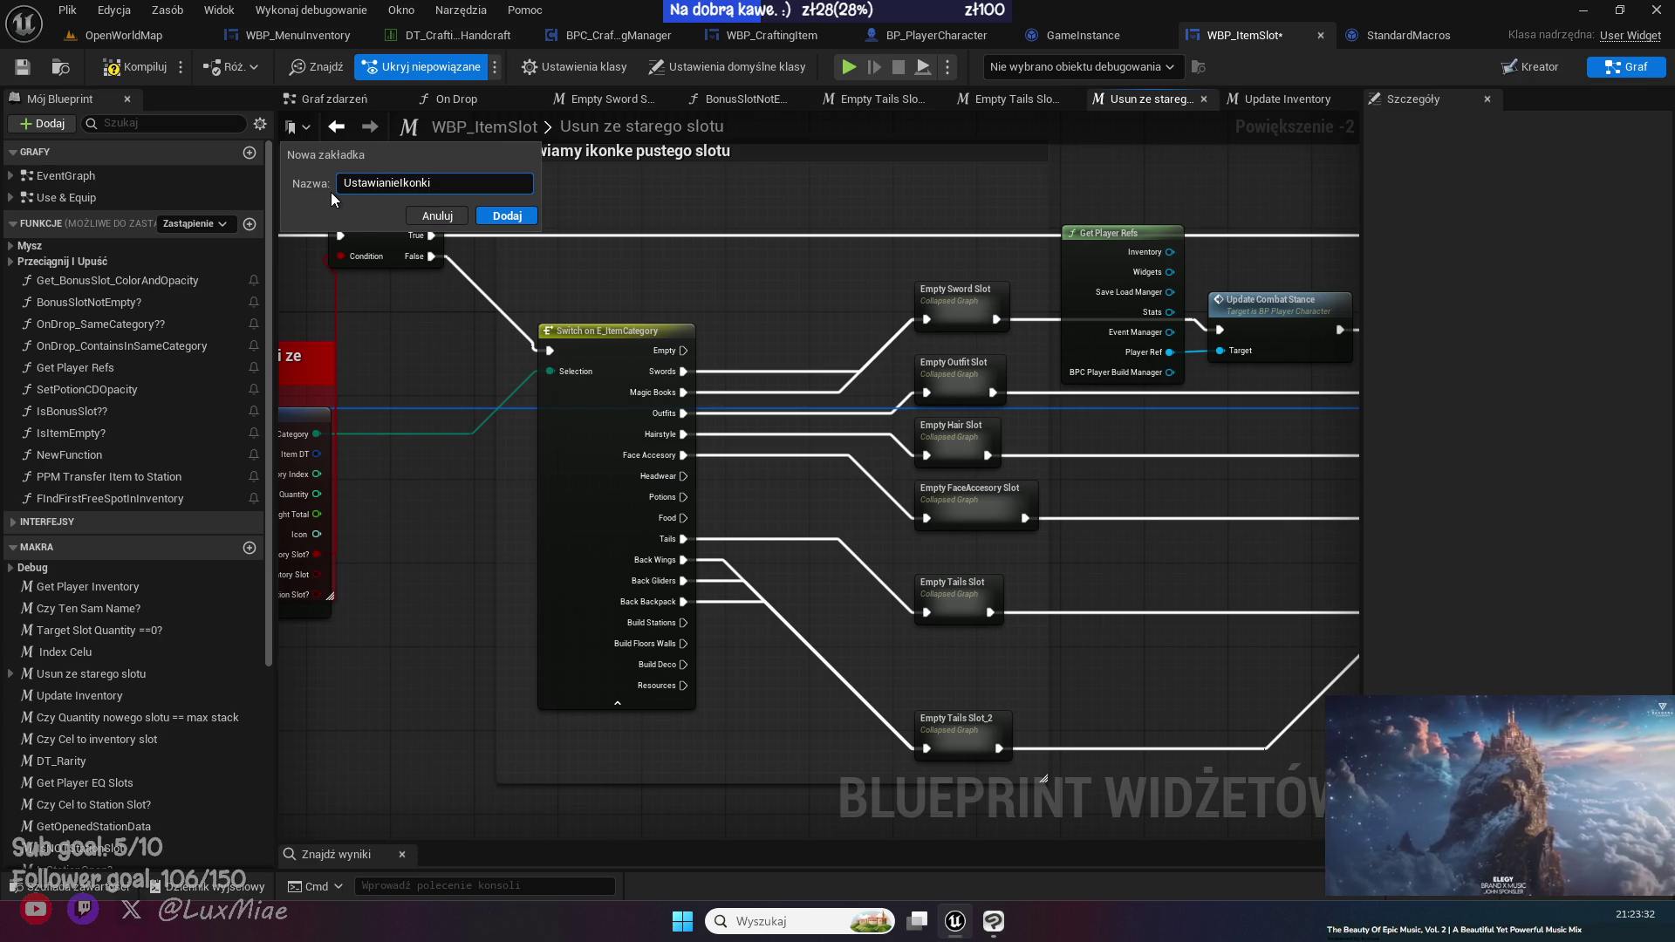
type("PustegoSlotui")
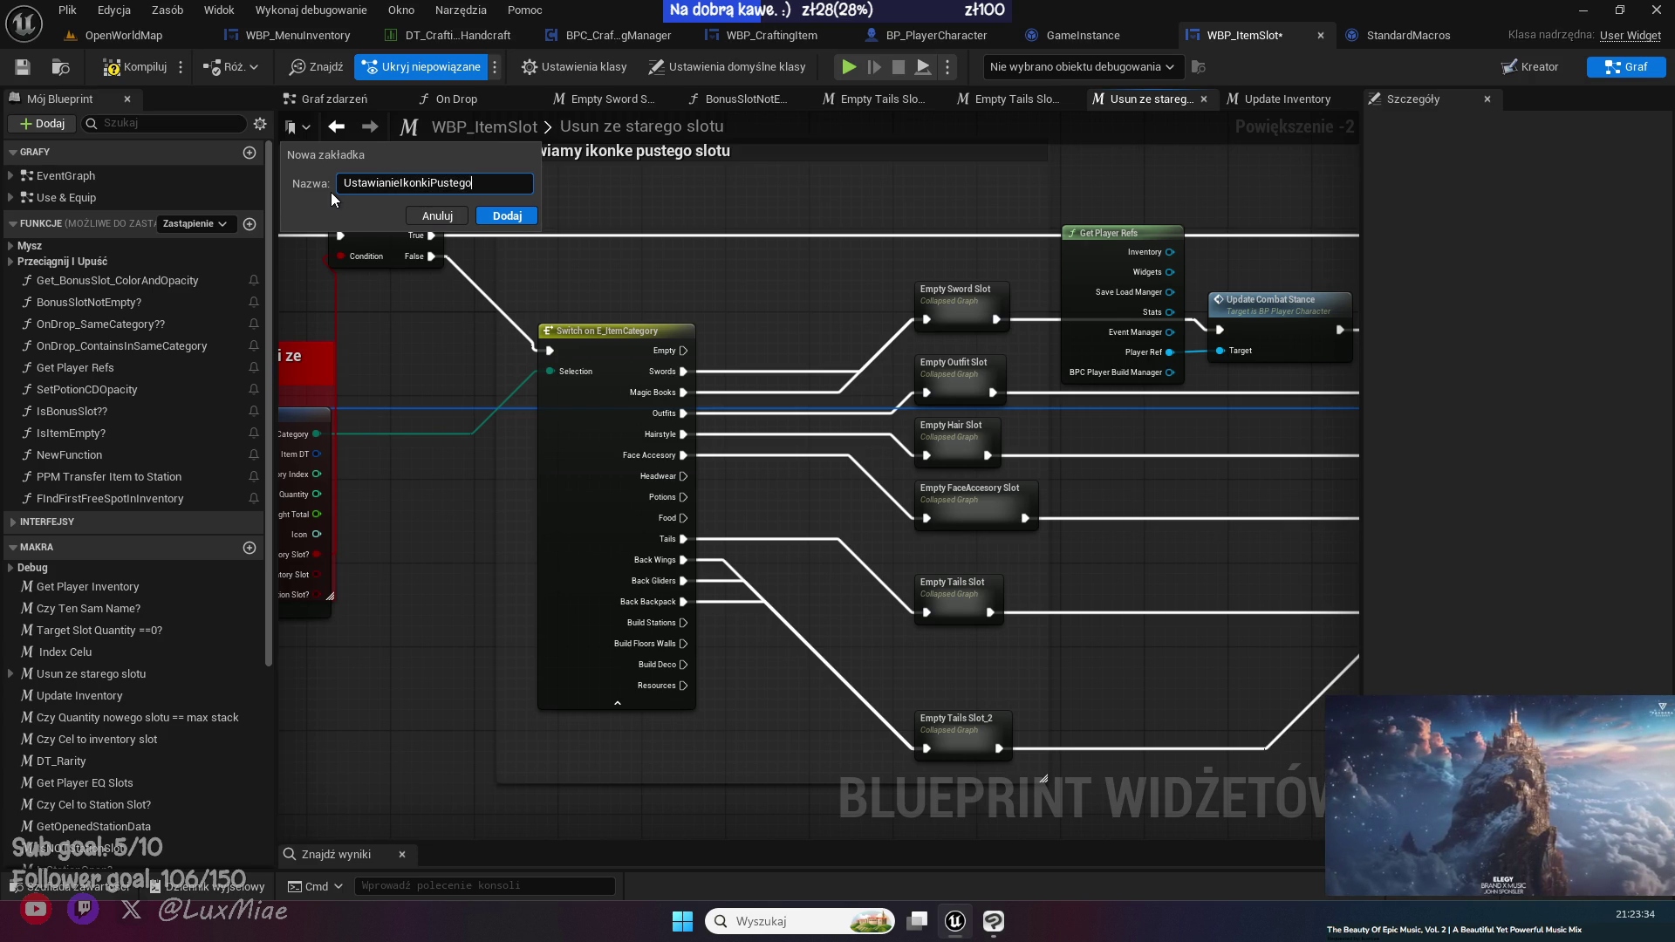
key("BackSpace")
key("BackSpace")
type("EQ")
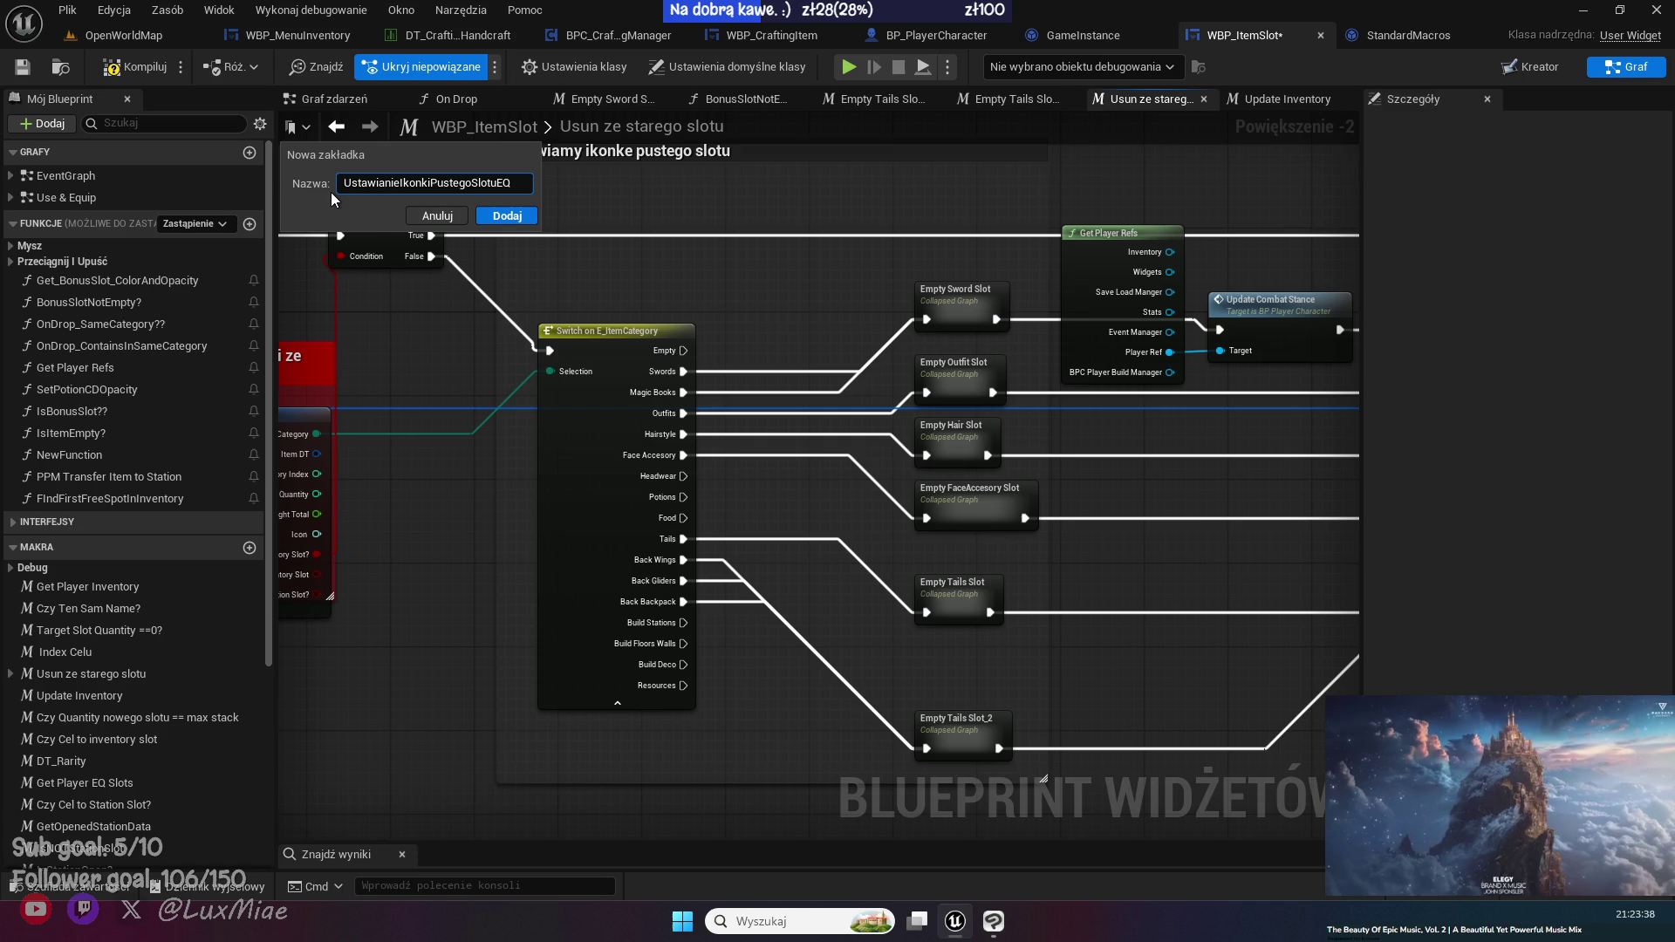
left_click(510, 218)
- Add a second bookmark under its default name 'Nowa zakładka'
left_click(303, 129)
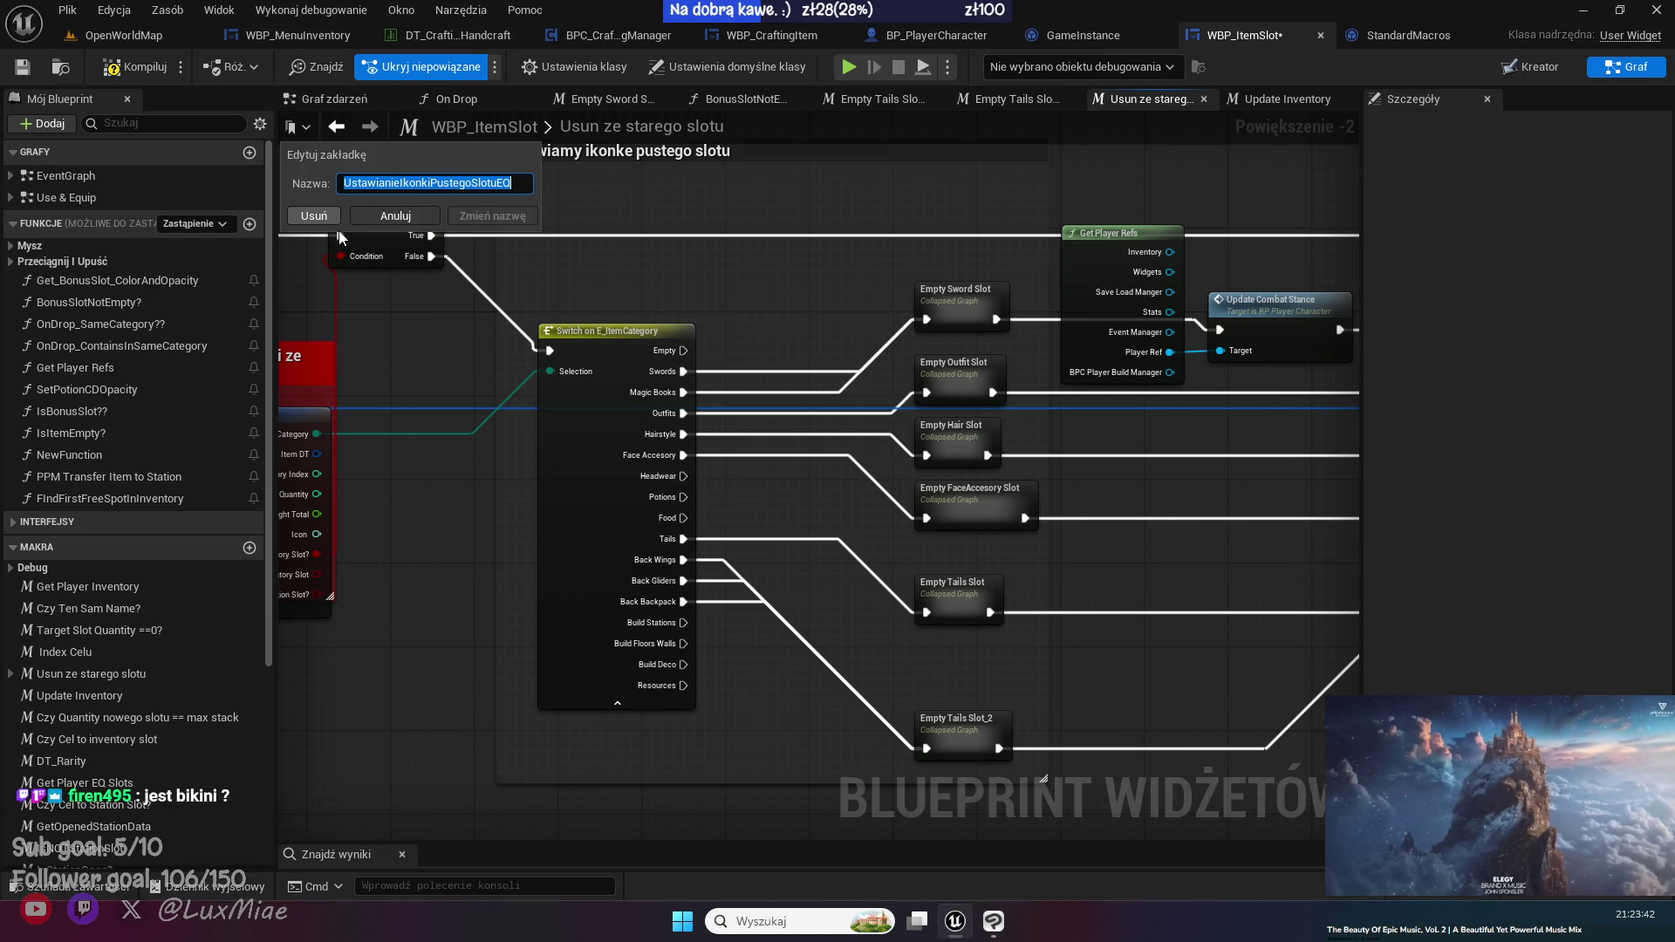
left_click(401, 322)
scroll(592, 359, "down", 1)
scroll(589, 255, "down", 1)
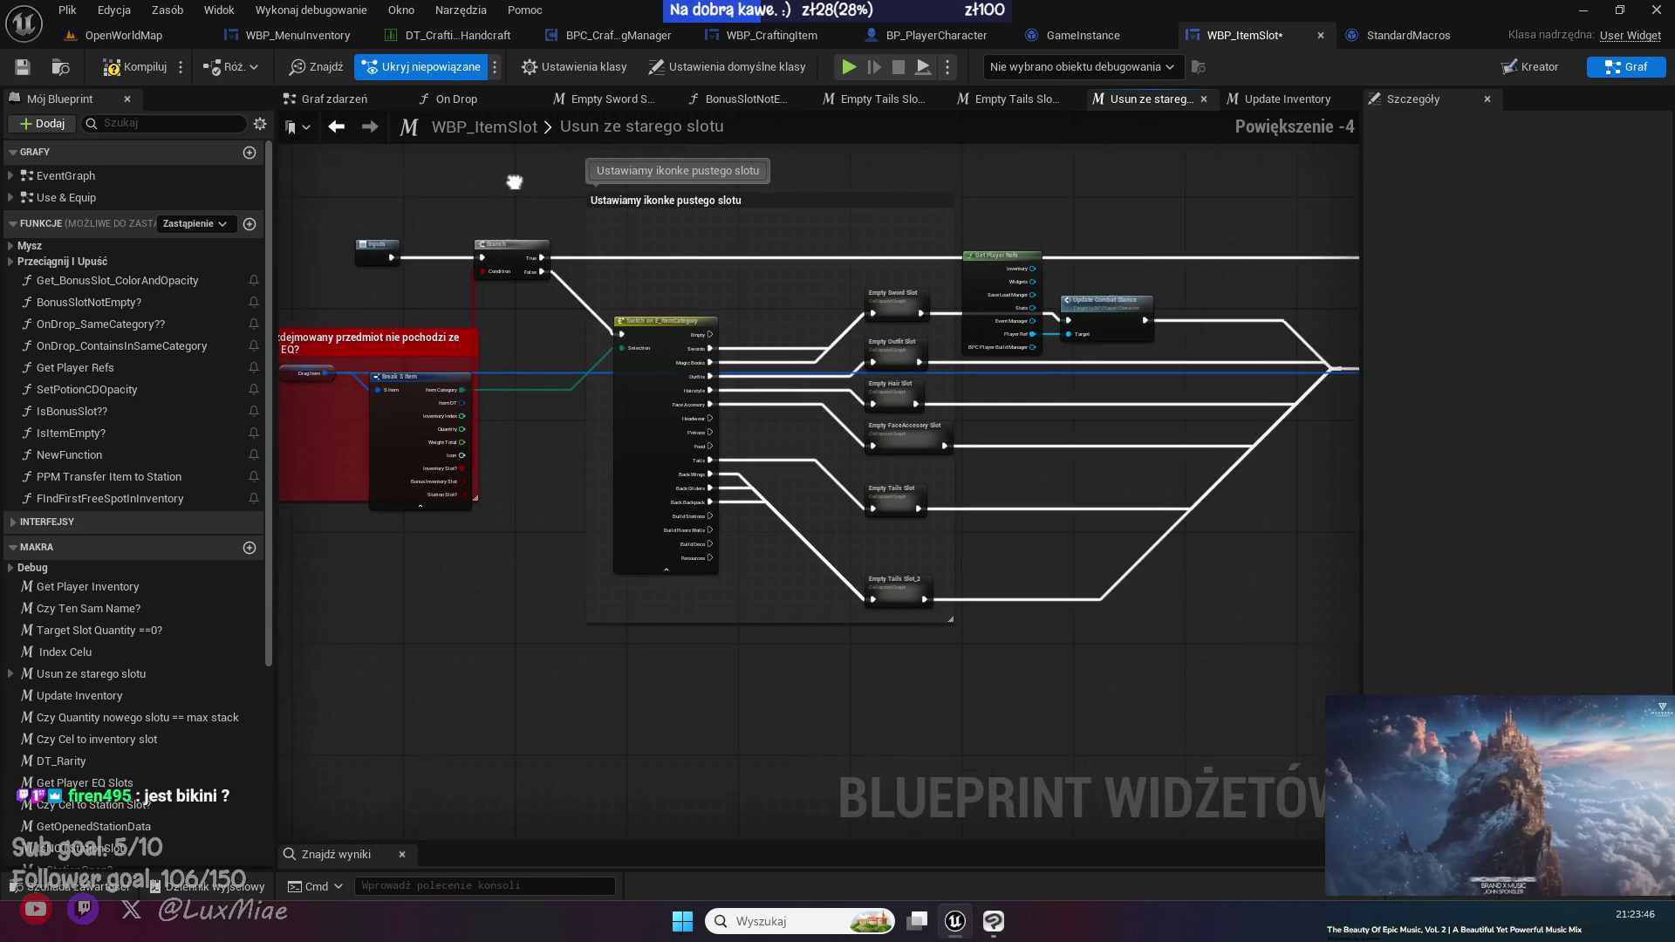
left_click(294, 129)
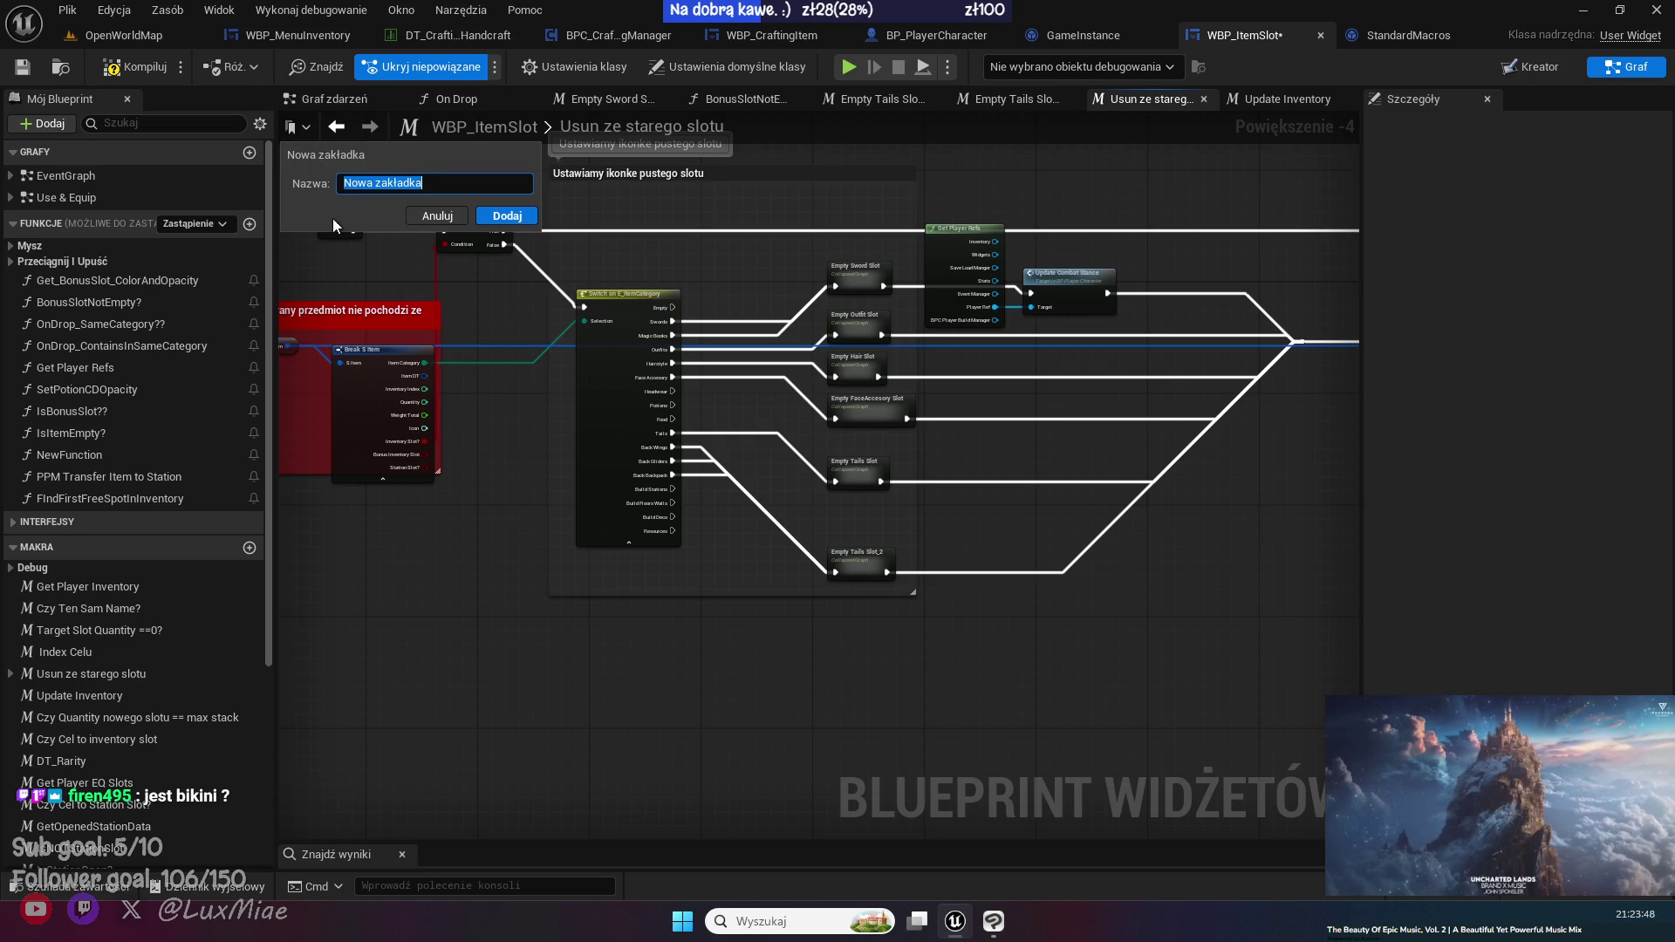
left_click(457, 605)
left_click(305, 131)
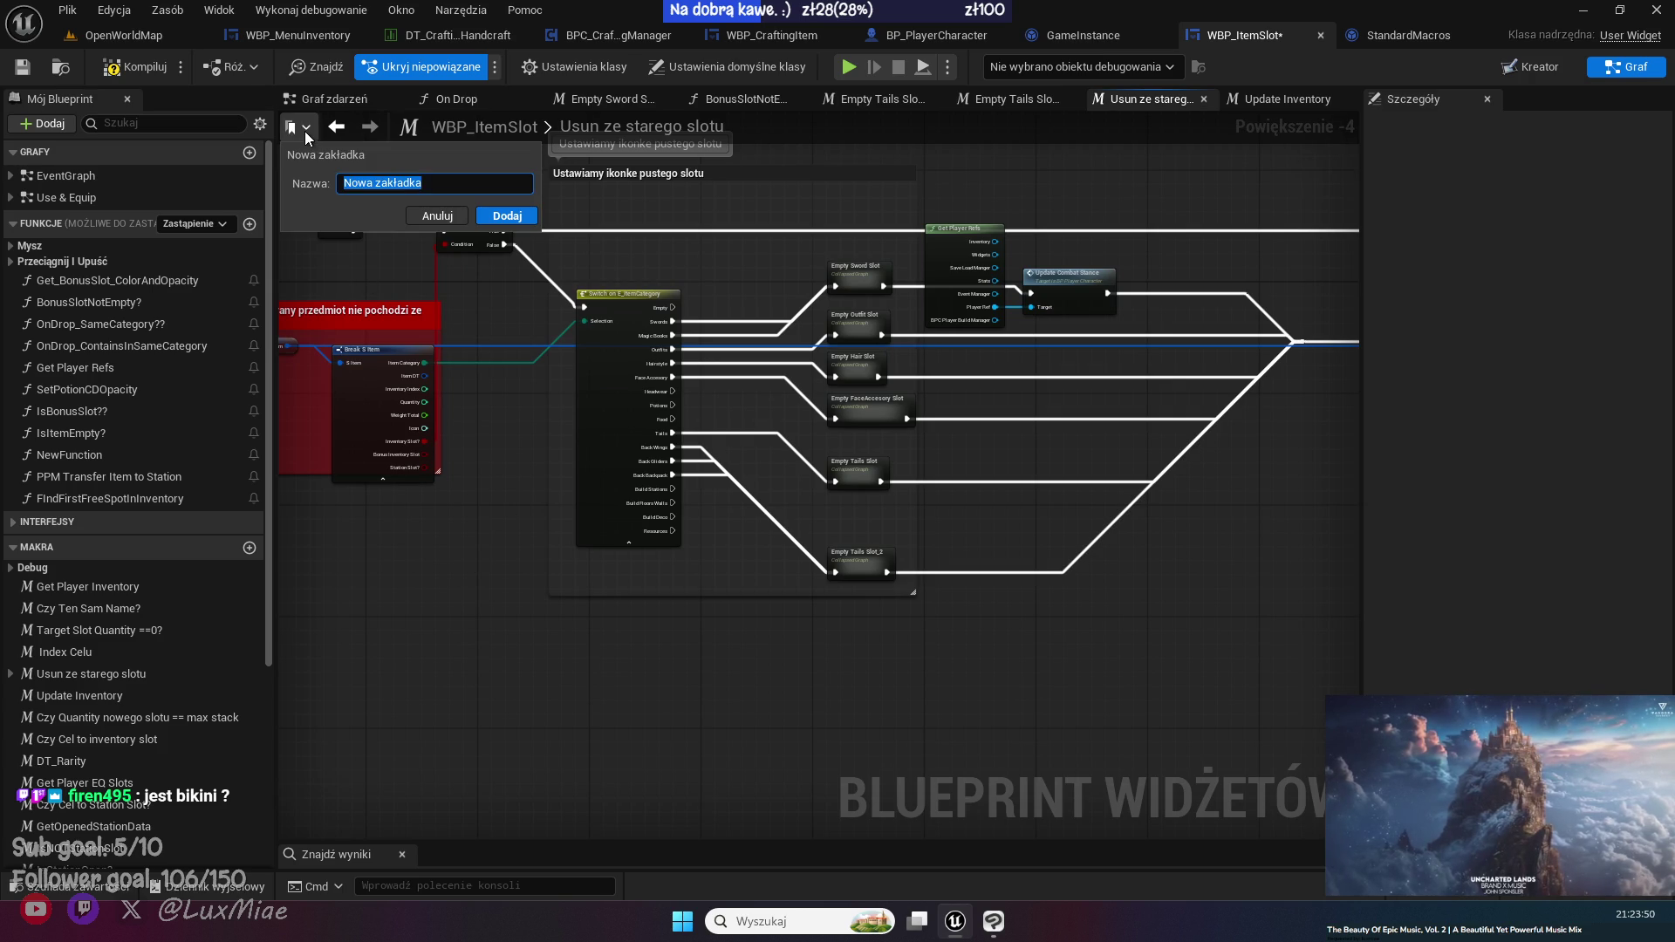
left_click(514, 217)
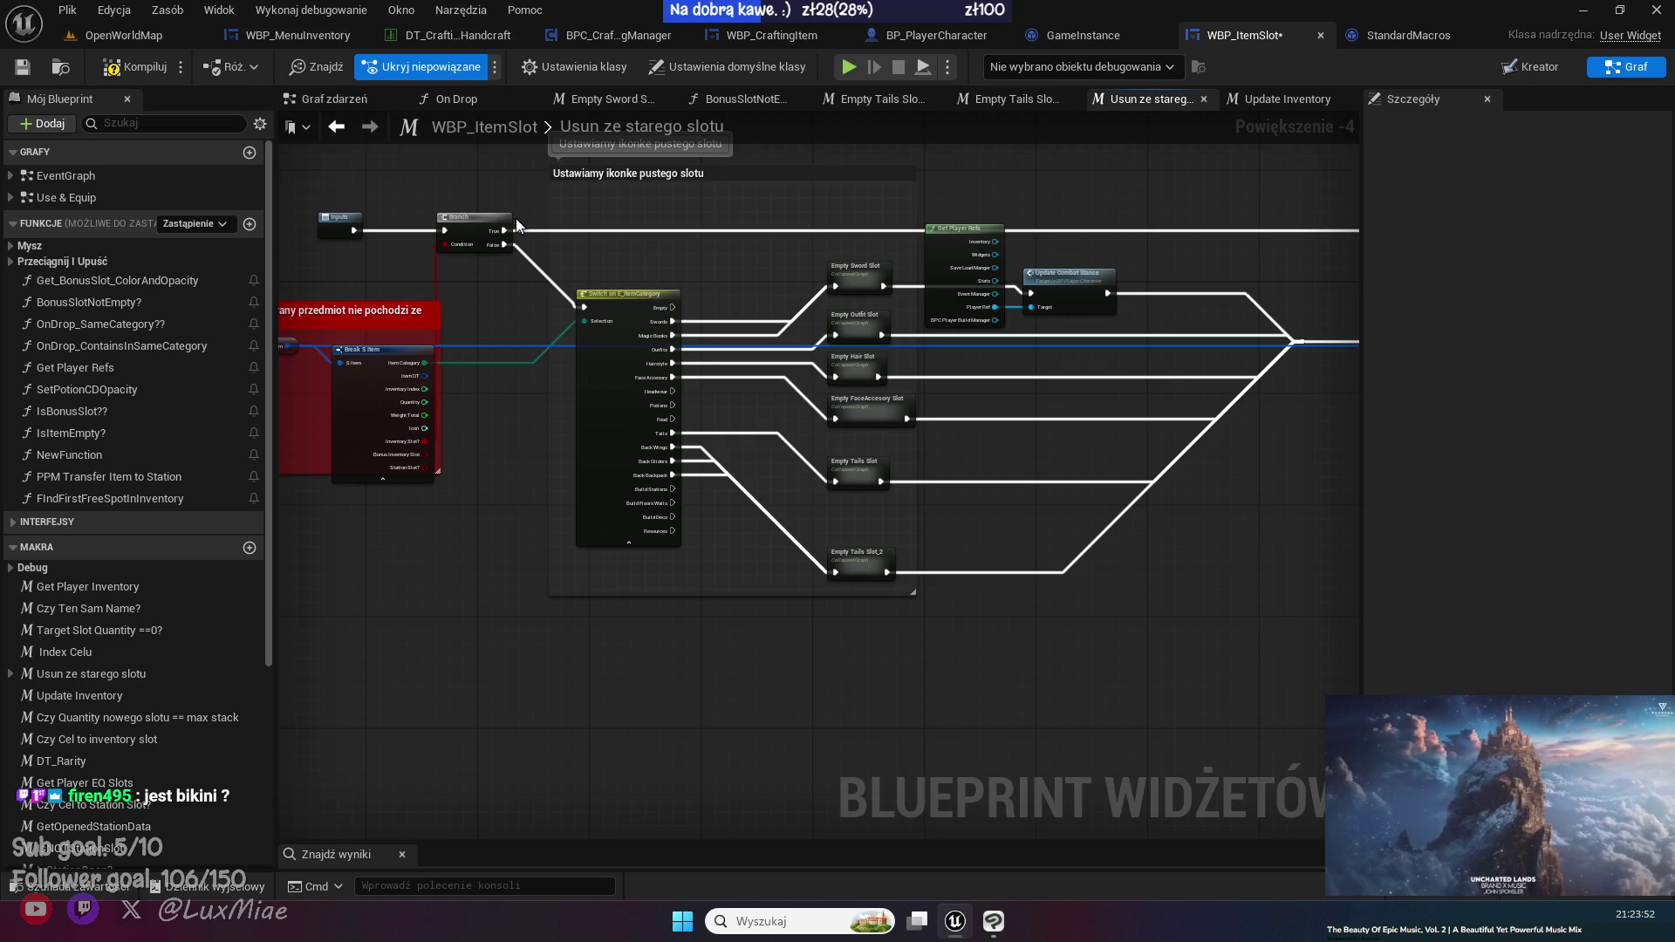
left_click(301, 131)
left_click(302, 131)
left_click(304, 130)
left_click(304, 129)
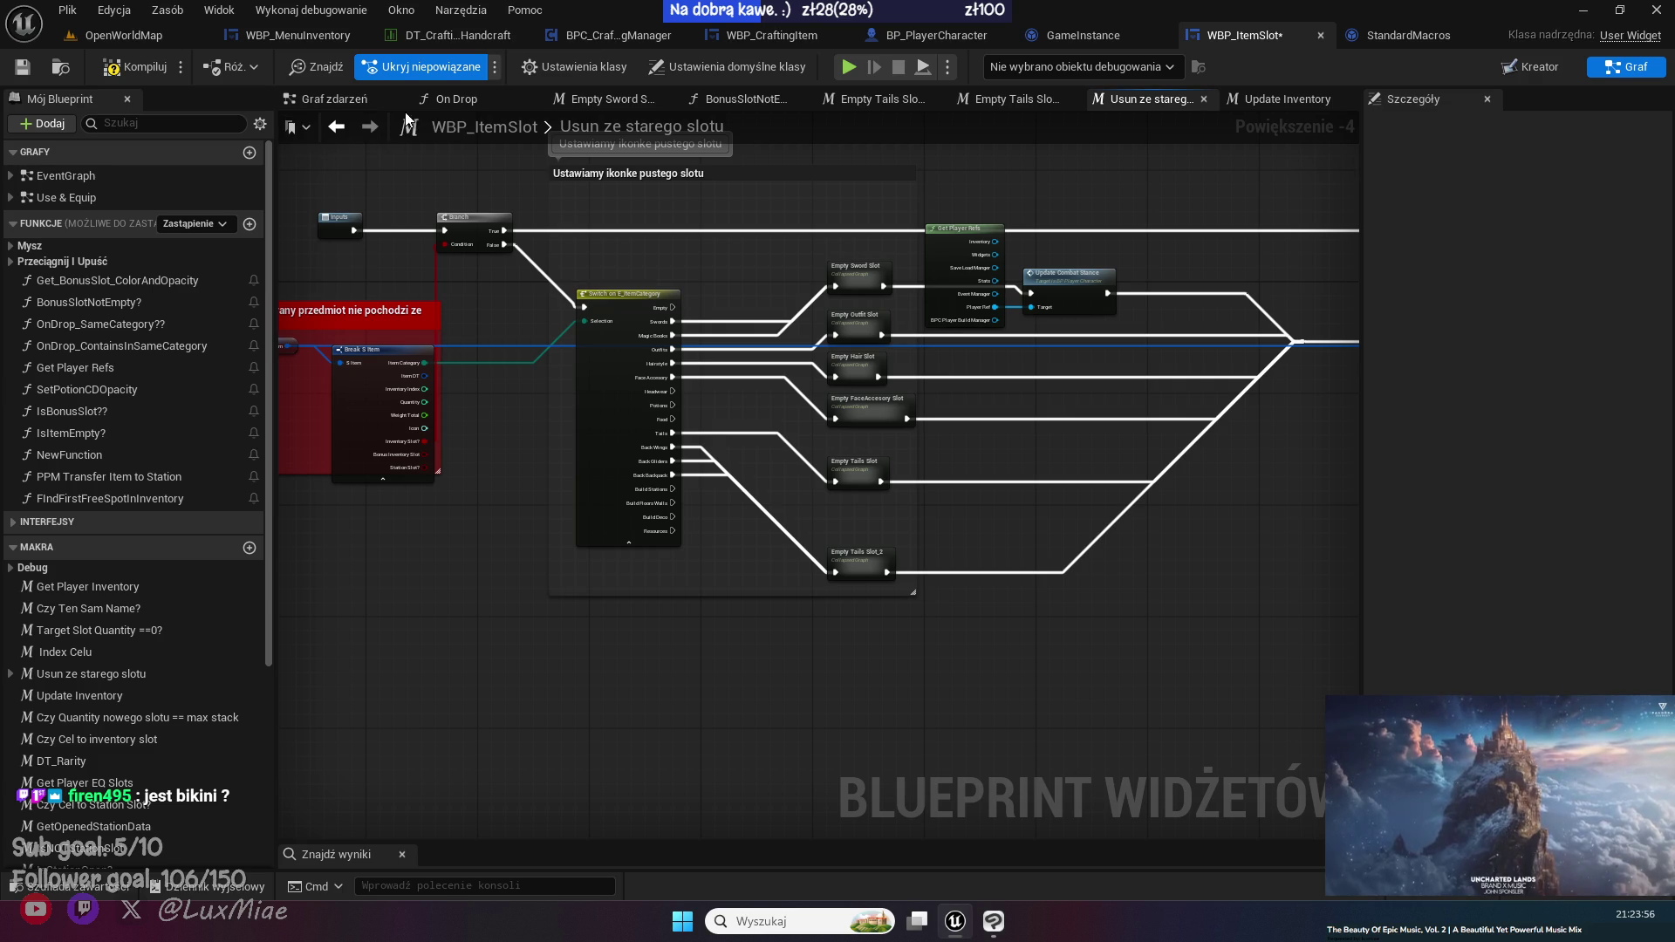
- Switch to the Graf zdarzeń event graph and bring the Load Item Data node into view
left_click(353, 103)
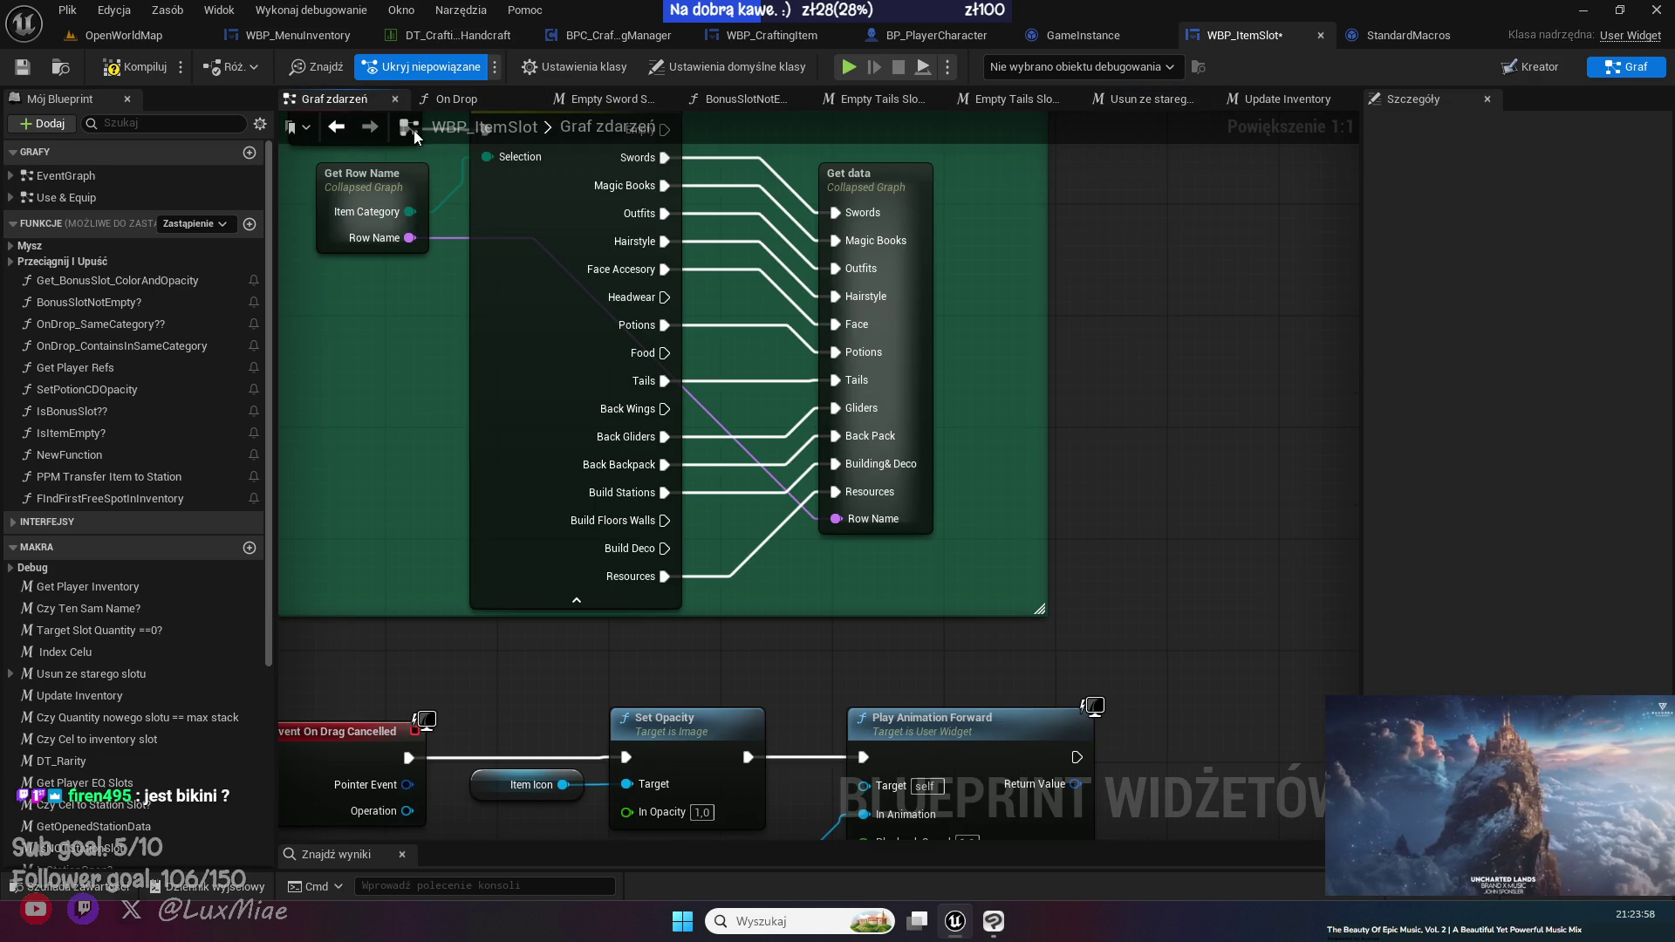
left_click(313, 127)
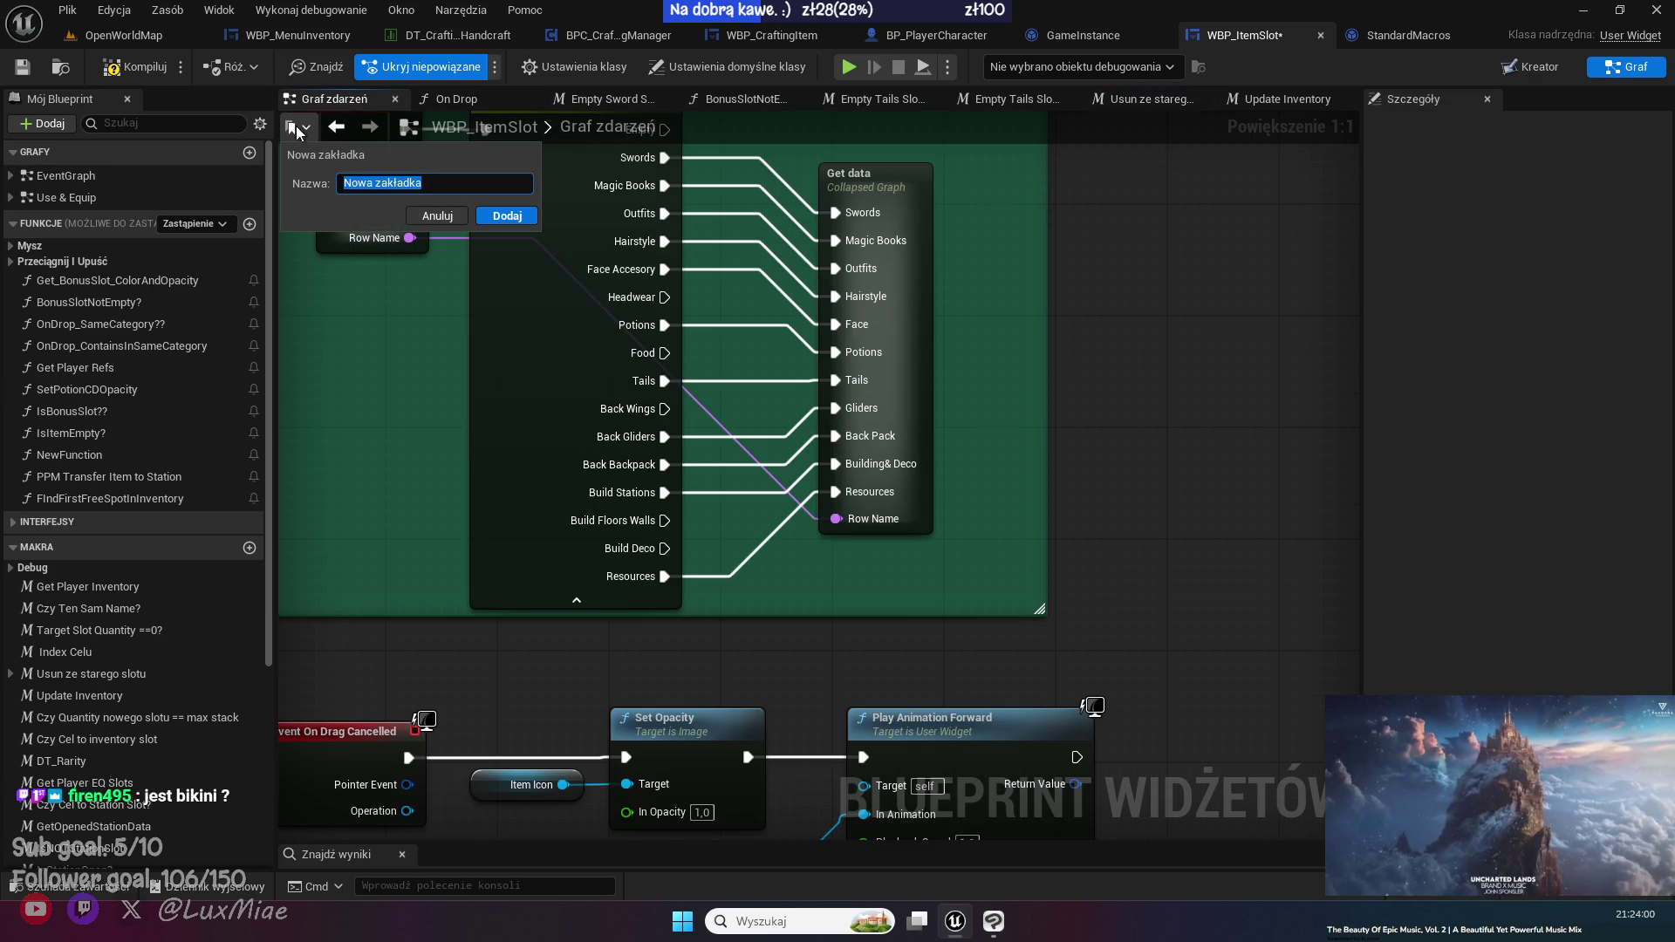
key("Return")
scroll(150, 539, "down", 2)
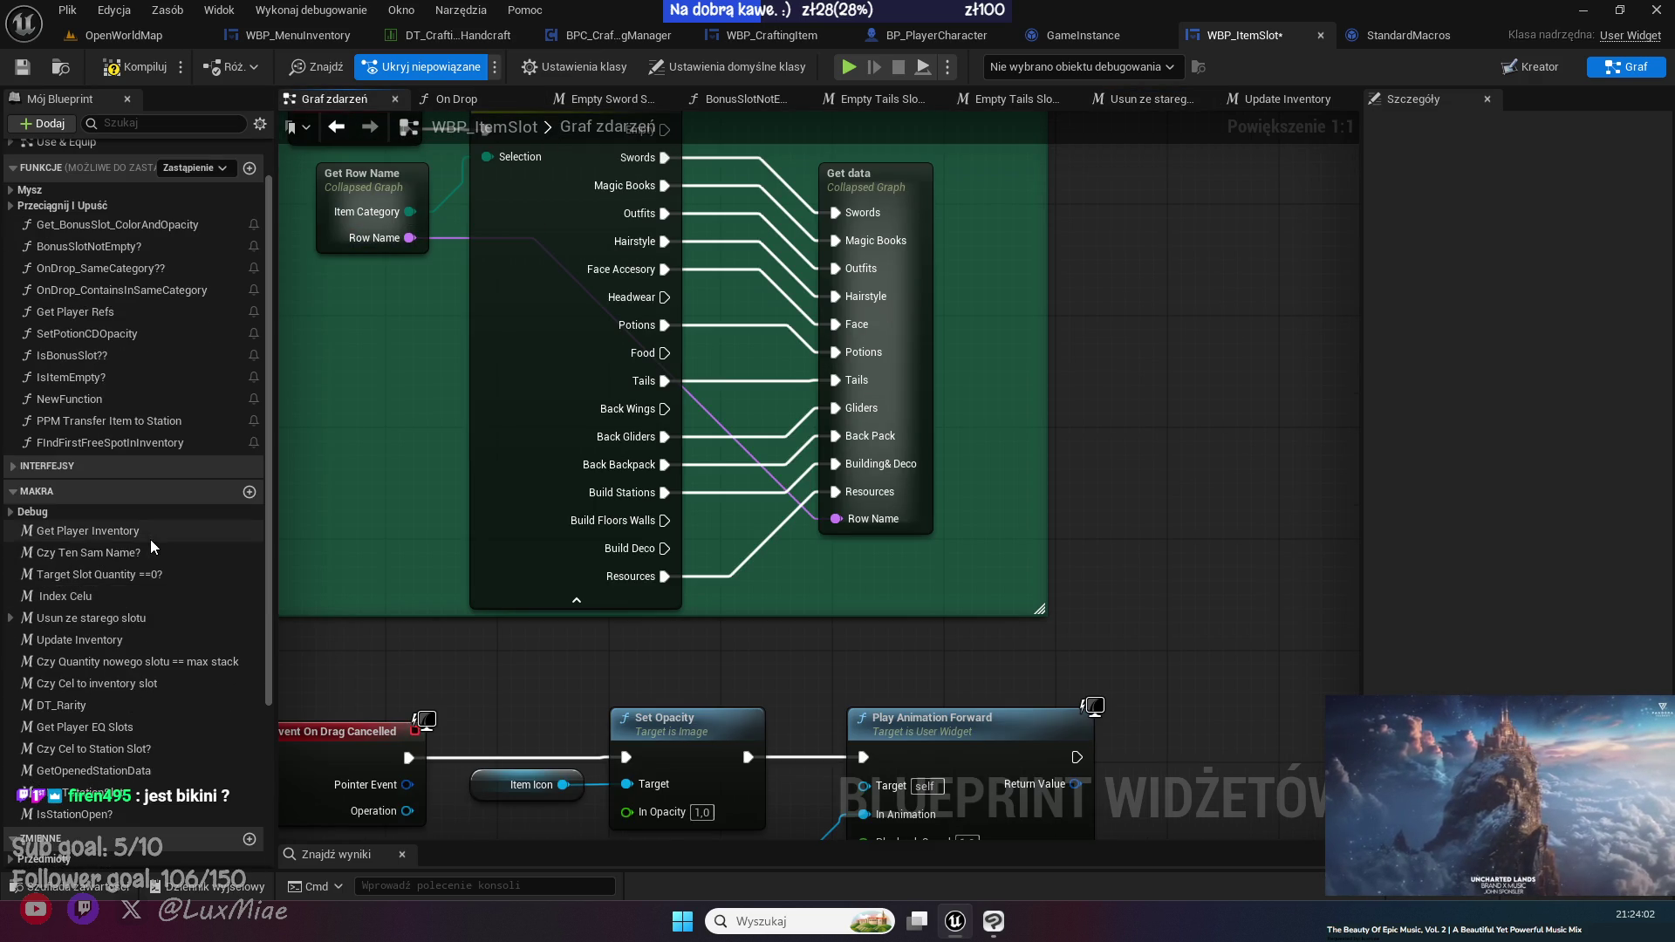
scroll(150, 539, "down", 3)
scroll(151, 541, "up", 5)
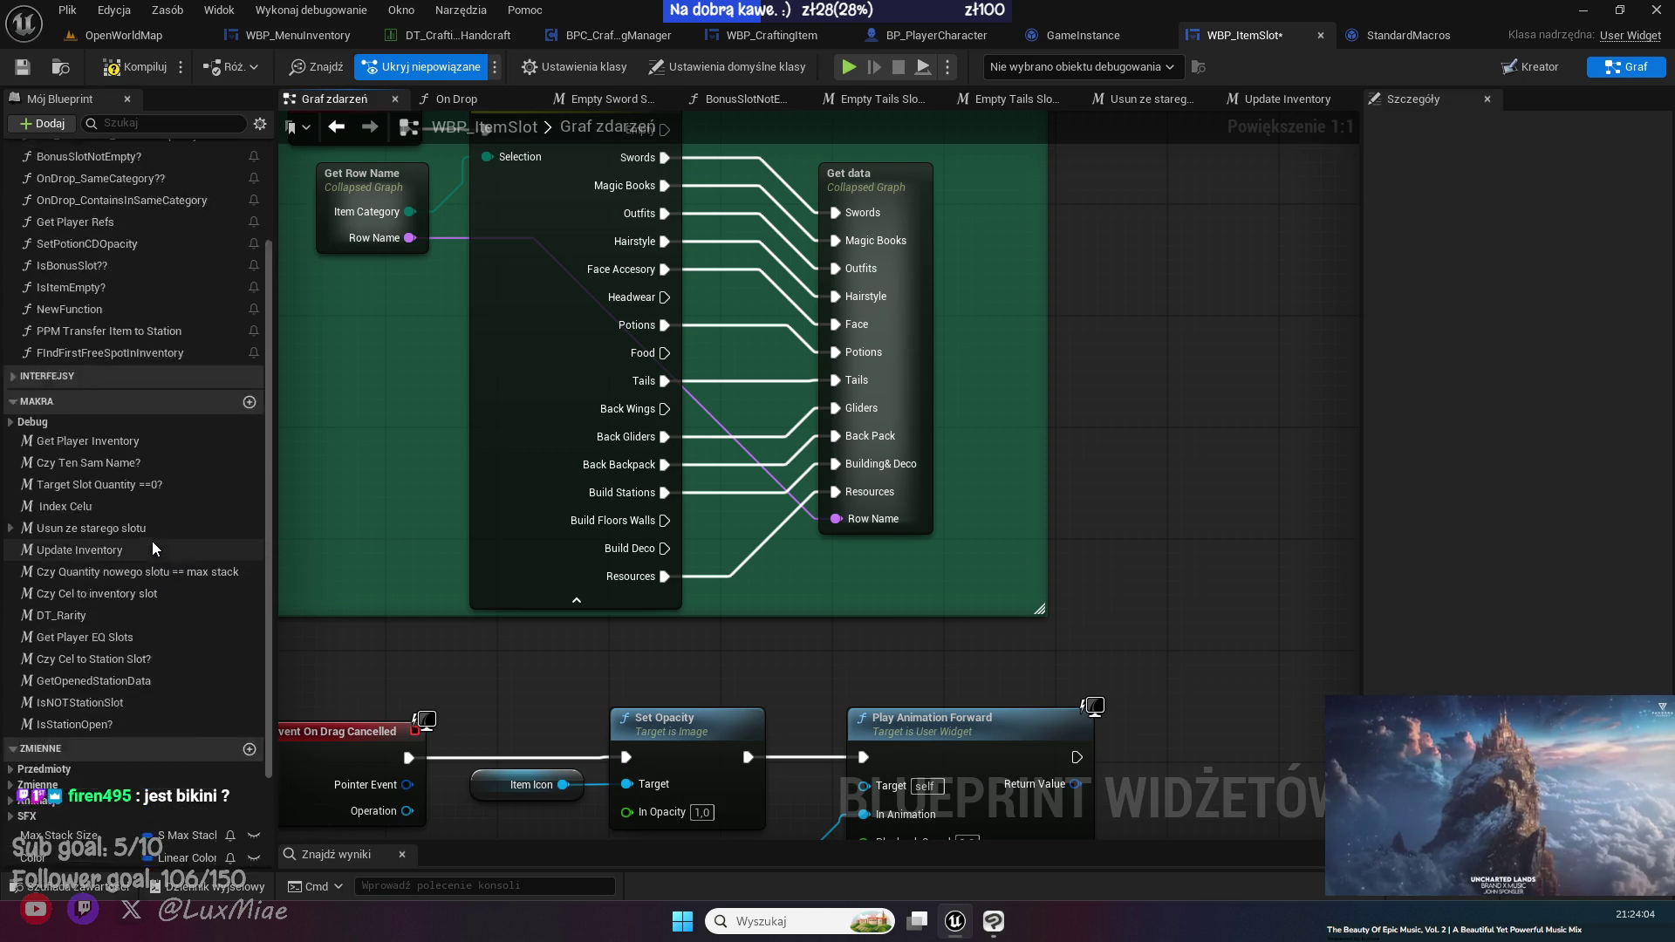
mouse_move(375, 286)
left_mouse_down()
mouse_move(471, 410)
mouse_move(511, 389)
left_mouse_up()
left_click(408, 7)
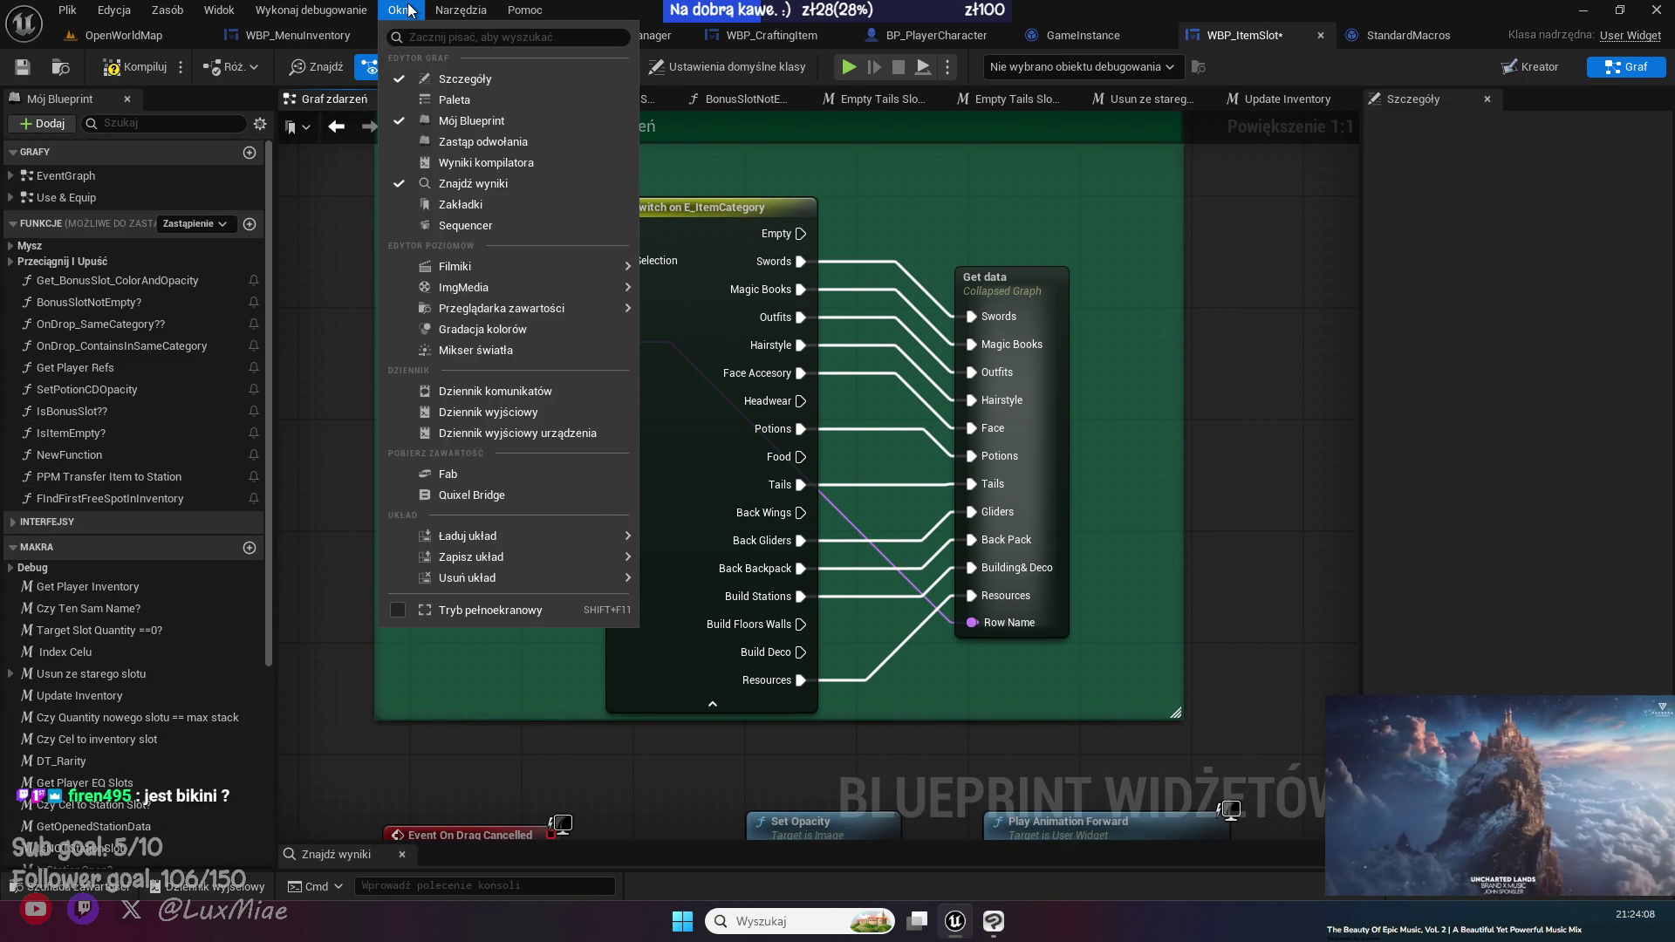
- Open the Zakładki bookmarks window and dock it beside the Szczegóły details panel
left_click(479, 206)
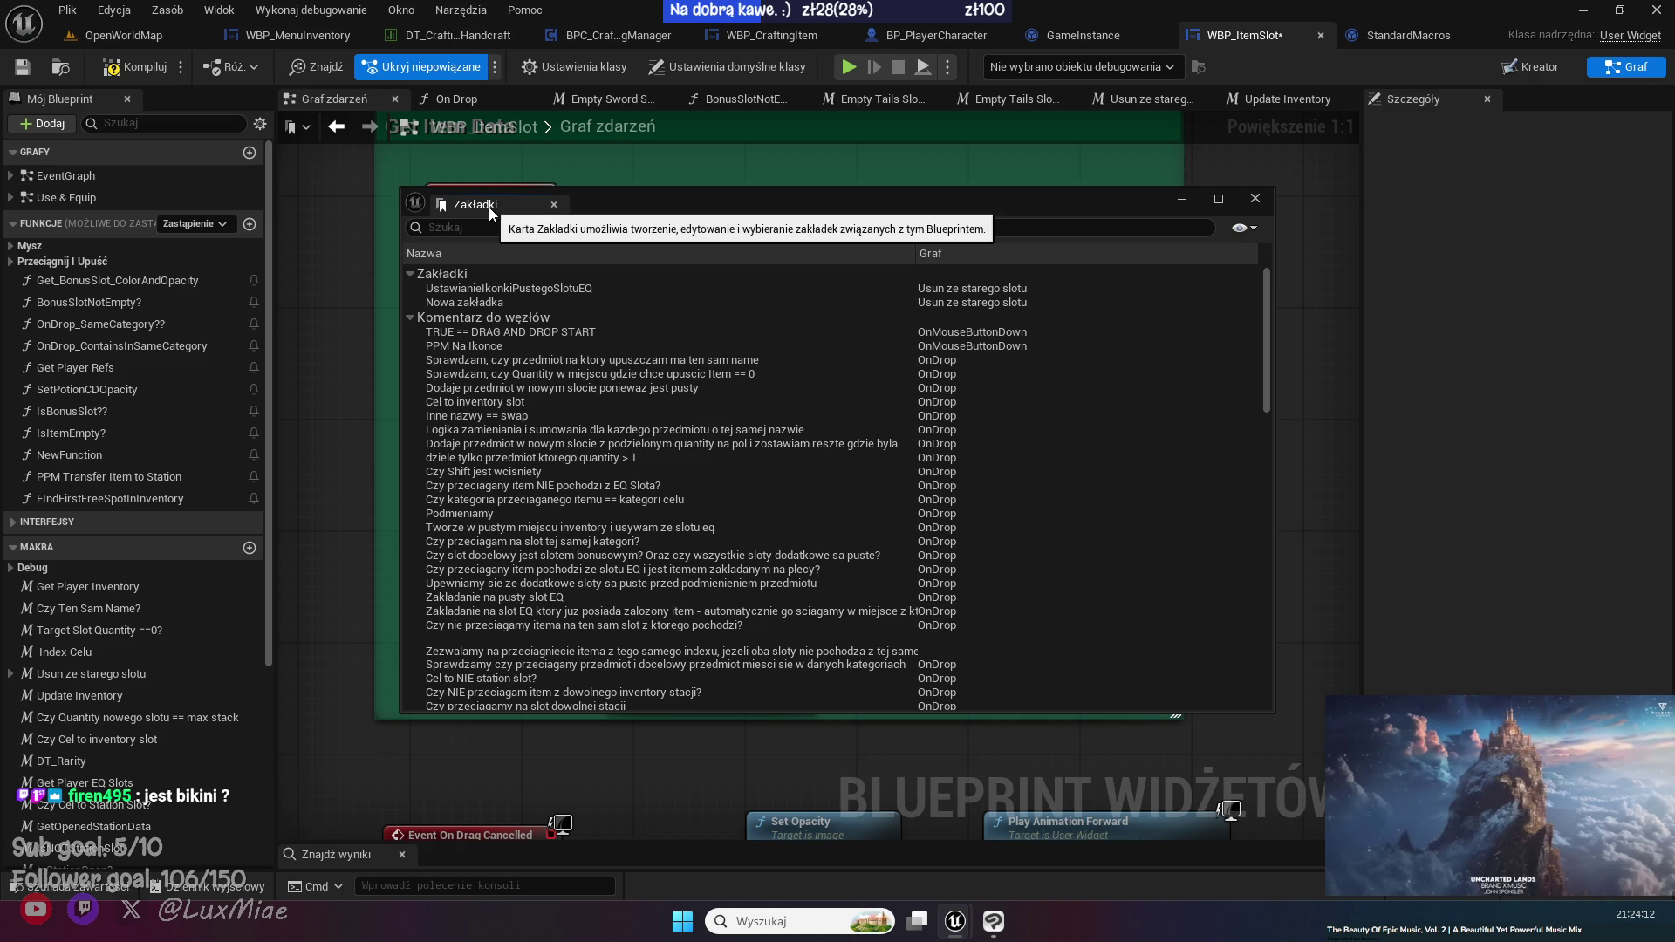
left_click_drag(488, 208, 212, 103)
left_click_drag(654, 127, 1600, 103)
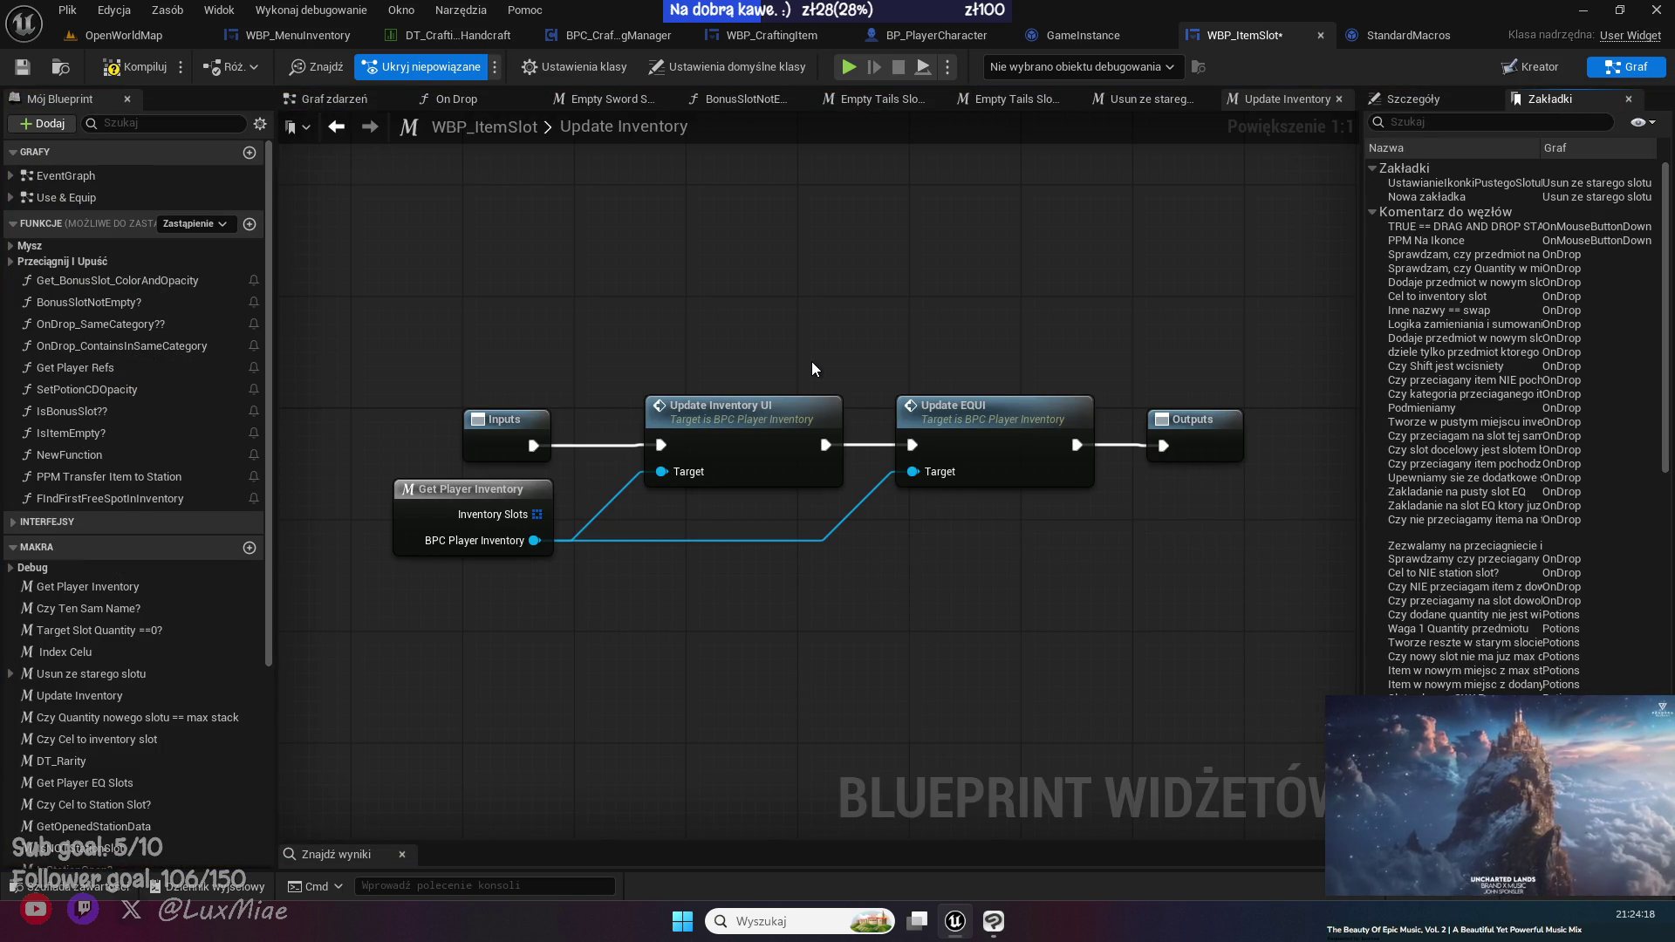
- Delete the 'Nowa zakładka' bookmark, hide comment blocks from the list, and save WBP_ItemSlot
left_click(1372, 213)
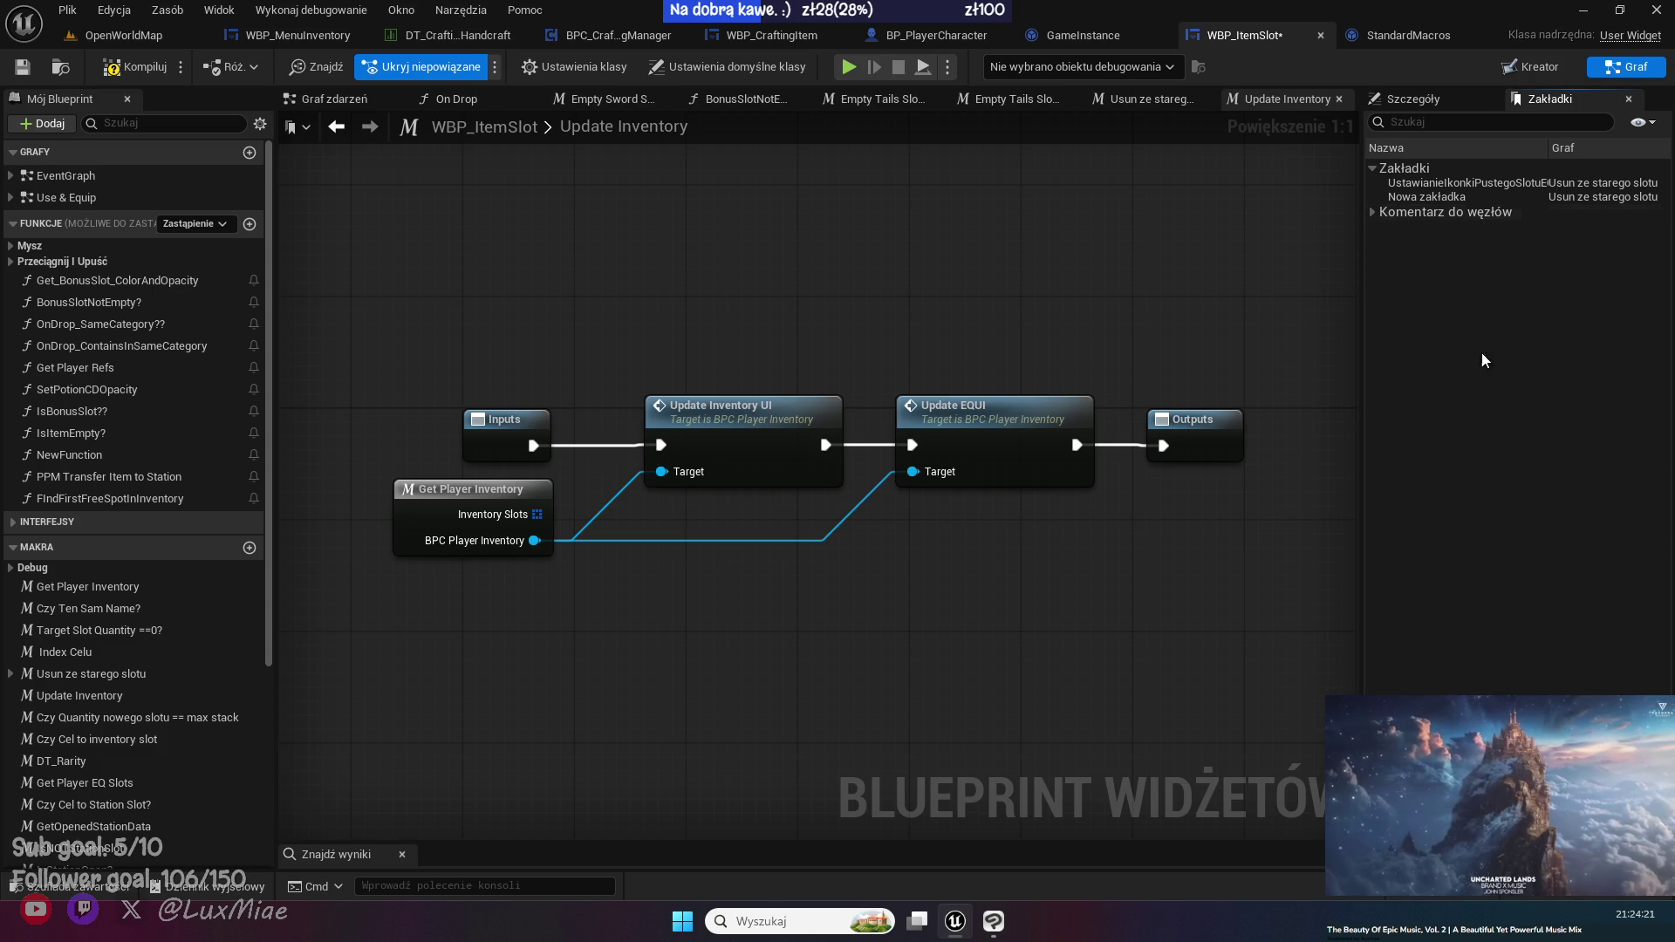
right_click(1431, 197)
left_click(1440, 256)
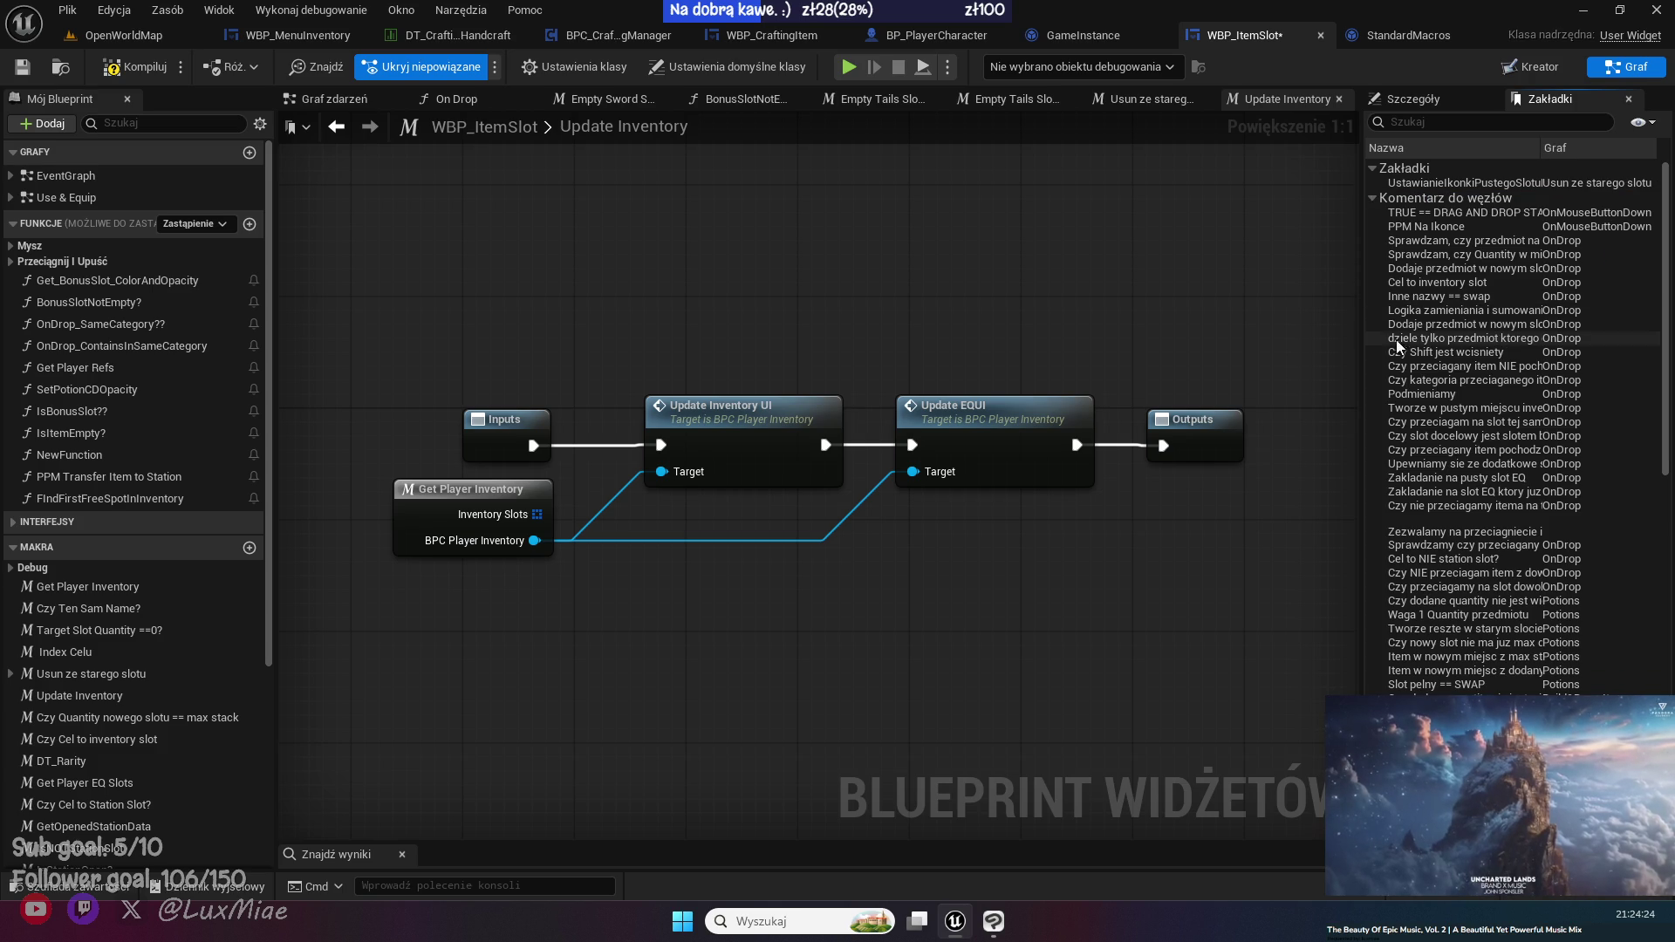
left_click(1372, 197)
left_click(1648, 123)
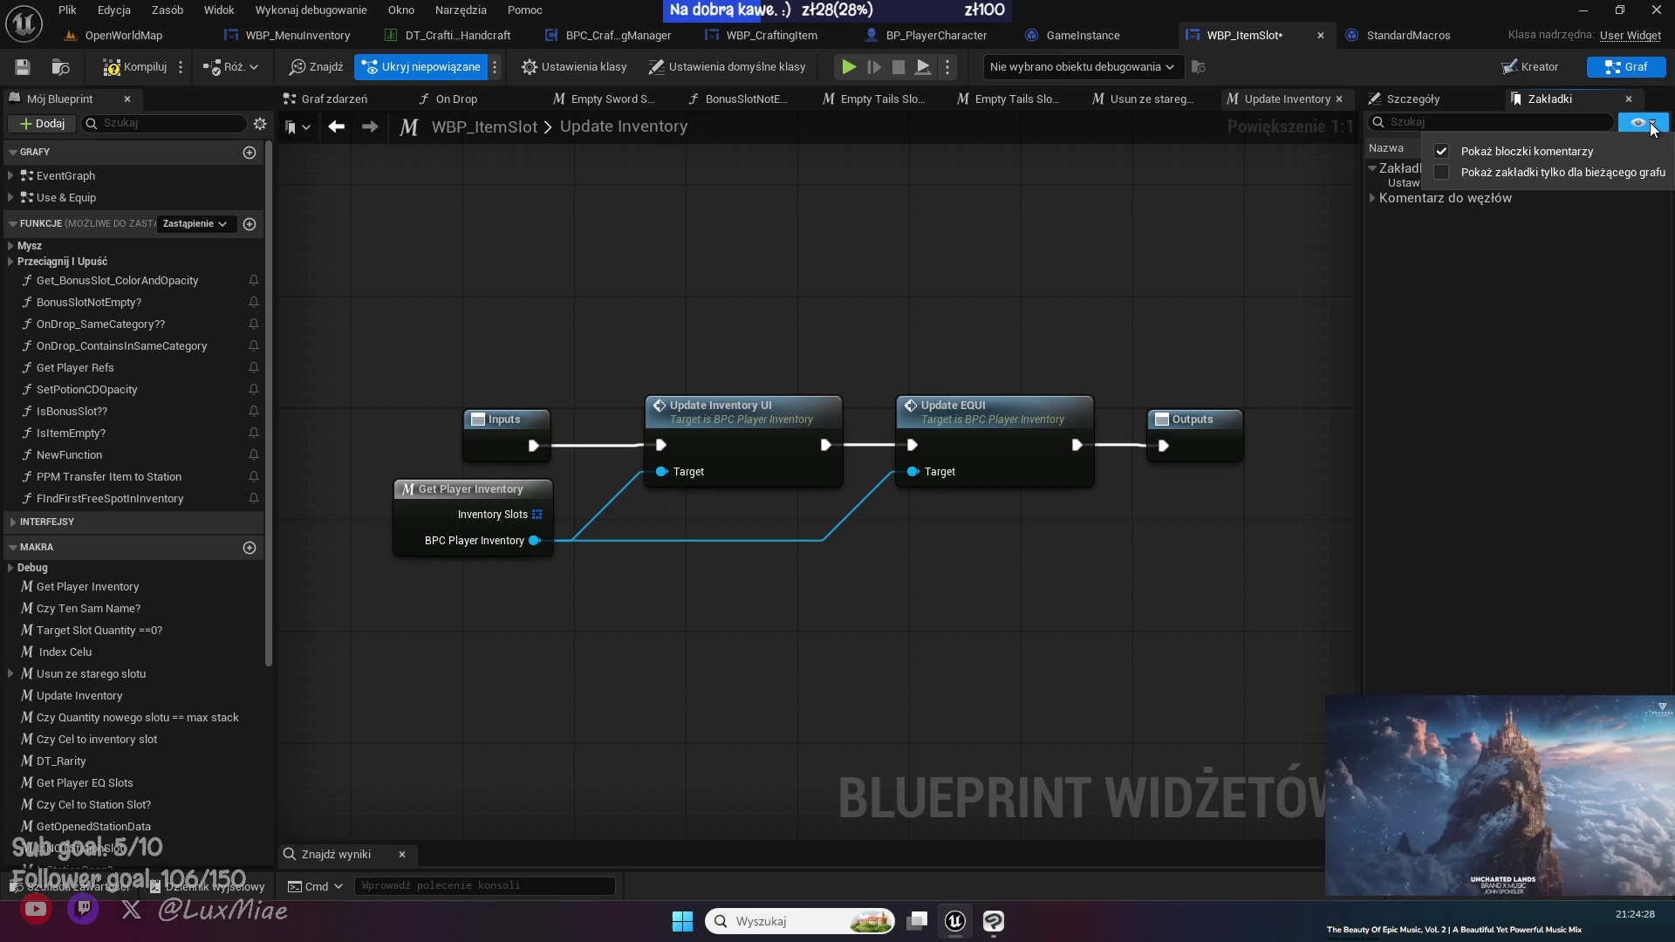
left_click(1446, 154)
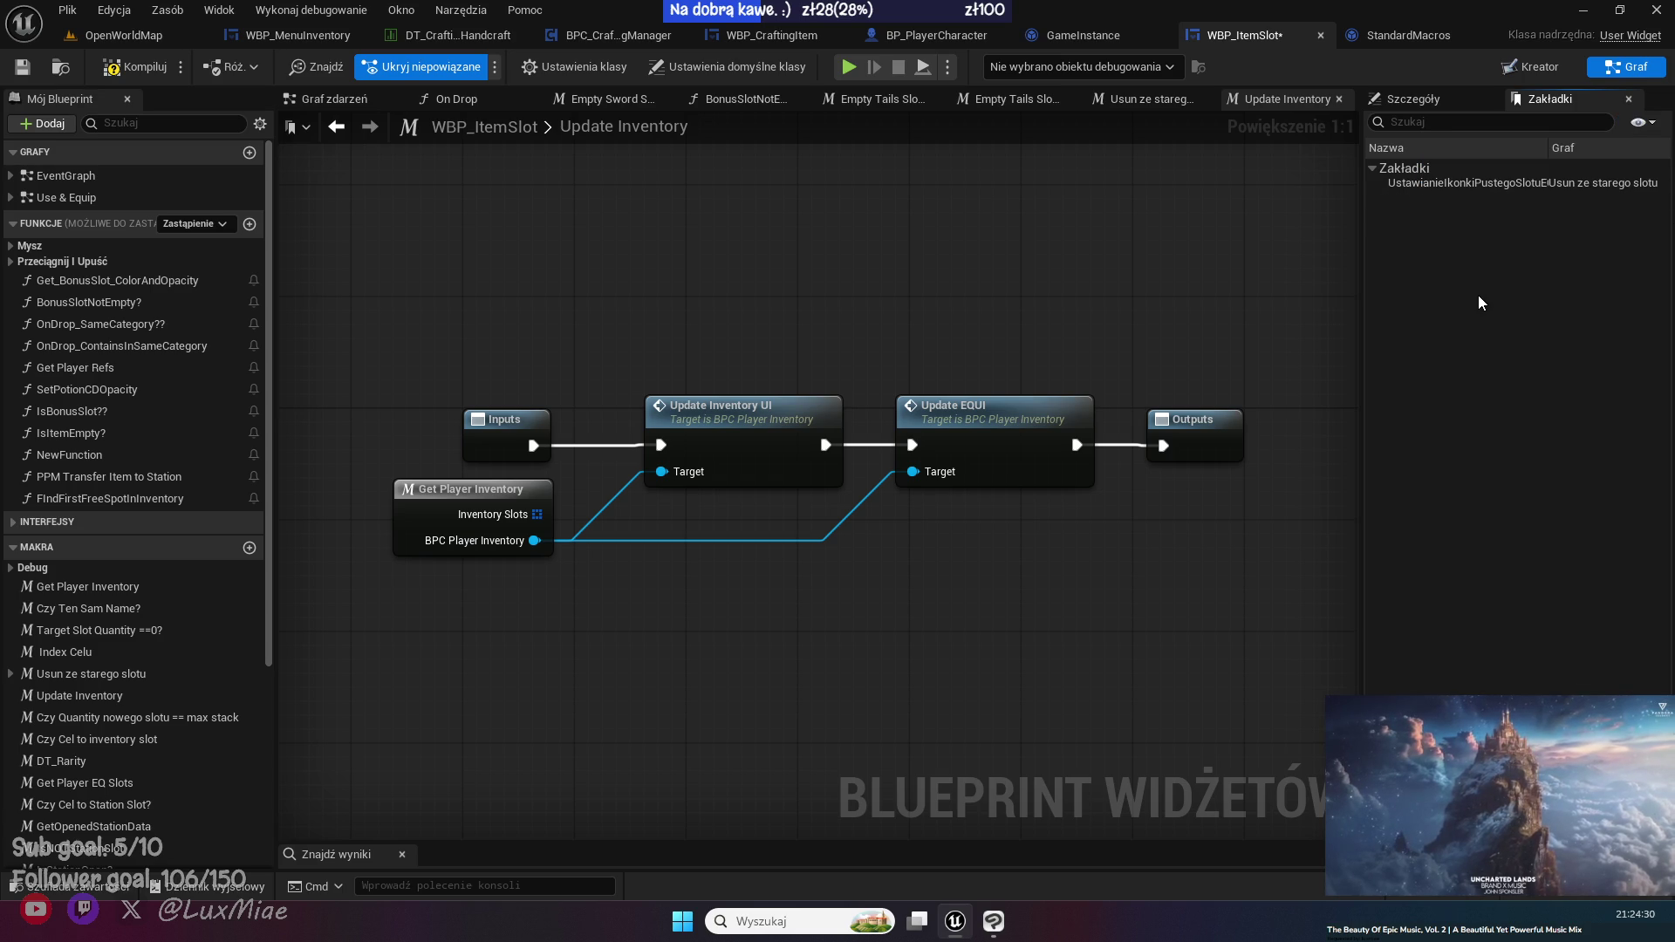
left_click(25, 71)
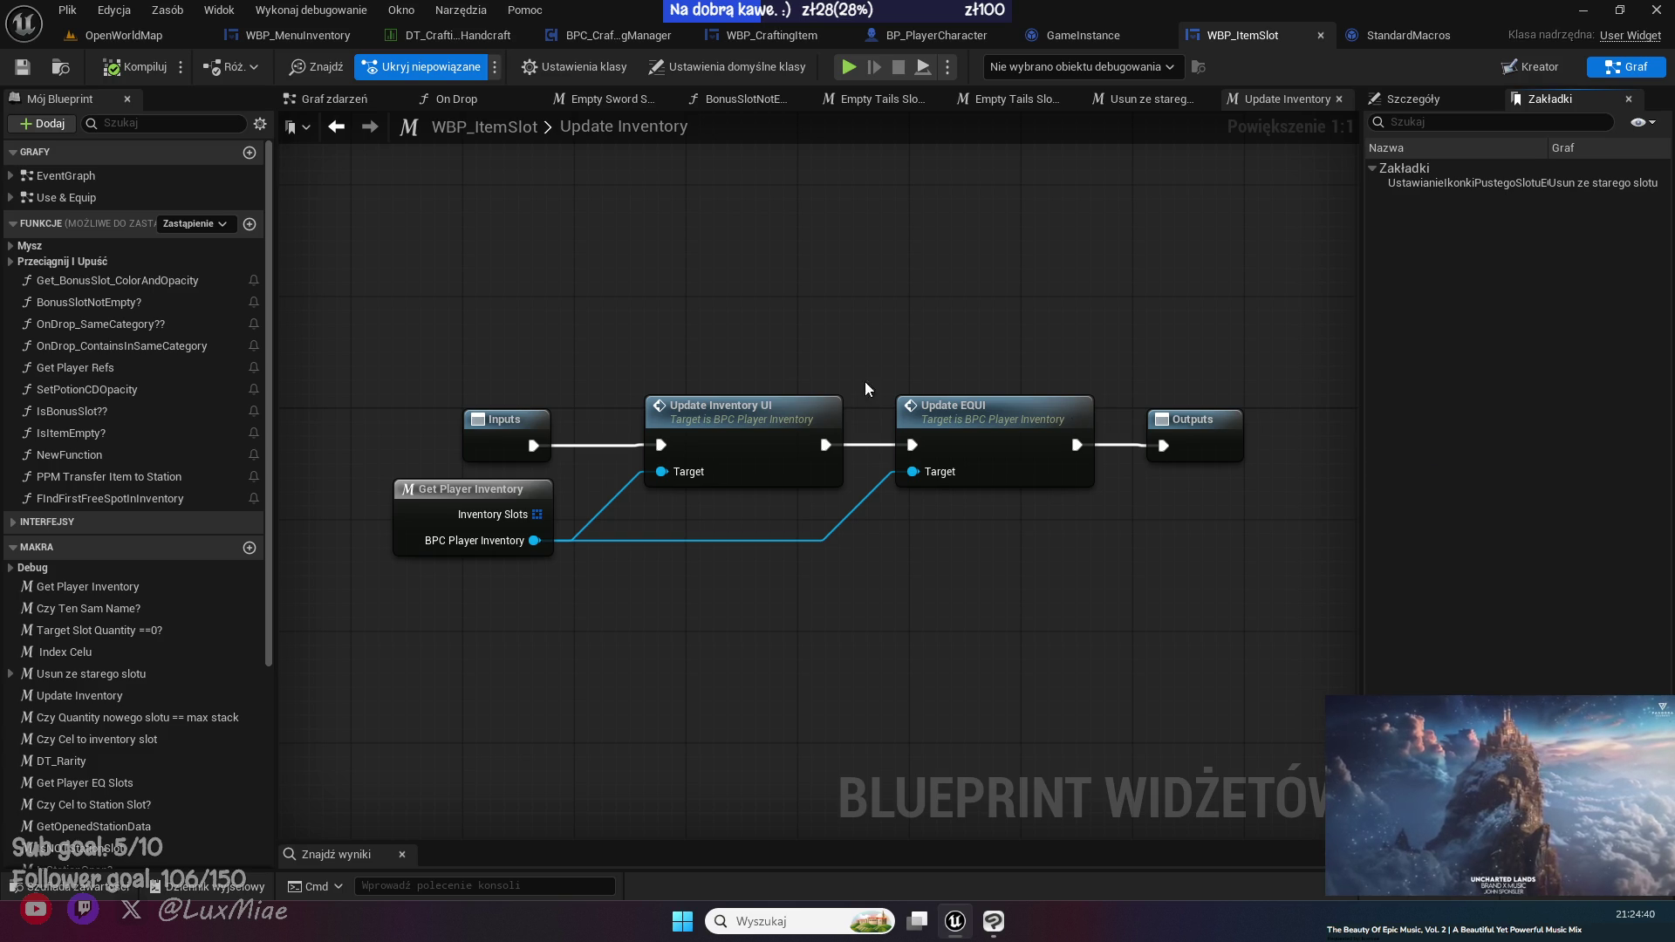
left_click(326, 97)
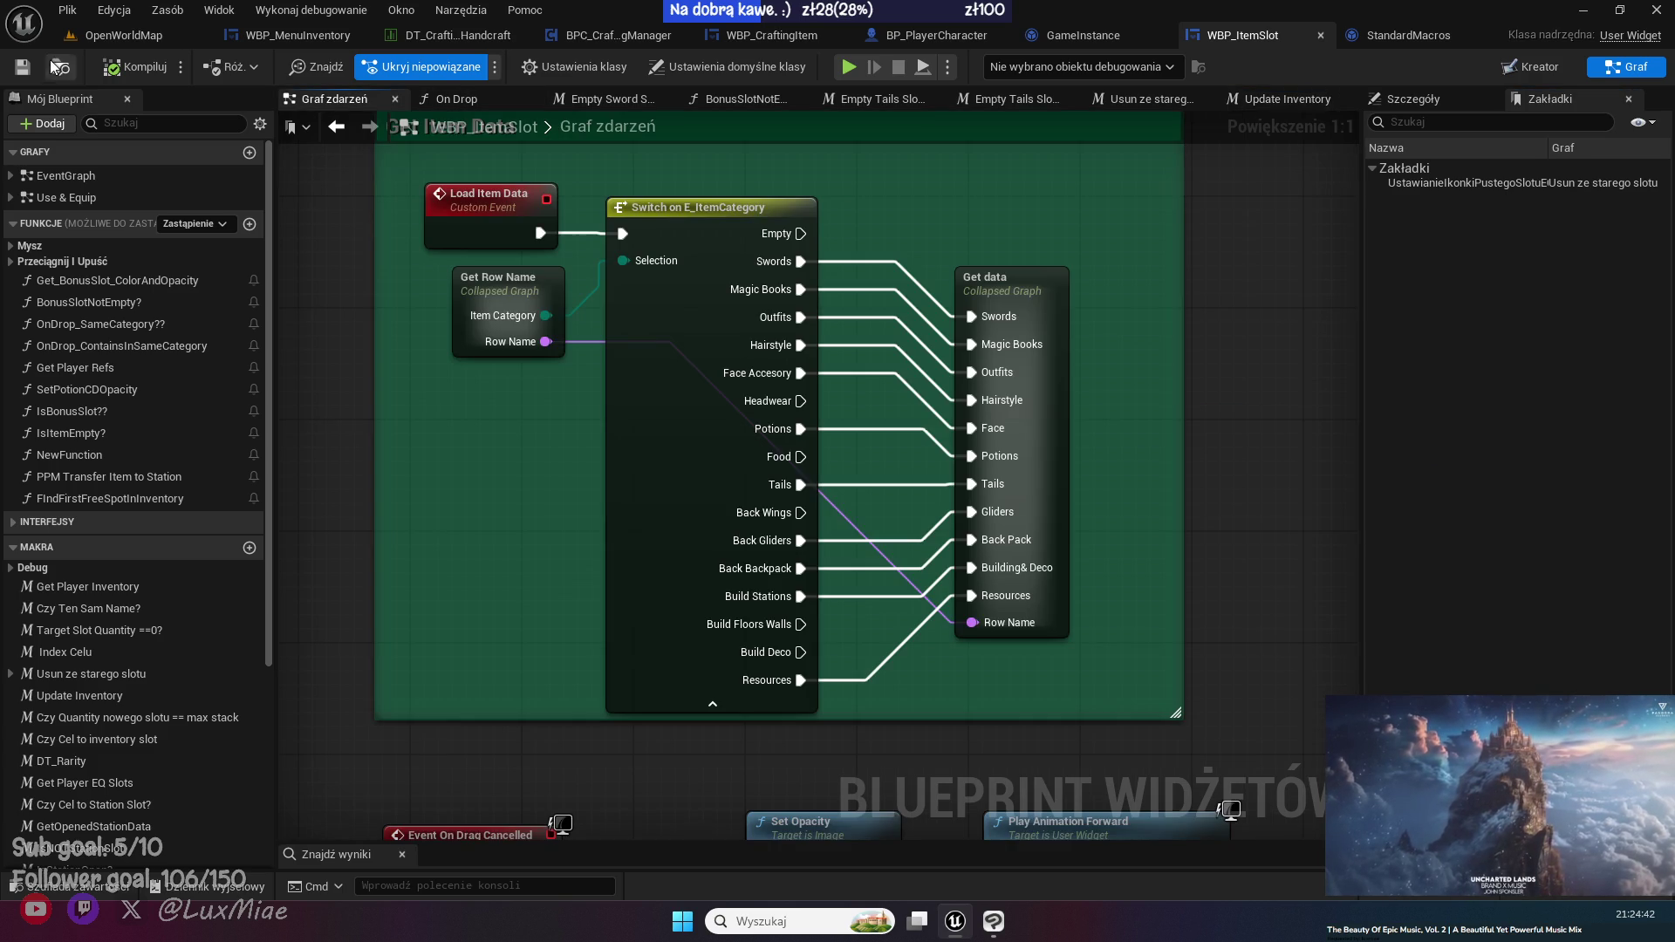
- Save, then close the StandardMacros, WBP_ItemSlot and GameInstance editor tabs
key("ctrl+s")
left_click(1406, 33)
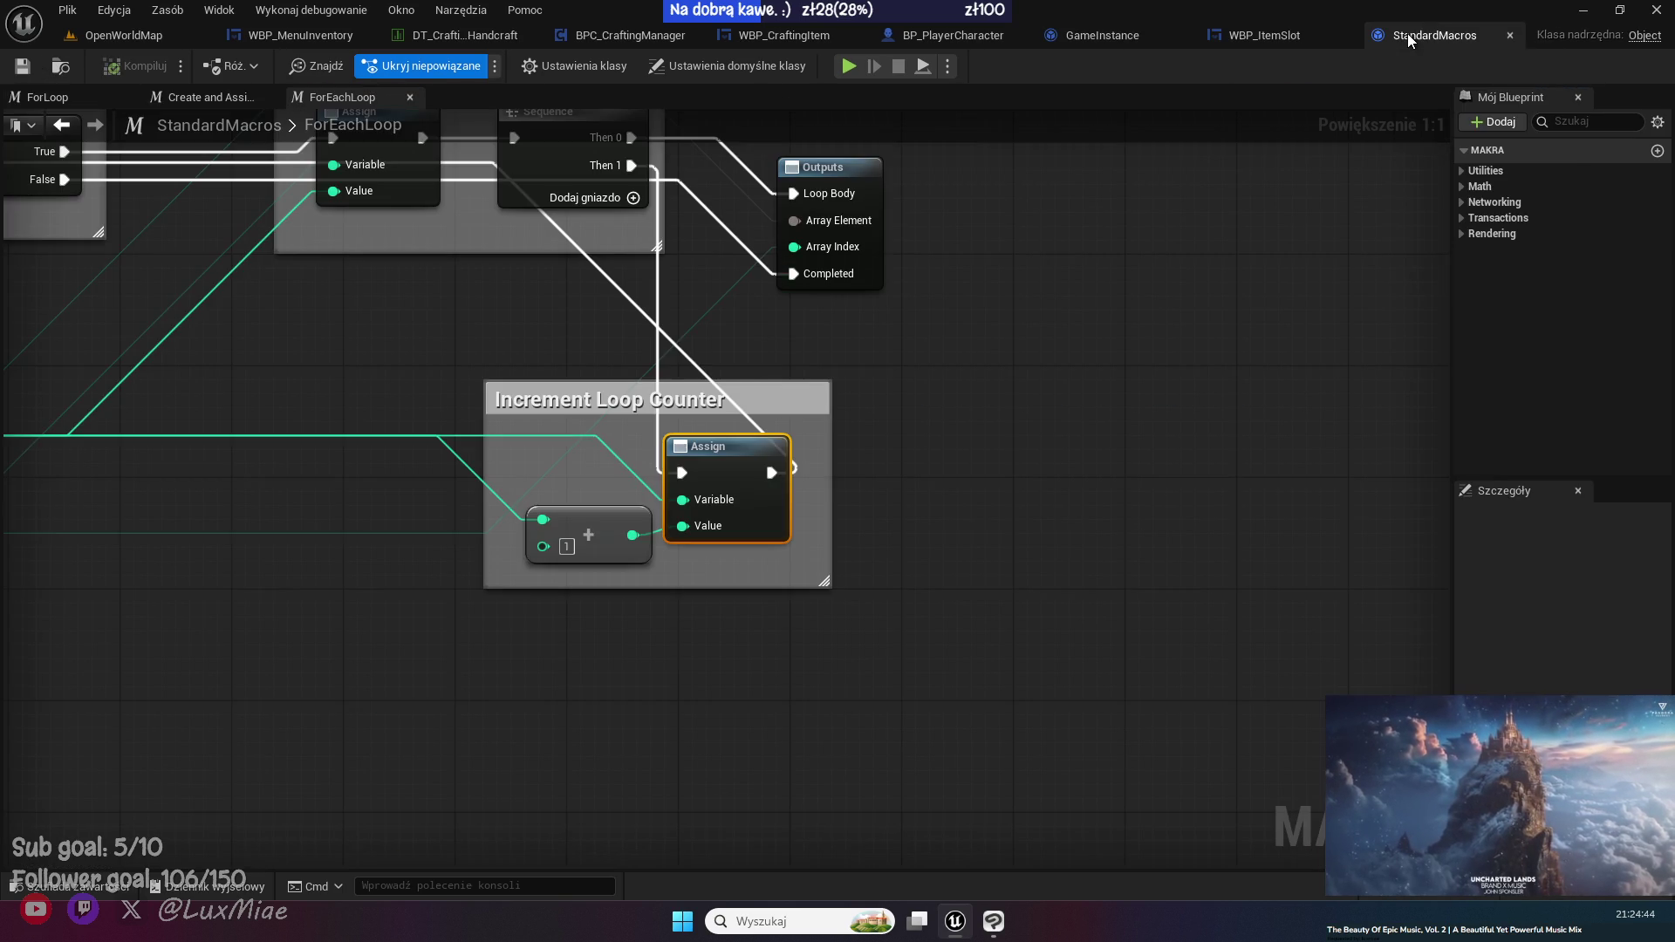
middle_click(1407, 33)
middle_click(1387, 37)
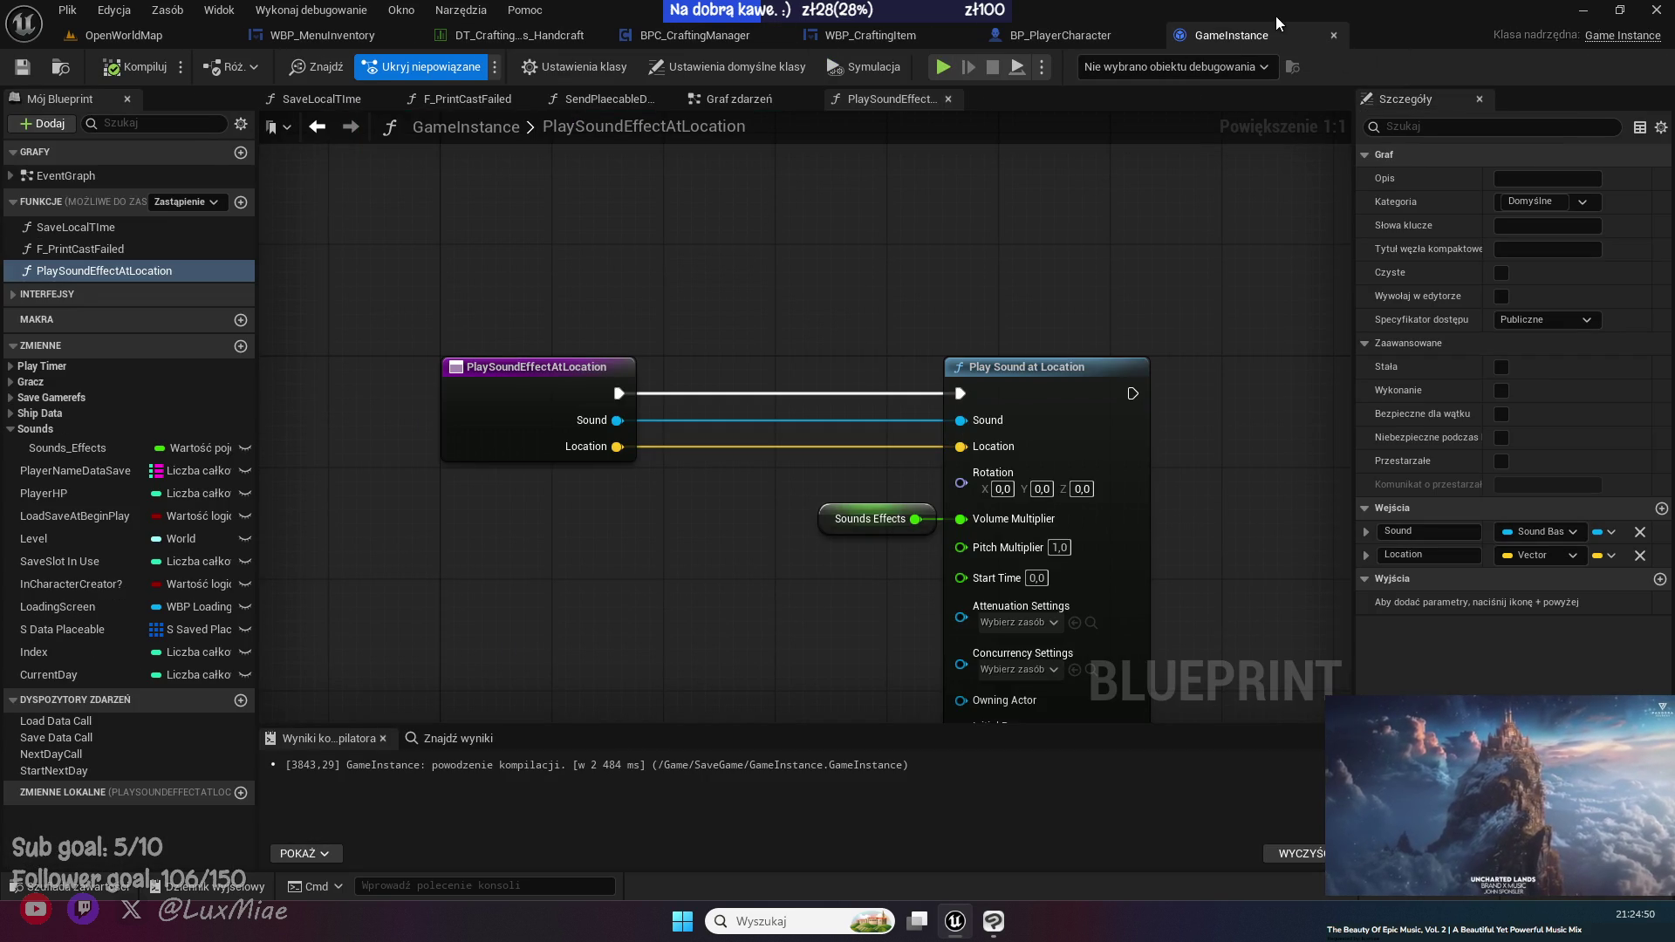
middle_click(1258, 42)
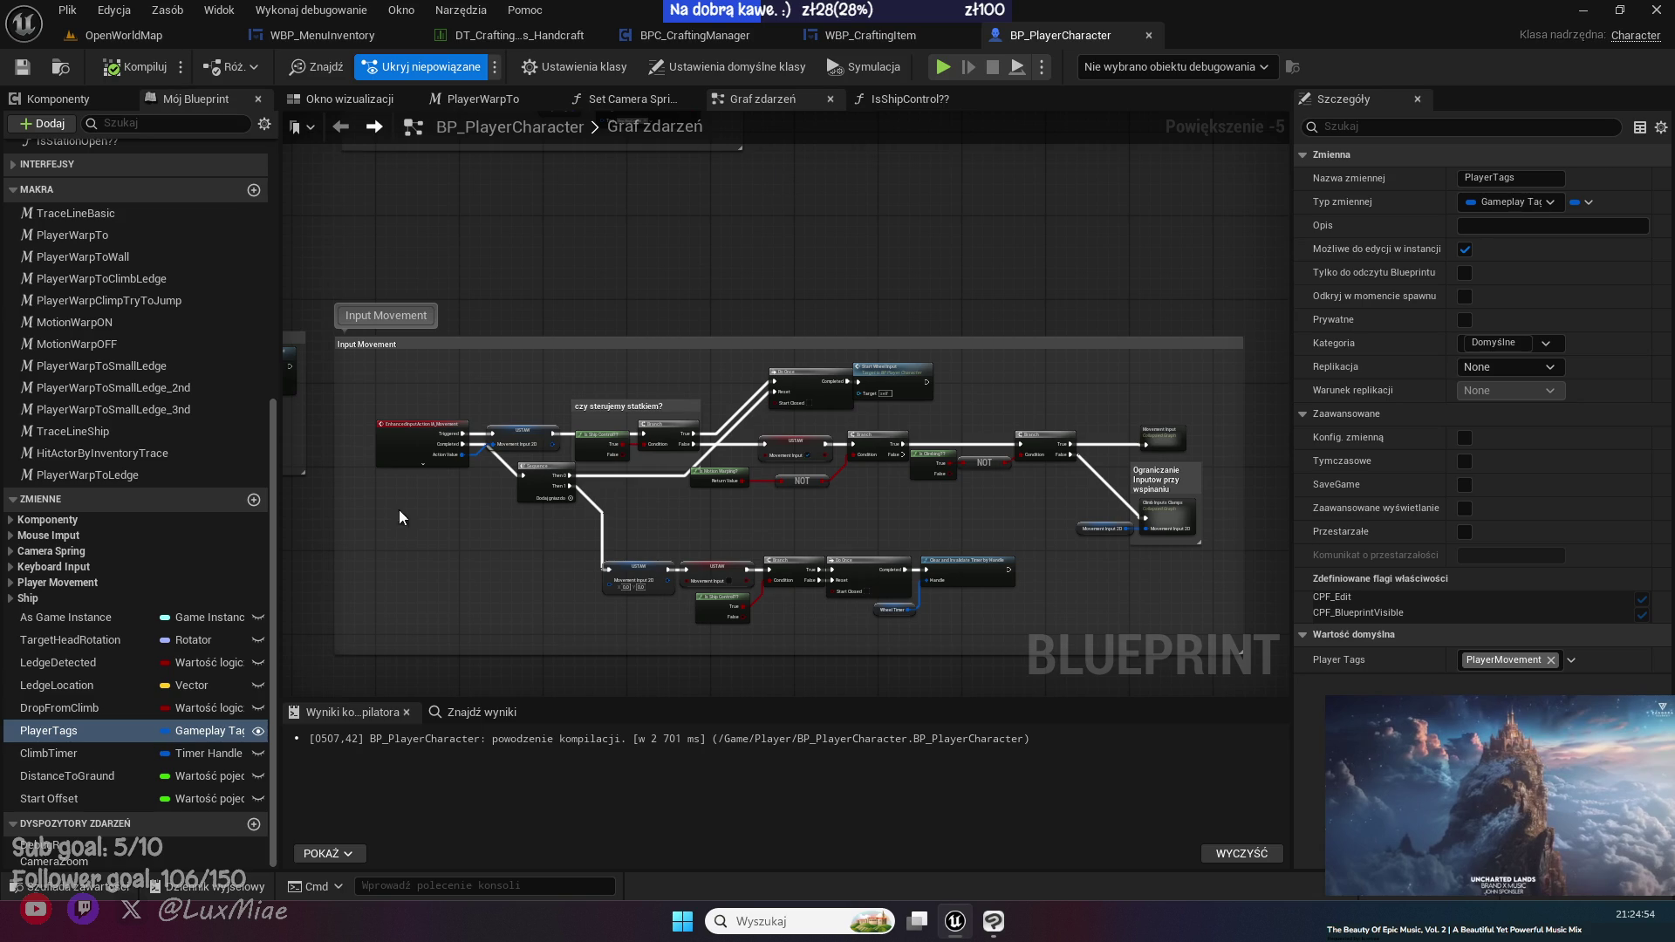
- Open BPC_PlayerInventory from the Player/Components folder in the Content Drawer
left_click(53, 886)
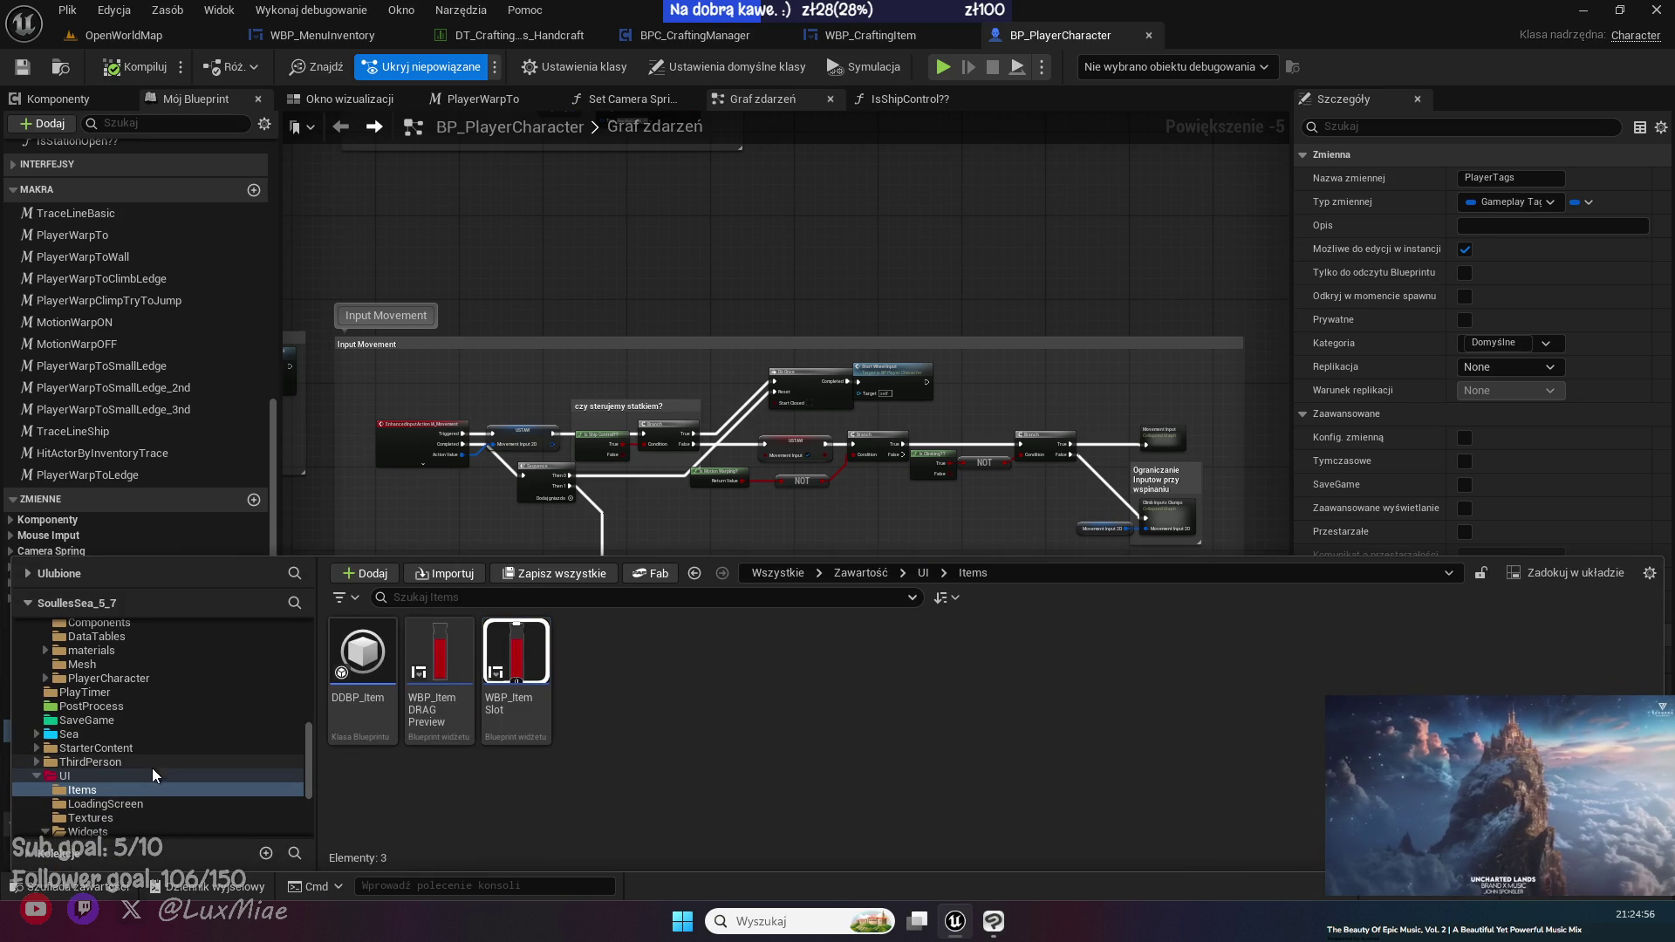
scroll(139, 736, "down", 5)
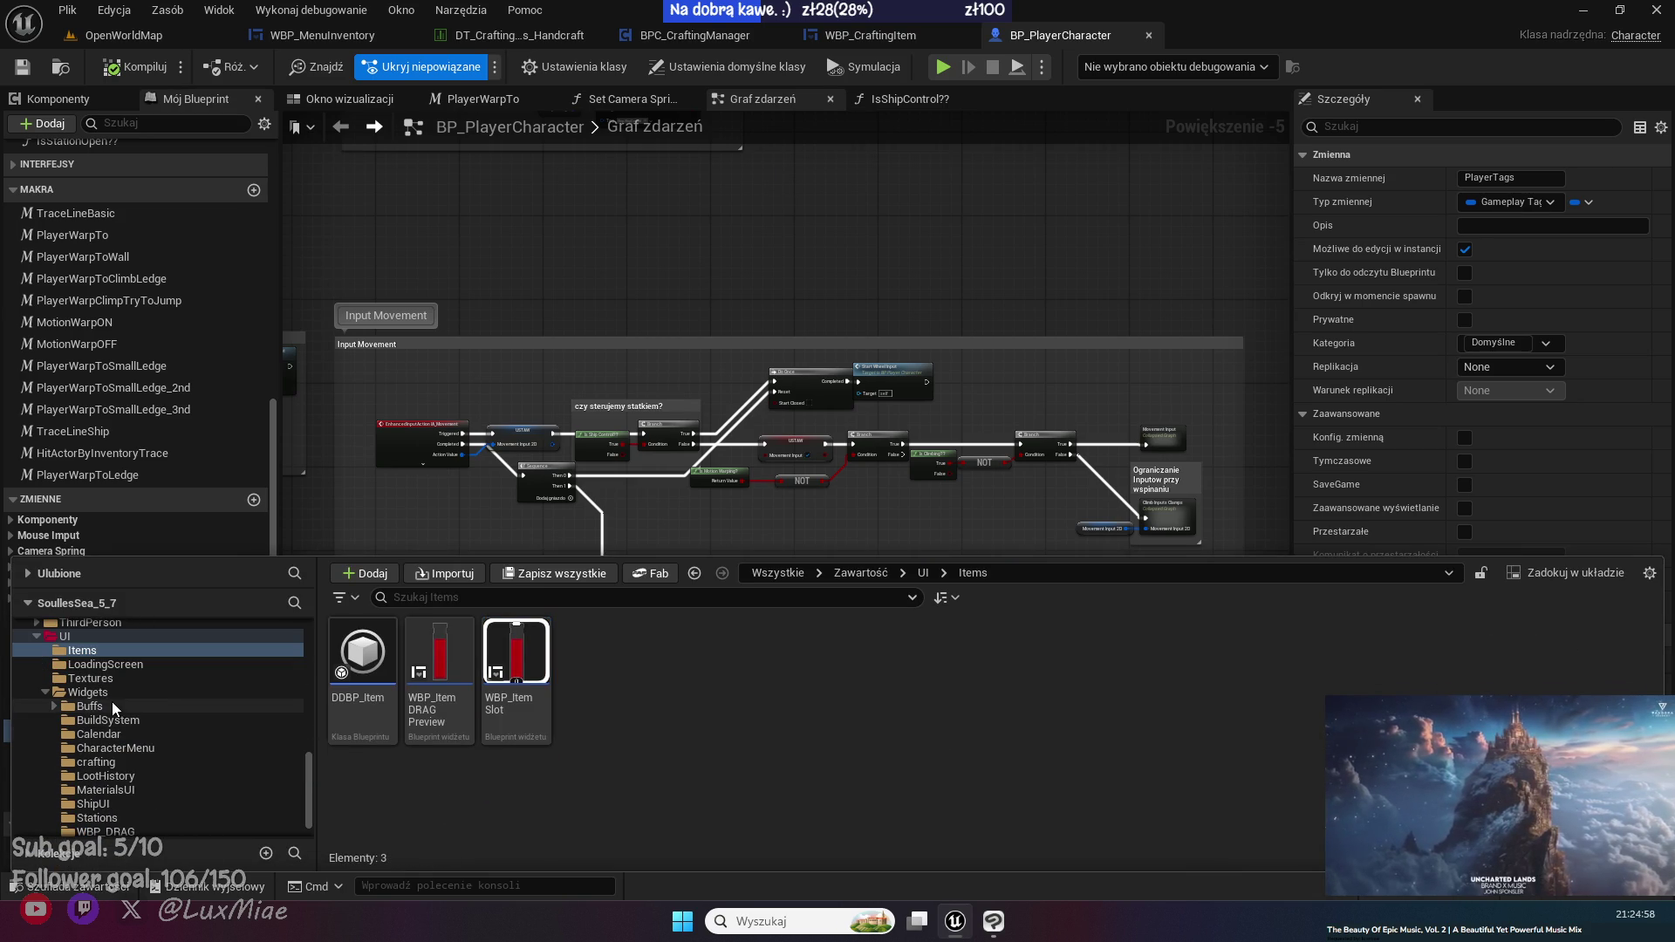
left_click(99, 693)
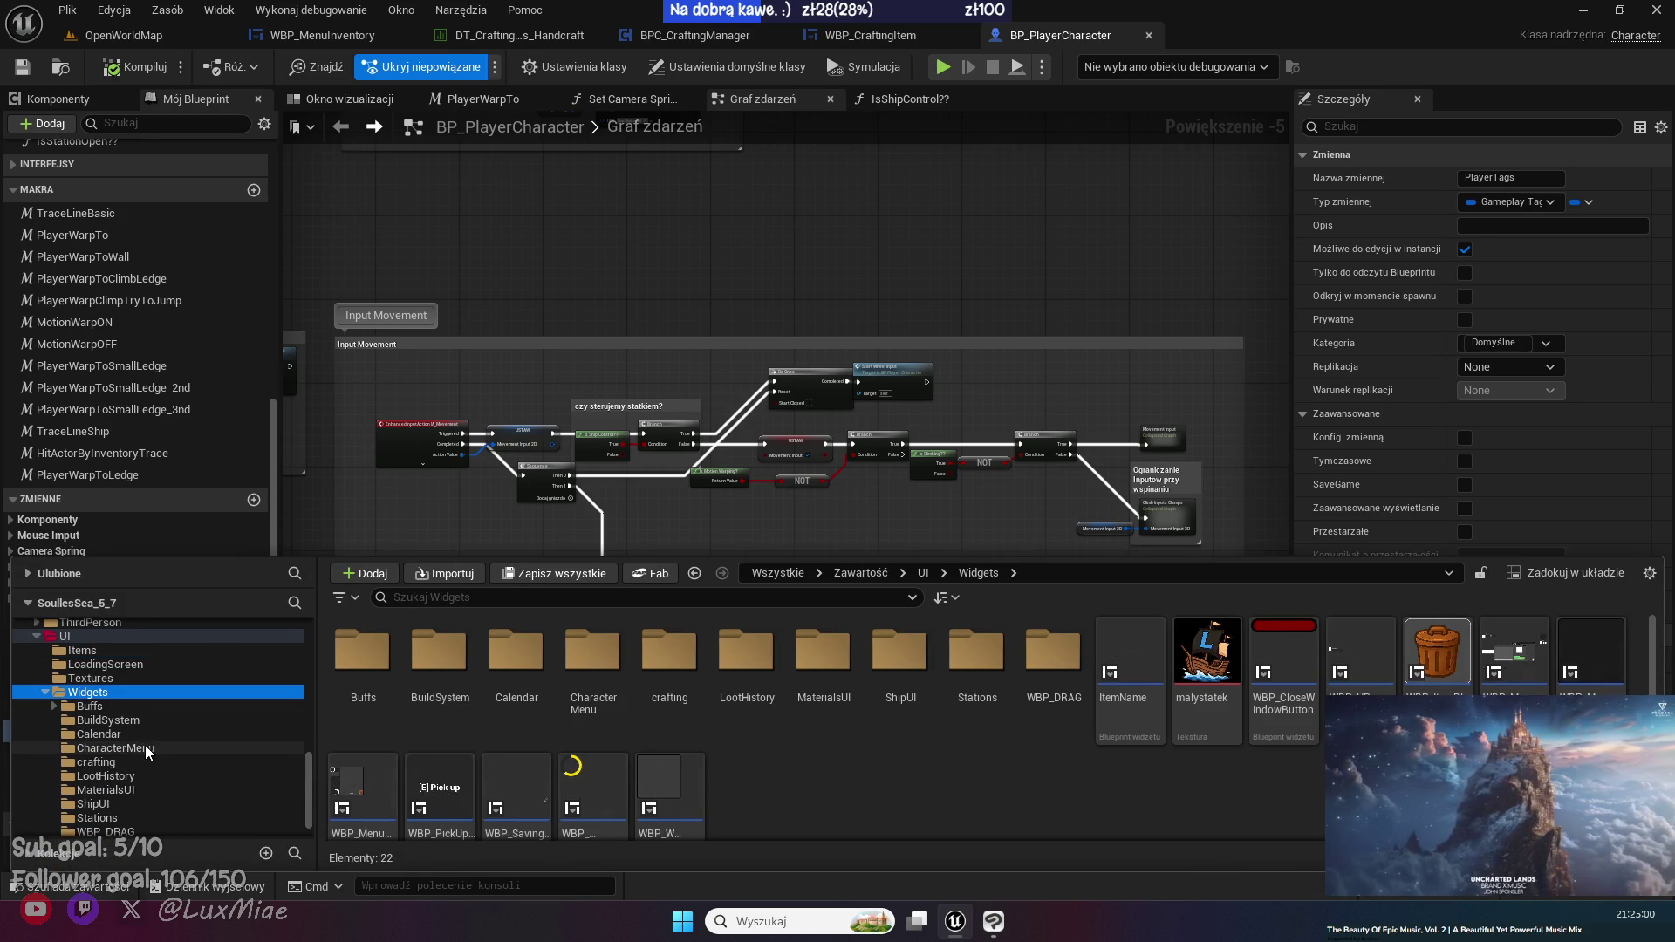
scroll(145, 745, "up", 5)
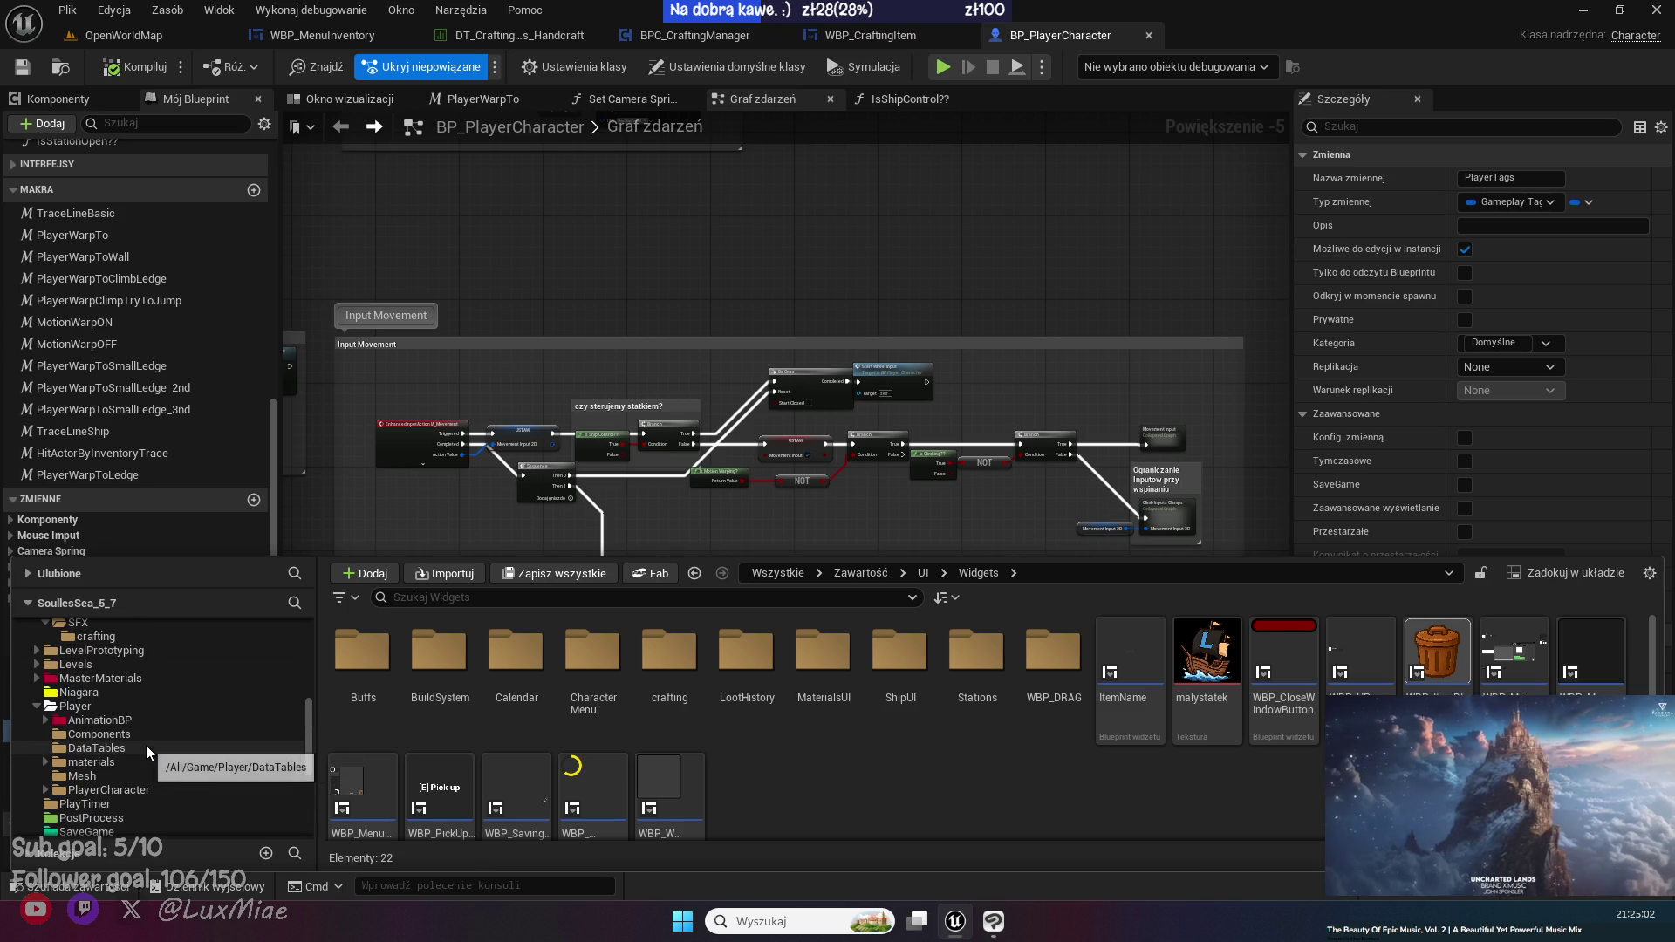
left_click(122, 734)
double_click(665, 709)
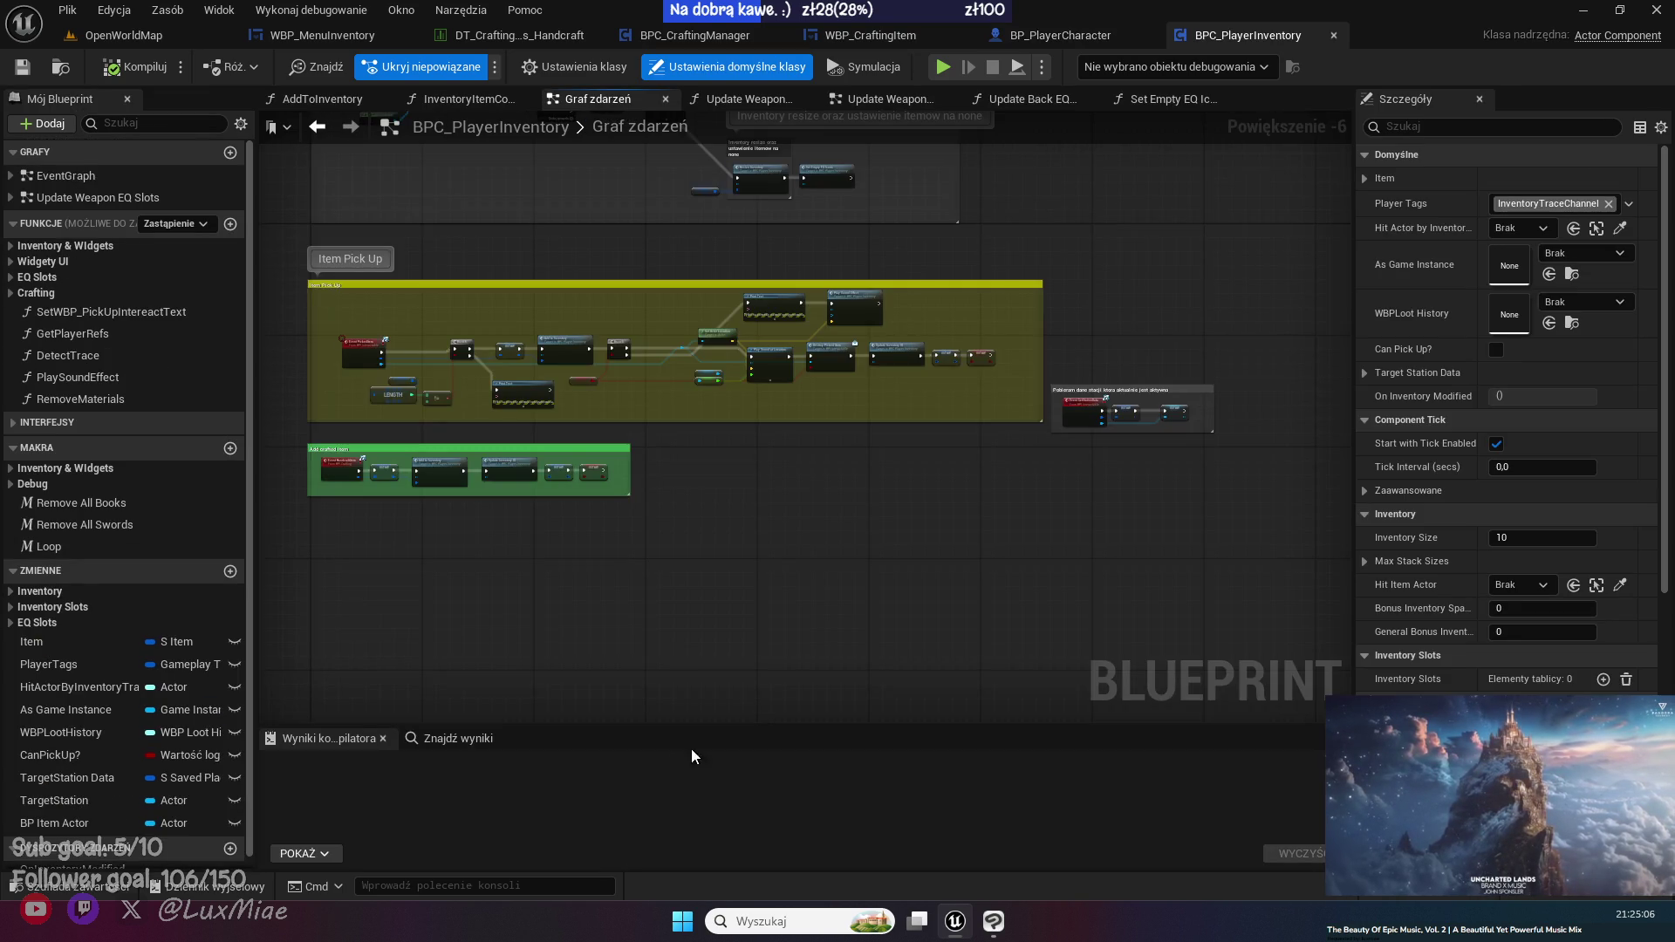
scroll(756, 499, "up", 4)
left_click(122, 35)
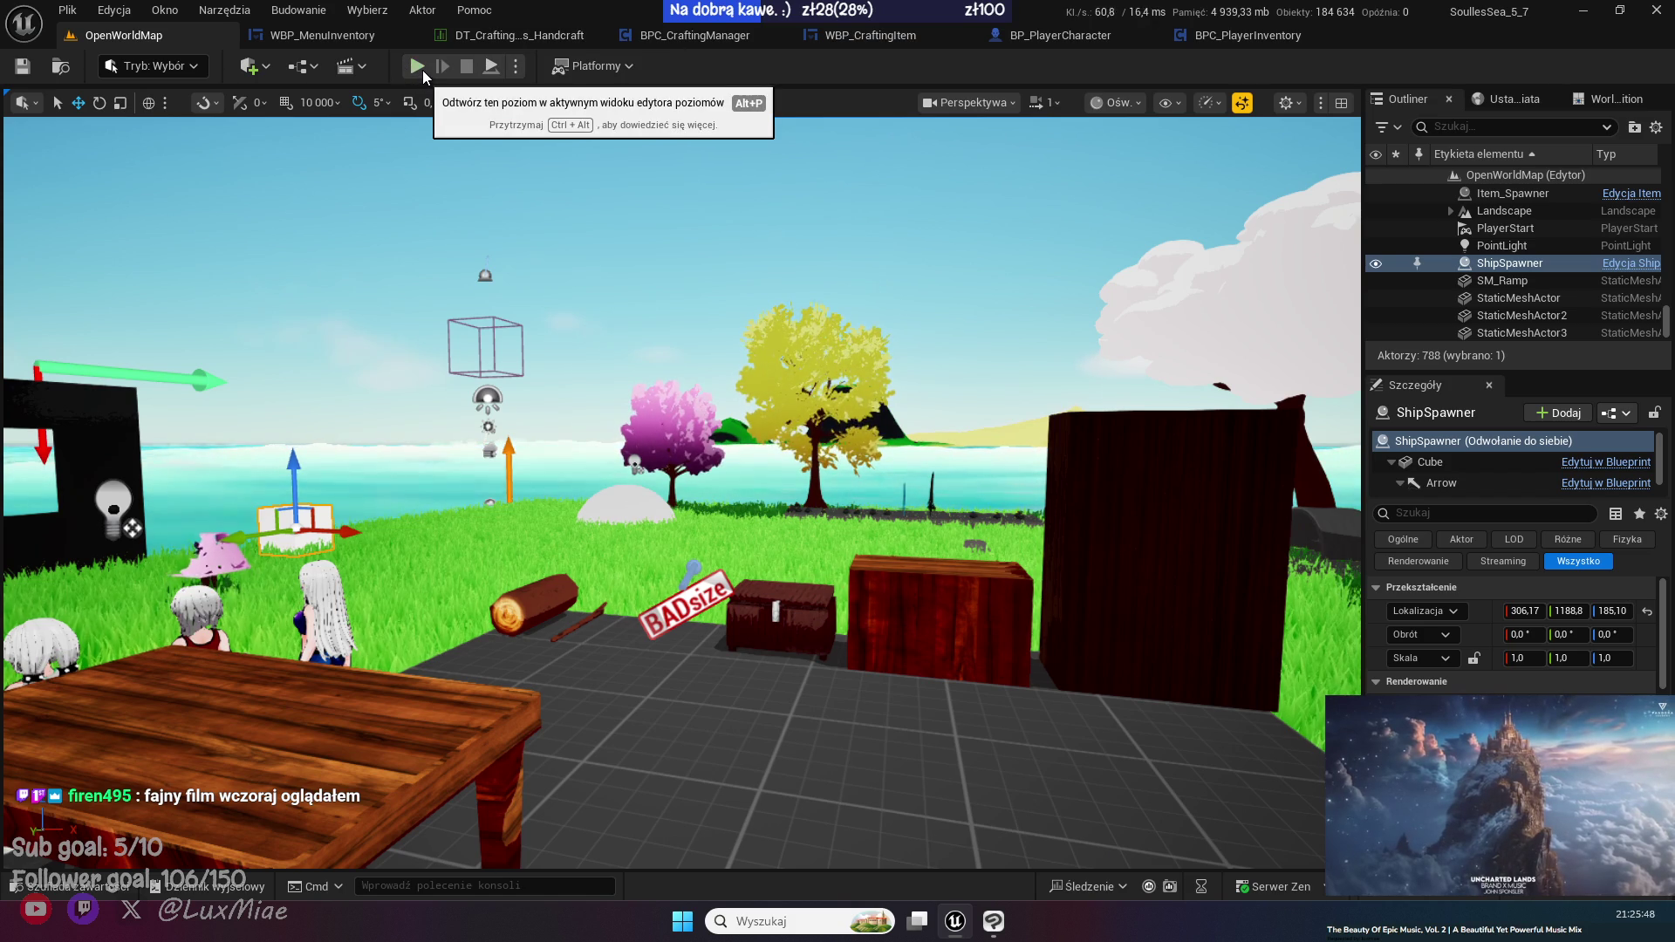
- Close the WBP_CraftingItem and BPC_PlayerInventory tabs so BP_PlayerCharacter's Input Movement group shows
left_click(877, 40)
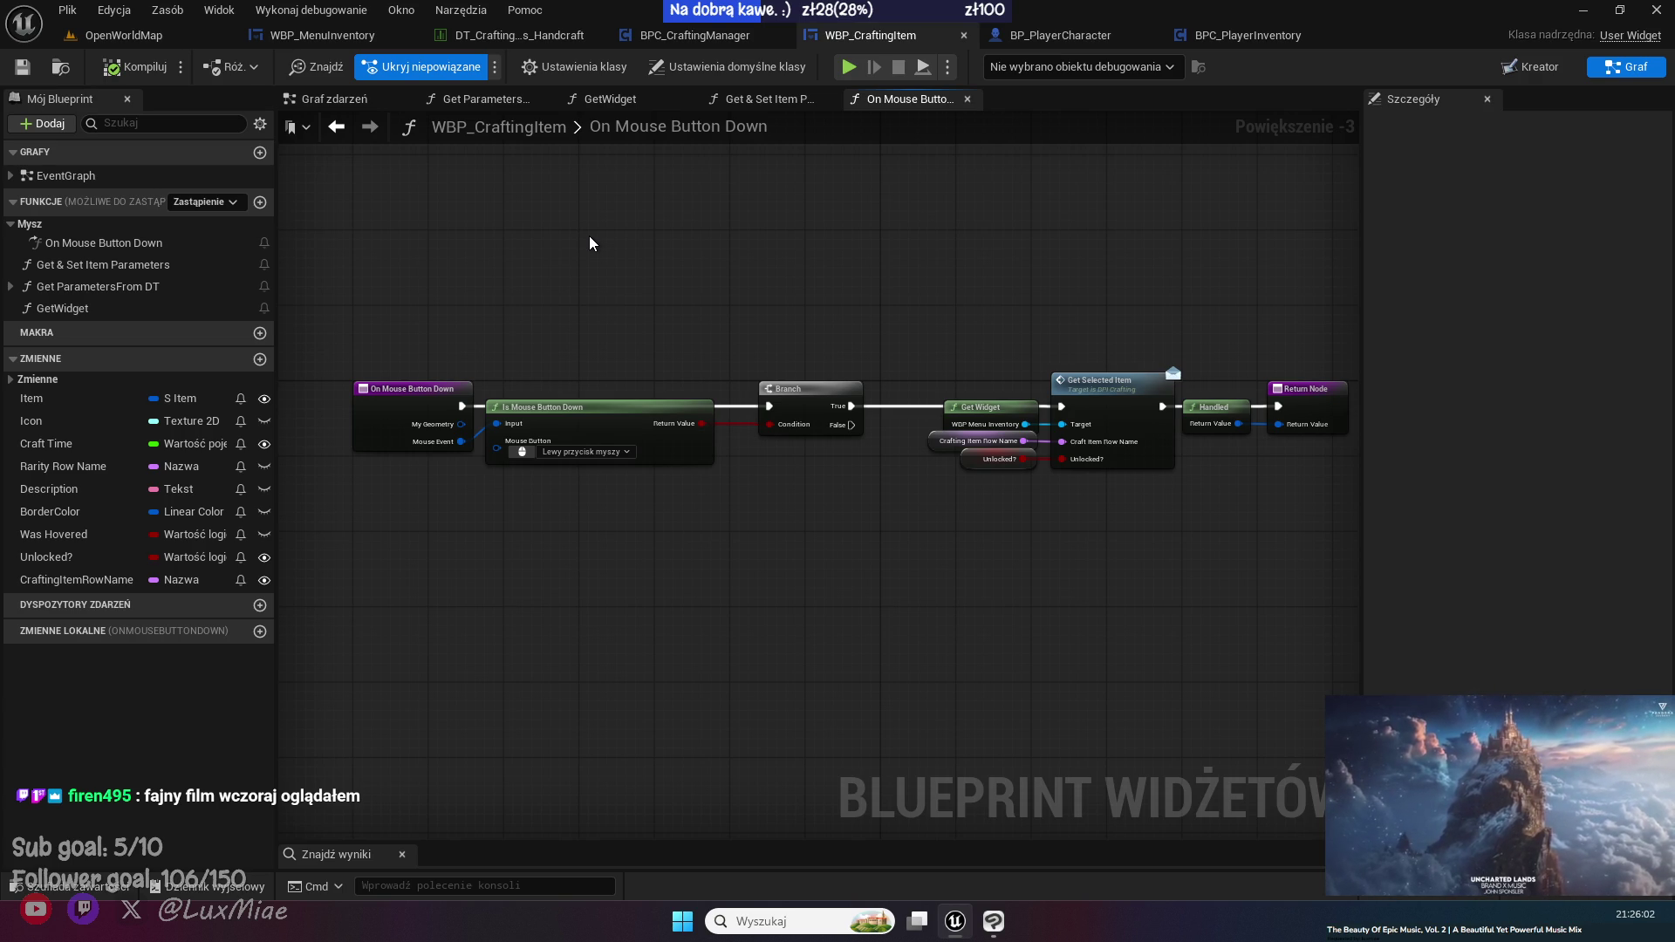
middle_click(897, 38)
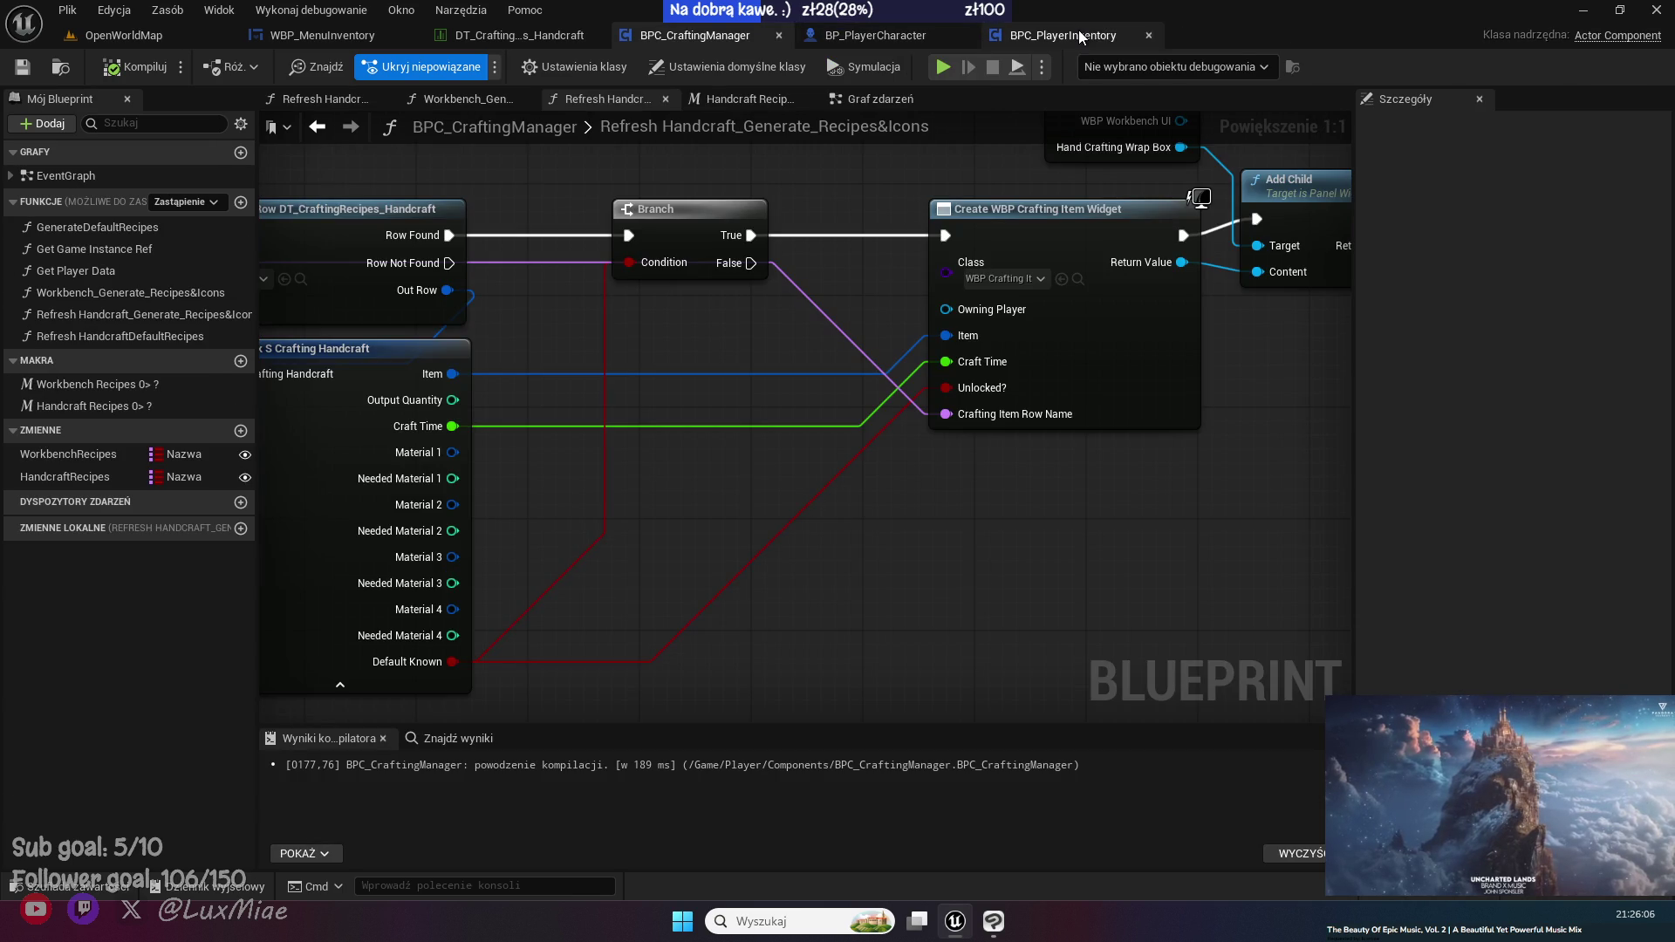
left_click(1080, 38)
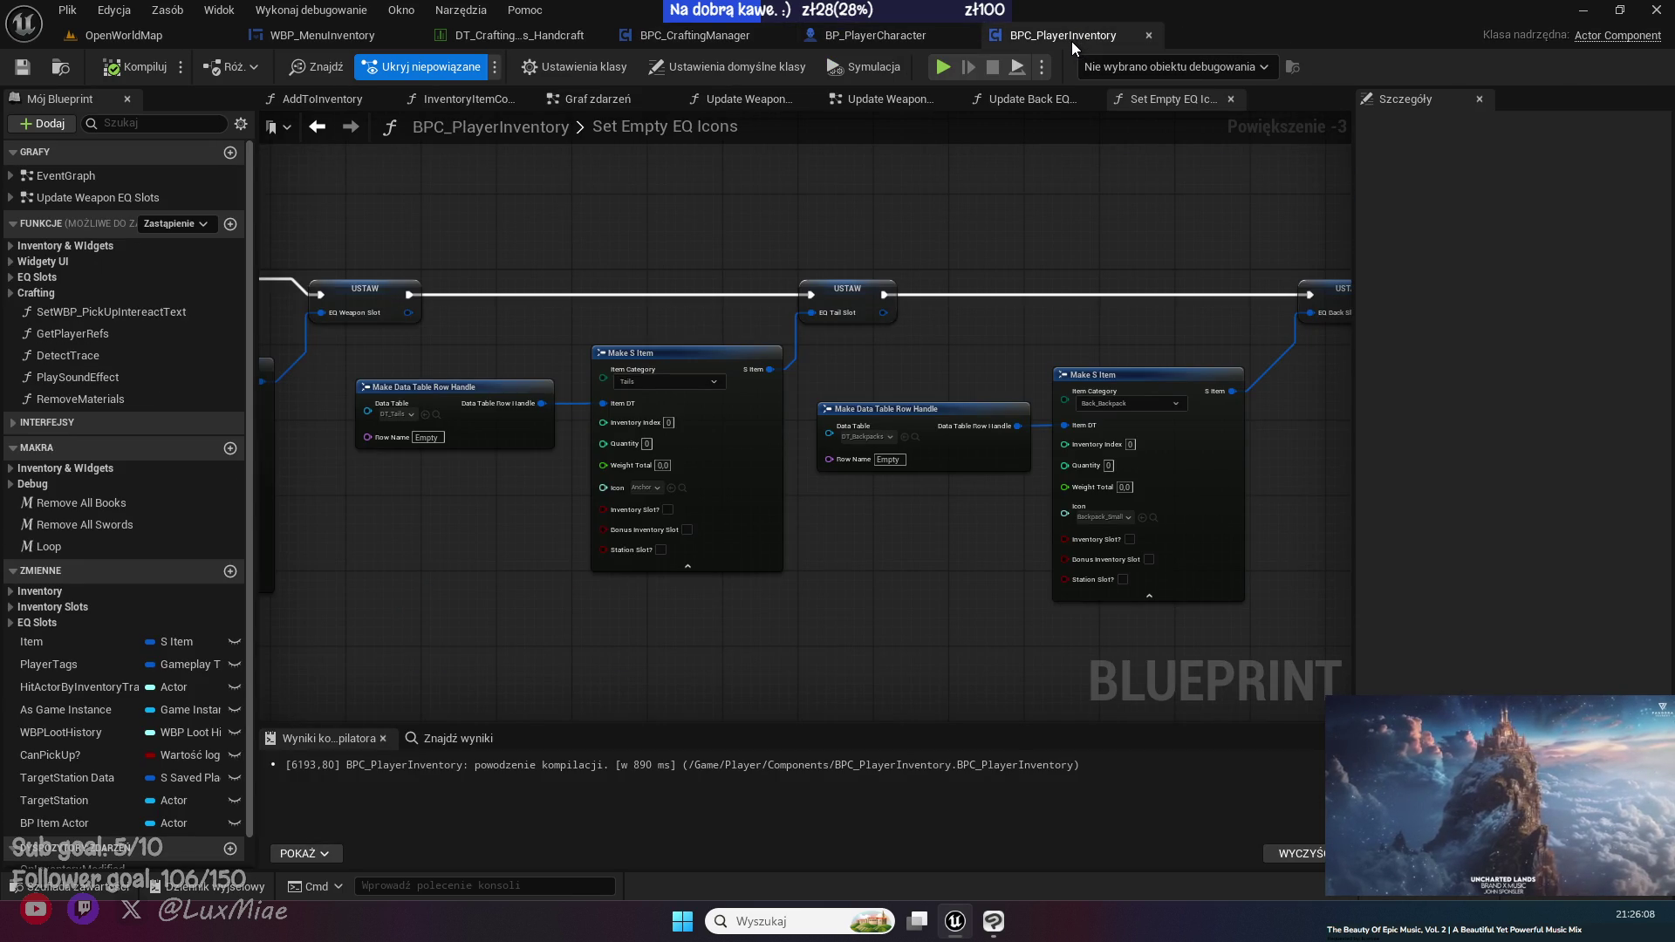
middle_click(1072, 40)
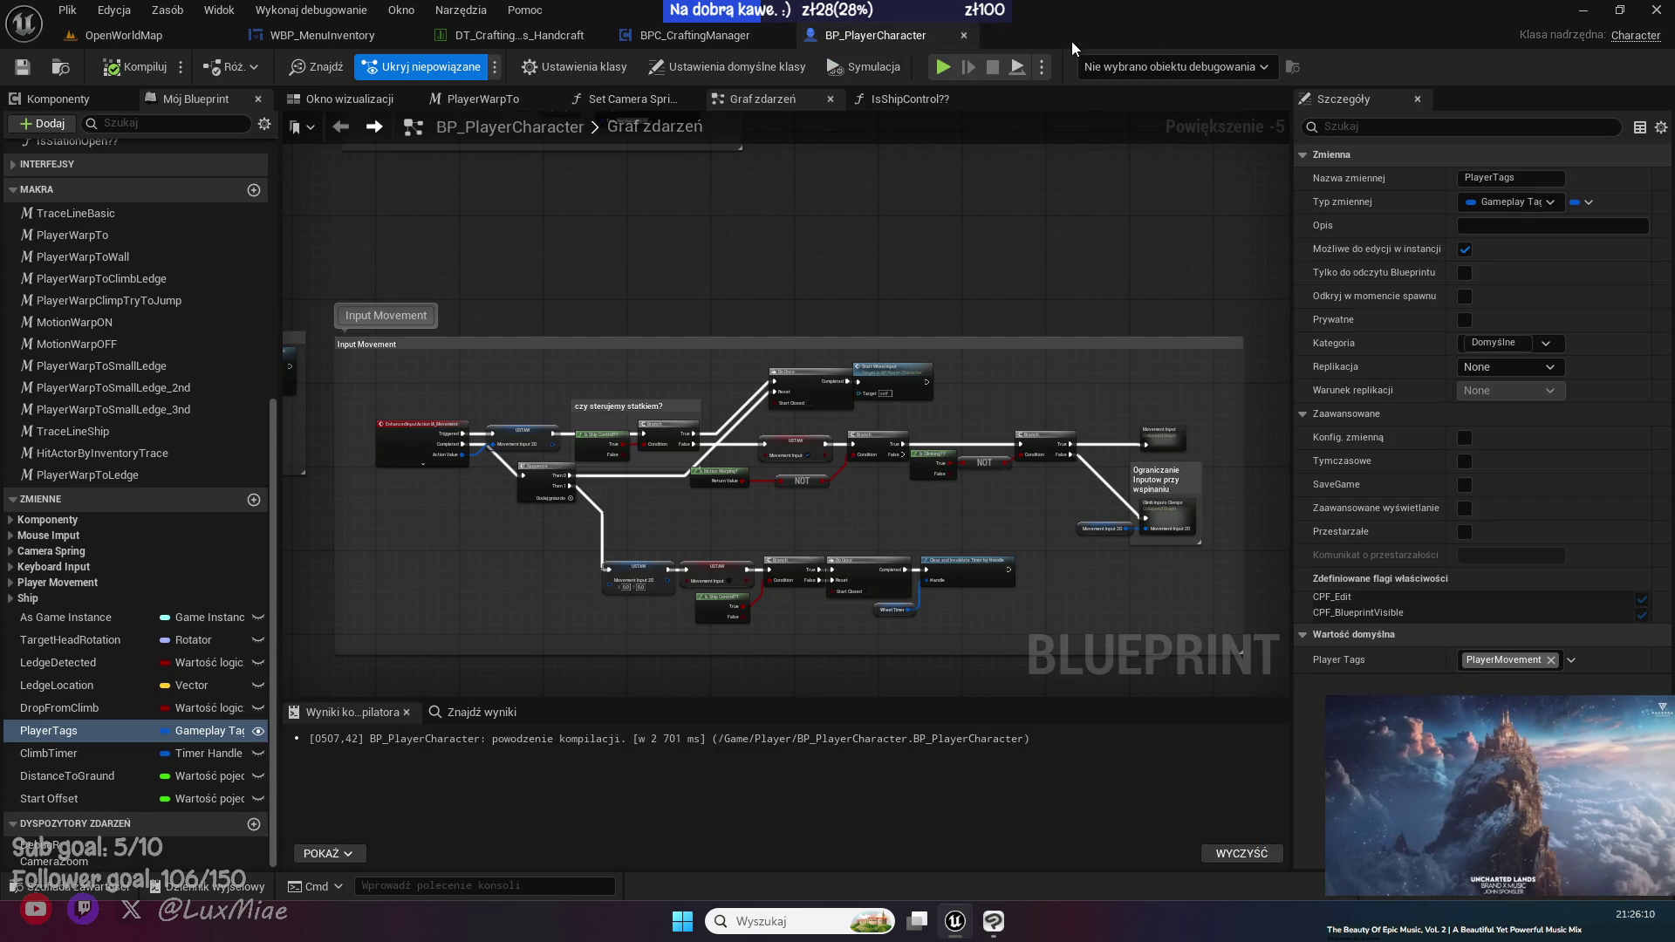
scroll(160, 508, "up", 5)
scroll(158, 506, "up", 5)
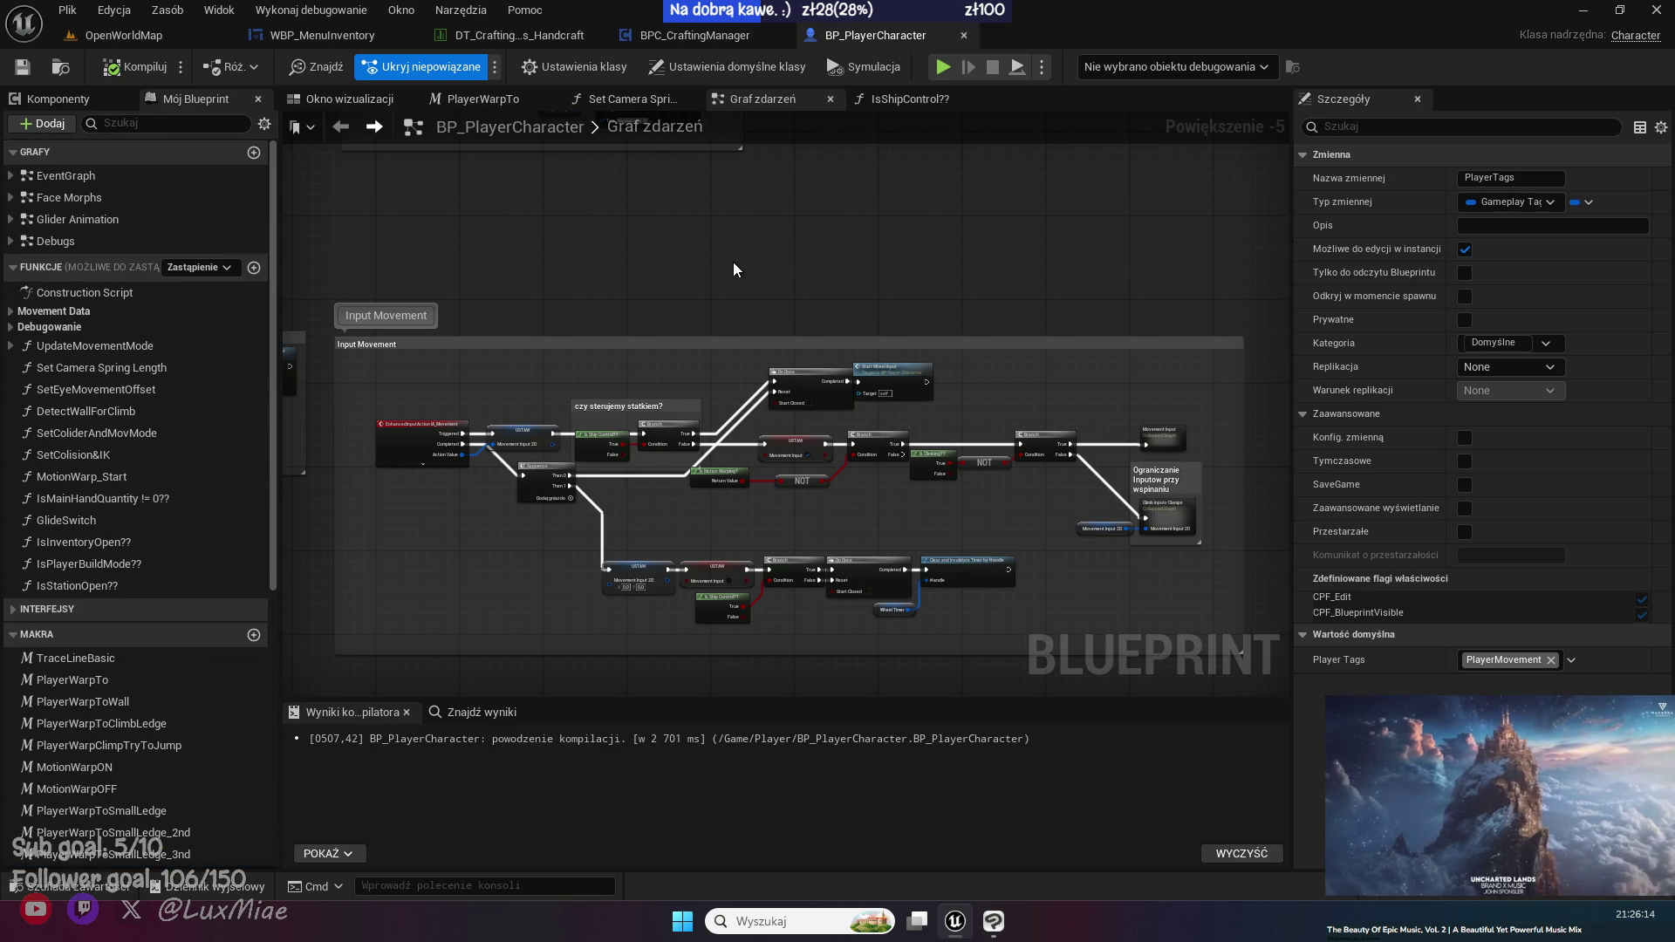
- Move the Camera Movement comment group up and to the right
scroll(499, 479, "up", 5)
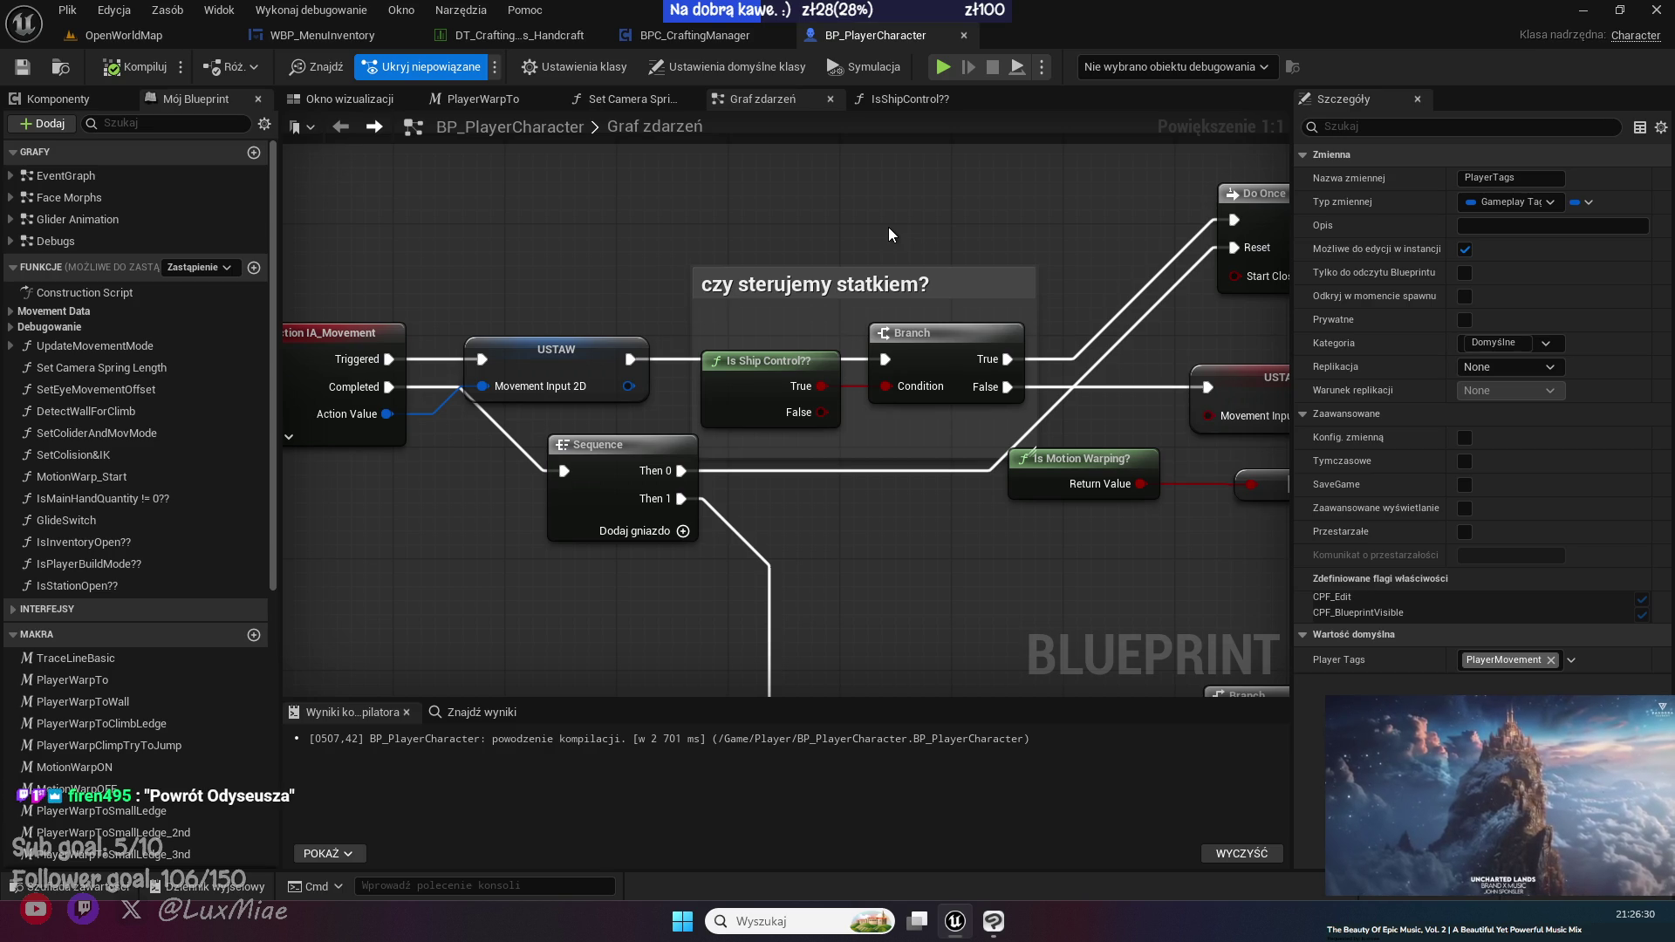
scroll(427, 281, "down", 2)
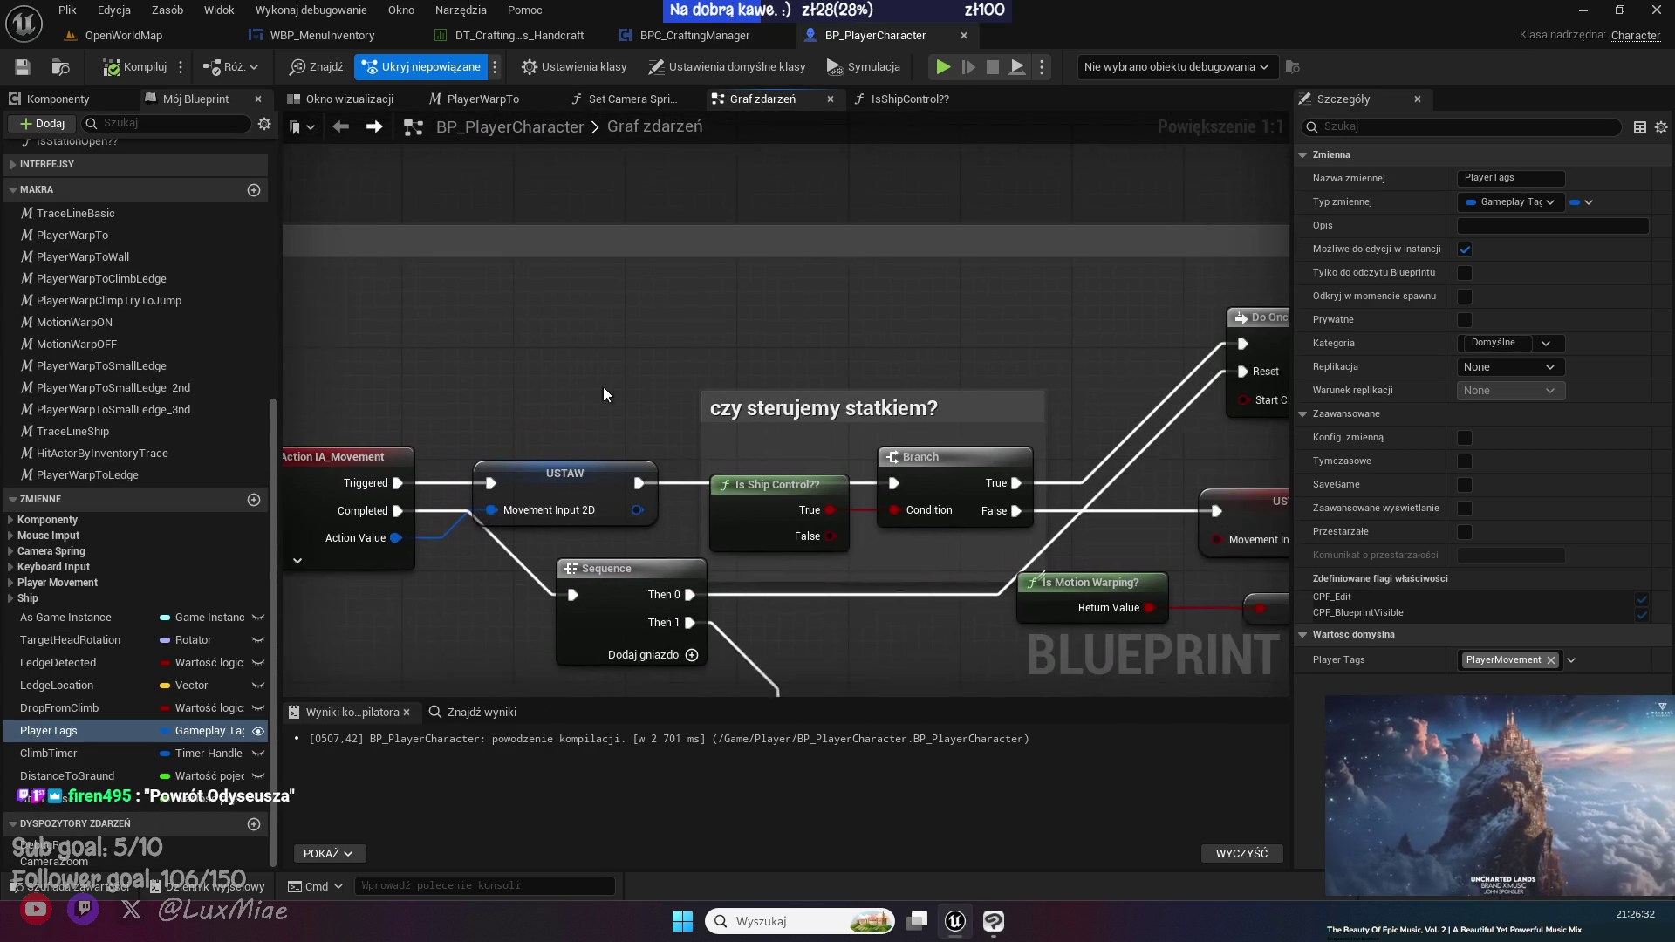
scroll(689, 378, "down", 5)
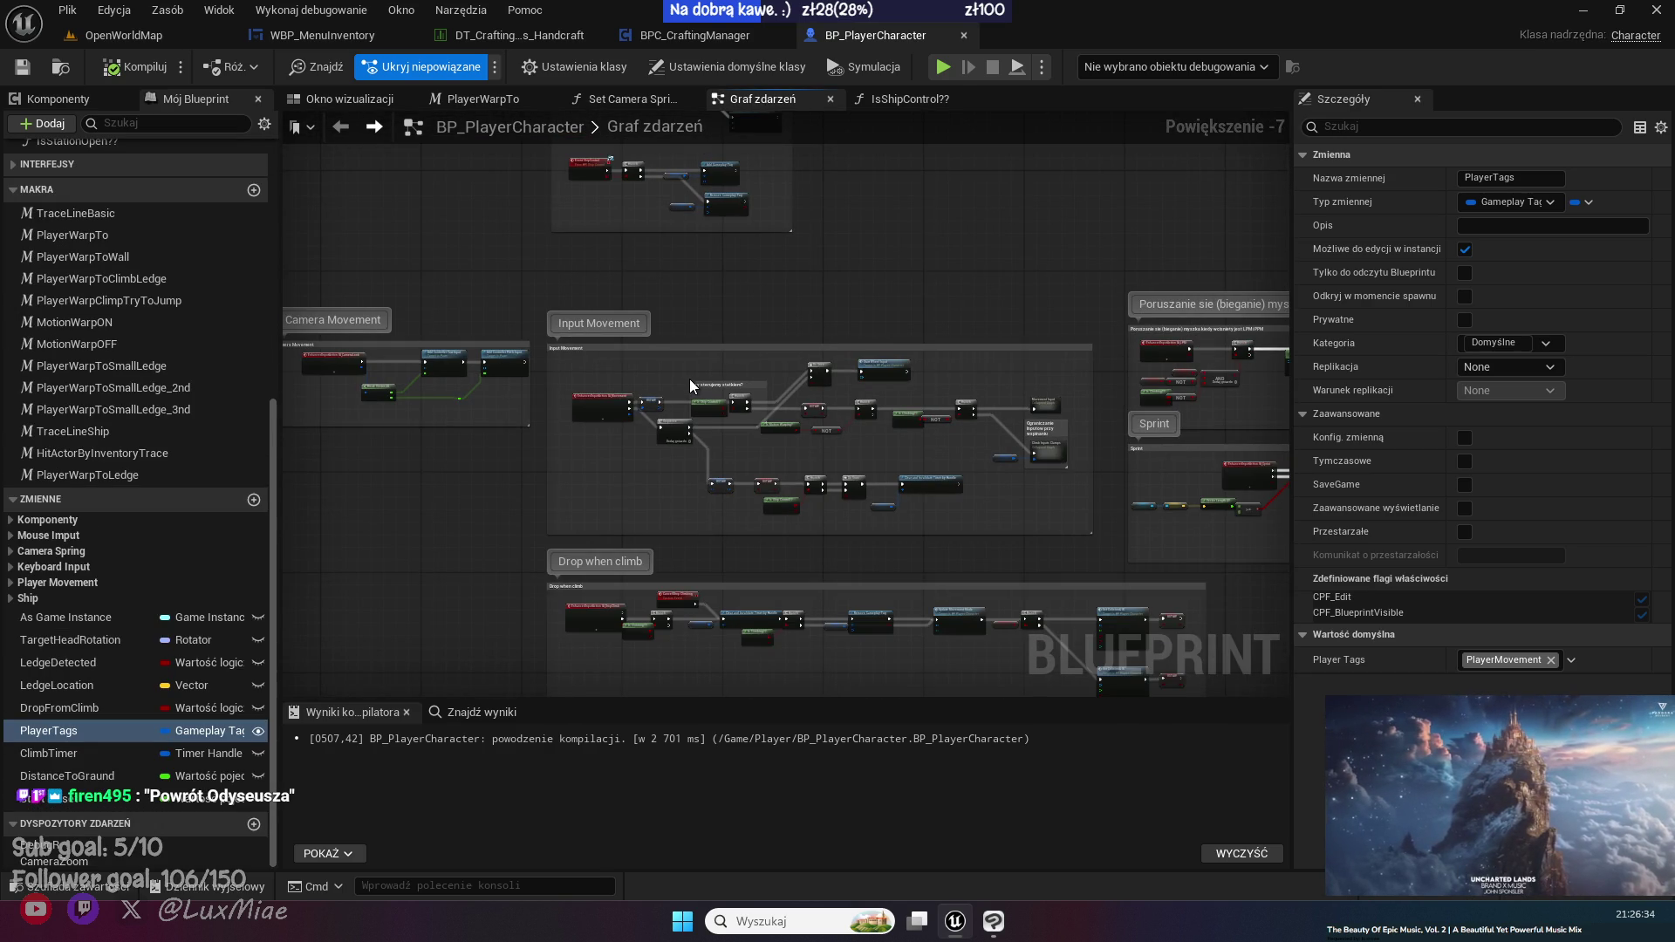
left_click_drag(689, 379, 844, 407)
left_click_drag(585, 448, 556, 470)
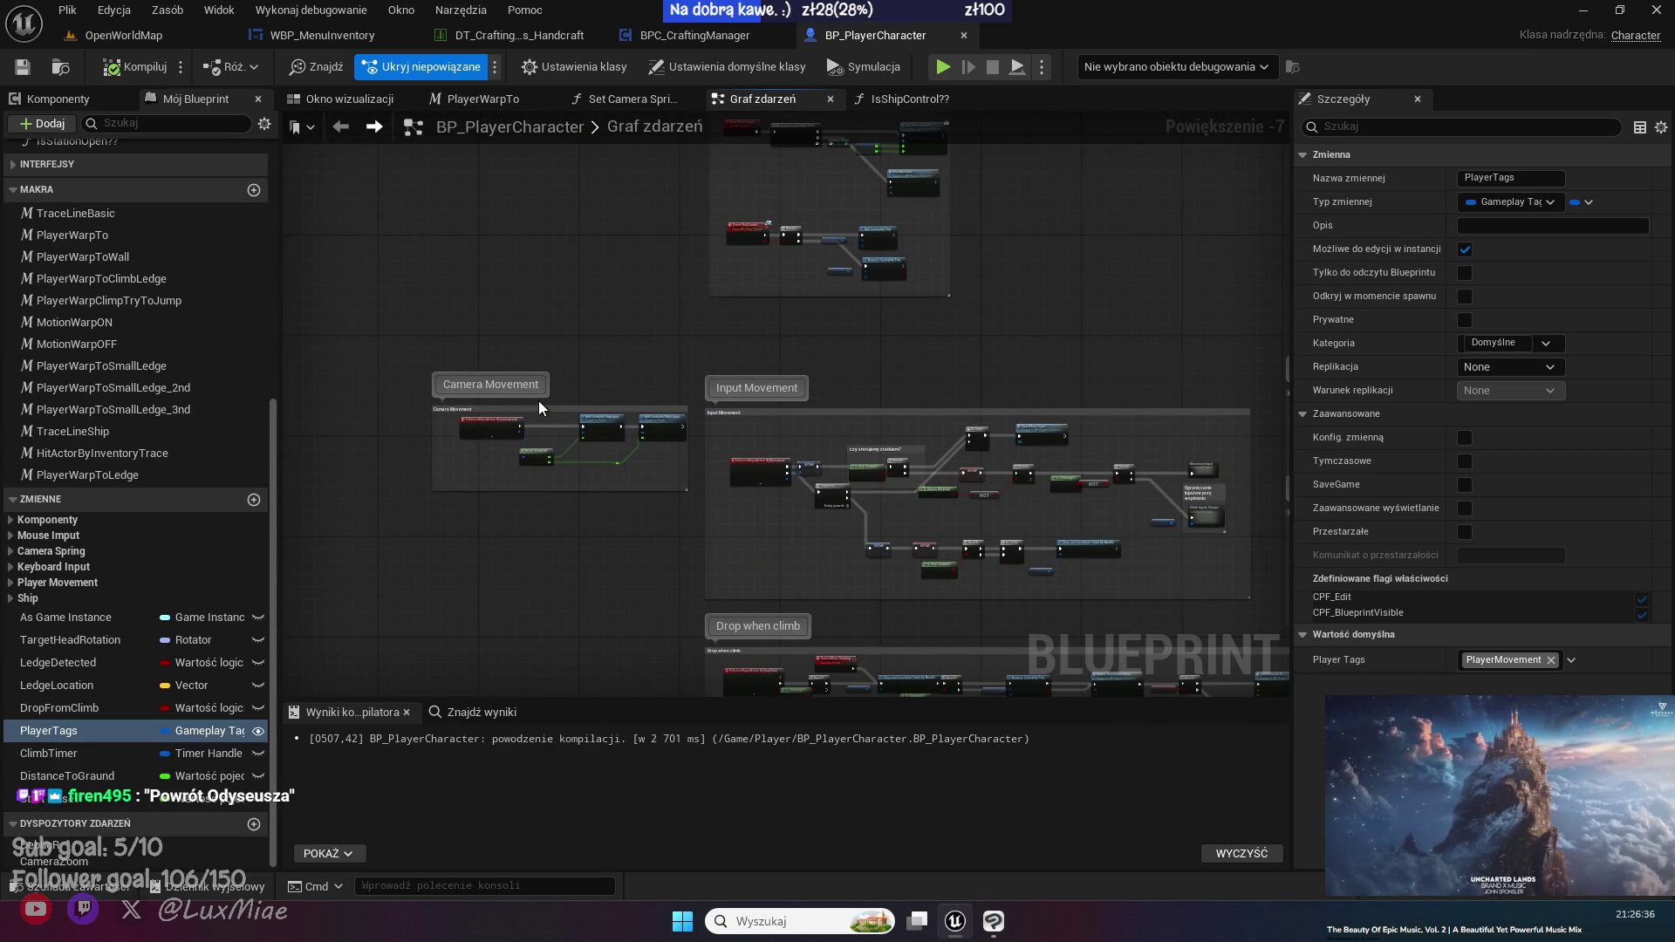
mouse_move(538, 412)
left_mouse_down()
mouse_move(825, 321)
mouse_move(809, 317)
left_mouse_up()
left_click(702, 526)
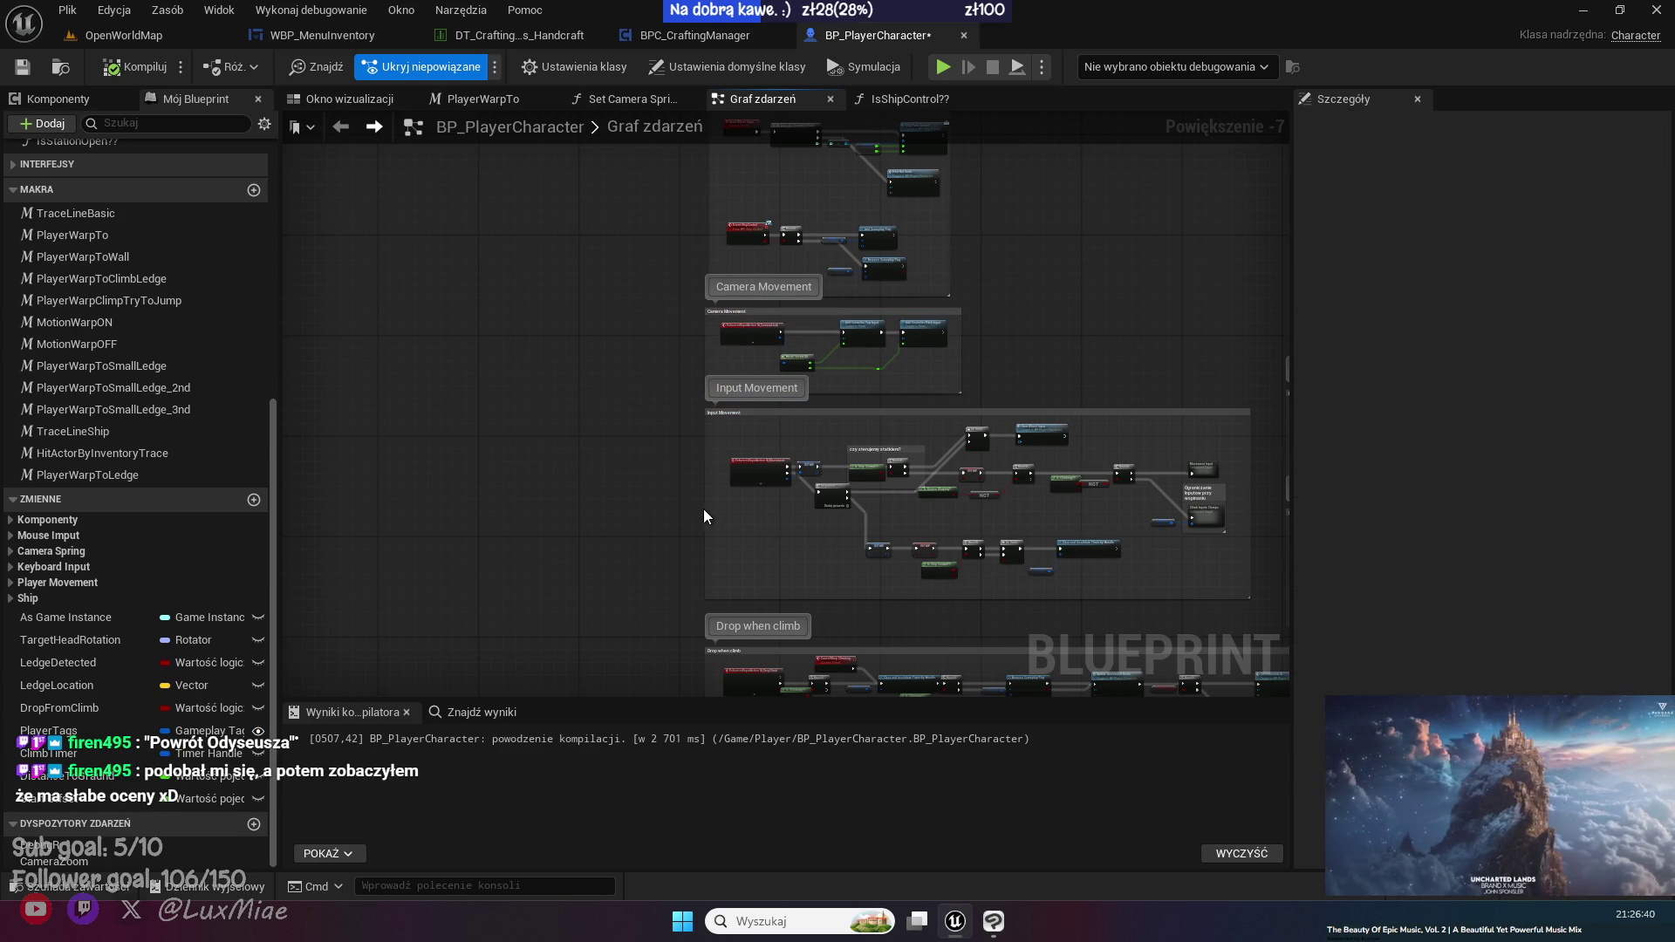
- Widen the Input Movement comment box leftward and select its input nodes
left_click_drag(705, 507, 477, 507)
scroll(704, 513, "up", 4)
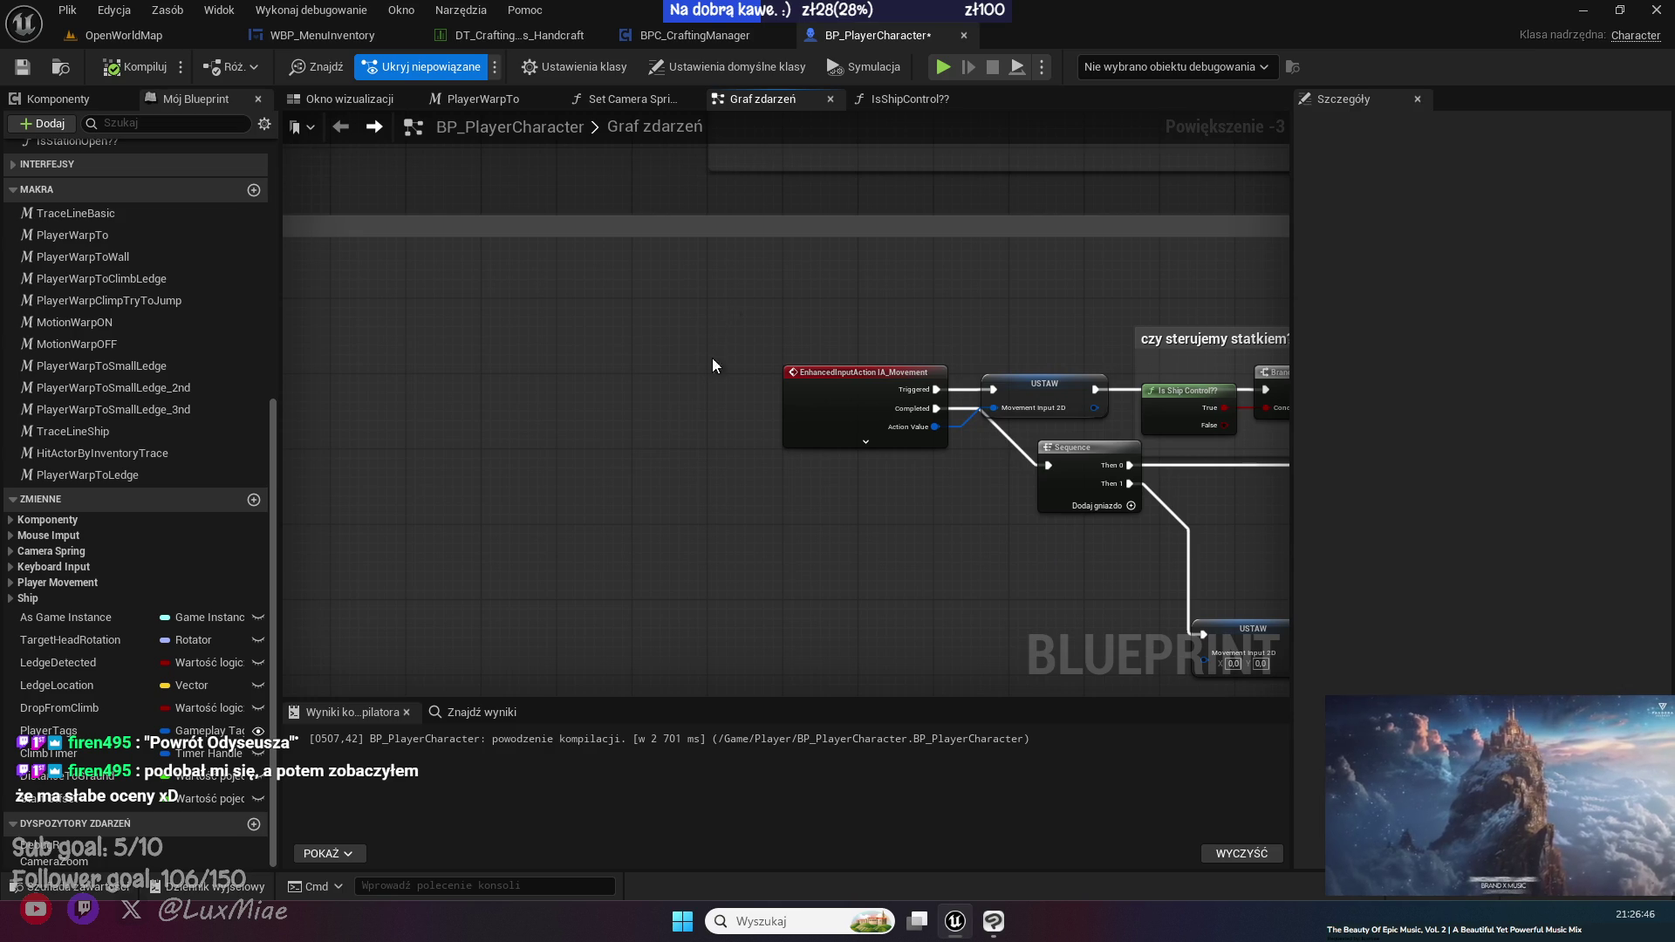
scroll(857, 443, "down", 1)
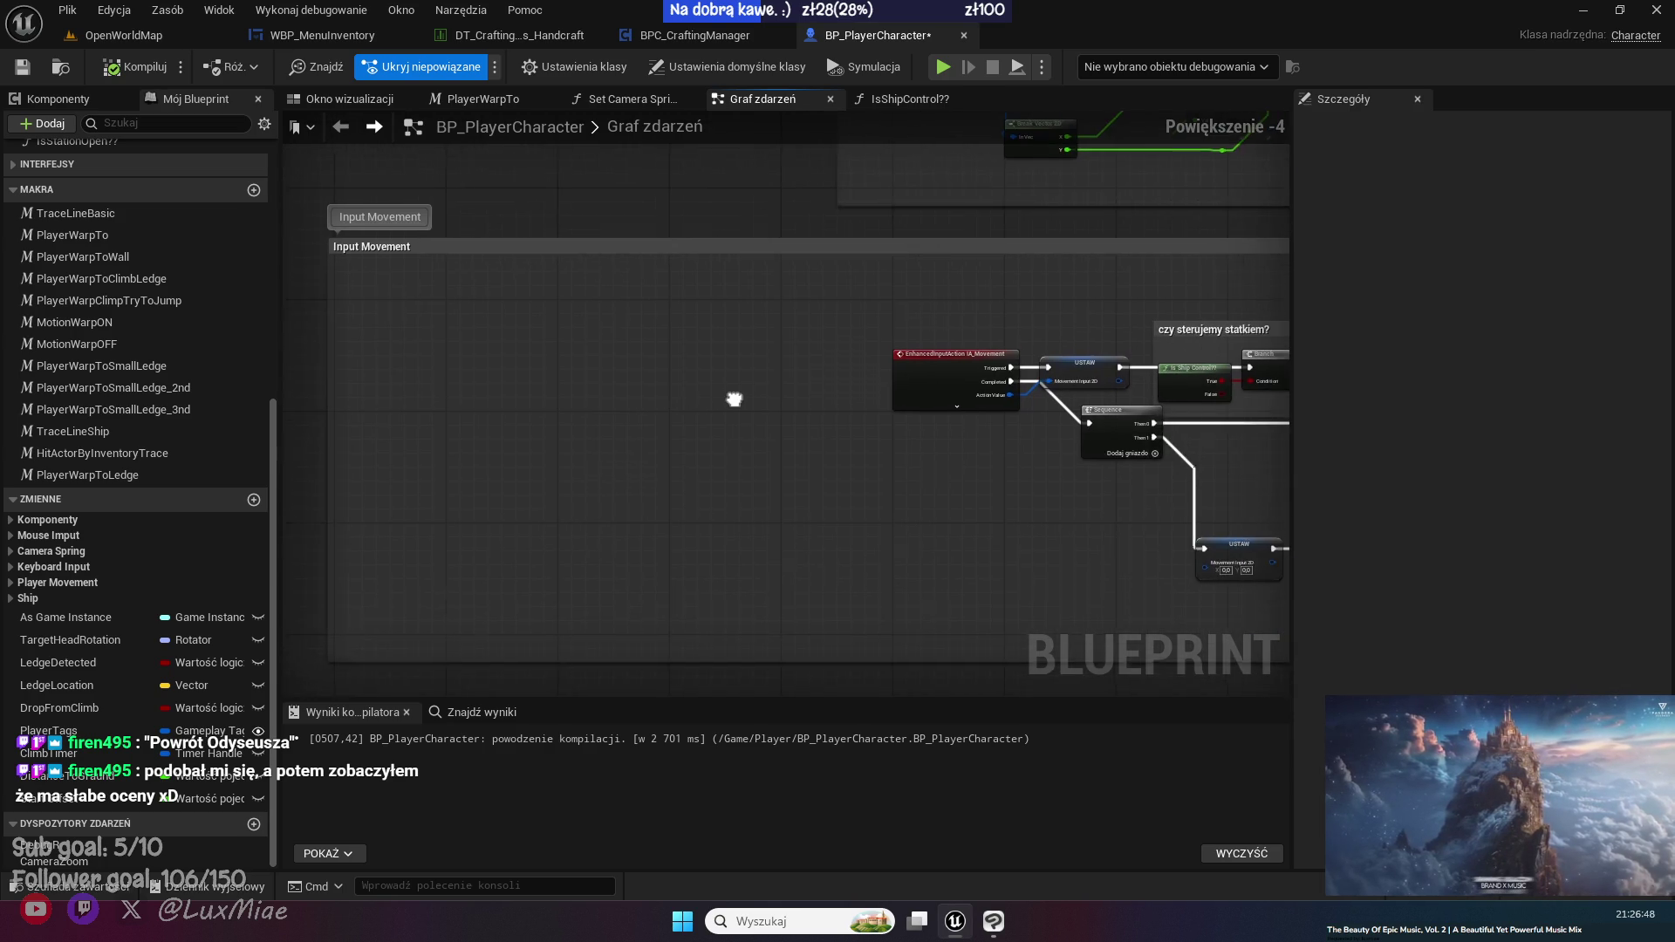
left_click_drag(751, 407, 762, 431)
mouse_move(882, 350)
left_mouse_down()
mouse_move(1073, 506)
mouse_move(1143, 504)
left_mouse_up()
- Nudge the IA_Movement event, Set and Sequence nodes into a new position
key("Left")
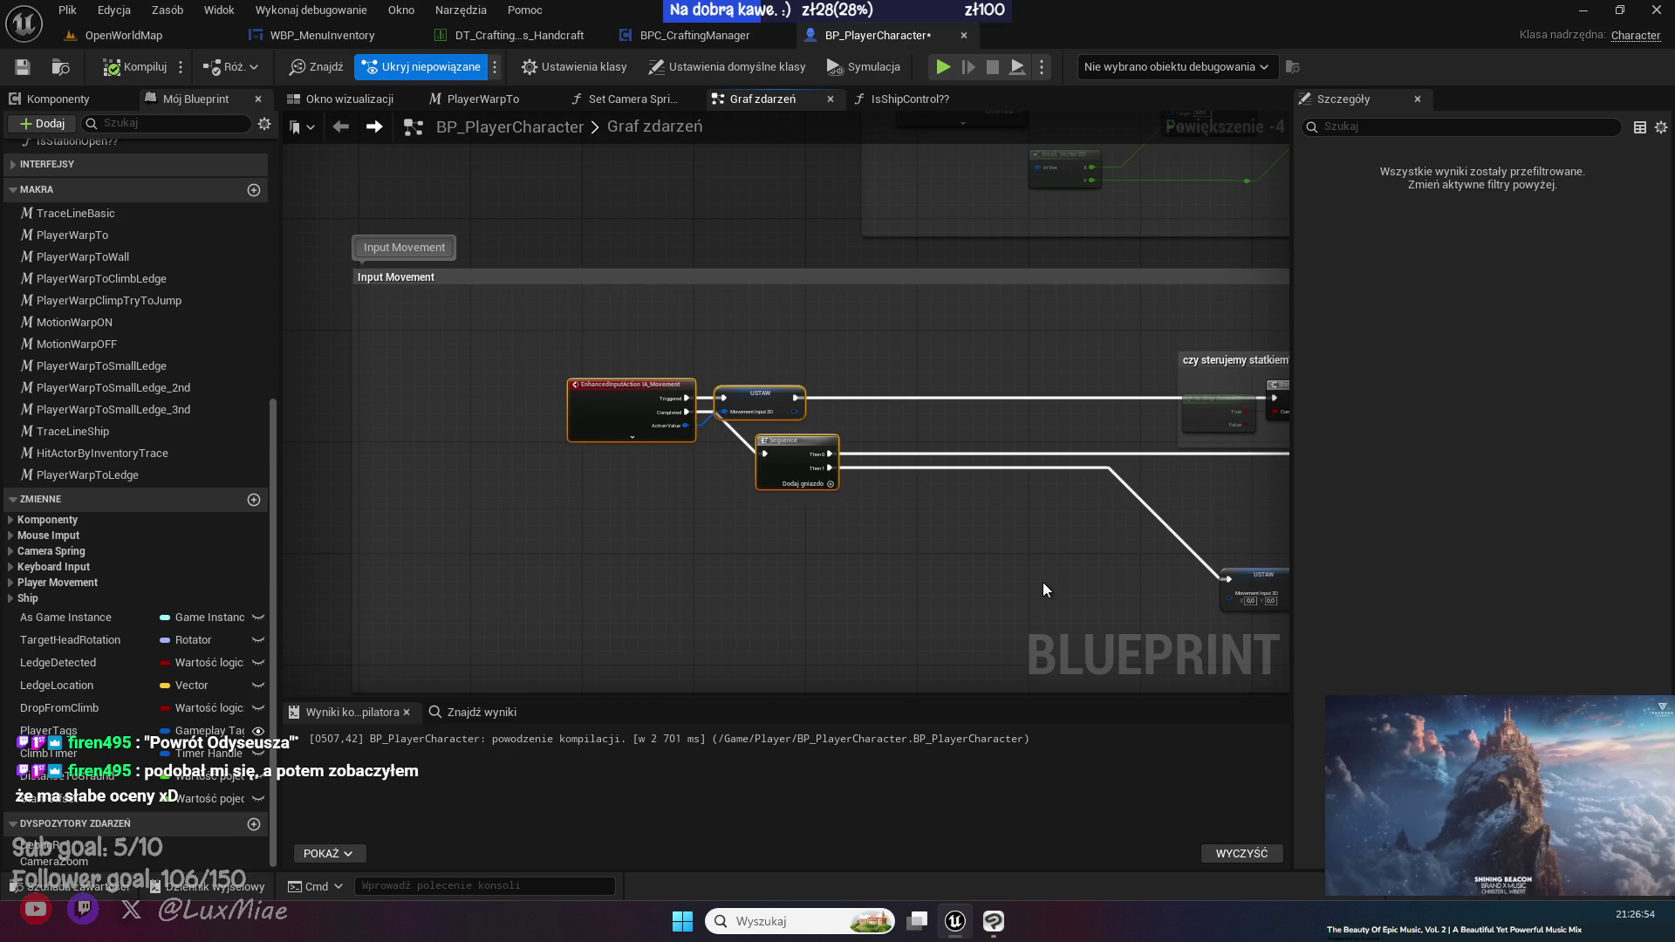
left_click(728, 510)
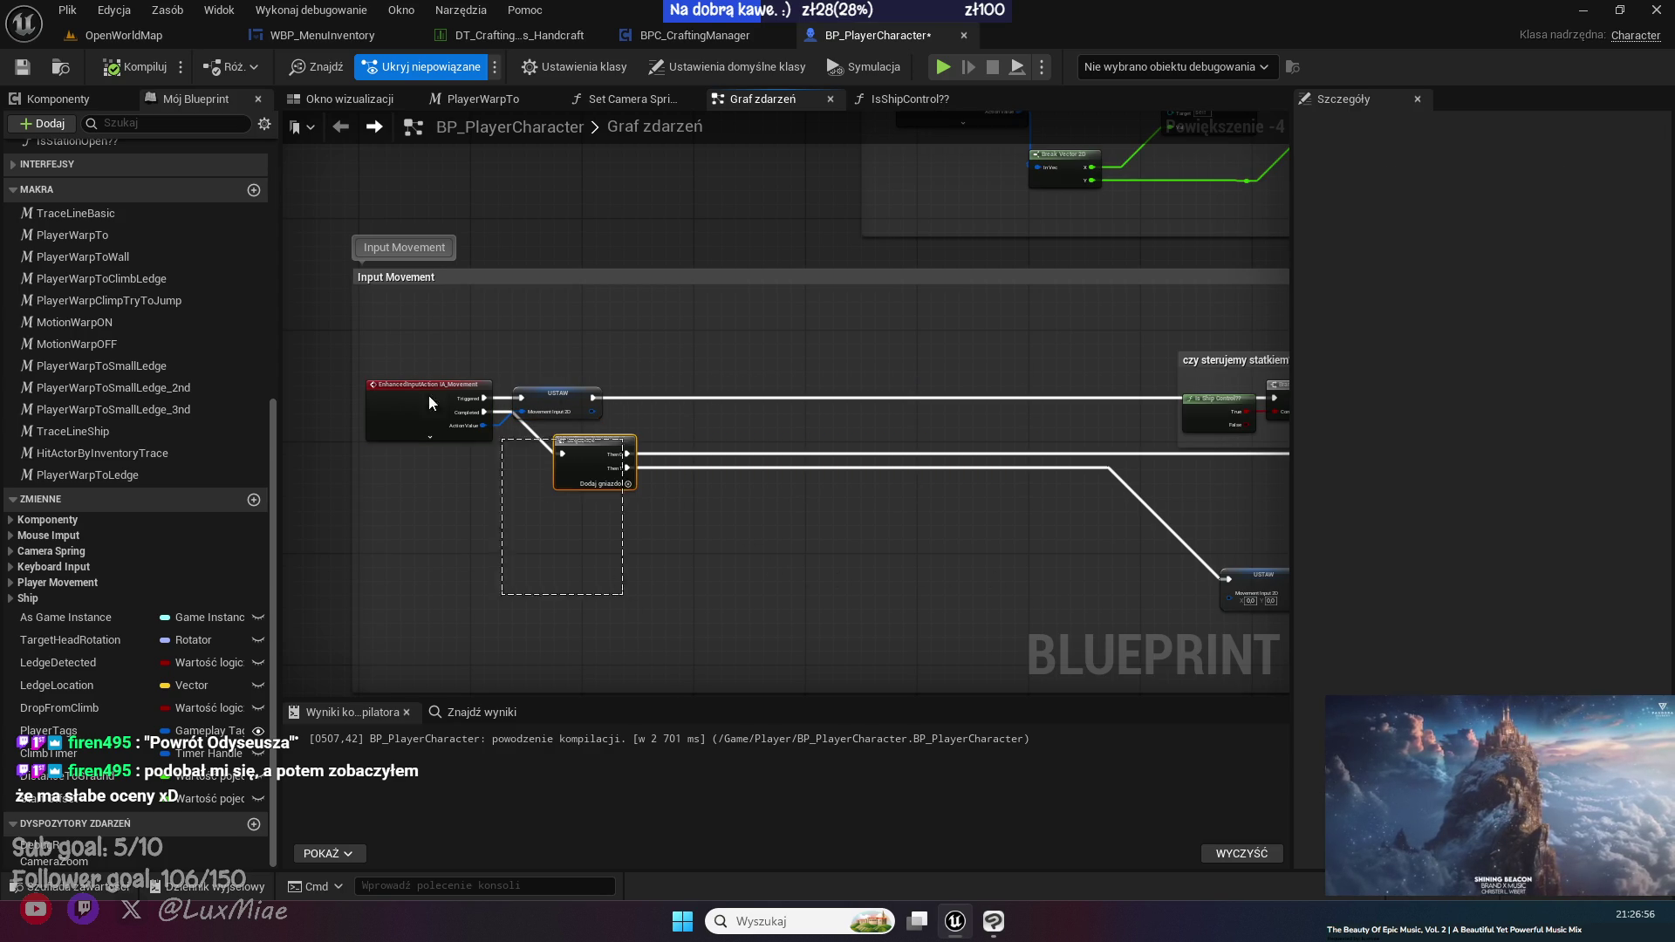
left_click_drag(449, 406, 451, 408)
key("Right")
key("Right")
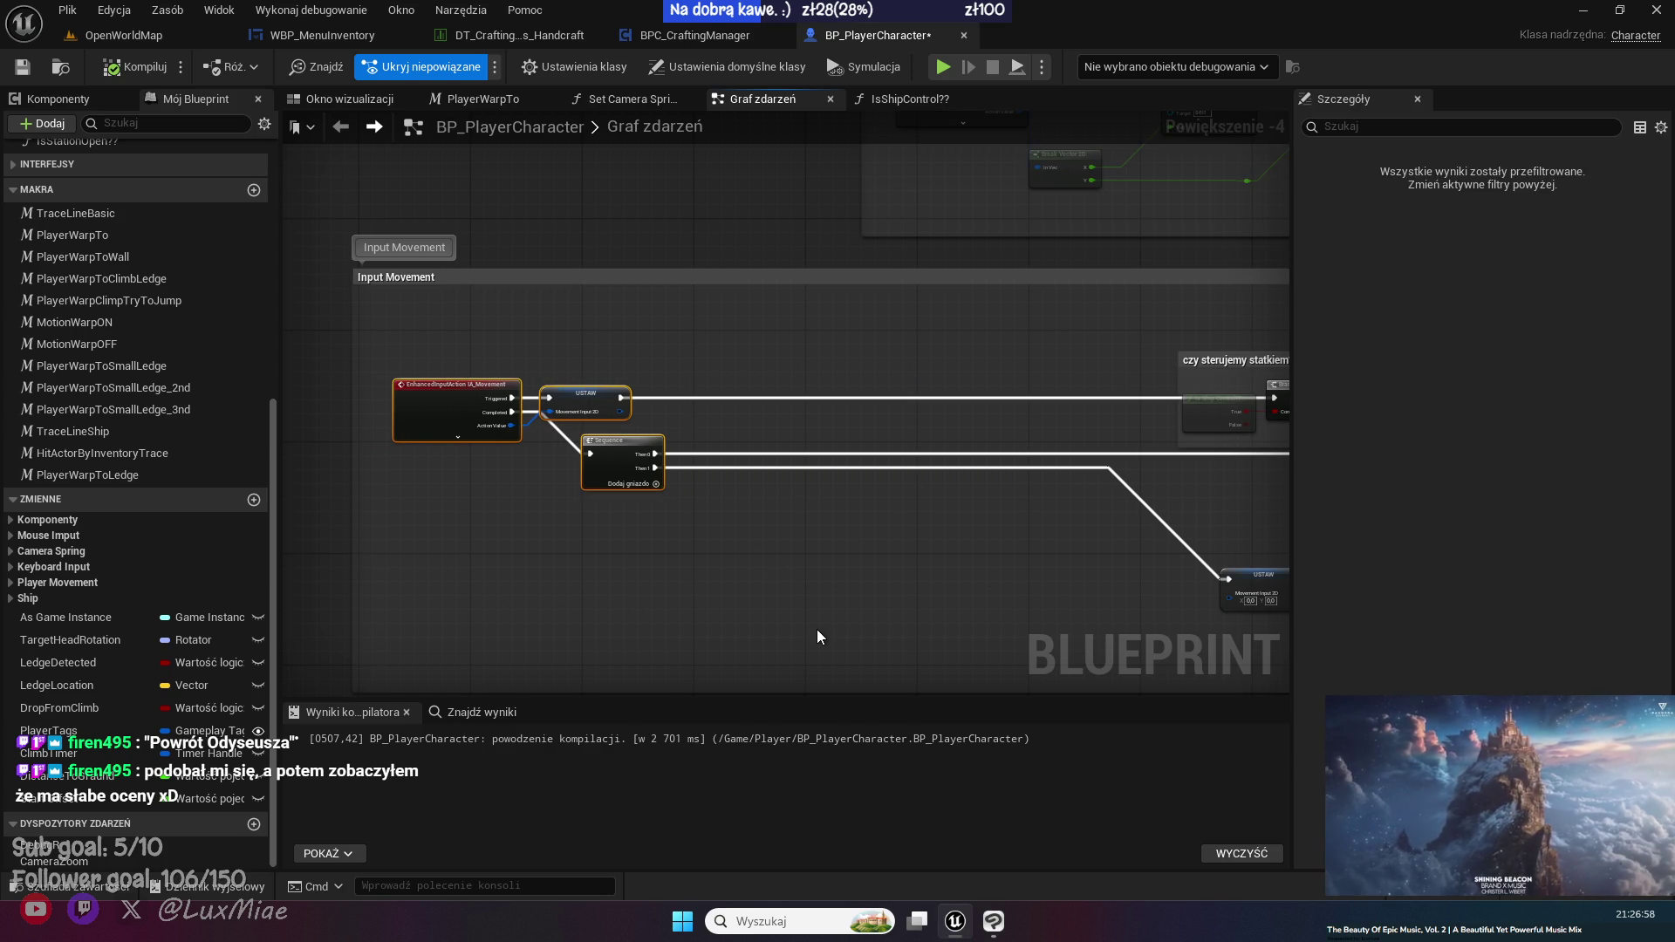
left_click(730, 413)
scroll(564, 375, "up", 4)
- Add a Branch node after the Set node's execution output
mouse_move(513, 384)
left_mouse_down()
mouse_move(730, 379)
mouse_move(714, 381)
left_mouse_up()
type("br")
left_click(814, 460)
left_click_drag(816, 401, 1050, 380)
left_click(1003, 488)
left_click_drag(1003, 488, 955, 519)
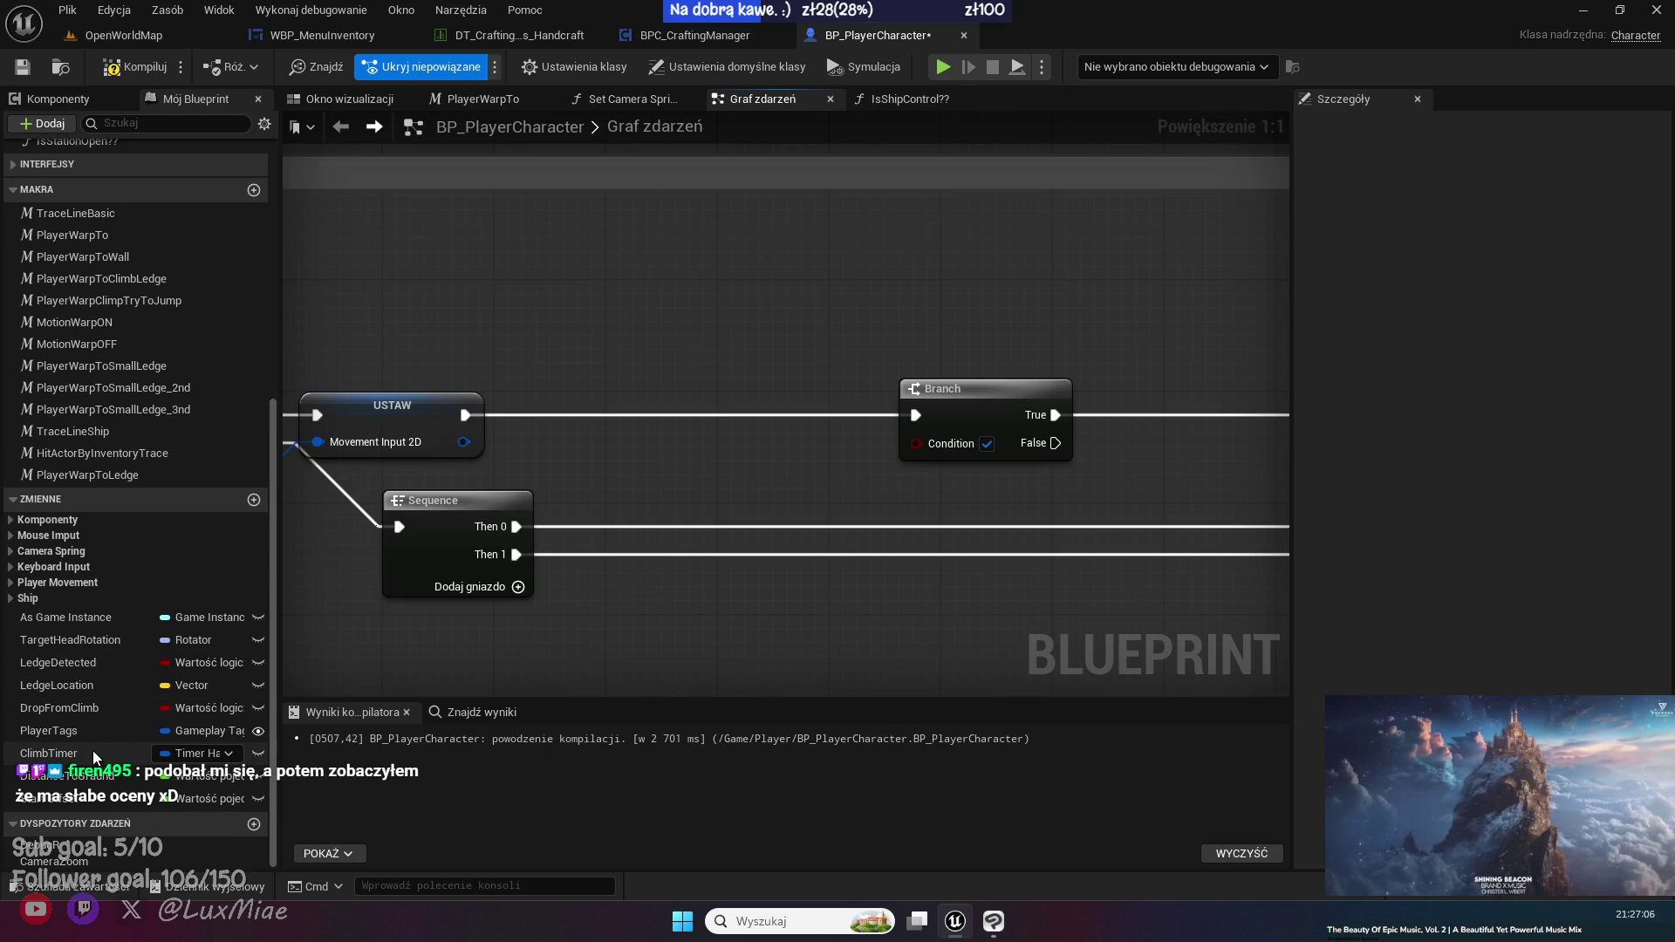
- Add a Player Tags getter feeding Has Tag, with the tag set to Crafting.IsCrafting??
mouse_move(75, 731)
left_mouse_down()
mouse_move(412, 319)
mouse_move(436, 312)
mouse_move(408, 257)
mouse_move(388, 306)
left_mouse_up()
left_click(443, 318)
left_click(463, 342)
type("has")
key("Return")
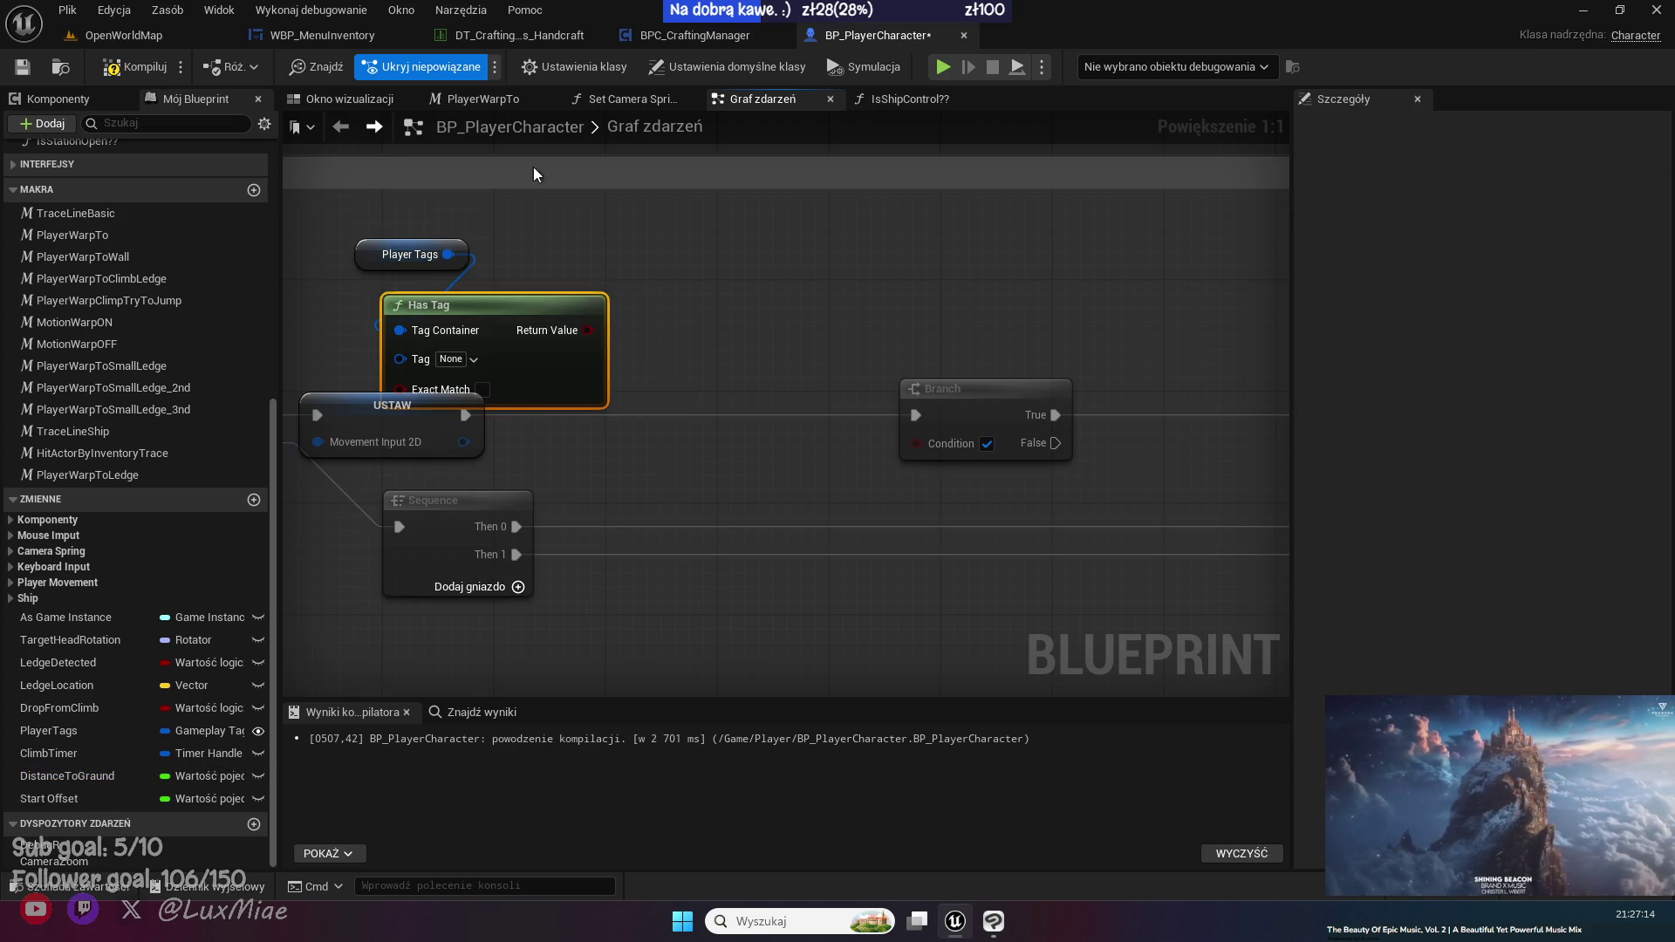
left_click_drag(594, 306, 705, 221)
left_click(388, 255, "ctrl")
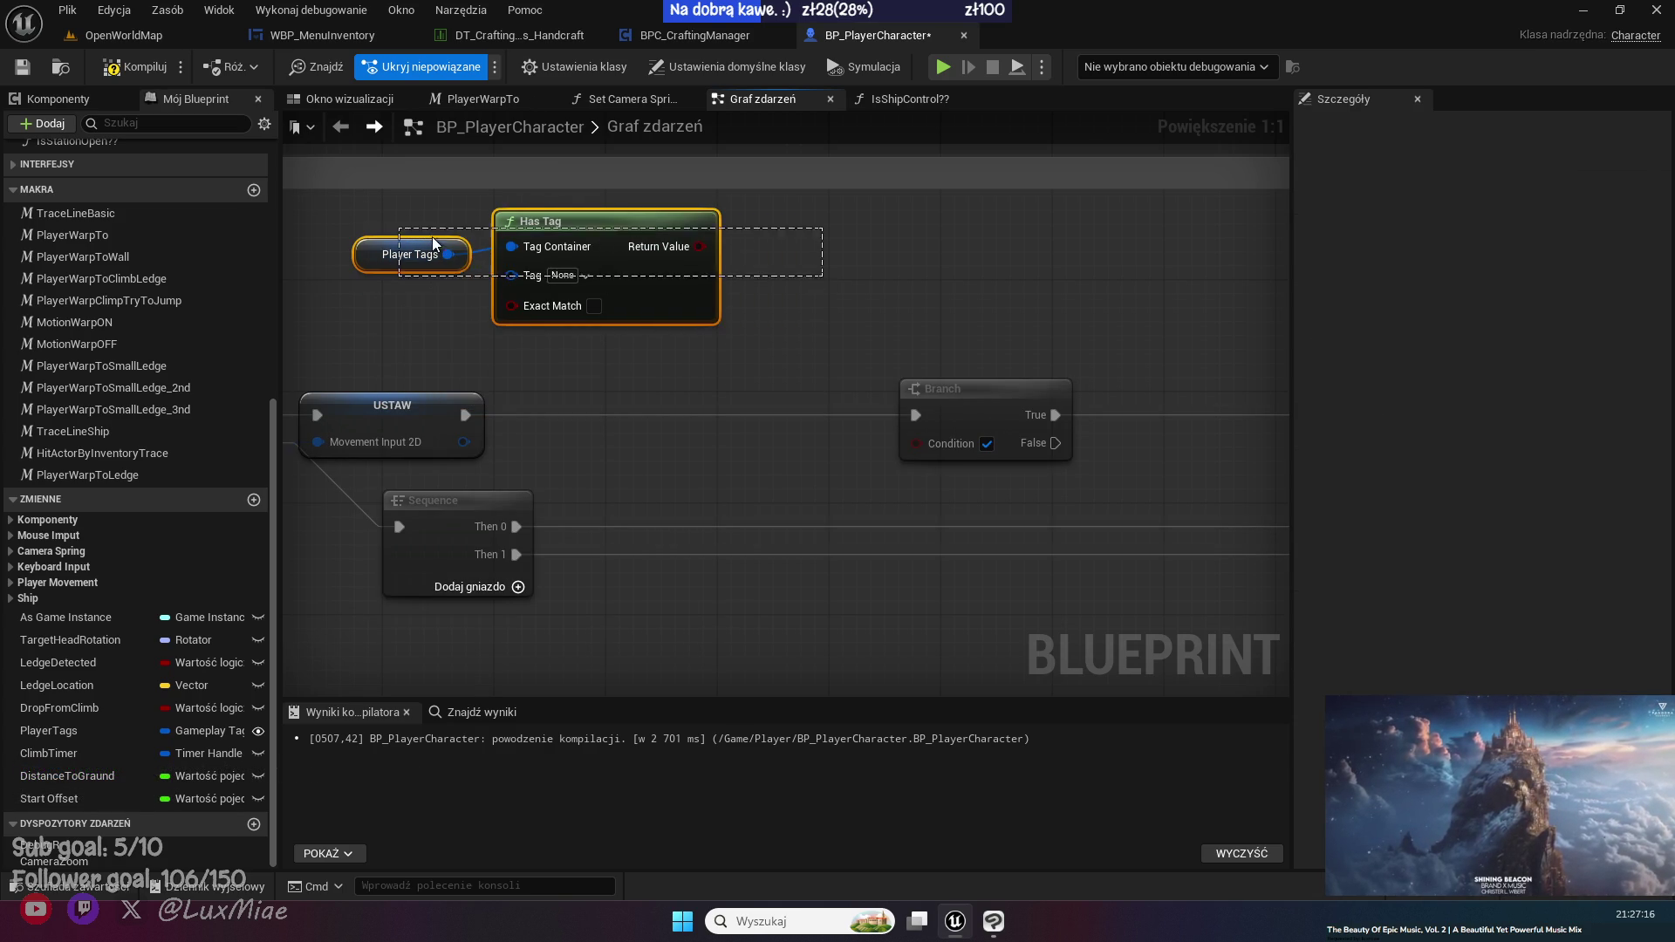
left_click(584, 276)
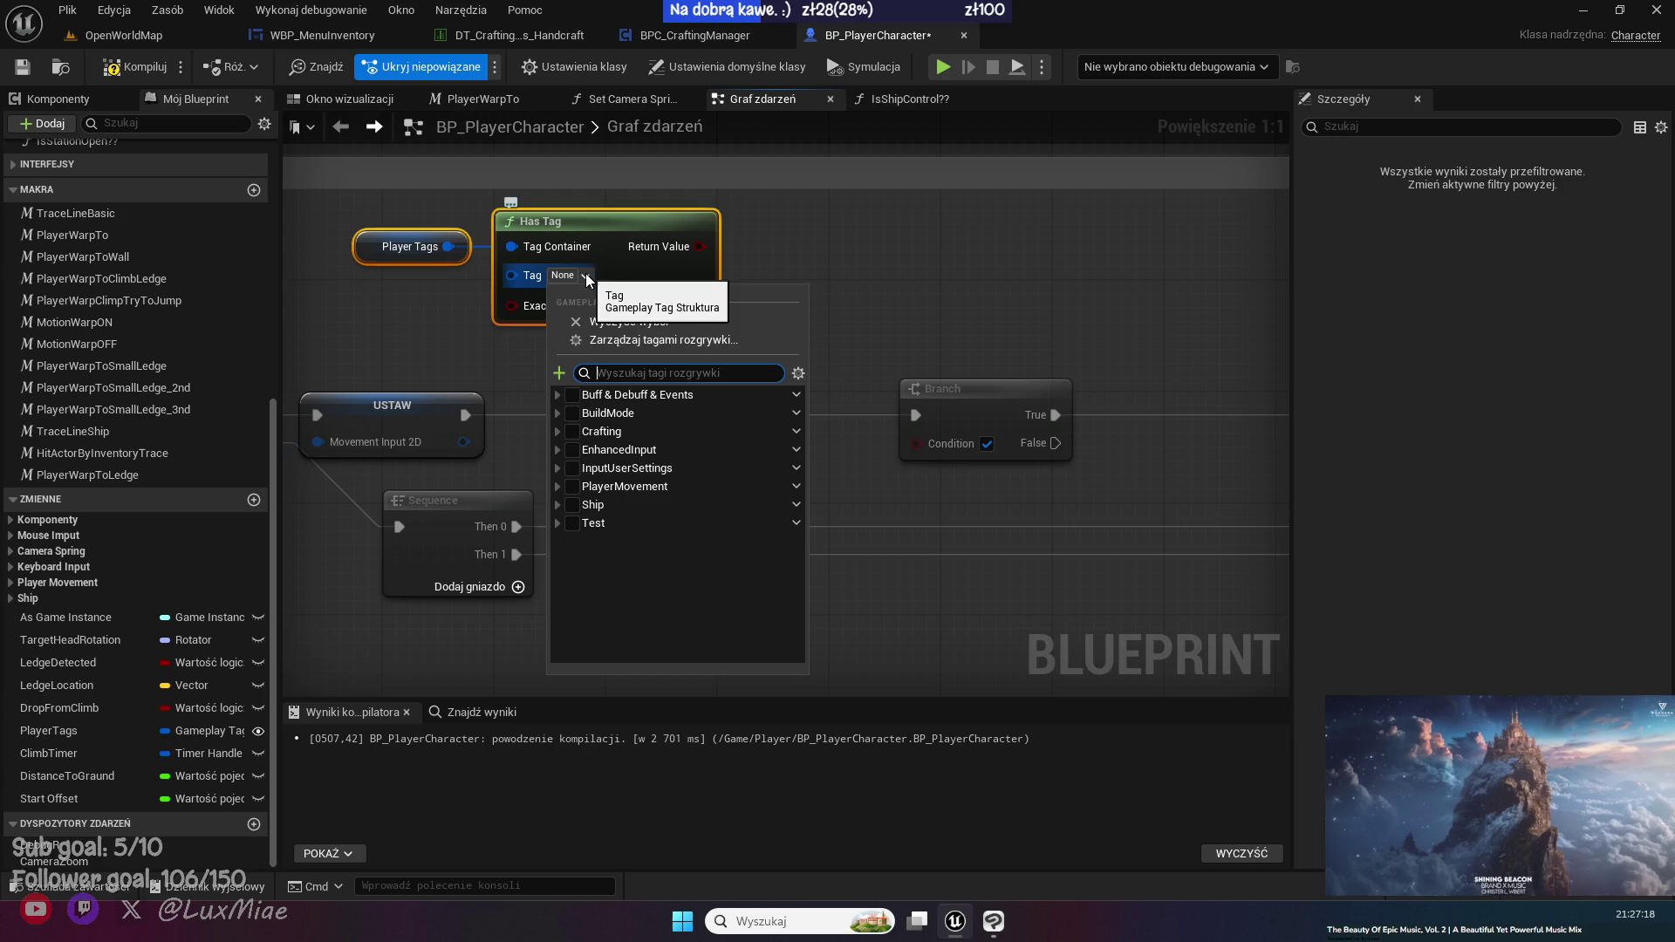
left_click(556, 430)
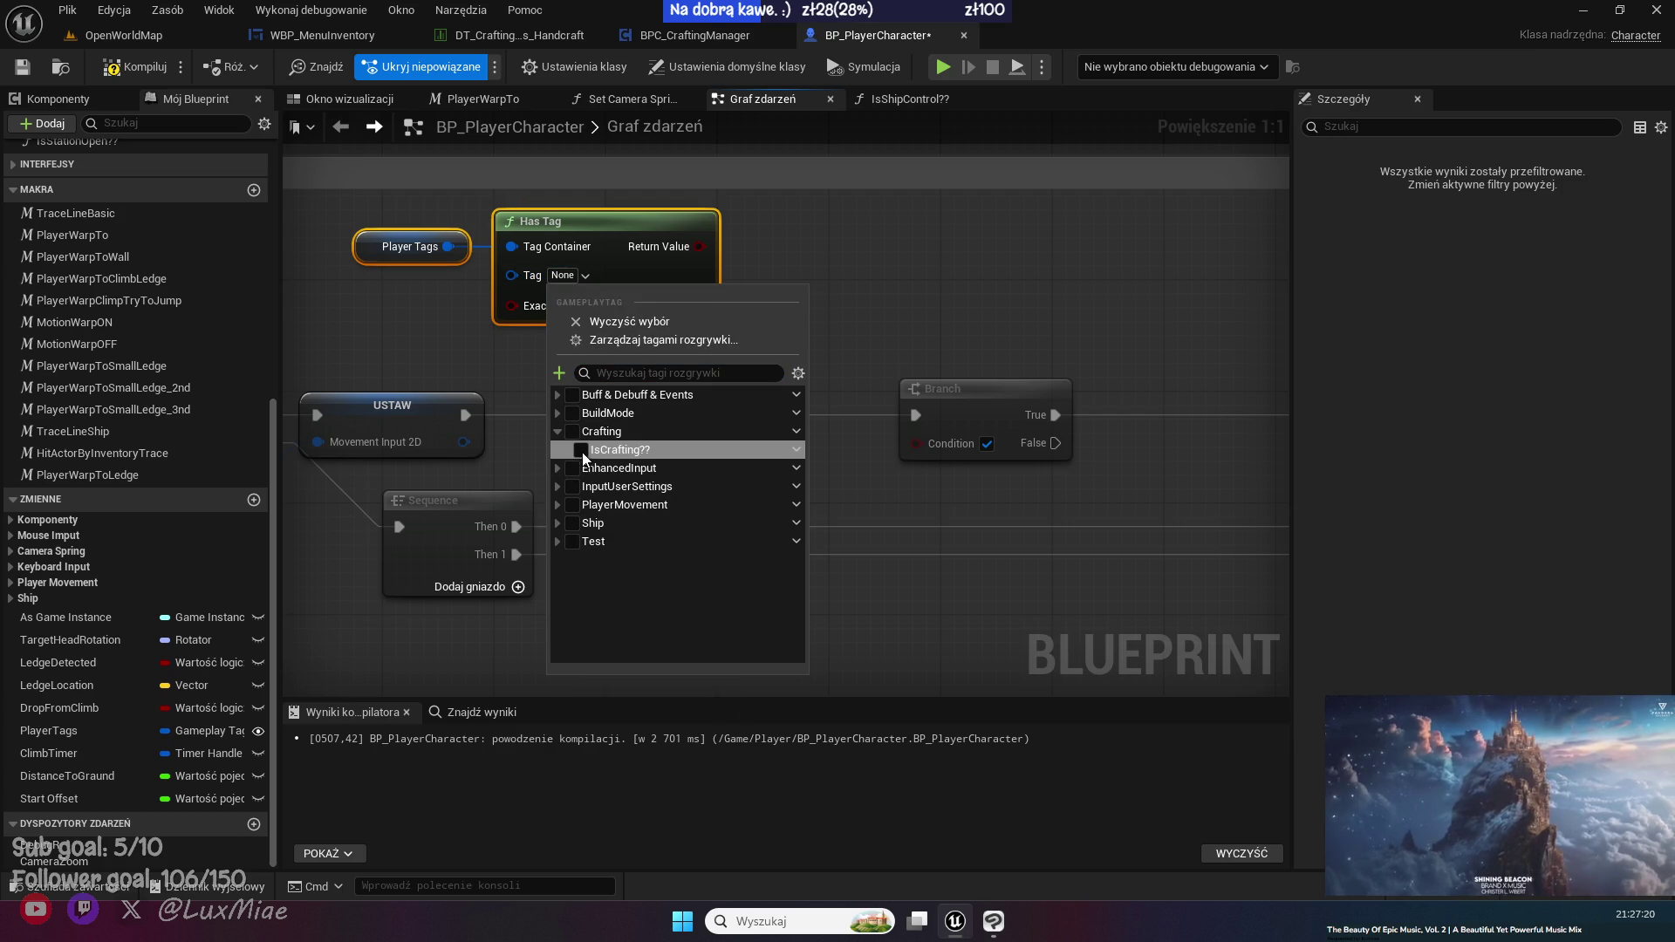
left_click(583, 450)
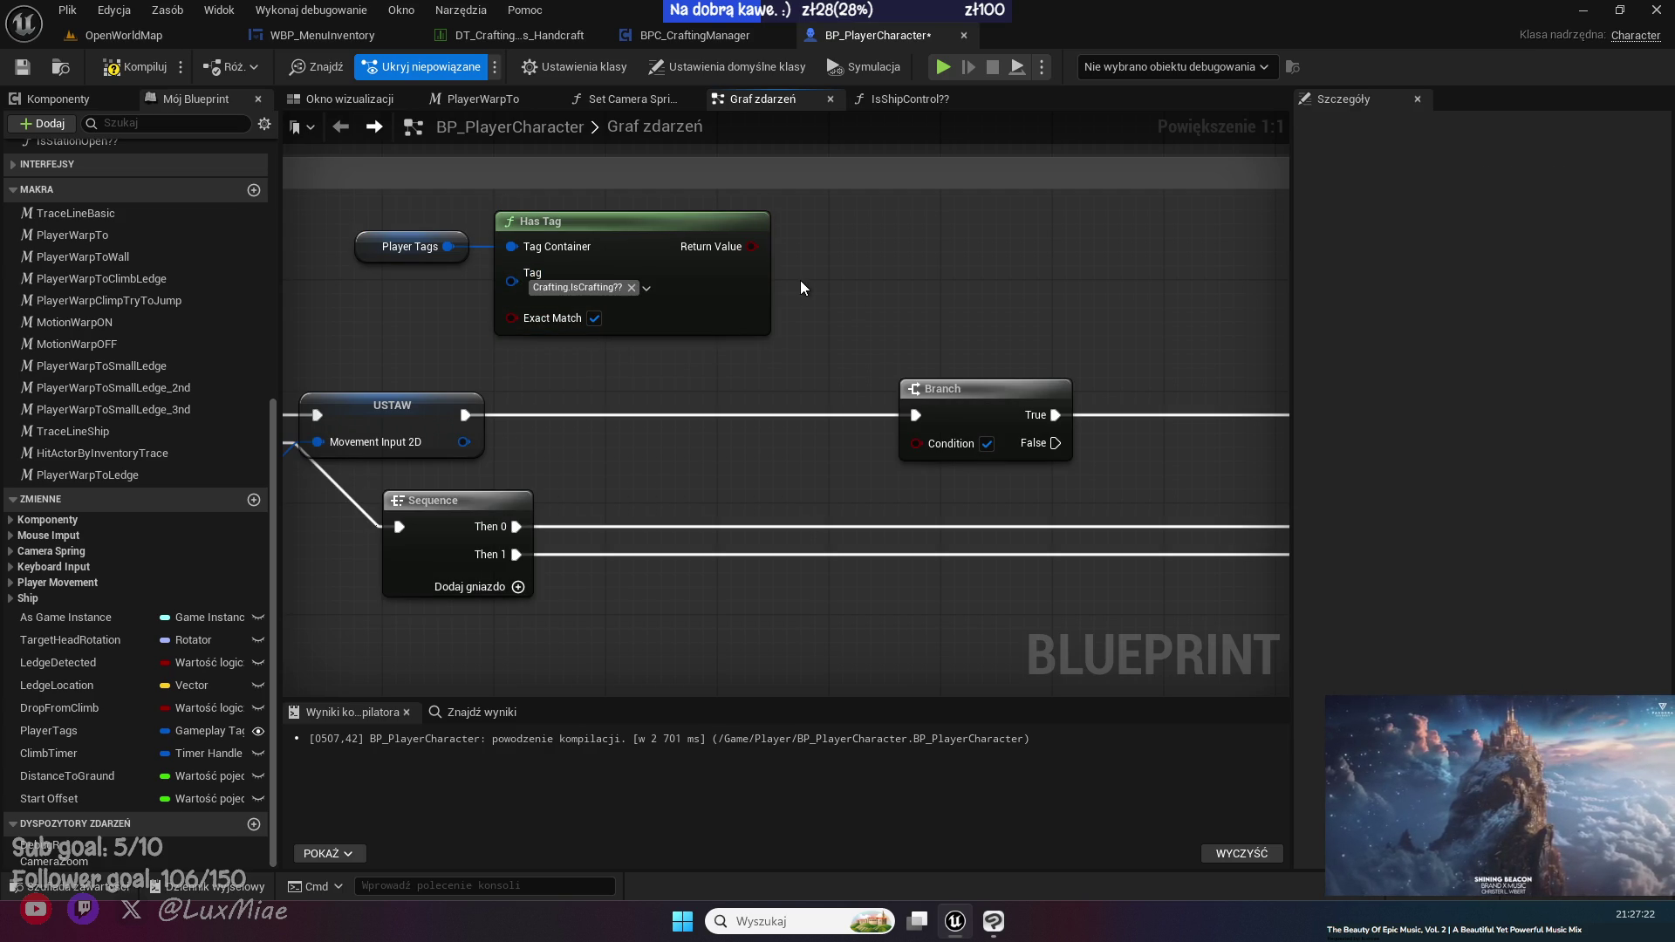
- Negate Has Tag with a NOT Boolean into the Branch Condition, then select the check nodes
left_click_drag(750, 246, 815, 261)
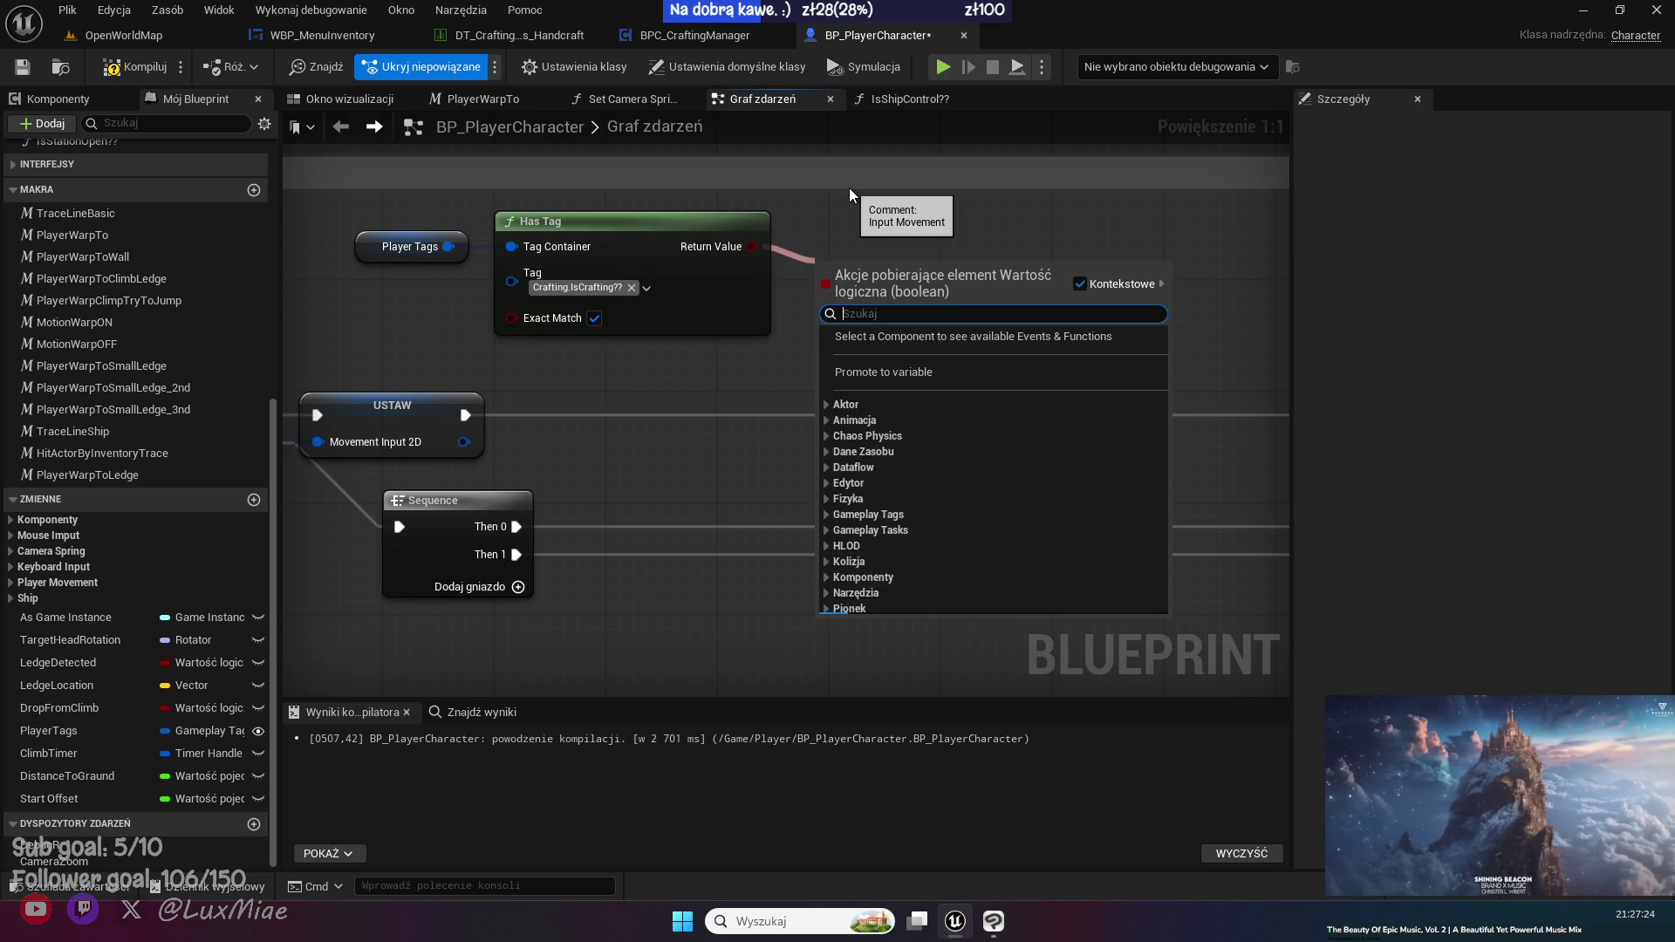
type("not bo")
key("Return")
left_click_drag(913, 246, 915, 443)
left_click_drag(955, 202, 367, 262)
right_click(668, 254)
- Collapse the check nodes into a pure function named IsCrafting?? placed beside the Branch
mouse_move(782, 549)
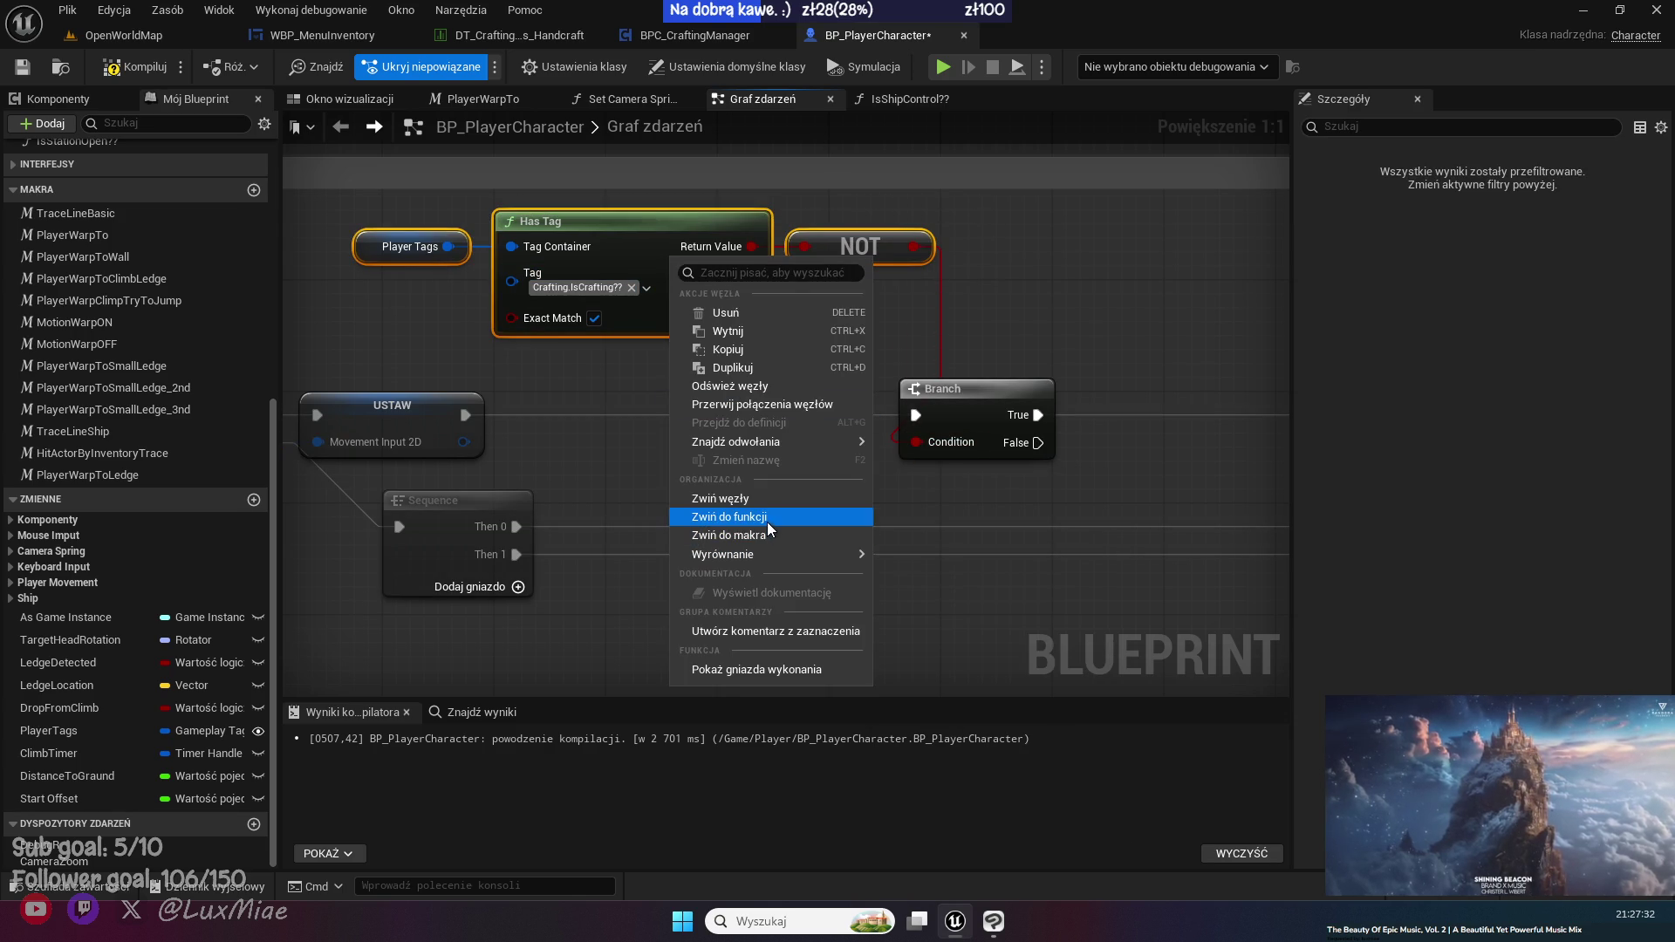
key("Escape")
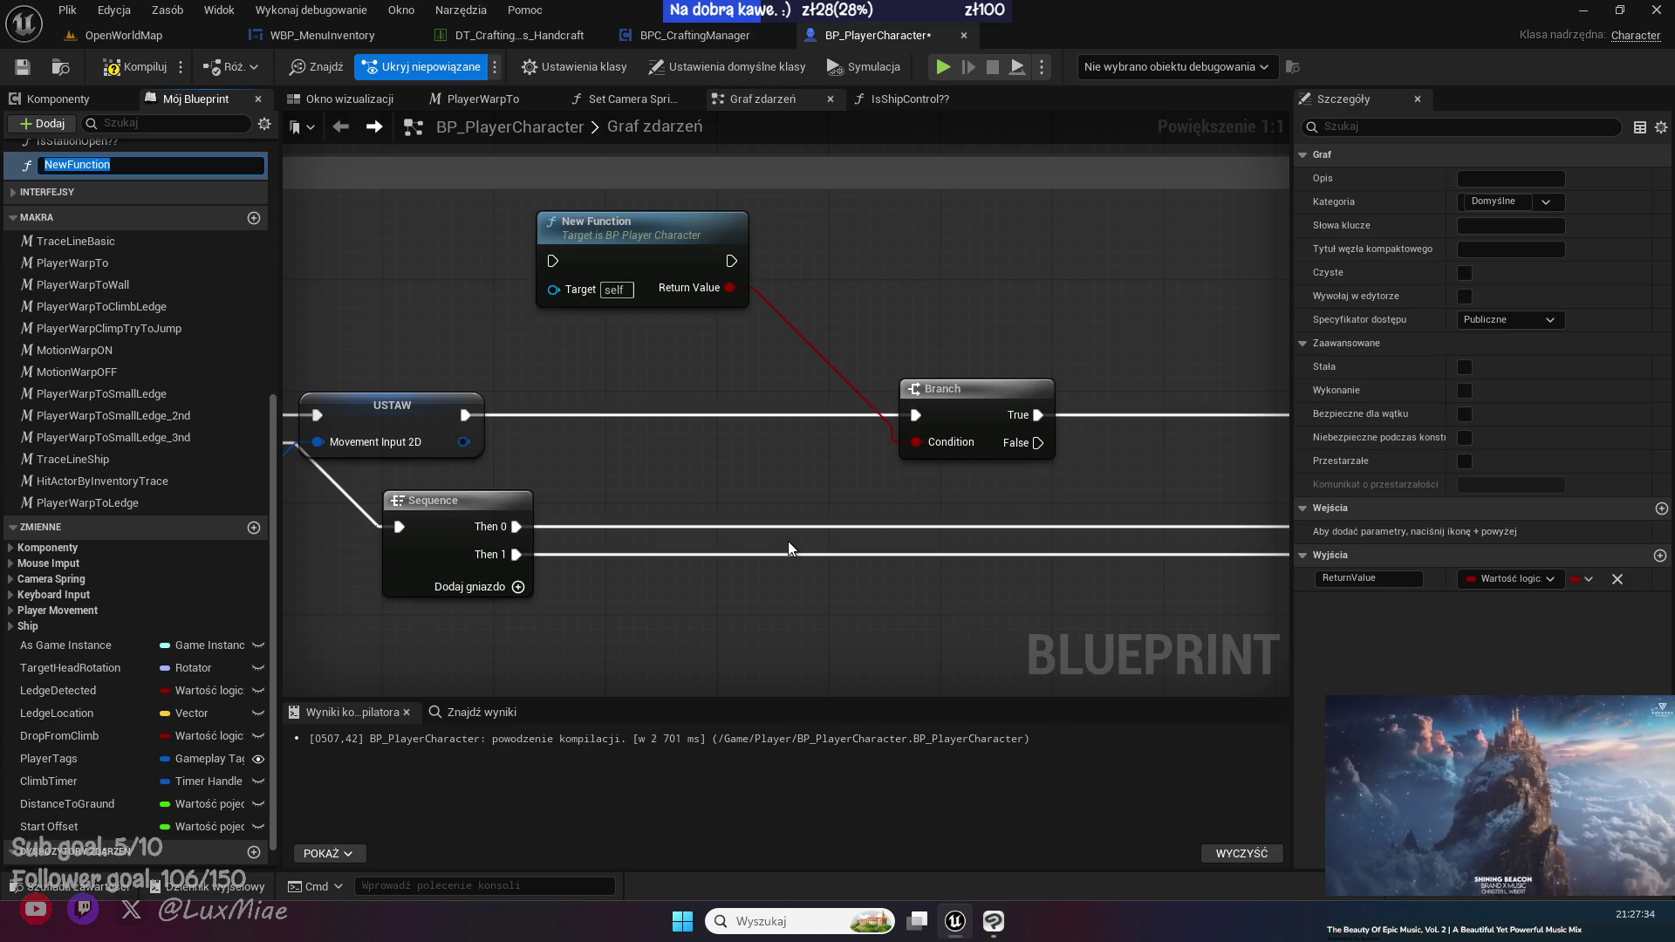
type("IsCrafting??")
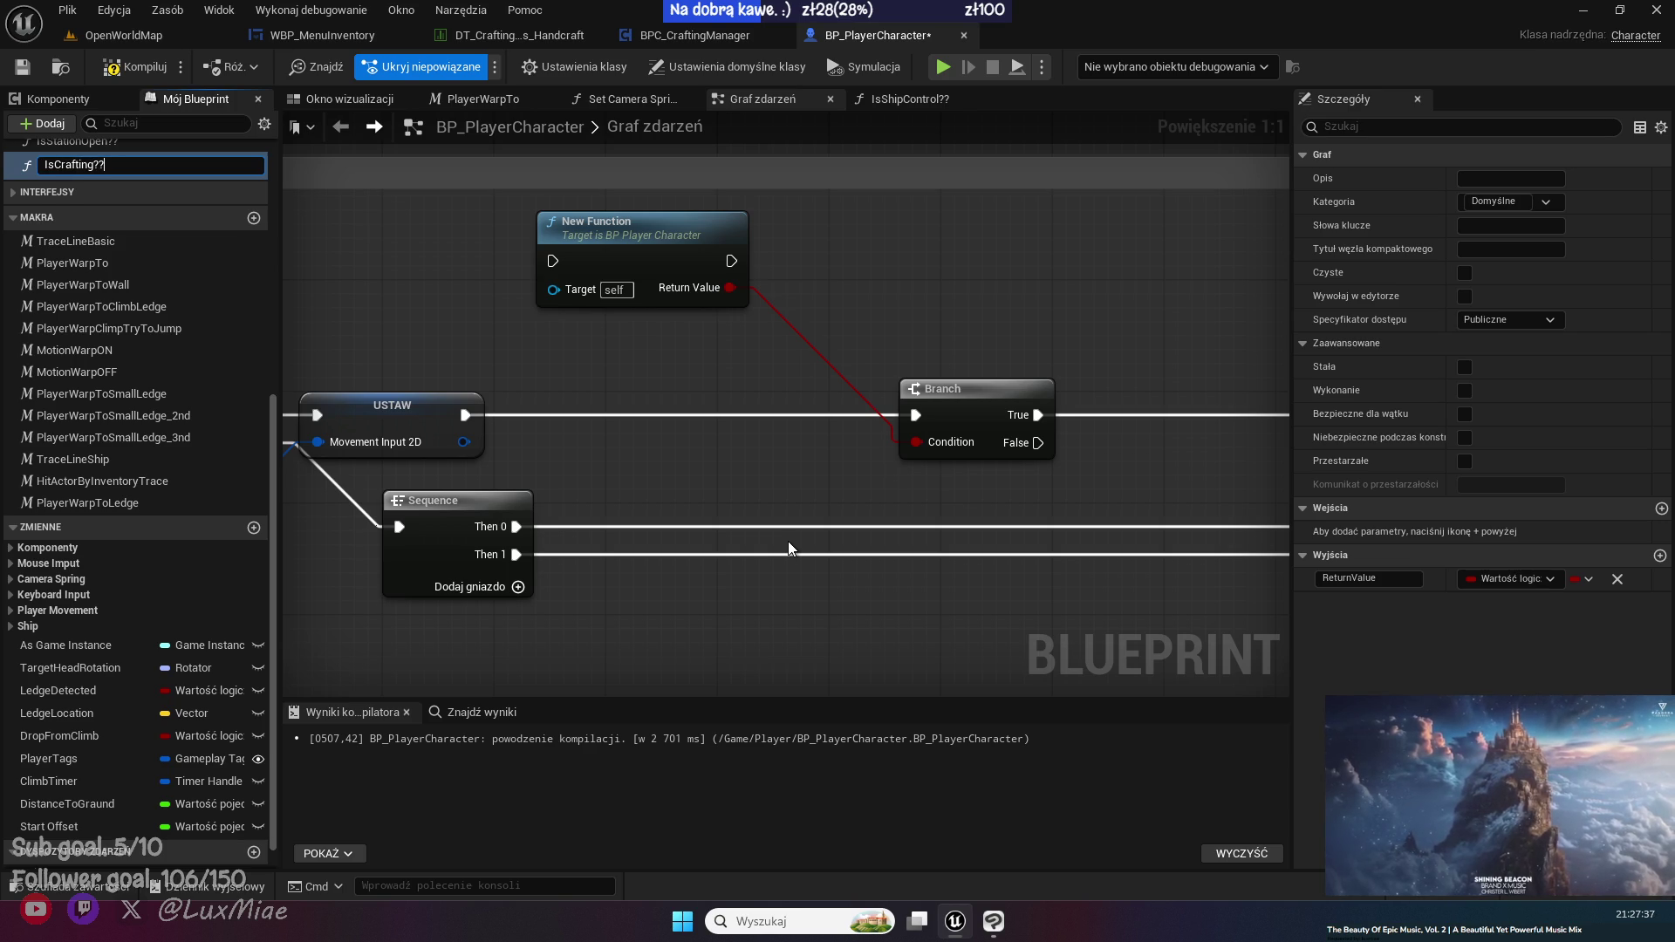
key("Return")
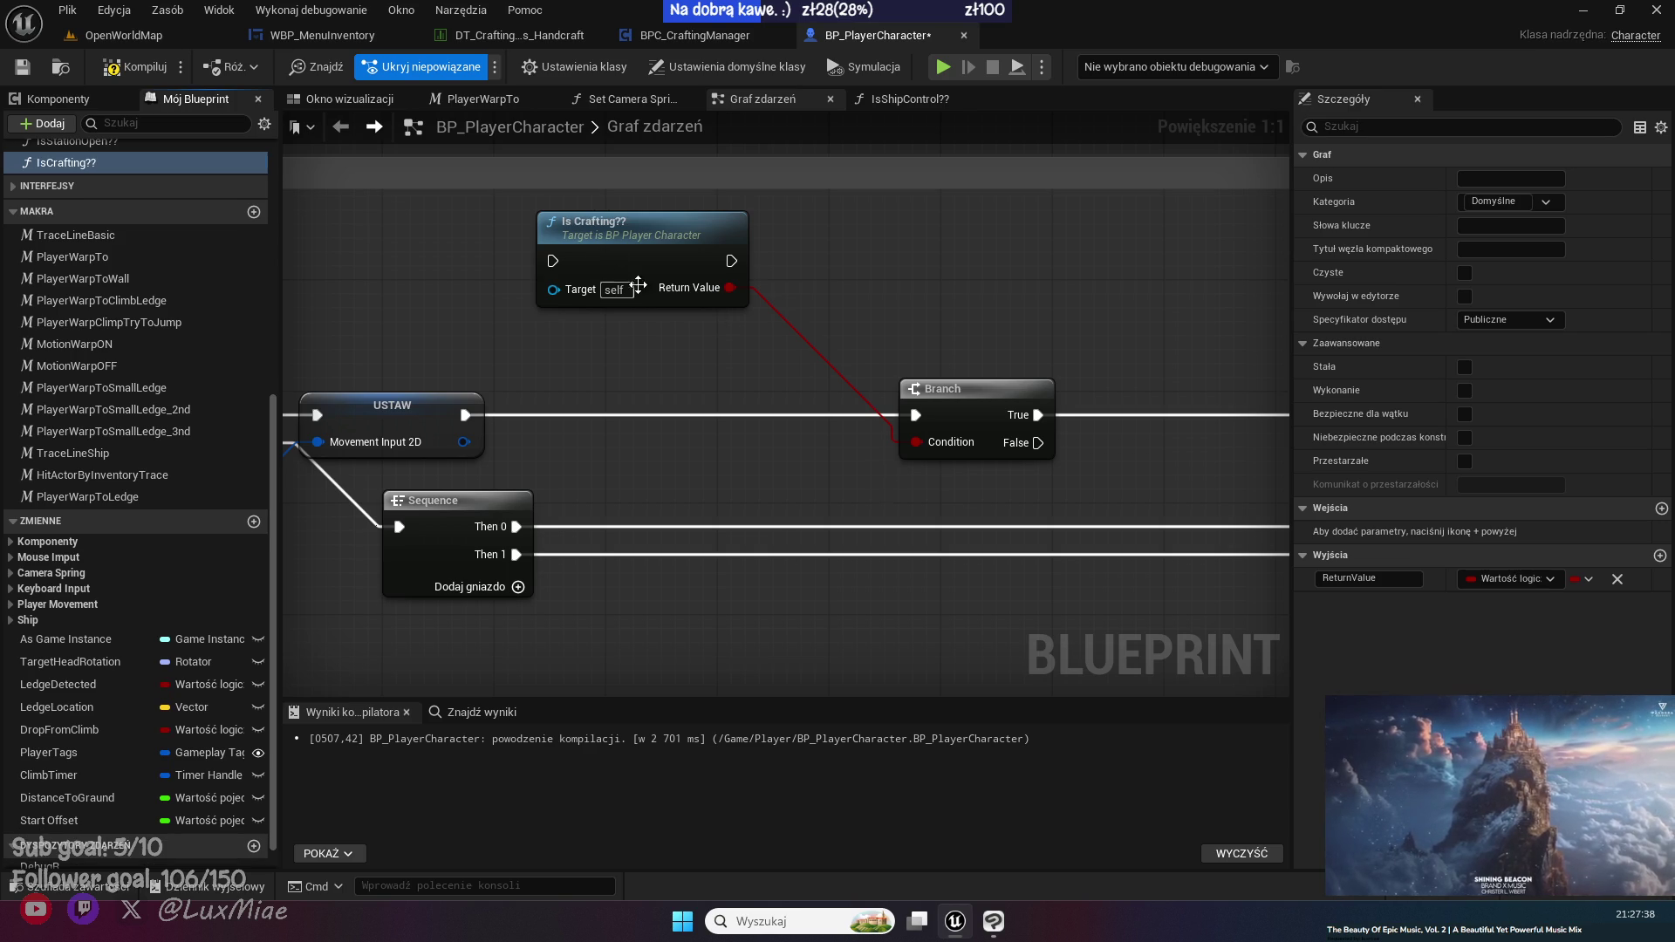
left_click(714, 301)
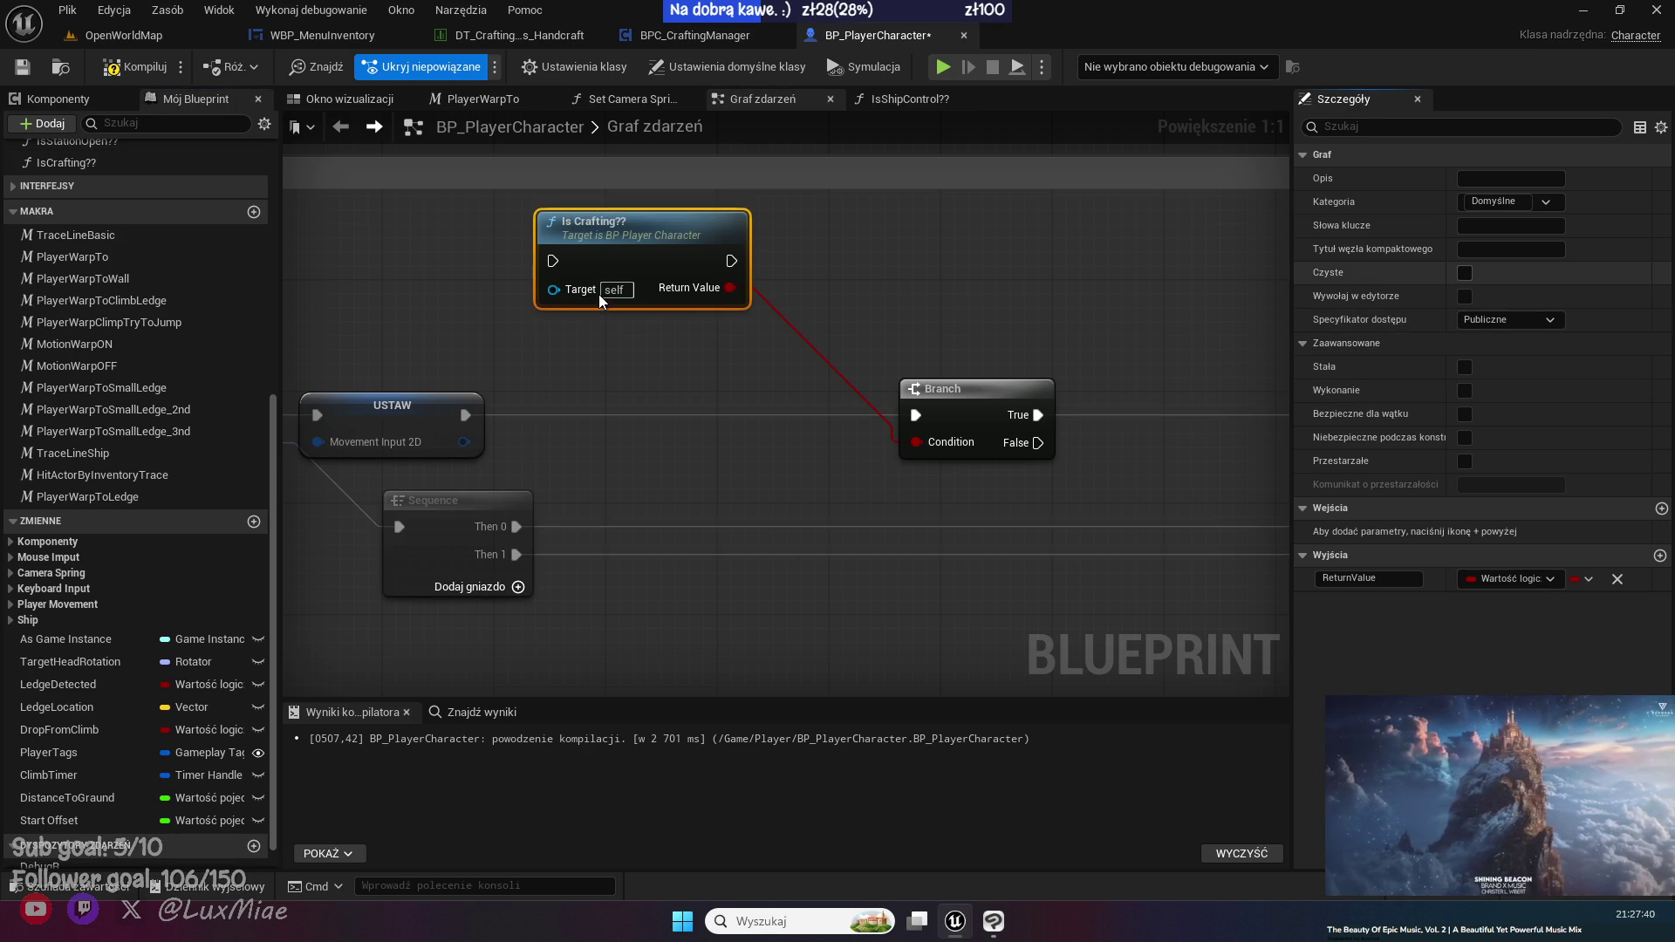
left_click(1465, 272)
left_click_drag(598, 228, 777, 424)
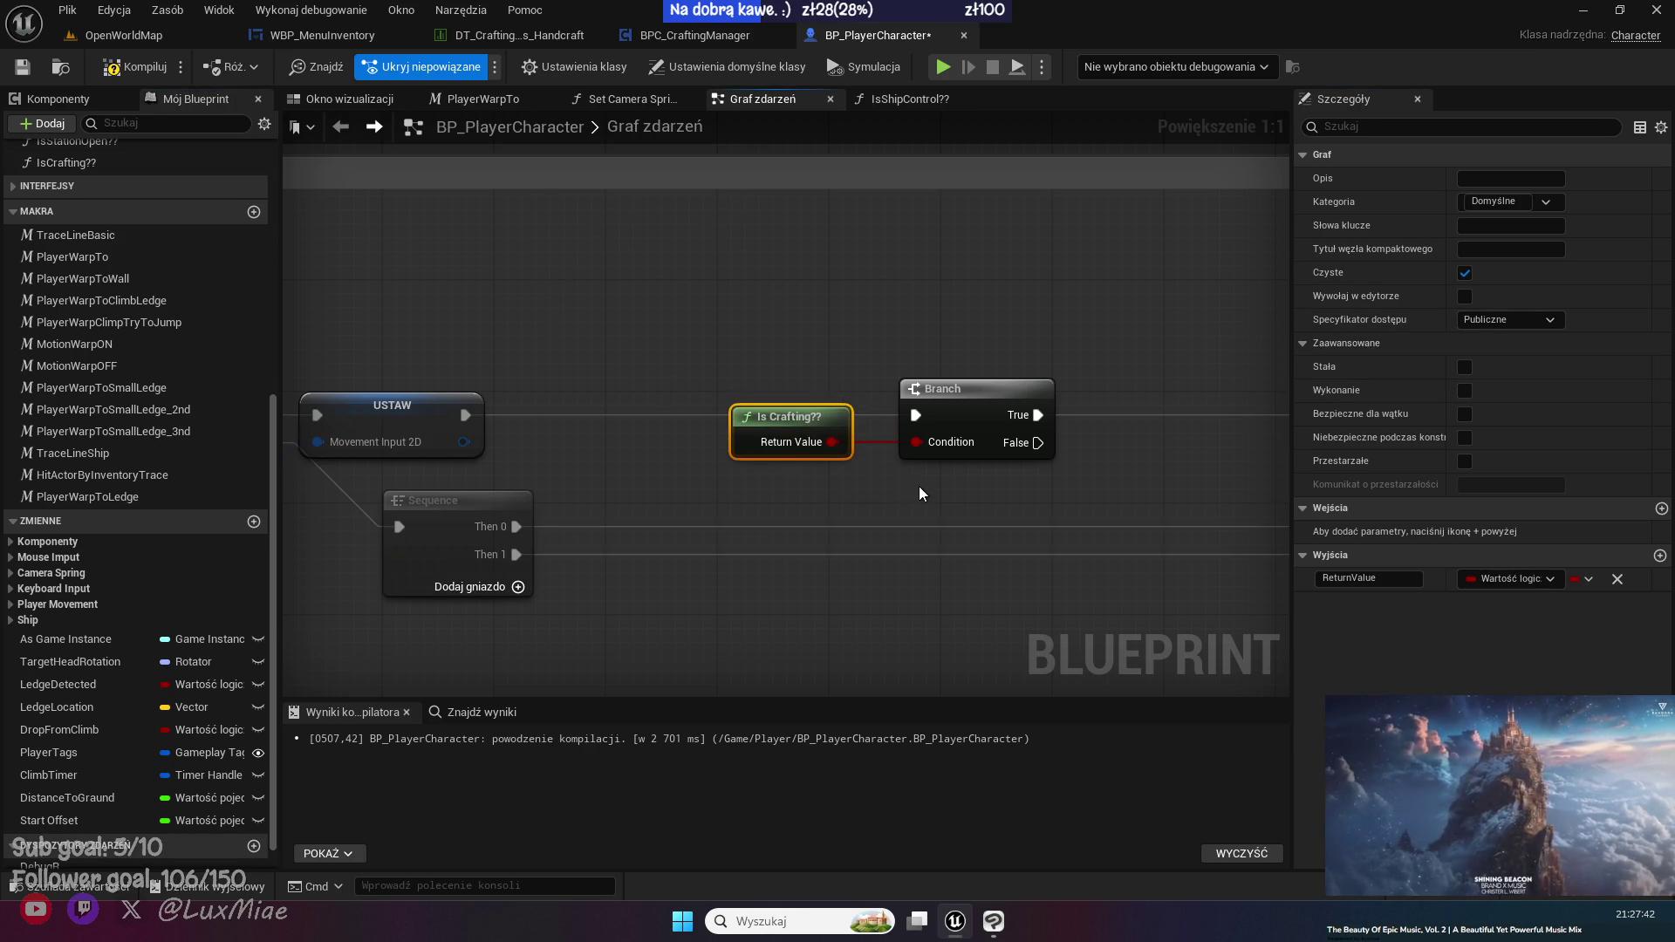
double_click(790, 428)
- Rename the function output to False, add a True output wired from Has Tag, and compile
left_click_drag(978, 444, 717, 445)
left_click(925, 384)
left_click(1361, 579)
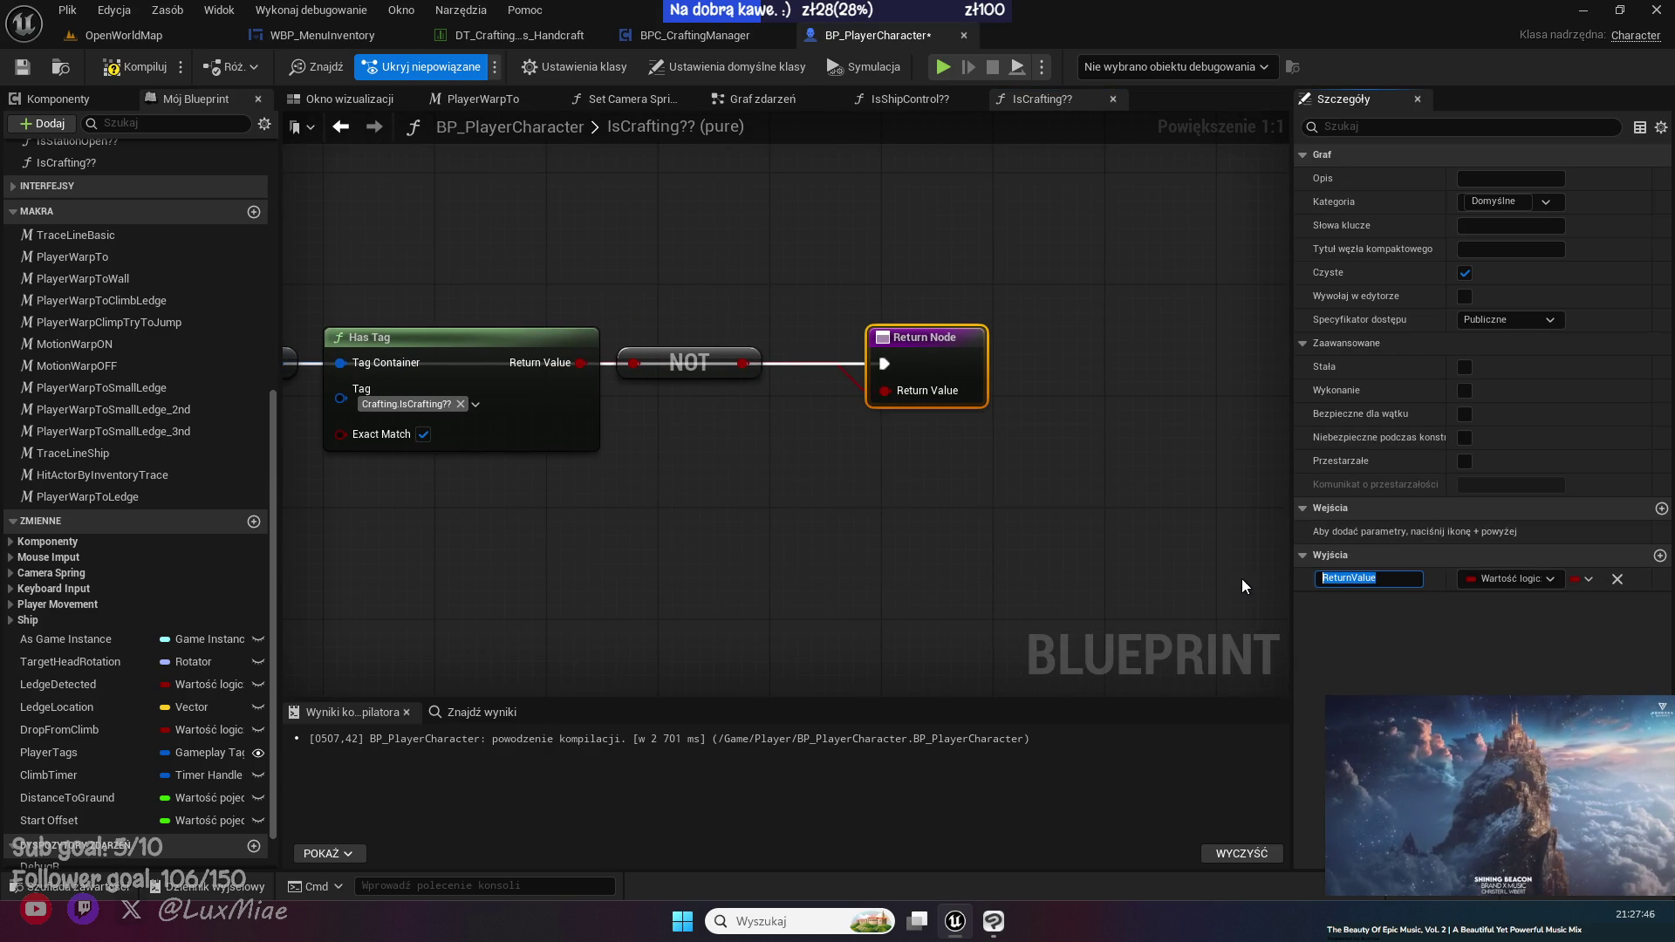
type("F")
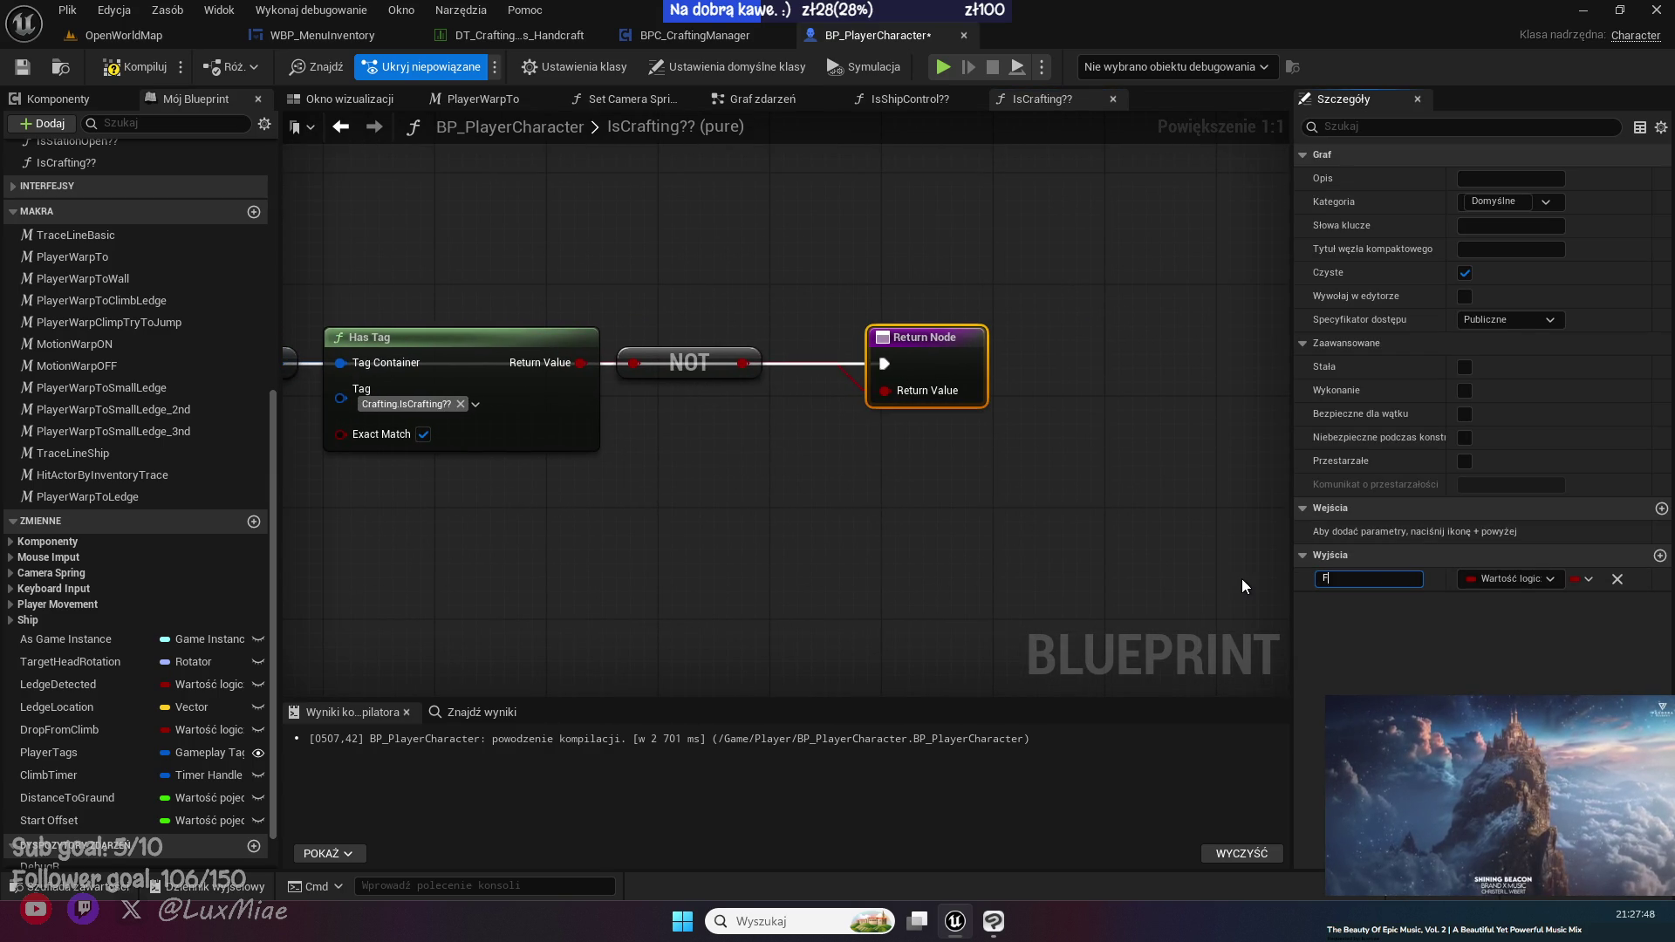
type("alse")
key("Return")
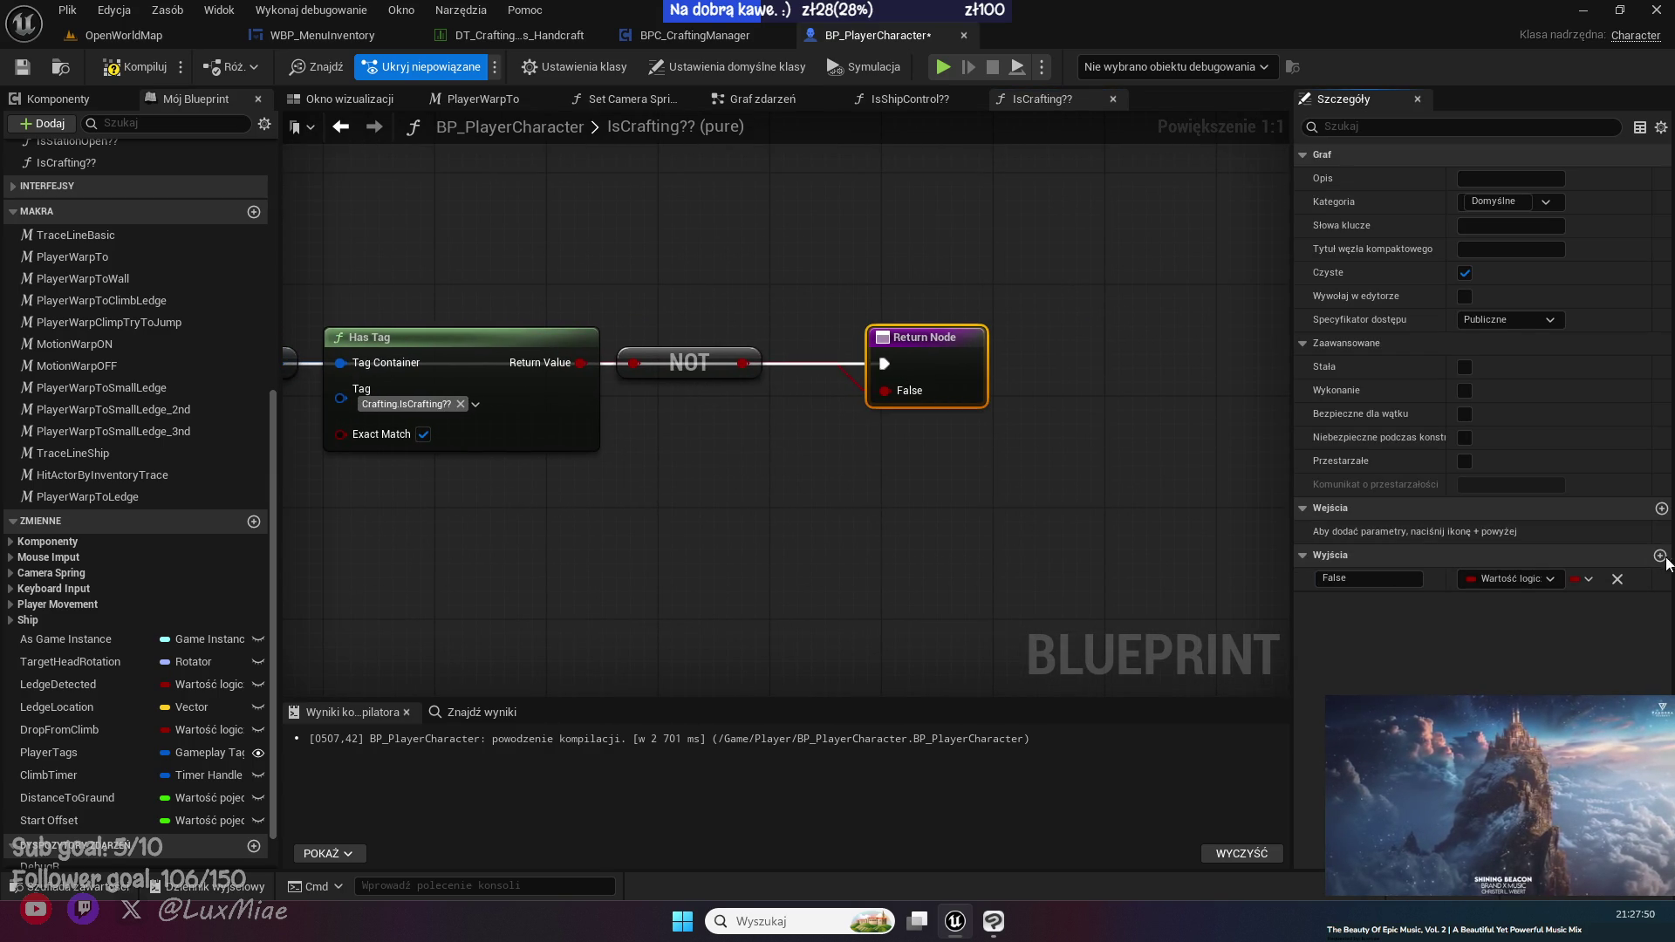
left_click(1660, 557)
type("True")
key("Return")
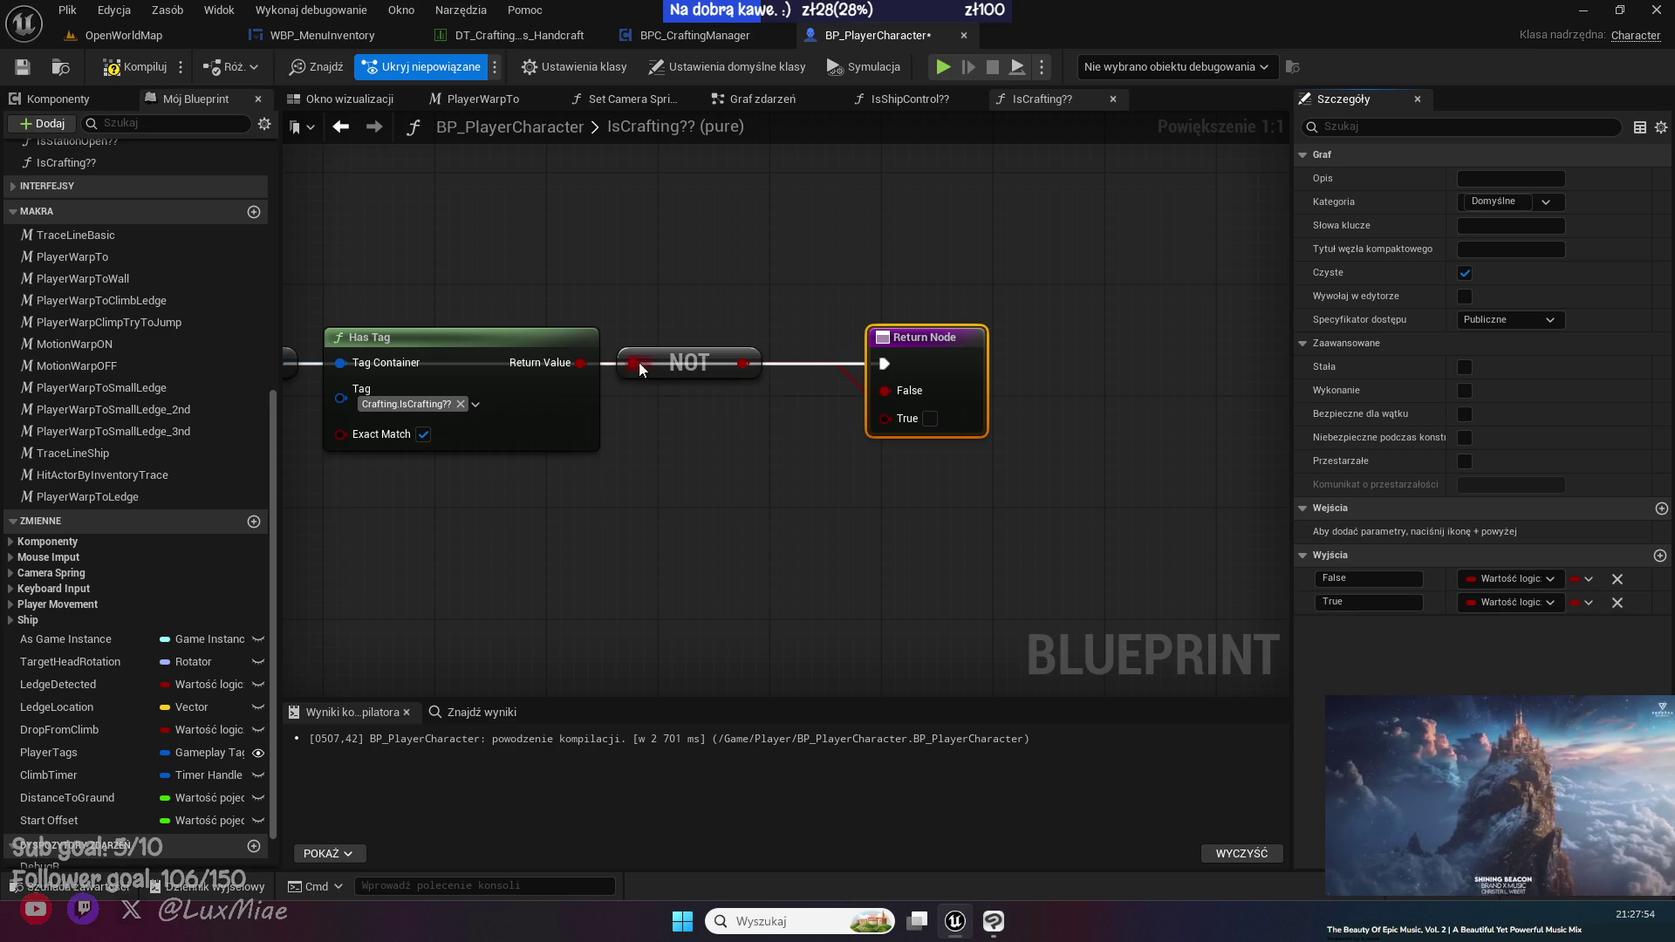
left_click_drag(581, 363, 888, 418)
left_click(524, 253)
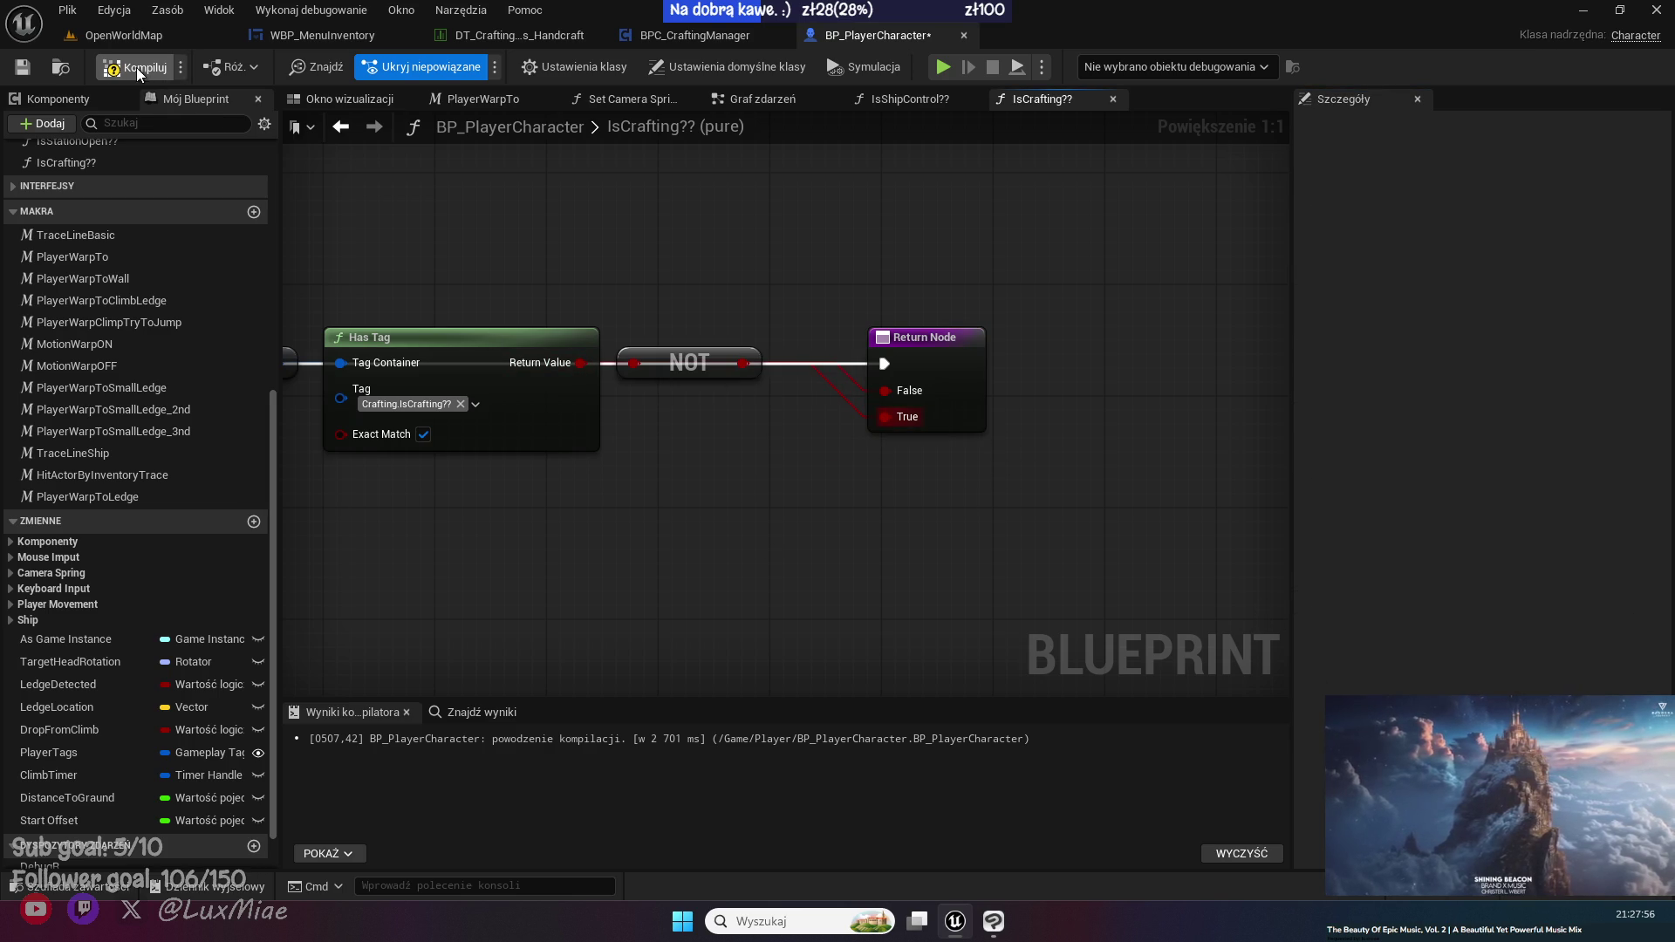
left_click(22, 68)
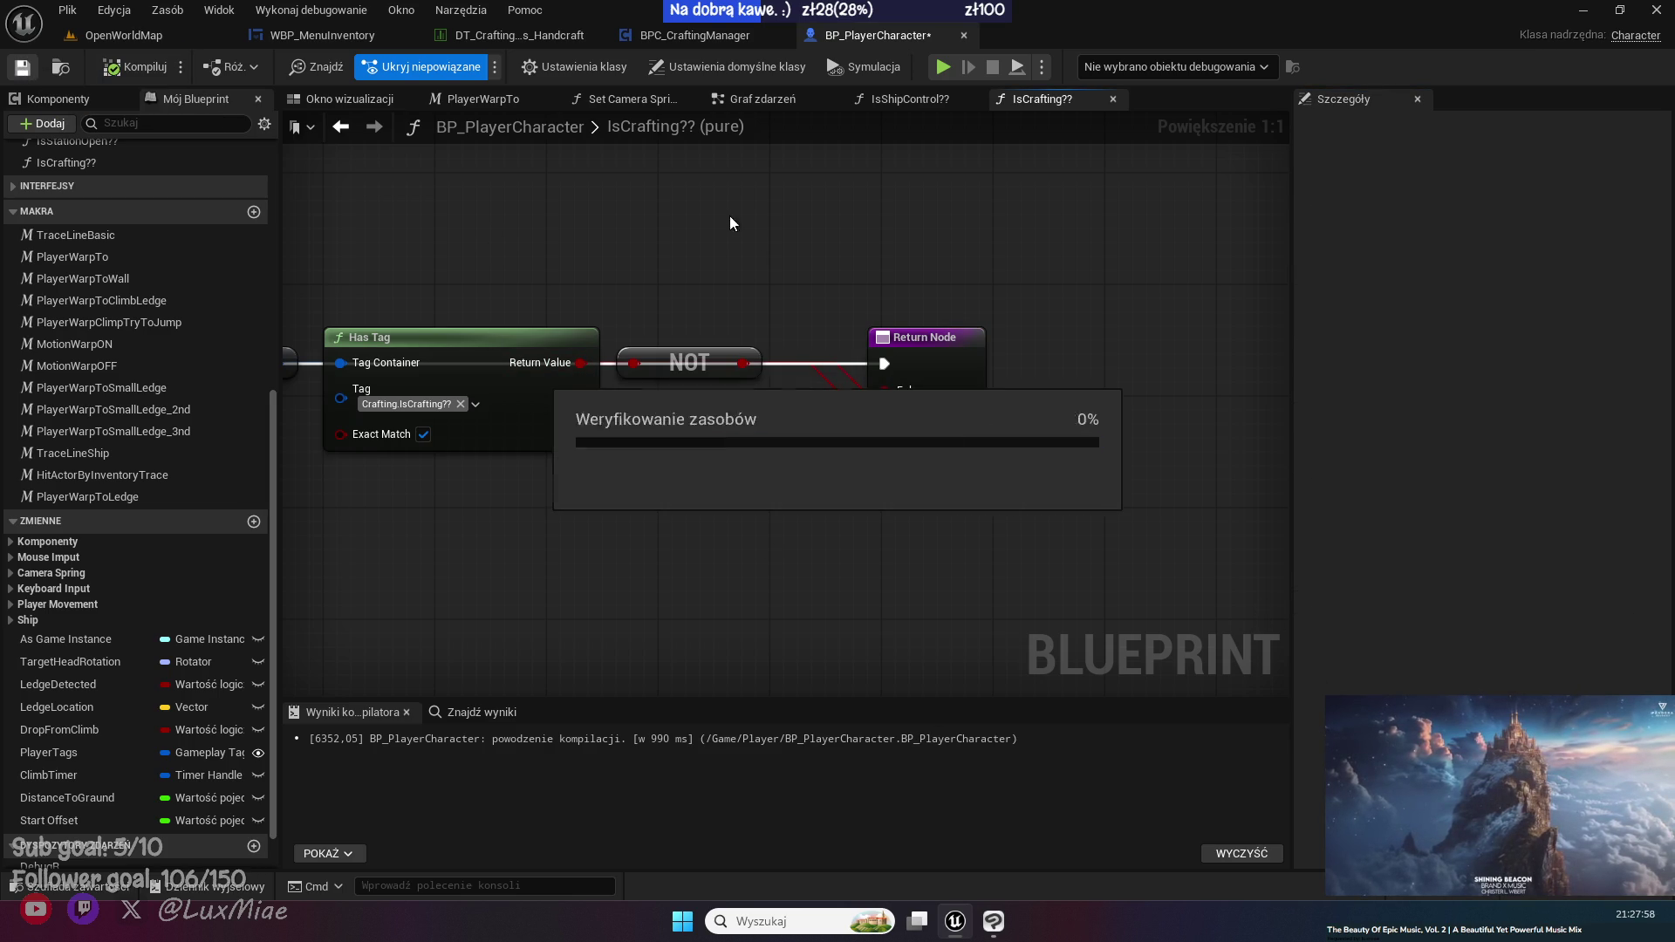
middle_click(1055, 106)
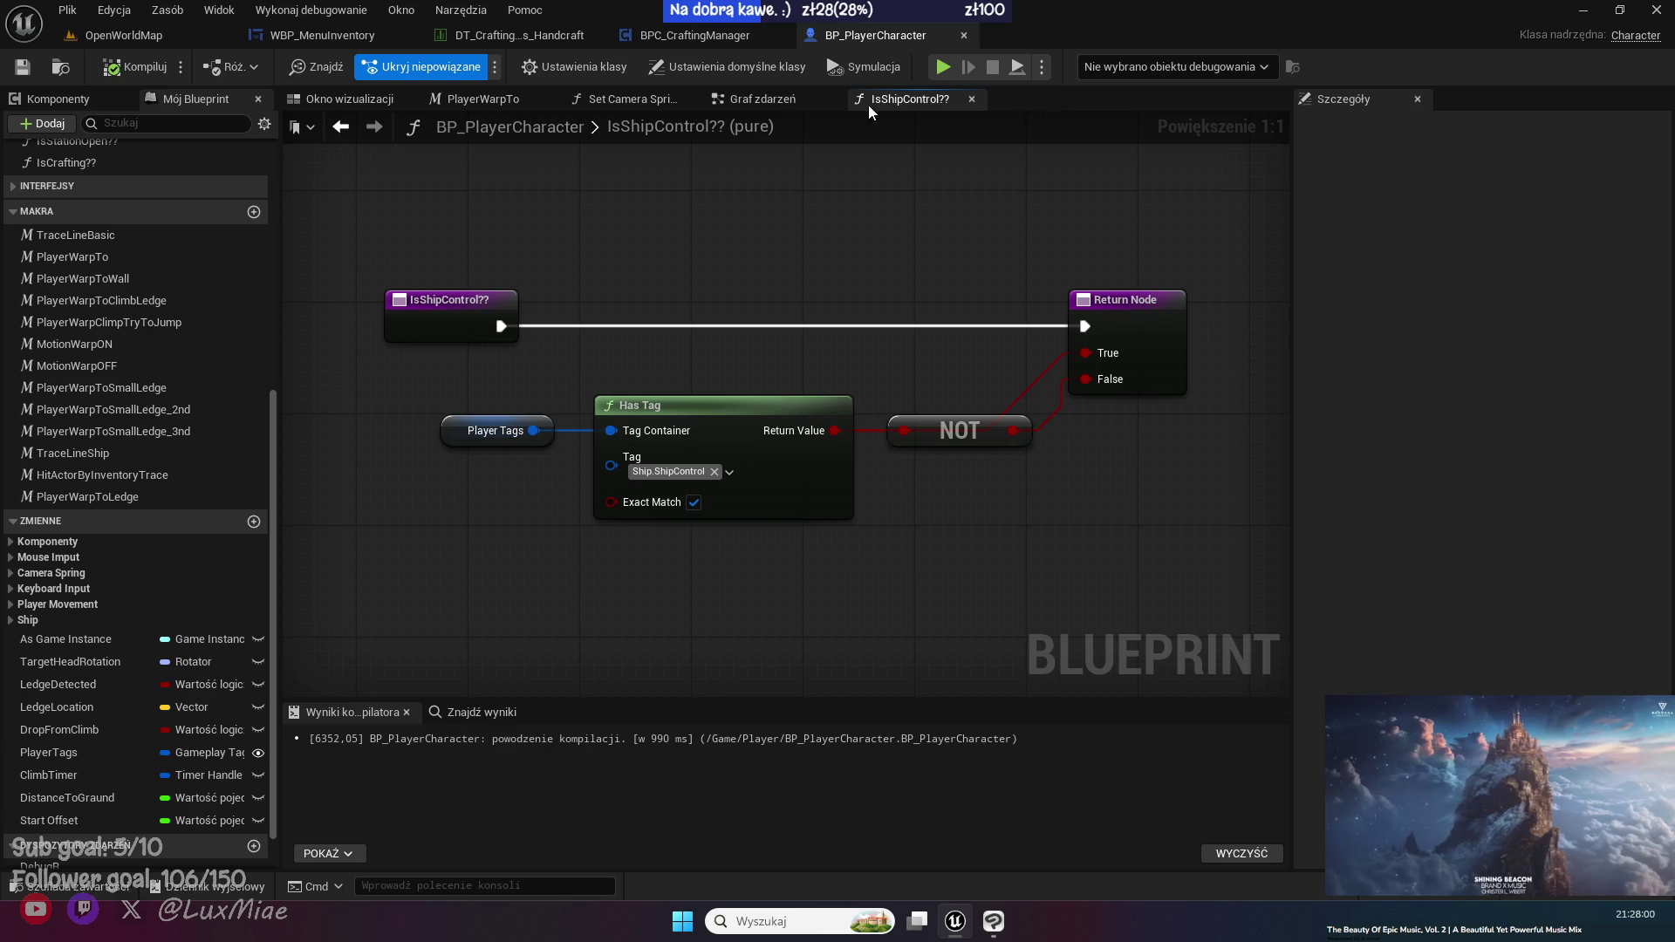
- Move the Is Crafting?? and Branch nodes left beside the Set node and save
middle_click(877, 102)
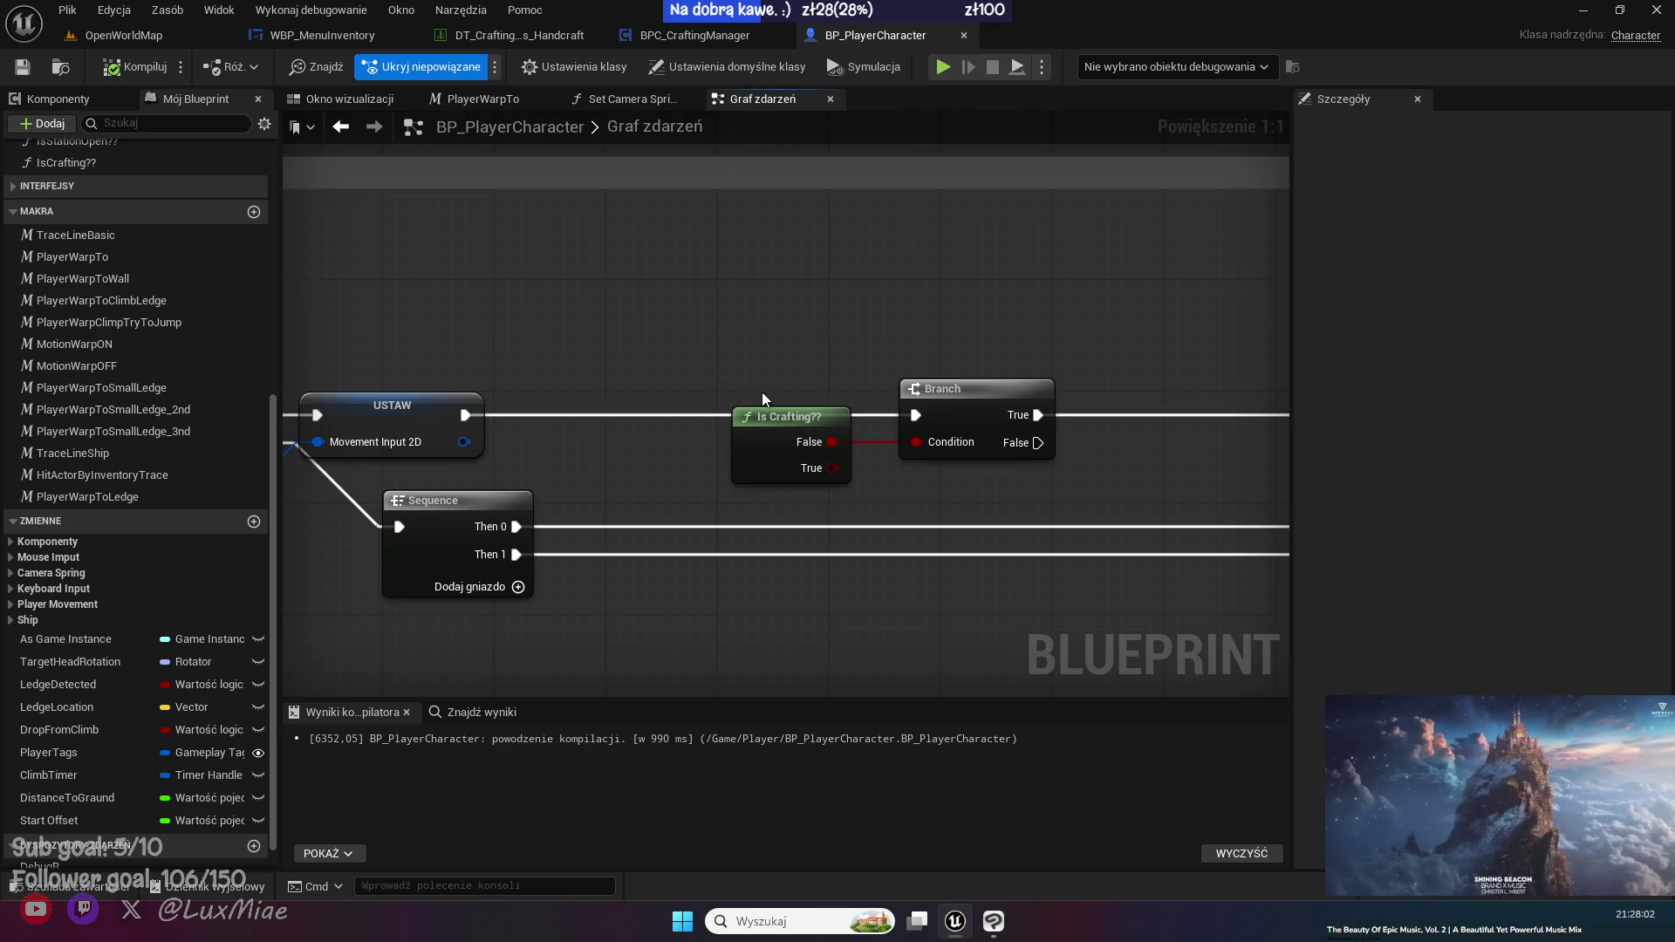
left_click_drag(1057, 294, 807, 462)
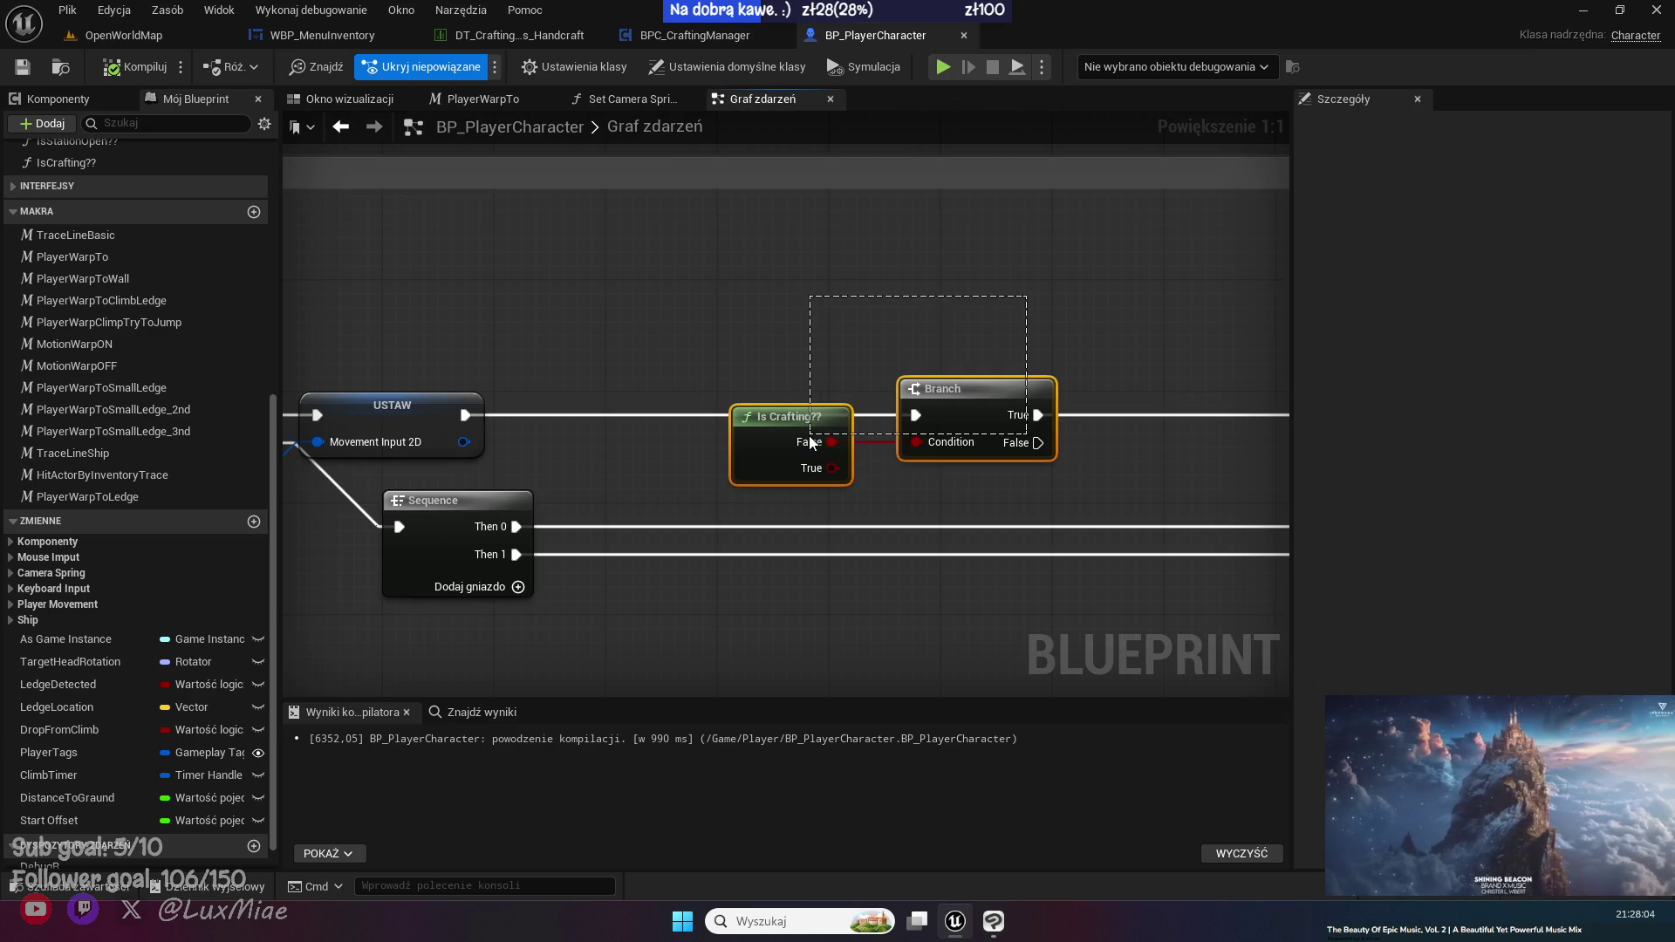
left_click_drag(927, 441, 703, 440)
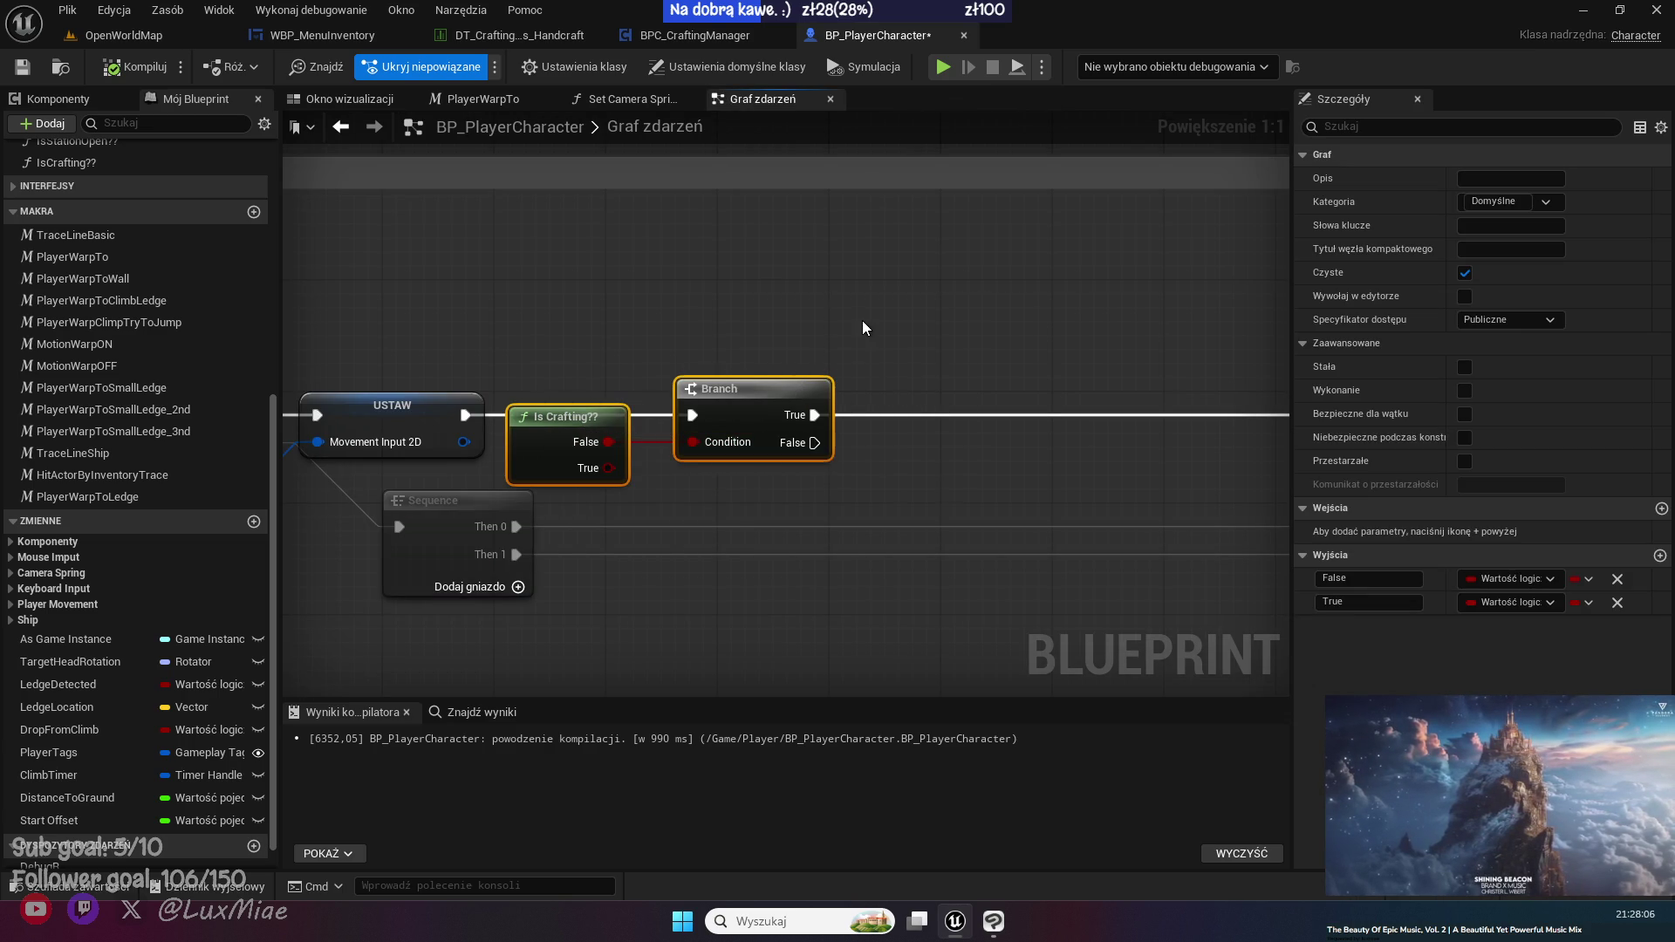
left_click(861, 321)
scroll(867, 359, "down", 5)
key("ctrl+s")
- Paste a copy of the Is Crafting?? and Branch nodes into the 'Poruszanie sie' mouse-movement group
scroll(803, 311, "up", 4)
mouse_move(804, 310)
left_mouse_down()
mouse_move(857, 505)
mouse_move(937, 596)
left_mouse_up()
left_click(949, 620)
scroll(949, 620, "down", 2)
scroll(644, 476, "down", 3)
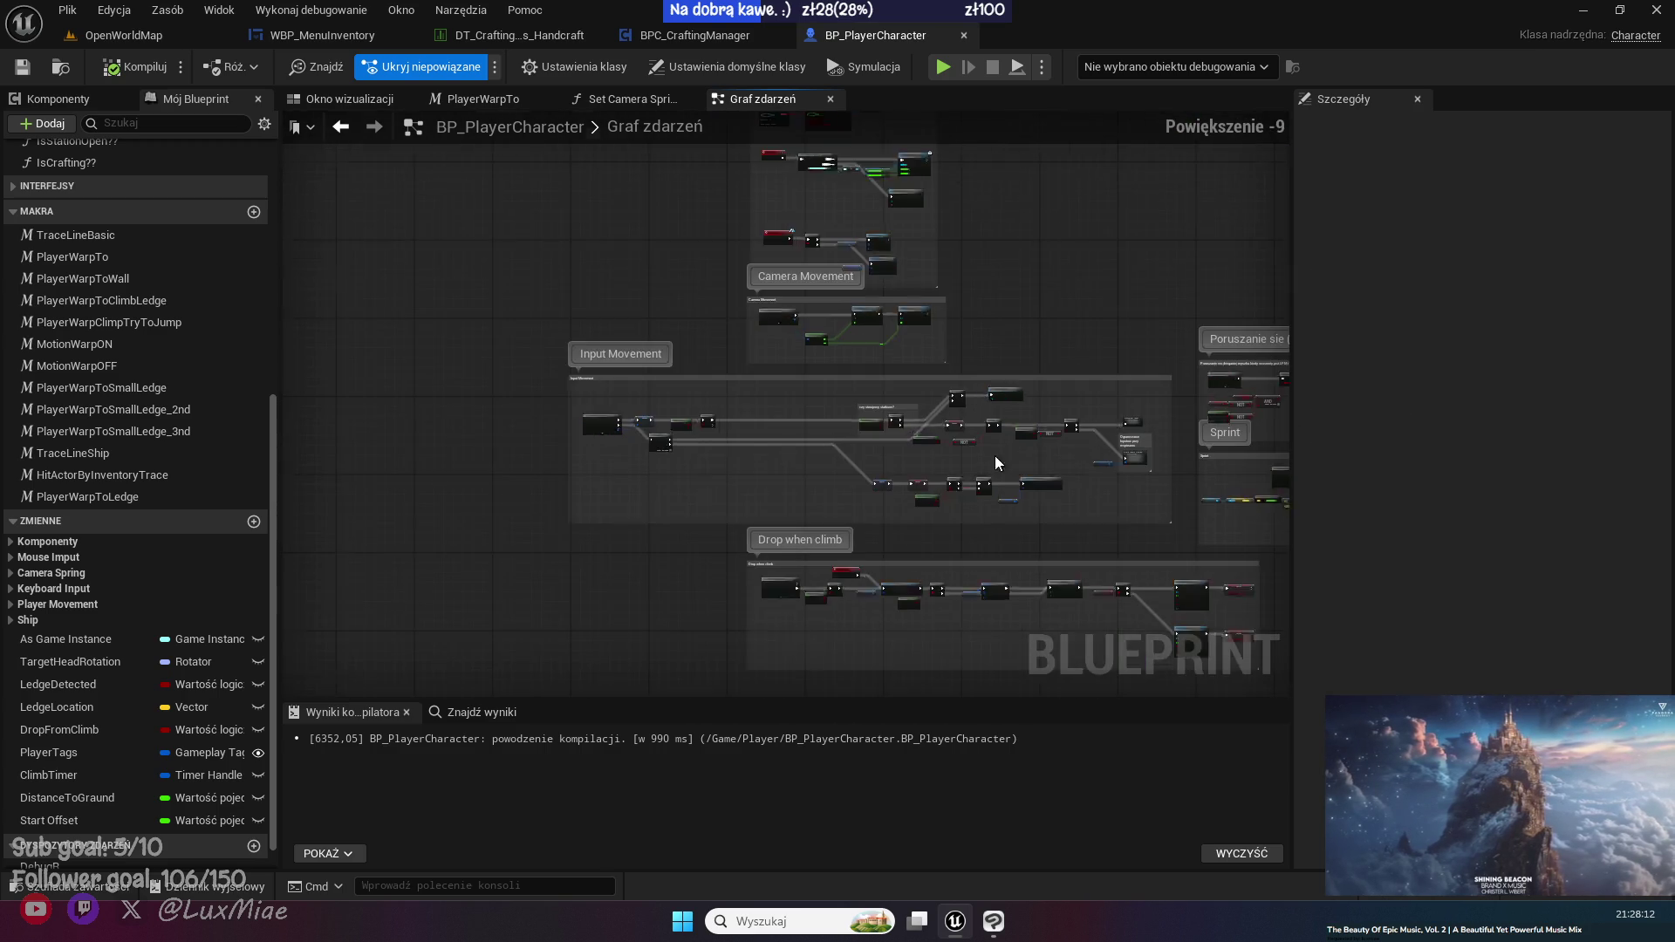
scroll(631, 415, "up", 2)
left_click_drag(669, 564, 670, 564)
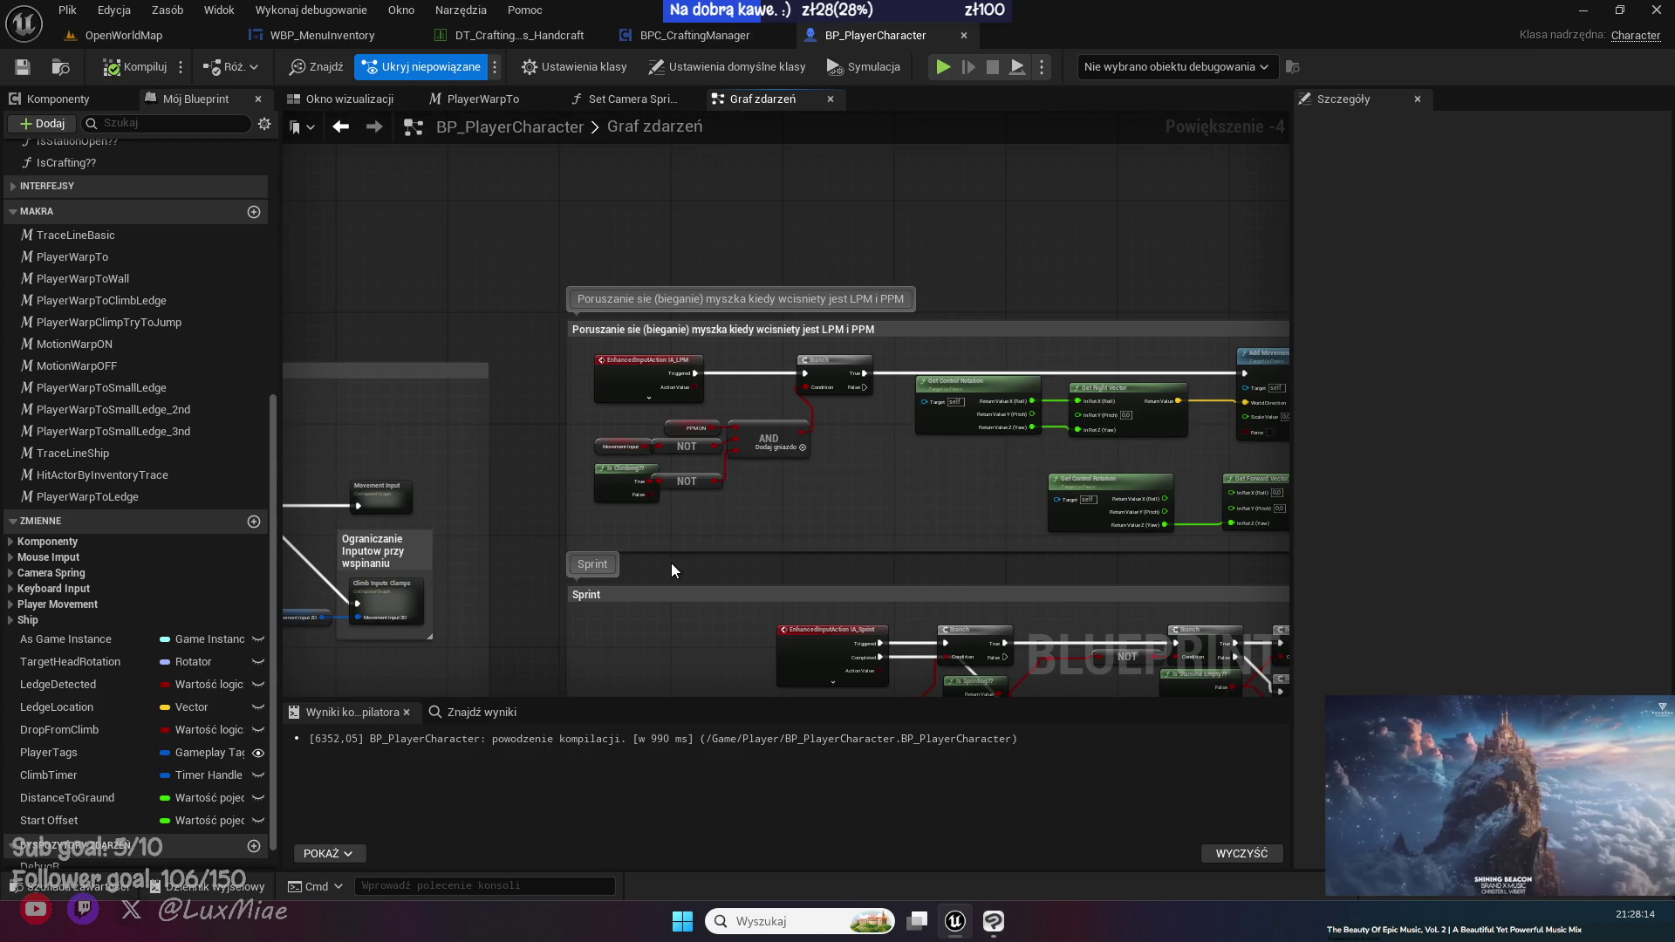
scroll(703, 505, "up", 5)
left_click_drag(618, 585, 567, 504)
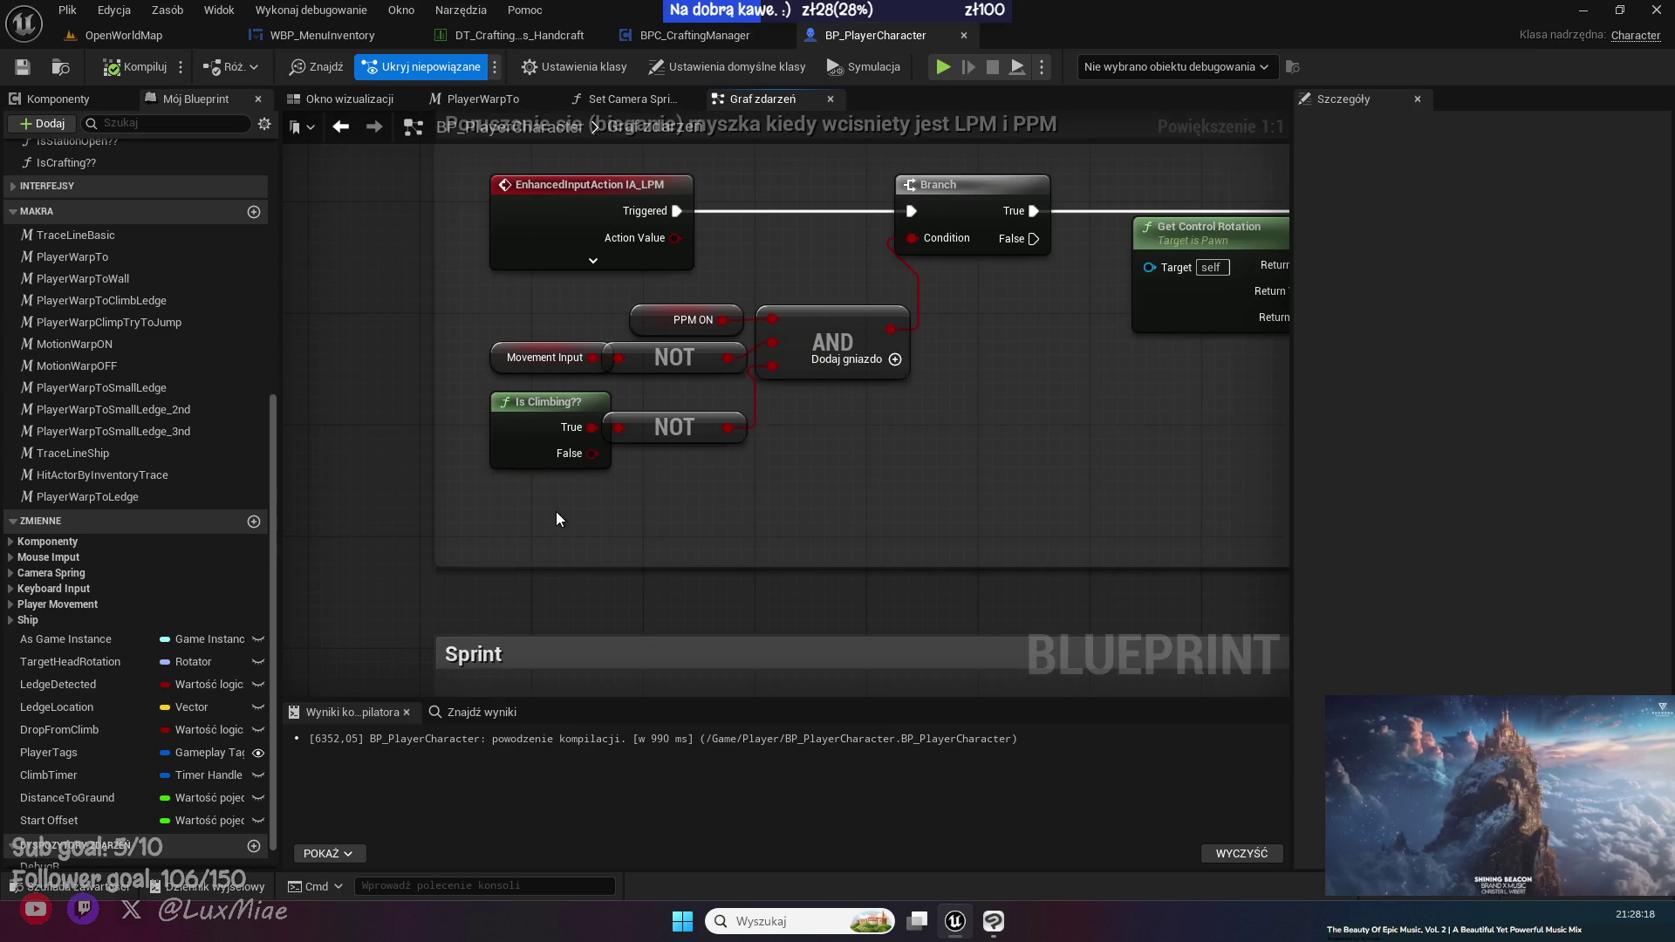
key("ctrl+v")
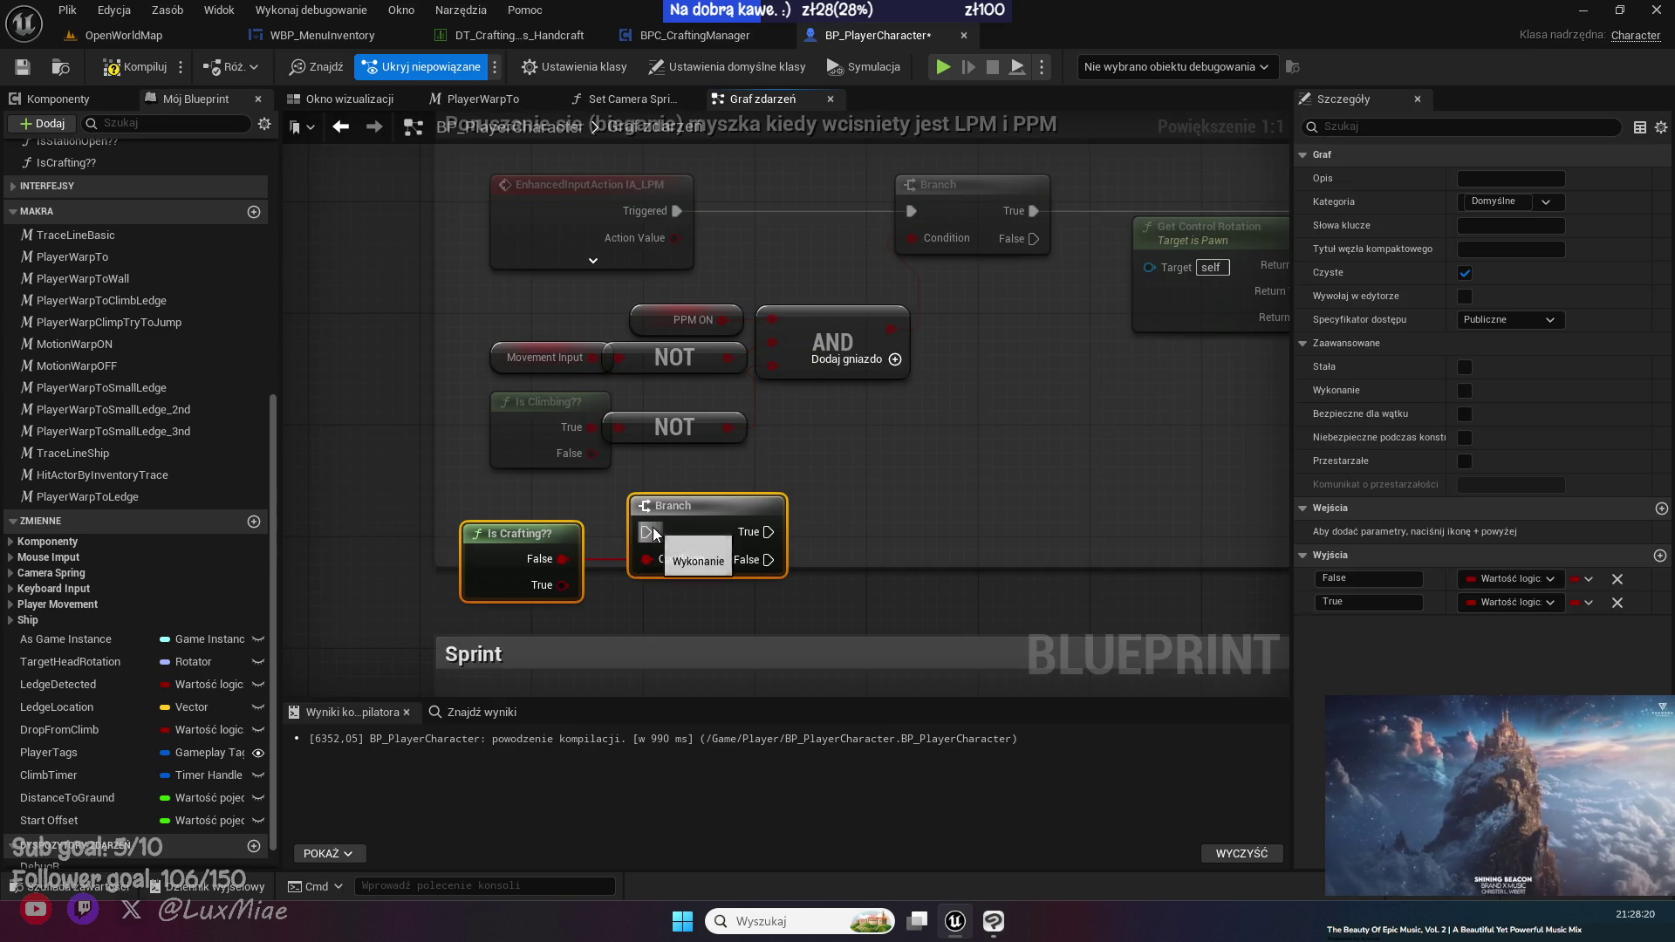
- Delete the pasted extra Branch node and move the Is Crafting?? node slightly up
left_click(1055, 454)
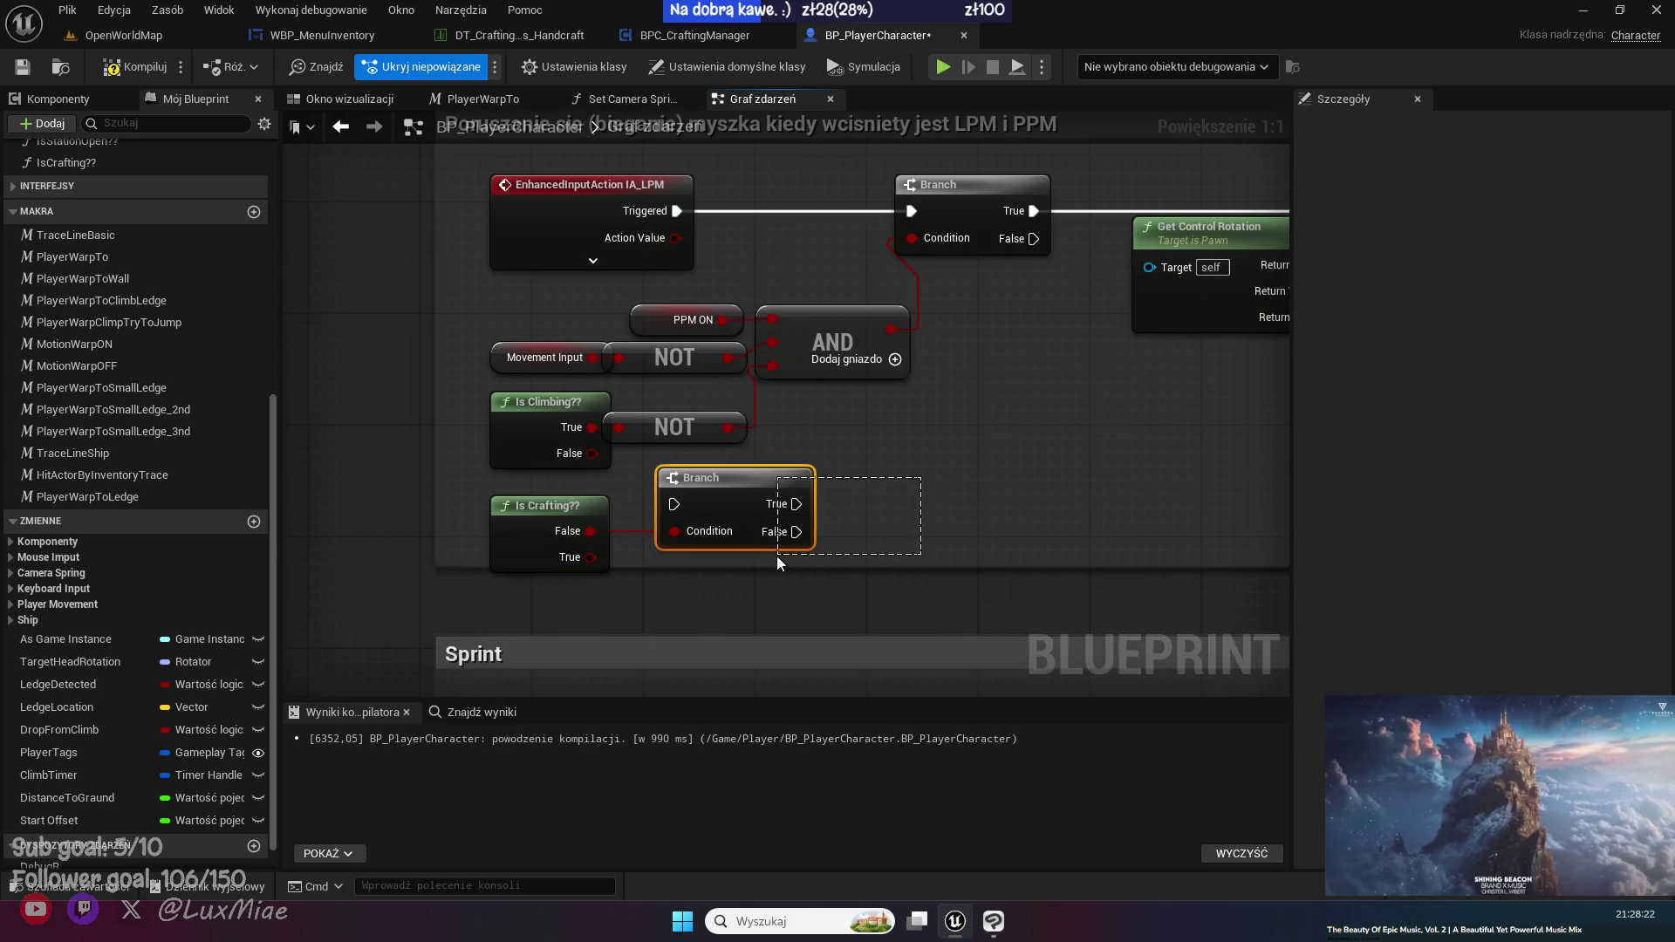
left_click(776, 548)
key("Delete")
mouse_move(580, 516)
left_mouse_down()
mouse_move(580, 502)
mouse_move(677, 516)
mouse_move(783, 413)
mouse_move(777, 397)
left_mouse_up()
left_click(872, 422)
- Route Is Crafting?? False through a new reroute point into the mouse-movement AND node
double_click(662, 482)
left_click_drag(661, 481, 716, 516)
scroll(899, 494, "down", 4)
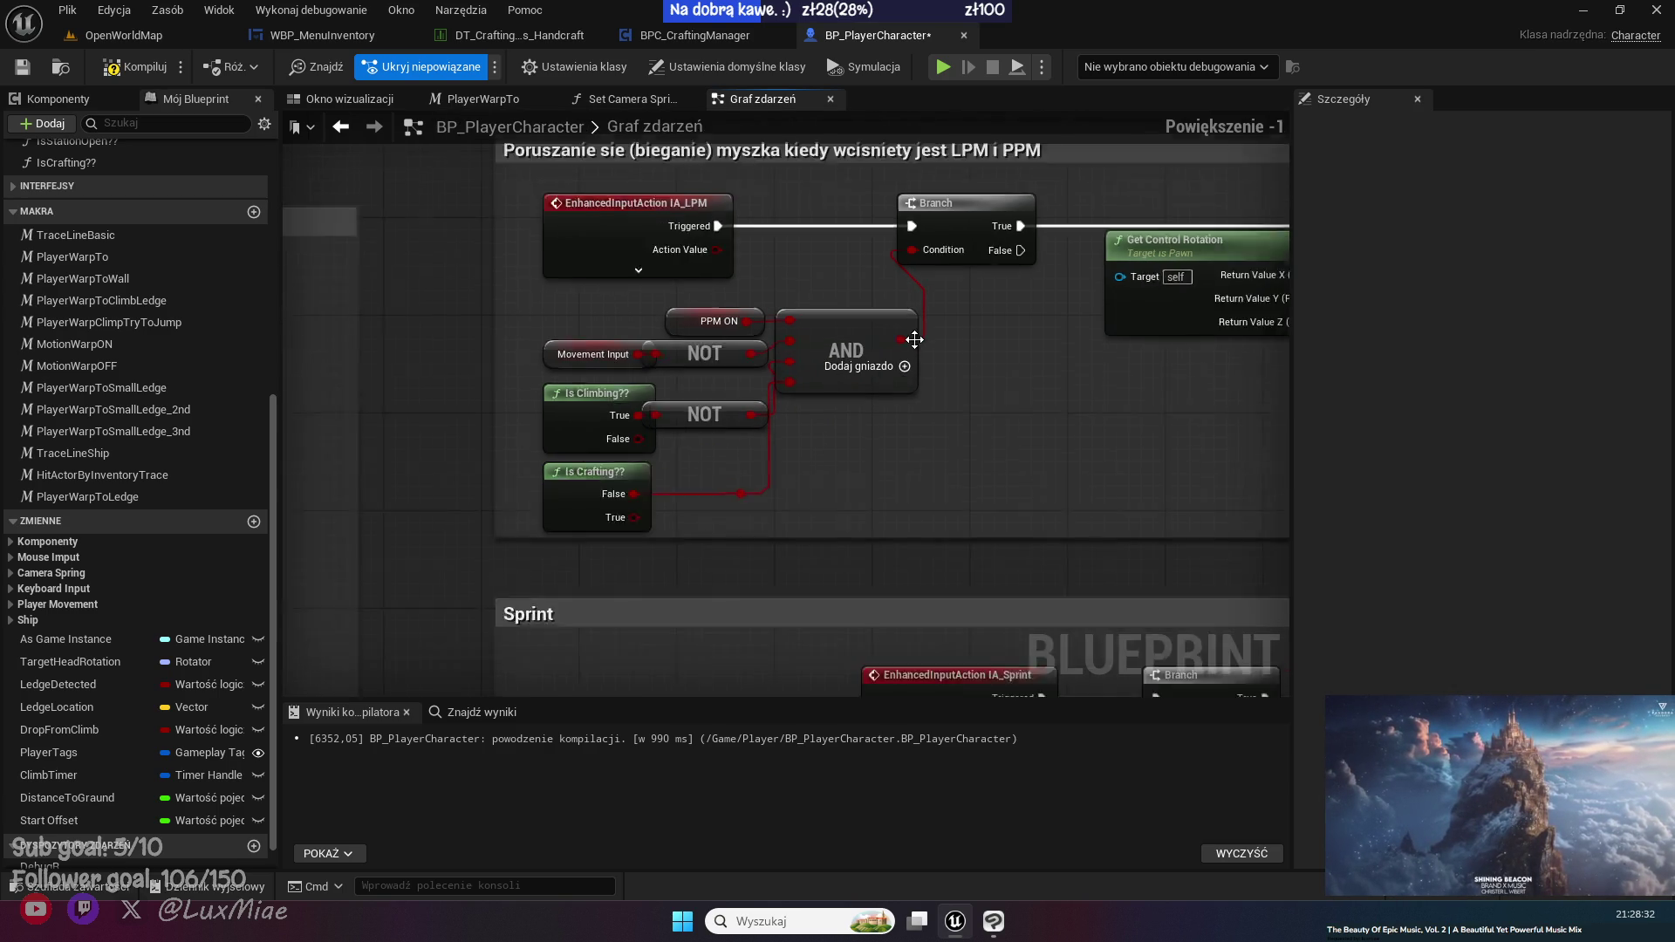
left_click_drag(946, 357, 876, 471)
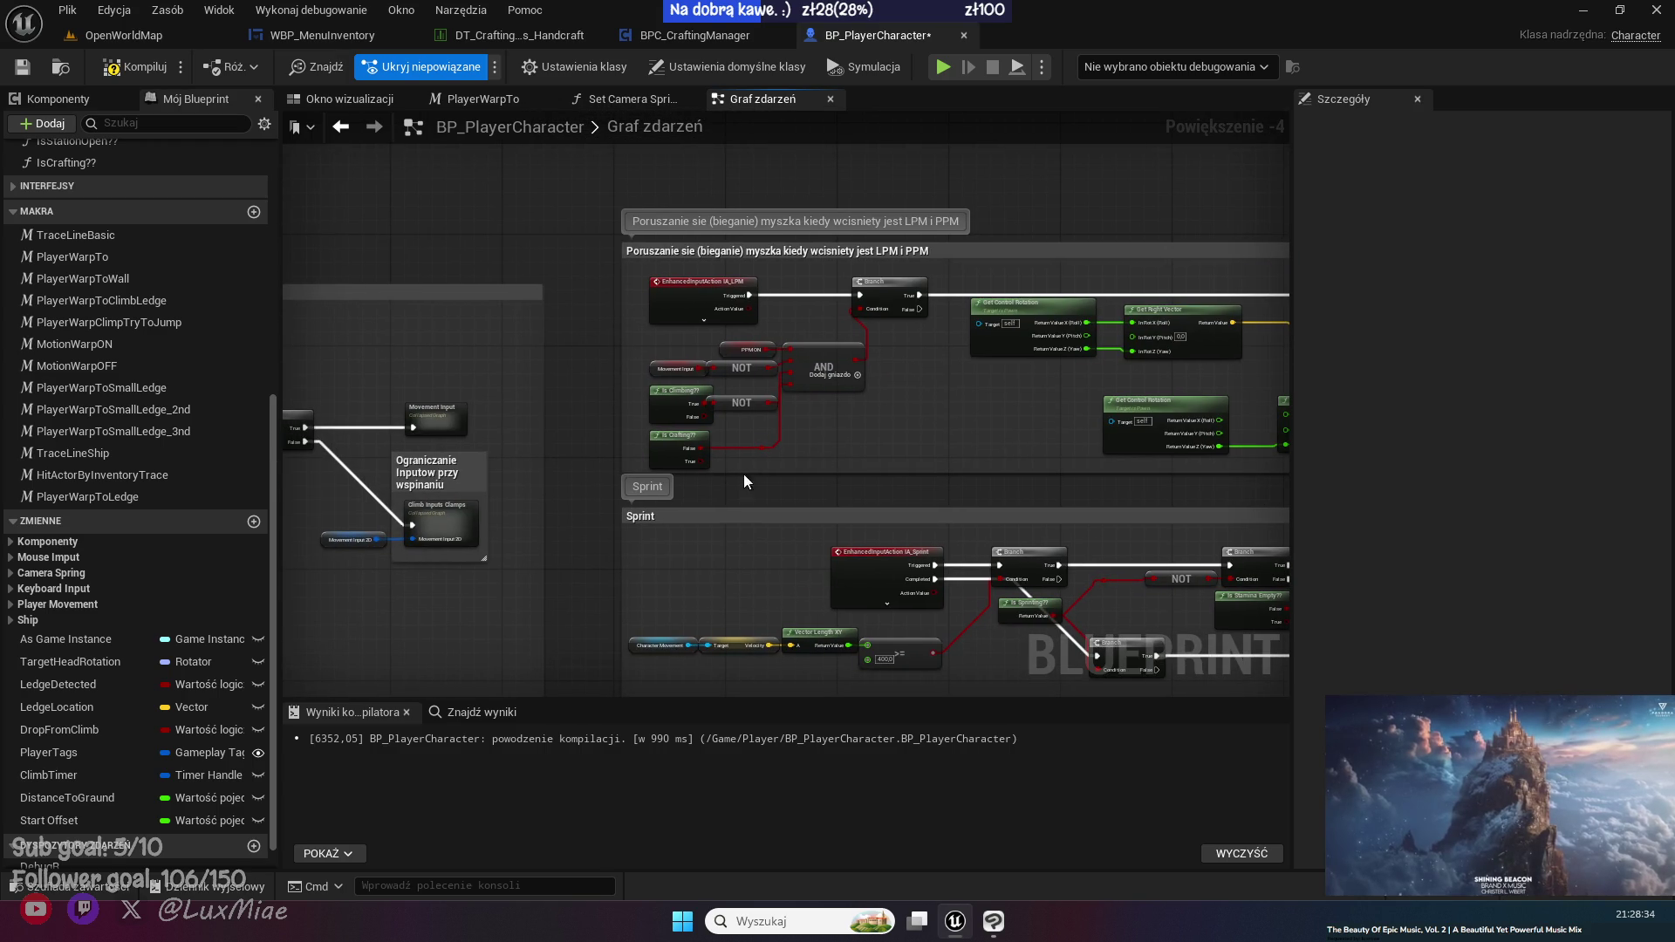
scroll(578, 430, "down", 5)
left_click_drag(573, 483, 755, 422)
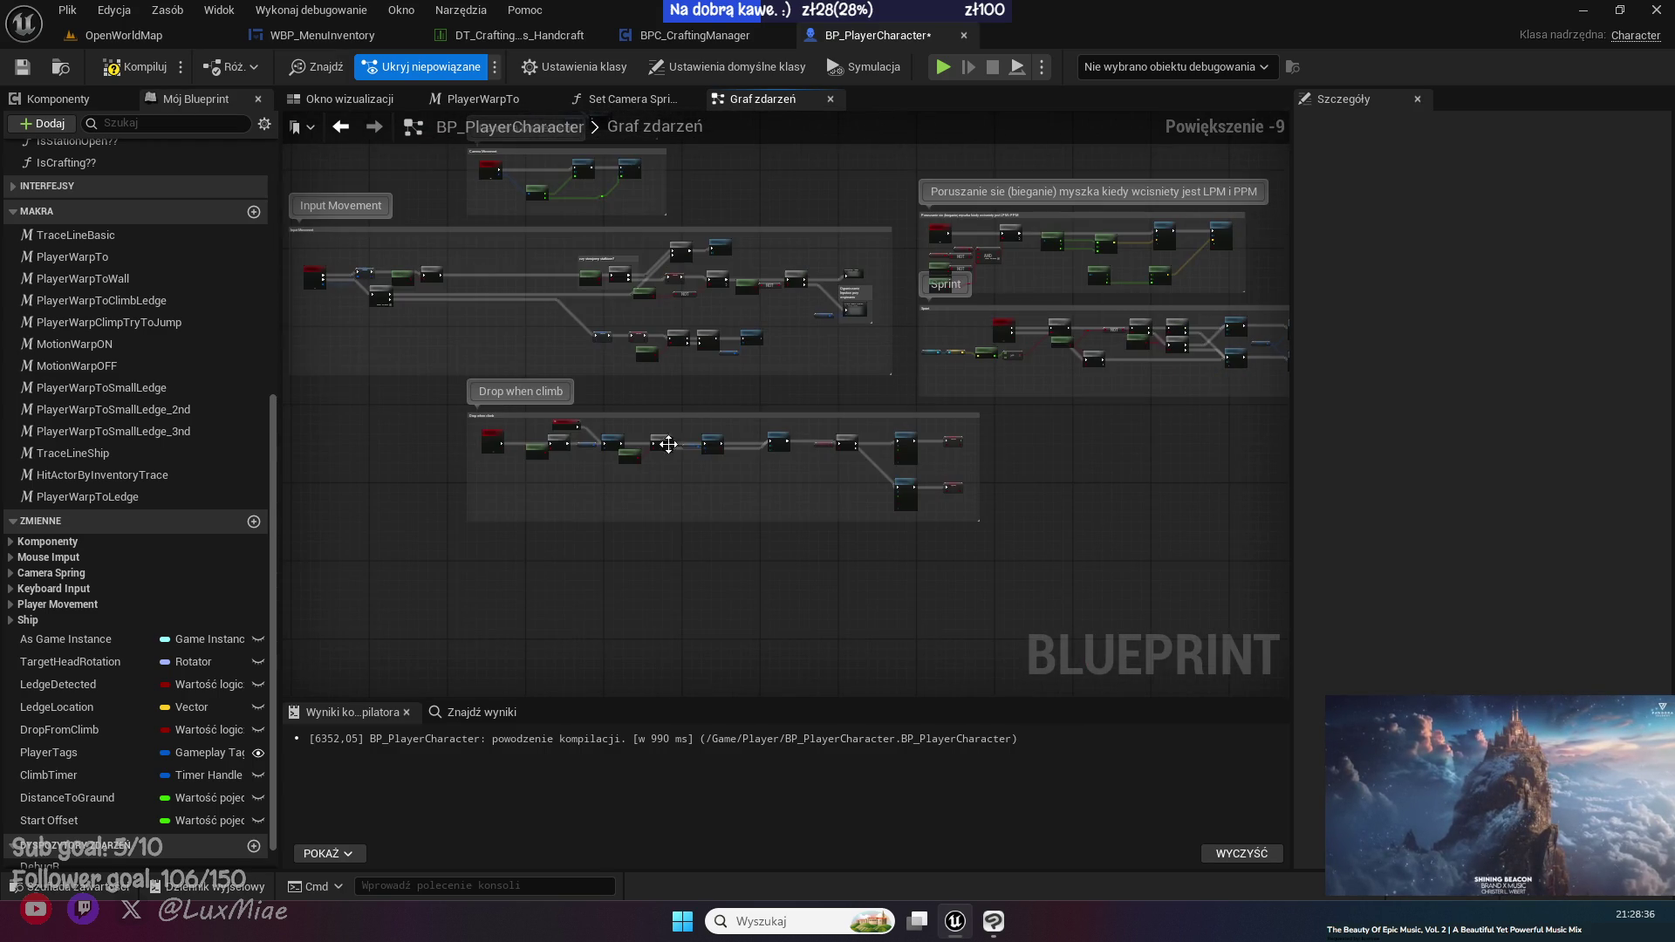
- Pan and zoom across the event graph to bring the PPM camera-turn comment group into view
left_click_drag(447, 317, 633, 473)
scroll(633, 473, "down", 3)
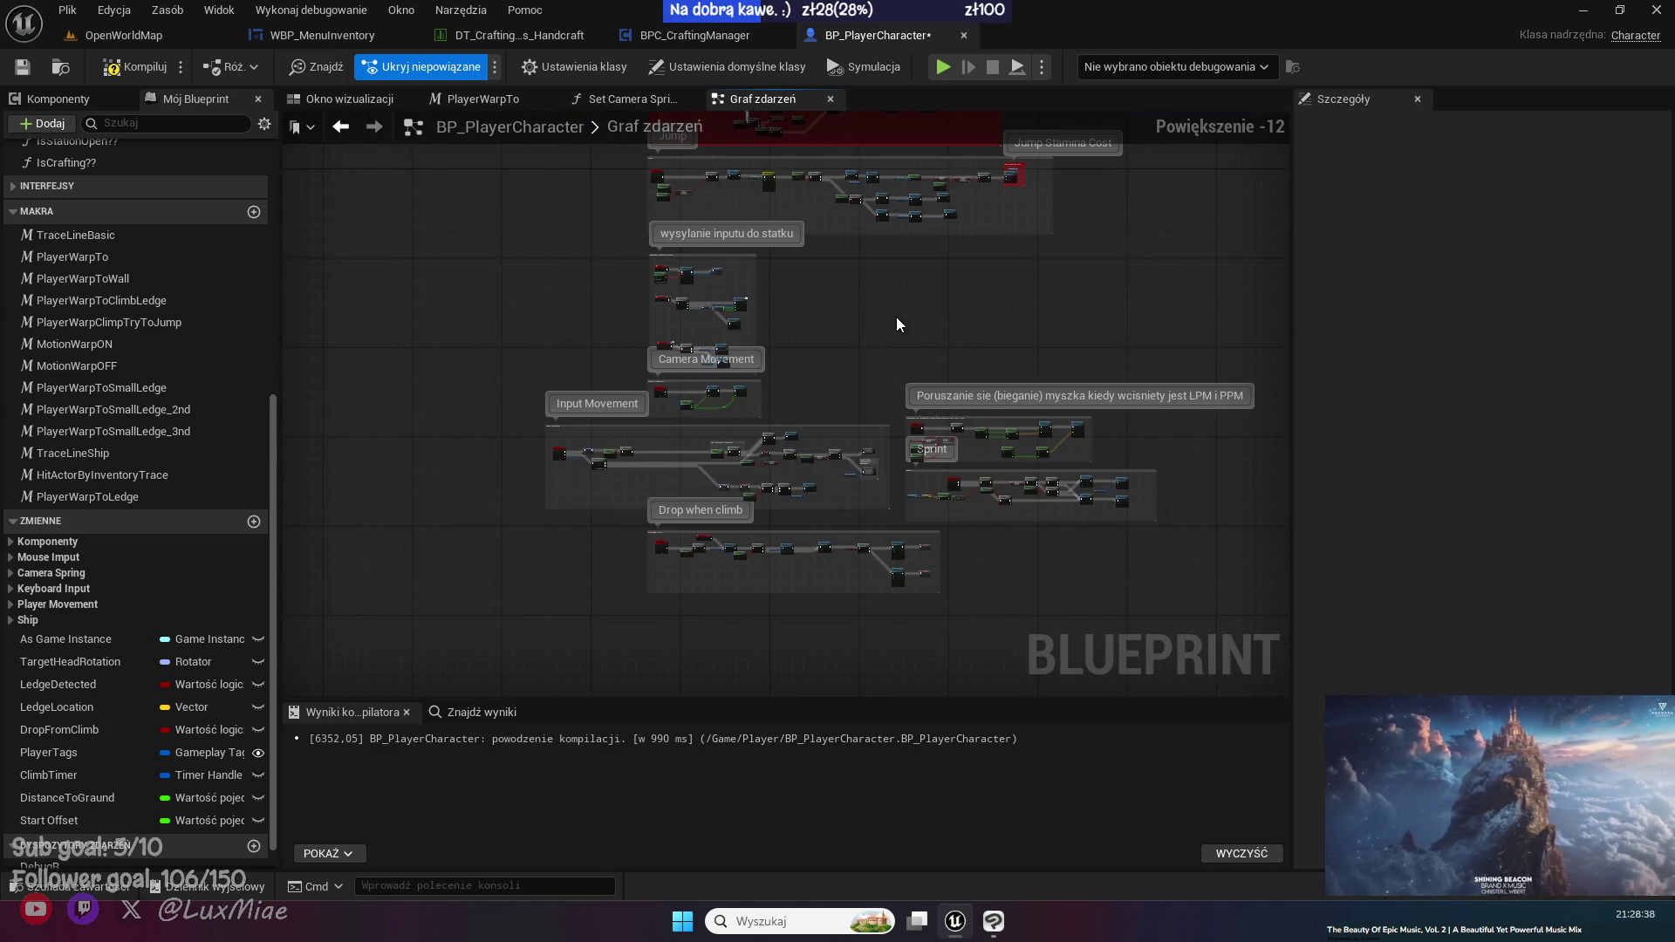
left_click_drag(897, 316, 840, 477)
mouse_move(1125, 450)
left_mouse_down()
mouse_move(625, 422)
mouse_move(750, 87)
left_mouse_up()
scroll(712, 415, "up", 9)
scroll(712, 415, "up", 3)
scroll(750, 88, "down", 4)
scroll(798, 345, "up", 3)
scroll(793, 422, "up", 1)
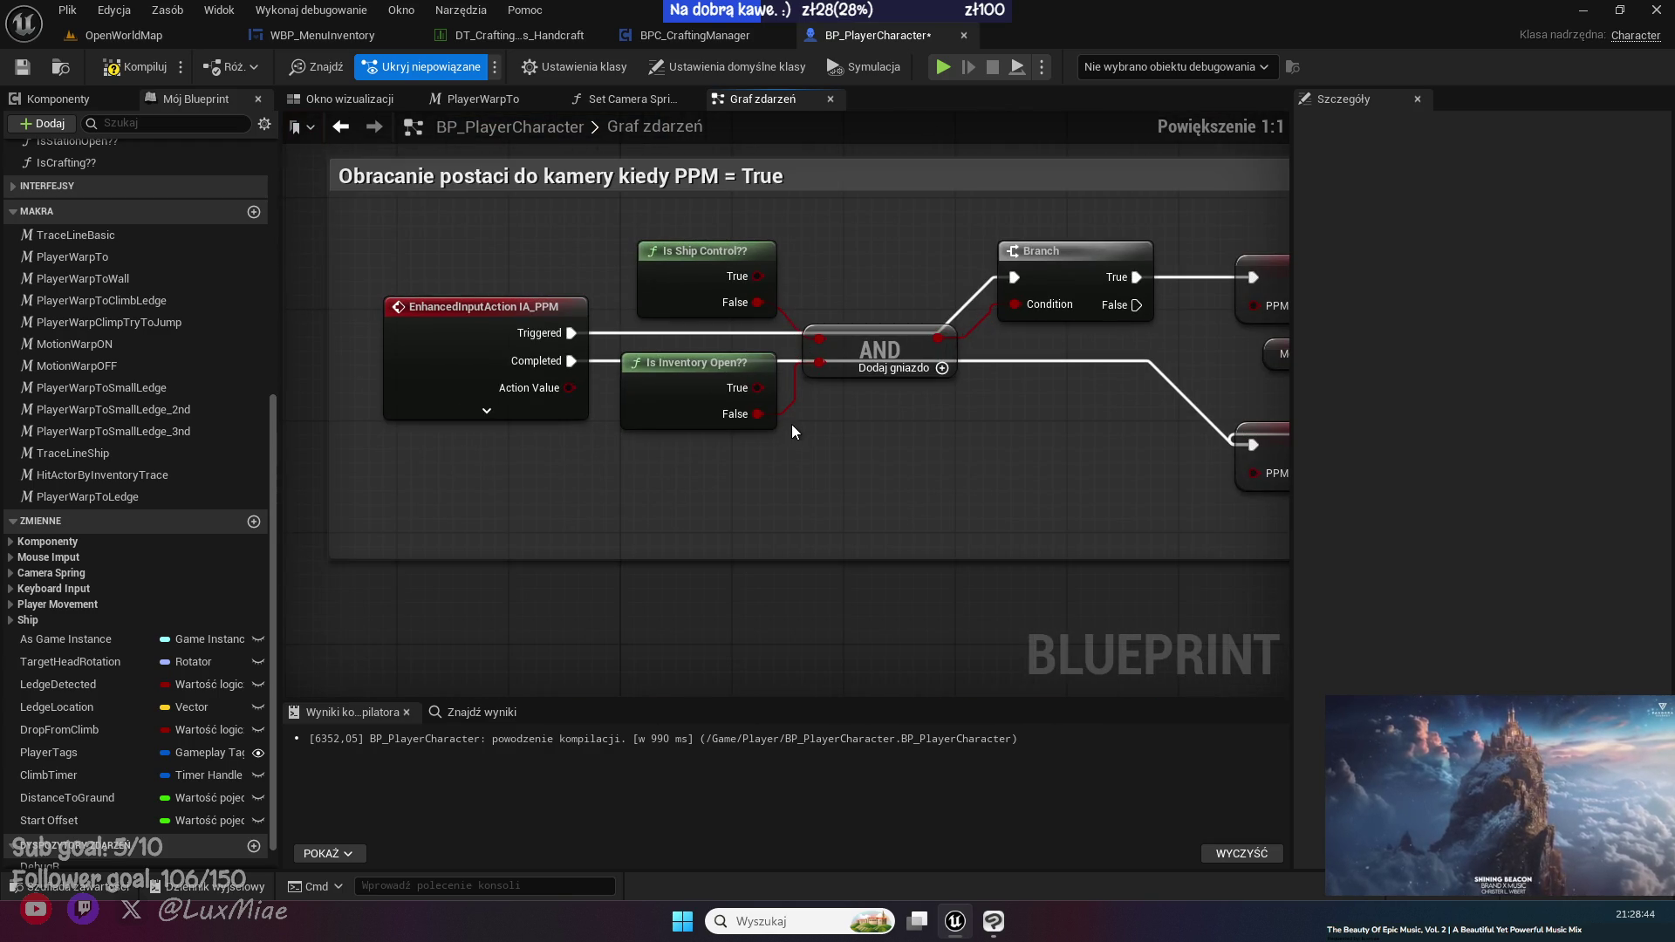
- Paste Is Crafting?? again, delete its extra Branch, and wire False into the PPM AND's third input
left_click_drag(789, 426, 910, 432)
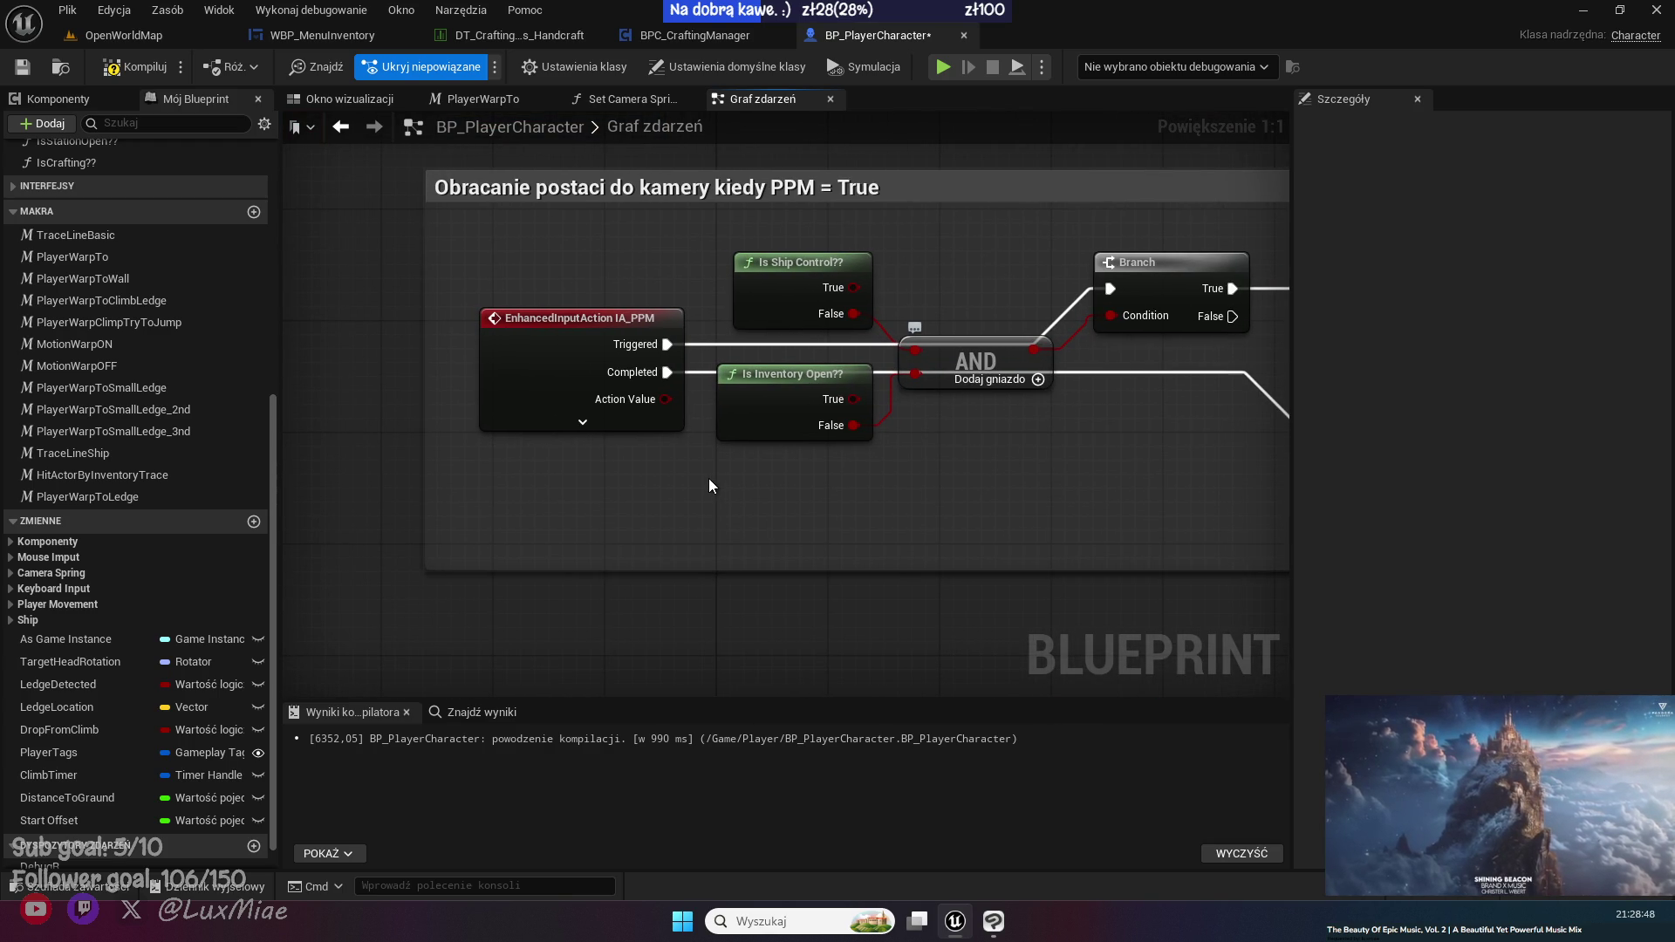
key("ctrl+v")
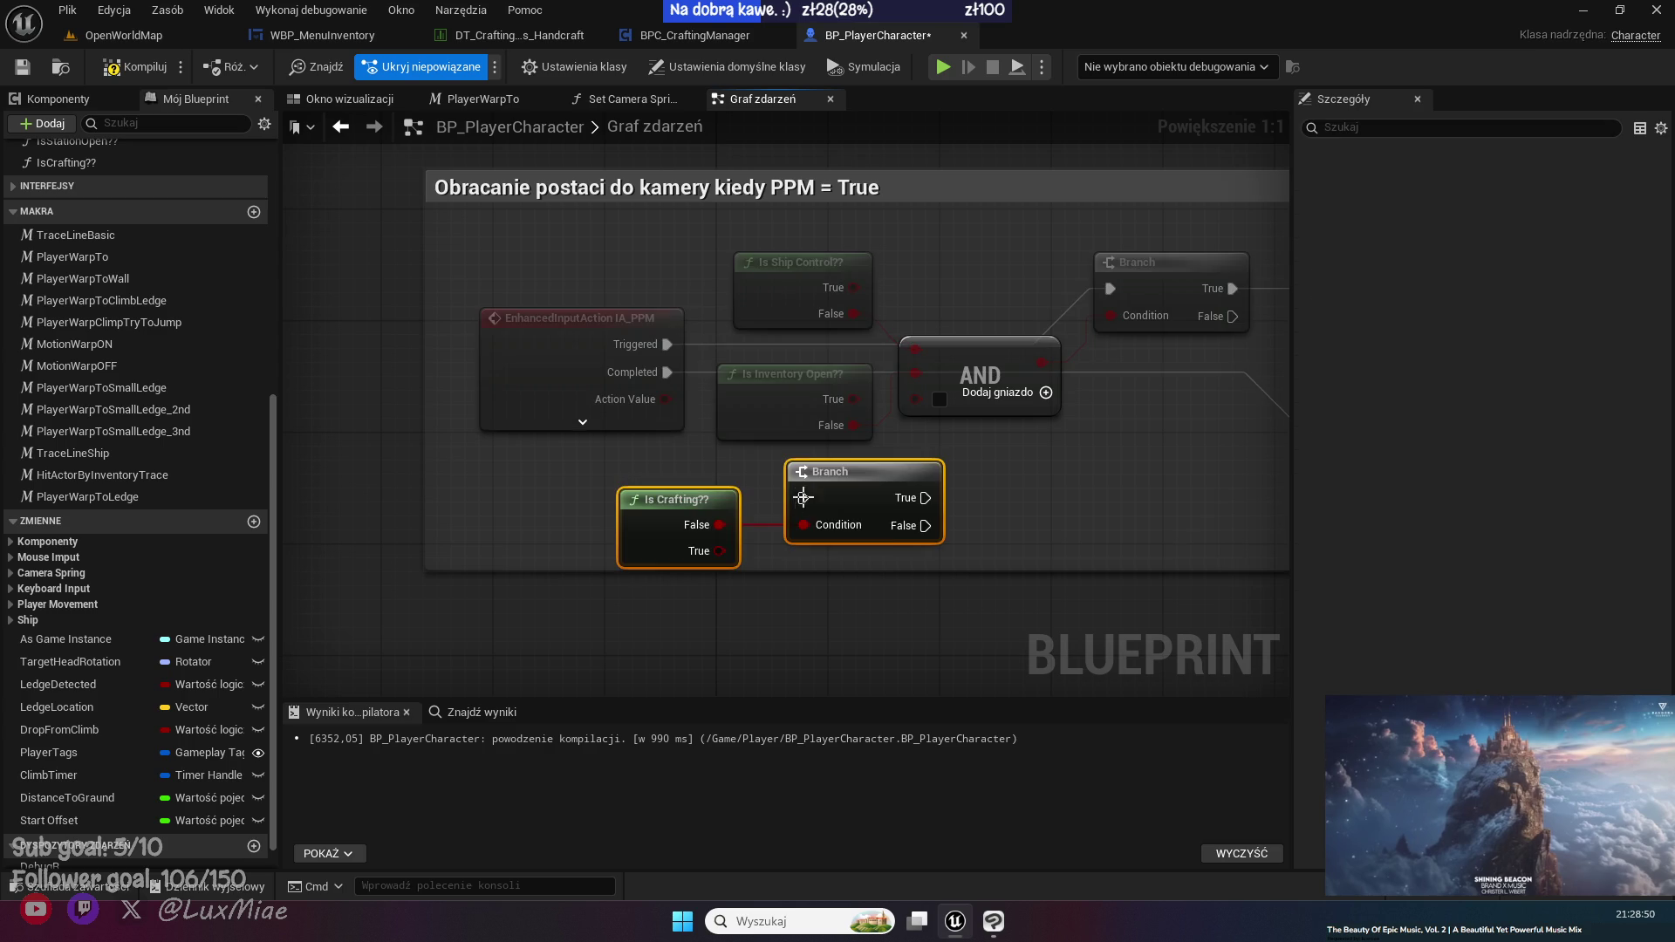
left_click(1024, 496)
key("Delete")
mouse_move(720, 524)
left_mouse_down()
mouse_move(929, 515)
mouse_move(928, 401)
mouse_move(853, 484)
mouse_move(843, 471)
left_mouse_up()
- Tidy the Is Crafting?? node, compile and save BP_PlayerCharacter, and return to OpenWorldMap
left_click_drag(875, 553, 883, 553)
left_click(883, 553)
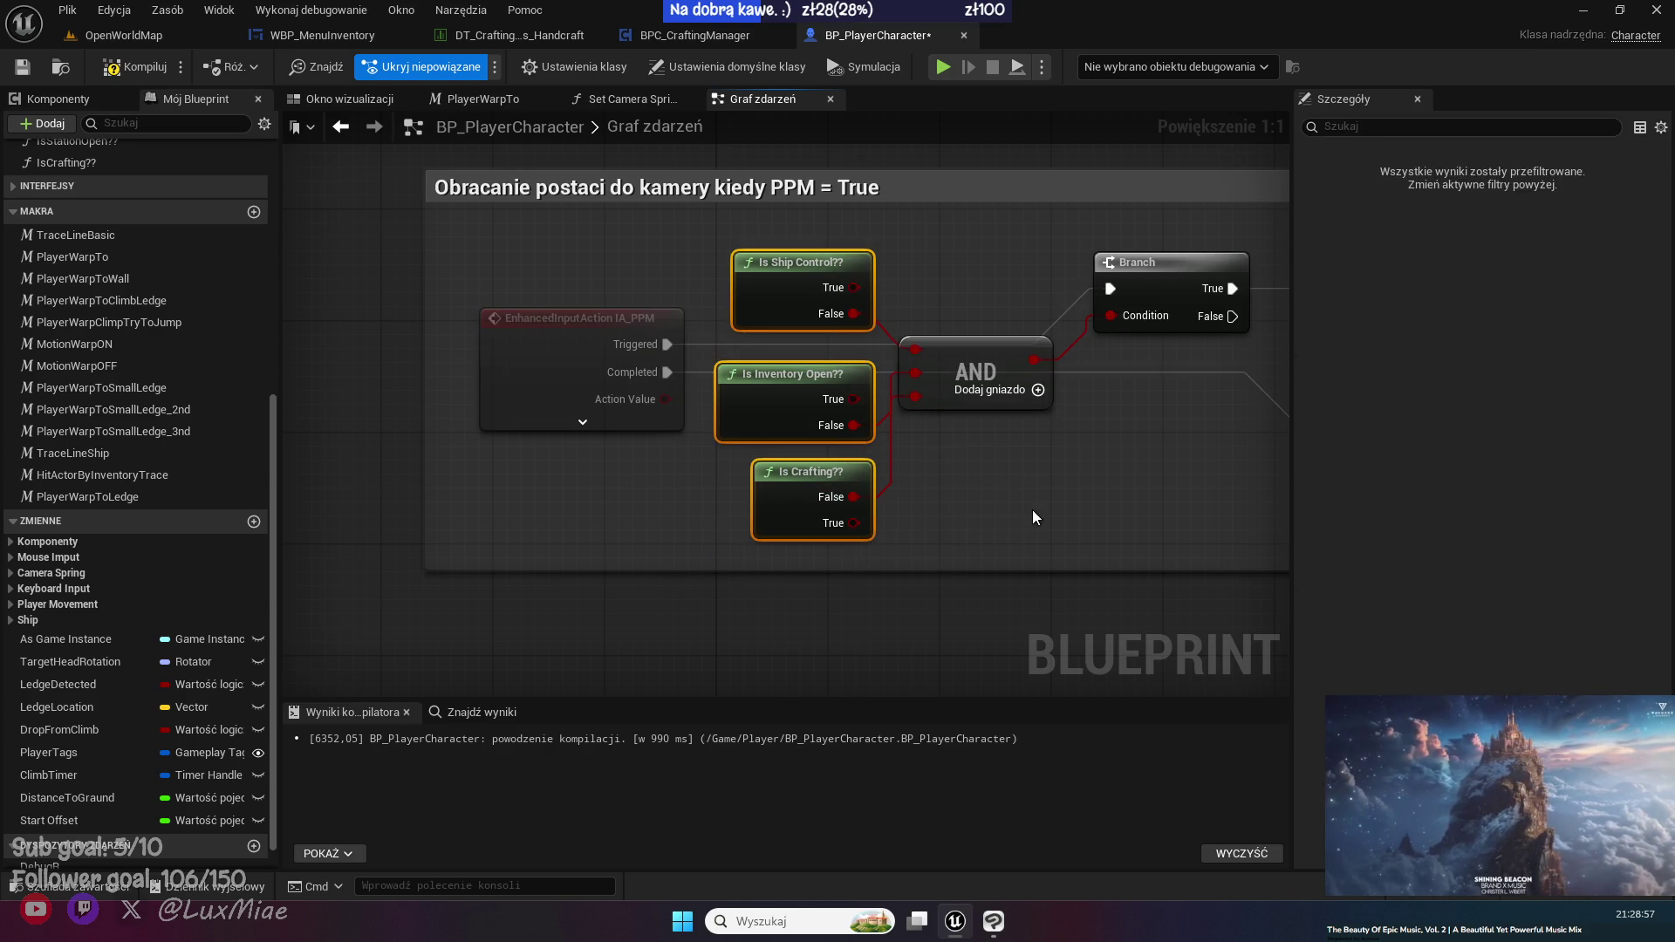
left_click(133, 67)
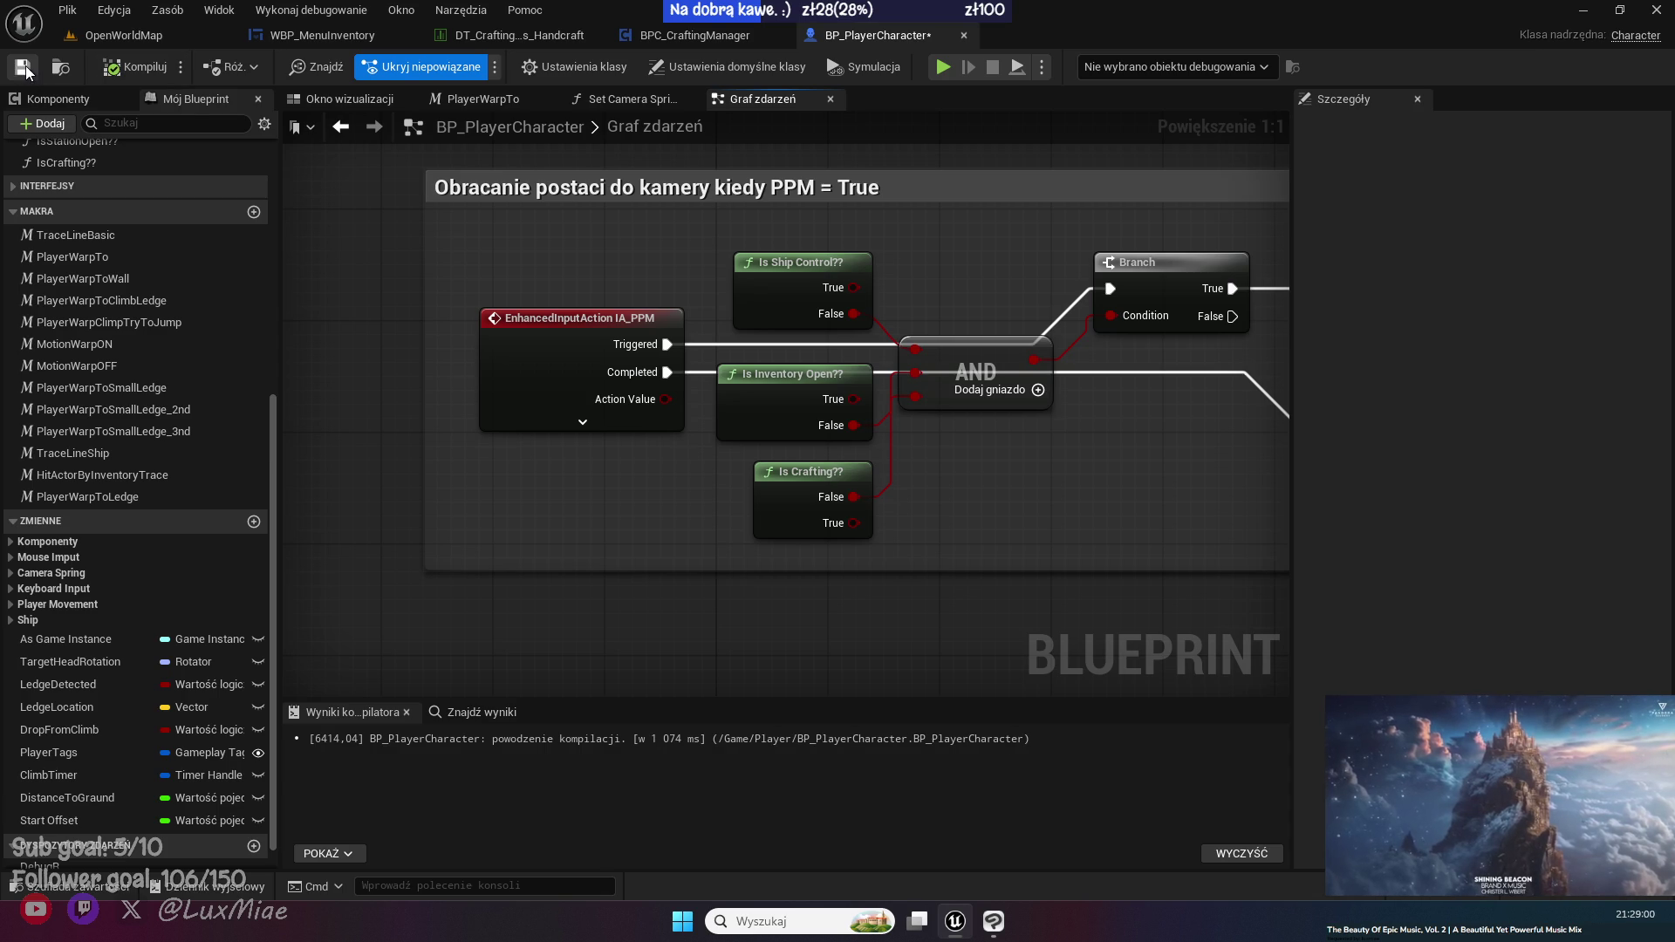
left_click(134, 39)
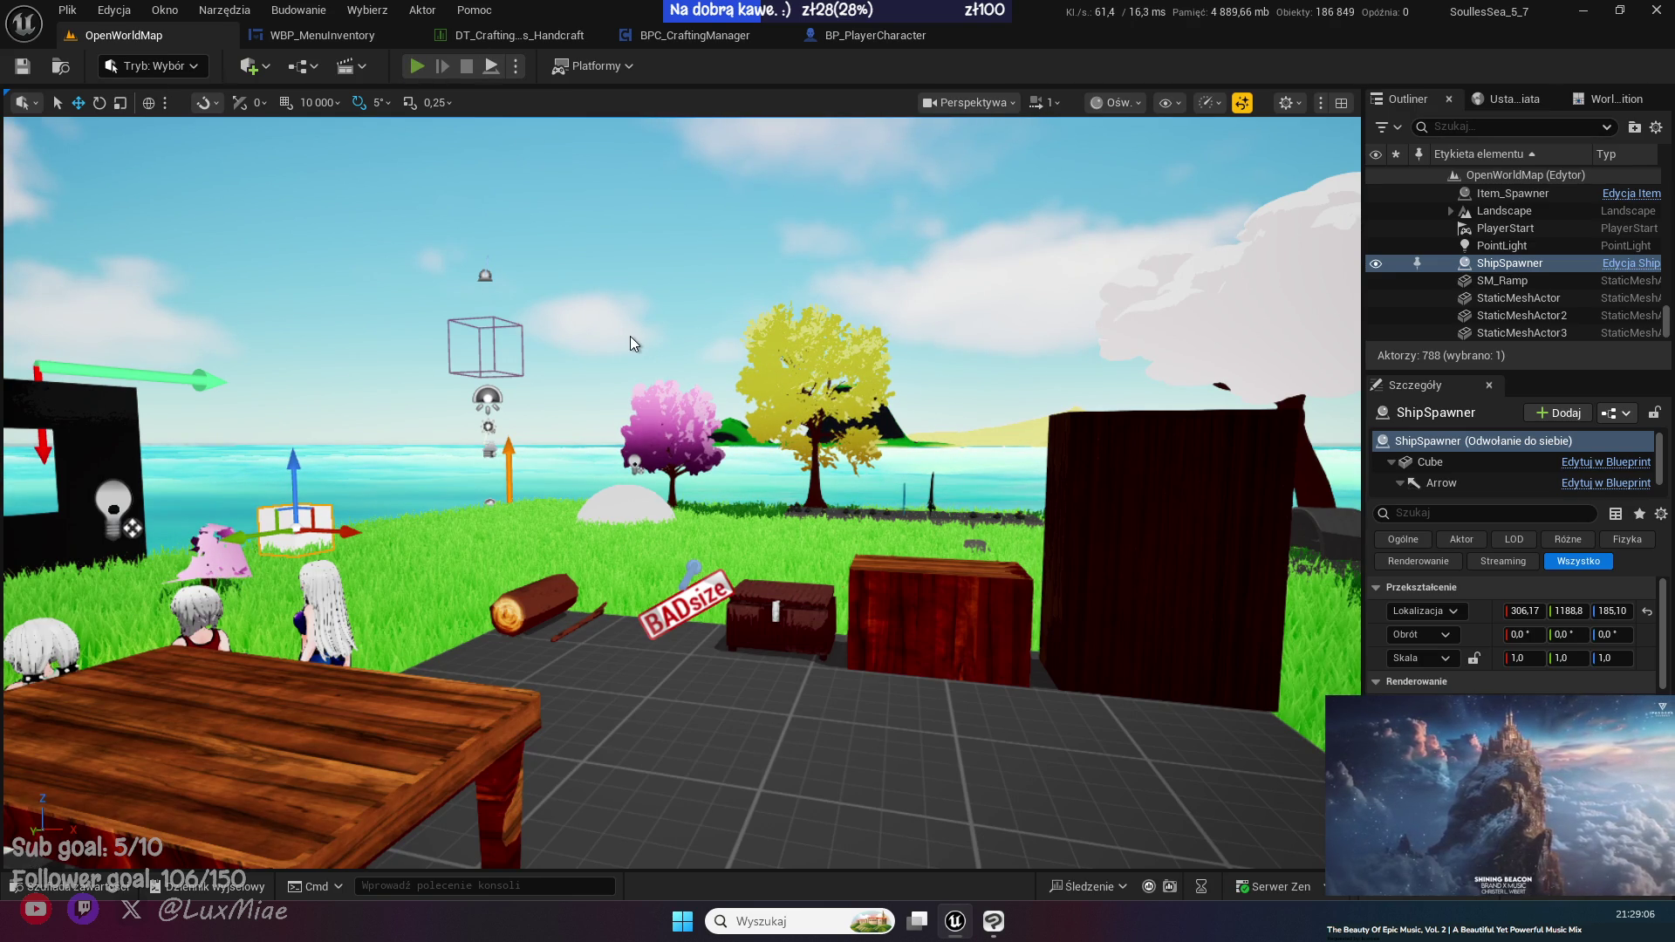
- Start play mode, open the inventory, and reposition its window while checking the crafting view
key("alt+p")
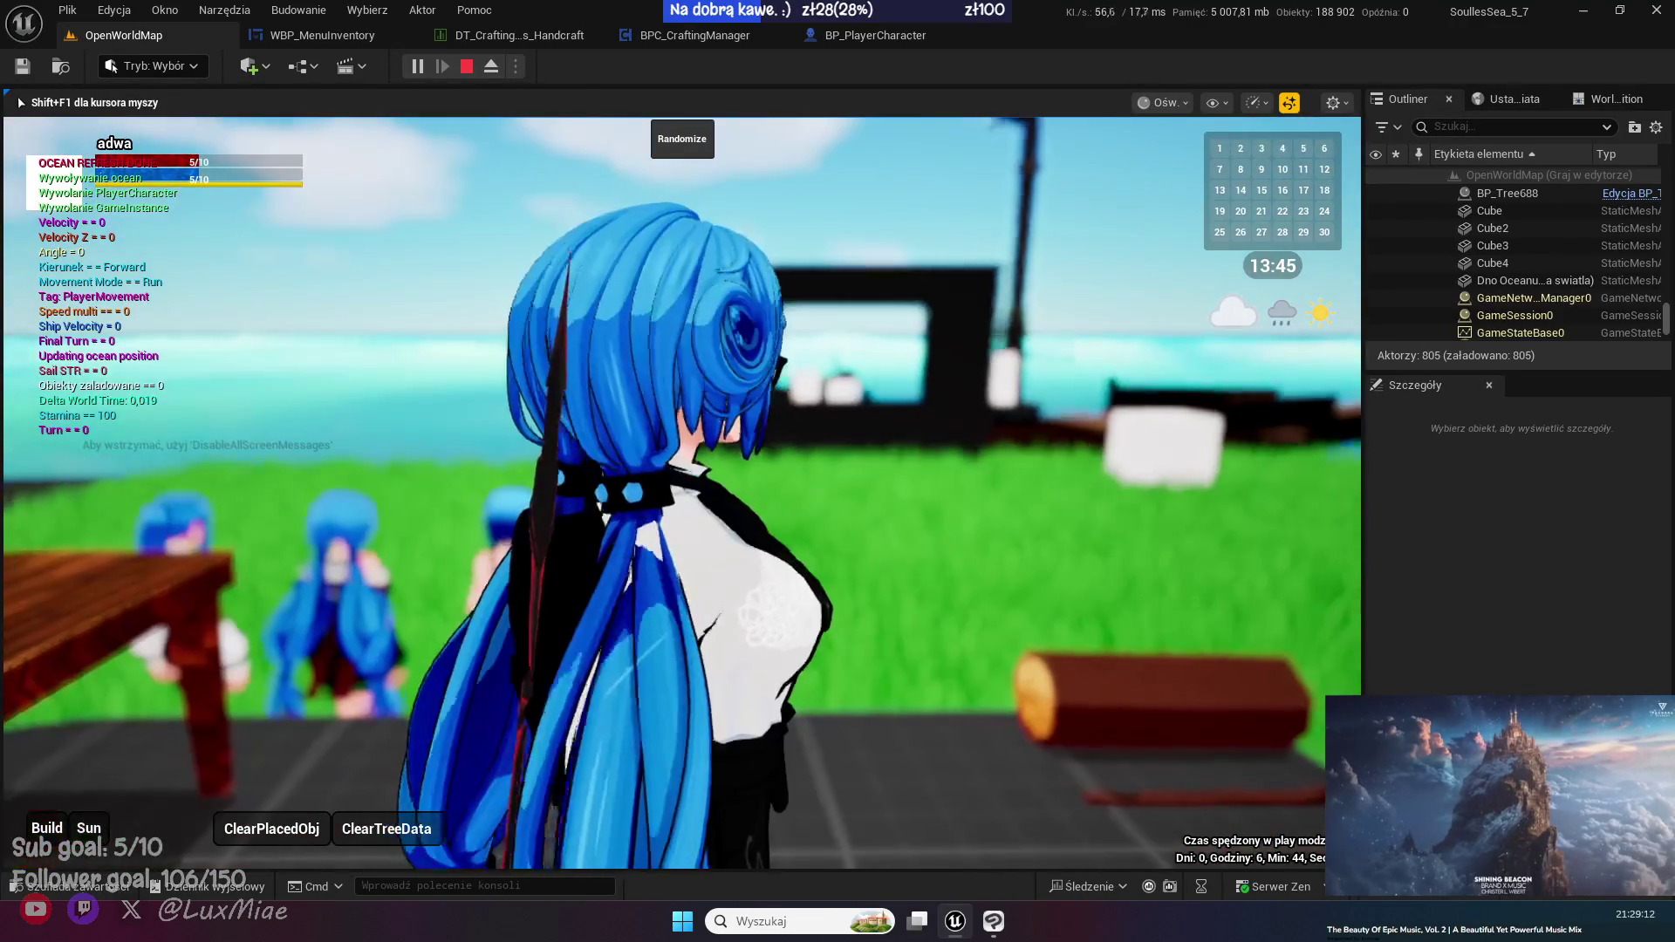
key("i")
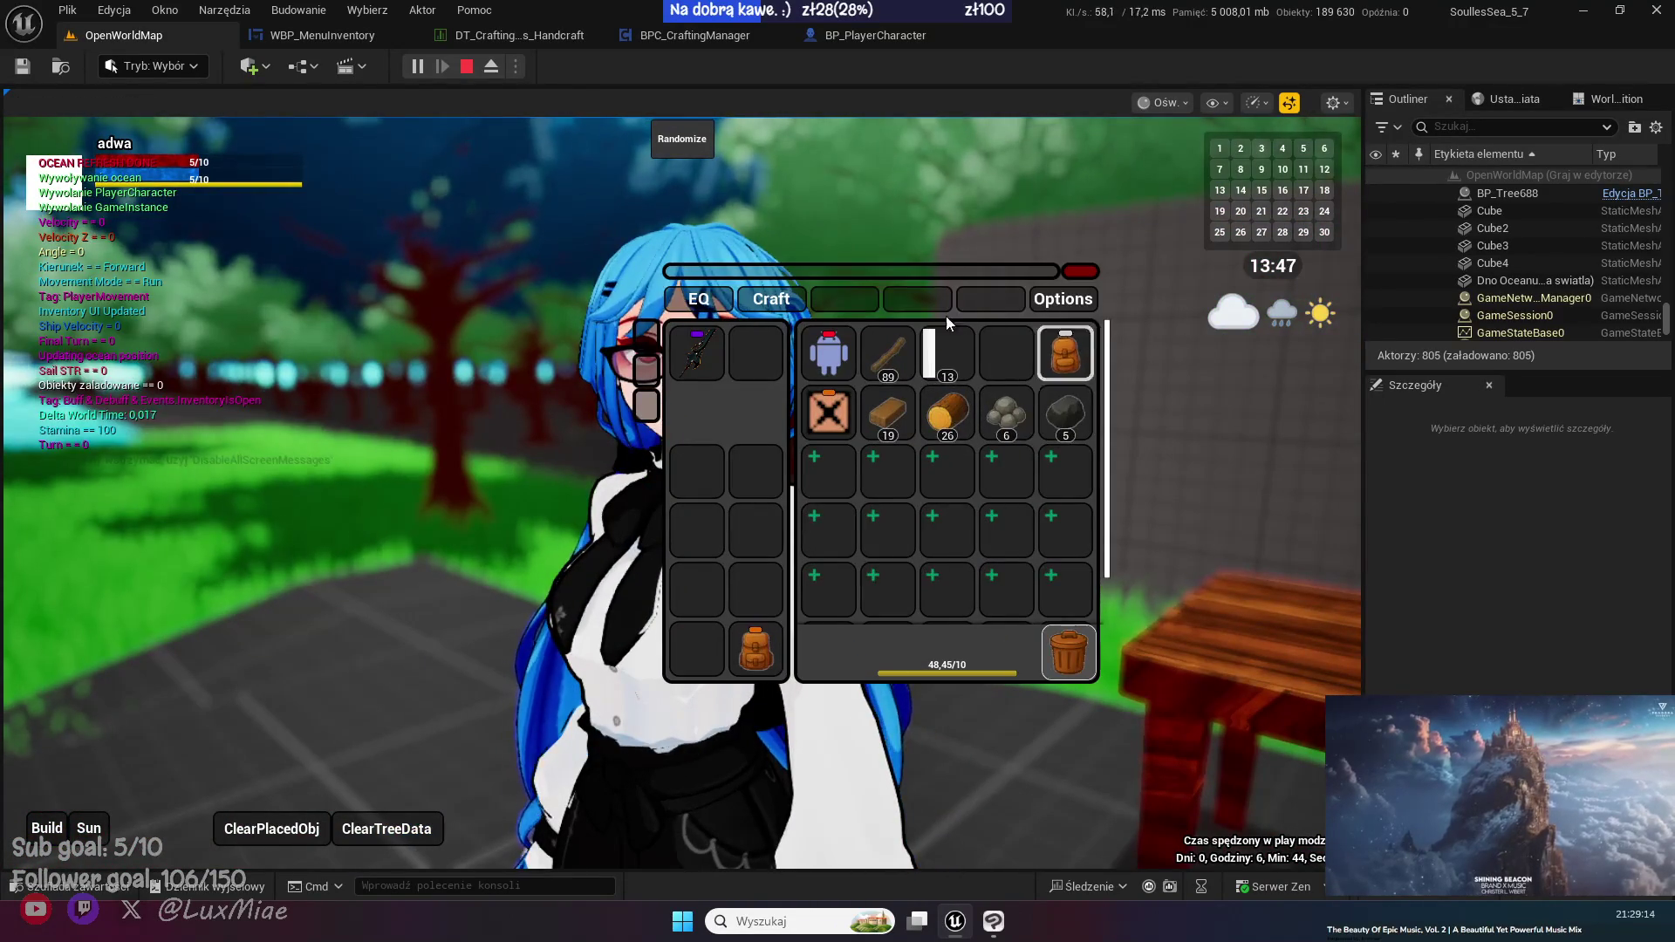
mouse_move(831, 286)
left_mouse_down()
mouse_move(1034, 289)
mouse_move(1004, 363)
mouse_move(1028, 375)
left_mouse_up()
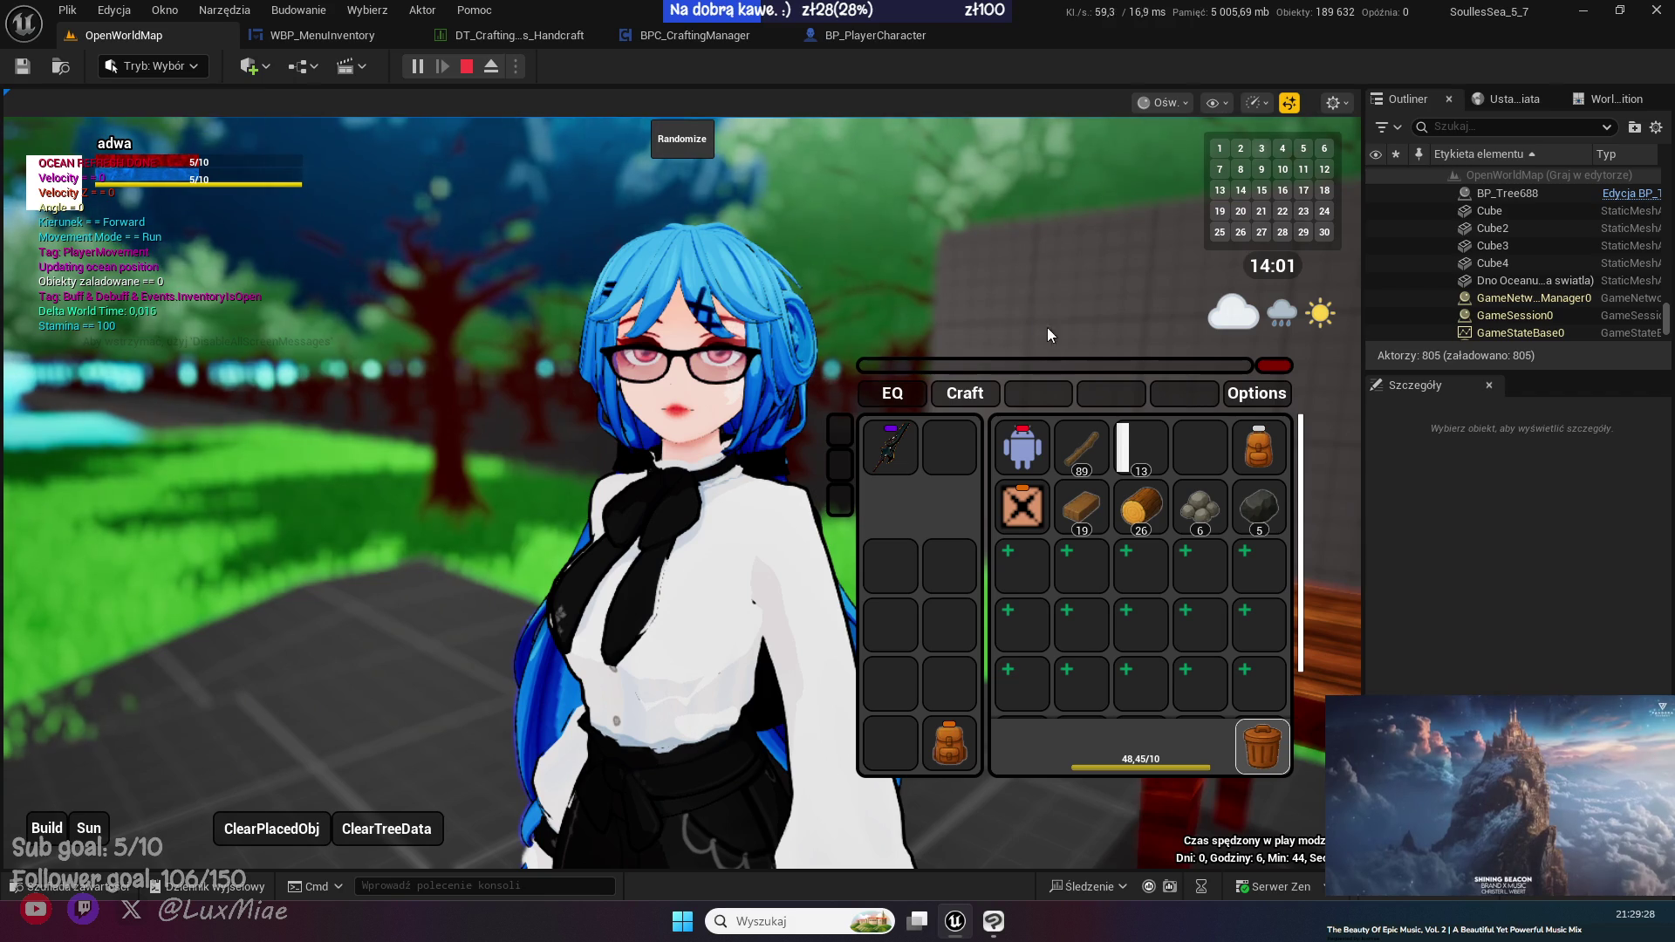
left_click(965, 395)
mouse_move(983, 381)
left_mouse_down()
mouse_move(933, 233)
mouse_move(1012, 400)
mouse_move(967, 253)
left_mouse_up()
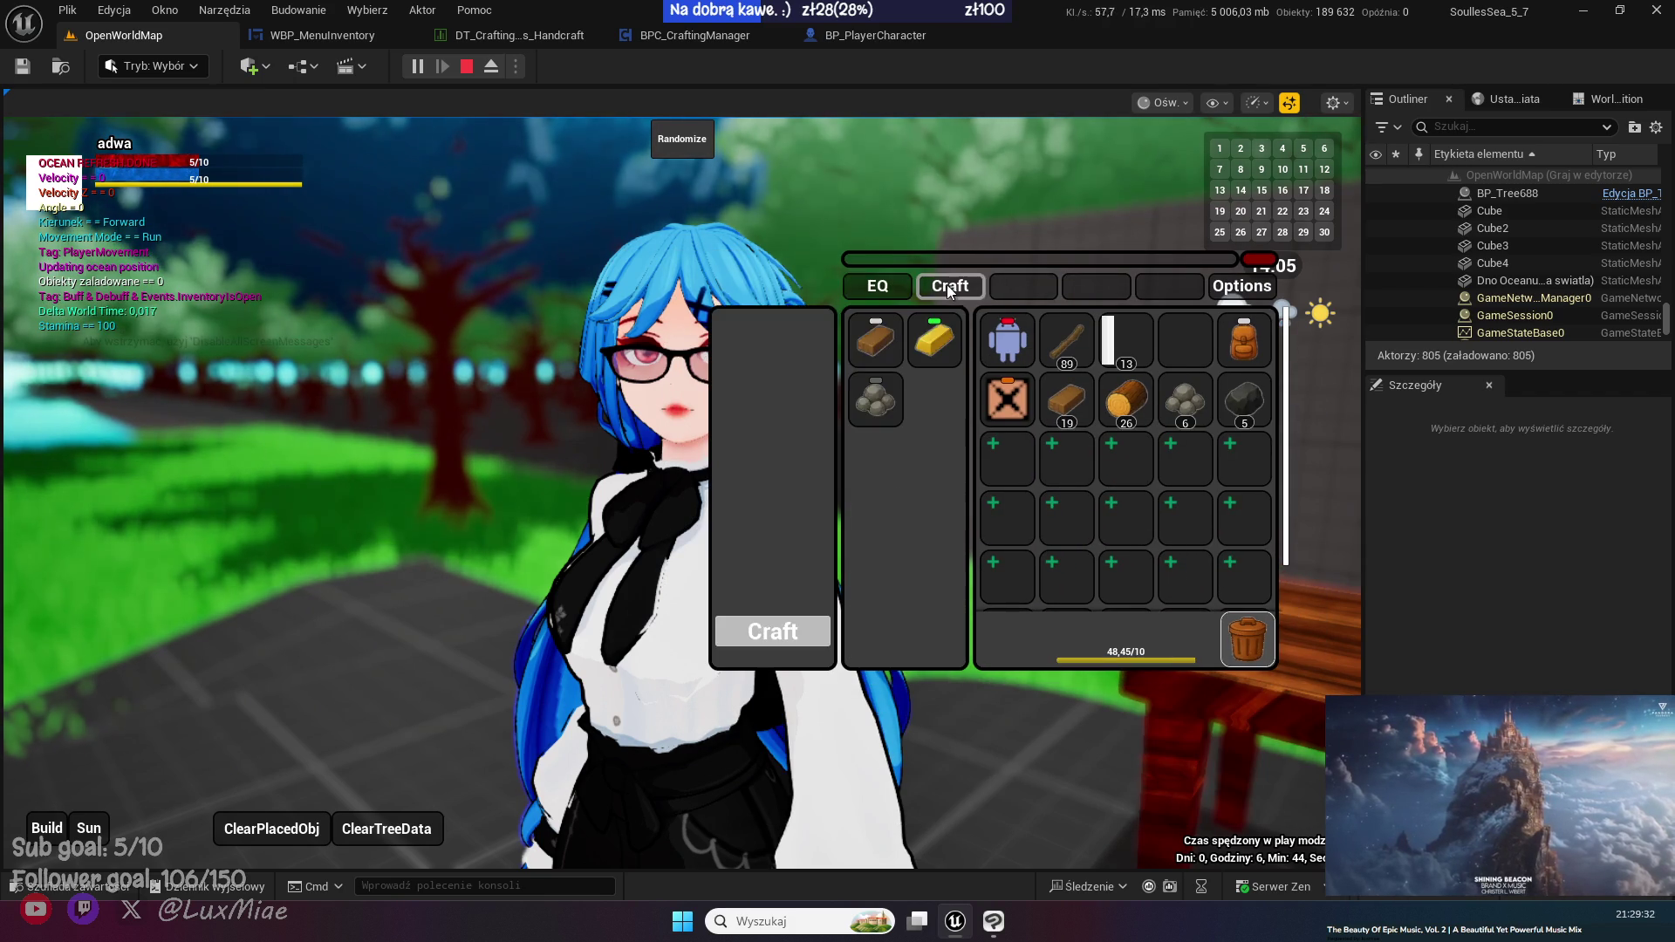
left_click(874, 289)
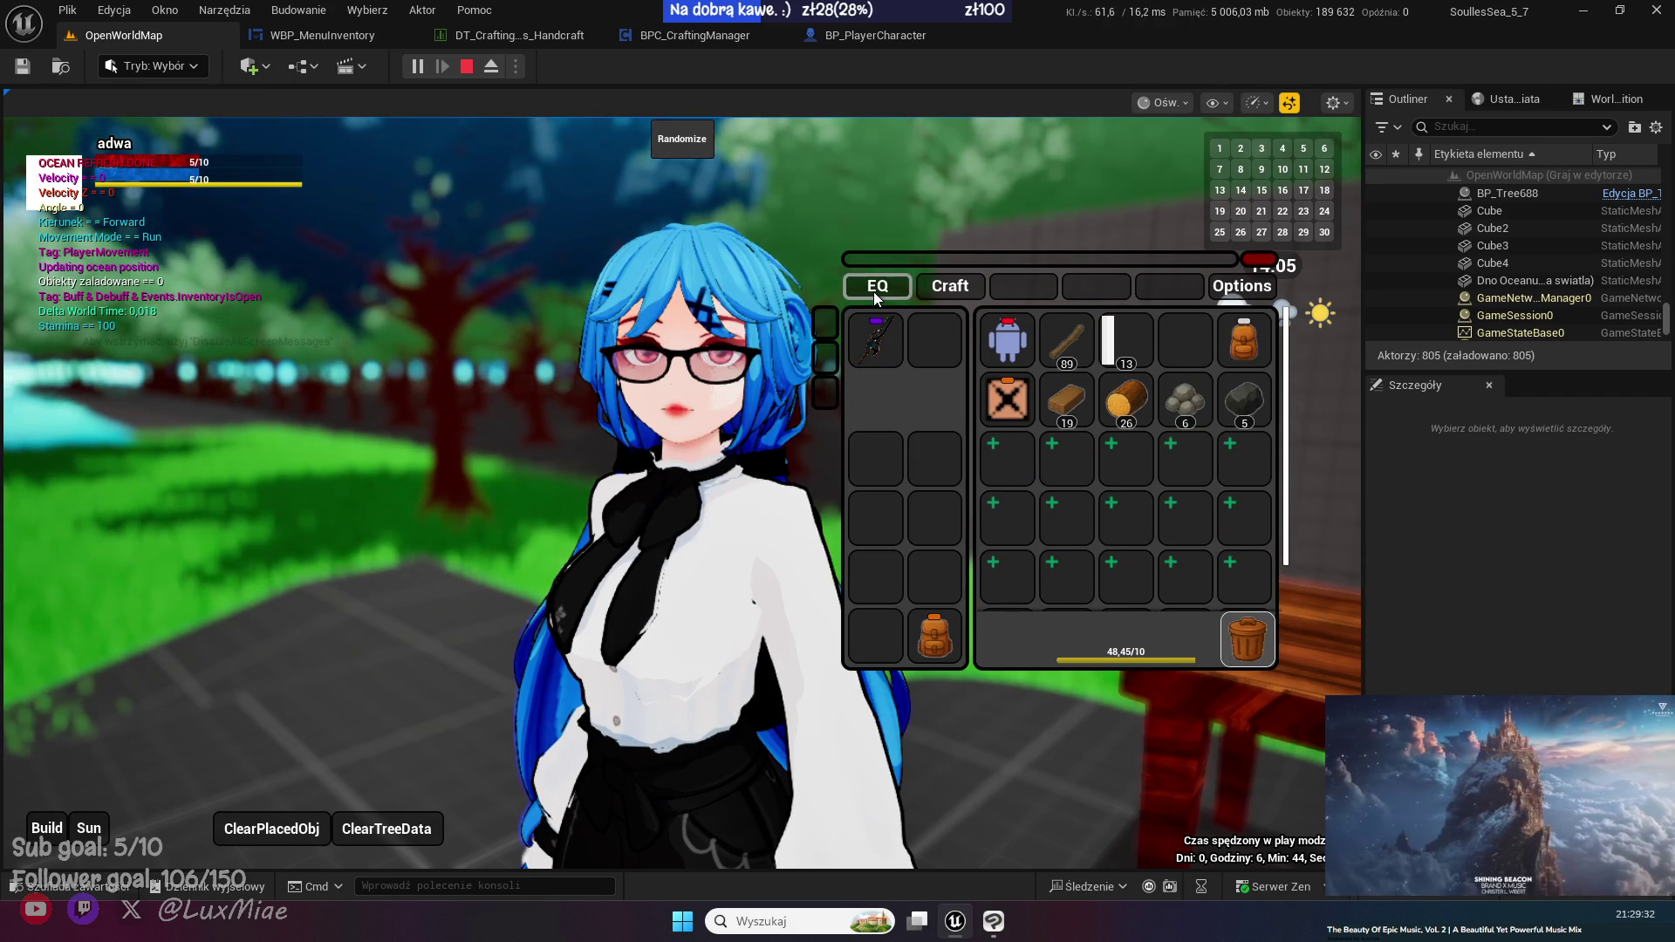
- Move the robot to inventory slot 4, equip the orange backpack, and drop the spare backpack
left_click(1010, 338)
left_click(933, 645)
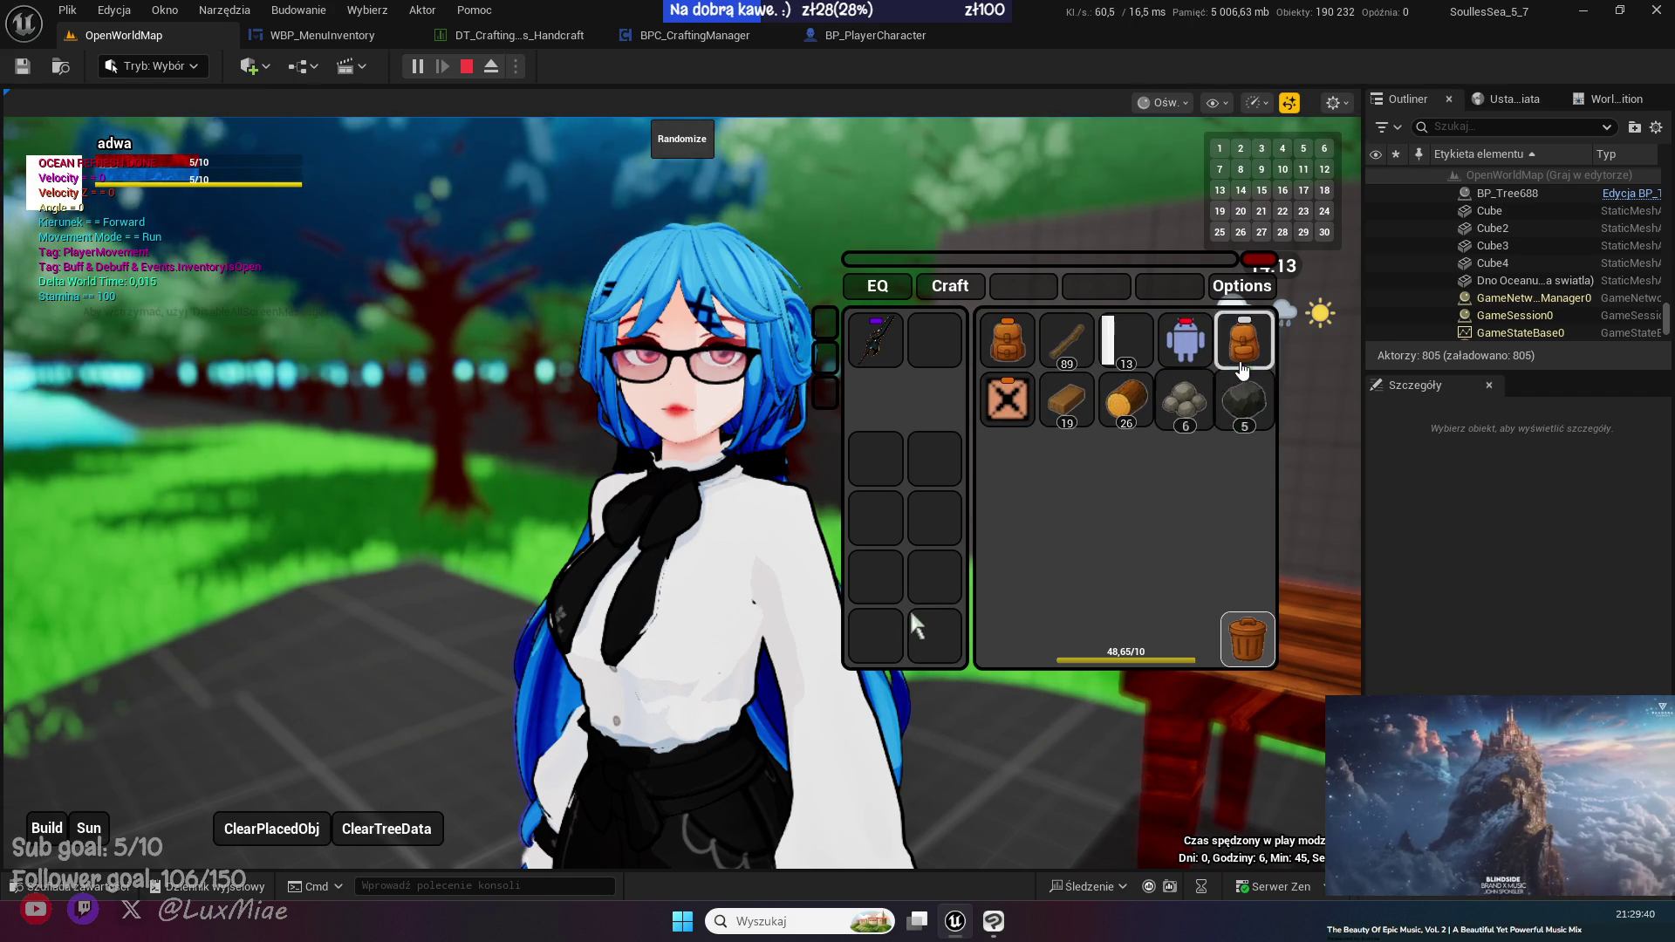
left_click(1249, 363)
mouse_move(1008, 340)
left_mouse_down()
mouse_move(977, 636)
mouse_move(908, 607)
left_mouse_up()
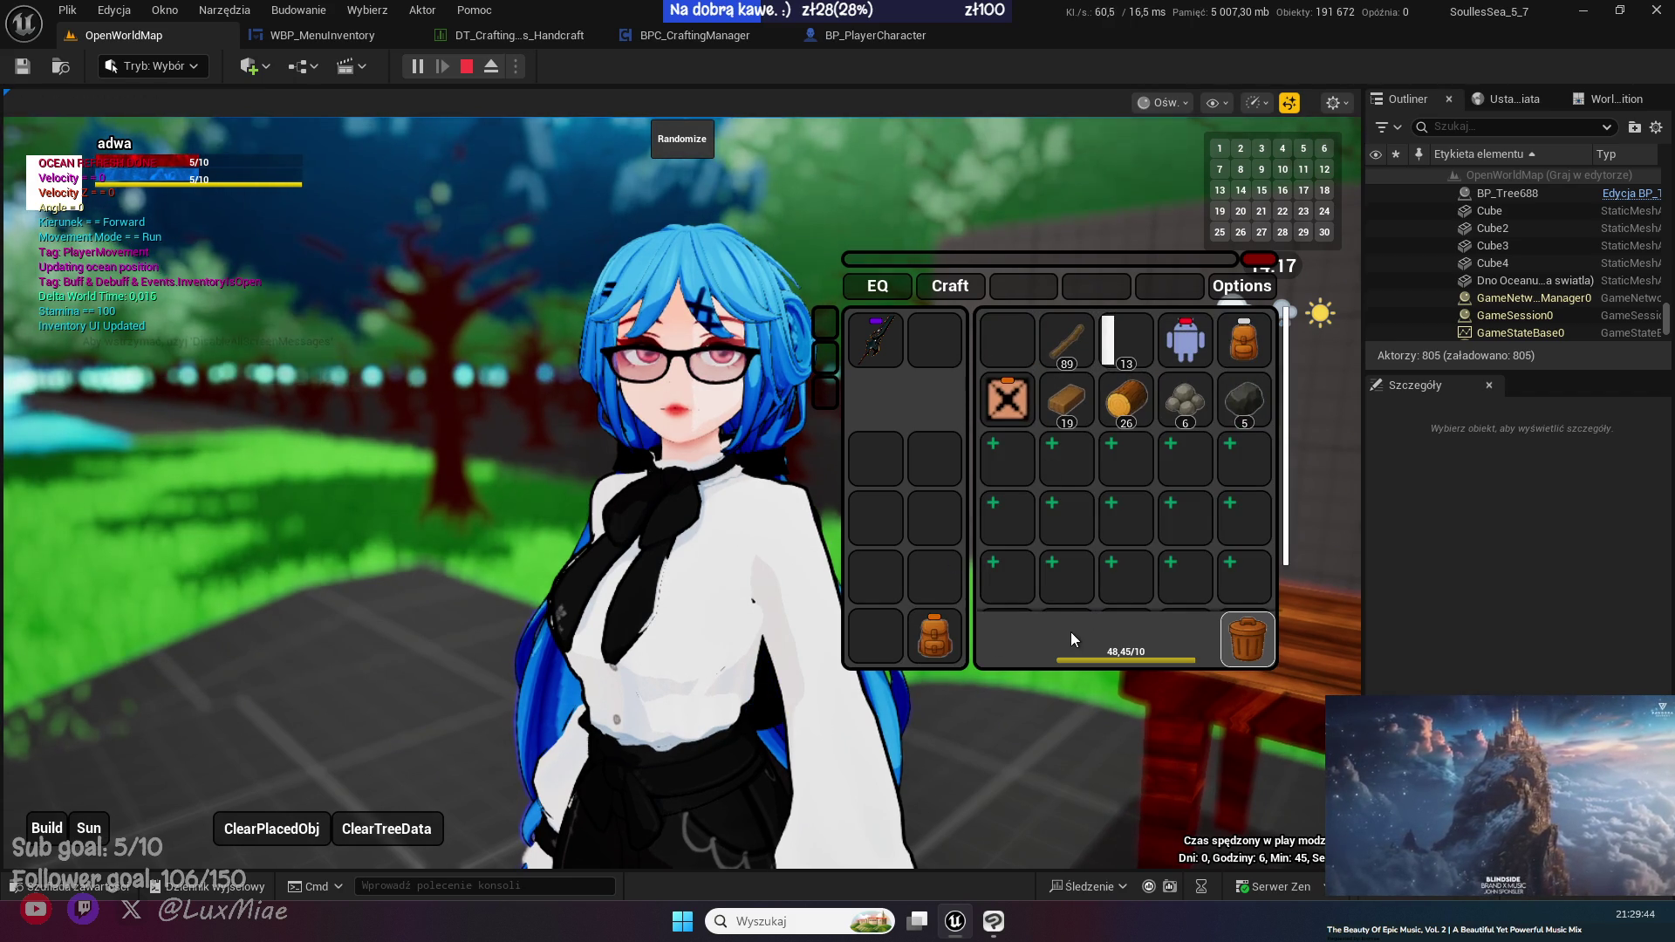
mouse_move(1244, 341)
left_mouse_down()
mouse_move(1222, 375)
mouse_move(709, 574)
left_mouse_up()
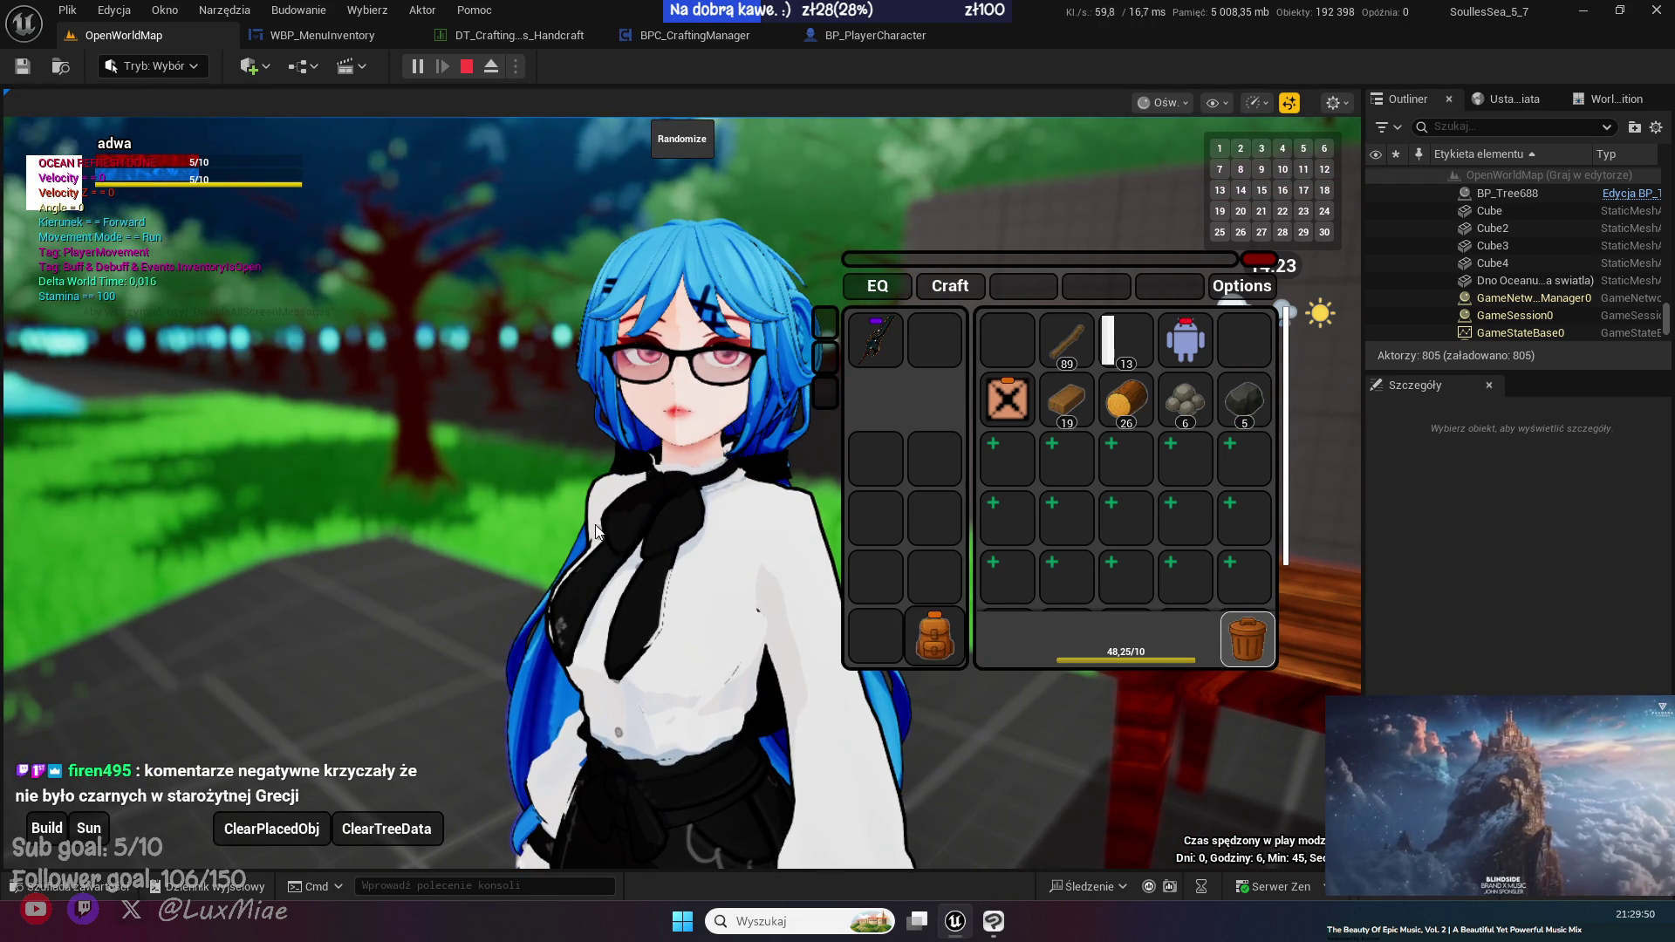
scroll(588, 517, "down", 5)
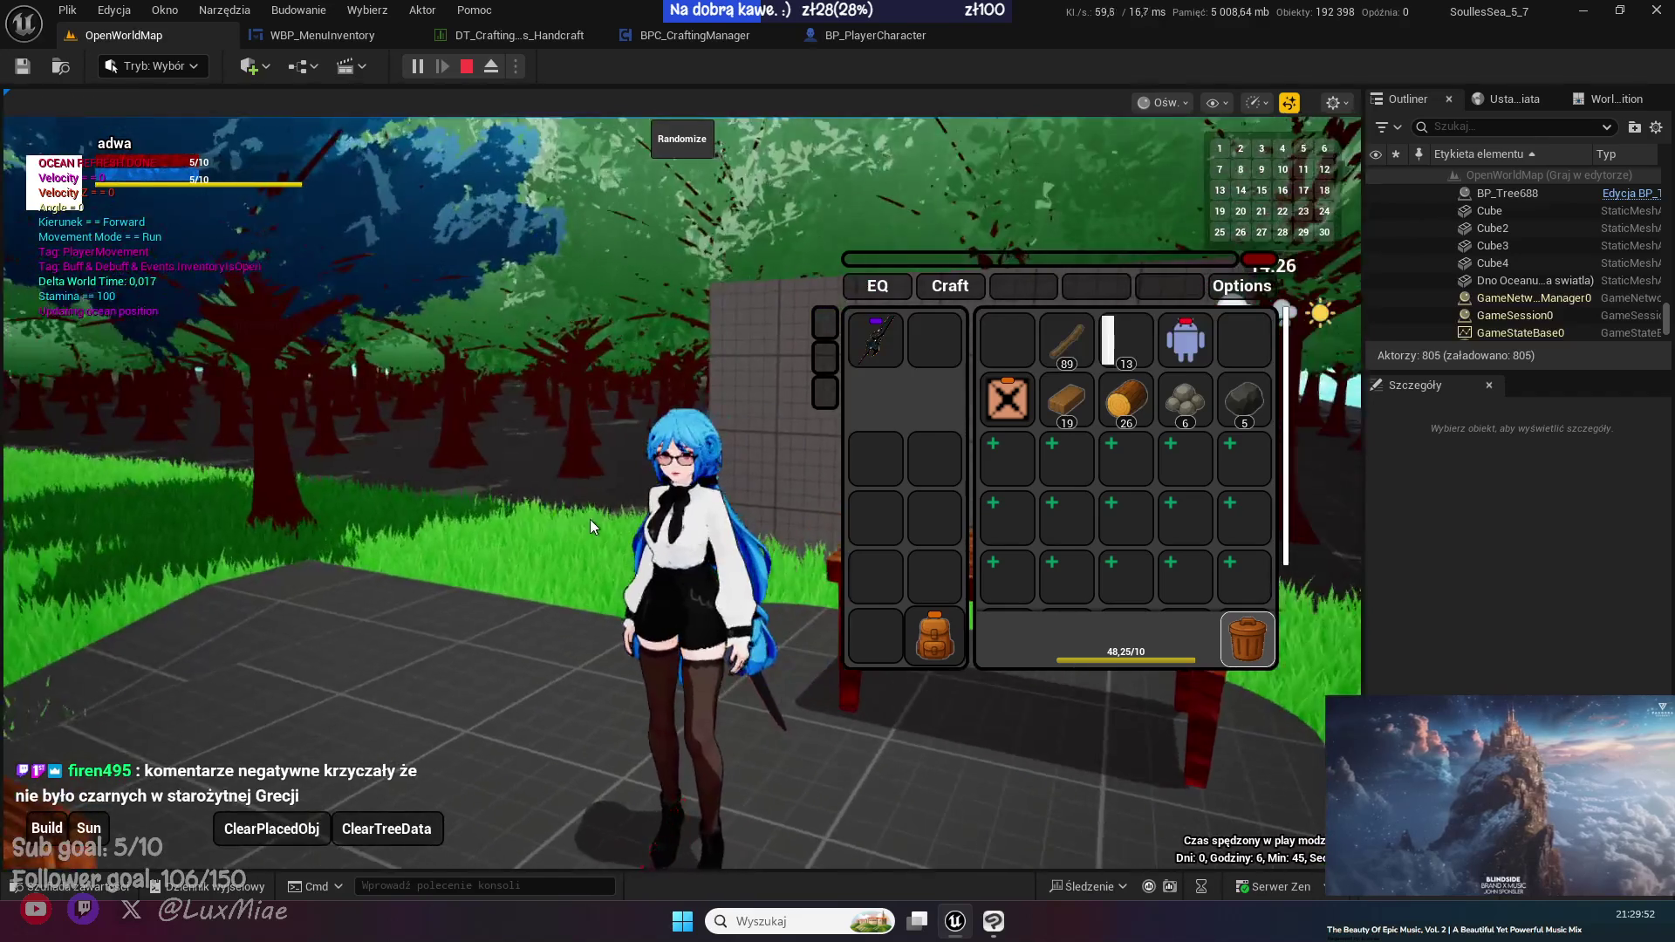
scroll(589, 520, "up", 5)
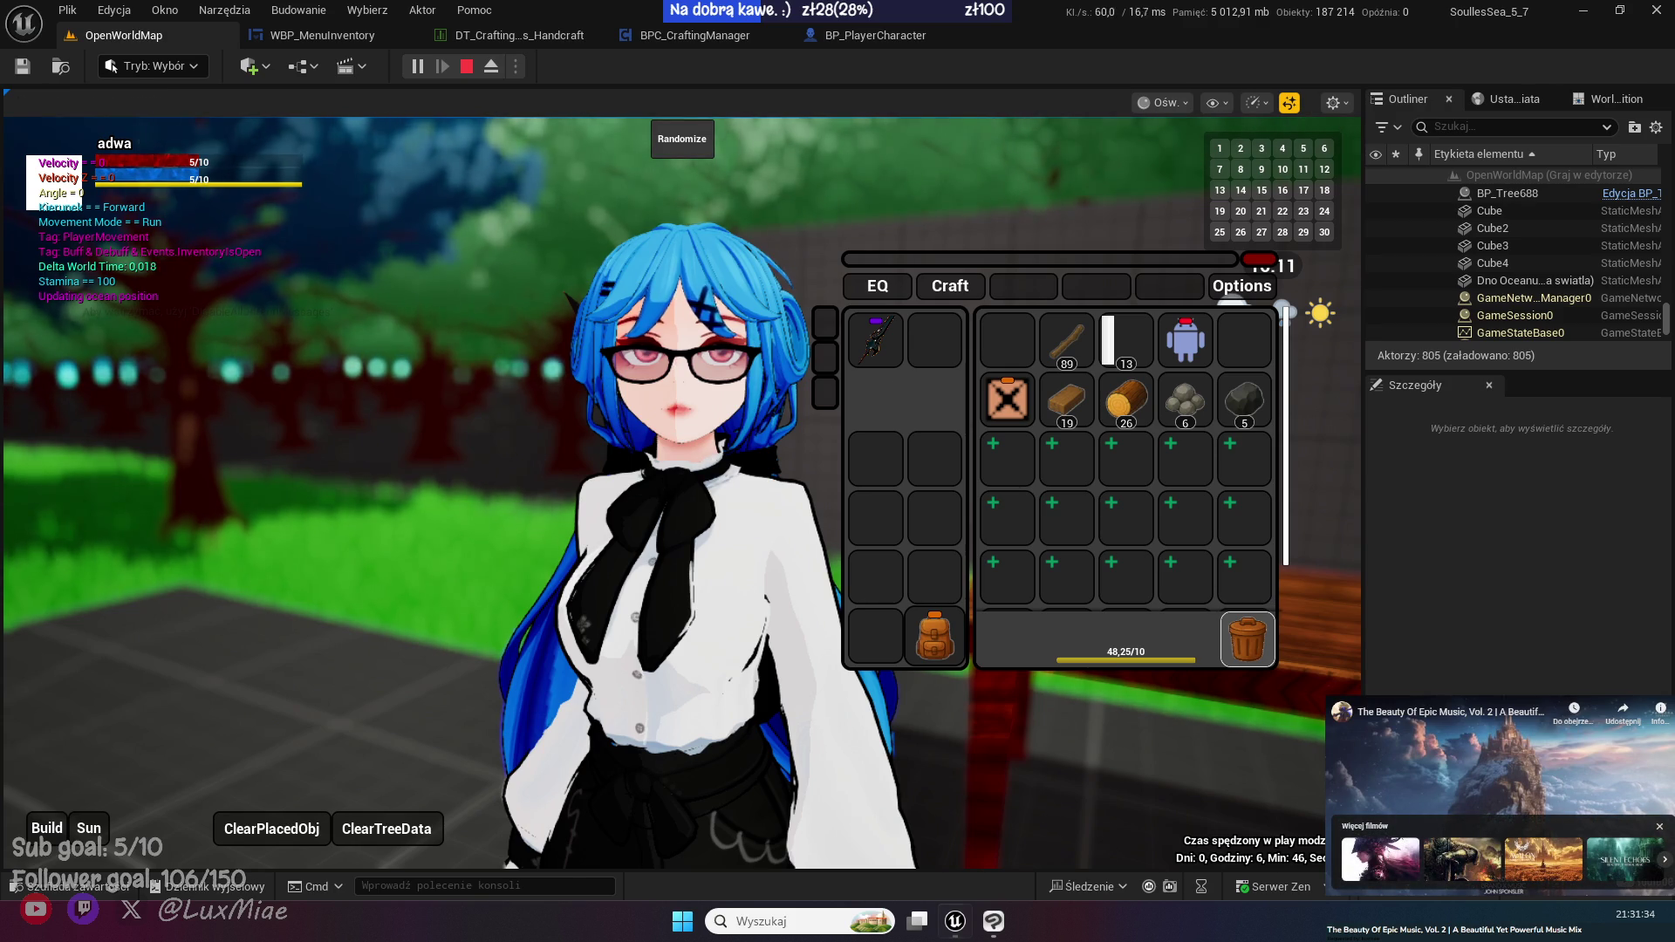
- Craft planks and a gold ingot from the crafting recipes in the inventory
left_click(950, 285)
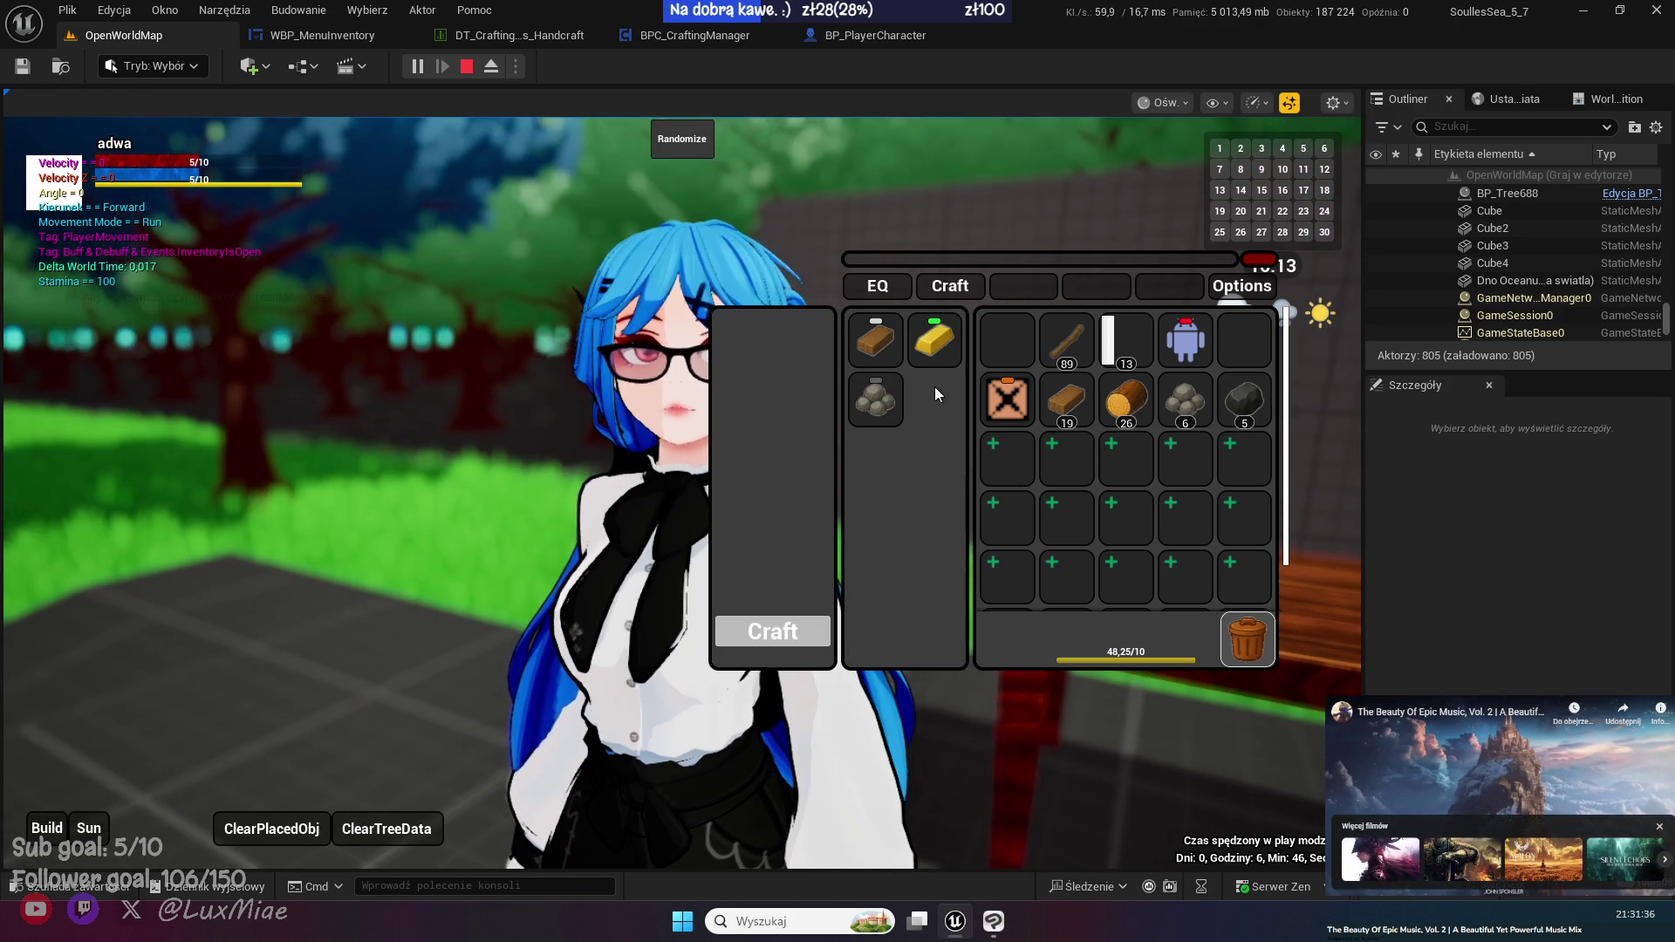
left_click(889, 349)
left_click_drag(977, 264, 1055, 302)
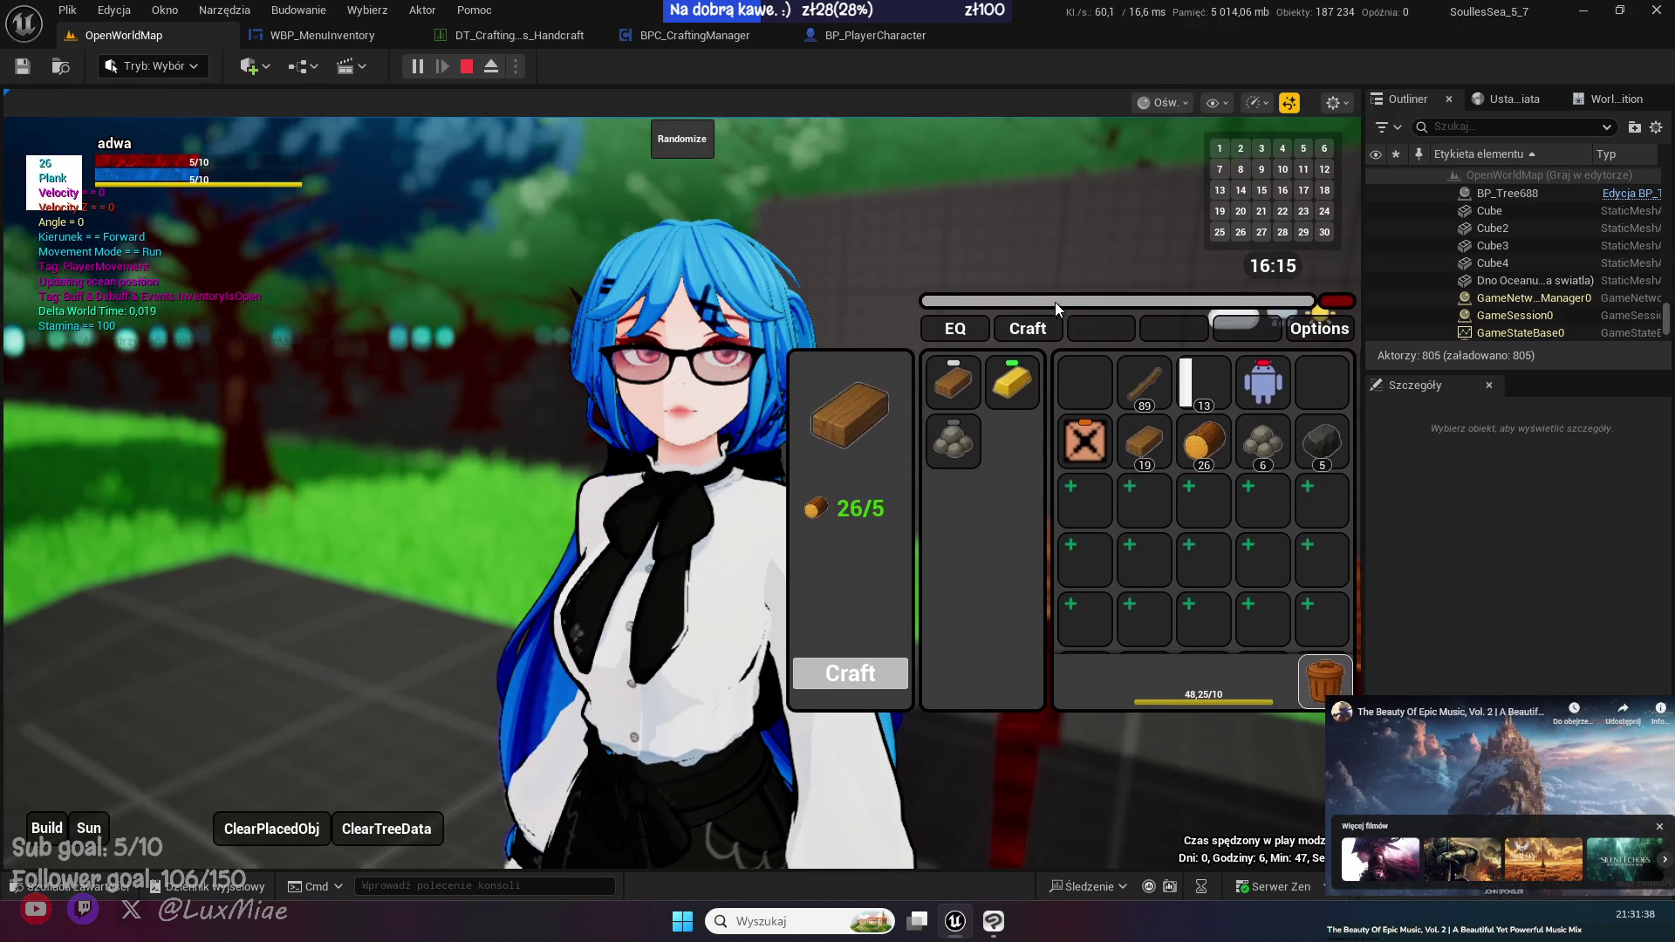
left_click(887, 653)
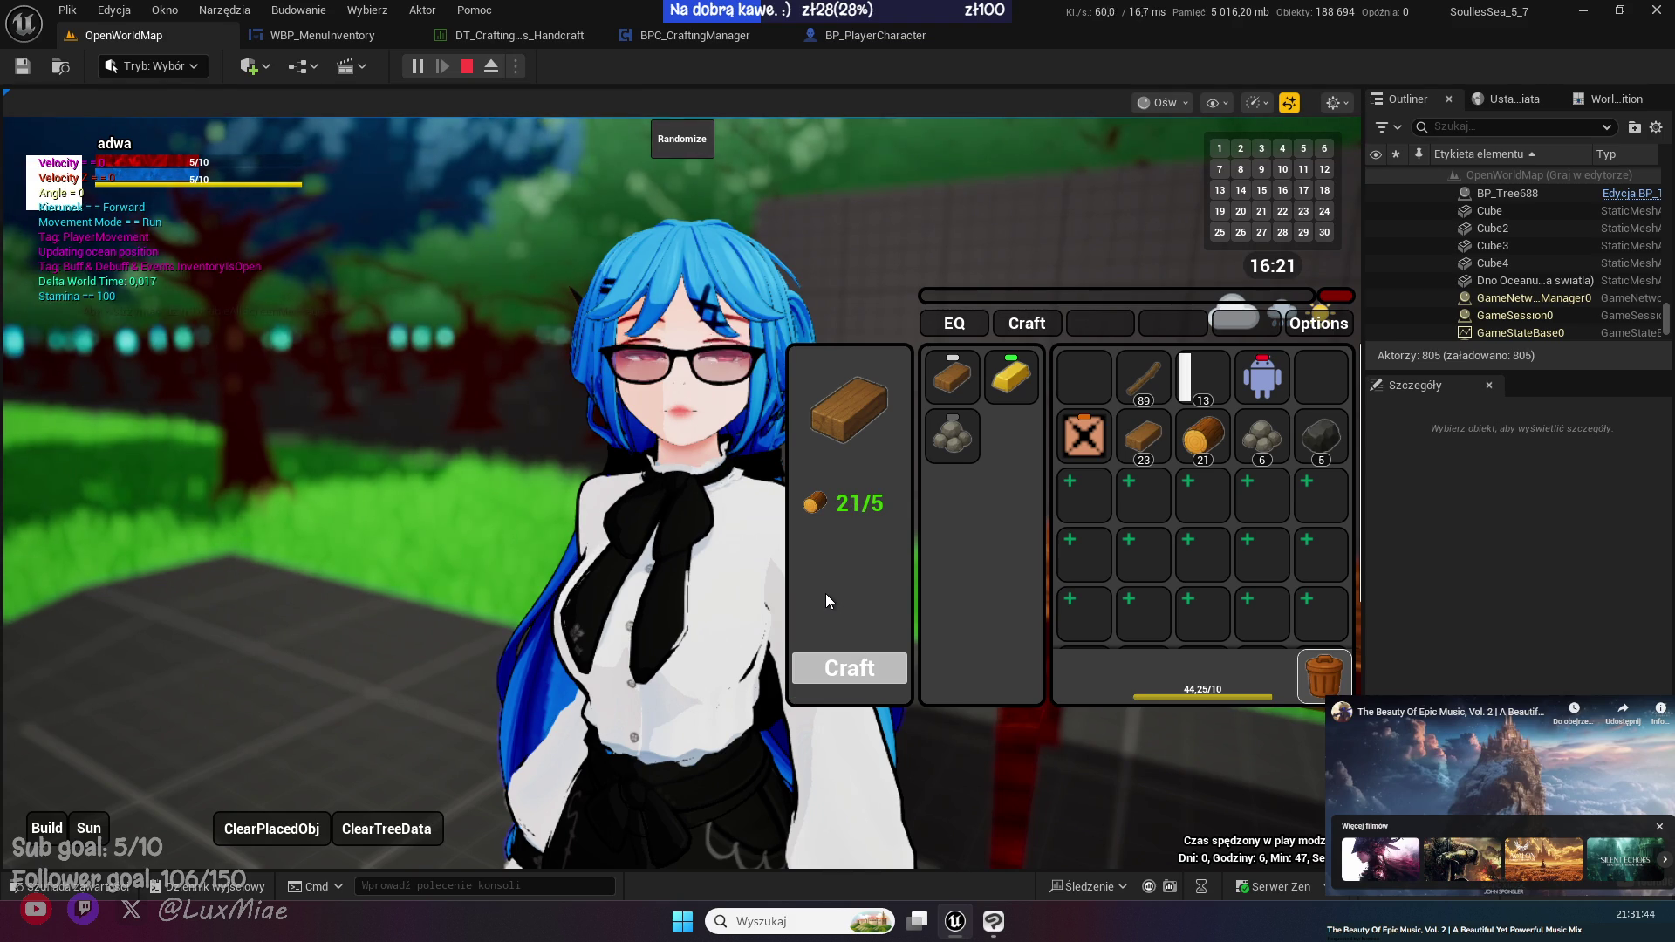
left_click(1012, 377)
left_click(882, 656)
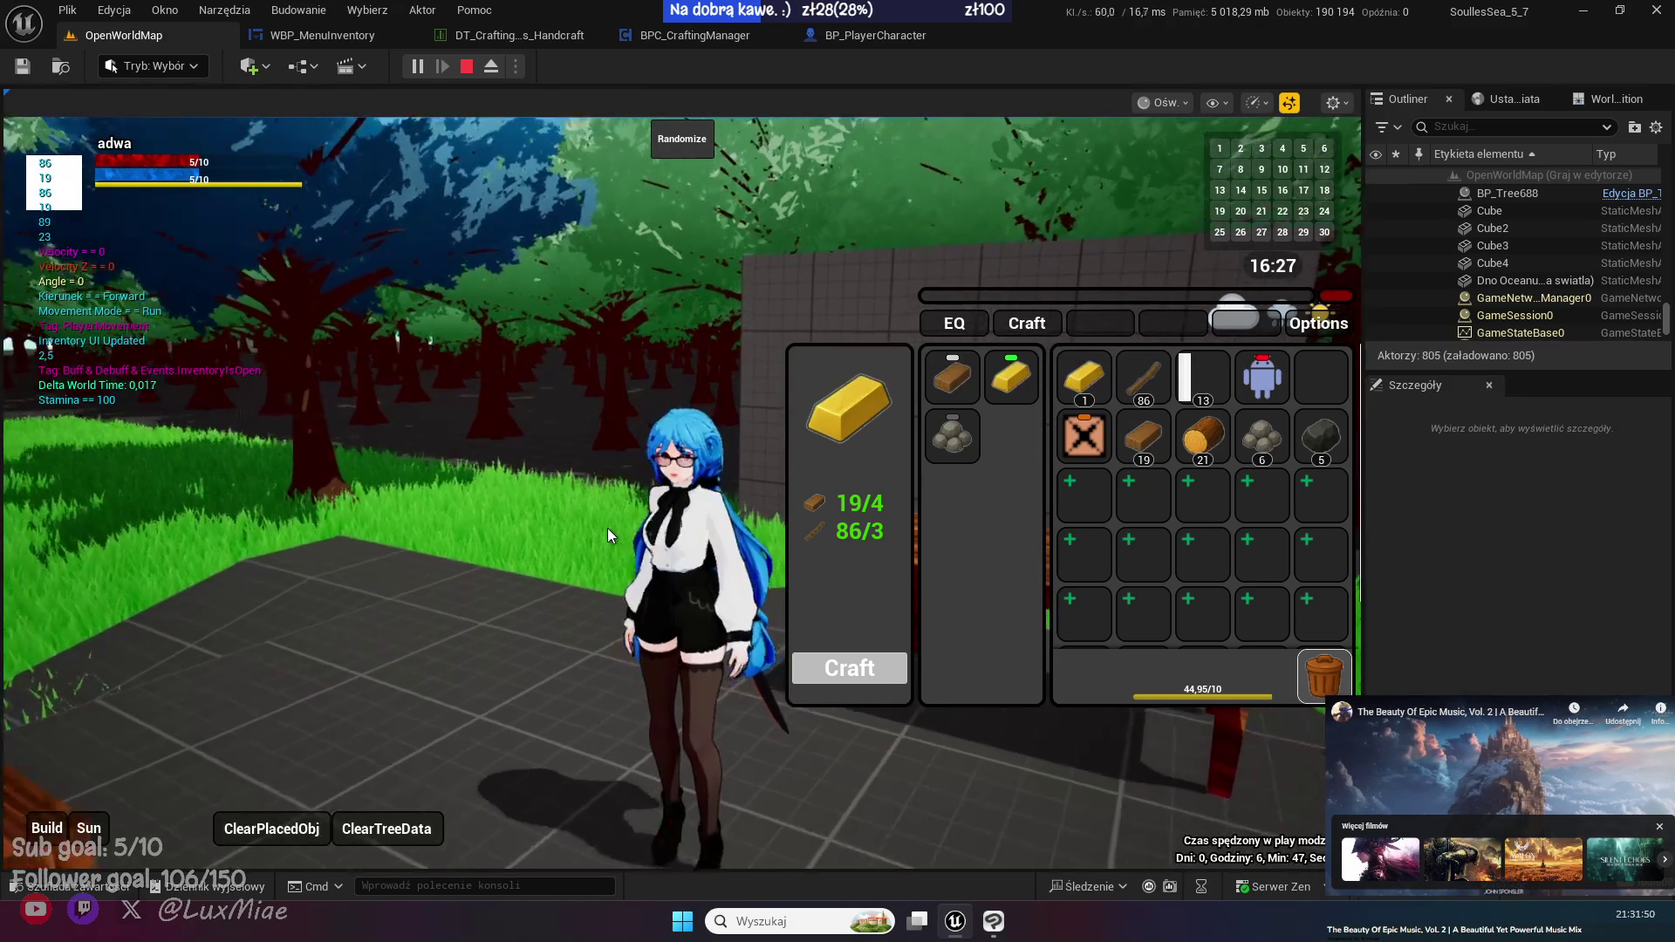
left_click(872, 674)
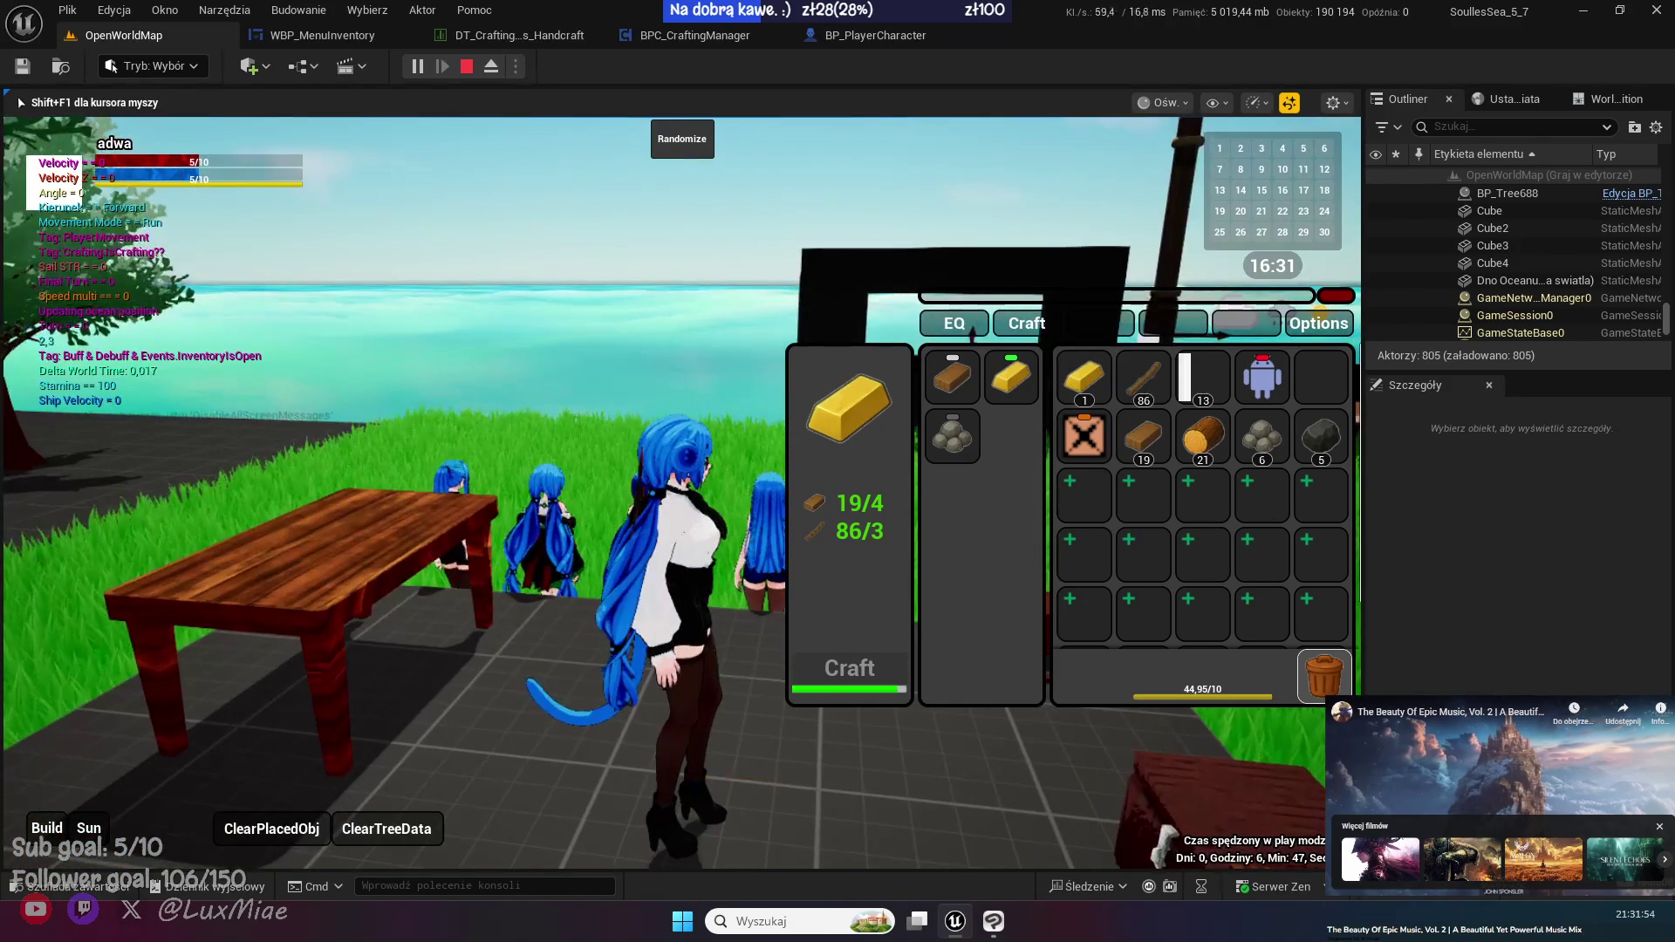
left_click(952, 377)
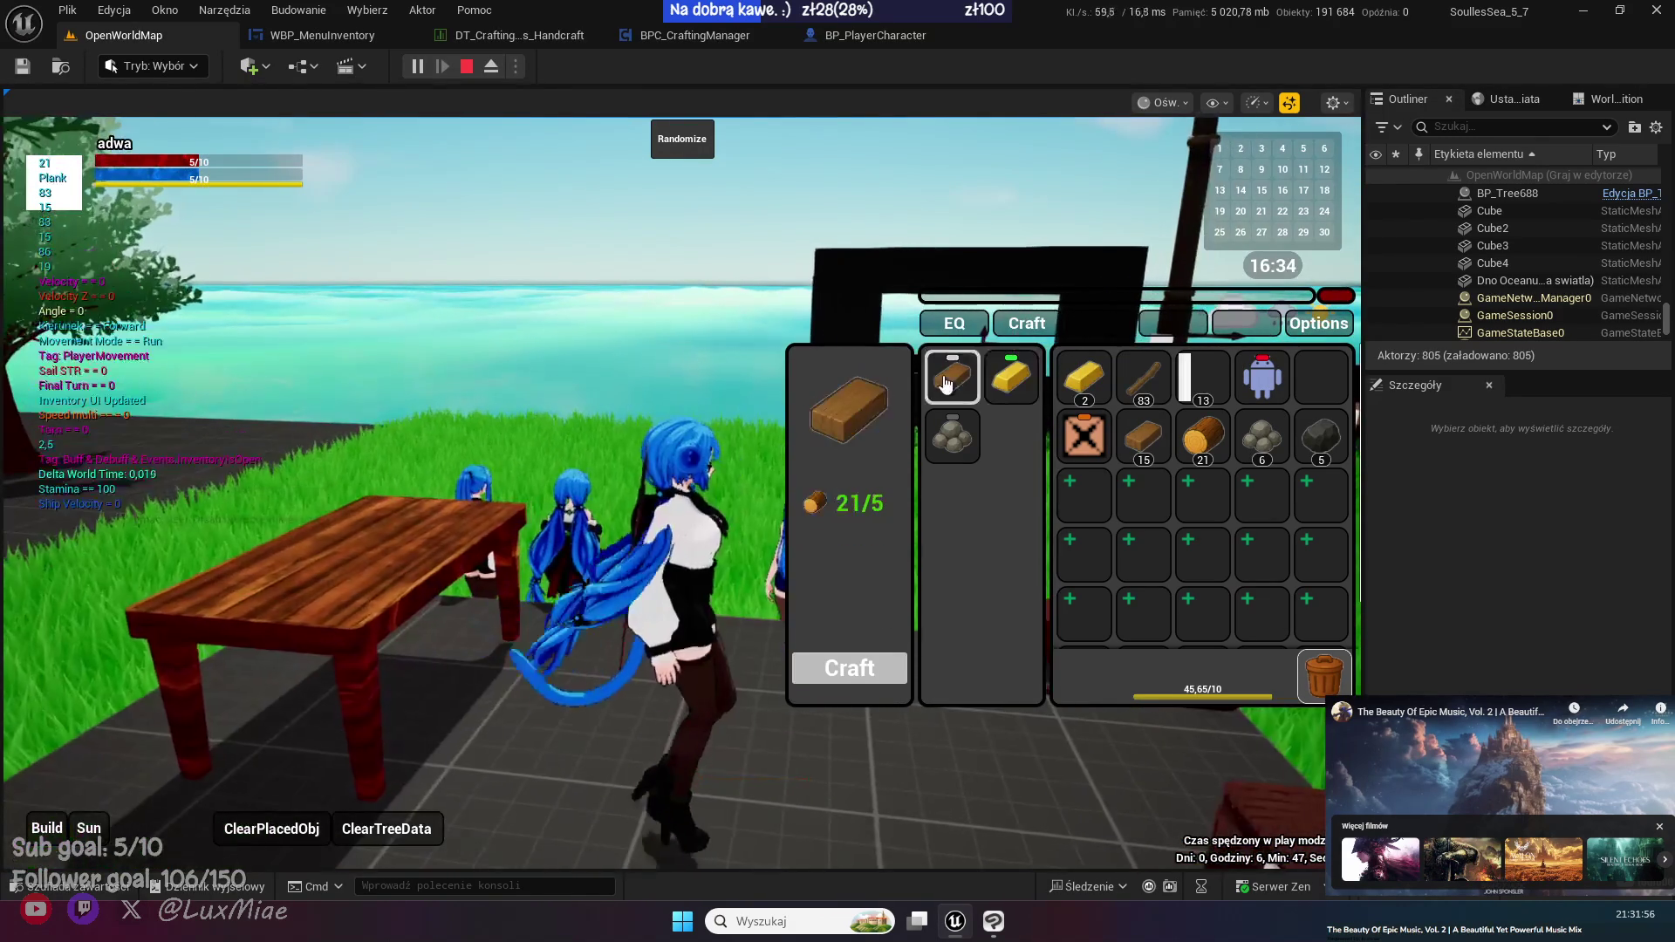
left_click(862, 665)
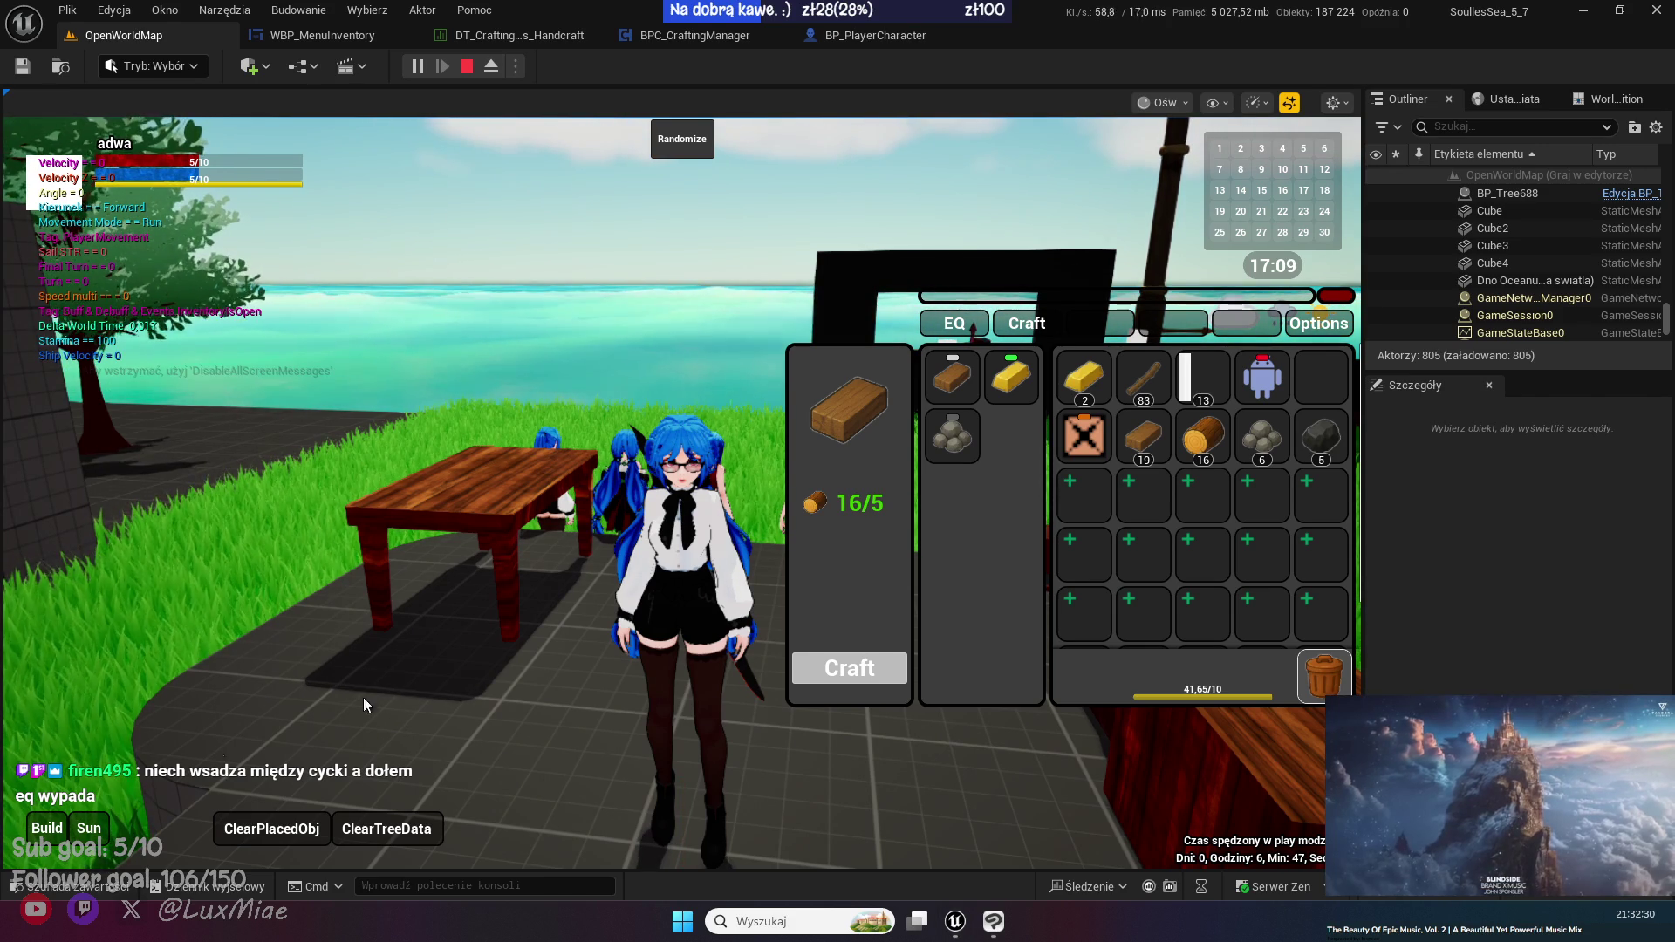
- Turn the camera right, close the inventory window, and stop the play test
left_click_drag(380, 541, 598, 563)
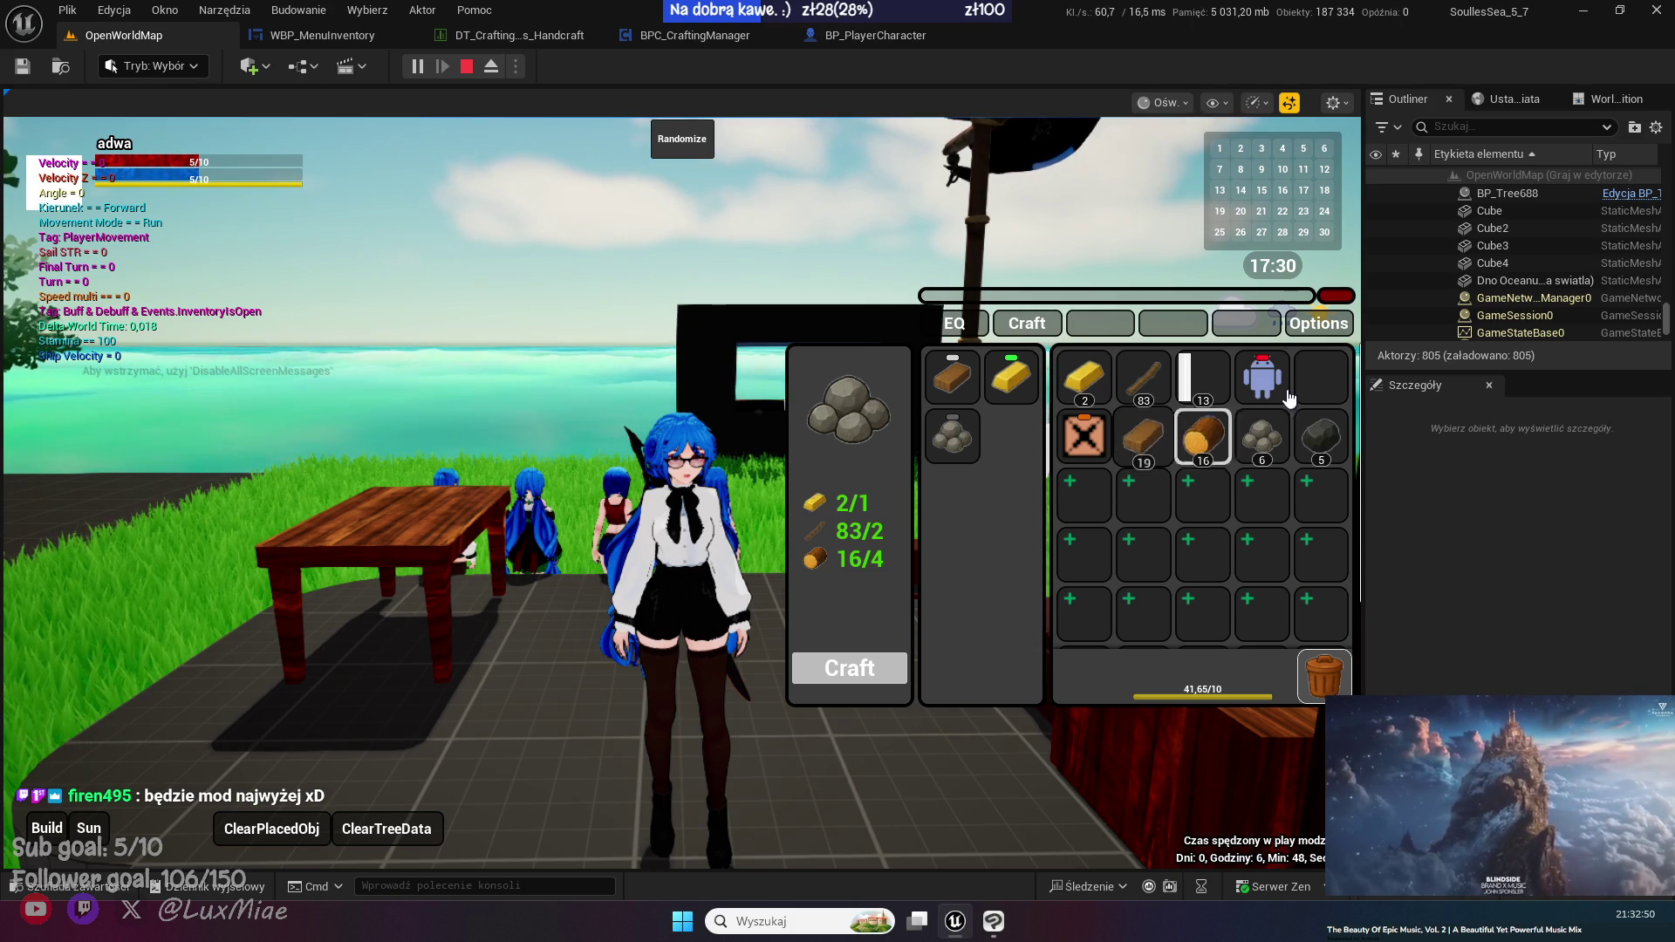
left_click(1338, 296)
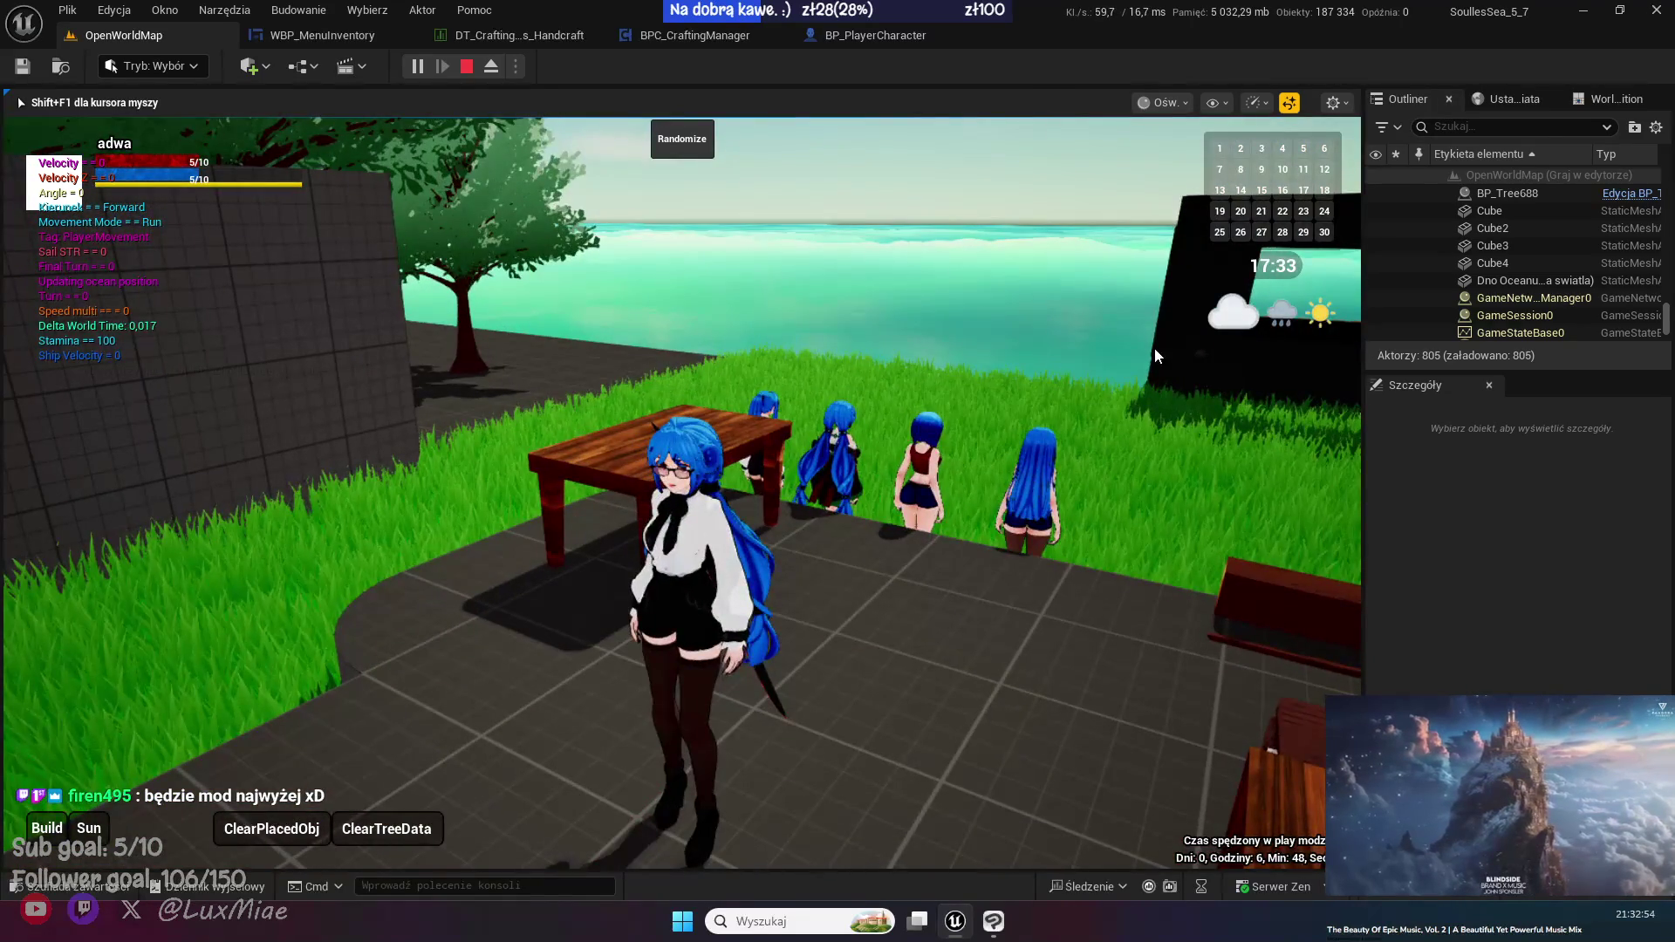
key("Escape")
- Tick the flag under NewRow_1's NeededMaterial4 in DT_Crafting_Handcraft, save, and return to OpenWorldMap
left_click(506, 34)
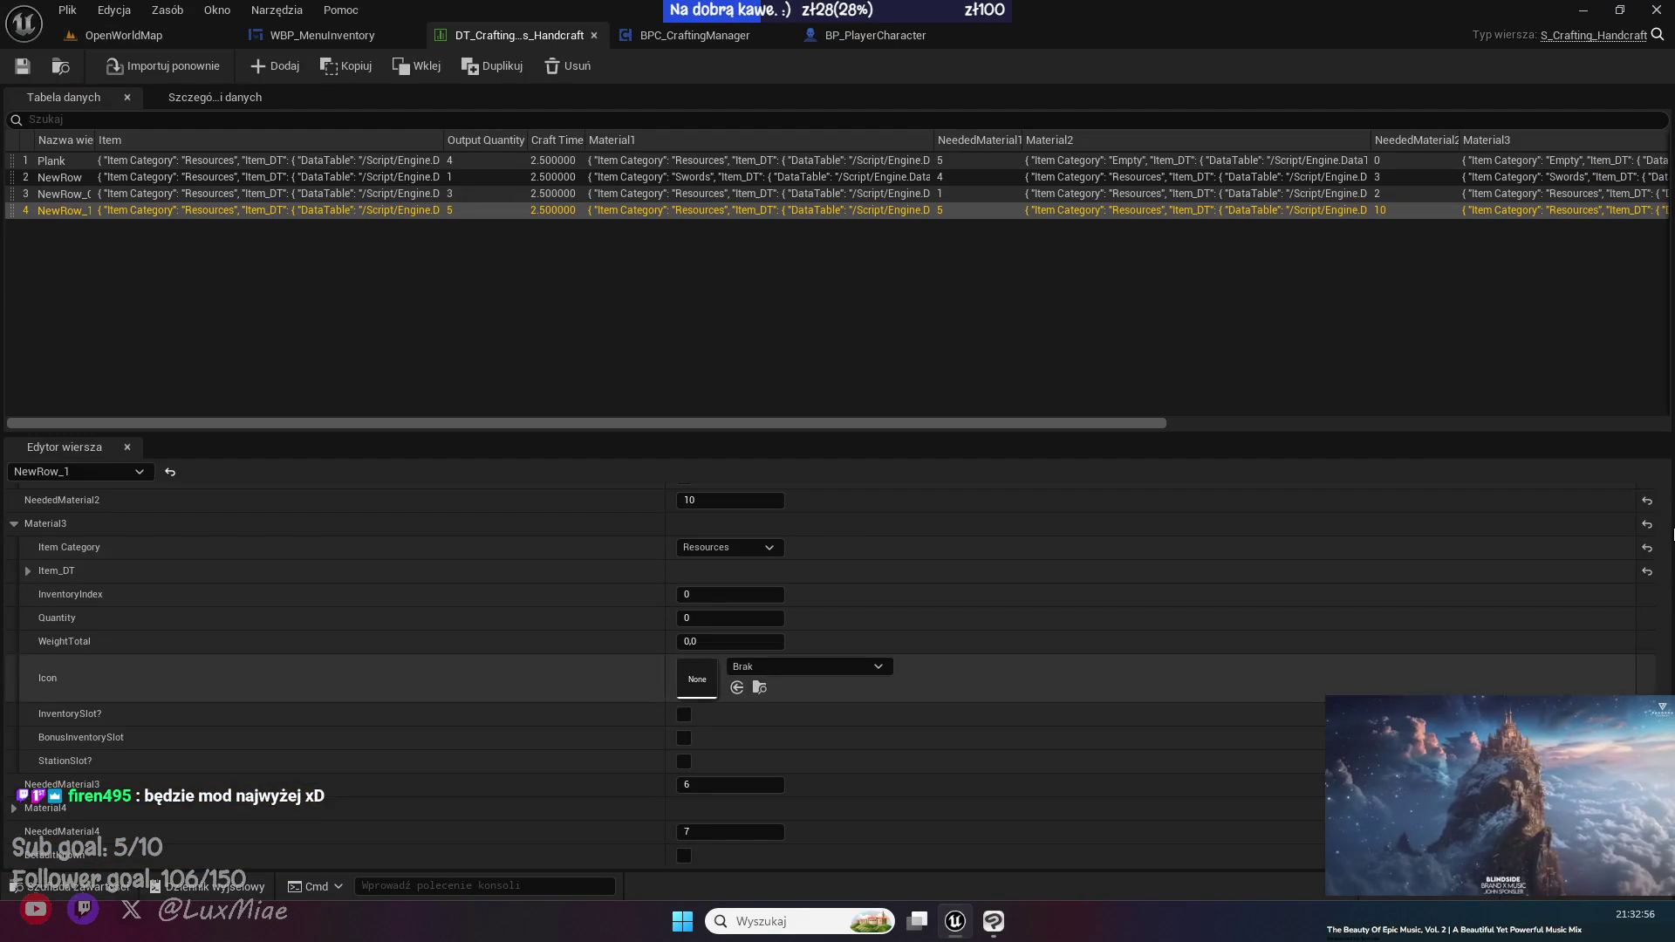
left_click(684, 856)
left_click(24, 69)
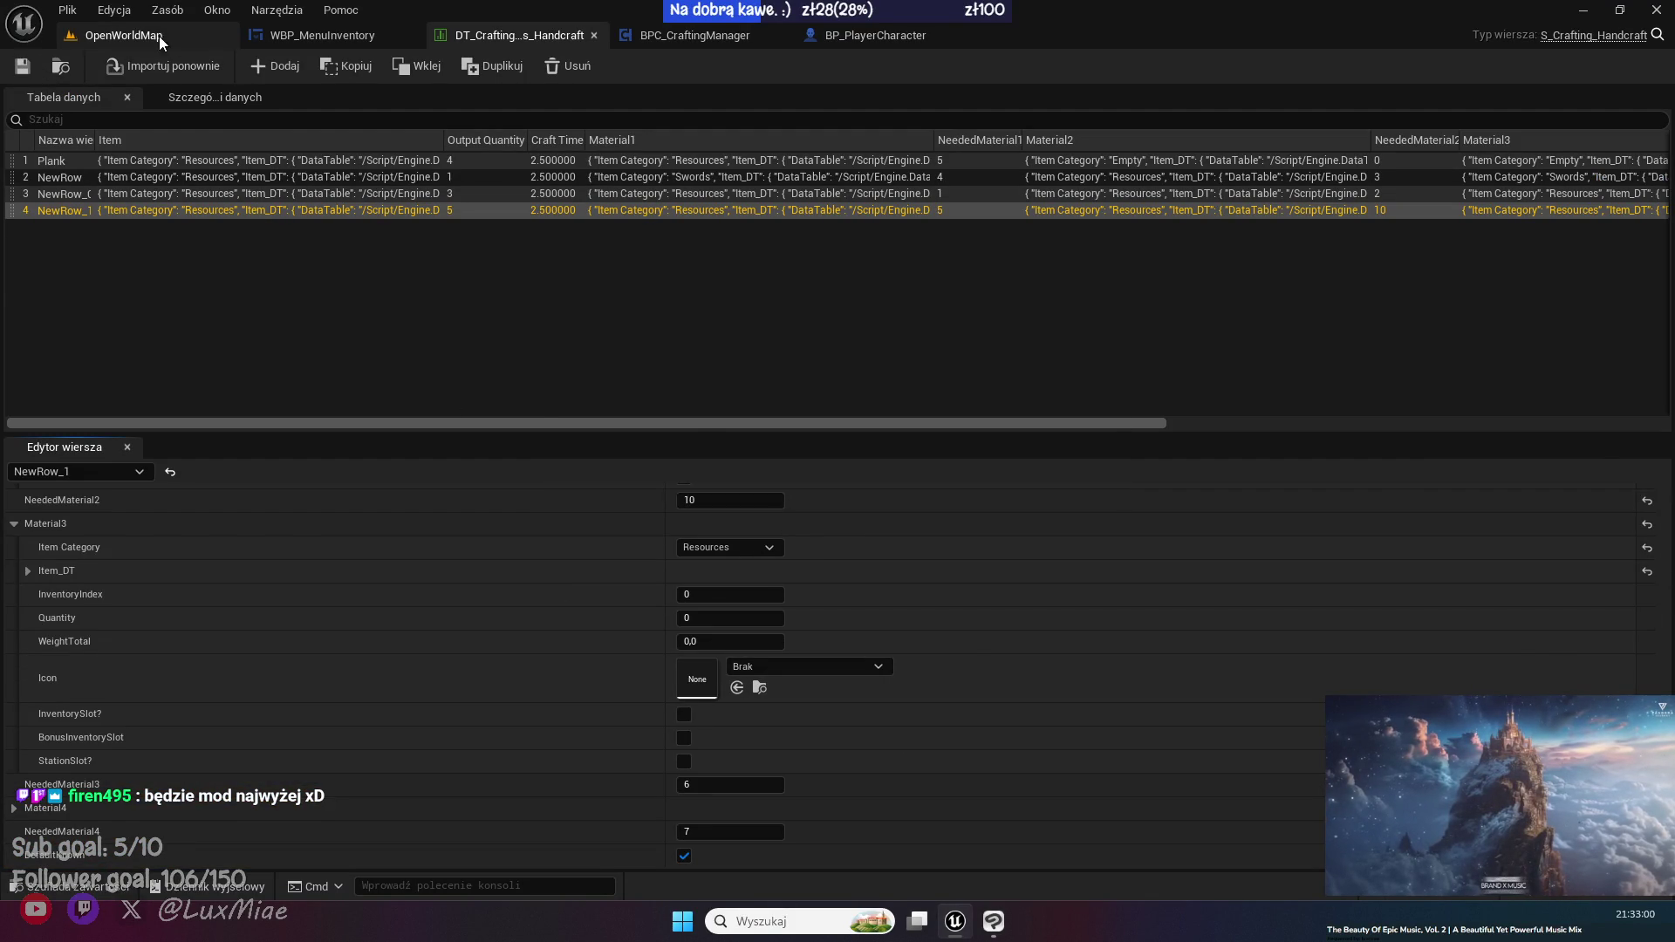
left_click(169, 37)
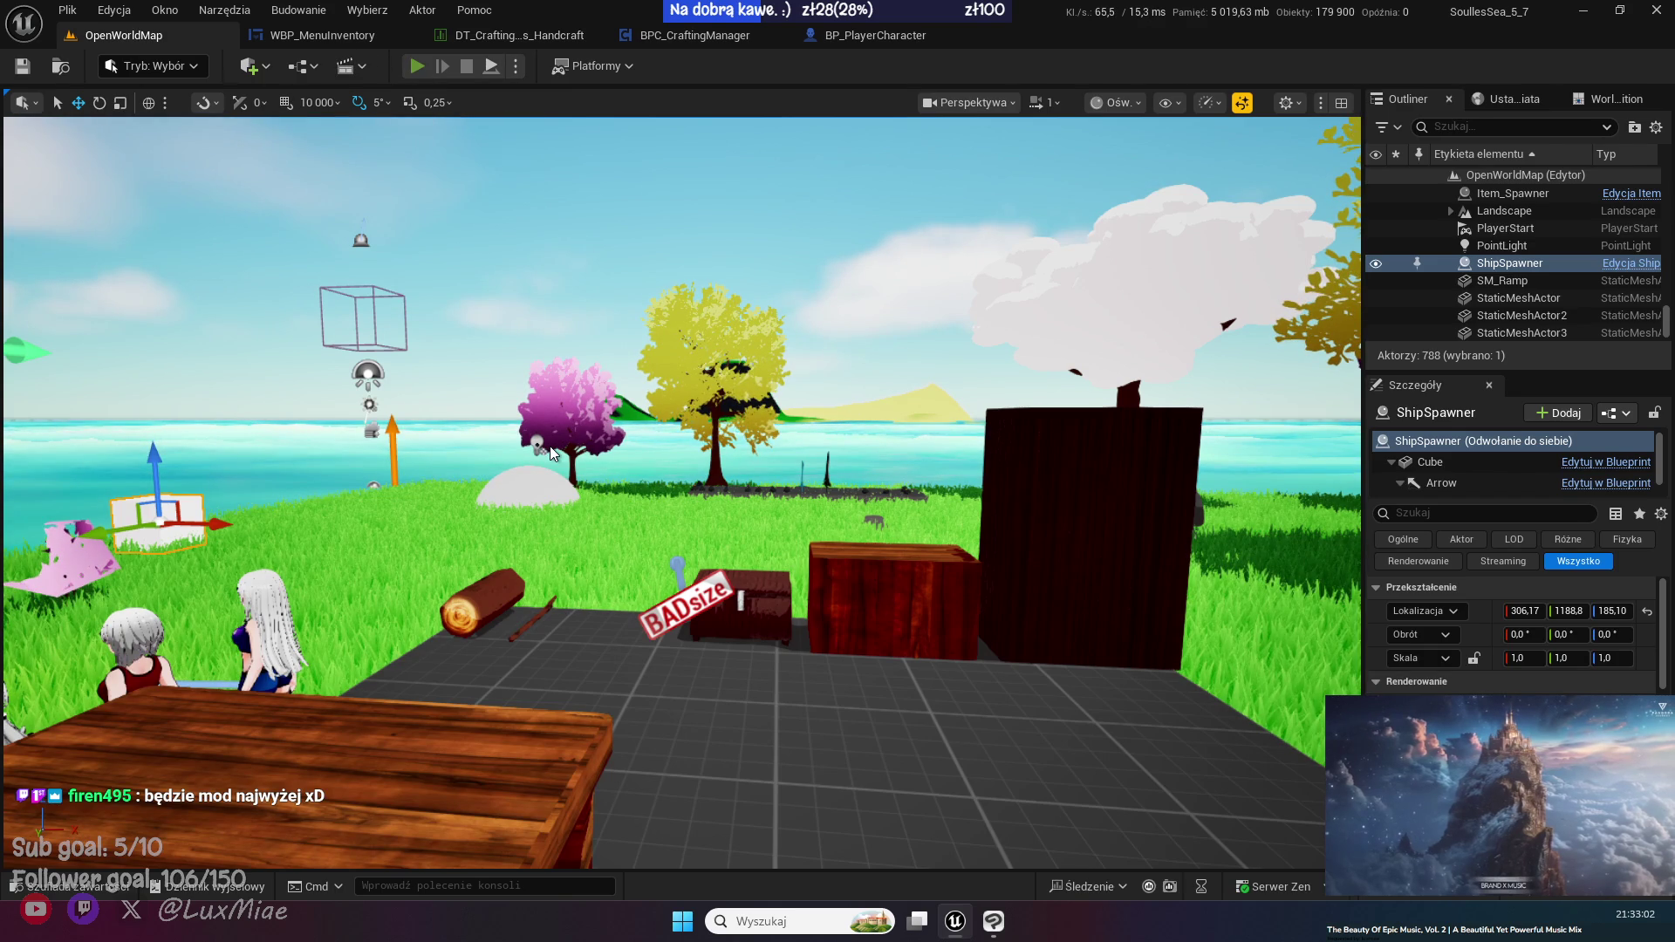
- Start play mode, open the inventory's crafting view, and browse recipes to select Gold Bar
key("alt+p")
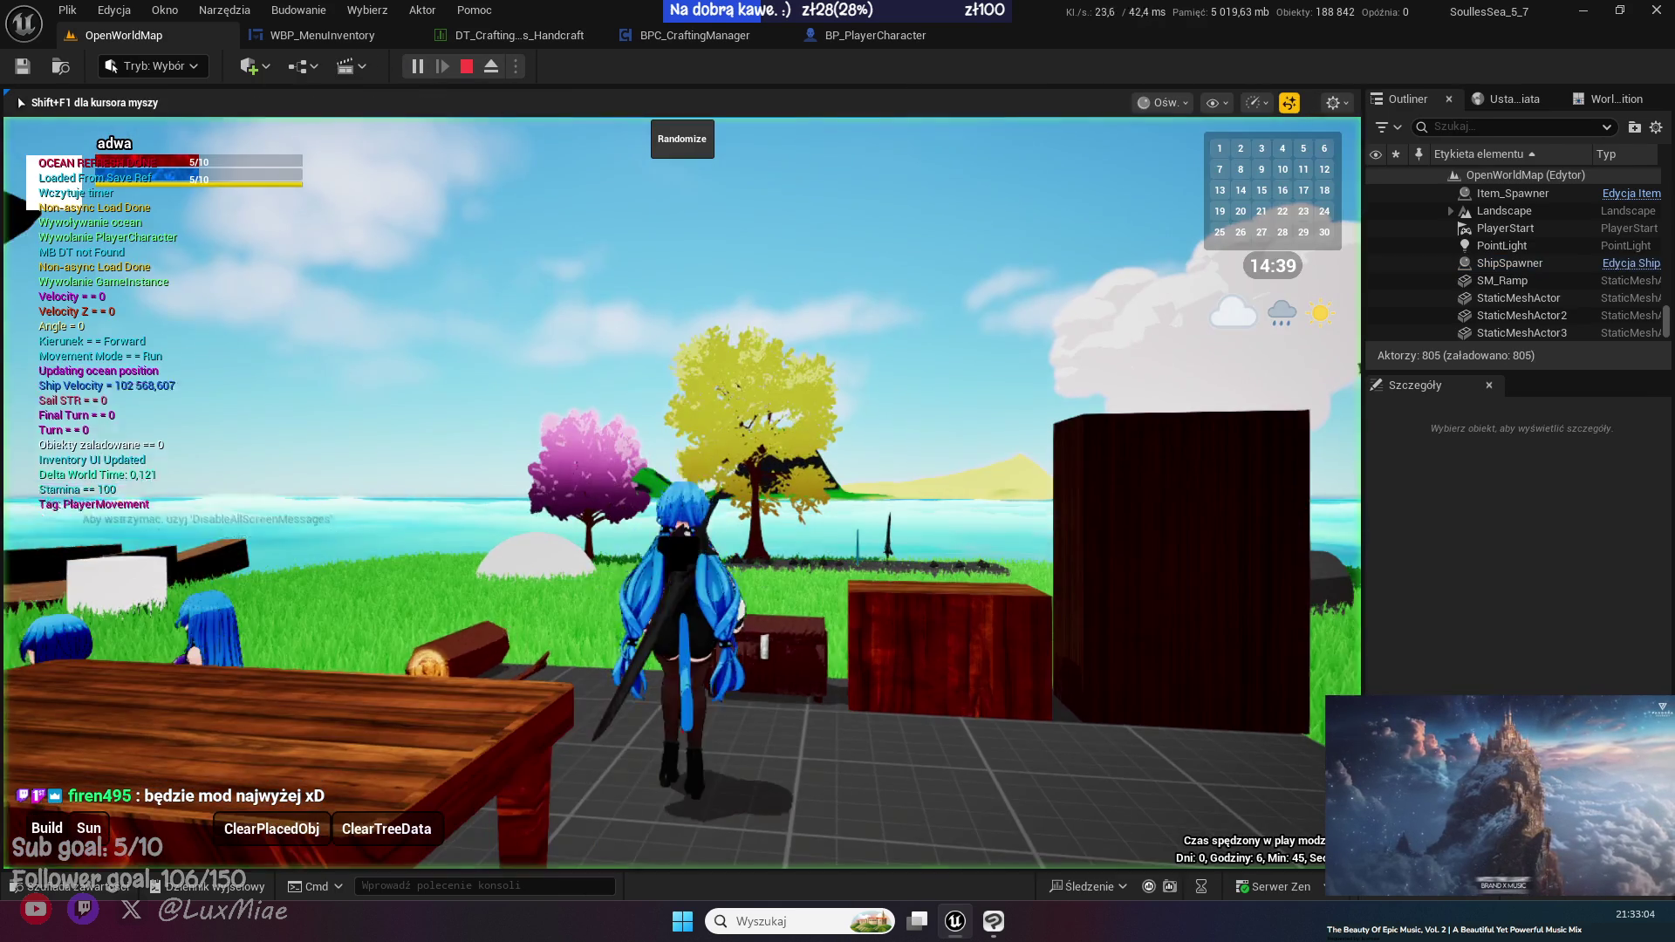
key("i")
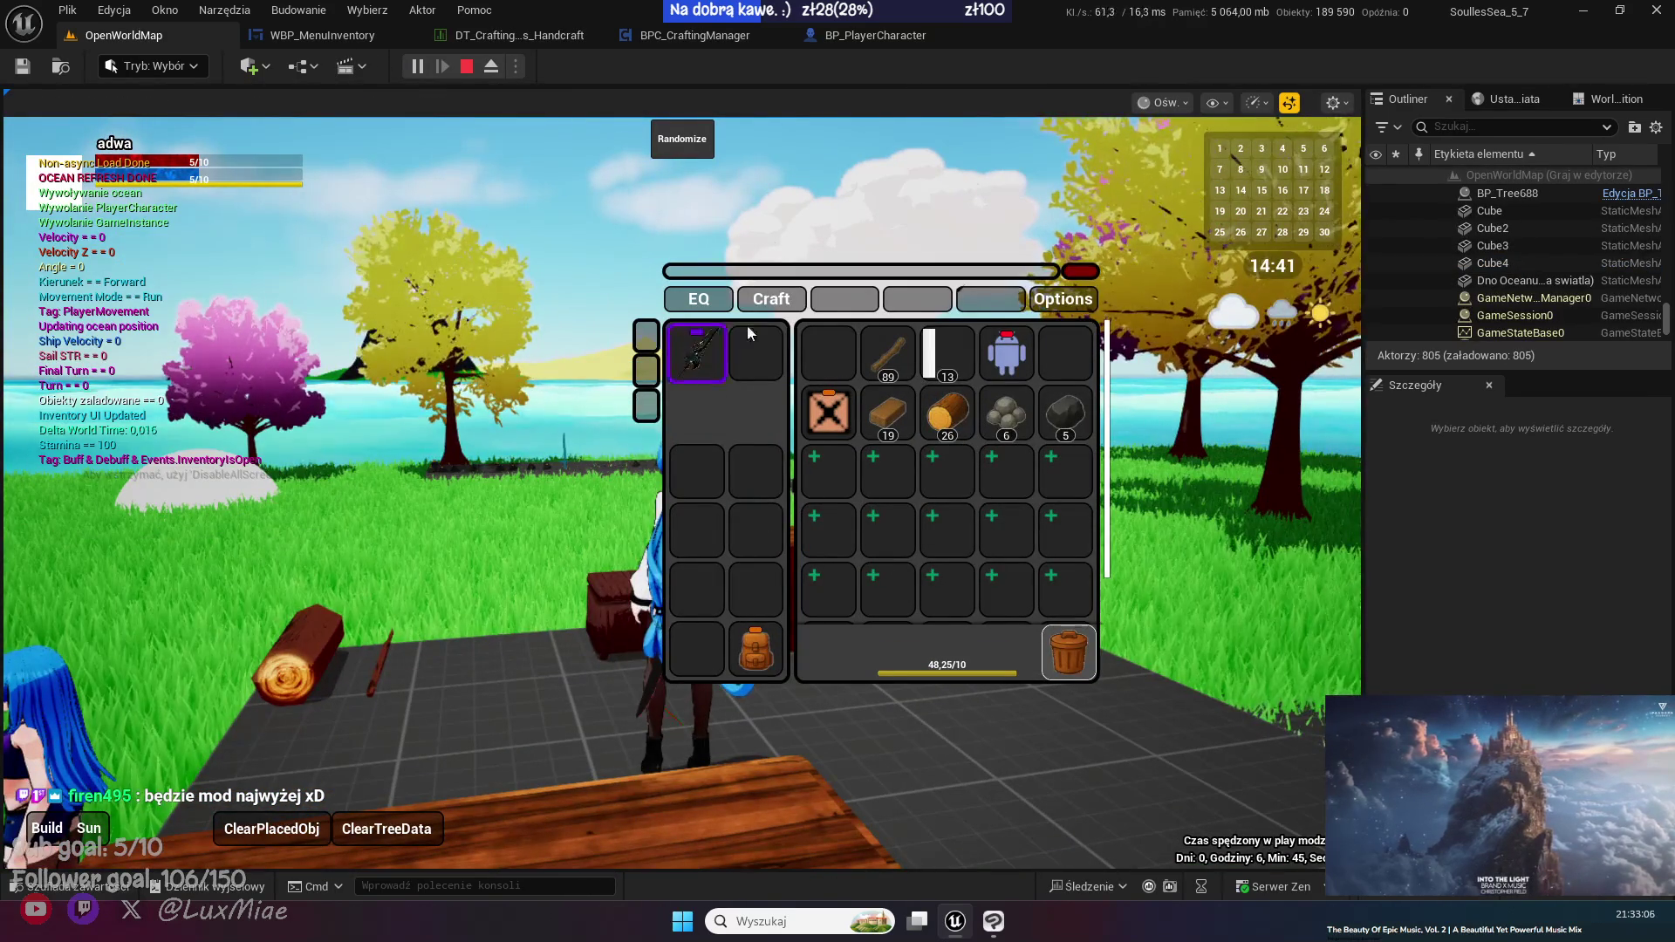
left_click(773, 298)
left_click(753, 424)
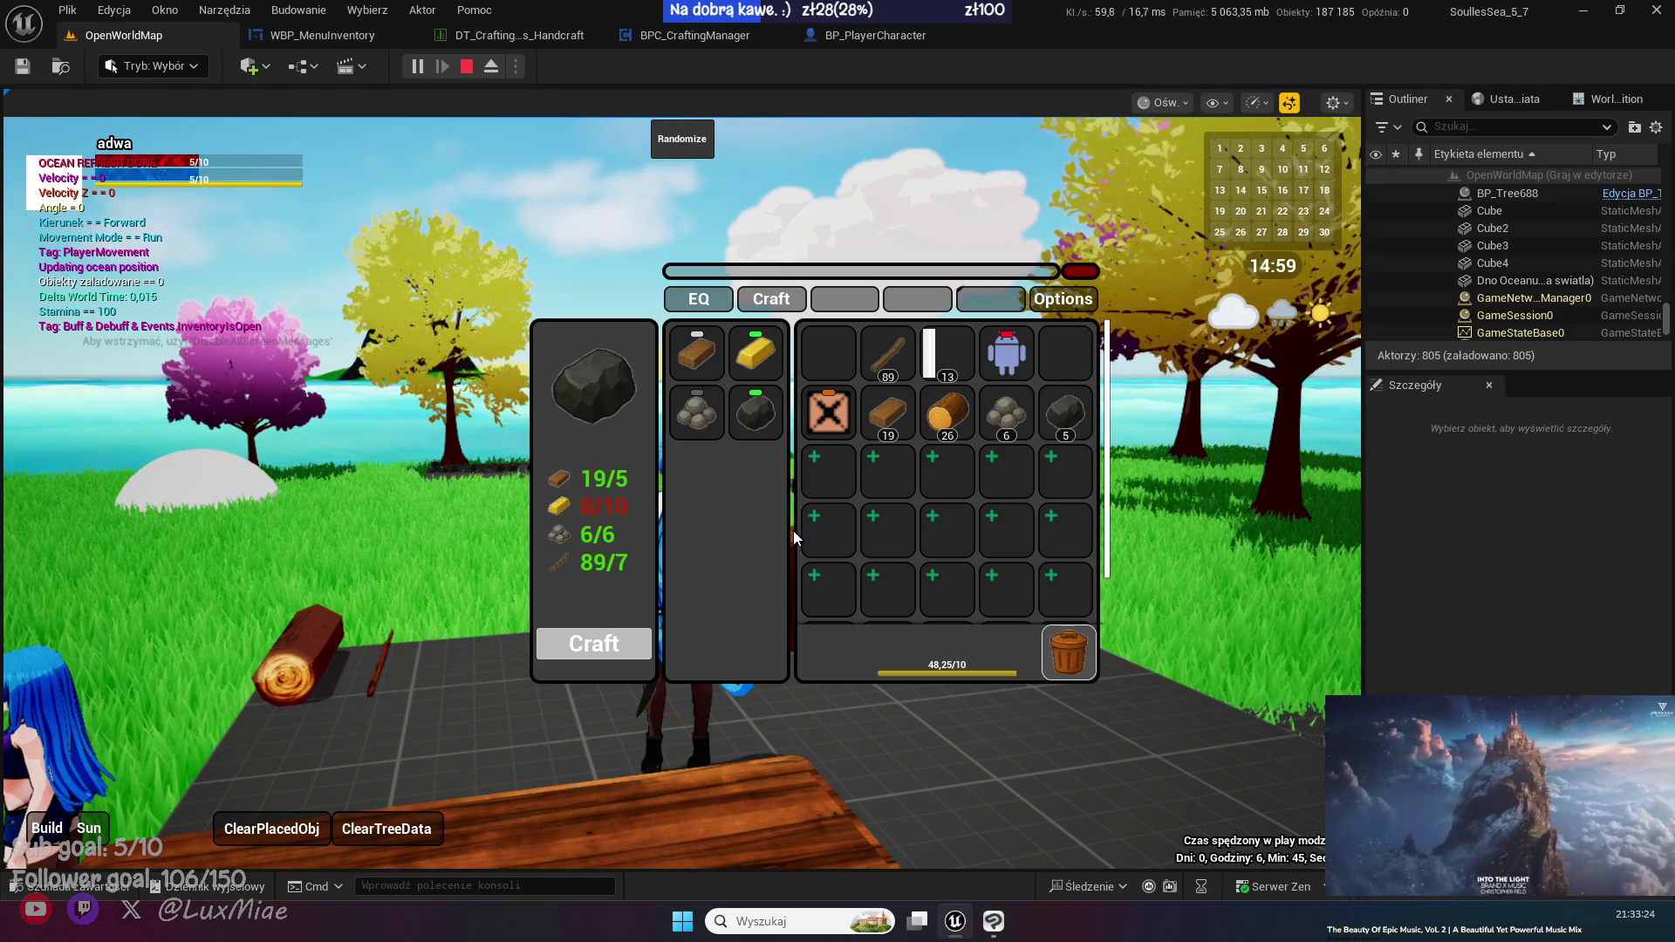
left_click(768, 367)
left_click(767, 366)
left_click(696, 412)
left_click(755, 354)
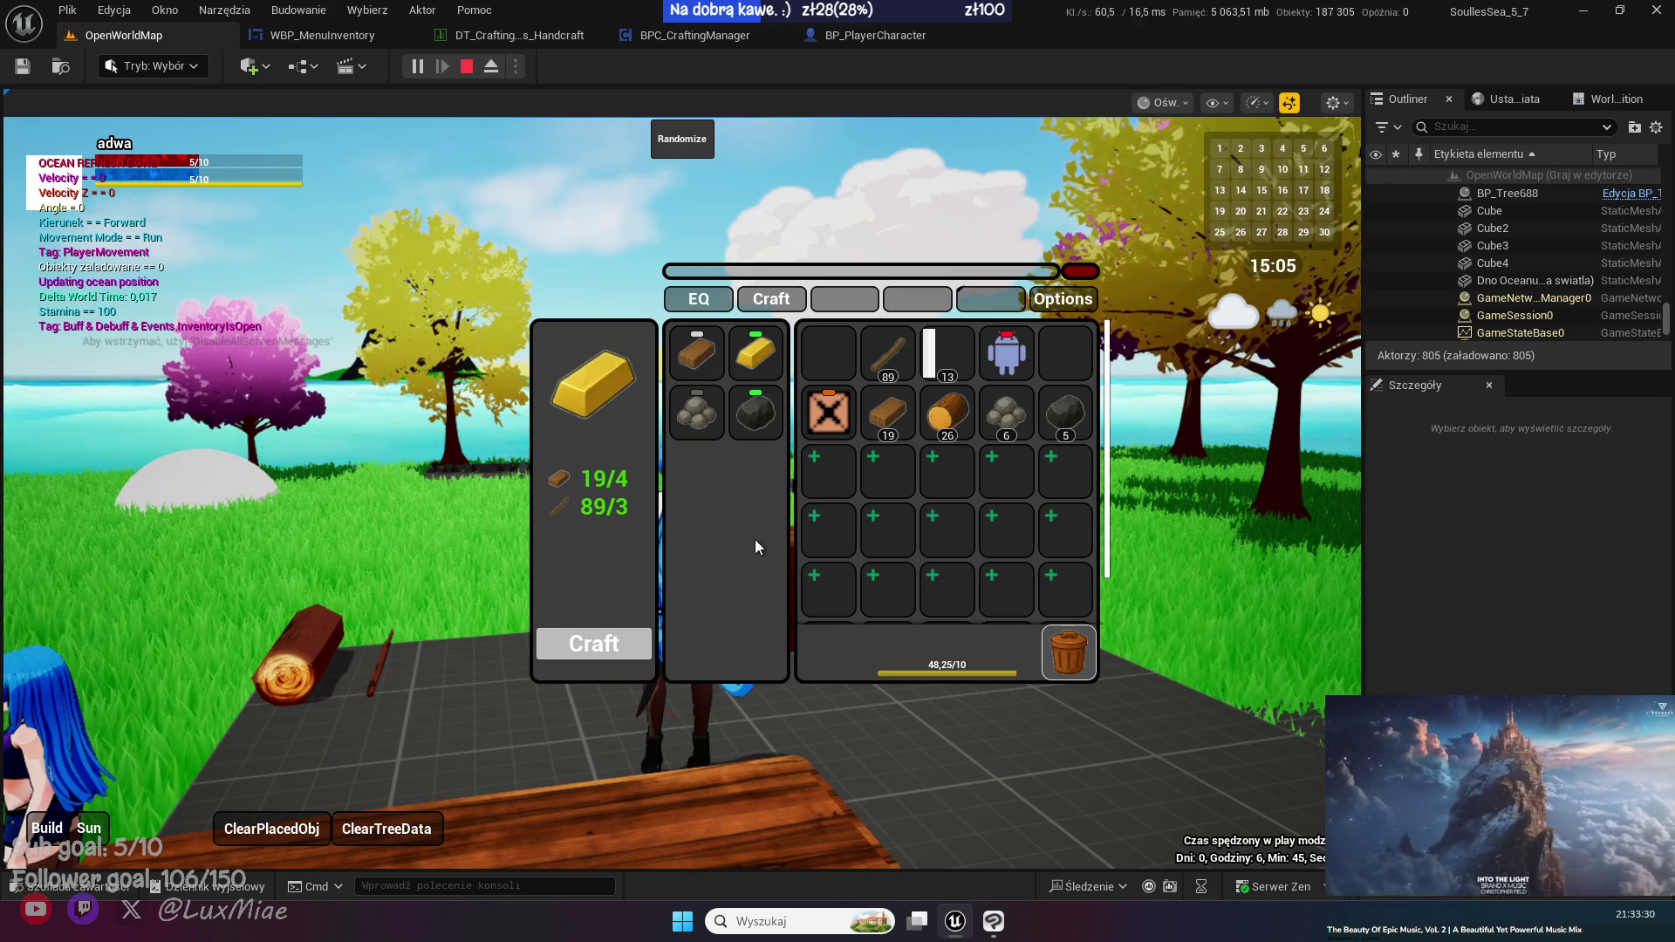
left_click_drag(735, 288, 991, 289)
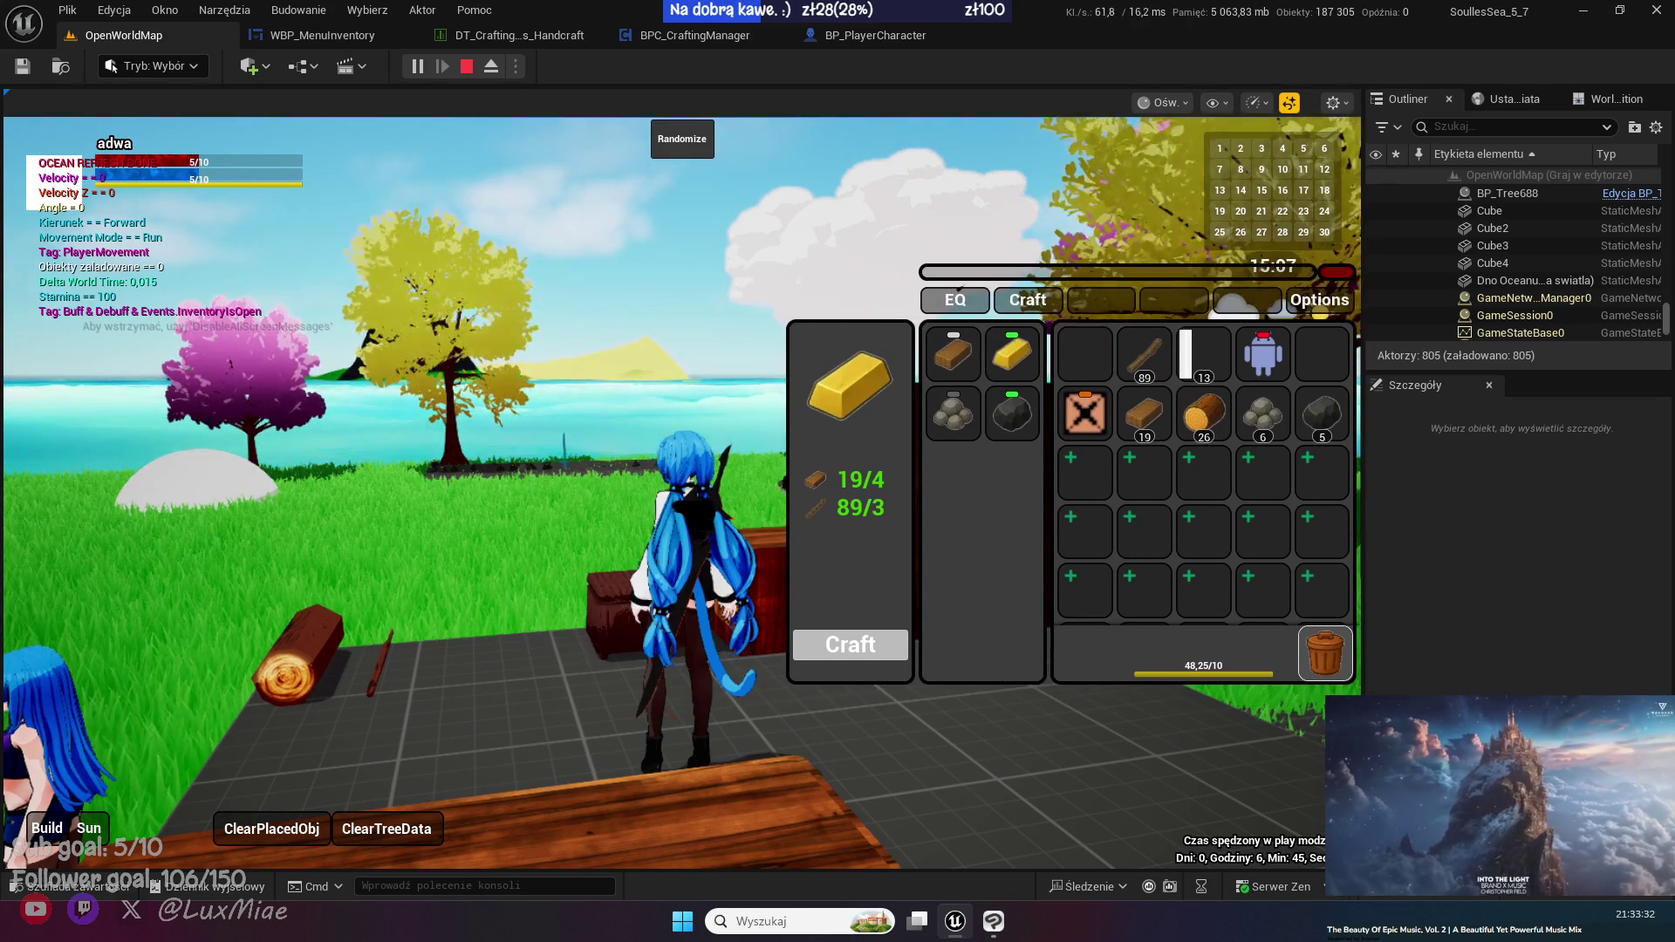
- Craft four gold bars, then attempt another craft with too few planks
key("s")
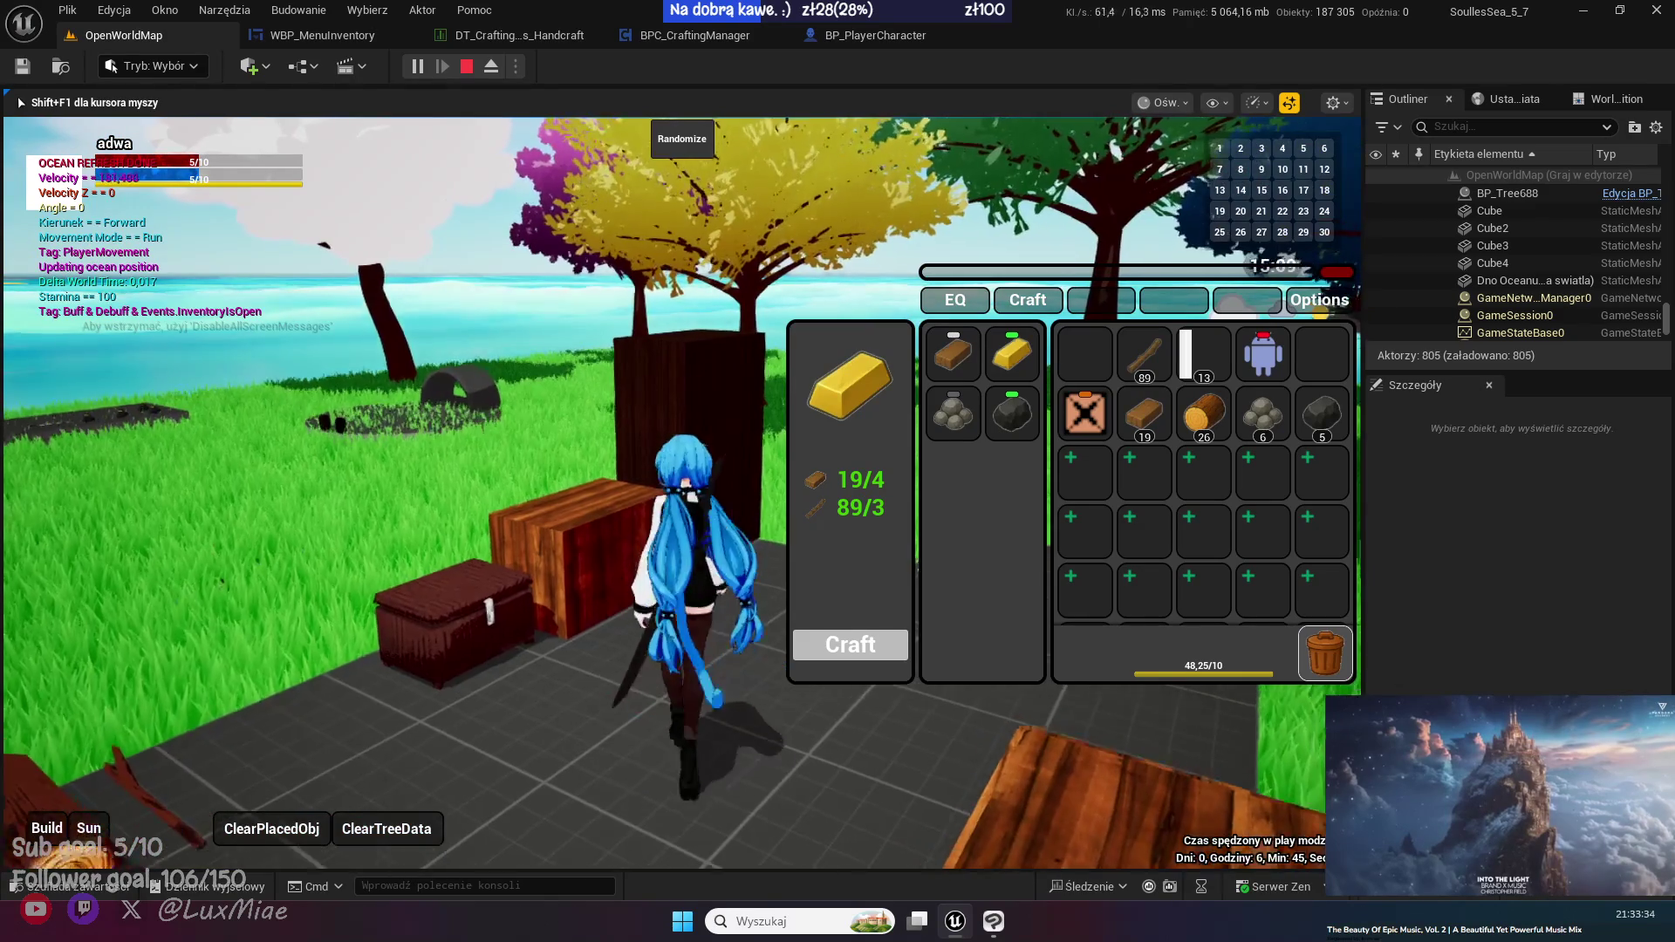
key("shift+F1")
key("a")
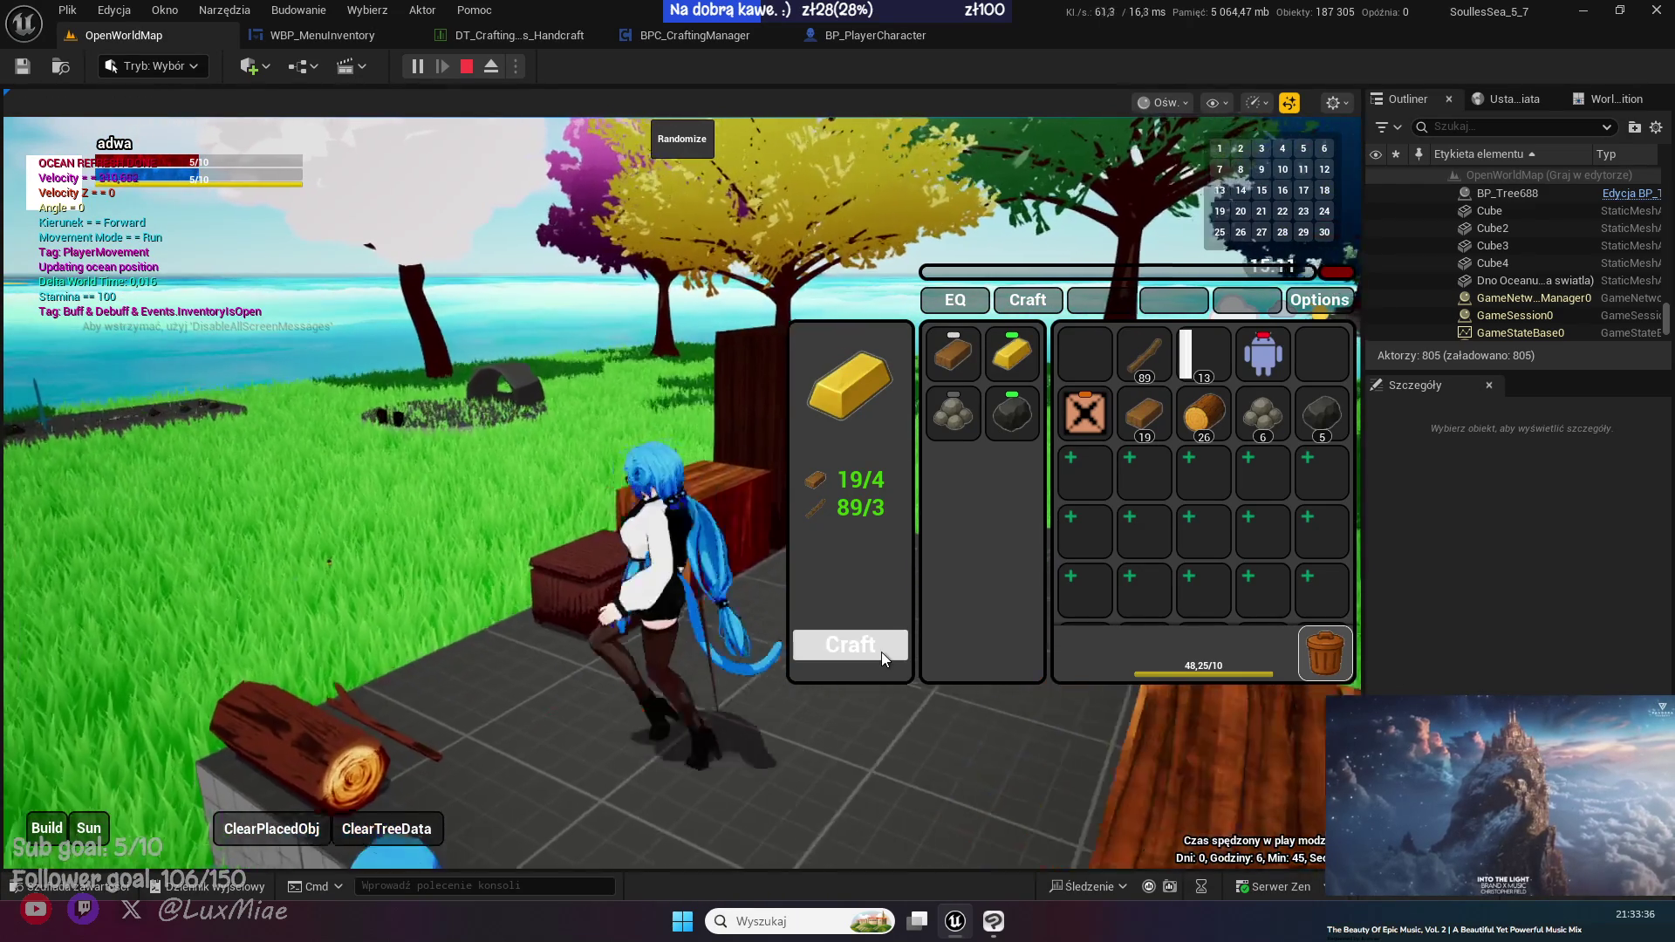
left_click(846, 642)
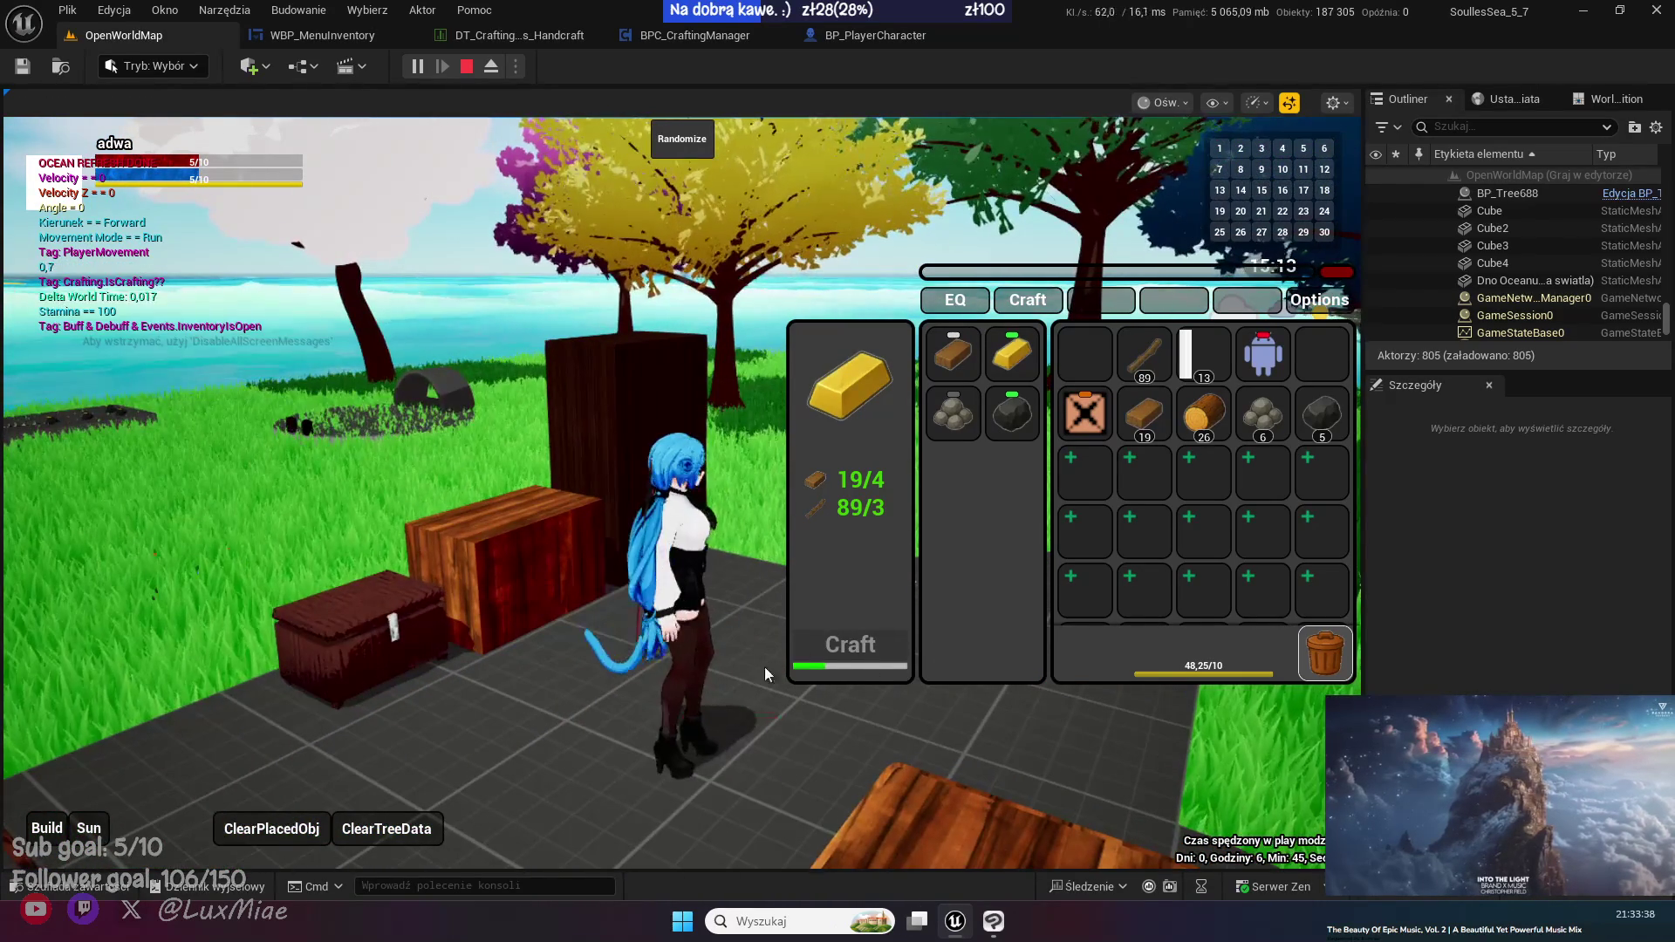
key("a")
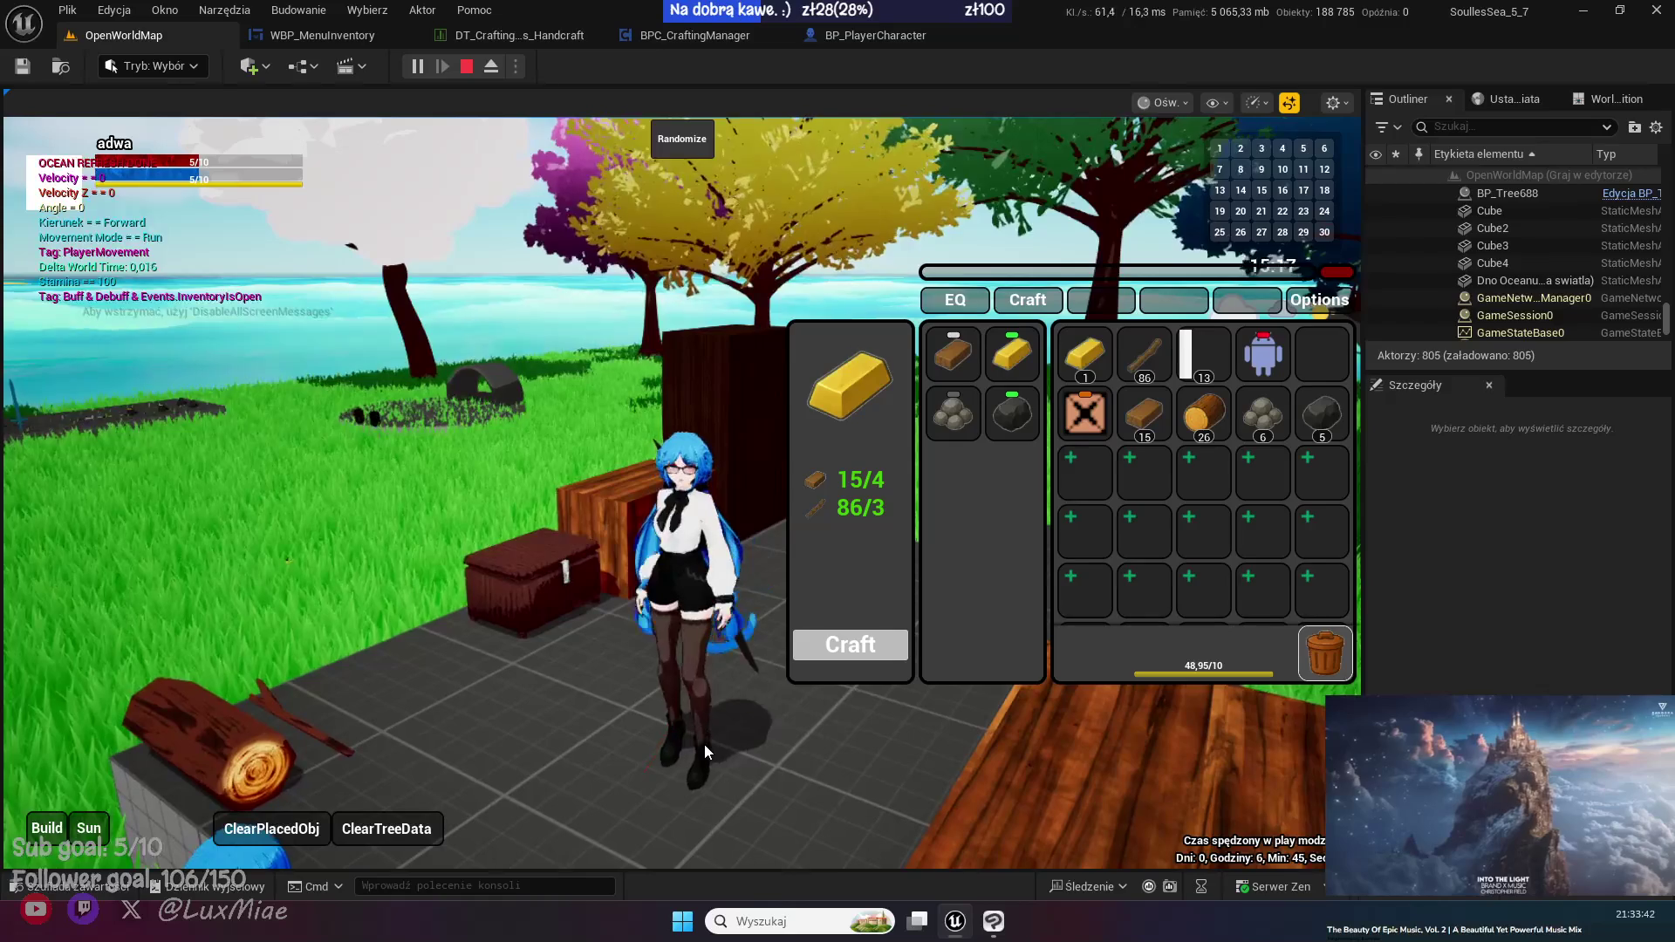
left_click(704, 745)
key("shift+F1")
left_click(841, 651)
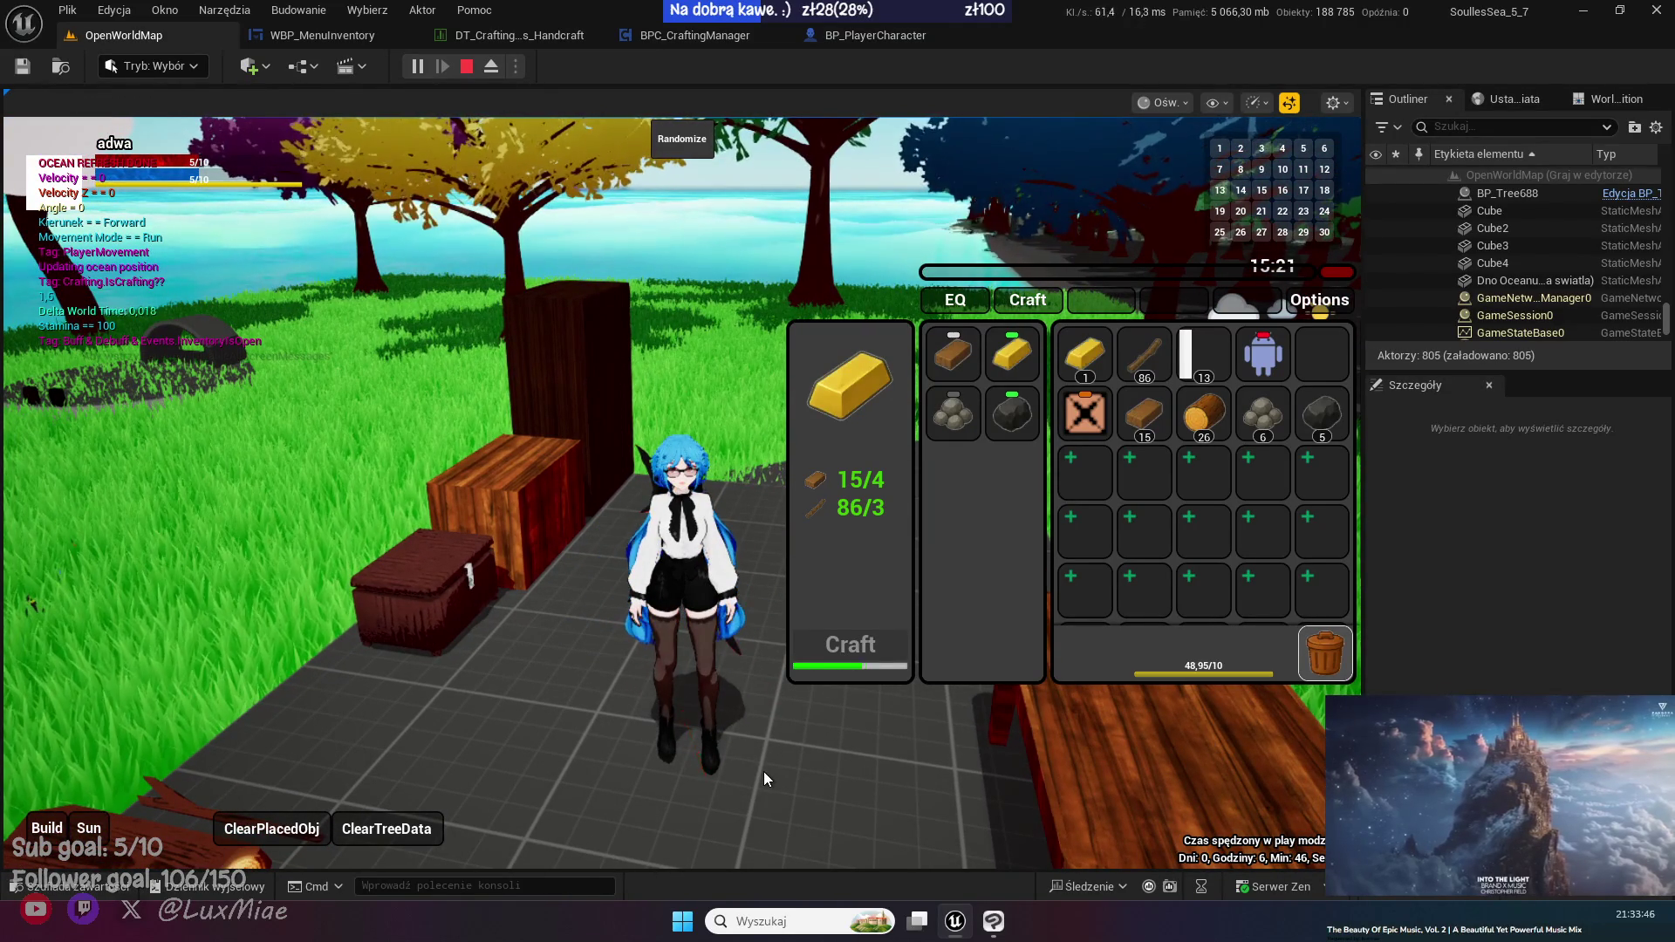
key("s")
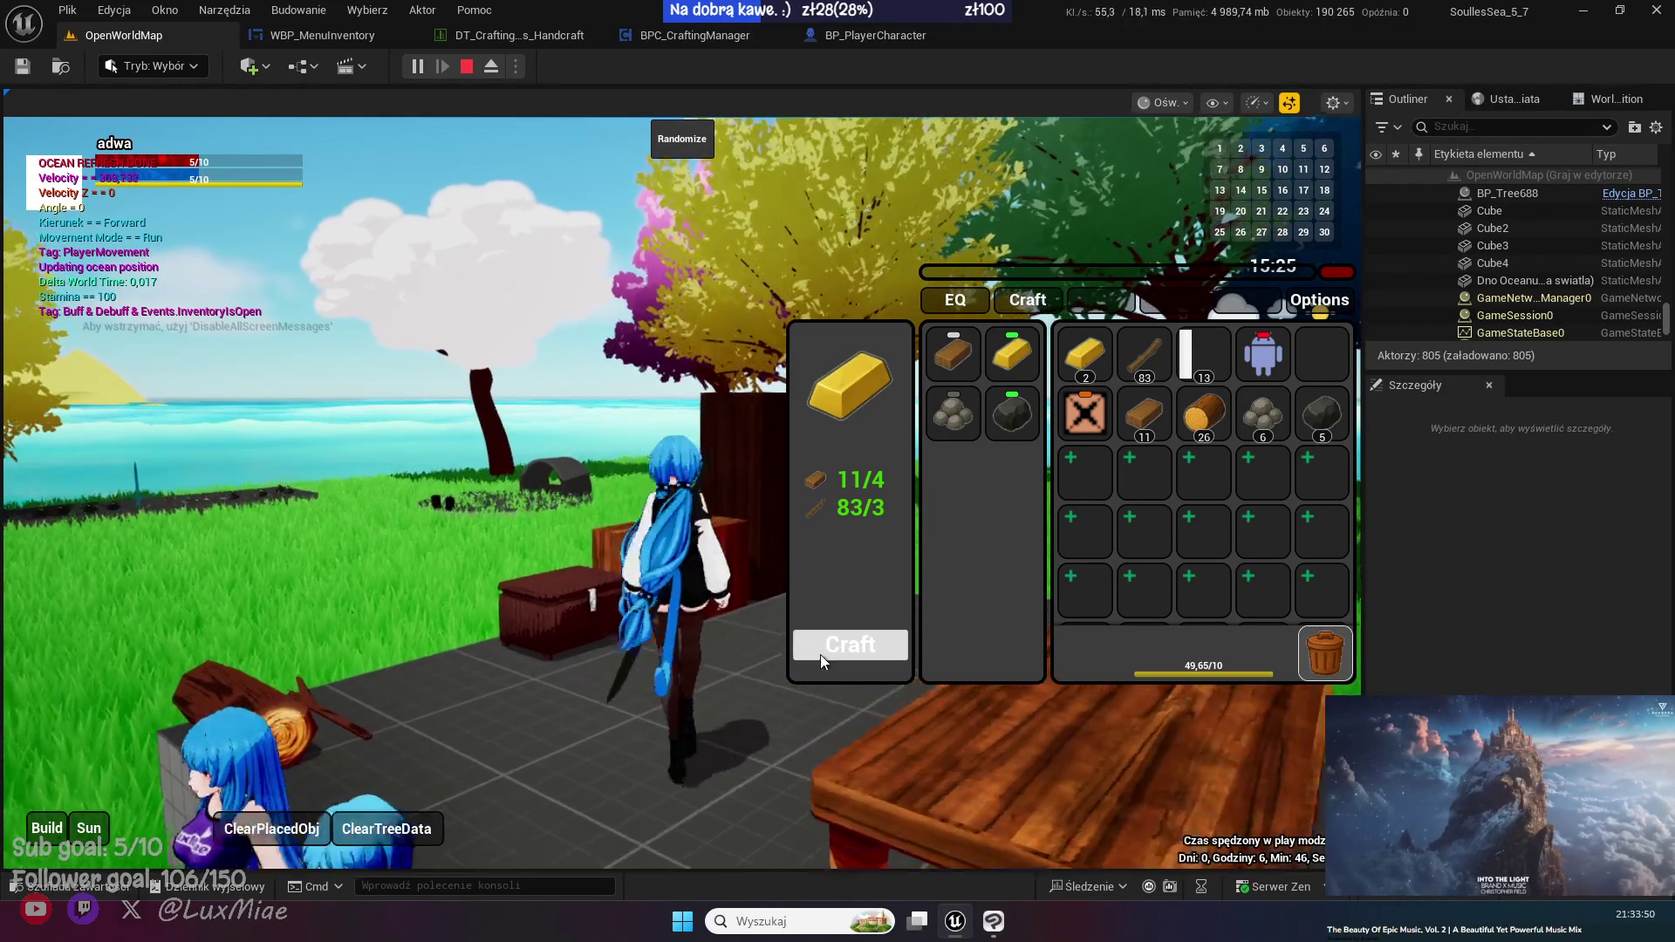
left_click(830, 651)
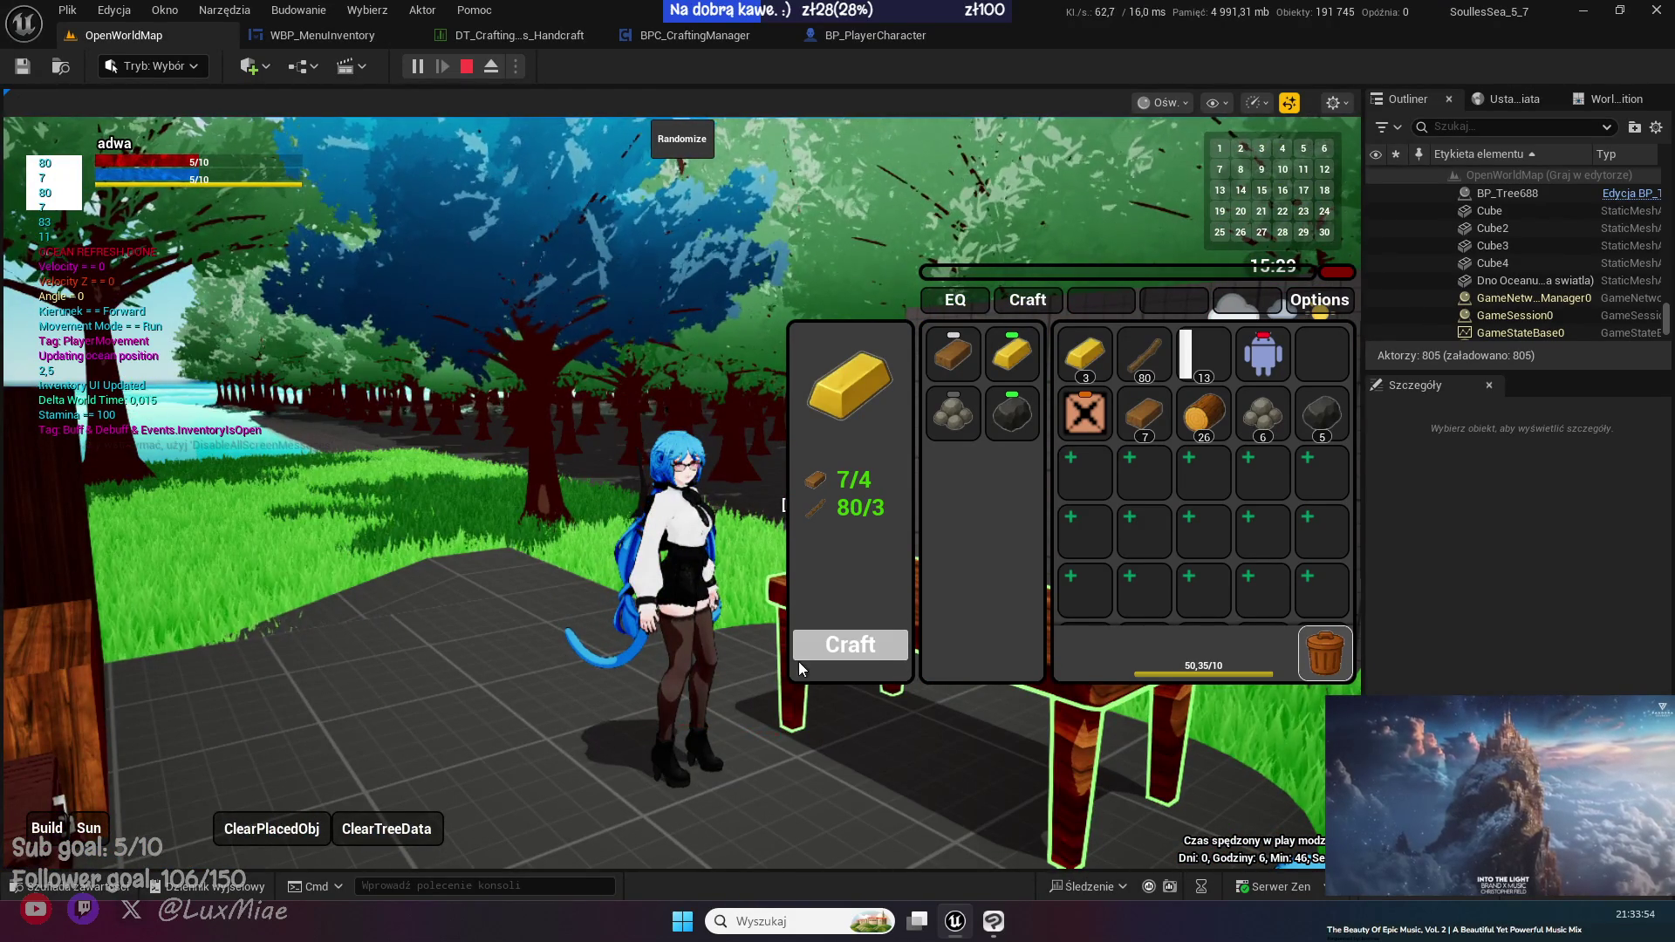
left_click(850, 656)
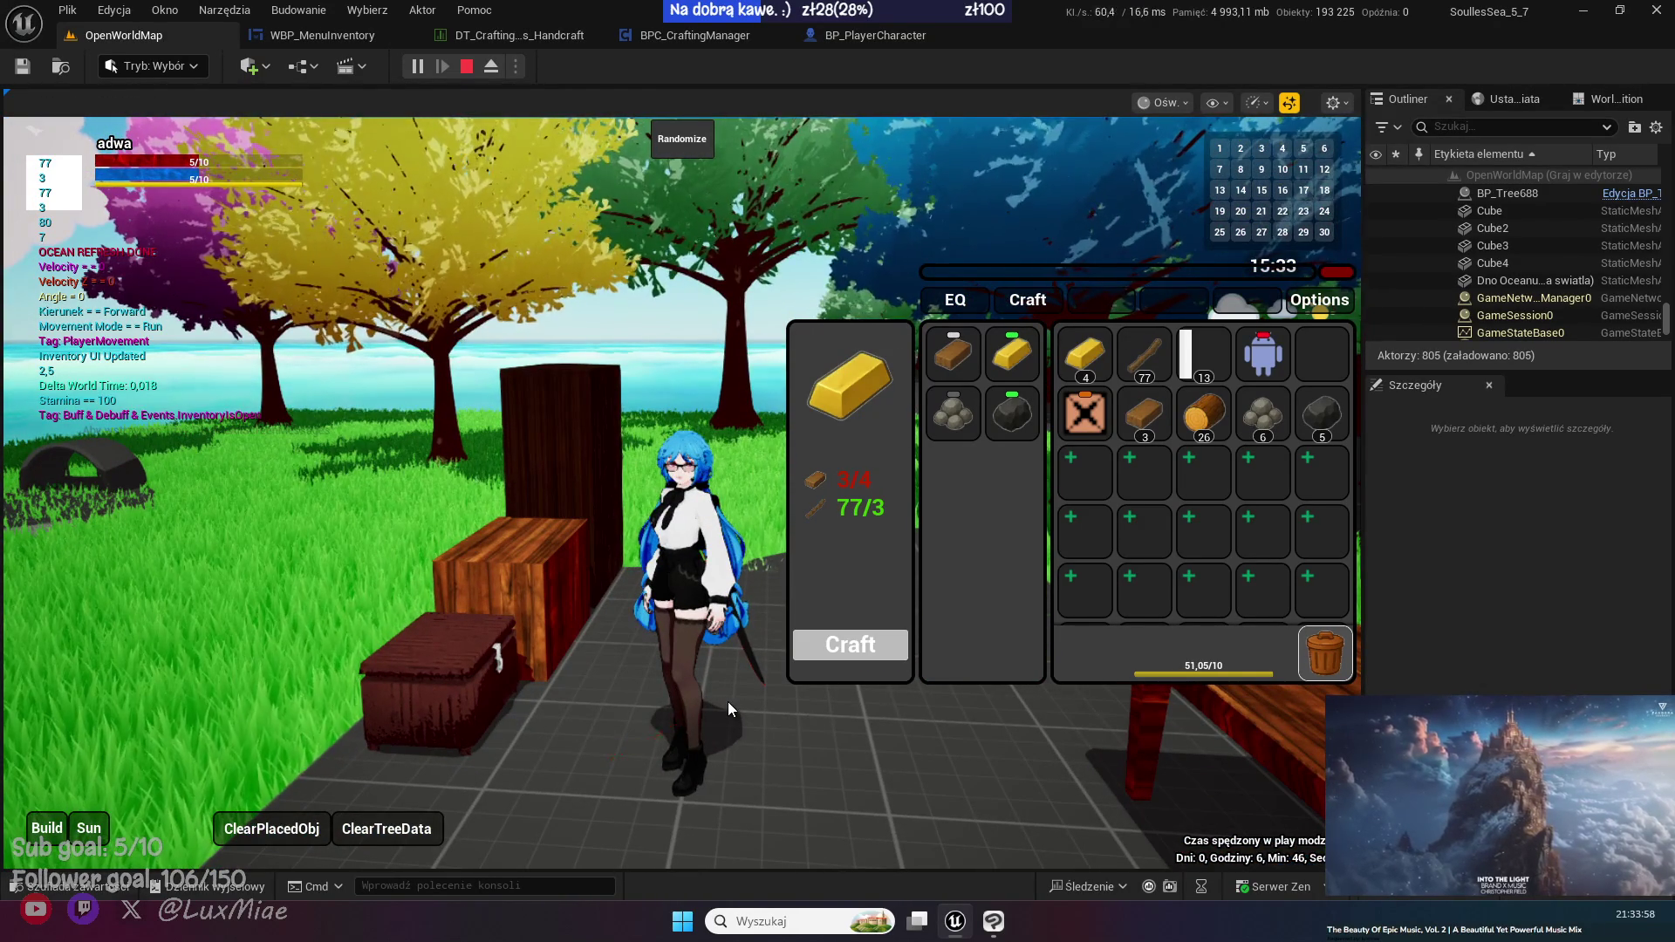
left_click(877, 650)
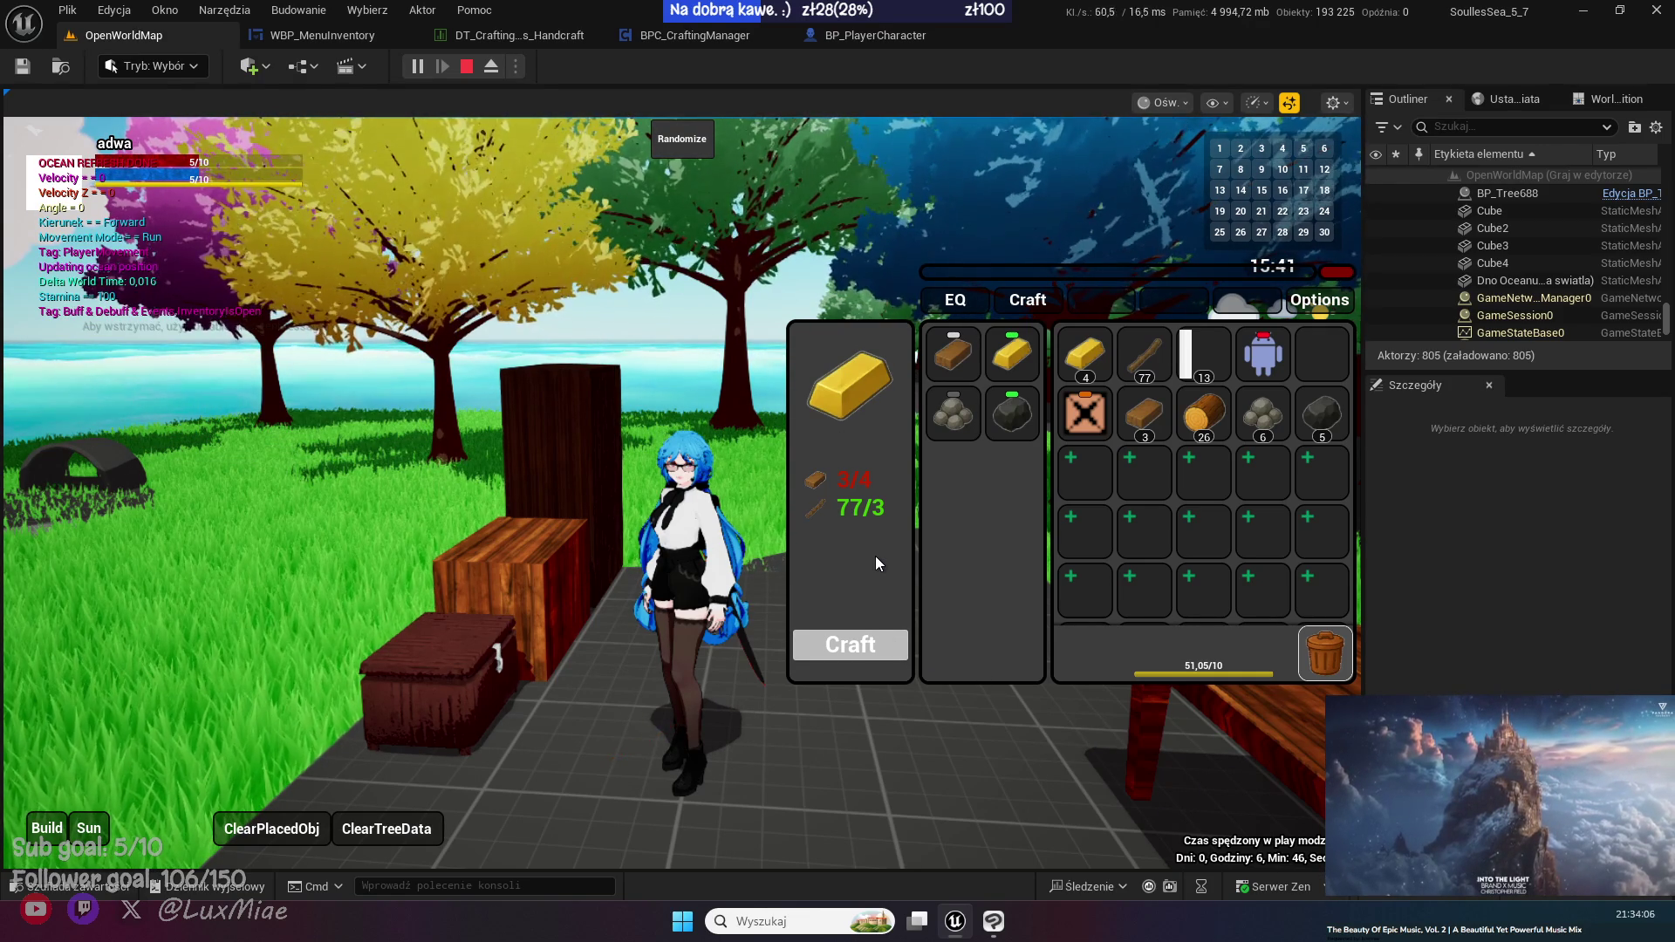
- Stop the play test and set NewRow_1's Craft Time to 3 in the Handcraft data table
left_click(465, 68)
left_click(537, 38)
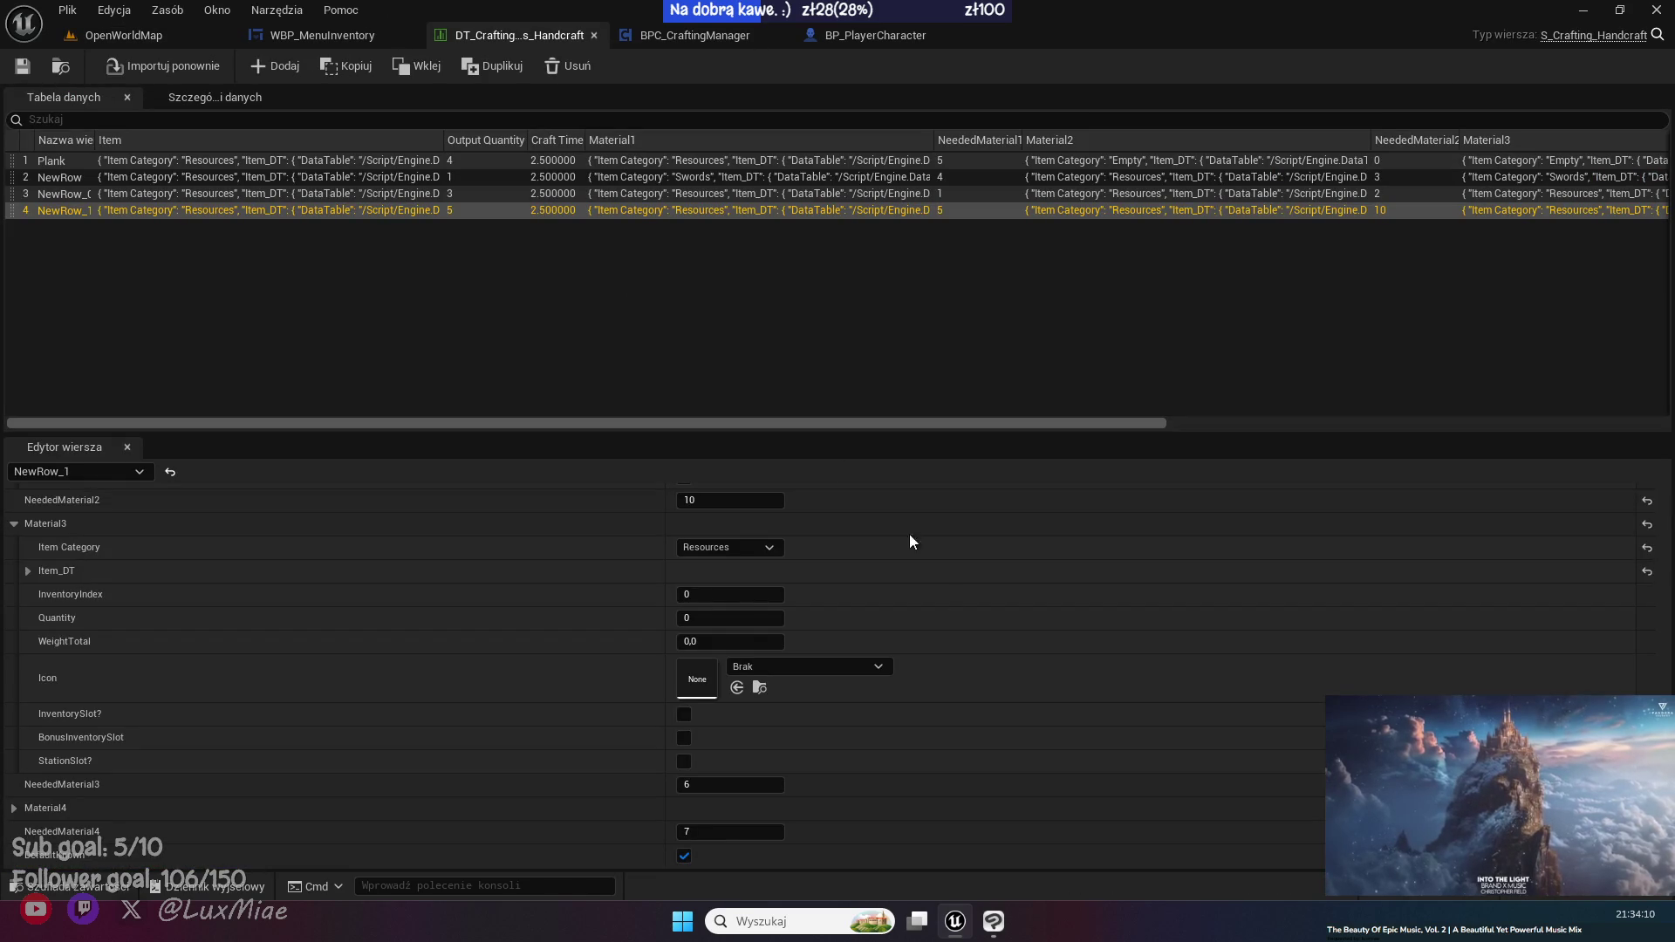
scroll(1014, 752, "up", 5)
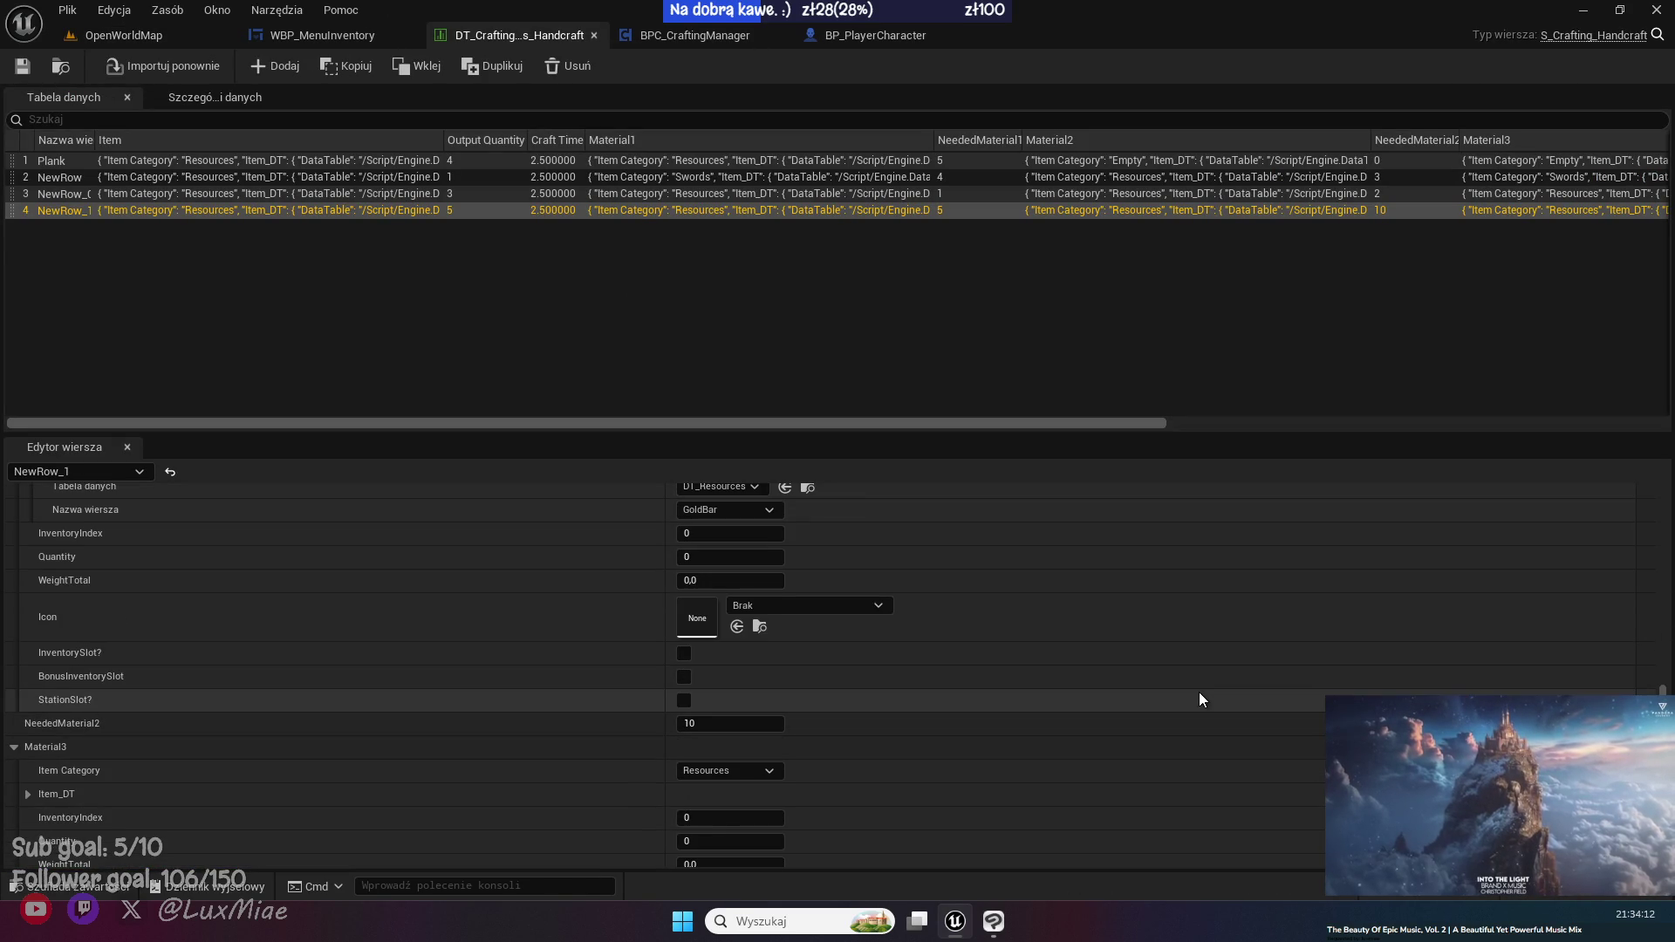
scroll(467, 614, "up", 10)
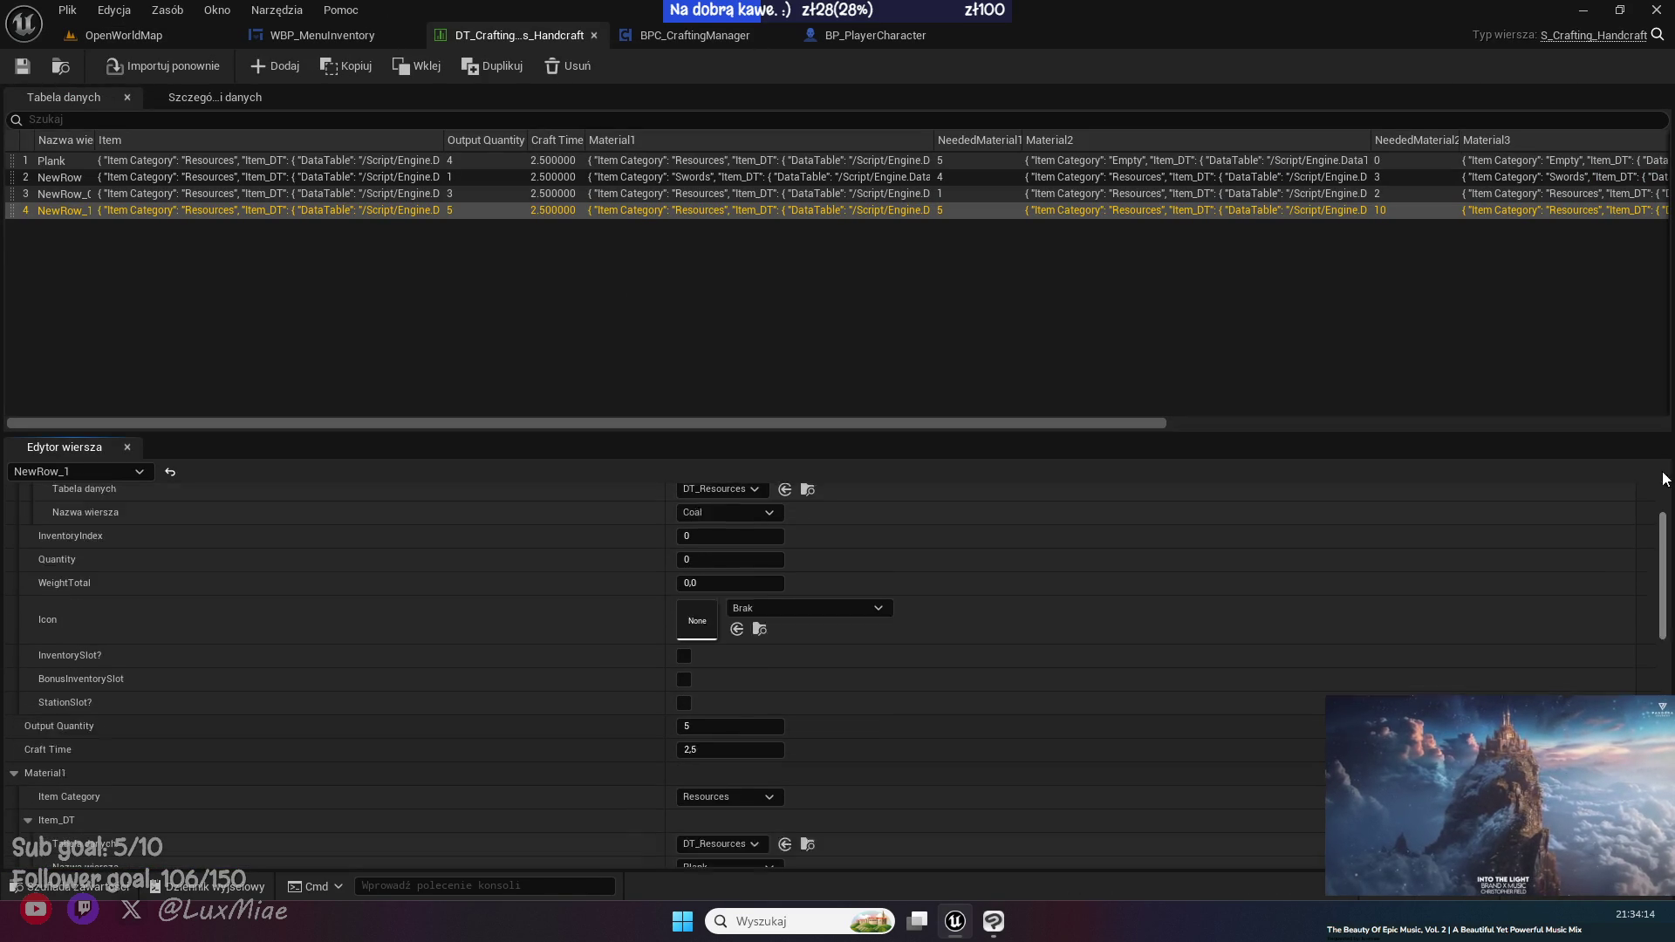
left_click(28, 565)
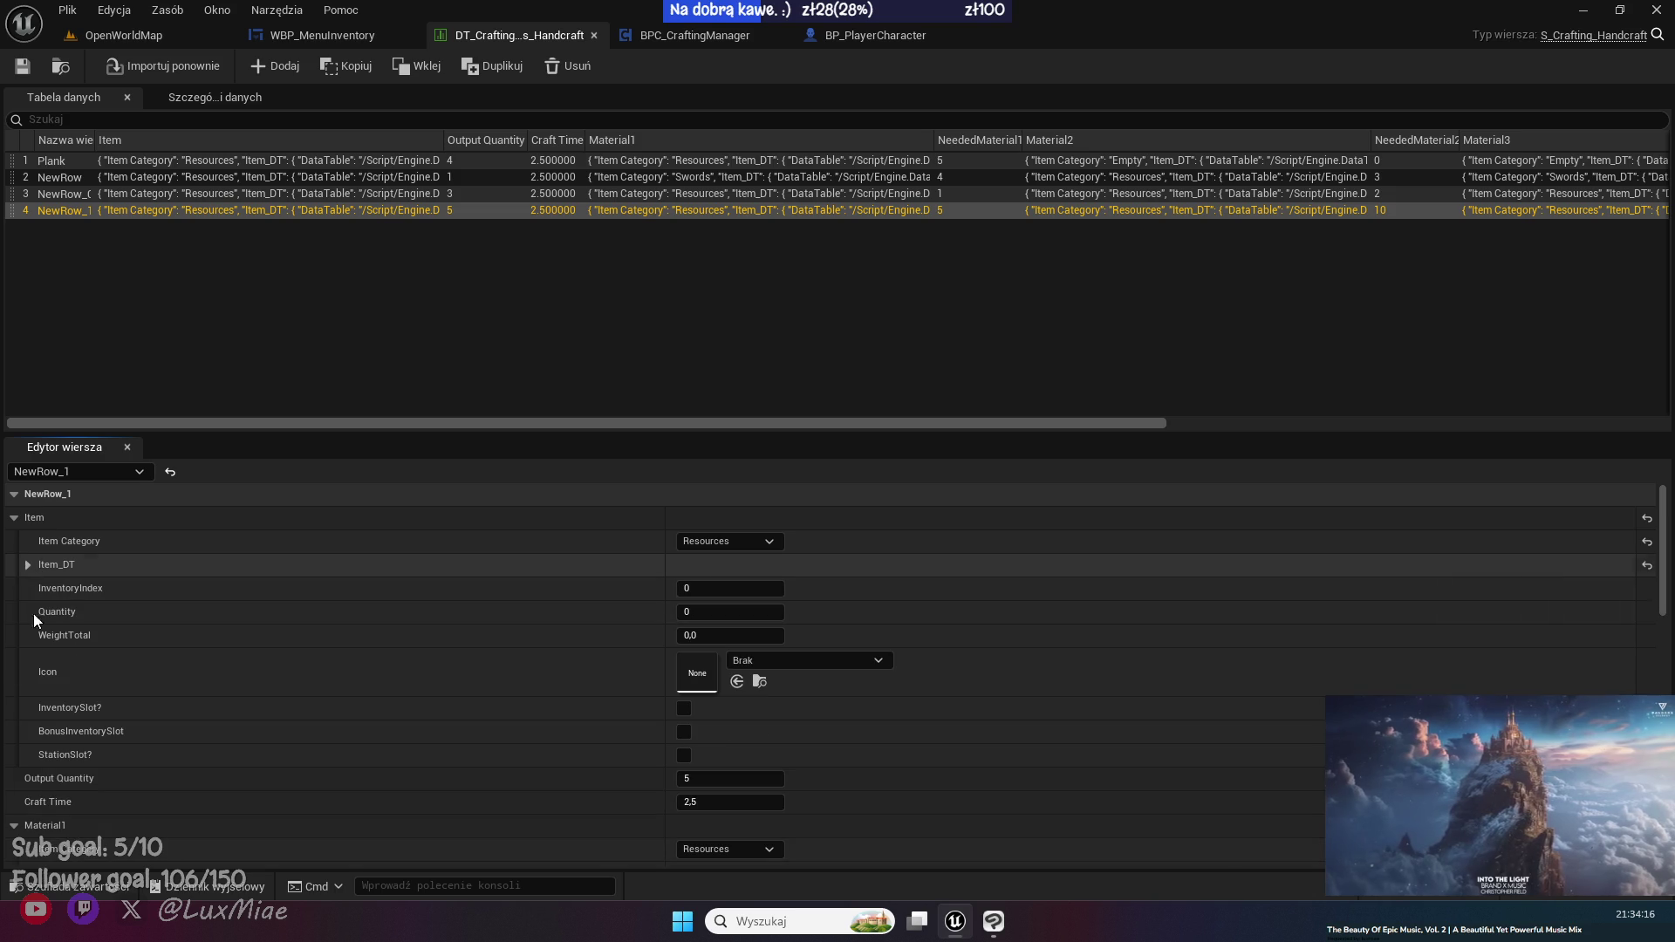
type("3")
key("Return")
- Set Craft Time to 3 for NewRow_0, NewRow and Plank, then return to OpenWorldMap
left_click(68, 193)
left_click(731, 802)
type("3")
key("Return")
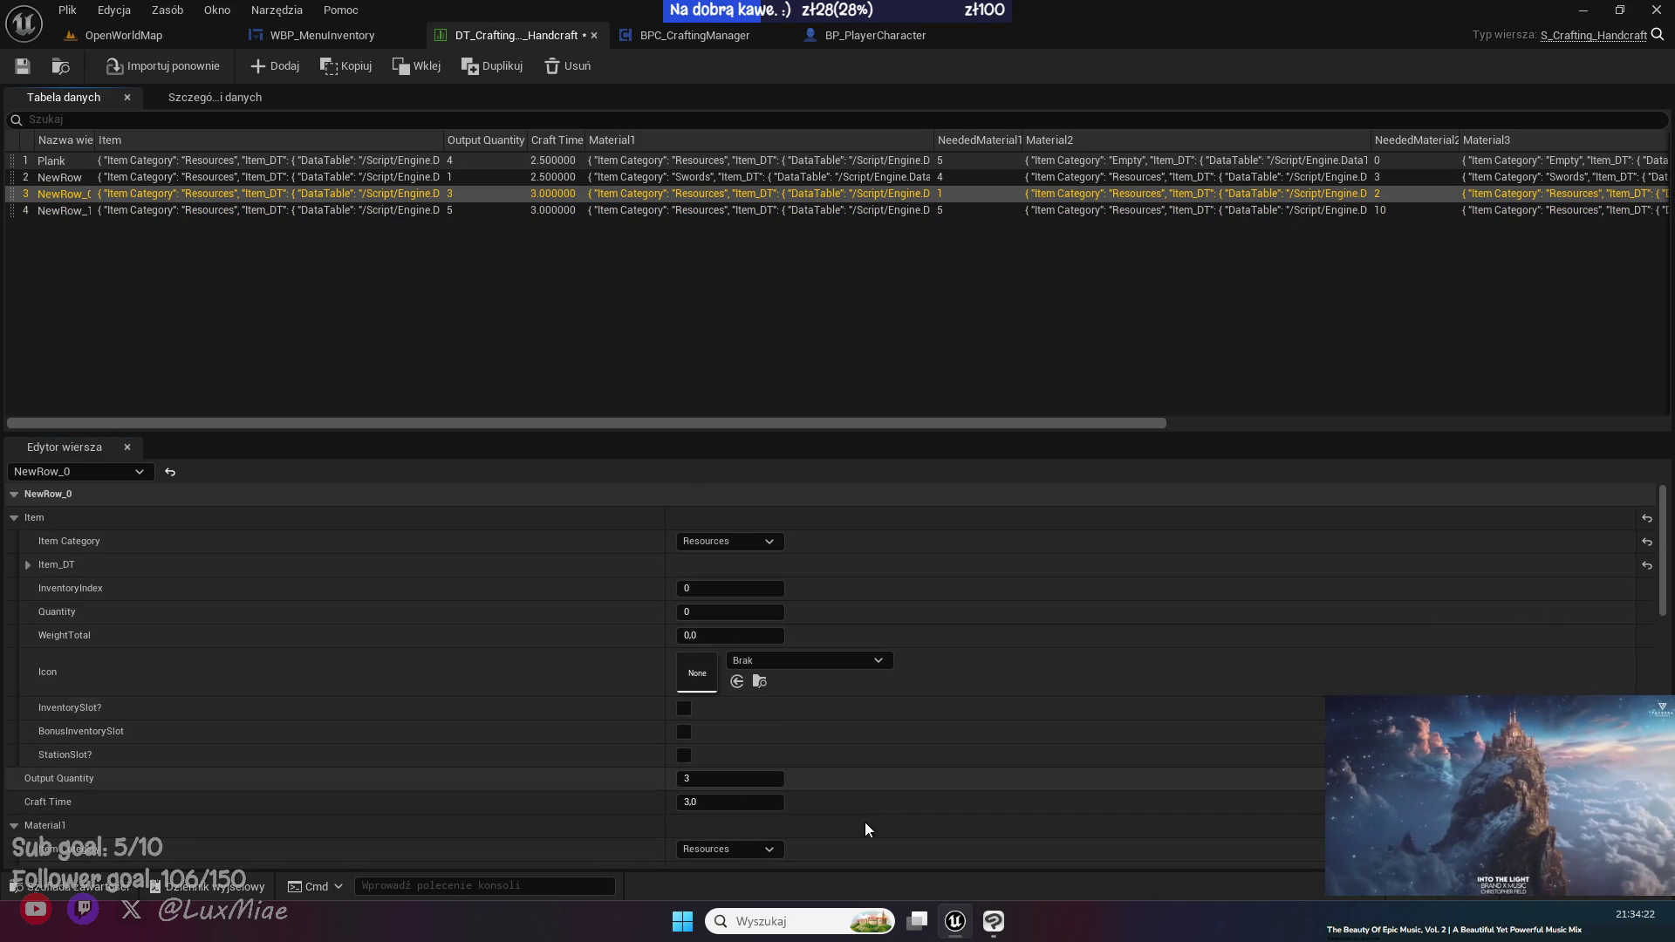
left_click(81, 178)
left_click(730, 802)
type("3")
key("Return")
left_click(131, 160)
left_click(731, 802)
type("3")
key("Return")
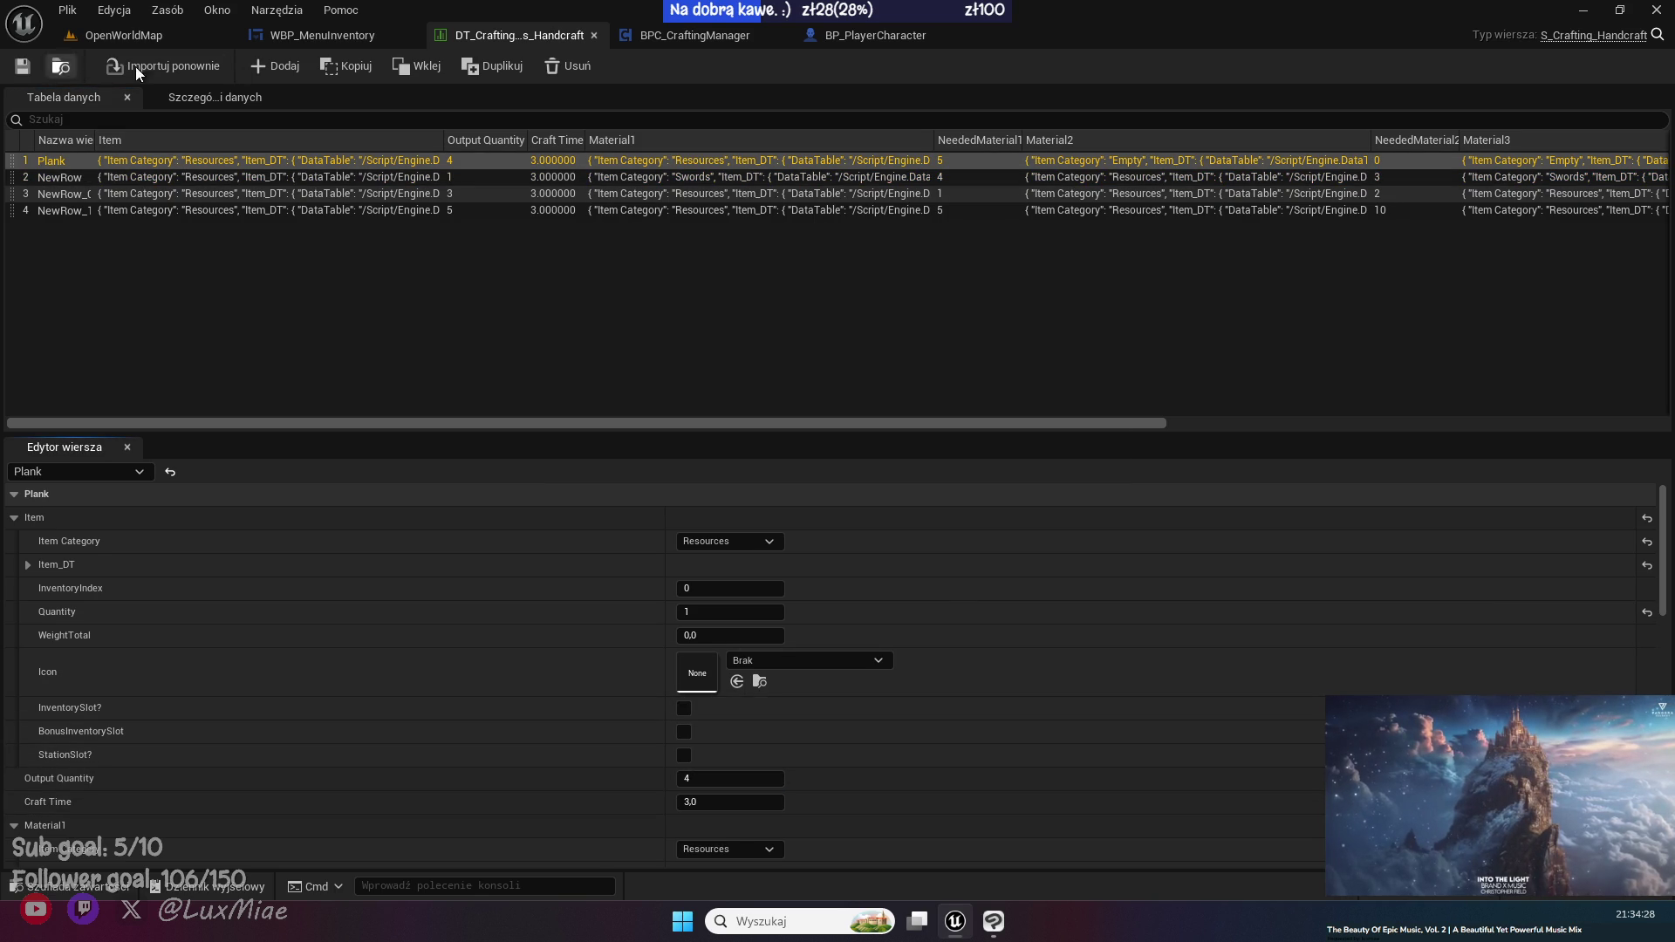
left_click(160, 32)
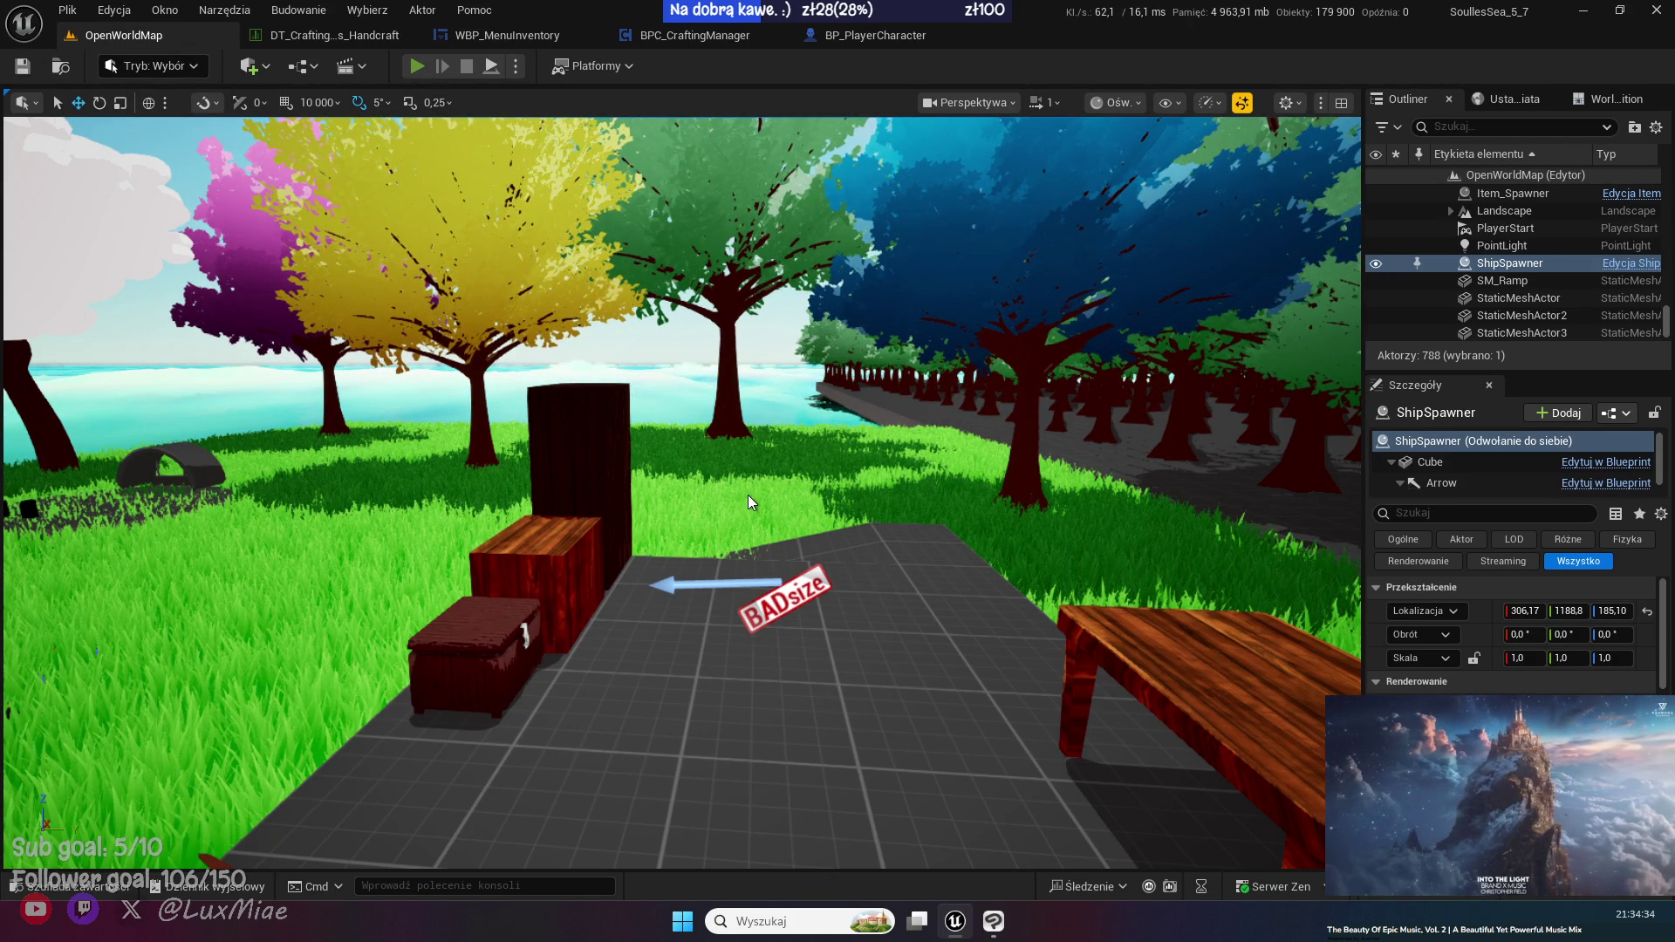
- Start play mode, pick up the small chest, and place a white table in build mode
key("alt+p")
key("i")
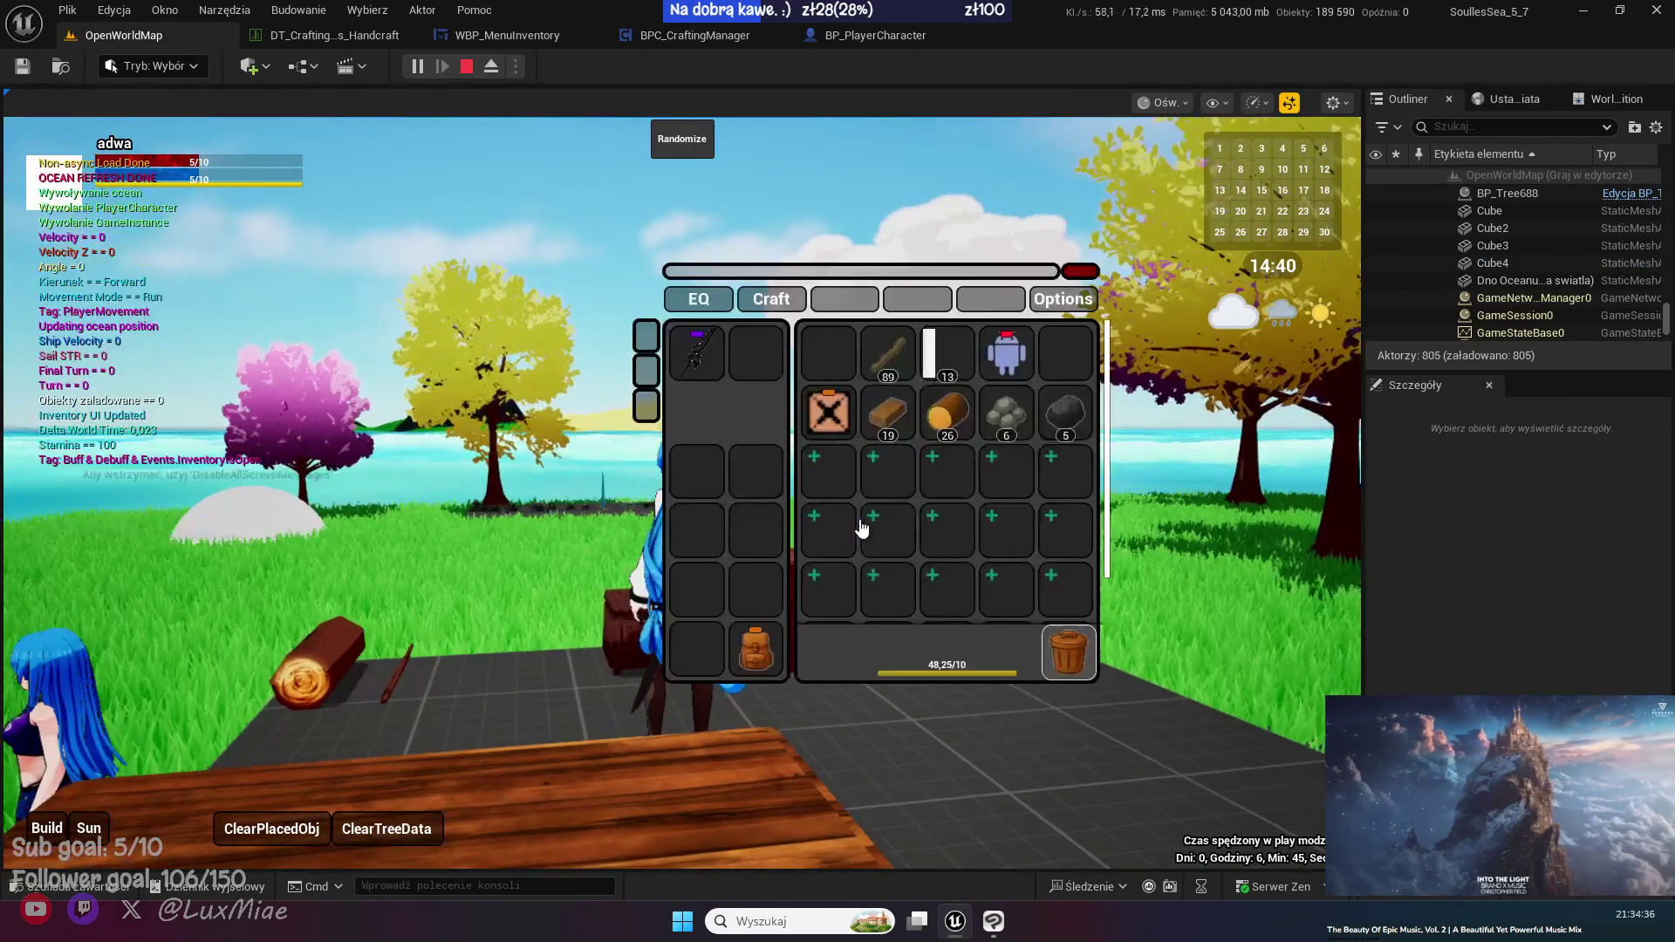
key("i")
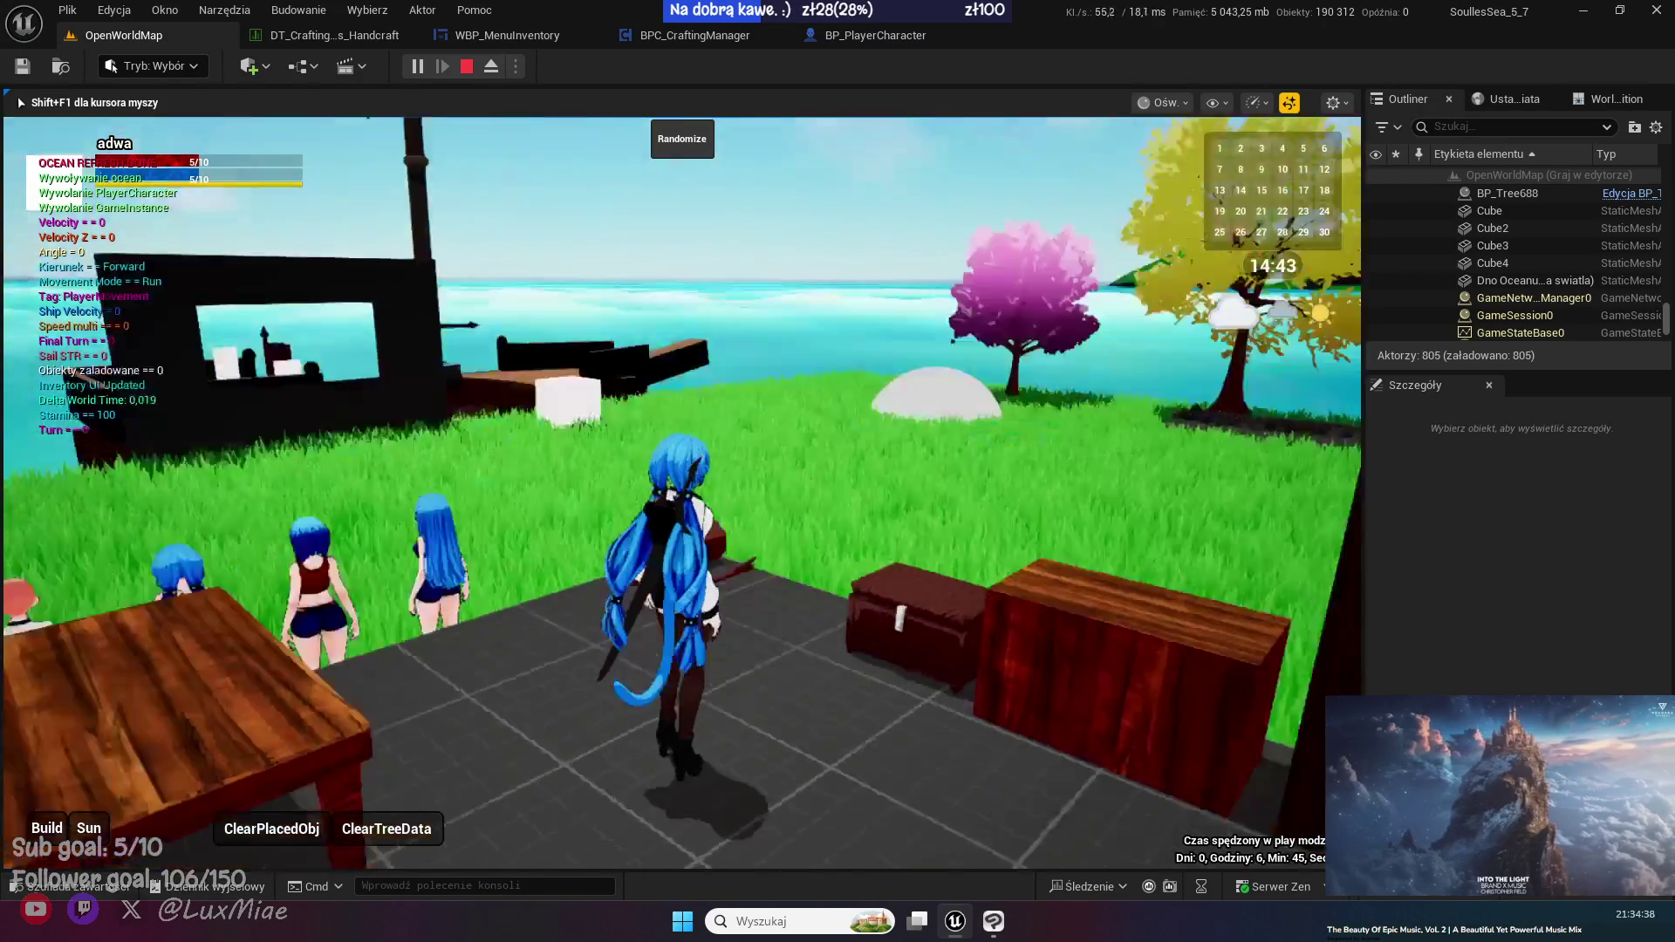
key("i")
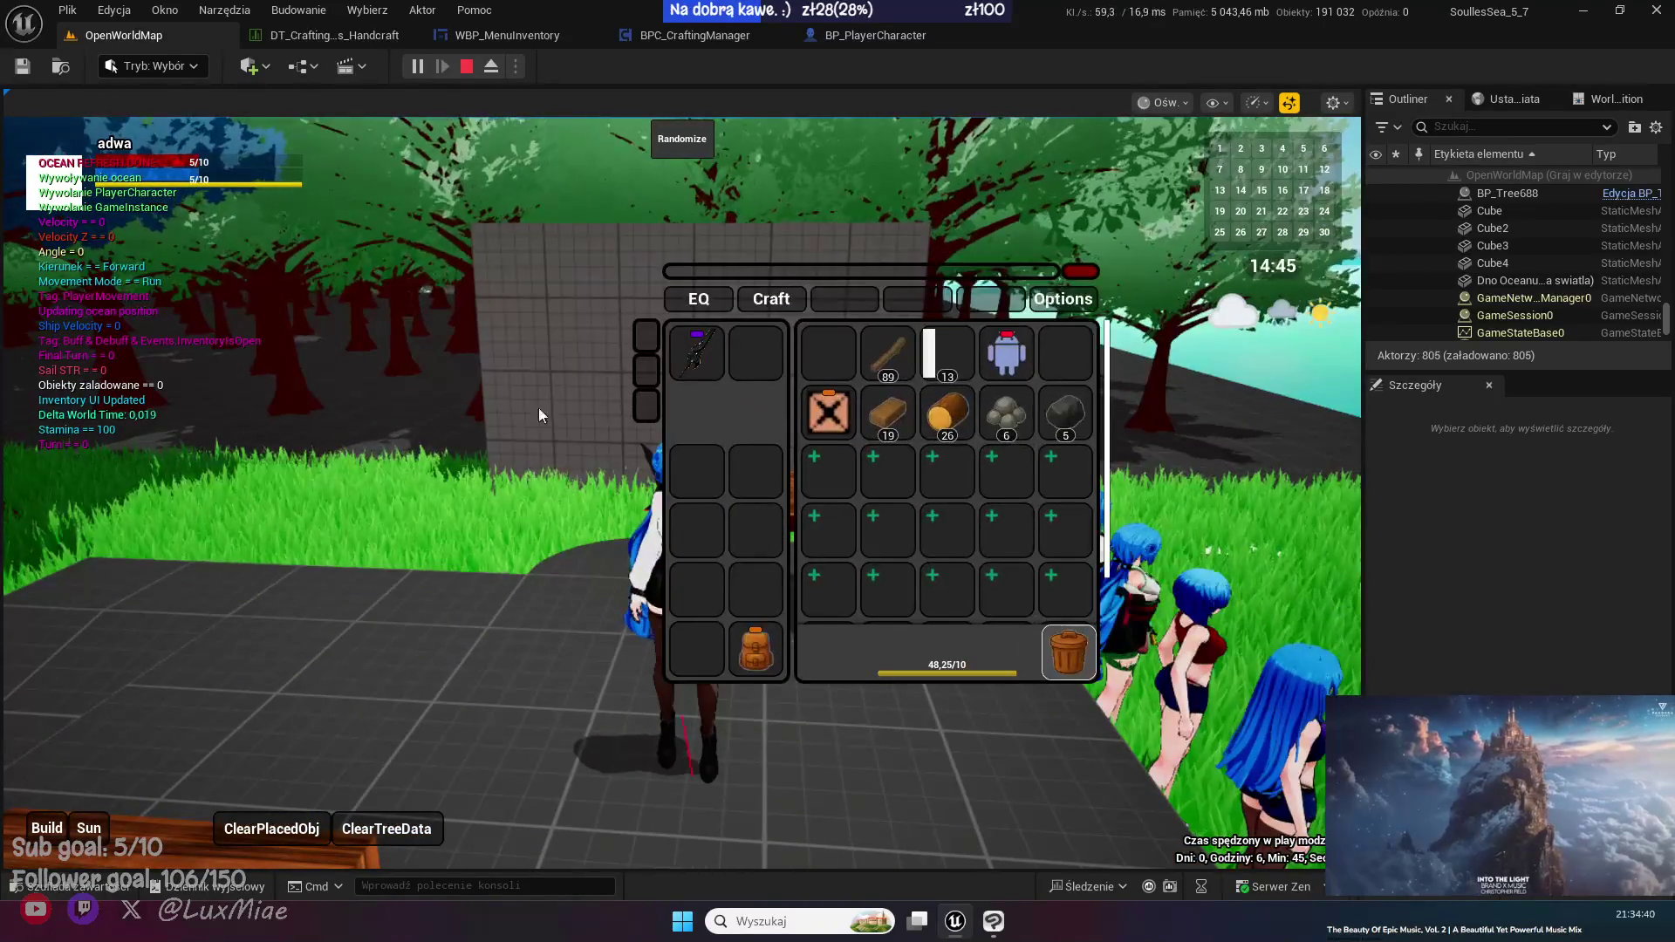
key("s")
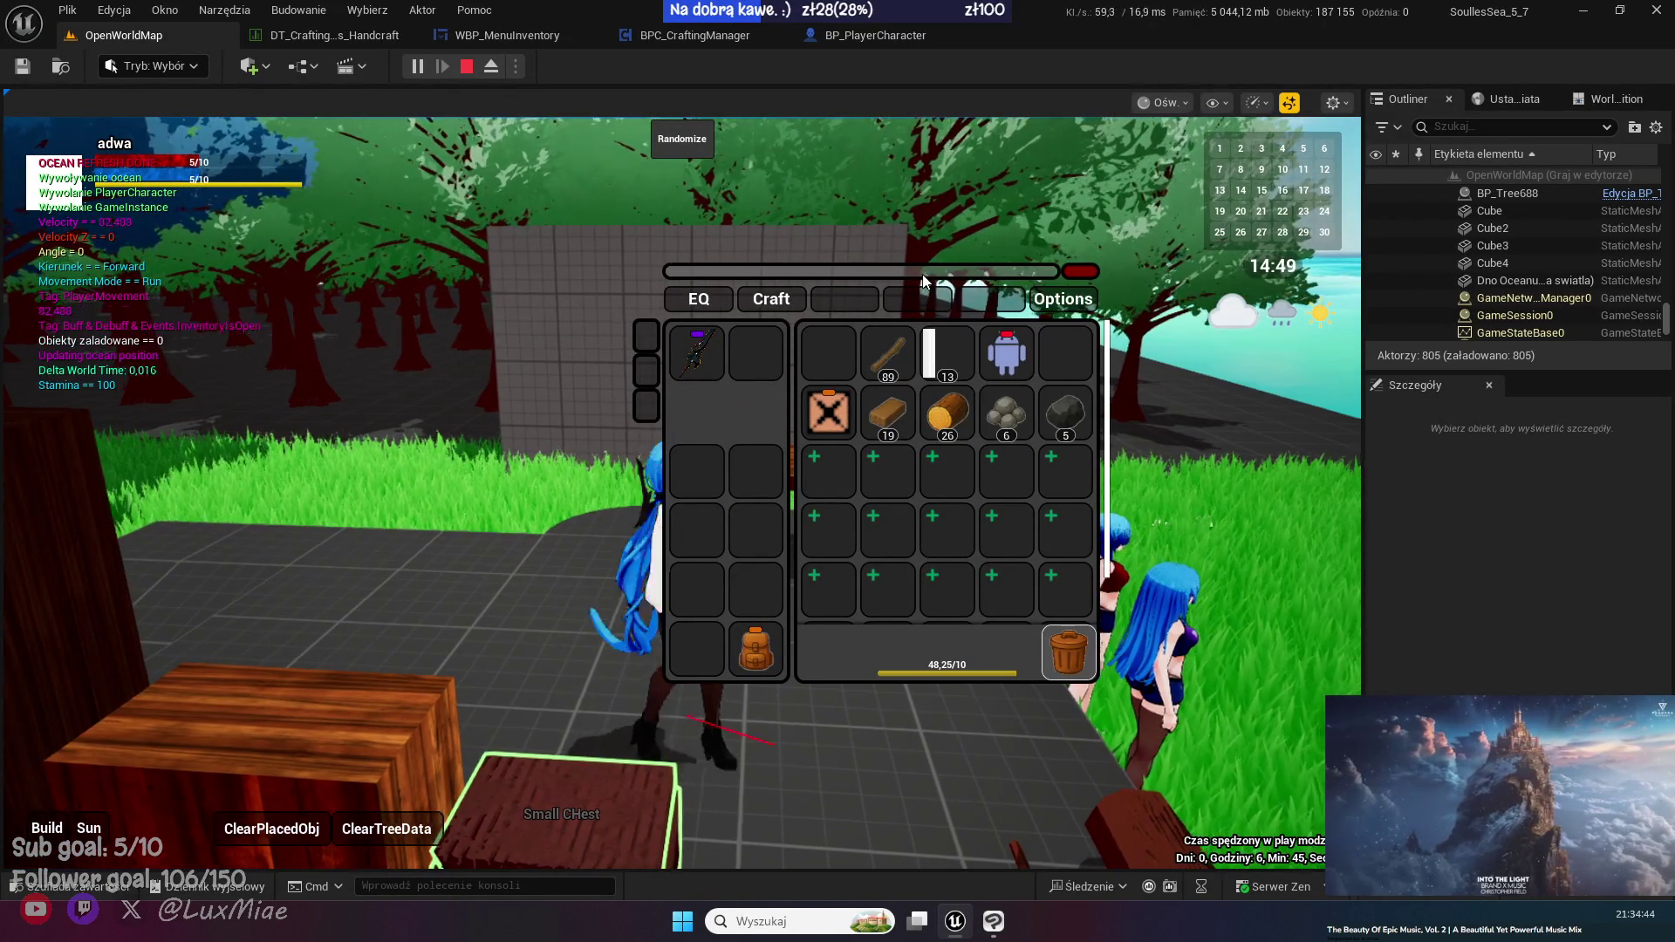
key("e")
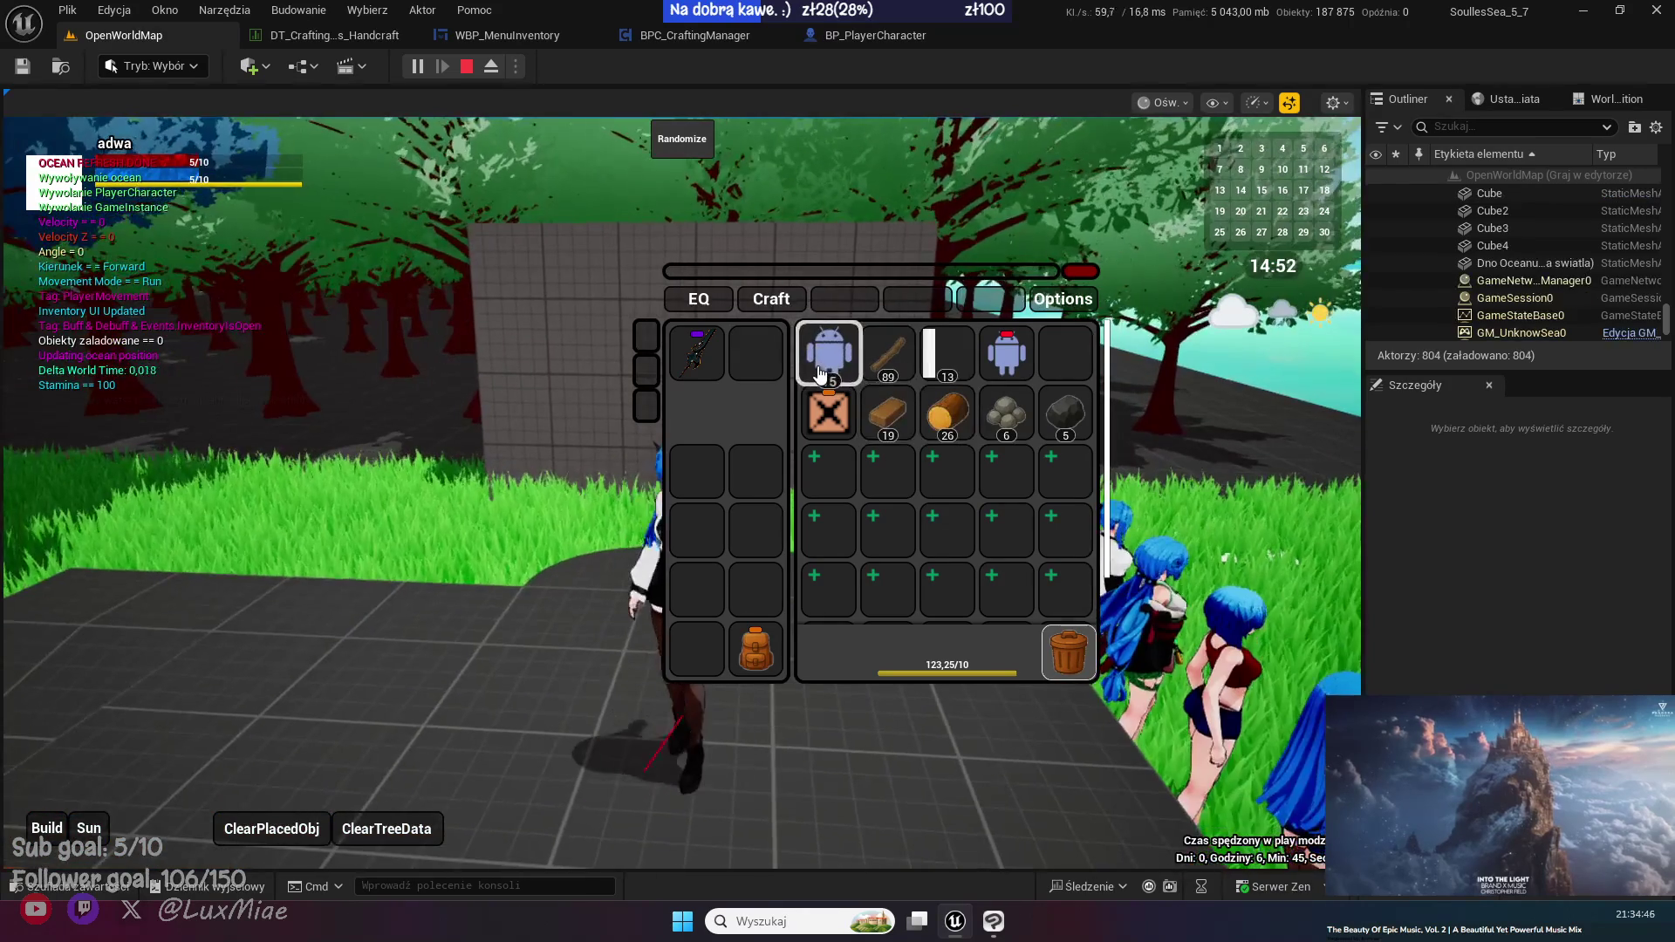
key("b")
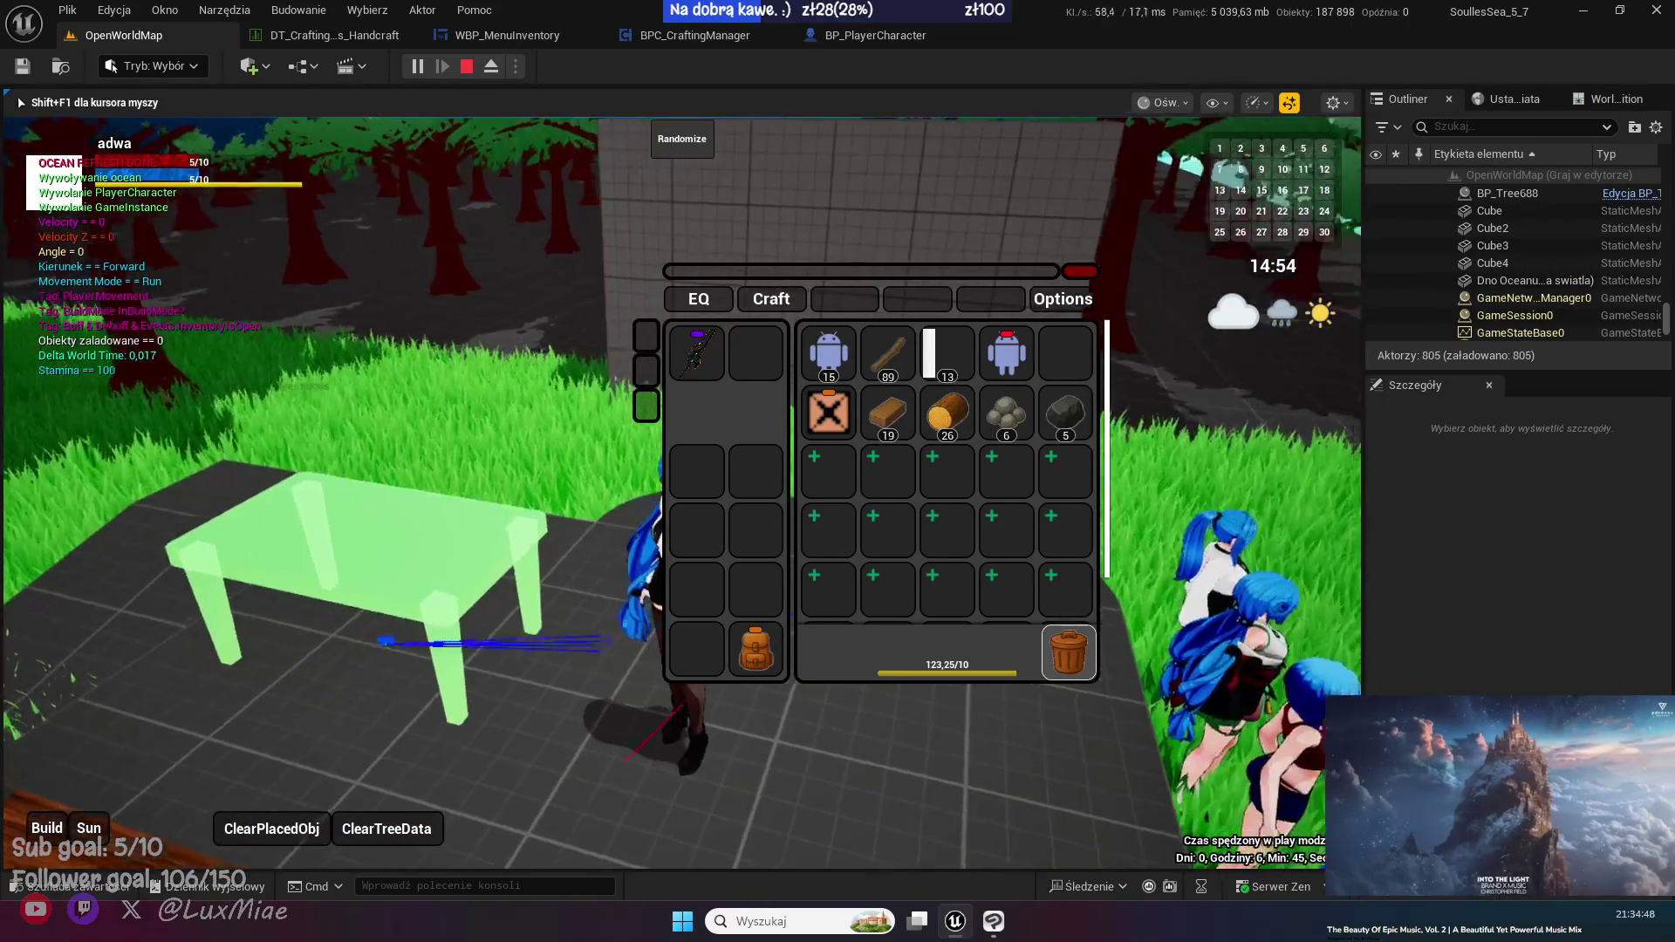
key("shift+F1")
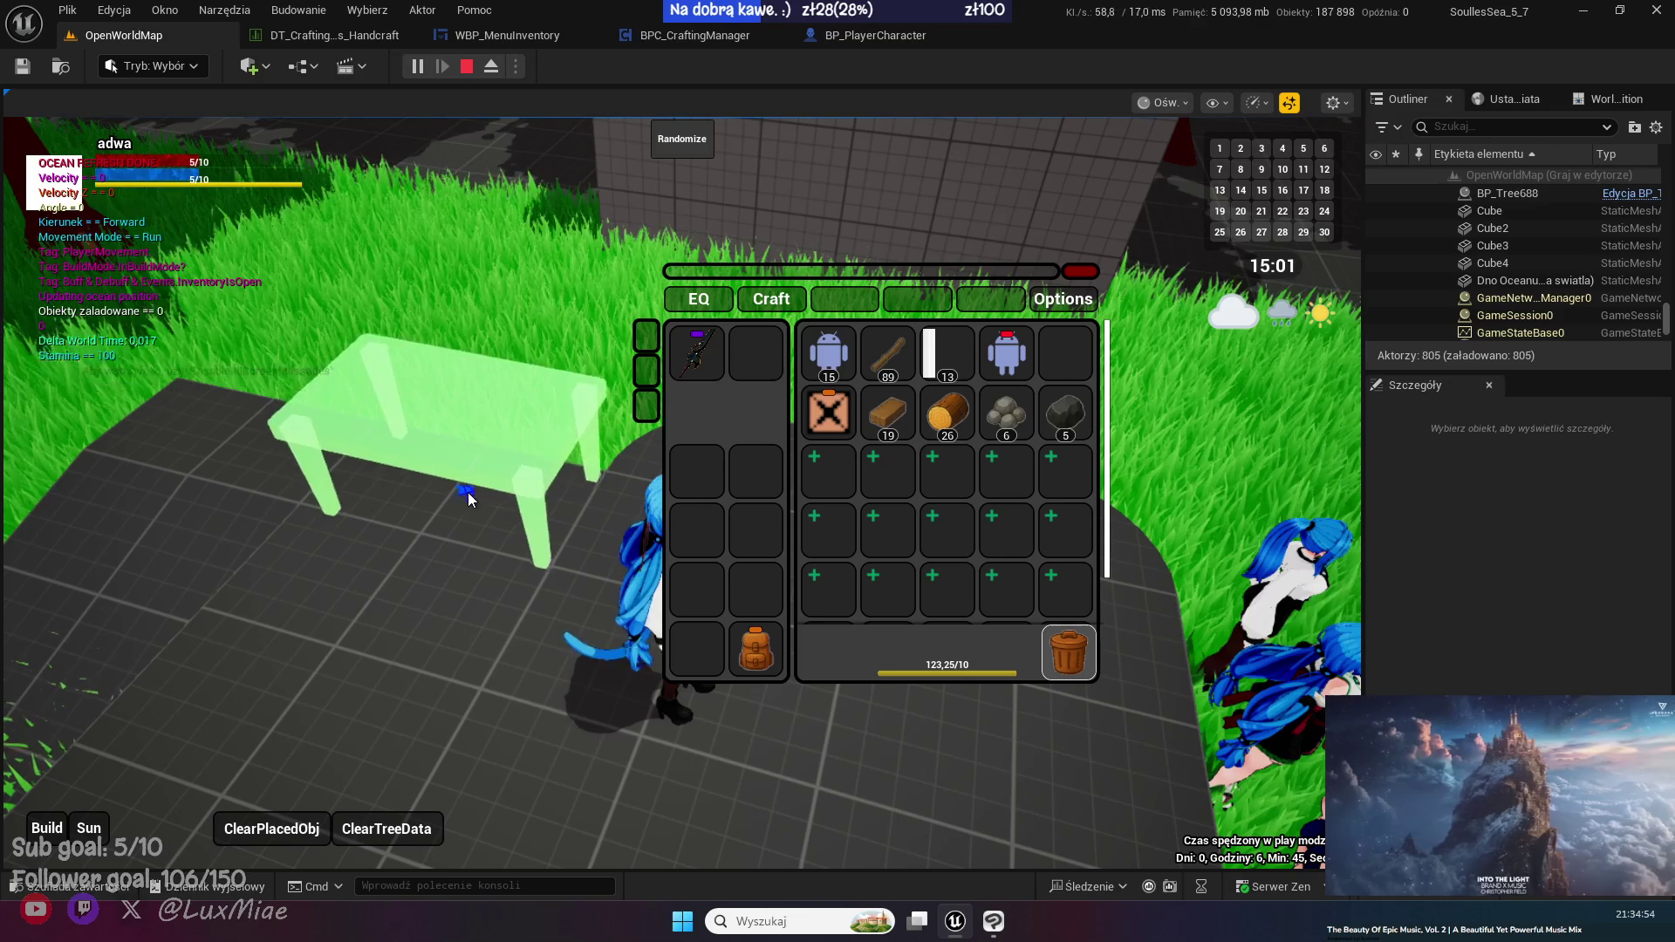
left_click(465, 489)
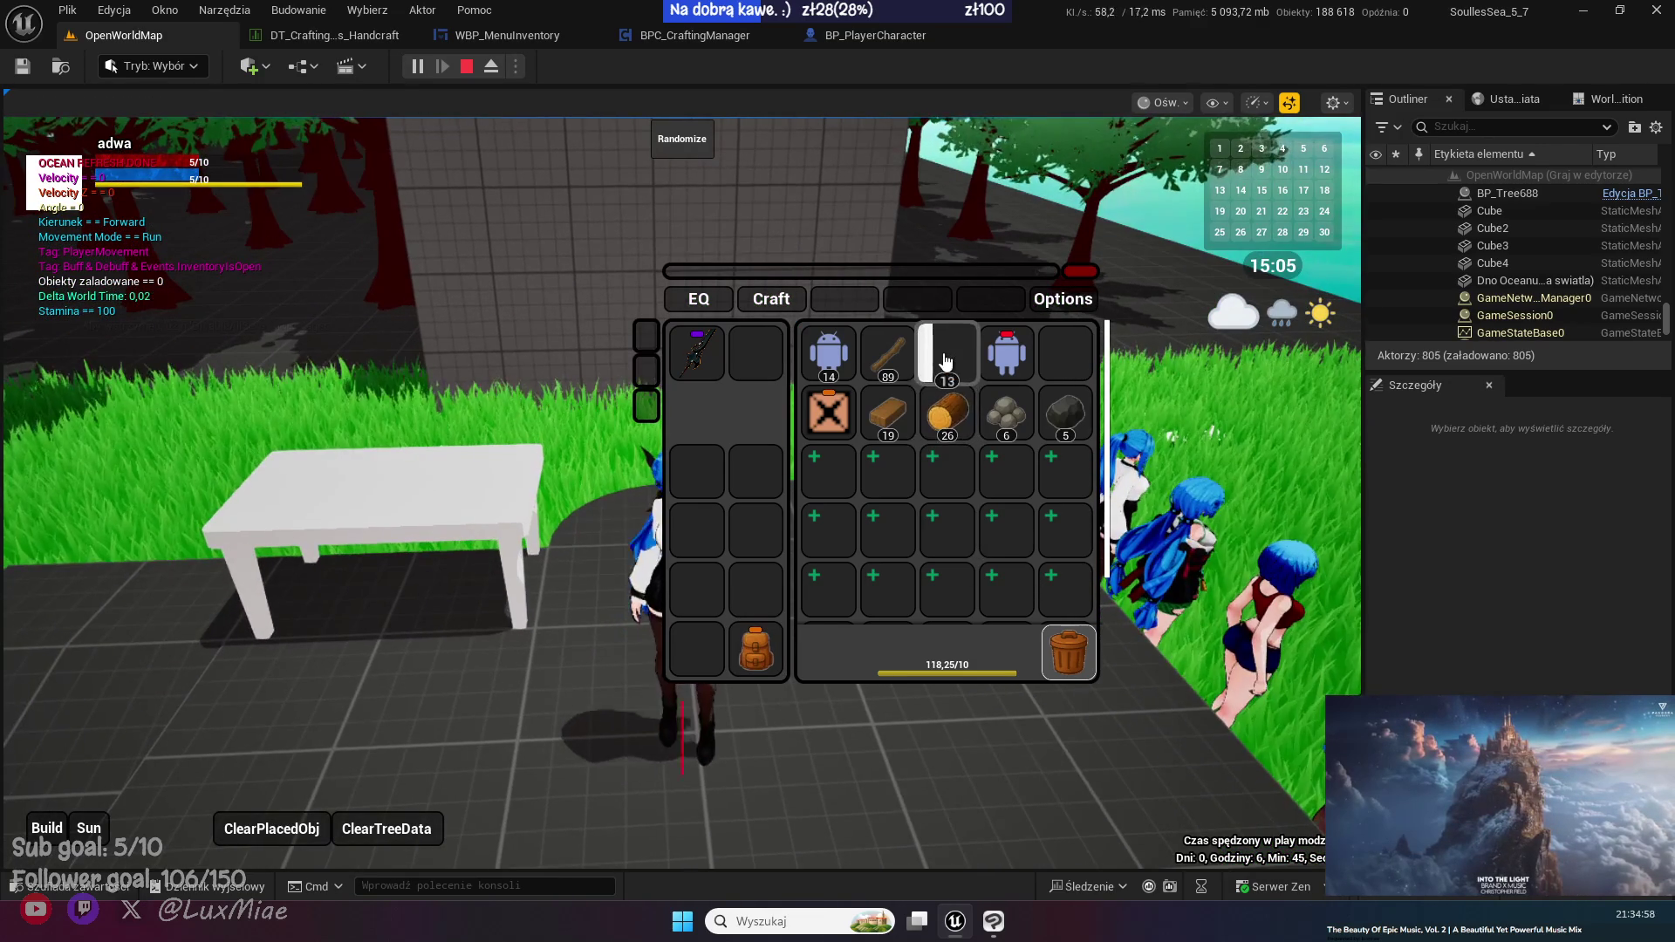
- Place the small chest on the white table, walk back, and open its empty storage with the inventory
left_click(947, 362)
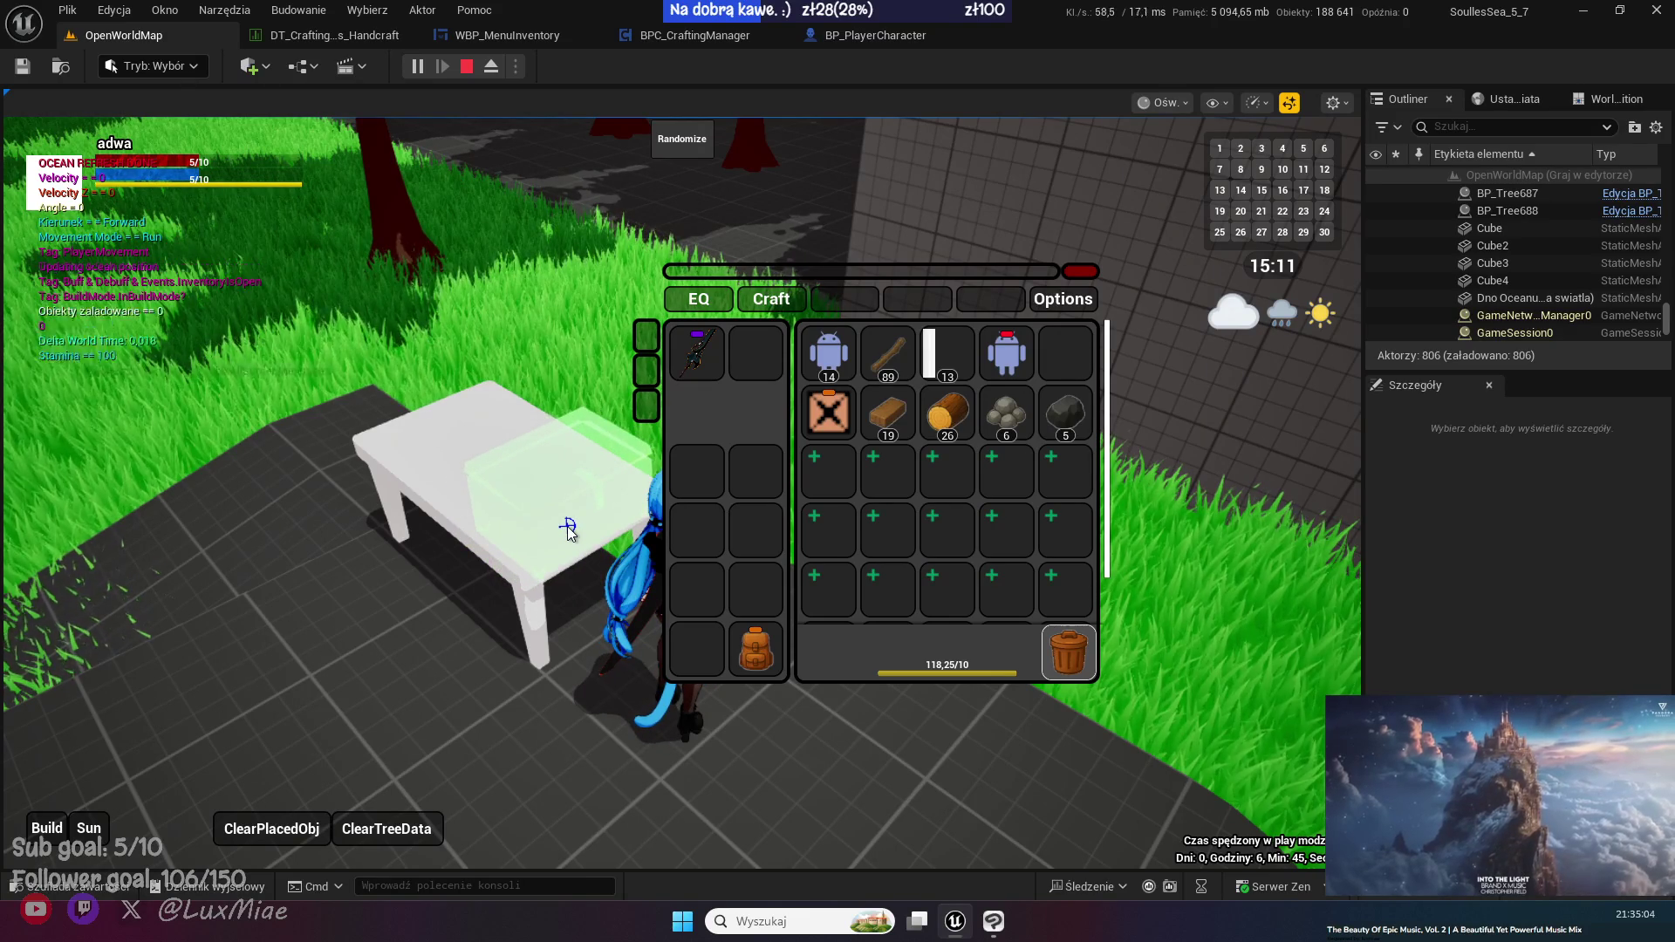
left_click(567, 526)
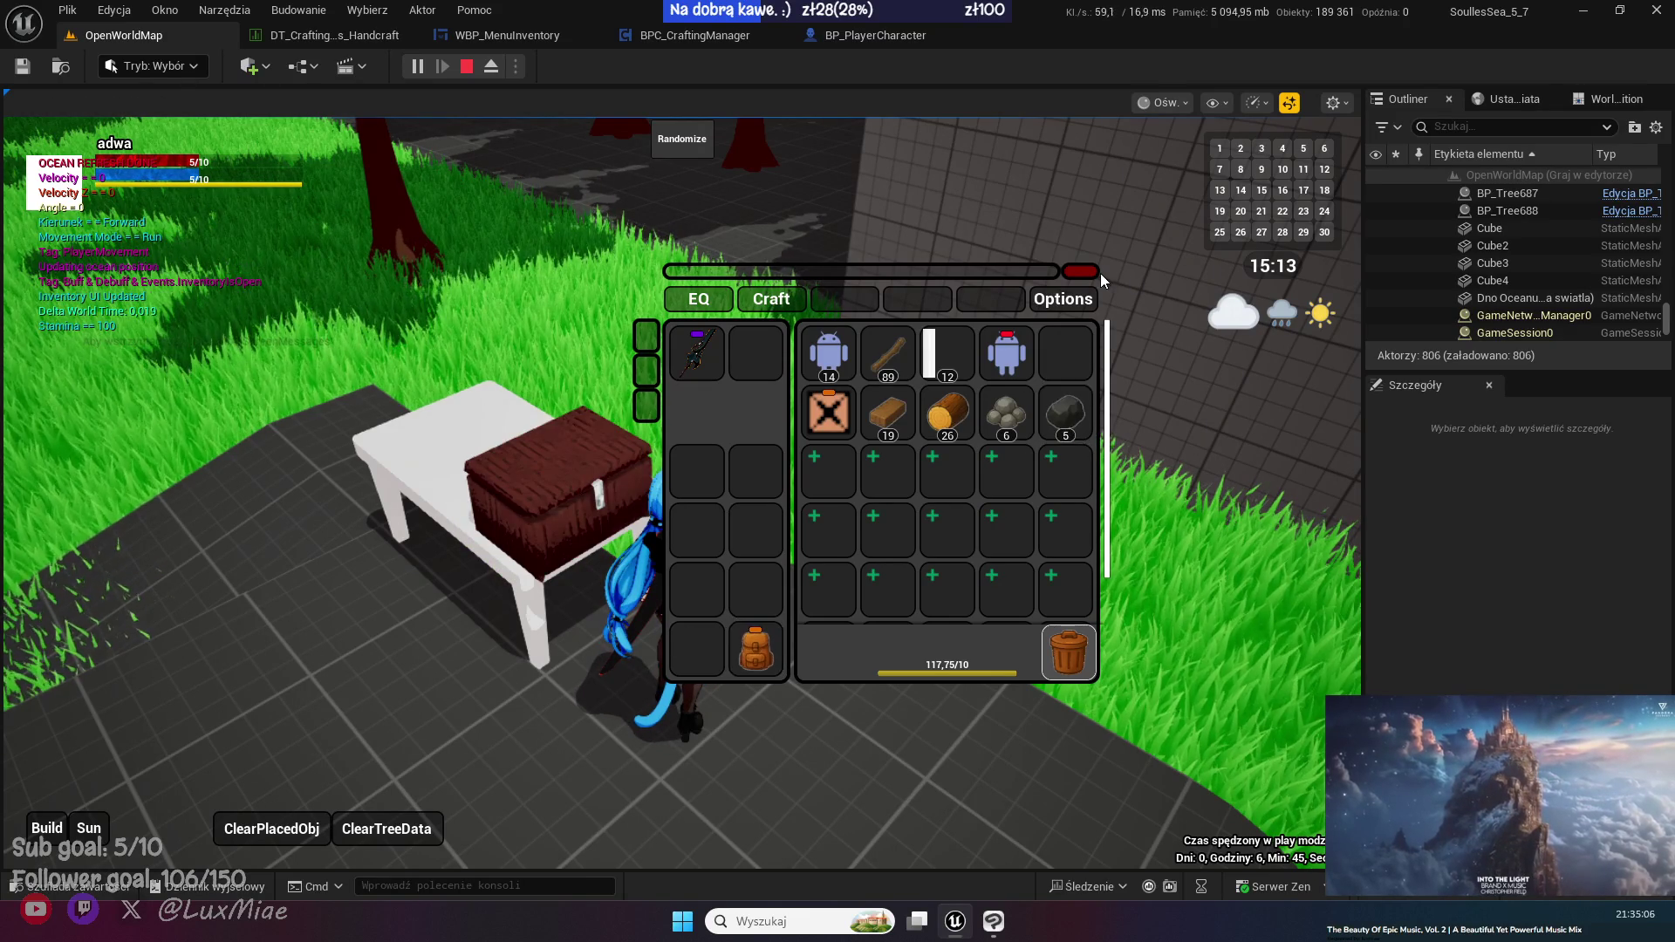
key("Tab")
key("a")
key("w")
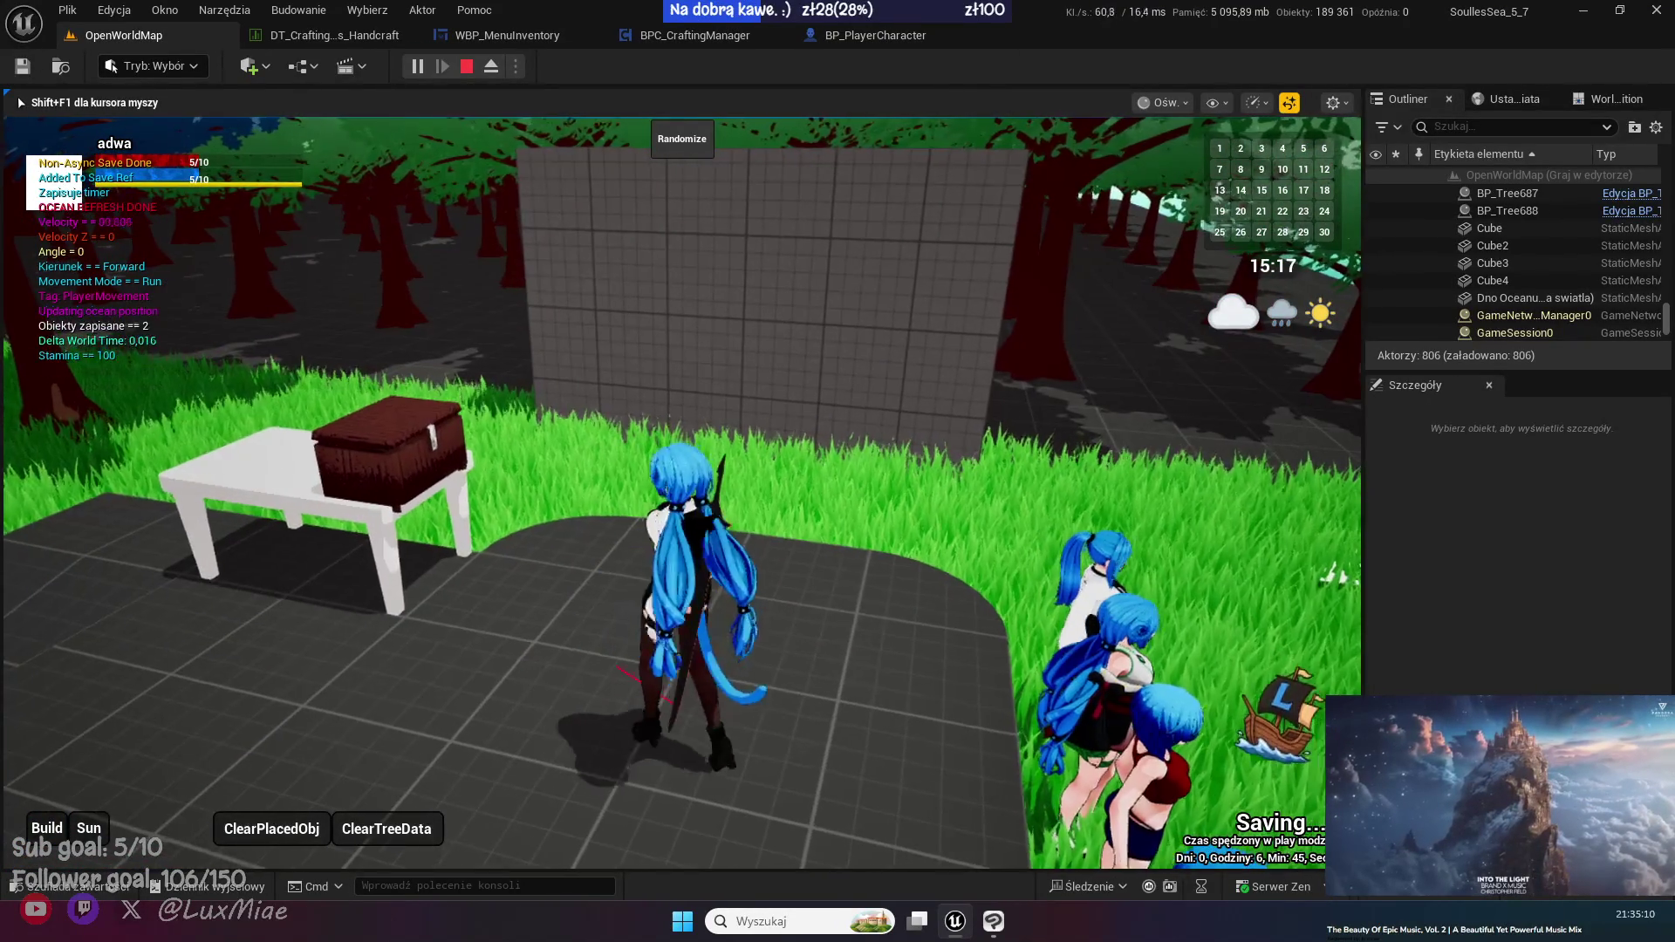
key("a")
key("e")
key("Tab")
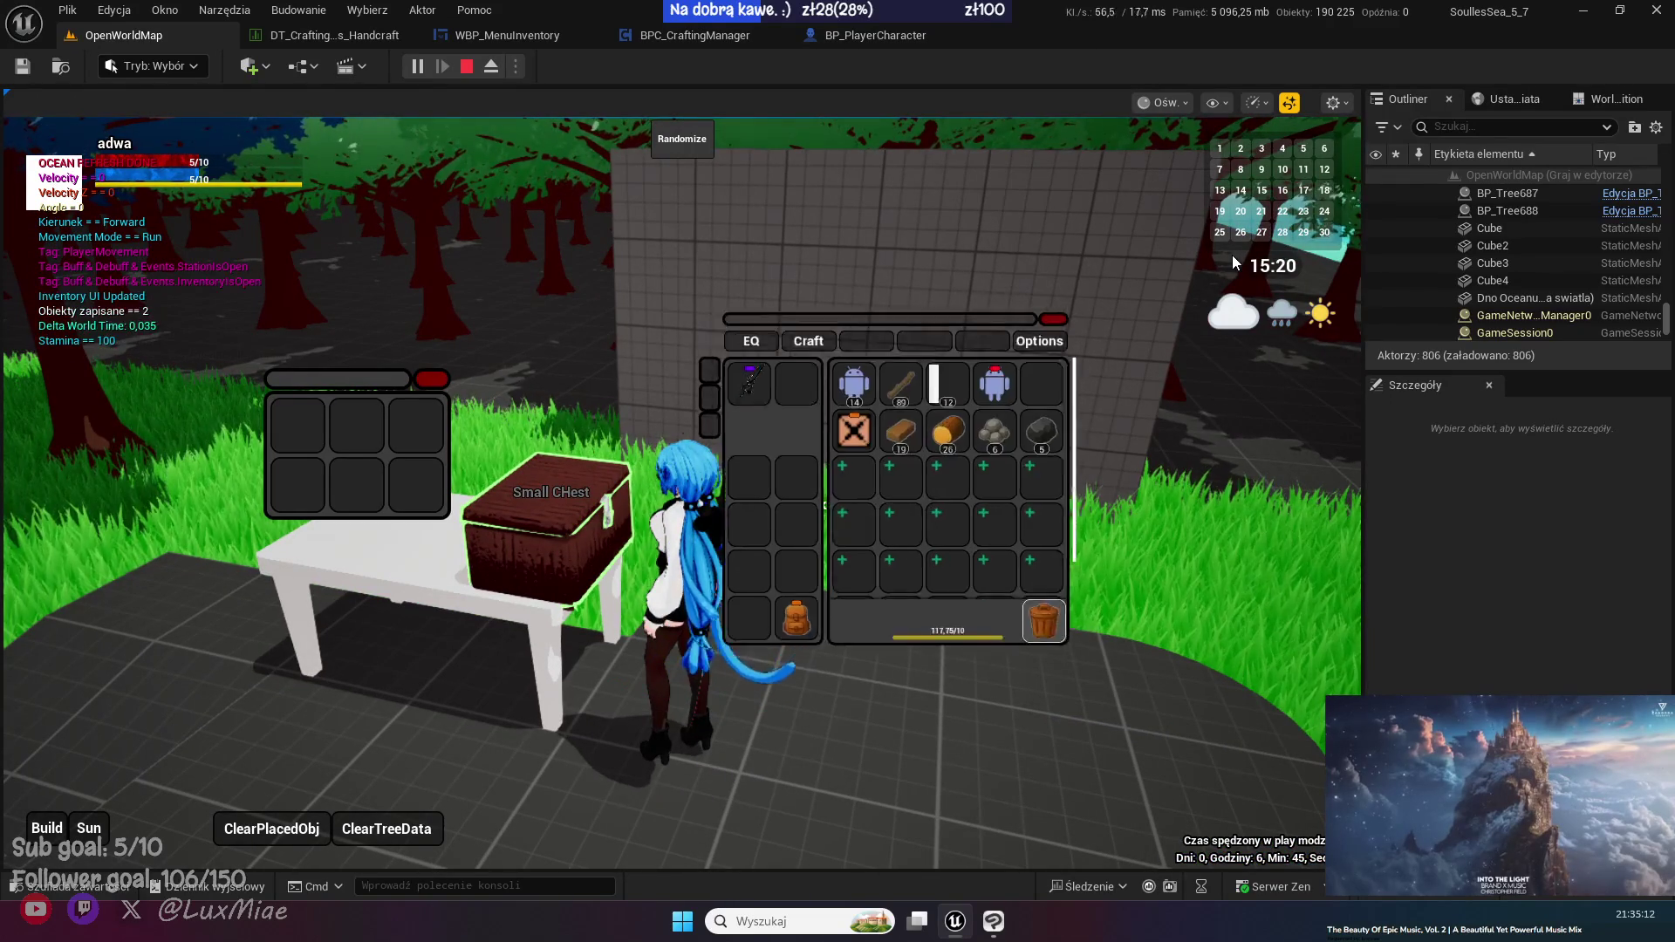
- Move the item stacks into the chest and drag the 5-item stack back to the inventory
left_click(933, 425)
left_click(899, 439)
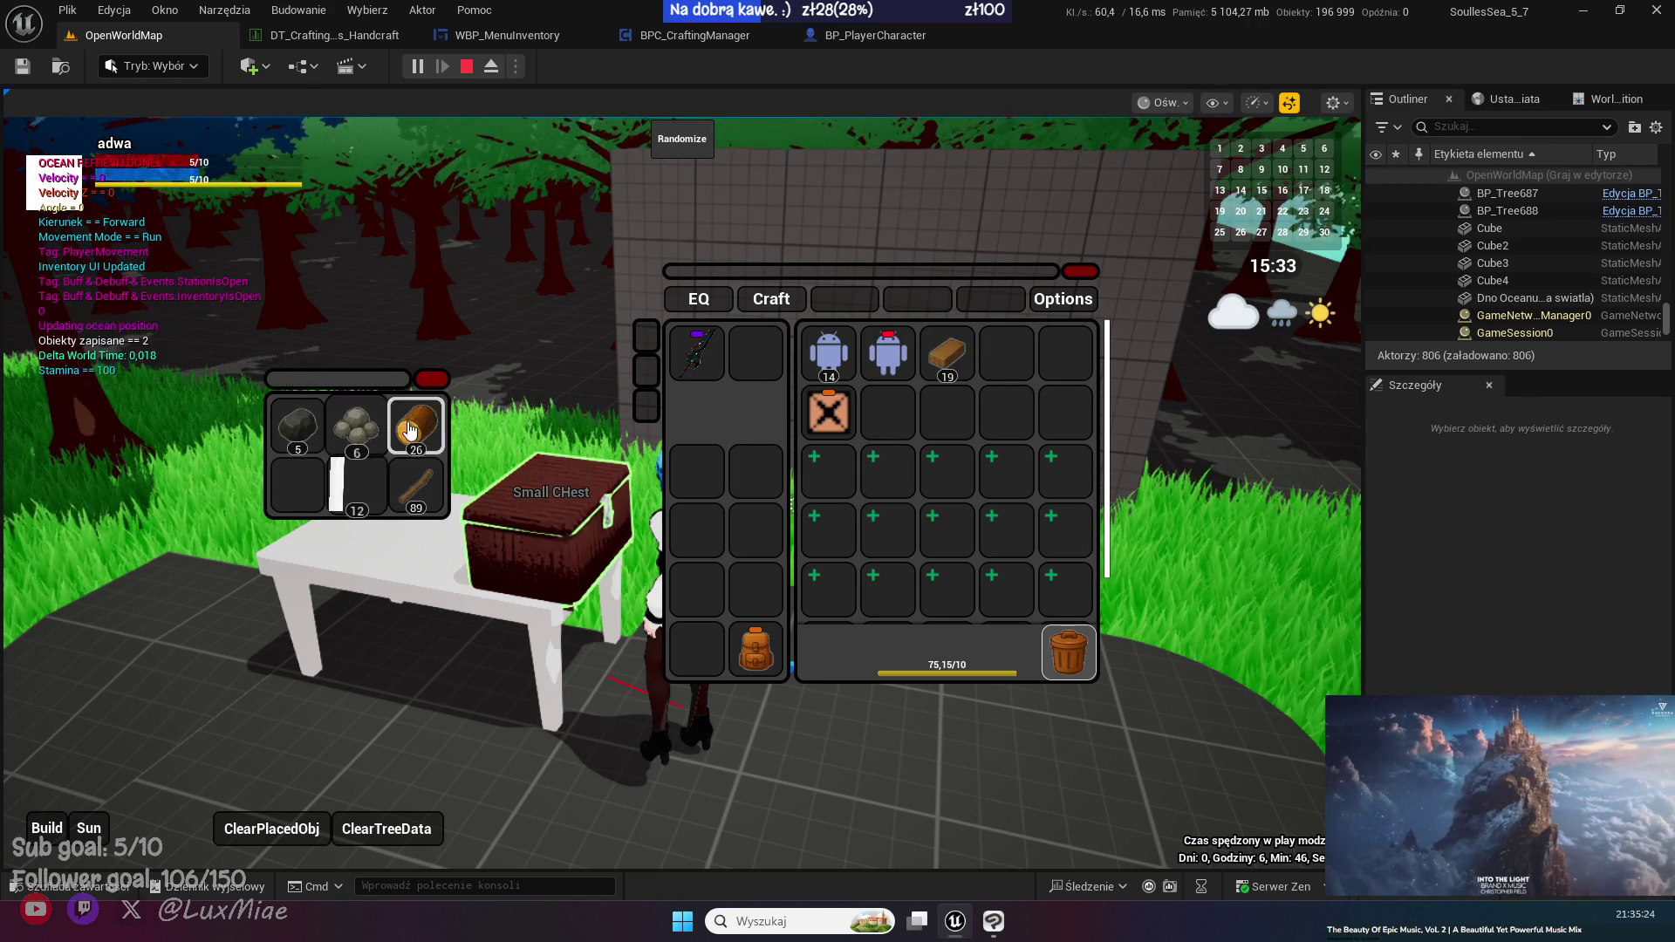
left_click_drag(297, 425, 773, 384)
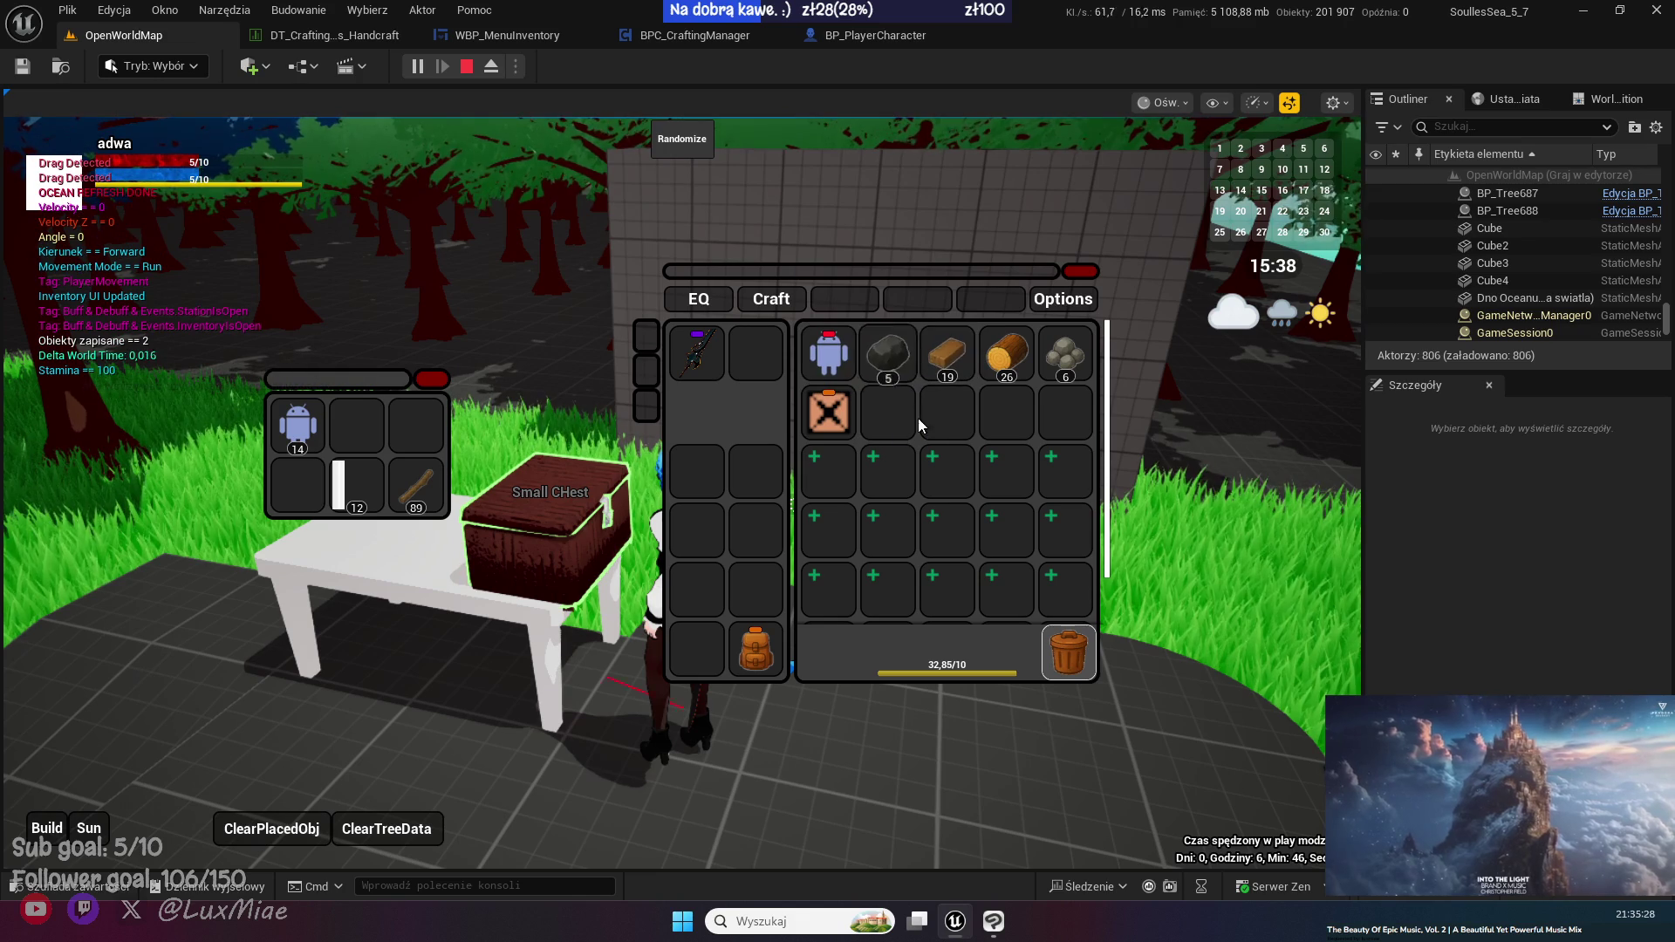
- Close the inventory and run off the platform, then back toward a loose log
key("s")
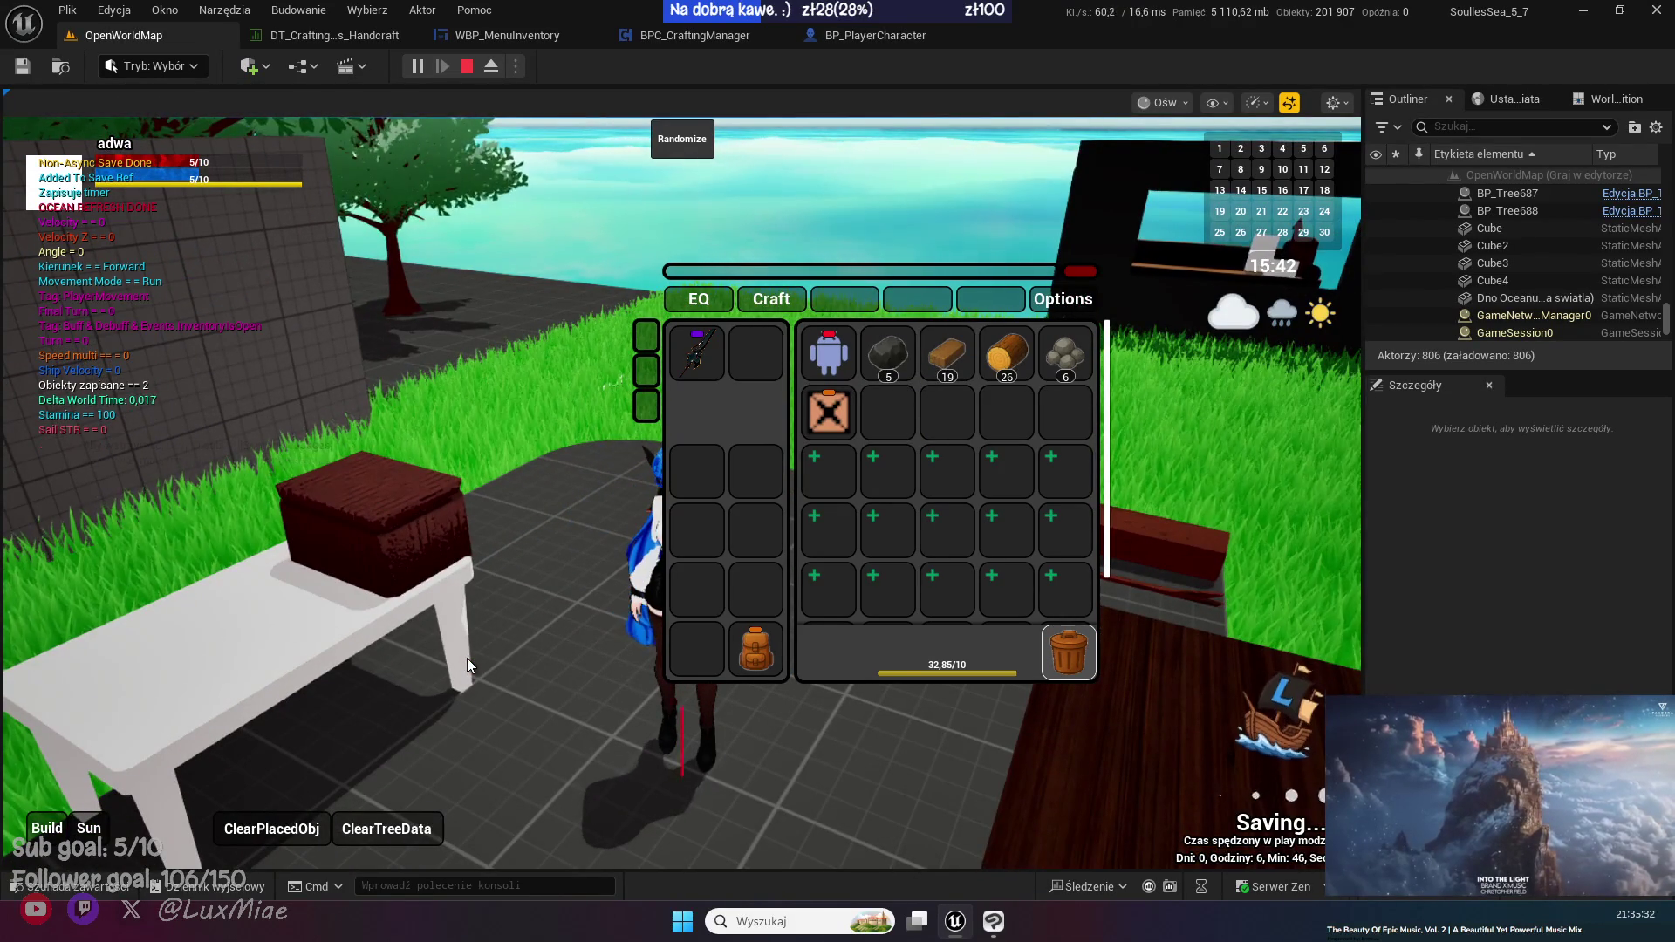
key("i")
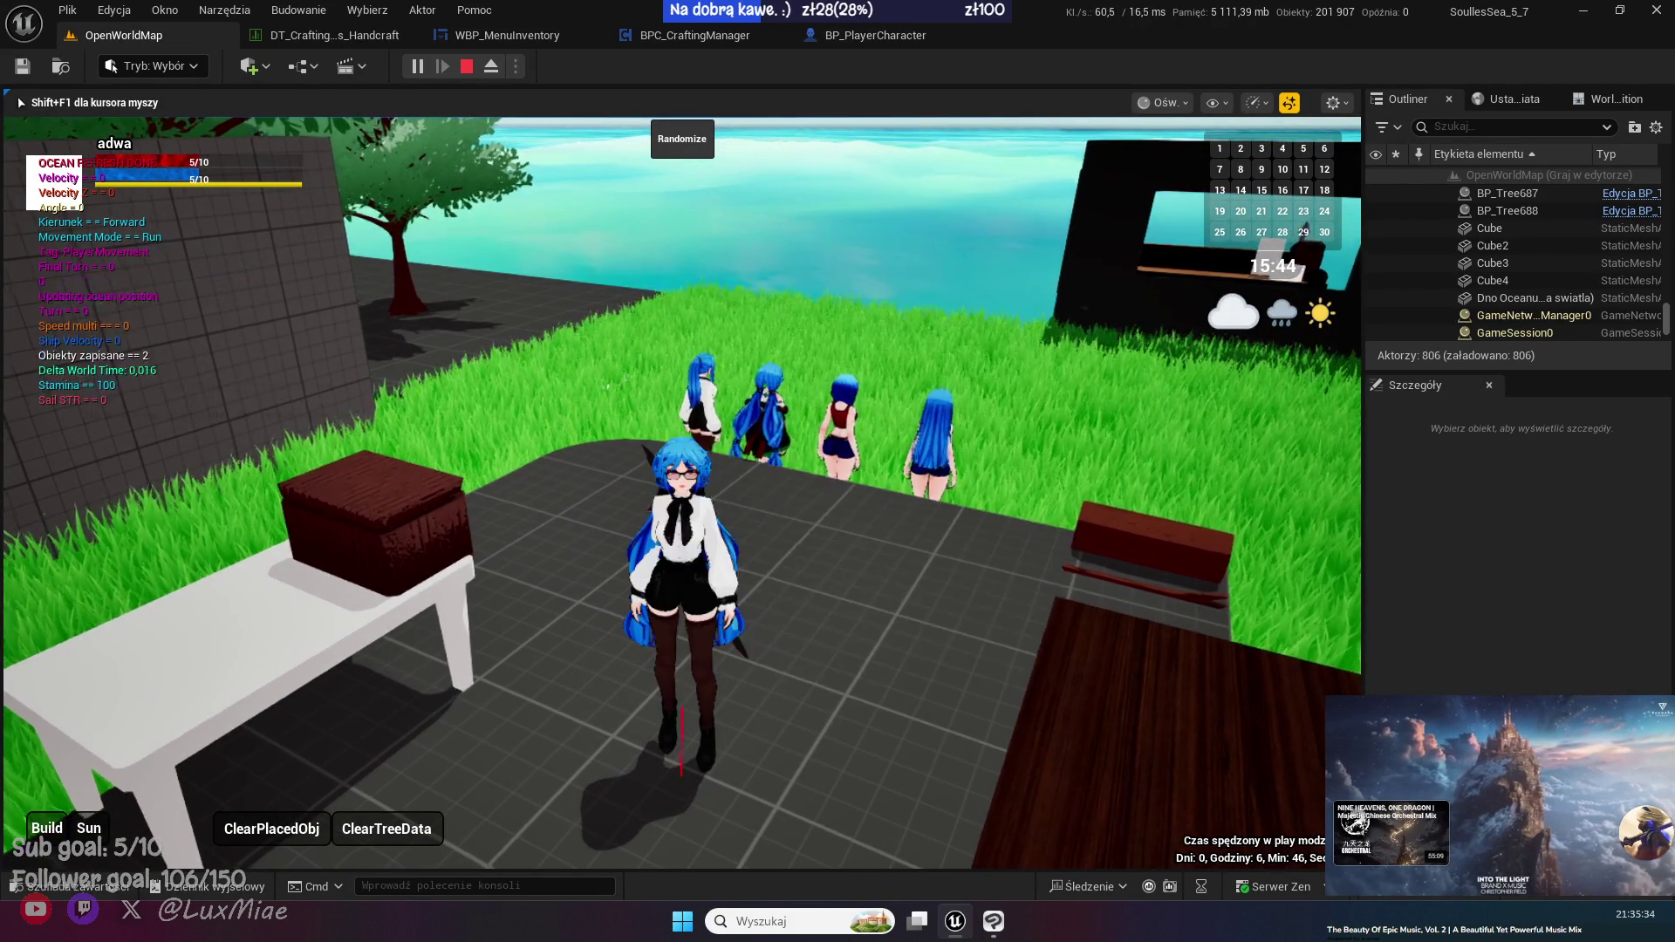
key("w")
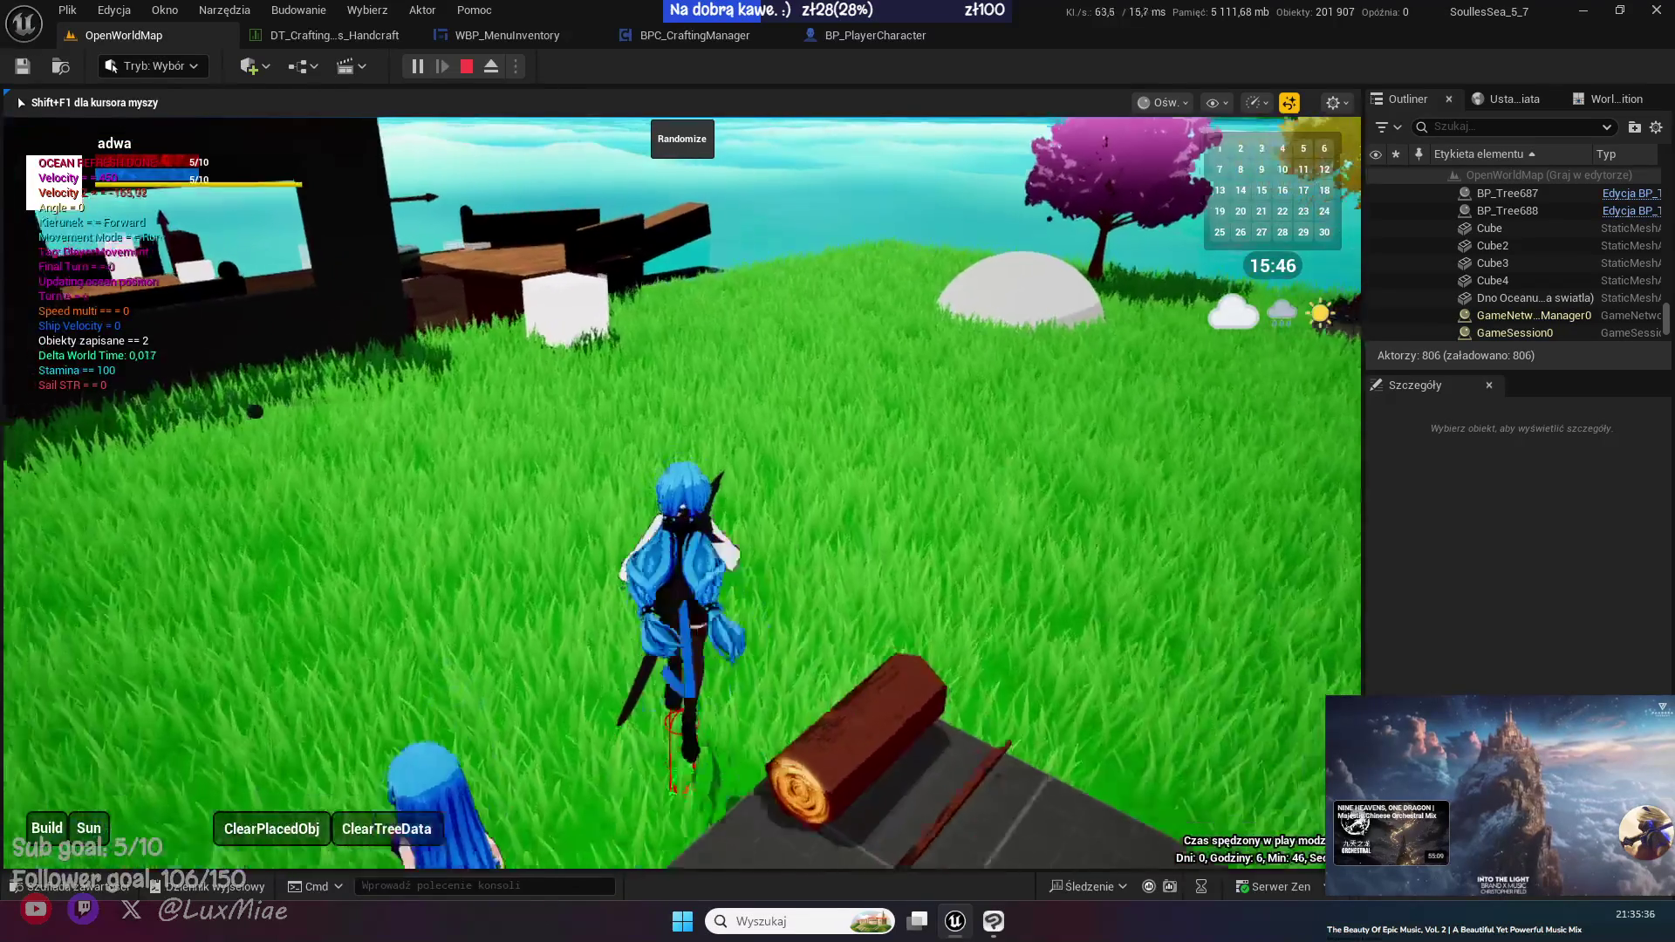
key("w")
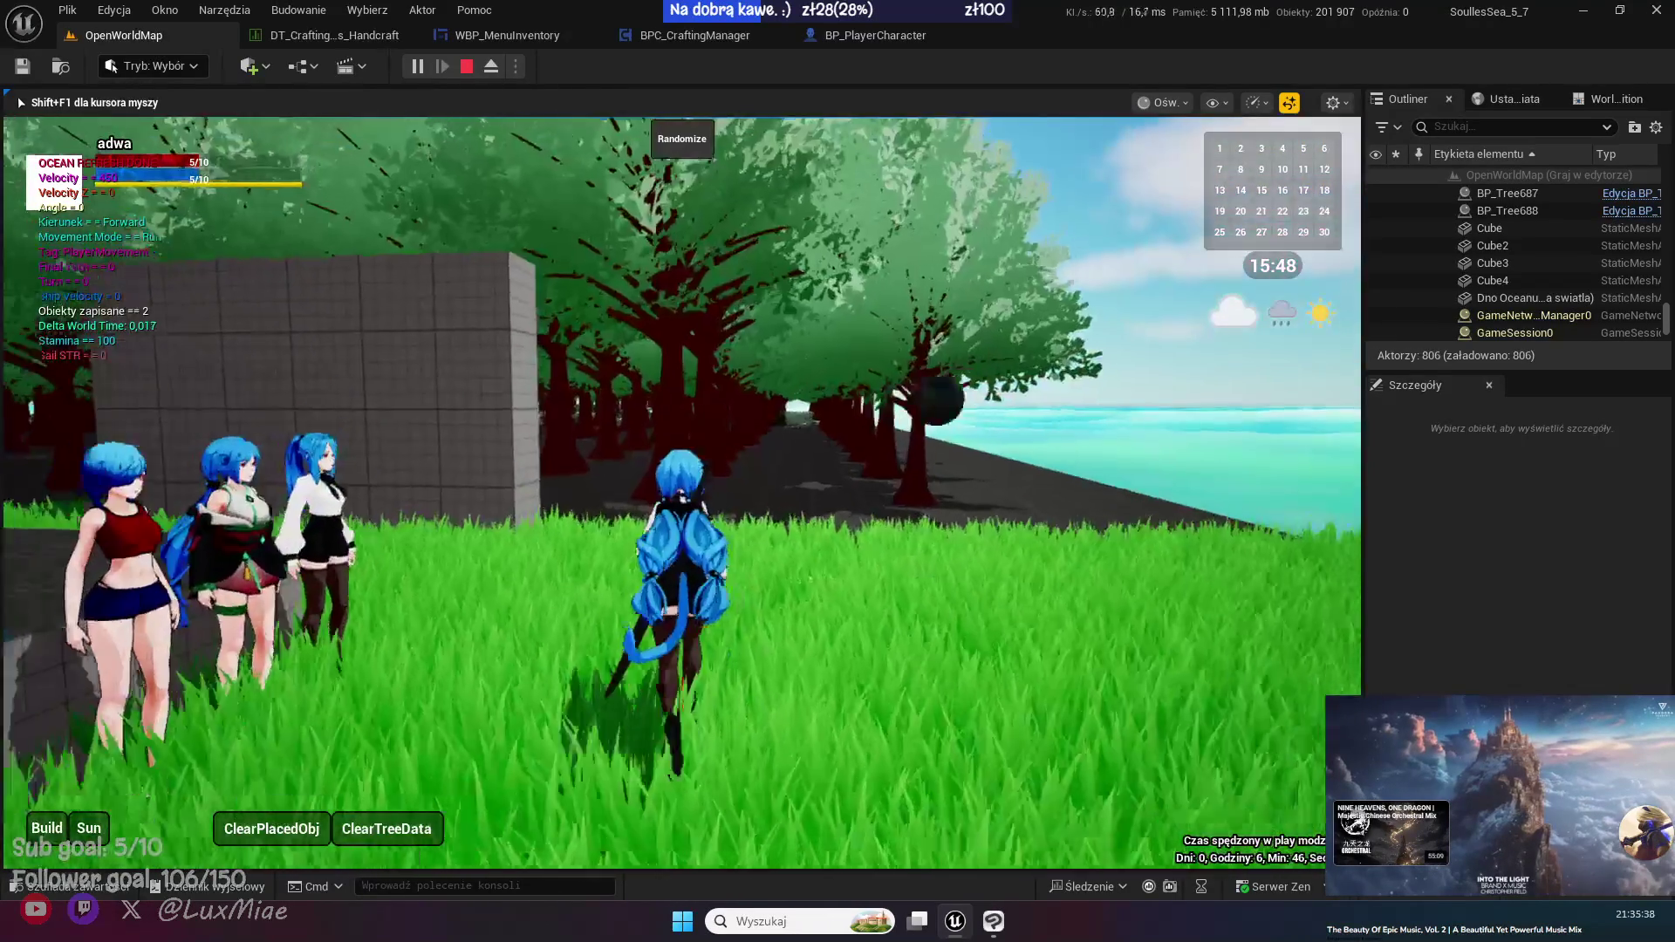
key("w")
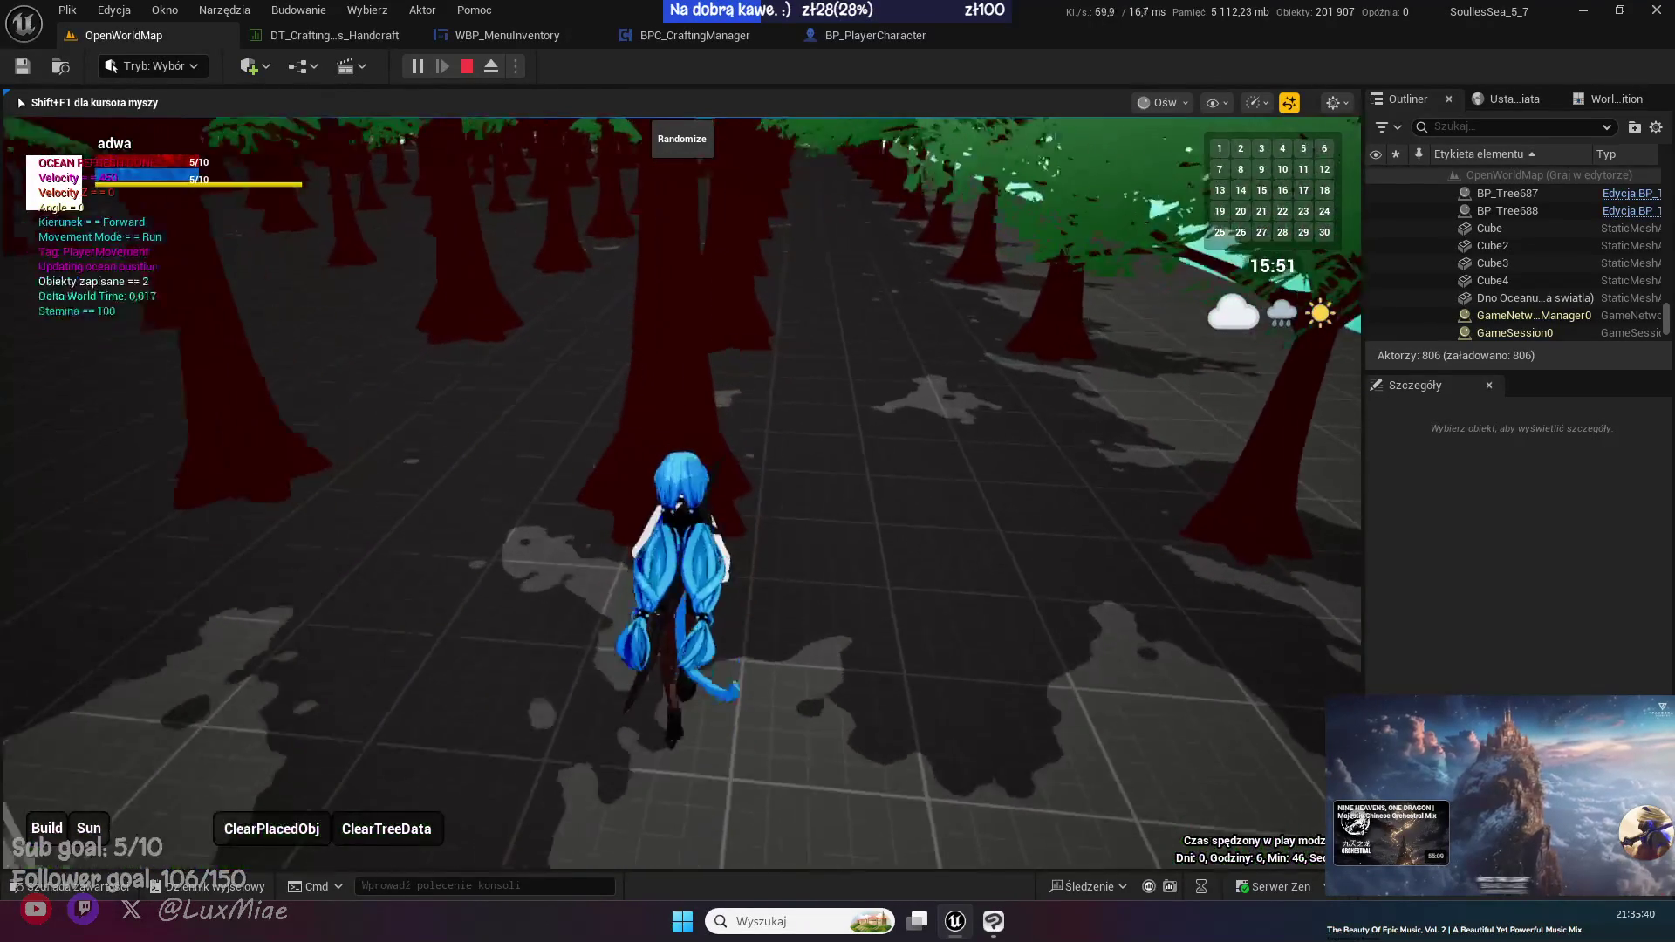
- Run through the red forest past the fallen oak logs, picking one up, and head back to the platform
key("a")
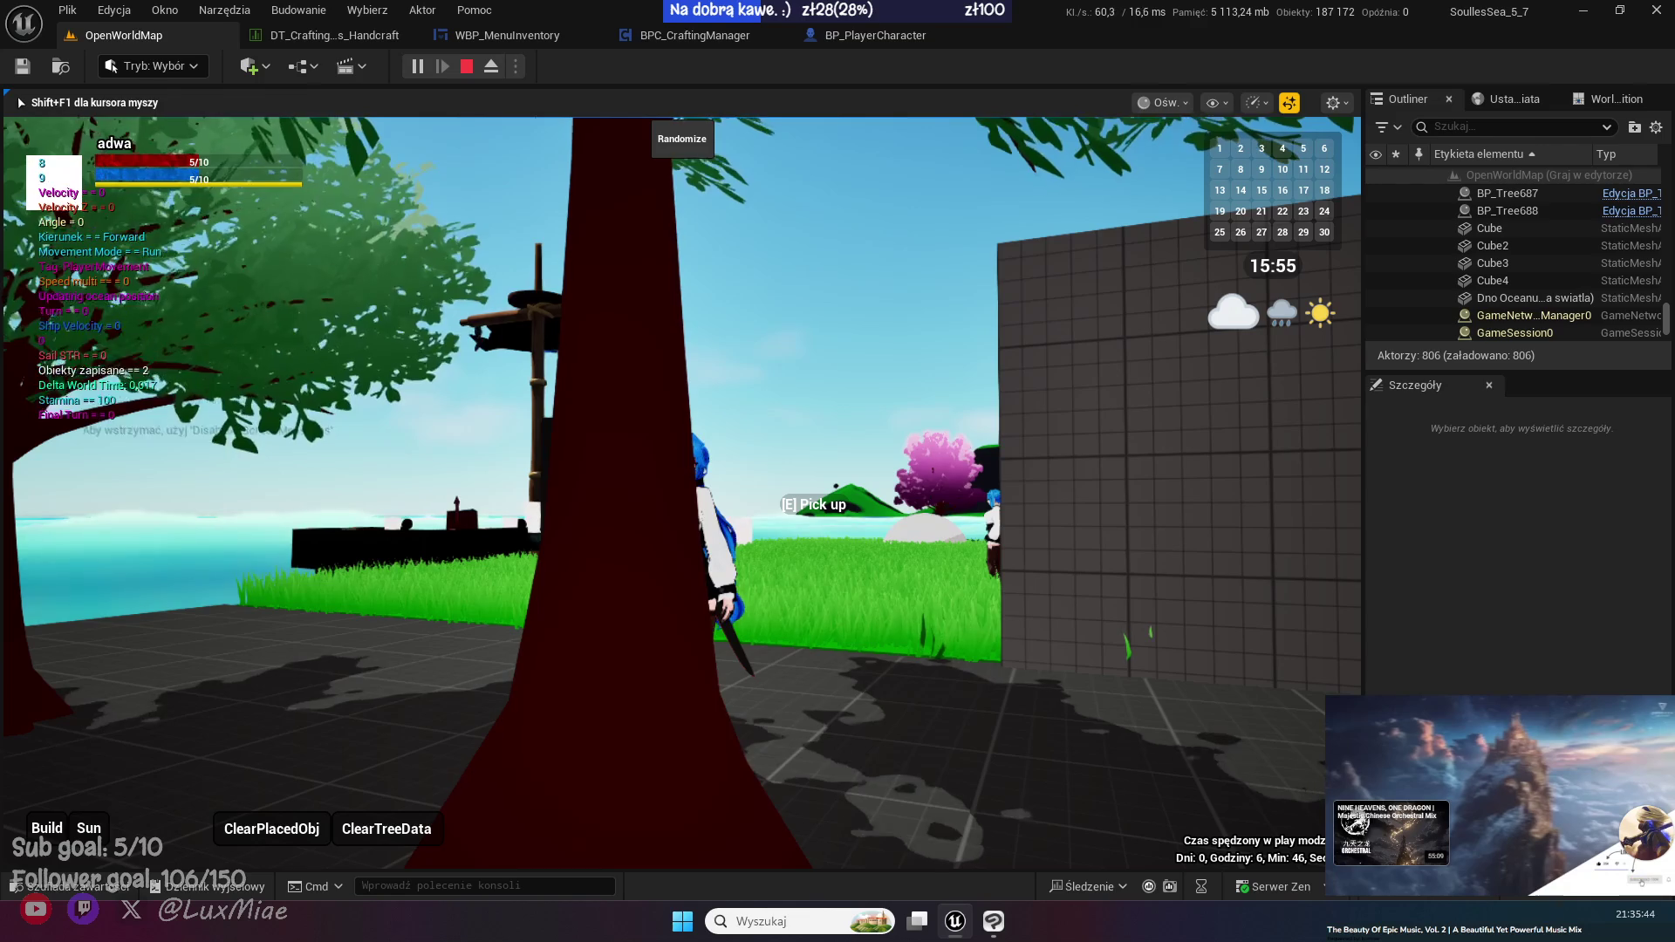
key("s")
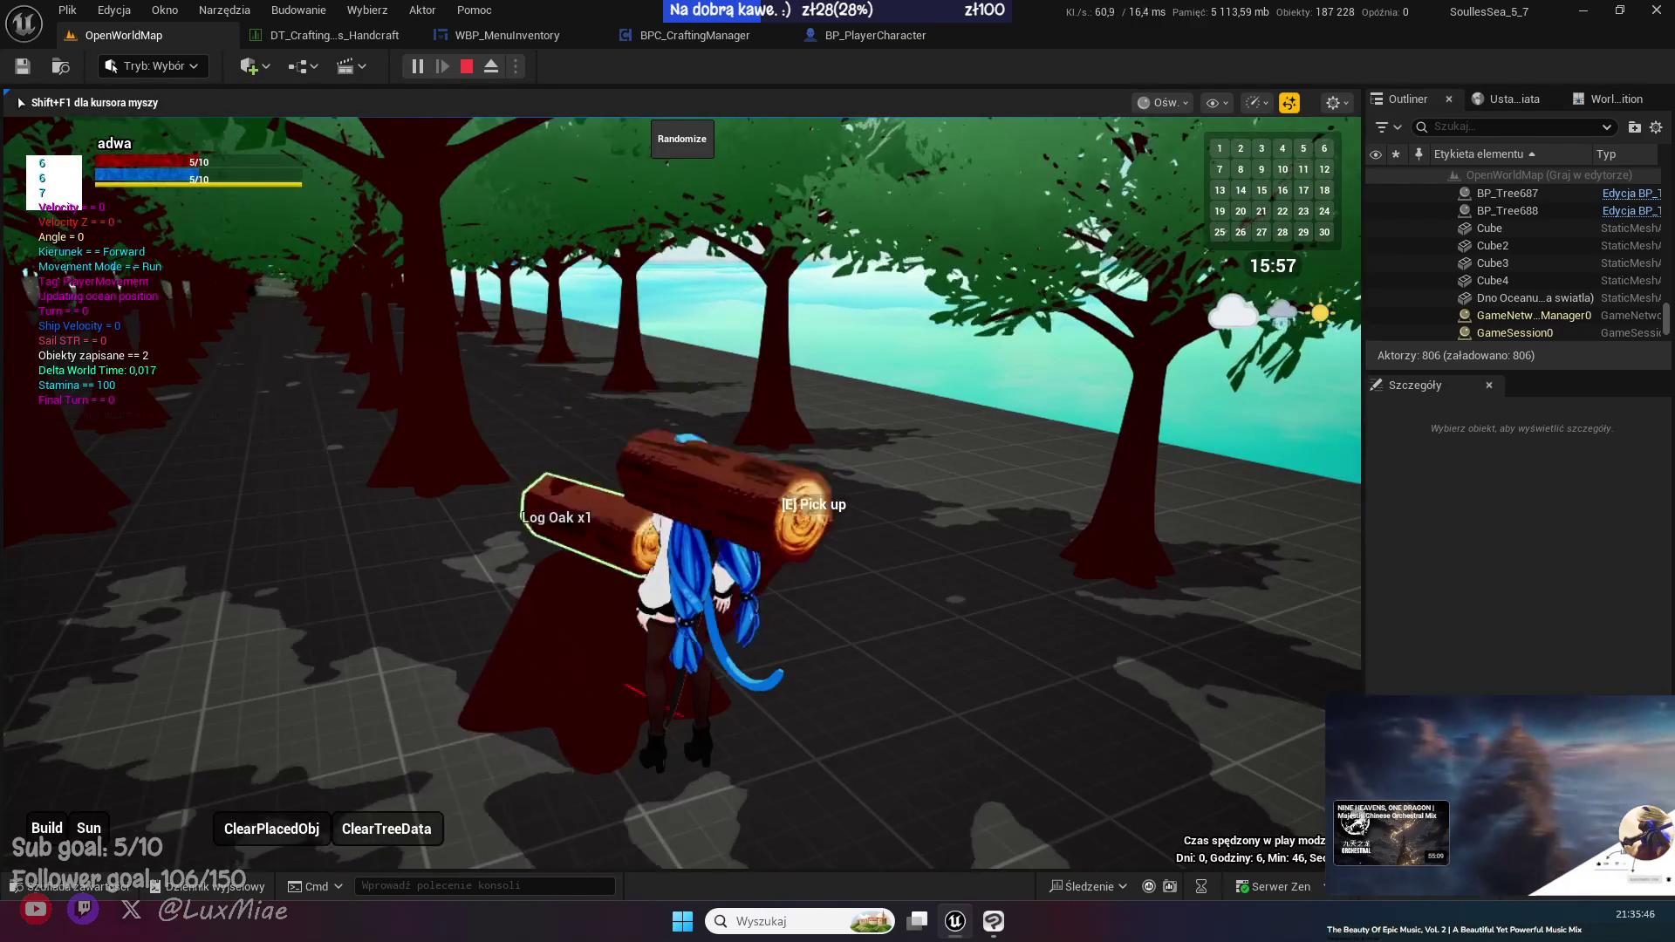
key("a")
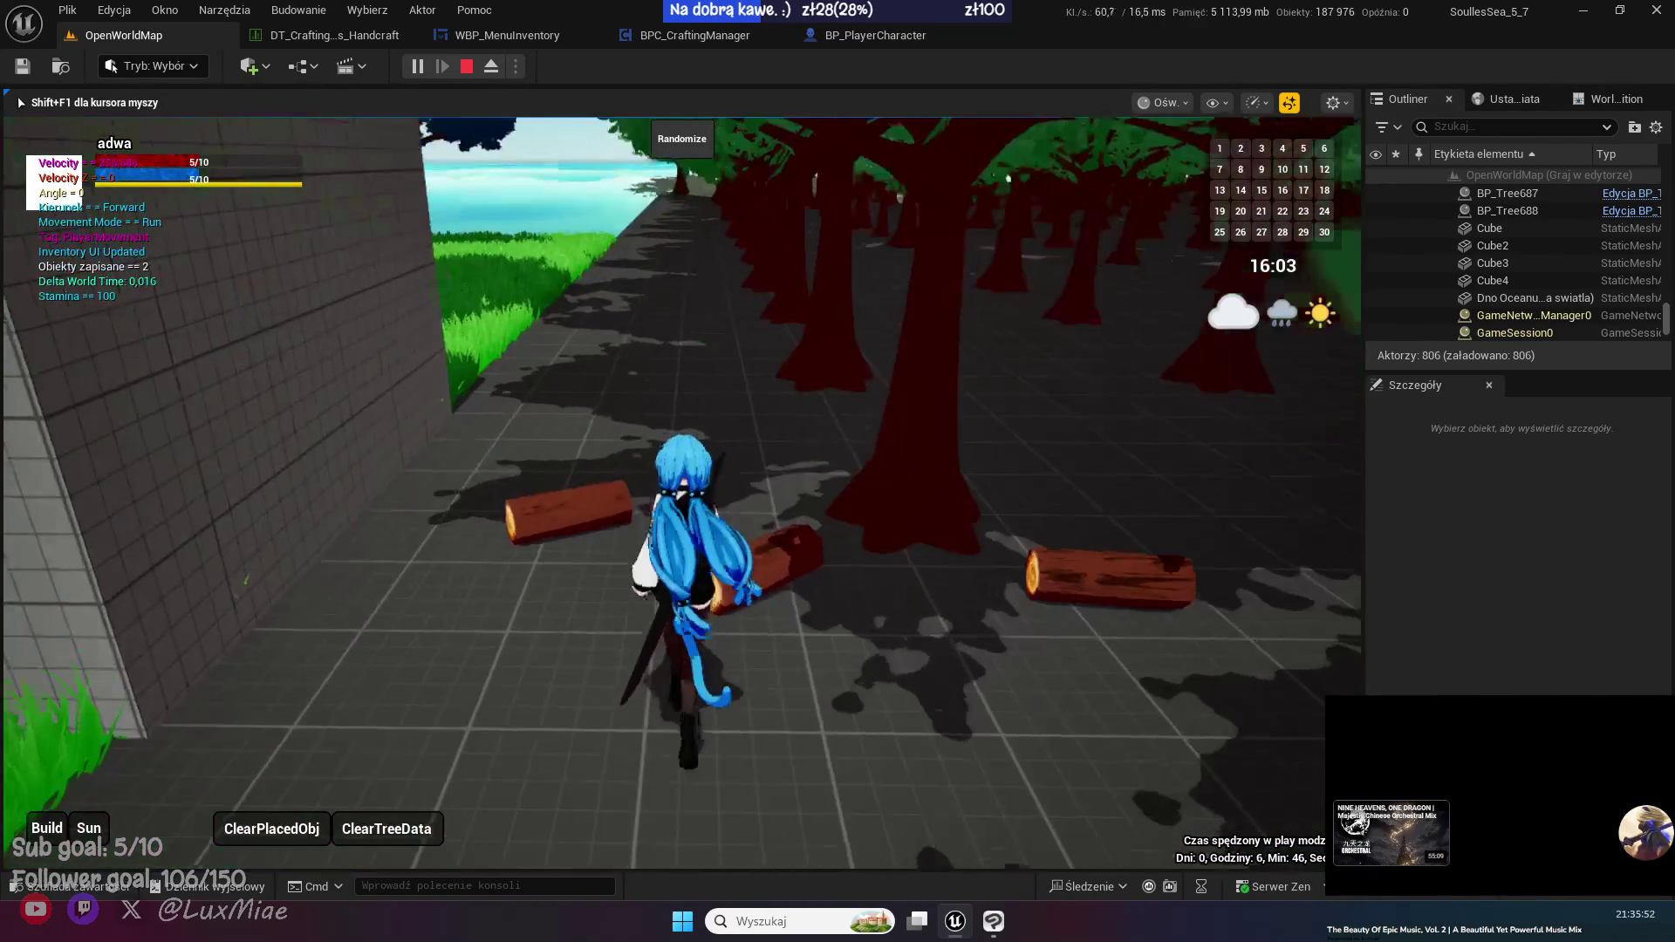
key("w")
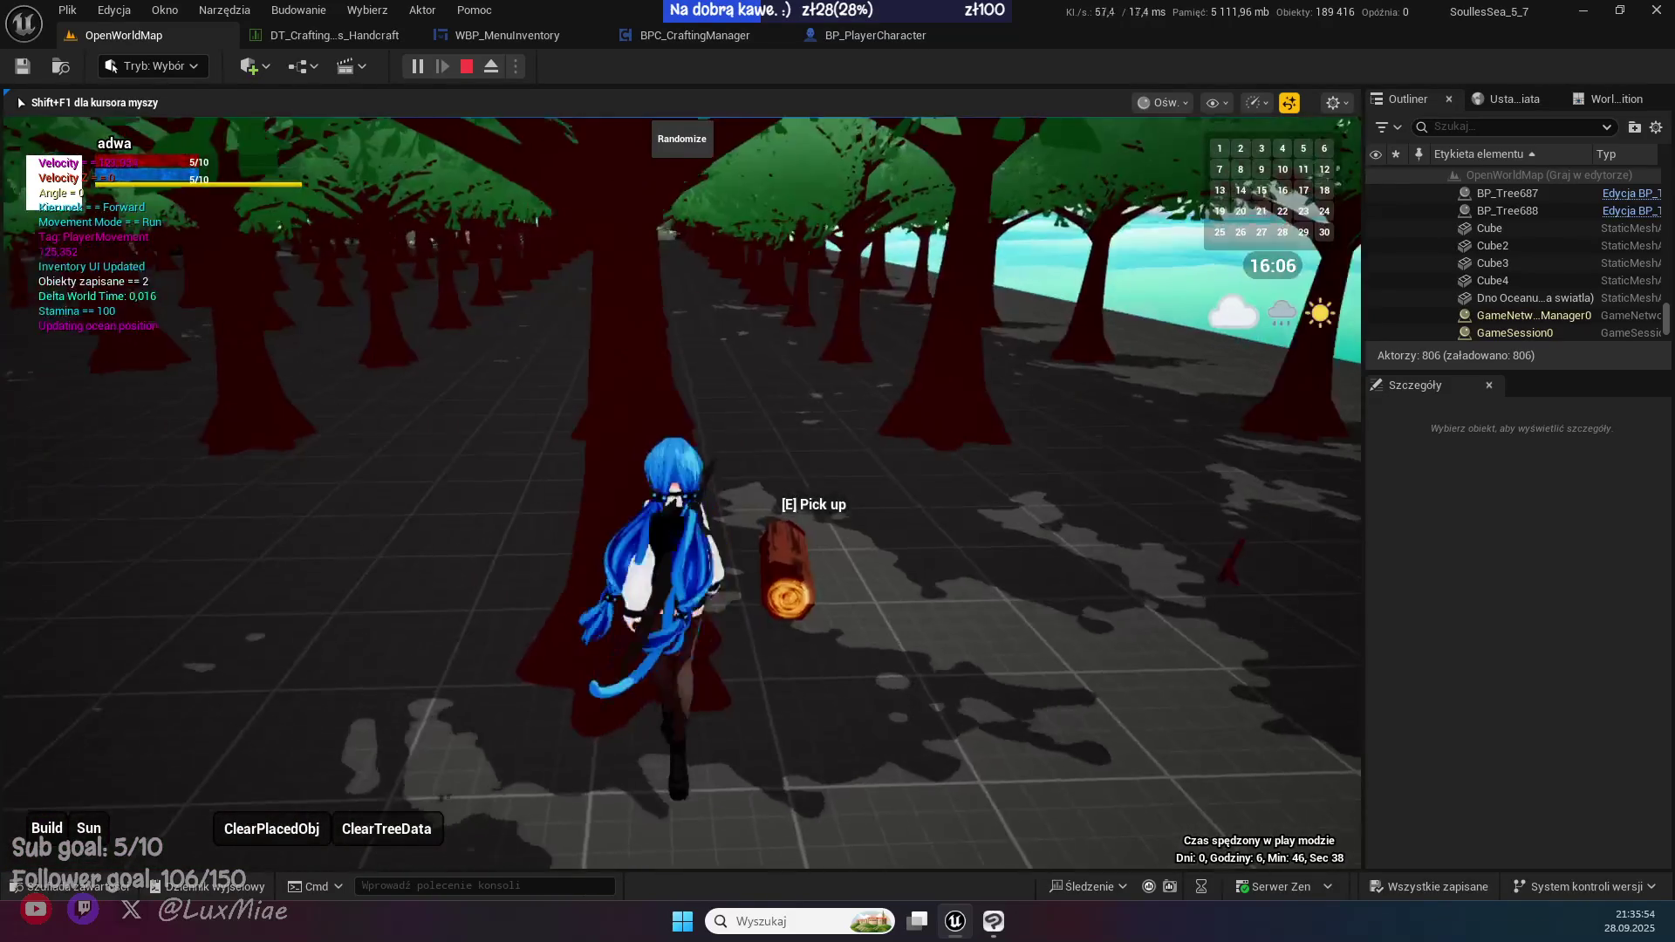
- Run back onto the stone platform and check the chest's stored items, then close its storage
key("a")
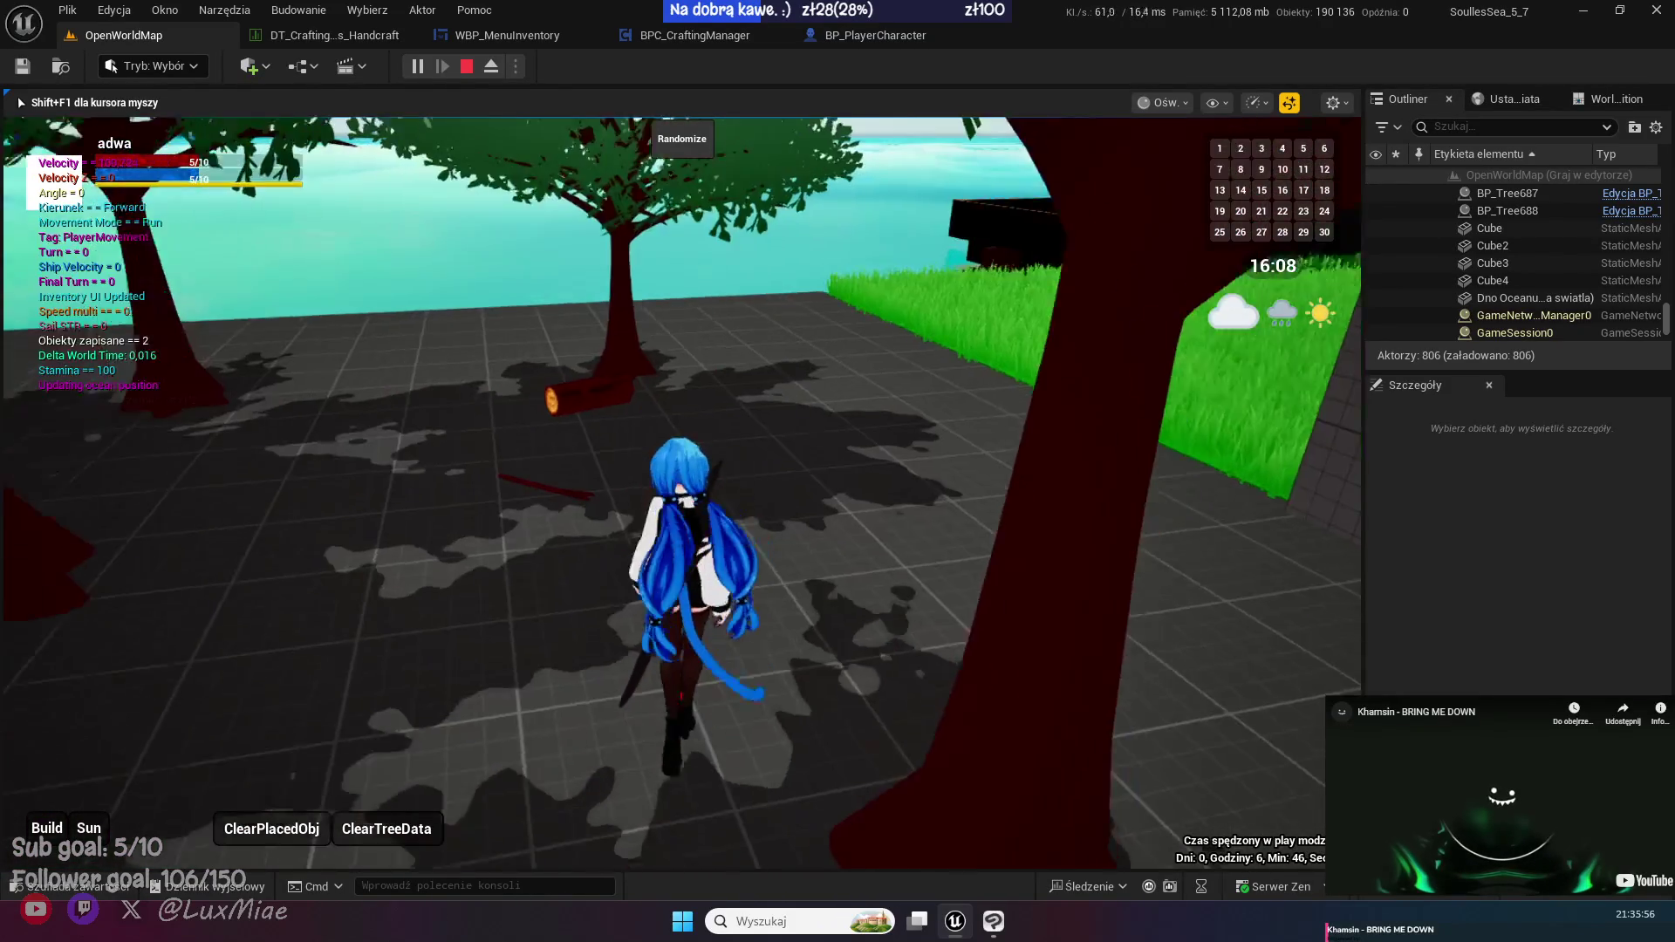
key("w")
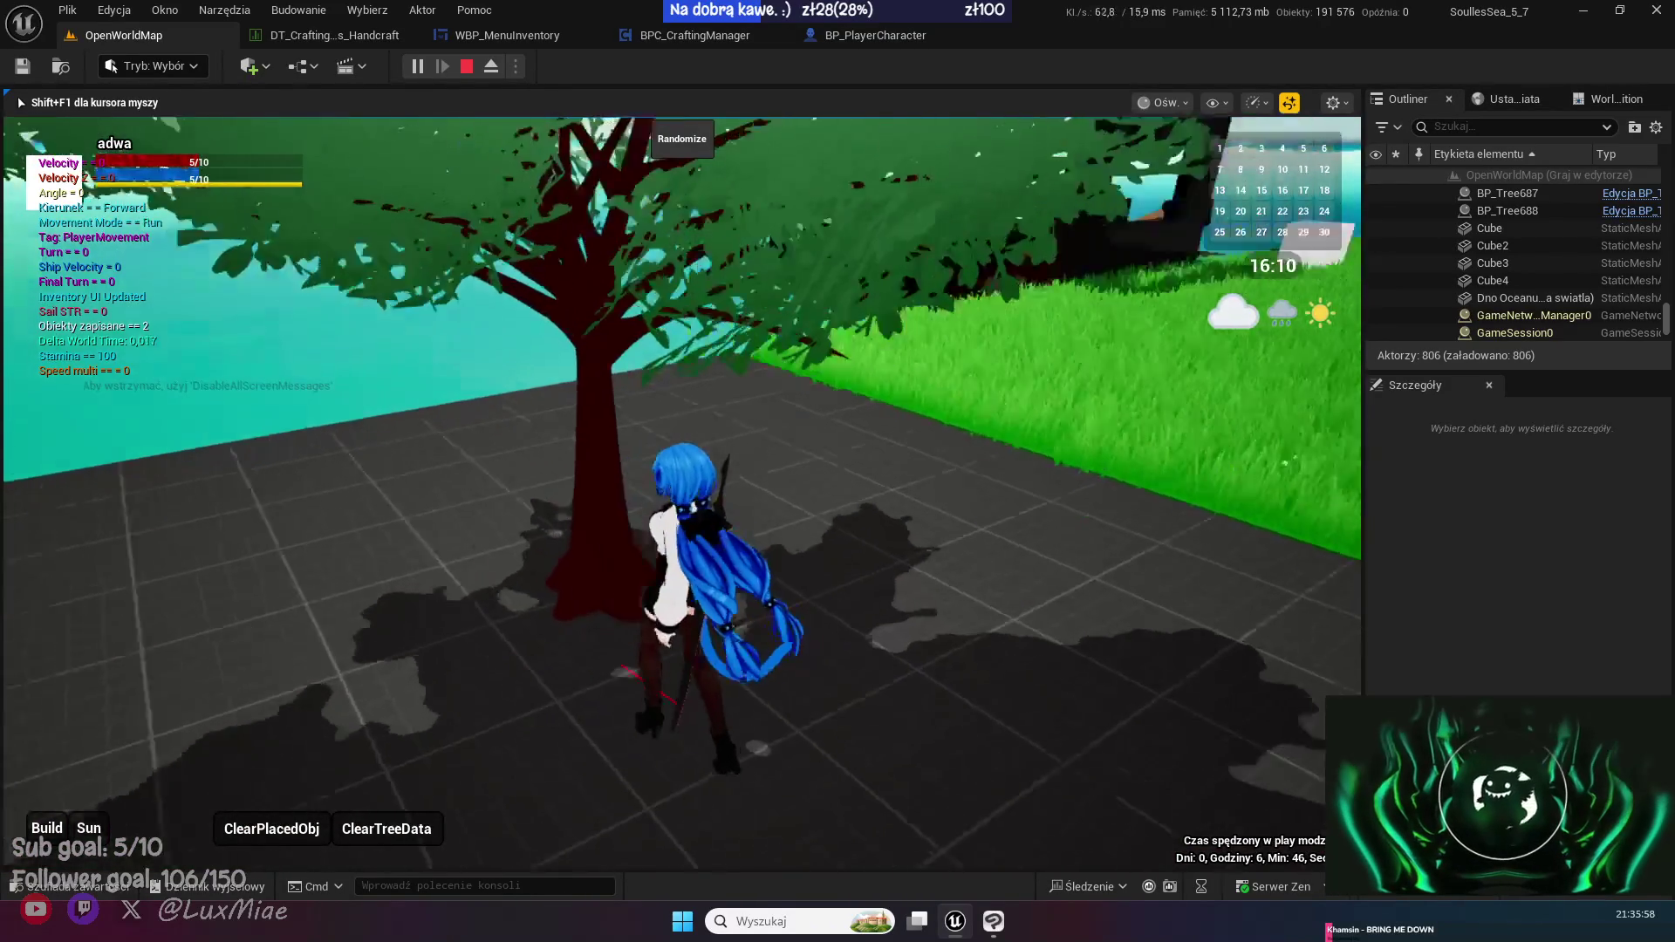
key("a")
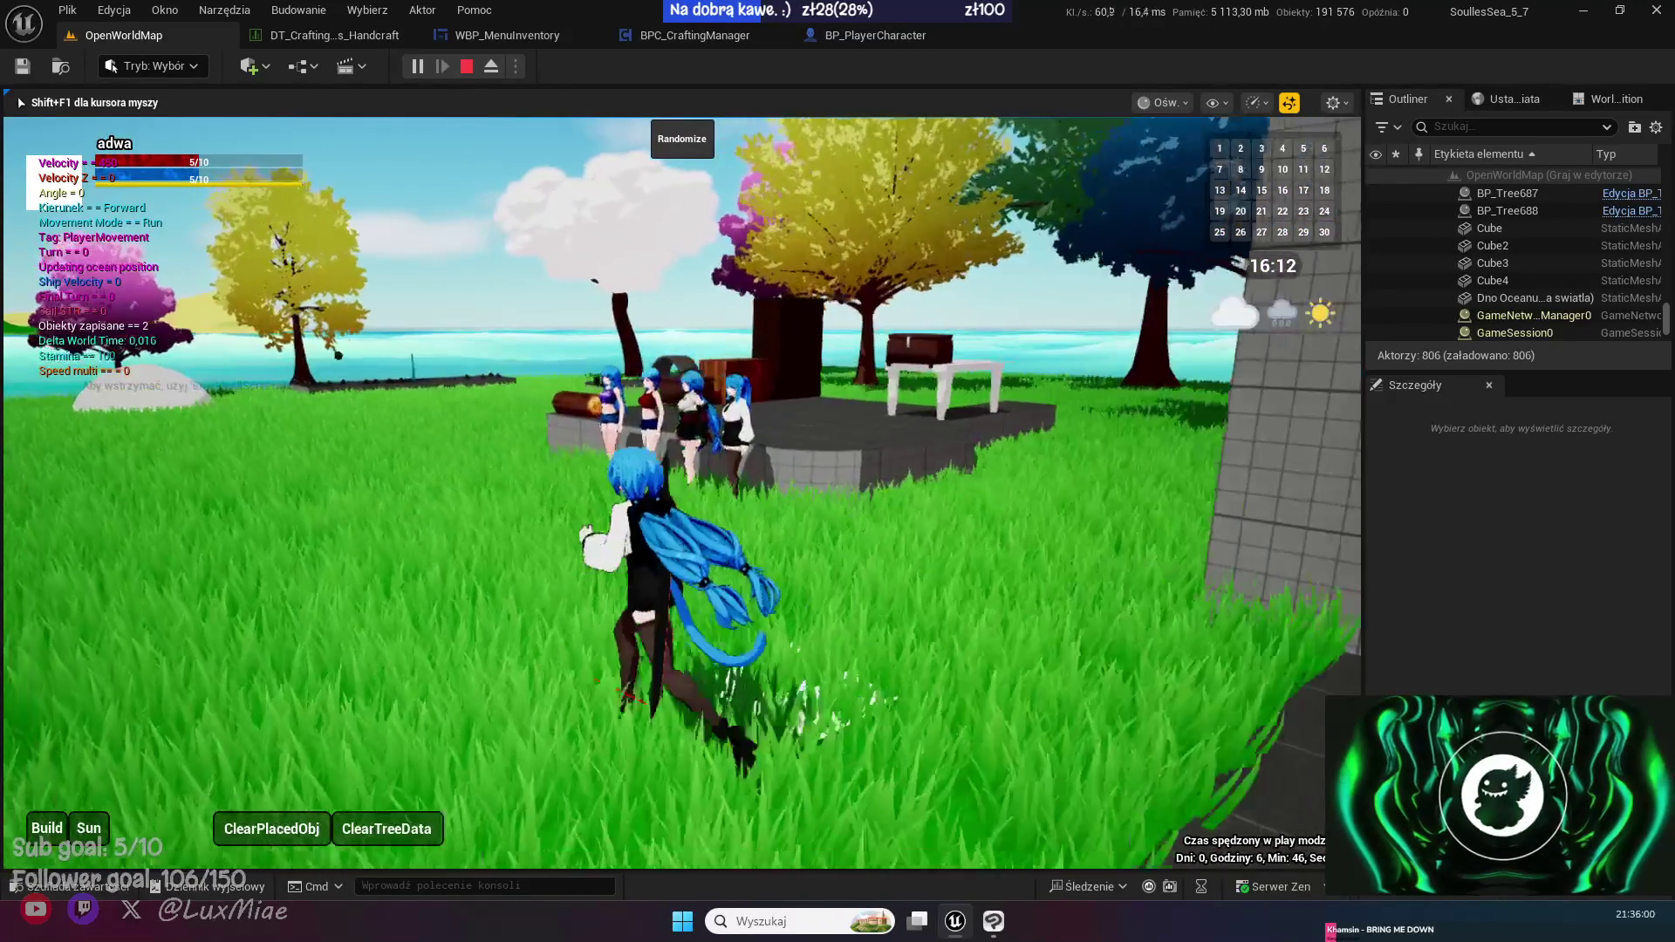
key("d")
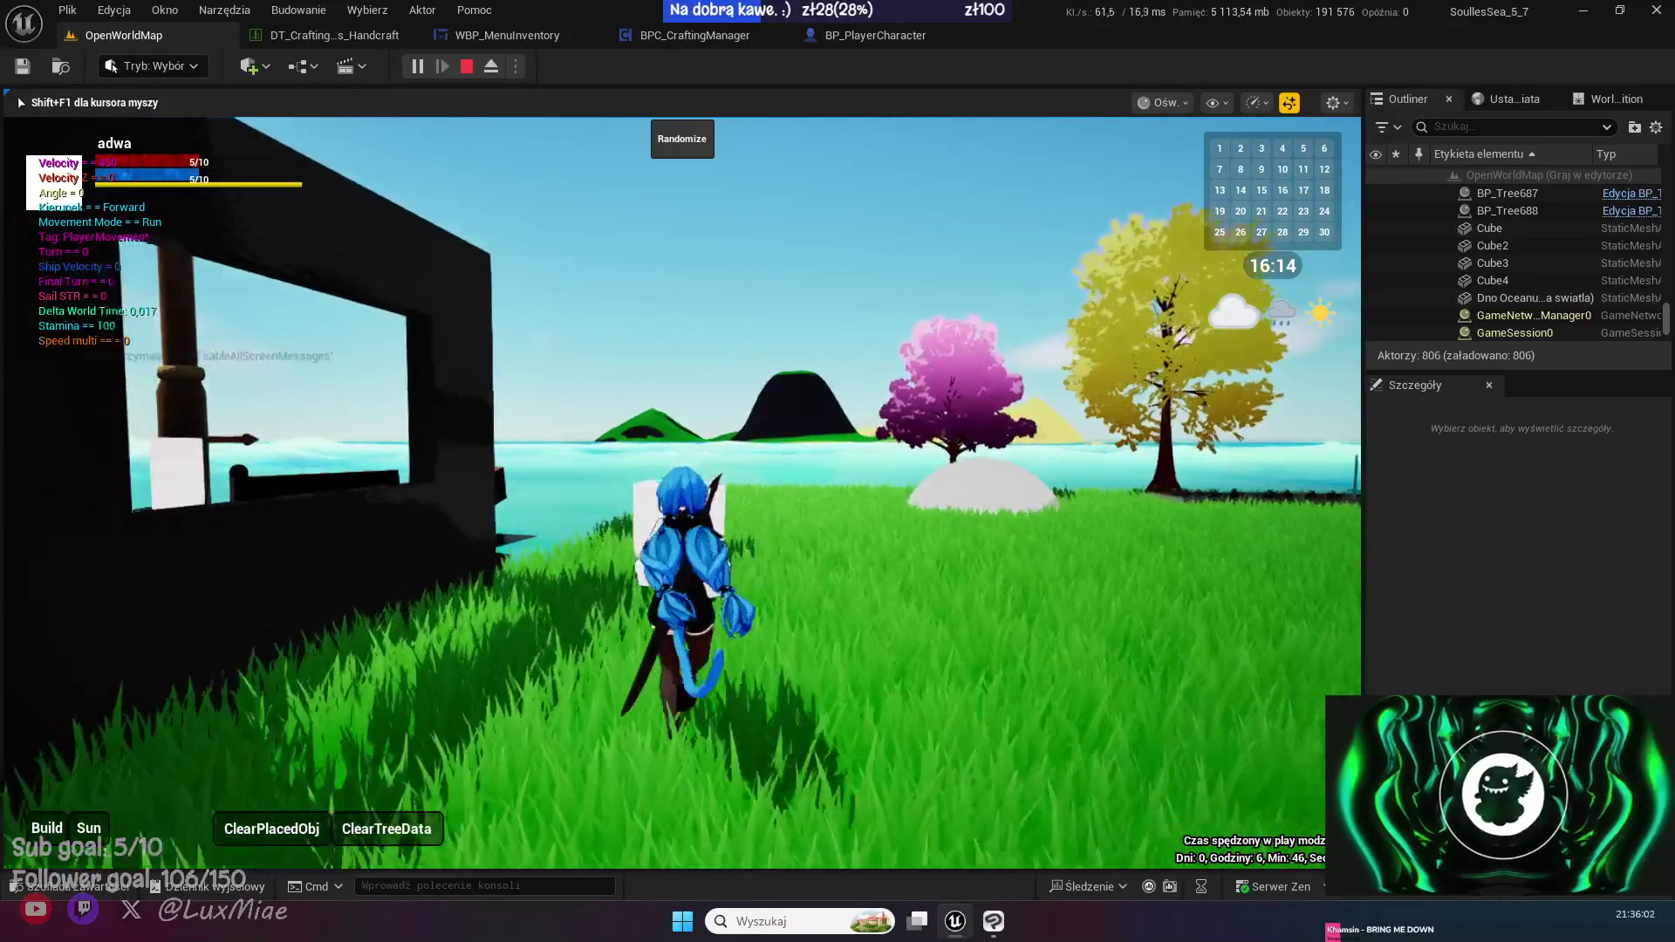
key("w")
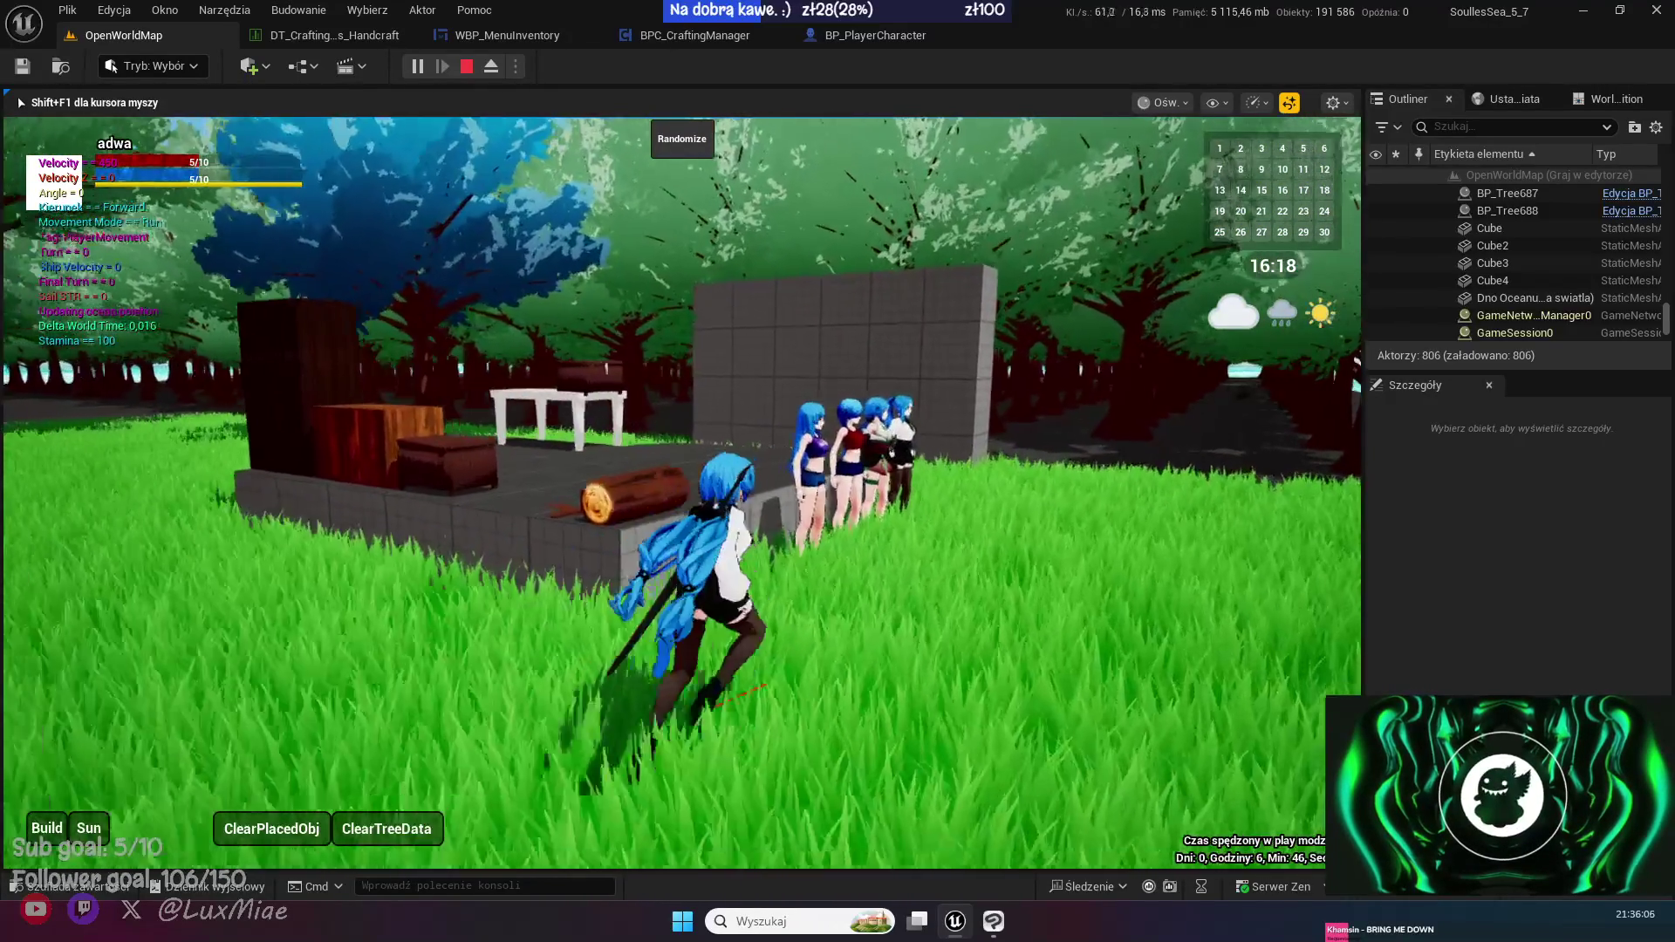
key("space")
key("w")
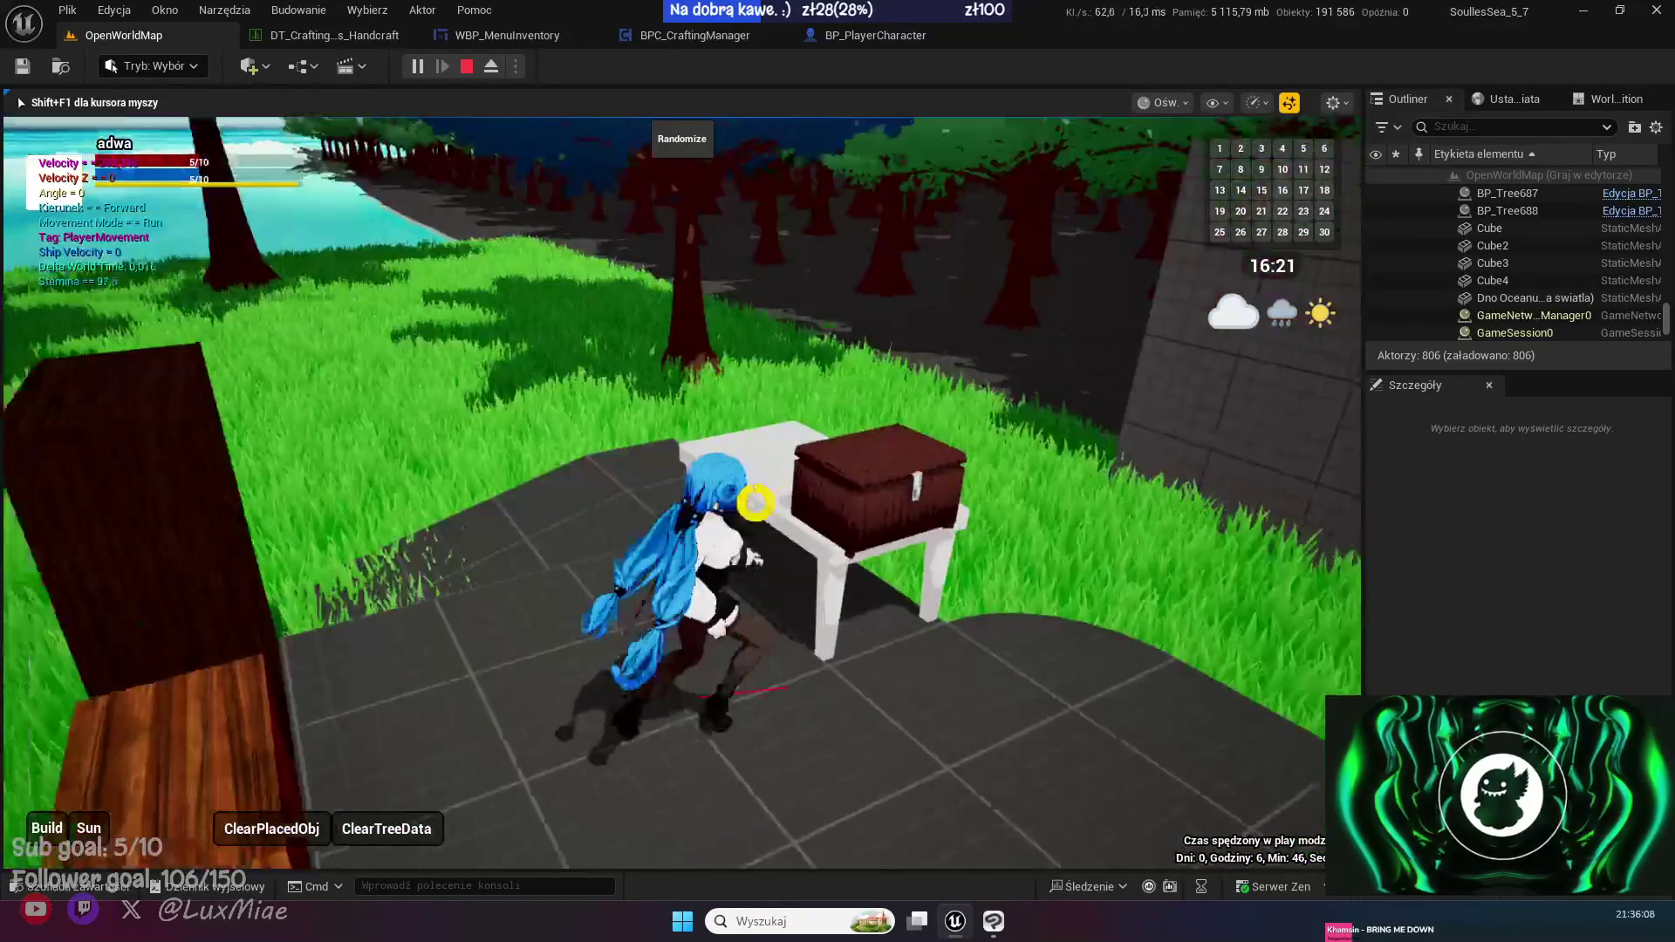
key("e")
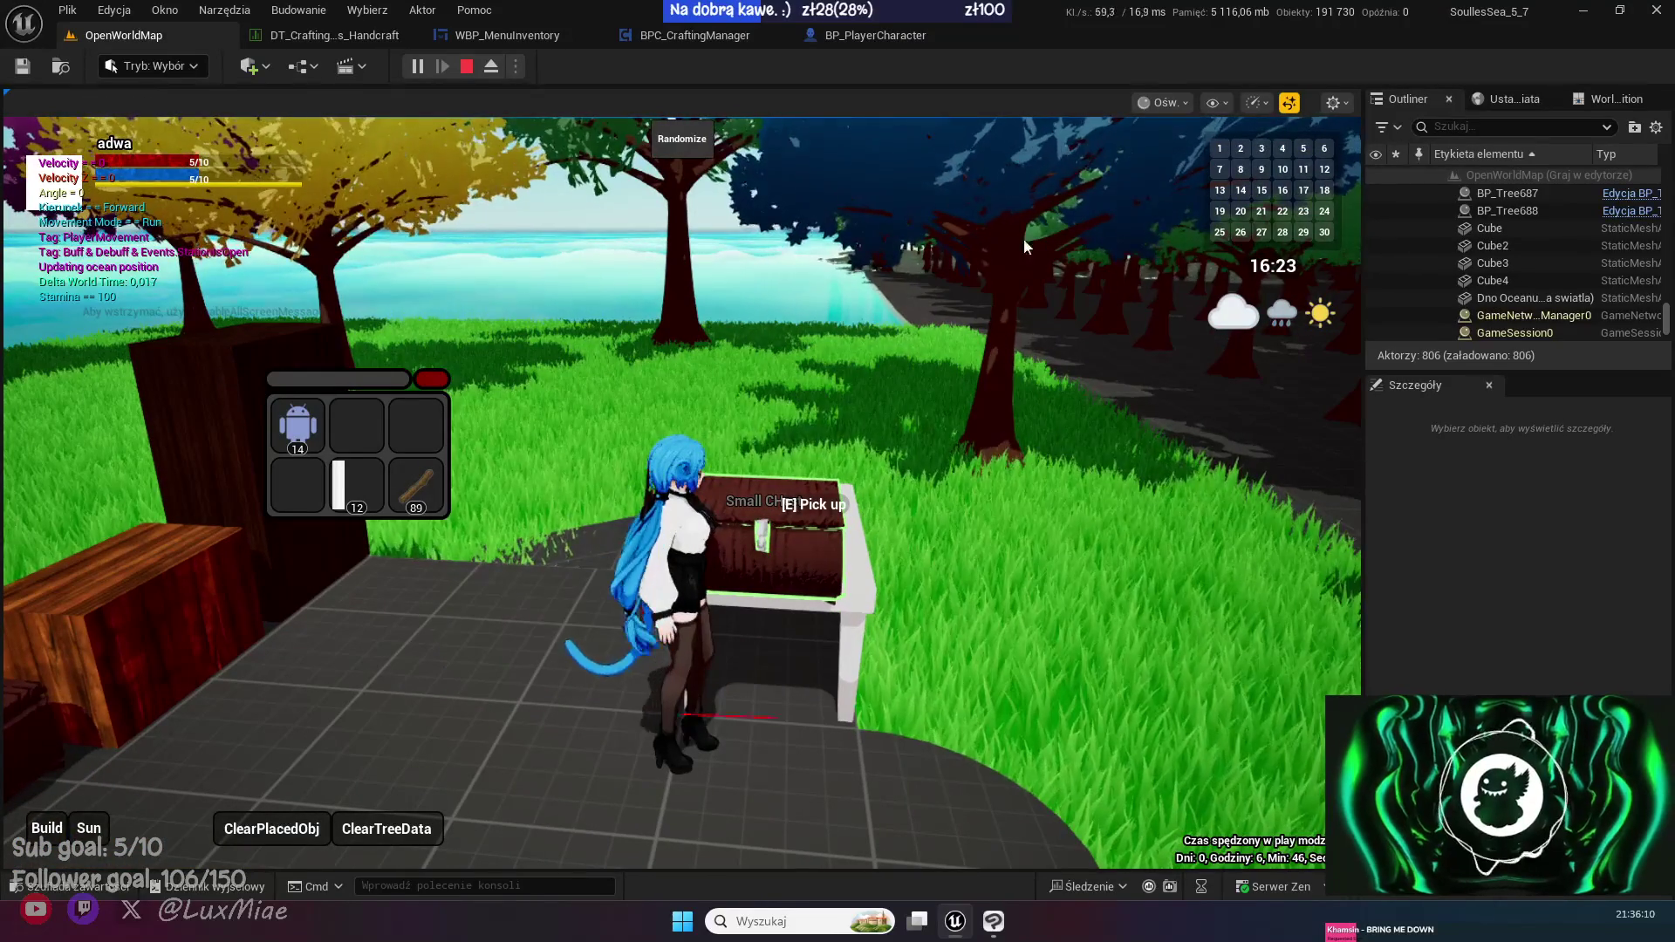
key("e")
- Walk around the platform beside the chest, crates and log with WASD
key("w")
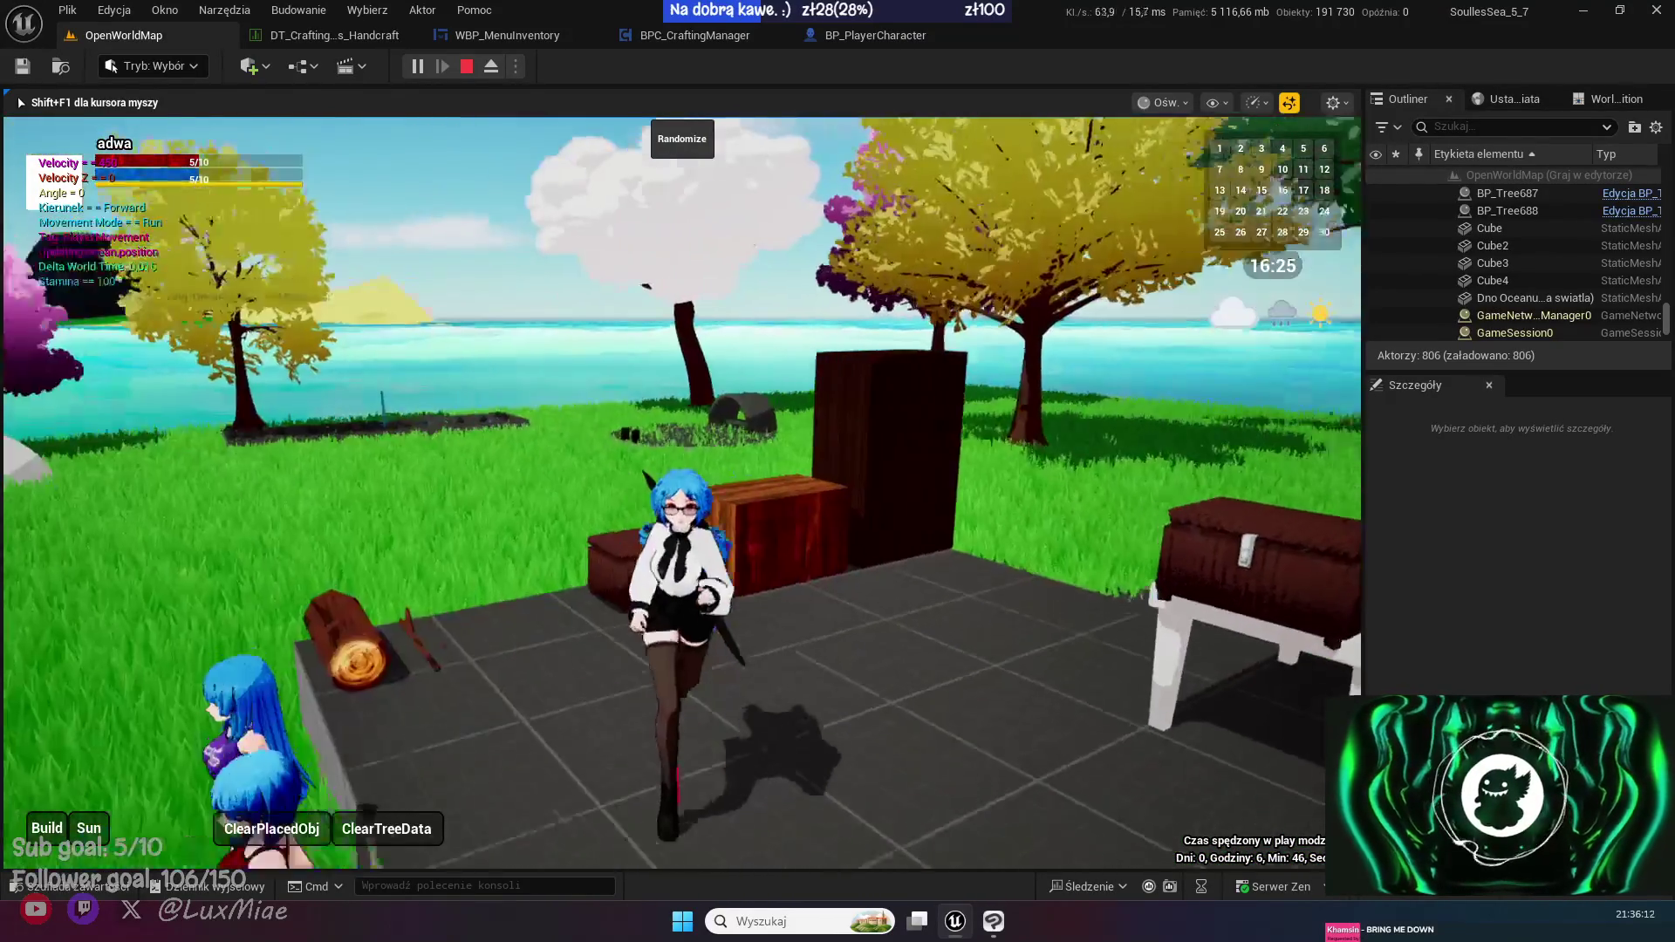
key("w")
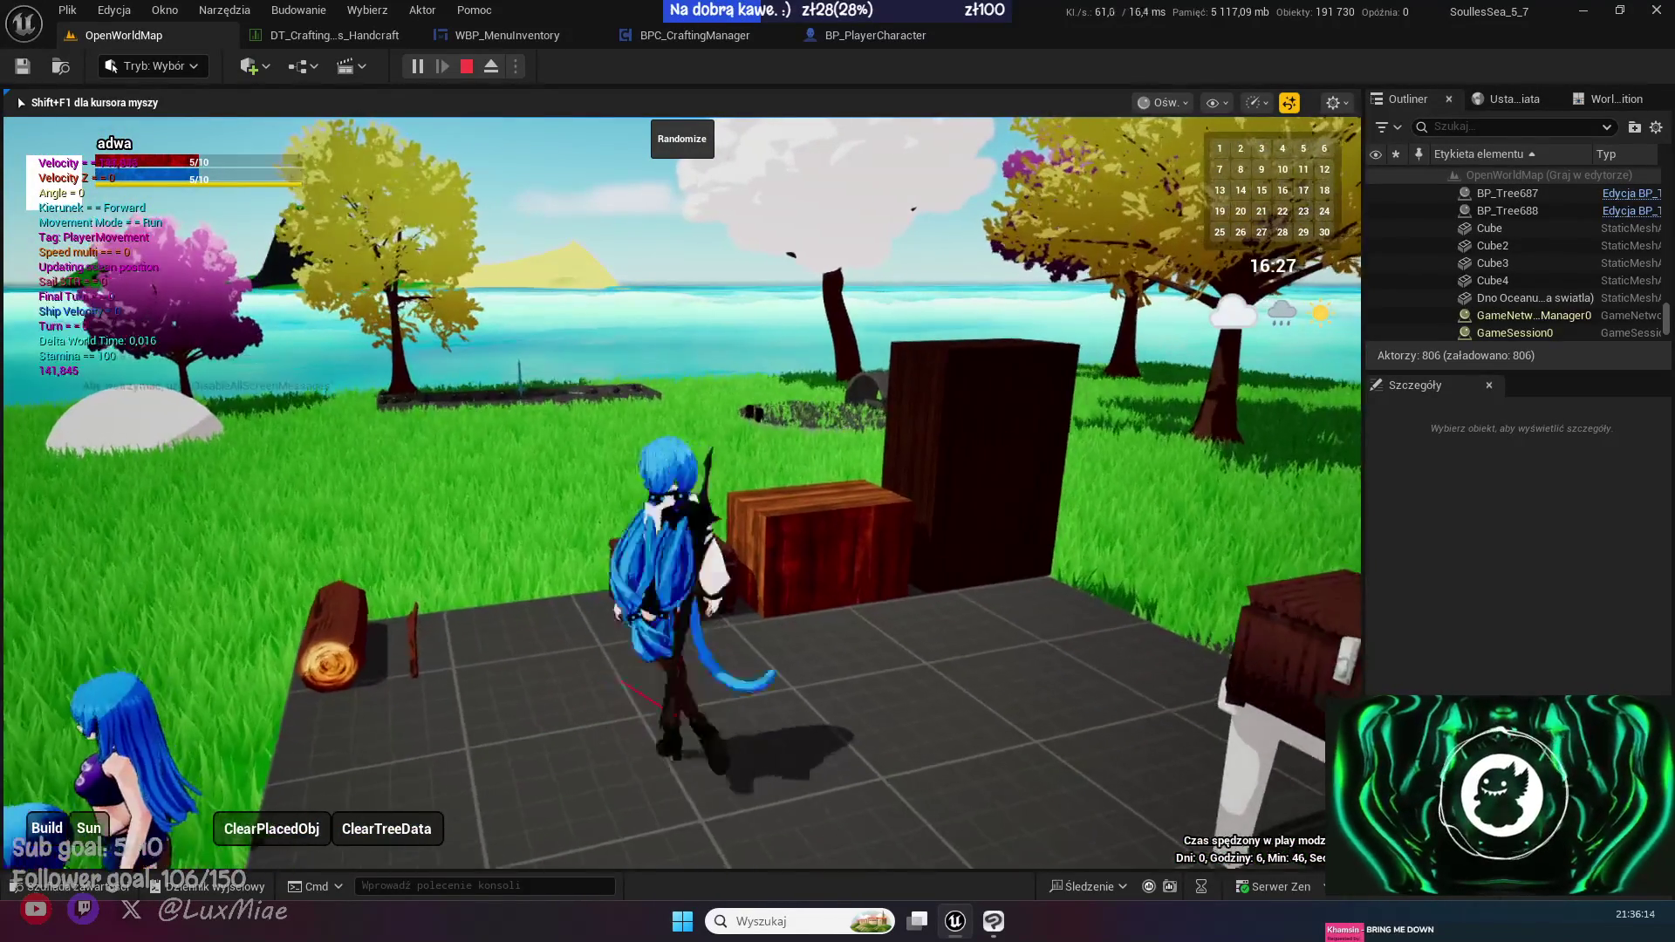
key("w")
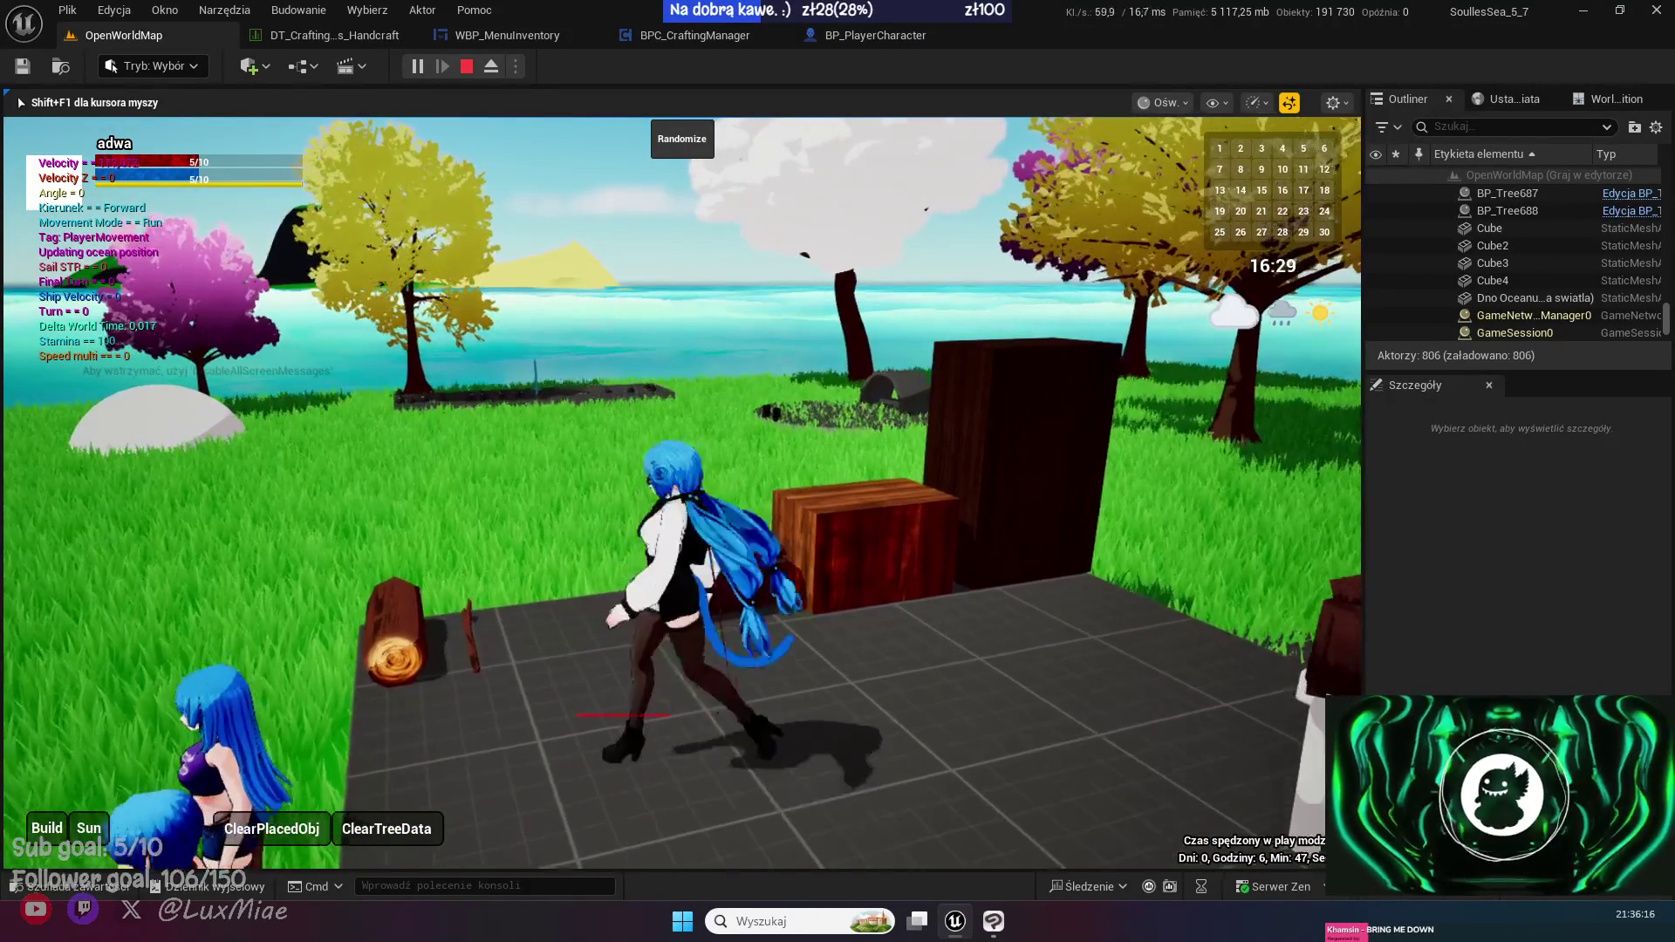
key("d")
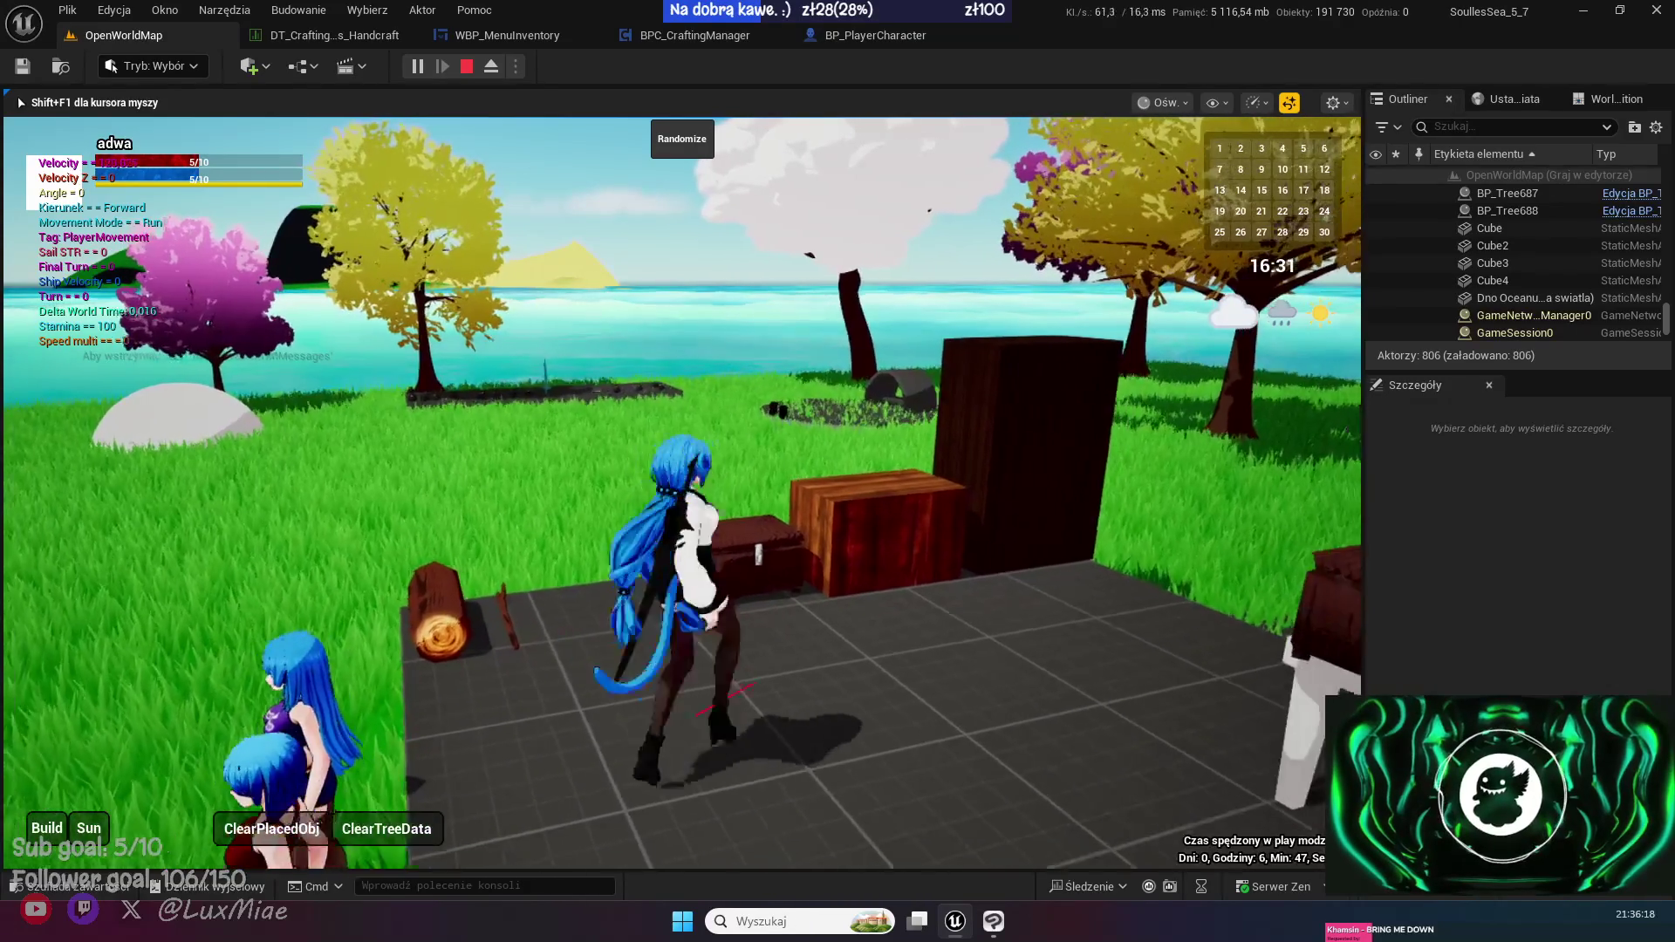
key("w")
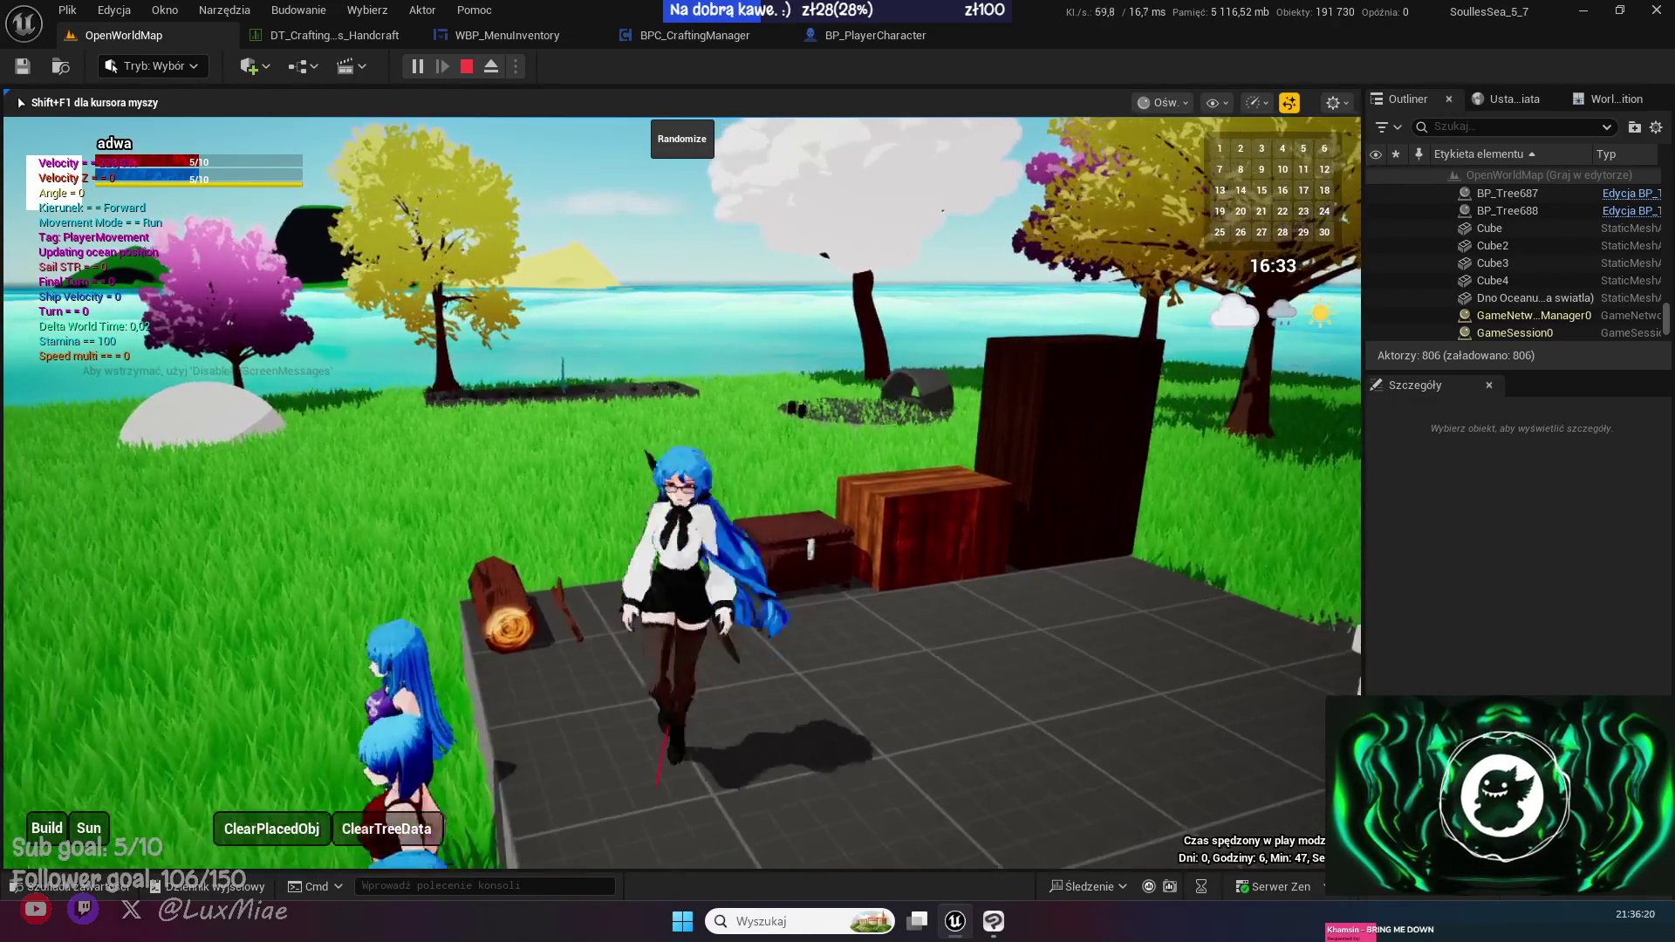
key("a")
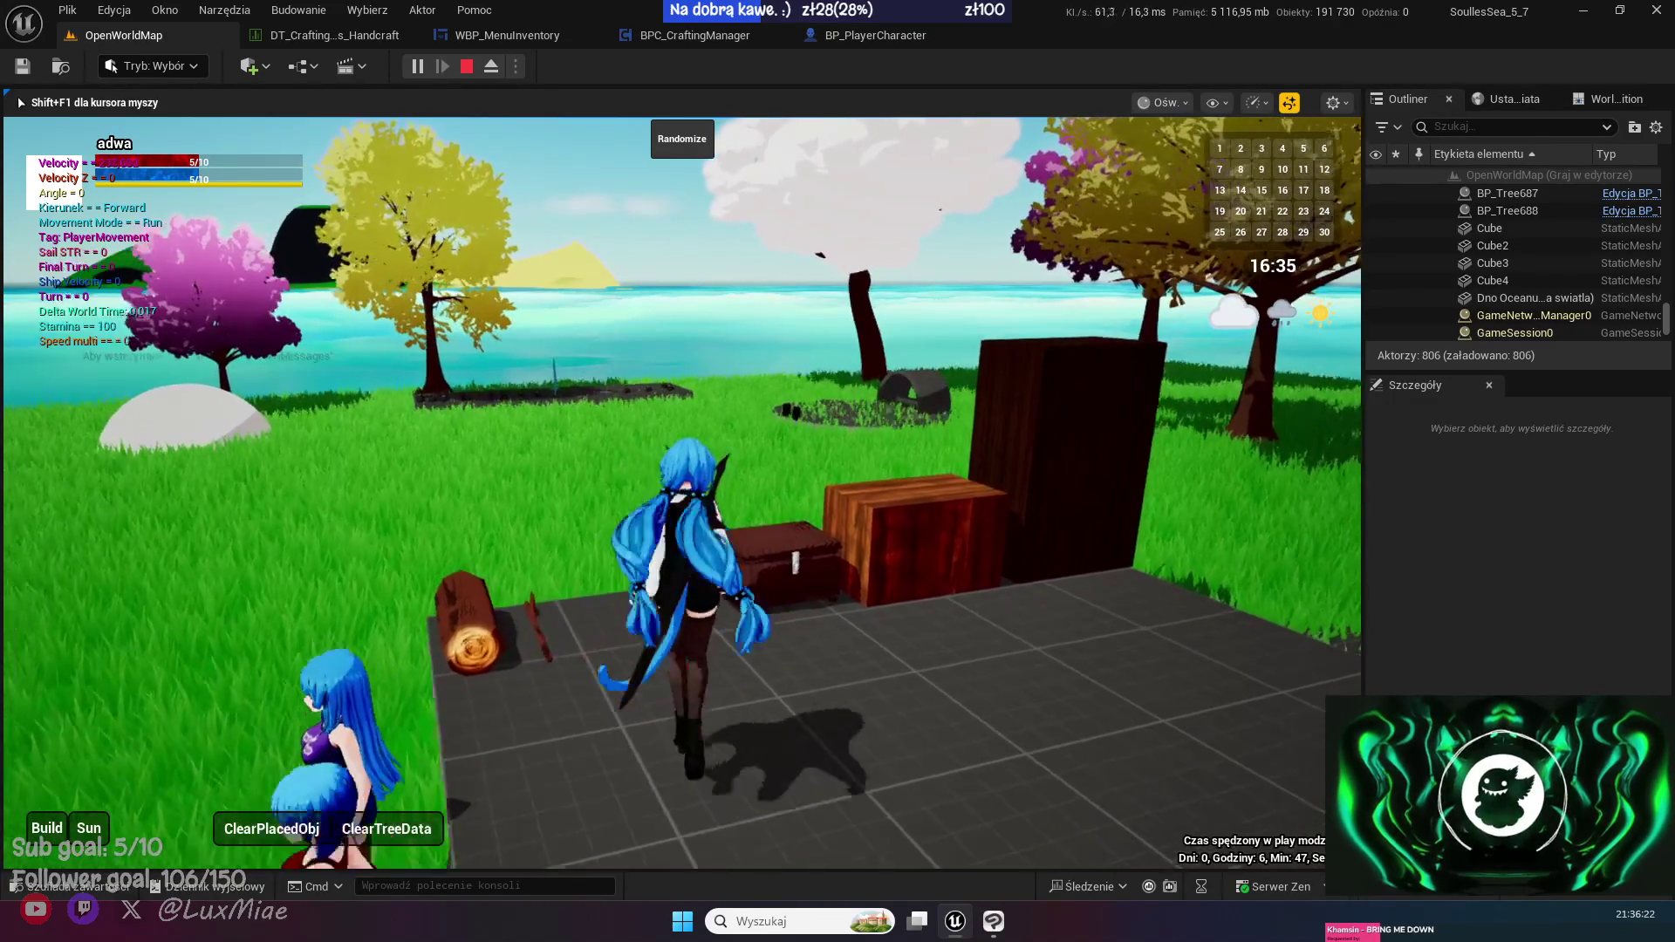
key("w")
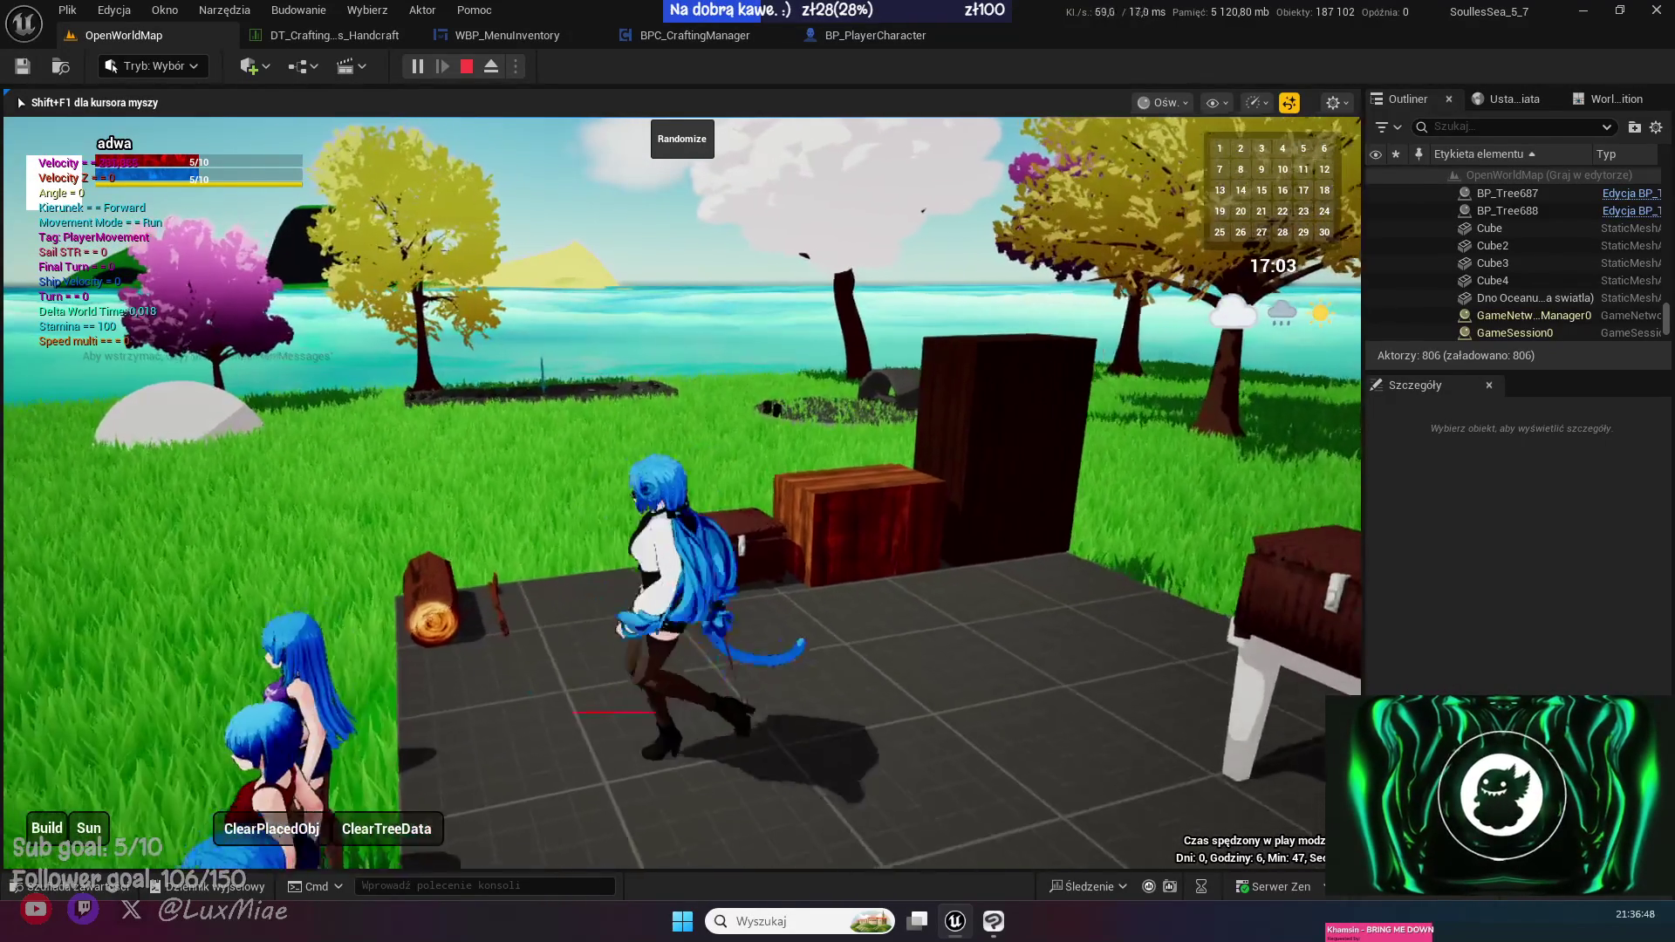
key("s")
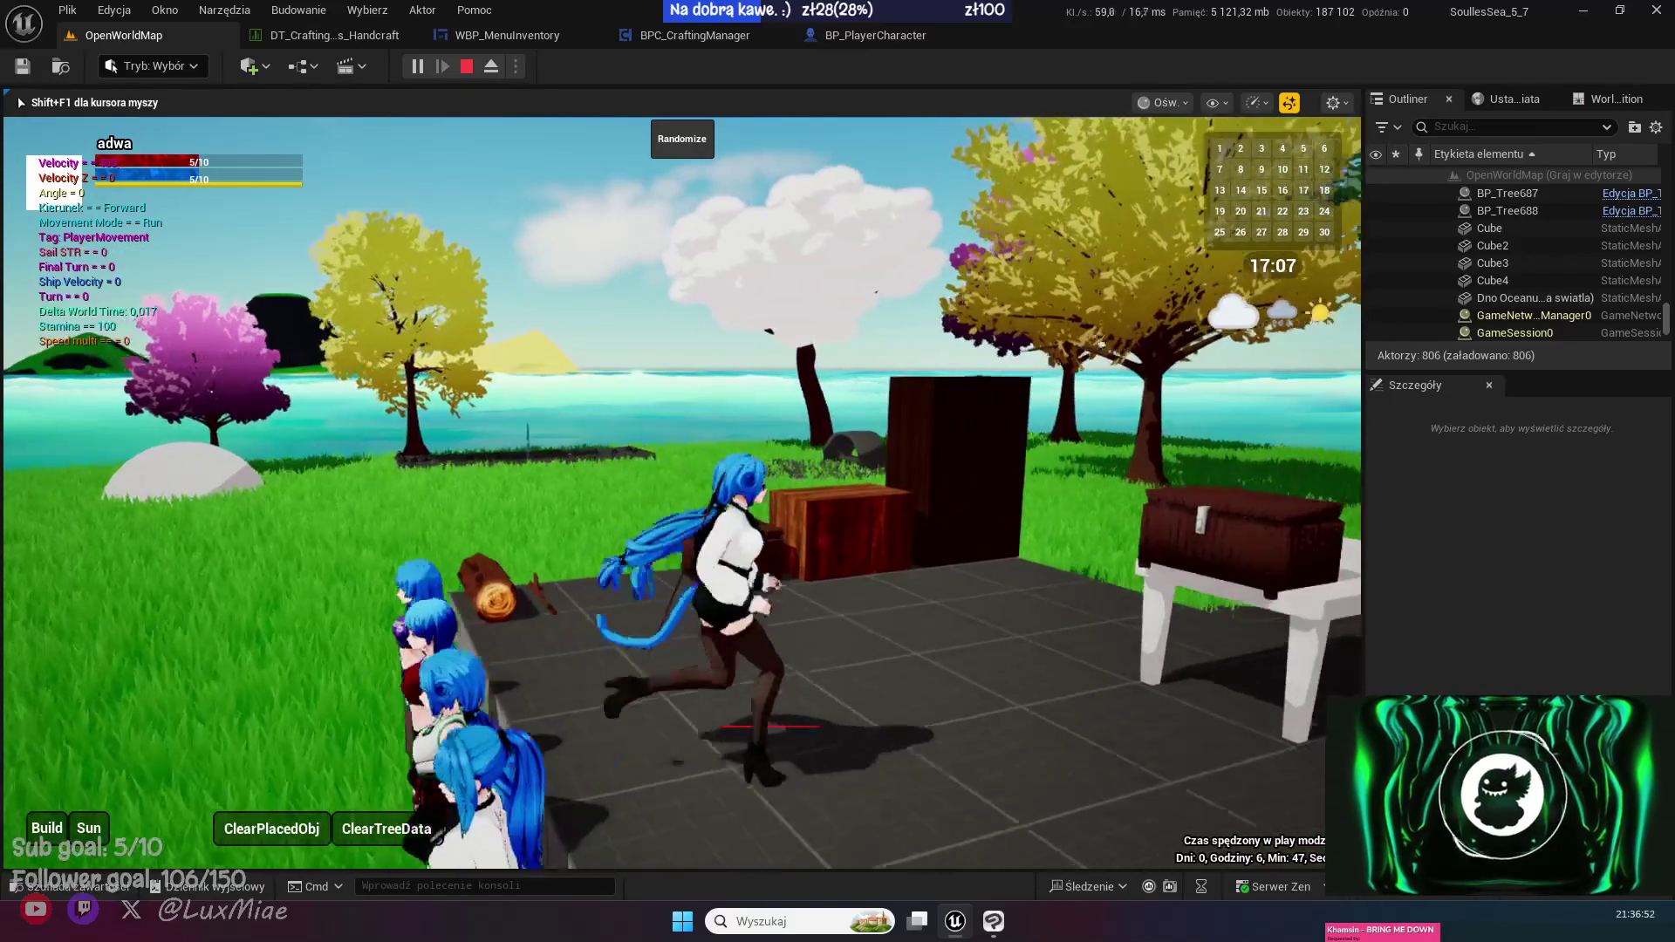
- Climb the grey wall, pull up onto its top edge and face the ocean
key("w")
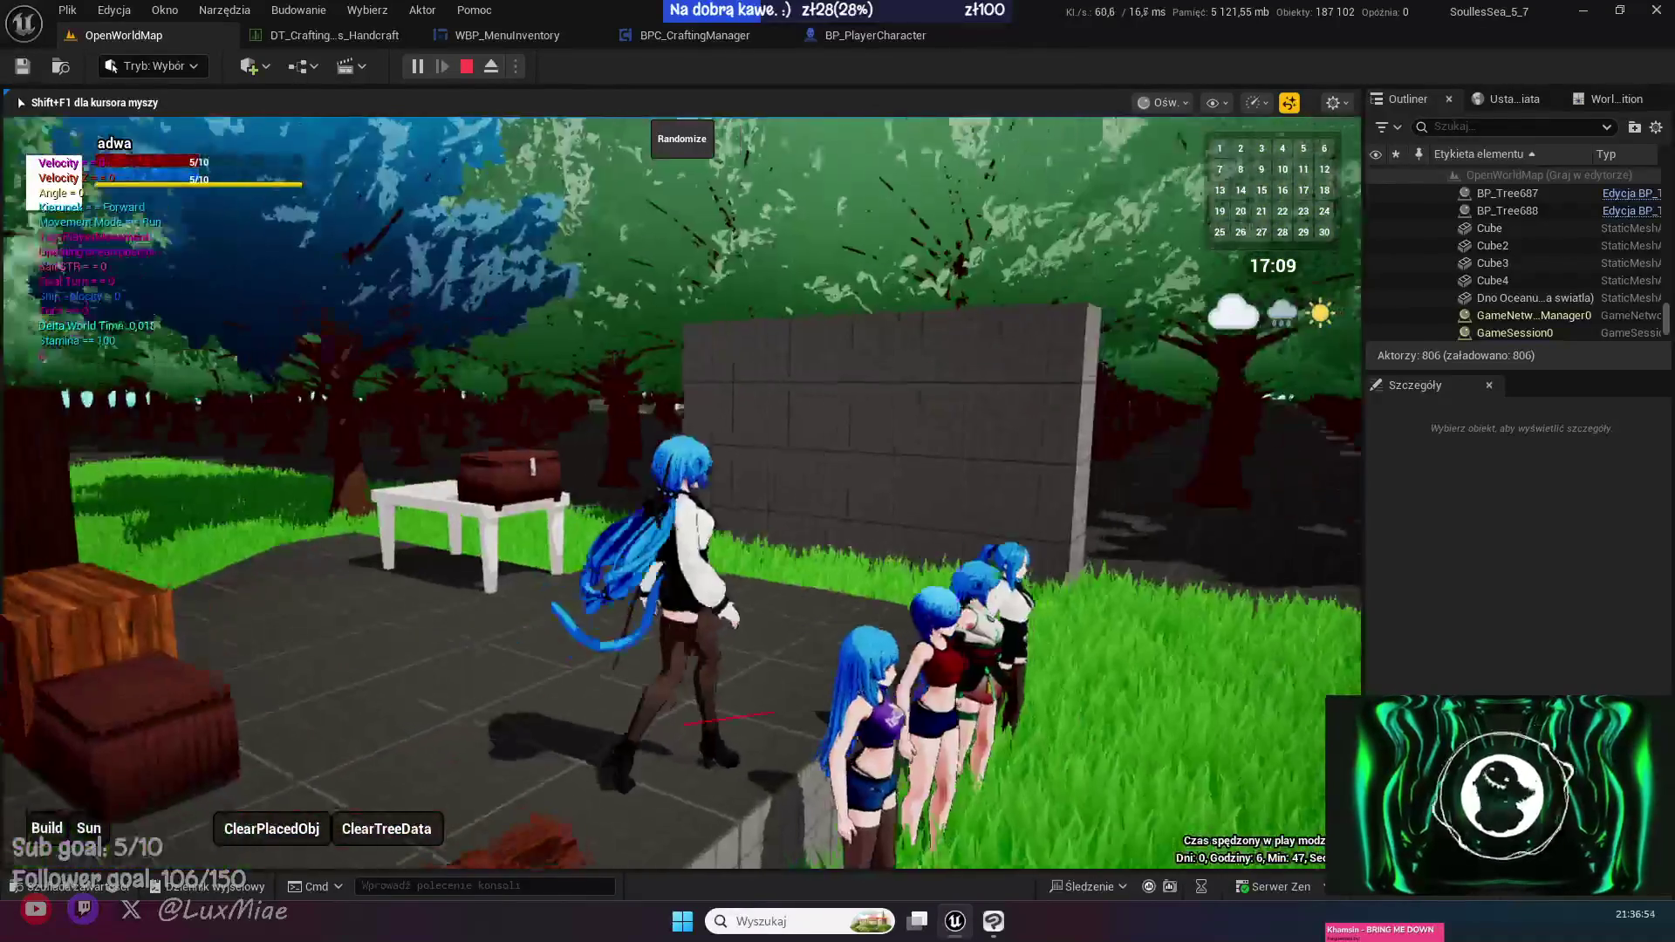
key("w")
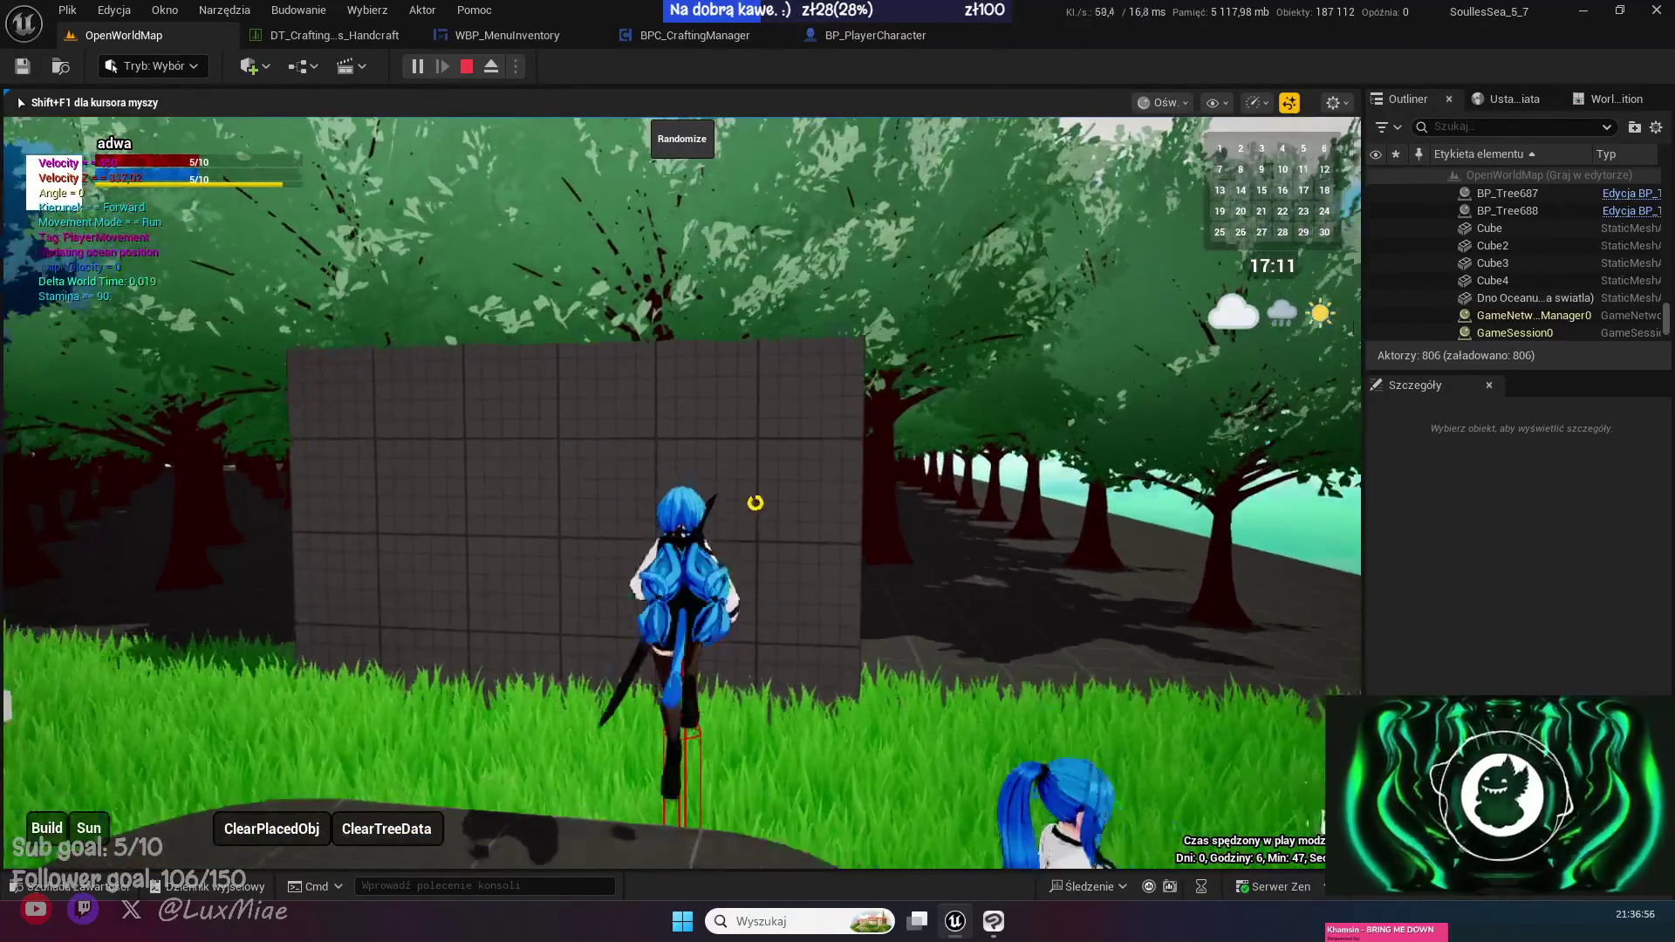
key("w")
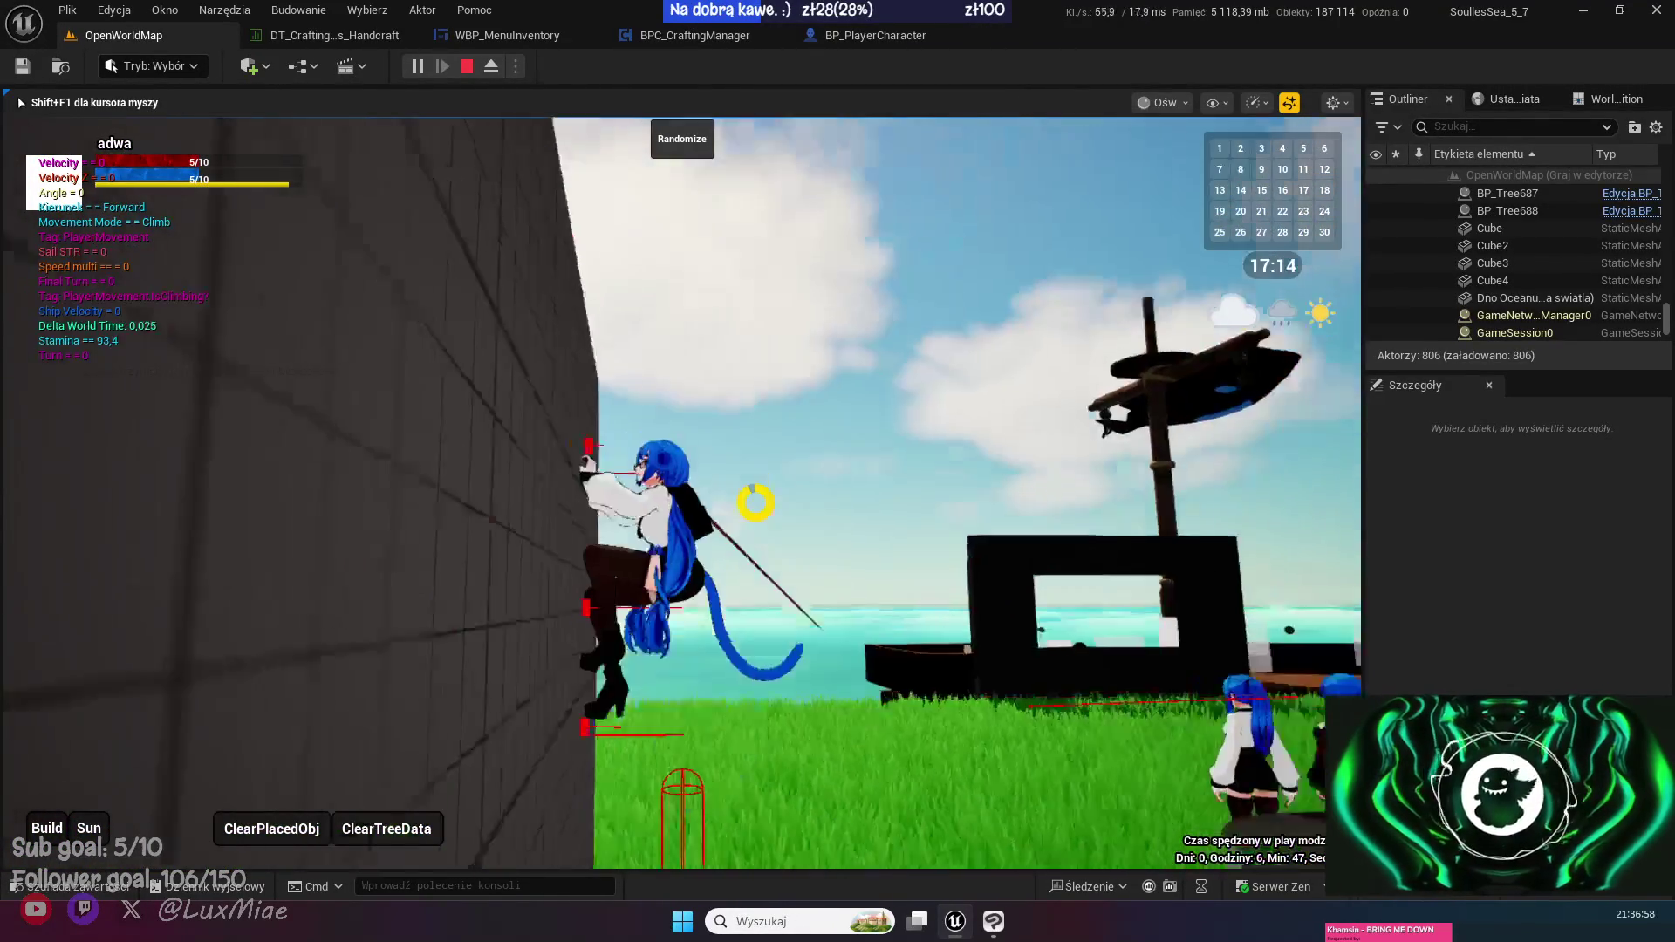
key("w")
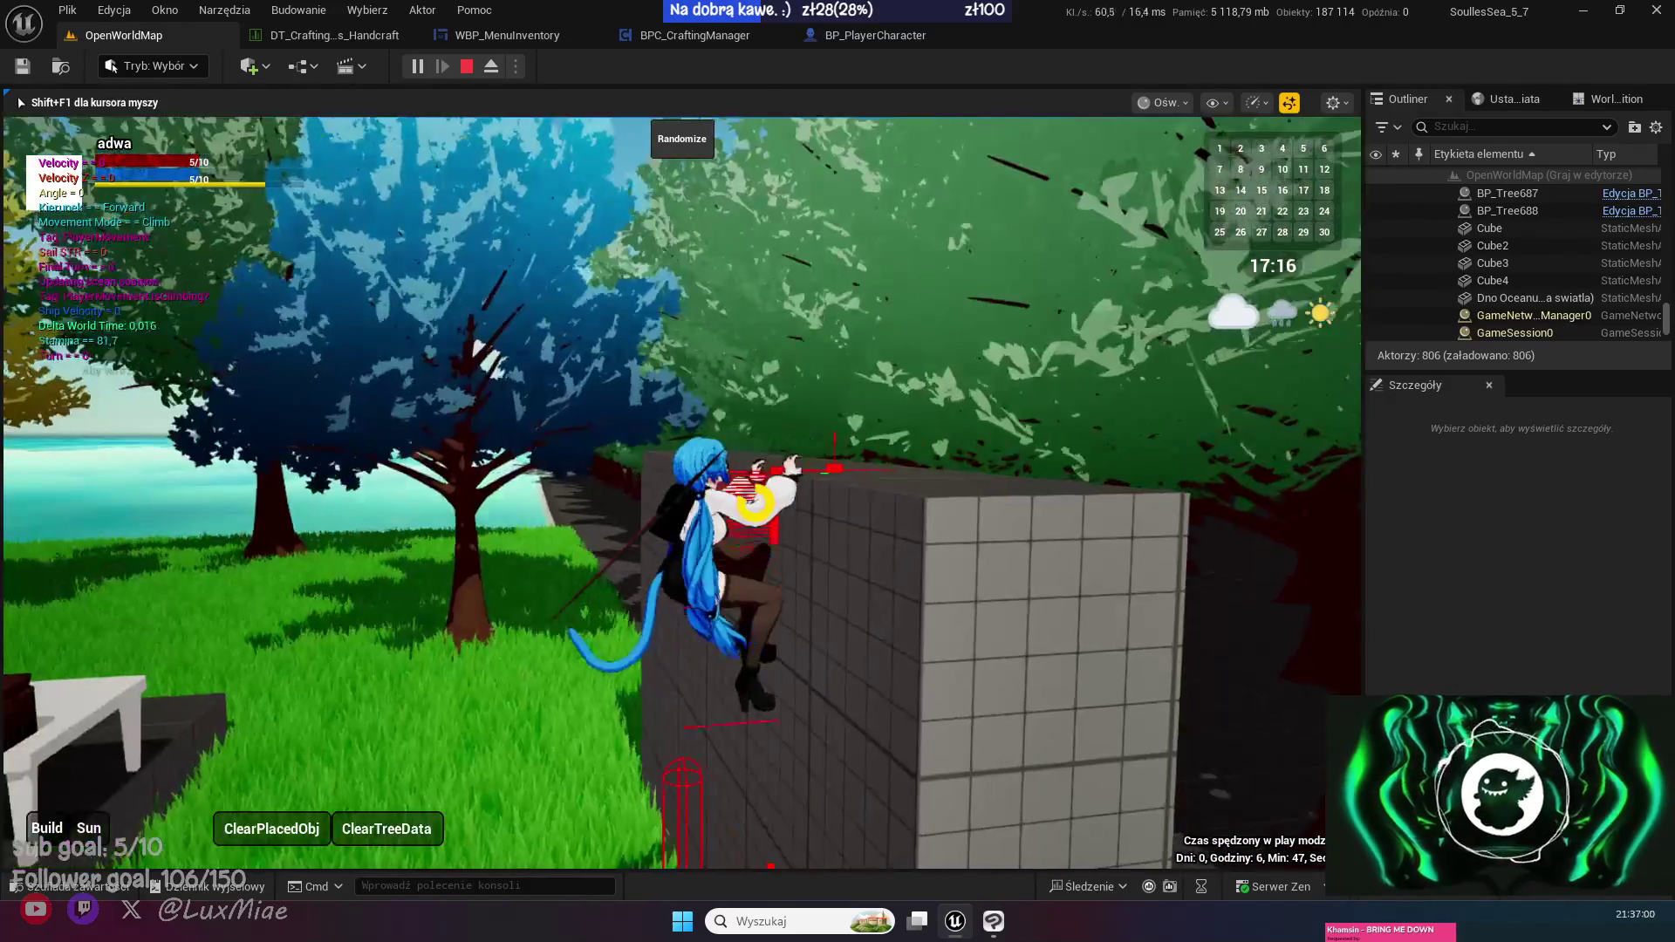
key("w")
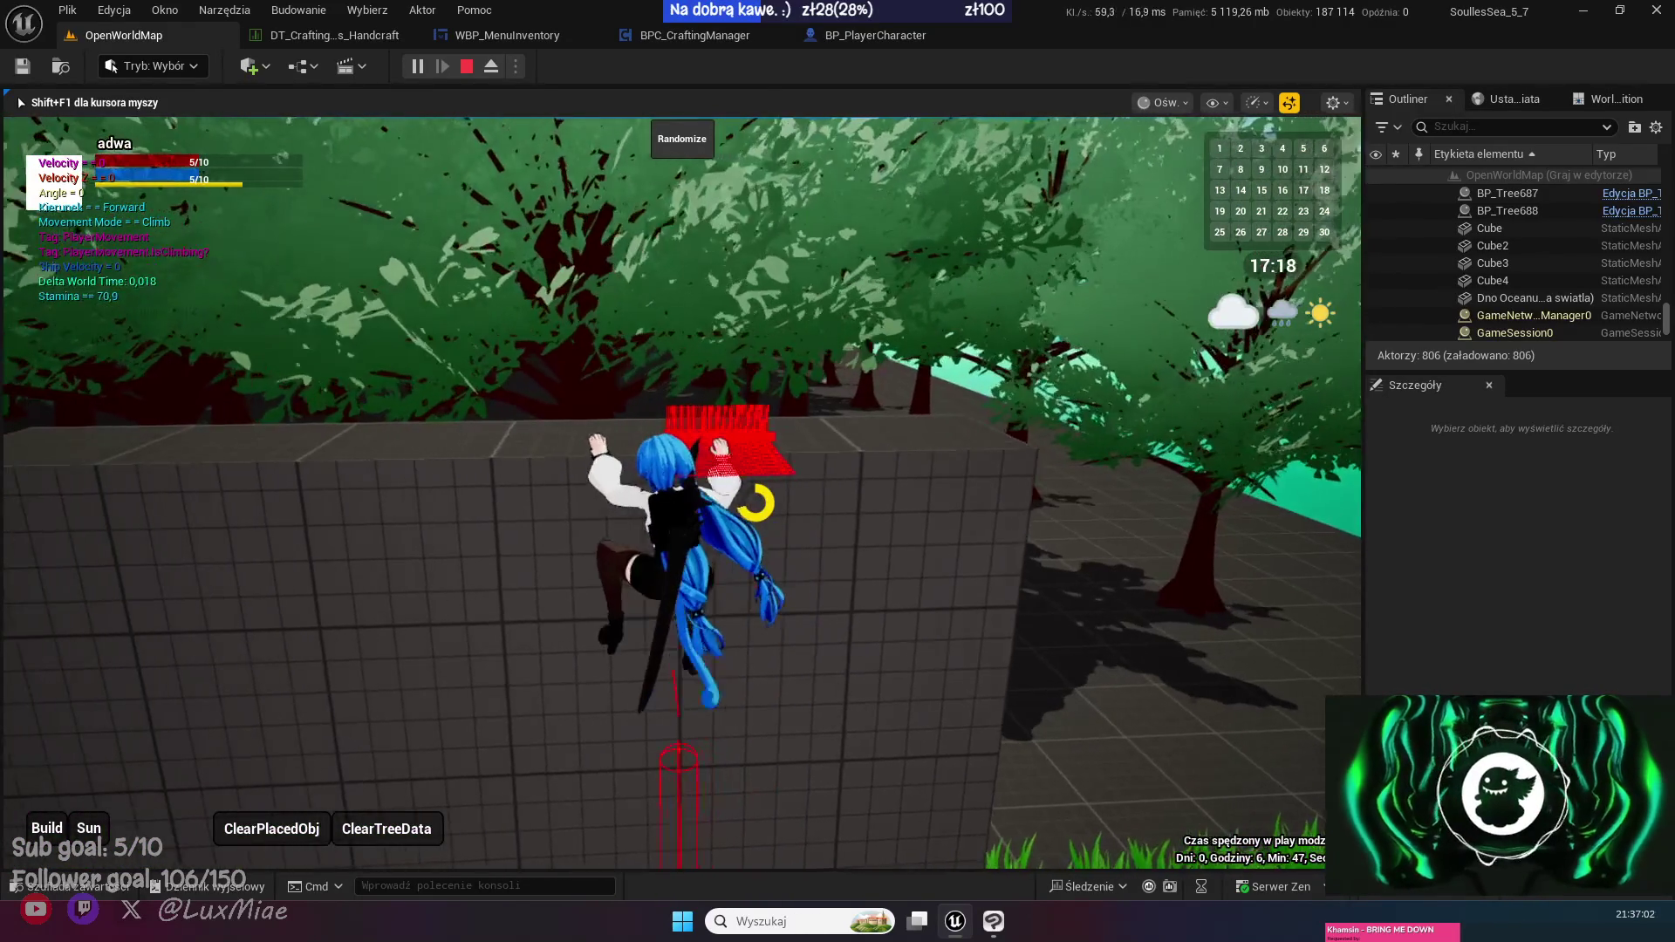
key("w")
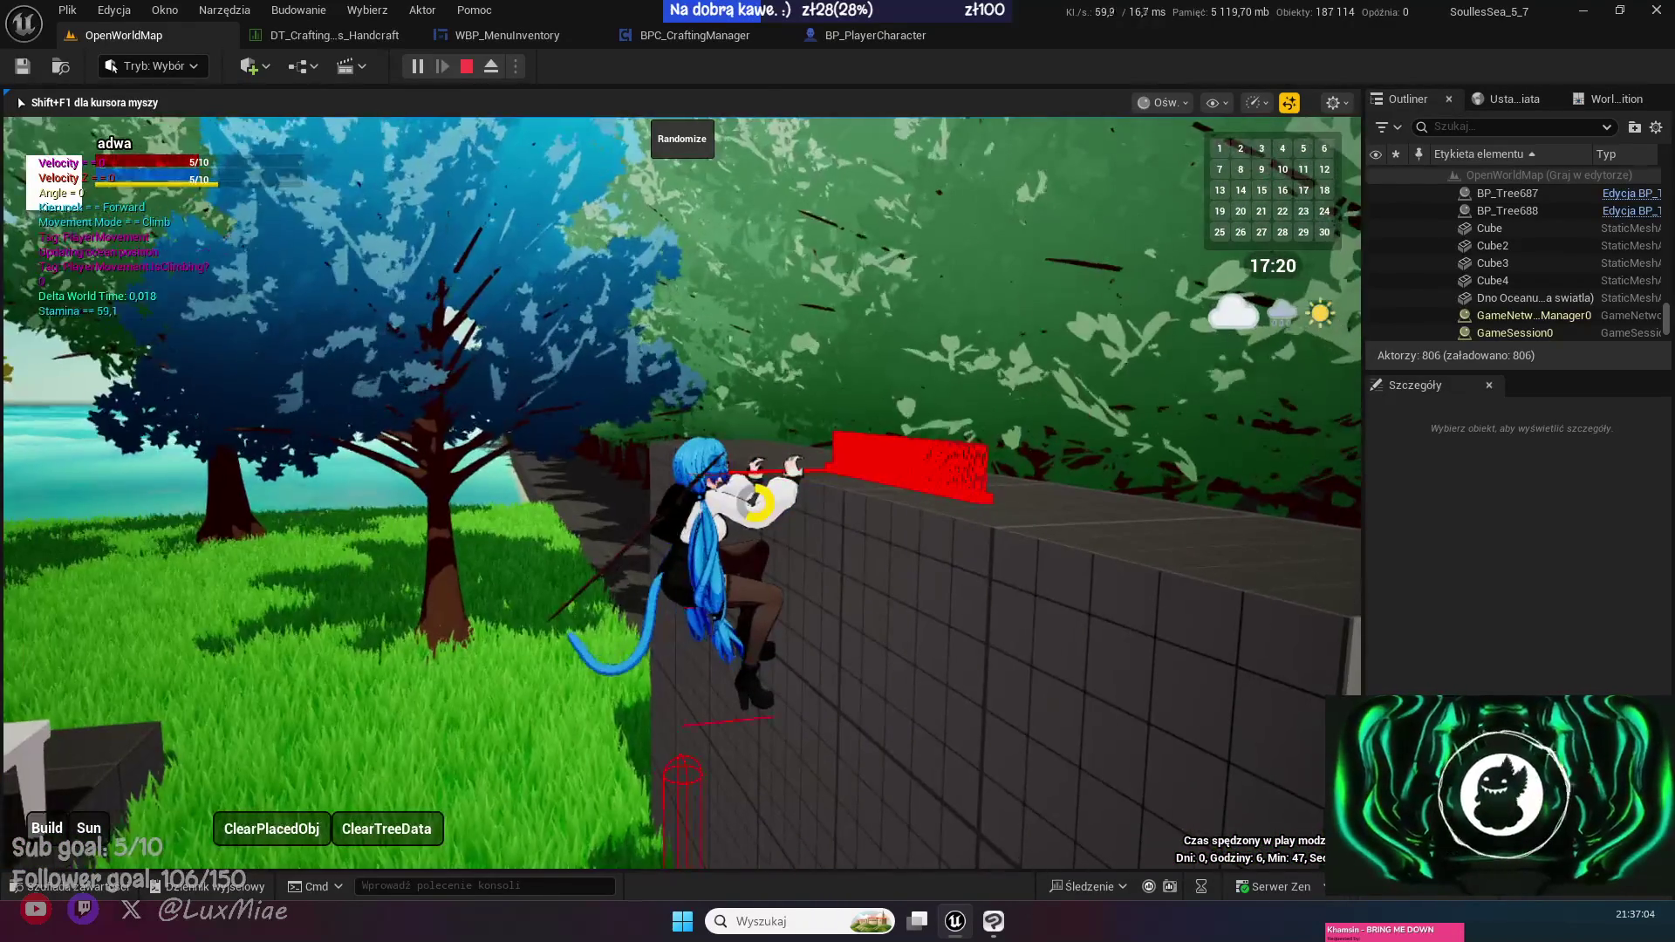
key("w")
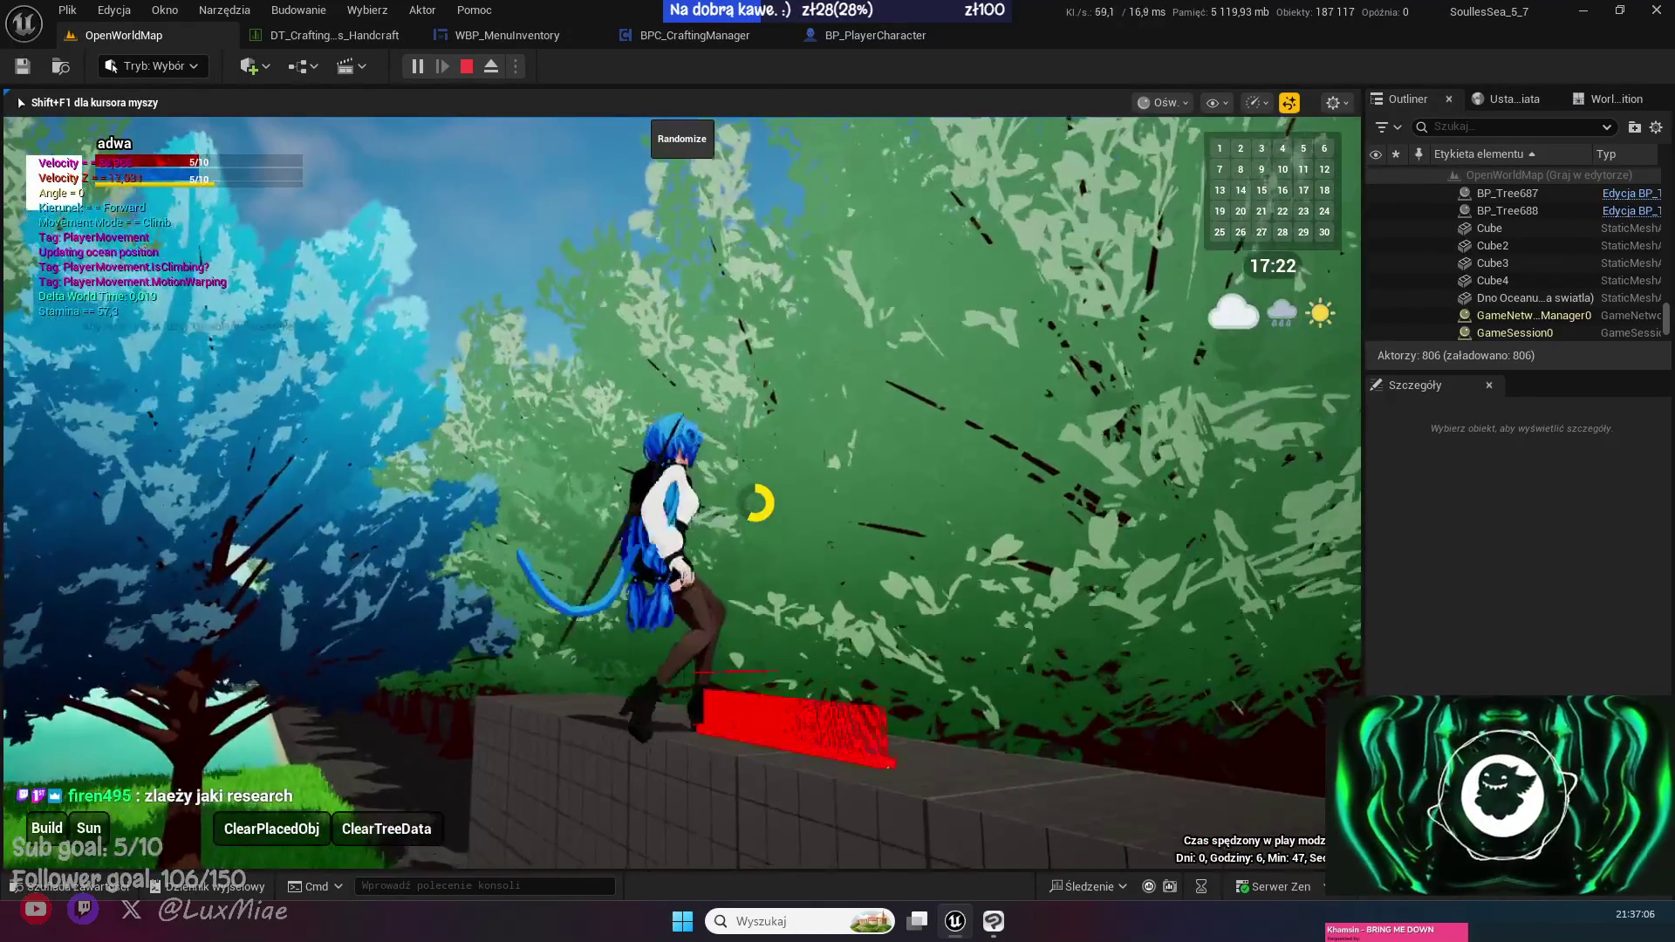
key("w")
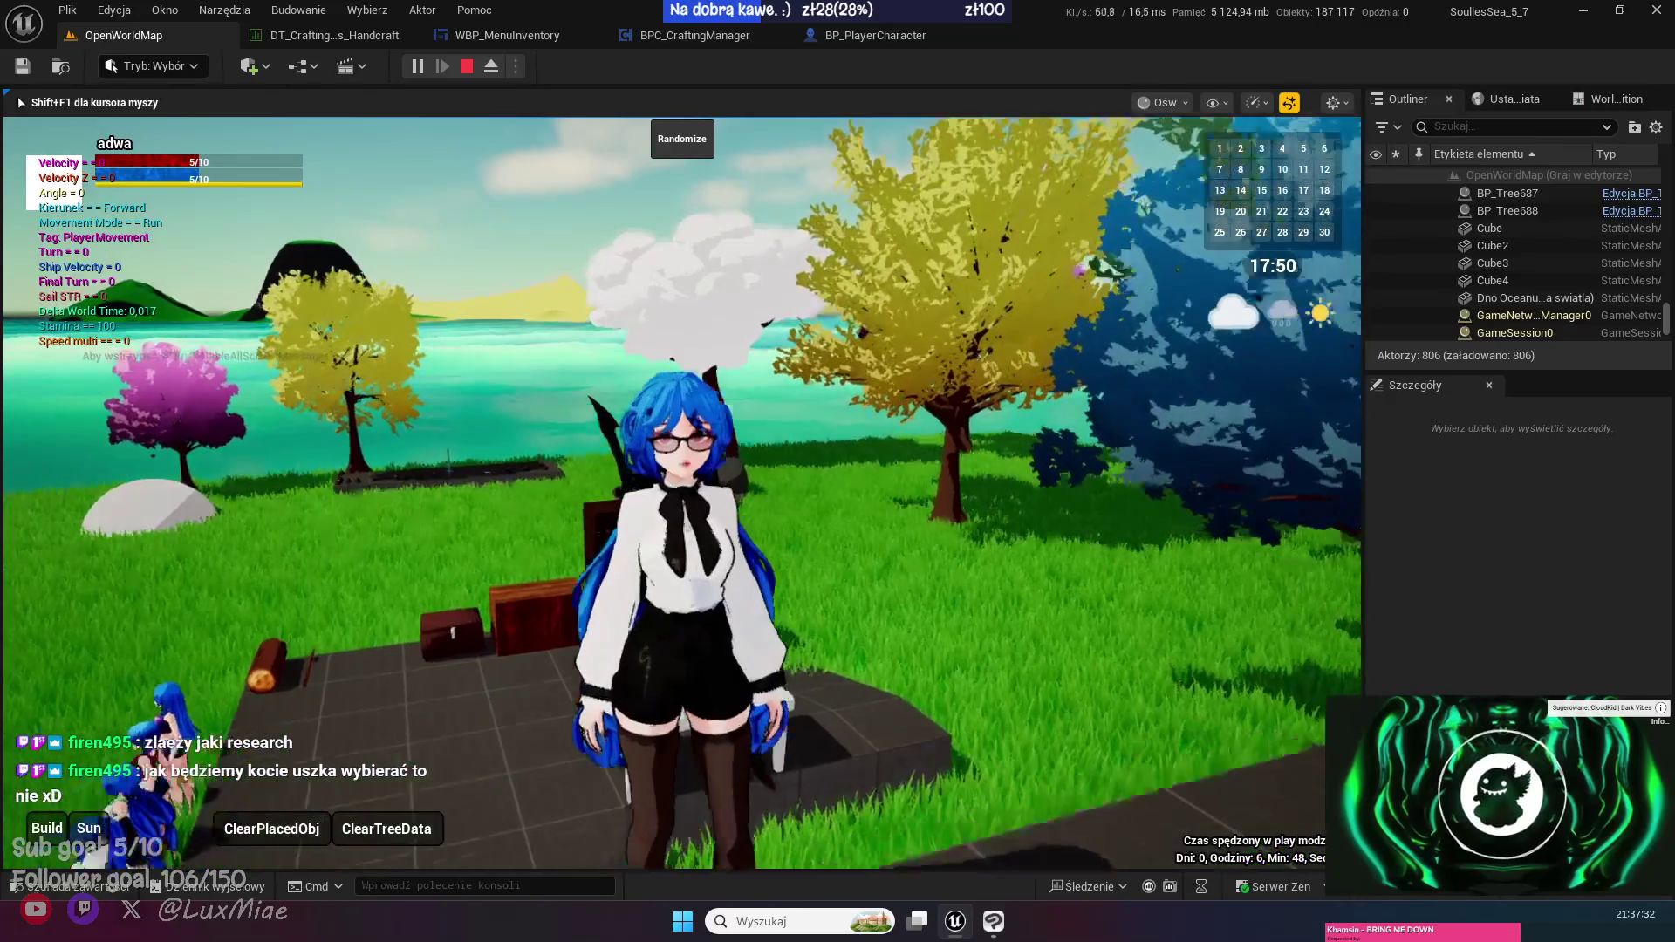
- Zoom the camera onto the character, then switch to the Firefox window with YouTube results
scroll(681, 488, "up", 5)
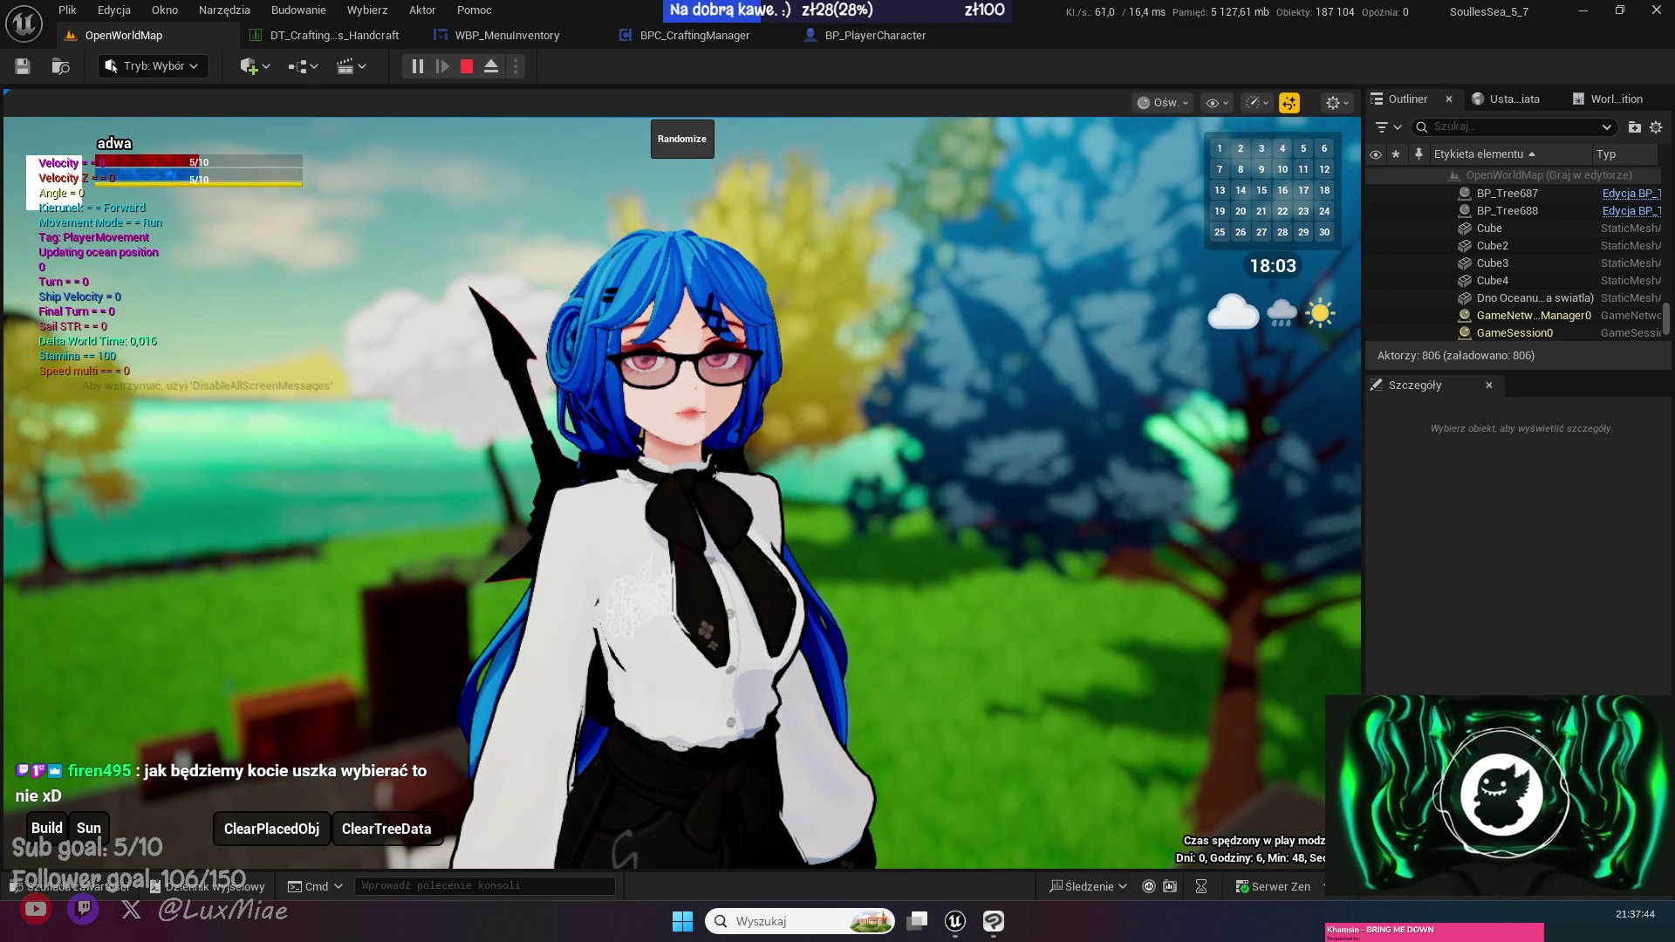
key("super+shift+Left")
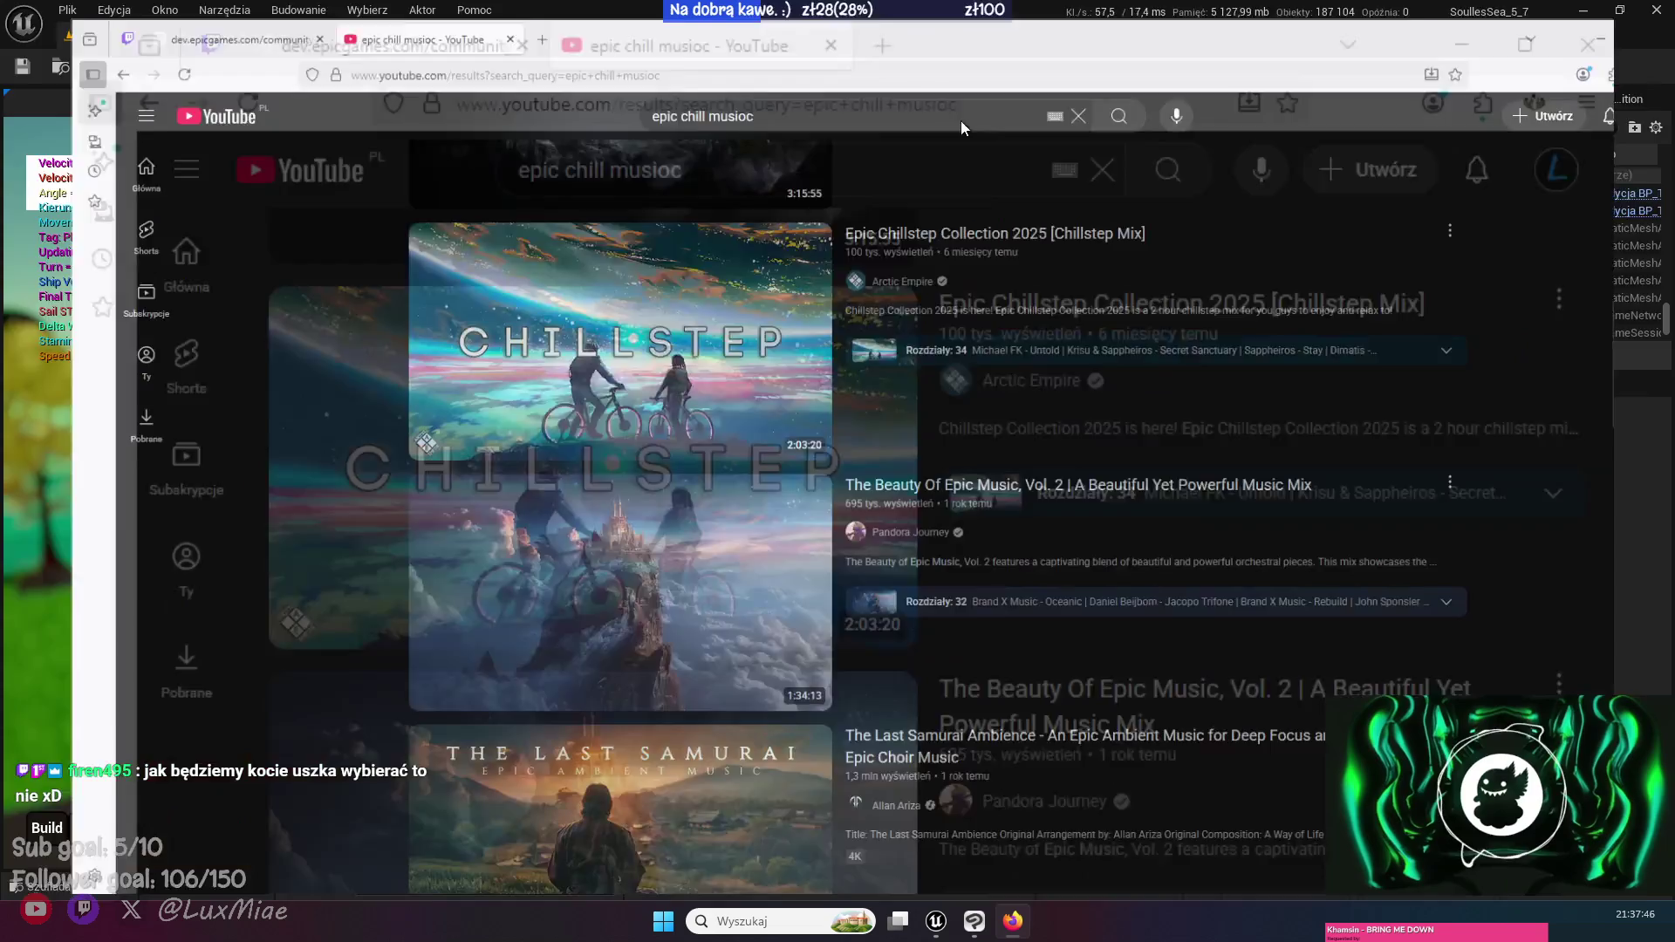
- In a new tab, search for Pinterest and open the pl.pinterest.com result
left_click(485, 19)
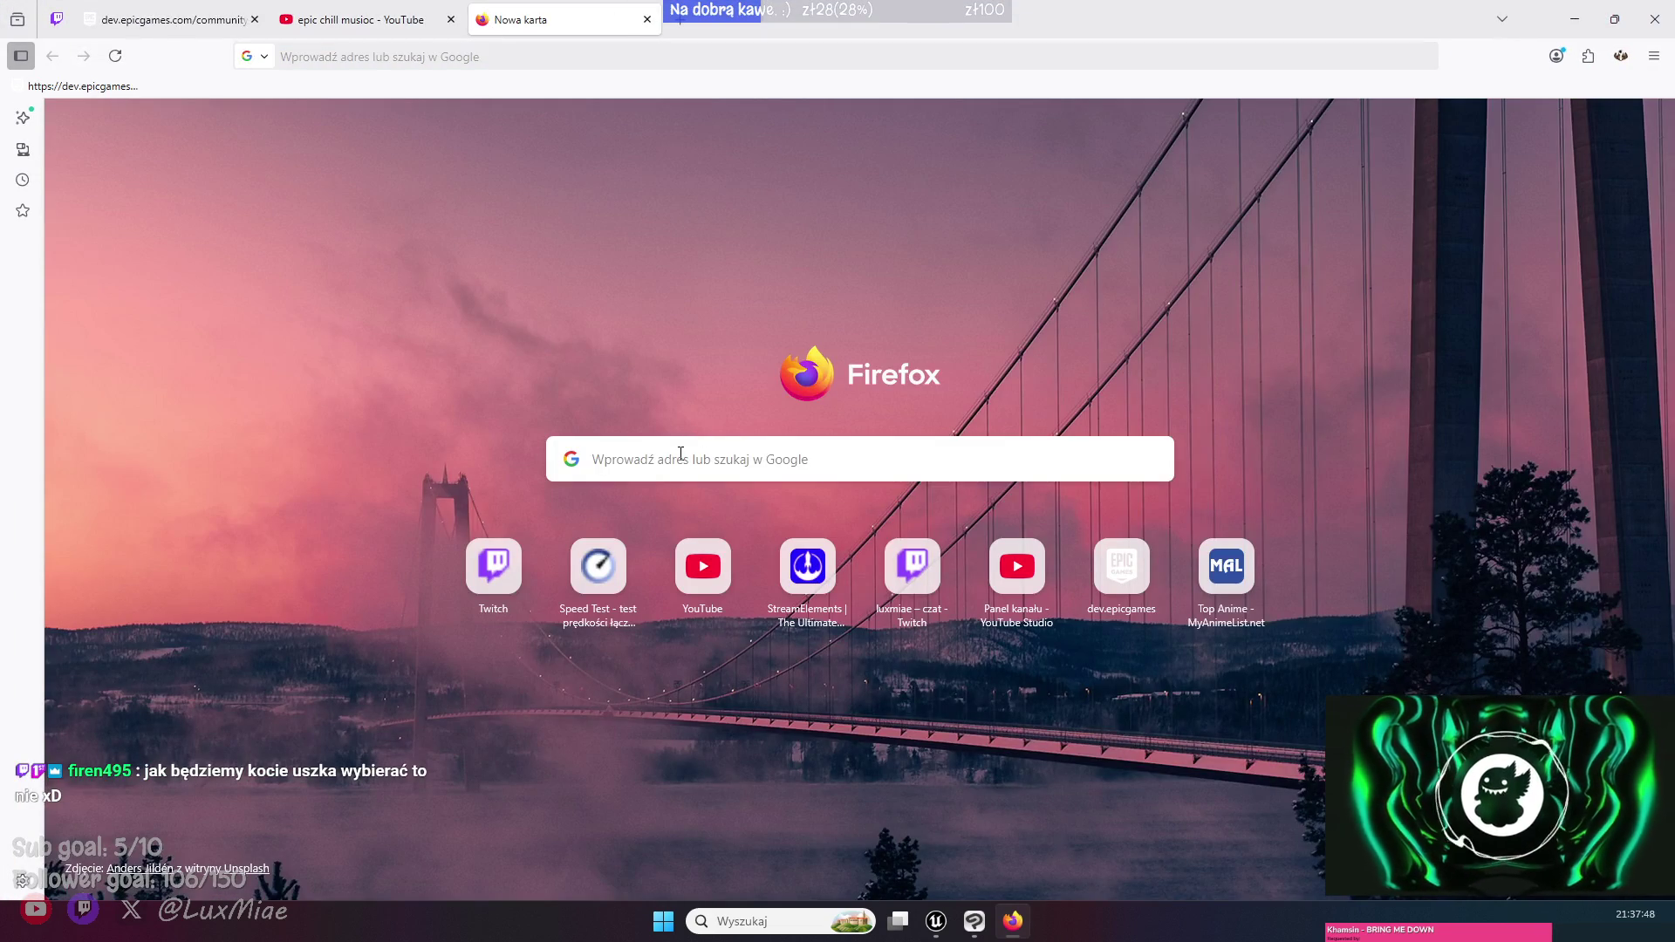
left_click(680, 453)
type("ointeres")
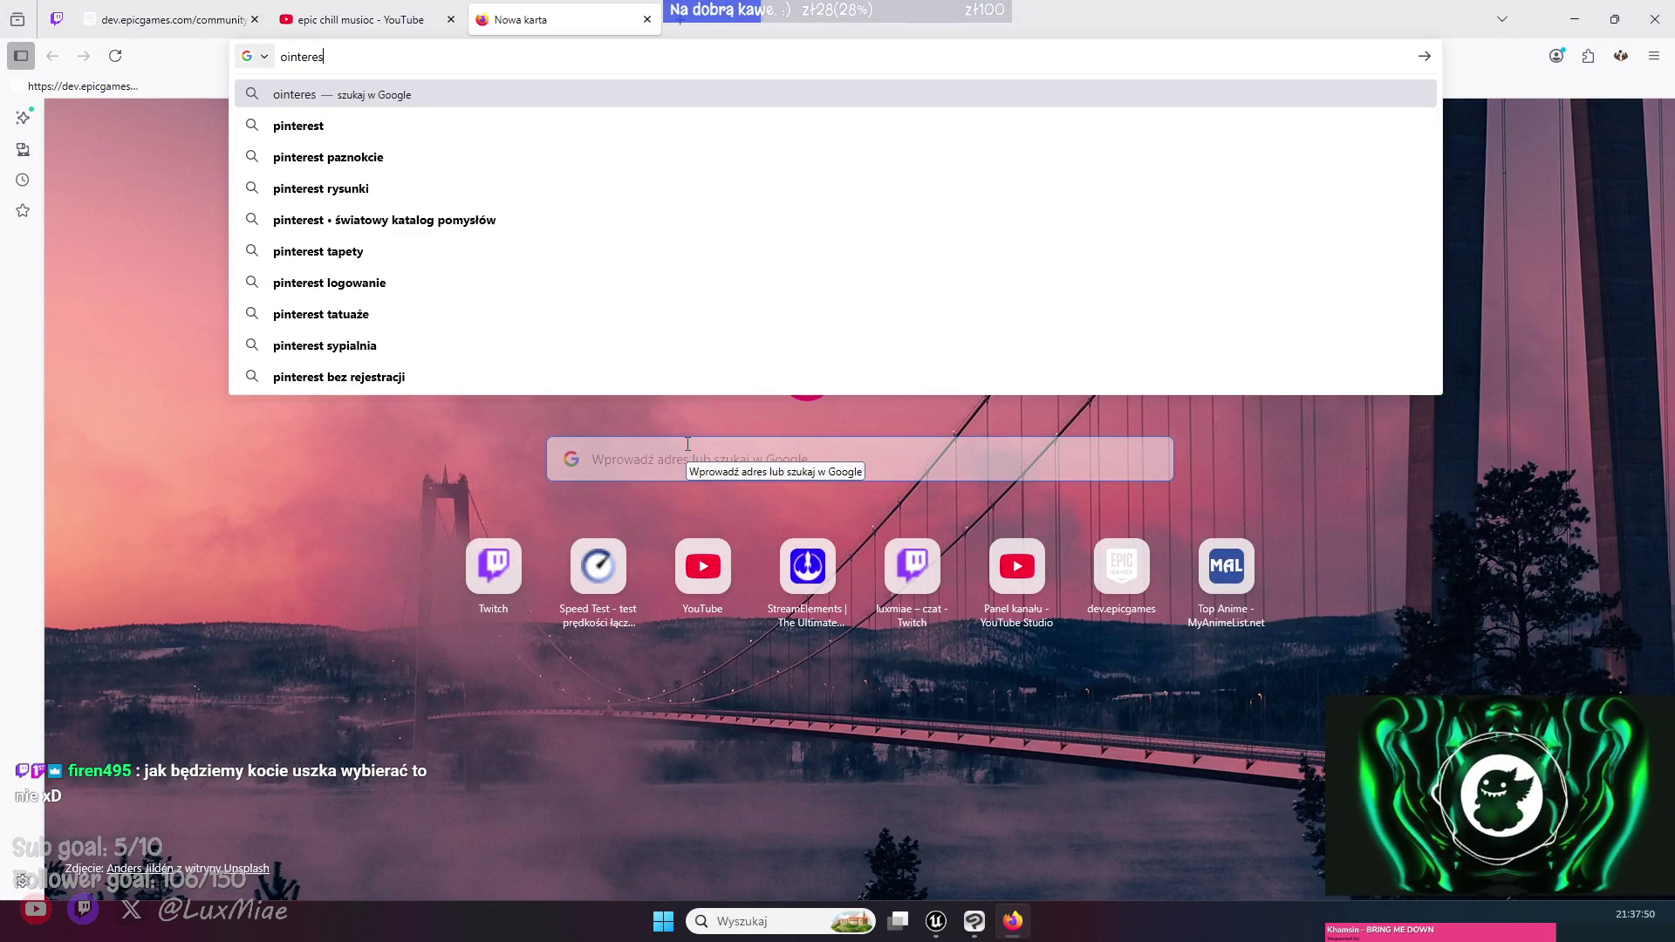
type("t")
key("Return")
left_click(388, 390)
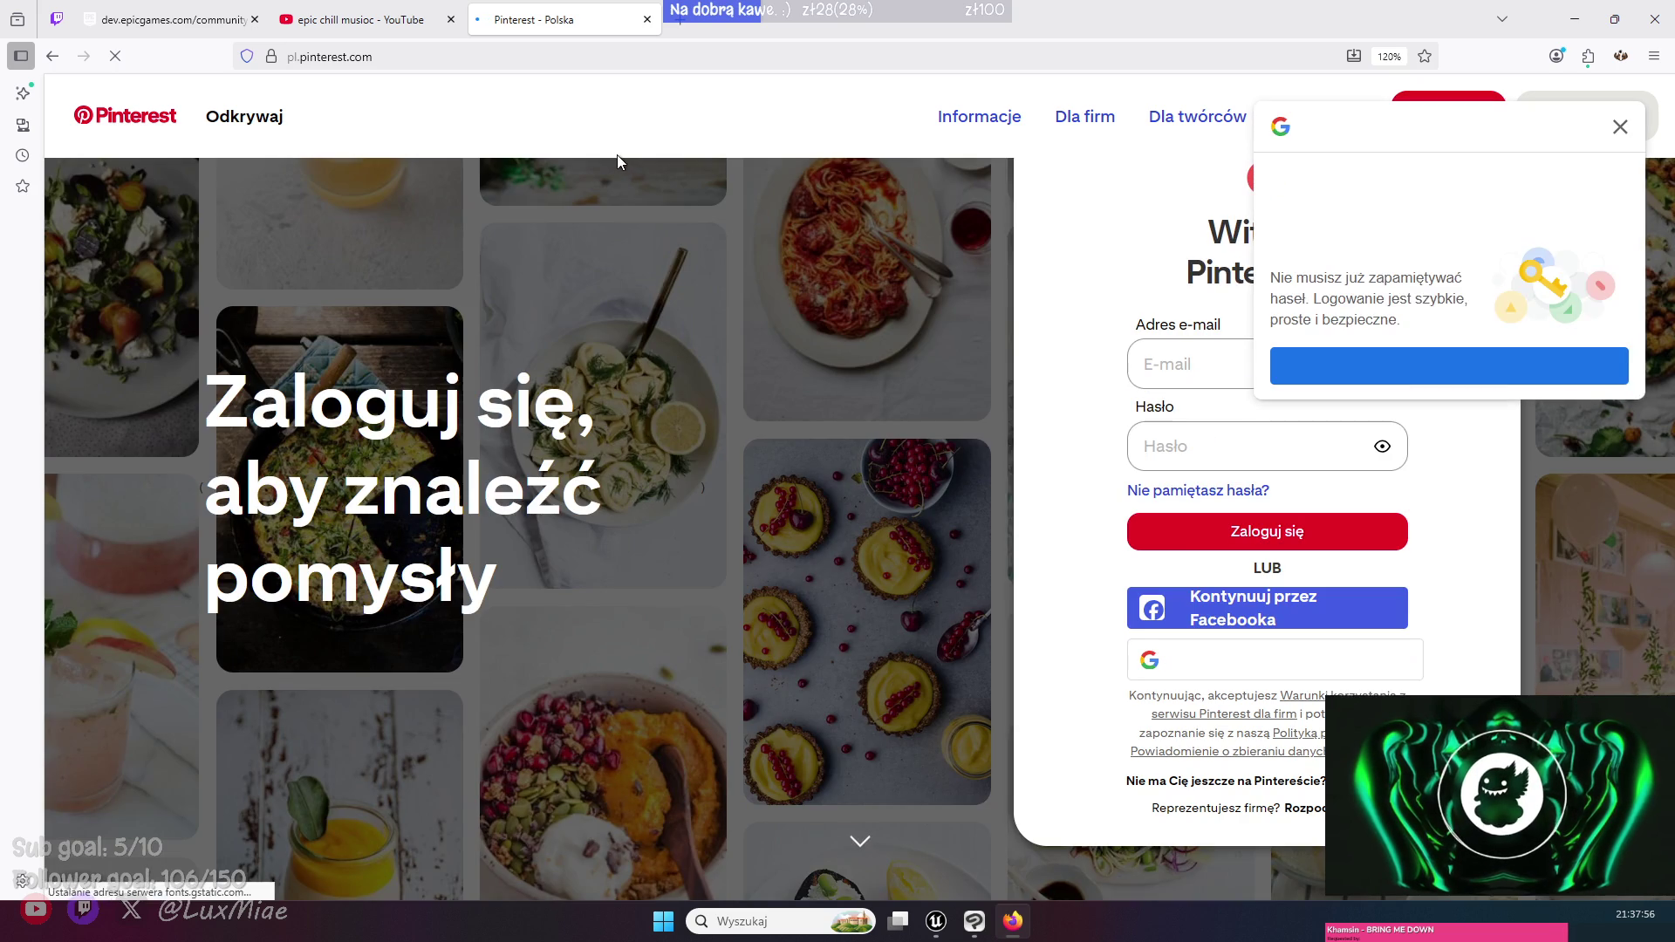
- Search Pinterest for 'anime clothes' and return to the search text
left_click(261, 122)
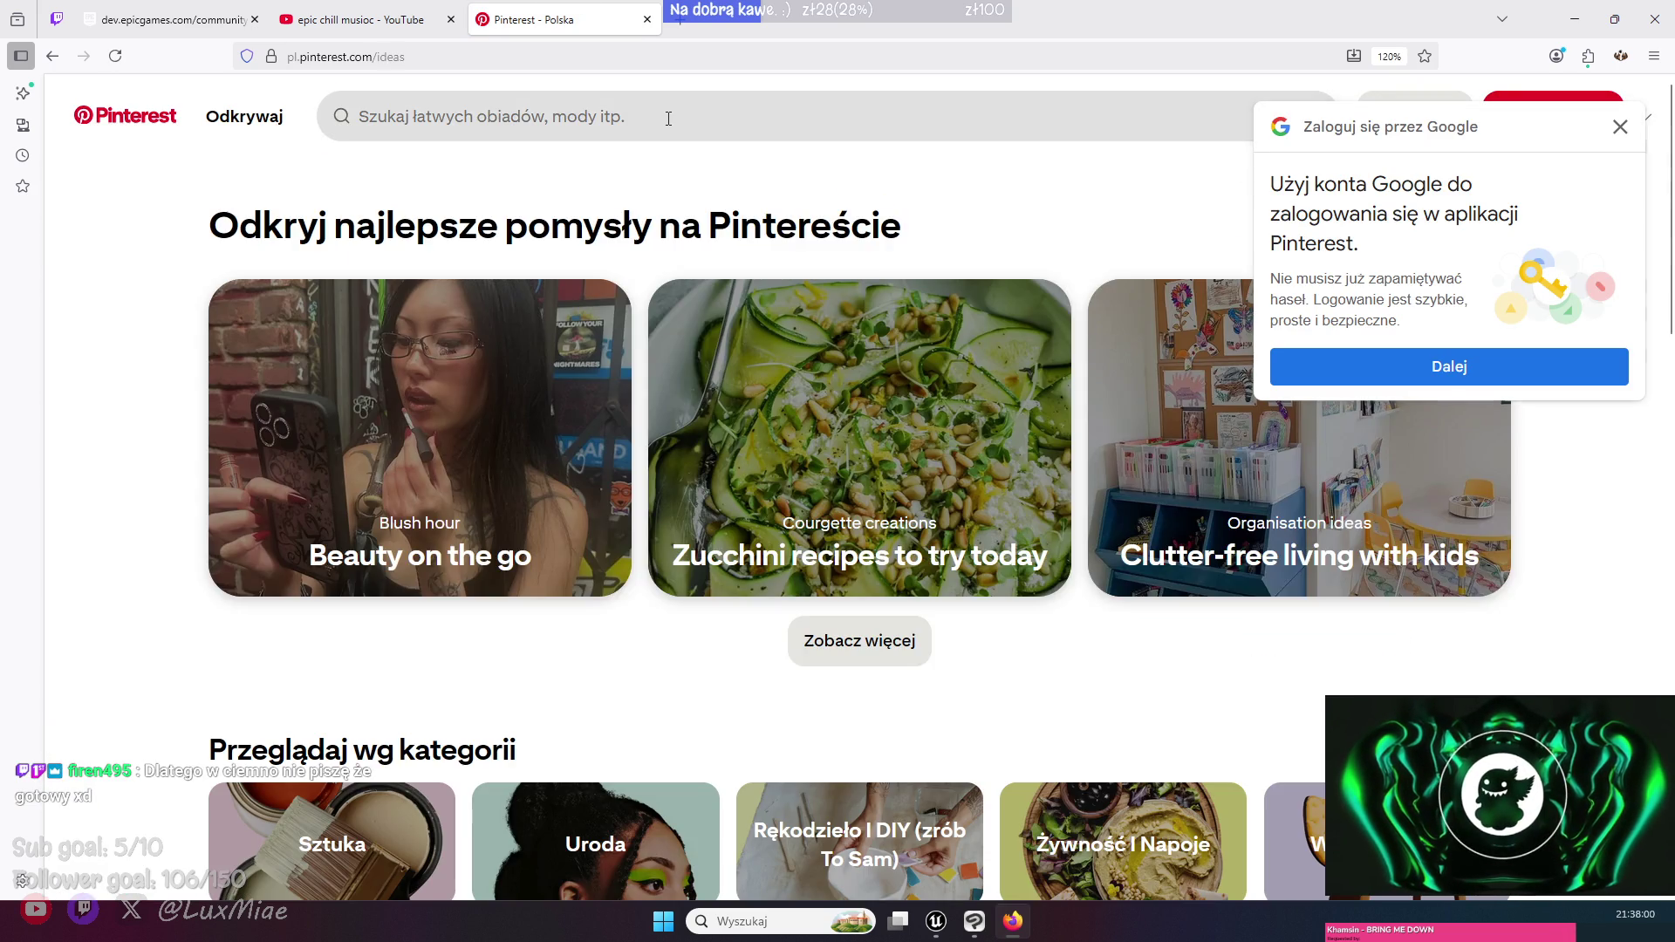
left_click(668, 118)
type("anim")
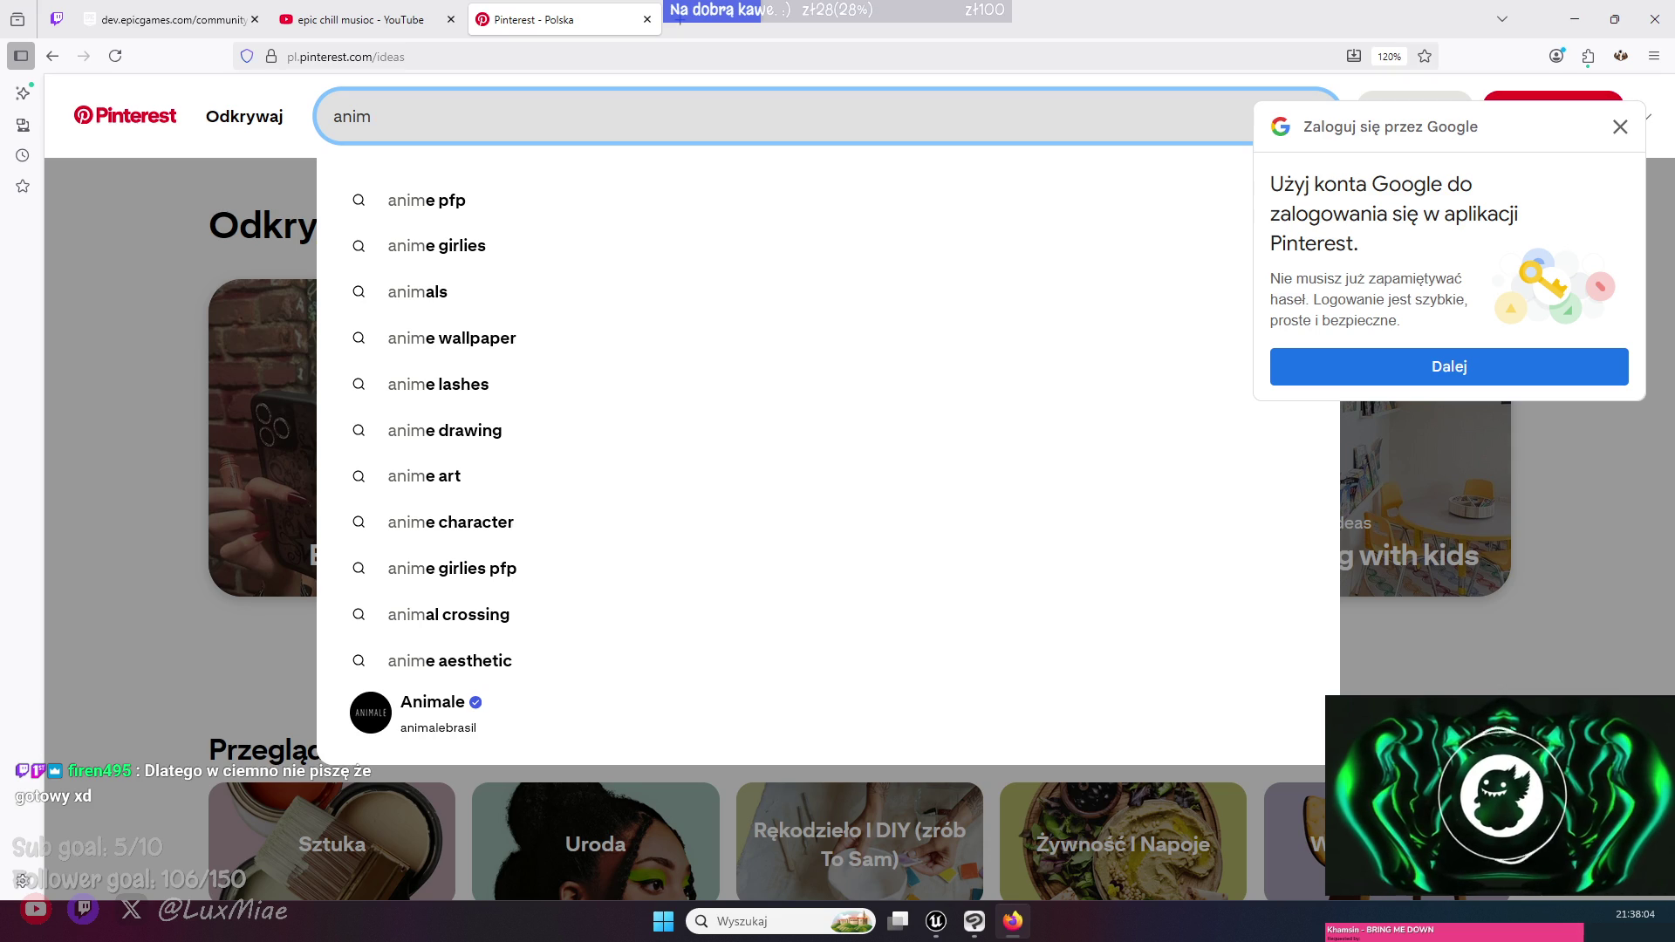
type("e ")
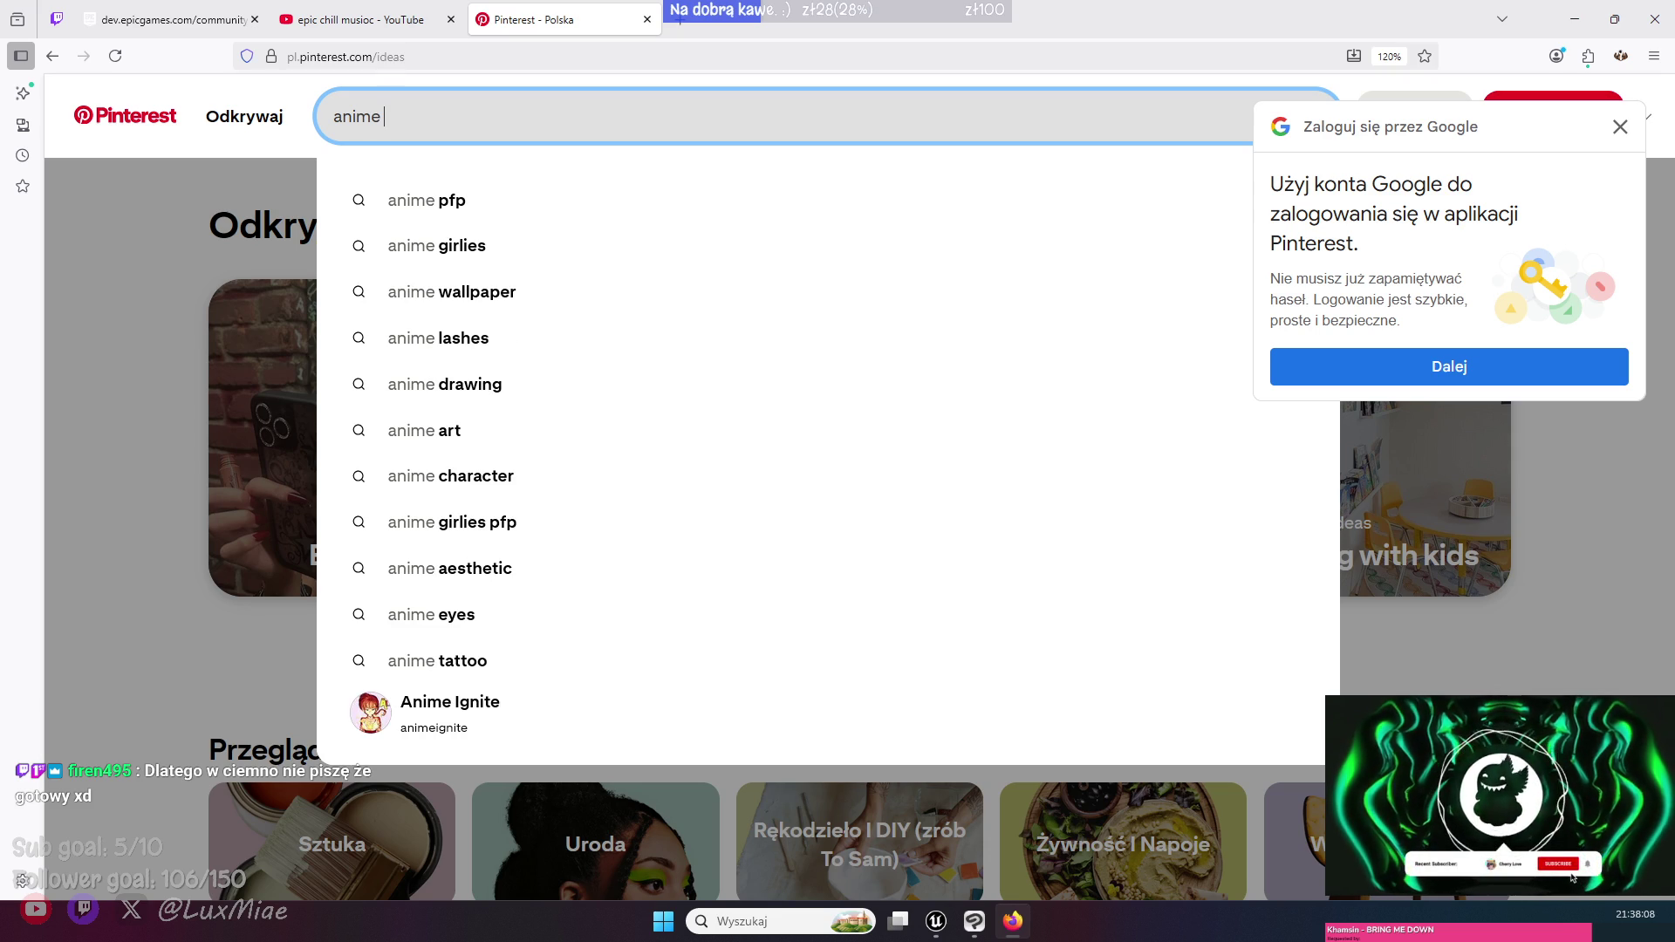
type("clothes")
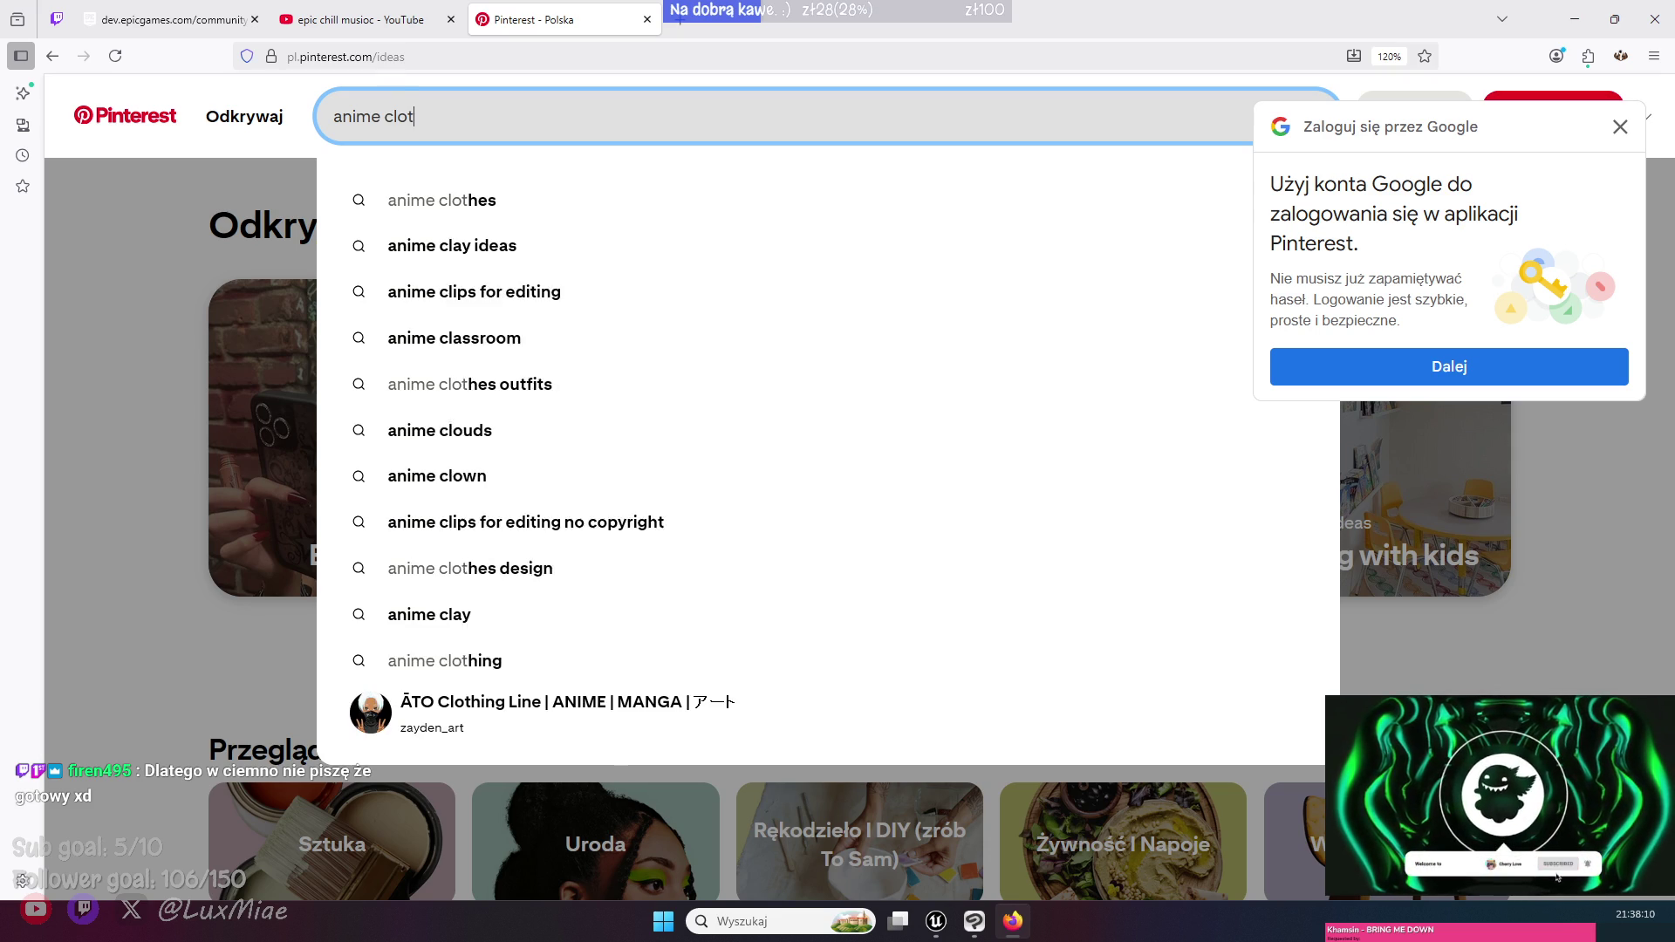
key("Return")
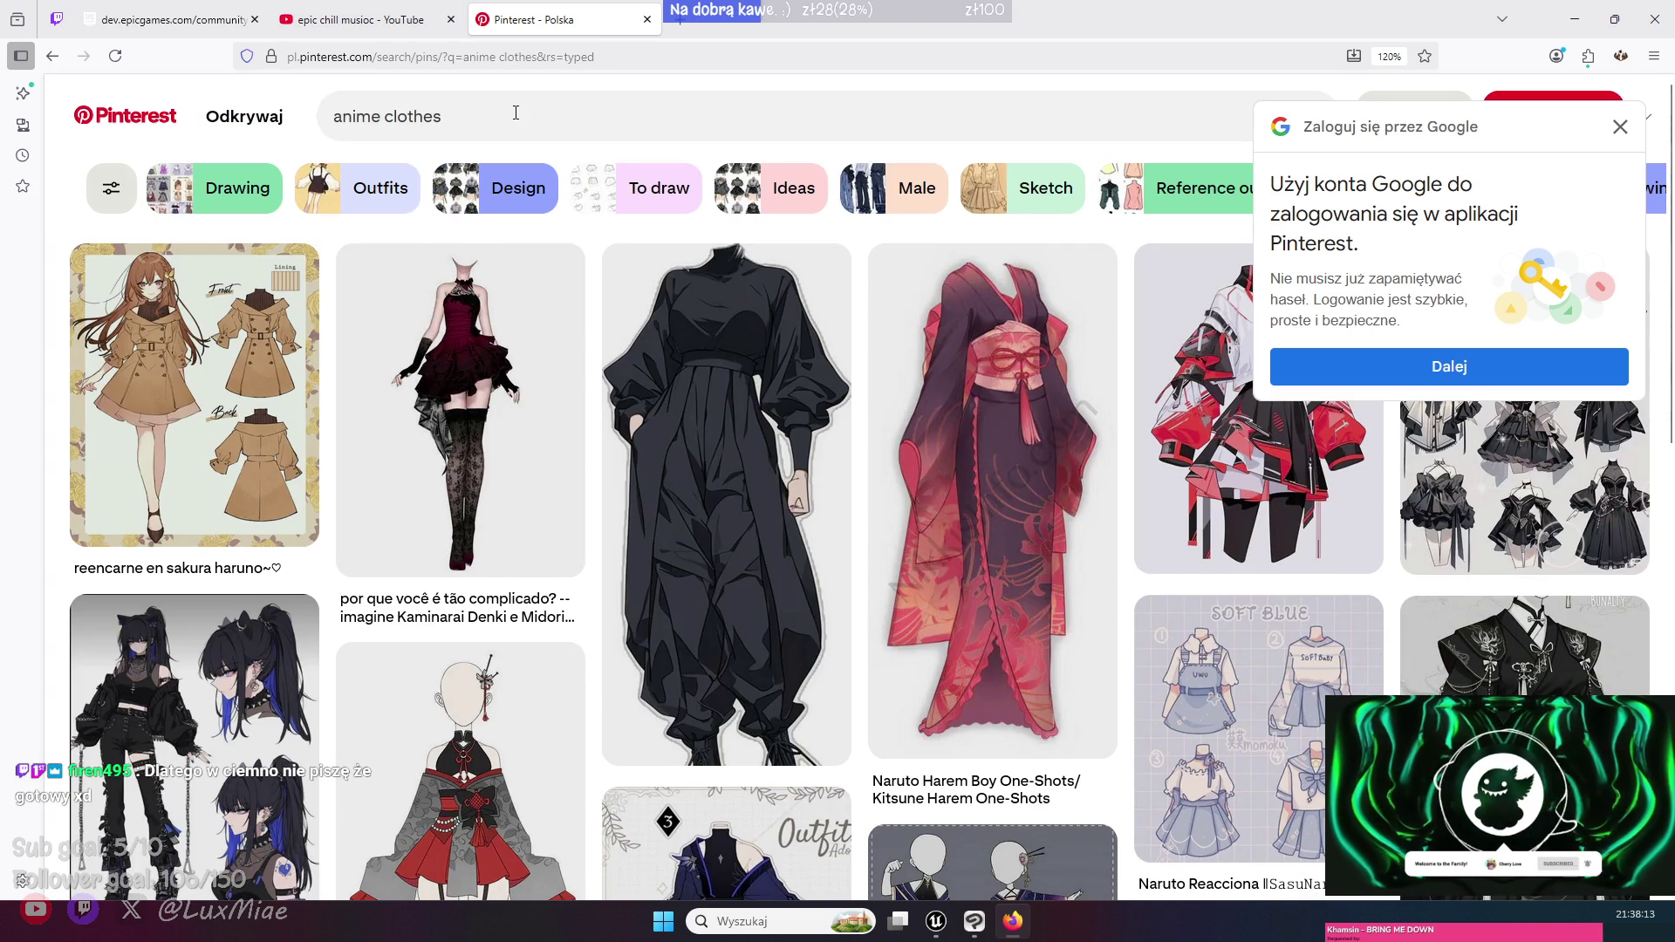
left_click(522, 113)
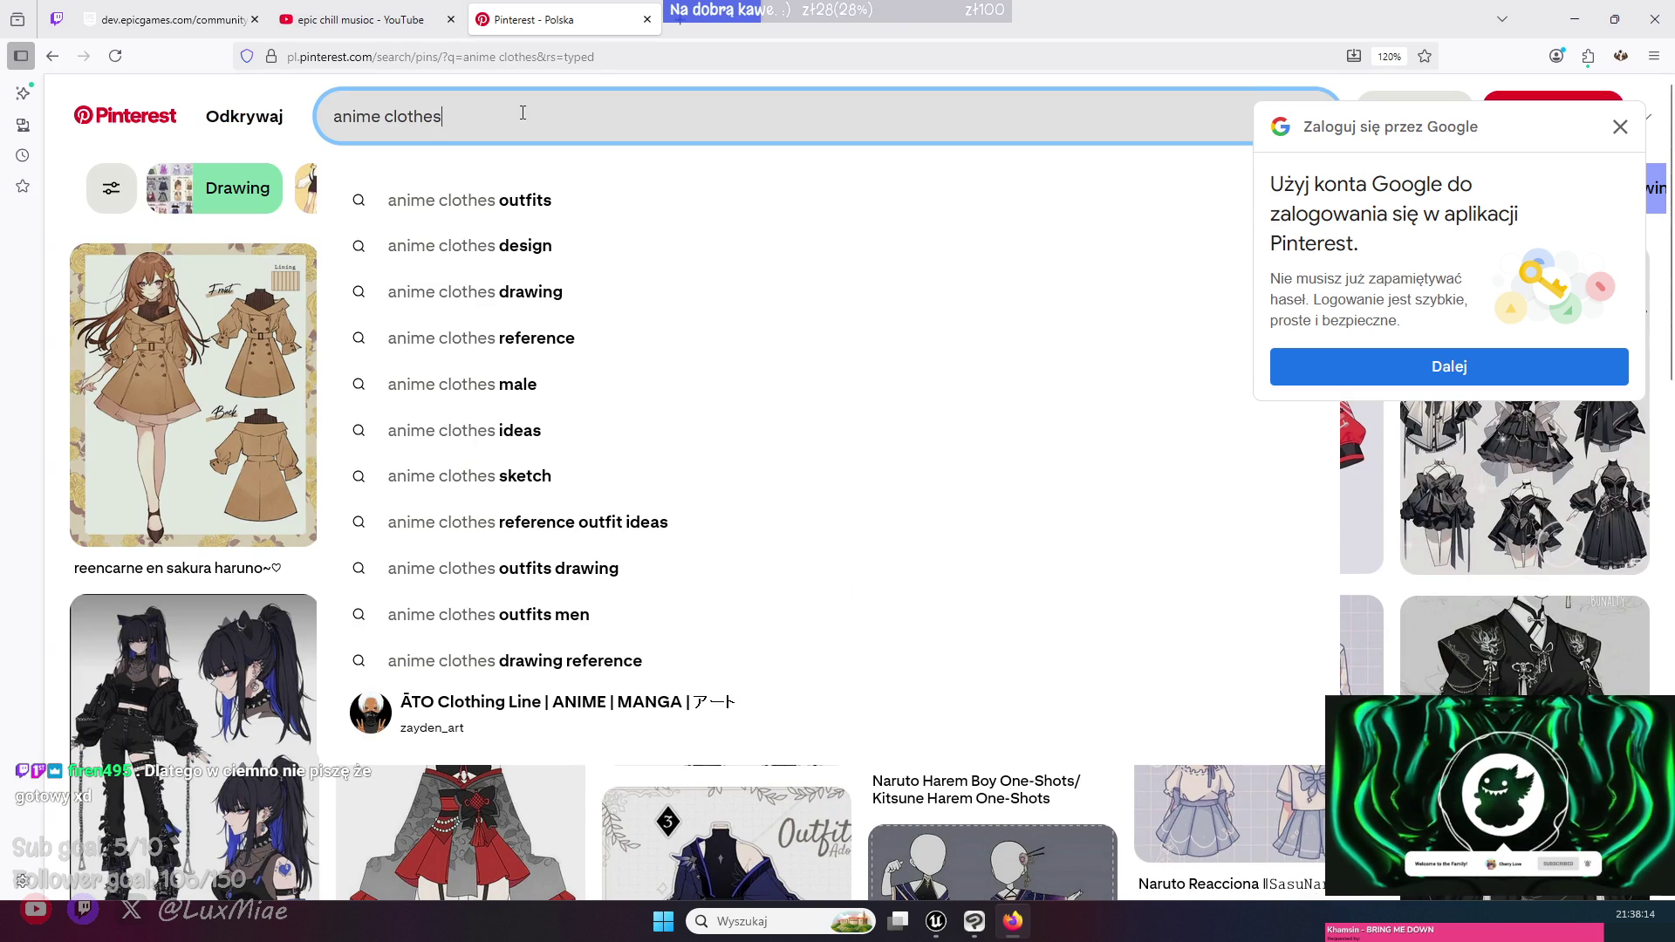
- Refine the search to 'anime clothes outfits' and dismiss the Google sign-in prompt
type("outfits")
key("Return")
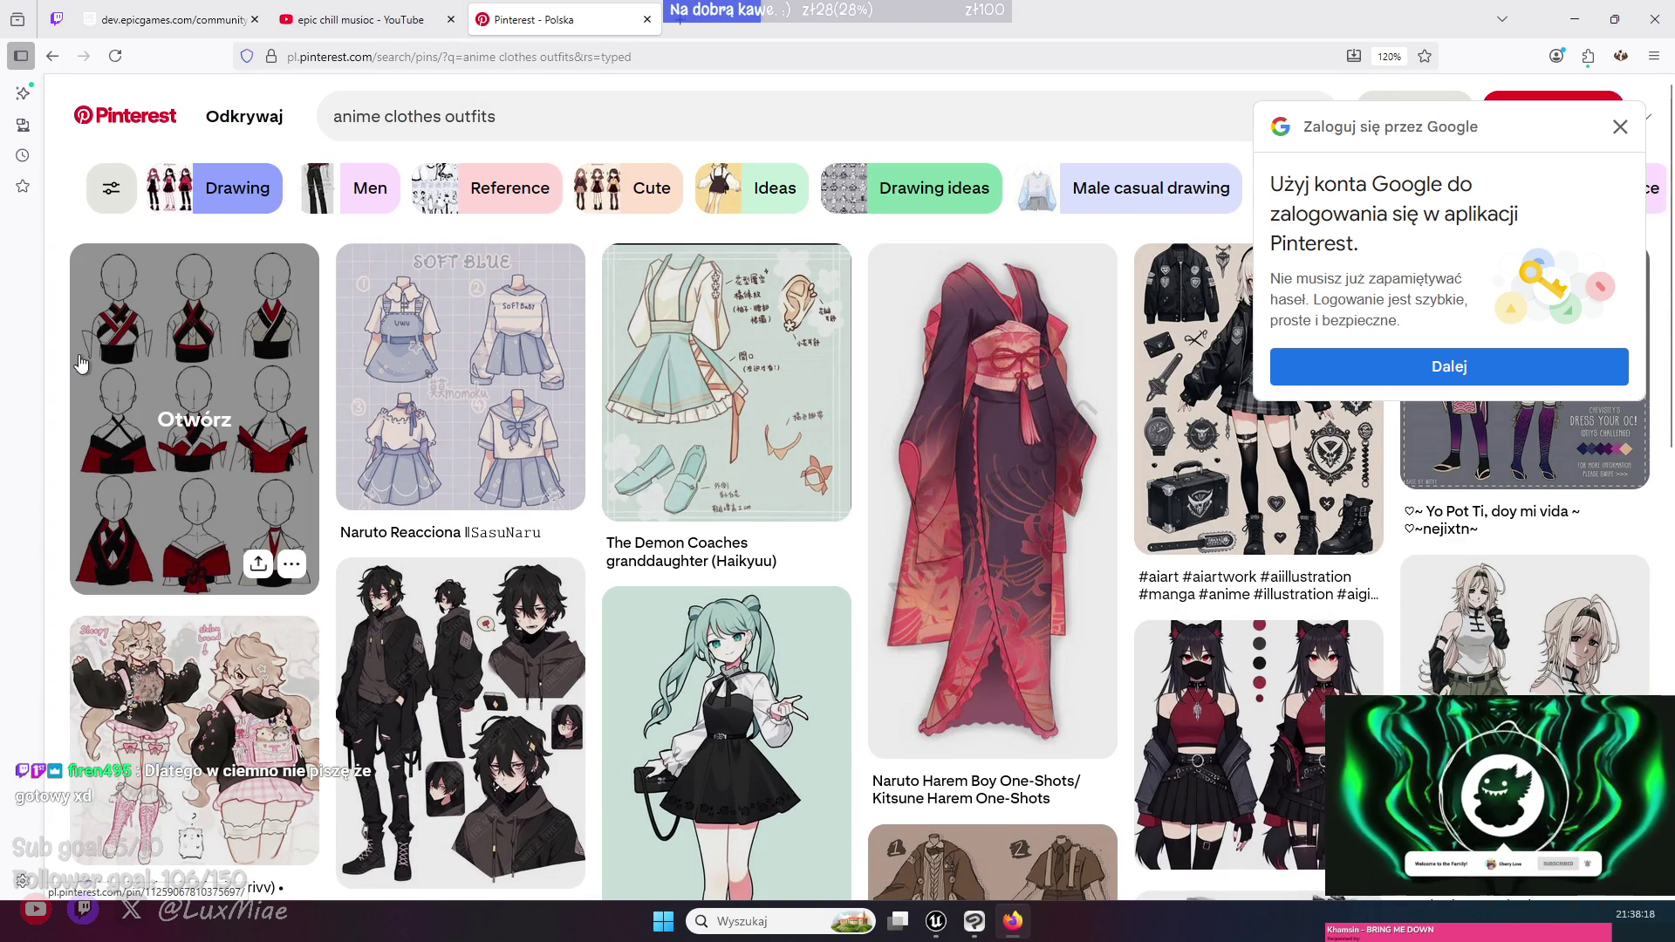
left_click(1620, 127)
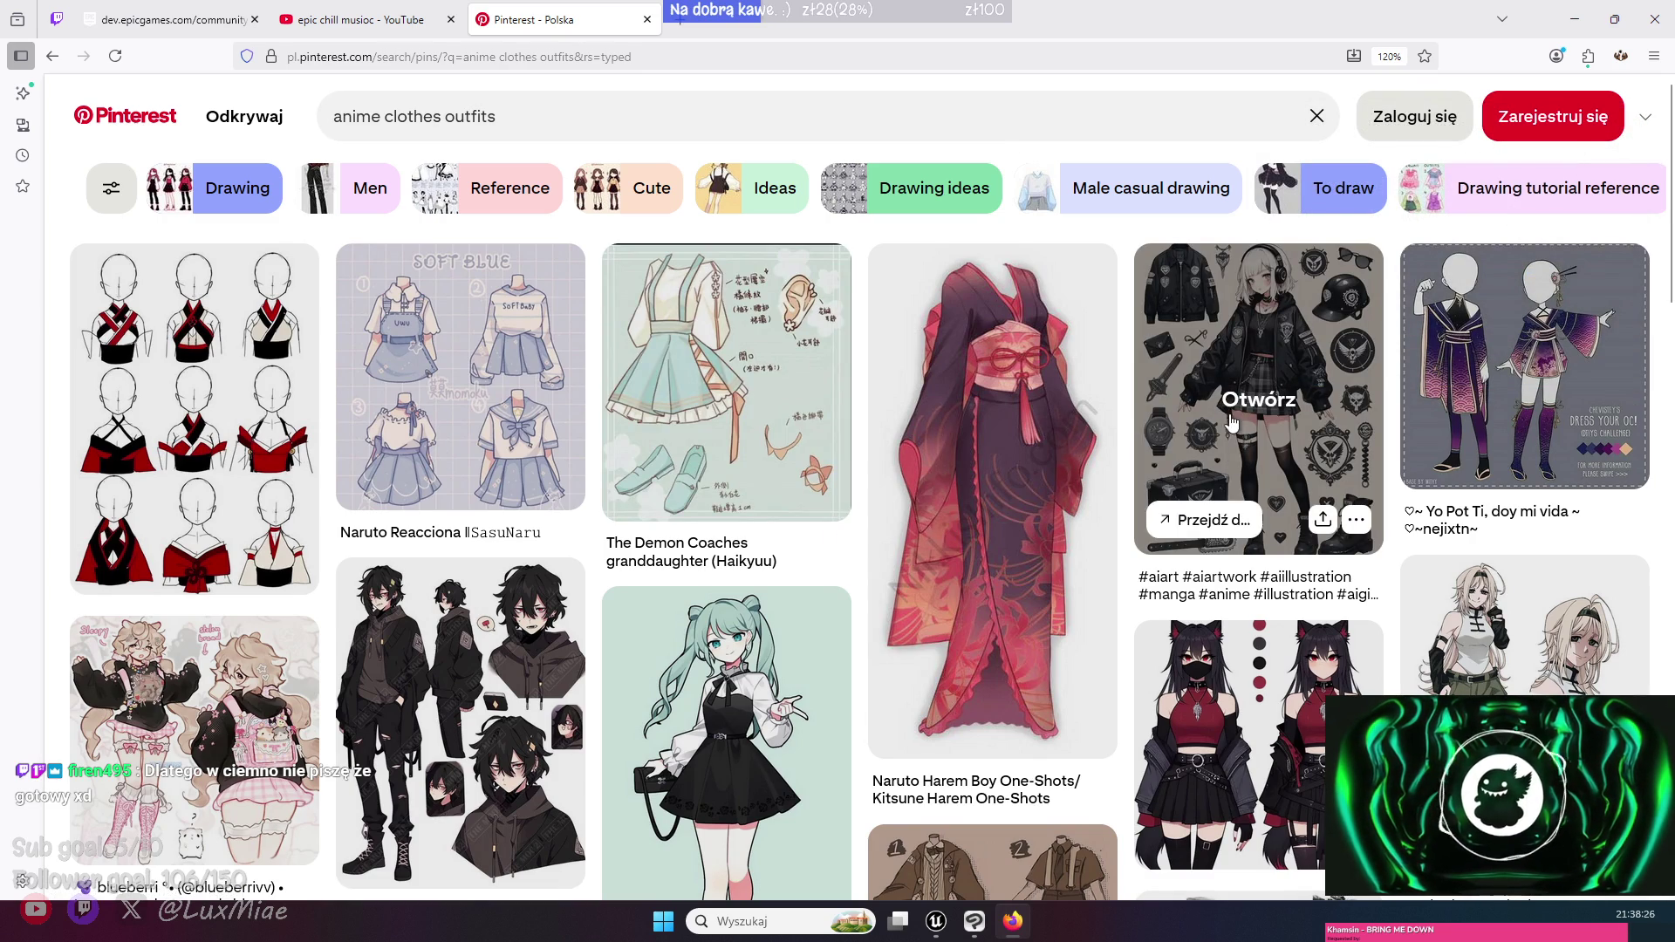
- Open the black gothic Kawaii outfit pin in a second tab, view it, then return to results
middle_click(1182, 260)
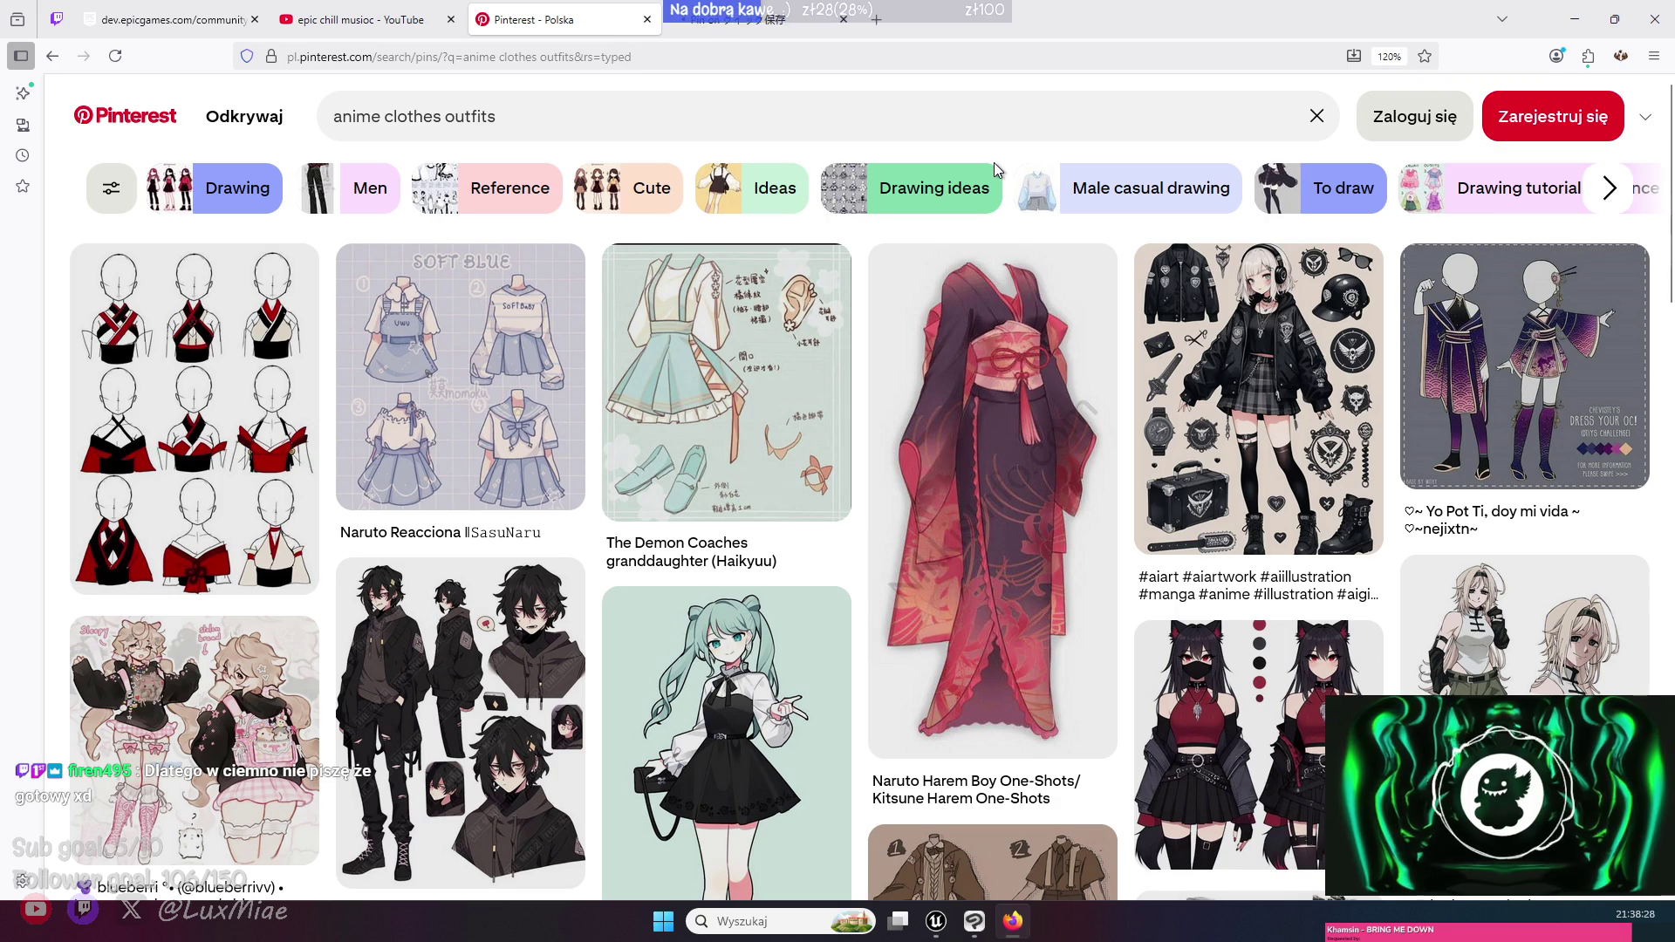
left_click(702, 19)
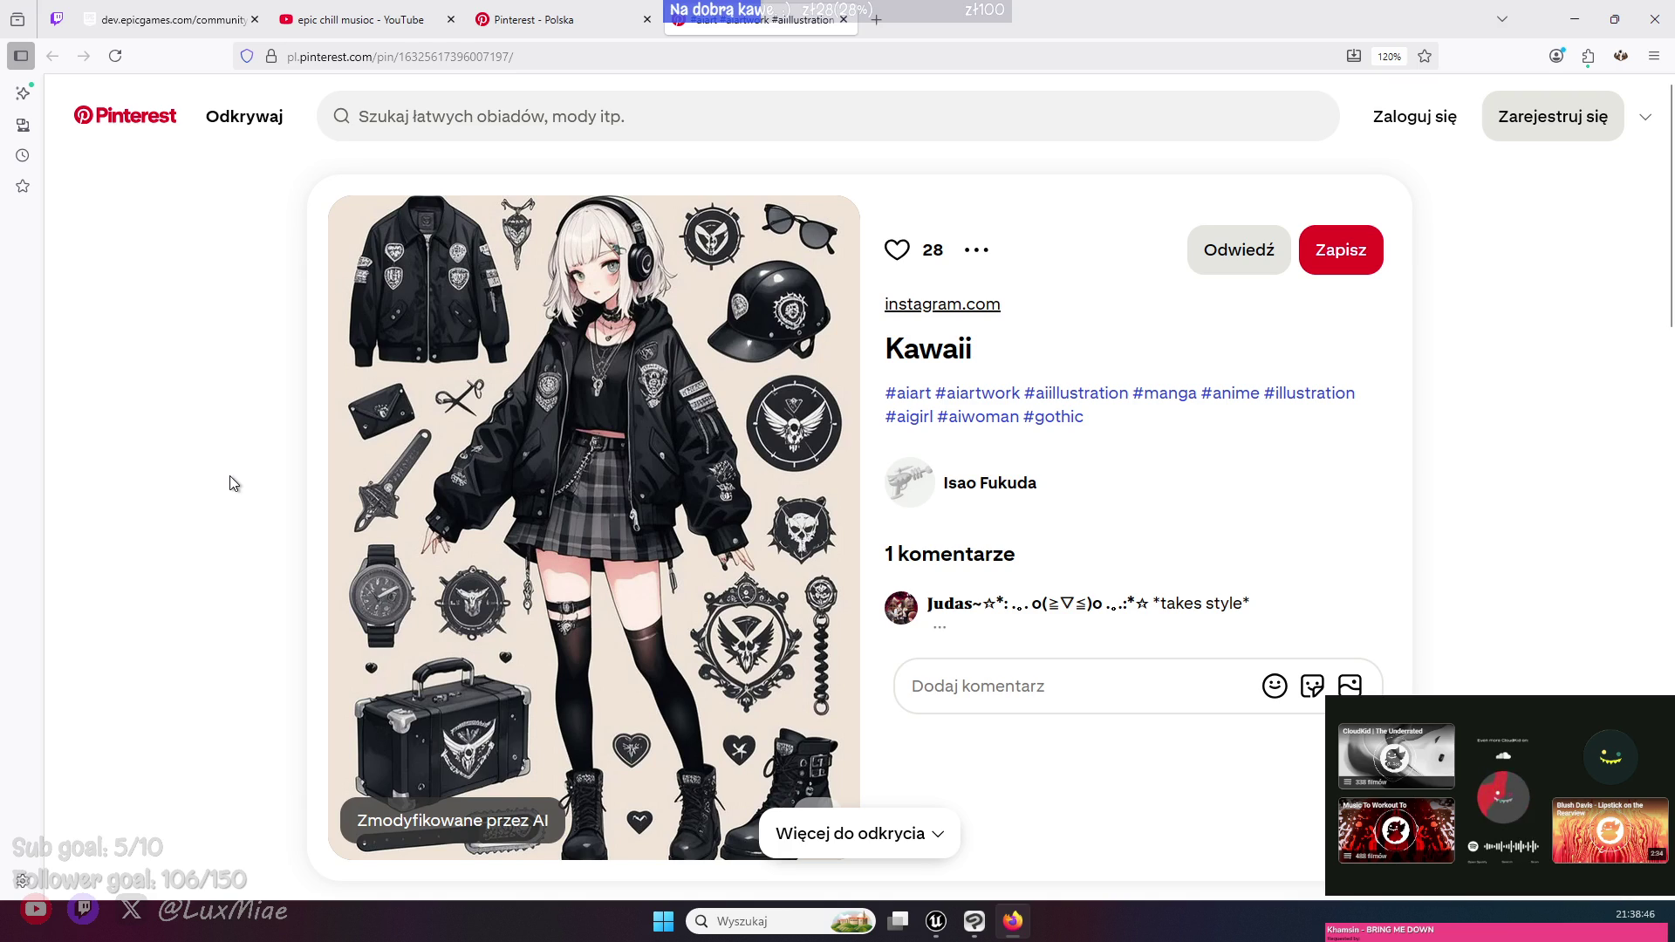
left_click(548, 21)
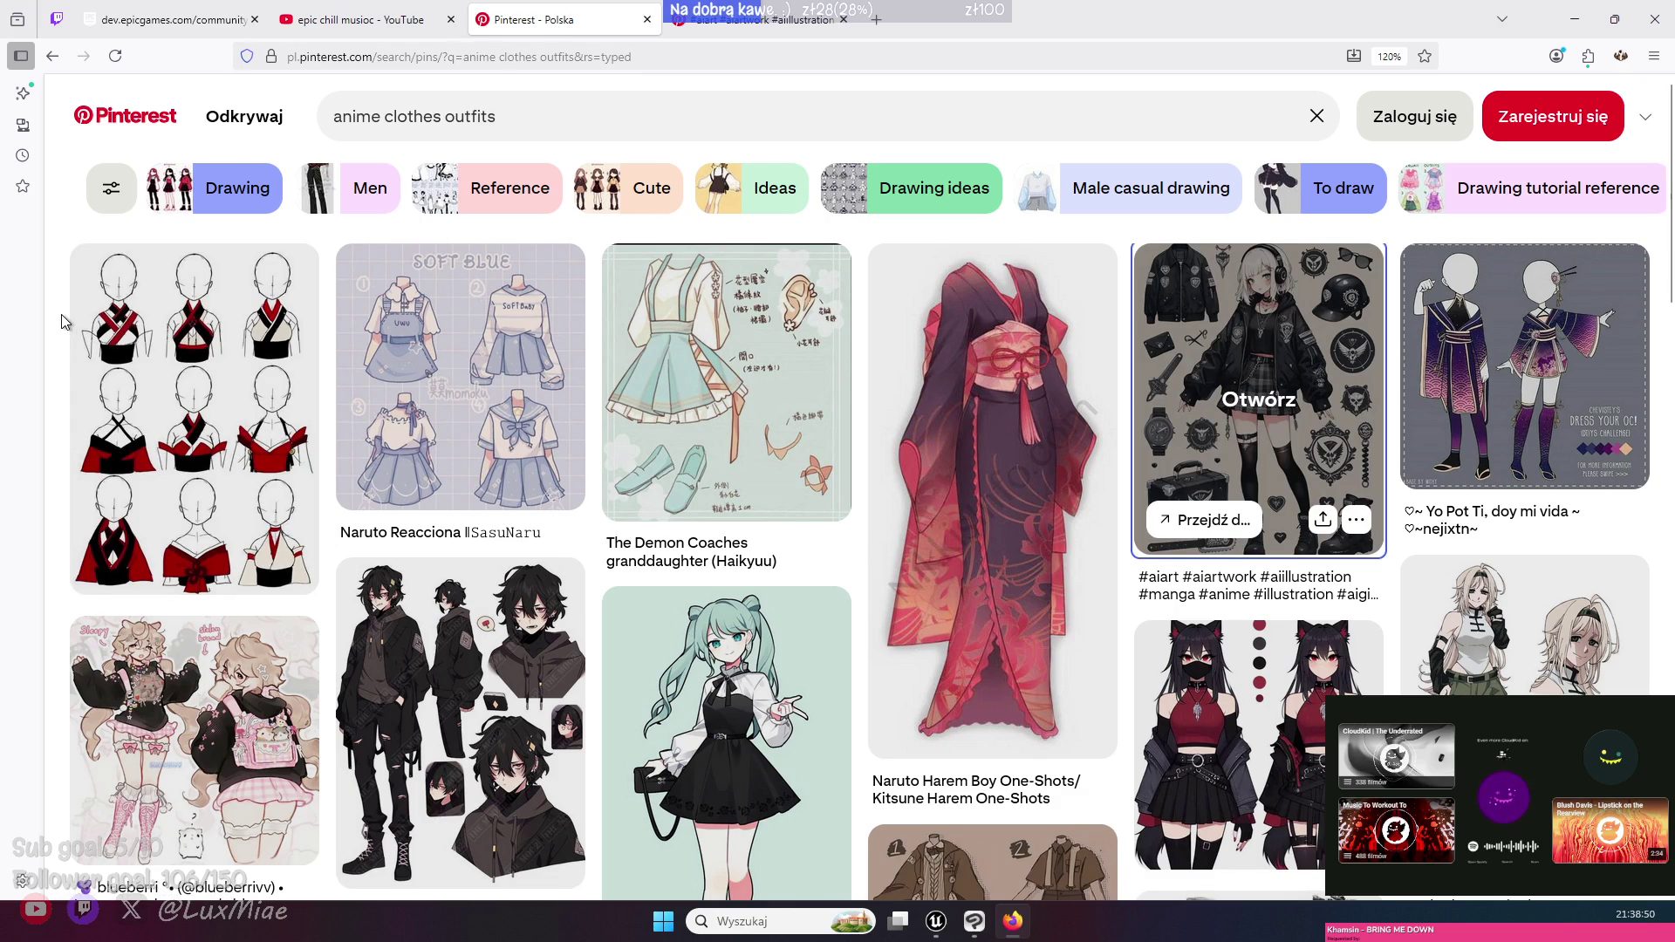
scroll(61, 321, "down", 3)
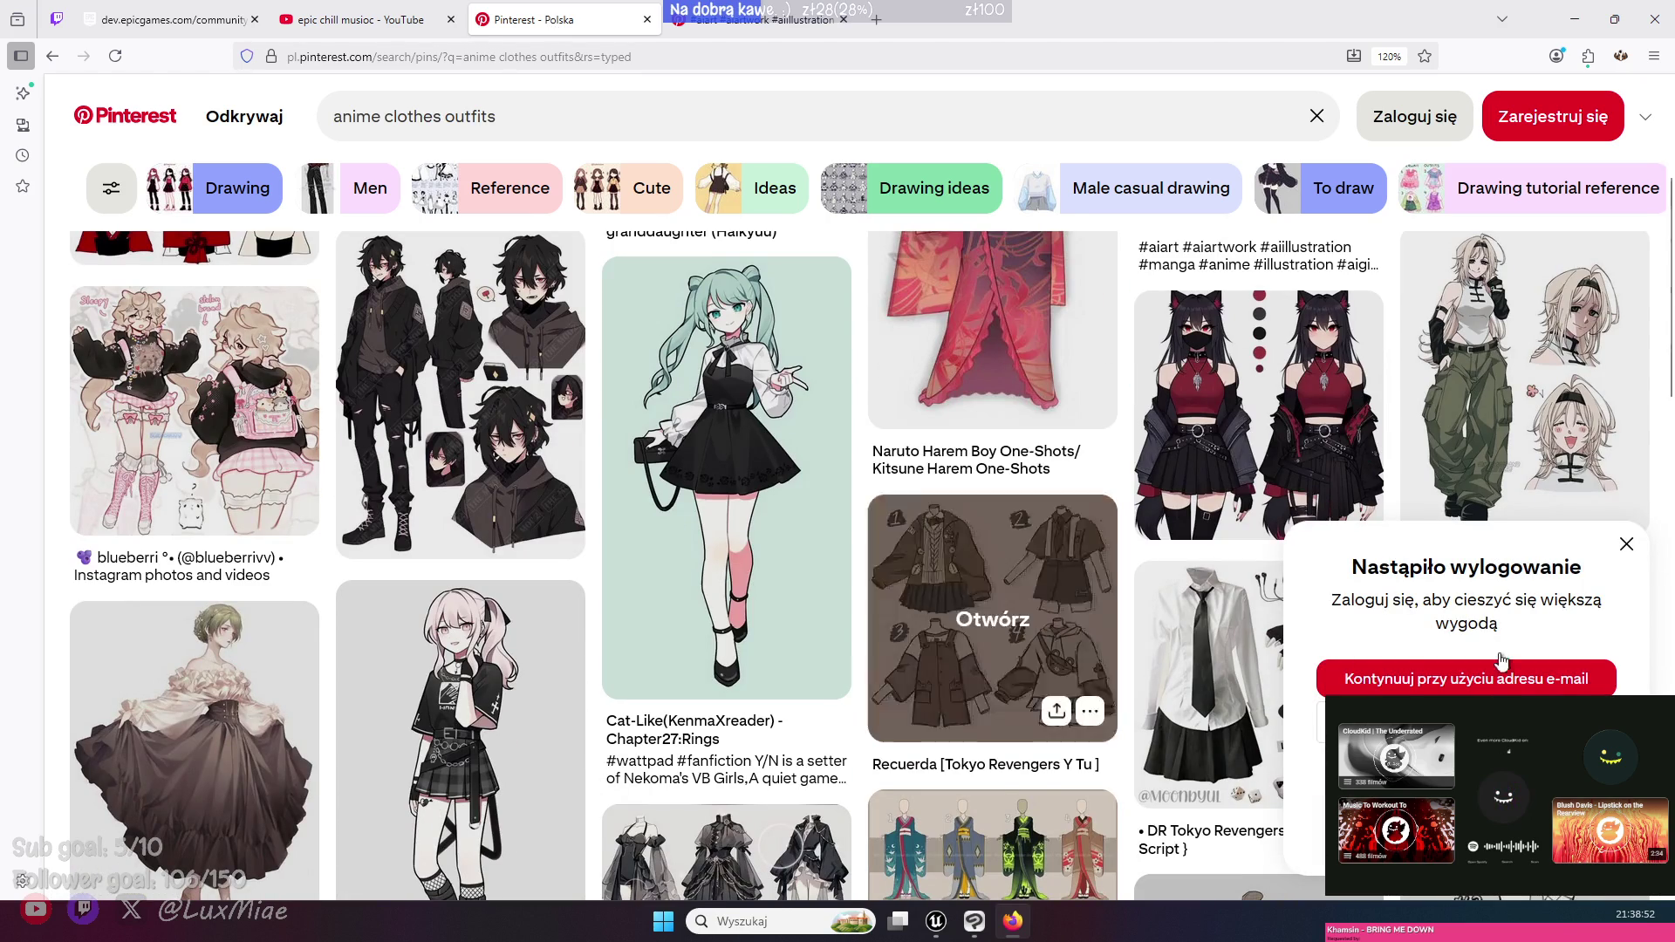
left_click(1625, 542)
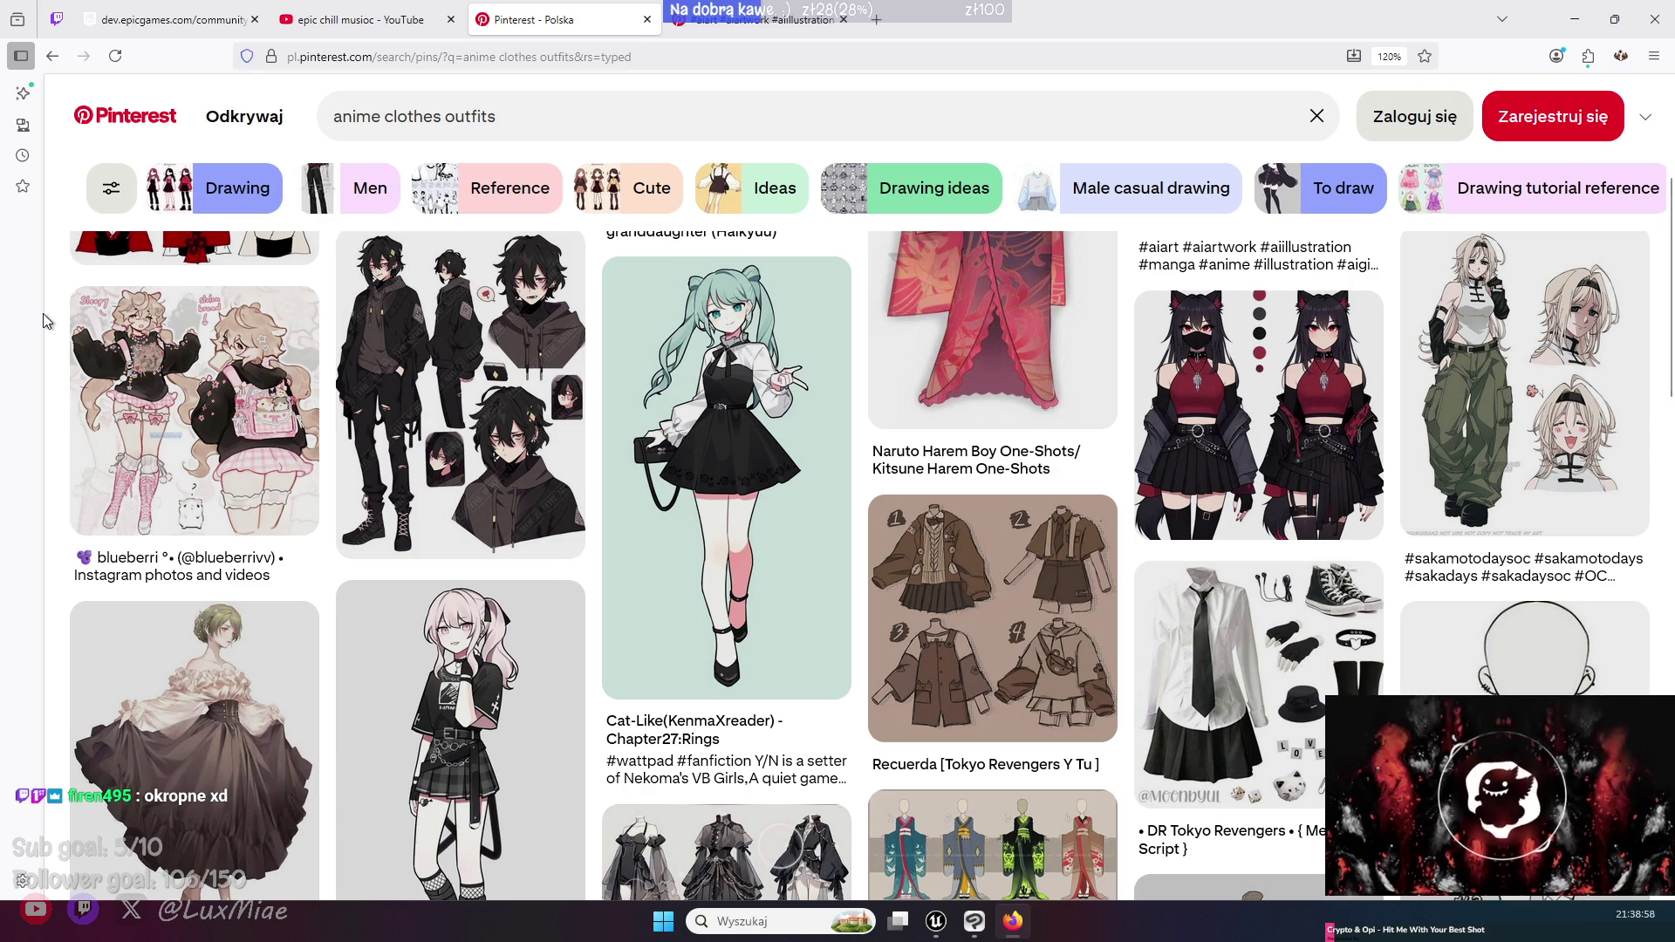
scroll(57, 323, "up", 3)
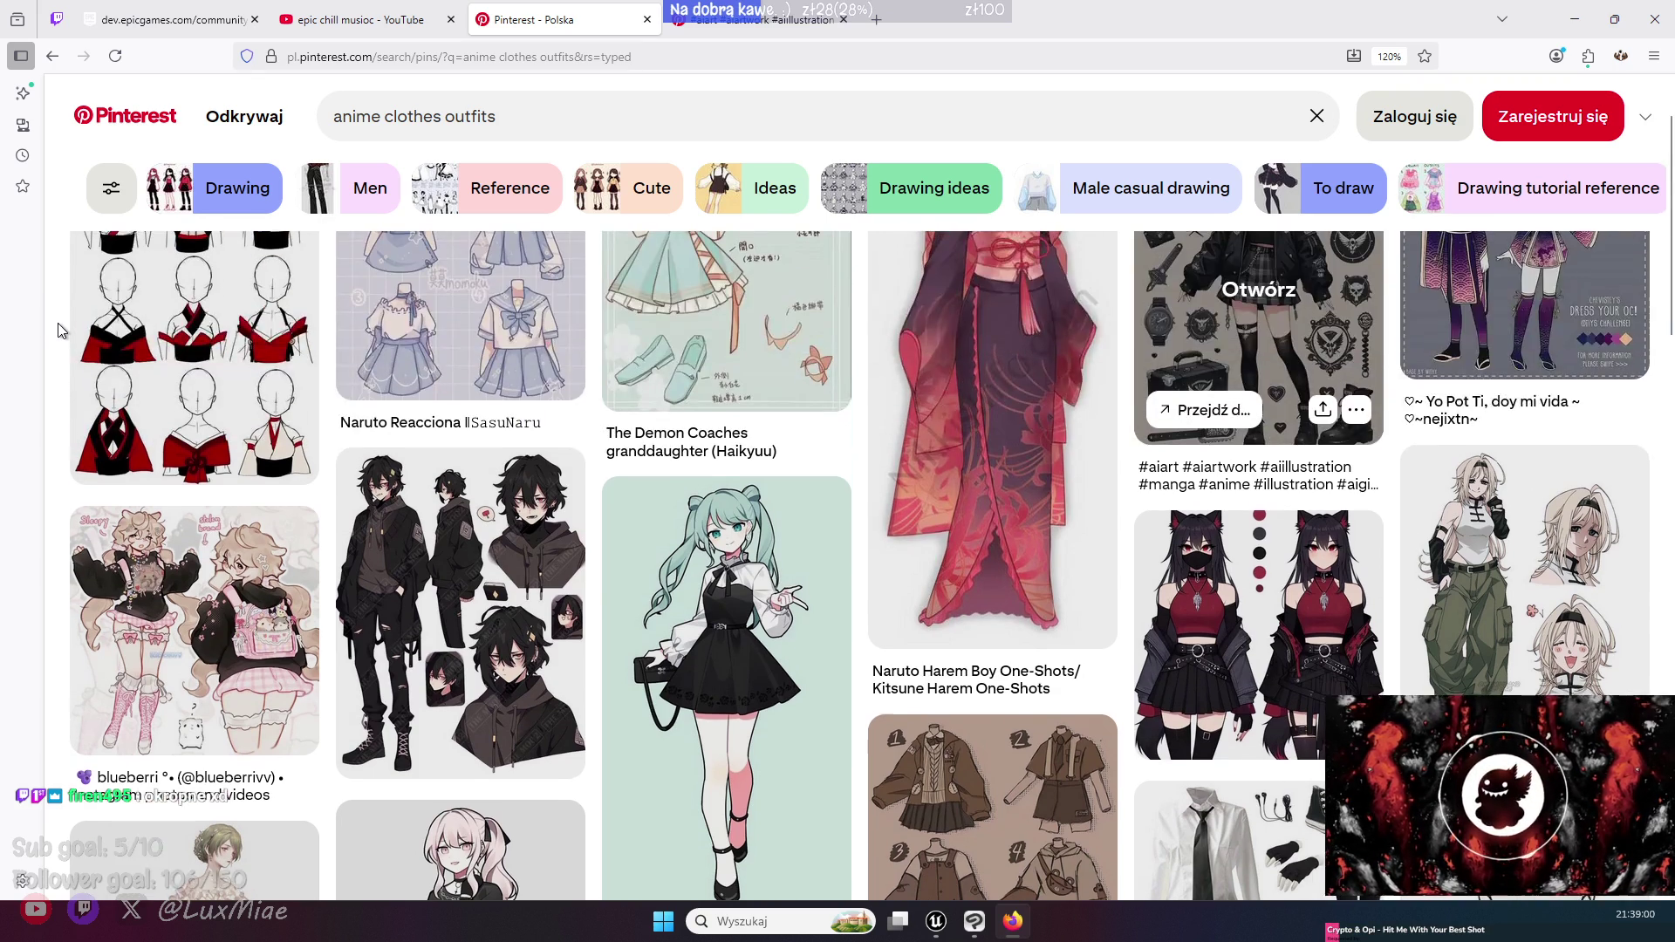